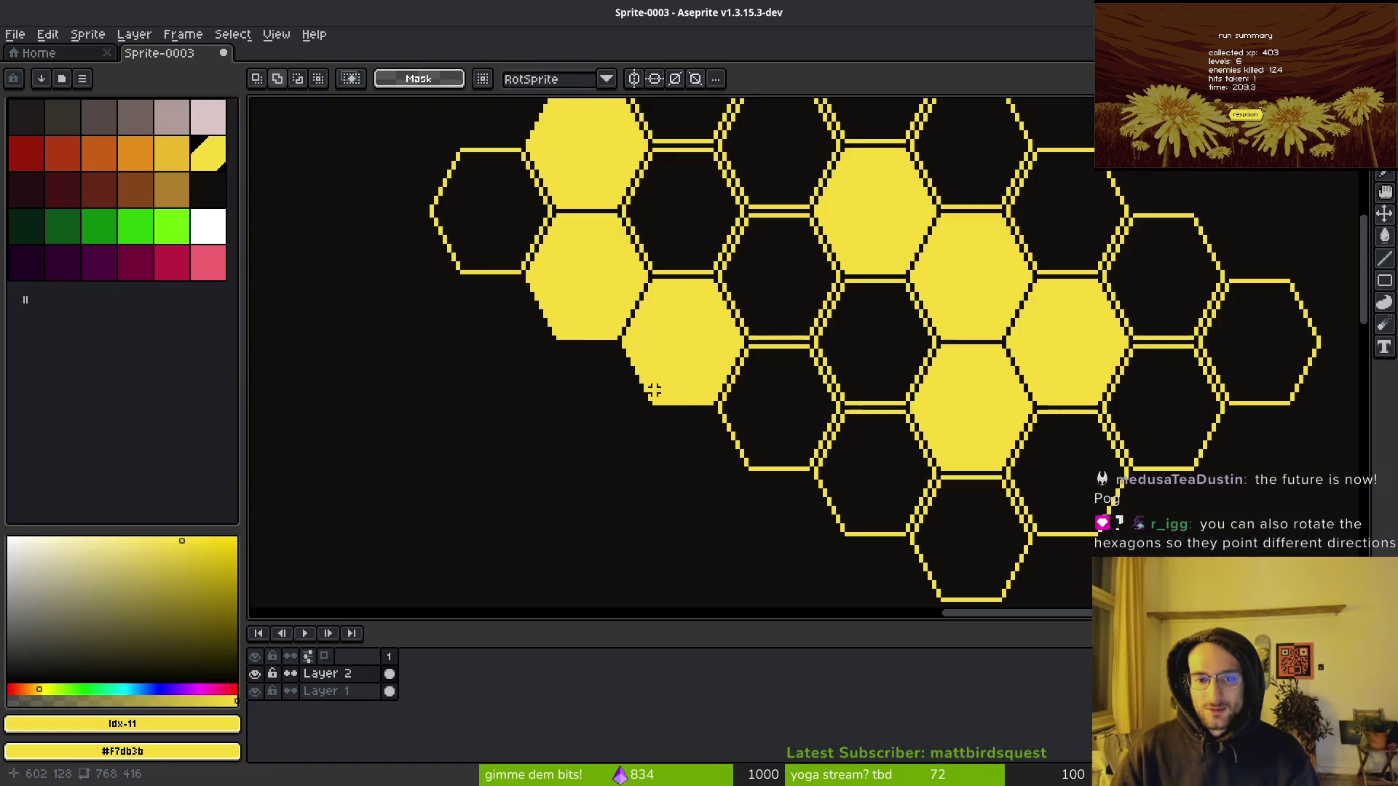
Return to the hexagon pixel art and zoom in on the single yellow outline.
scroll(968, 404, right, 2)
key(alt+Tab)
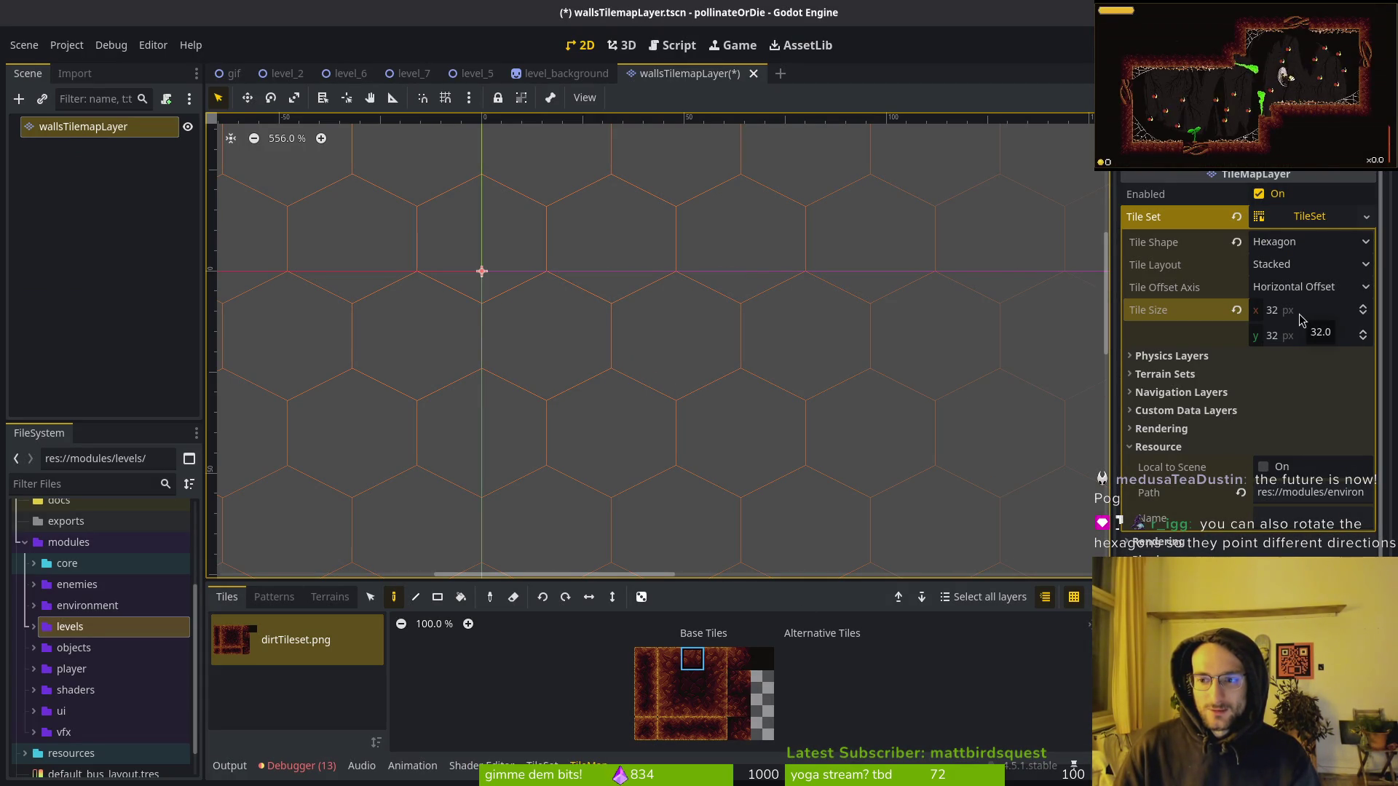
key(alt+Tab)
scroll(953, 327, up, 1)
scroll(883, 297, down, 3)
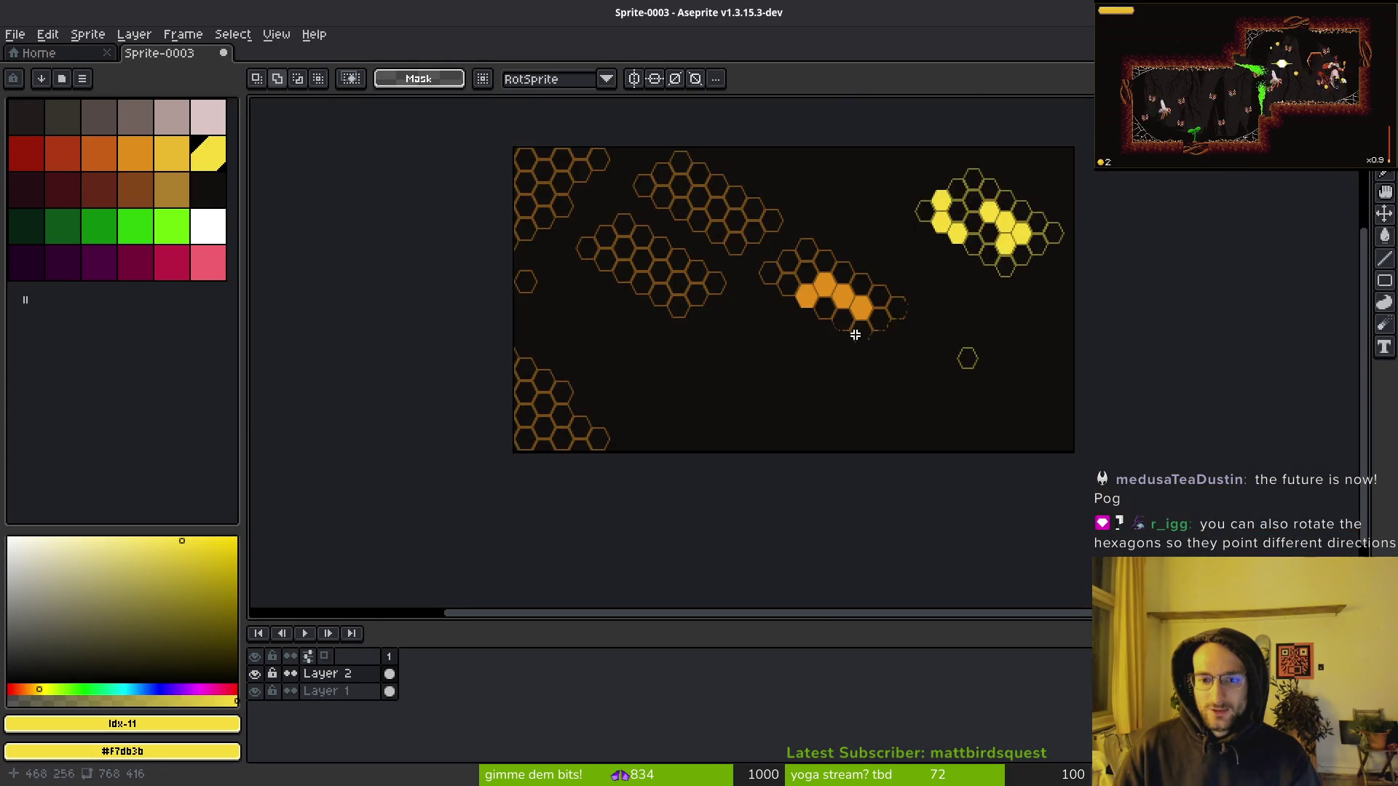
scroll(823, 361, up, 4)
scroll(852, 359, down, 3)
scroll(939, 346, up, 2)
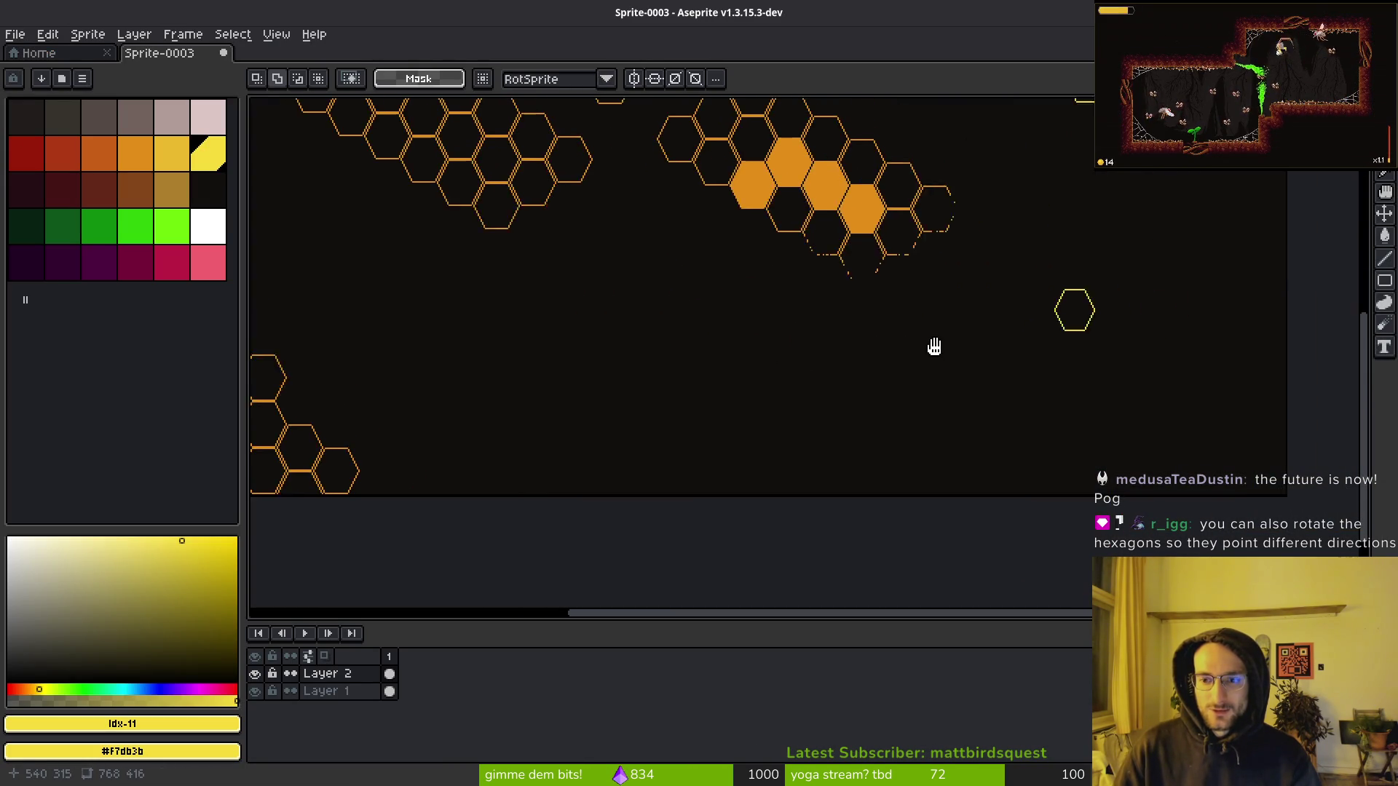
scroll(901, 371, up, 2)
scroll(901, 370, right, 3)
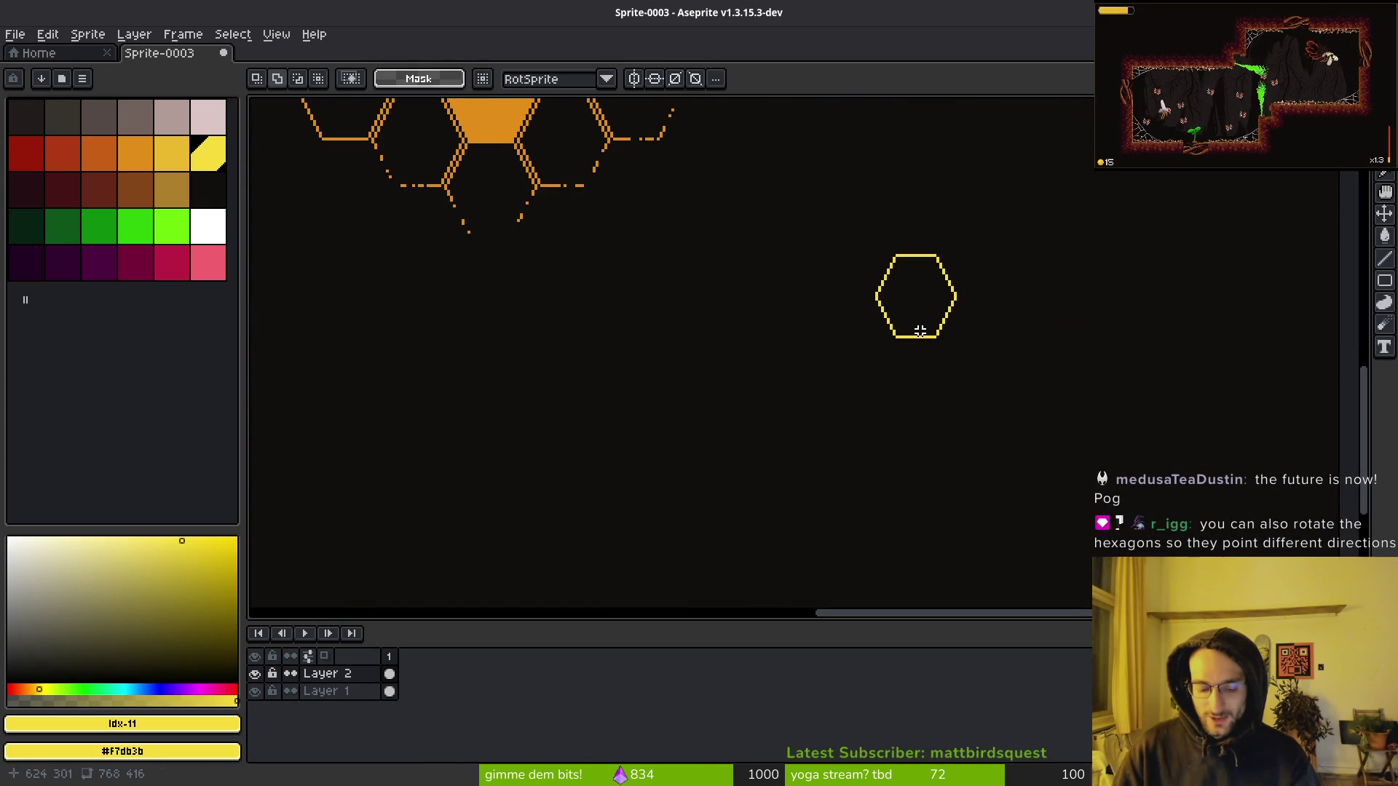
Select and clear the black background with the Magic Wand, then undo to restore it.
key(w)
click(958, 216)
key(Delete)
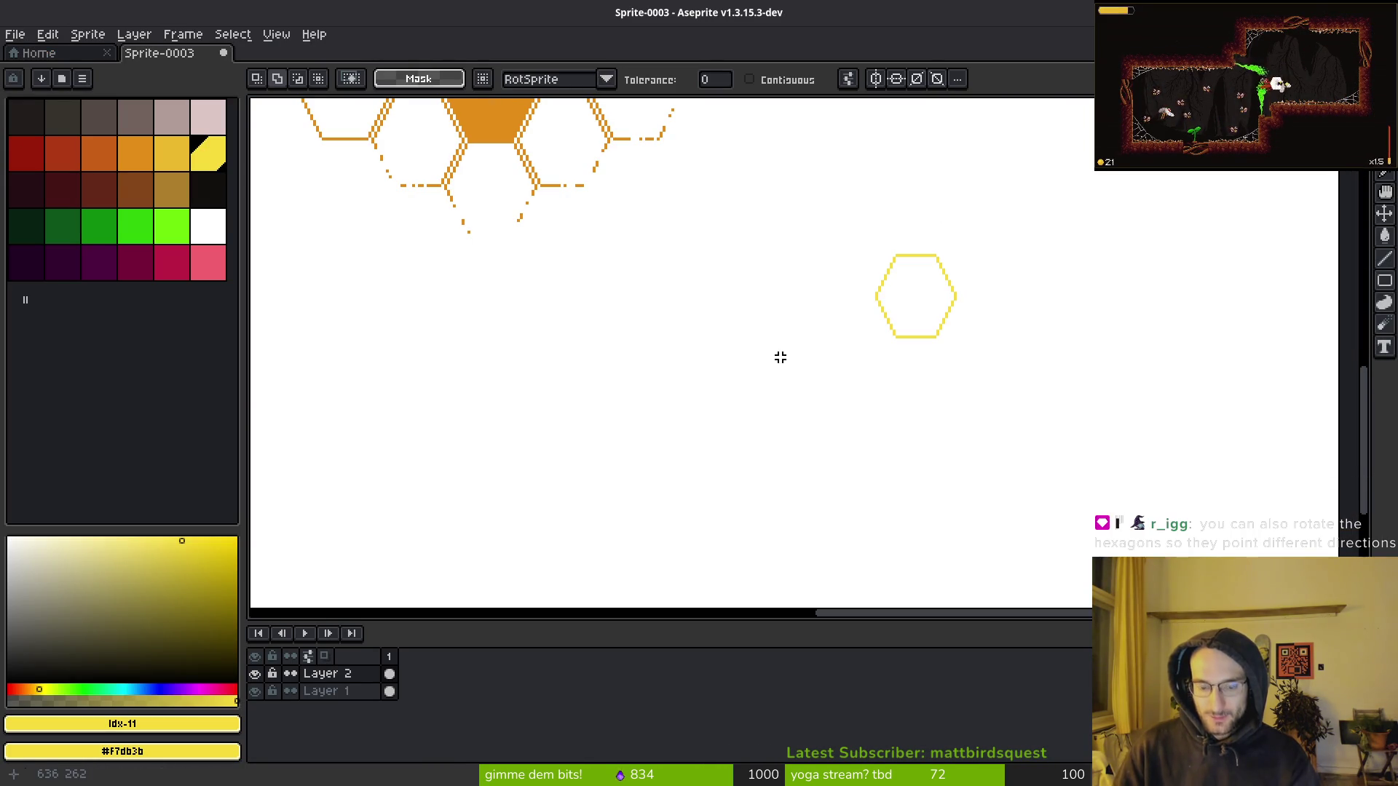
key(ctrl+z)
Lasso the hexagon outline and drag copies into two touching rows of three.
scroll(951, 315, up, 1)
key(q)
mouse_move(939, 238)
mouse_down()
mouse_move(842, 250)
mouse_move(940, 240)
mouse_up()
mouse_move(930, 321)
mouse_down()
mouse_move(883, 415)
mouse_move(879, 304)
mouse_move(880, 337)
mouse_move(1053, 258)
mouse_move(1039, 173)
mouse_move(1023, 162)
mouse_up()
scroll(879, 304, up, 2)
scroll(958, 406, down, 1)
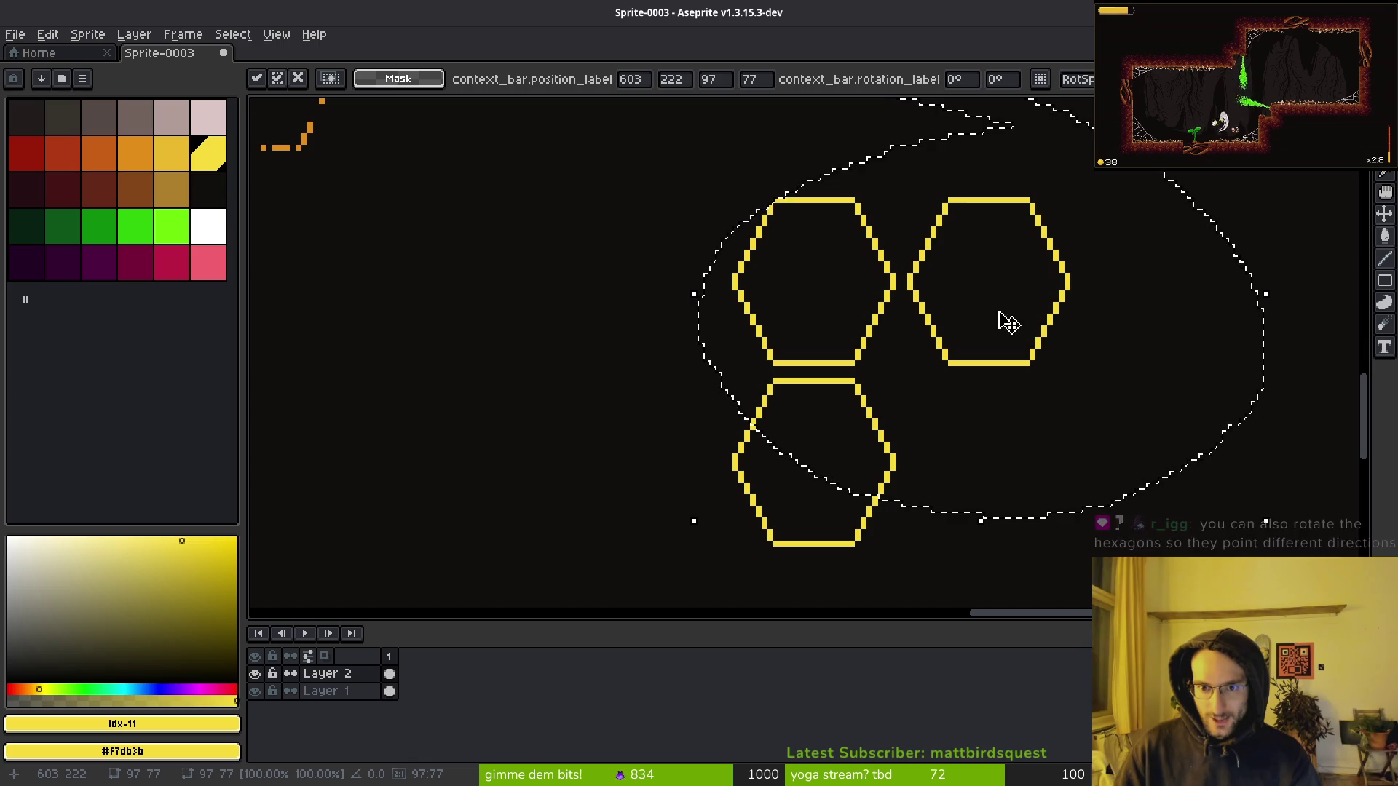
mouse_move(983, 335)
mouse_down()
mouse_move(924, 396)
mouse_move(609, 225)
mouse_move(631, 250)
mouse_move(666, 439)
mouse_move(679, 428)
mouse_move(827, 474)
mouse_move(939, 440)
mouse_move(879, 477)
mouse_move(905, 500)
mouse_move(925, 452)
mouse_up()
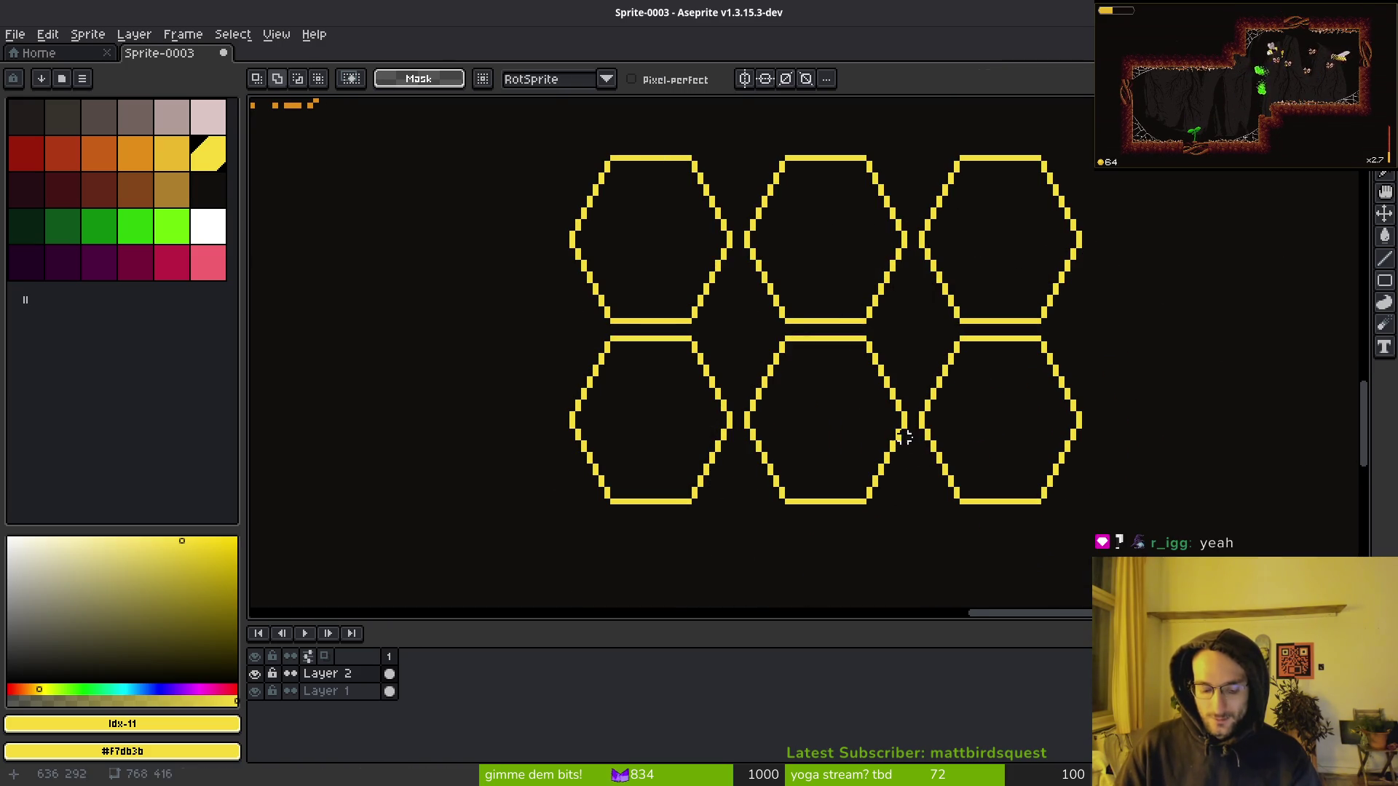
Marquee-select the bottom hexagon row and commit a copy directly beneath it.
key(m)
mouse_move(1108, 332)
mouse_down()
mouse_move(602, 556)
mouse_move(484, 531)
mouse_up()
scroll(820, 493, down, 2)
drag(793, 406, 809, 497)
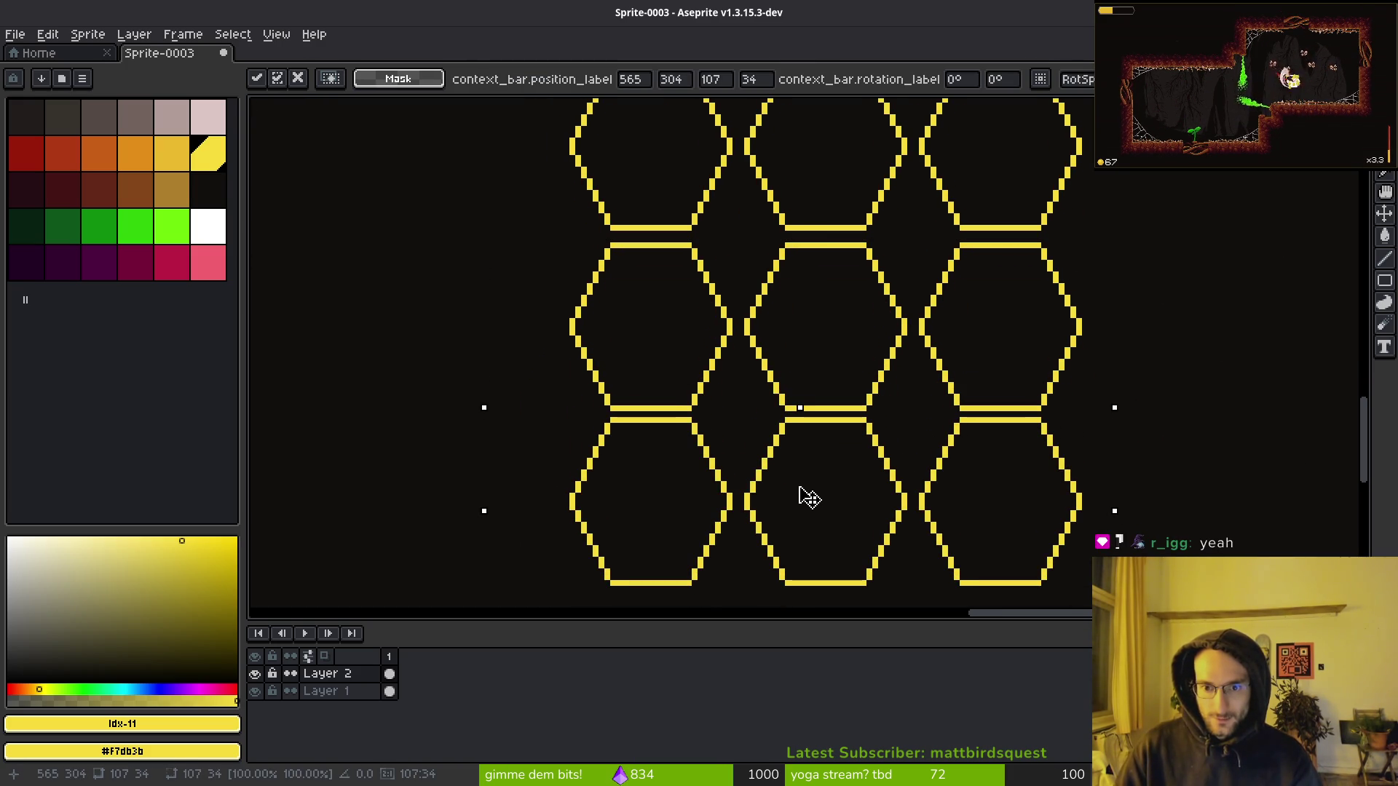
key(Return)
scroll(910, 386, down, 2)
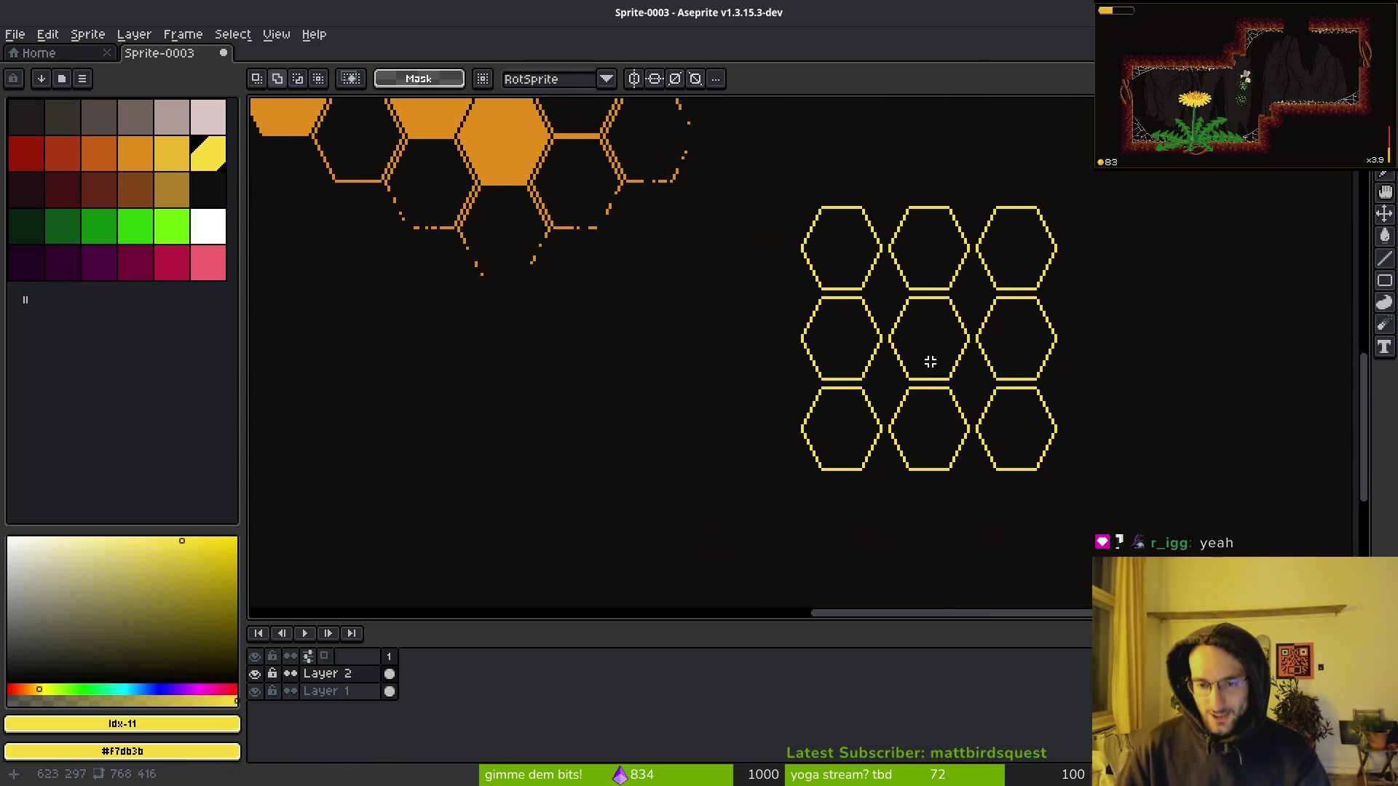
scroll(925, 355, up, 2)
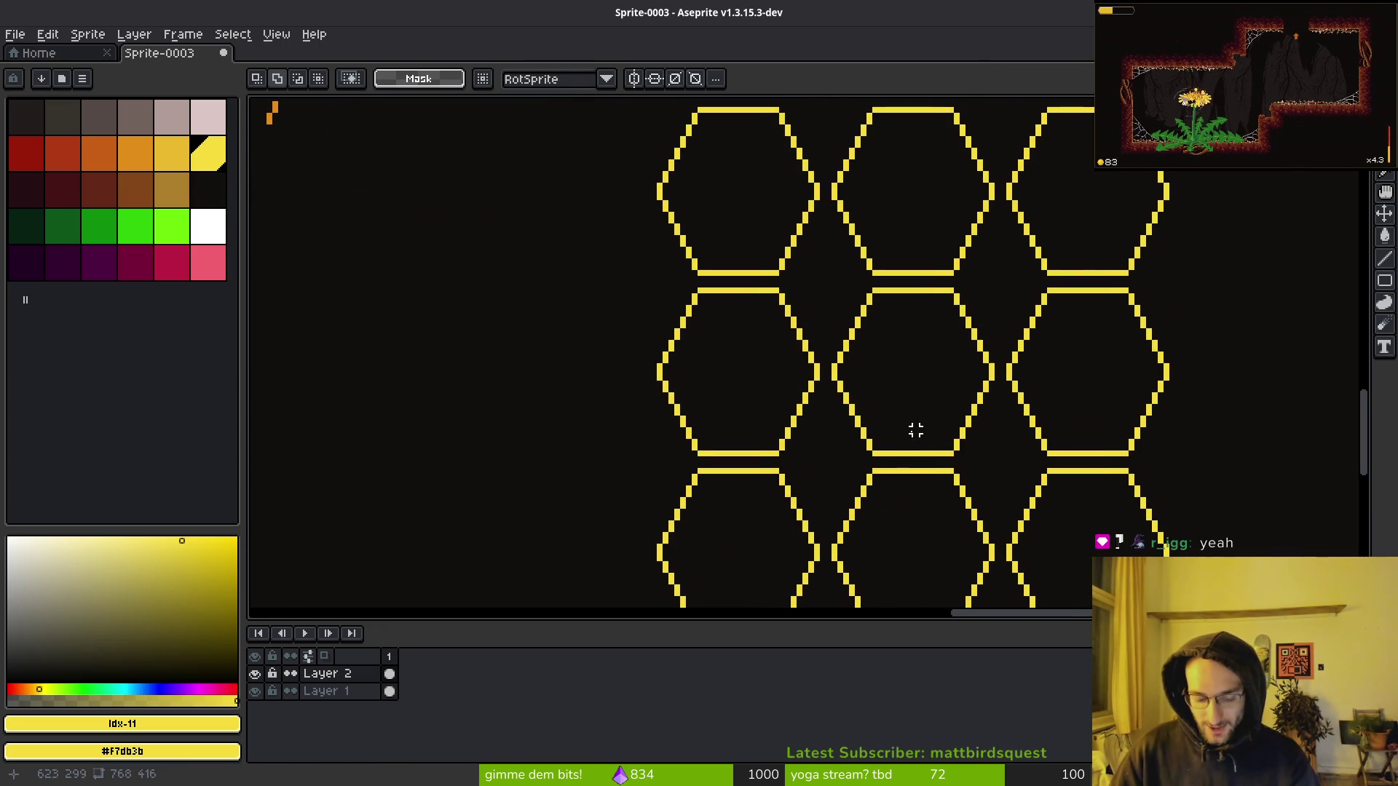
key(b)
scroll(930, 263, up, 2)
scroll(578, 400, up, 3)
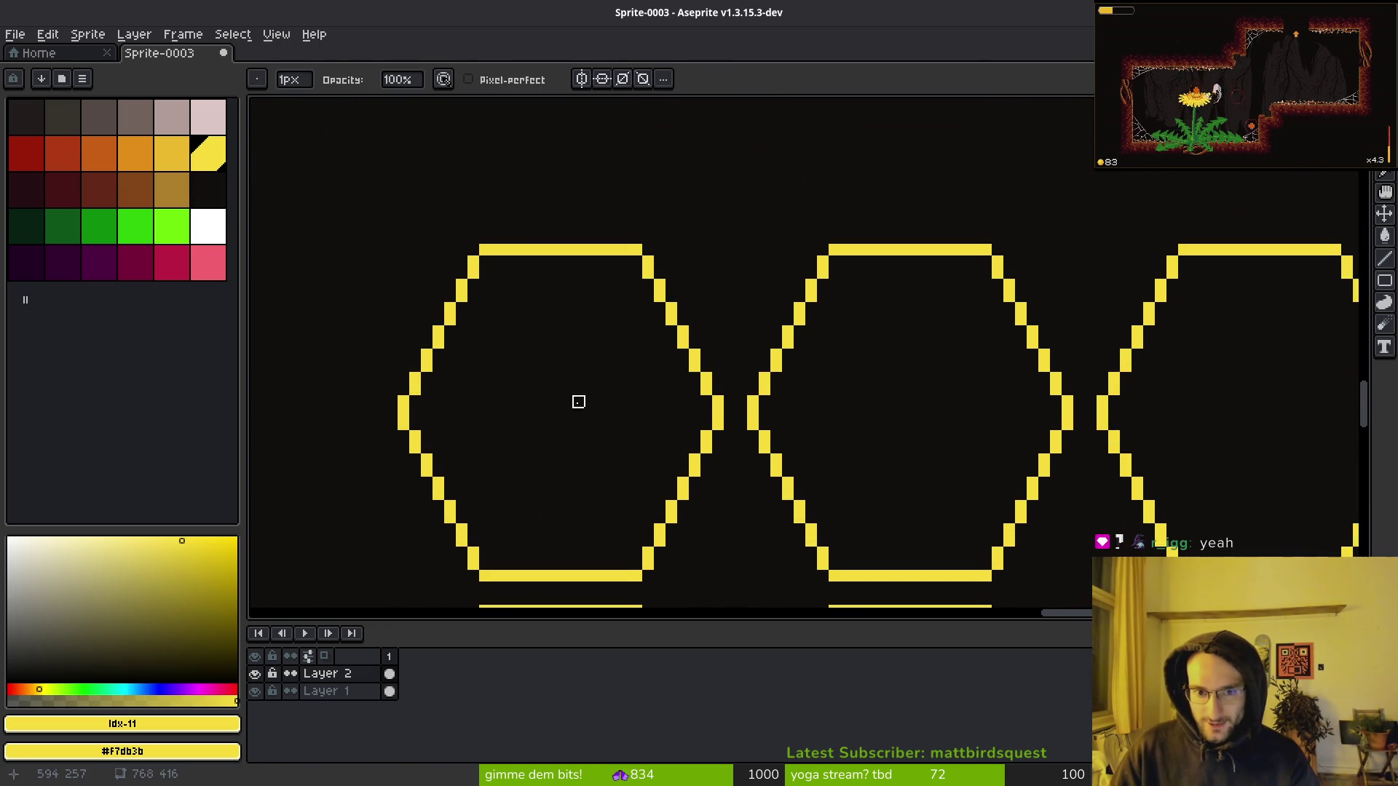
Erase pixels along the top-left hexagon's upper-left edge, leaving scattered yellow gaps.
scroll(810, 299, left, 5)
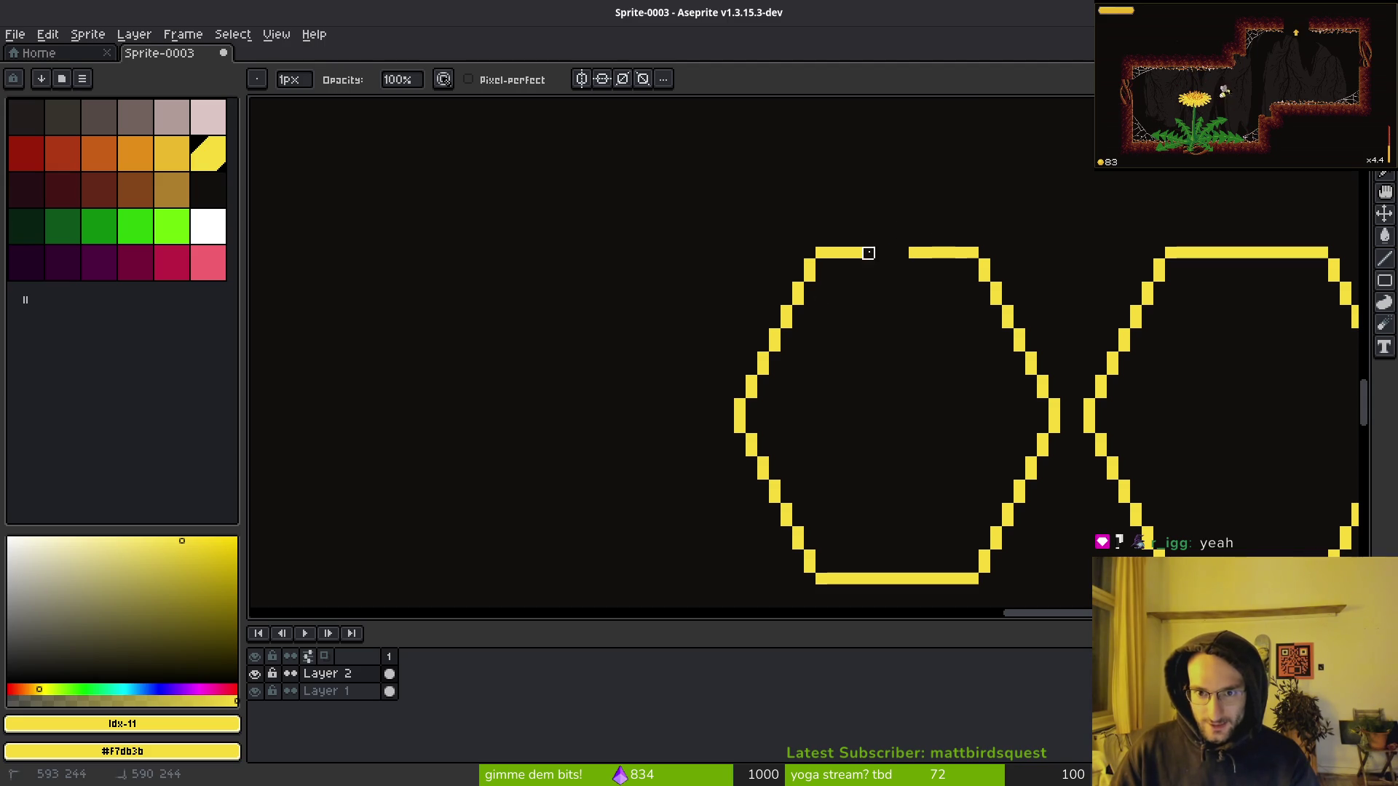
drag(833, 265, 753, 324)
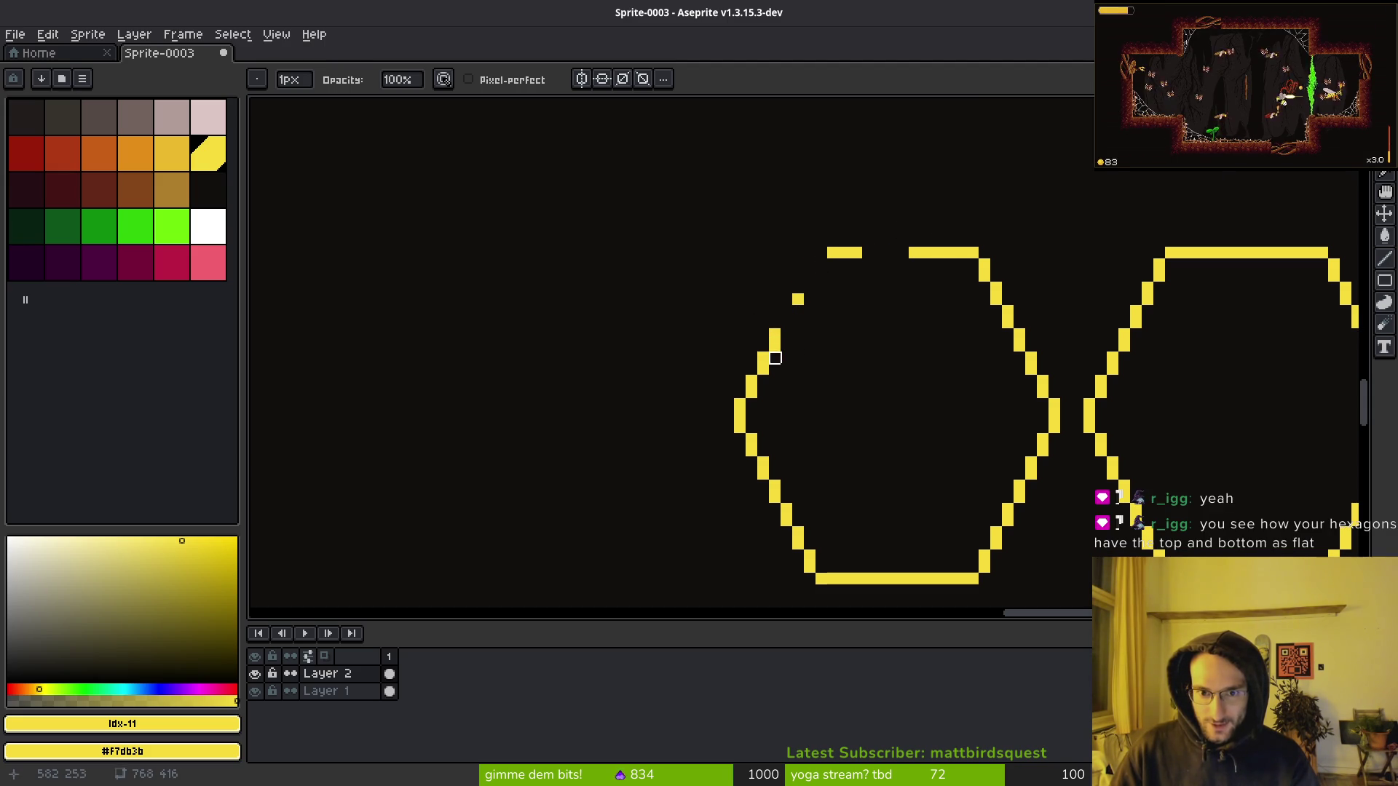
scroll(879, 370, down, 3)
scroll(902, 424, up, 3)
scroll(946, 428, down, 3)
scroll(881, 376, up, 3)
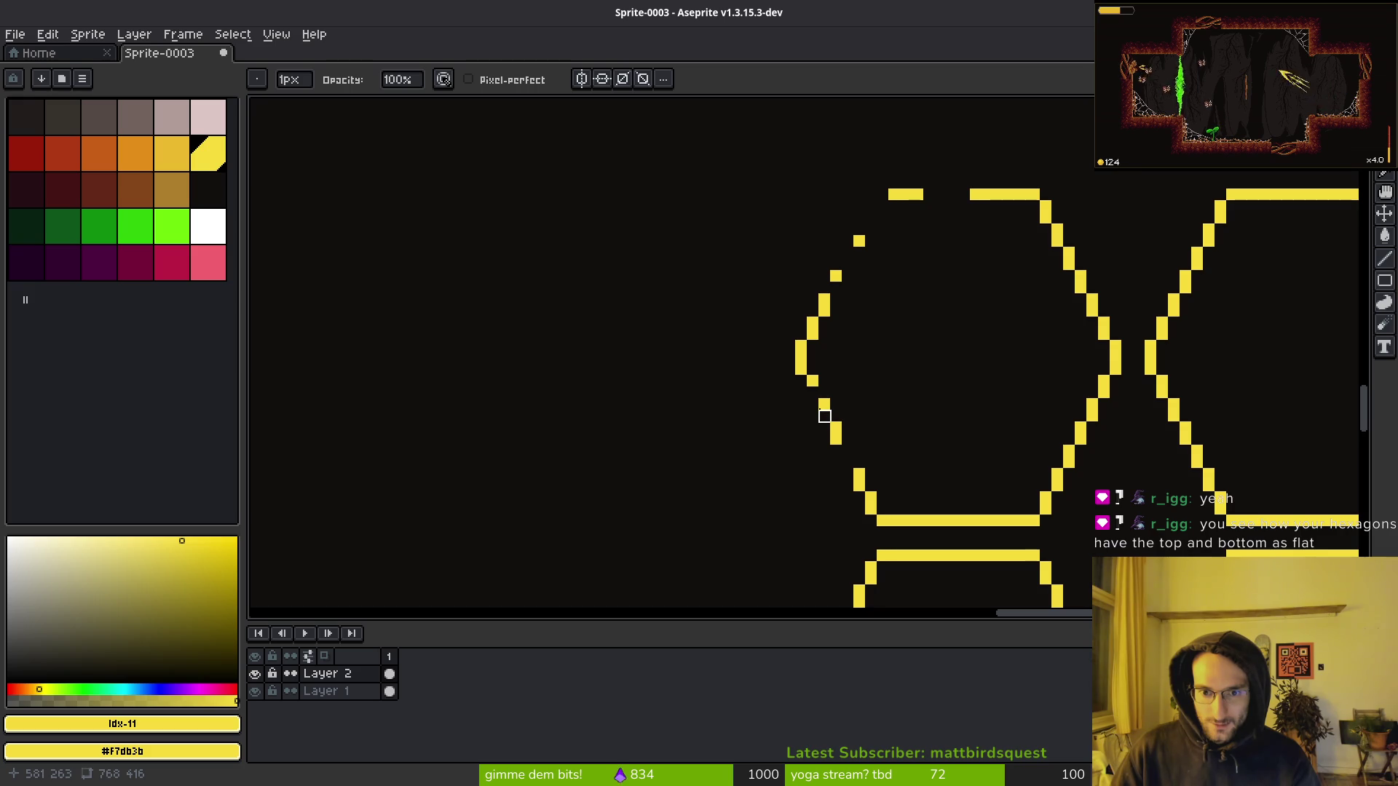
scroll(950, 441, down, 4)
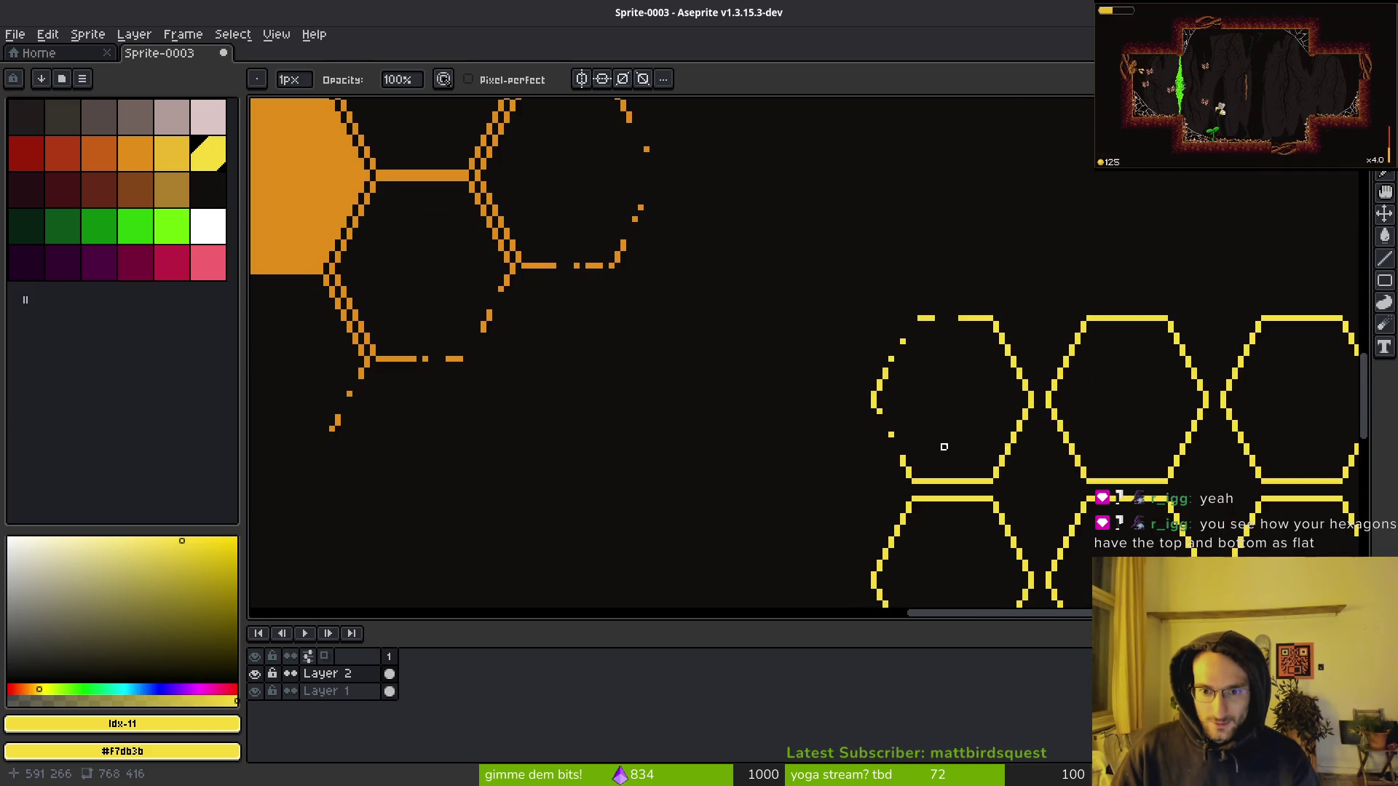
scroll(947, 451, up, 2)
scroll(944, 461, up, 5)
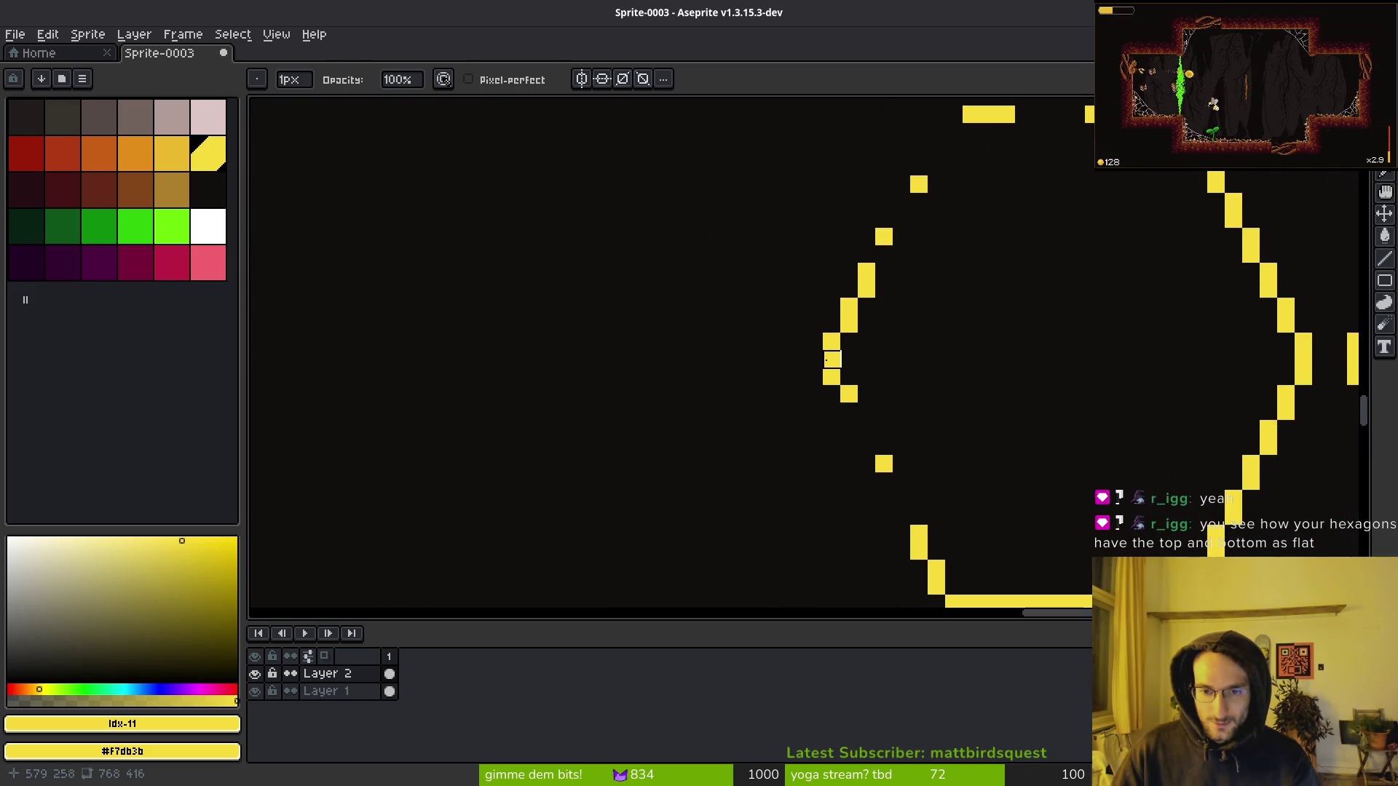
scroll(1002, 418, down, 2)
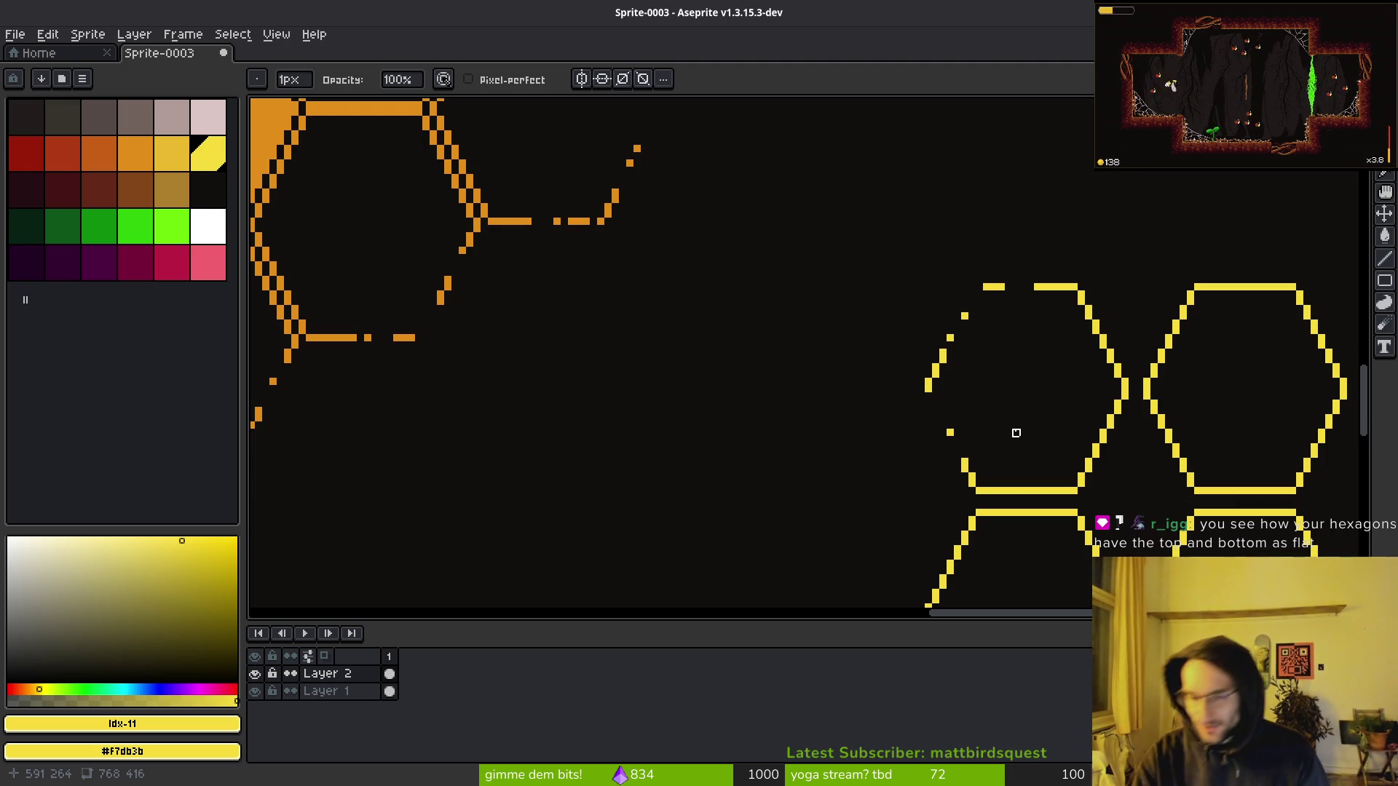
scroll(849, 466, down, 3)
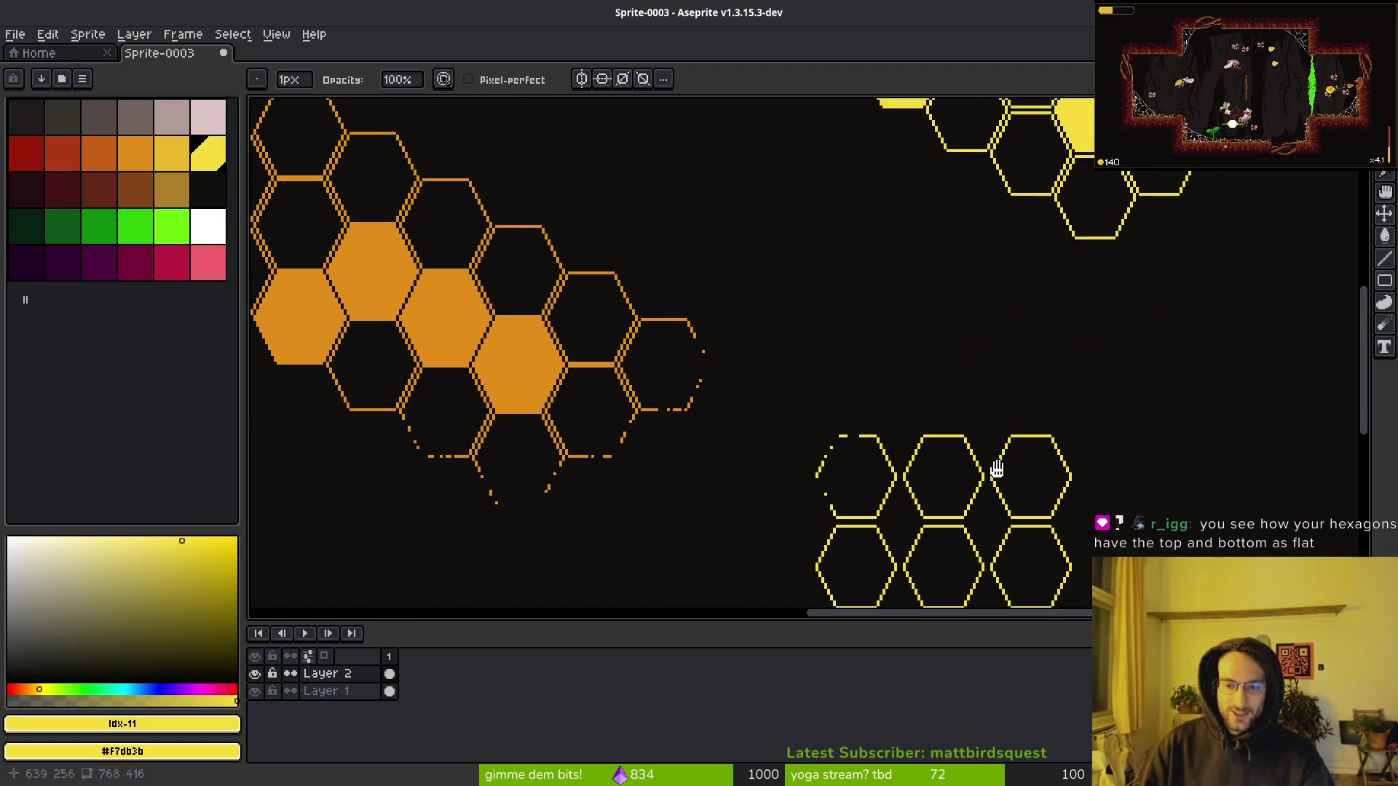
key(l)
scroll(977, 353, up, 3)
drag(699, 309, 1055, 353)
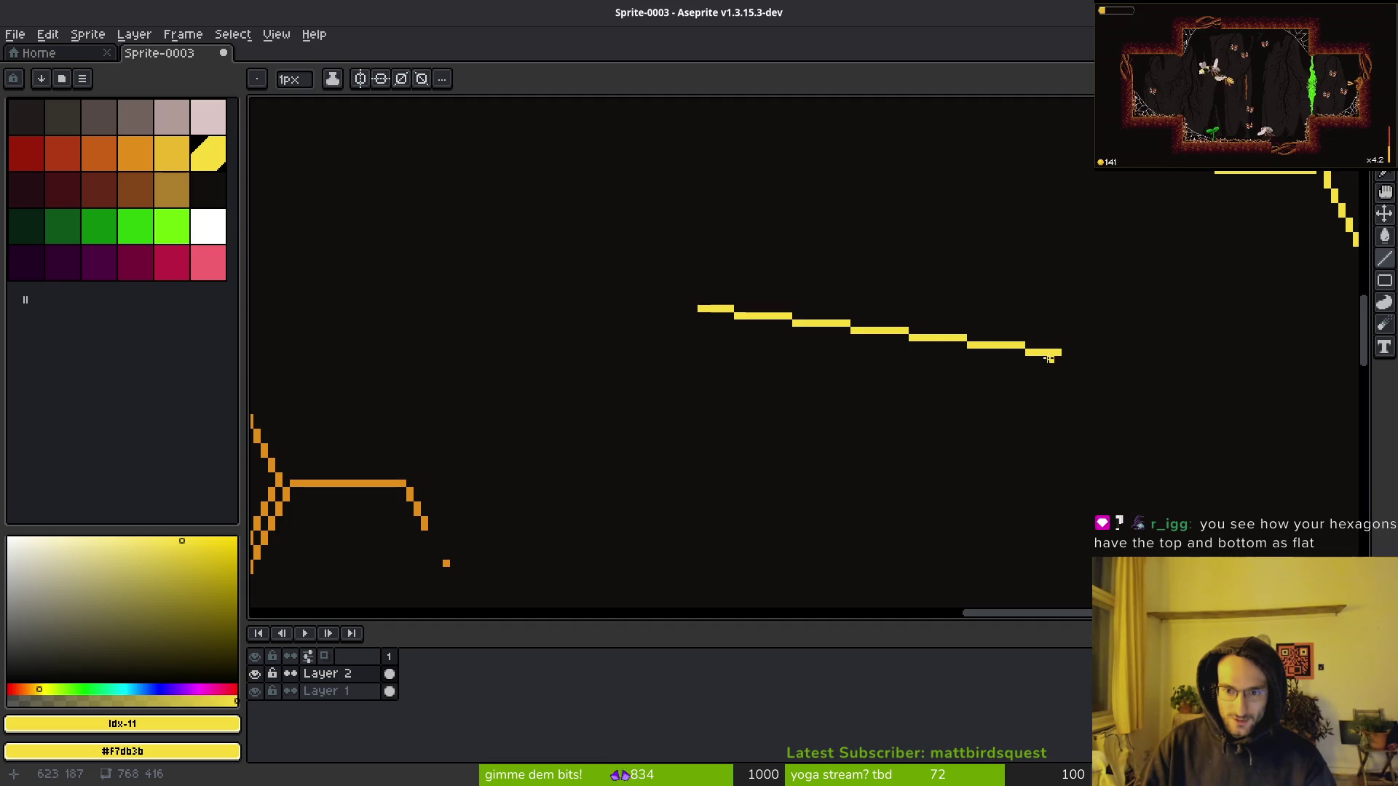
key(Escape)
scroll(866, 404, down, 2)
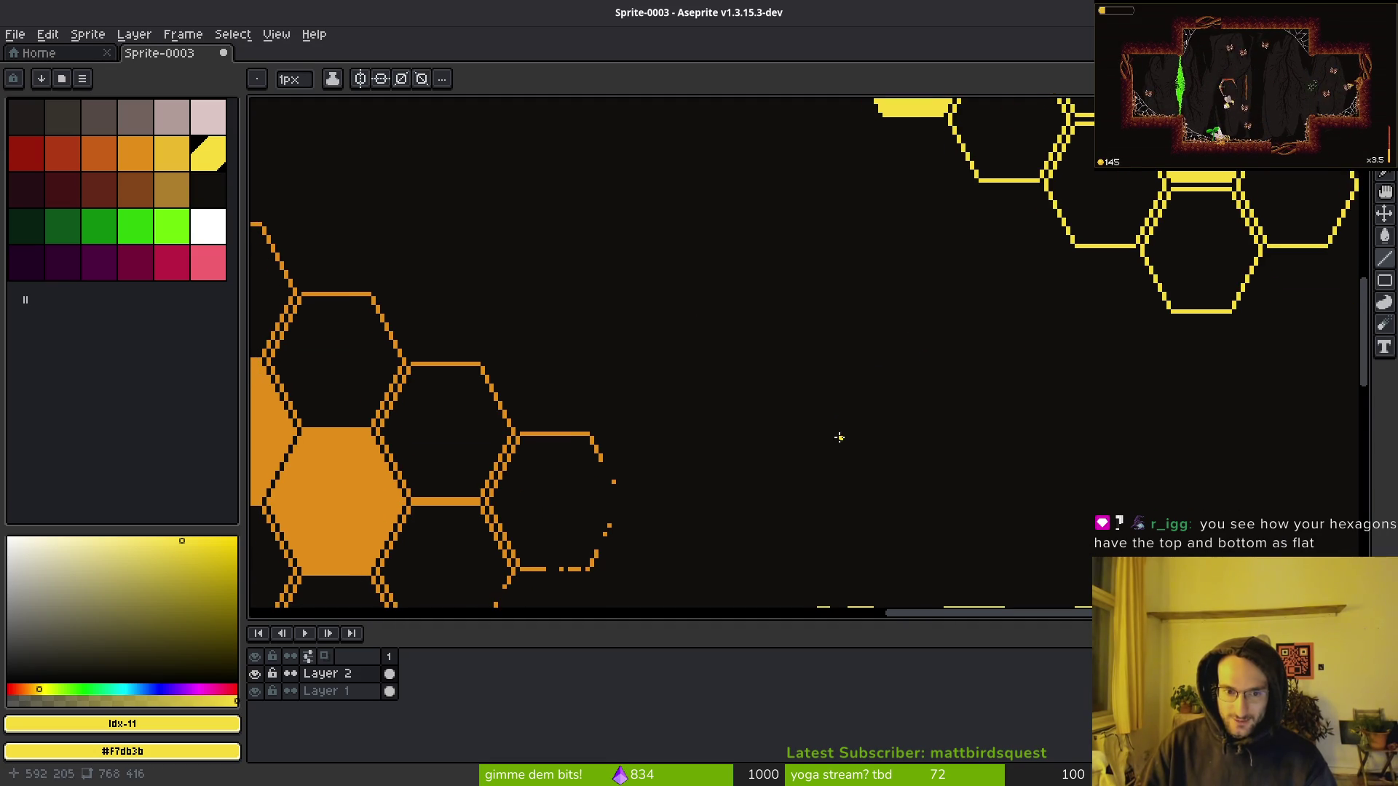
scroll(741, 191, up, 3)
scroll(796, 355, down, 3)
scroll(796, 355, up, 10)
scroll(874, 405, down, 6)
scroll(966, 405, right, 3)
scroll(921, 343, up, 3)
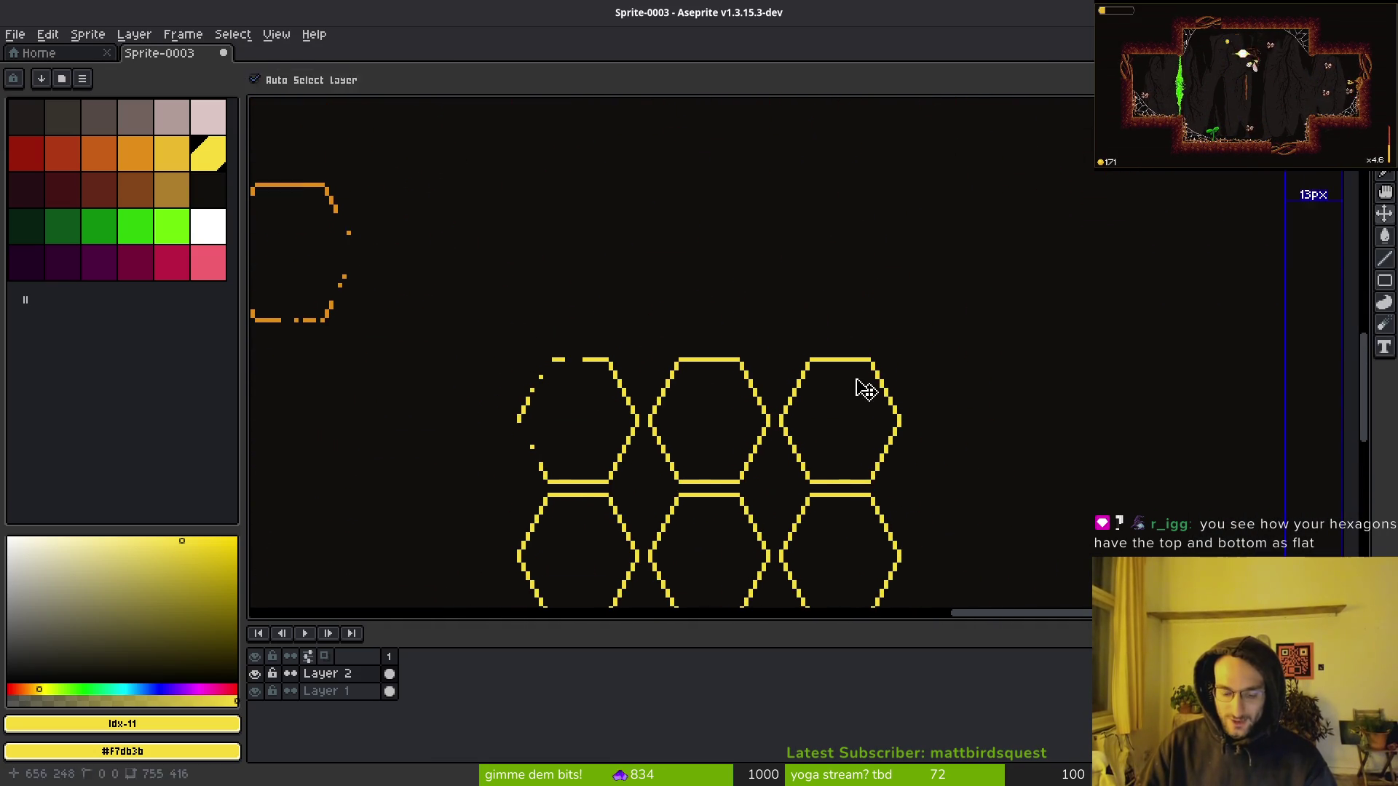
key(ctrl+v)
scroll(849, 340, down, 3)
mouse_move(765, 474)
mouse_down()
mouse_move(1133, 313)
mouse_move(1211, 325)
mouse_move(1142, 244)
mouse_move(1158, 239)
mouse_up()
scroll(1089, 365, up, 3)
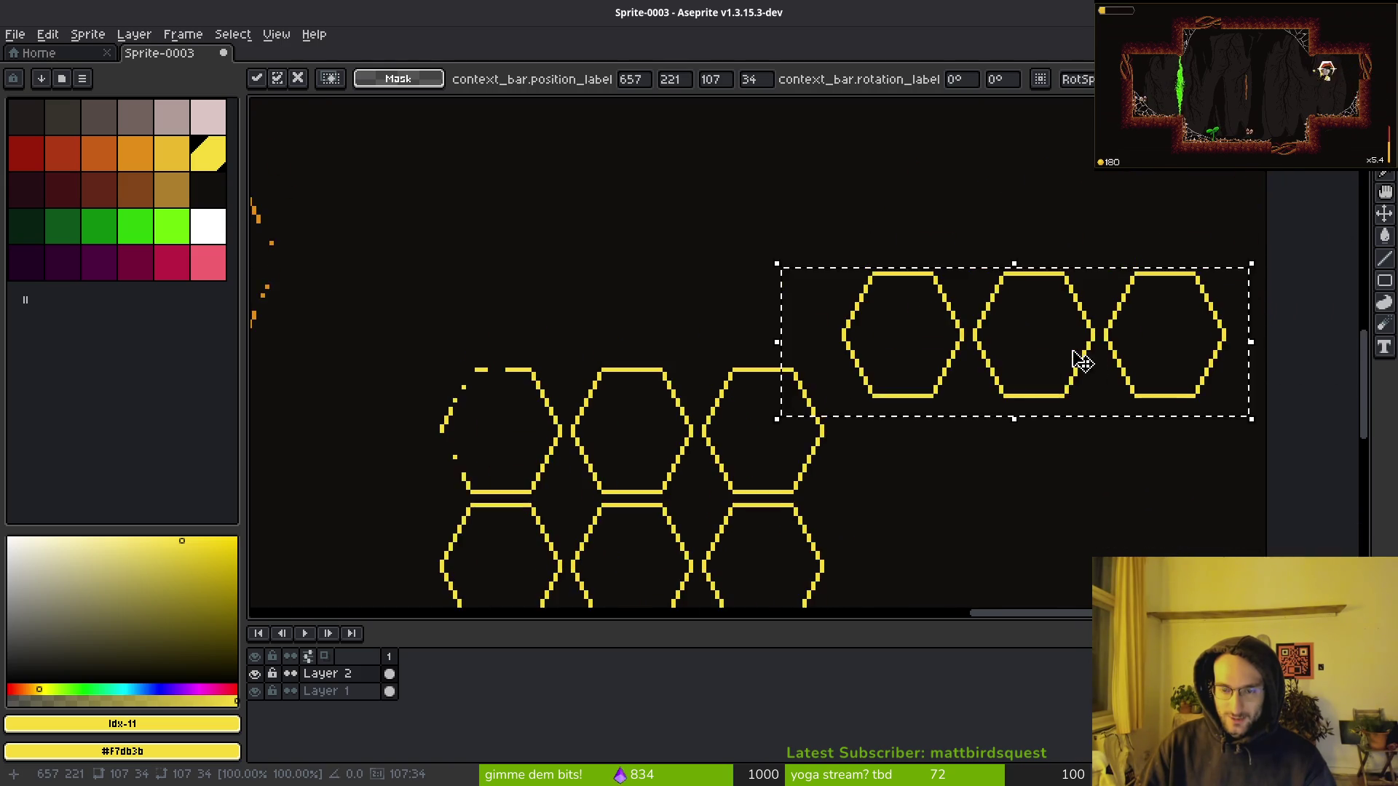
scroll(1090, 365, right, 3)
click(47, 35)
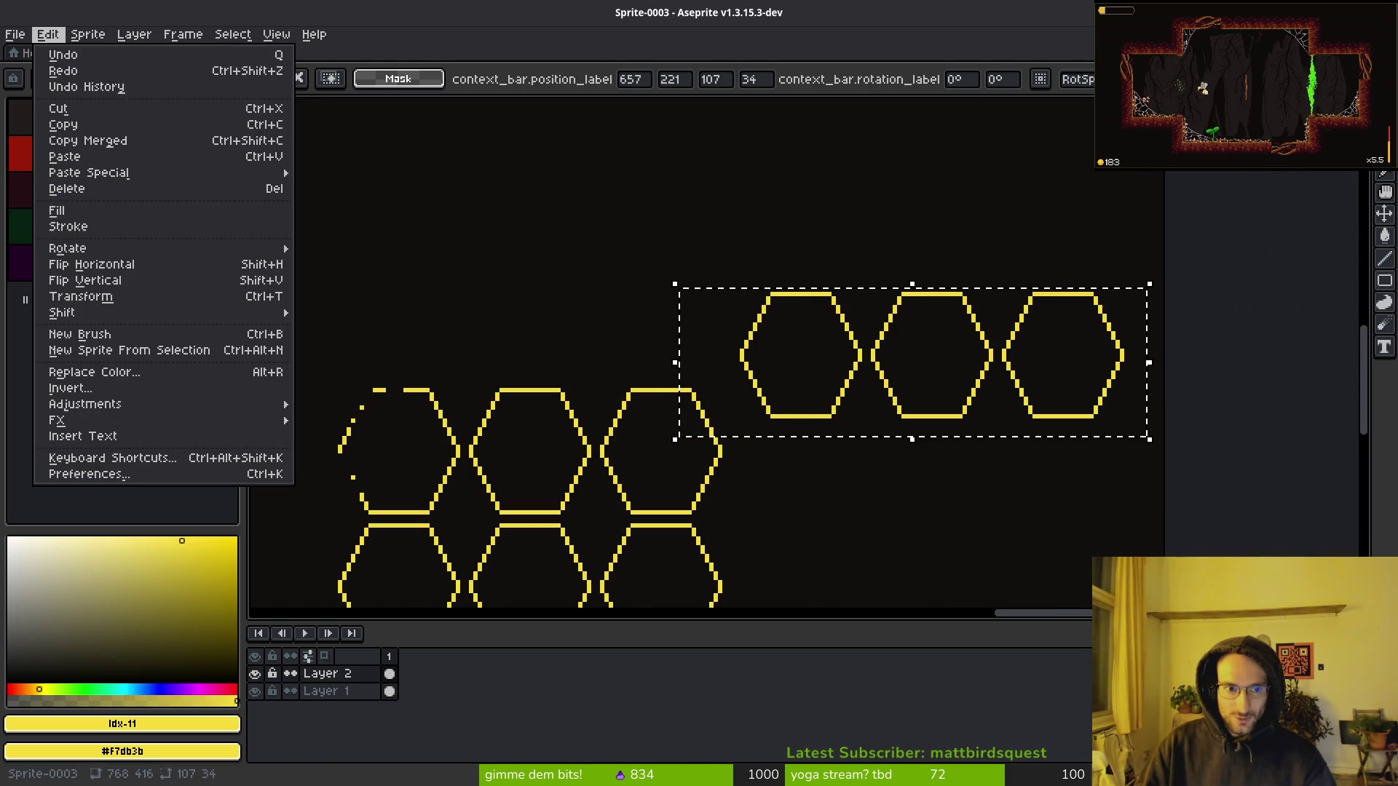
click(203, 125)
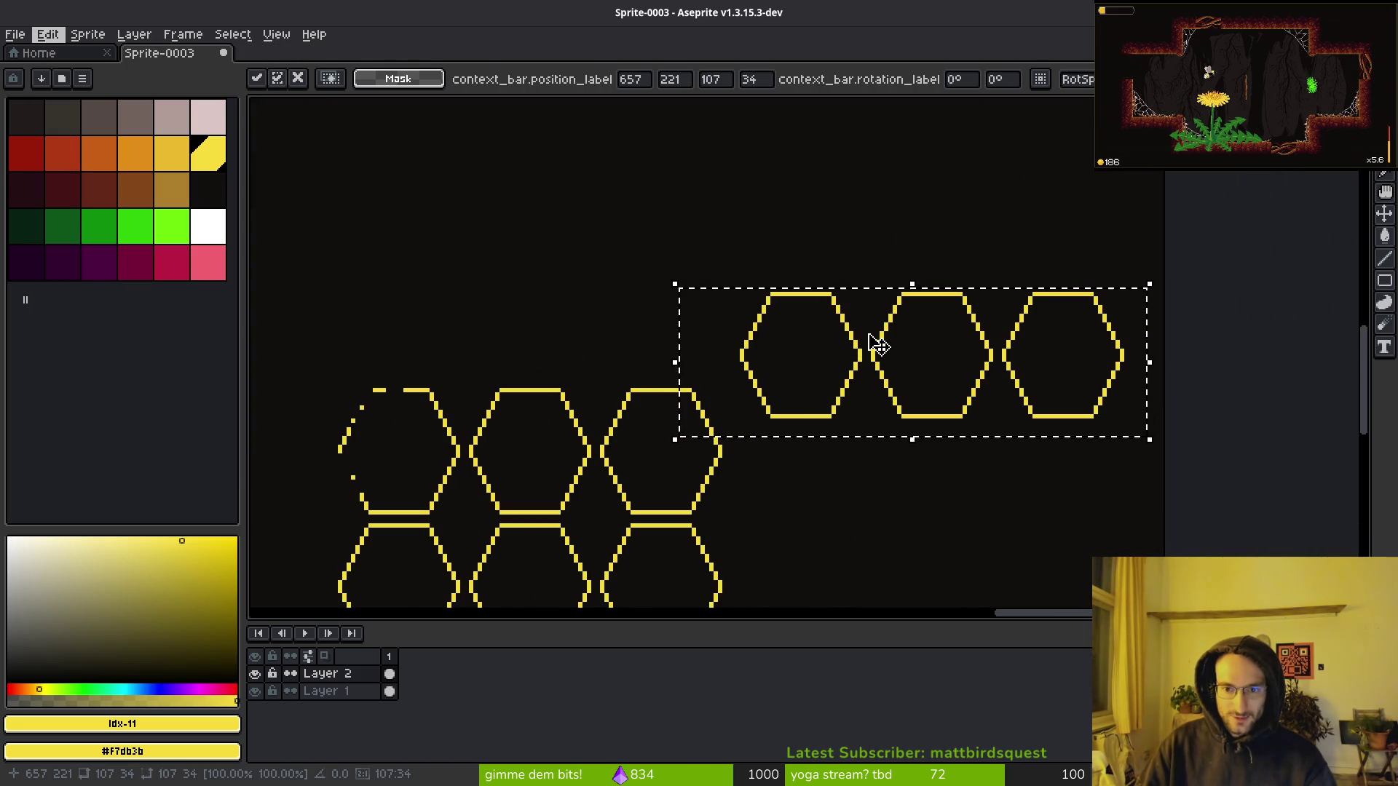
key(Escape)
scroll(817, 351, up, 2)
scroll(816, 351, left, 2)
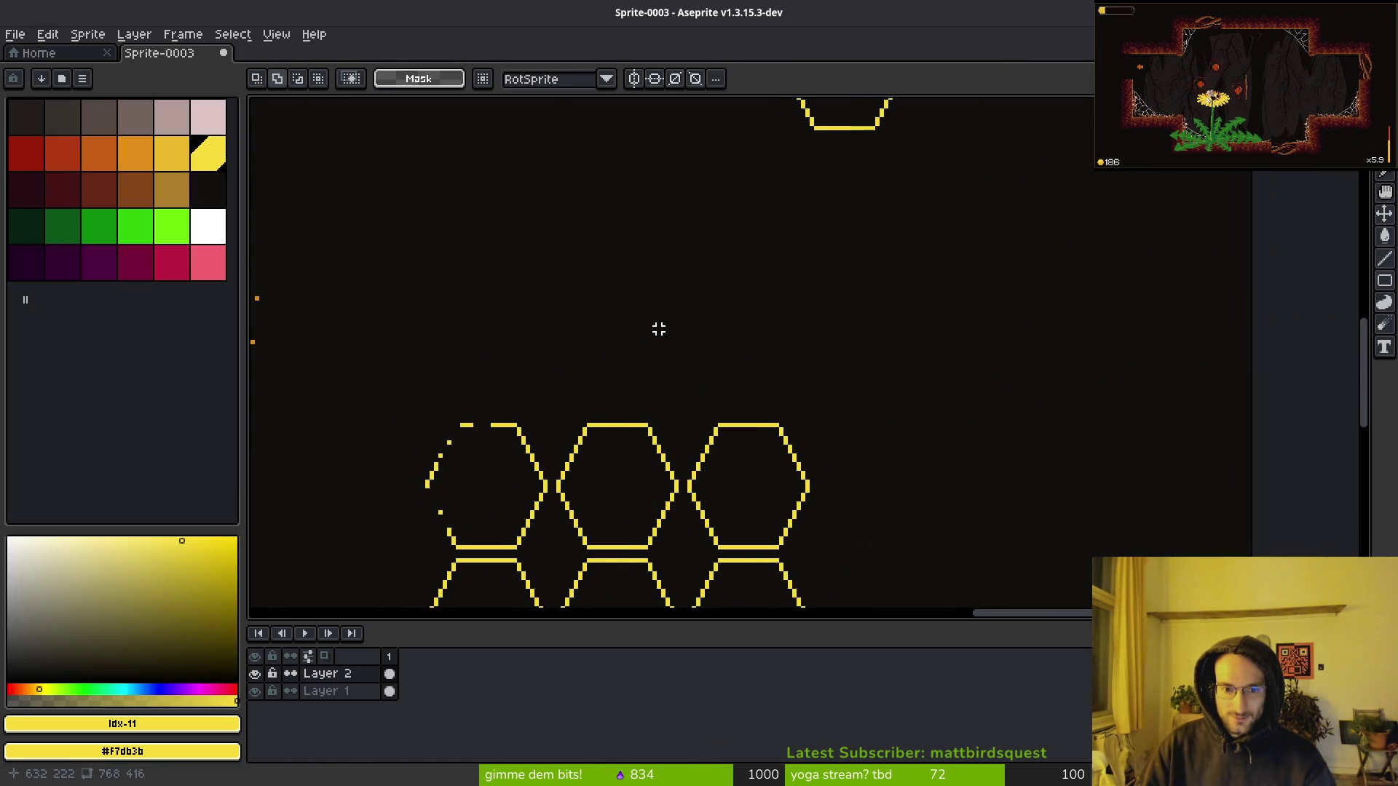
key(ctrl+z)
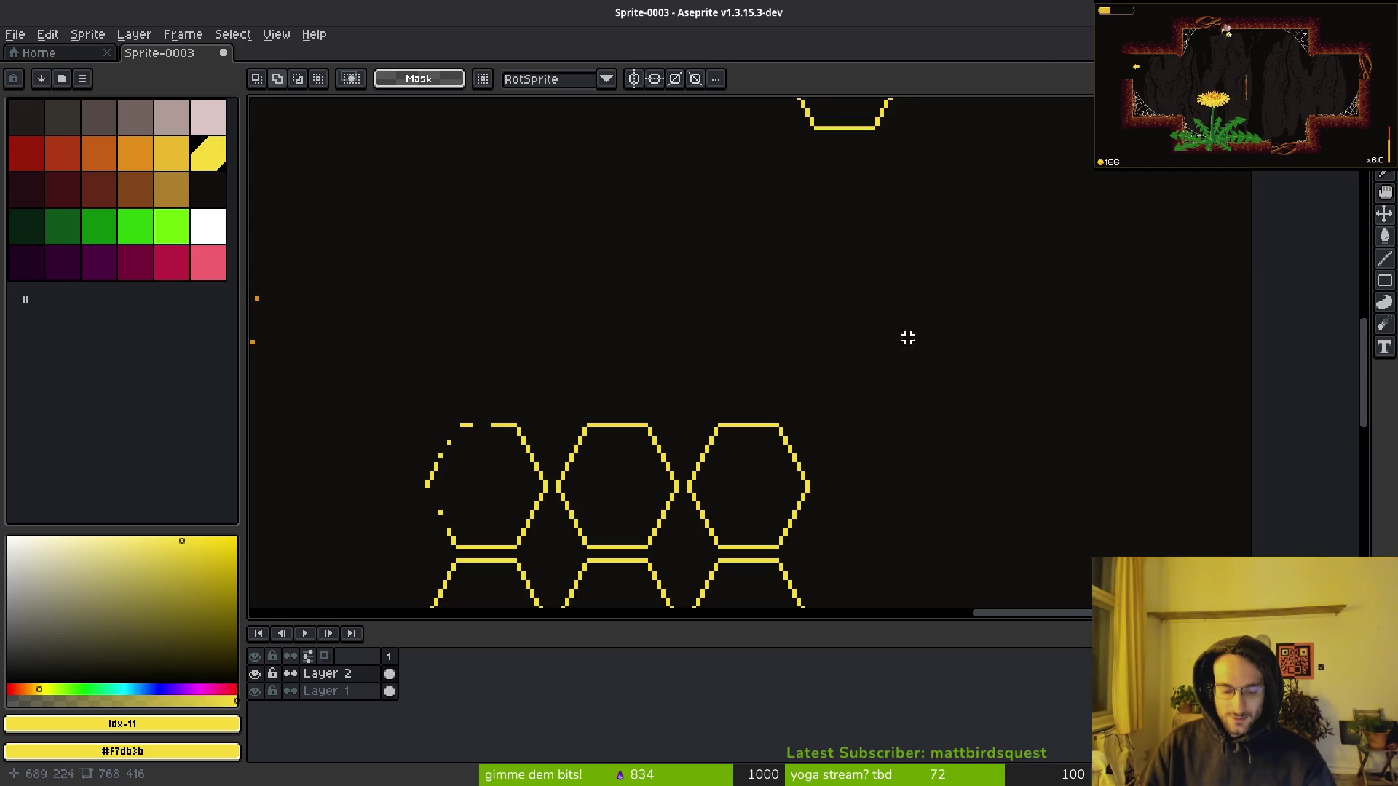
key(ctrl+v)
mouse_move(662, 337)
mouse_down()
mouse_move(1029, 303)
mouse_move(1030, 265)
mouse_up()
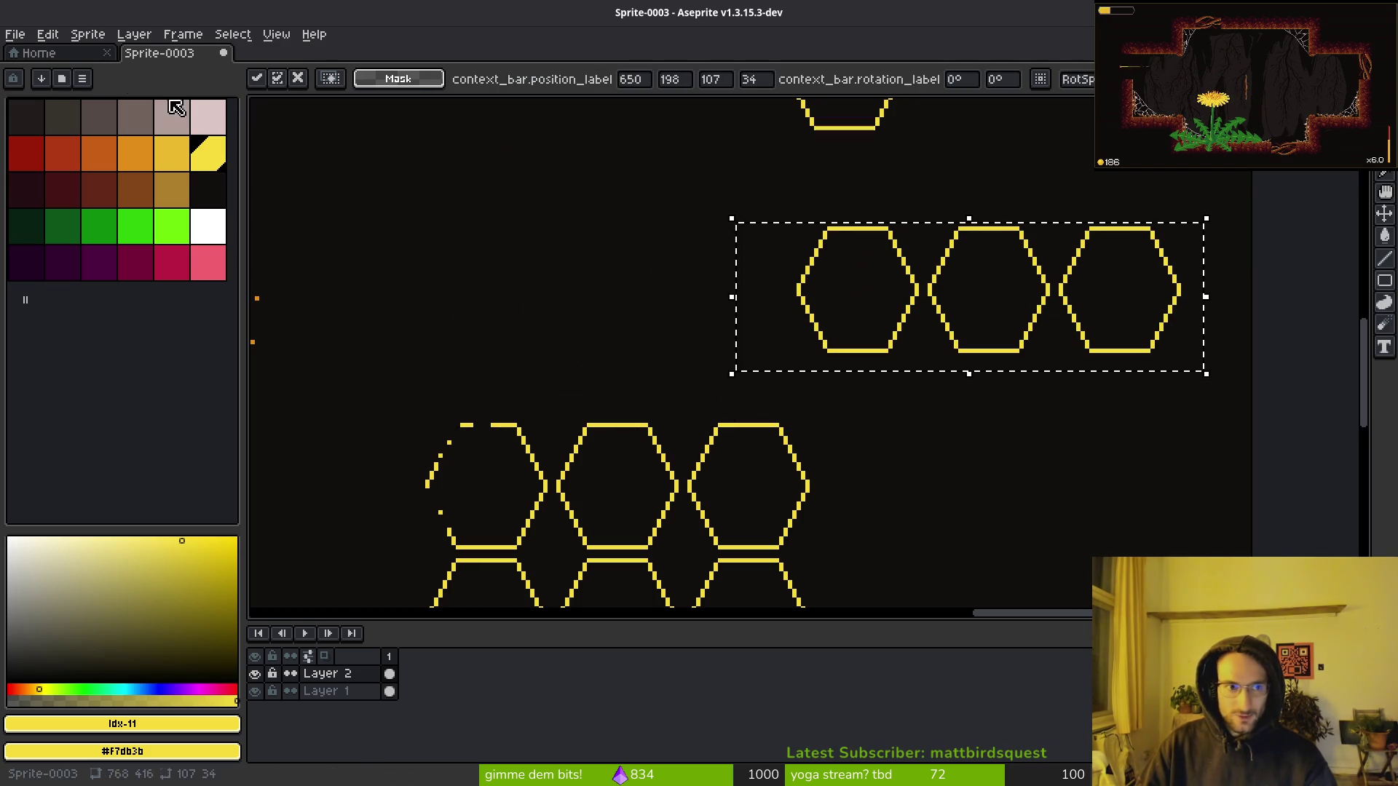
click(55, 34)
mouse_move(115, 249)
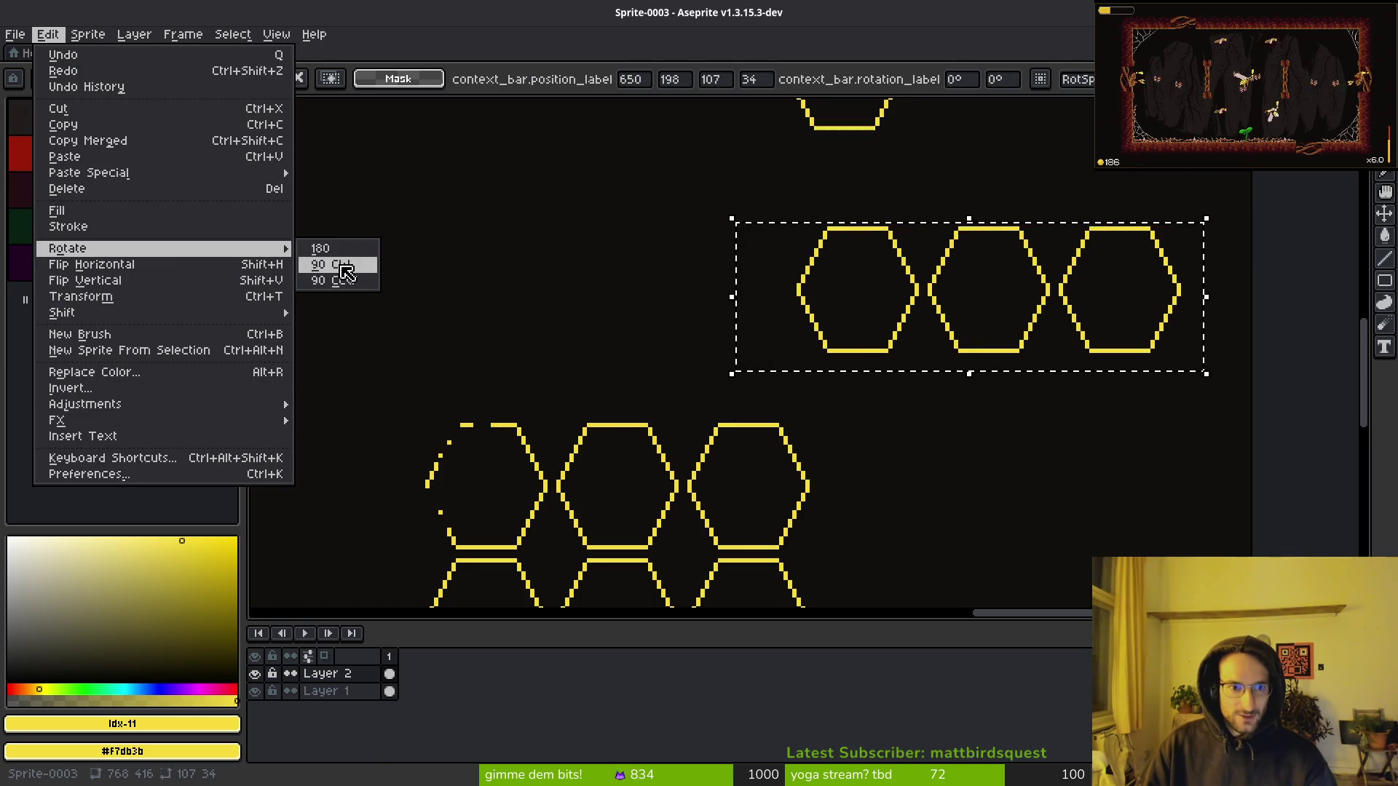
click(342, 264)
scroll(968, 373, right, 2)
drag(947, 378, 978, 397)
scroll(978, 397, right, 2)
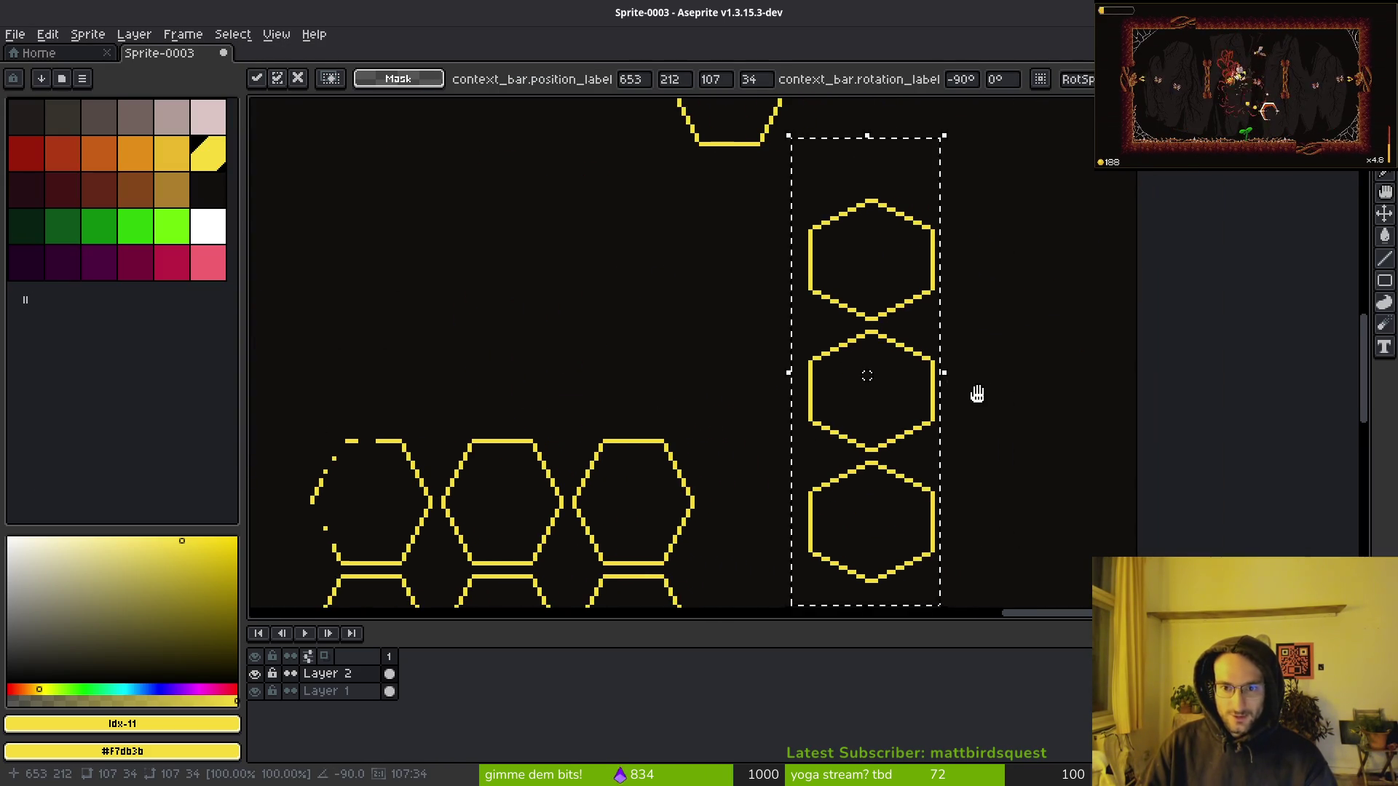
key(ctrl+d)
scroll(889, 297, down, 2)
scroll(881, 365, up, 2)
scroll(866, 435, down, 1)
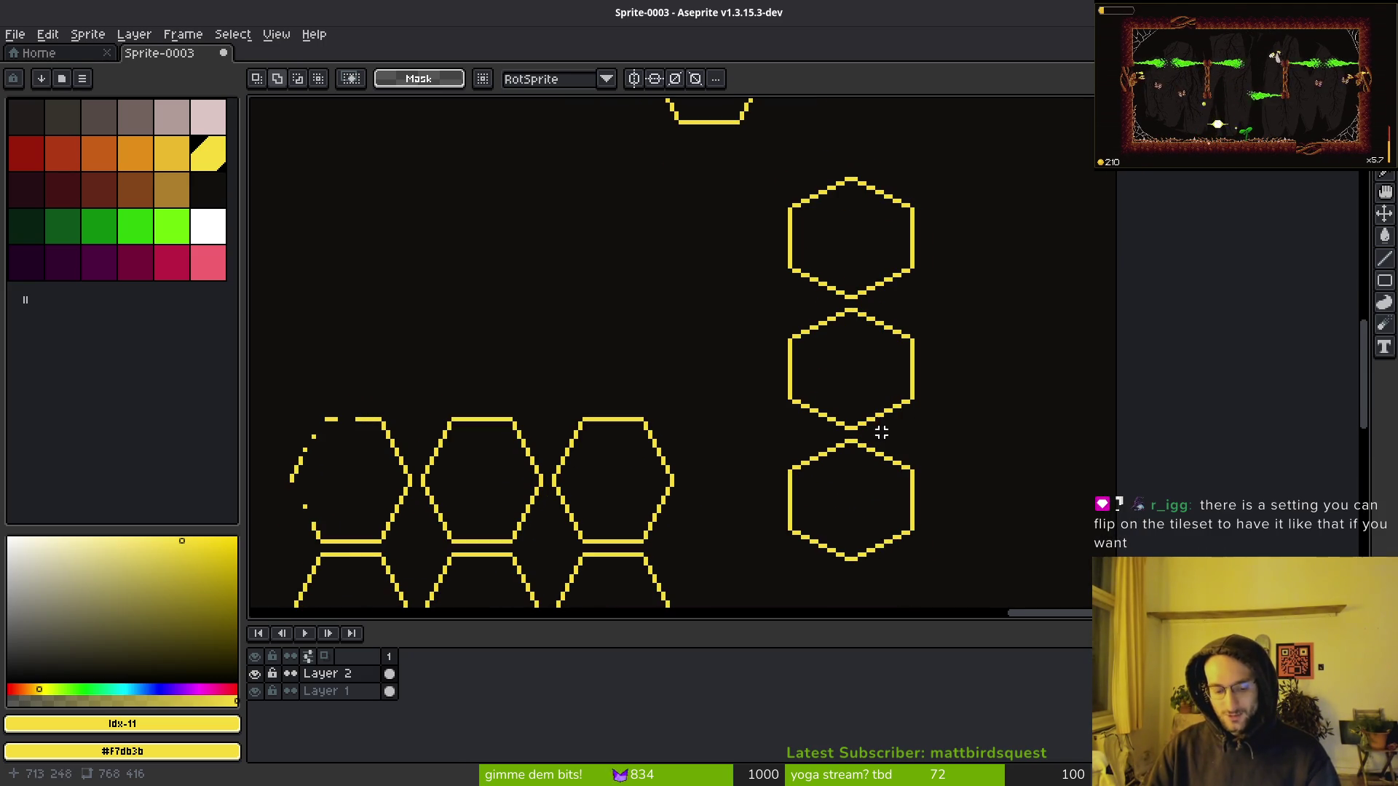
scroll(856, 183, down, 1)
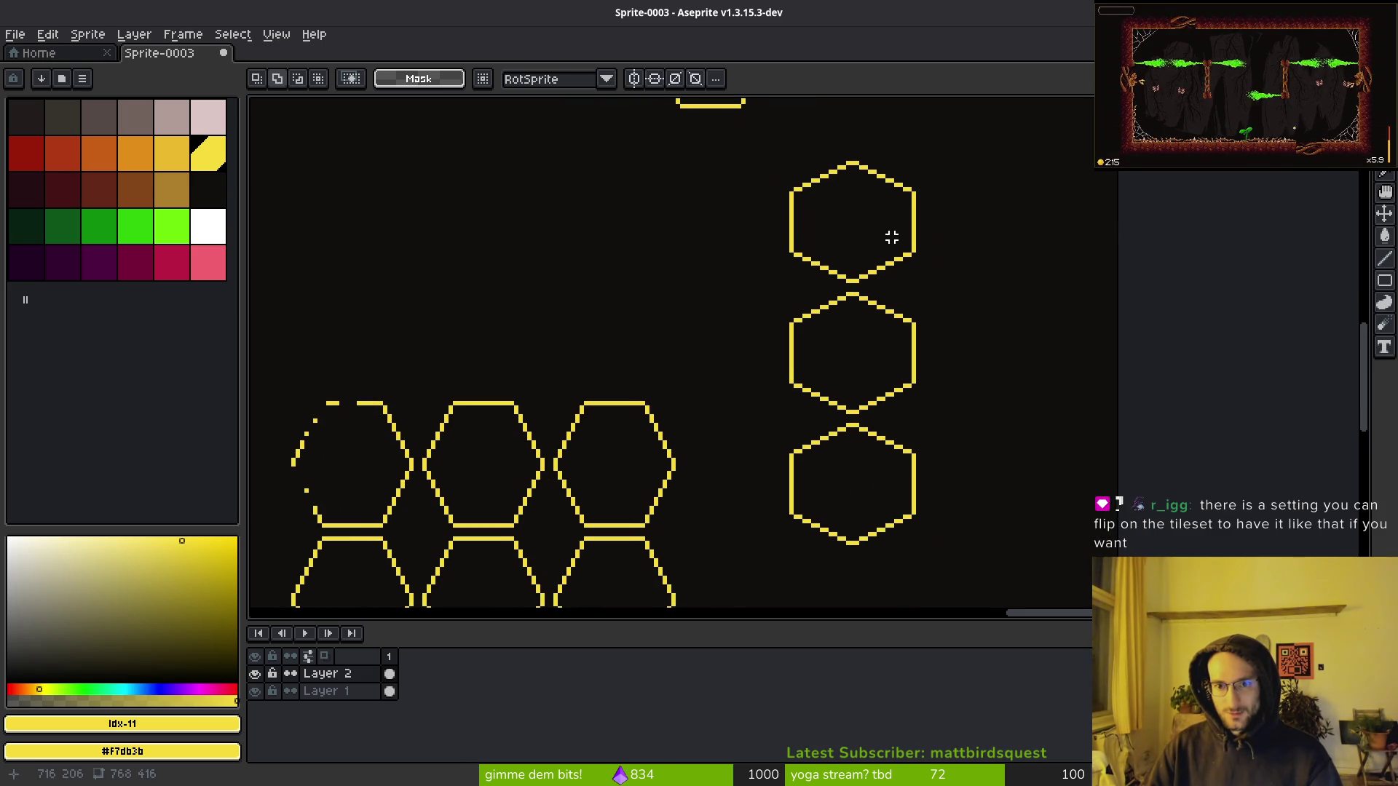
scroll(888, 193, down, 1)
scroll(910, 211, up, 3)
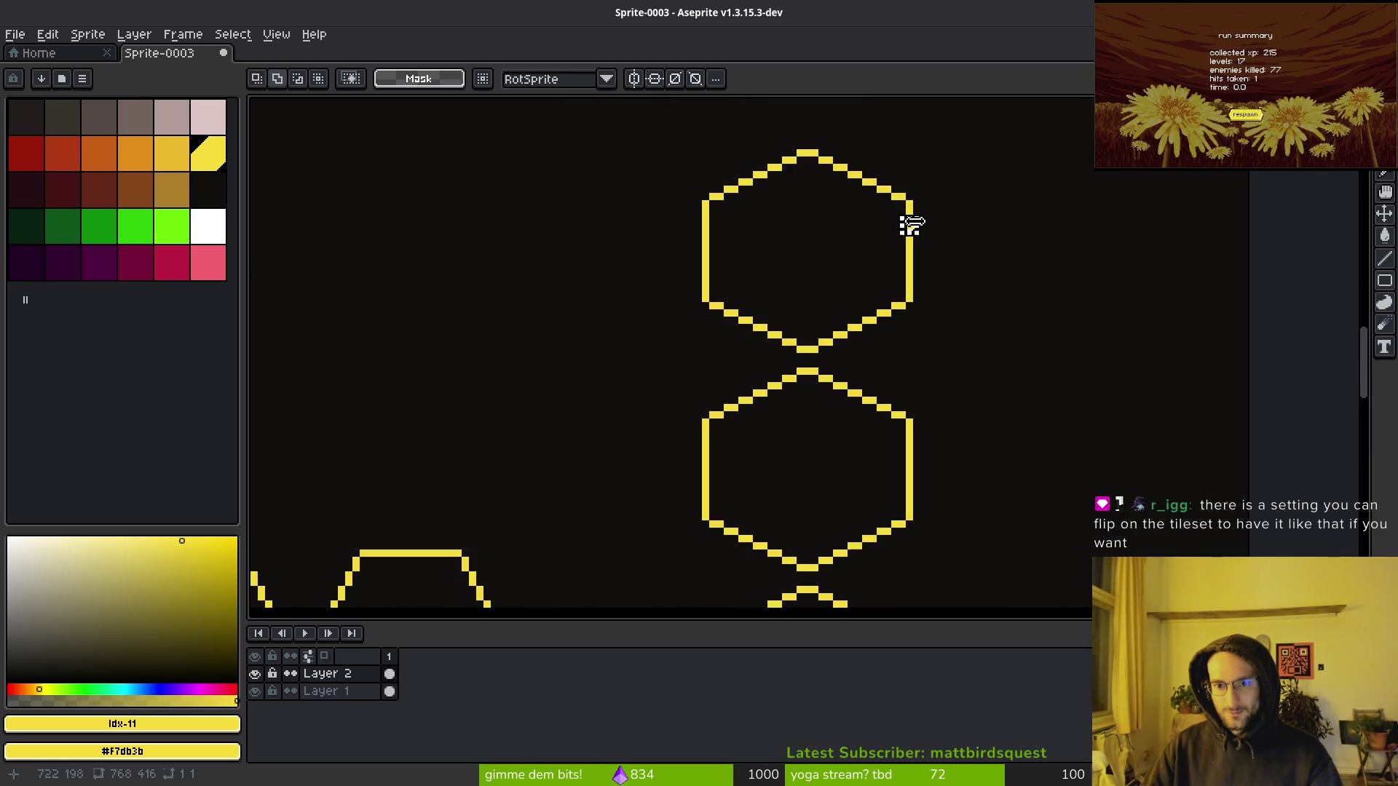
scroll(908, 218, up, 2)
Draw new vertical left and right sides on the top right-column hexagon, thinning its doubled edge.
key(l)
drag(851, 289, 848, 438)
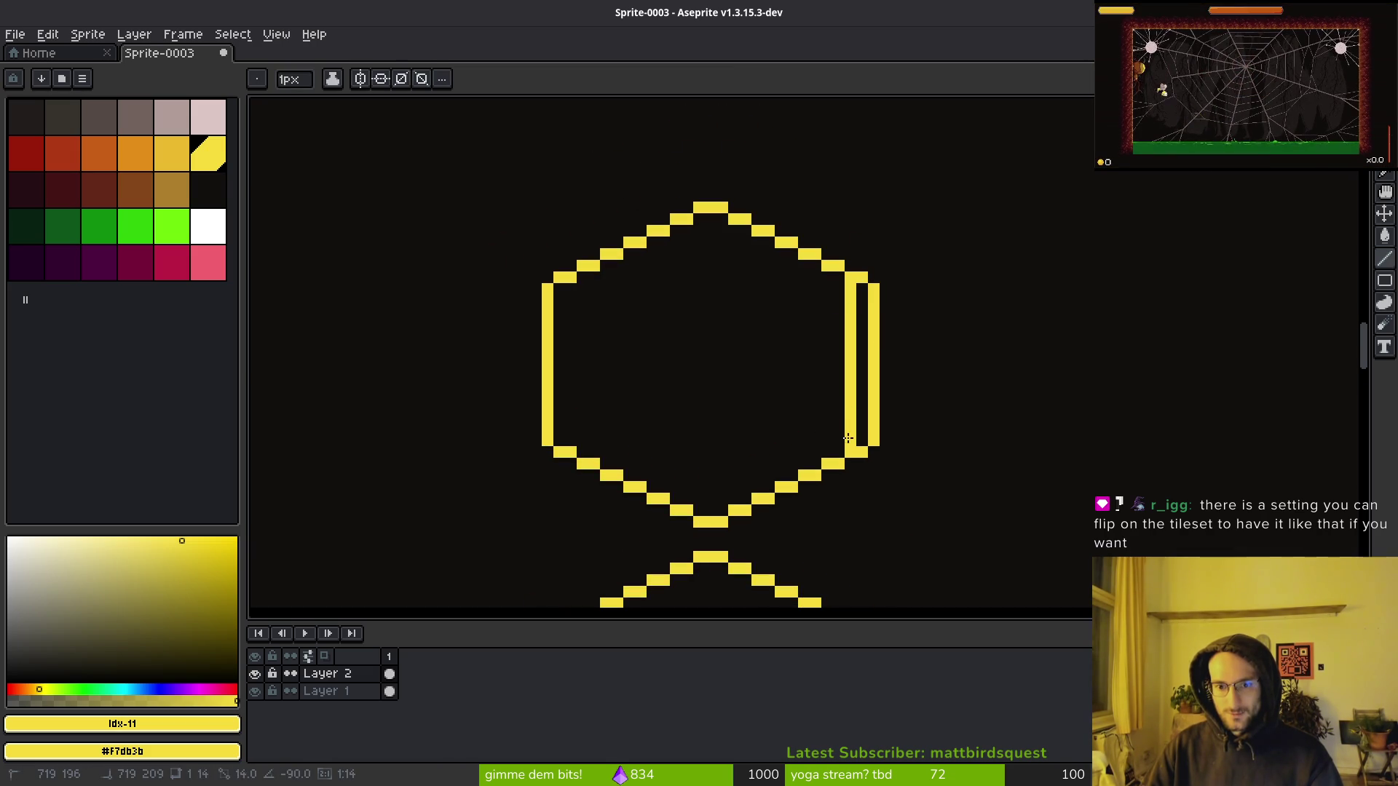
drag(573, 442, 571, 309)
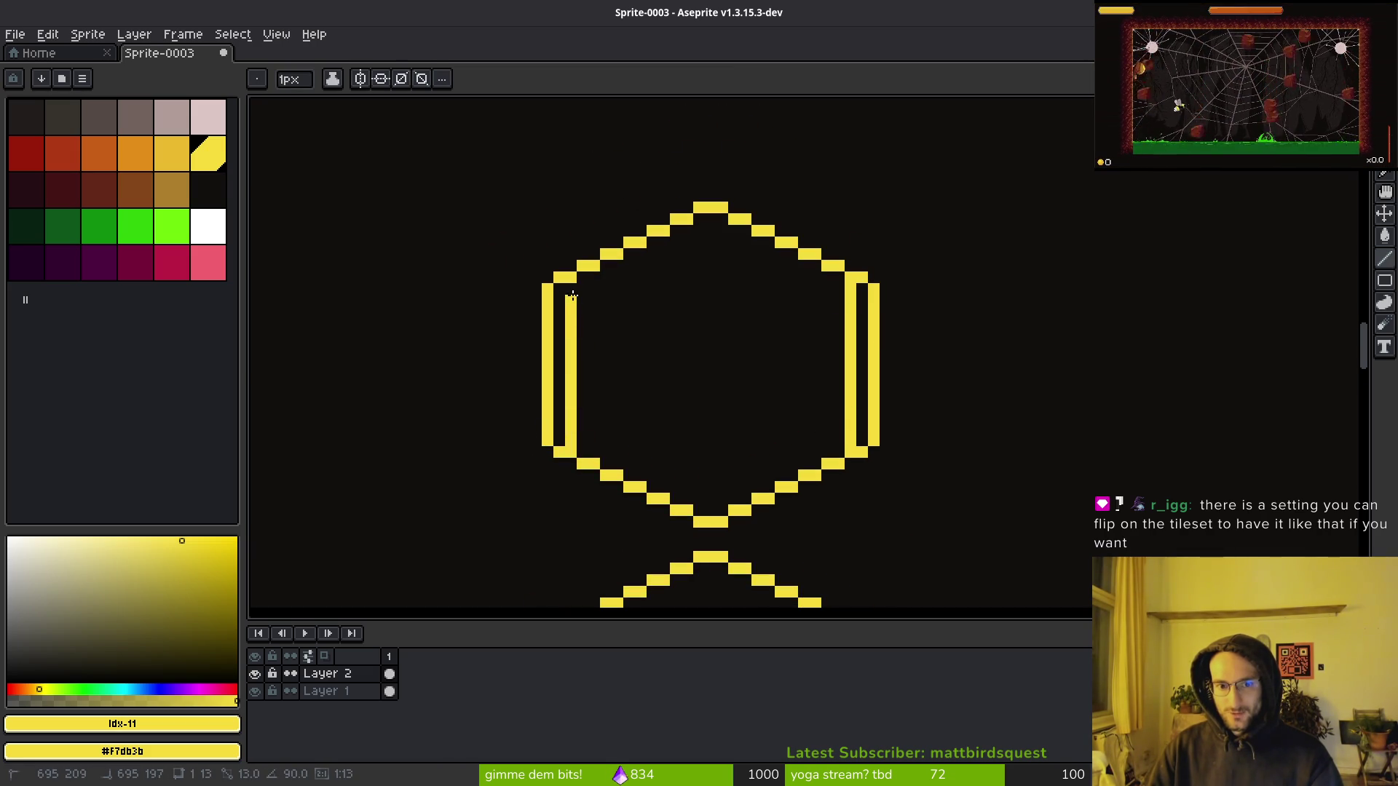
key(e)
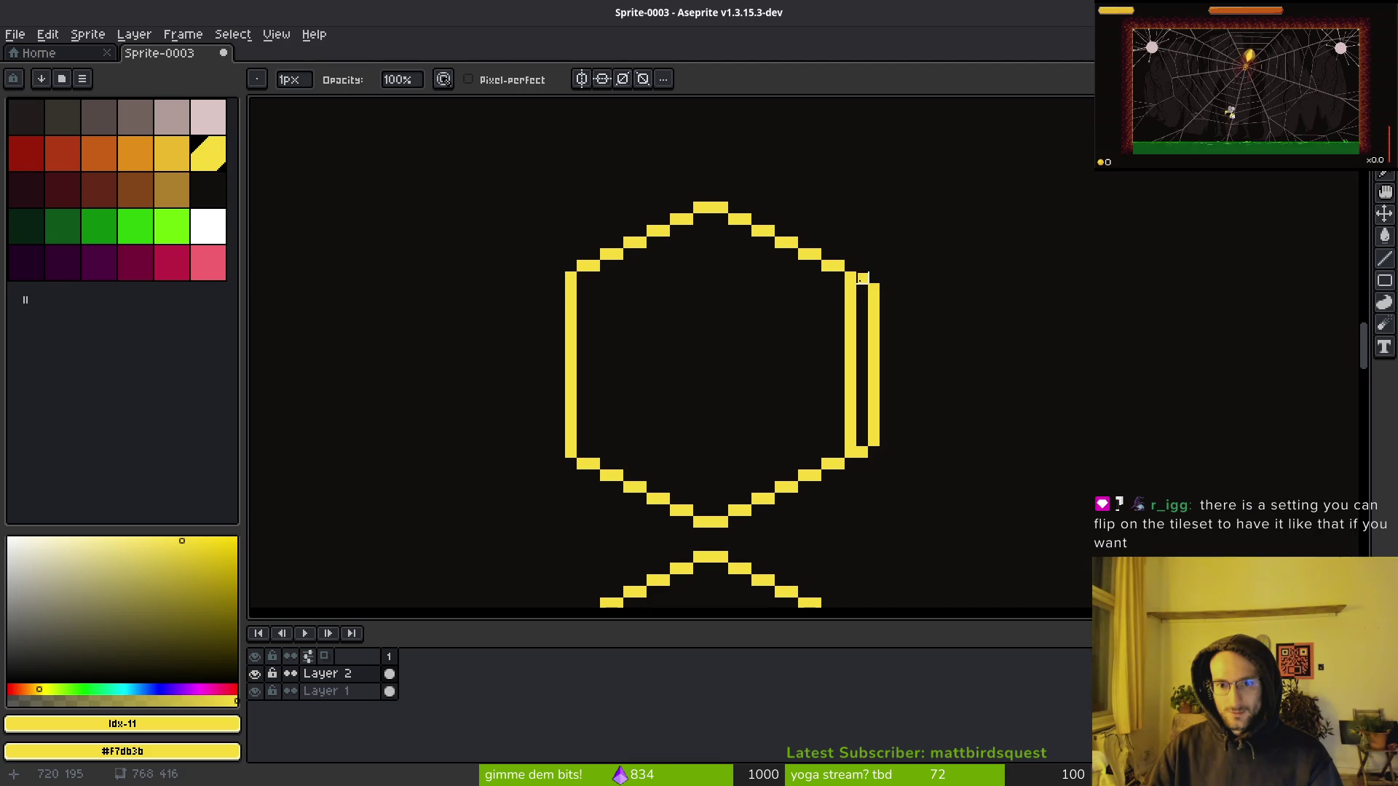
key(ctrl+z)
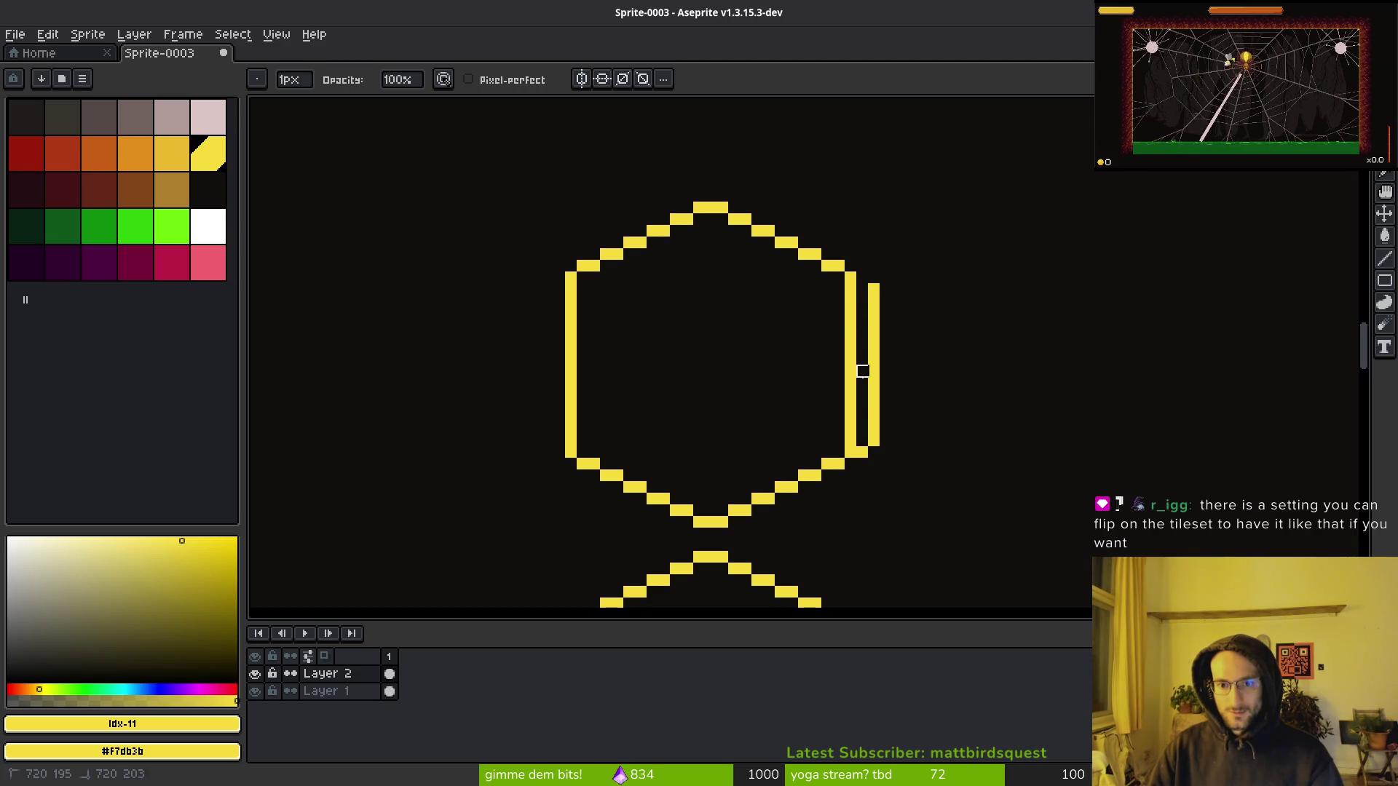
scroll(914, 430, down, 5)
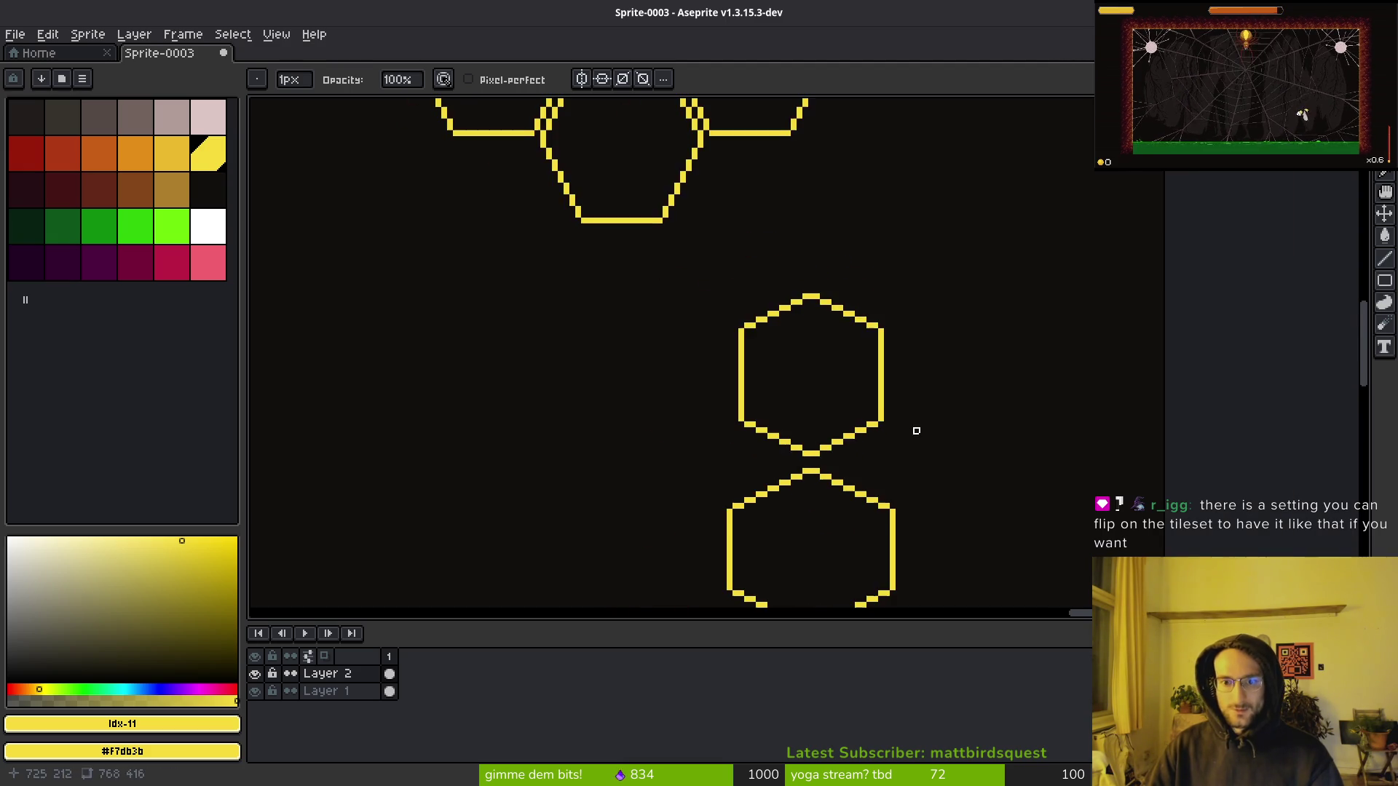
scroll(836, 369, up, 3)
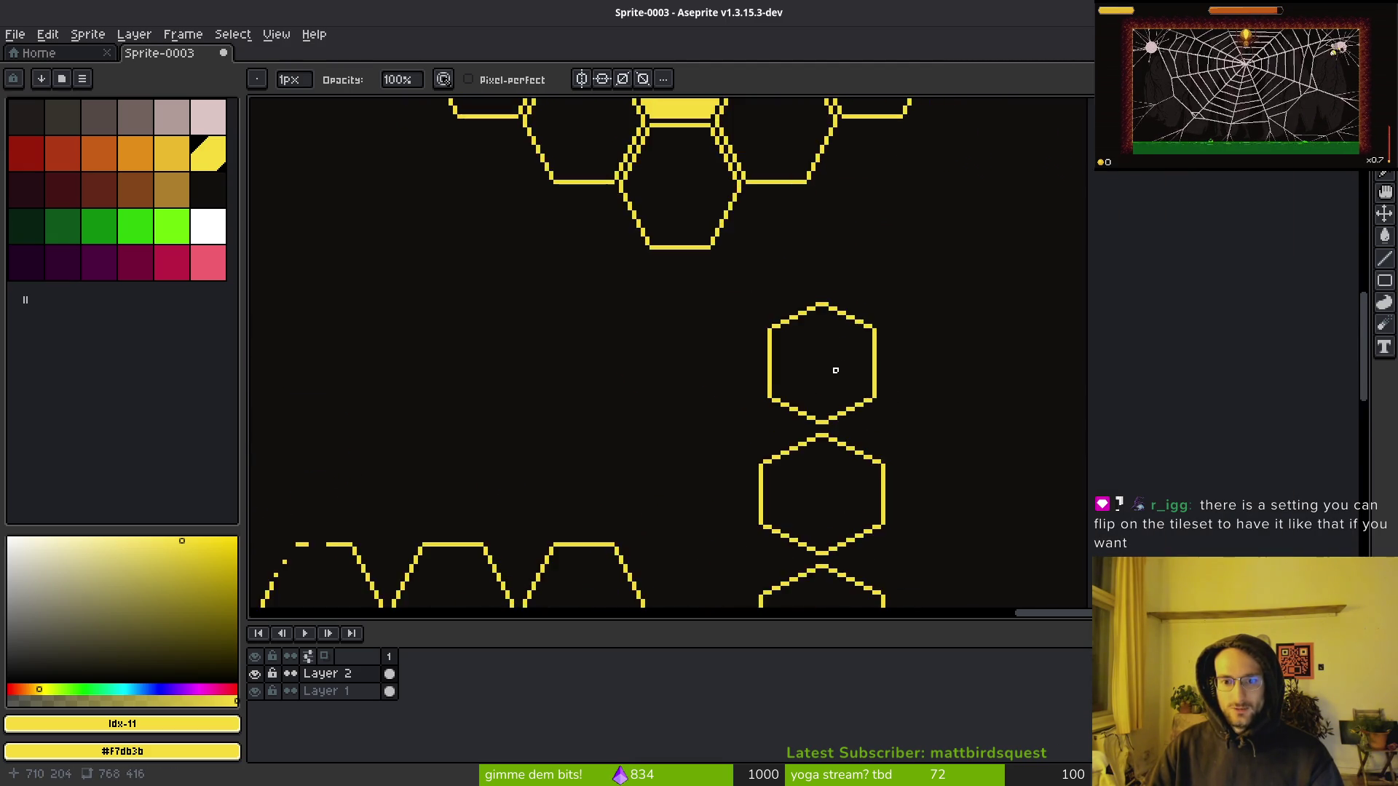
Delete the two lower hexagons in the right-hand column, keeping only the top one.
key(m)
drag(636, 195, 950, 332)
key(ctrl+s)
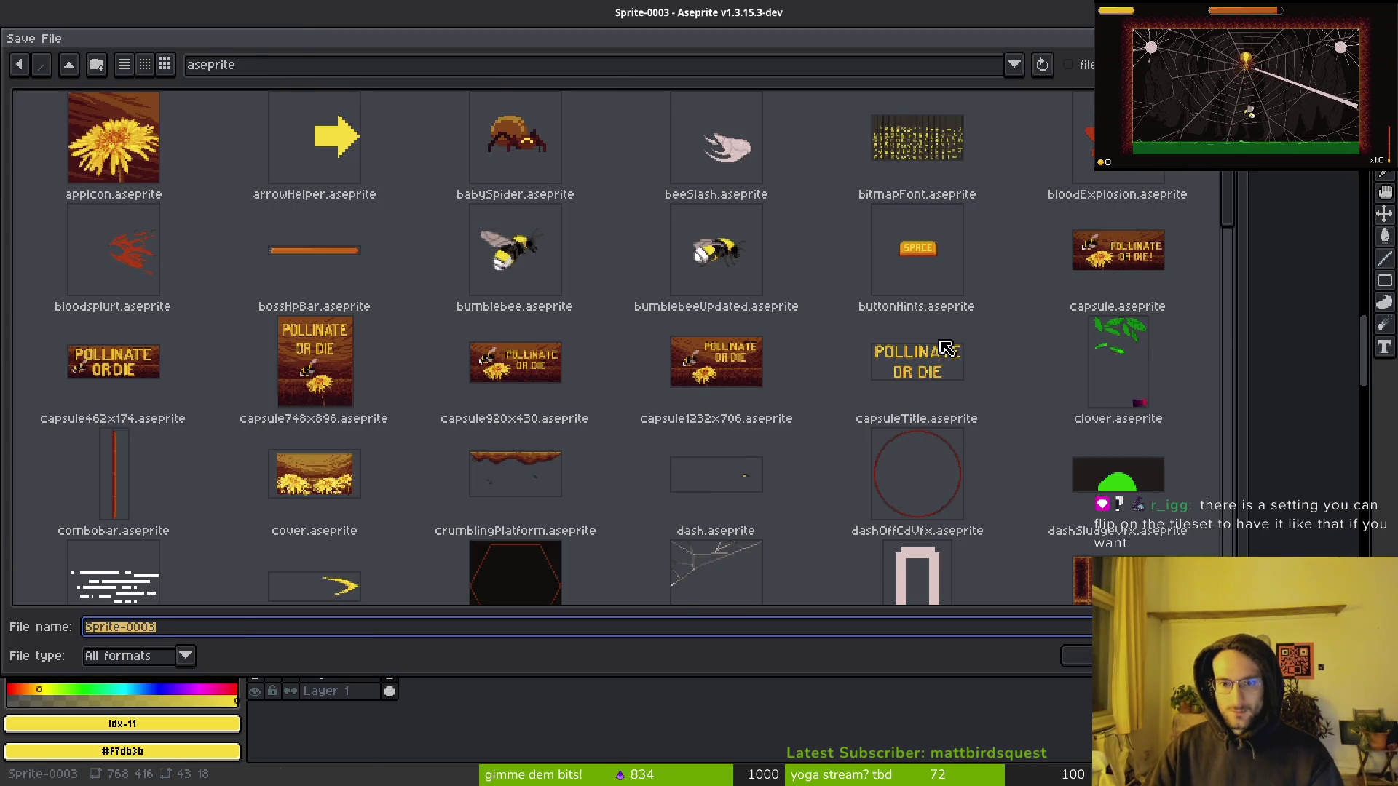
key(Escape)
scroll(850, 366, down, 2)
scroll(866, 368, up, 2)
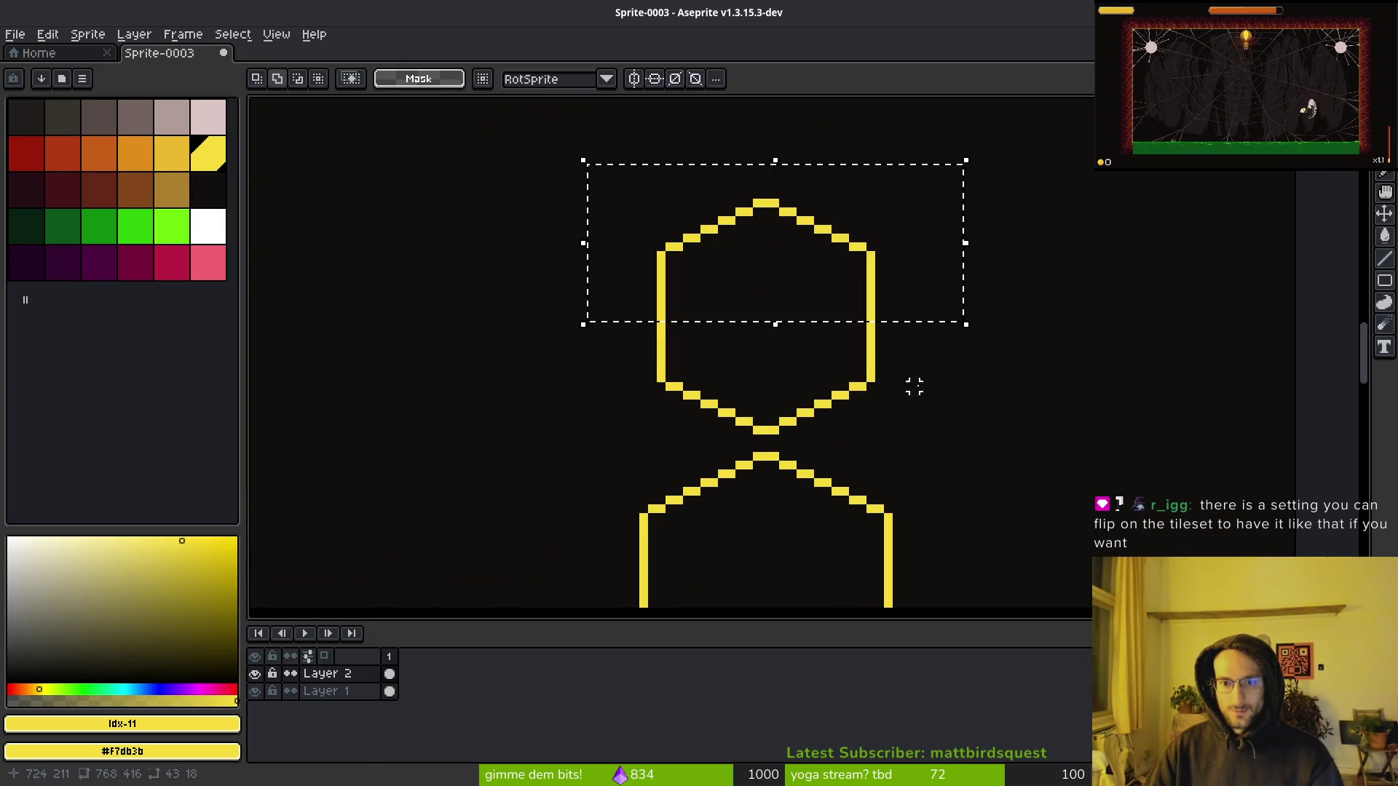
scroll(925, 386, down, 3)
key(ctrl+d)
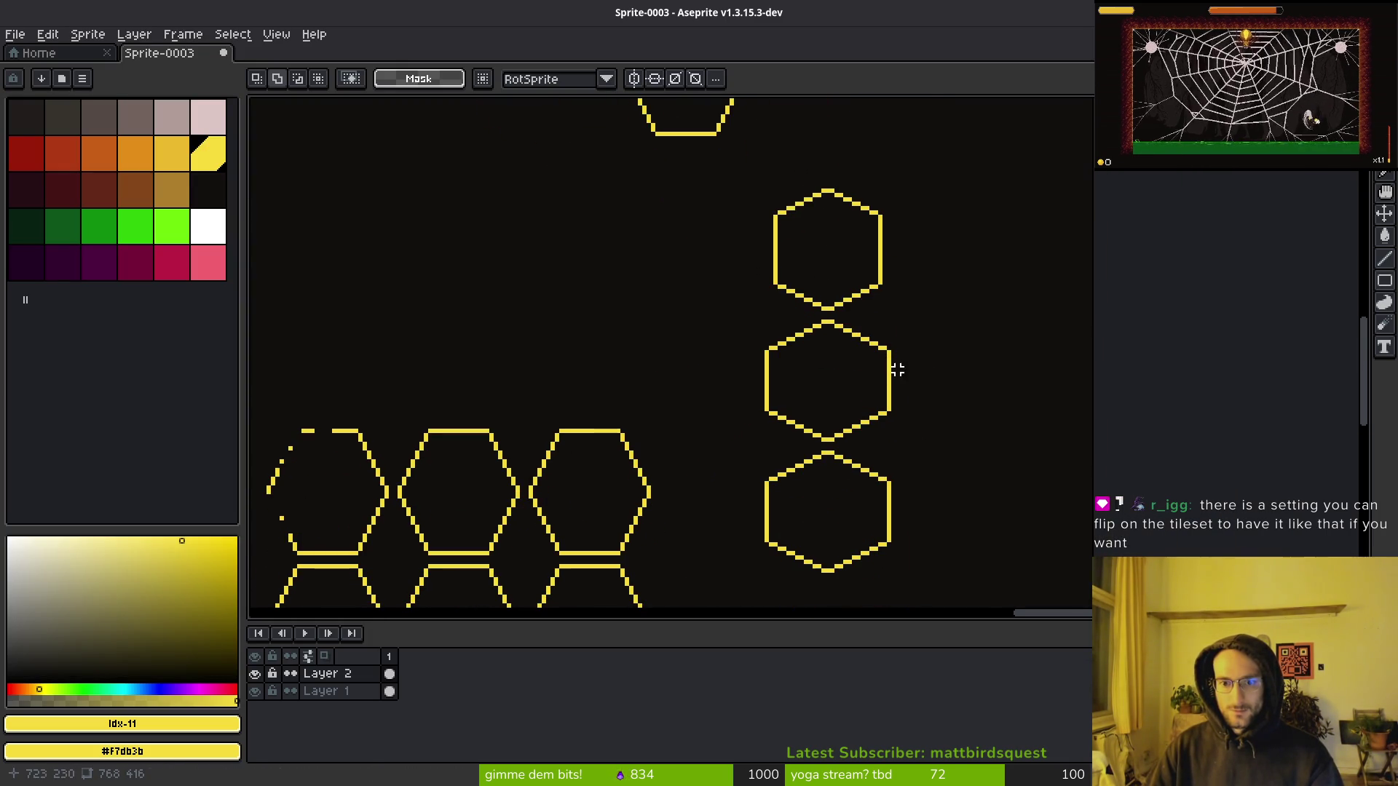
drag(736, 309, 1048, 598)
key(Delete)
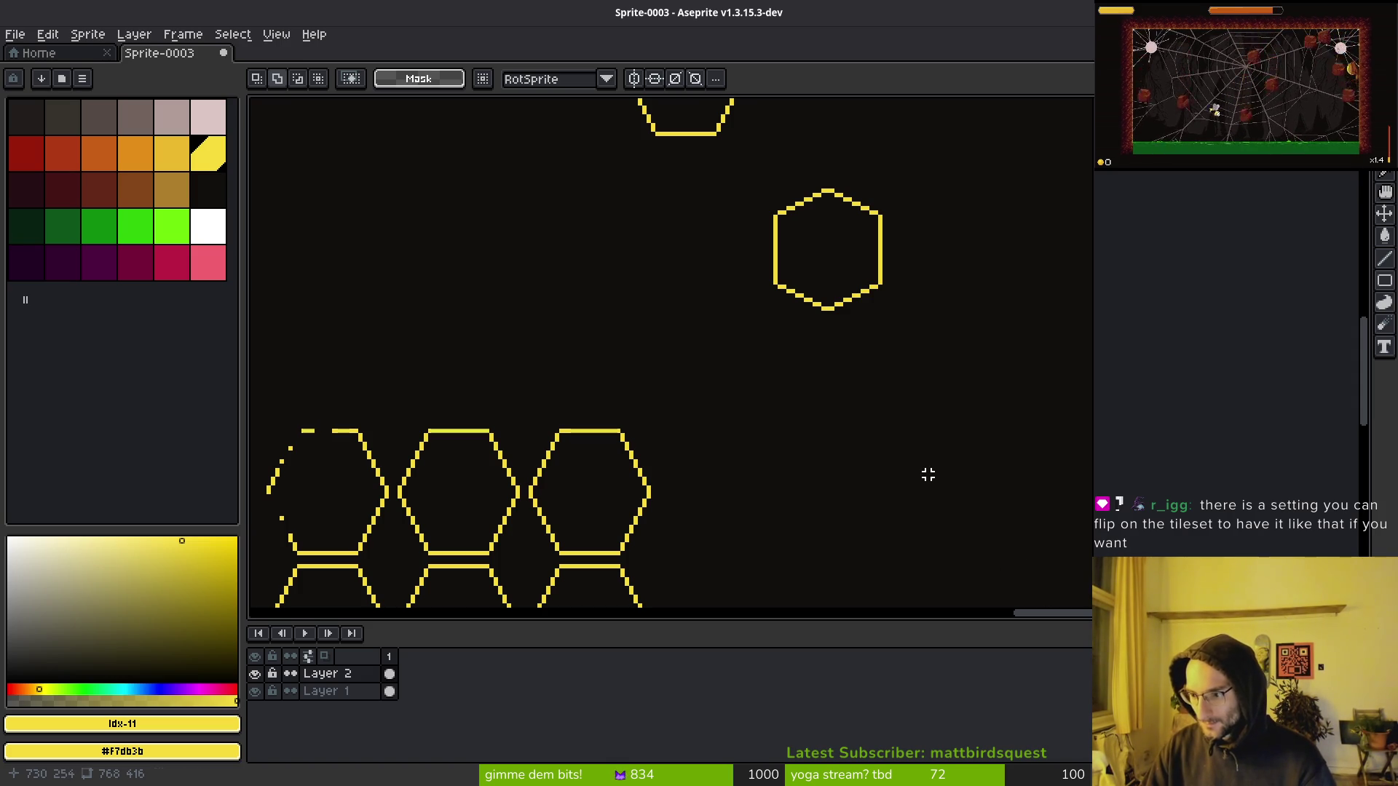
scroll(928, 475, down, 5)
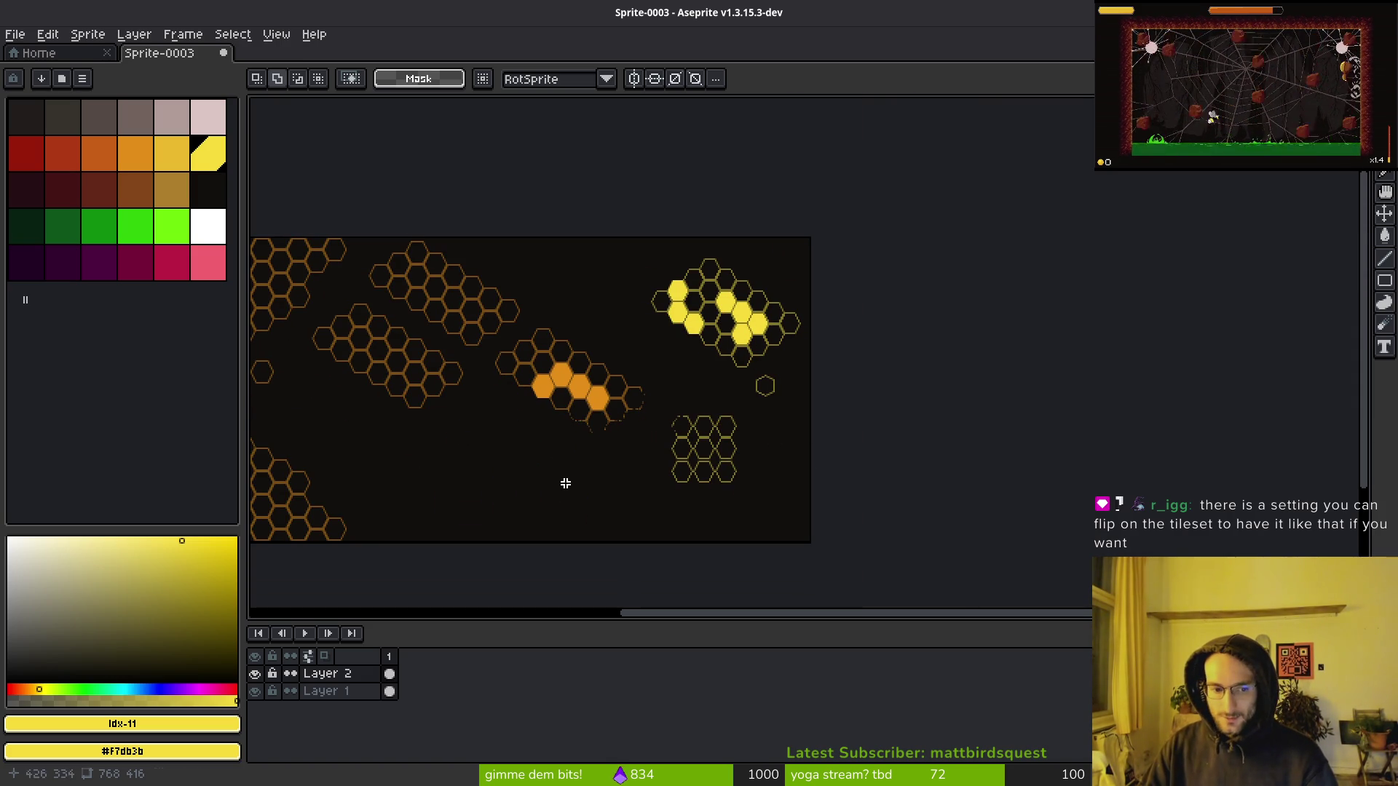
Select the lone 57x47 hexagon and place copies on each side to form a row of three.
scroll(805, 421, up, 4)
drag(631, 233, 959, 507)
scroll(801, 415, down, 2)
drag(631, 218, 967, 489)
scroll(849, 406, down, 2)
mouse_move(674, 277)
mouse_down()
mouse_move(843, 287)
mouse_move(830, 277)
mouse_move(839, 294)
mouse_up()
mouse_move(818, 340)
mouse_down()
mouse_move(614, 280)
mouse_move(644, 281)
mouse_up()
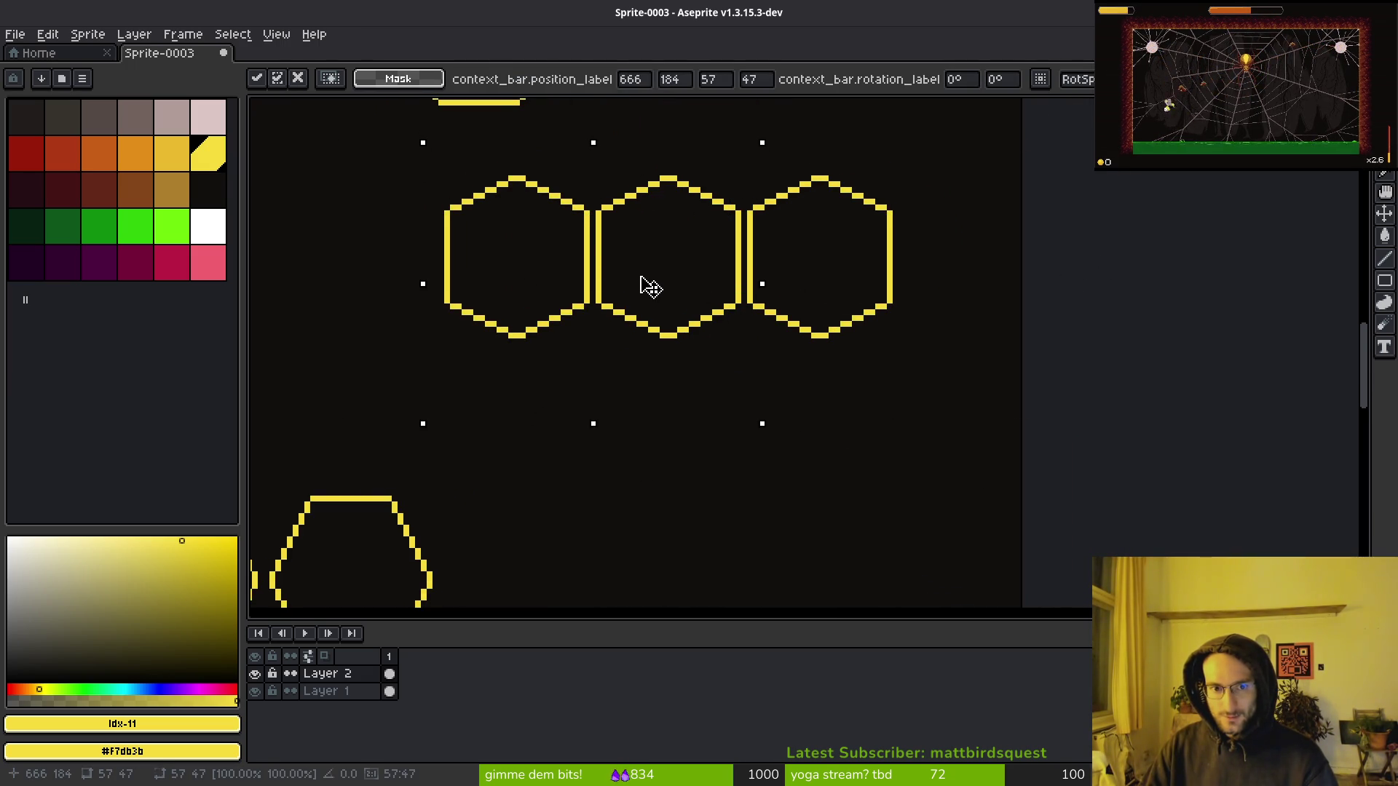
click(417, 156)
Copy the hexagon row twice below it to build three interlocking rows.
drag(417, 157, 1020, 407)
mouse_move(680, 293)
mouse_down()
mouse_move(693, 437)
mouse_move(670, 431)
mouse_move(679, 438)
mouse_up()
scroll(736, 491, down, 3)
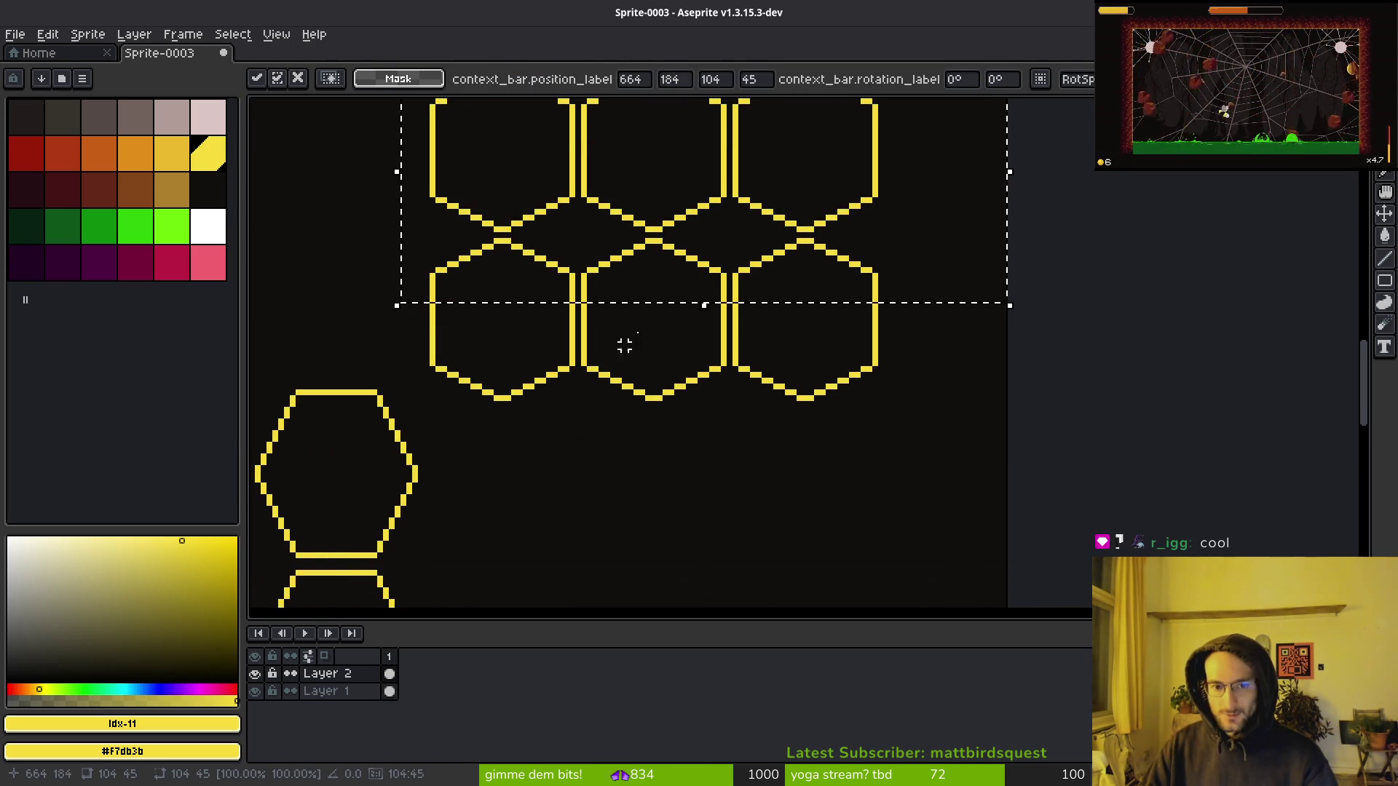
drag(641, 329, 661, 452)
click(659, 334)
scroll(718, 322, down, 2)
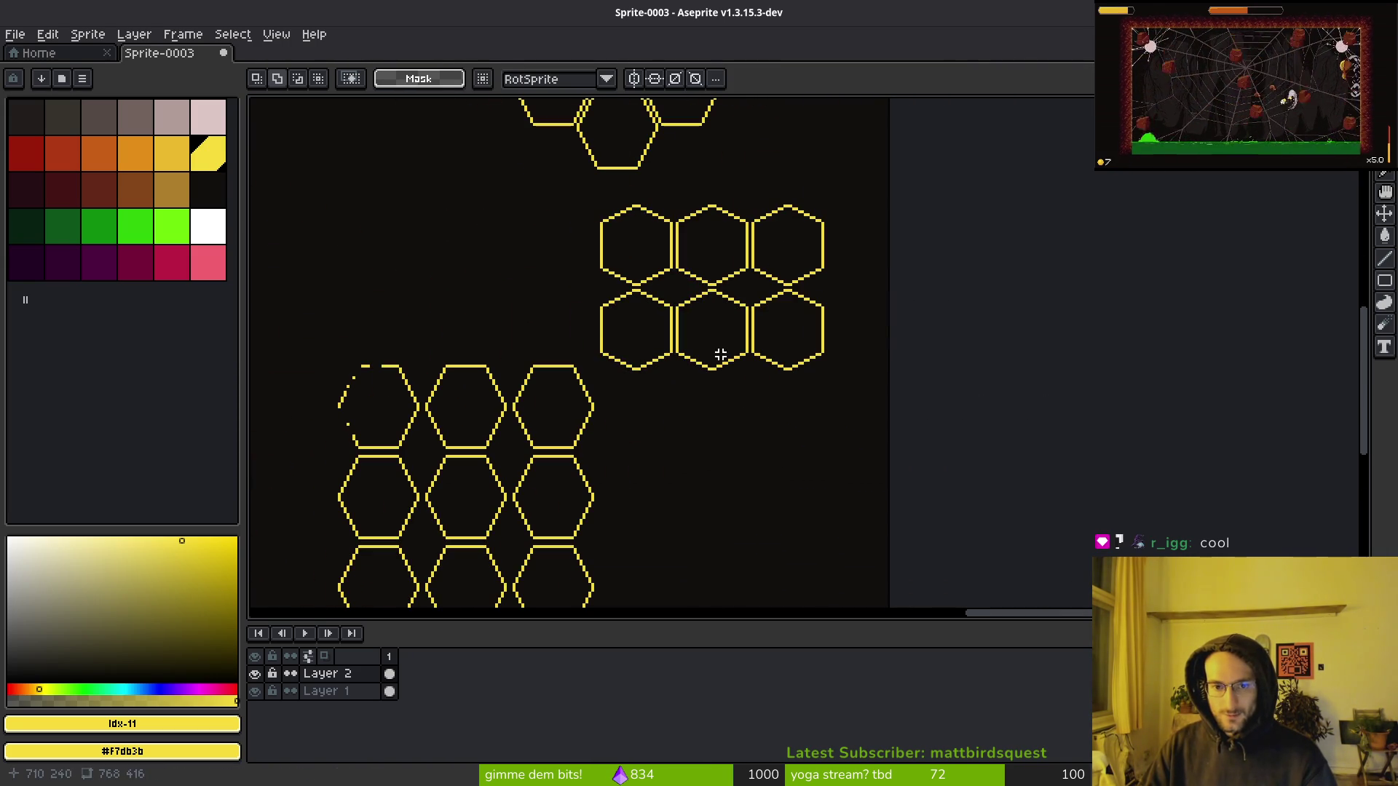
key(ctrl+v)
drag(723, 287, 732, 438)
key(Return)
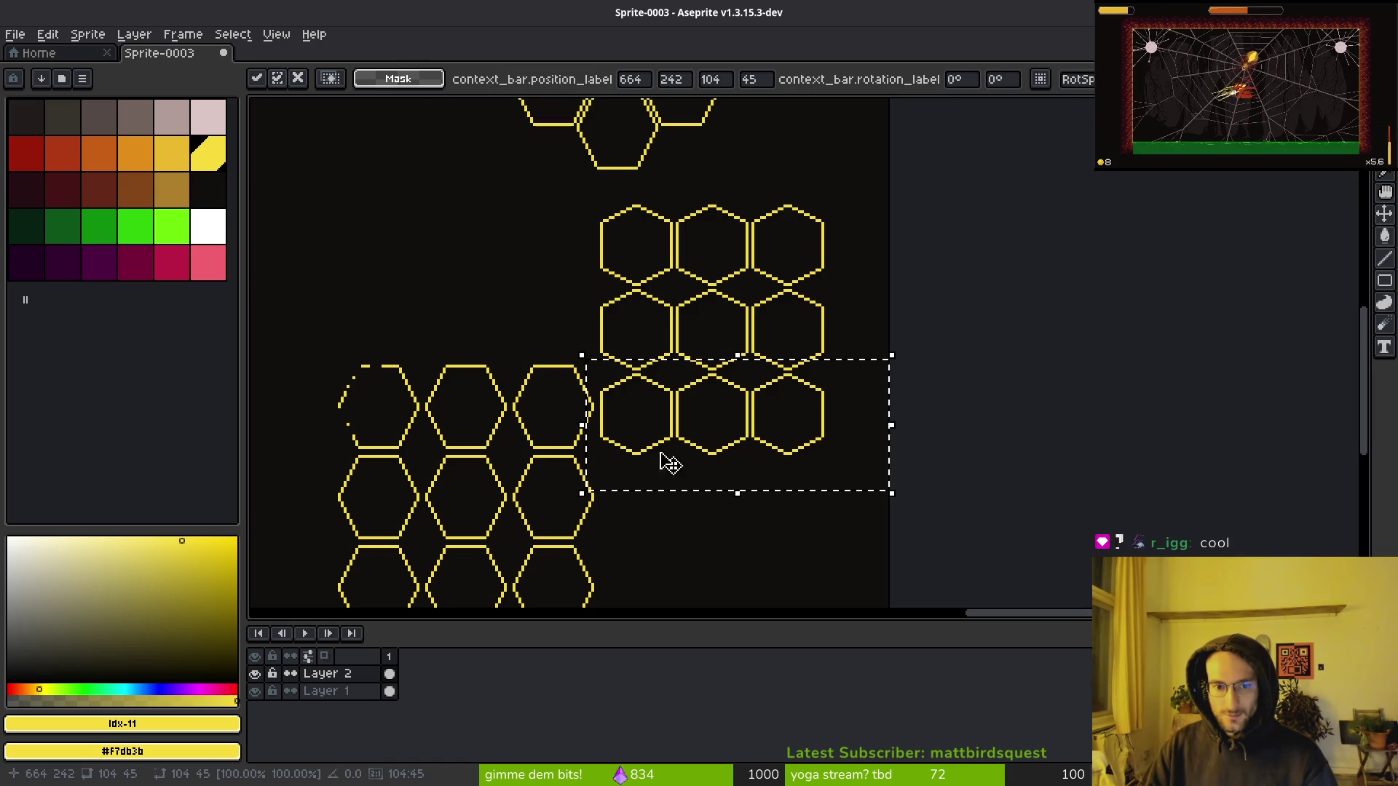
key(ctrl+d)
Delete the old hexagon grid at lower left and the stray pixels beside the rows.
scroll(797, 243, up, 2)
mouse_move(780, 194)
mouse_down()
mouse_move(774, 430)
mouse_move(428, 600)
mouse_move(388, 603)
mouse_move(506, 593)
mouse_up()
scroll(408, 601, down, 3)
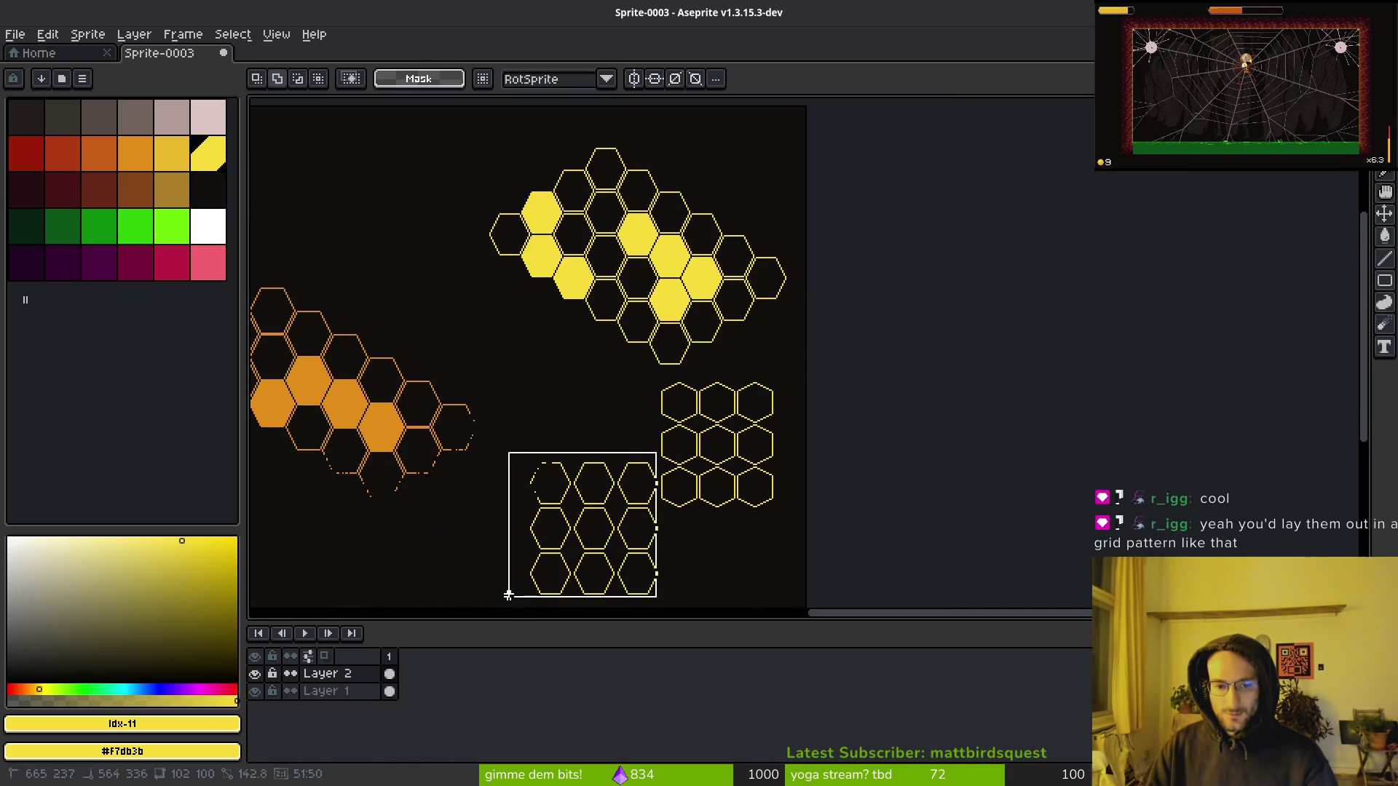
key(Delete)
scroll(712, 406, up, 2)
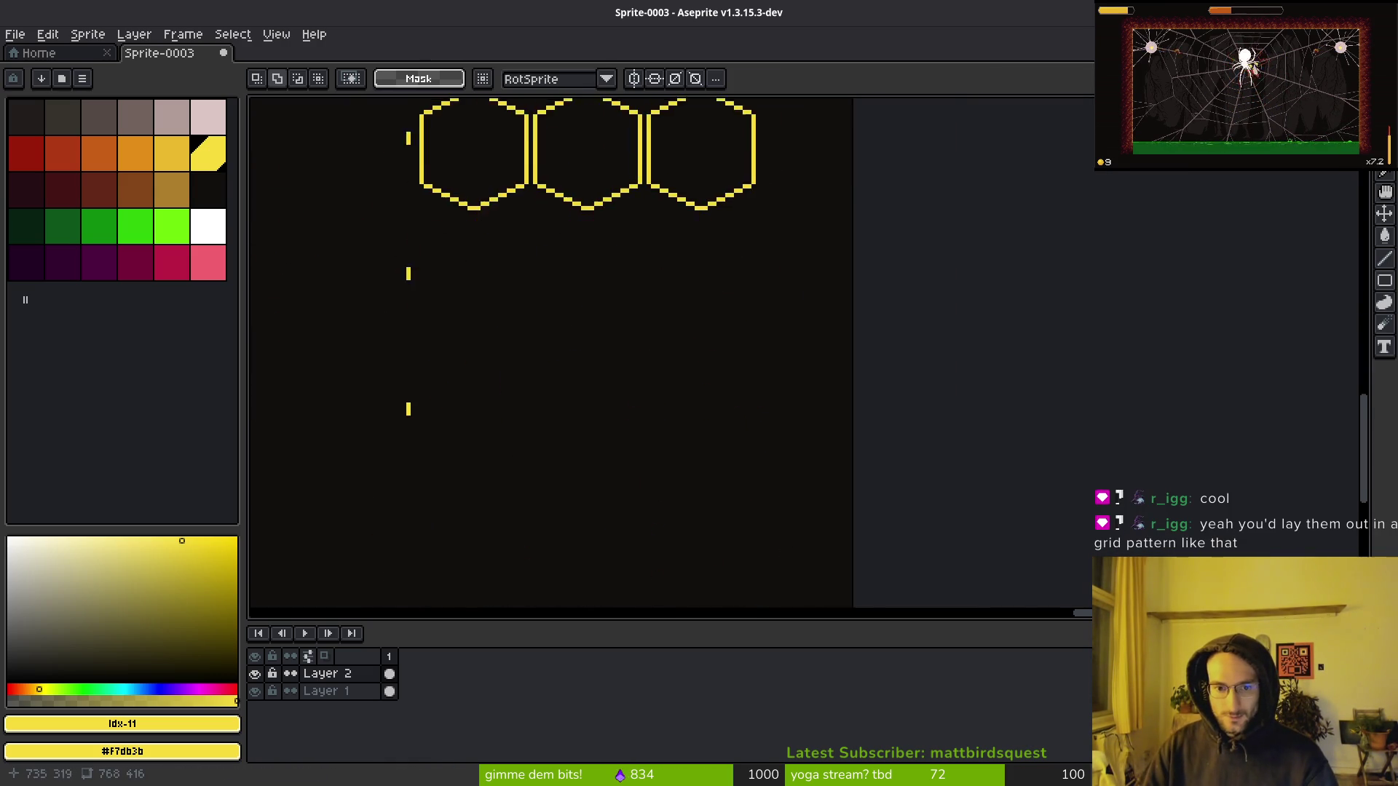
scroll(624, 365, left, 3)
mouse_move(621, 154)
mouse_down()
mouse_move(638, 290)
mouse_move(640, 556)
mouse_move(625, 556)
mouse_up()
key(Delete)
key(ctrl+o)
key(Escape)
key(ctrl+z)
Erase a stray pixel and the left hexagon's upper-left corner and left edge with the Pencil.
key(b)
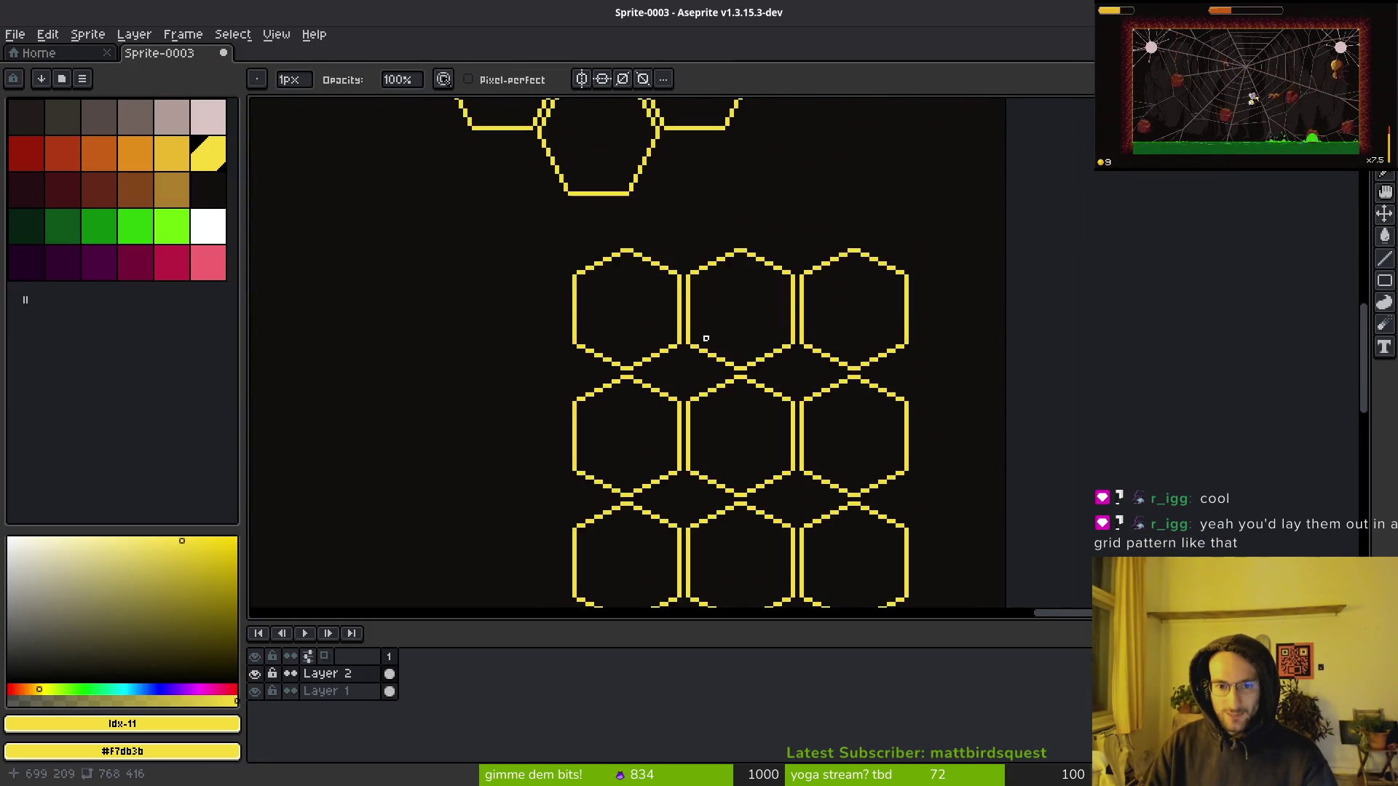
scroll(705, 337, up, 2)
scroll(836, 287, left, 3)
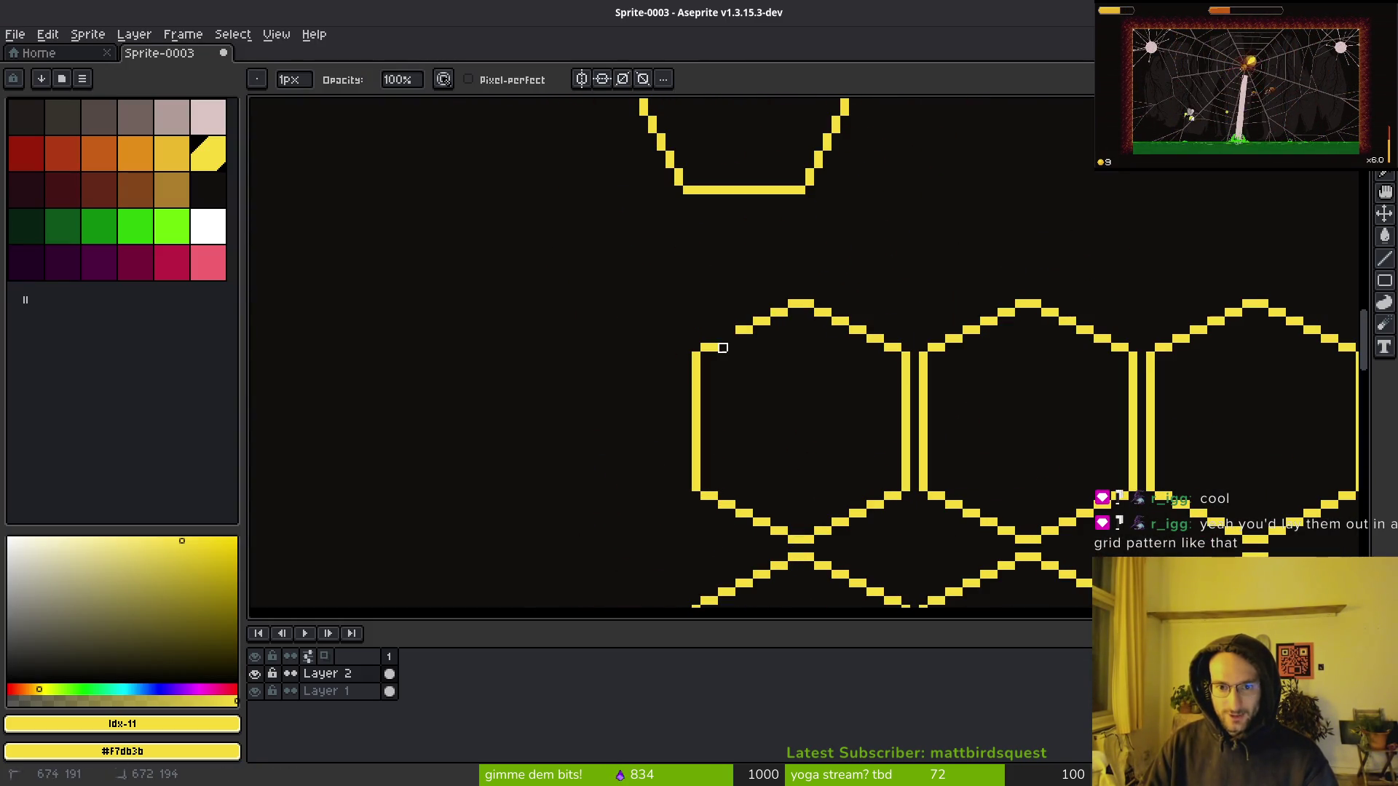
right_click(739, 330)
right_click(697, 402)
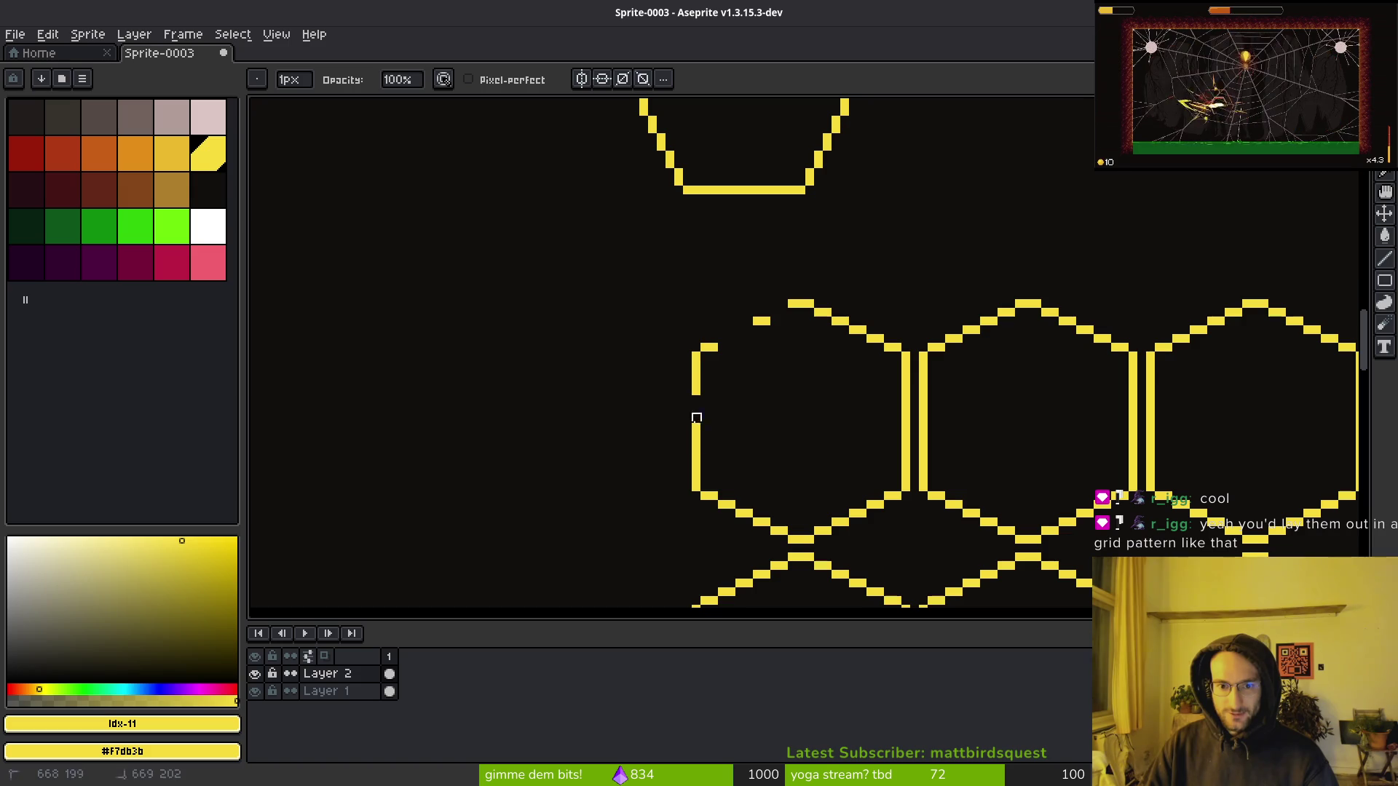
drag(695, 348, 697, 365)
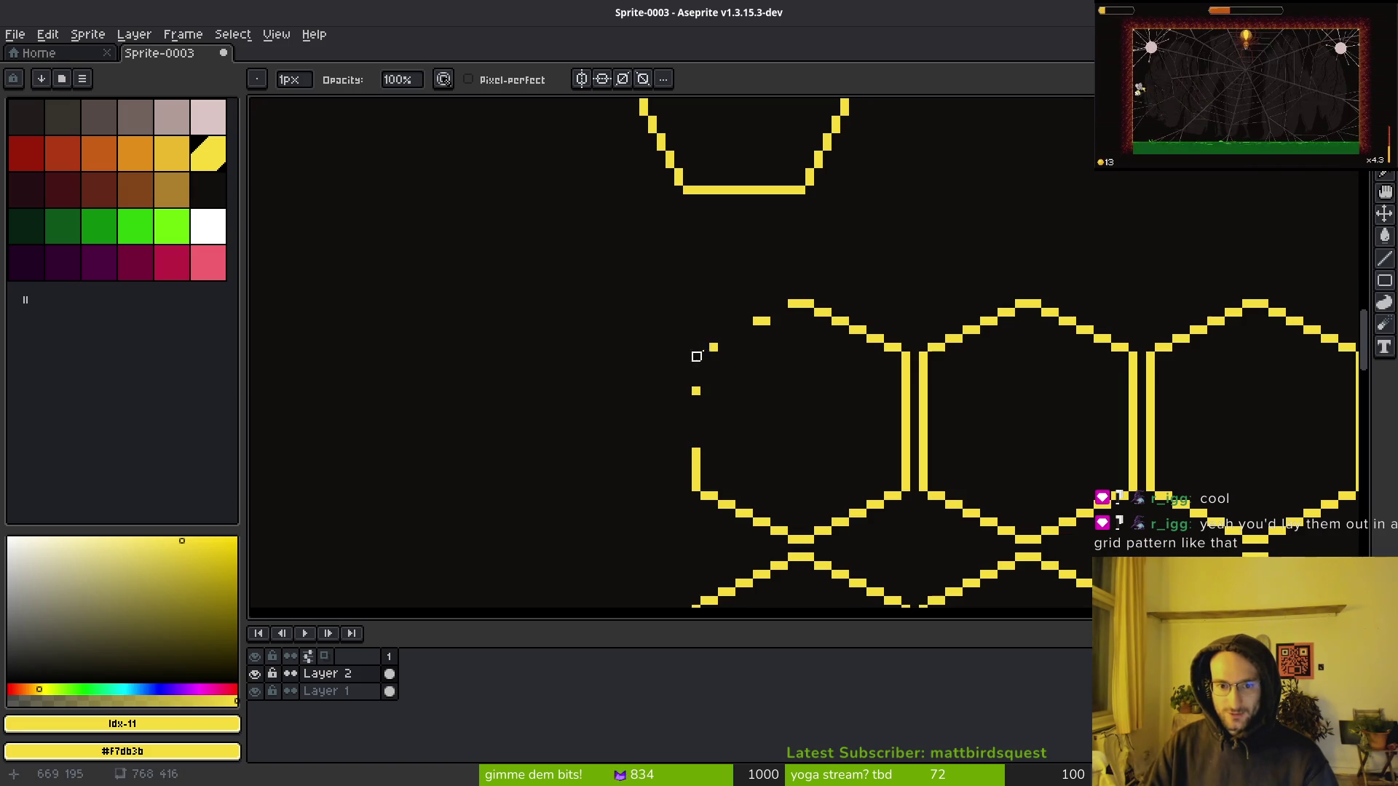
Erase the peak, right slope and upper side of the rightmost hexagon.
scroll(749, 453, right, 5)
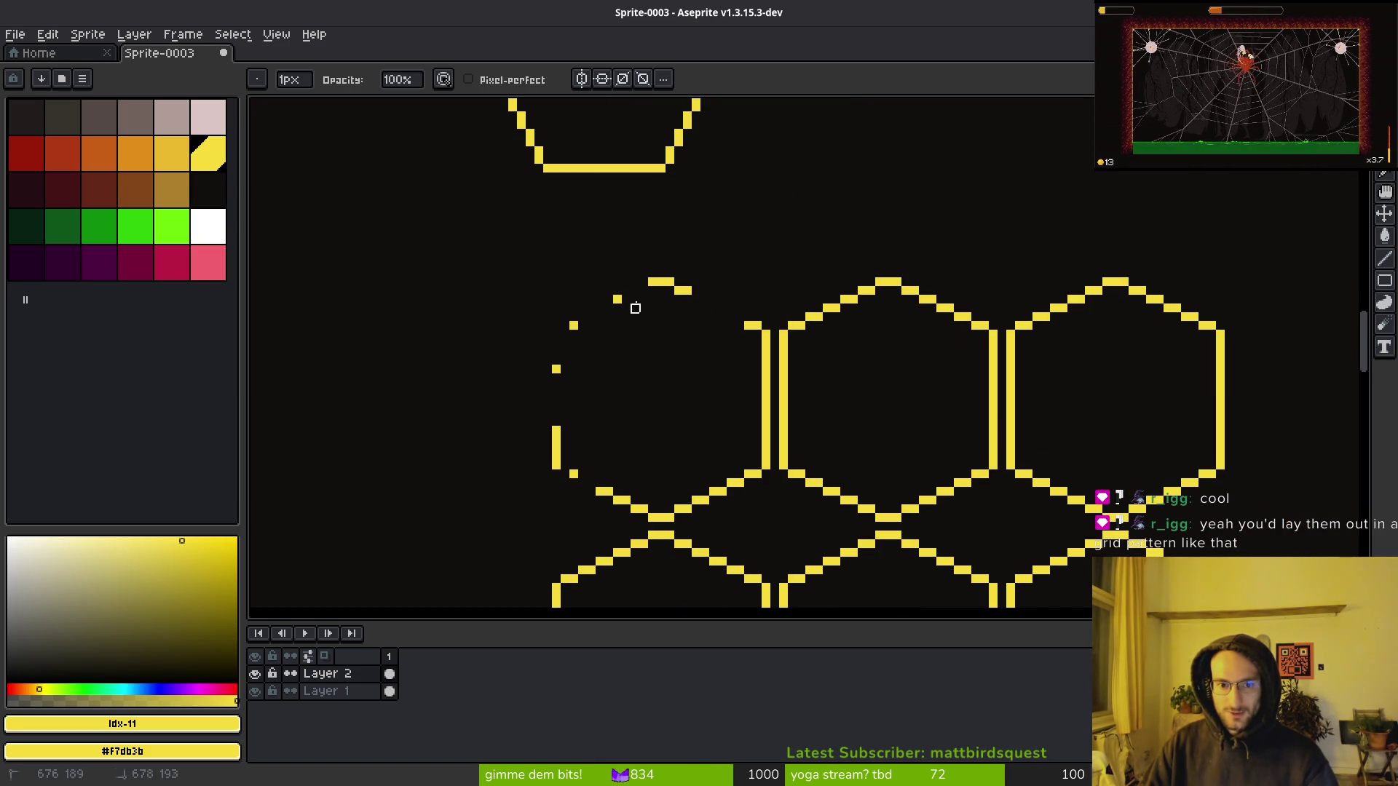
scroll(749, 309, right, 2)
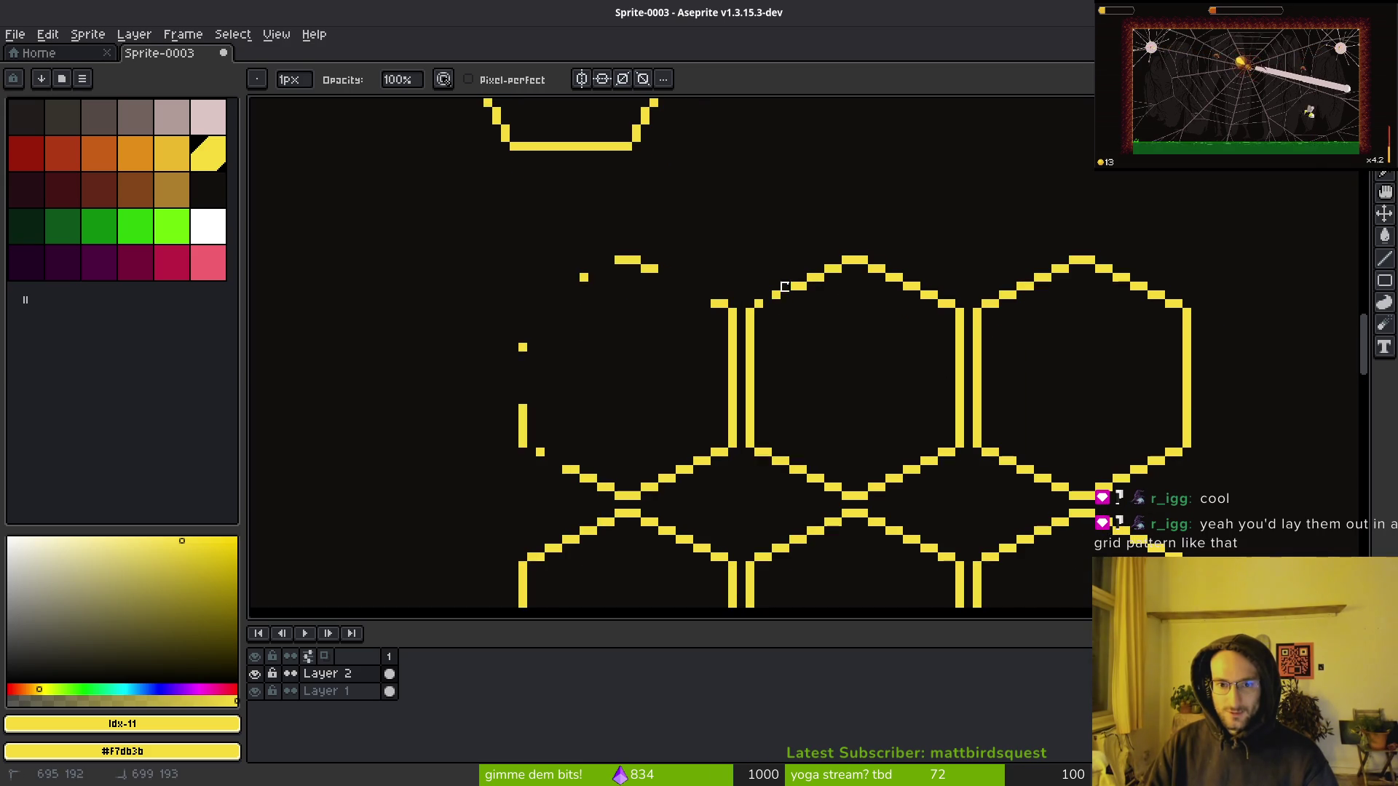
mouse_move(1092, 264)
mouse_down()
mouse_move(1039, 260)
mouse_move(1204, 296)
mouse_up()
drag(1189, 353, 1196, 392)
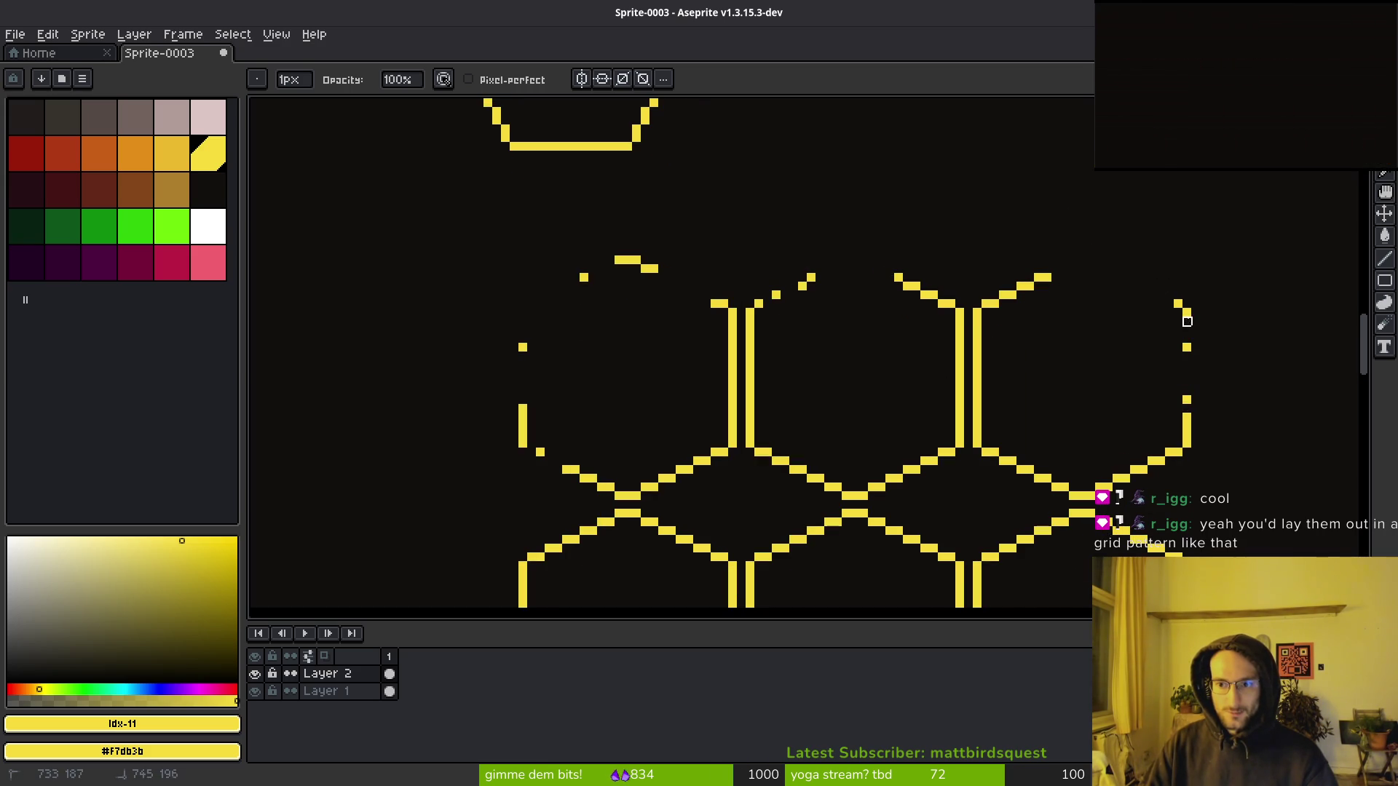
drag(1185, 312, 1171, 303)
mouse_move(1196, 418)
mouse_down()
mouse_move(1152, 408)
mouse_move(1014, 297)
mouse_move(1014, 319)
mouse_up()
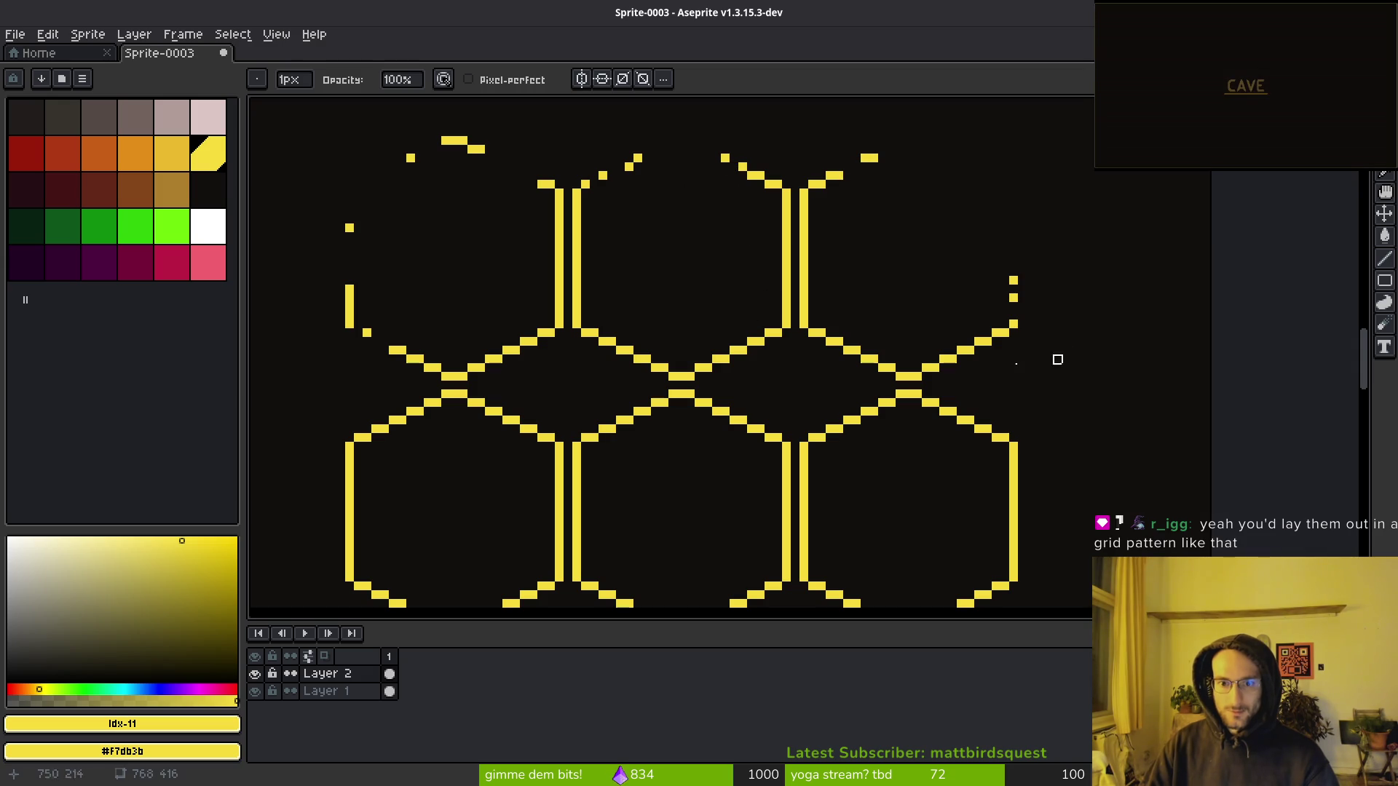
Break the hexagon's right vertical edge and lower-right diagonal into scattered dashes.
scroll(751, 211, up, 2)
mouse_move(859, 334)
mouse_down()
mouse_move(887, 372)
mouse_move(906, 264)
mouse_up()
drag(905, 367, 905, 397)
drag(837, 440, 838, 455)
drag(923, 464, 892, 319)
click(779, 368)
click(845, 407)
drag(871, 458, 881, 343)
click(874, 339)
mouse_move(870, 429)
mouse_down()
mouse_move(870, 450)
mouse_move(758, 532)
mouse_up()
mouse_move(863, 450)
mouse_down()
mouse_move(863, 466)
mouse_move(929, 423)
mouse_up()
click(976, 377)
key(e)
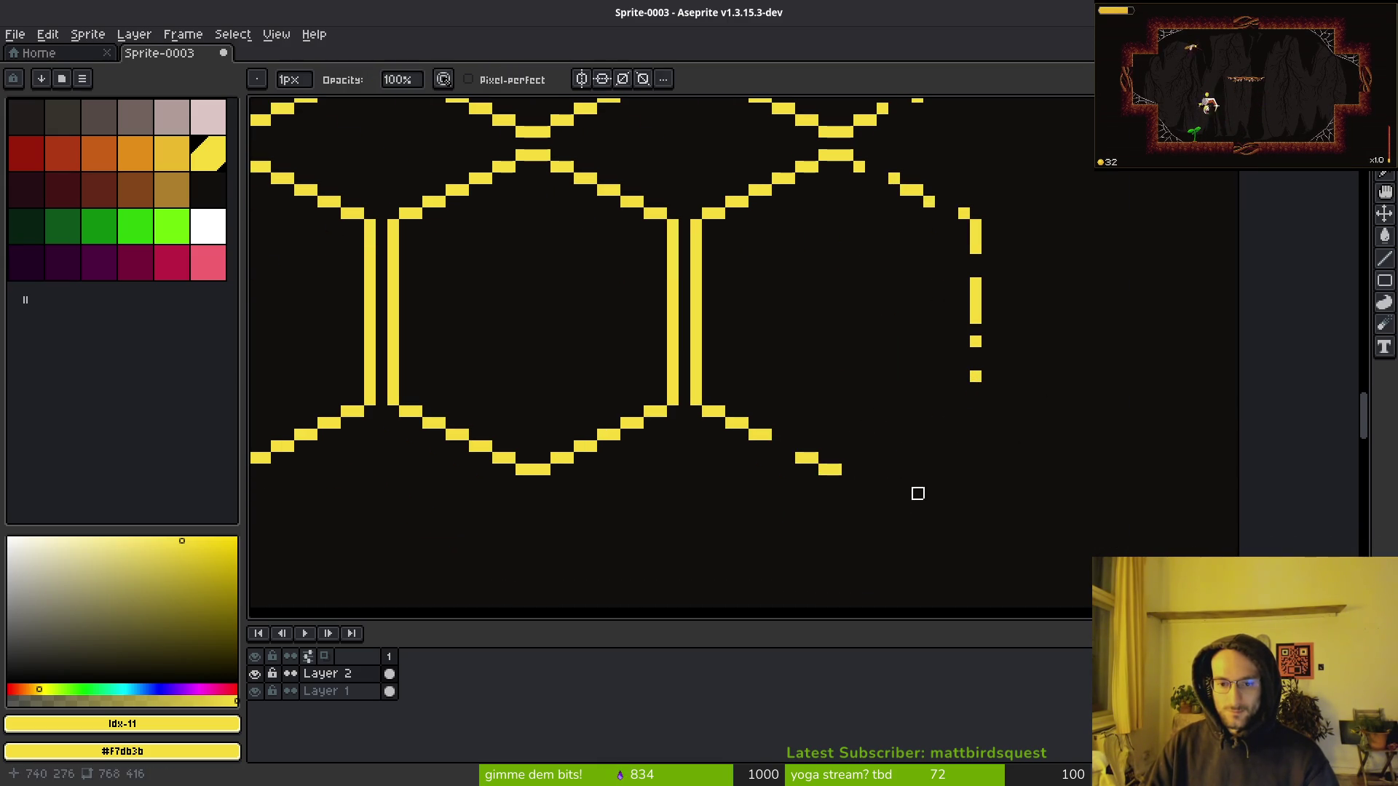
Undo two erasures, then erase pixels along the middle hexagon's lower-right diagonal and bottom edge.
key(ctrl+z)
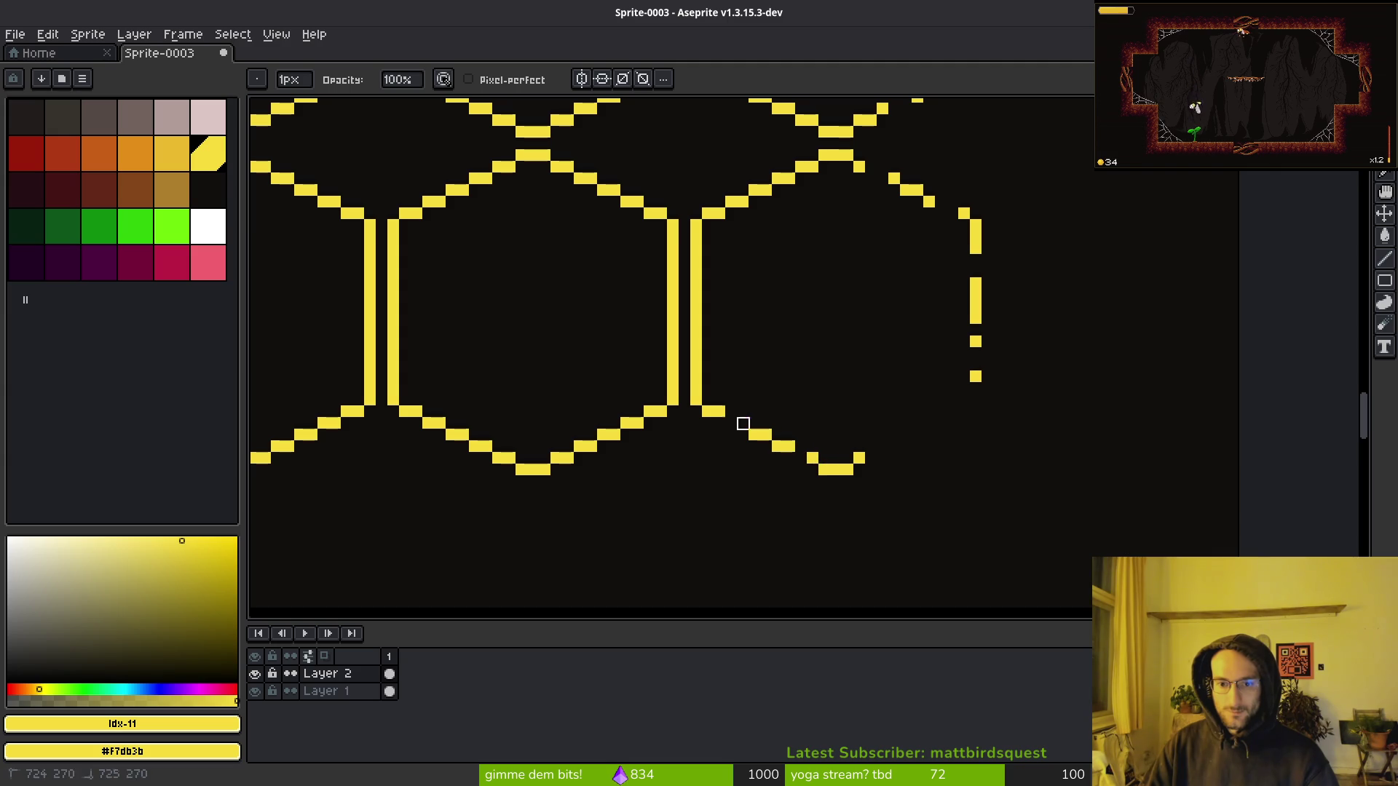
key(ctrl+z)
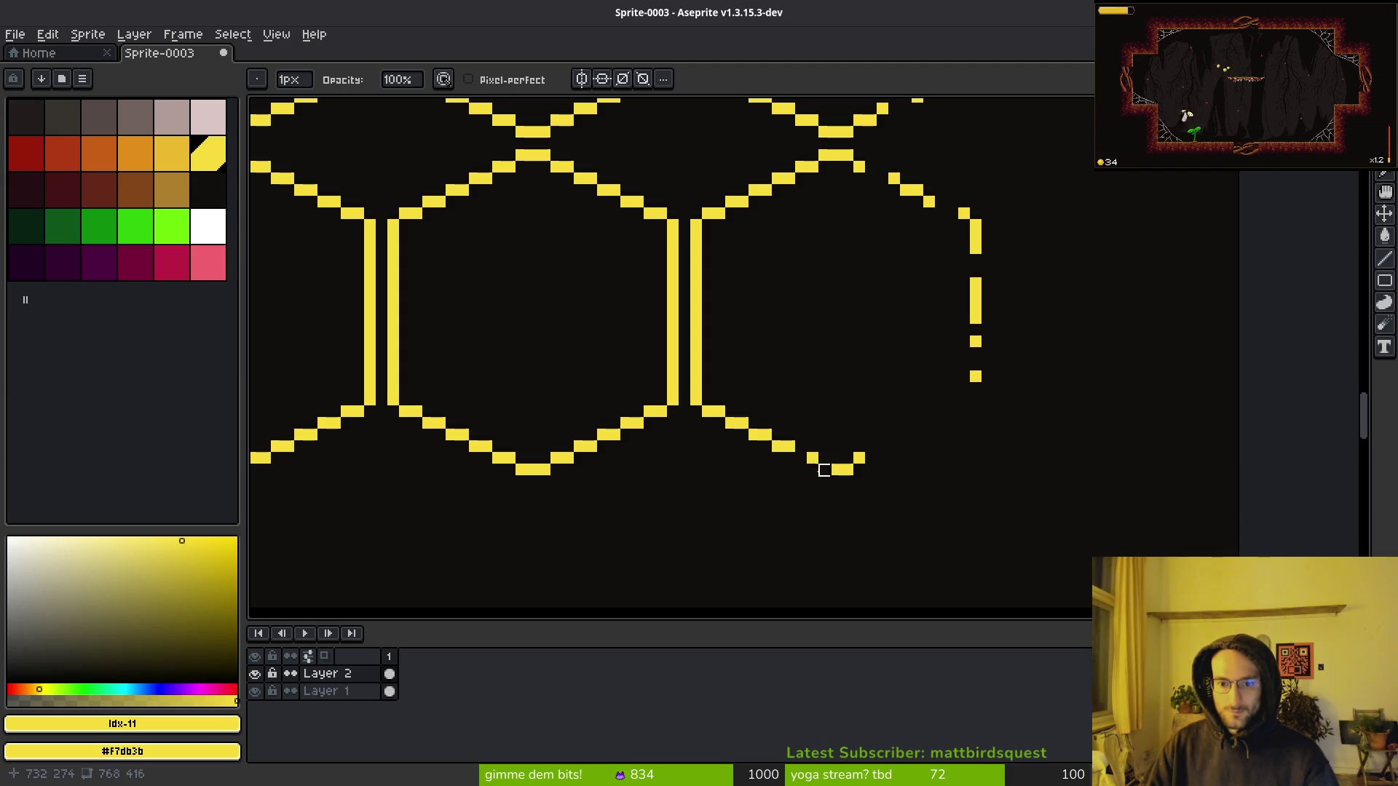
scroll(775, 474, left, 5)
scroll(774, 474, down, 1)
click(897, 357)
click(862, 381)
click(816, 402)
drag(816, 394, 686, 381)
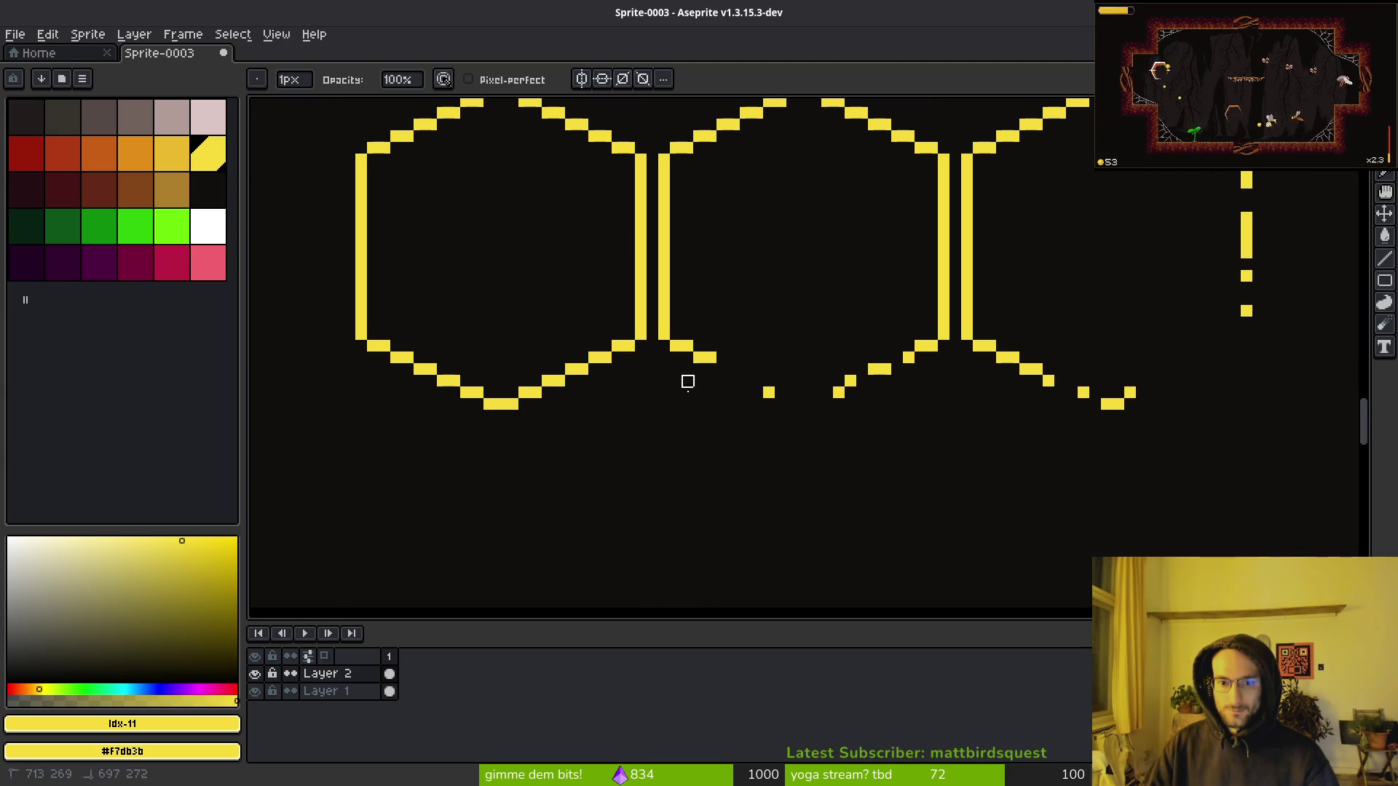
key(ctrl+z)
key(ctrl+z)
key(ctrl+z)
mouse_move(856, 381)
mouse_down()
mouse_move(815, 415)
mouse_move(722, 381)
mouse_up()
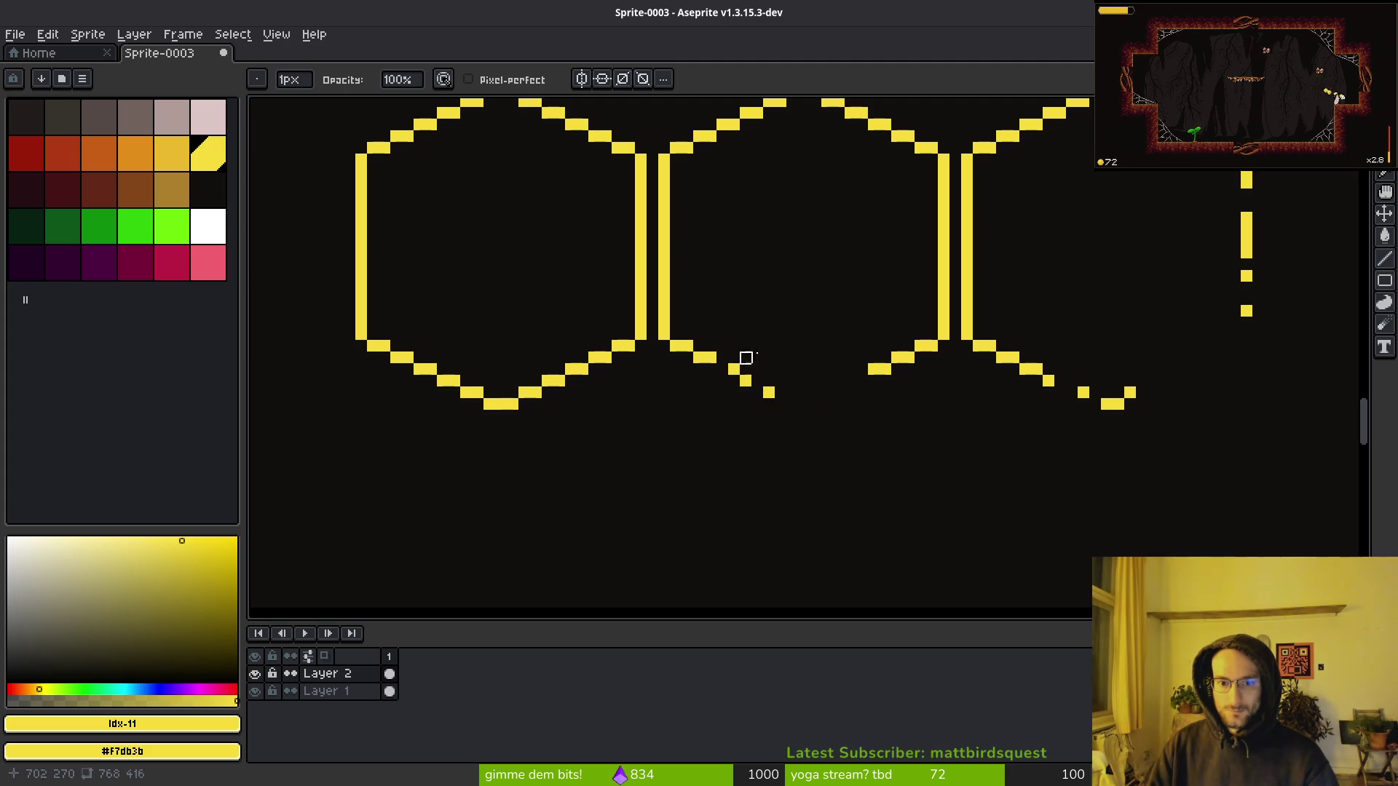
Erase pixels on the left hexagon's lower-left diagonal and left vertical edge, undoing the last stroke.
scroll(735, 370, left, 5)
scroll(899, 474, up, 2)
scroll(828, 400, up, 1)
scroll(810, 401, down, 2)
scroll(733, 328, up, 1)
drag(721, 375, 680, 334)
scroll(680, 334, up, 1)
scroll(699, 321, left, 2)
scroll(707, 324, up, 1)
click(713, 323)
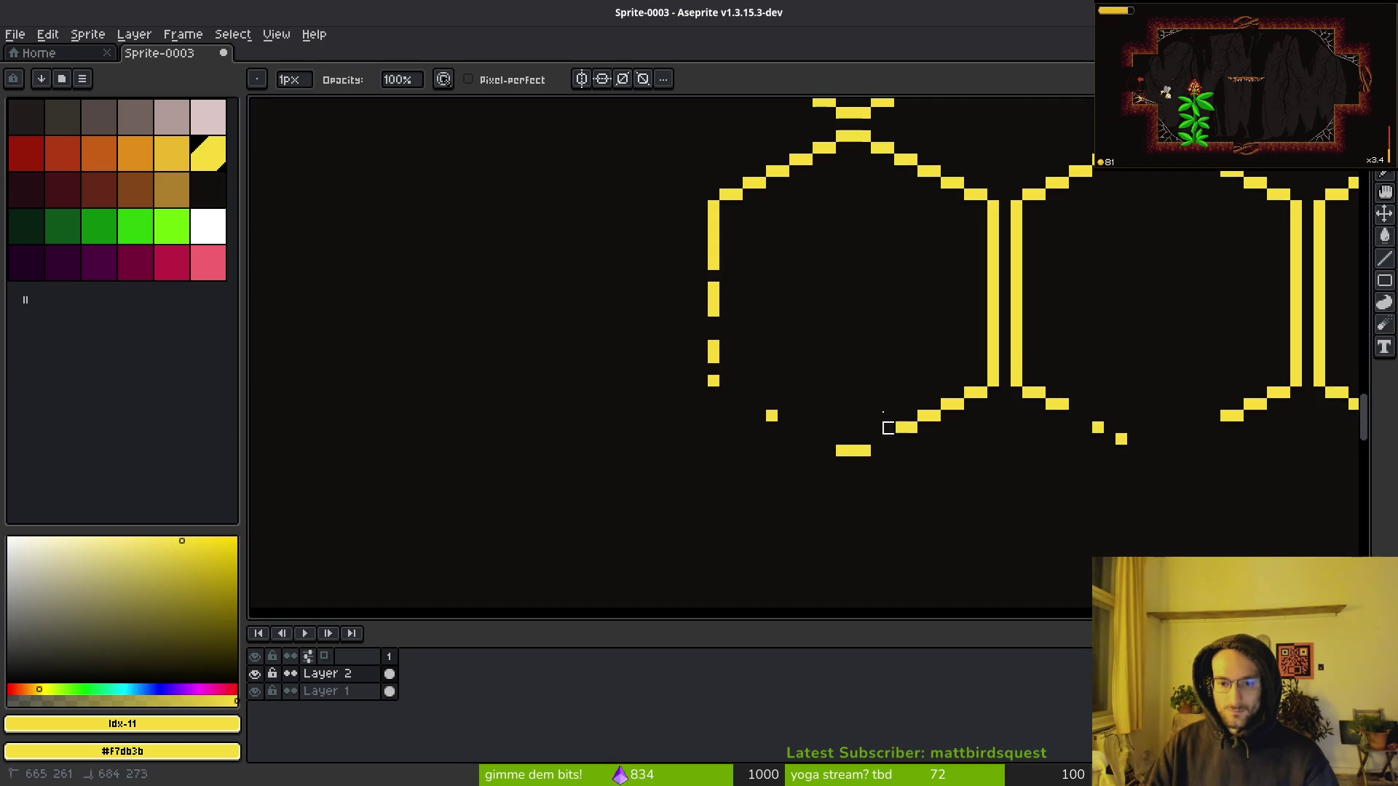
scroll(925, 415, up, 1)
scroll(823, 392, down, 1)
scroll(823, 392, up, 2)
click(687, 362)
mouse_move(801, 284)
mouse_down()
mouse_move(849, 277)
mouse_move(734, 305)
mouse_up()
scroll(801, 342, down, 3)
key(ctrl+z)
key(ctrl+z)
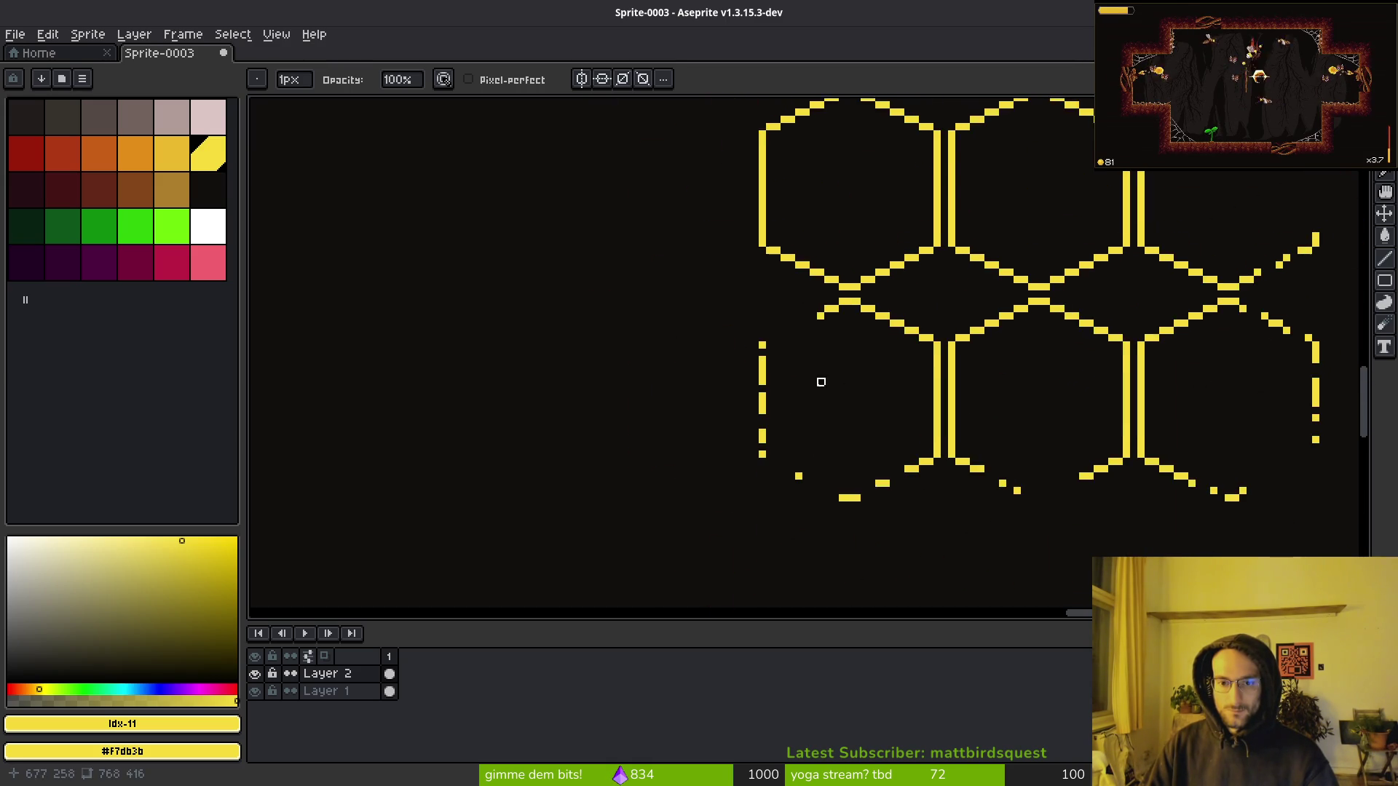
Erase gaps along the left vertical edge, then undo the recent marks on the lower-left diagonal.
scroll(820, 381, up, 2)
click(746, 360)
click(772, 300)
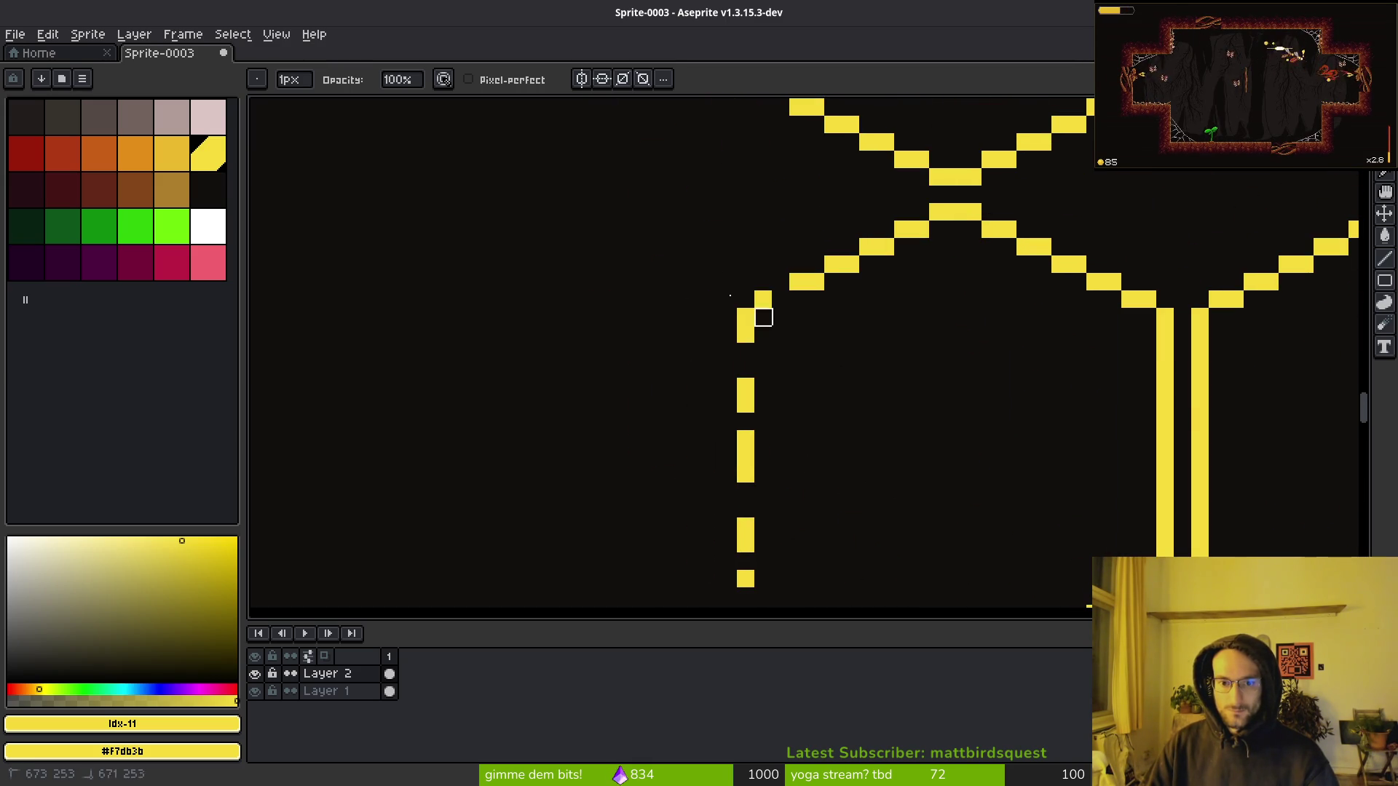
click(746, 403)
drag(745, 440, 746, 473)
scroll(910, 485, down, 5)
scroll(887, 499, up, 6)
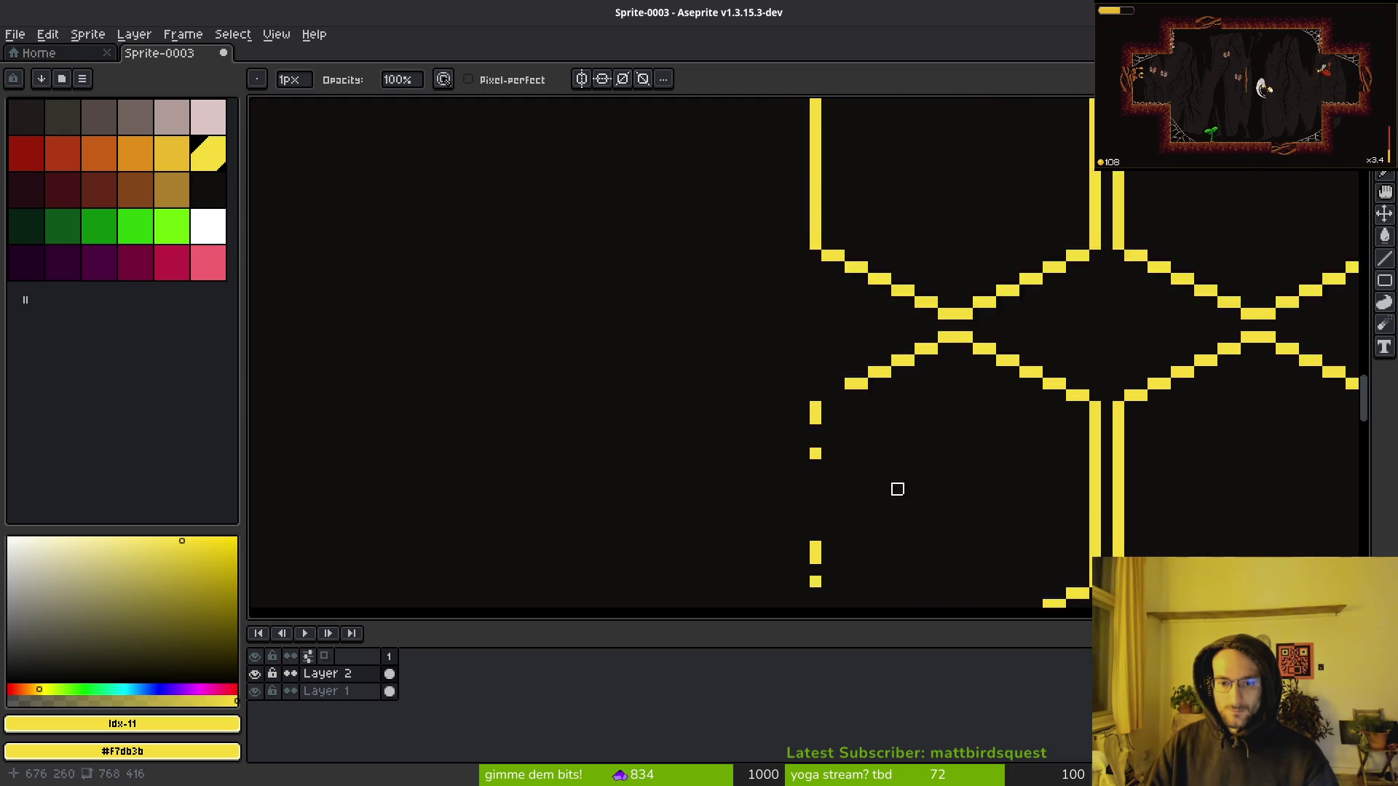
scroll(801, 408, down, 2)
click(811, 426)
scroll(799, 421, up, 2)
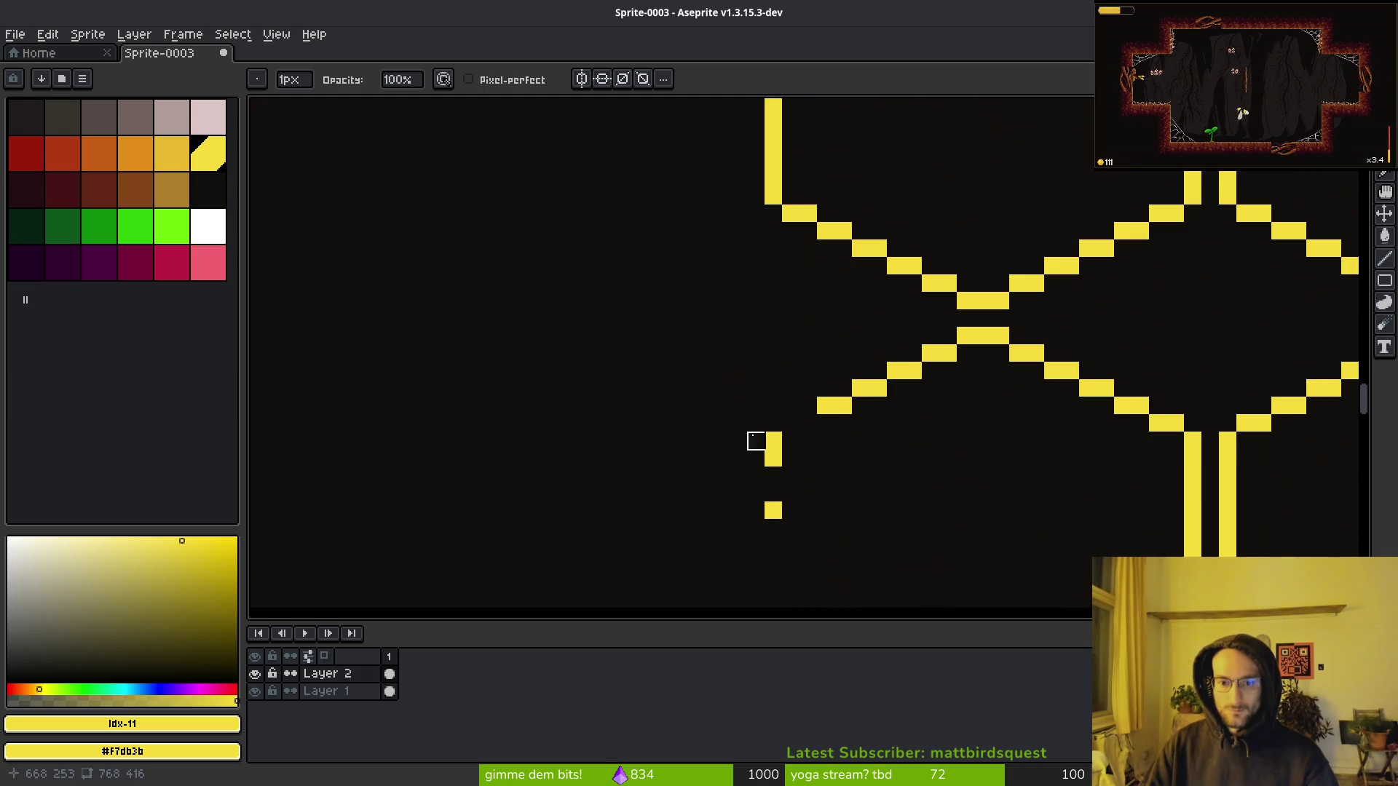
scroll(792, 441, down, 2)
scroll(889, 381, down, 3)
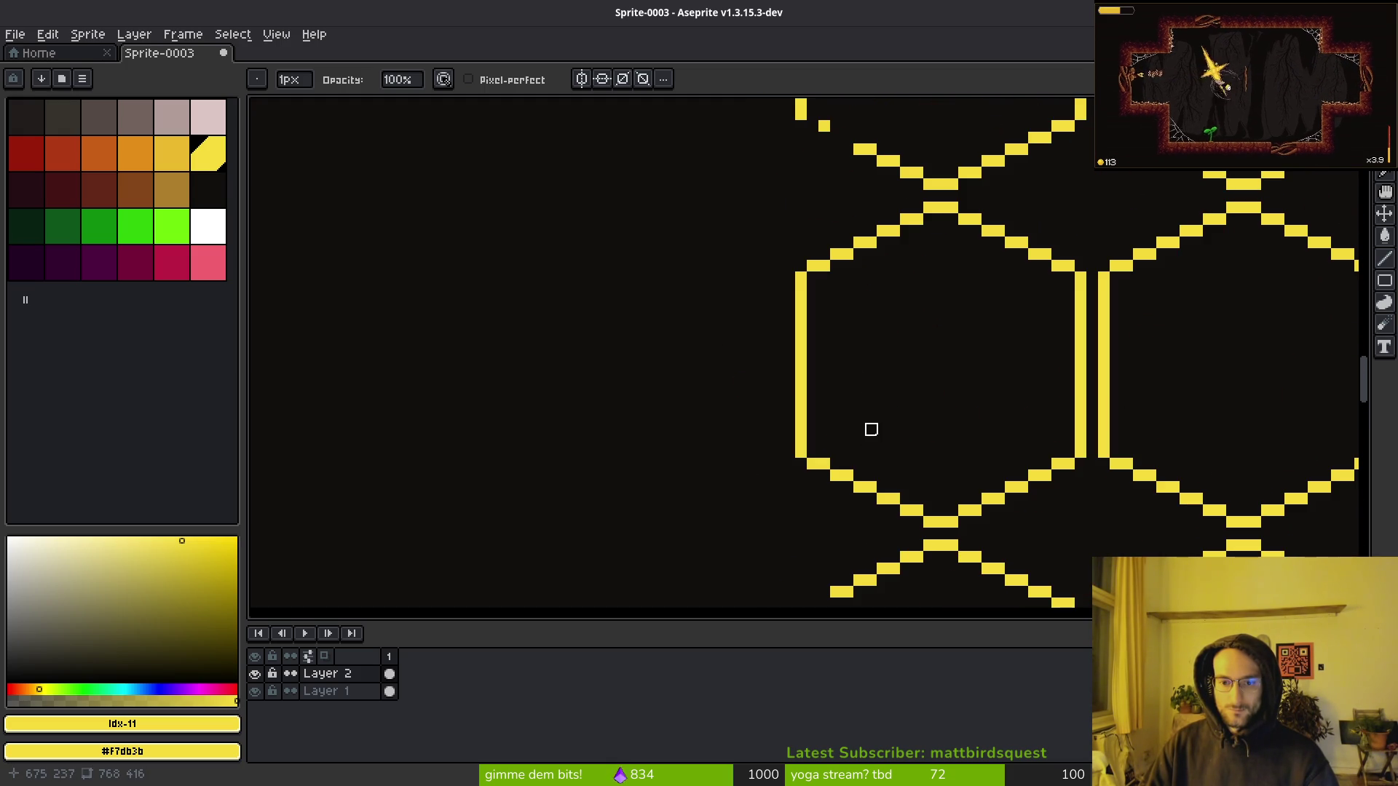
scroll(755, 228, up, 2)
scroll(830, 334, down, 2)
scroll(714, 331, up, 2)
scroll(758, 496, up, 1)
scroll(765, 330, down, 2)
scroll(668, 352, up, 2)
scroll(780, 550, up, 5)
scroll(790, 313, up, 1)
scroll(757, 420, up, 2)
key(ctrl+z)
key(ctrl+z)
key(ctrl+z)
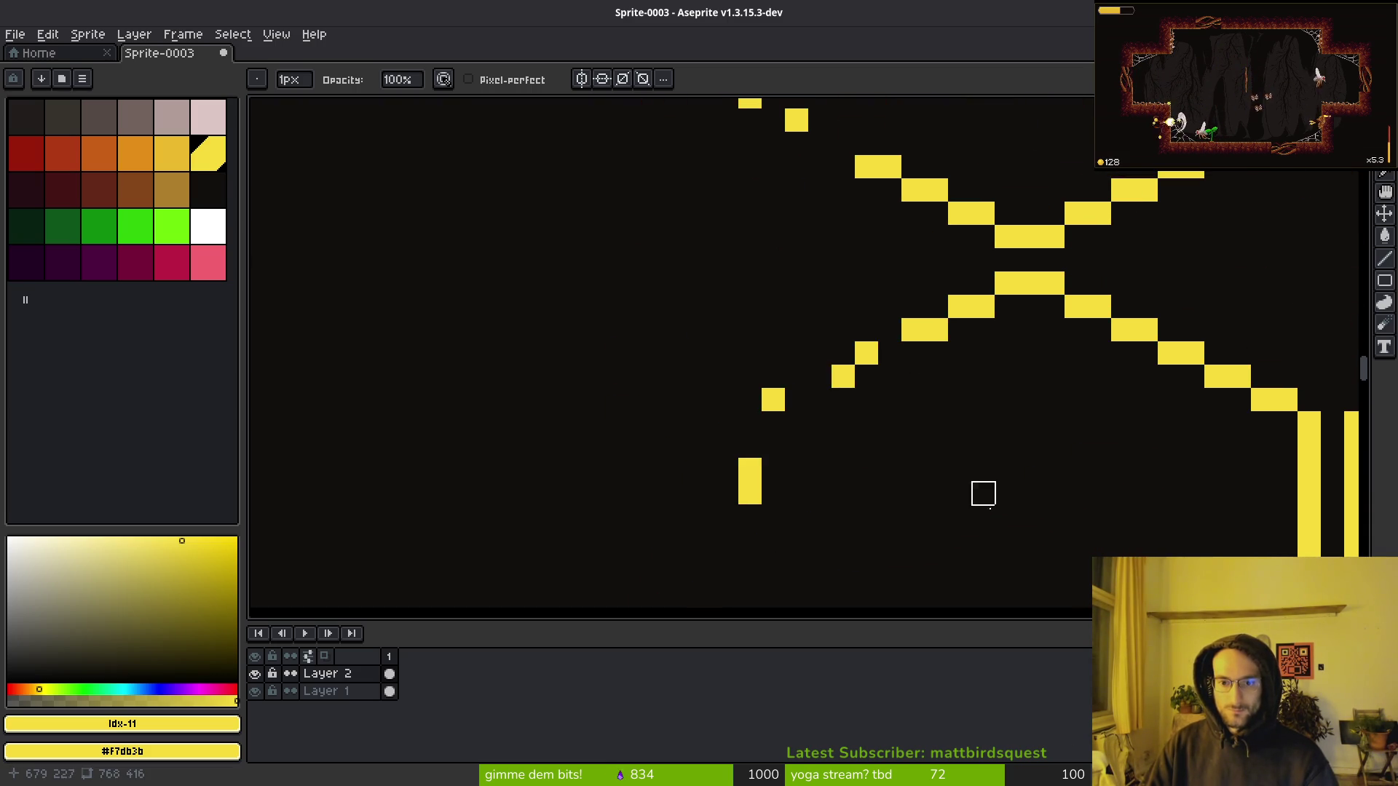
scroll(936, 447, down, 5)
scroll(811, 400, down, 2)
scroll(865, 444, down, 1)
scroll(857, 454, down, 1)
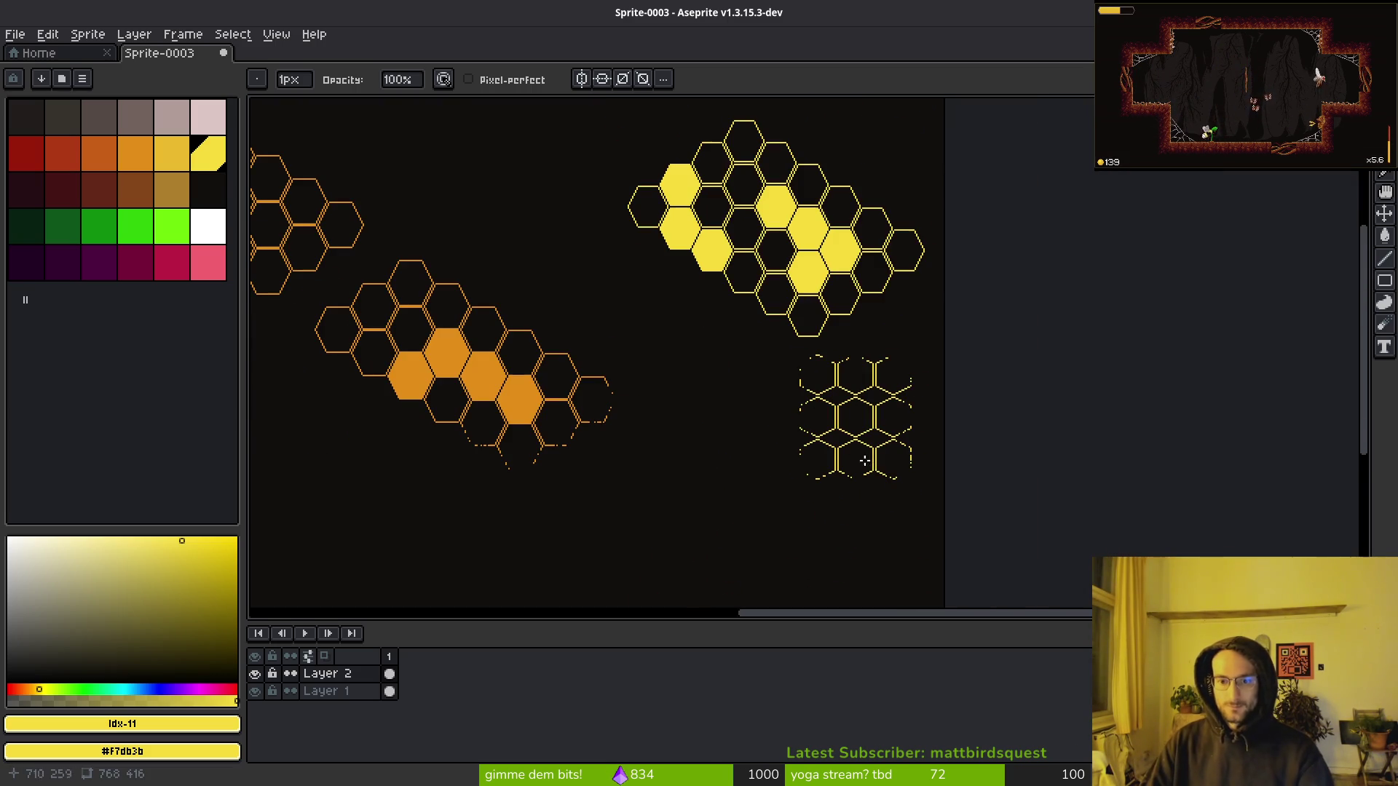
Zoom in and pan across the worn hex grid, then bring up the Godot wallsTilemapLayer scene.
scroll(877, 475, right, 2)
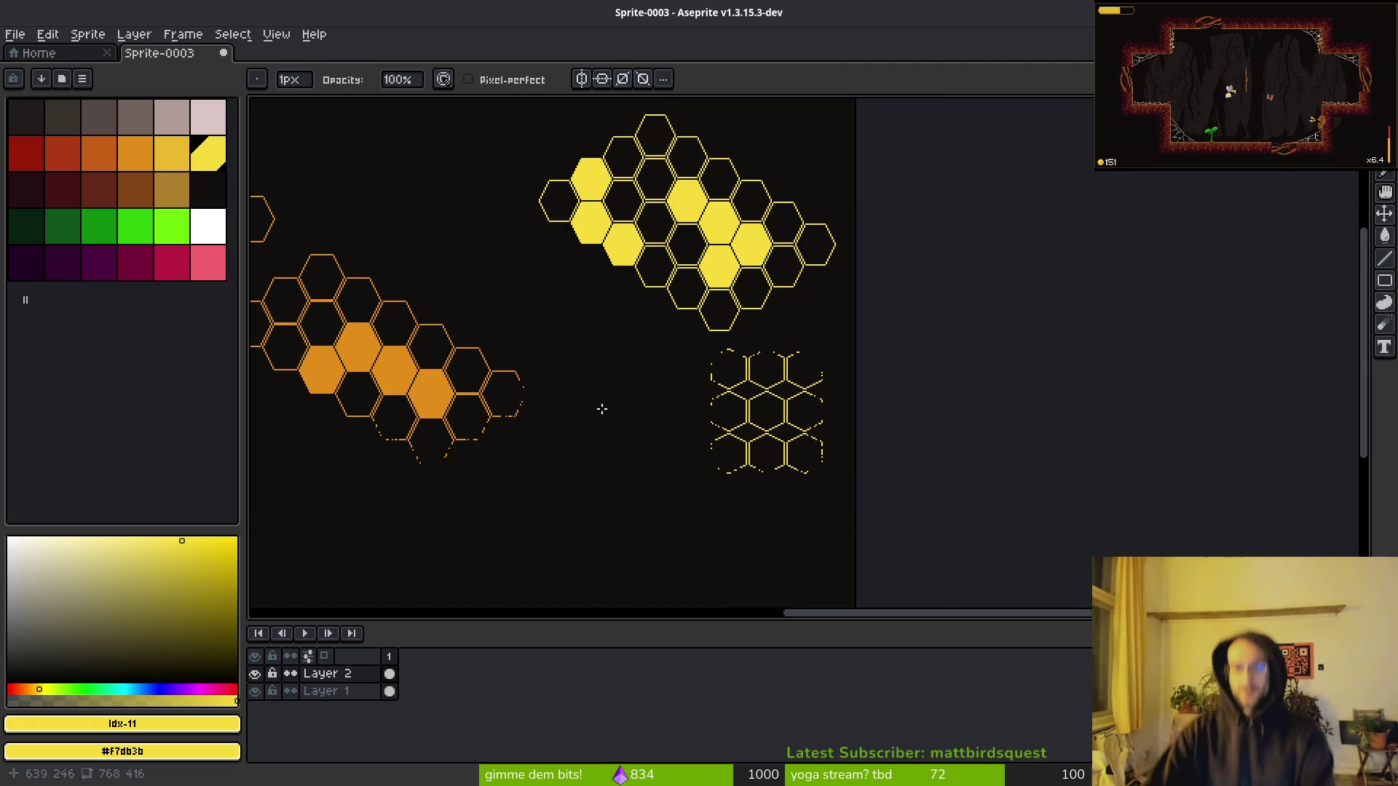
scroll(665, 475, right, 1)
key(ctrl+o)
key(Escape)
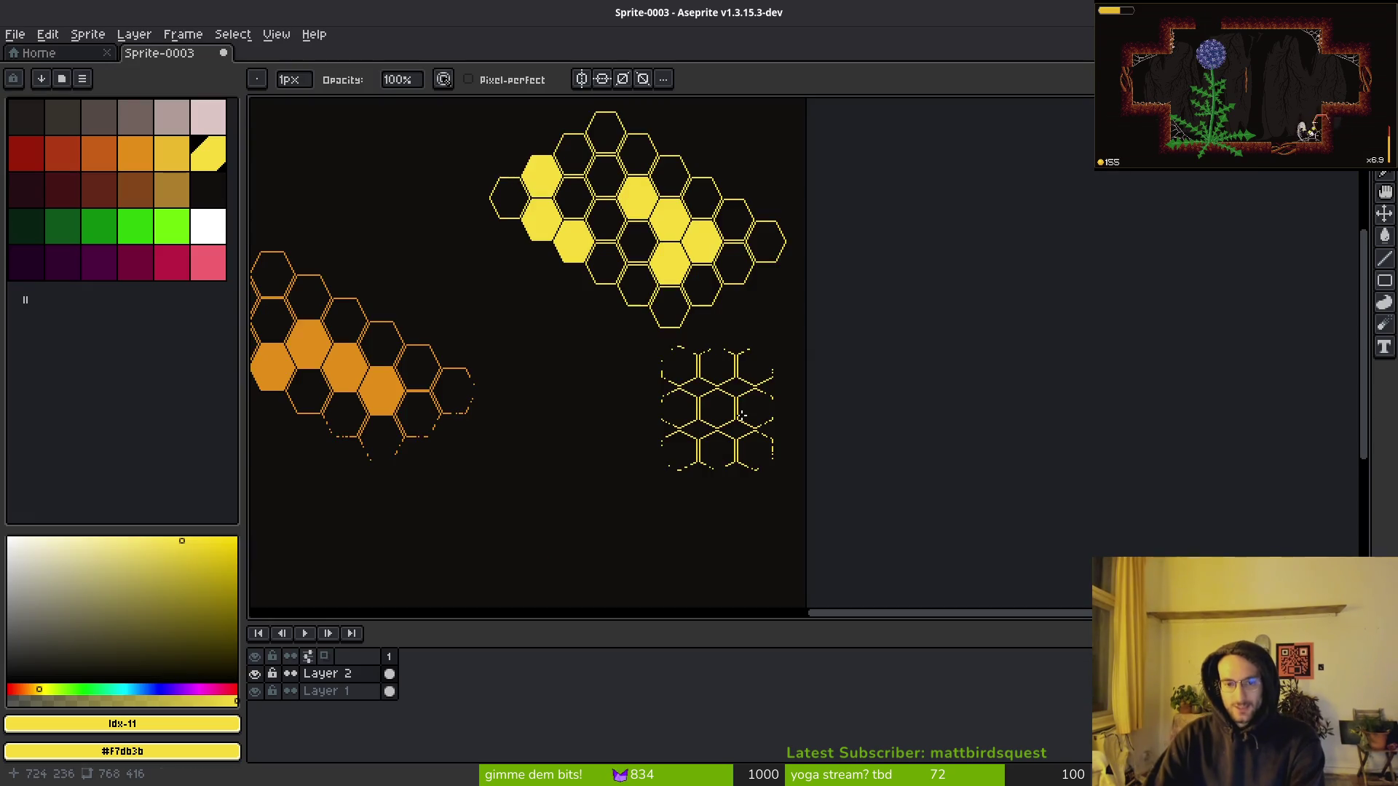
scroll(664, 471, up, 5)
drag(859, 422, 615, 397)
scroll(575, 379, down, 2)
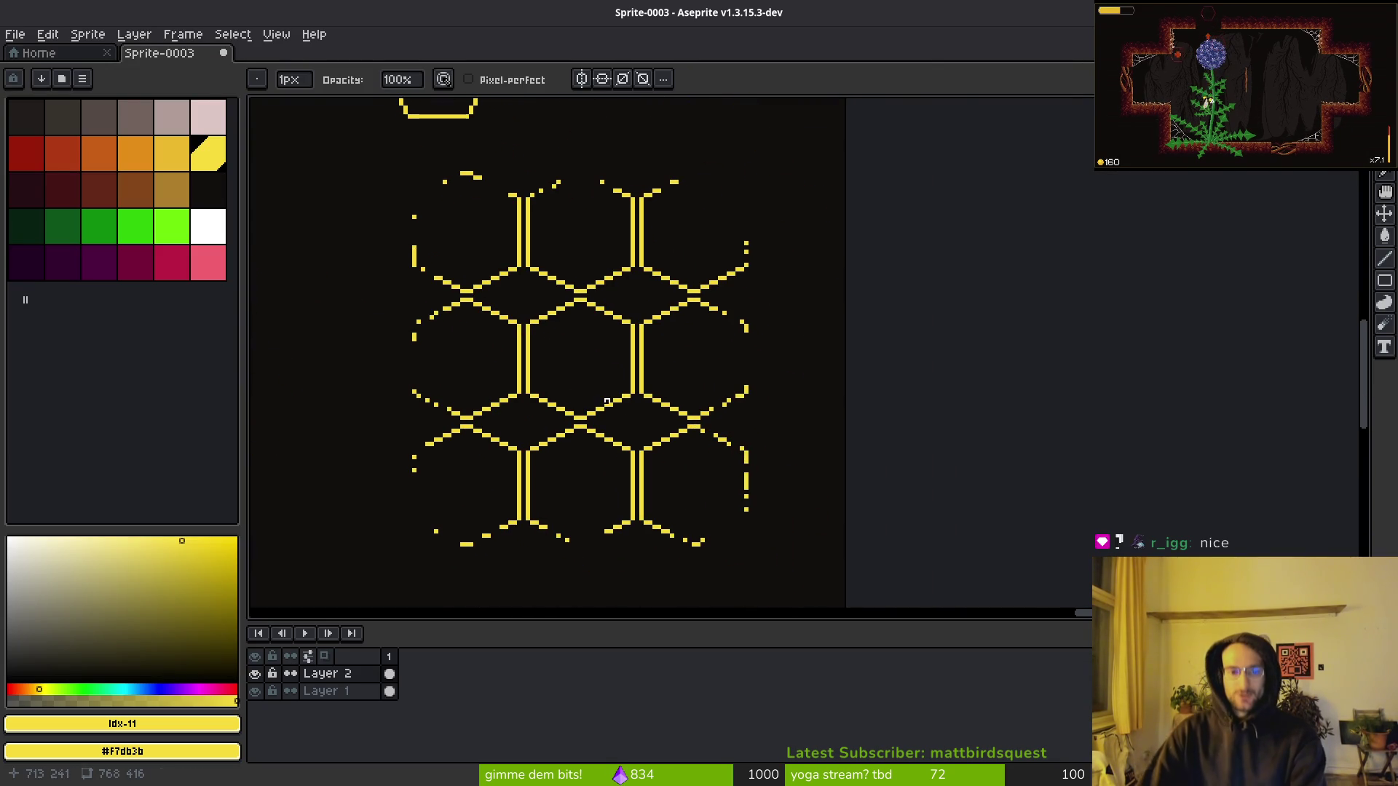
key(alt+Tab)
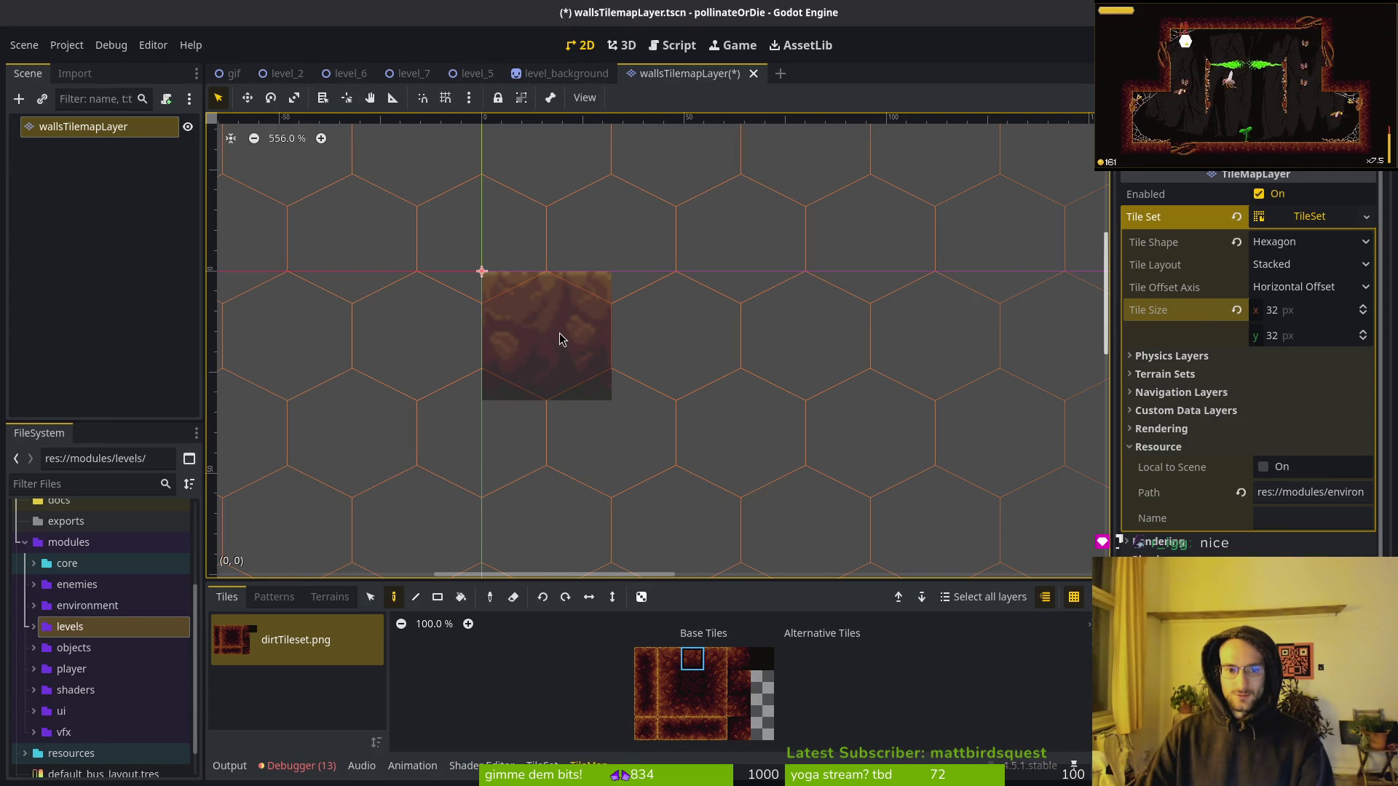
Change the TileSet tile width to 30 px after briefly trying 24, then return to Aseprite.
click(1318, 315)
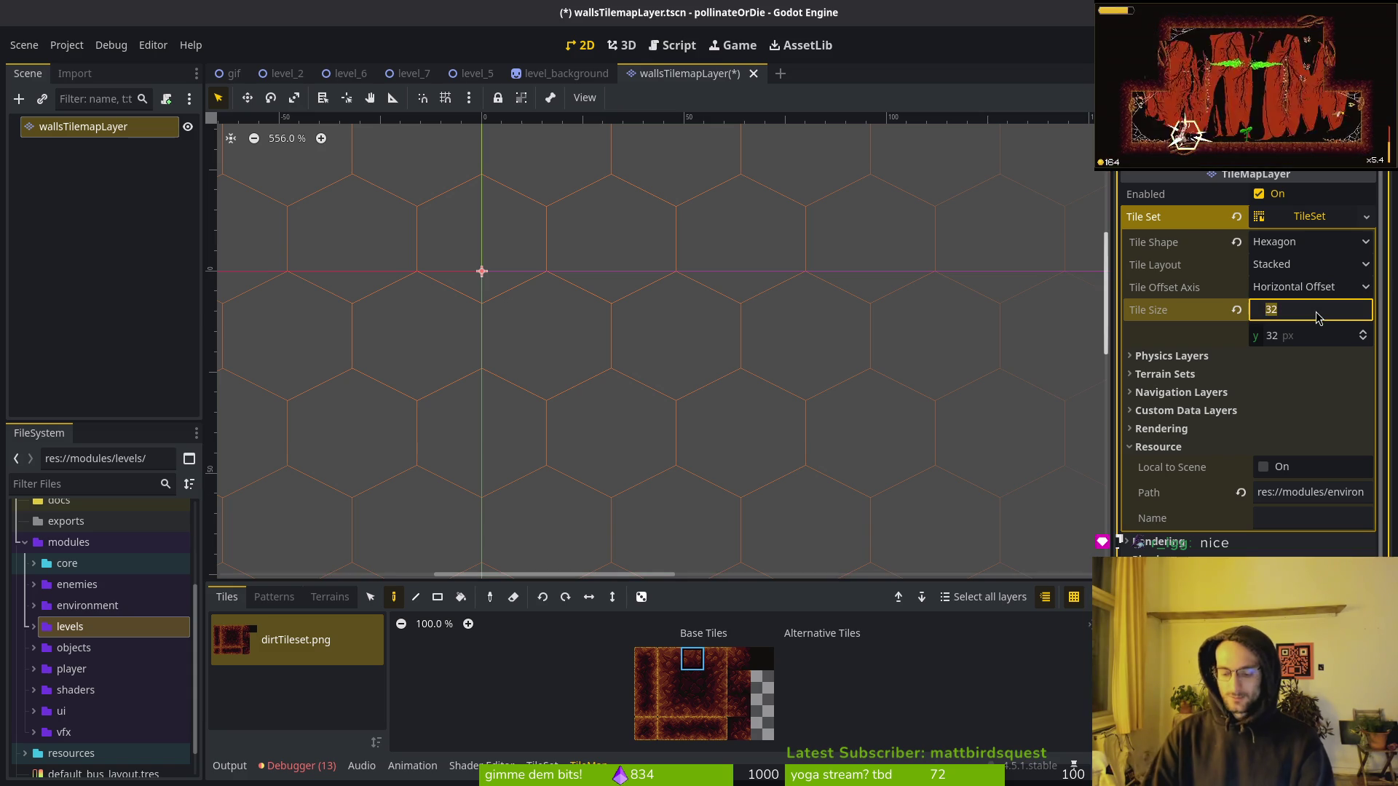
text(24)
key(Return)
click(1330, 315)
text(30)
key(Return)
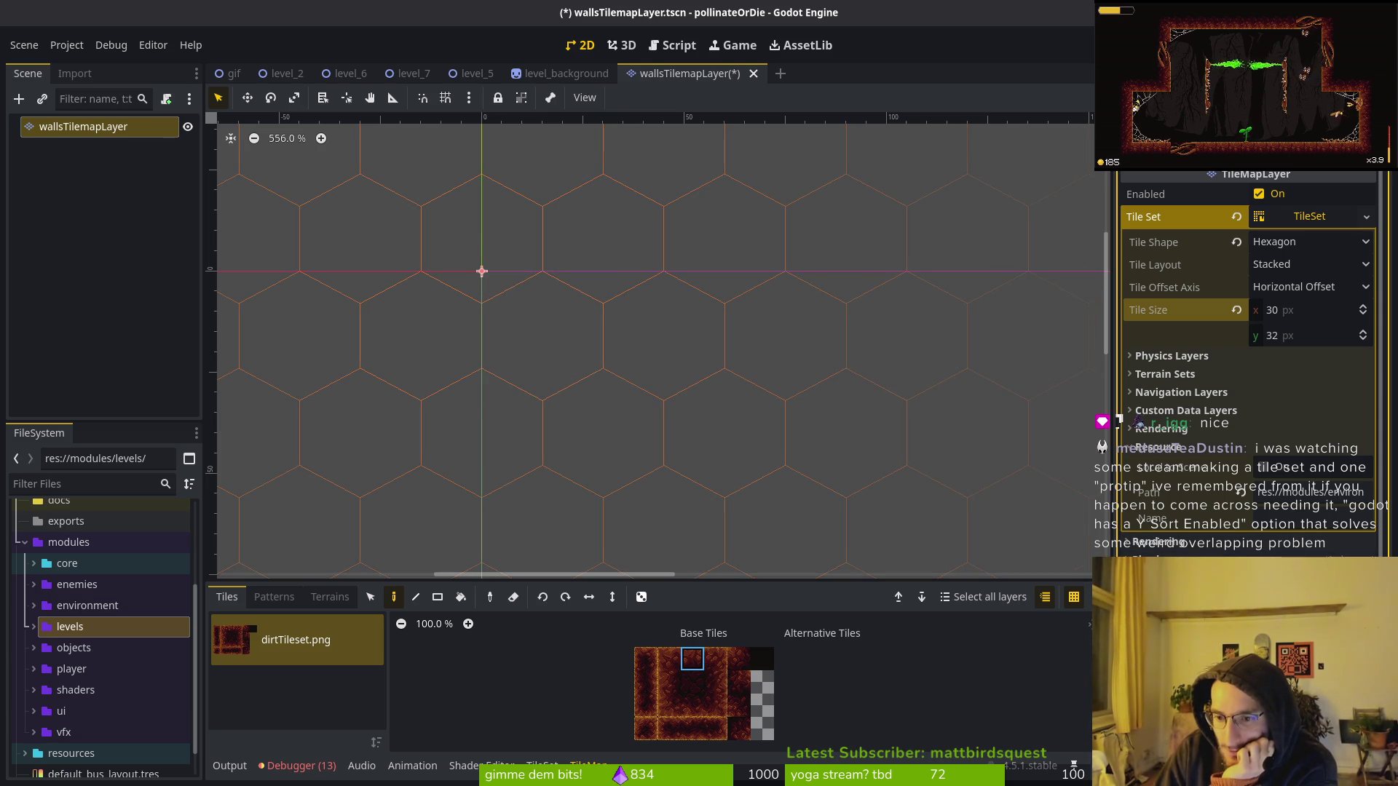
scroll(1249, 364, down, 4)
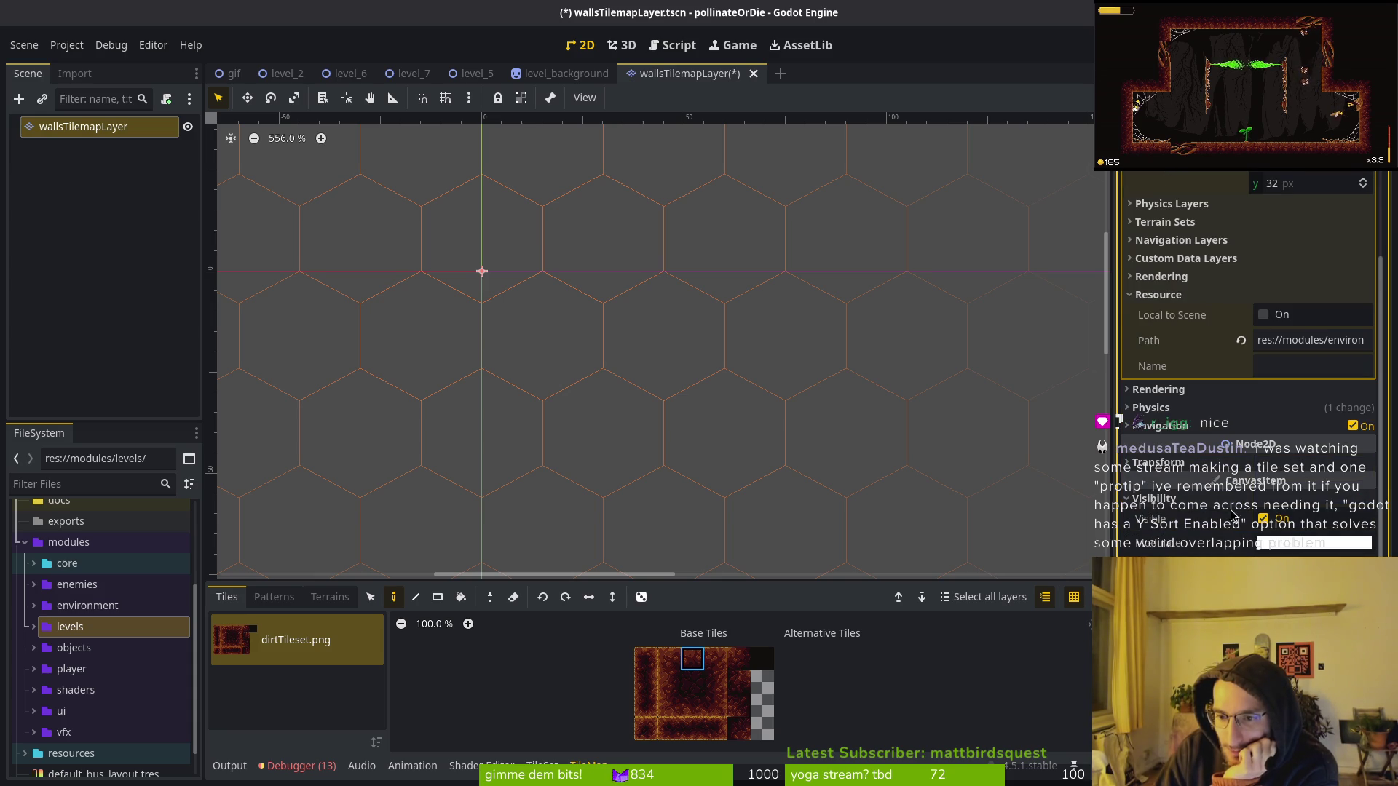
scroll(1231, 513, up, 1)
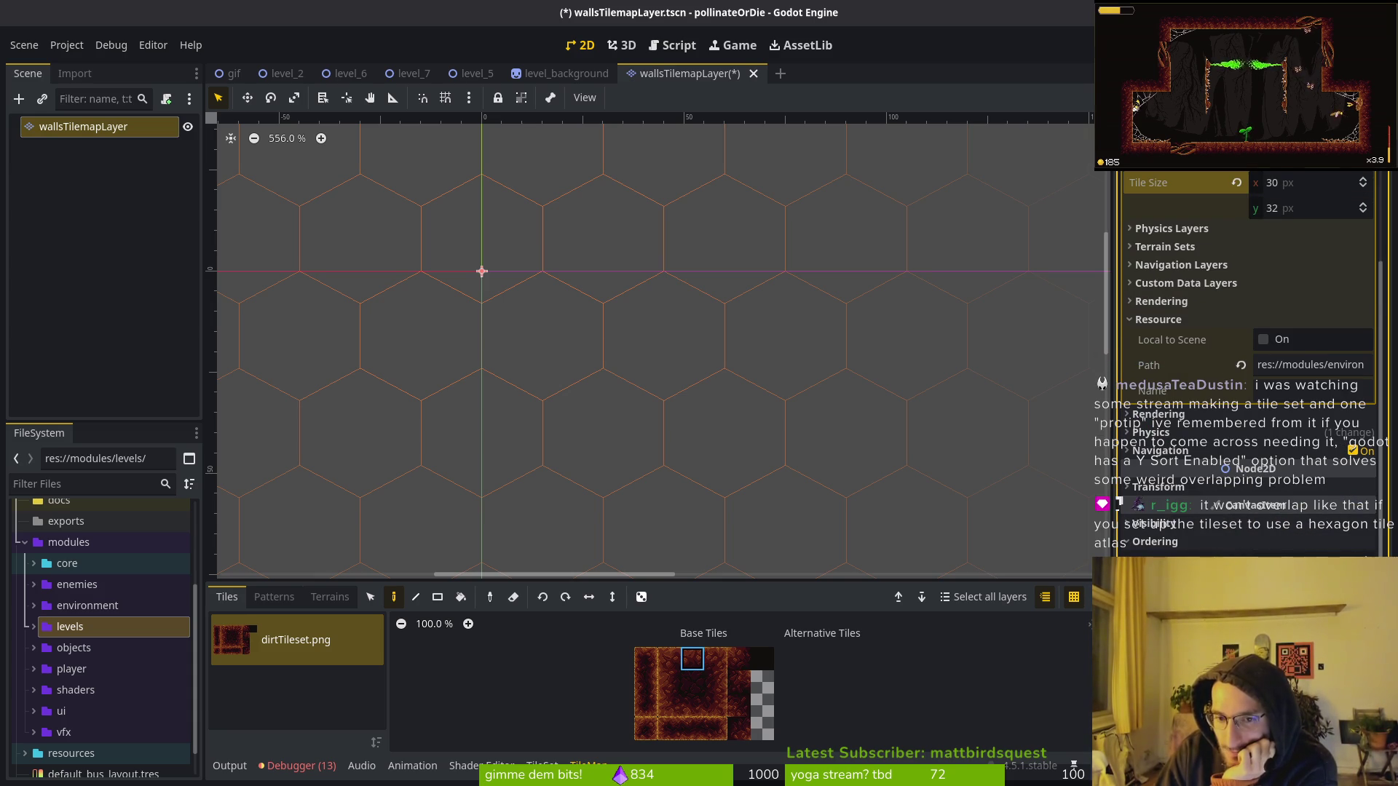
scroll(437, 325, down, 3)
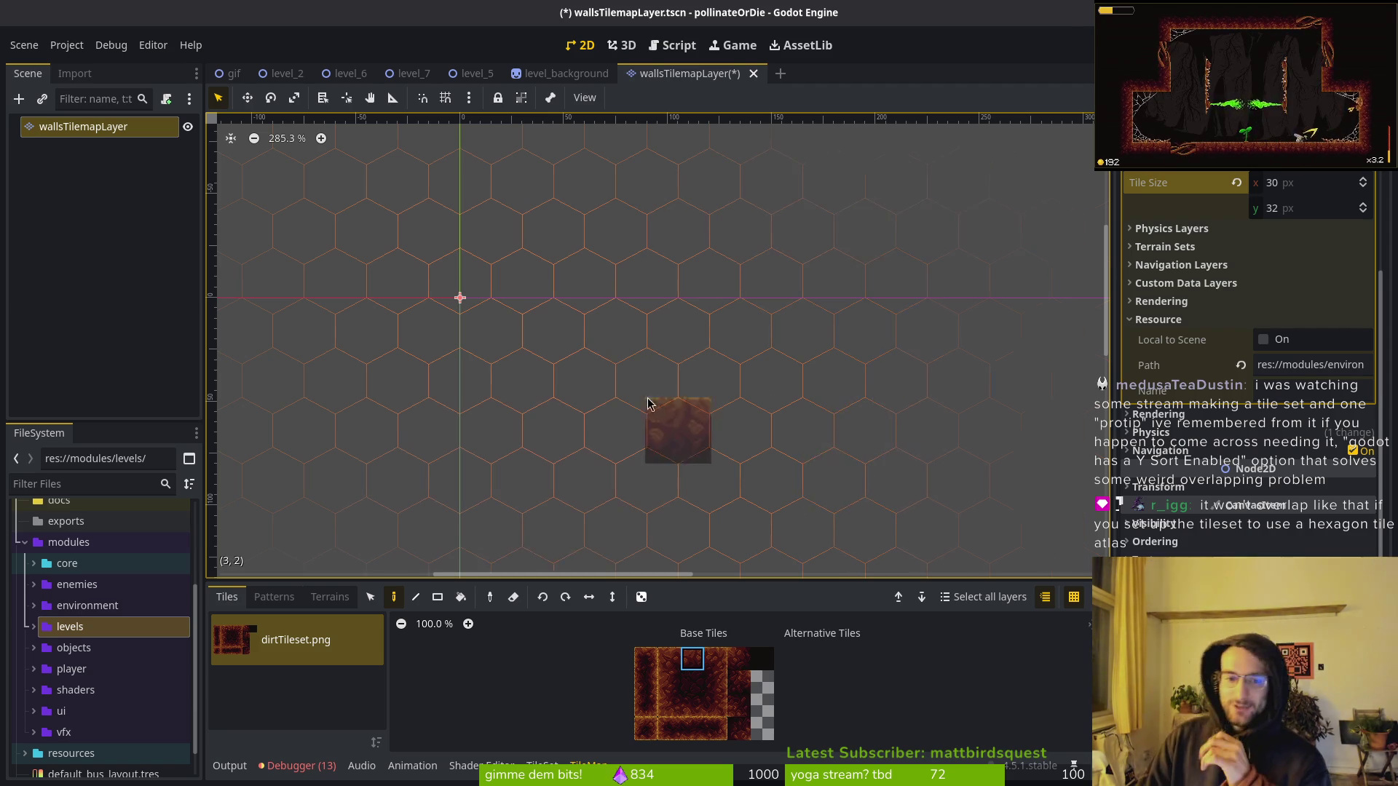
key(alt+Tab)
scroll(541, 357, down, 4)
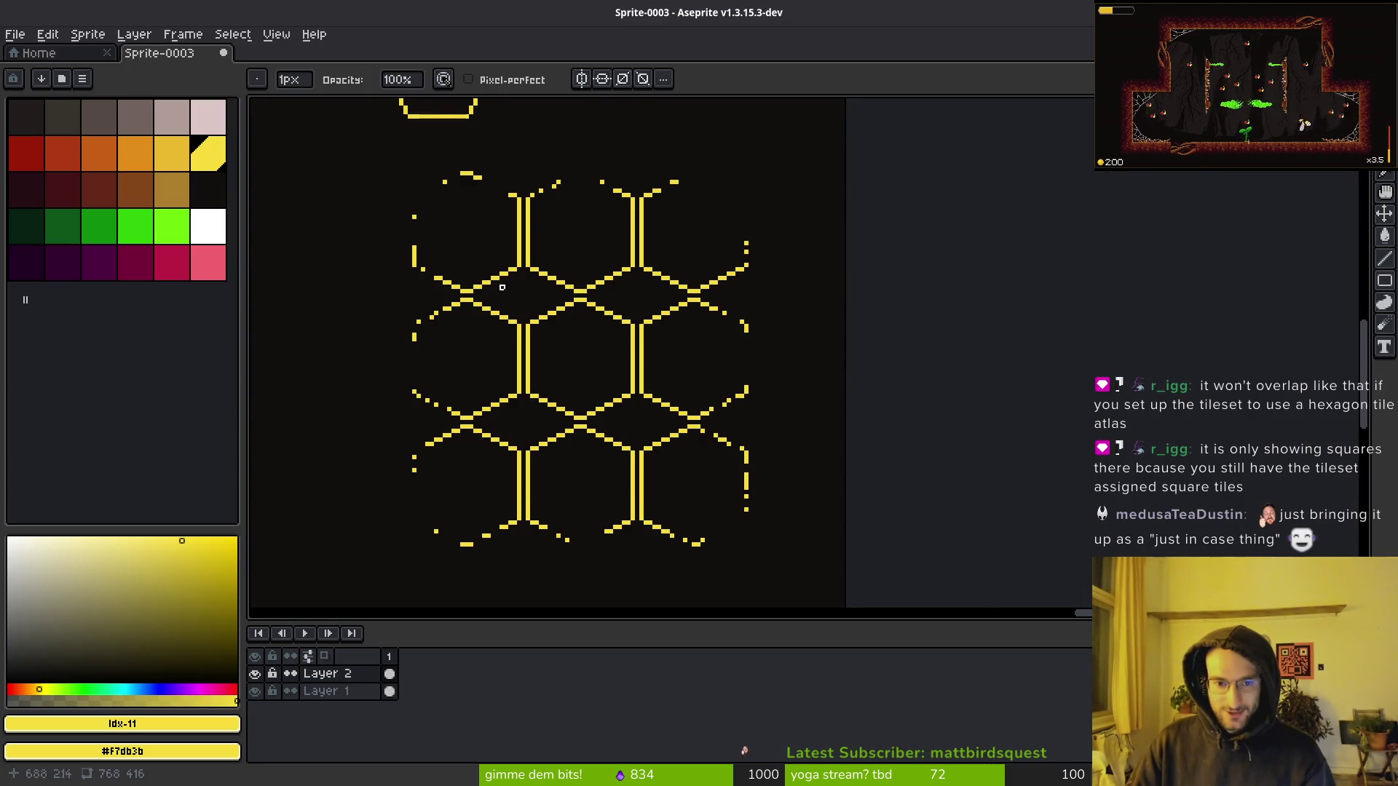
Create a new blank 128 px-wide sprite from the File menu, entering 9 for the height.
key(shift+w)
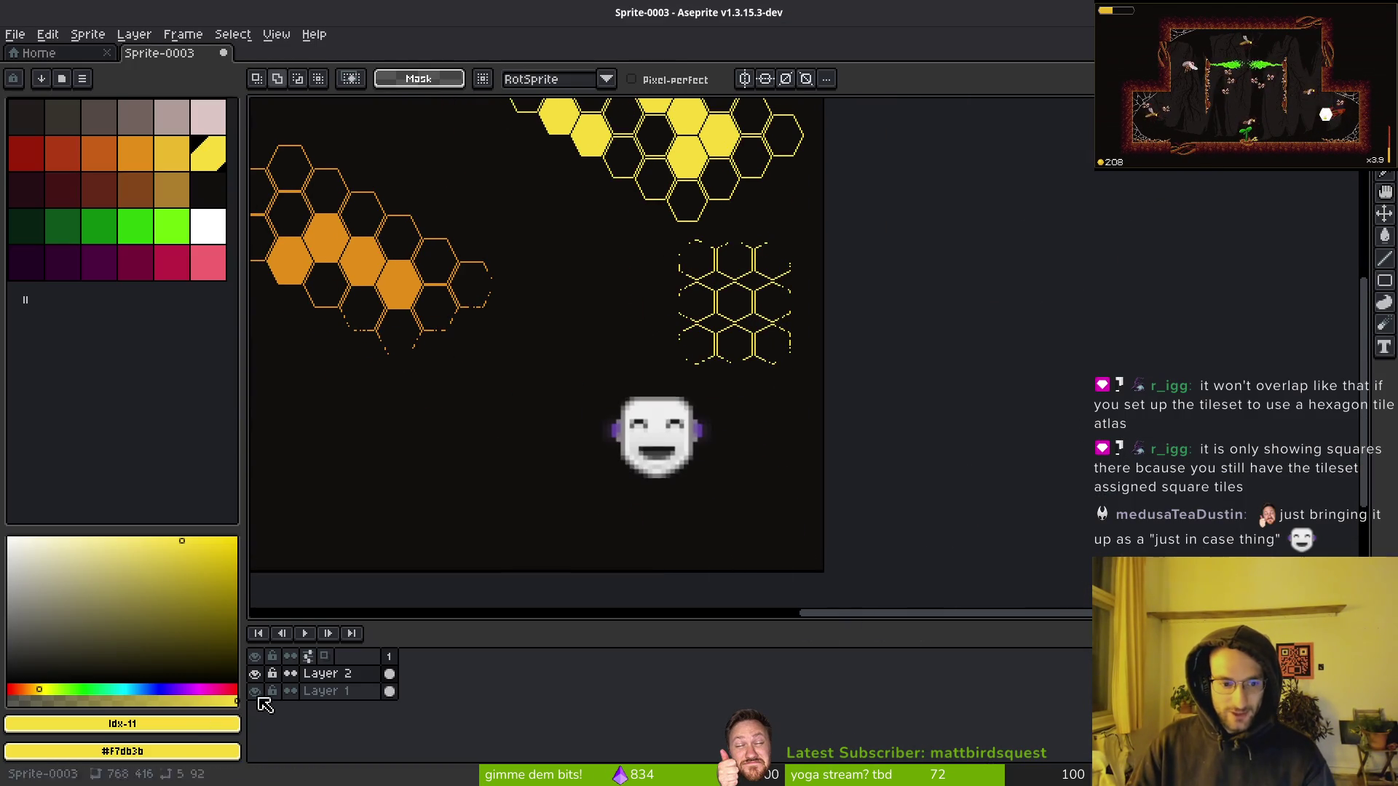
scroll(762, 286, up, 4)
scroll(553, 351, down, 2)
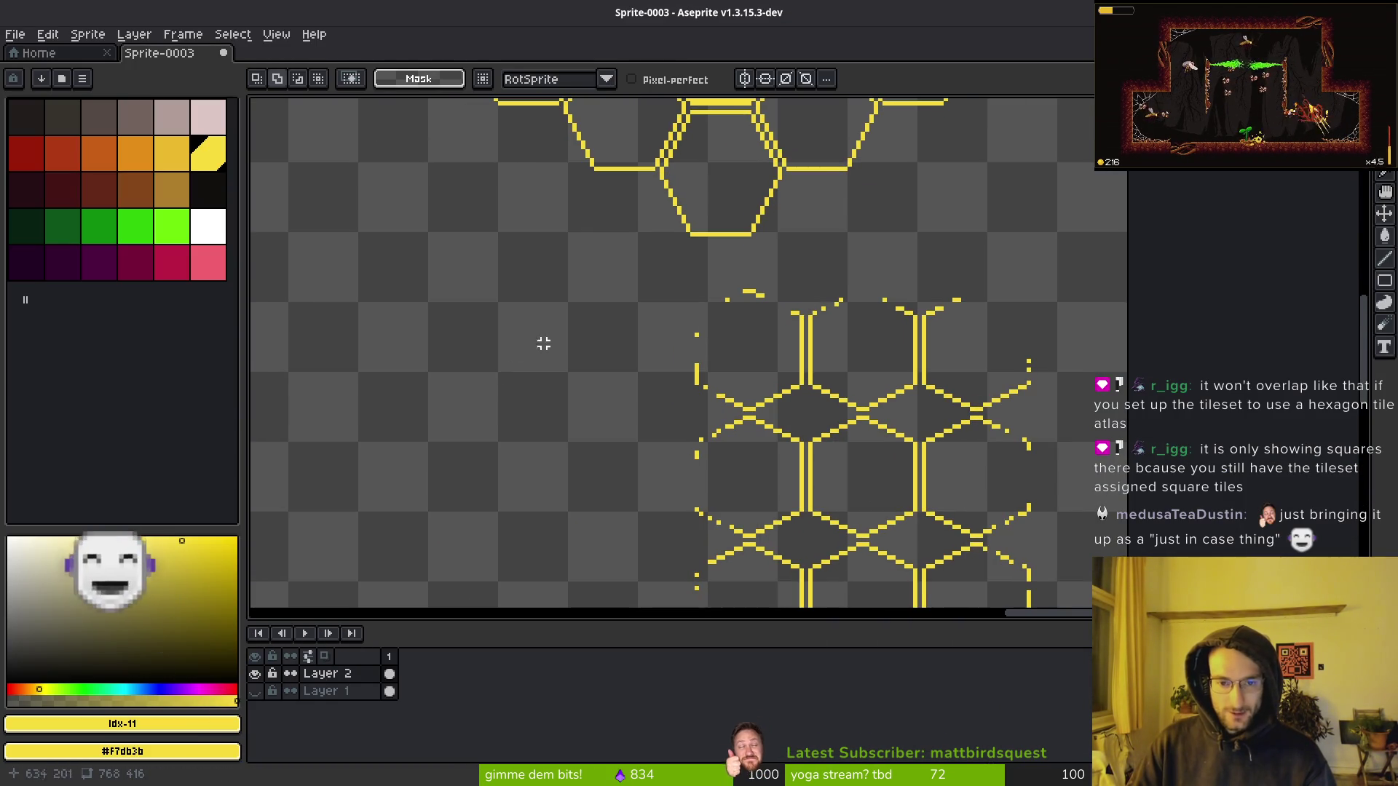
scroll(671, 359, down, 2)
scroll(518, 317, left, 2)
key(alt+f)
key(Return)
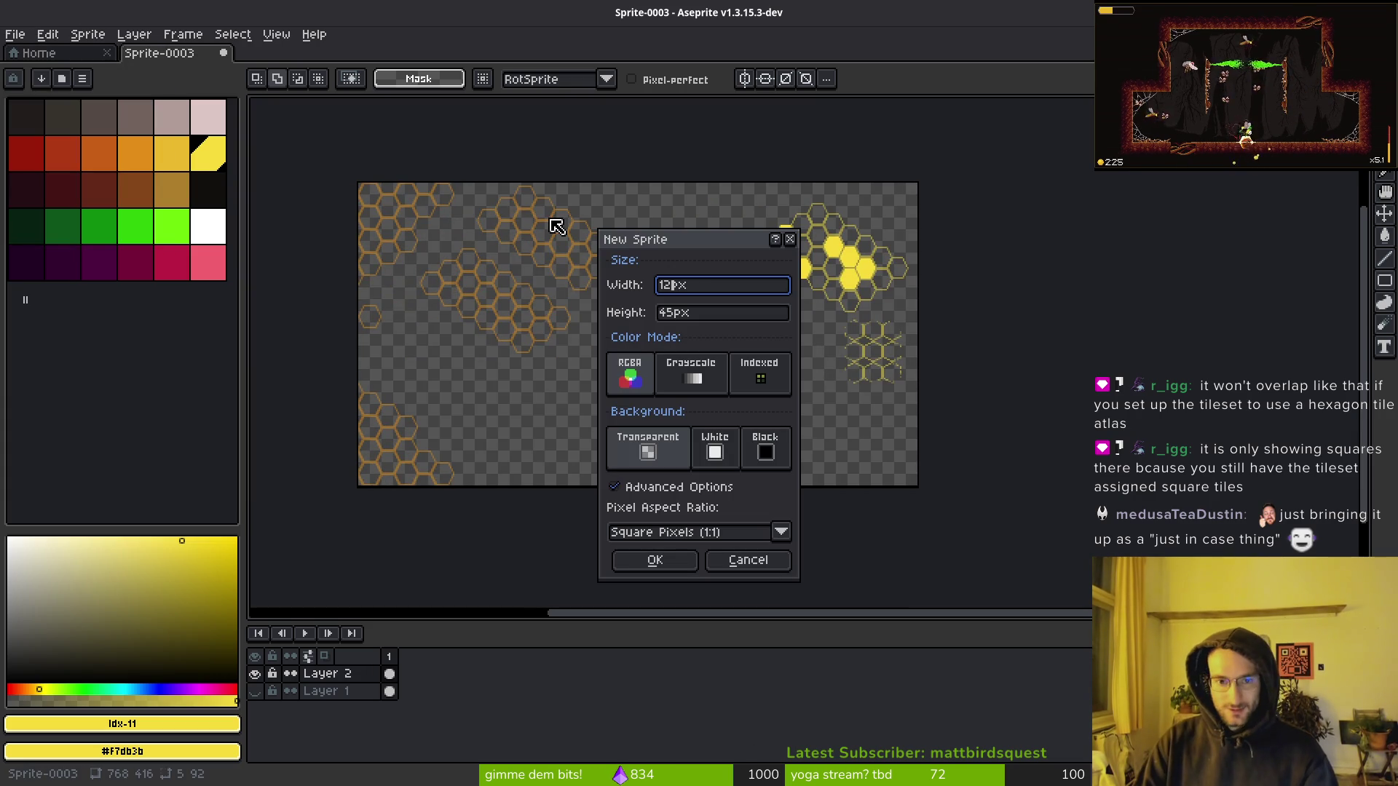
key(Tab)
text(9)
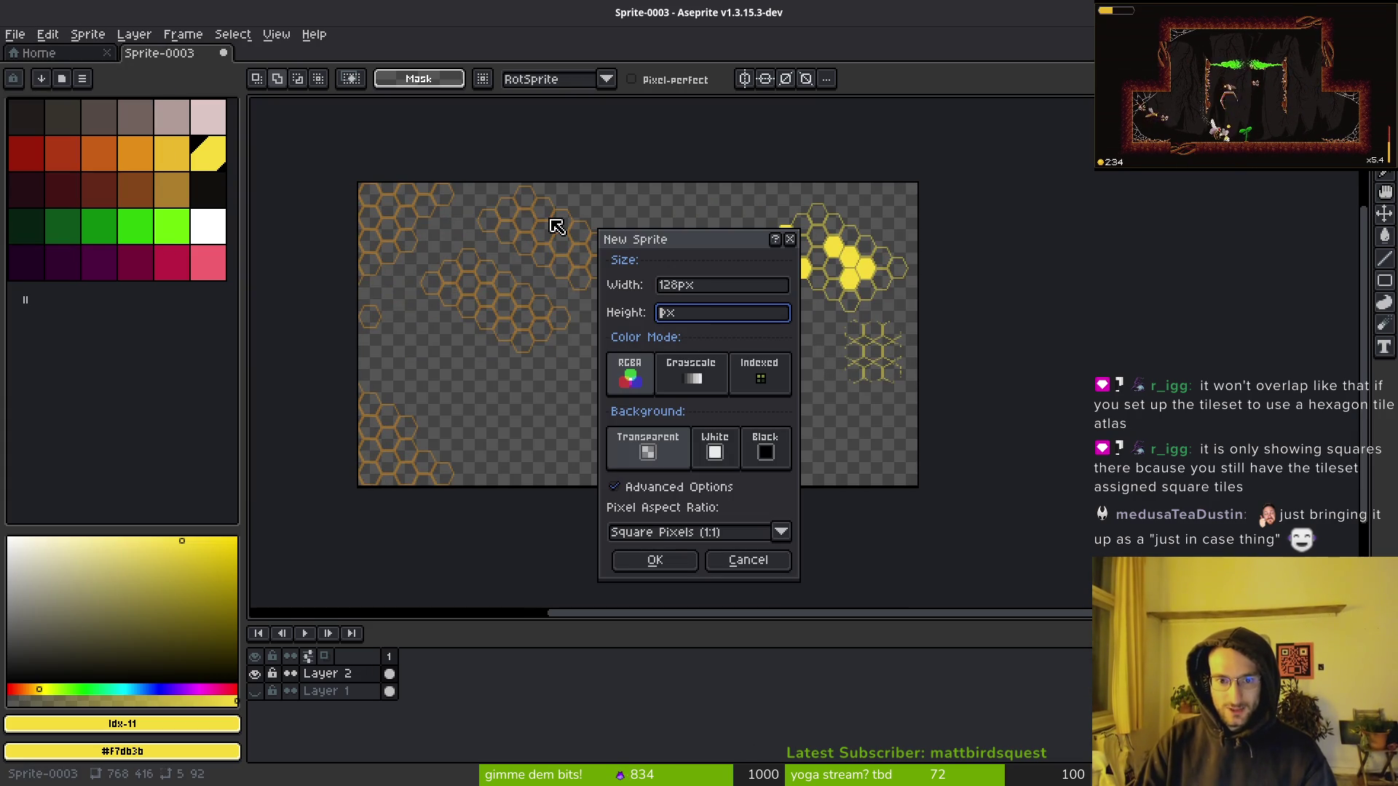
key(Return)
Check the 30×32 tile size in Godot's Inspector, then return to the Sprite-0003 hex drawing.
key(alt+Tab)
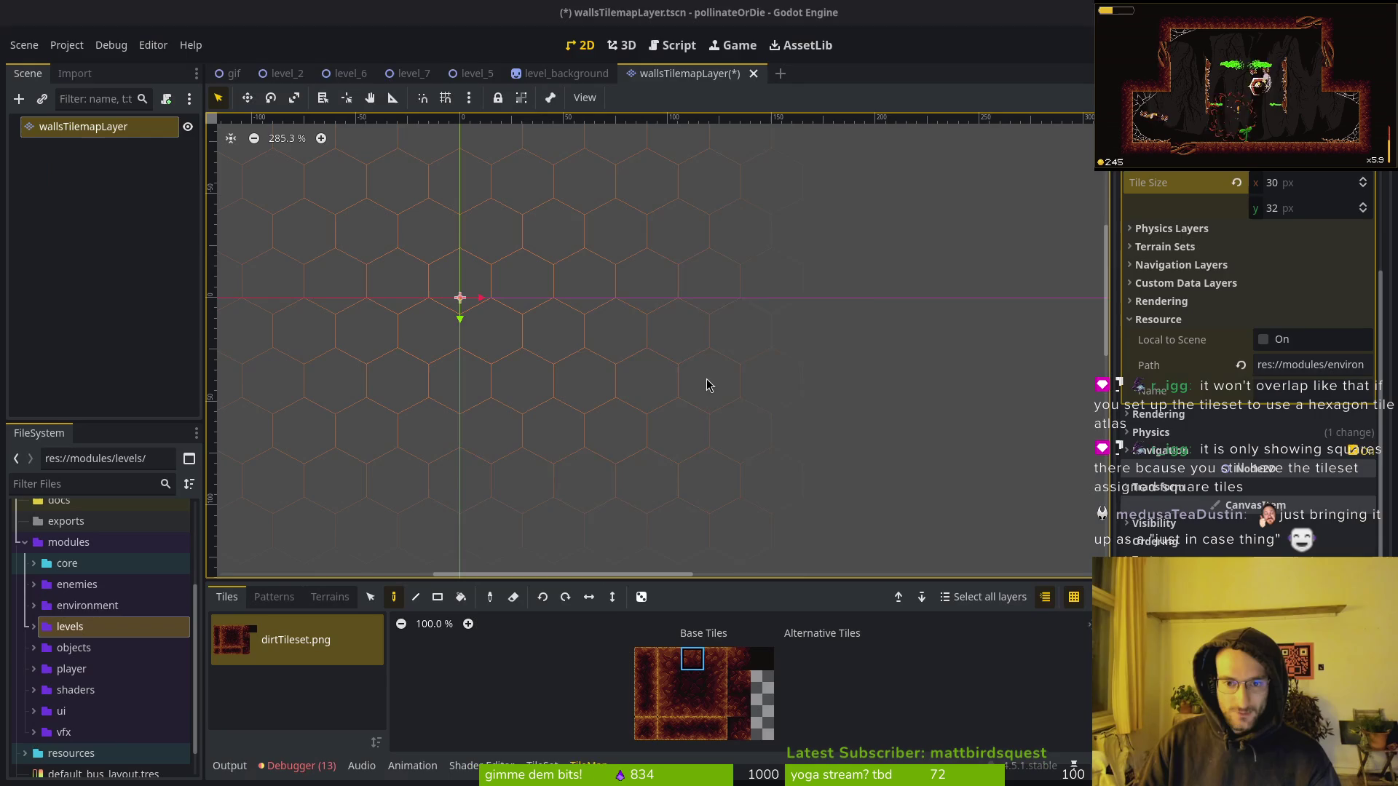
scroll(1300, 207, up, 4)
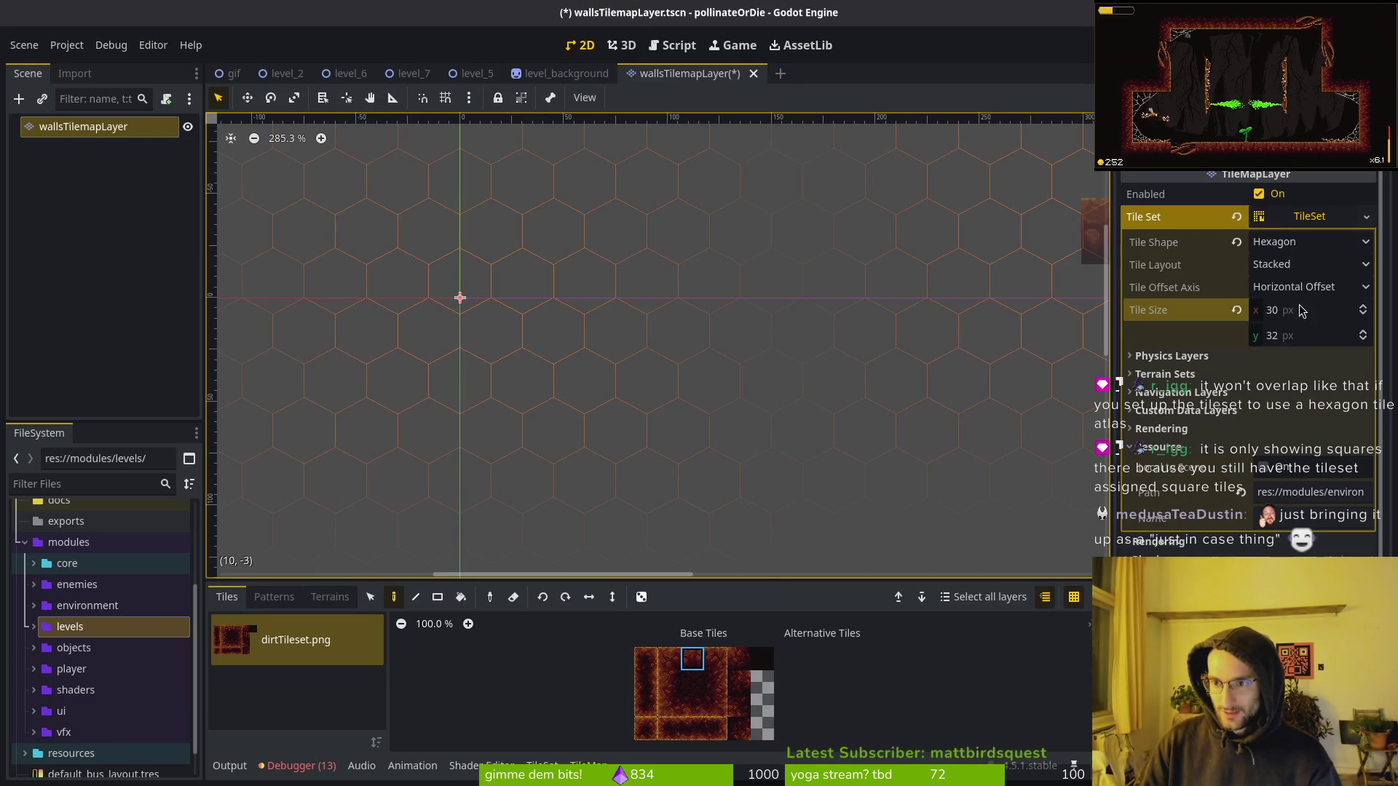
scroll(515, 349, up, 5)
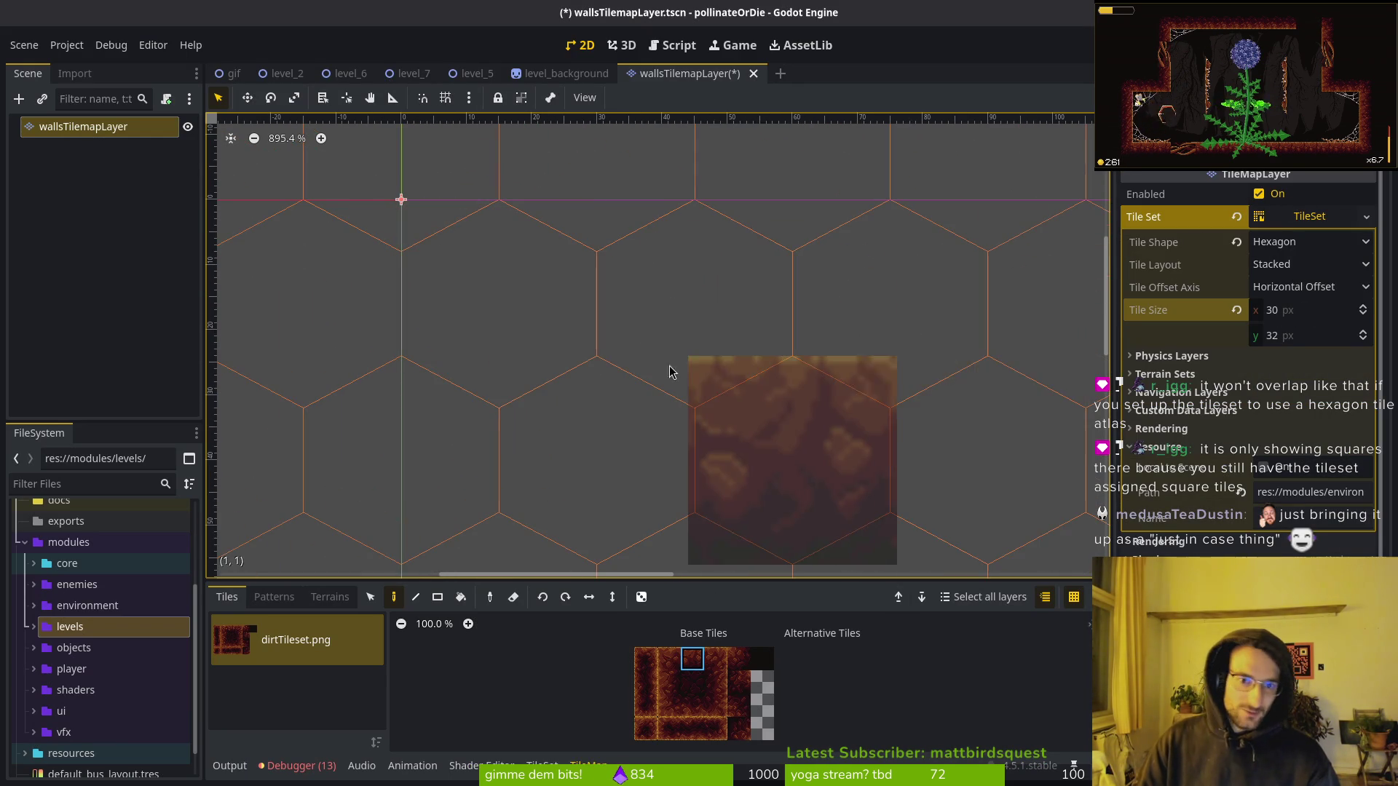
key(alt+Tab)
click(175, 53)
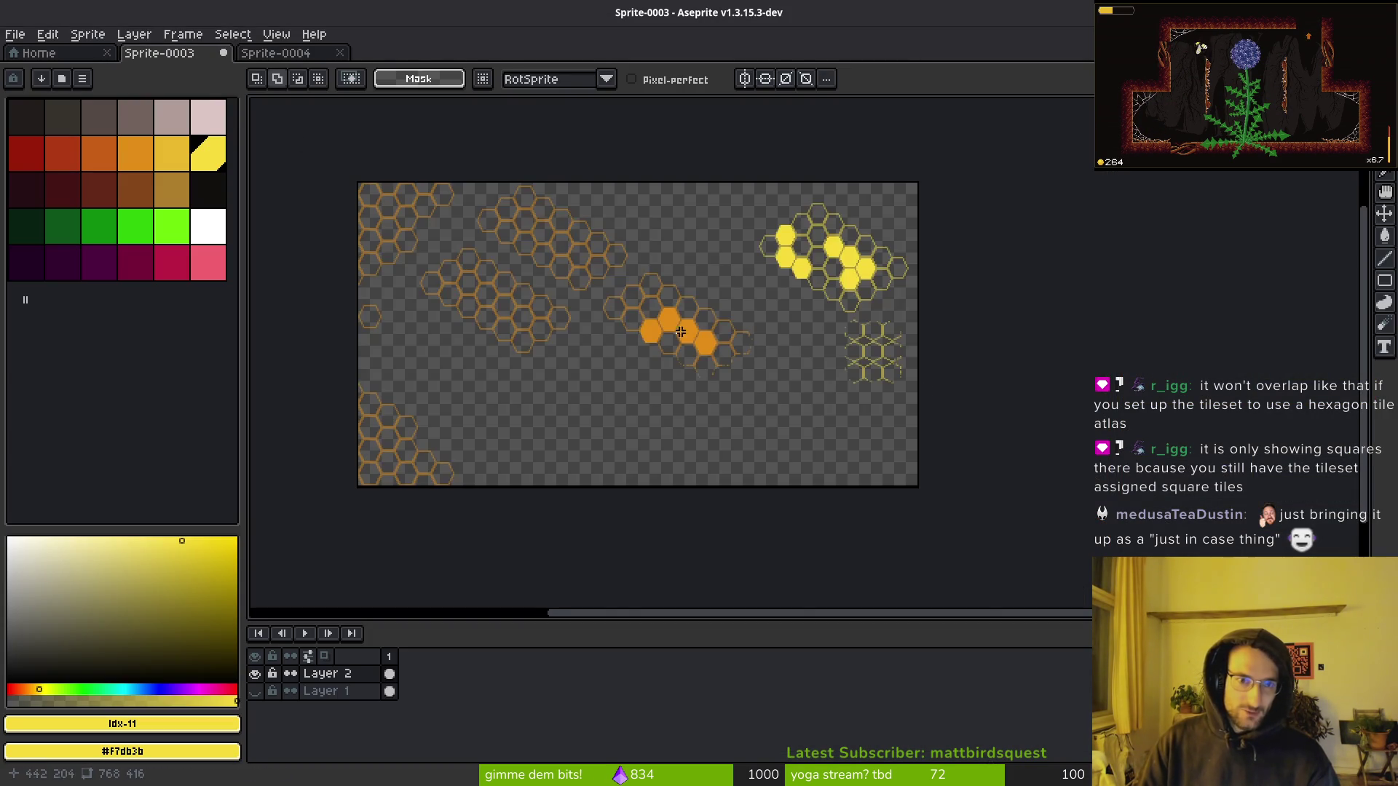
Draw a rectangular selection over part of the hex pattern and compare it with the Godot grid.
scroll(805, 319, up, 3)
scroll(805, 318, down, 2)
scroll(786, 349, up, 3)
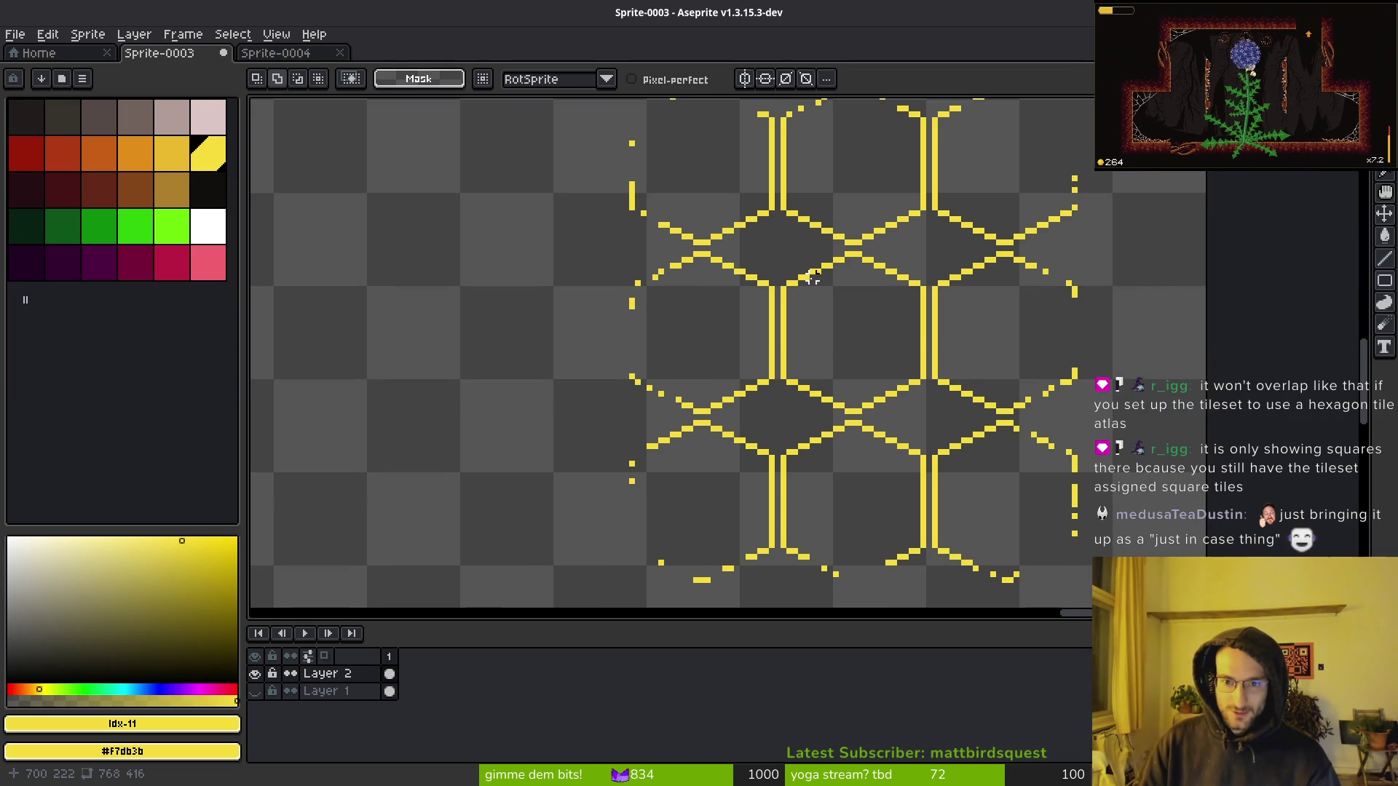
key(m)
mouse_move(778, 249)
mouse_down()
mouse_move(925, 352)
mouse_move(956, 452)
mouse_up()
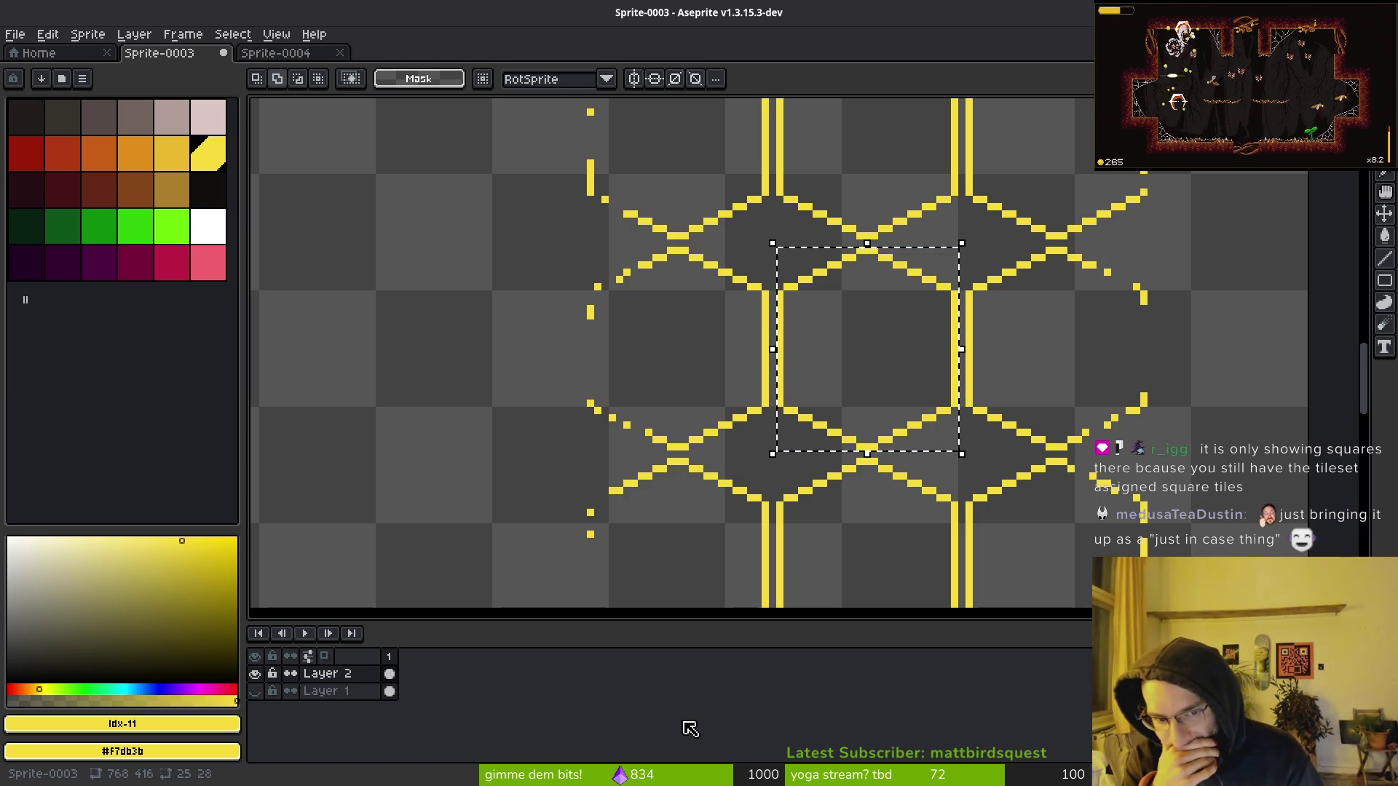
key(alt+Tab)
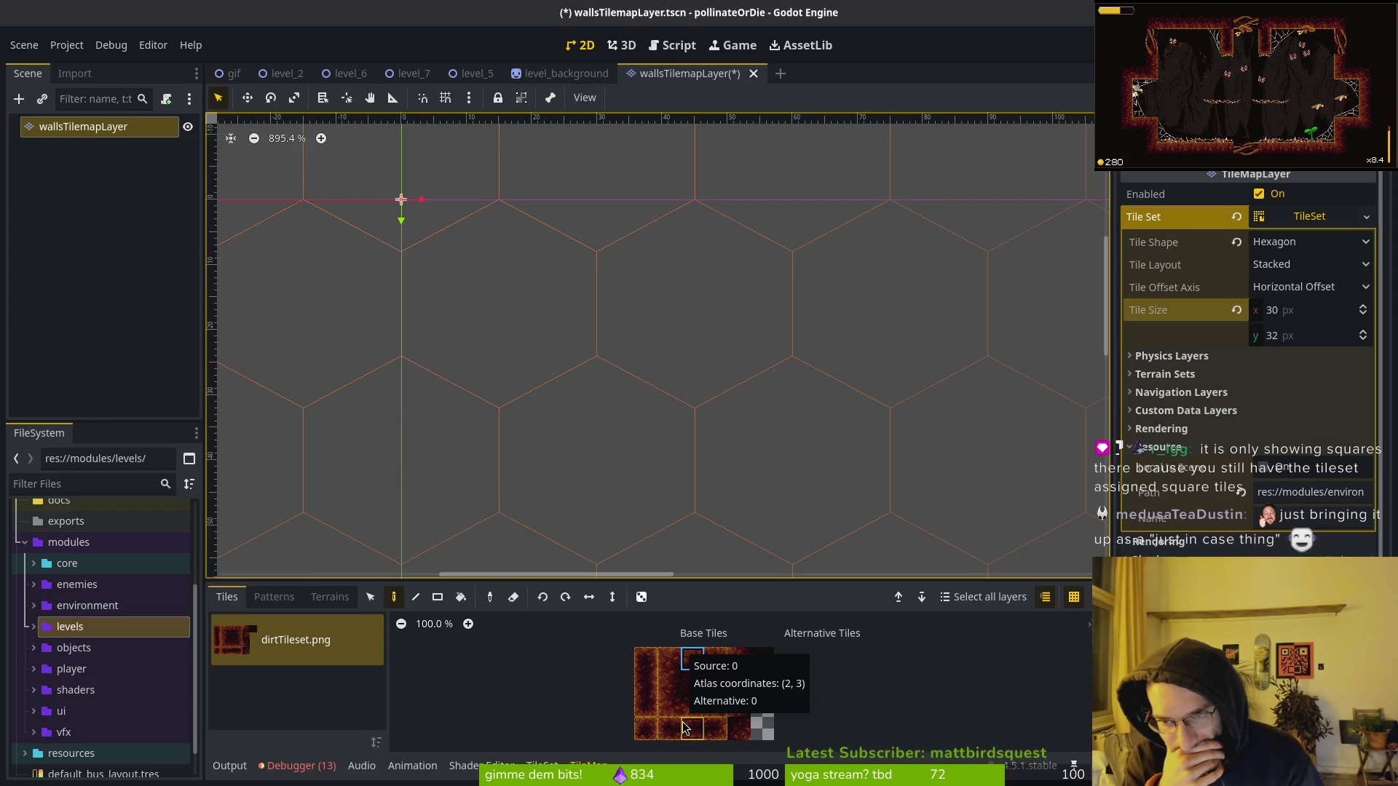
key(alt+Tab)
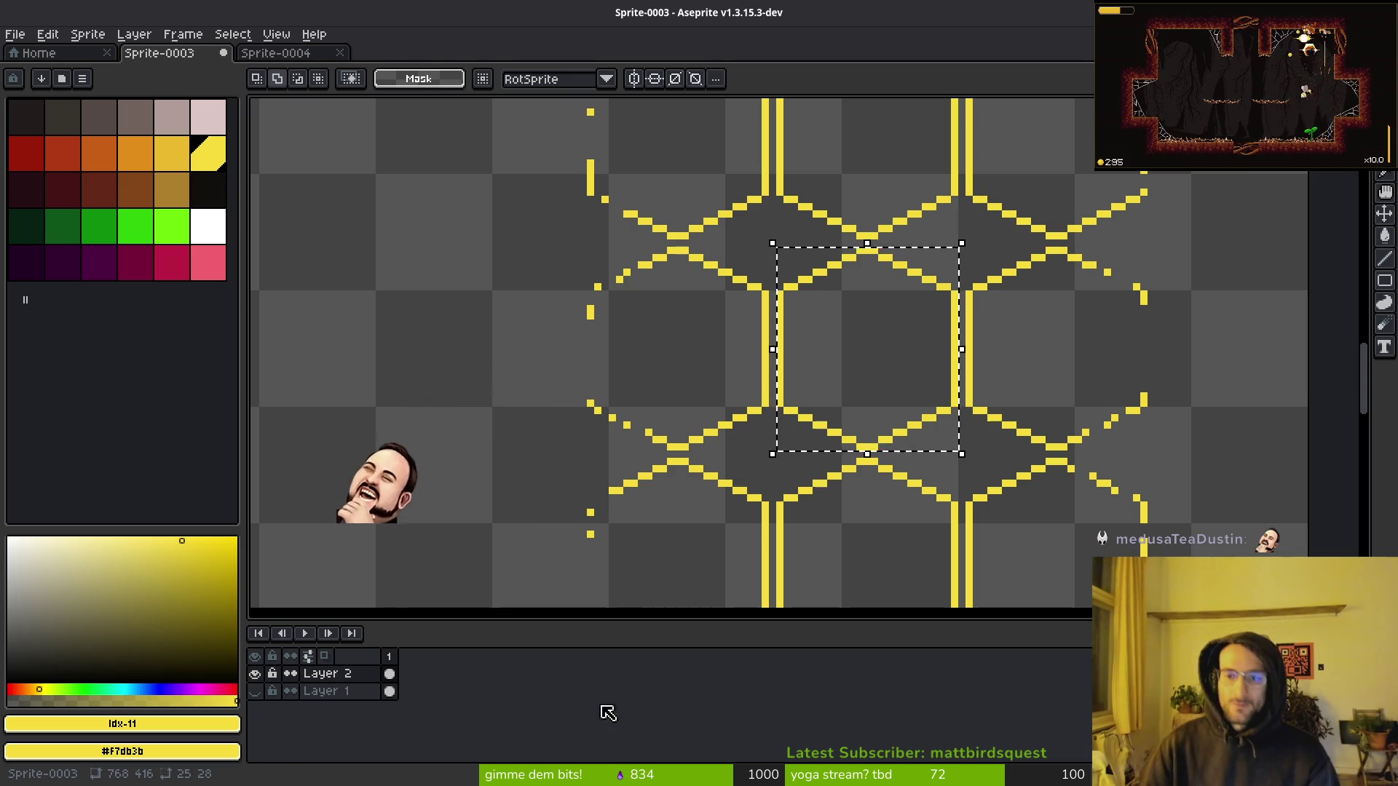
Enlarge the rectangular selection around one hexagon tile.
scroll(980, 477, down, 8)
scroll(847, 457, up, 1)
scroll(847, 458, up, 3)
scroll(1027, 443, right, 5)
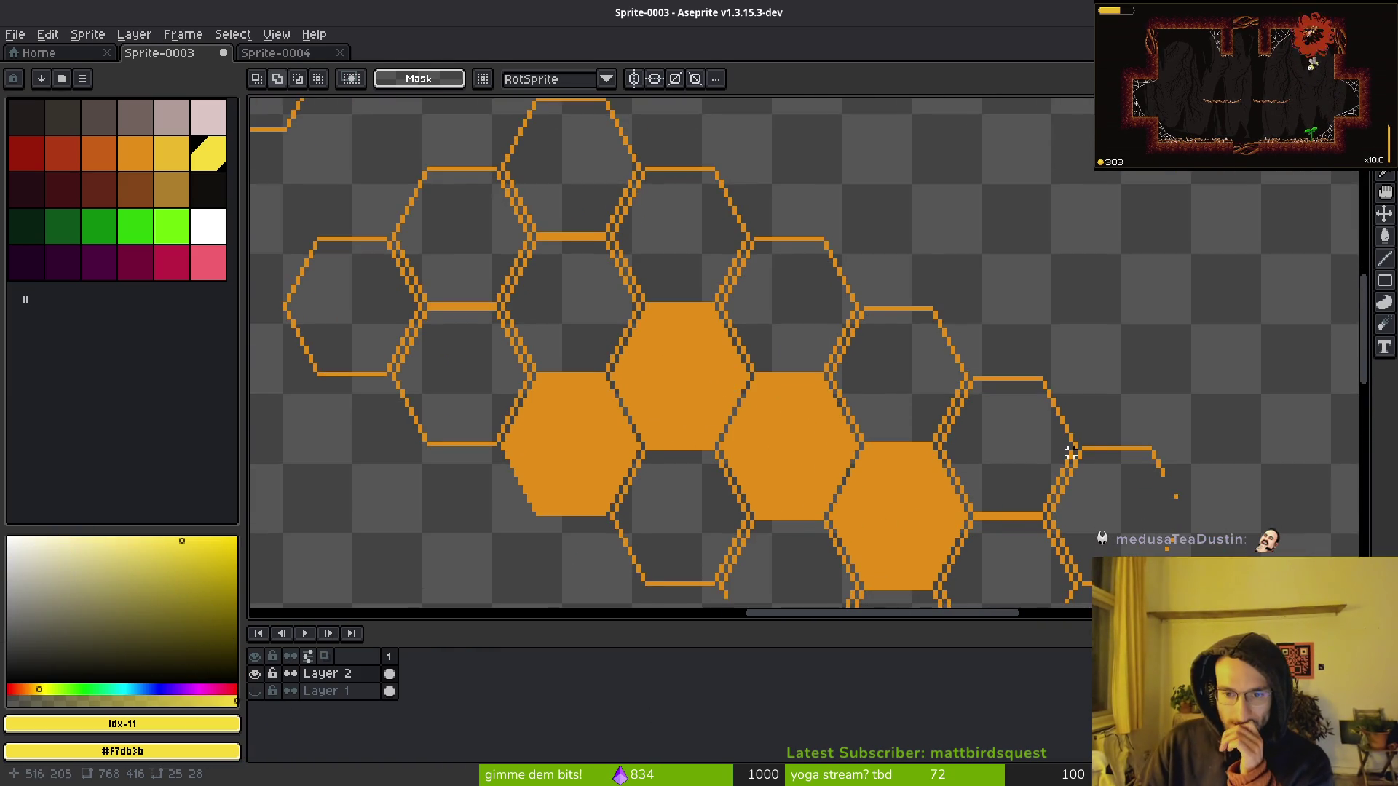
scroll(943, 437, down, 2)
scroll(946, 390, right, 5)
scroll(896, 415, up, 2)
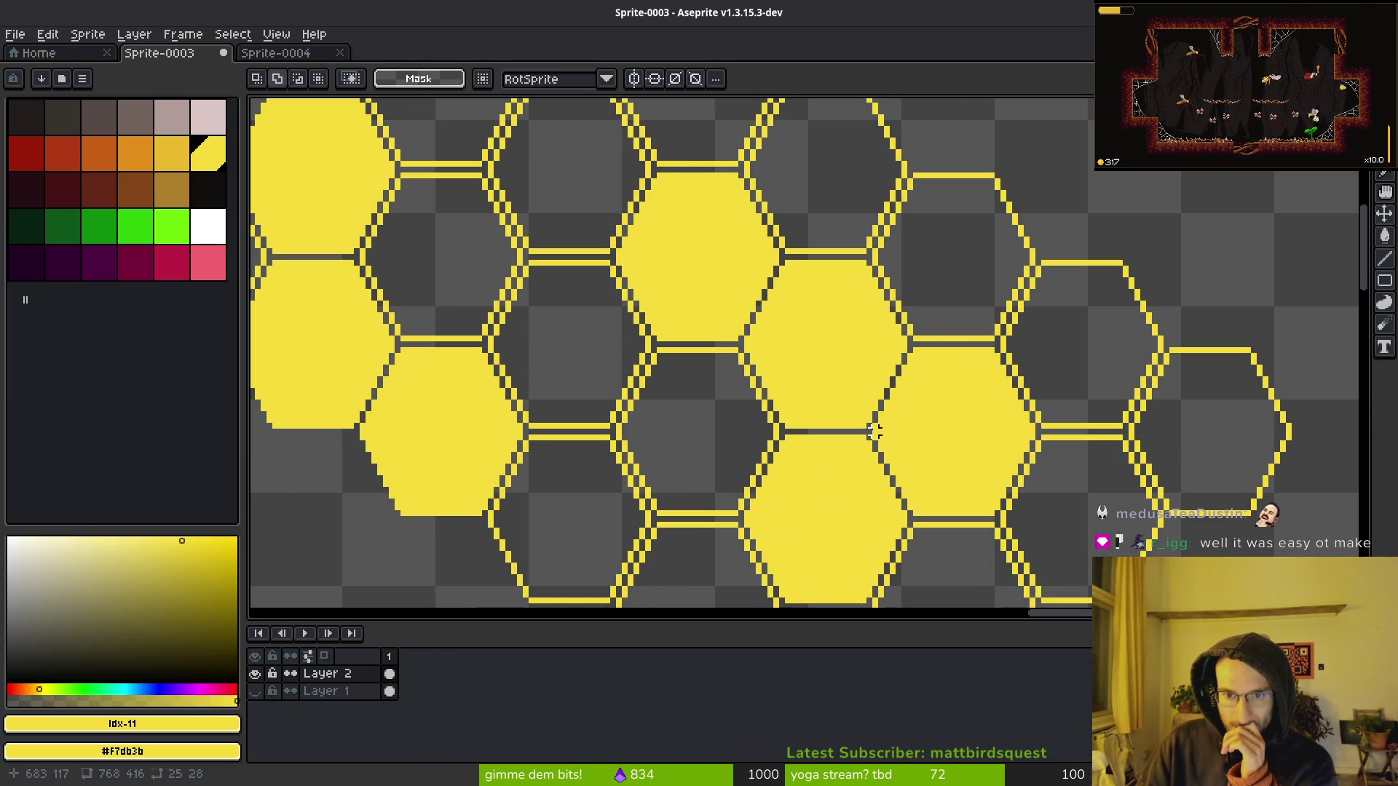
scroll(806, 388, down, 1)
scroll(788, 319, down, 5)
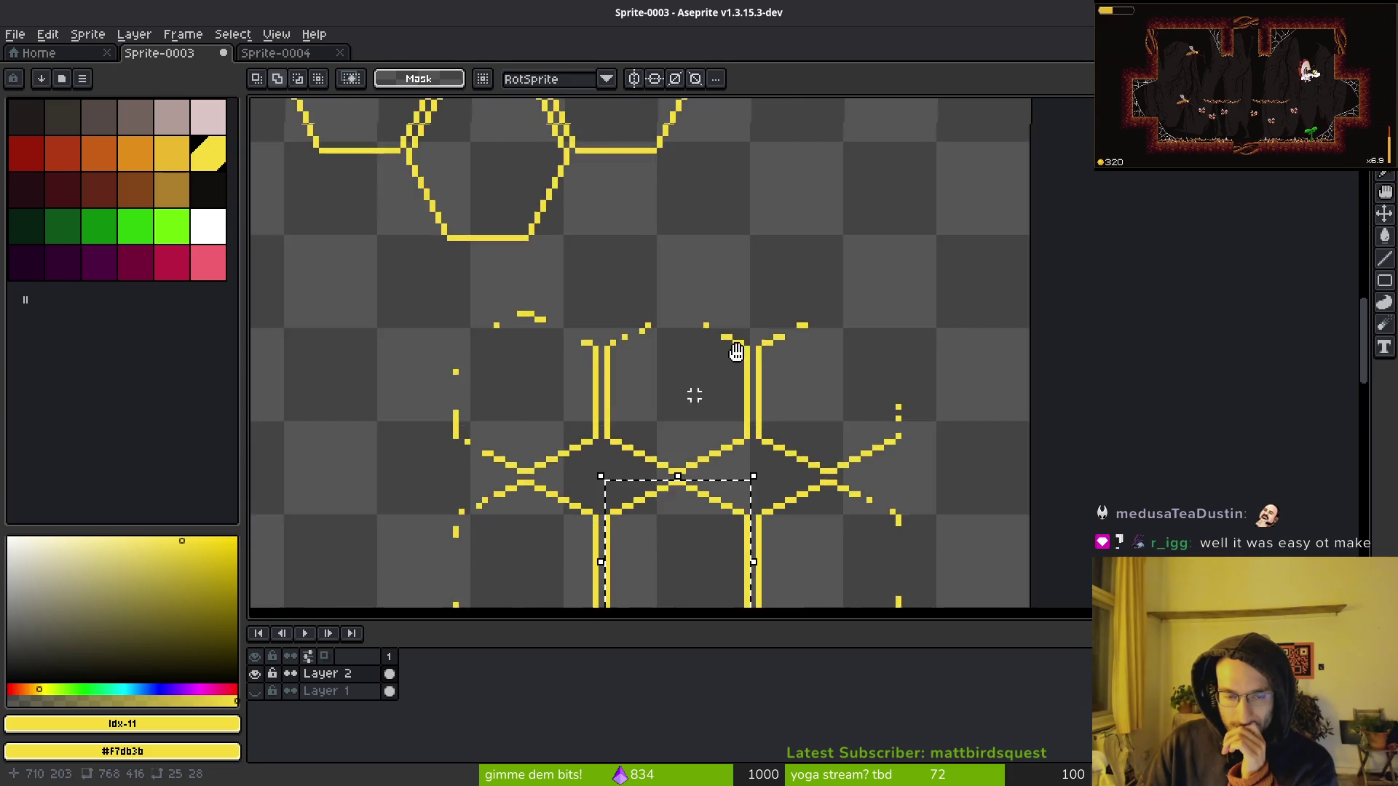
scroll(847, 421, up, 1)
scroll(847, 421, down, 2)
scroll(805, 493, up, 1)
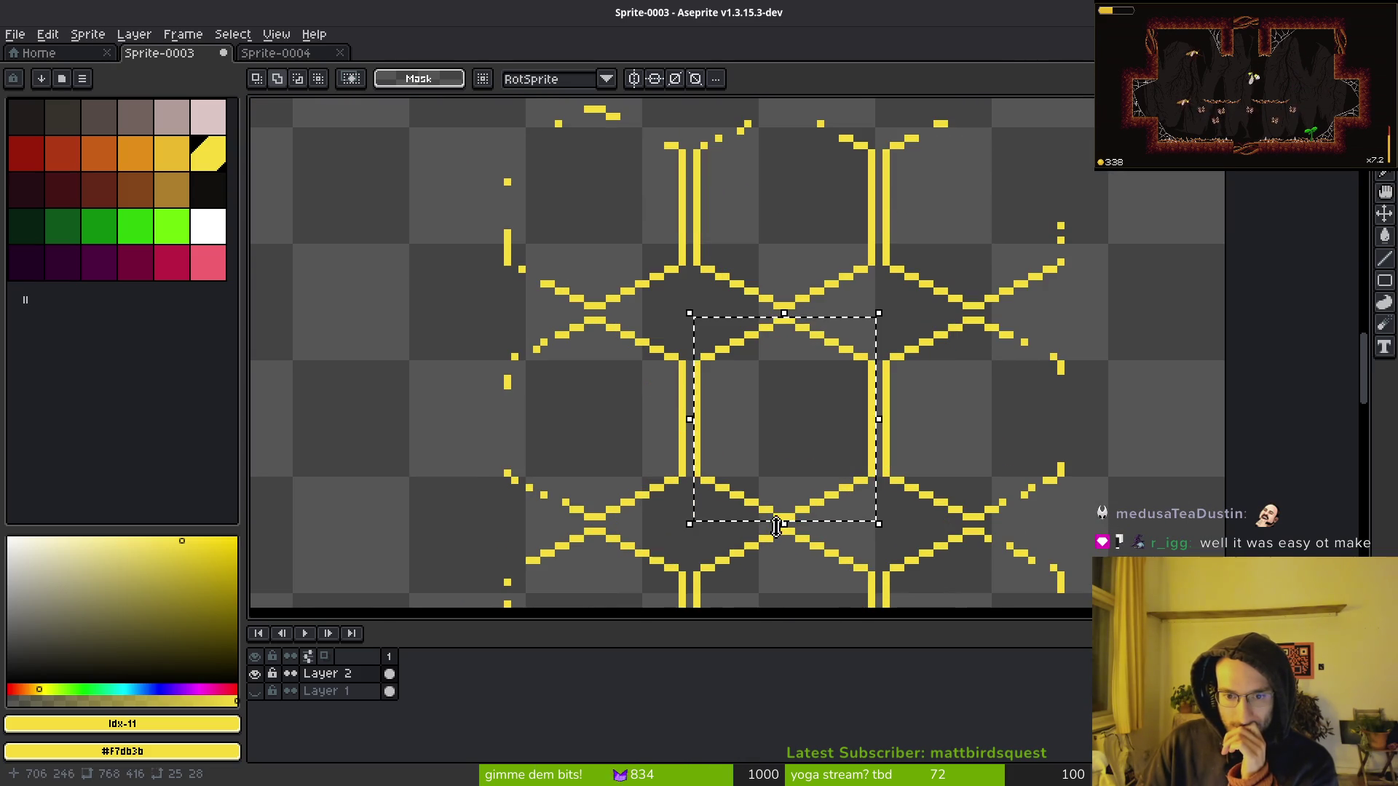
drag(695, 525, 872, 545)
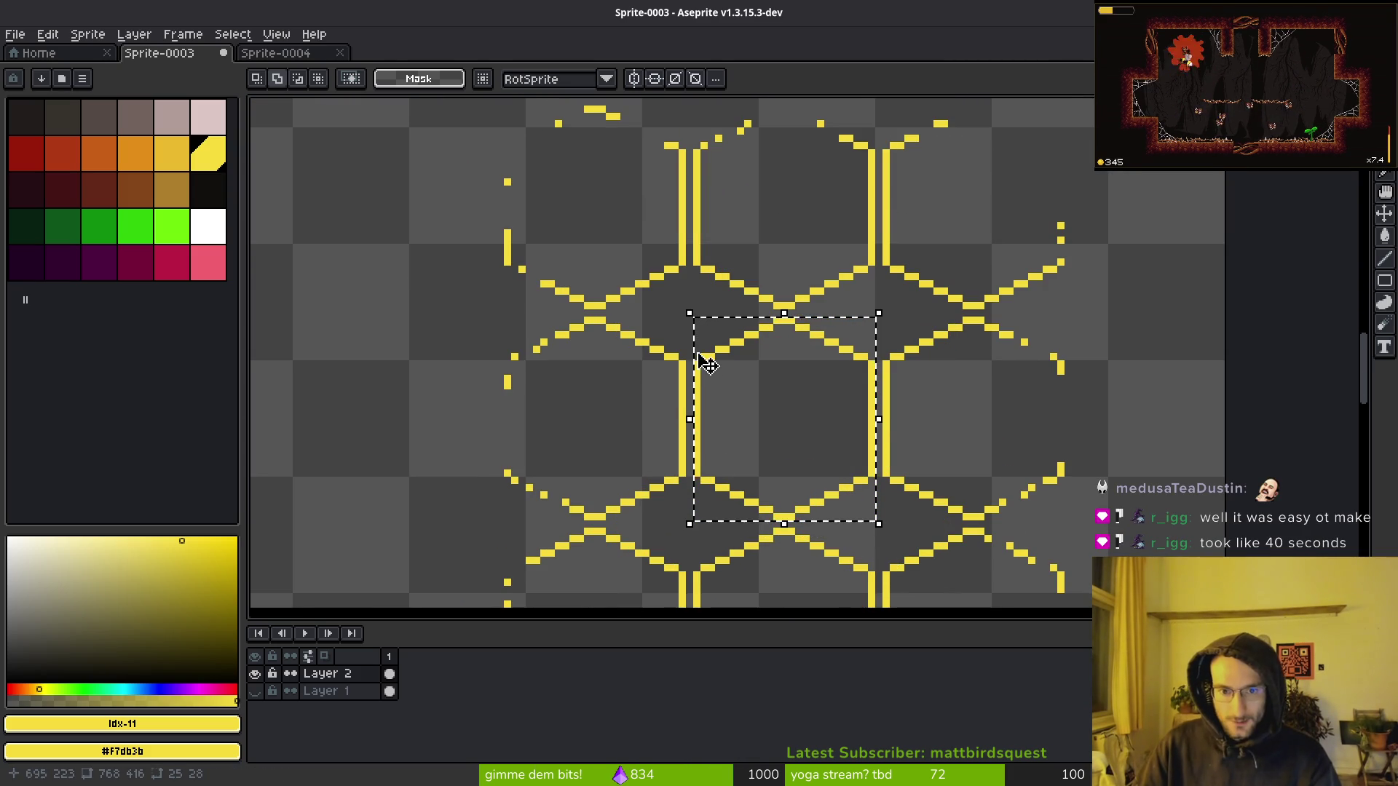
Add one column on the left and one row on top so the selection reads 26×29.
scroll(696, 339, up, 2)
scroll(689, 313, down, 1)
drag(688, 357, 688, 604)
drag(797, 575, 764, 469)
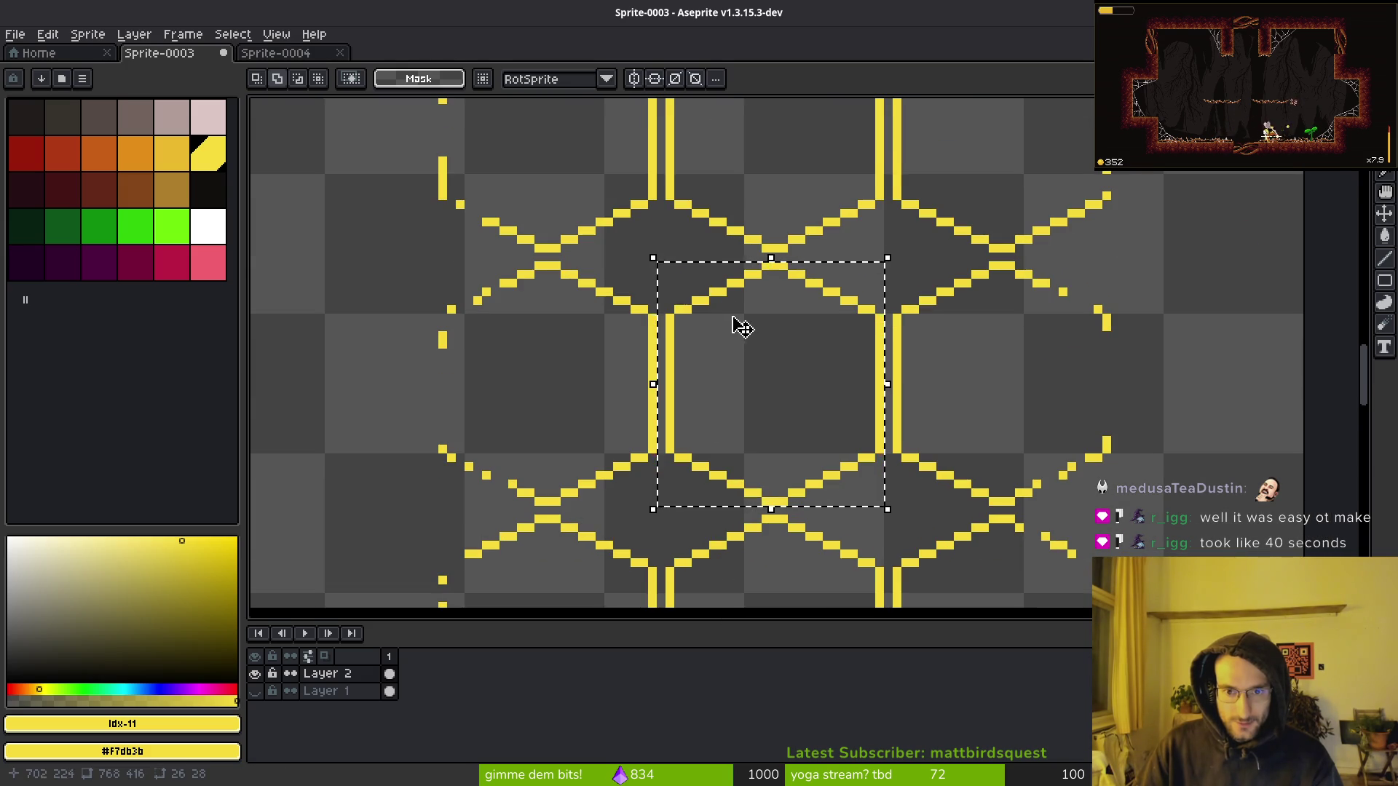
scroll(728, 306, up, 2)
mouse_move(641, 263)
mouse_down()
mouse_move(1122, 264)
mouse_move(1095, 264)
mouse_up()
scroll(947, 495, down, 3)
drag(947, 495, 879, 433)
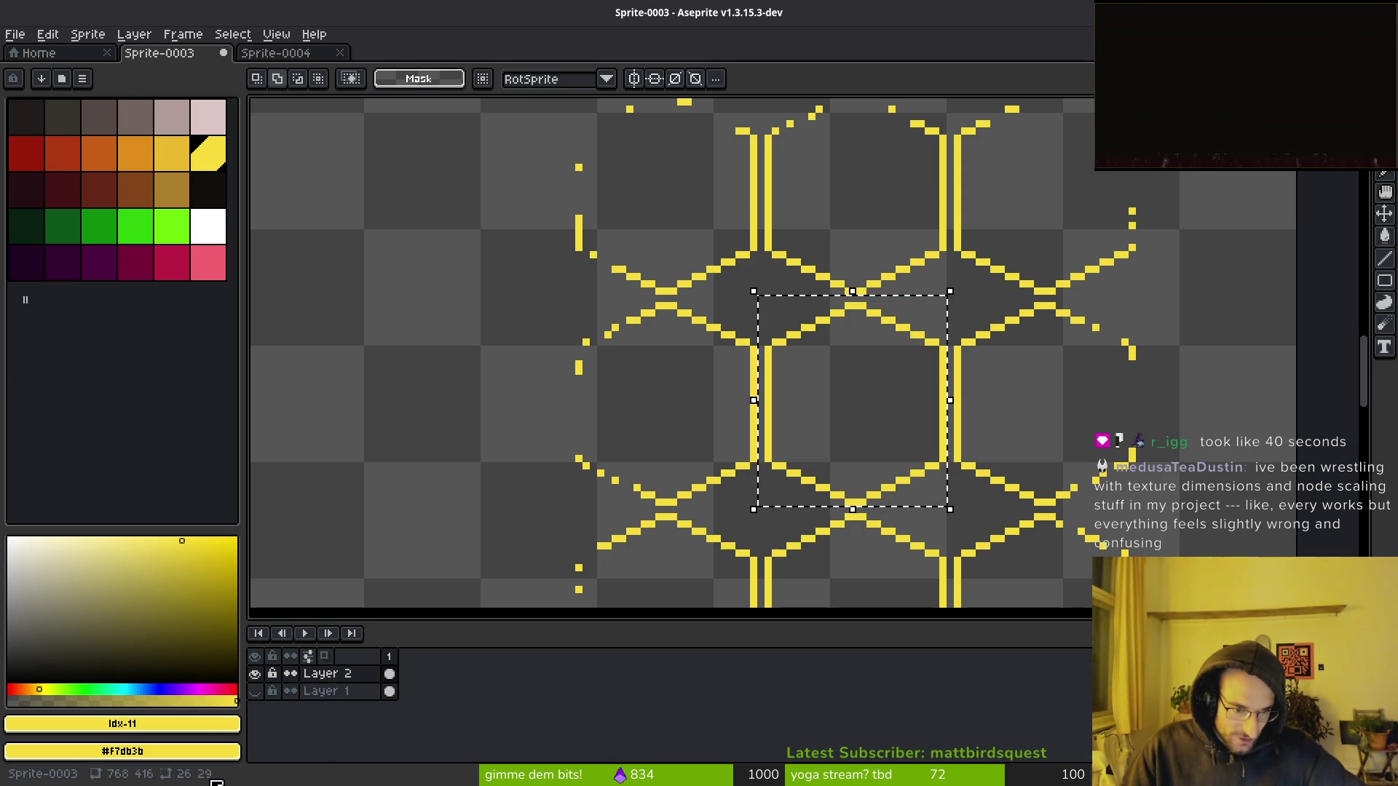
Set the TileMapLayer's tile width to 55 and compare it against the hexagon sprite.
key(alt+Tab)
scroll(743, 405, down, 10)
scroll(630, 387, down, 2)
scroll(593, 431, right, 3)
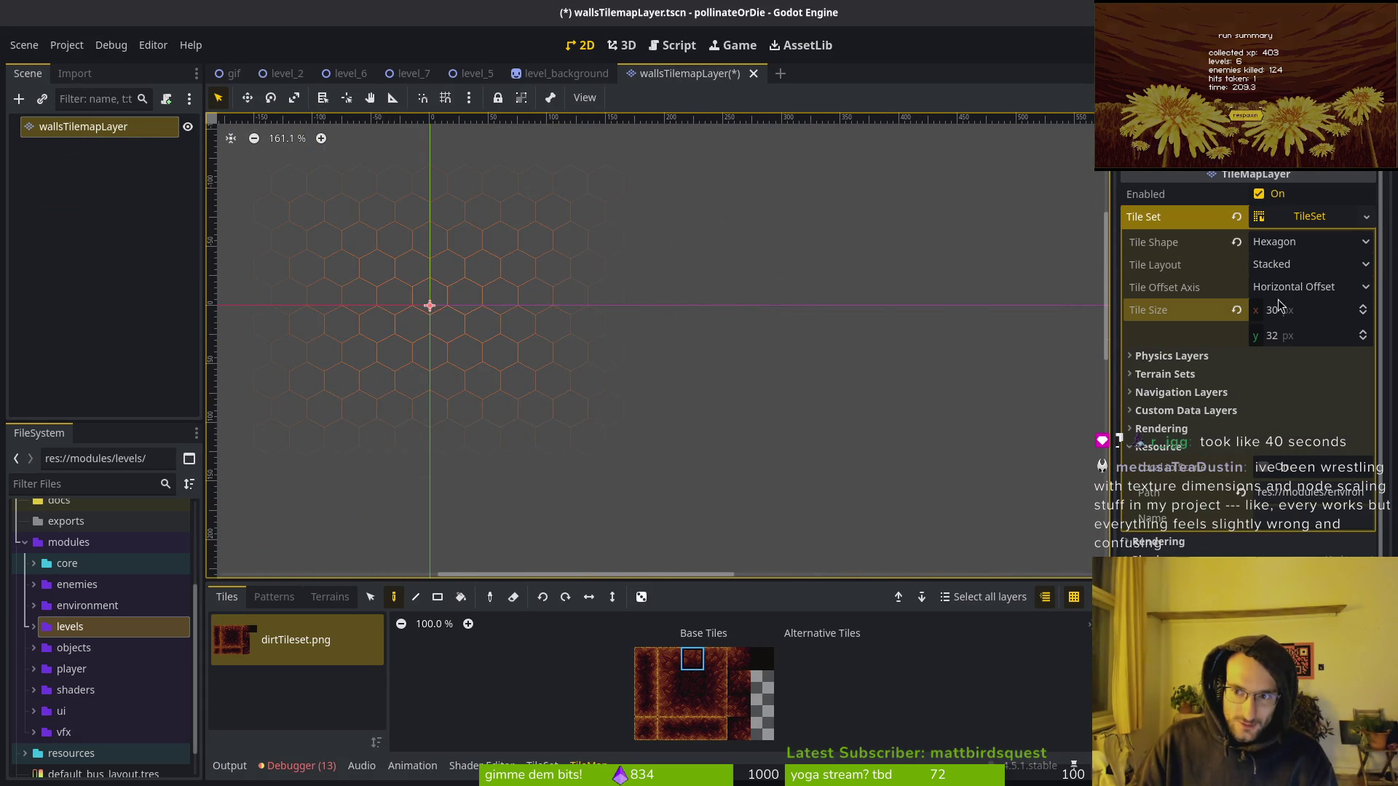
scroll(462, 314, up, 10)
click(1304, 320)
text(55)
key(Return)
key(alt+Tab)
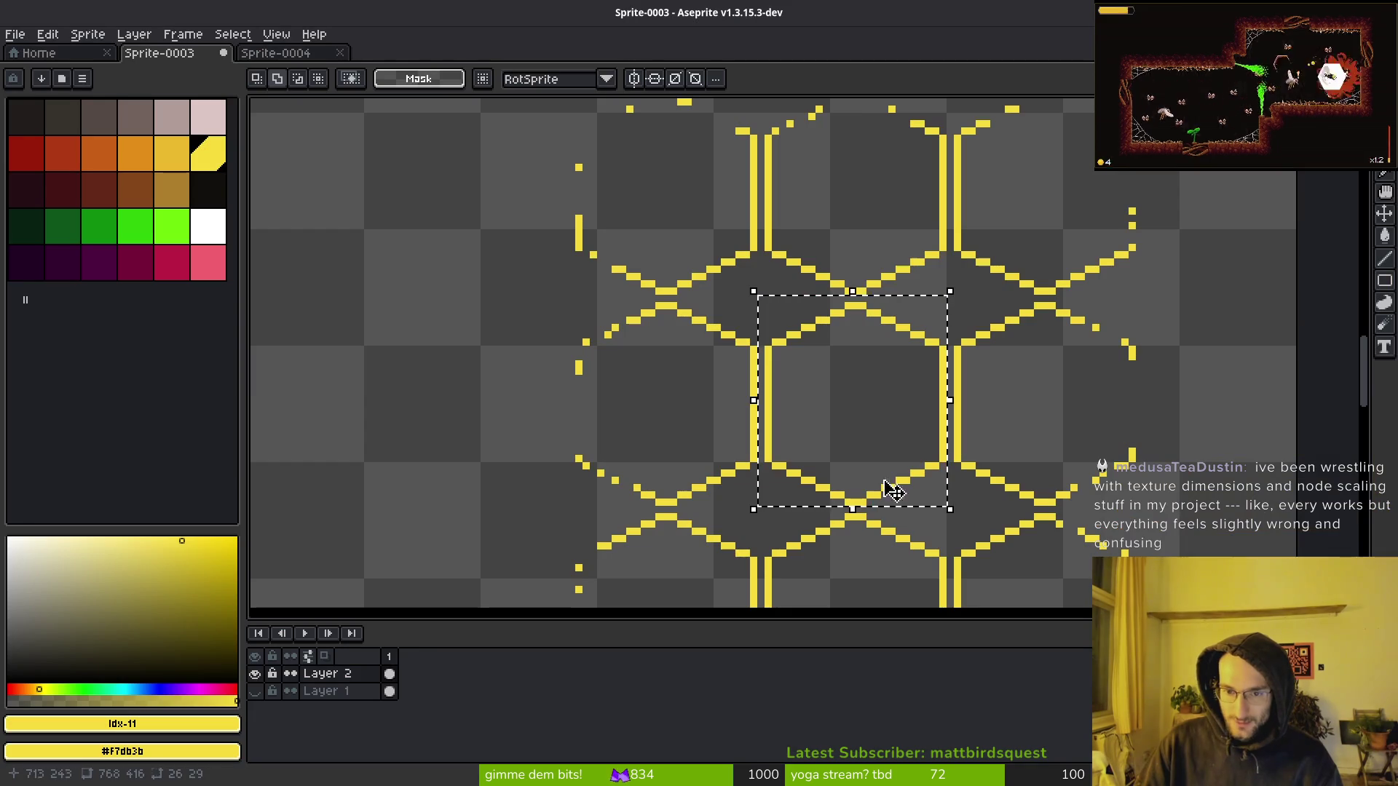
key(alt+Tab)
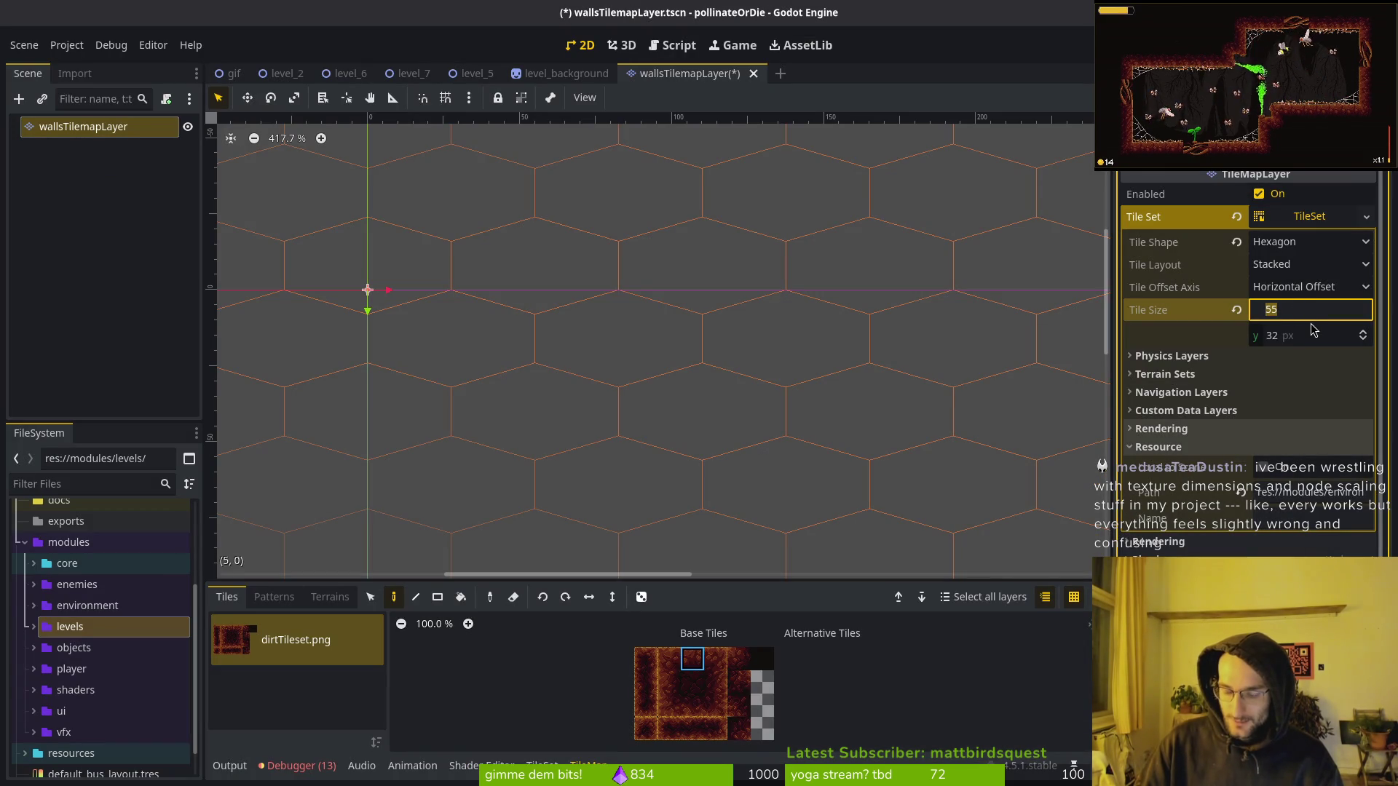
Try a 26×29 tile size, then undo back to square 32×32 tiles.
text(26)
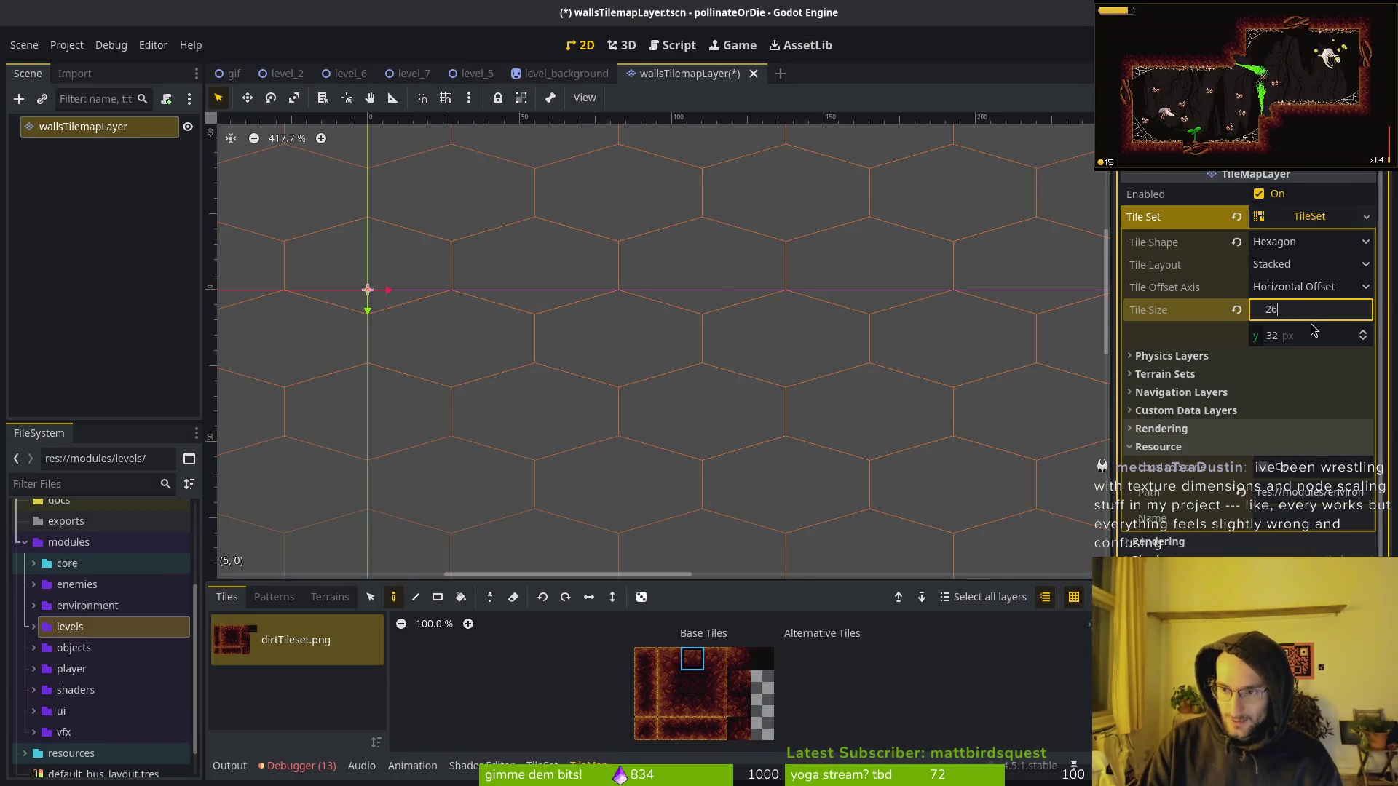
key(Tab)
key(Return)
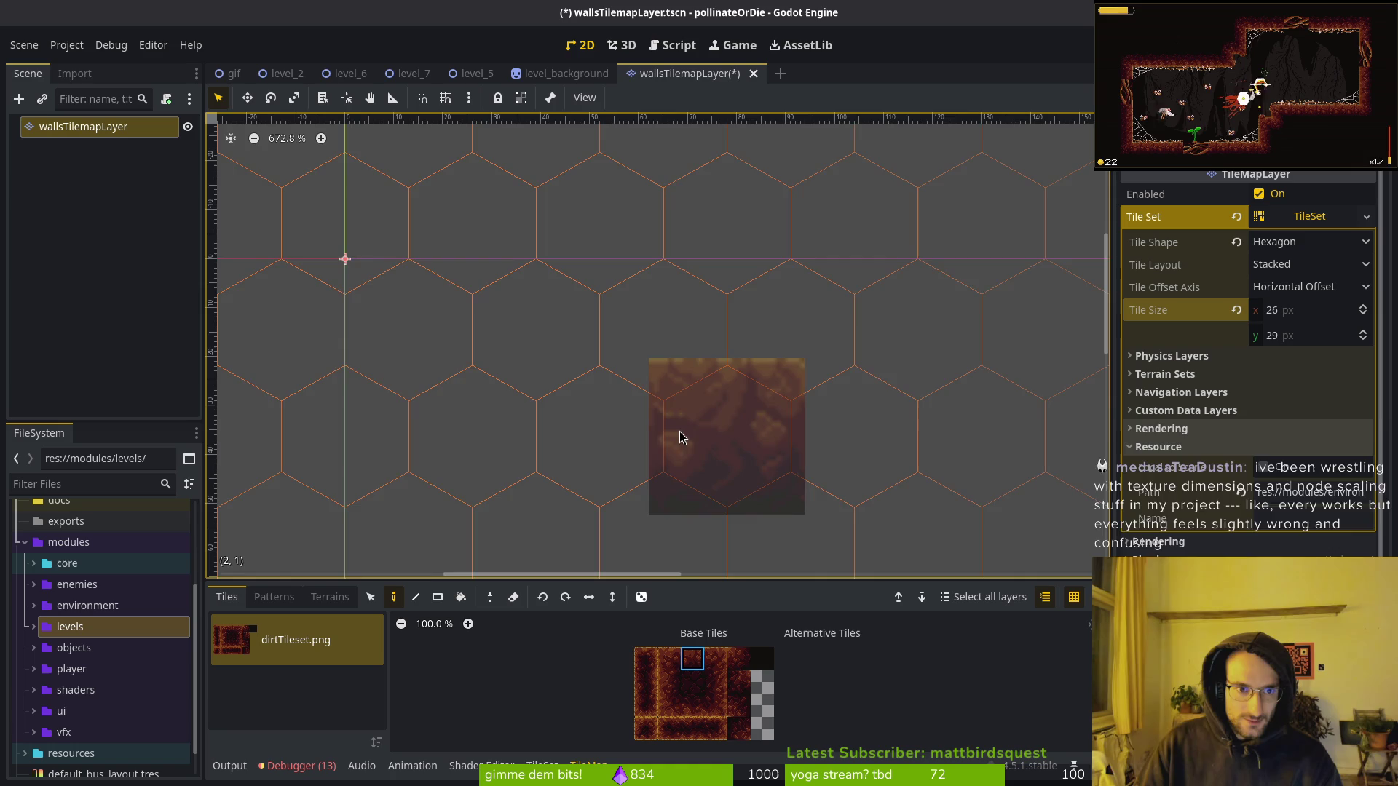
scroll(655, 437, down, 4)
scroll(477, 255, down, 4)
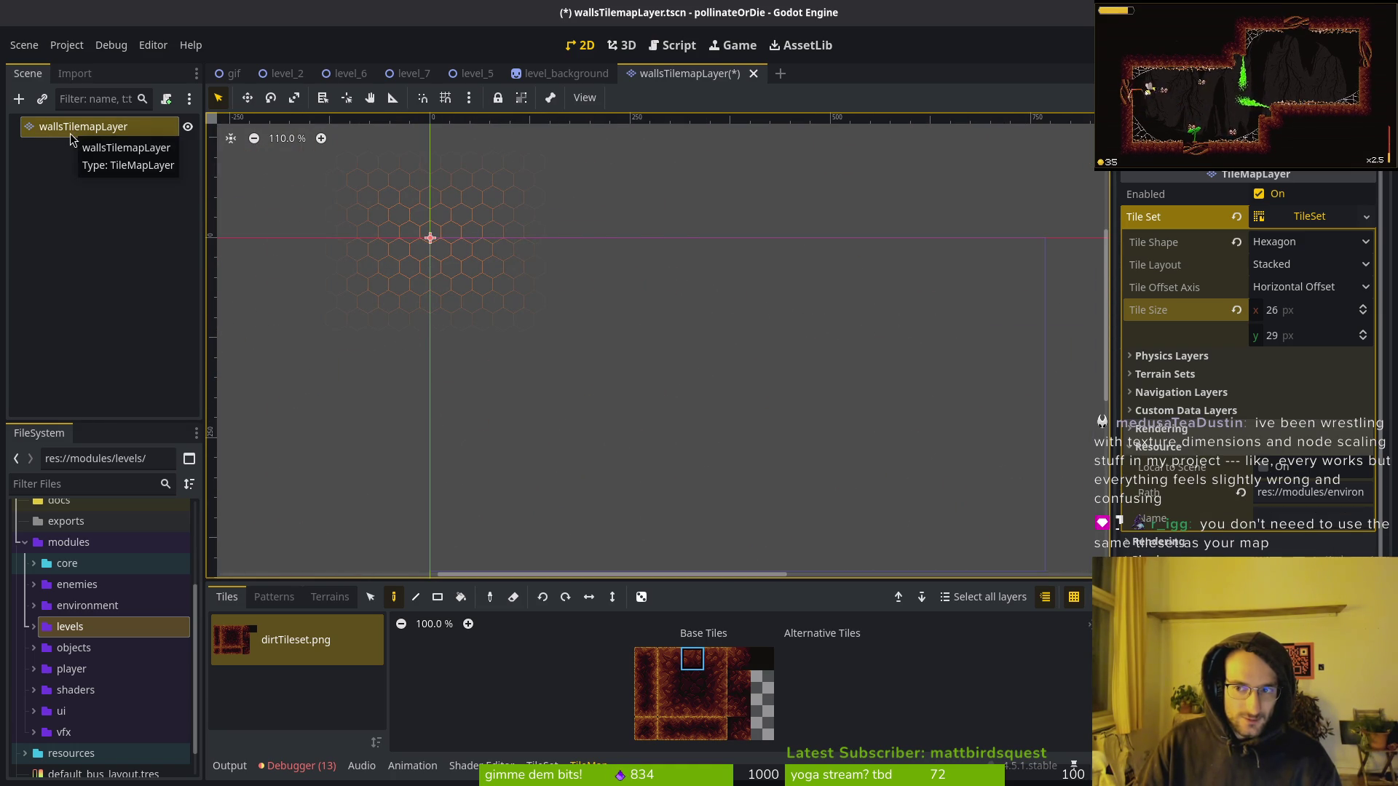
key(ctrl+z)
key(ctrl+z)
key(ctrl+z)
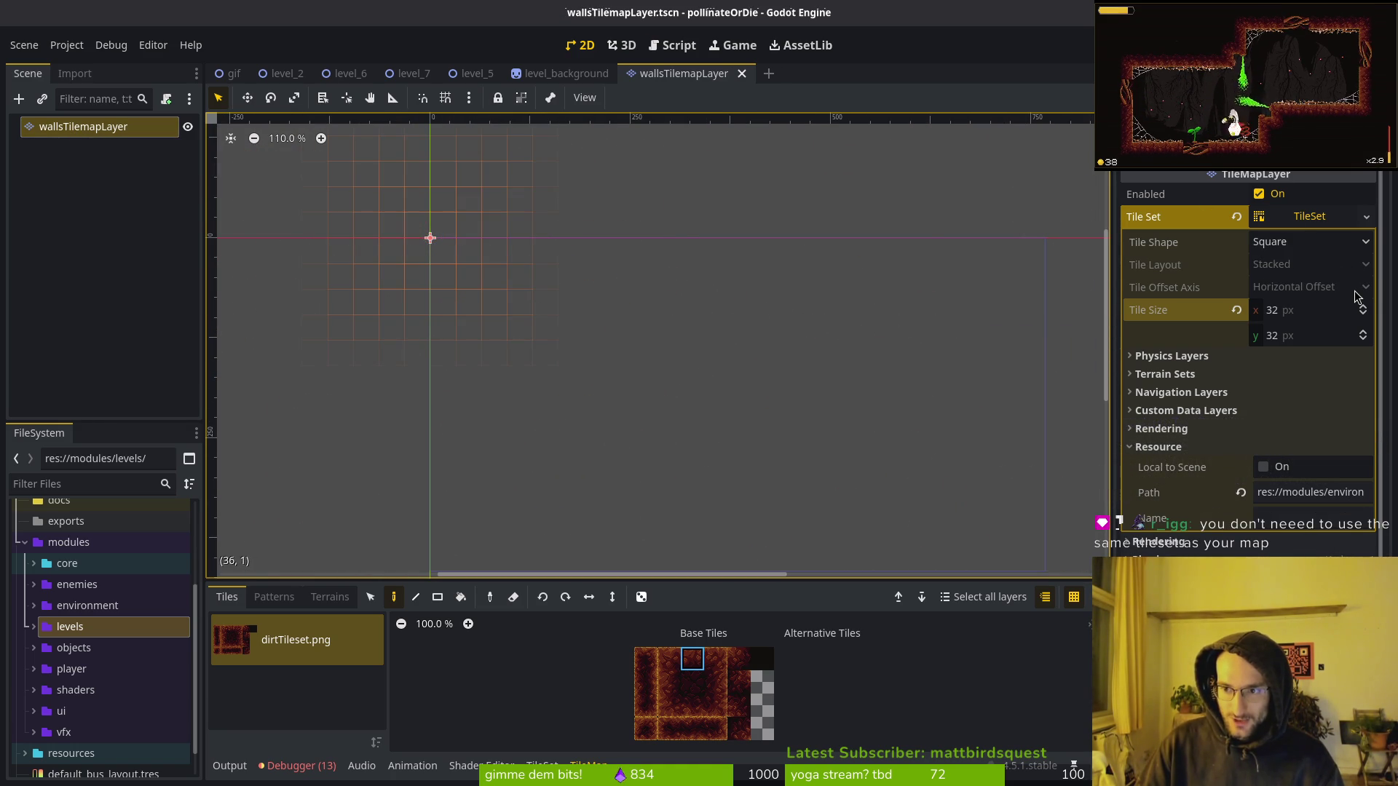
Create a new empty scene whose root node is changed from Node2D to a TileMapLayer.
click(59, 139)
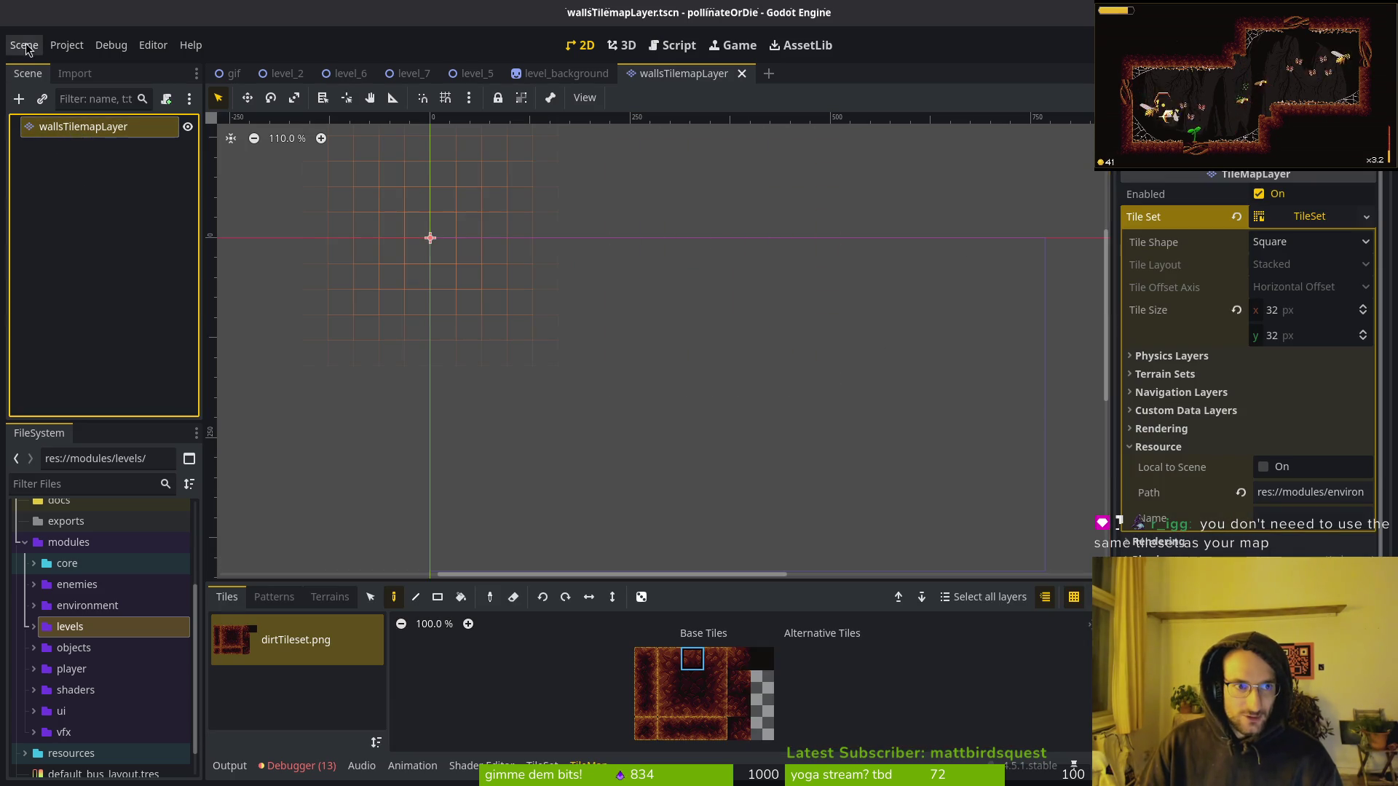
click(24, 46)
click(37, 64)
click(69, 147)
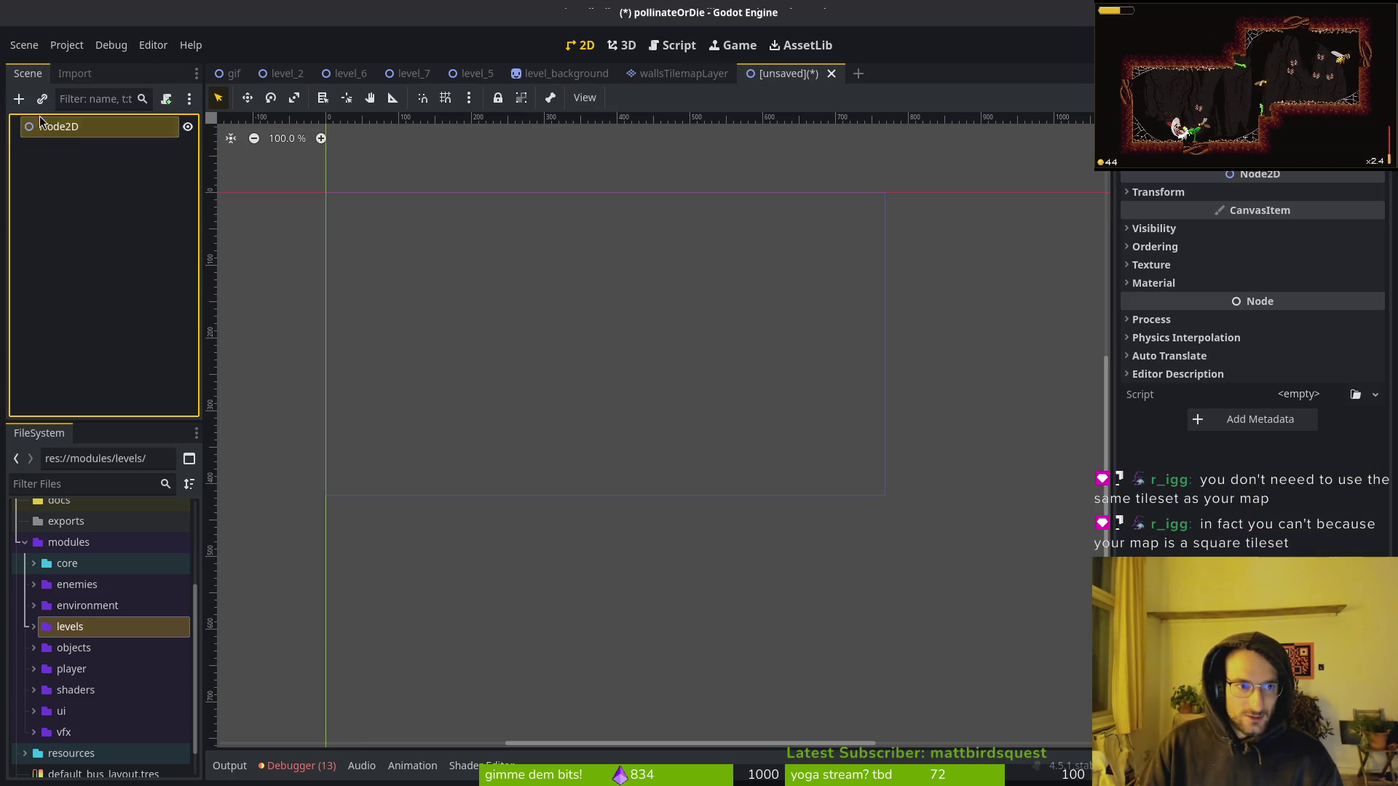
right_click(62, 124)
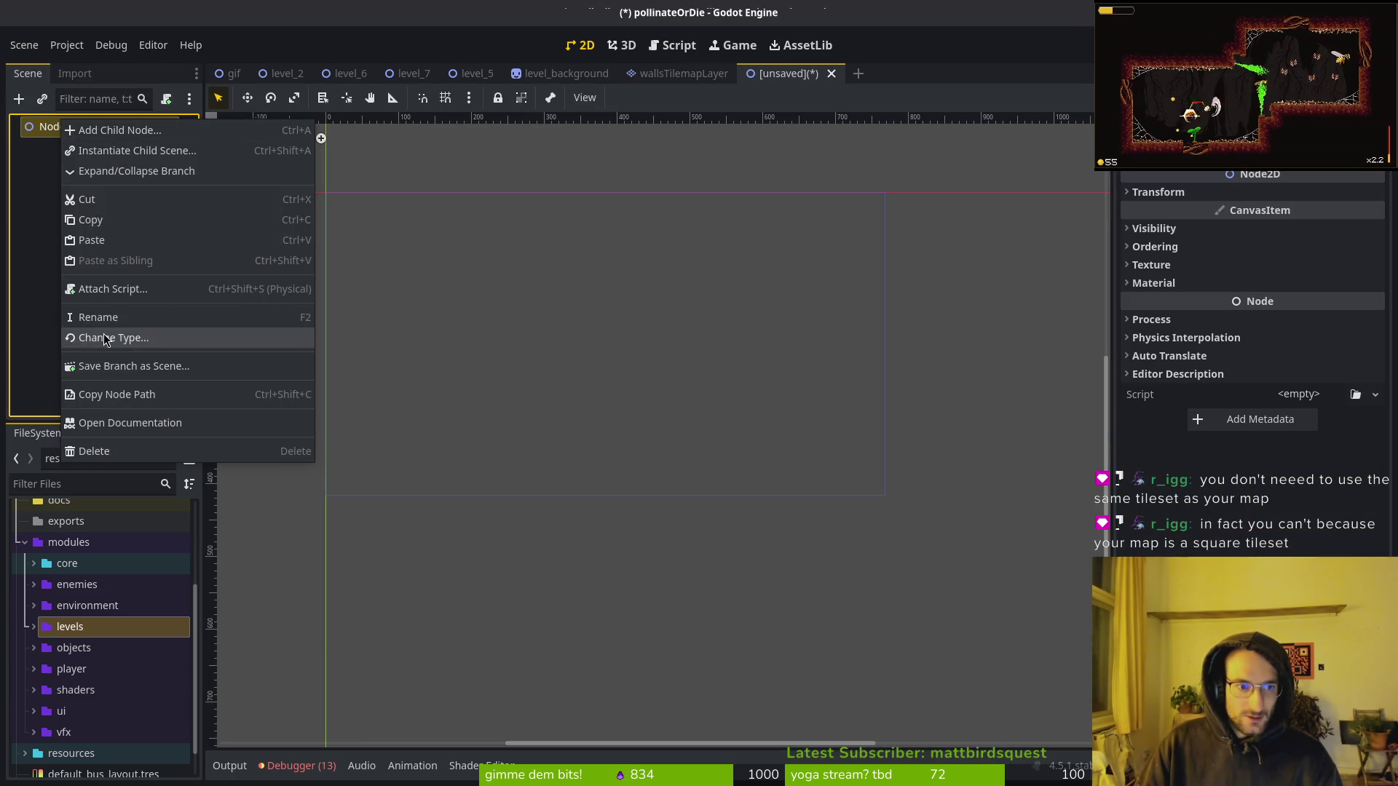
click(106, 338)
text(til)
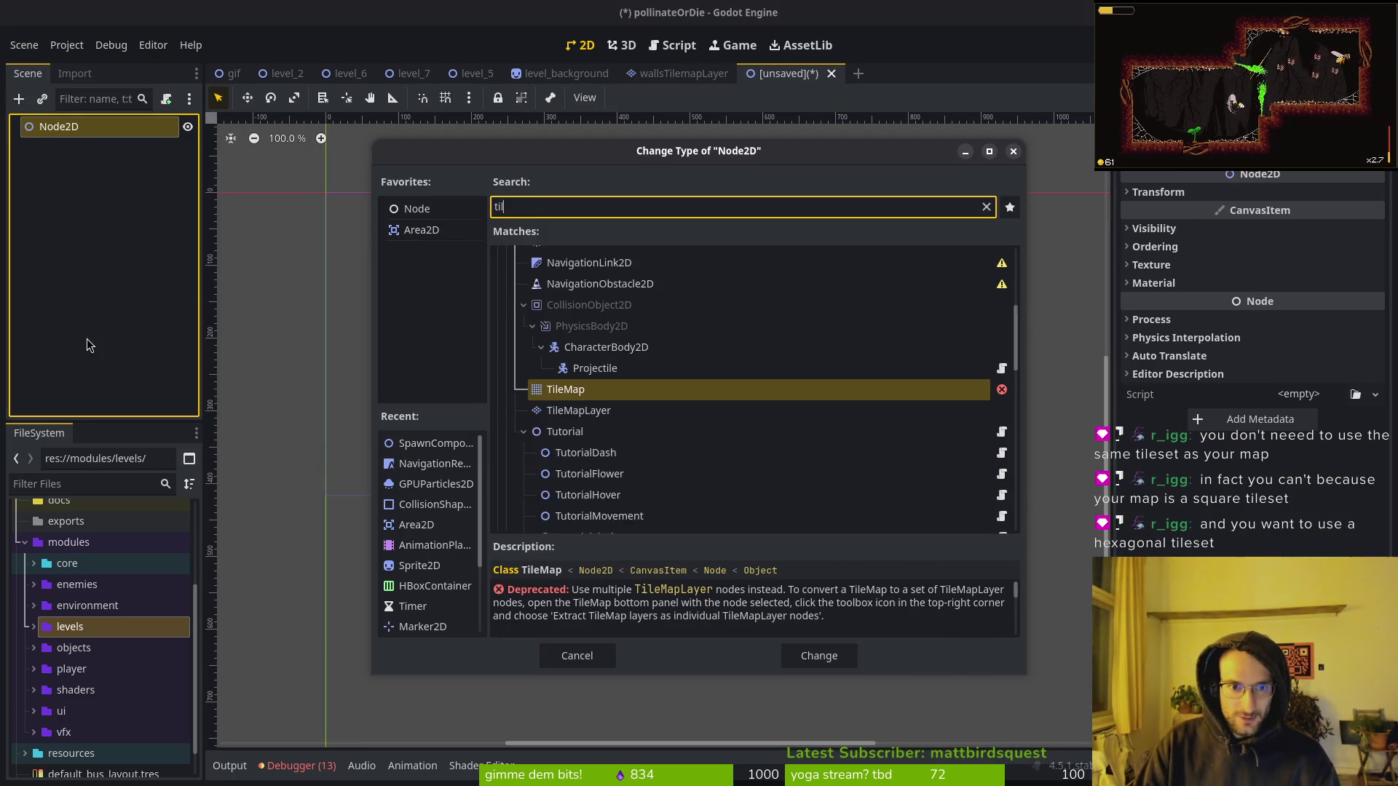
text(ema)
key(Down)
key(Return)
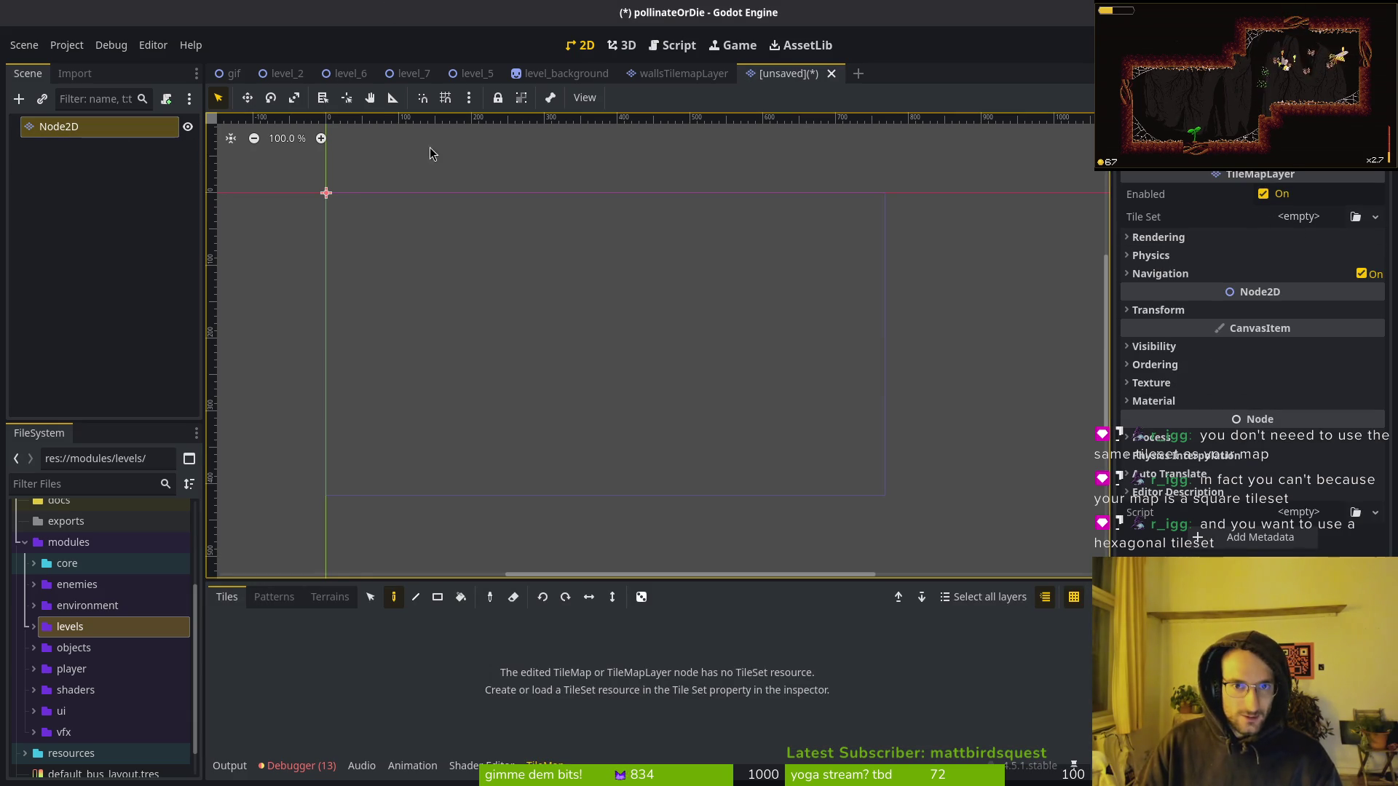
Save the scene as backgroundTilemapLayer.tscn in res://modules/environment/tilesets.
key(ctrl+s)
text(bakcou)
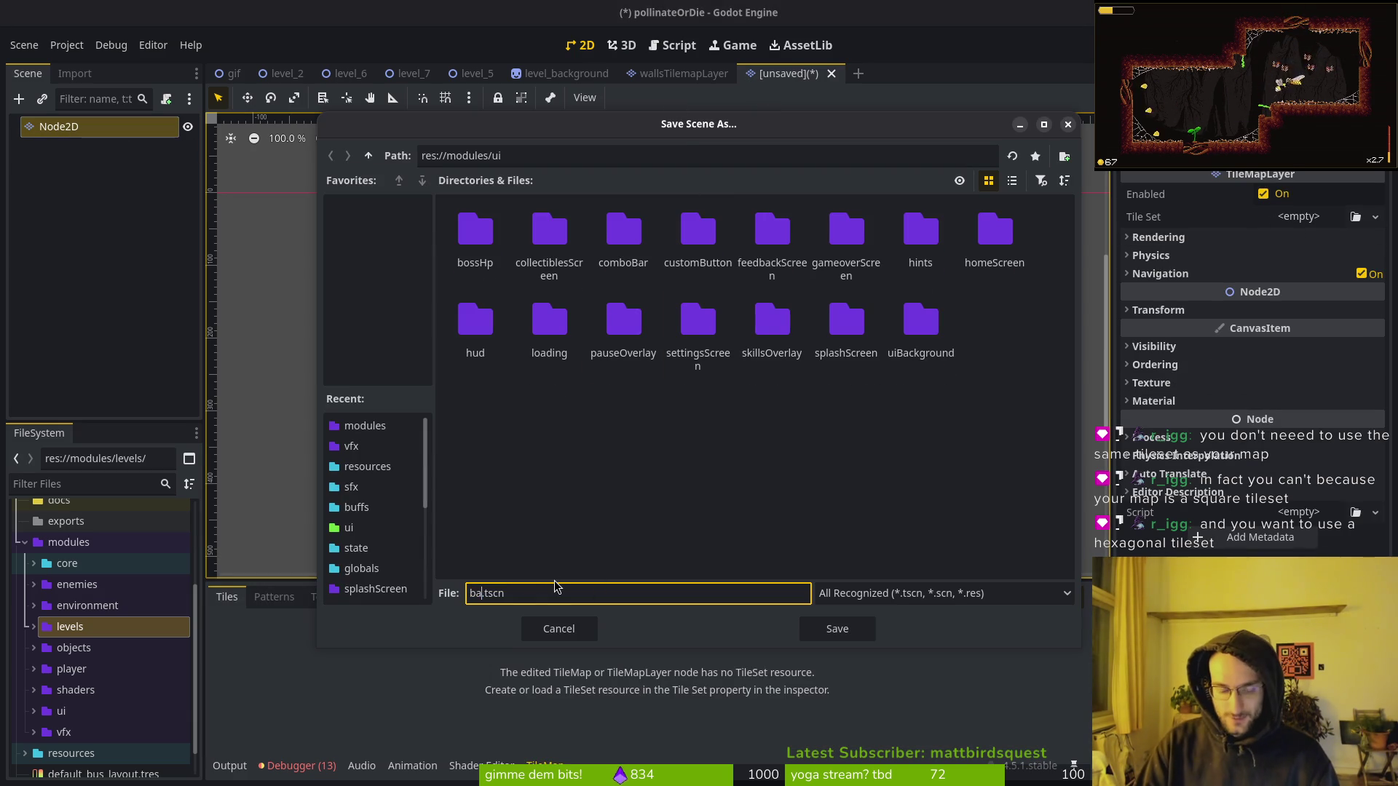
text(roundTilemap)
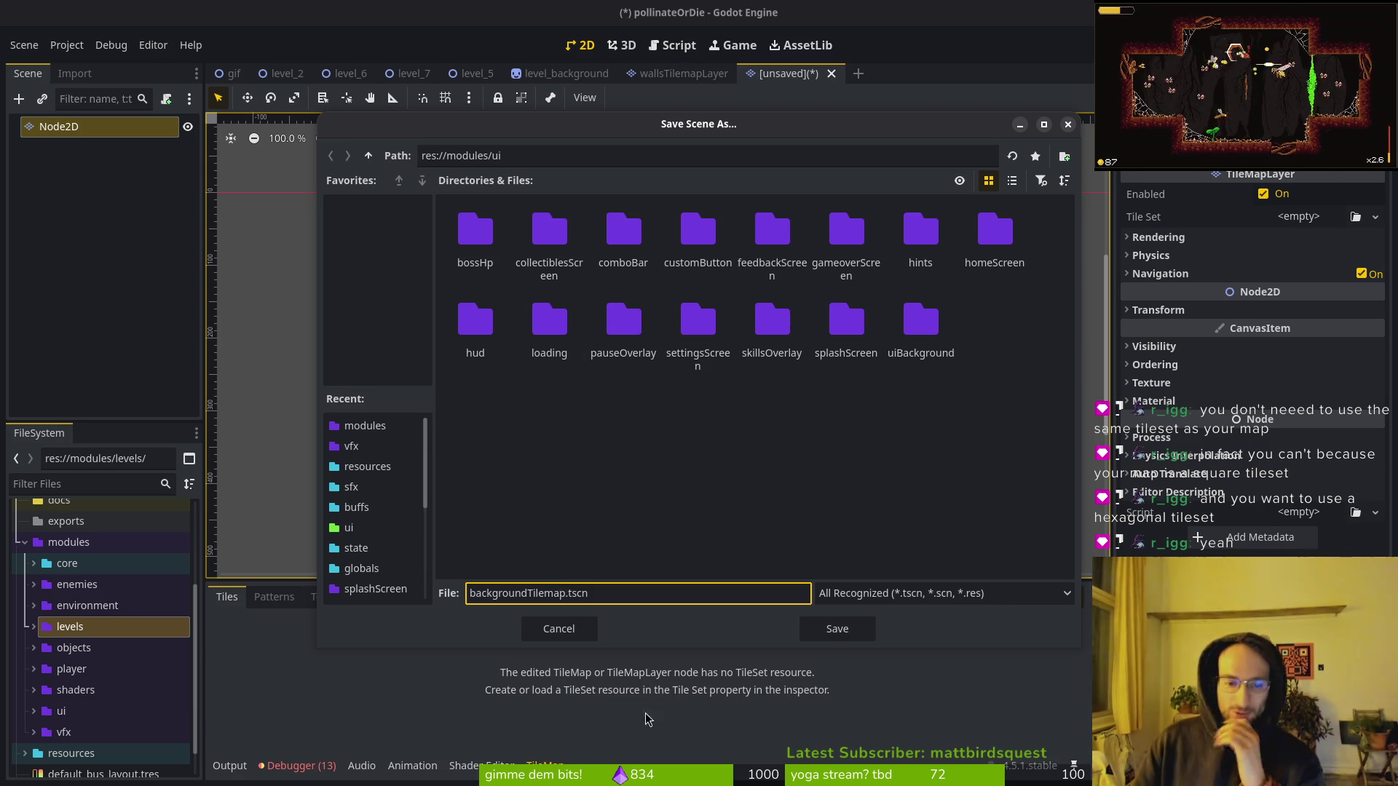
click(884, 658)
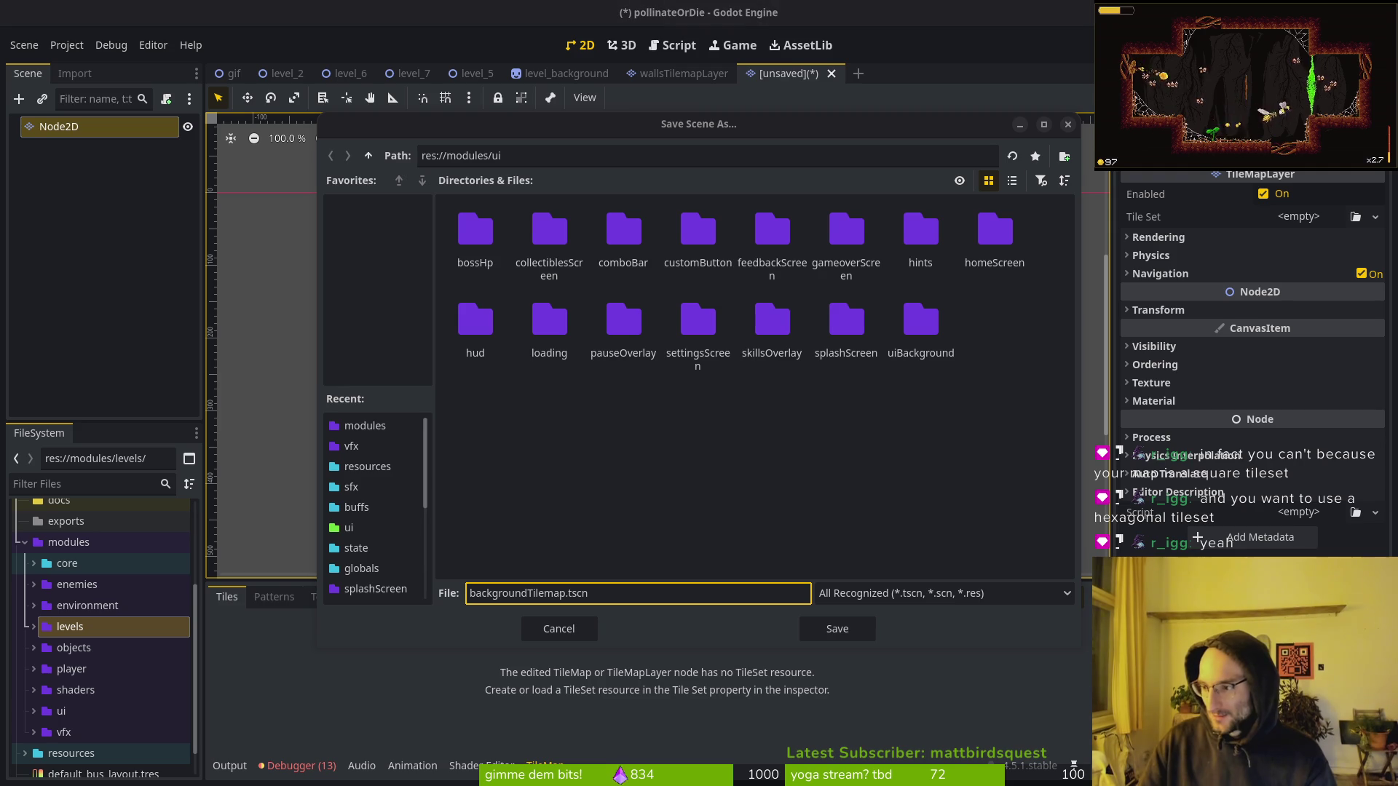
key(alt+Tab)
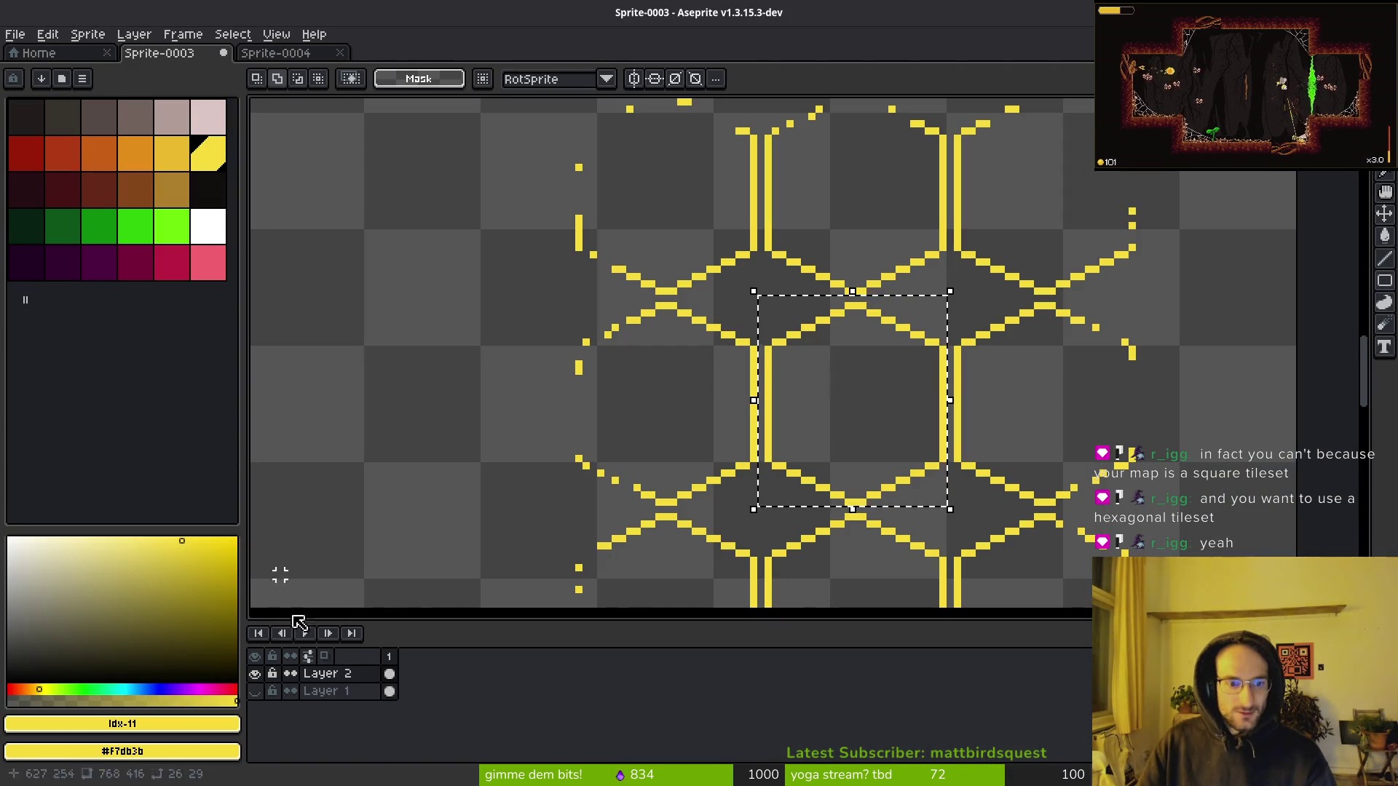
key(i)
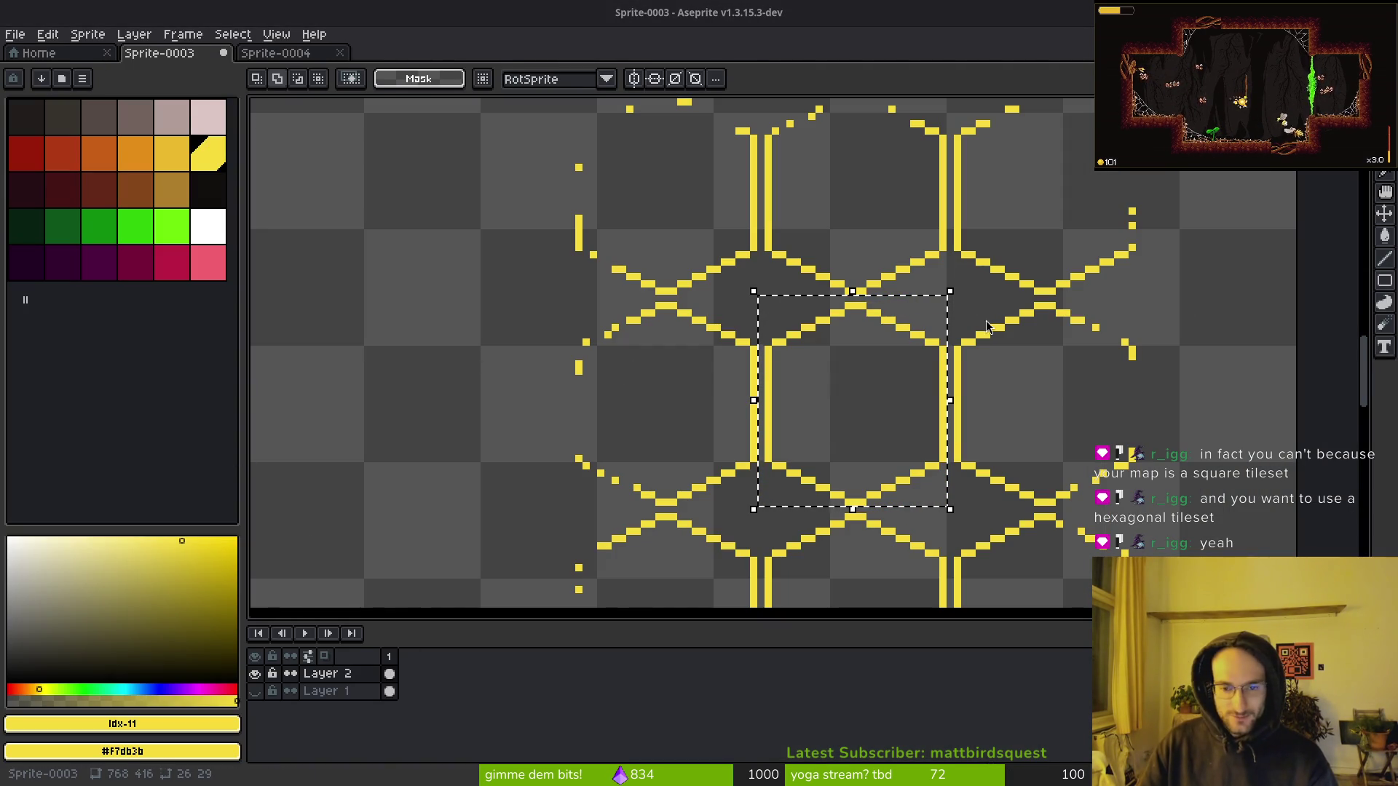
key(alt+Tab)
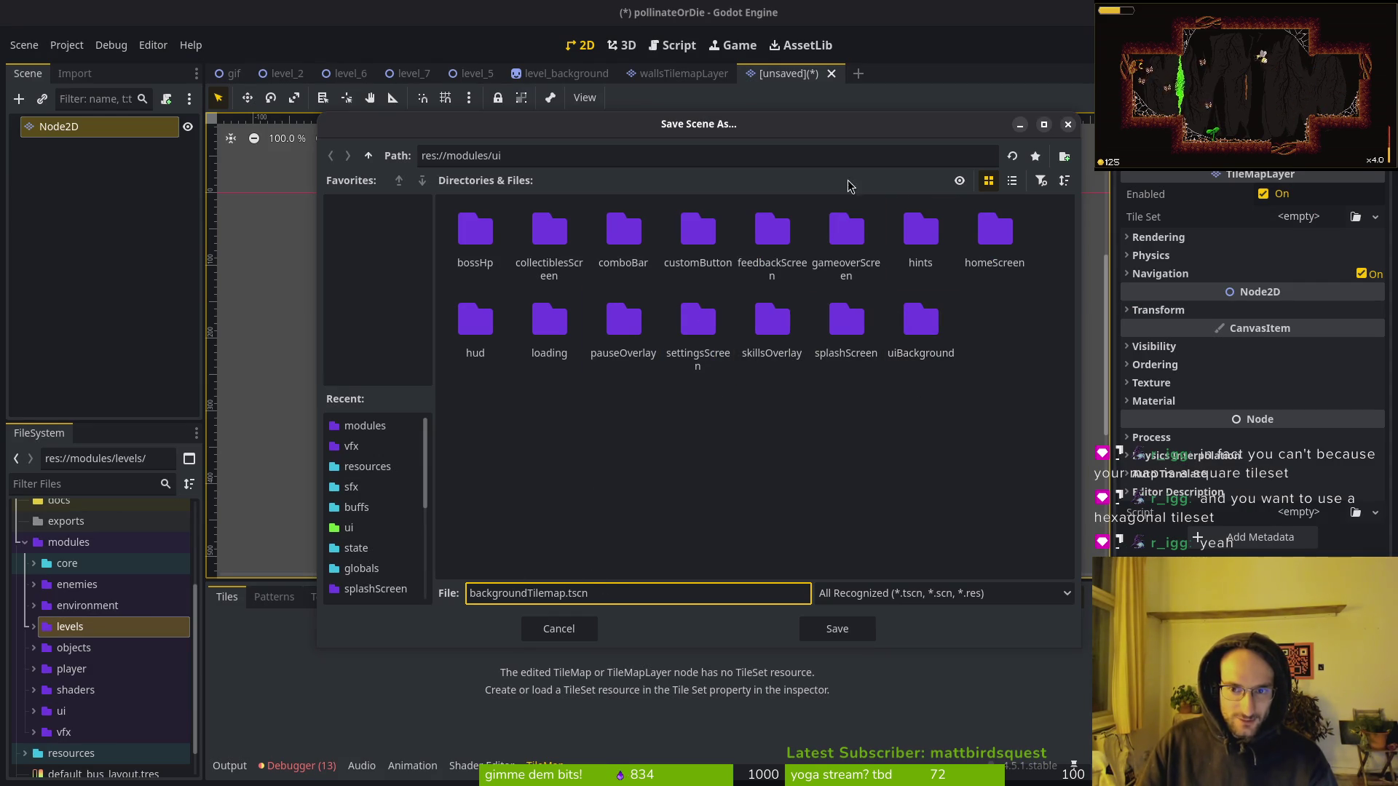
click(369, 156)
double_click(621, 227)
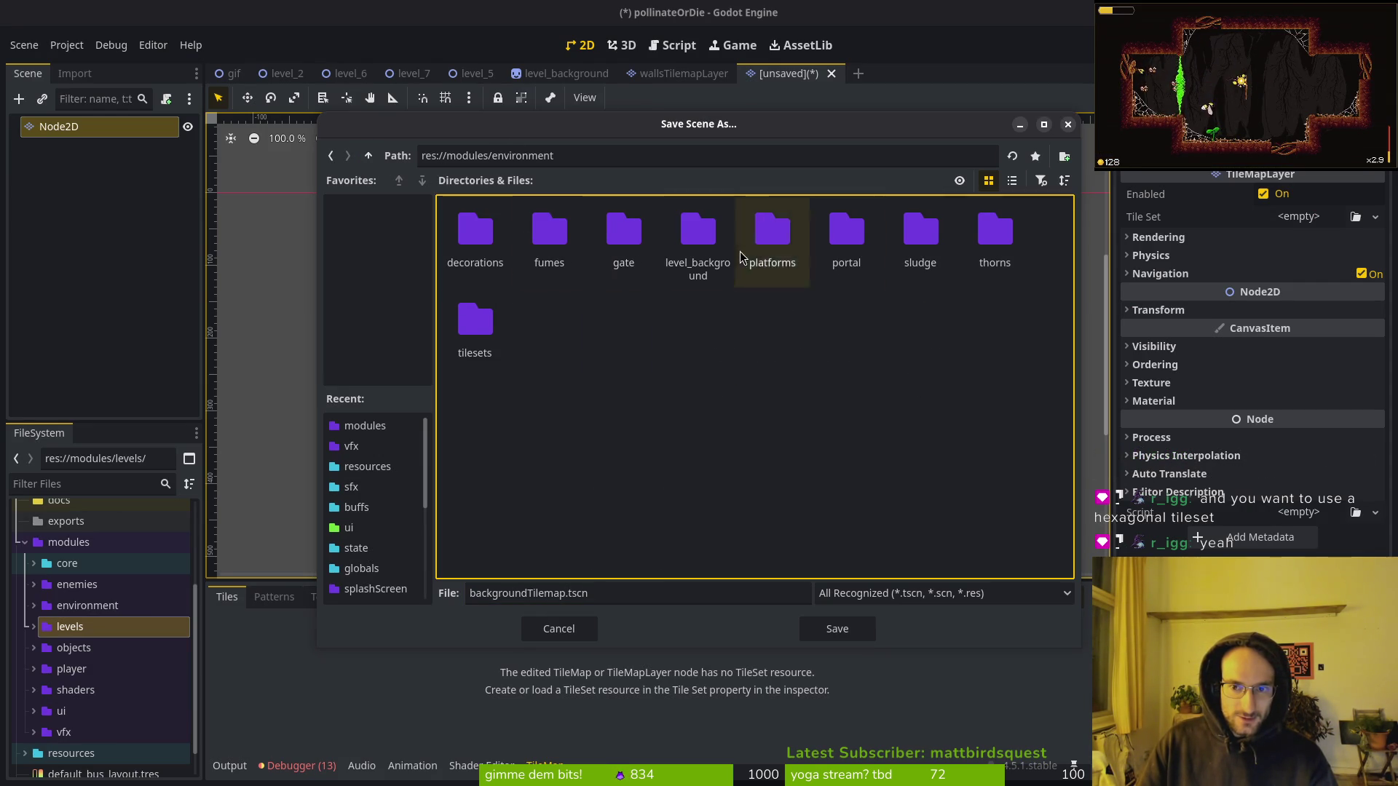
double_click(475, 324)
click(569, 594)
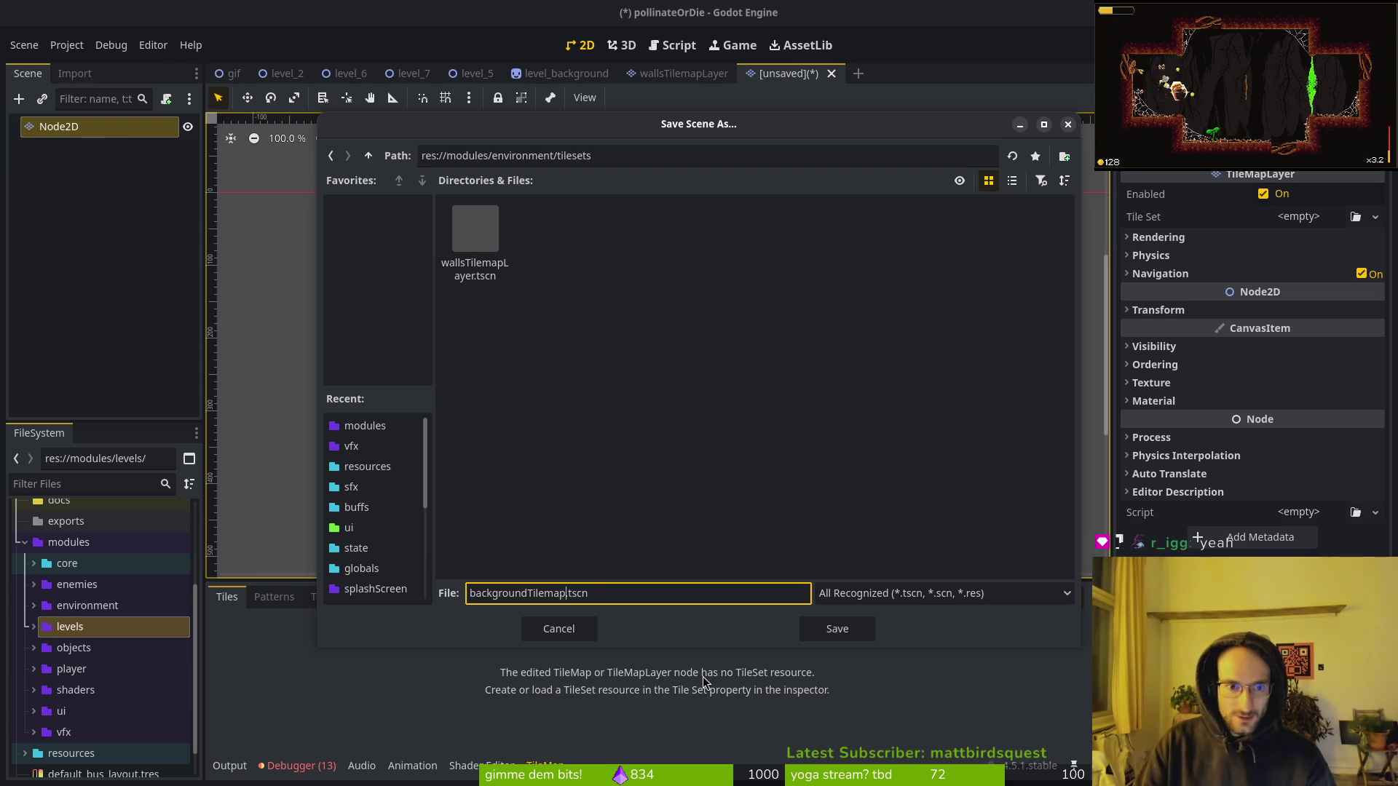
text(Layer)
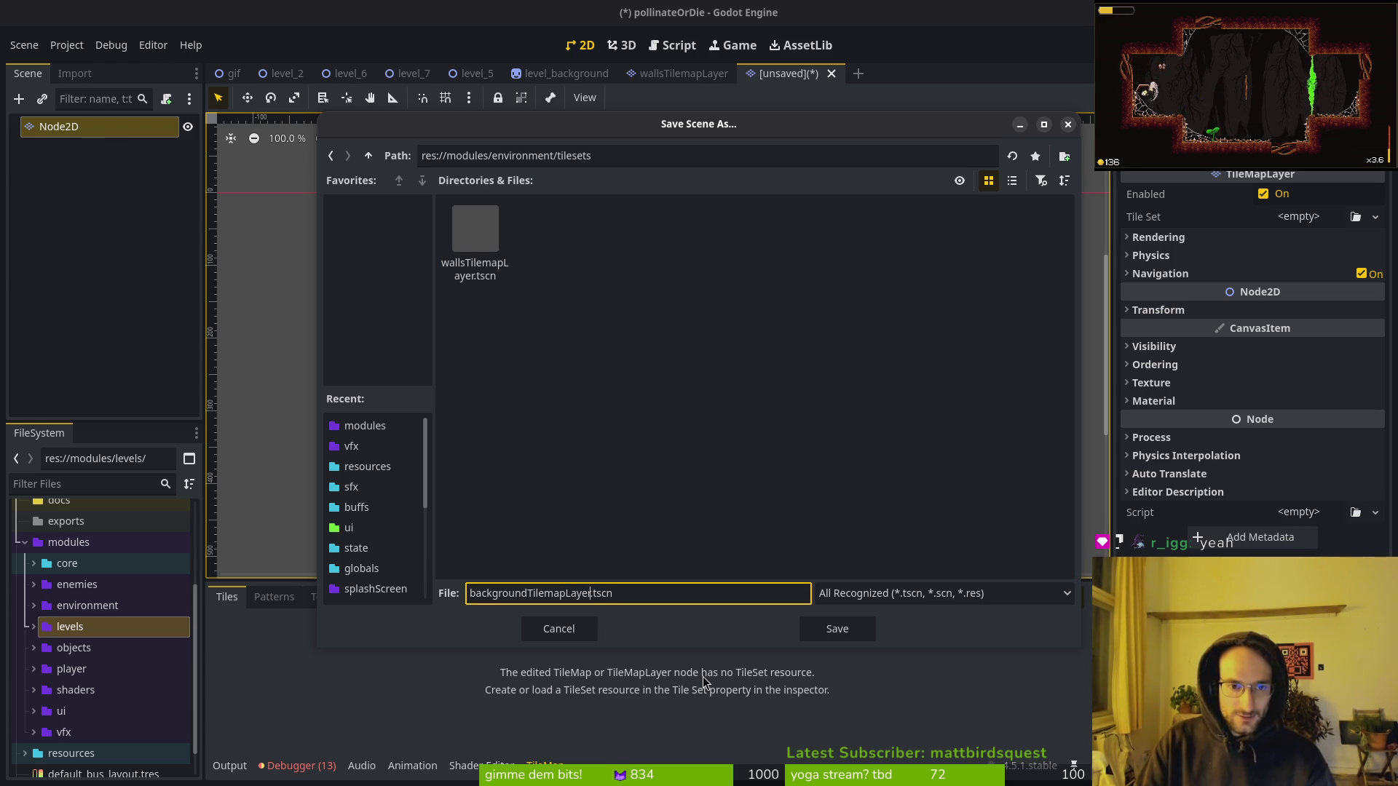
key(Return)
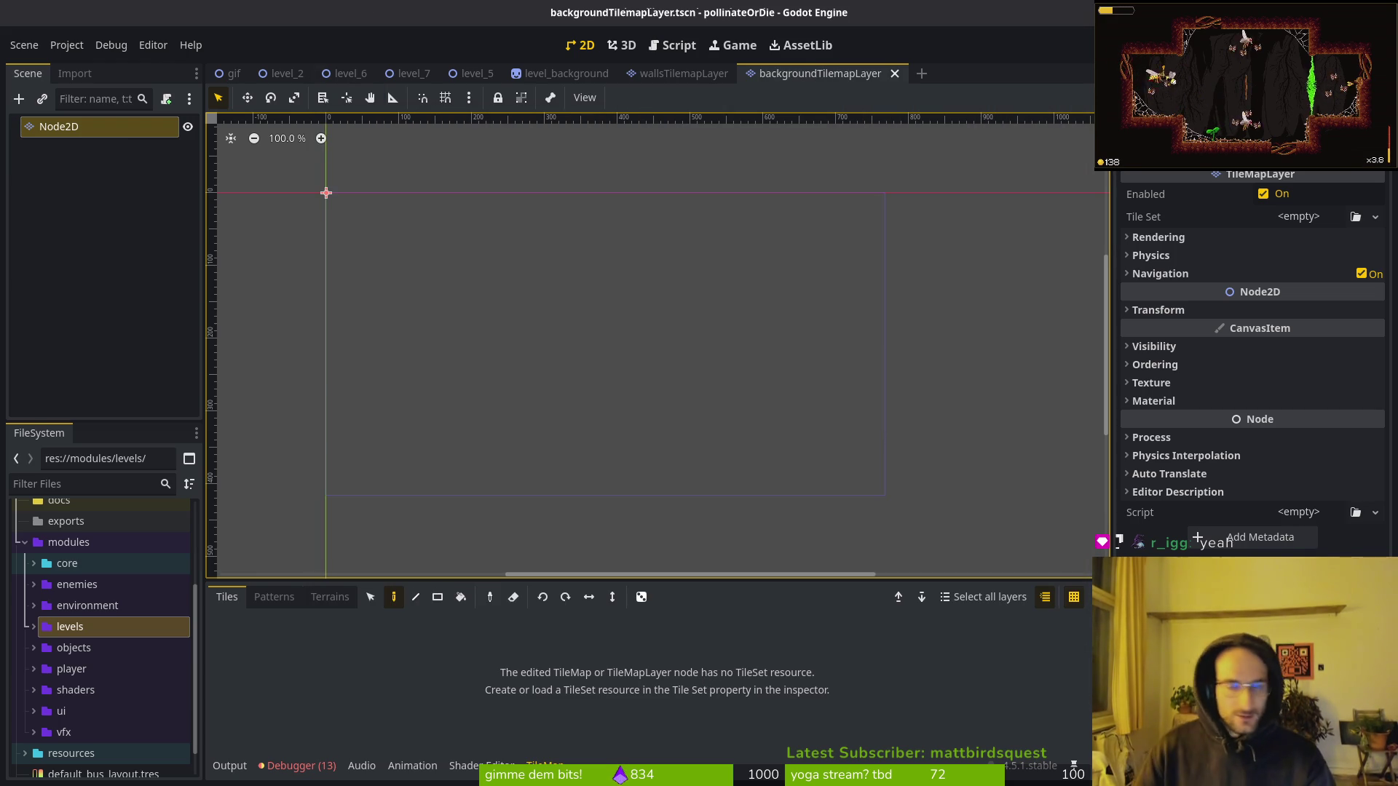
click(1331, 216)
Give the layer a new TileSet with hexagon tile shape and 26×29 px tile size.
click(1309, 256)
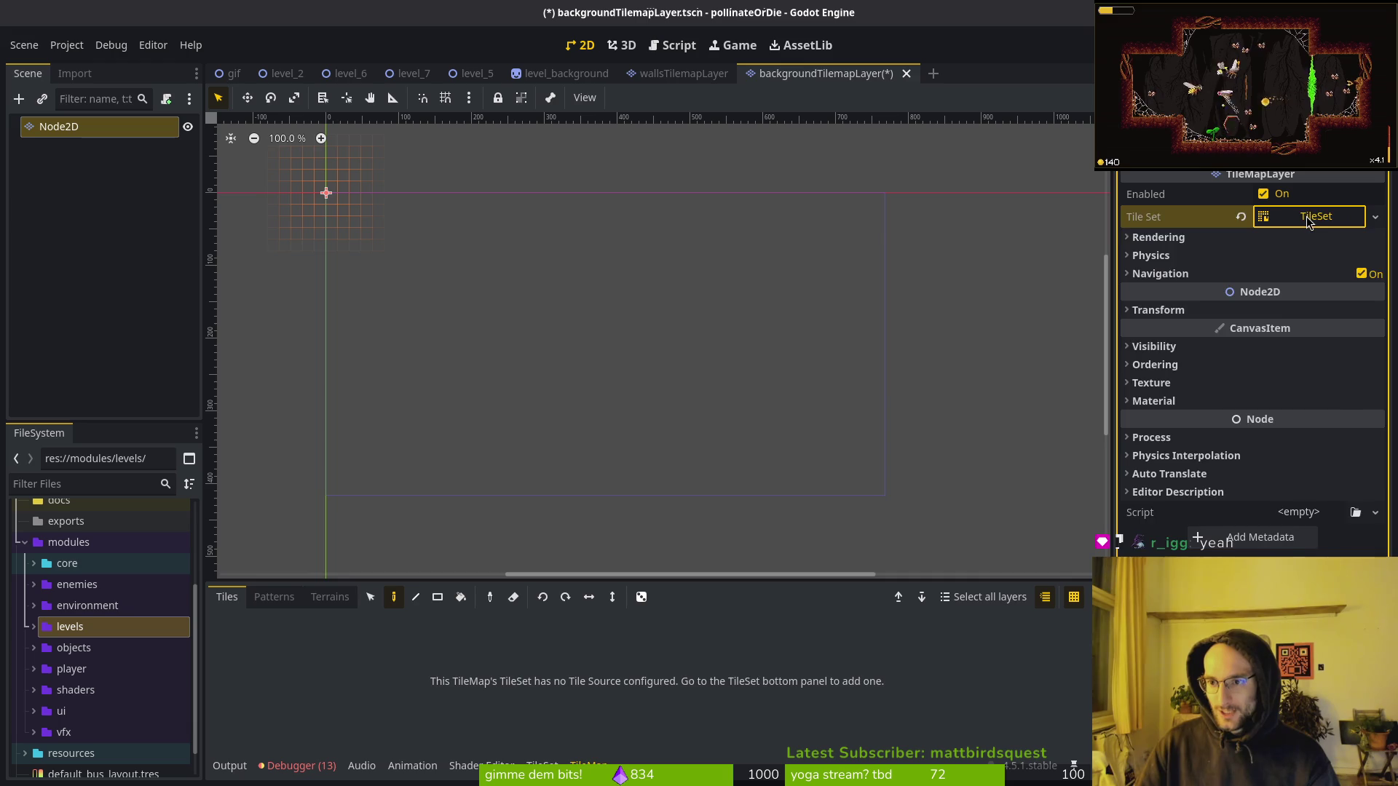
click(1307, 244)
click(1298, 328)
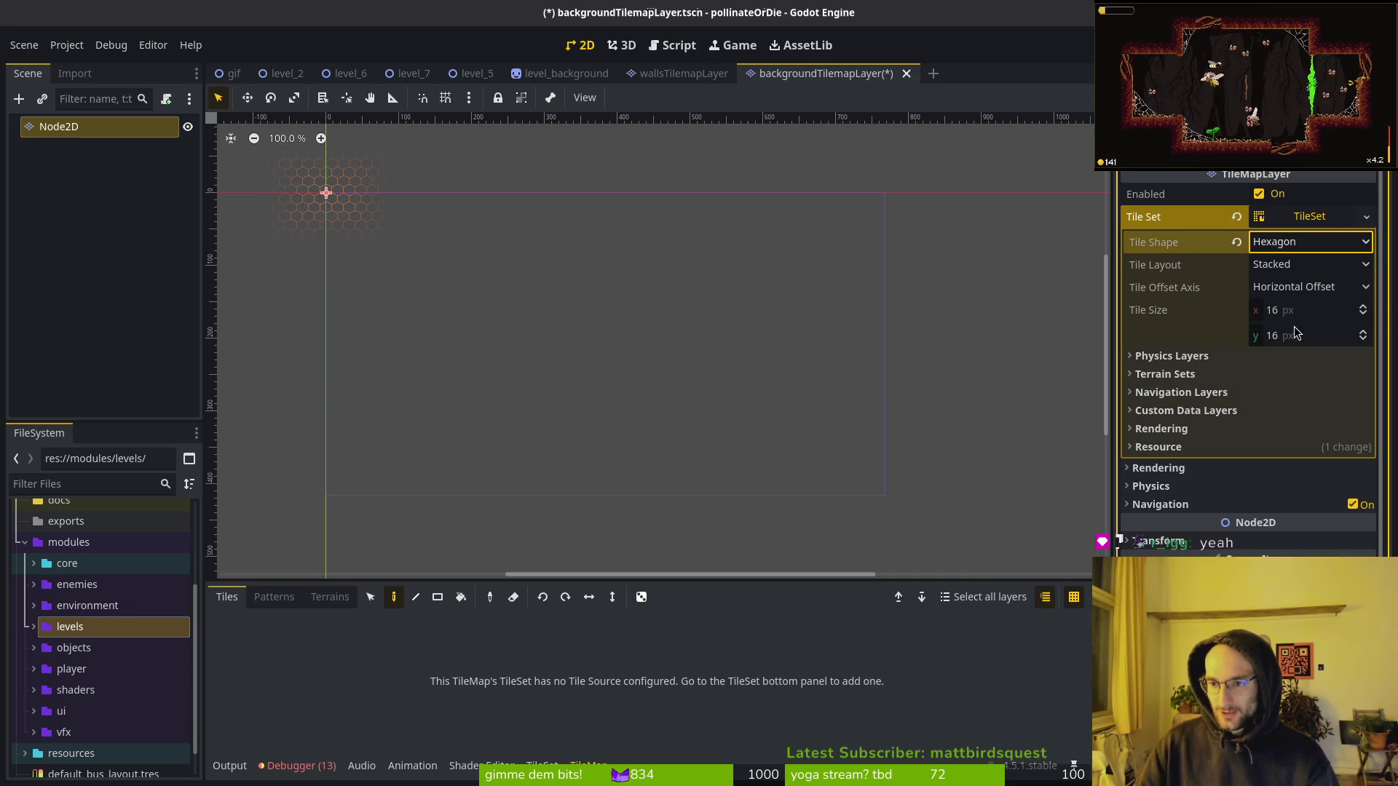
click(1311, 310)
text(2)
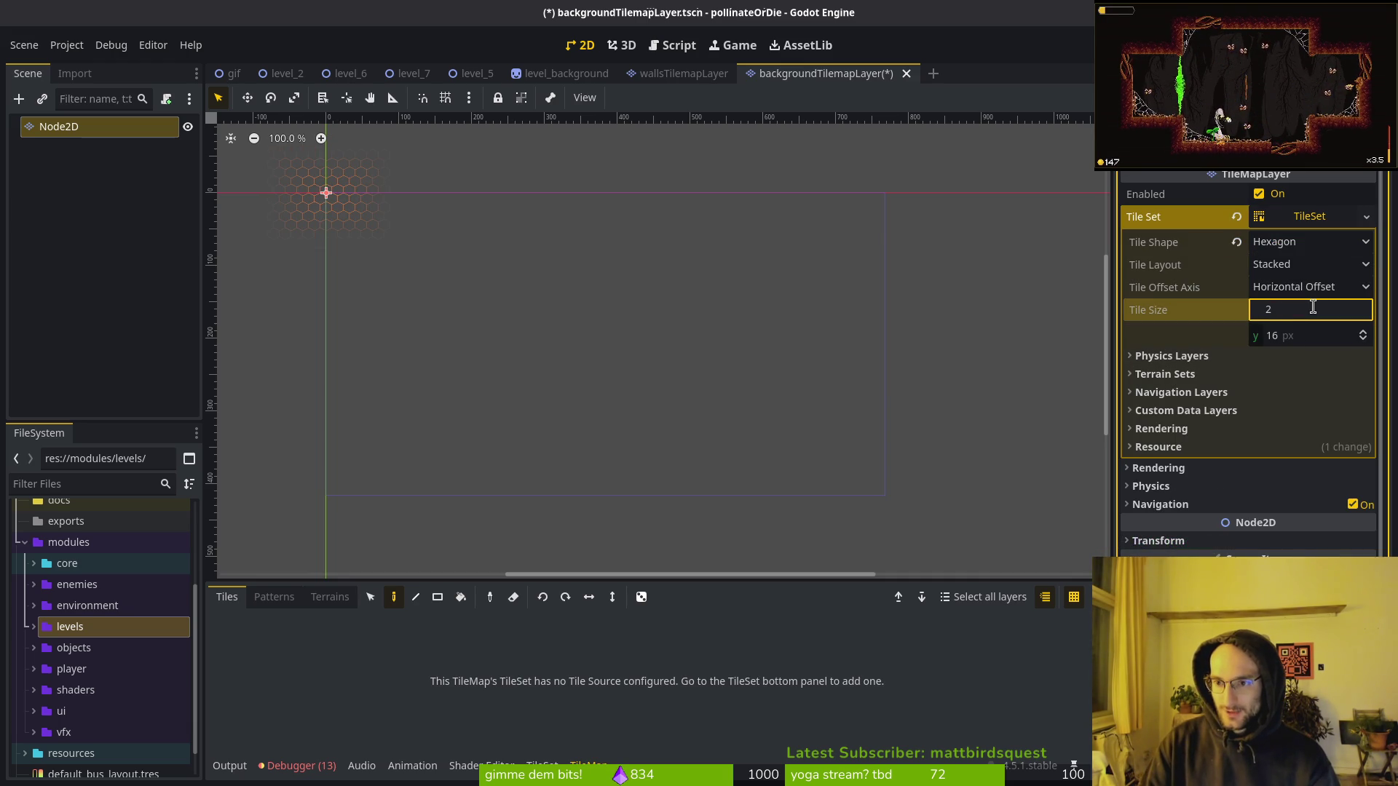
key(Tab)
text(29)
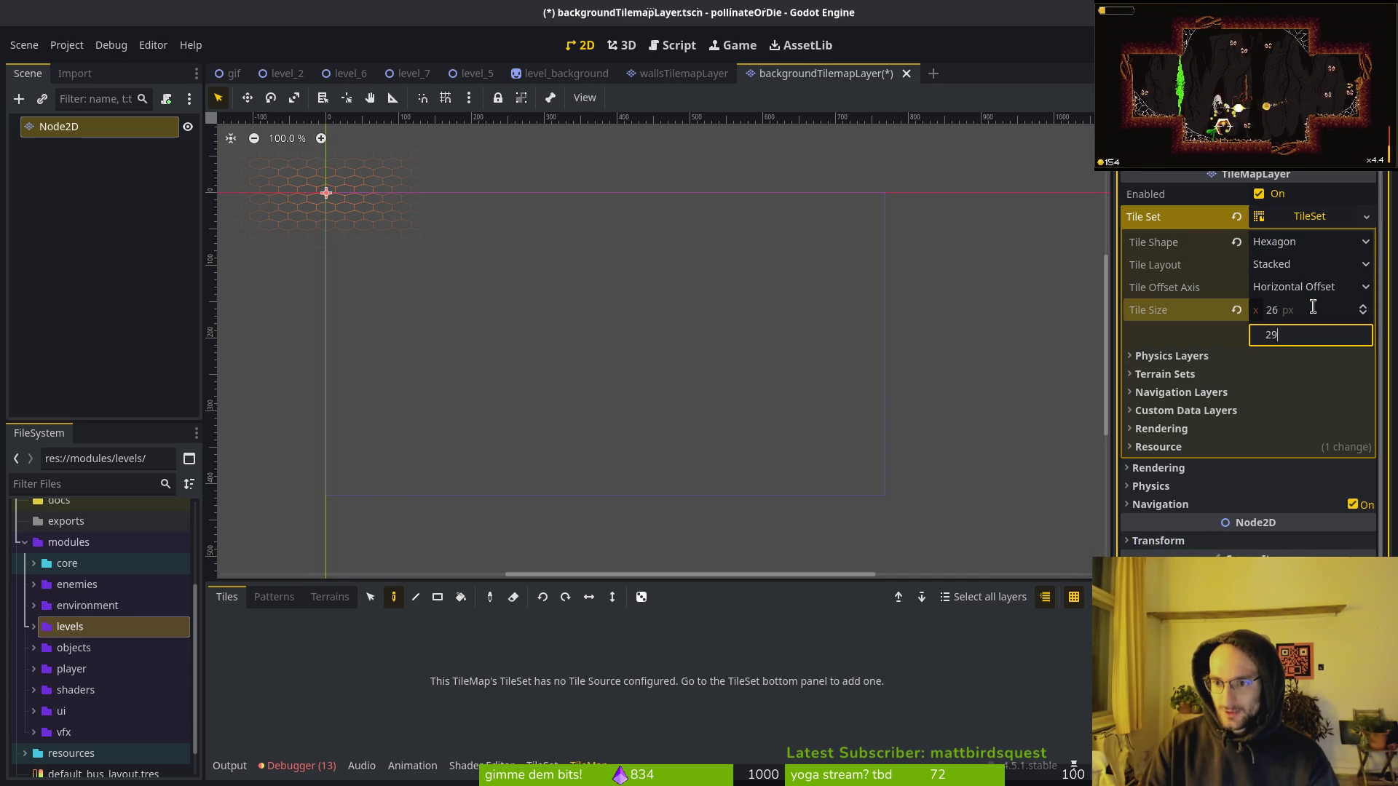
key(Return)
scroll(372, 234, up, 8)
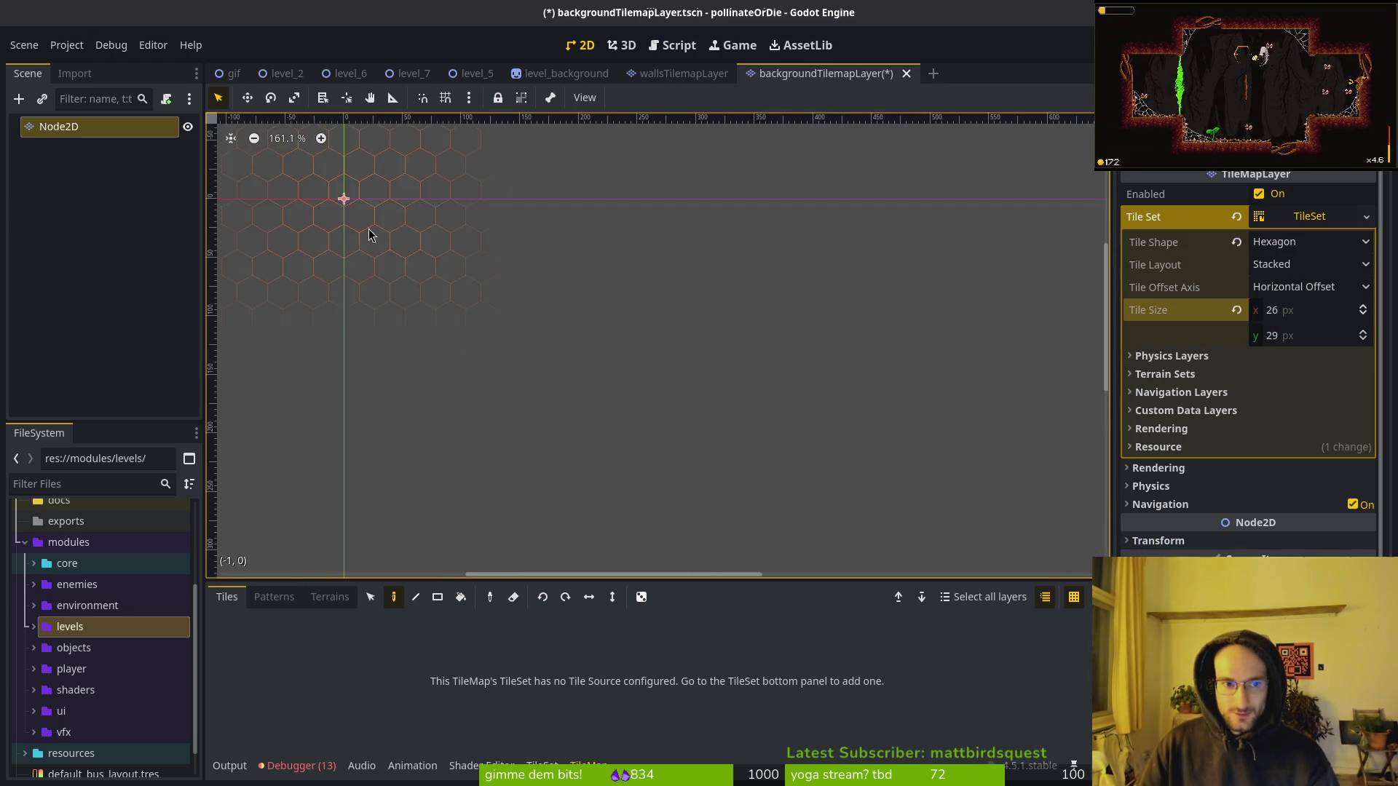
scroll(630, 321, up, 4)
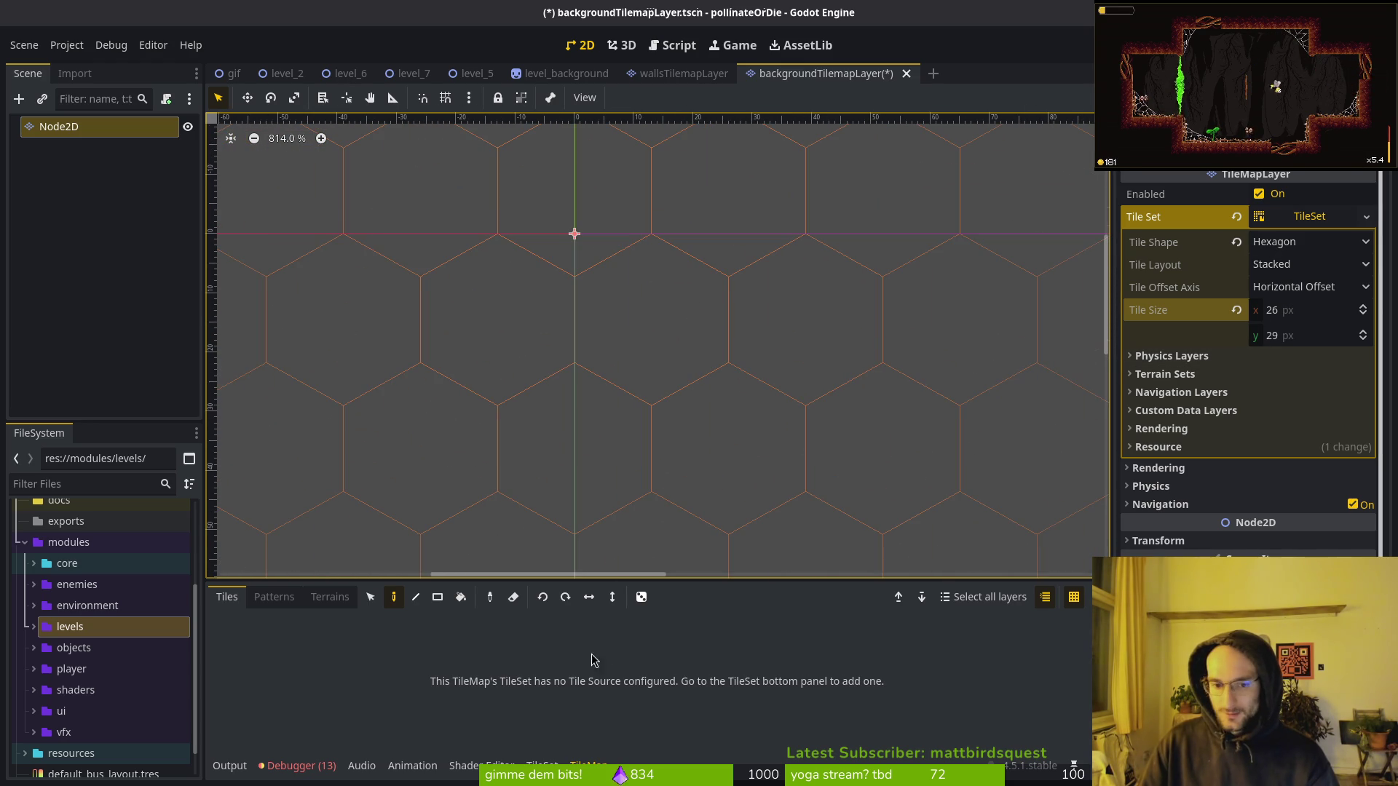
Save the background tilemap scene, then switch to the terminal's git status view.
key(ctrl+s)
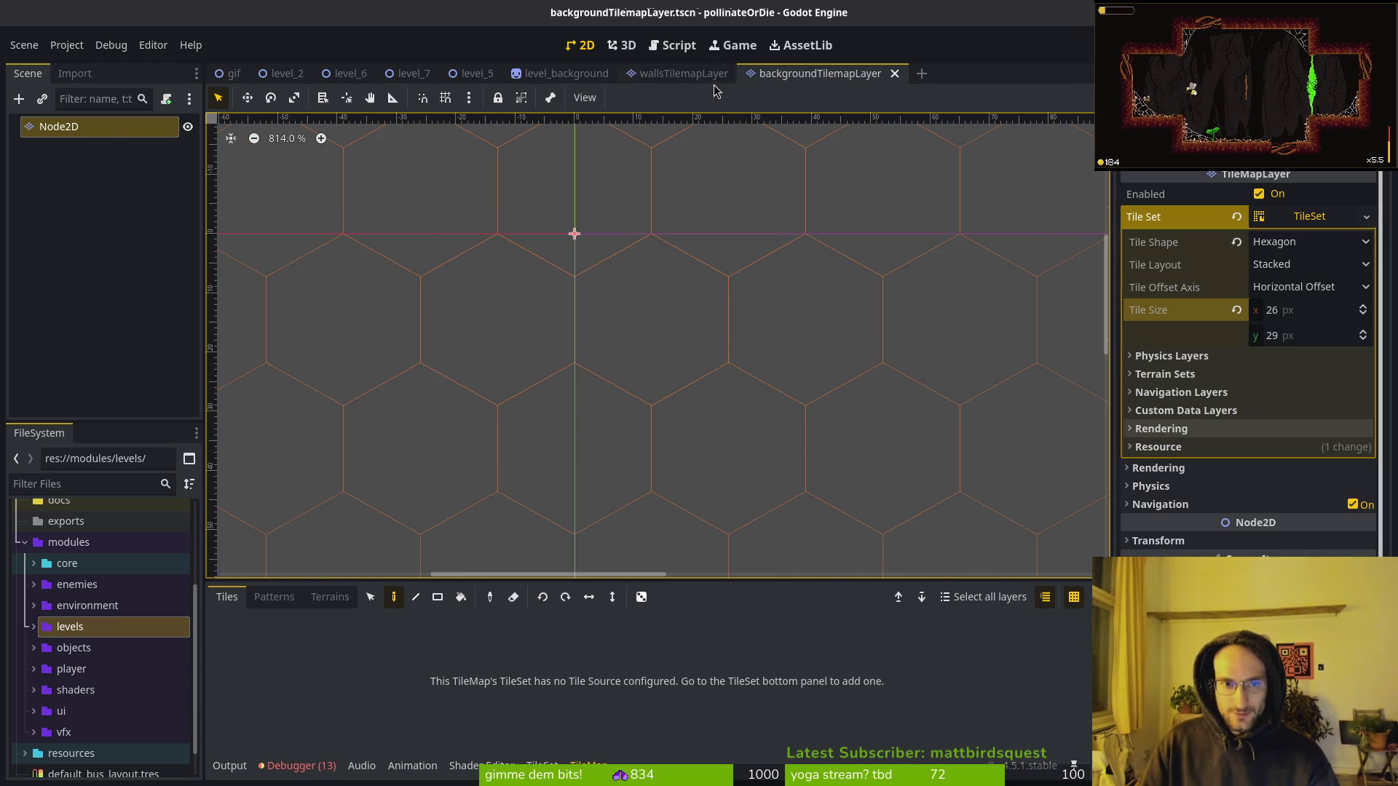
click(665, 76)
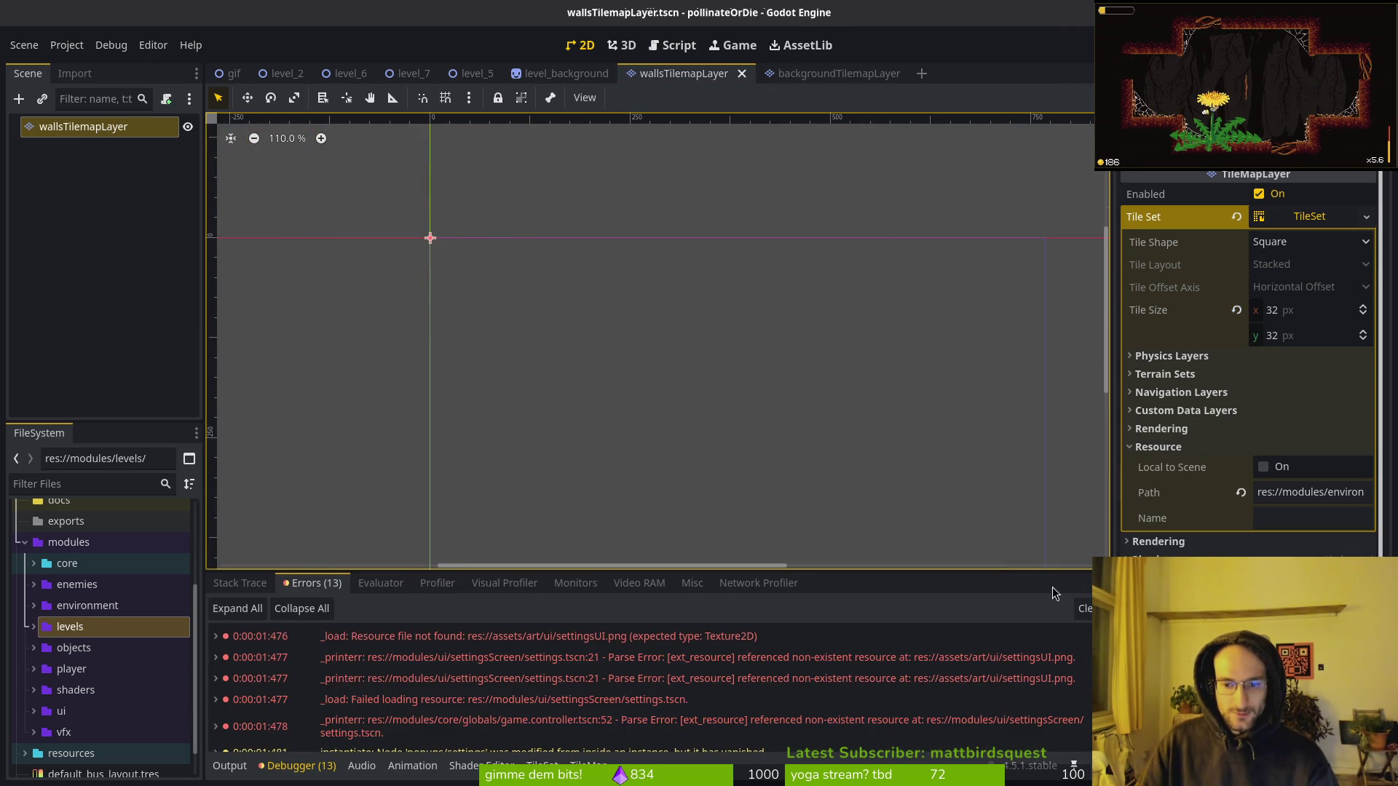
key(F5)
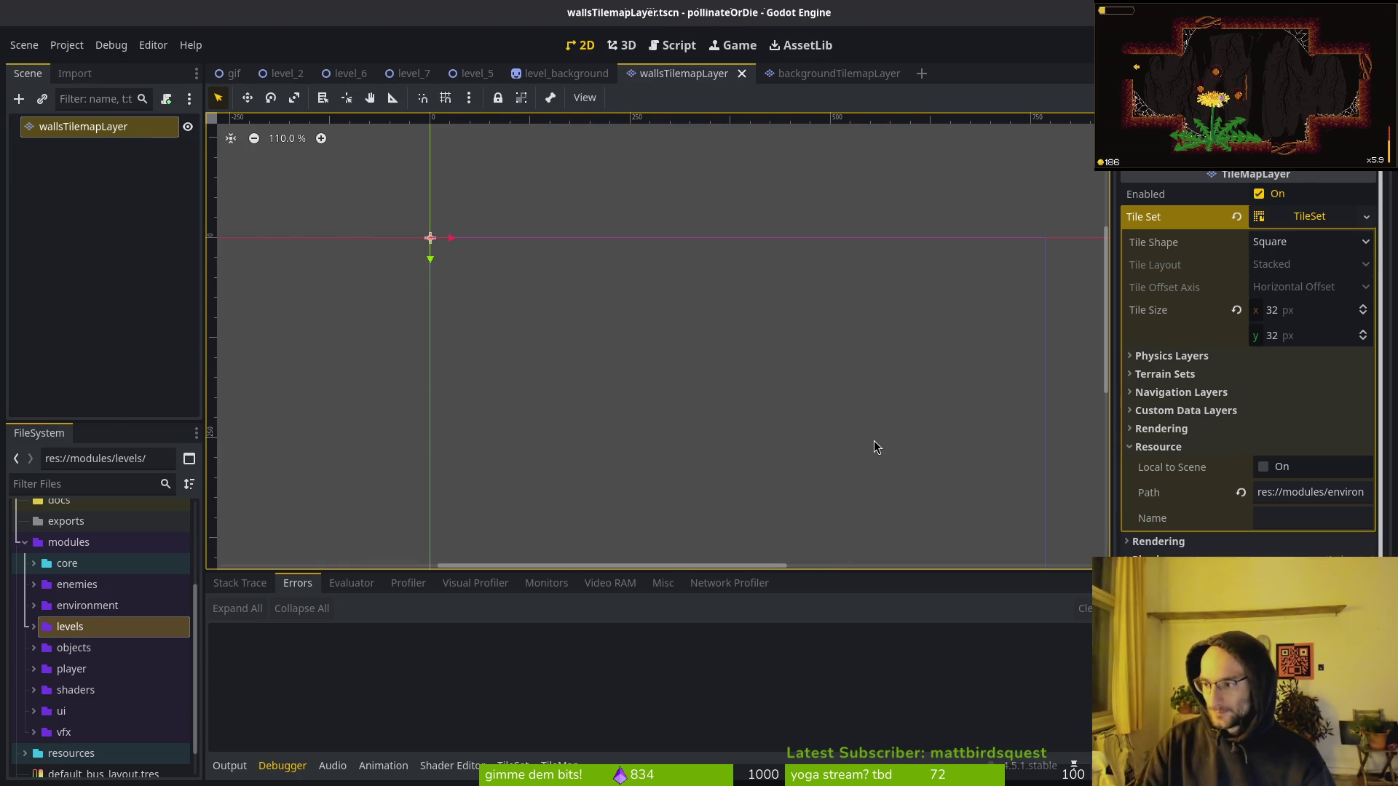
key(alt+Tab)
key(ctrl+g)
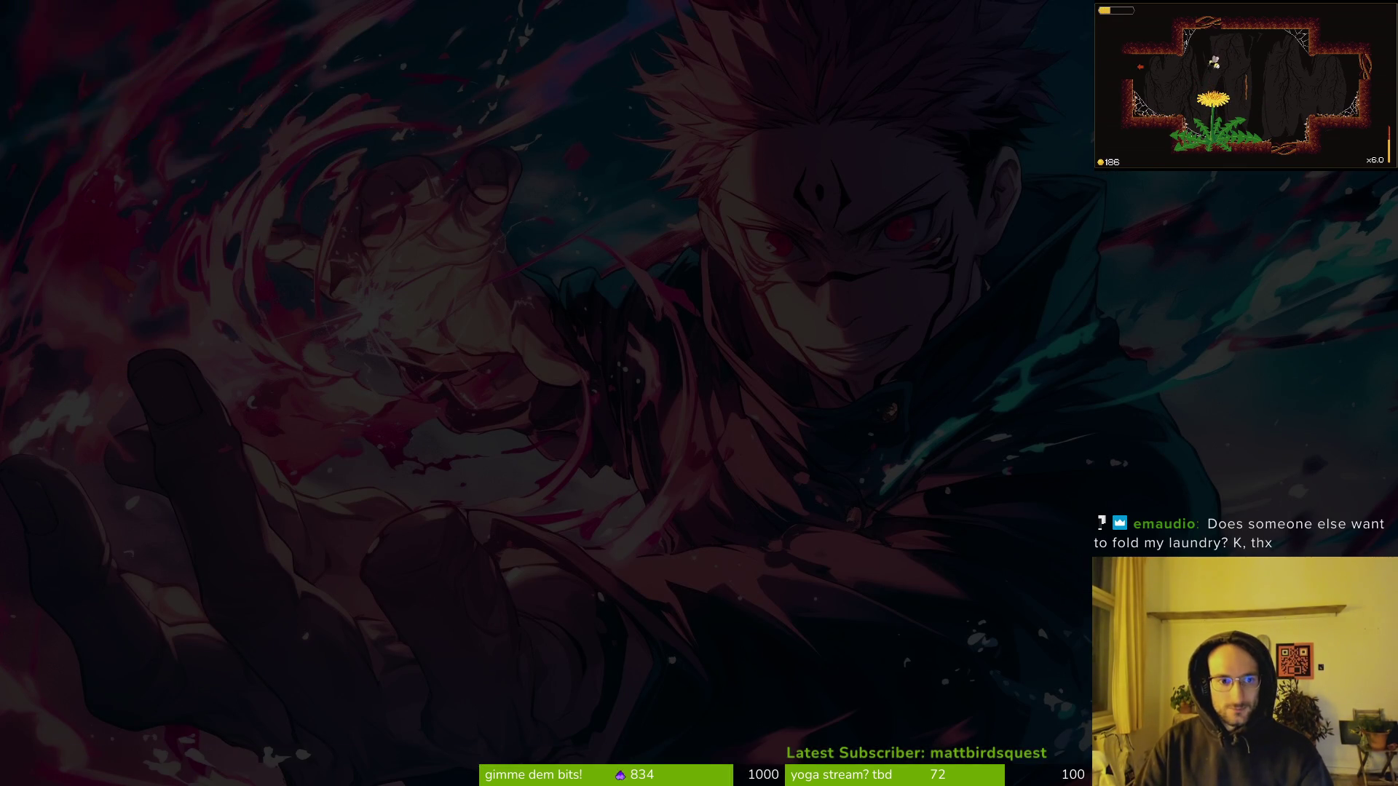
Revert the uncommitted settings.tscn changes in tig and quit back to the shell.
key(Down)
key(Down)
key(Down)
key(Down)
key(Down)
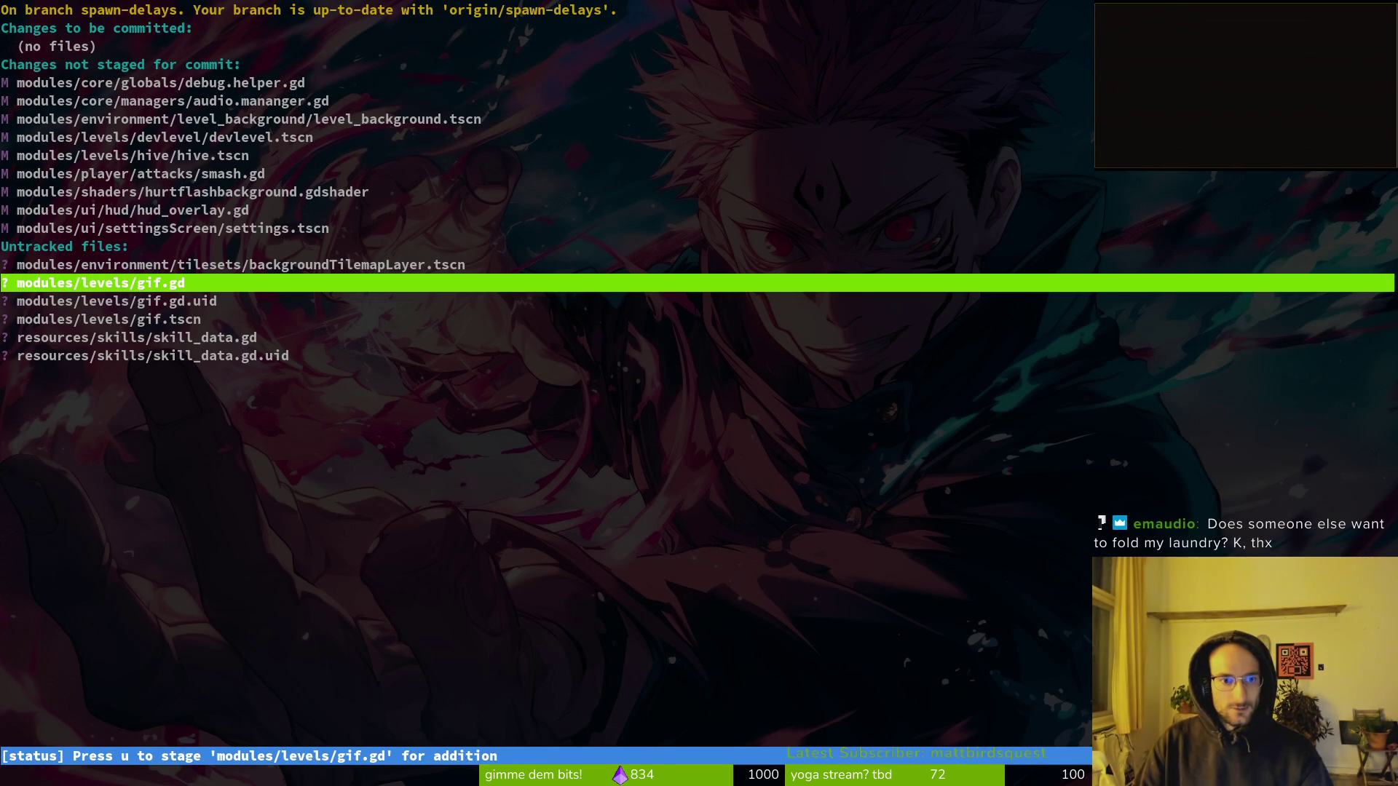
key(Up)
key(Up)
key(Up)
key(Return)
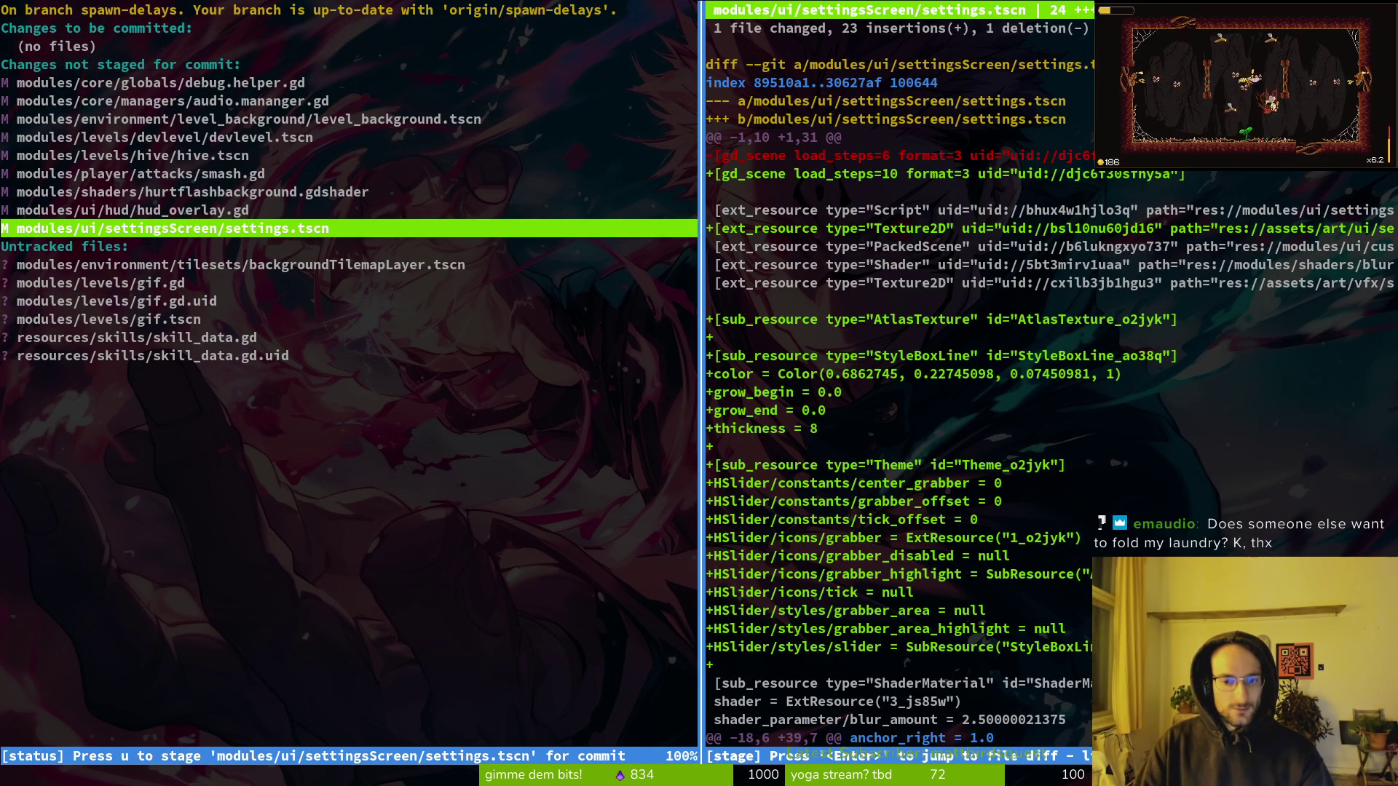
key(exclam)
key(y)
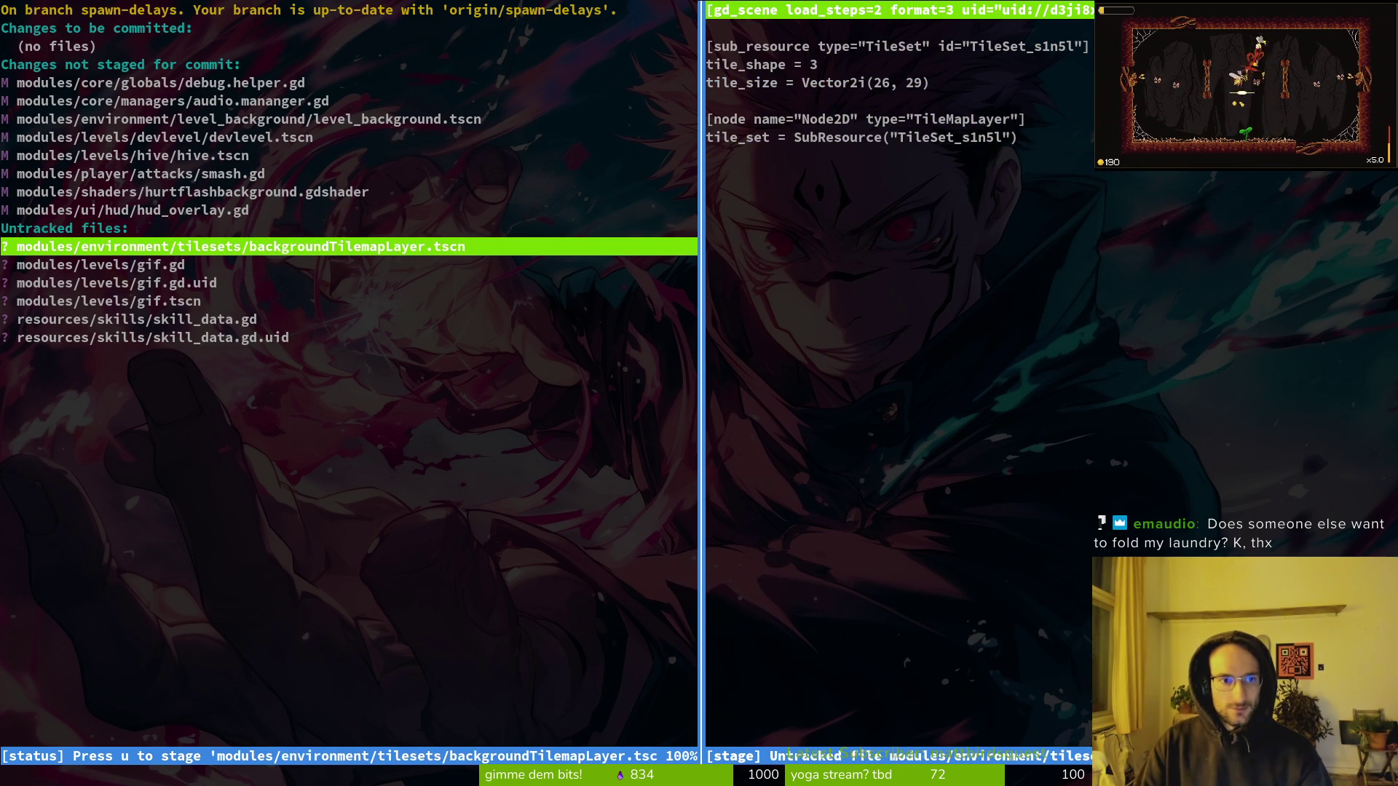
key(Escape)
key(ctrl+c)
key(ctrl+c)
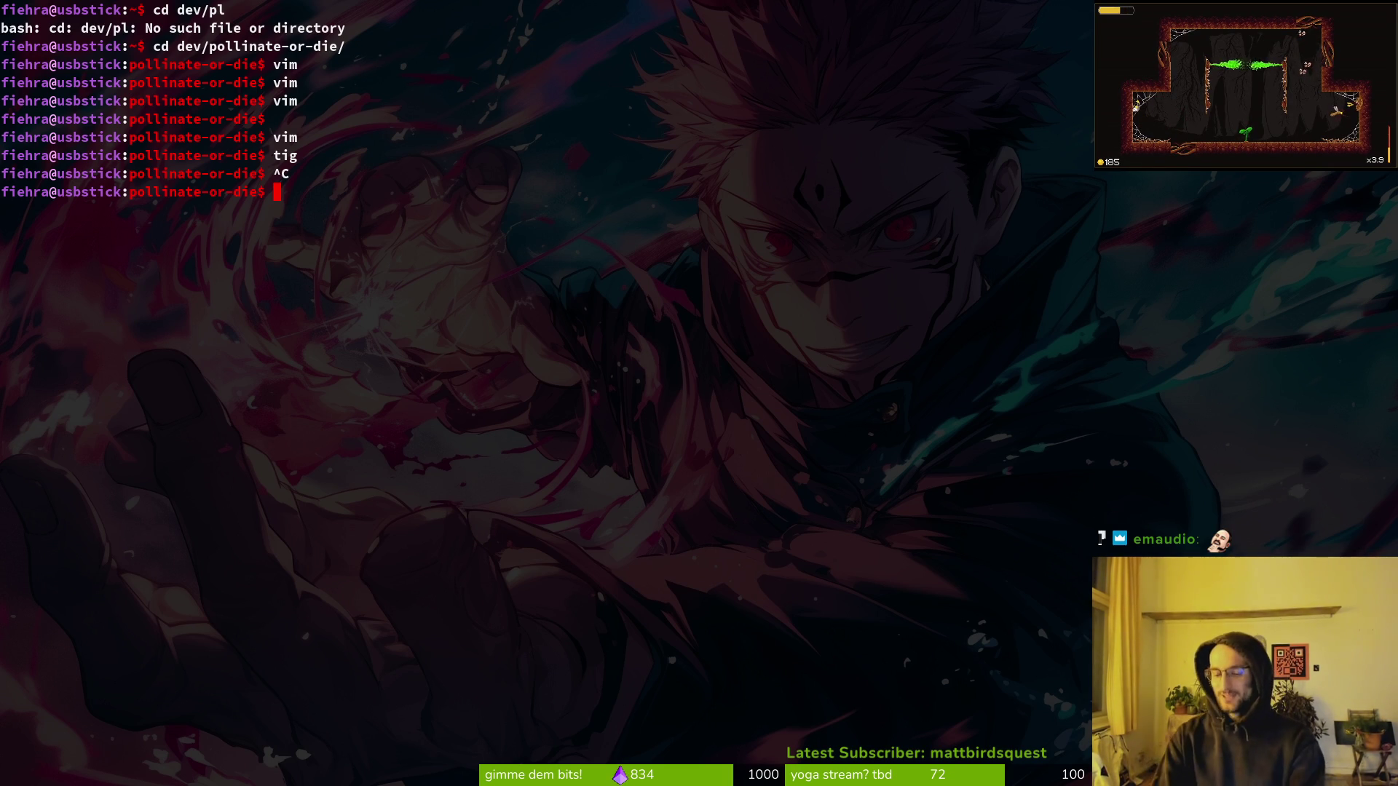
Clear the terminal with the clear command and return to the Godot editor.
text(clear)
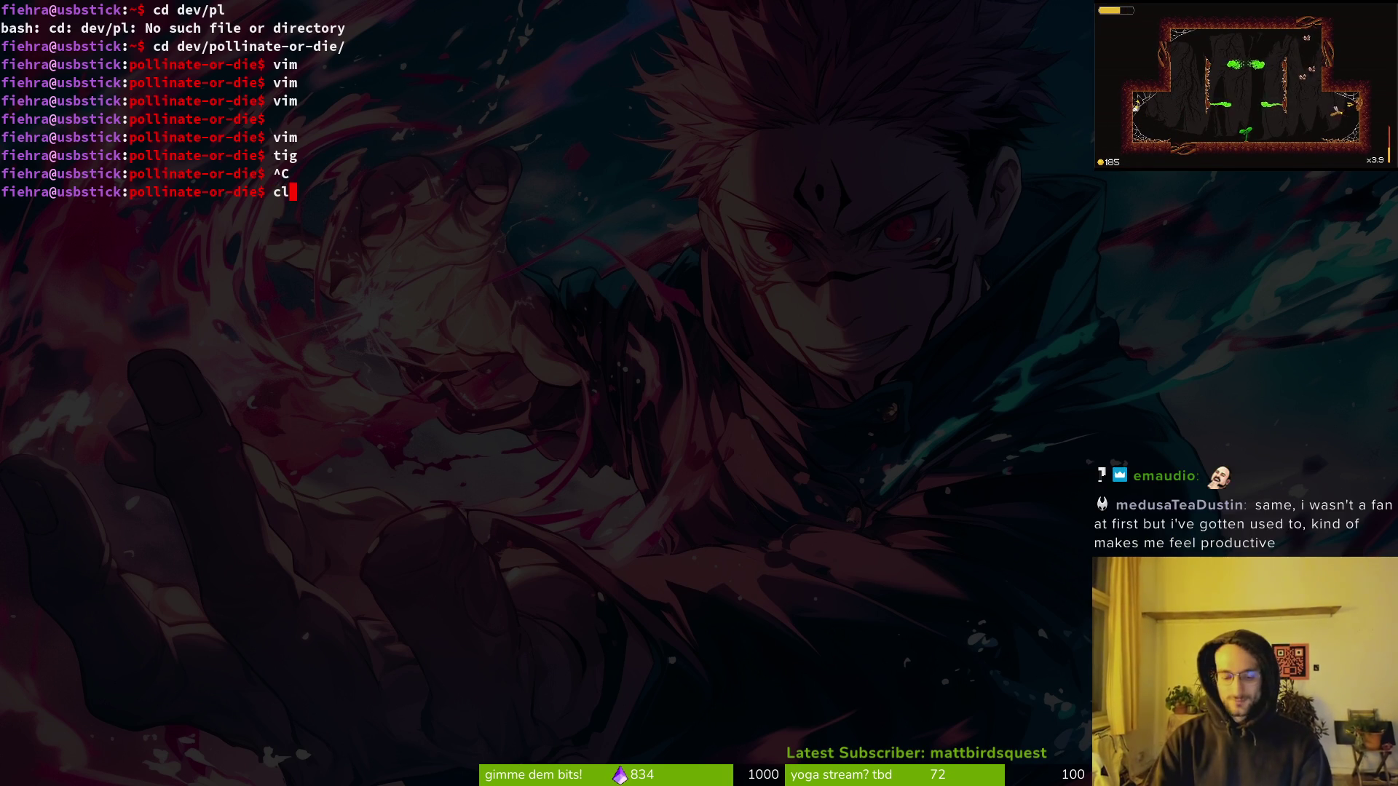
key(Return)
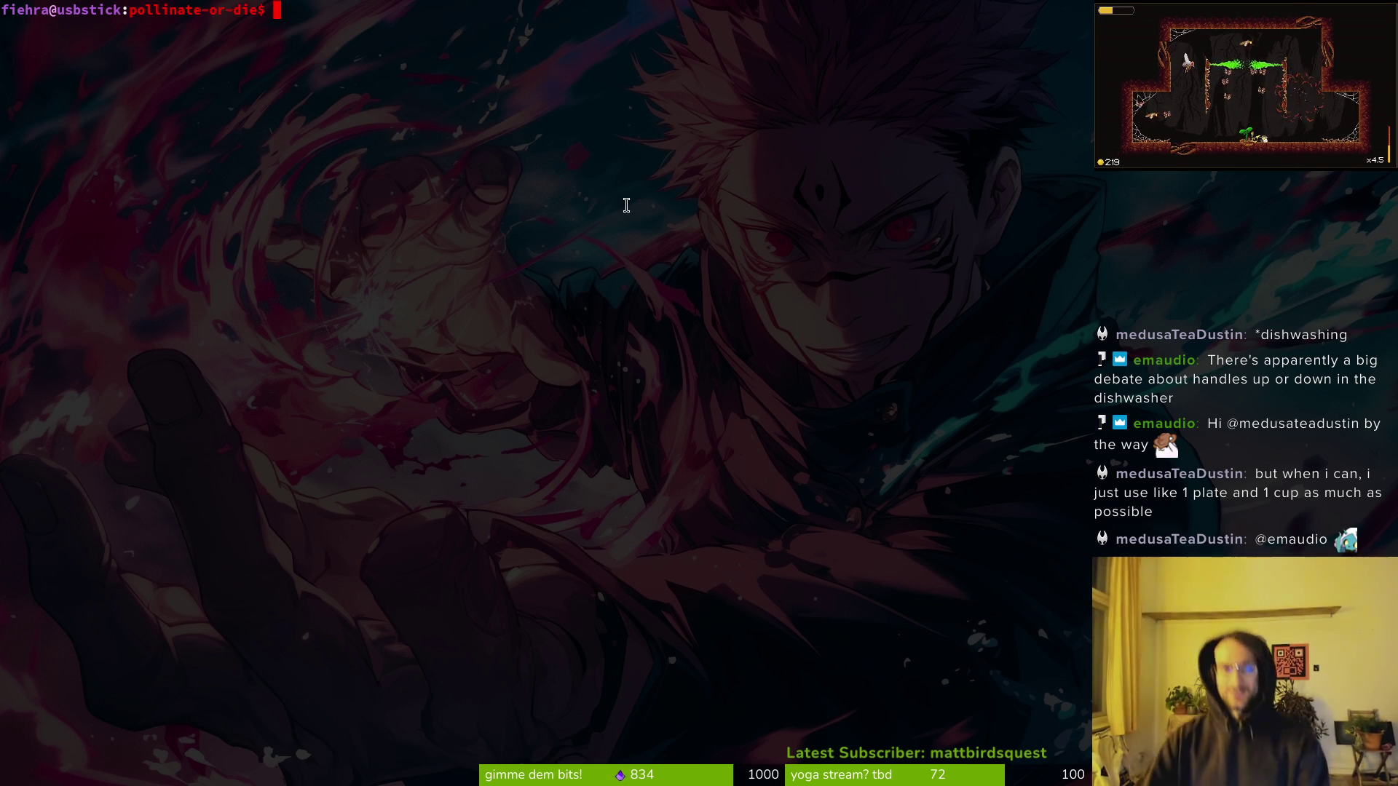
key(alt+Tab)
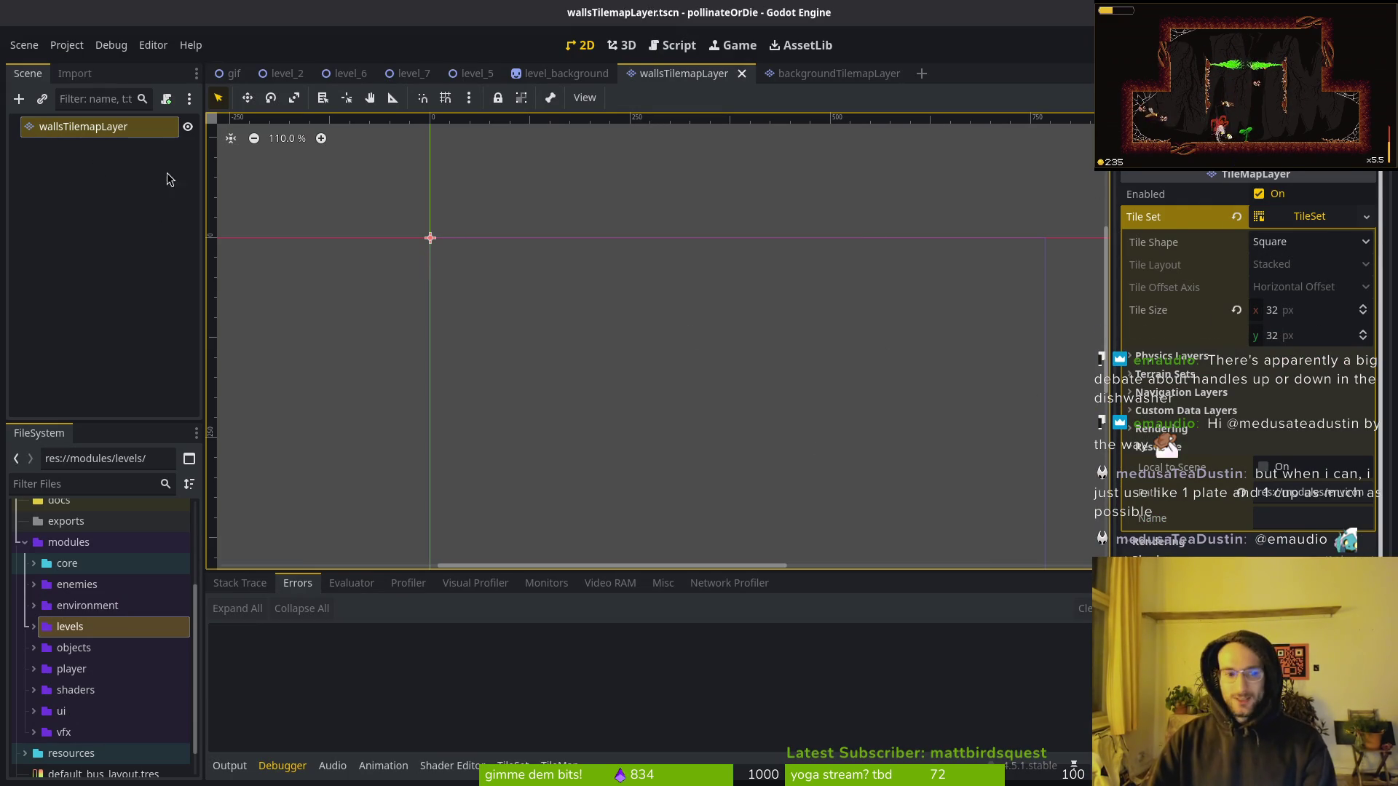
Try a hexagon shape on the walls tileset, undo it back to square, and reopen the background scene.
click(1277, 242)
click(1321, 331)
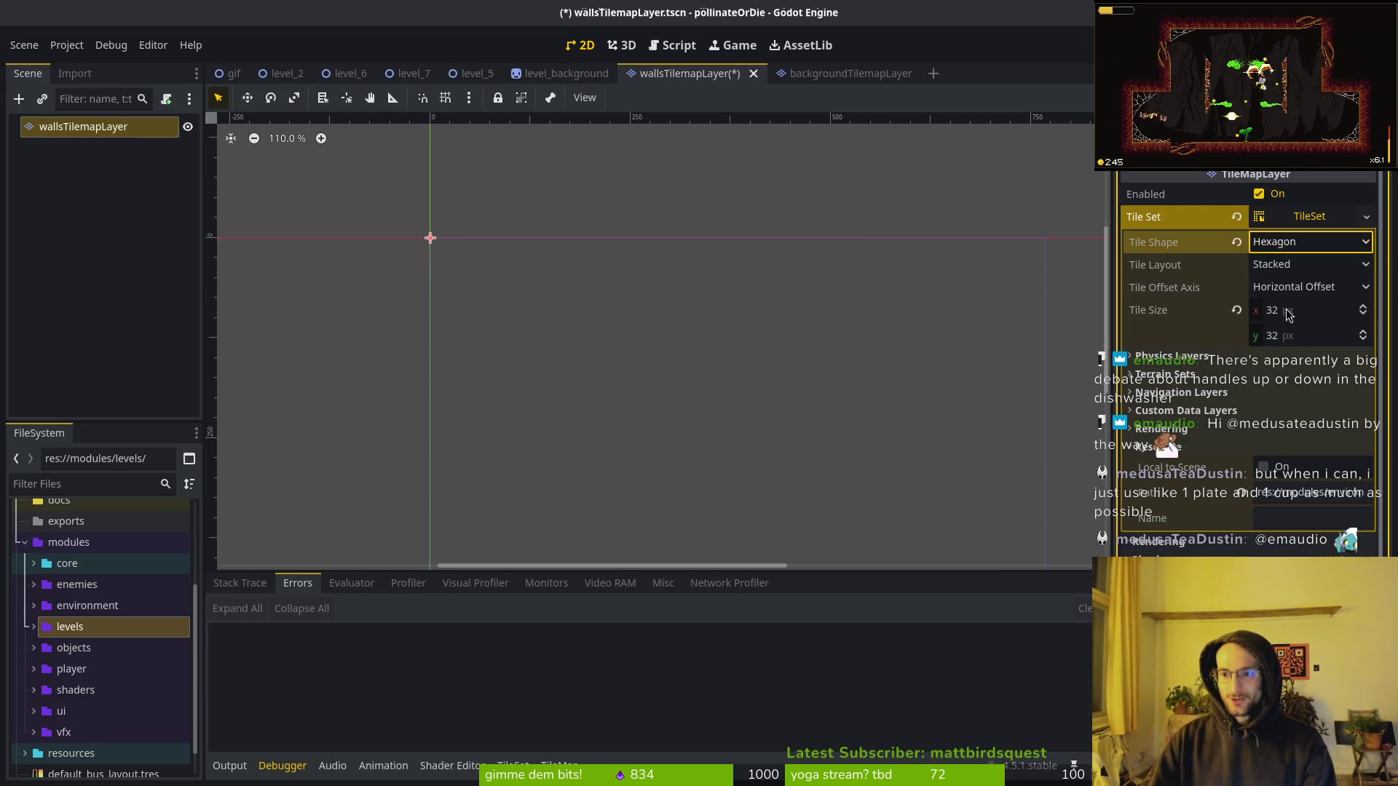
click(1287, 315)
key(BackSpace)
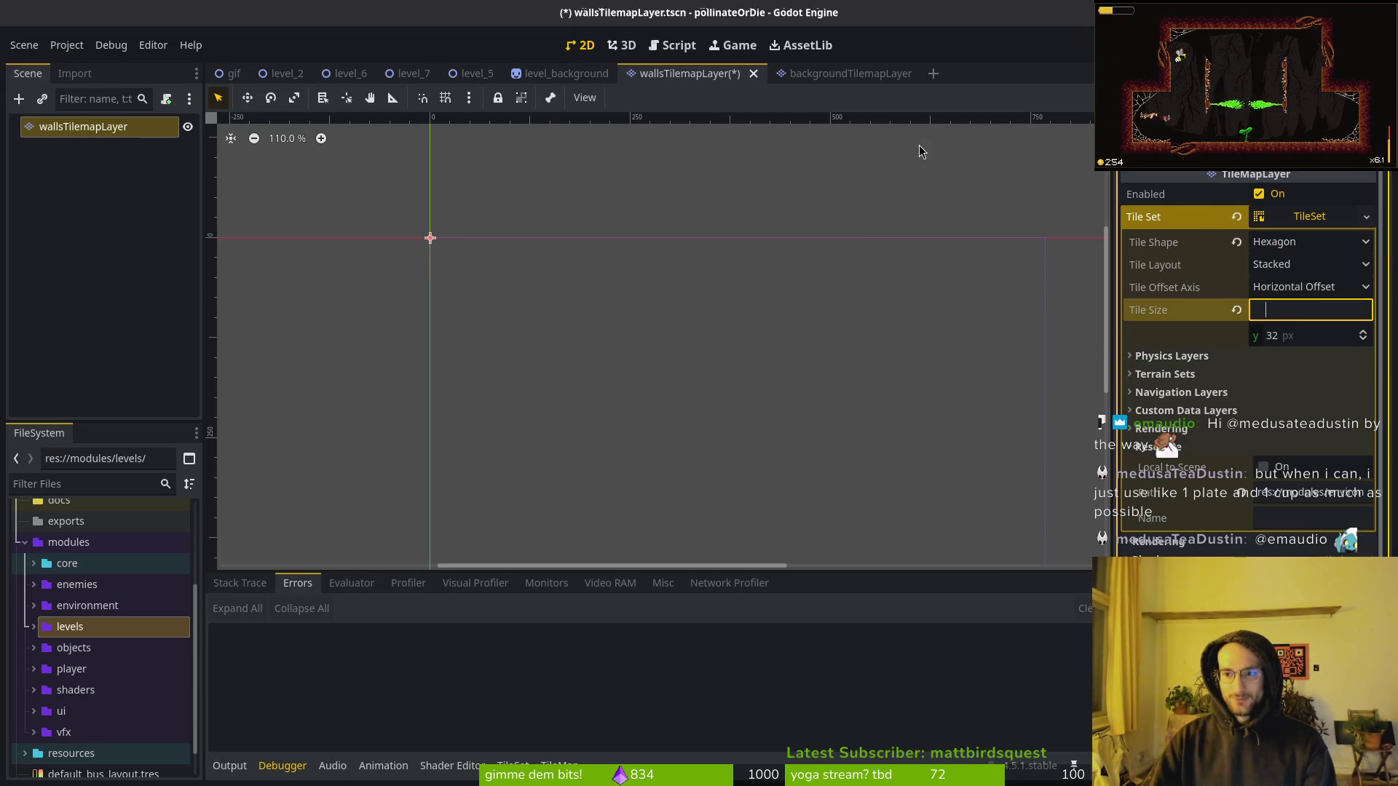
click(1059, 167)
key(ctrl+z)
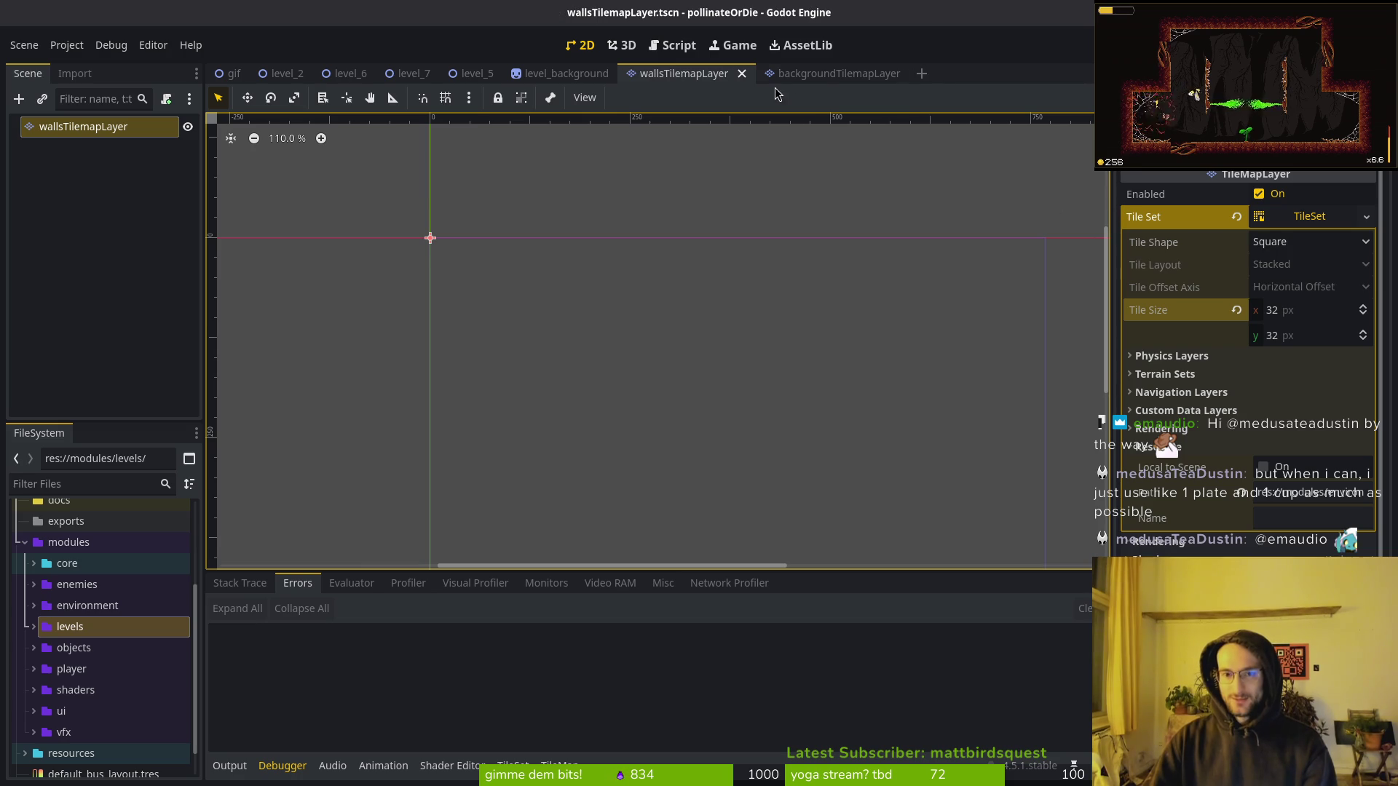
click(742, 73)
click(699, 73)
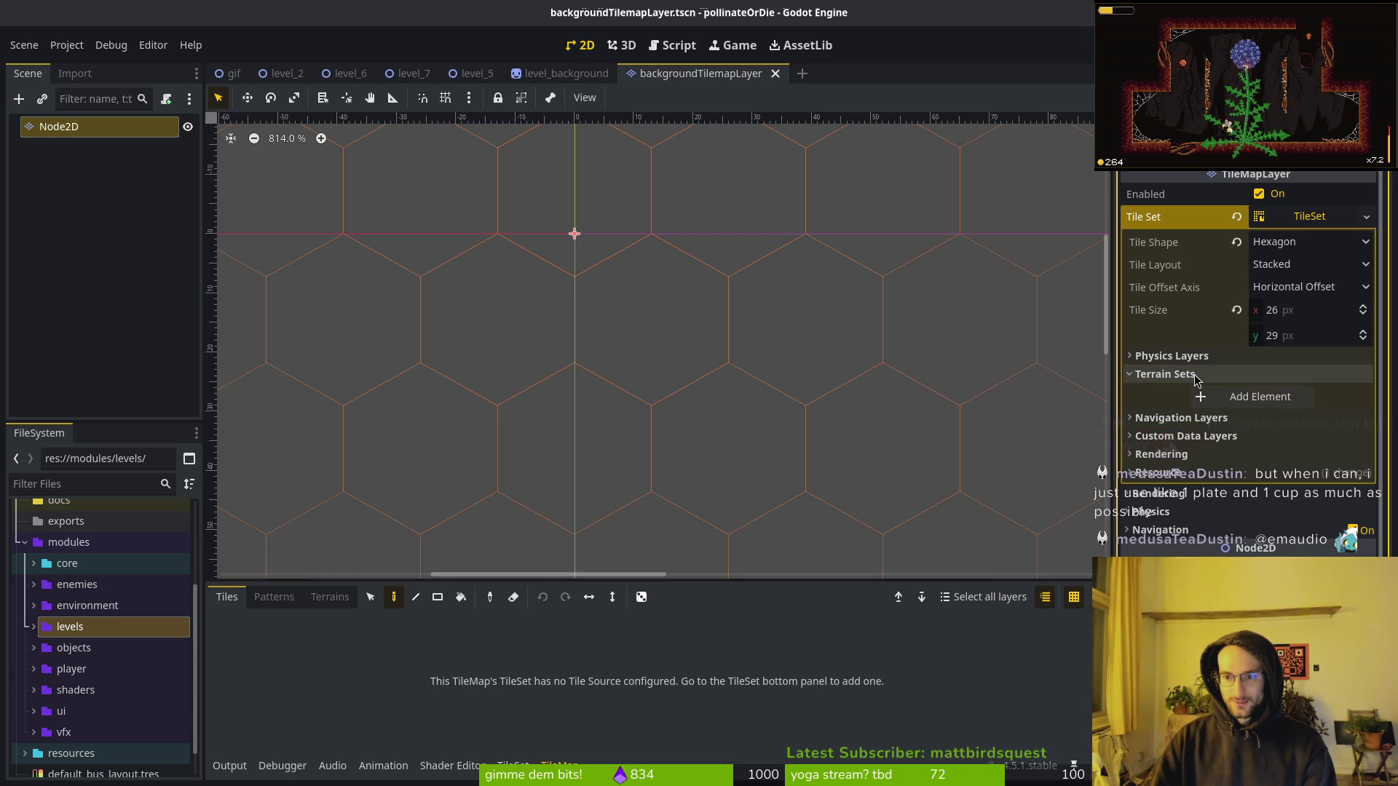
click(567, 74)
key(ctrl+shift+t)
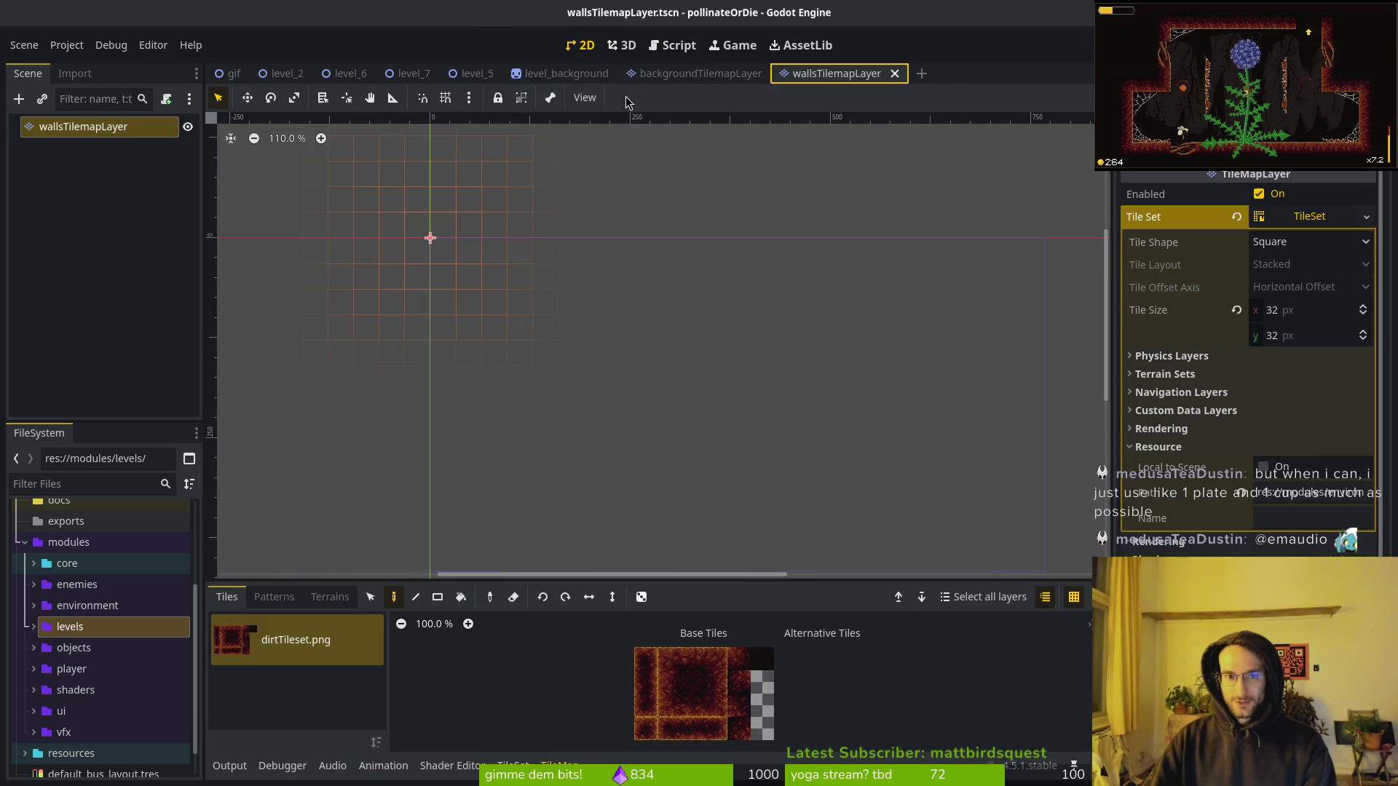
click(724, 73)
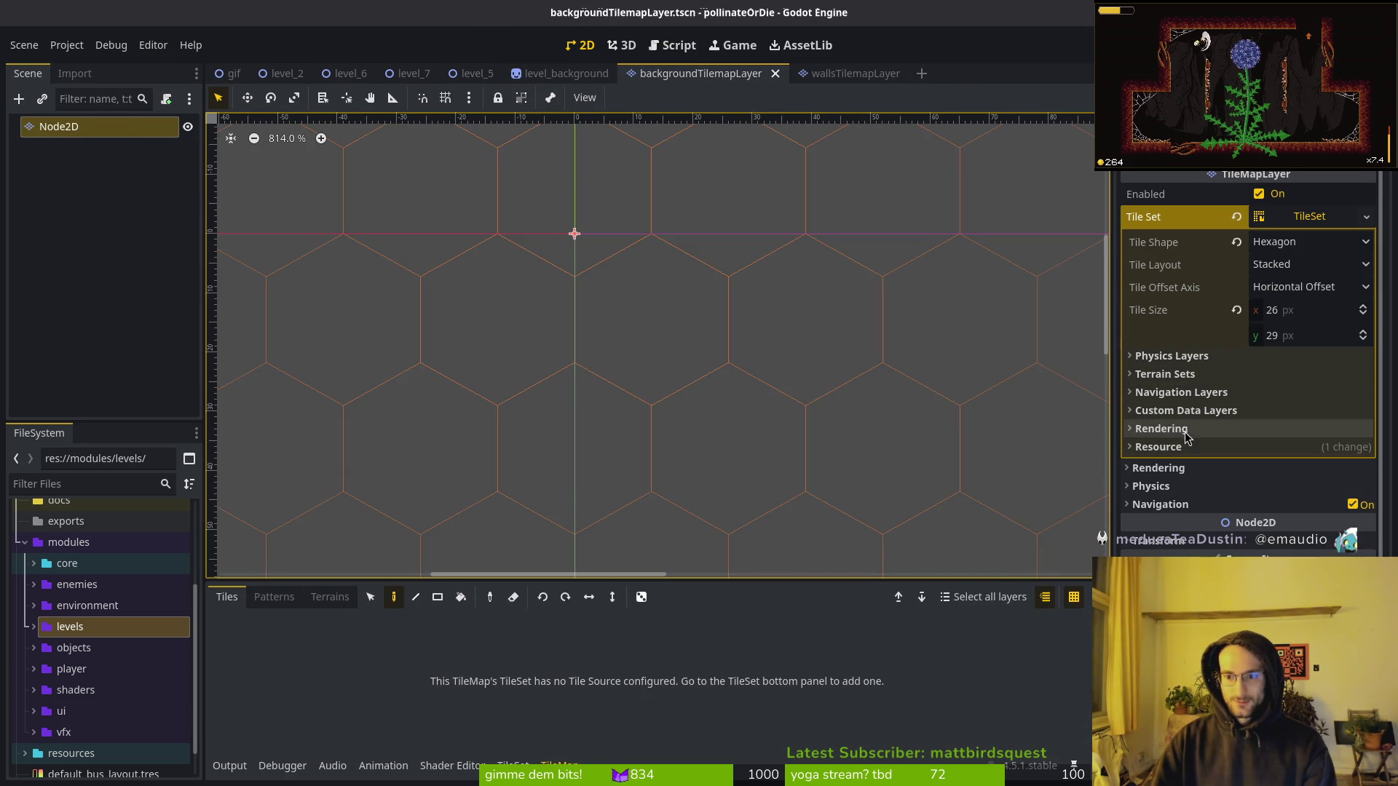
Inspect the background layer's empty TileSet editor, then return to the hex drawing in Aseprite.
click(1184, 374)
click(1183, 374)
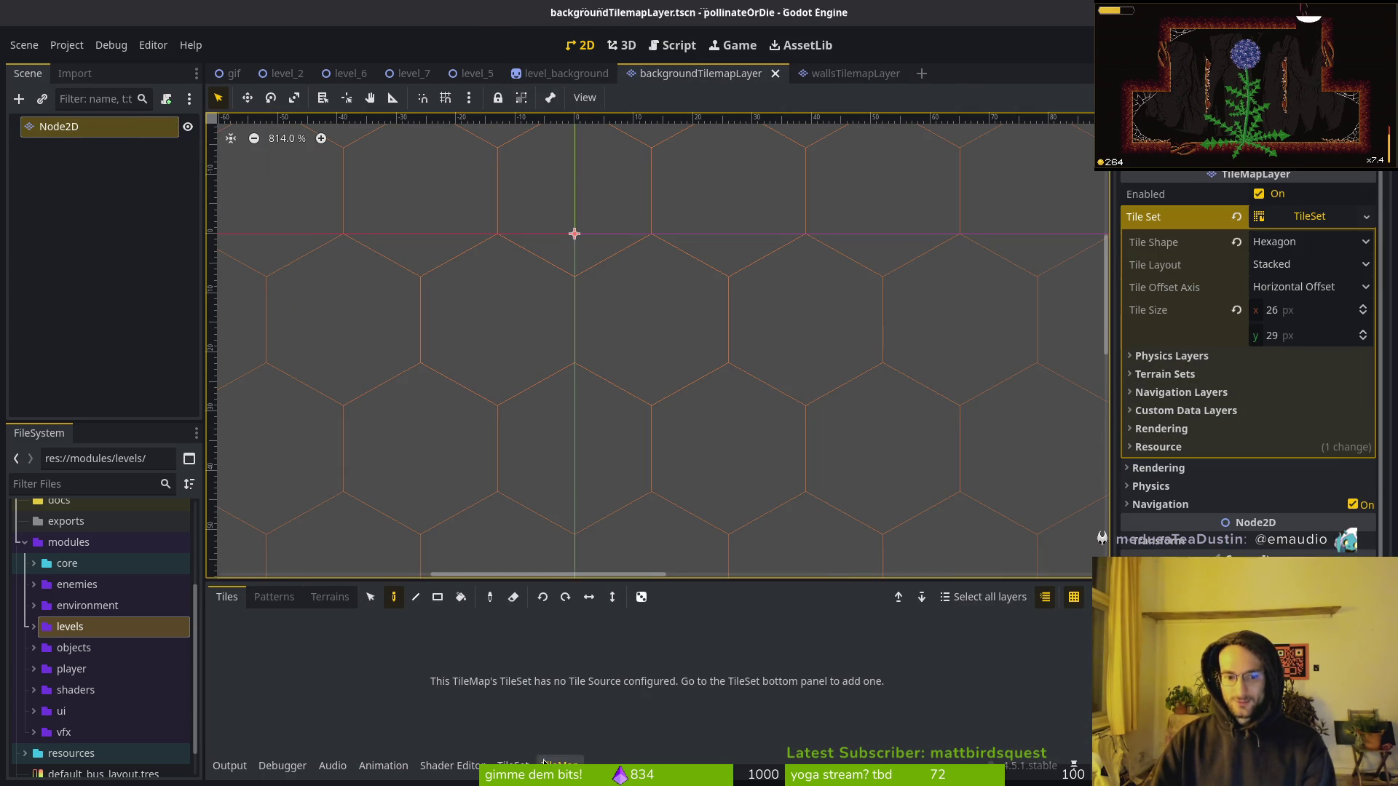
click(513, 765)
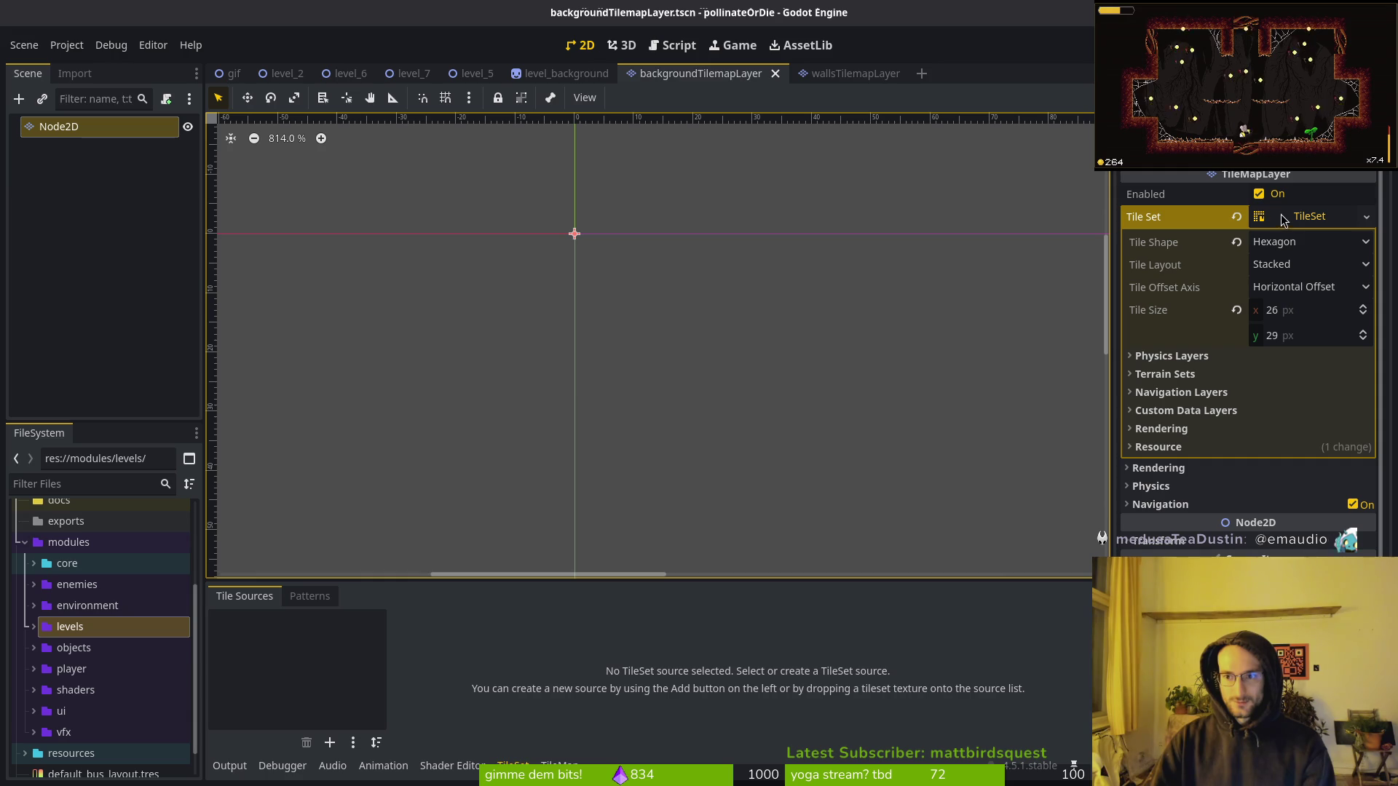
click(835, 73)
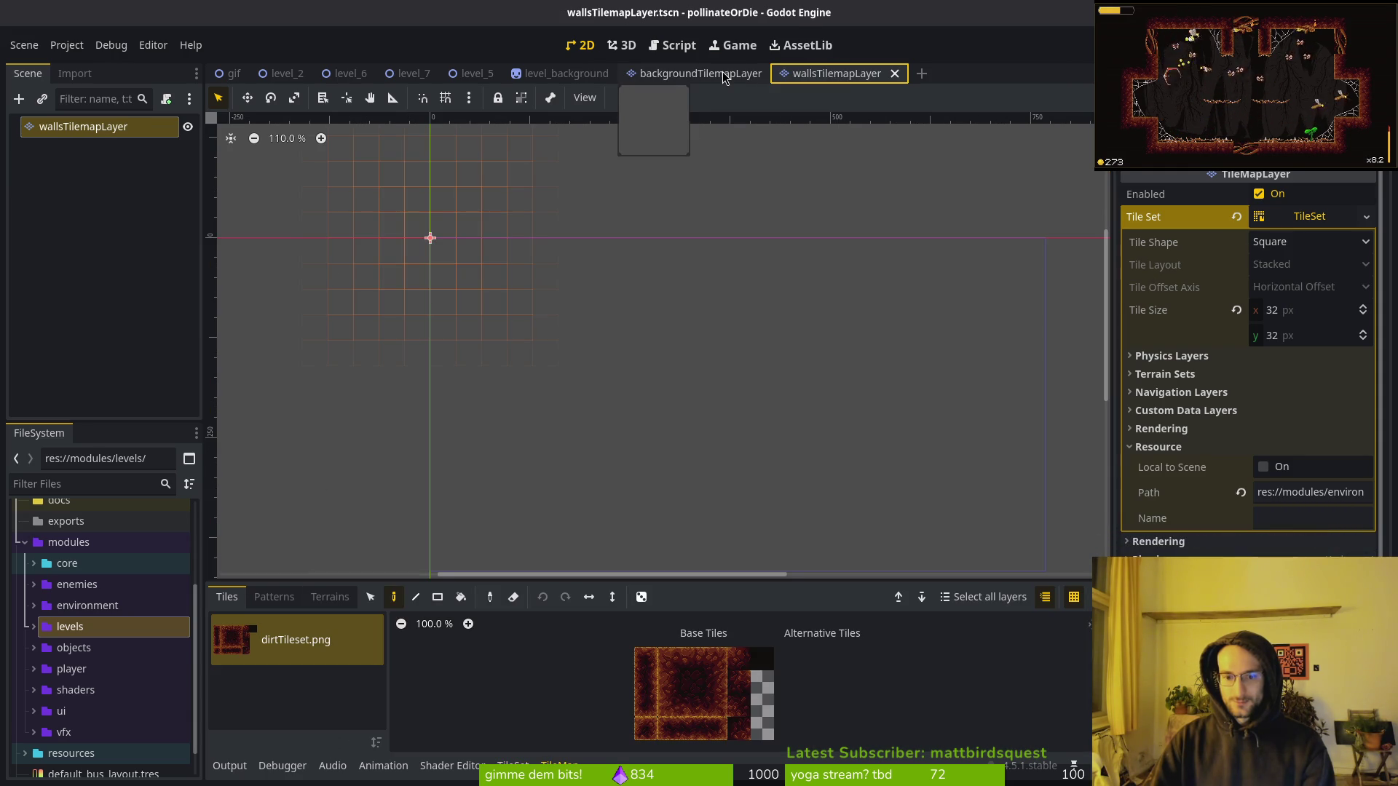
click(723, 80)
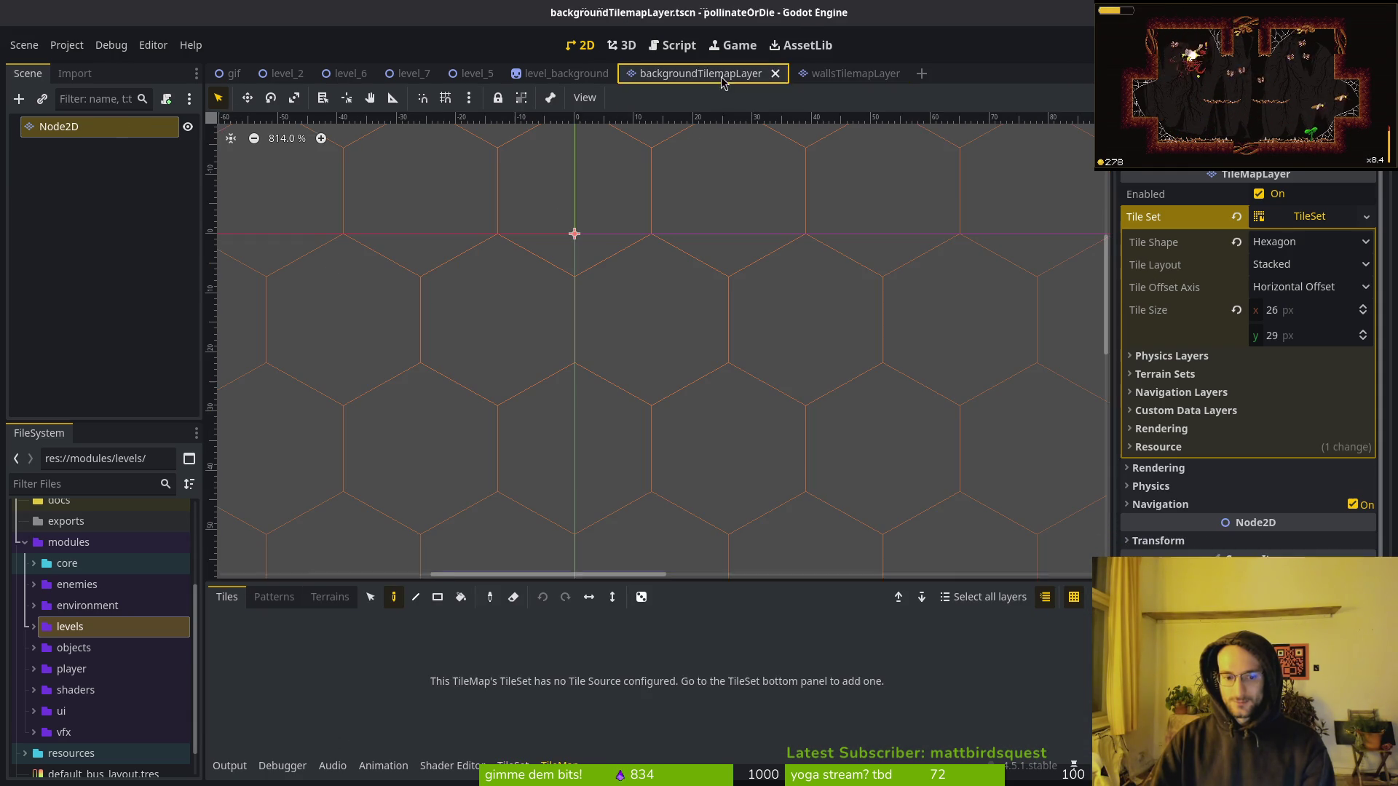
click(1288, 218)
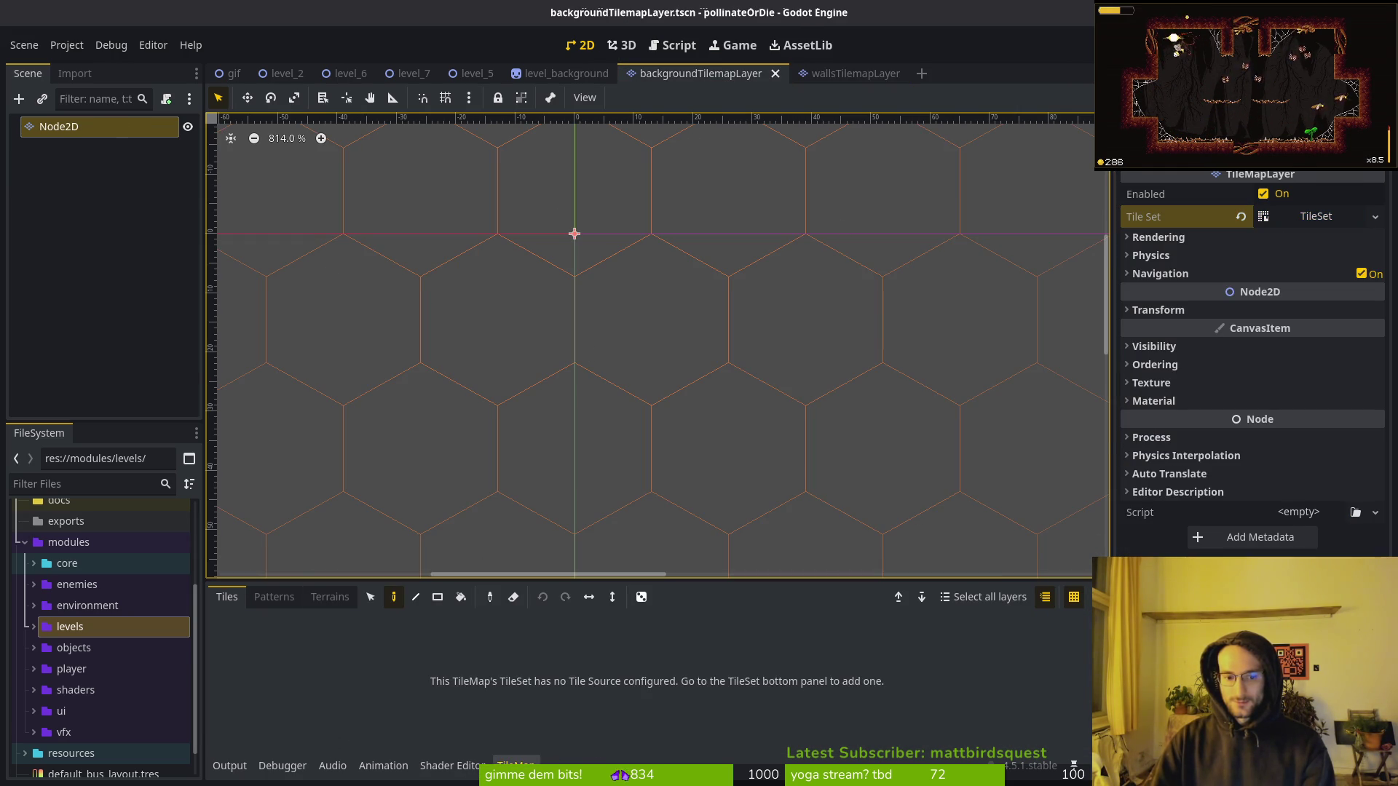
click(1310, 216)
click(248, 664)
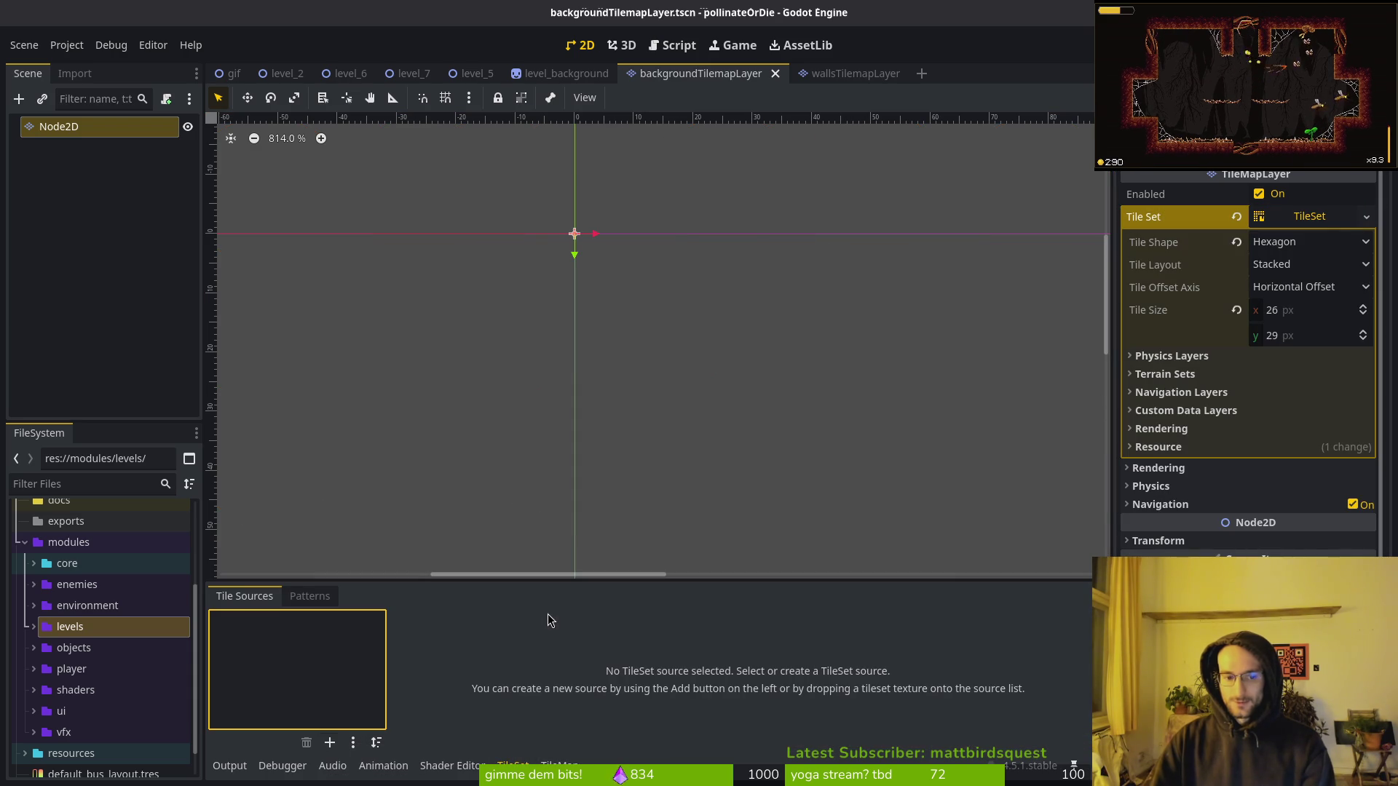
key(alt+Tab)
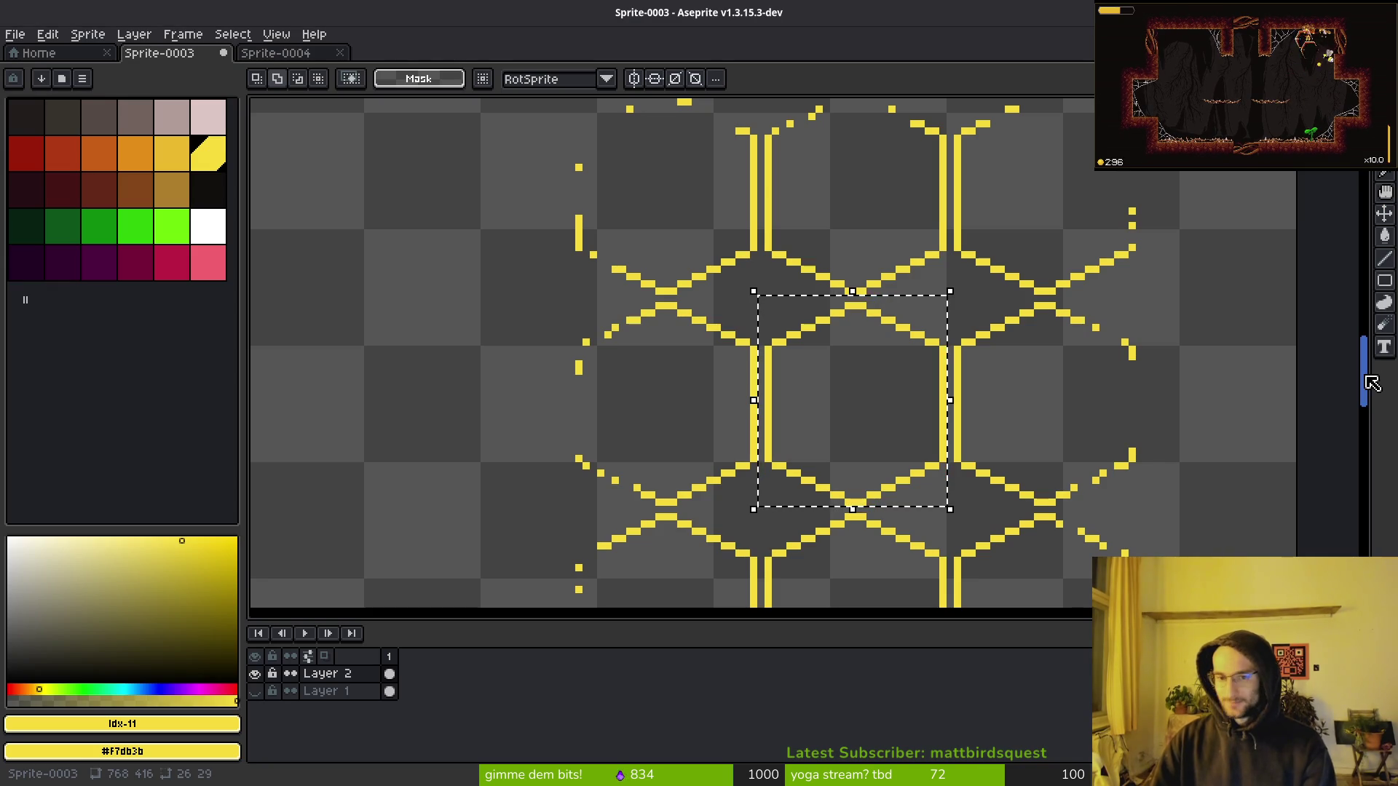
Select the small yellow hex outline cluster and create a new 104×132 px sprite.
scroll(922, 380, down, 3)
drag(922, 380, 888, 373)
mouse_move(809, 282)
mouse_down()
mouse_move(1039, 459)
mouse_move(997, 480)
mouse_up()
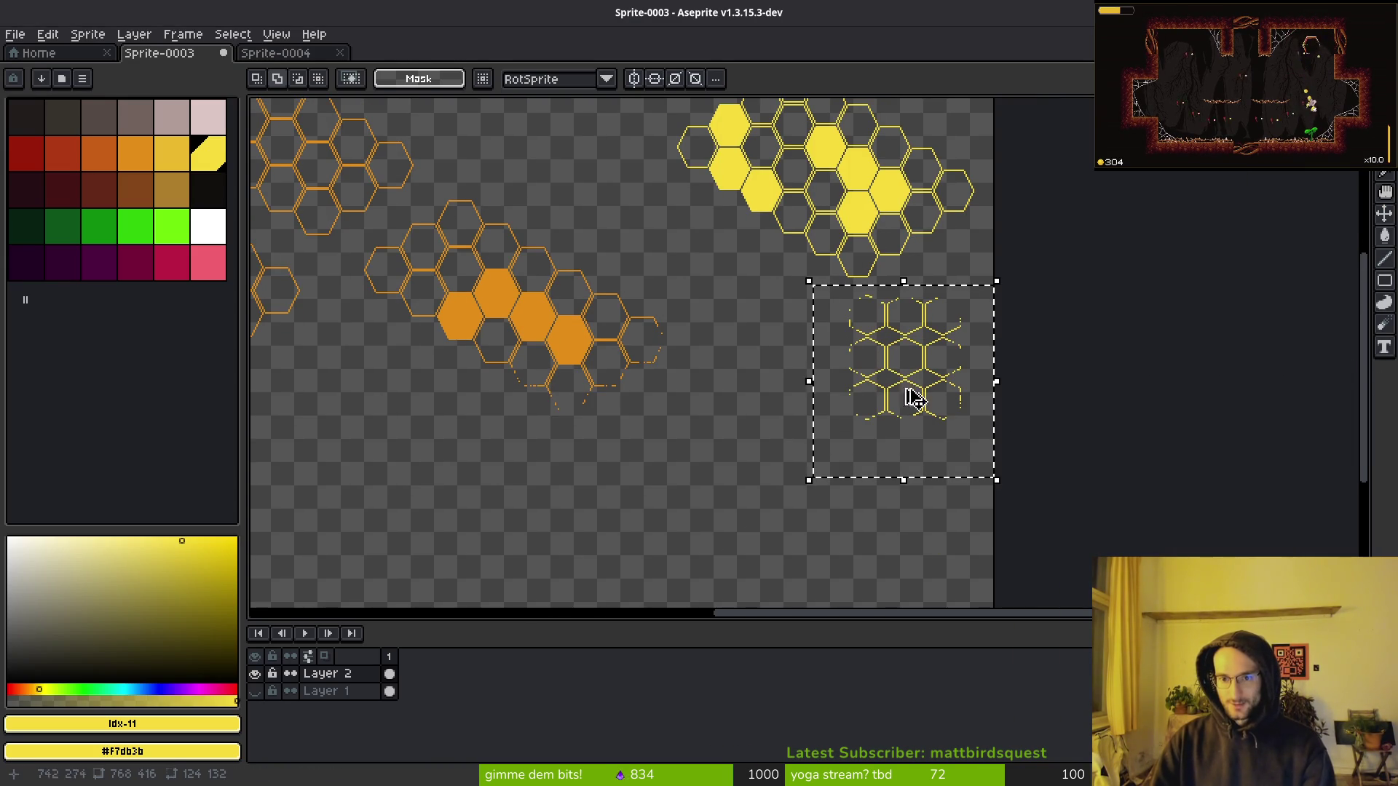
click(16, 35)
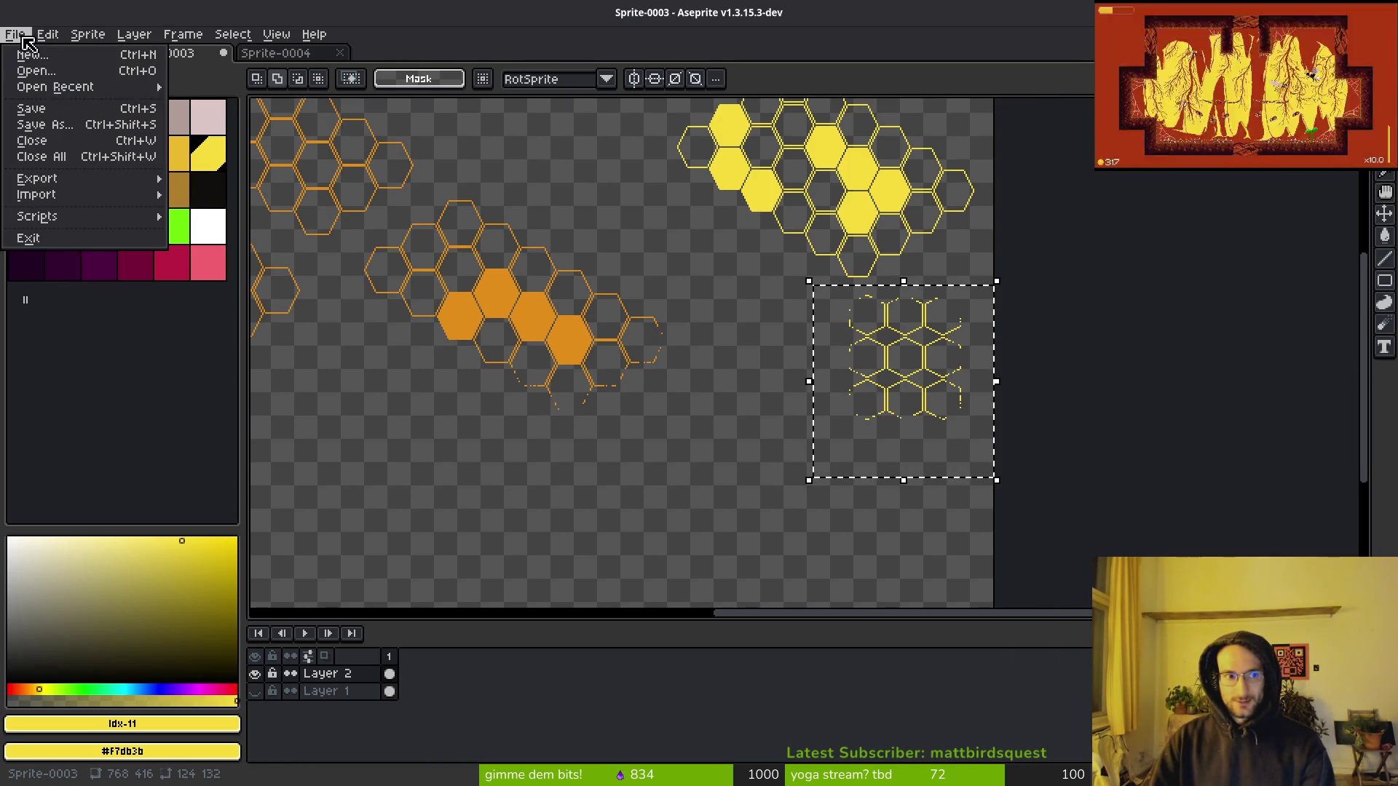
click(51, 61)
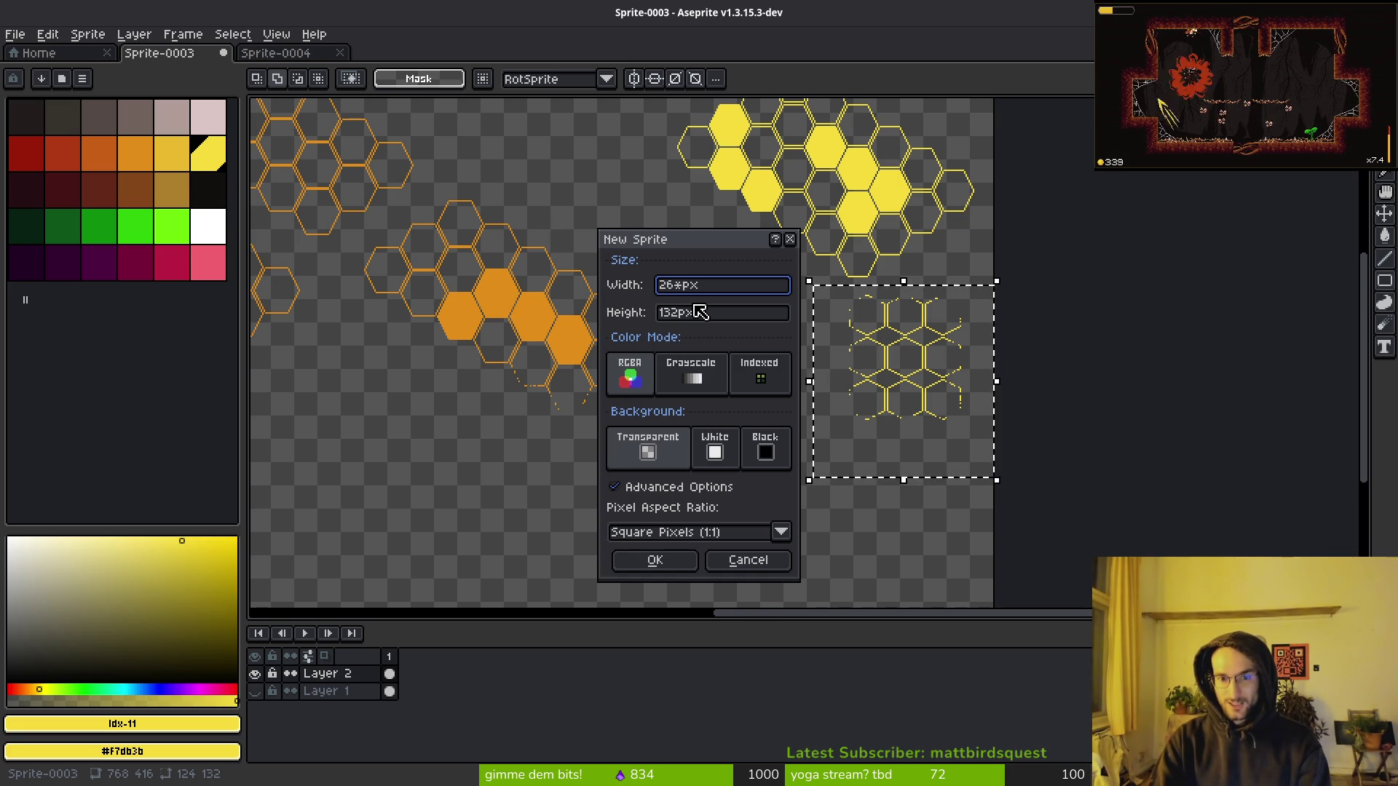
key(Return)
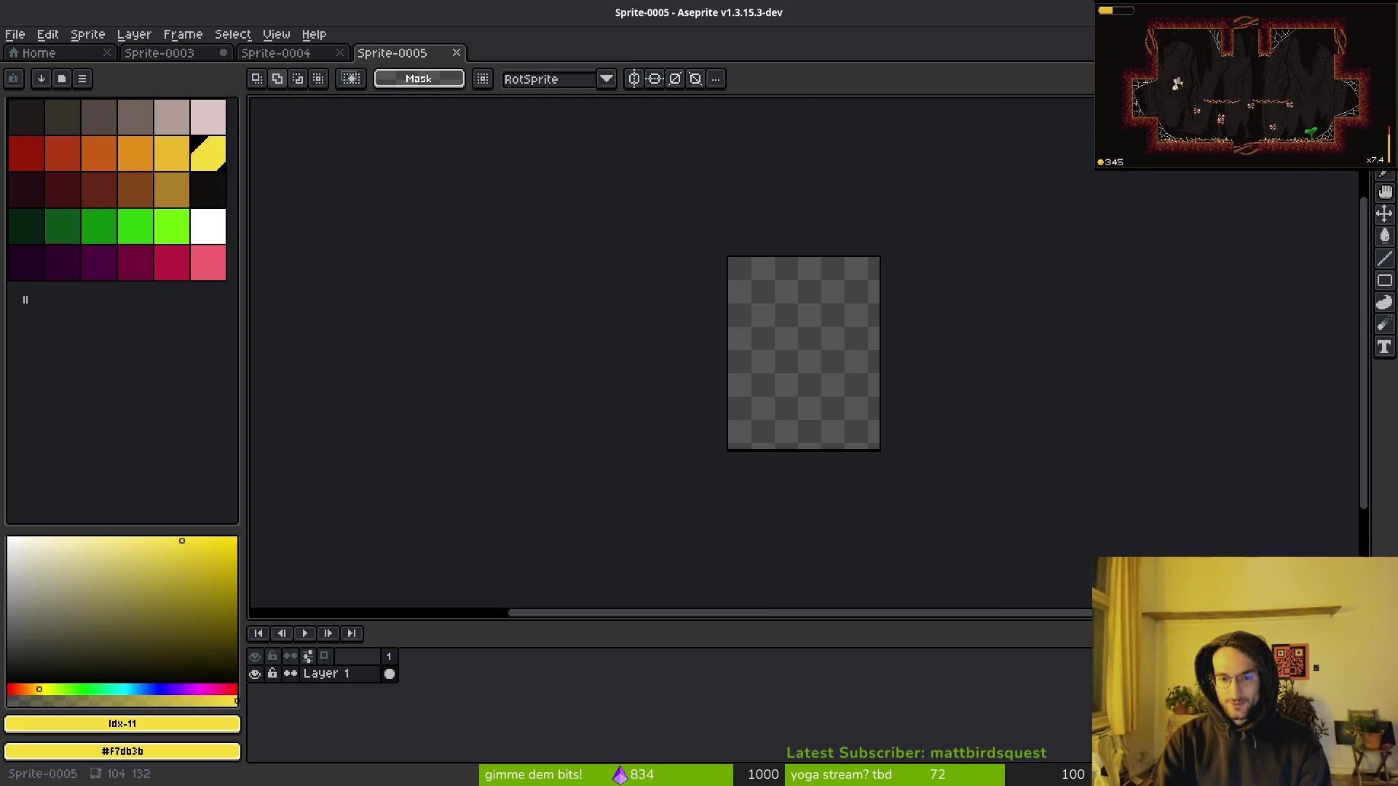
Resize the canvas height to 116 px (four 29 px tiles) and show the grid.
key(ctrl+alt+c)
click(855, 222)
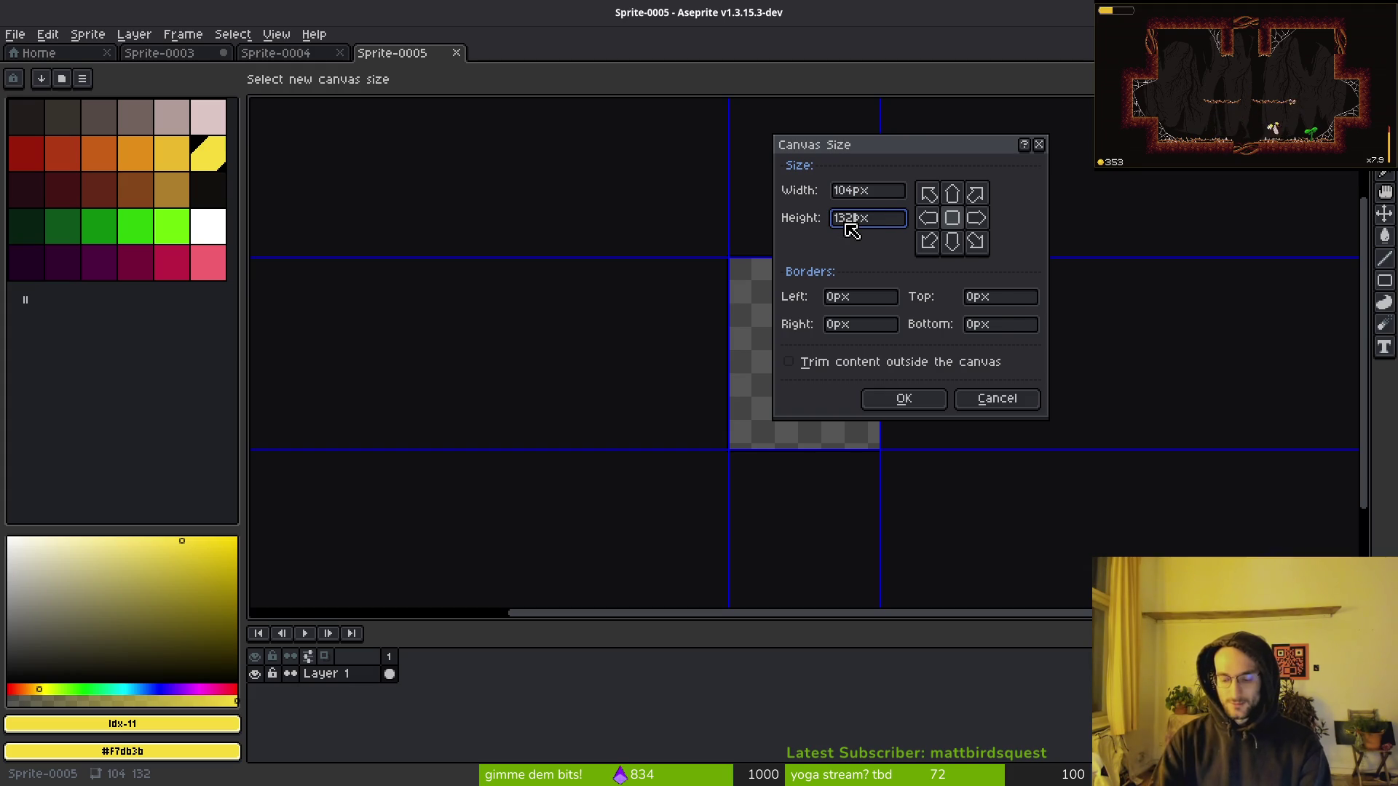
key(BackSpace)
key(BackSpace)
text(9)
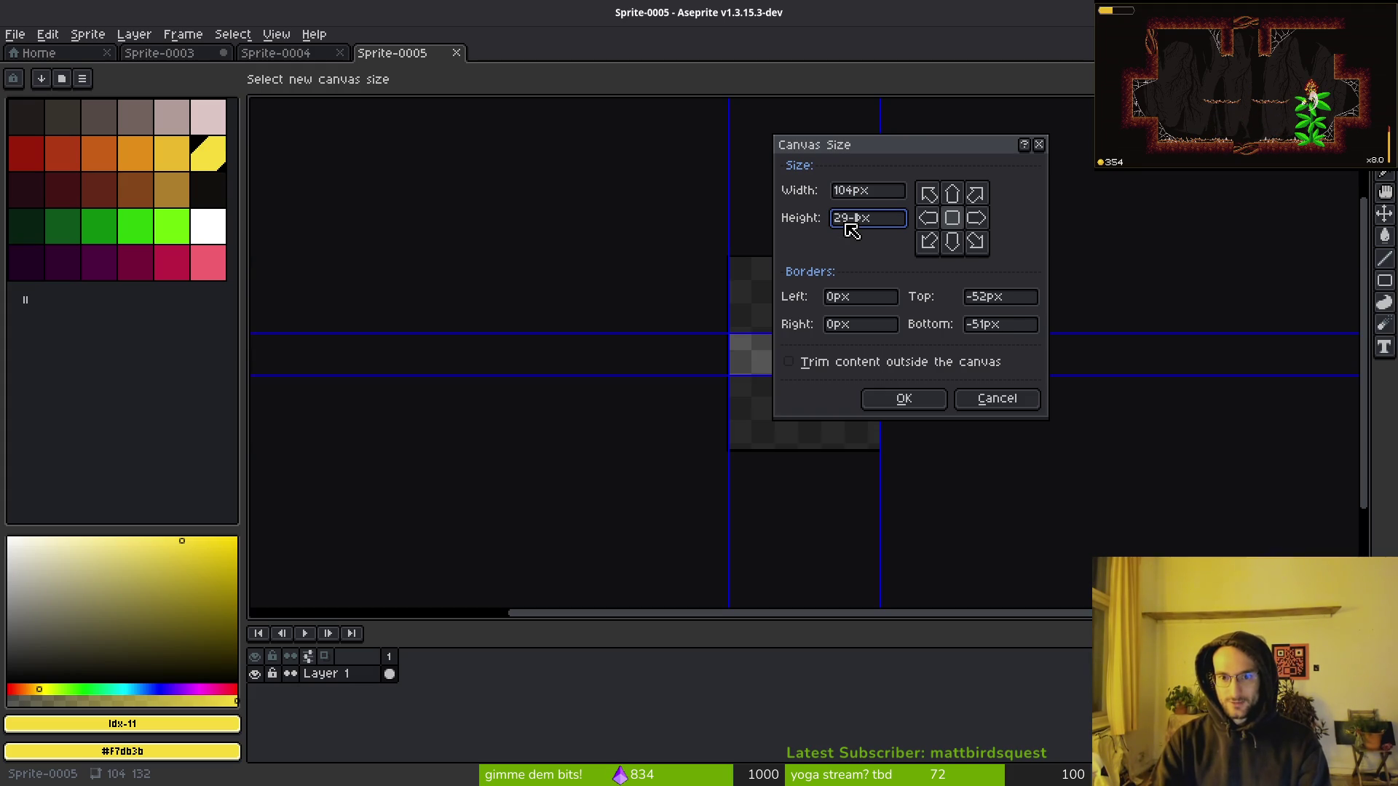
key(BackSpace)
key(BackSpace)
text(116)
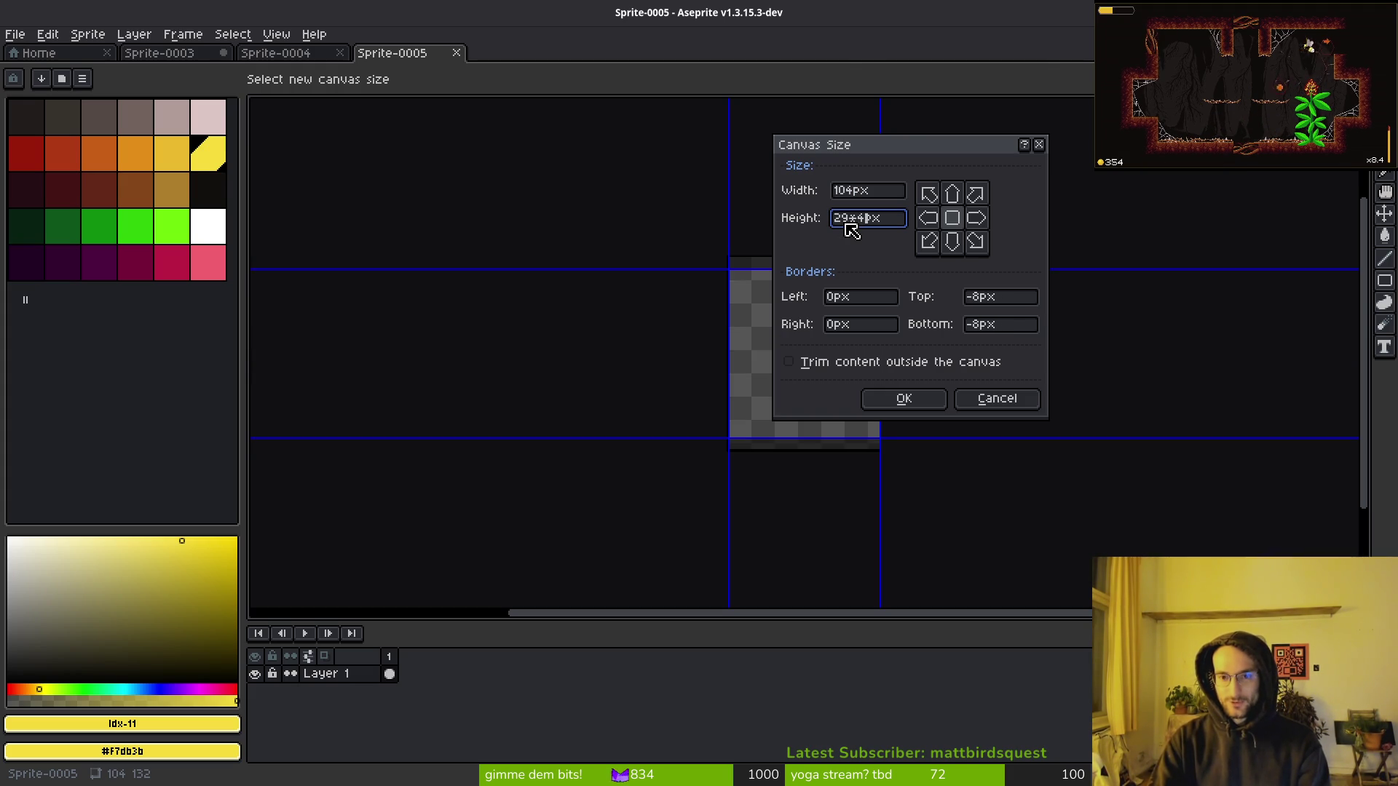
key(Return)
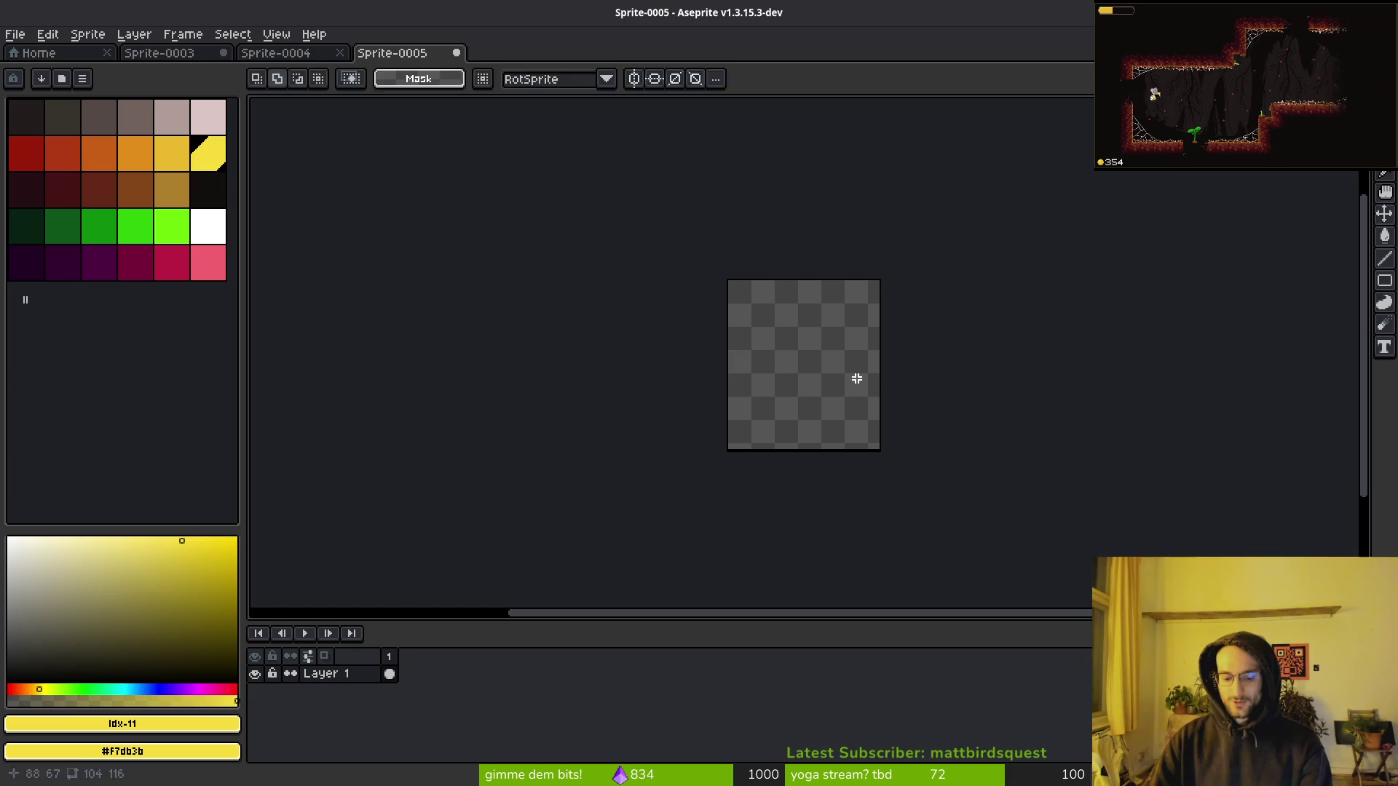
key(ctrl+apostrophe)
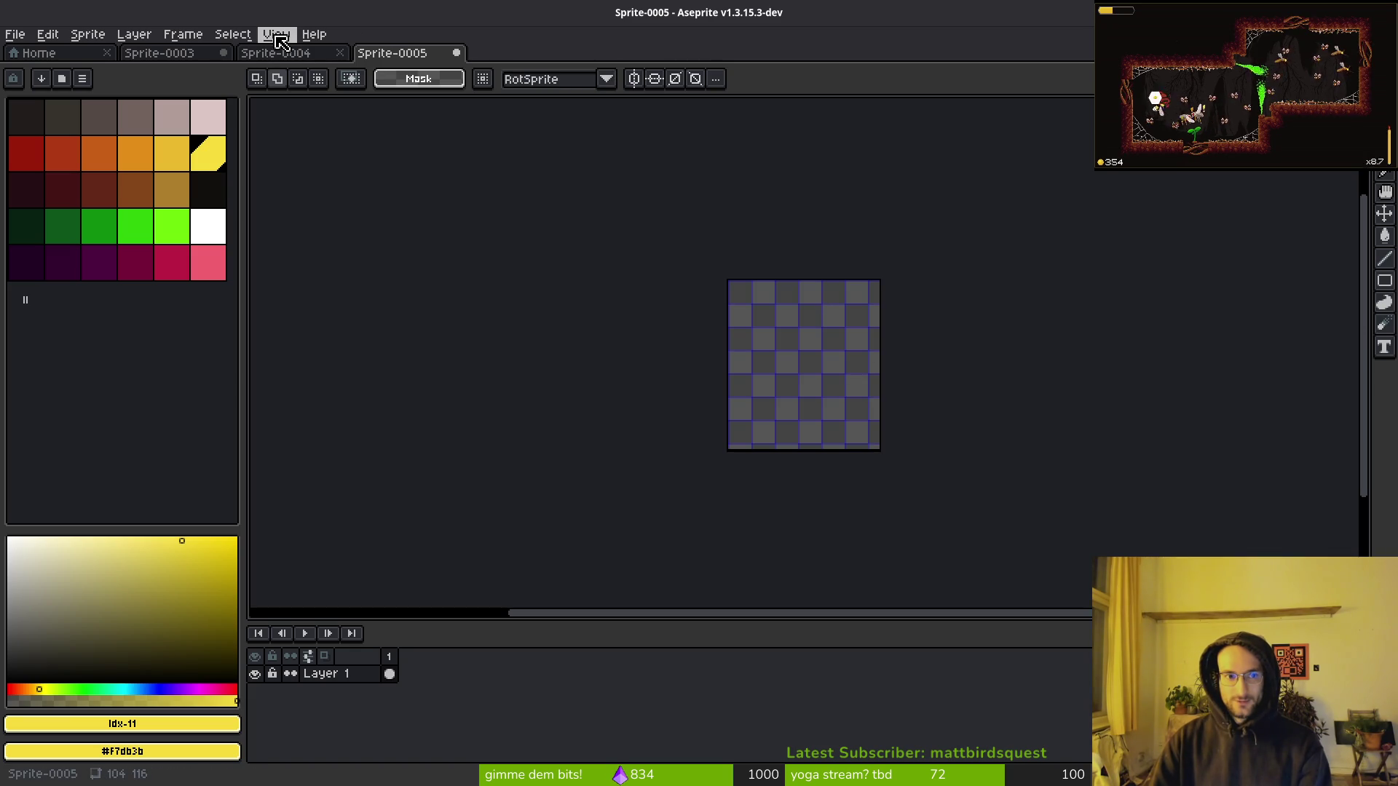
Set the grid cell size to 26×29 px in Grid Settings.
click(276, 35)
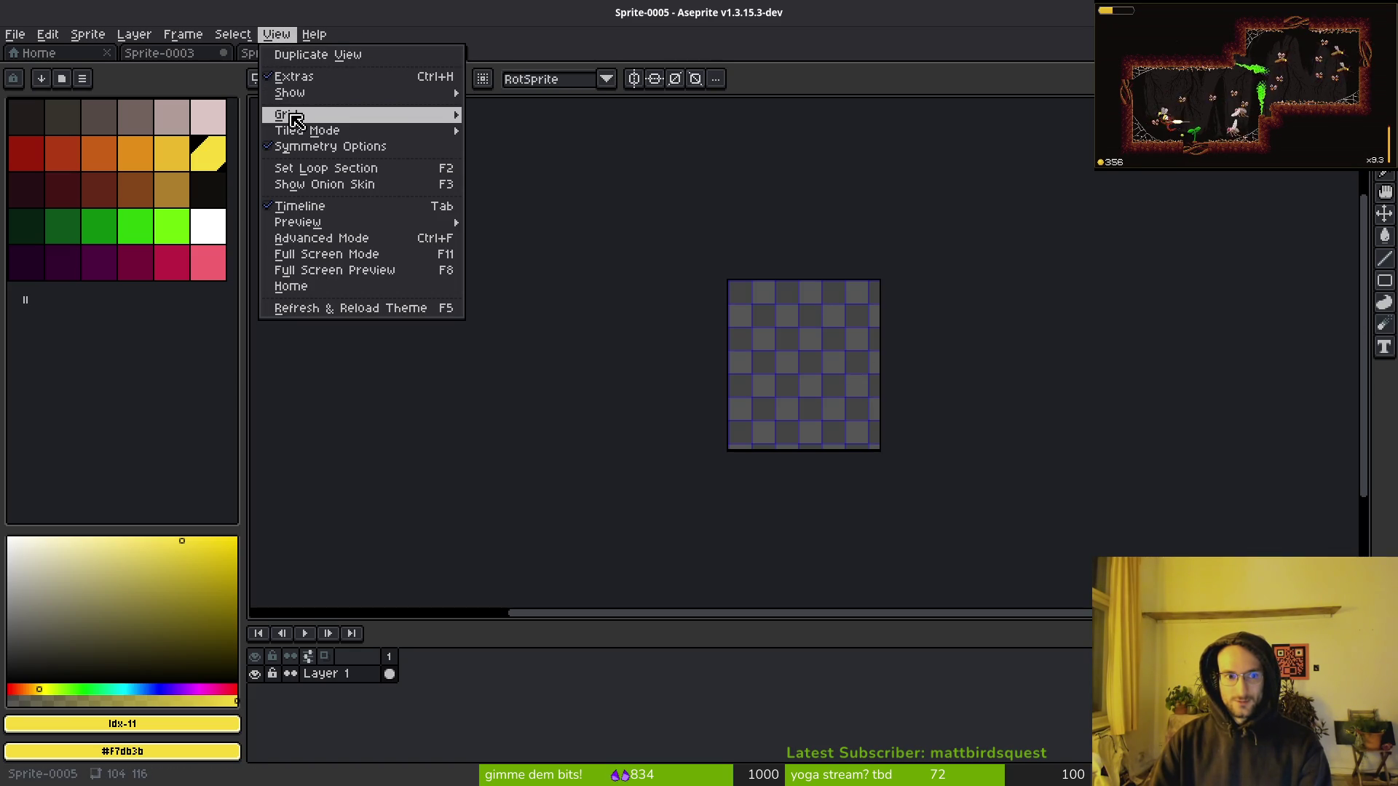
mouse_move(295, 117)
click(498, 121)
click(645, 408)
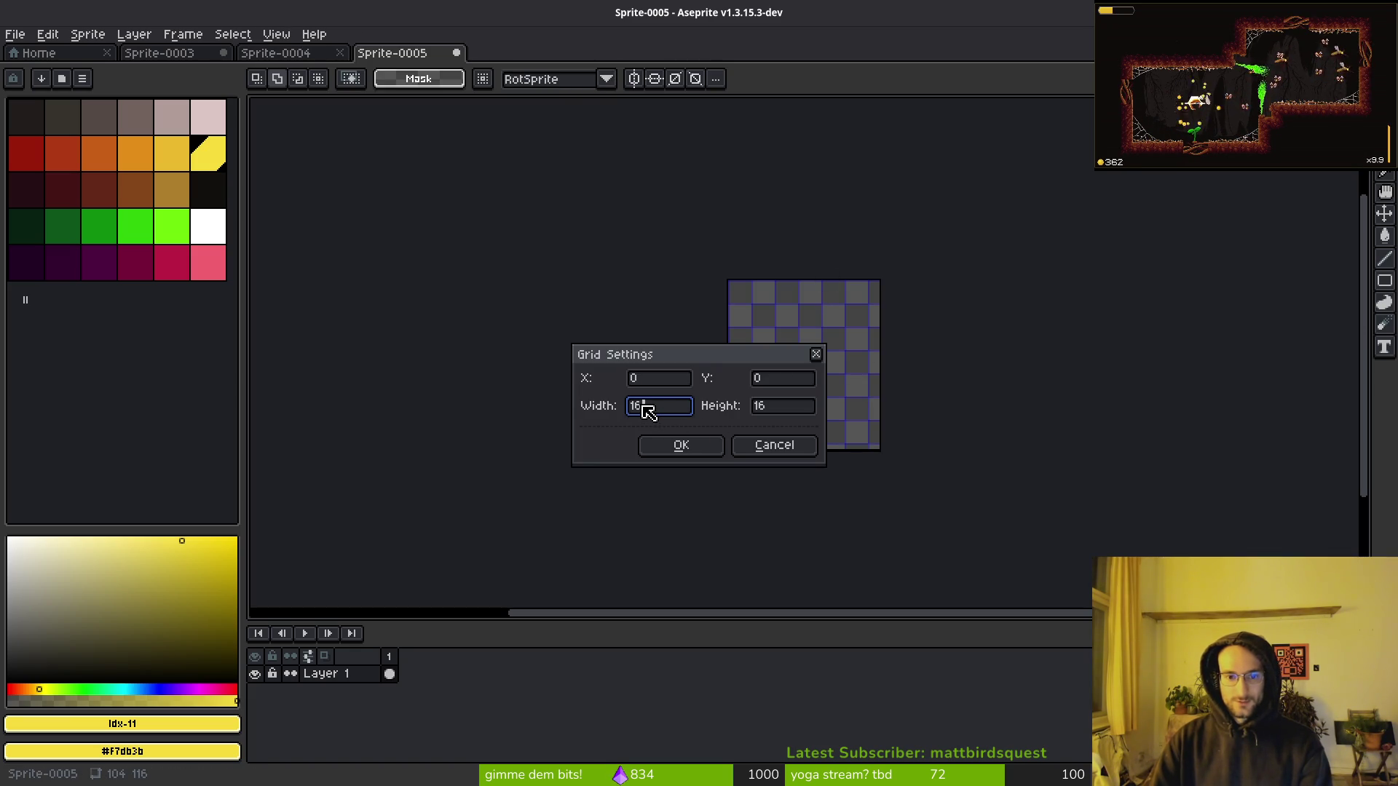
key(Tab)
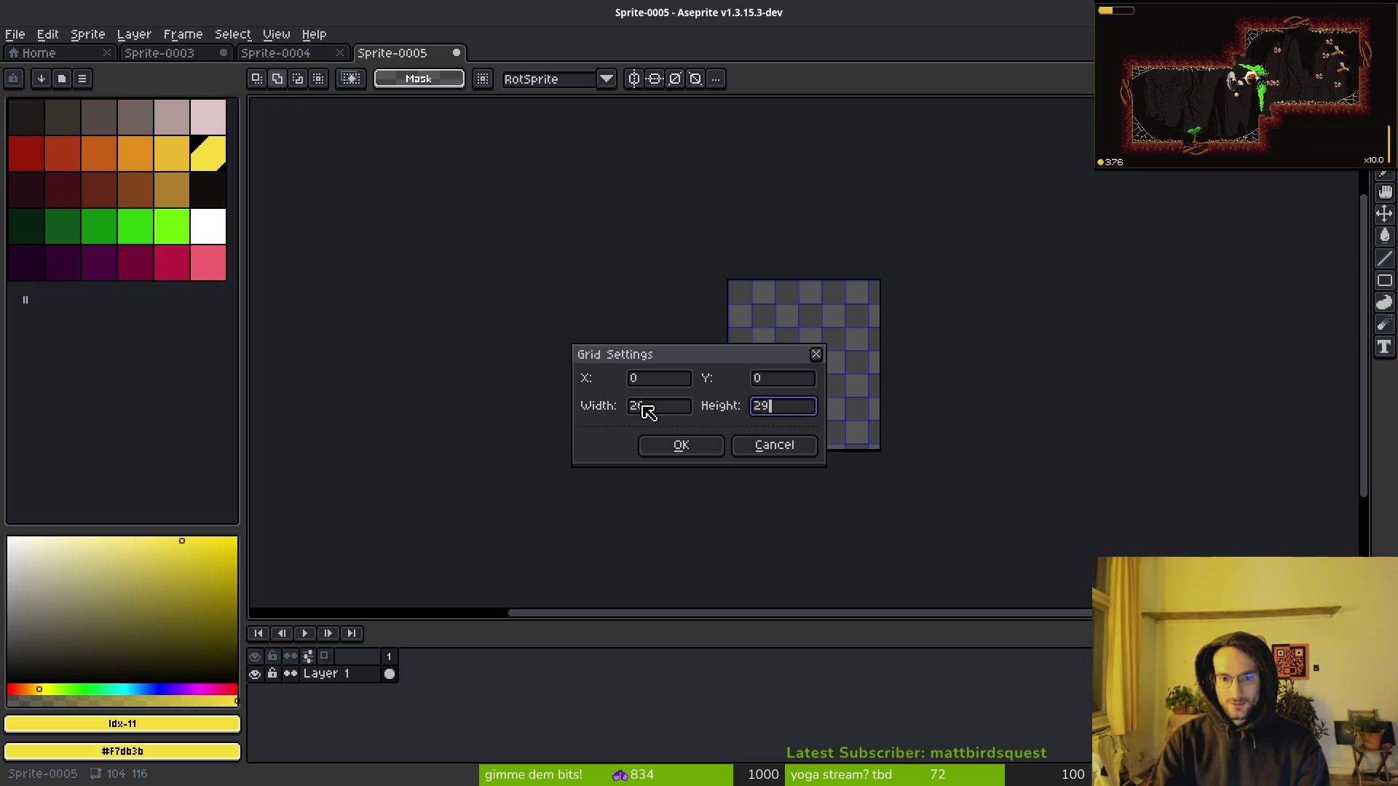
key(Return)
scroll(874, 346, up, 3)
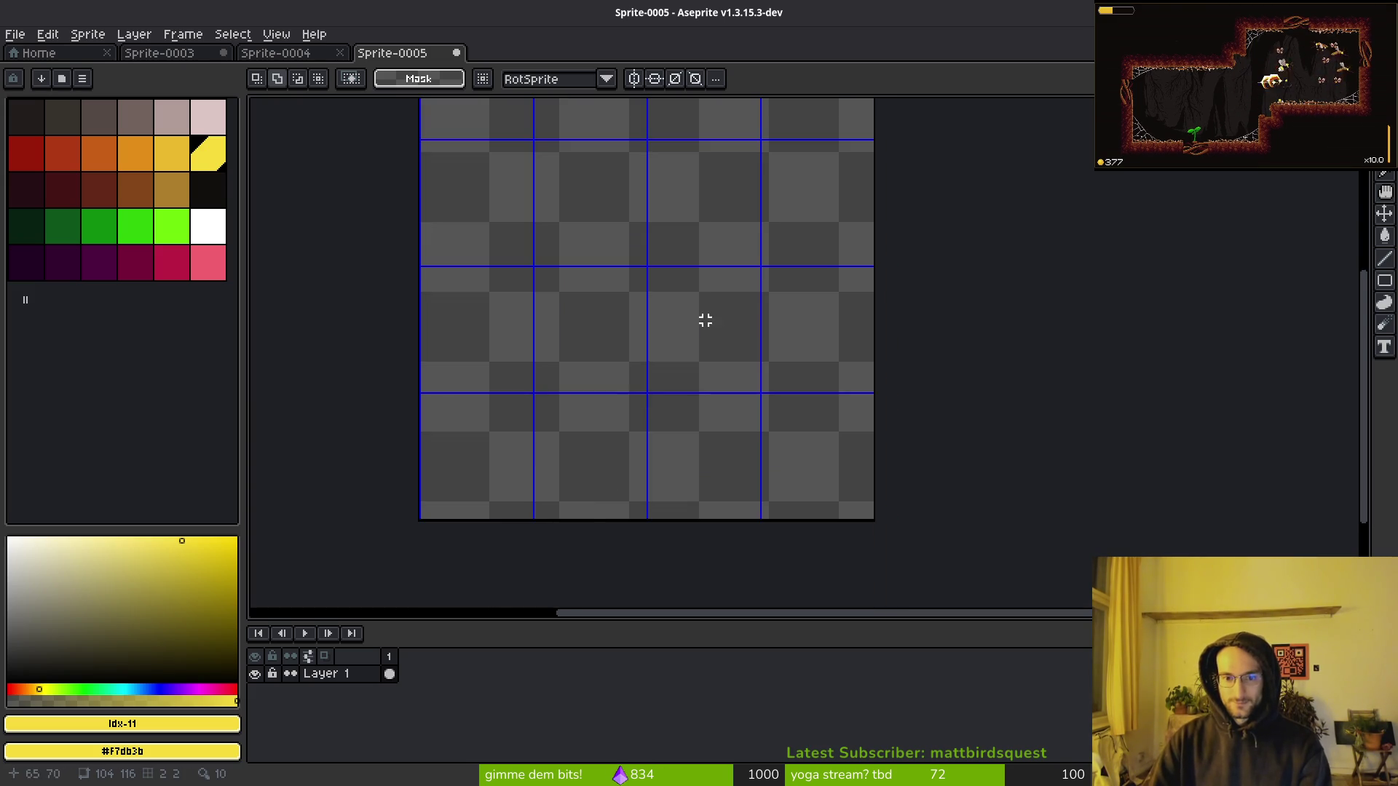
scroll(710, 321, down, 2)
key(ctrl+s)
key(Escape)
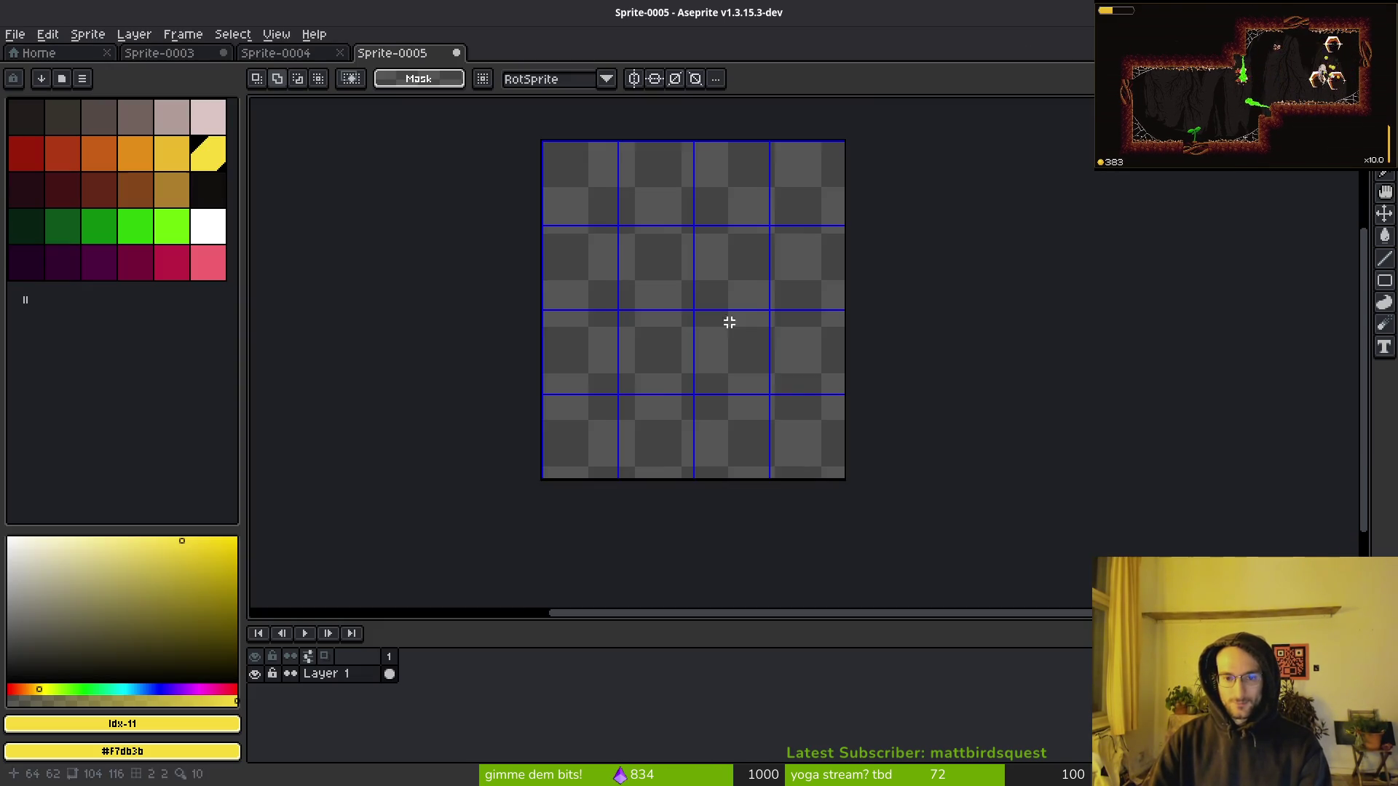
scroll(726, 322, down, 1)
scroll(710, 311, up, 1)
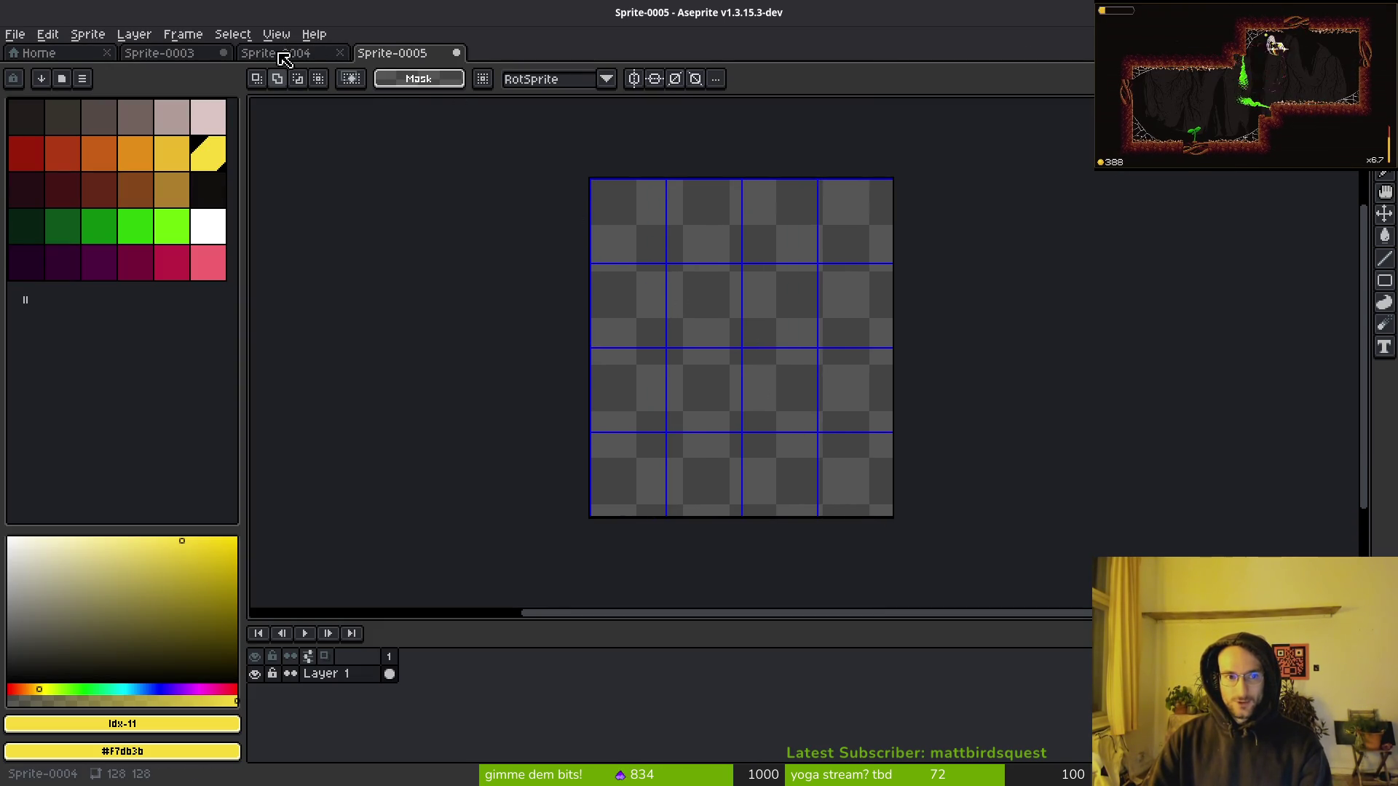
Close the empty Sprite-0004 and paste the copied hex outlines into Sprite-0005.
click(301, 61)
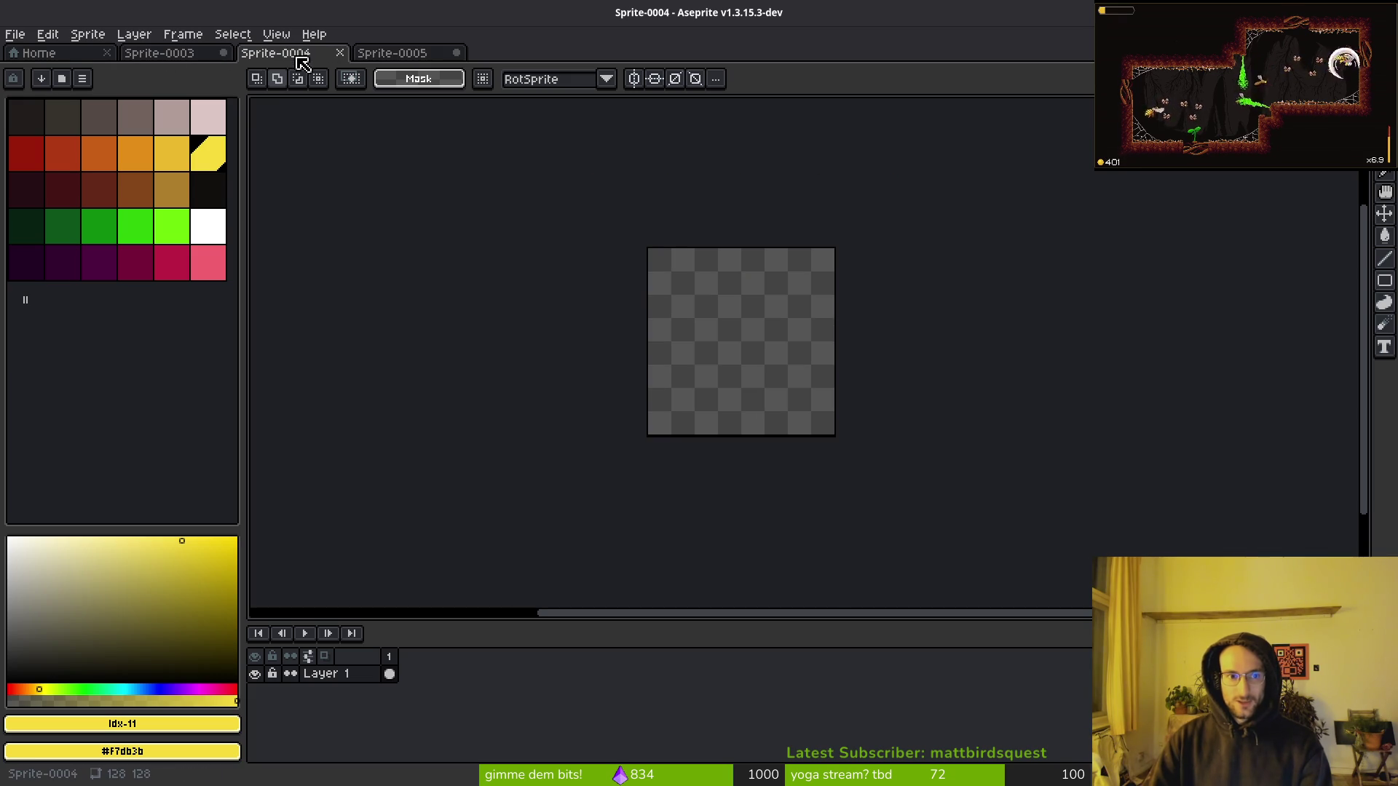
click(340, 52)
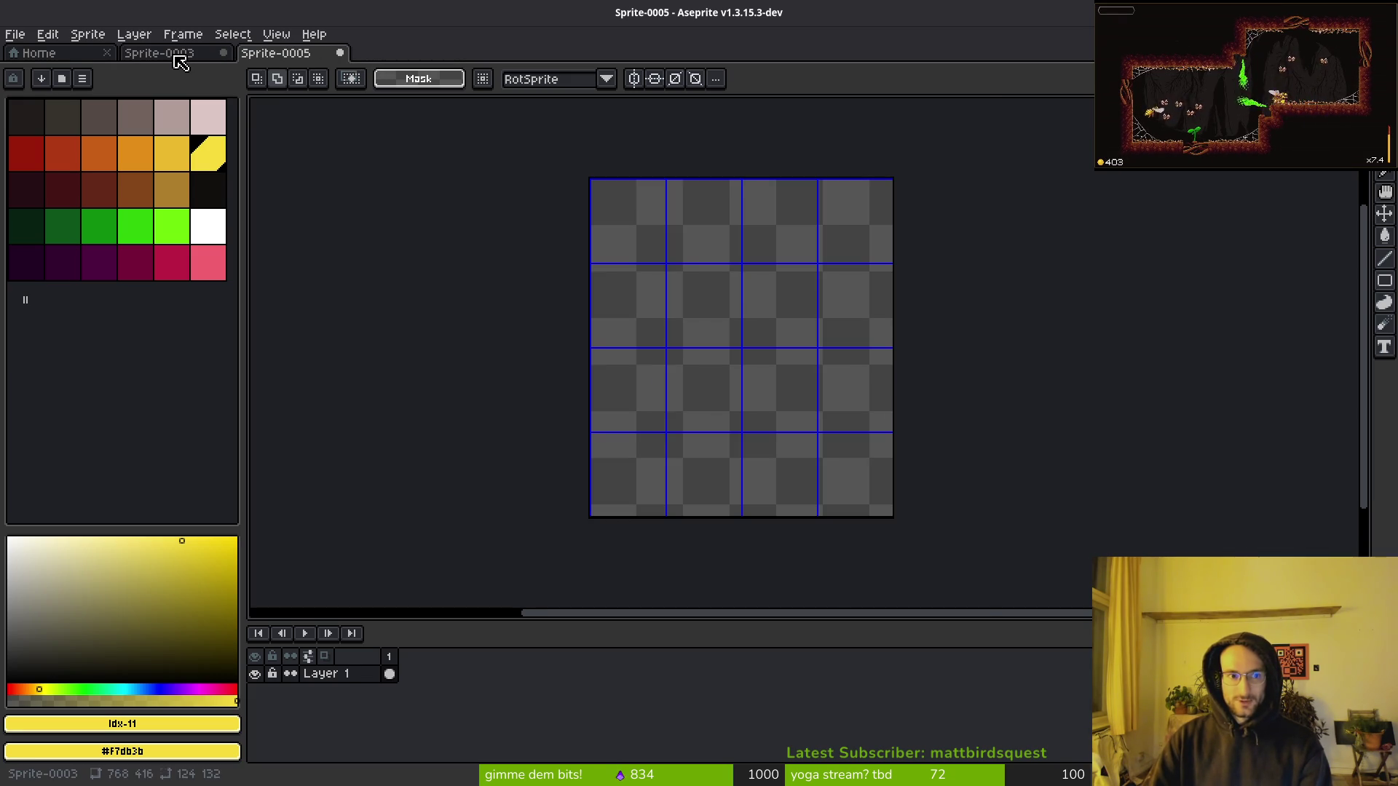
click(176, 57)
click(258, 55)
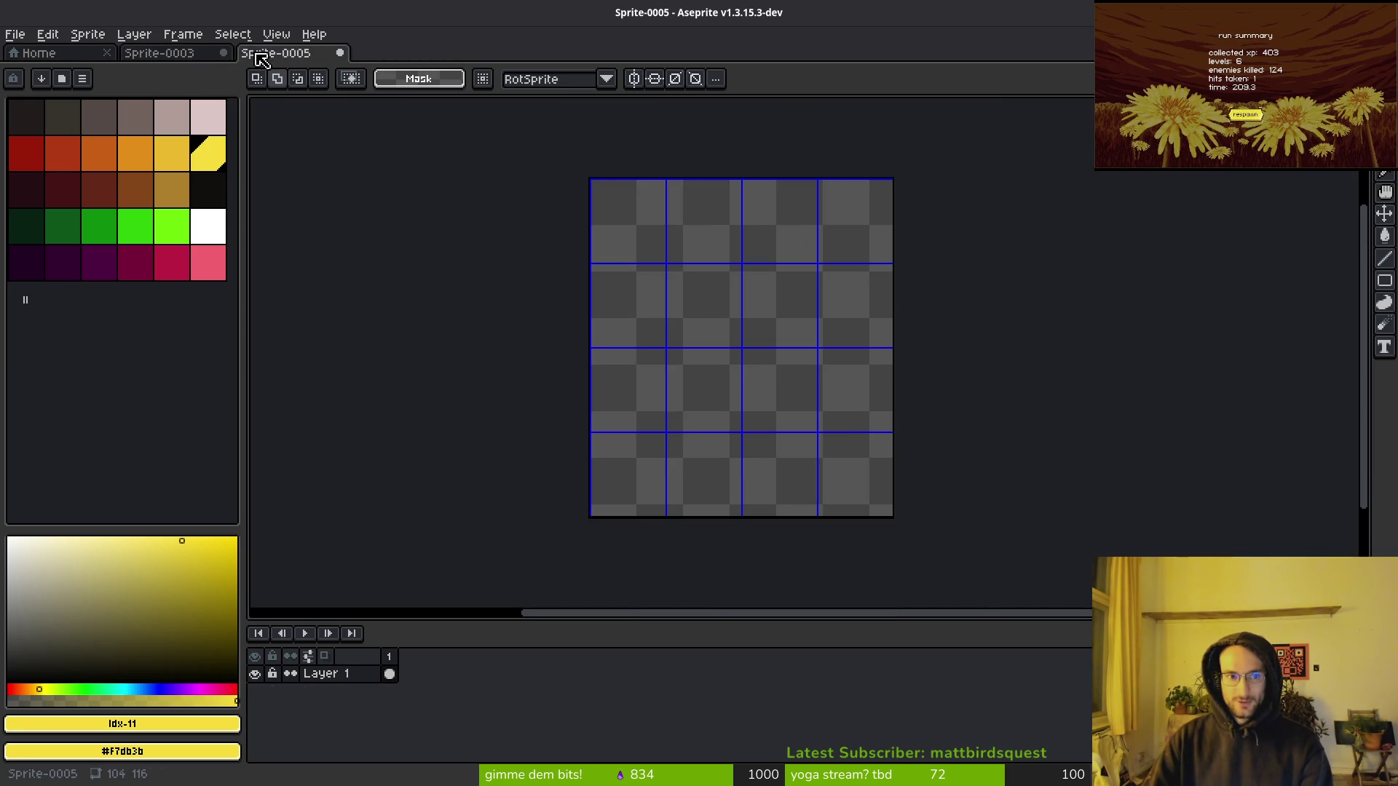
key(ctrl+v)
key(ctrl+f)
Drop the pasted yellow hex outlines onto the canvas, restore the full layout, and switch to Godot.
click(695, 446)
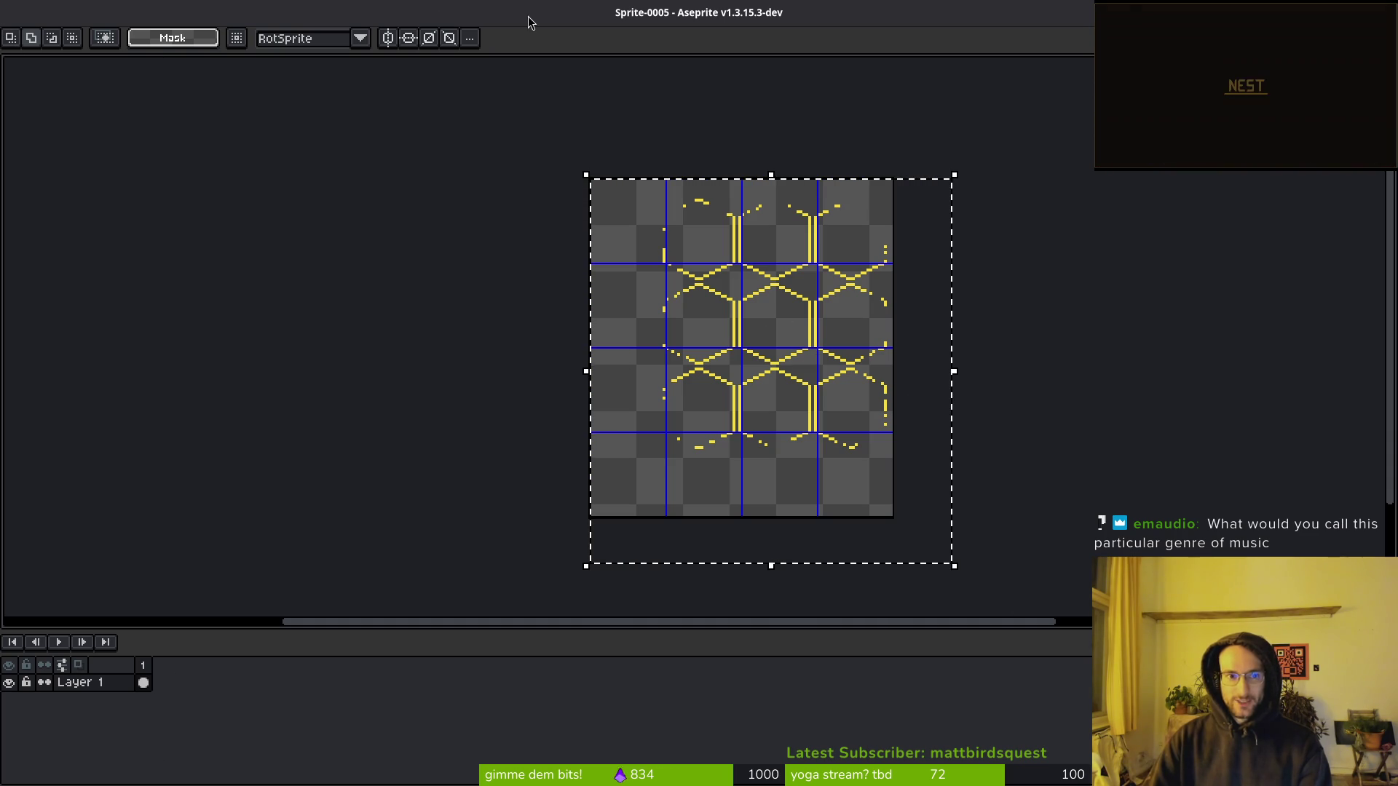
click(1051, 194)
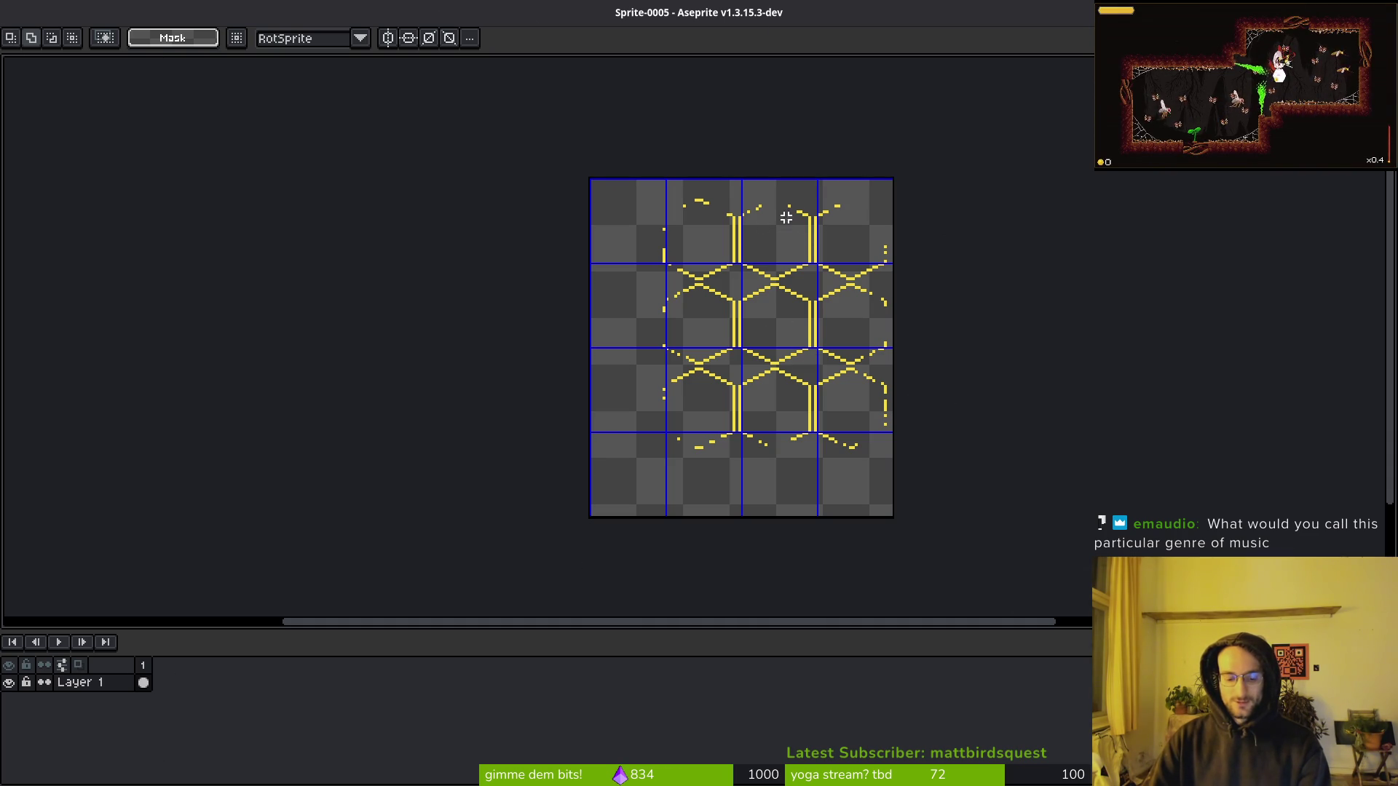
key(ctrl+f)
key(ctrl+f)
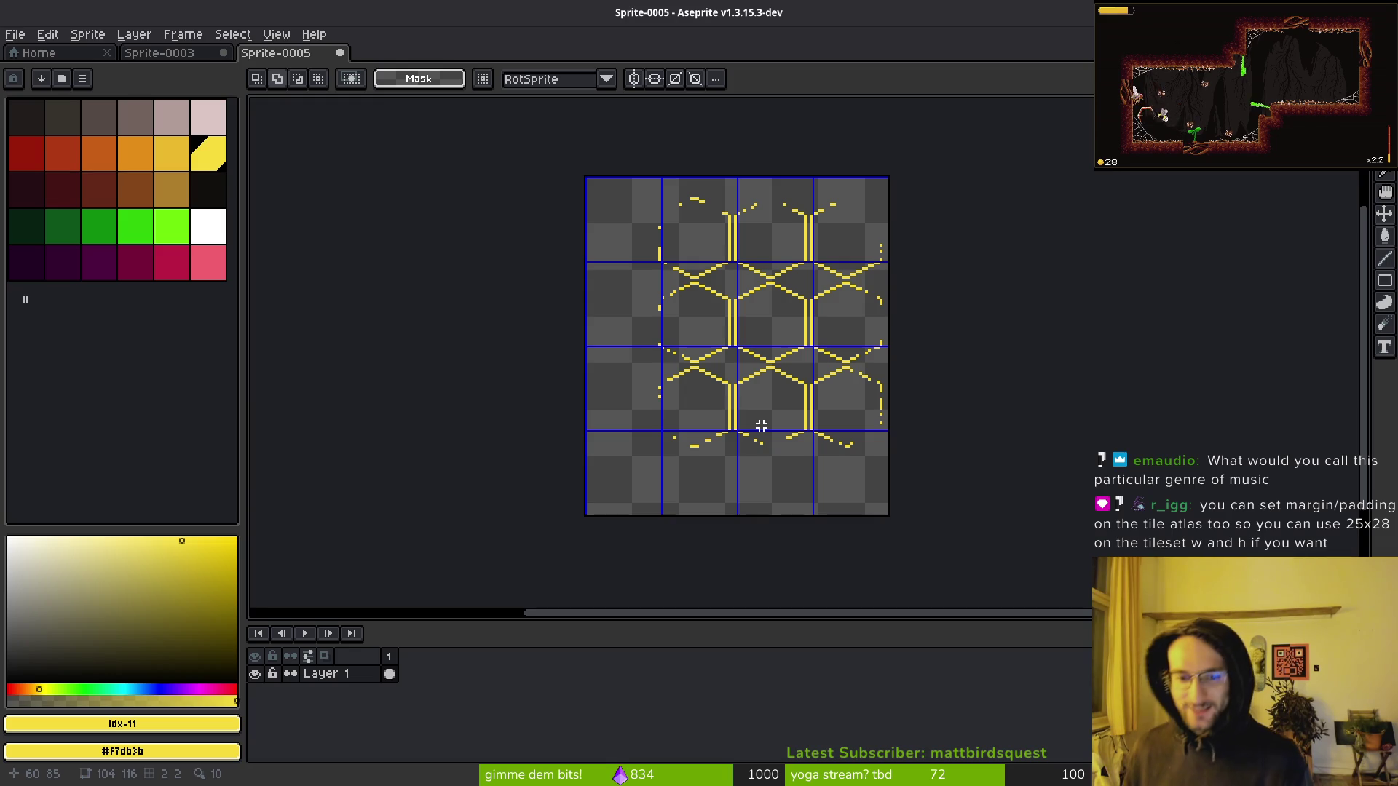
key(alt+Tab)
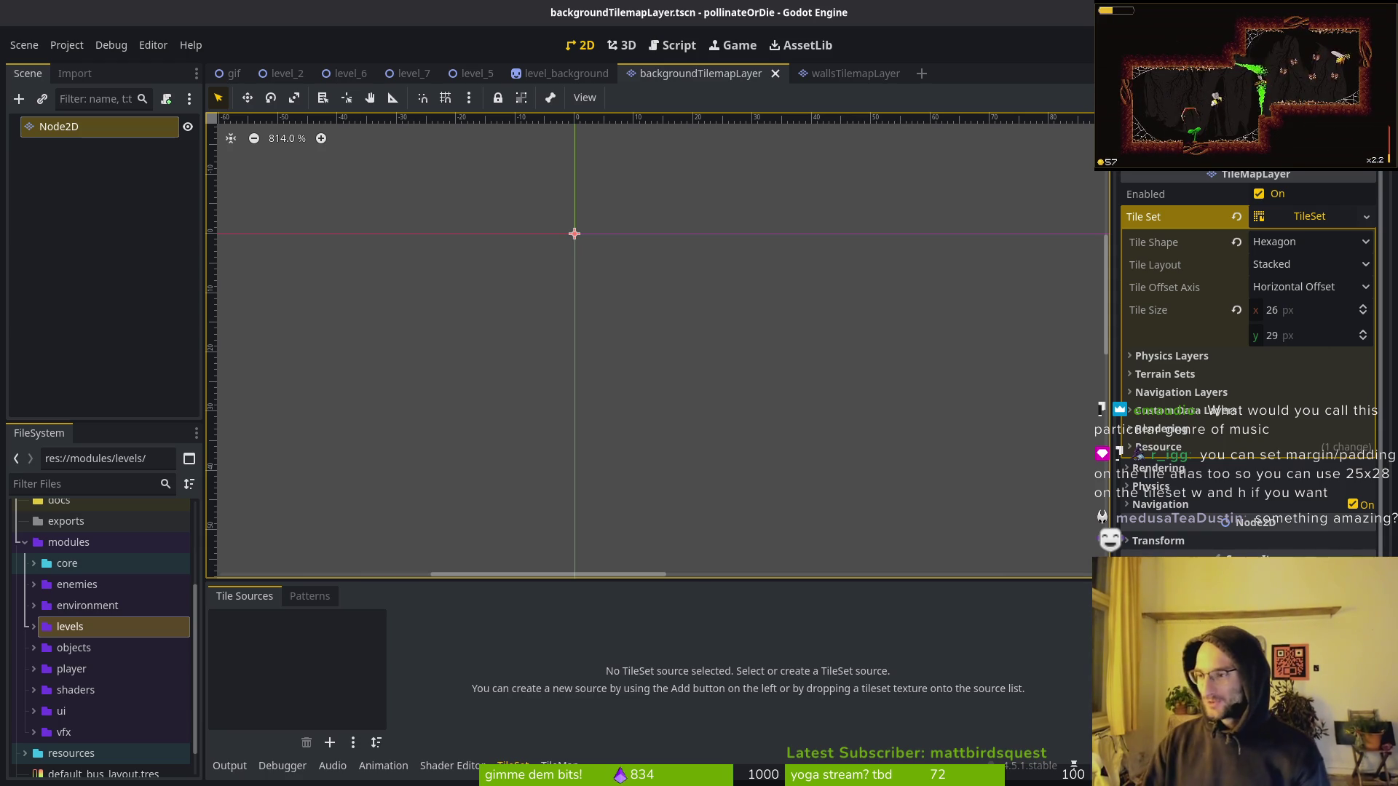
key(alt+Tab)
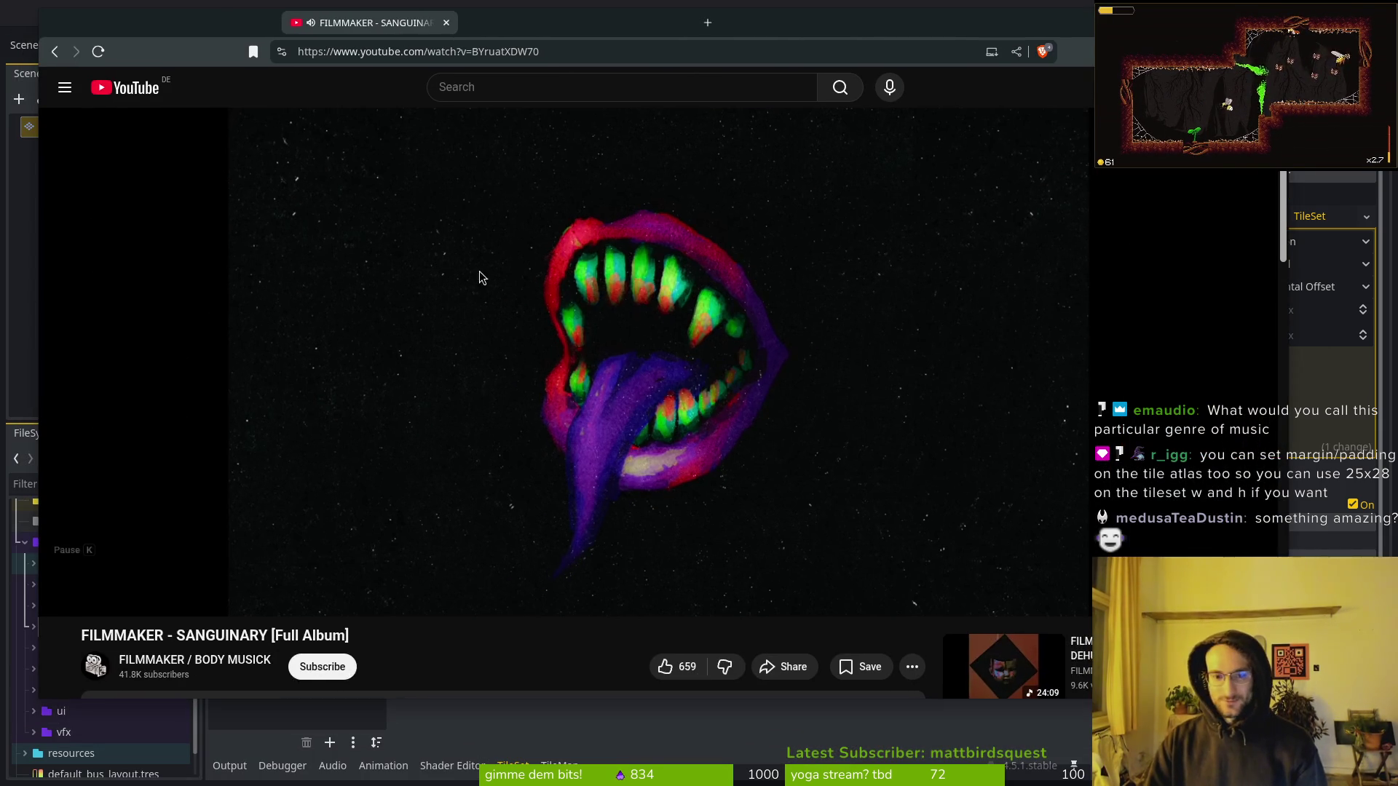
scroll(181, 506, down, 3)
click(180, 503)
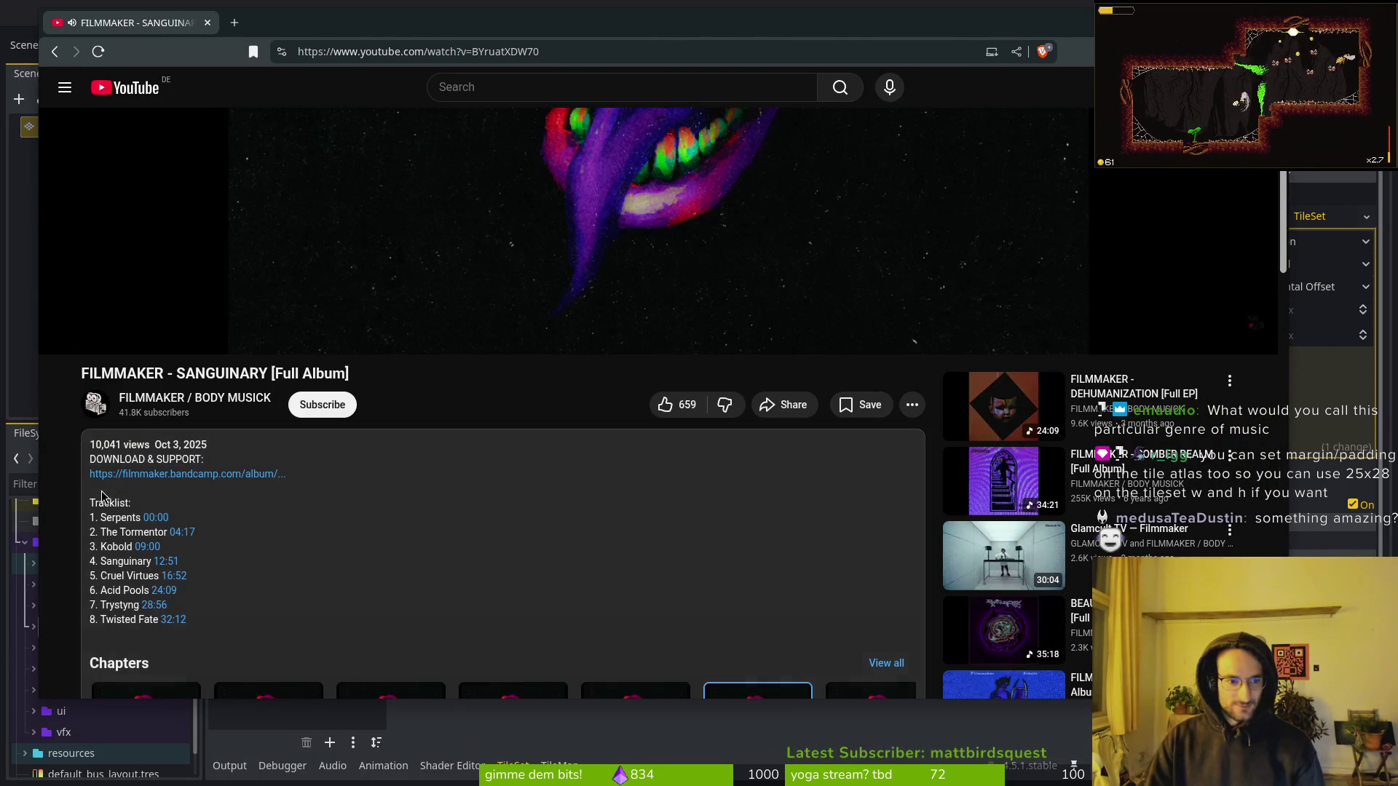
middle_click(181, 474)
click(266, 23)
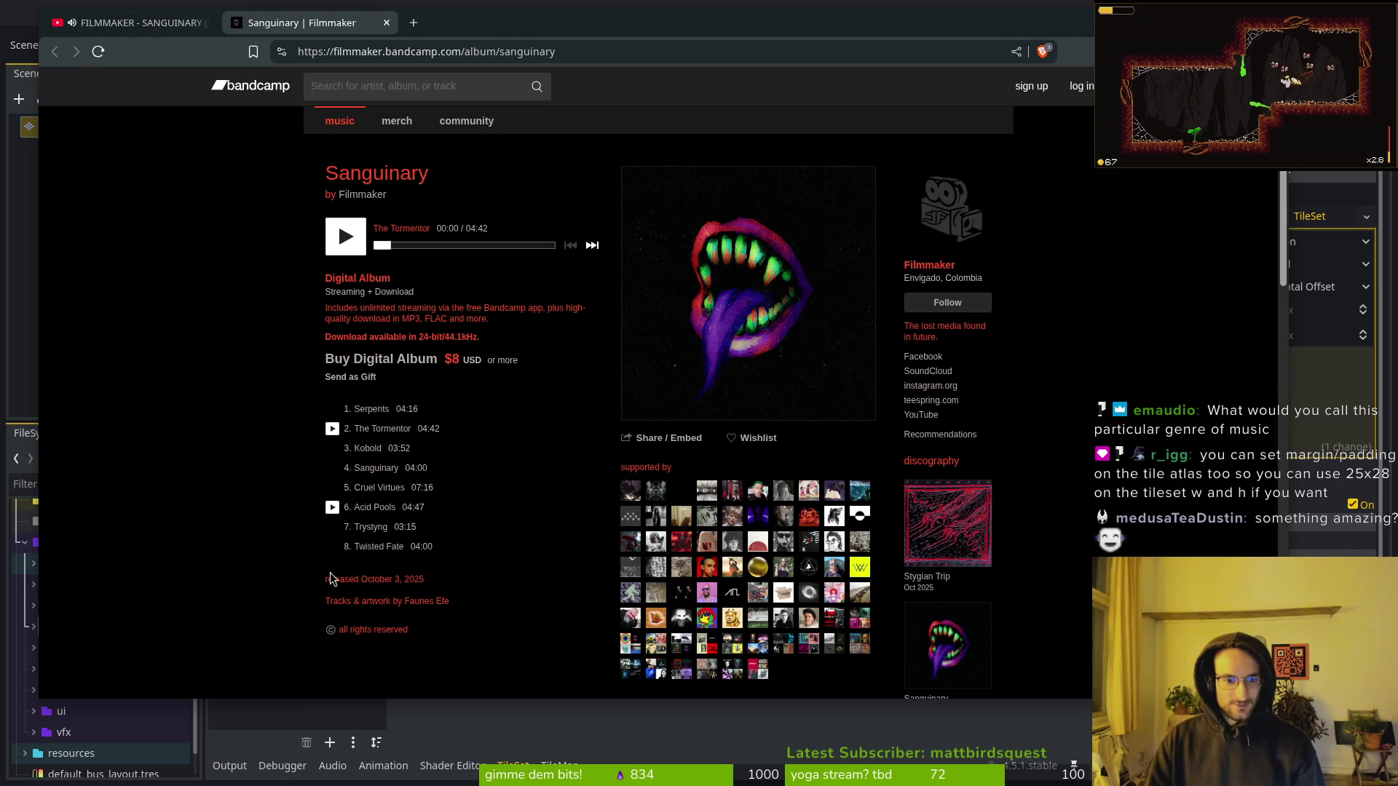
scroll(532, 495, down, 5)
scroll(522, 548, up, 5)
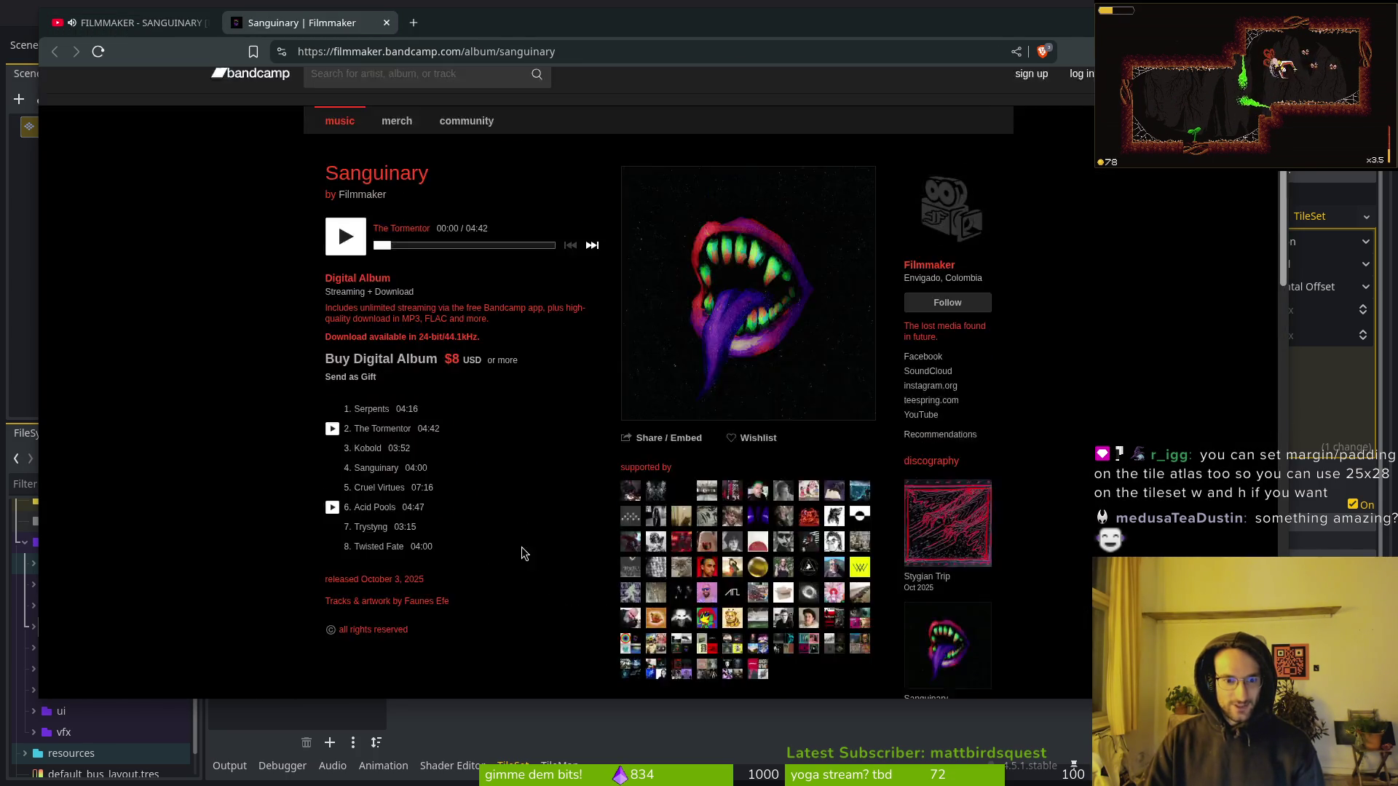
scroll(407, 575, down, 5)
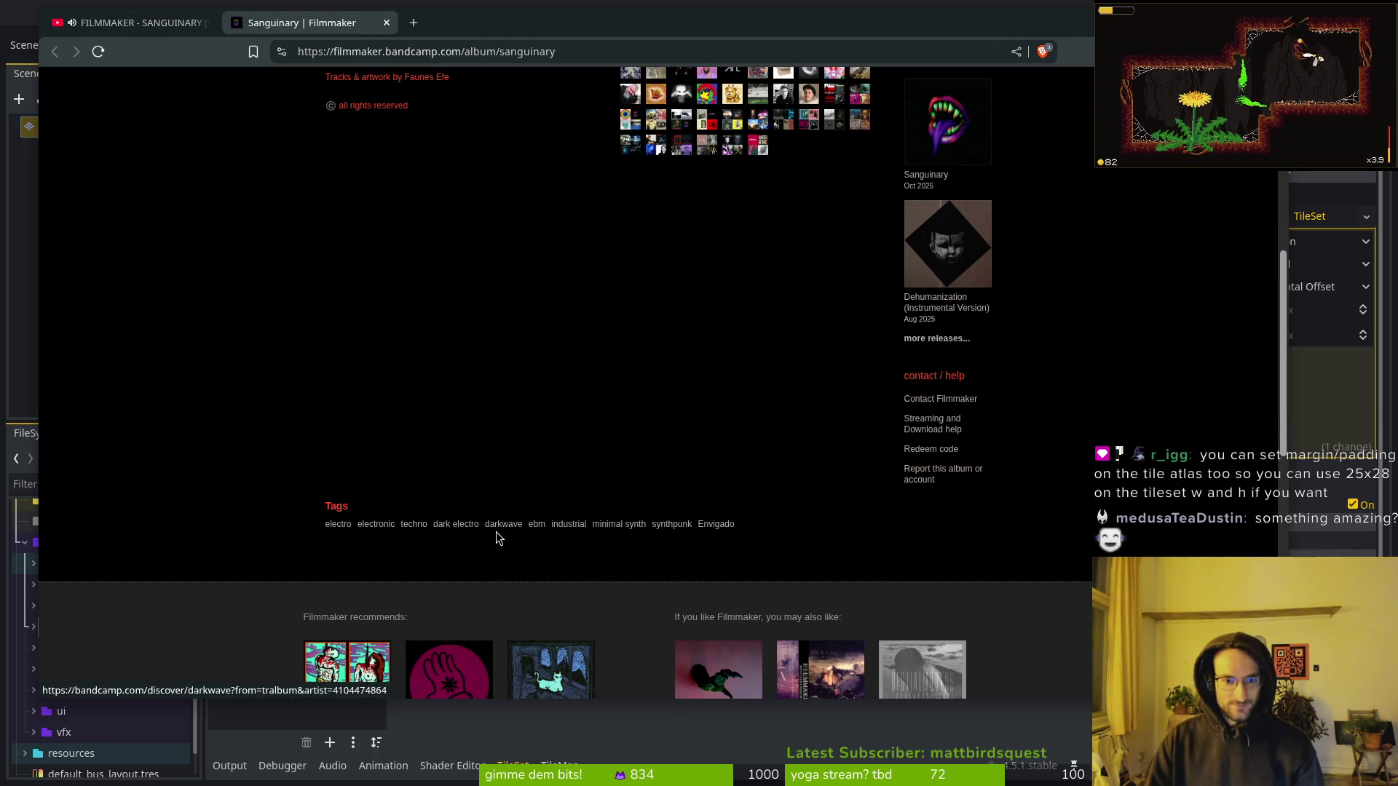
drag(586, 545, 228, 531)
click(264, 446)
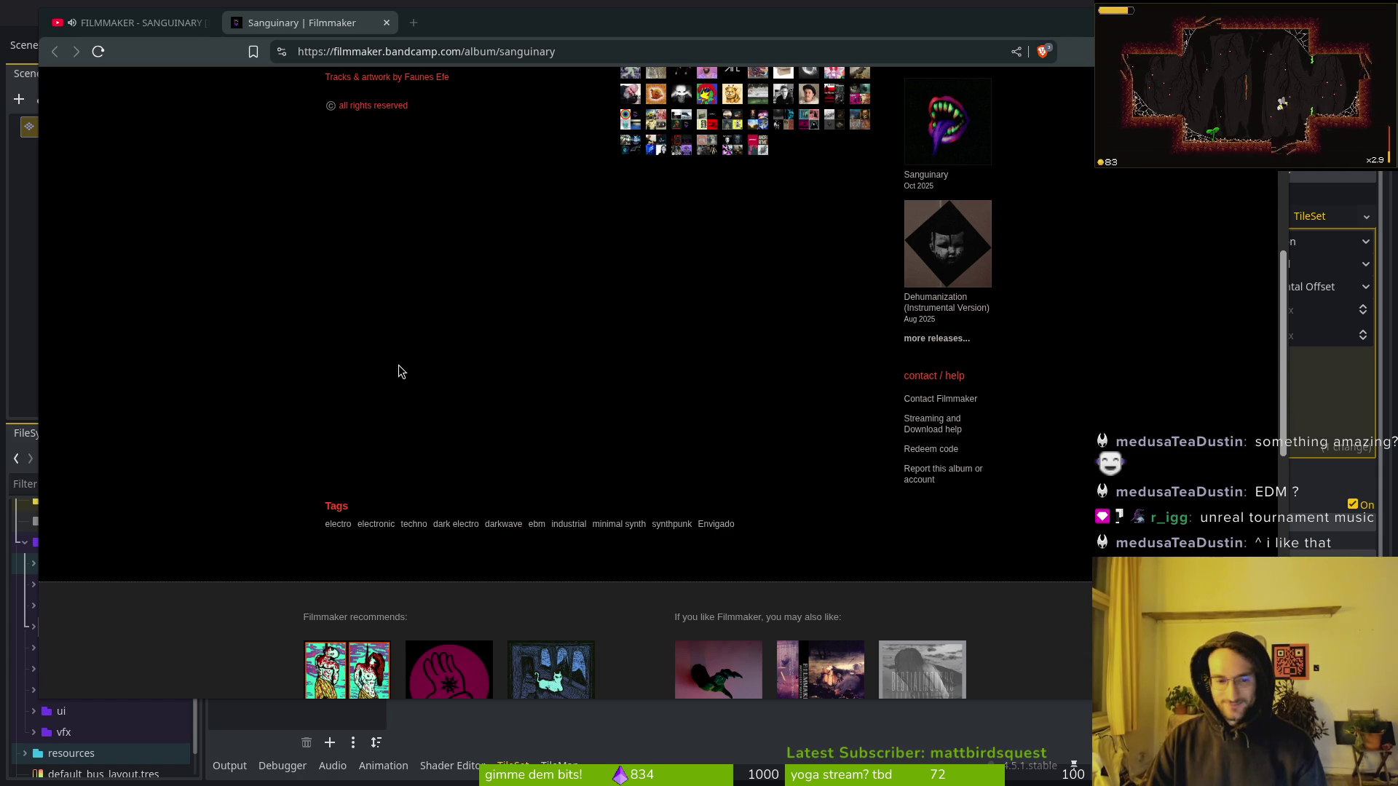
scroll(306, 522, up, 7)
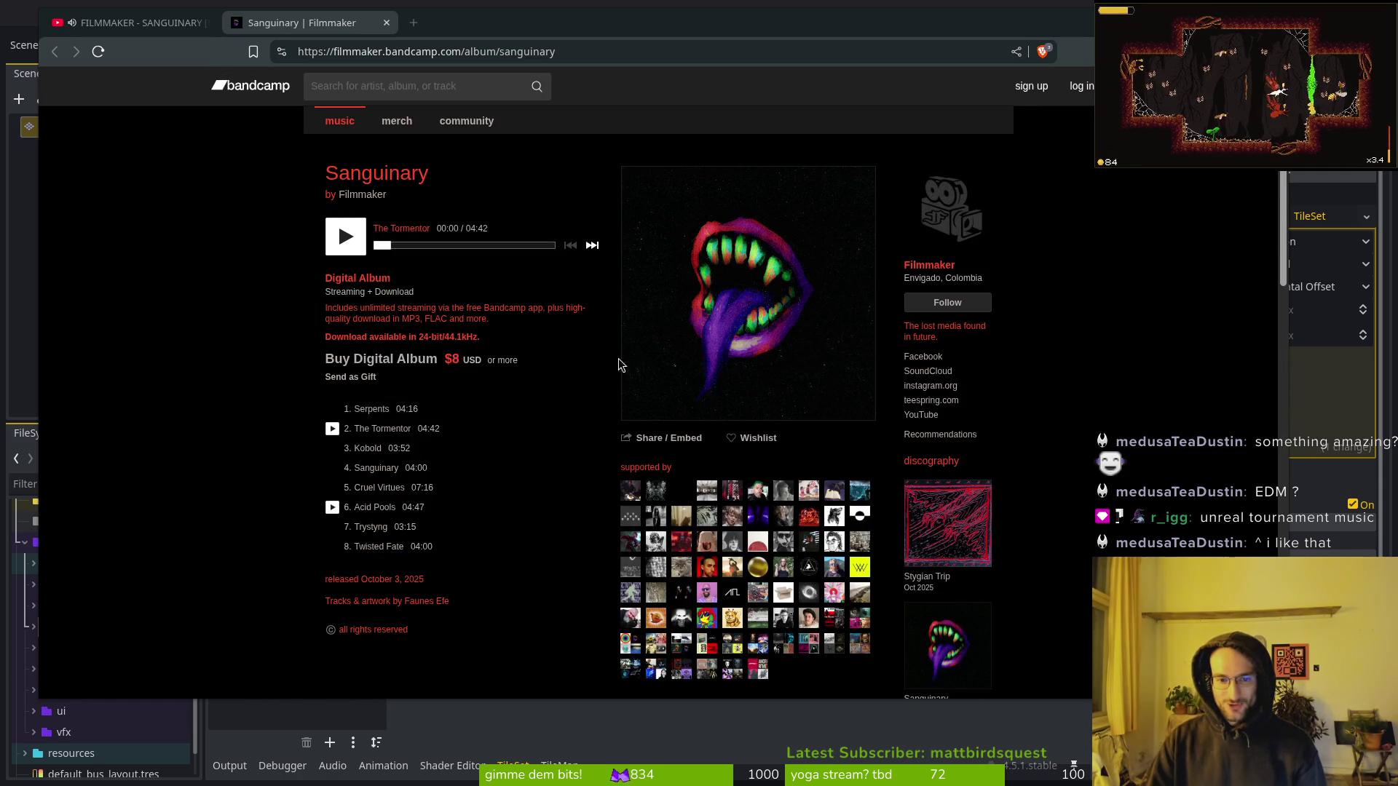
Browse Filmmaker's discography, viewing the Stygian Trip and Bloodbound albums.
click(357, 197)
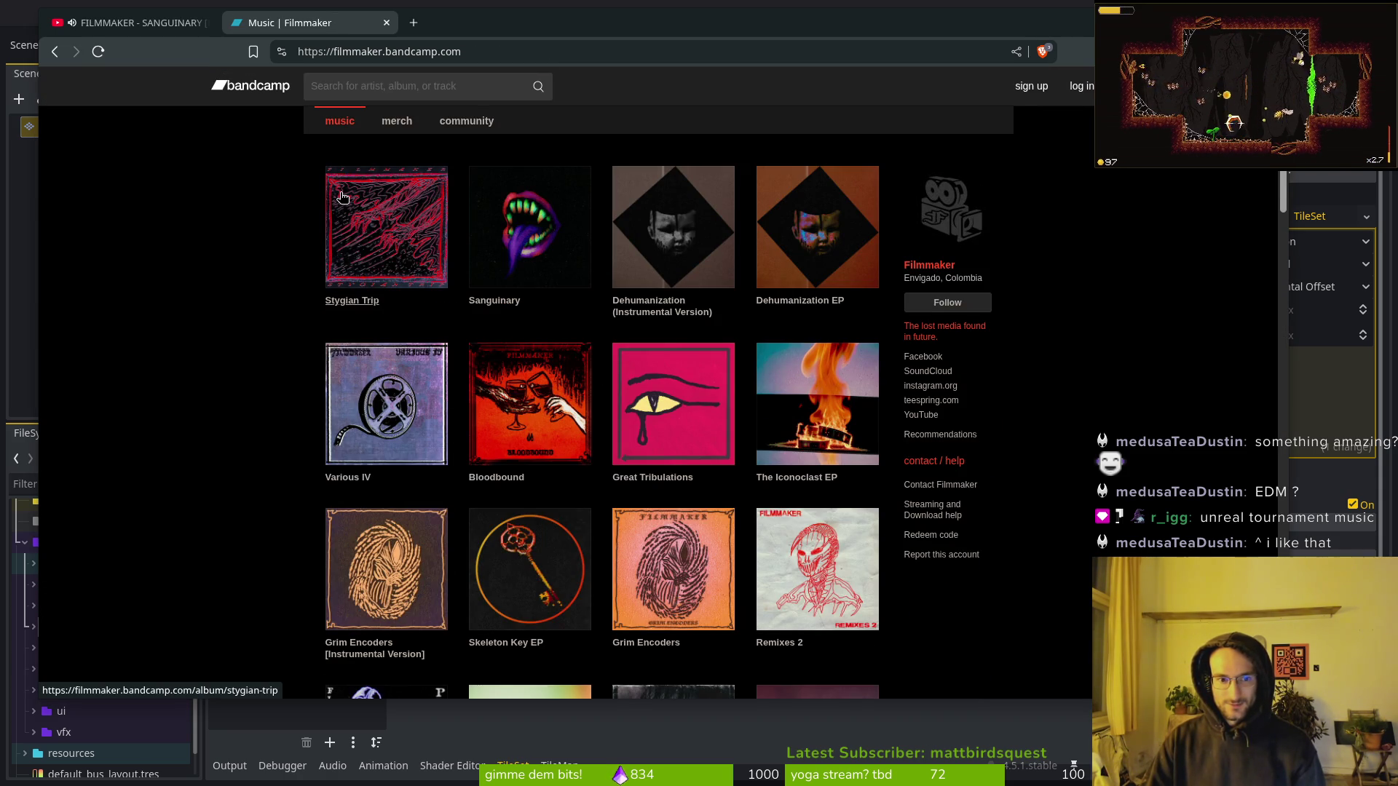
click(355, 249)
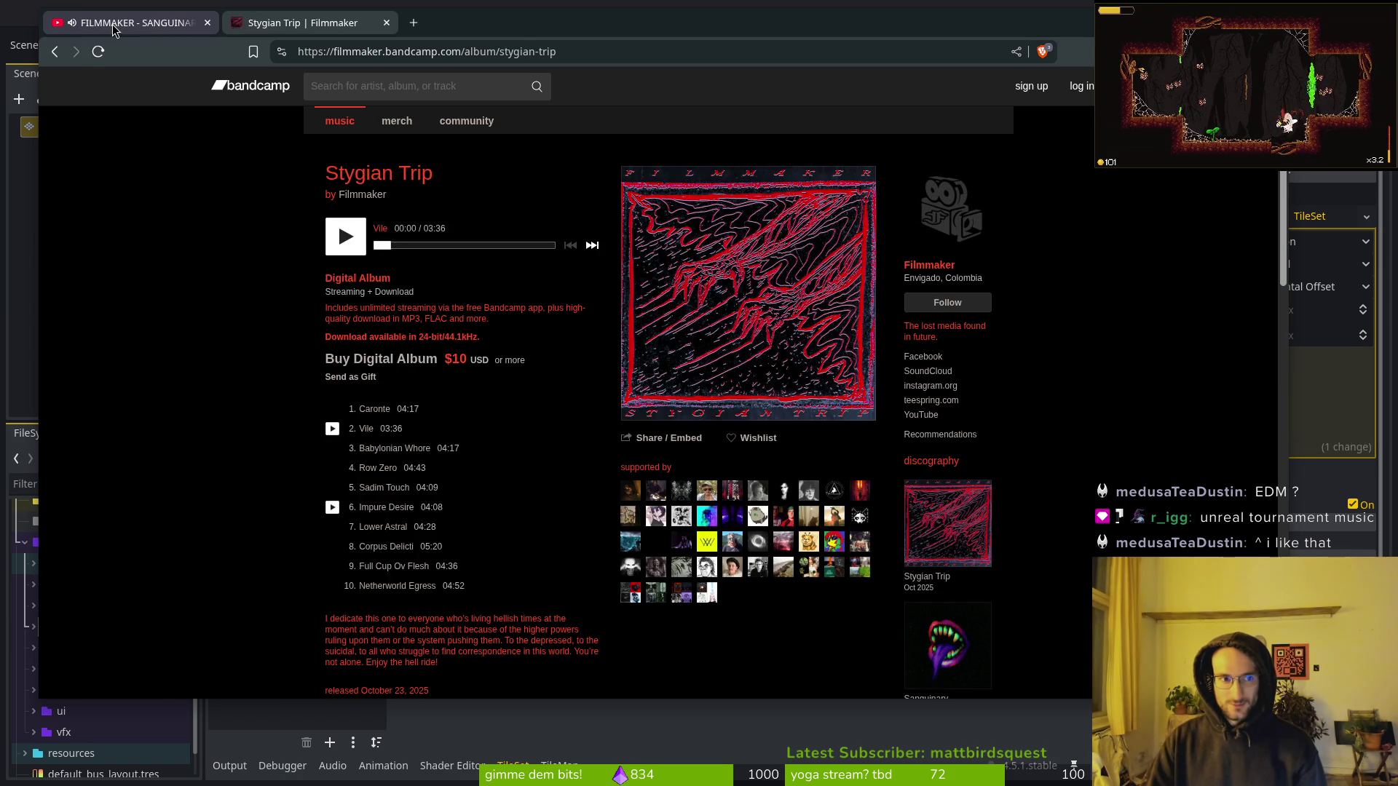
scroll(396, 546, down, 6)
scroll(450, 539, up, 2)
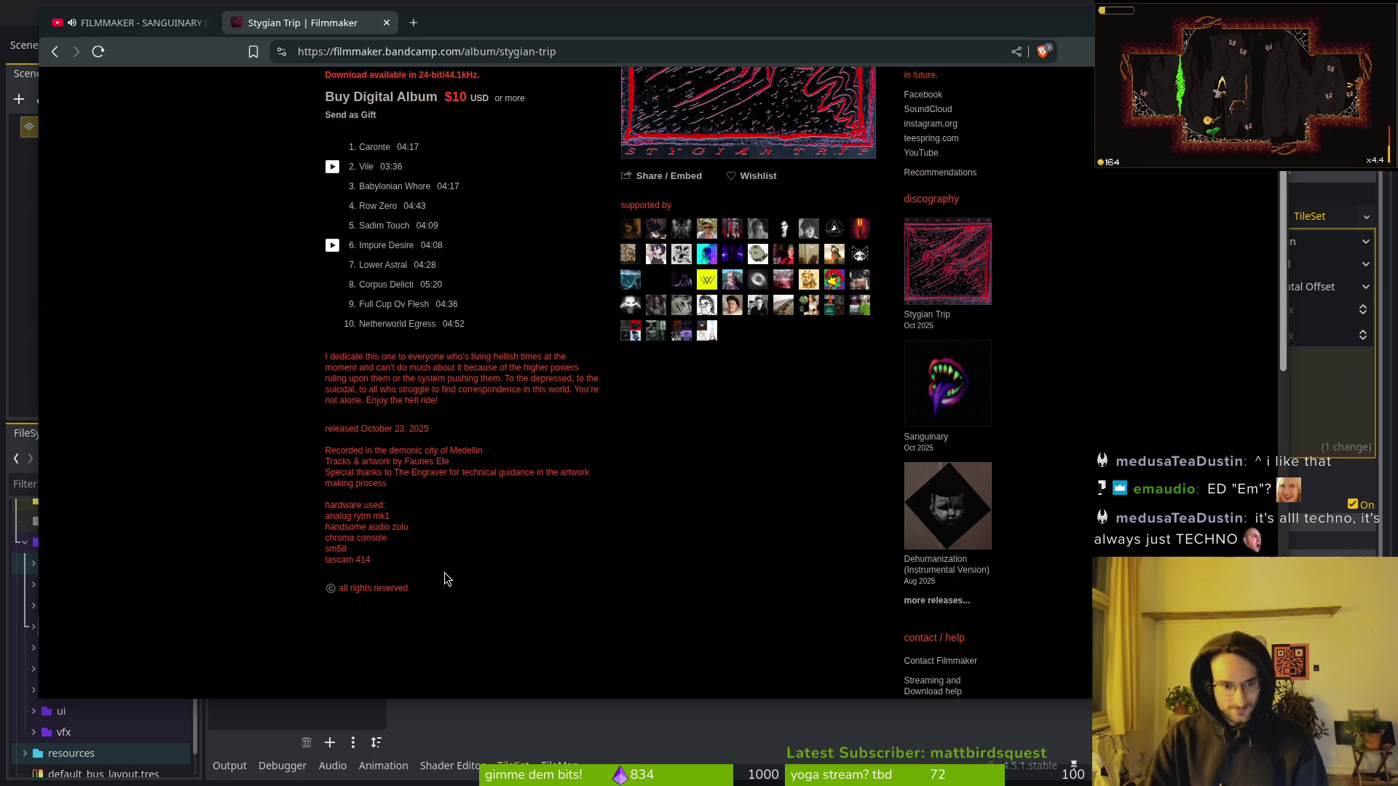
scroll(451, 572, up, 3)
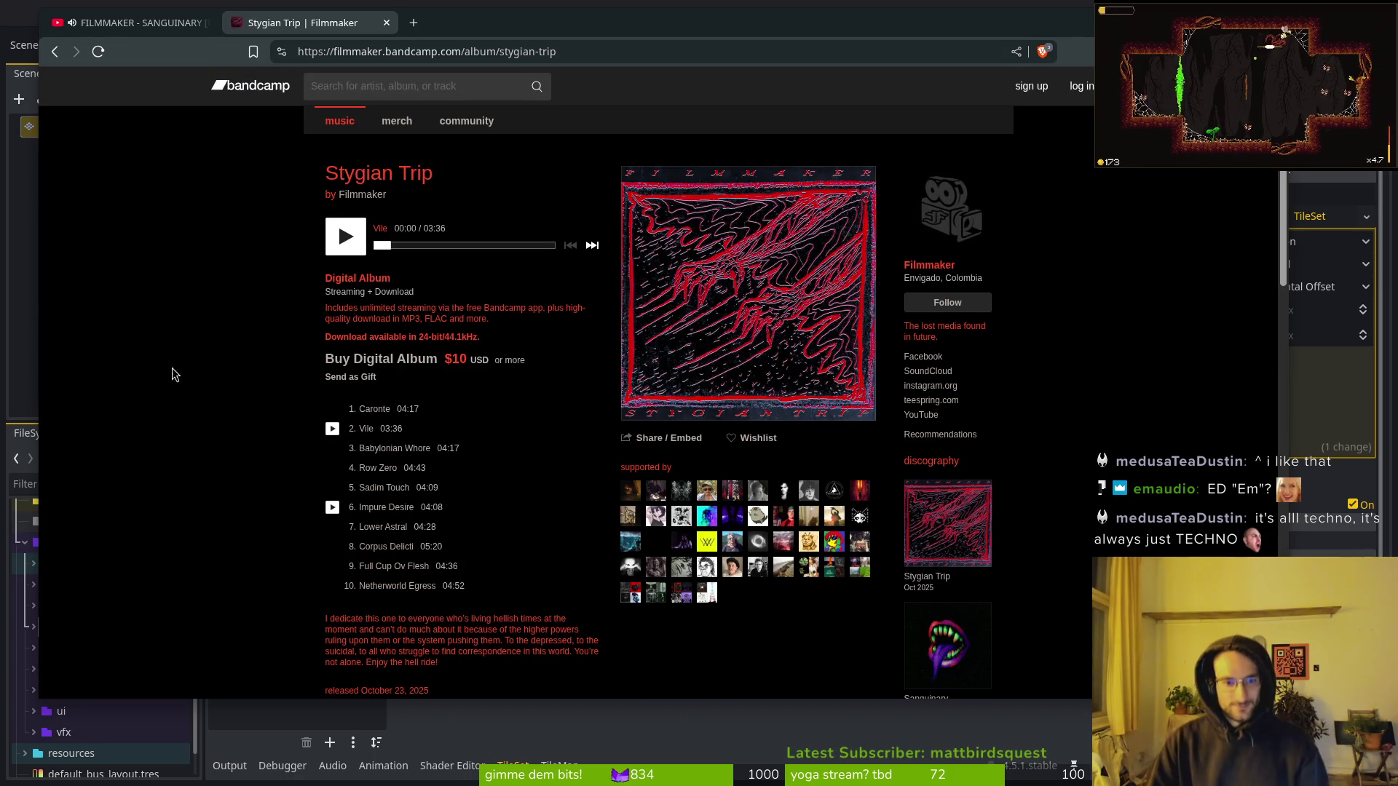
key(alt+Left)
click(513, 419)
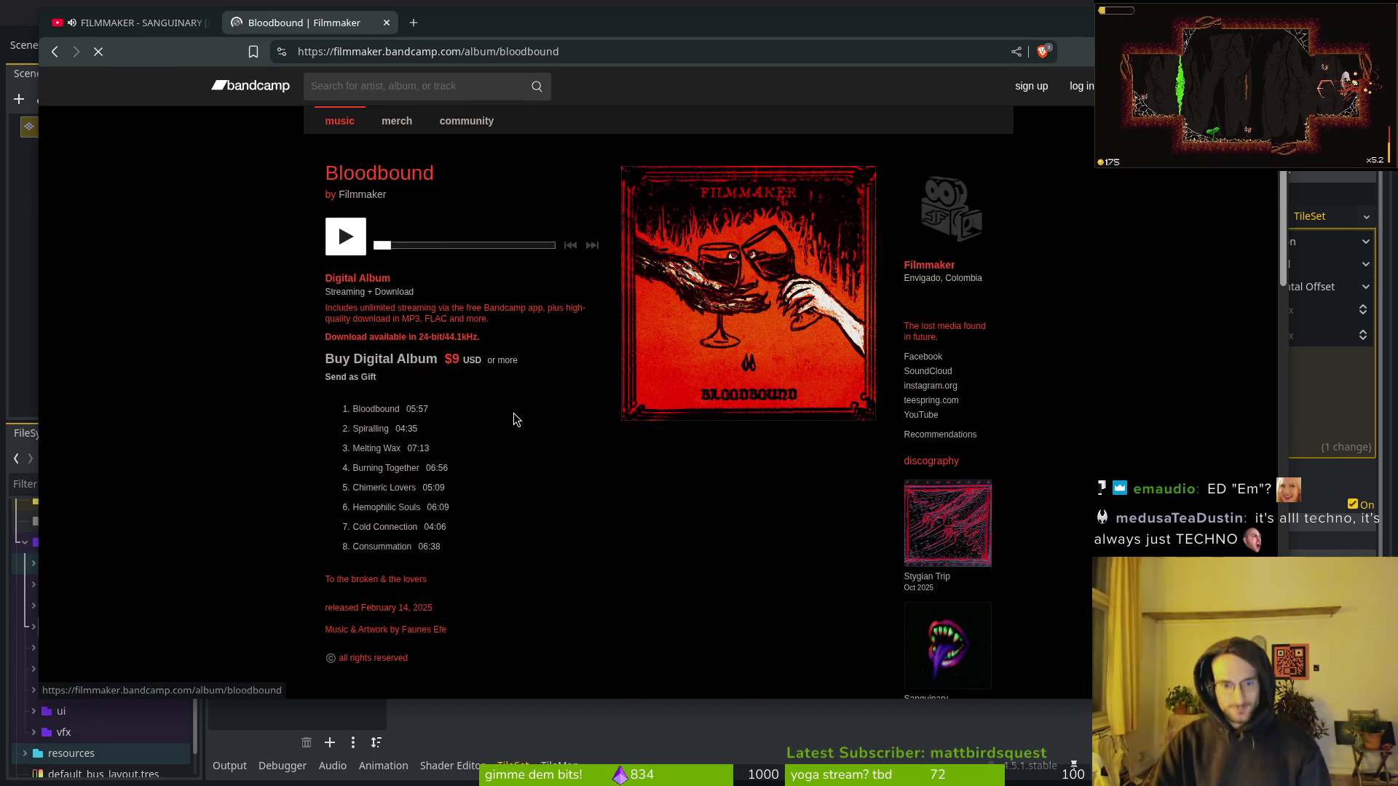
scroll(382, 581, down, 2)
scroll(429, 459, down, 4)
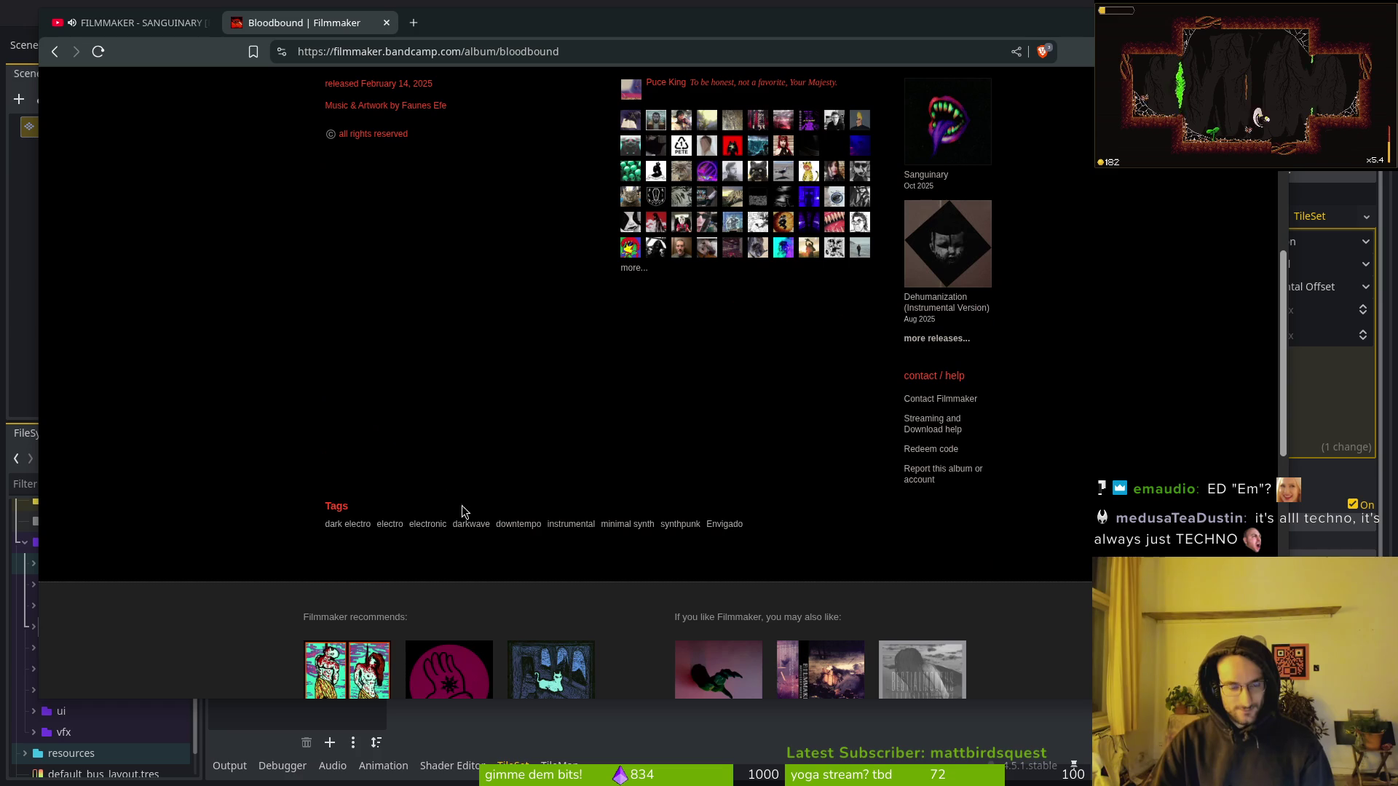
drag(697, 525, 613, 525)
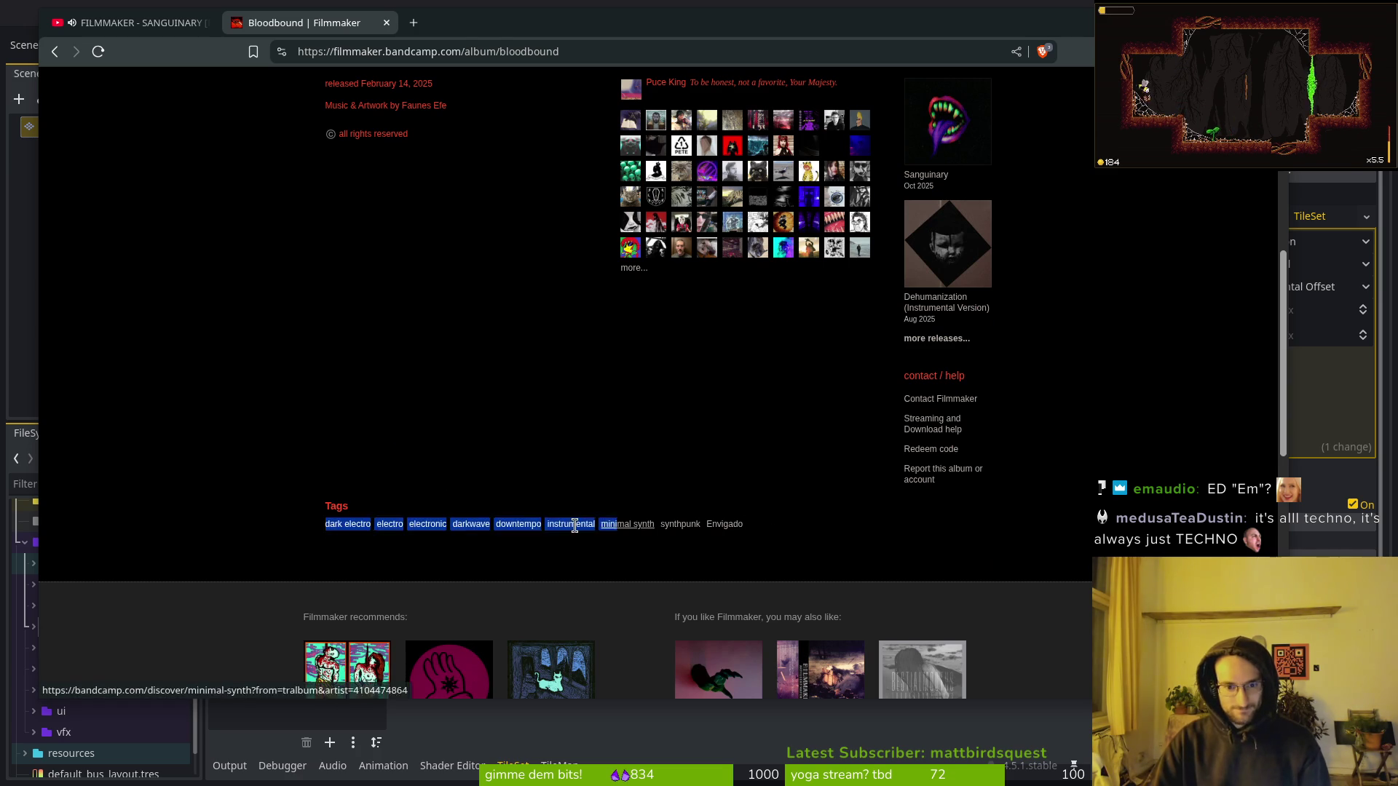
click(521, 499)
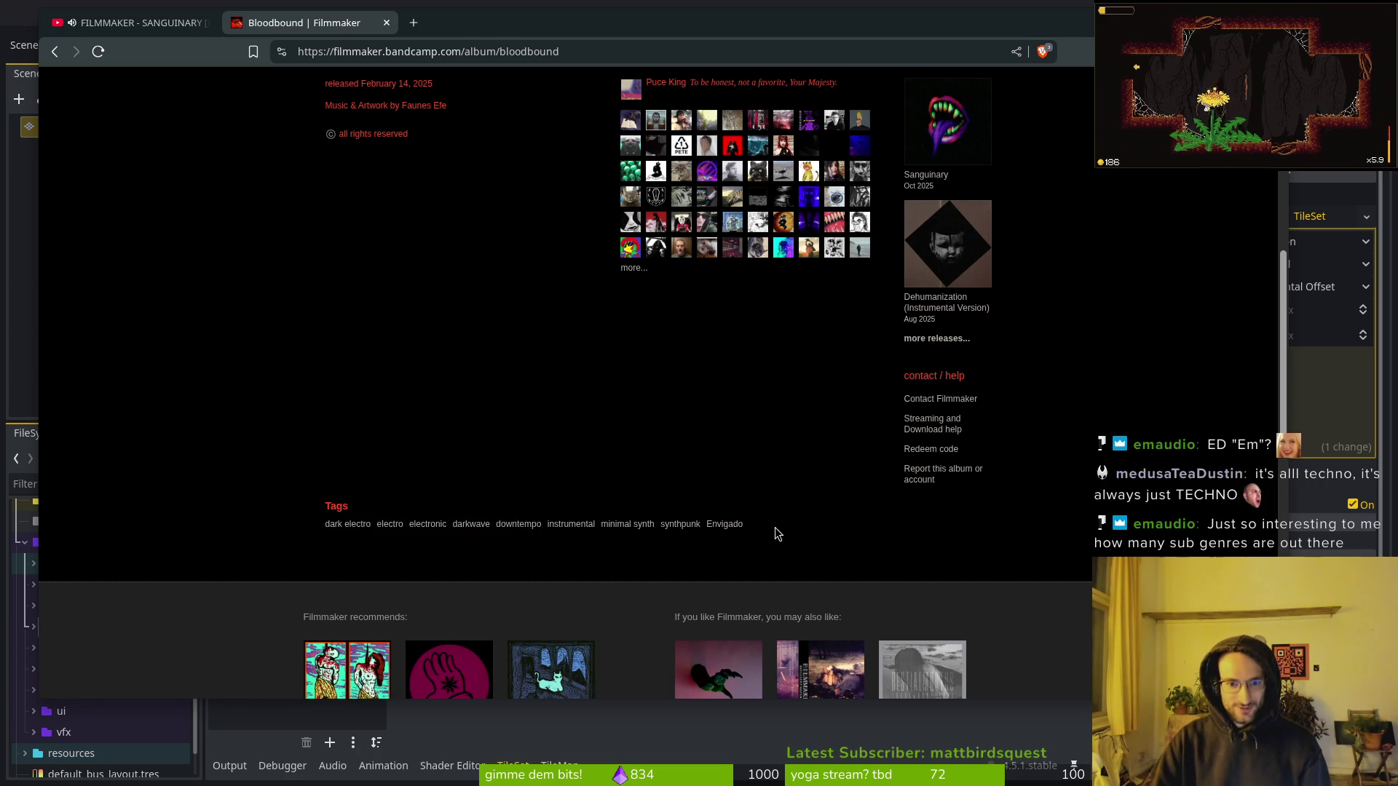
scroll(549, 461, up, 6)
key(alt+Left)
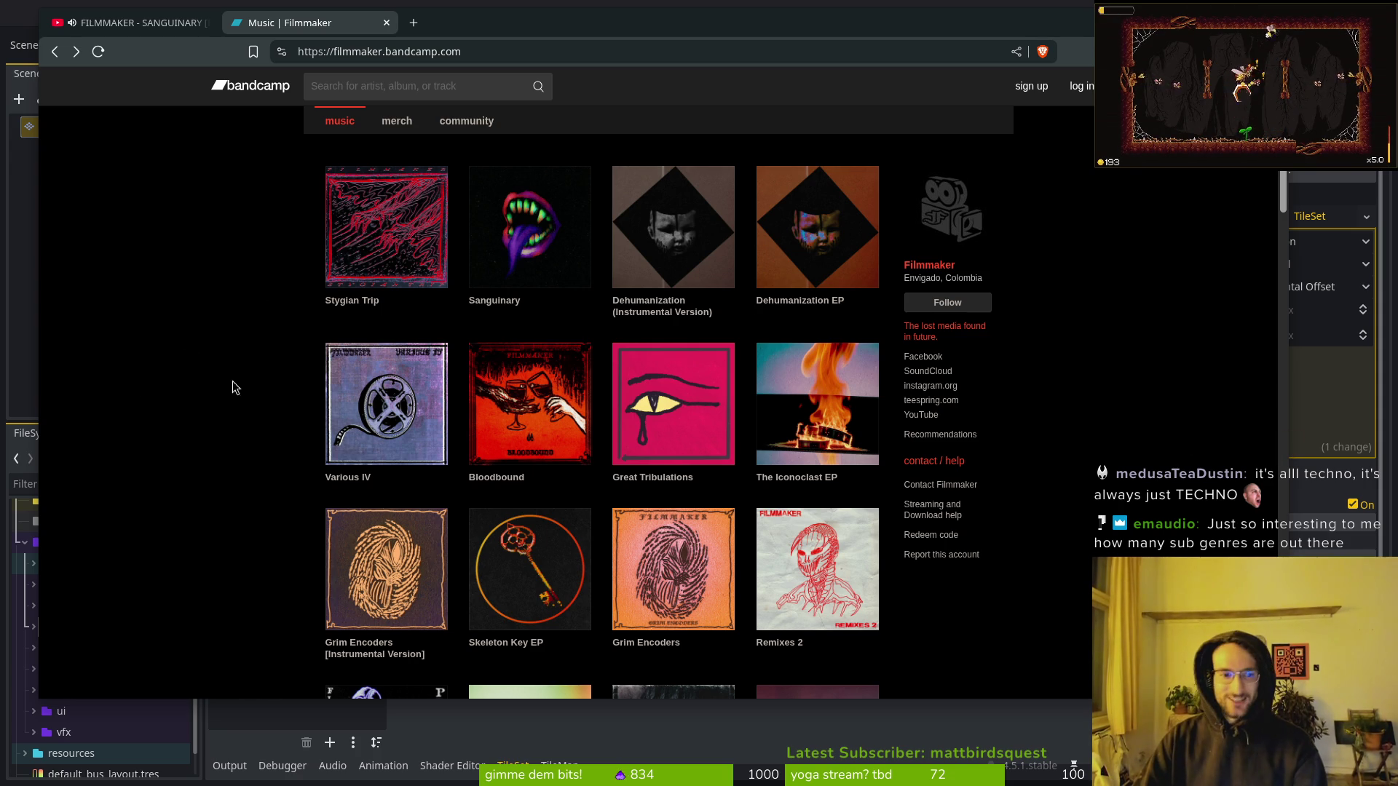
View the Sanguinary album and the Envigado tag page, then close the browser.
click(579, 264)
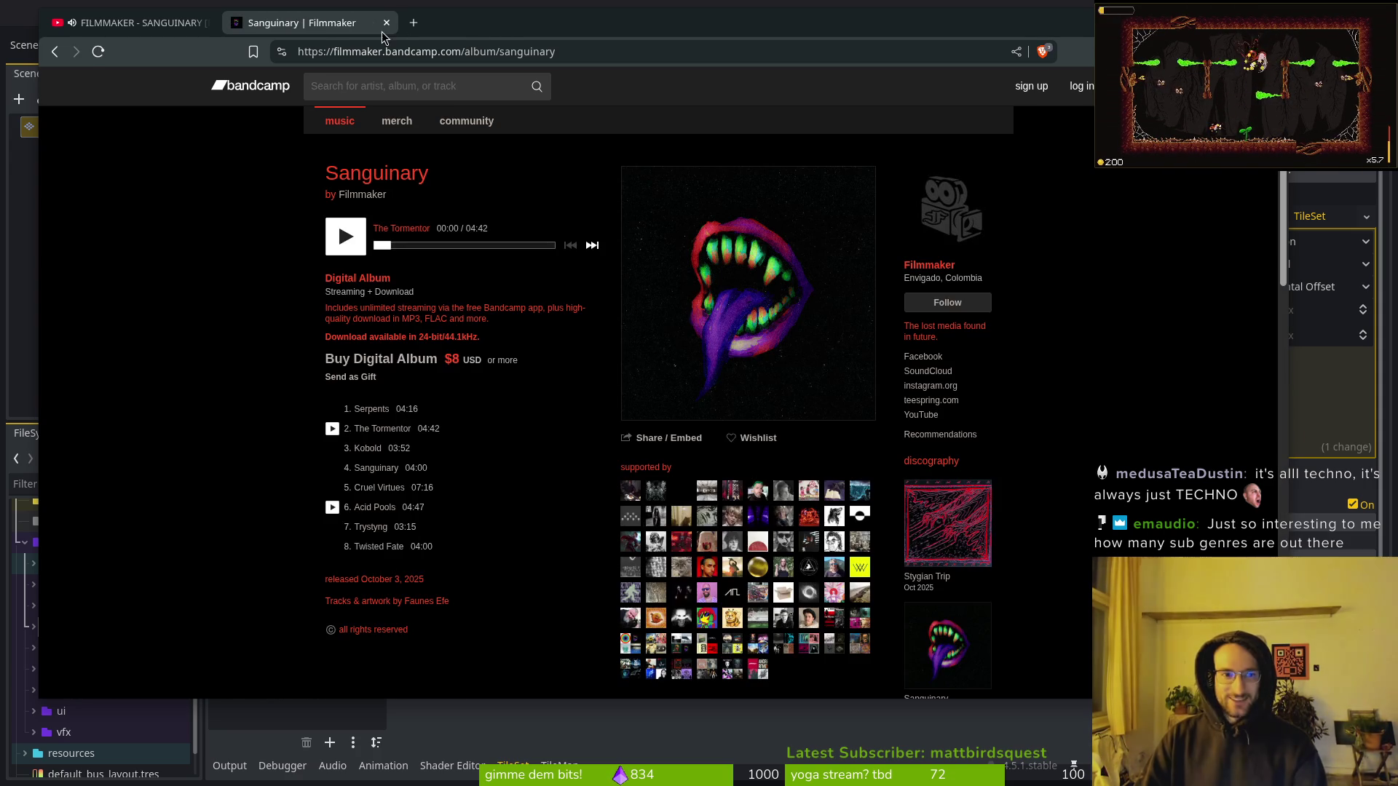
scroll(594, 470, down, 5)
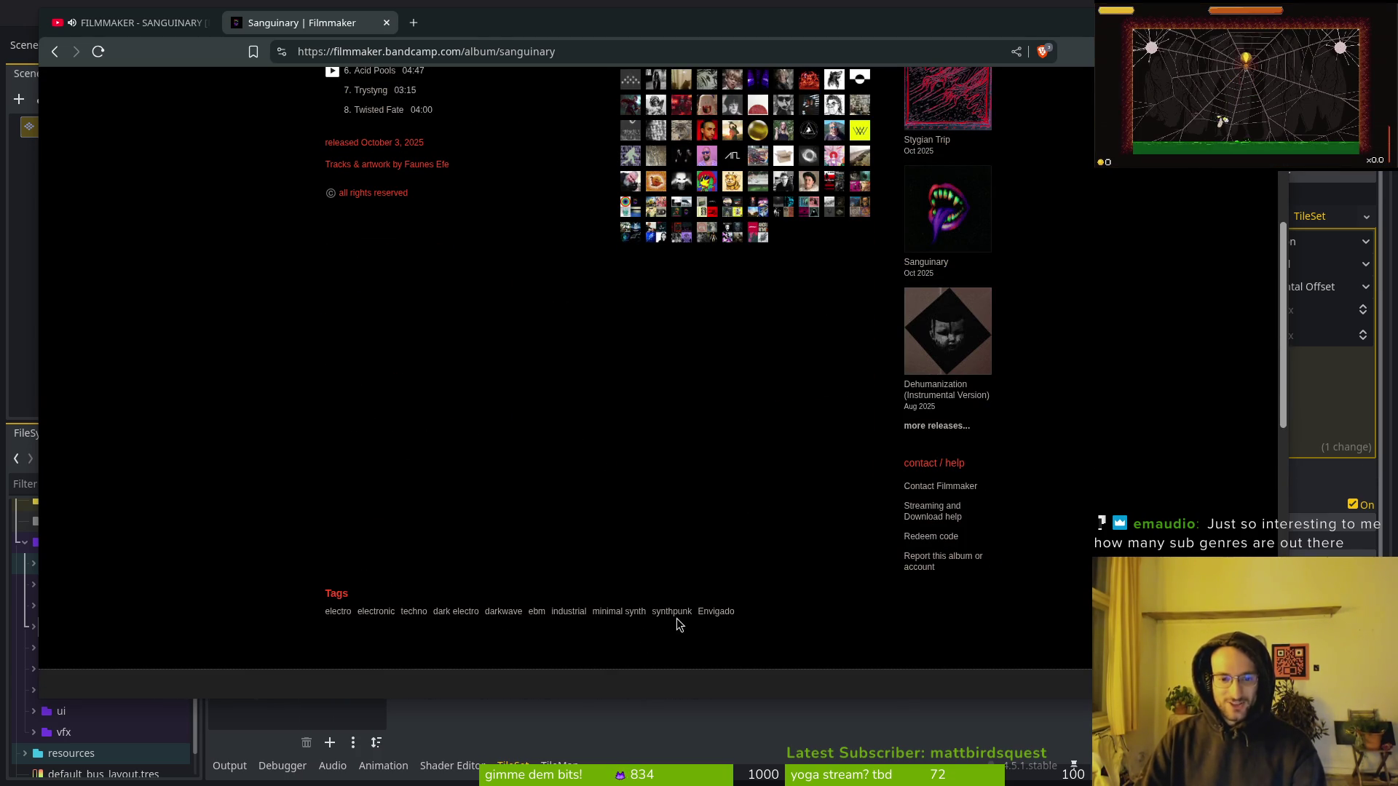
click(712, 615)
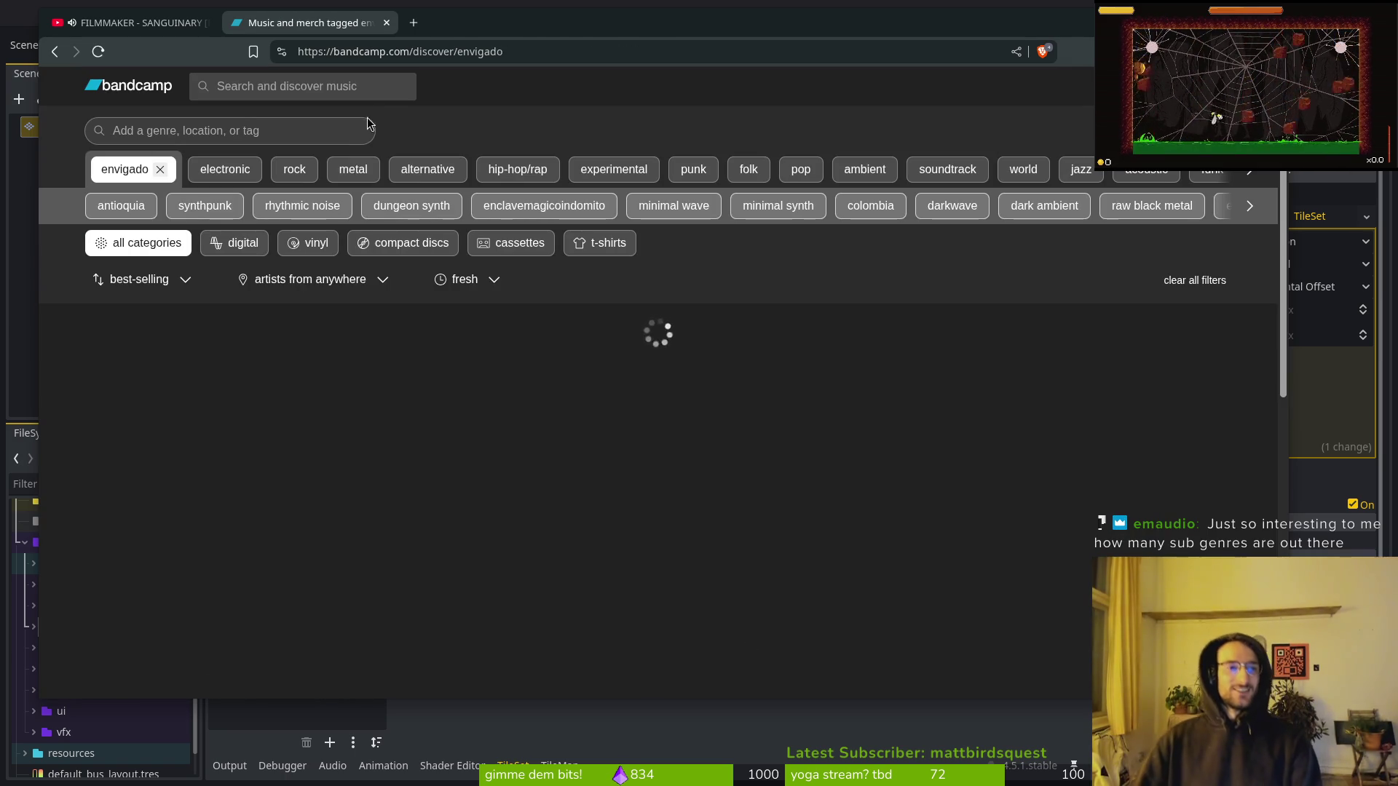
scroll(551, 519, down, 3)
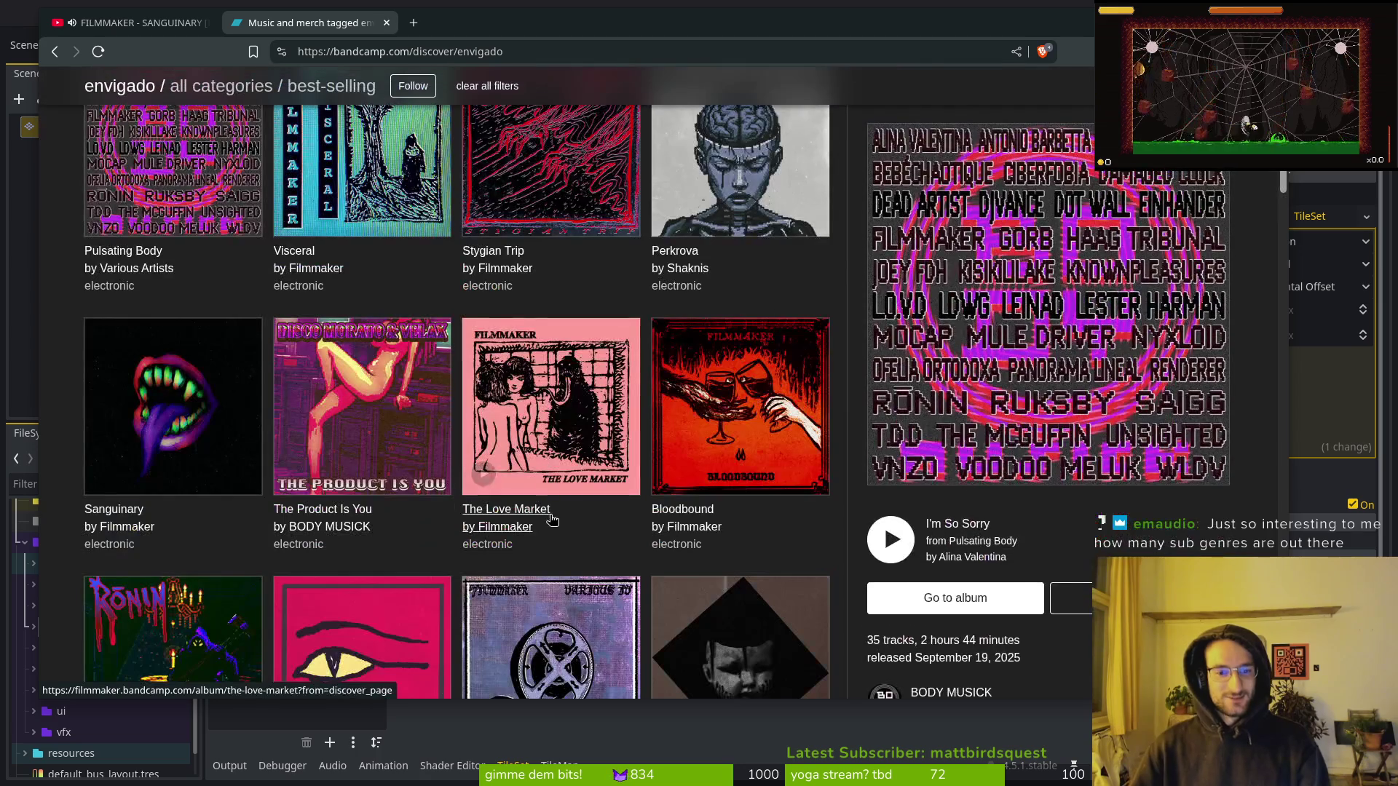
scroll(377, 404, down, 2)
scroll(740, 548, down, 1)
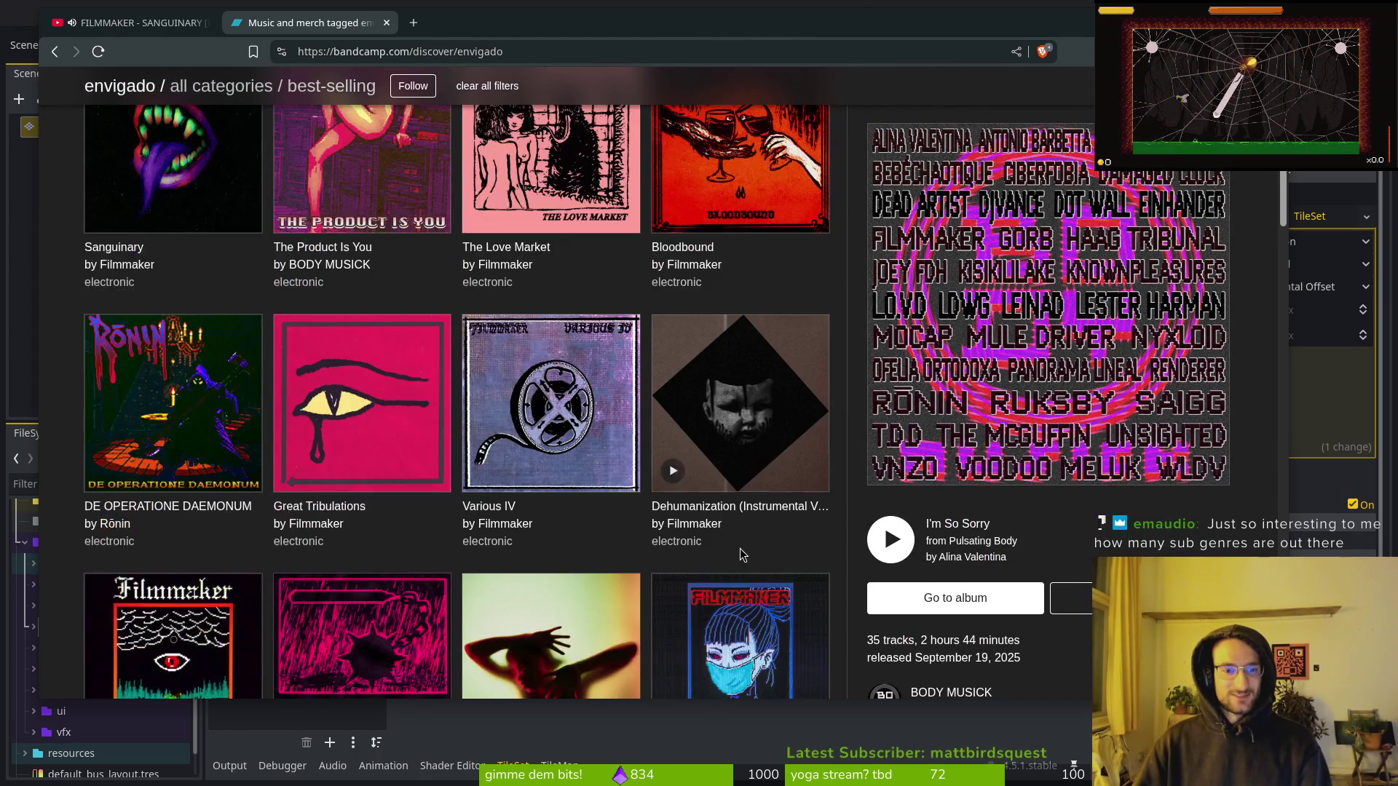
key(ctrl+w)
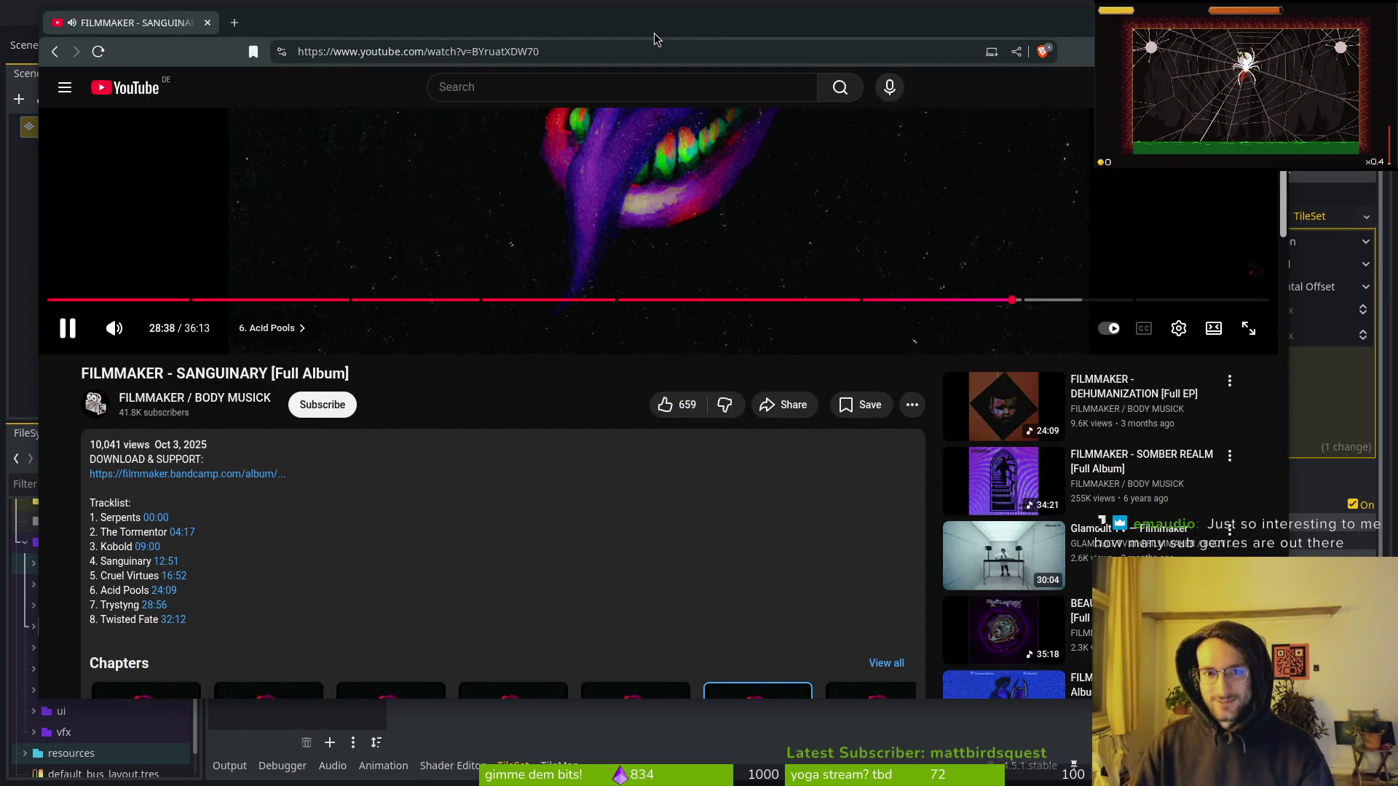
key(alt+Tab)
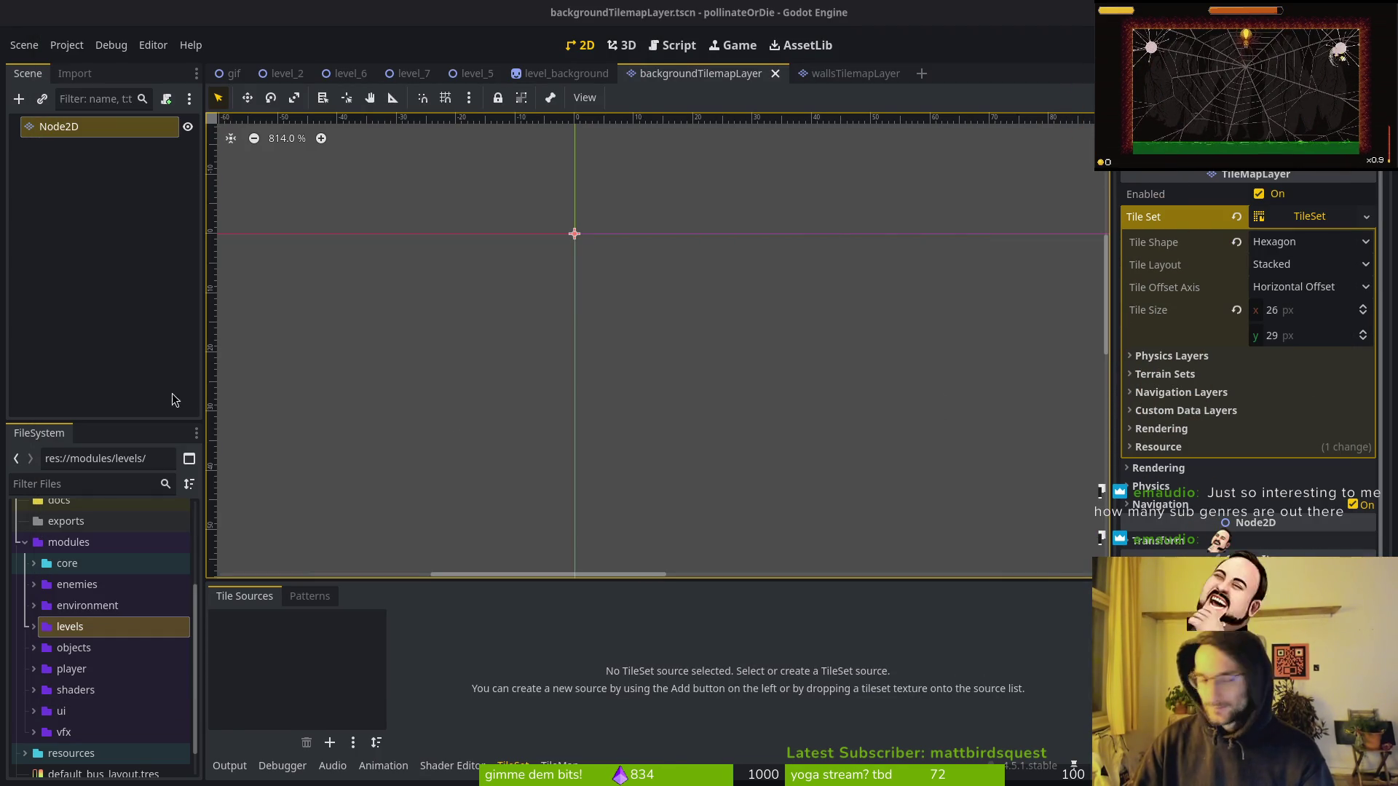
scroll(357, 416, left, 1)
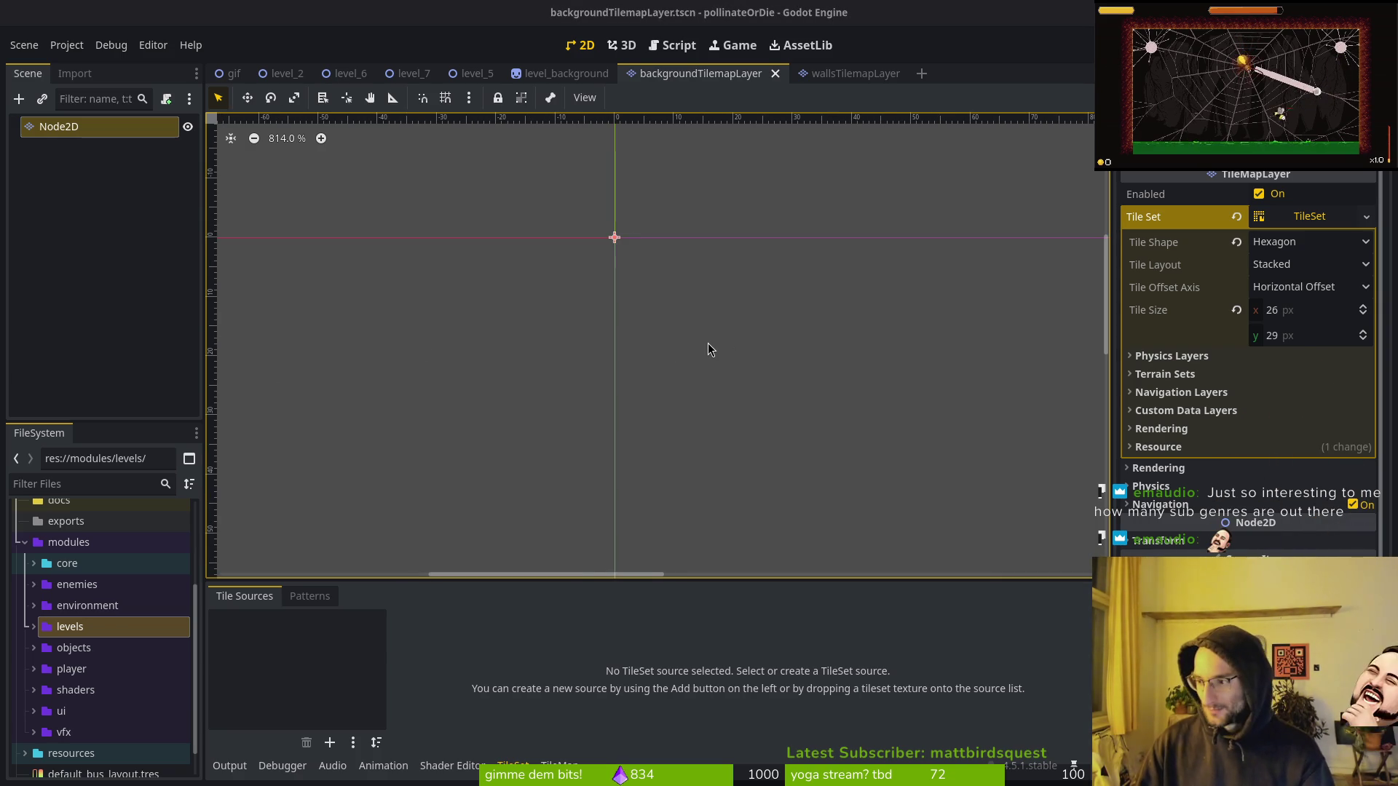
Shift the whole sprite's hex outlines down to offset 1,22, then start saving the sprite.
key(alt+Tab)
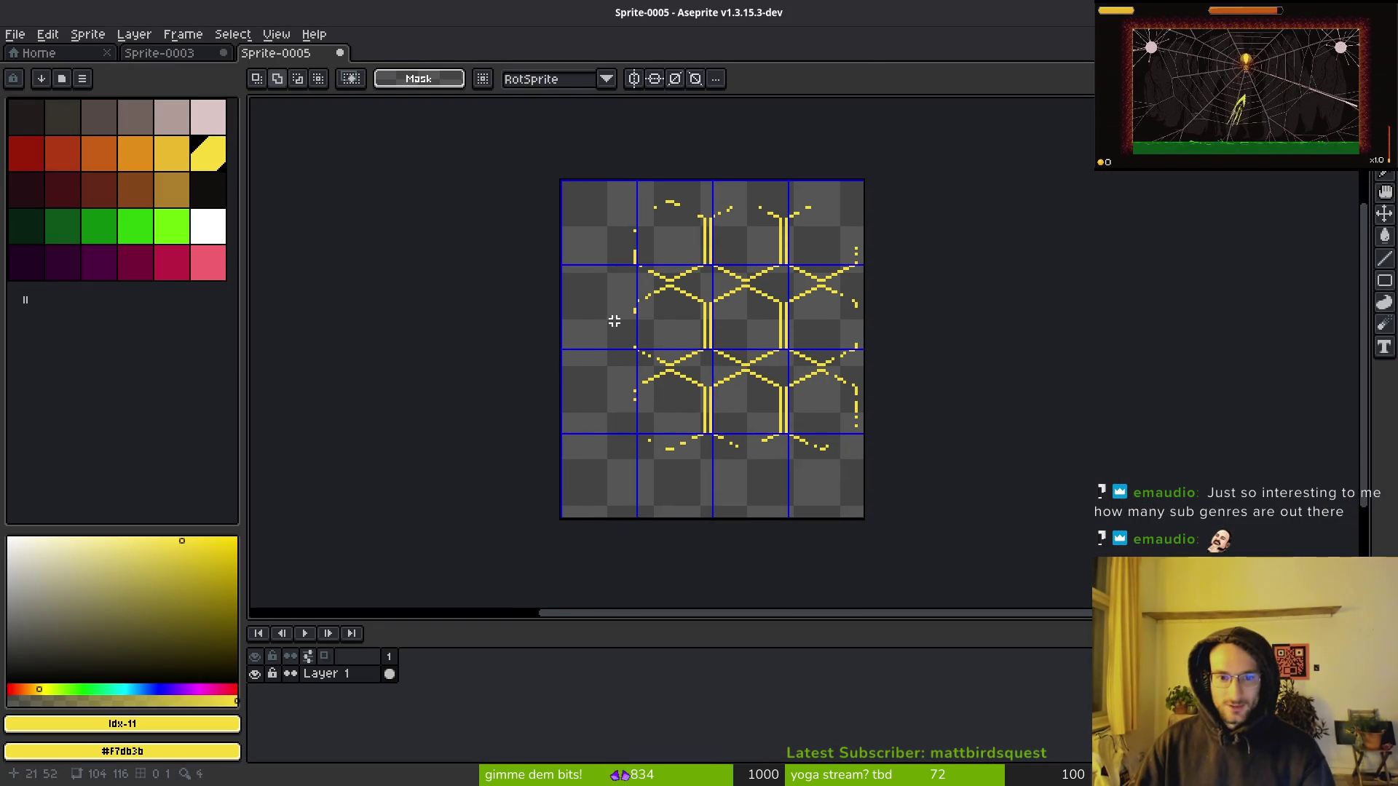
key(ctrl+a)
drag(770, 365, 780, 429)
scroll(780, 429, up, 3)
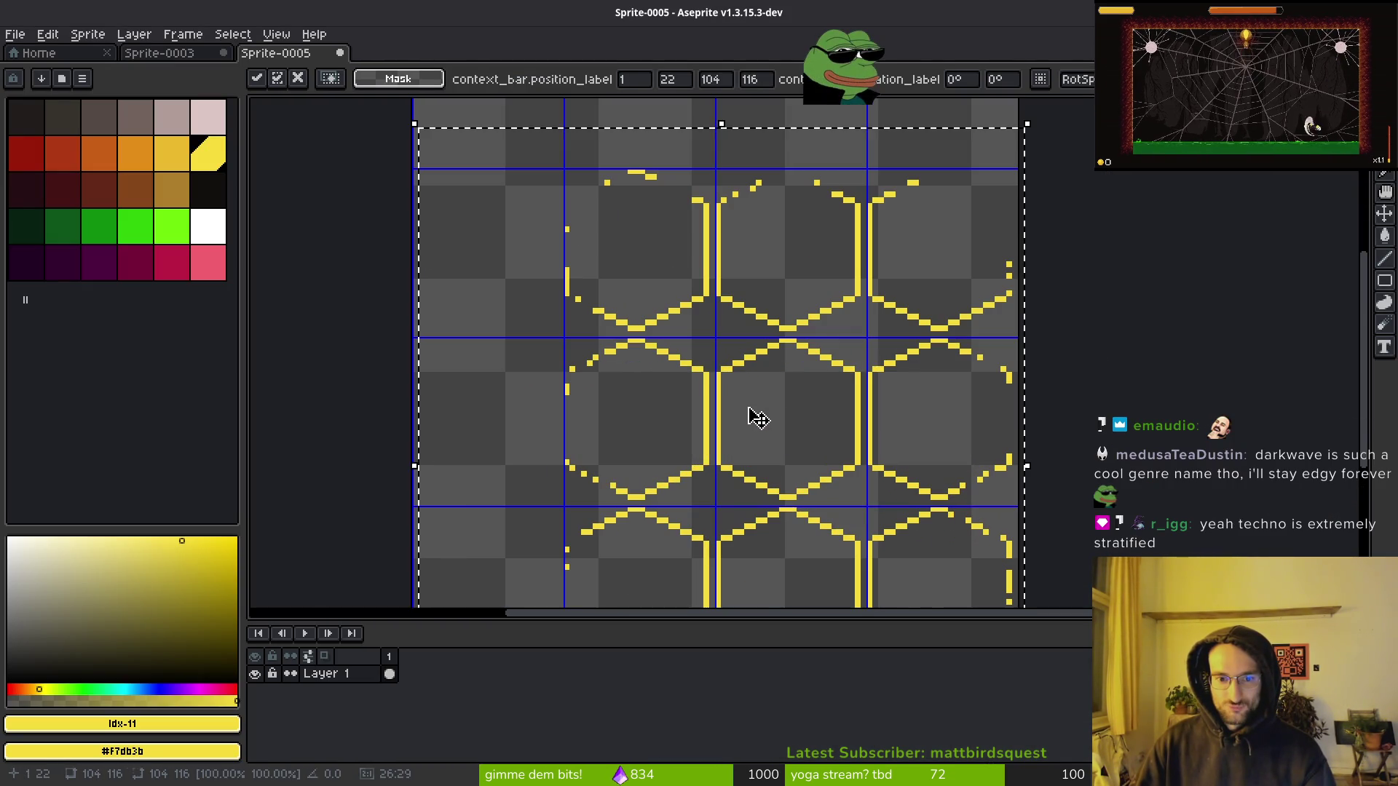
mouse_move(750, 415)
mouse_down()
mouse_move(693, 365)
mouse_move(702, 396)
mouse_move(688, 369)
mouse_up()
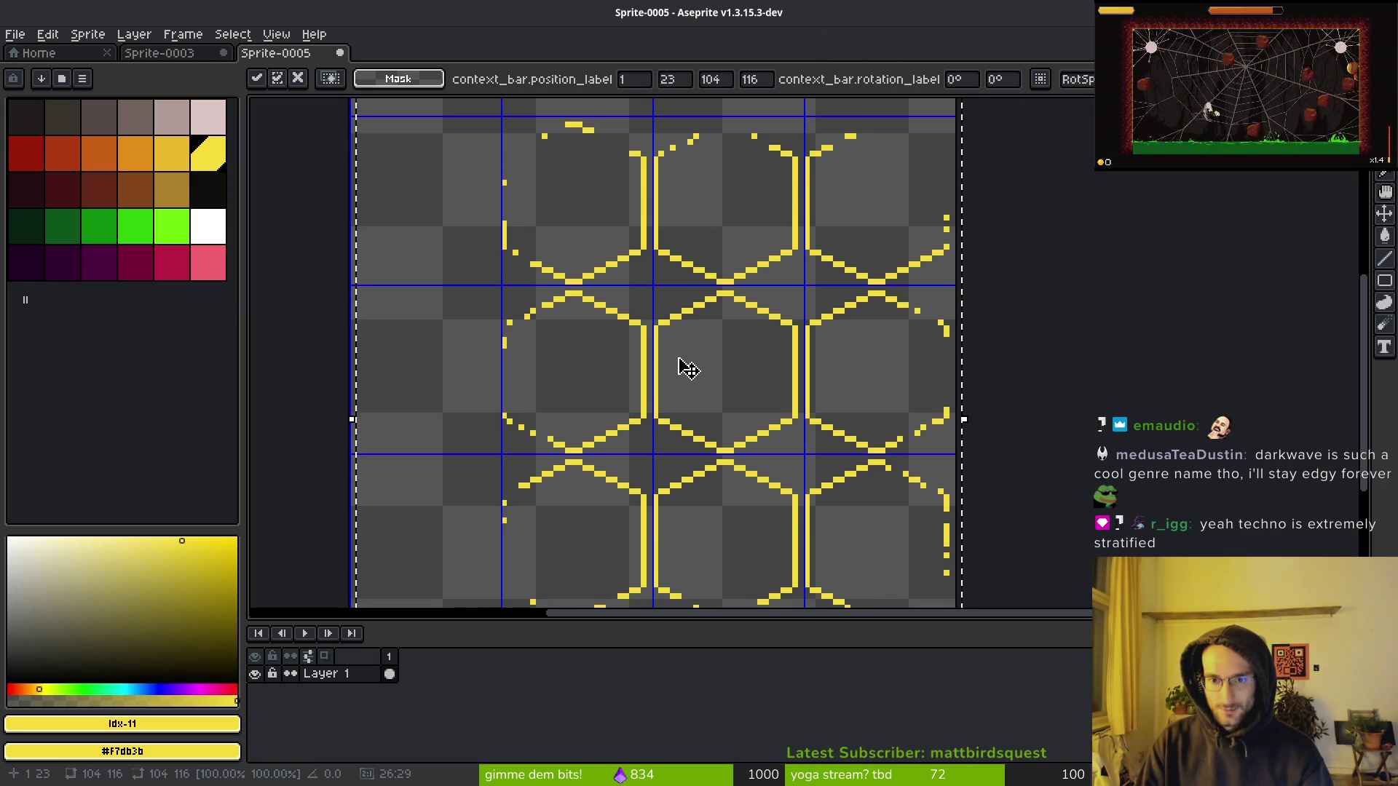
key(Right)
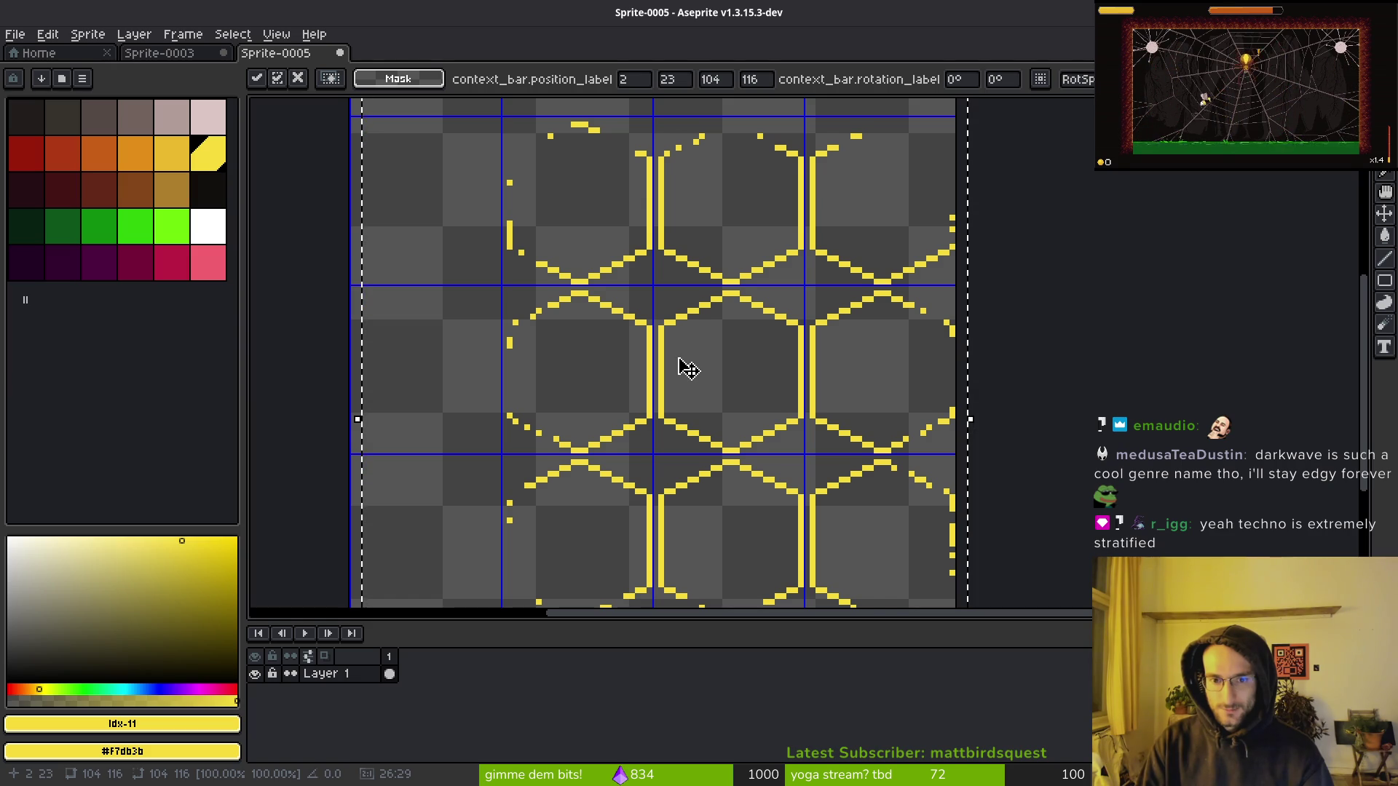
key(Up)
key(Left)
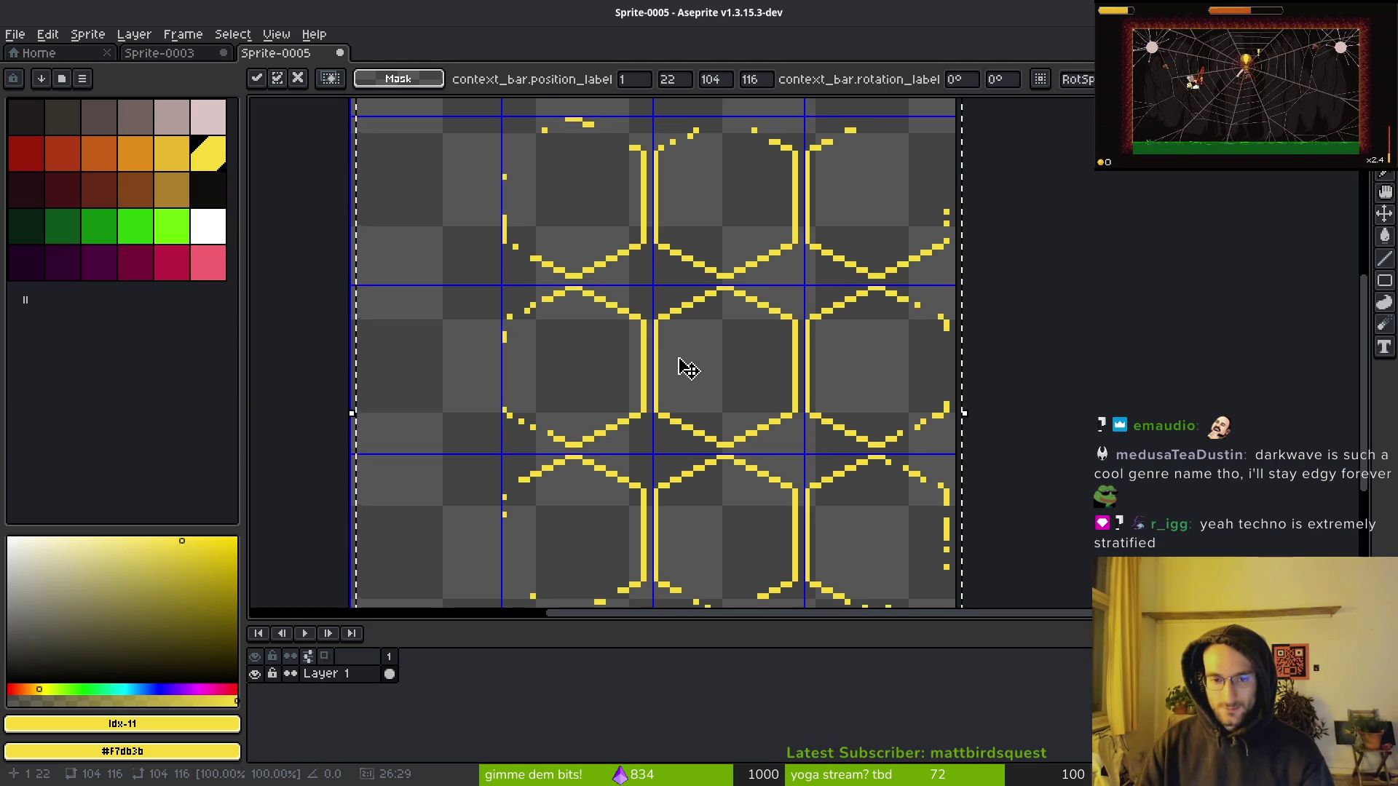
scroll(681, 364, down, 3)
key(Return)
key(ctrl+s)
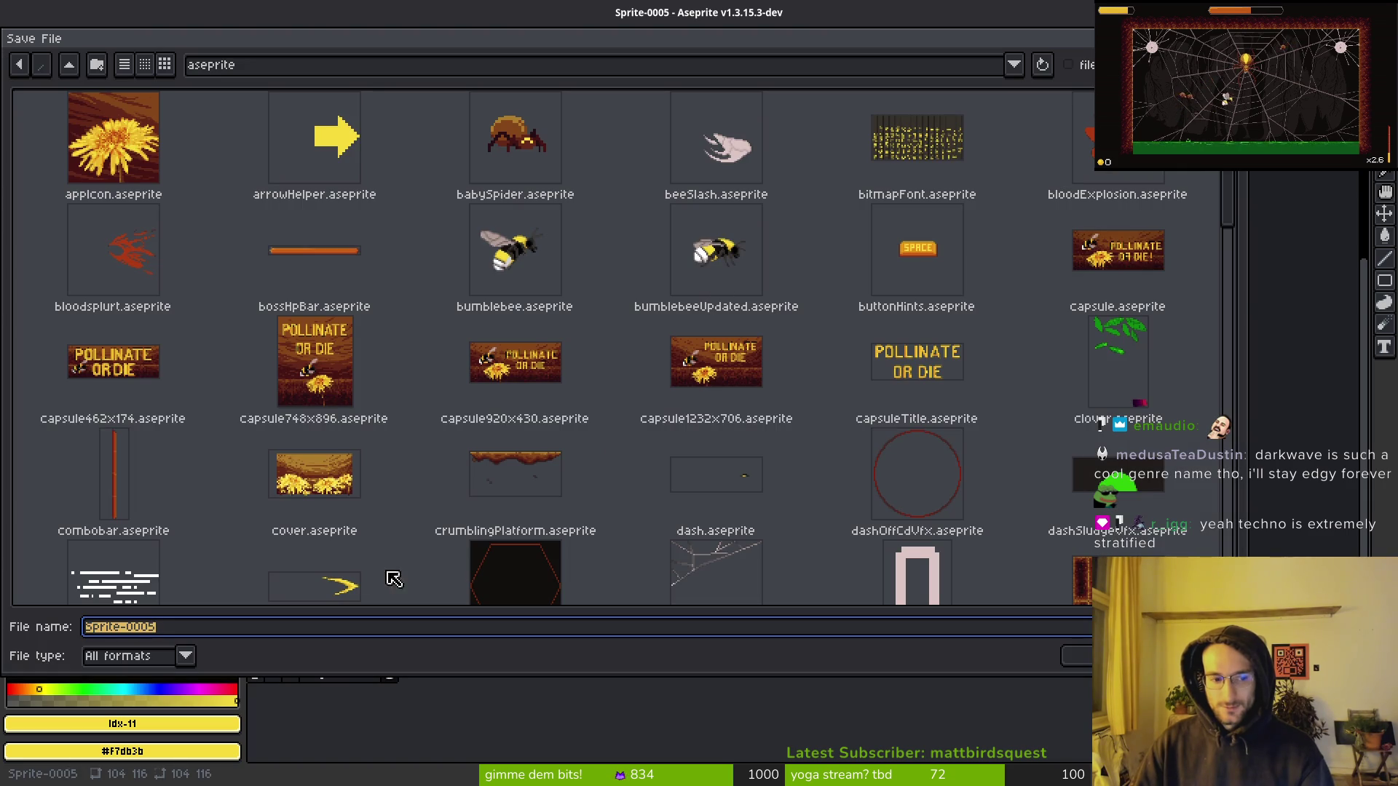
Save the hex outline sprite as hexagonTileset.aseprite, based on the dirtTileset name.
scroll(776, 408, down, 5)
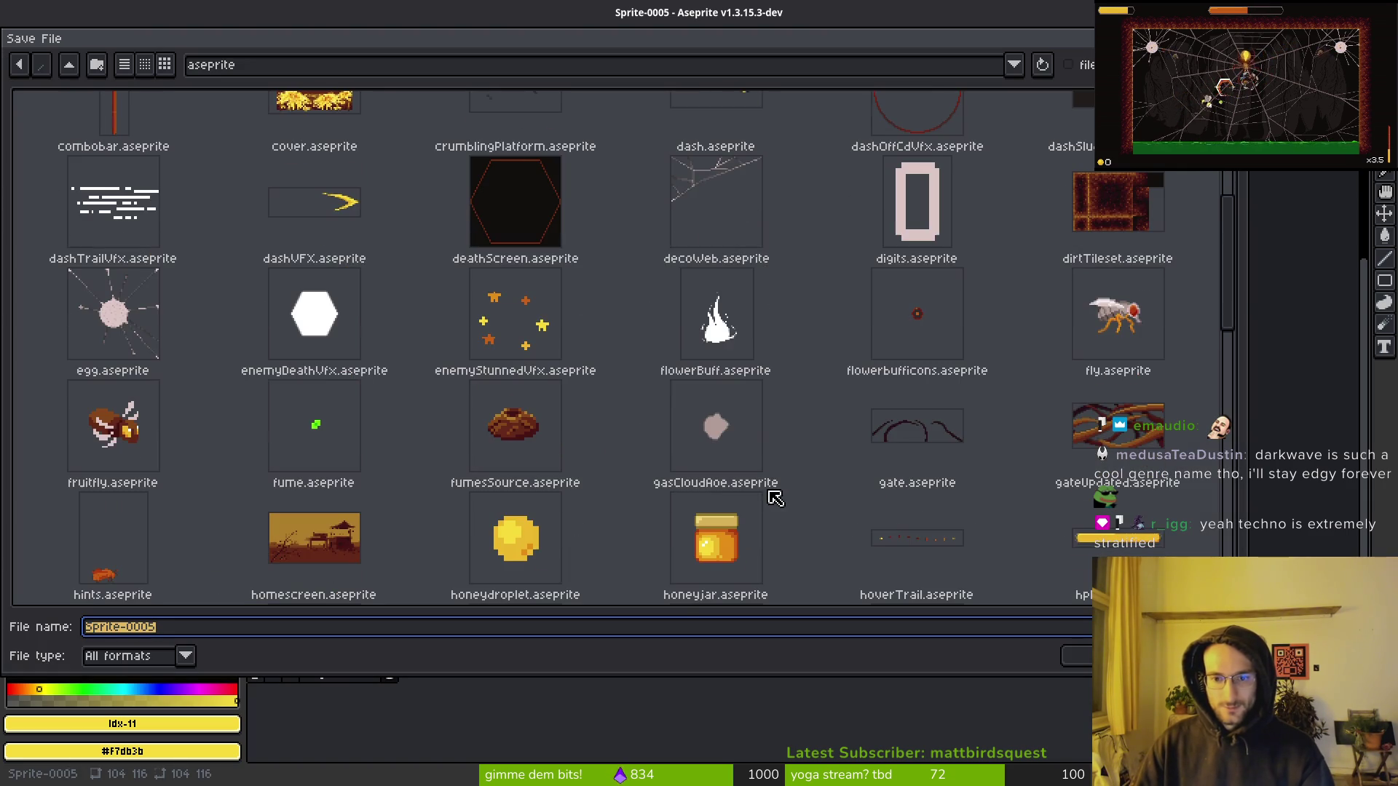
scroll(801, 378, down, 5)
scroll(976, 355, up, 3)
click(1117, 124)
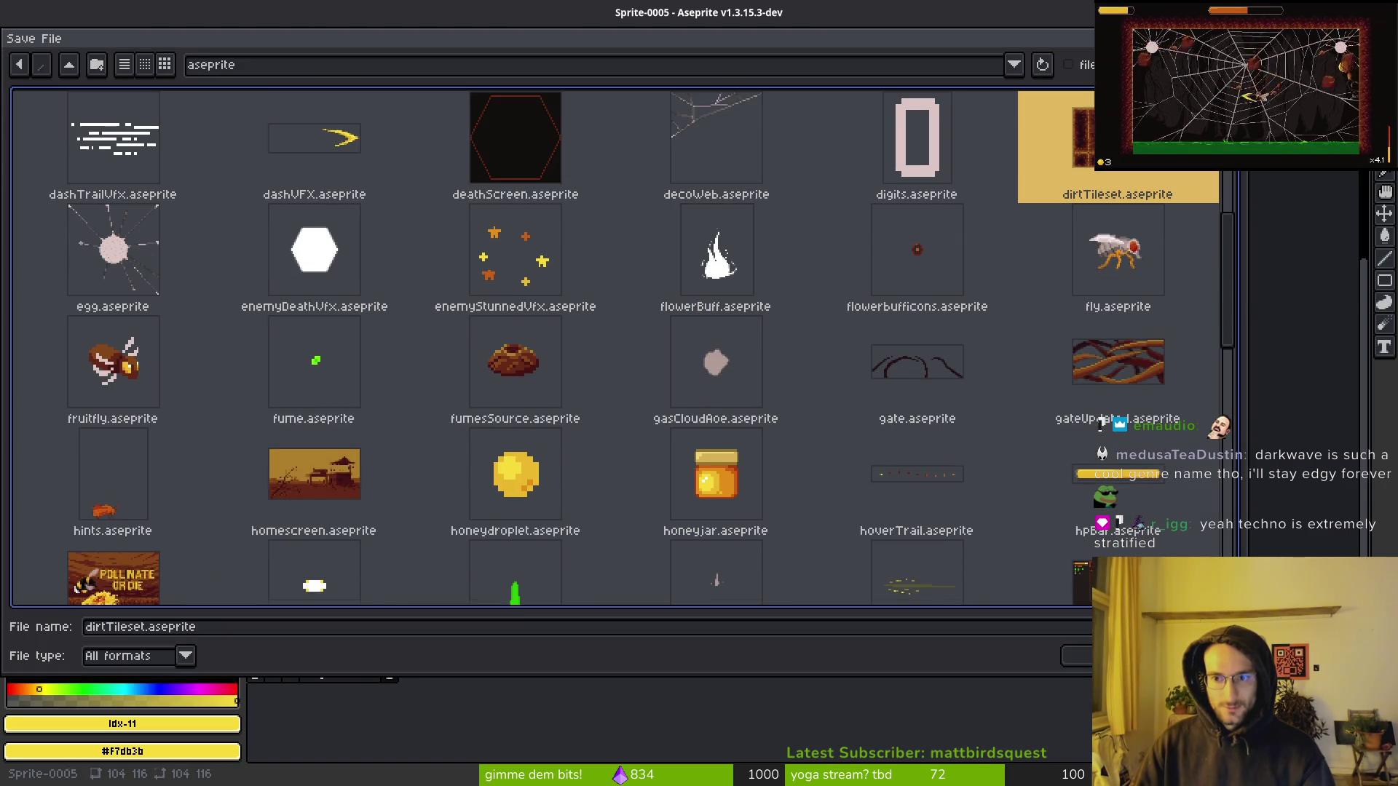
double_click(148, 629)
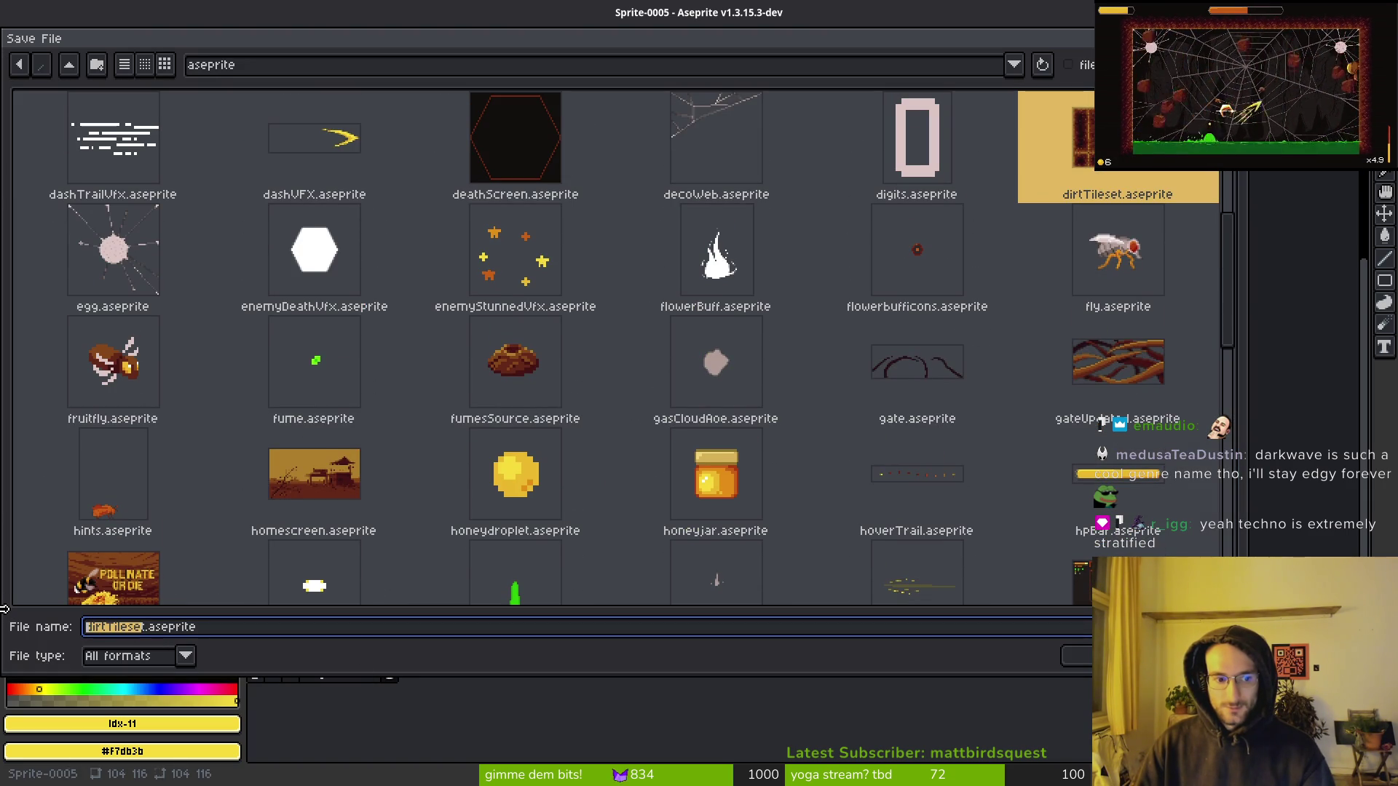
text(hexagon)
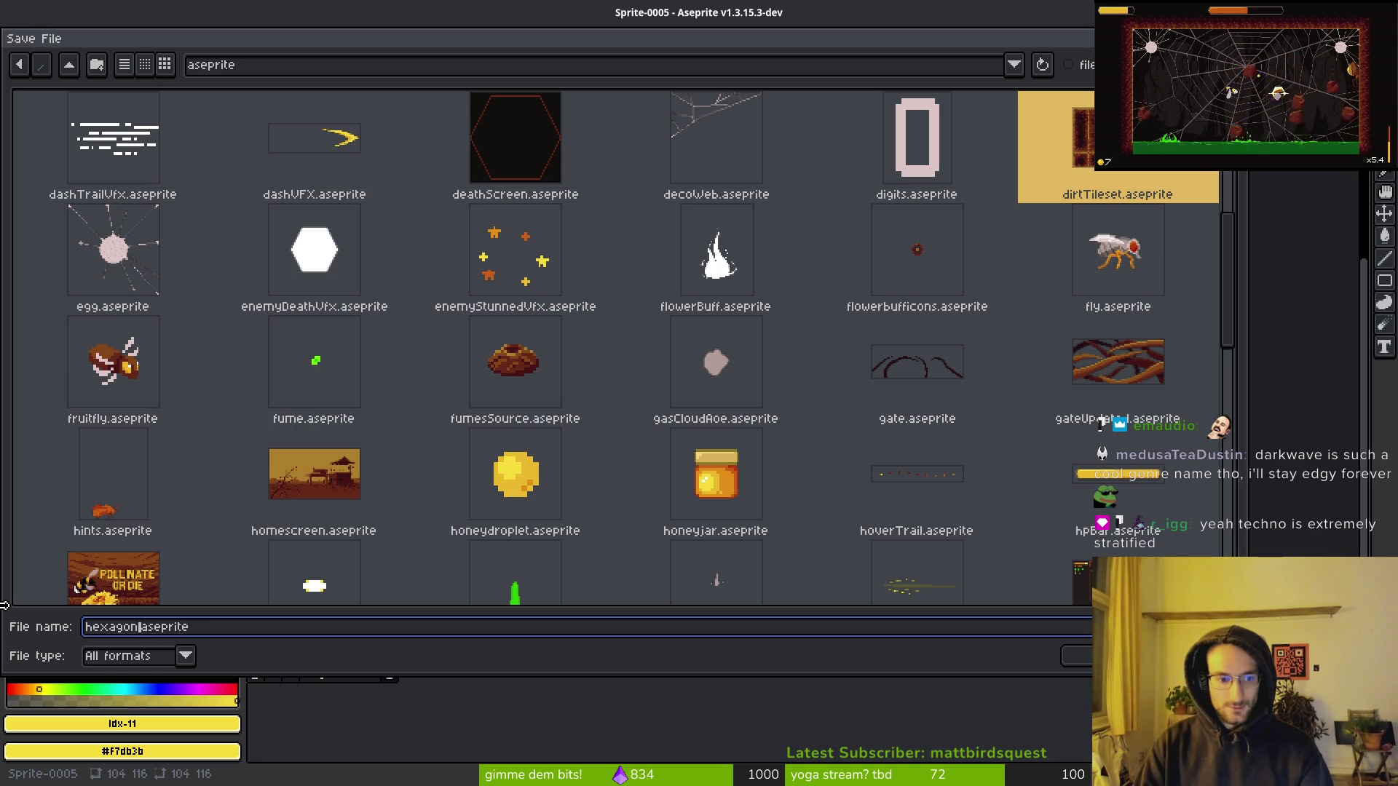
text(Tileset)
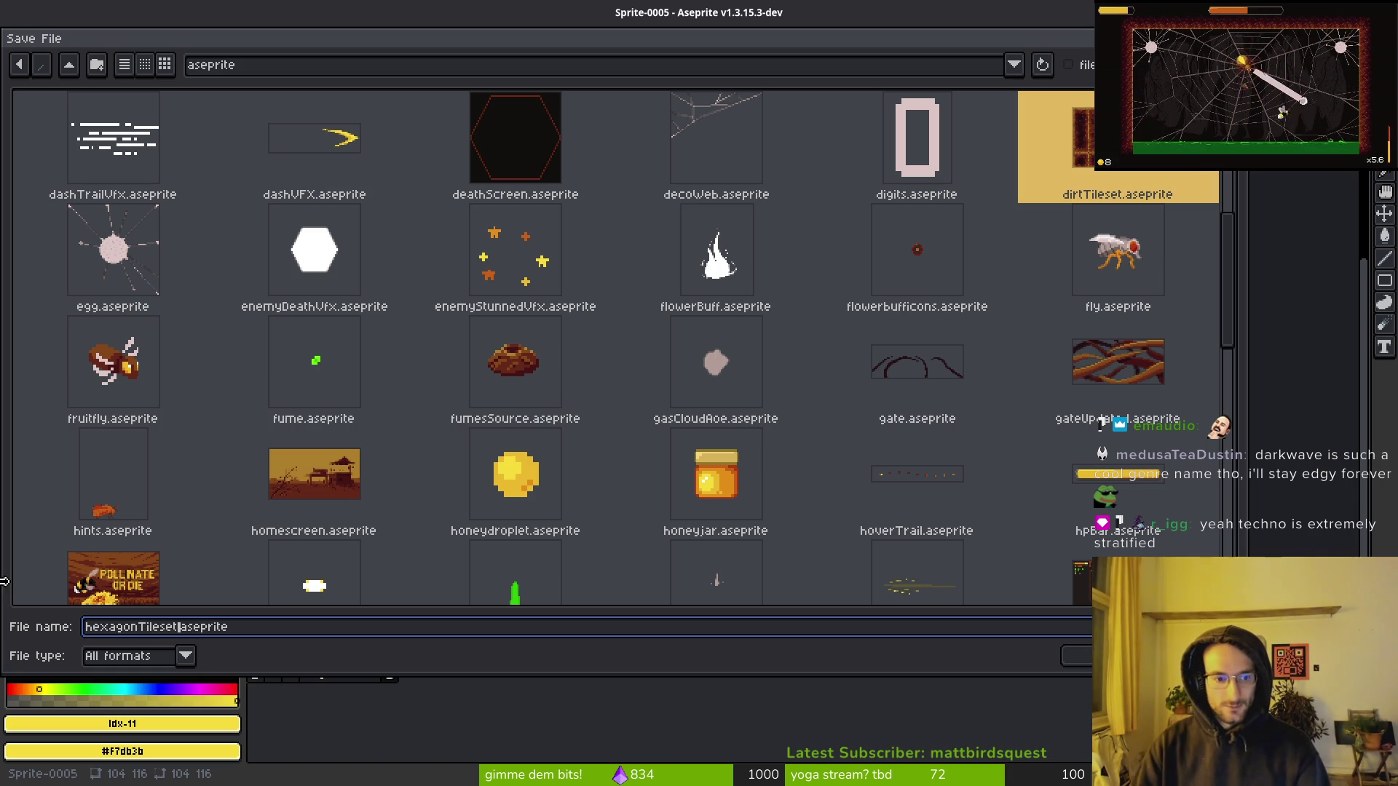
key(Return)
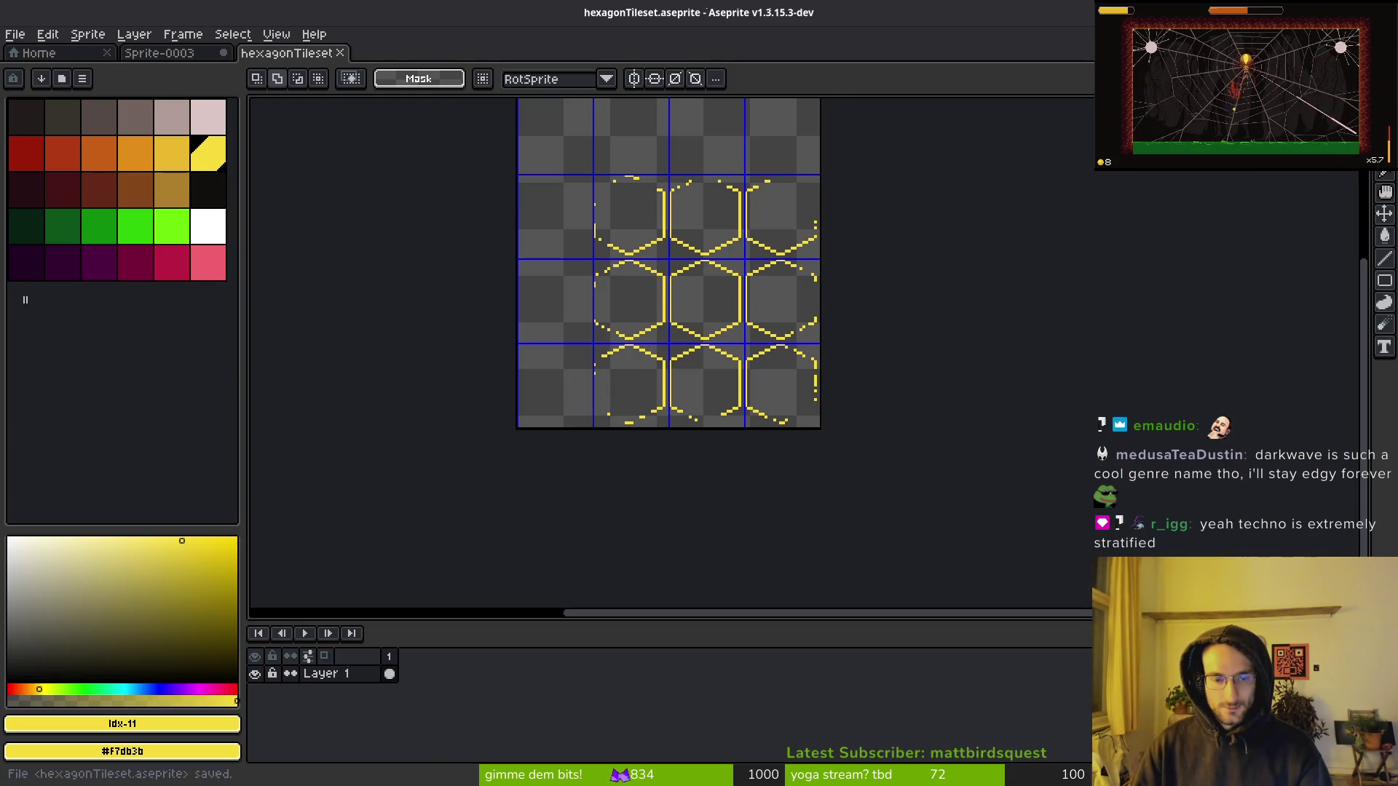
Go back to the Sprite-0003 sketch and dismiss its save prompt without saving.
click(202, 59)
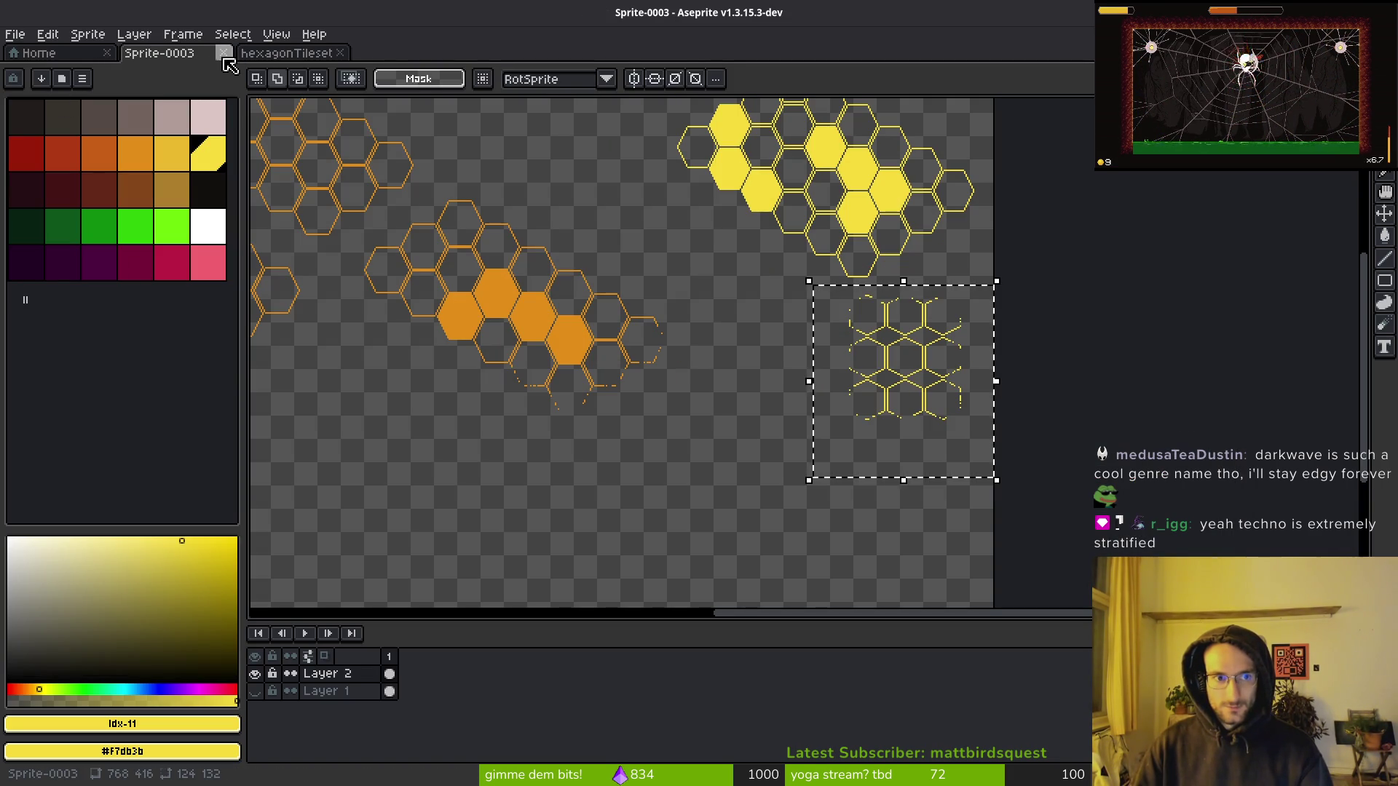
scroll(882, 364, down, 3)
click(275, 58)
click(202, 57)
click(679, 271)
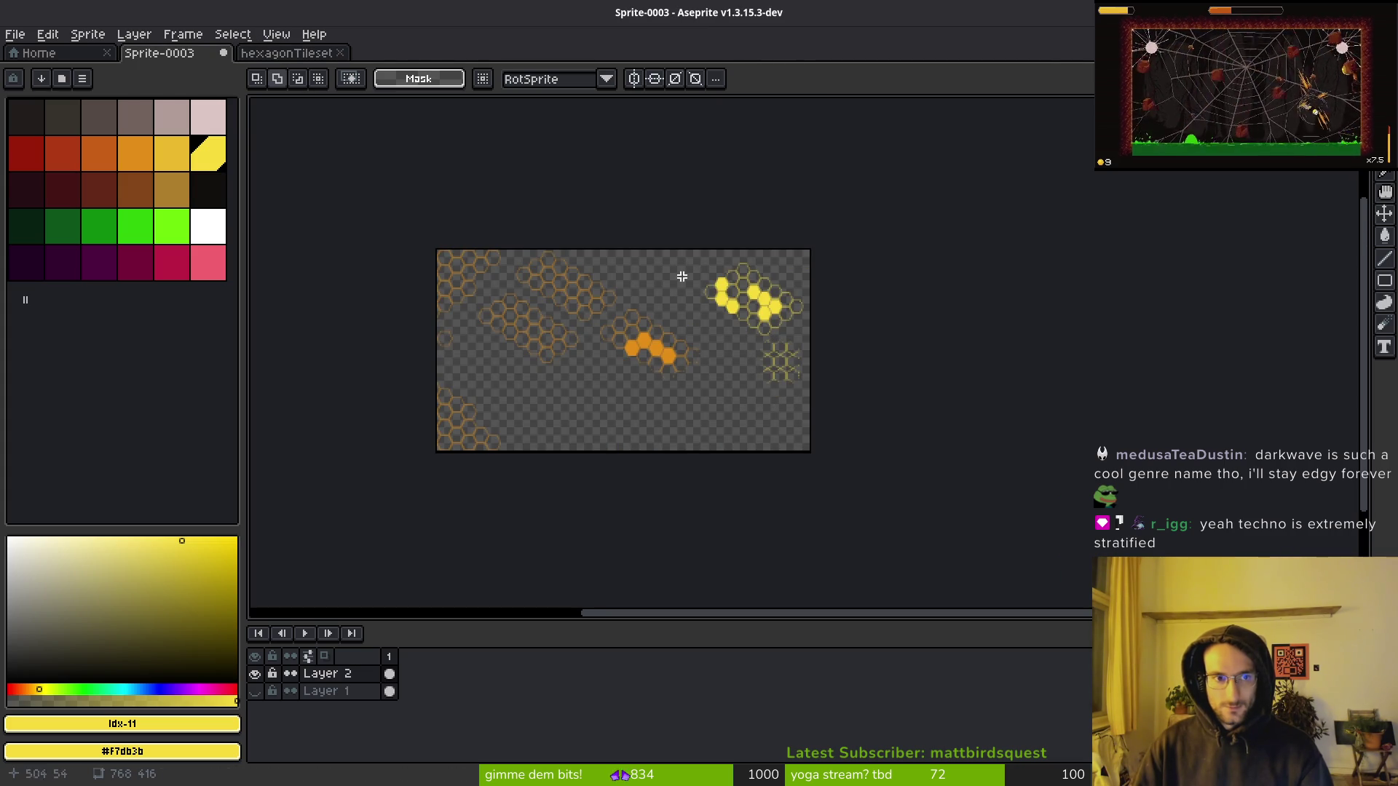
key(ctrl+s)
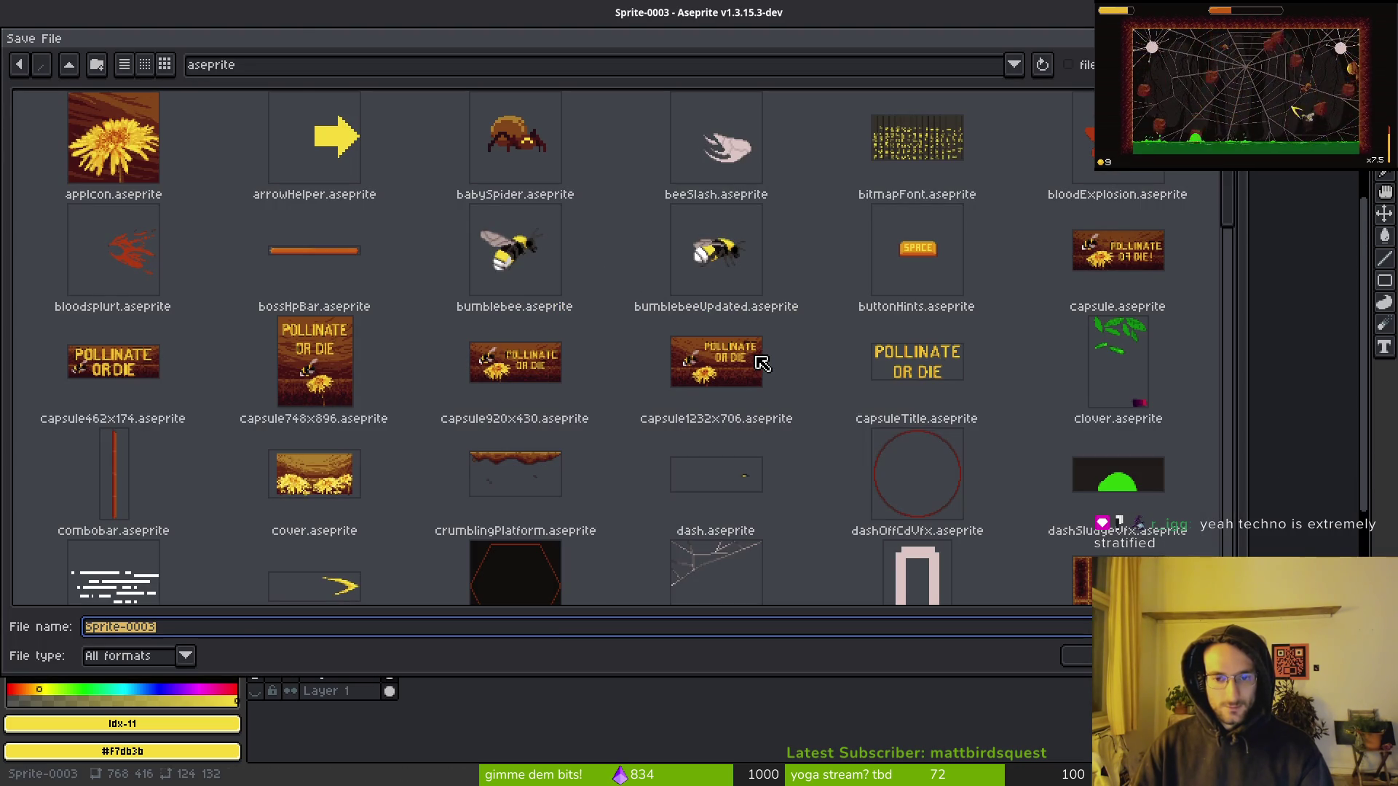
key(Escape)
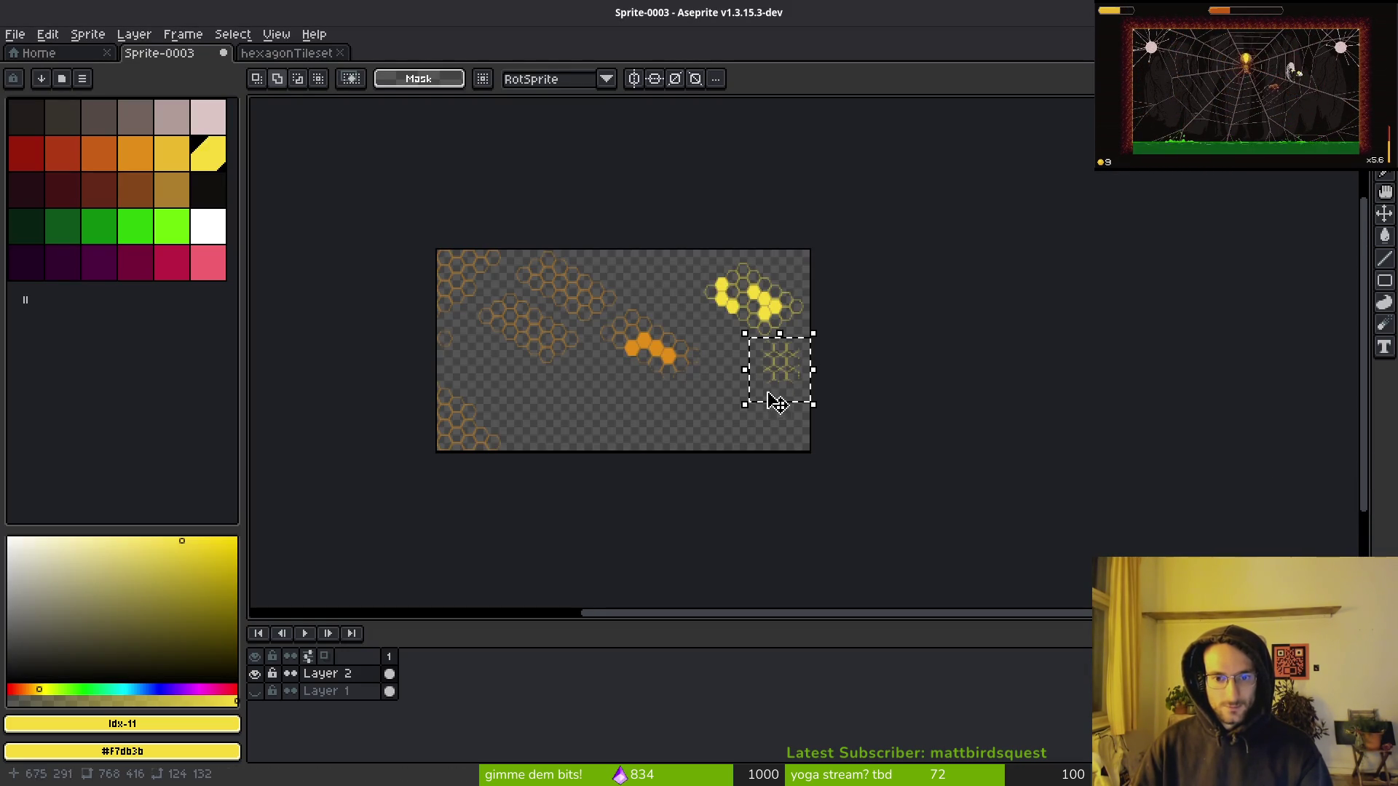
Drop the sketch's floating hexagon pattern, cancel saving, and shift the hexagonTileset view slightly.
click(739, 380)
key(ctrl+s)
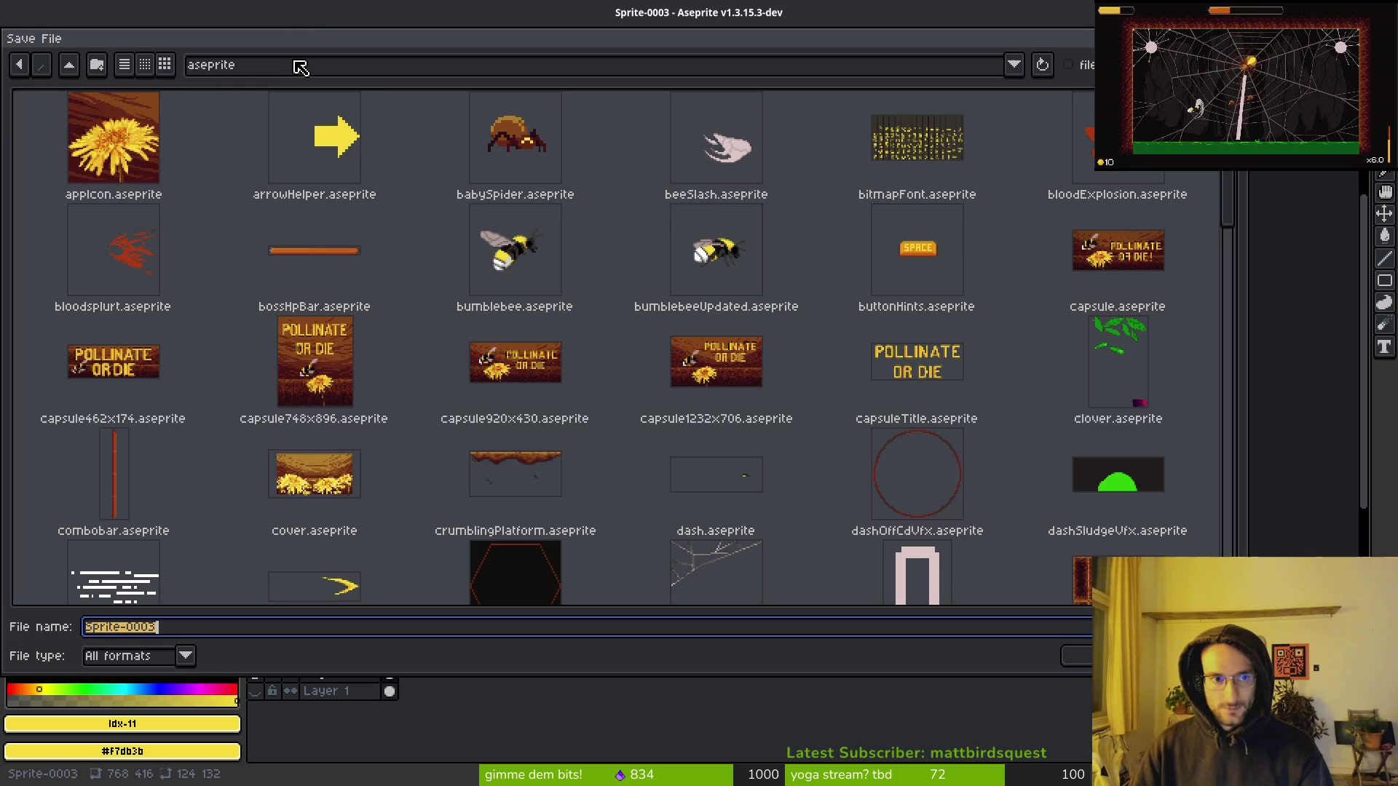
key(Escape)
click(287, 54)
drag(711, 398, 721, 402)
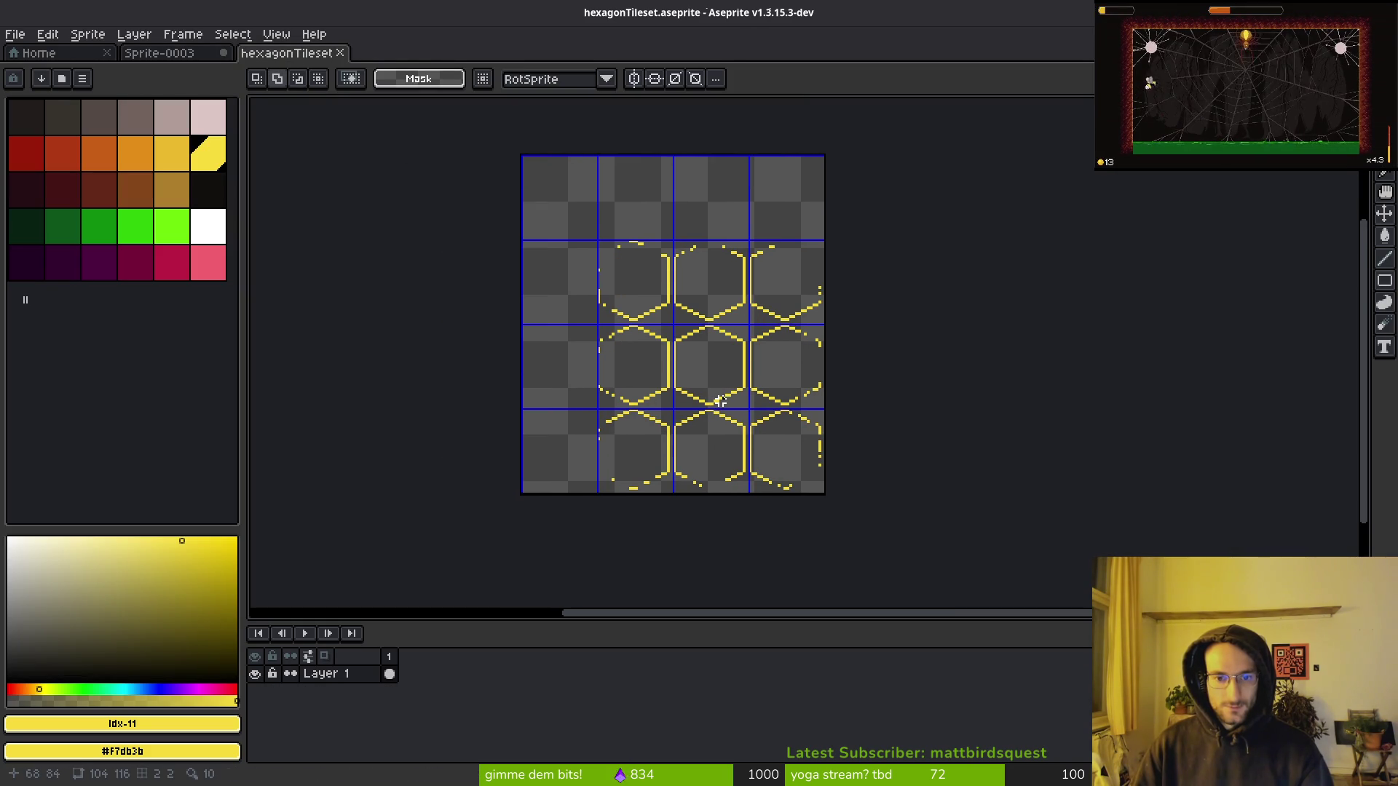
Rectangle-select the centre hexagon outline on the tileset.
scroll(703, 396, up, 2)
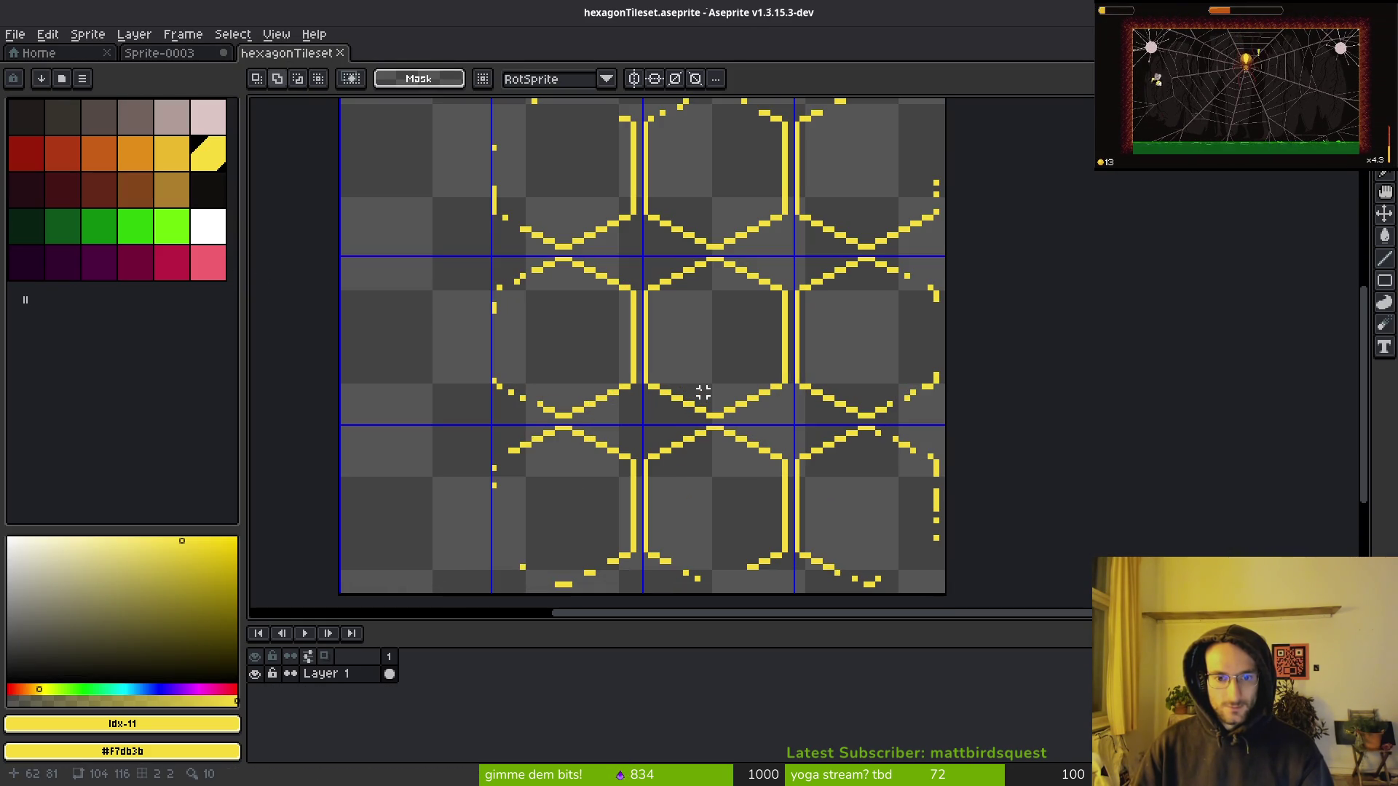
scroll(640, 343, down, 3)
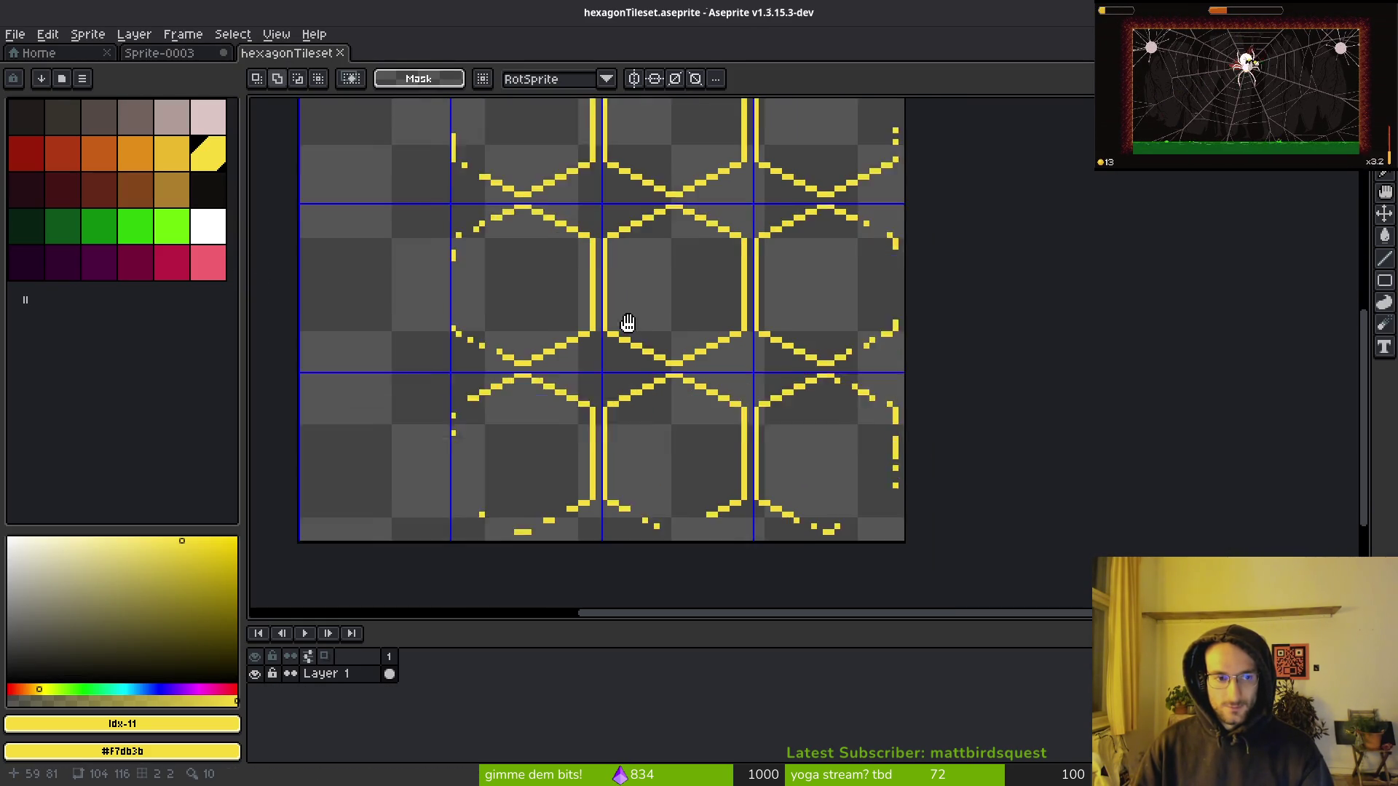
scroll(404, 179, left, 3)
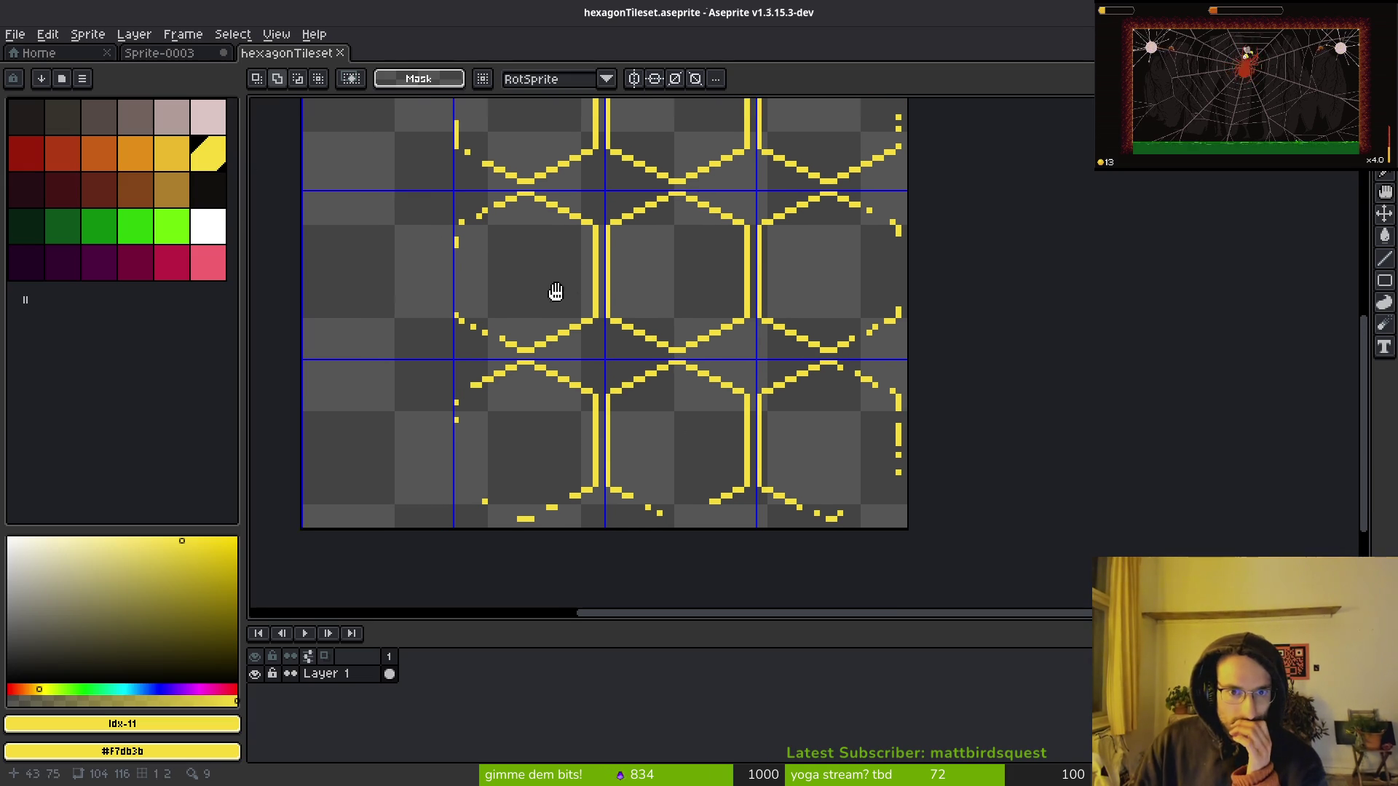
key(w)
click(749, 302)
key(ctrl+d)
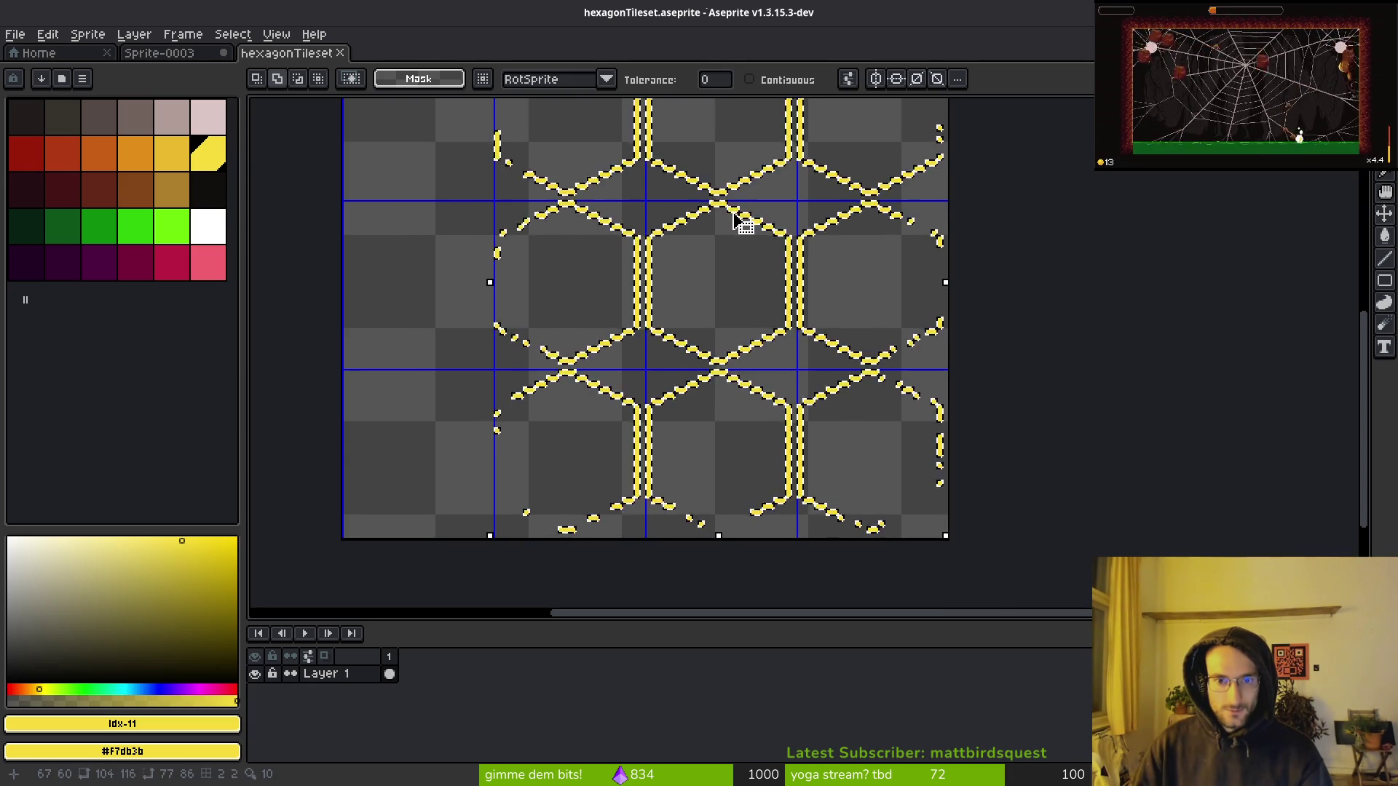
scroll(728, 220, up, 1)
scroll(728, 220, up, 1)
key(m)
drag(565, 181, 852, 509)
Move the selected hexagon into the empty left tile, one pixel further left, and commit.
scroll(852, 508, down, 2)
mouse_move(973, 405)
mouse_down()
mouse_move(595, 384)
mouse_move(597, 400)
mouse_up()
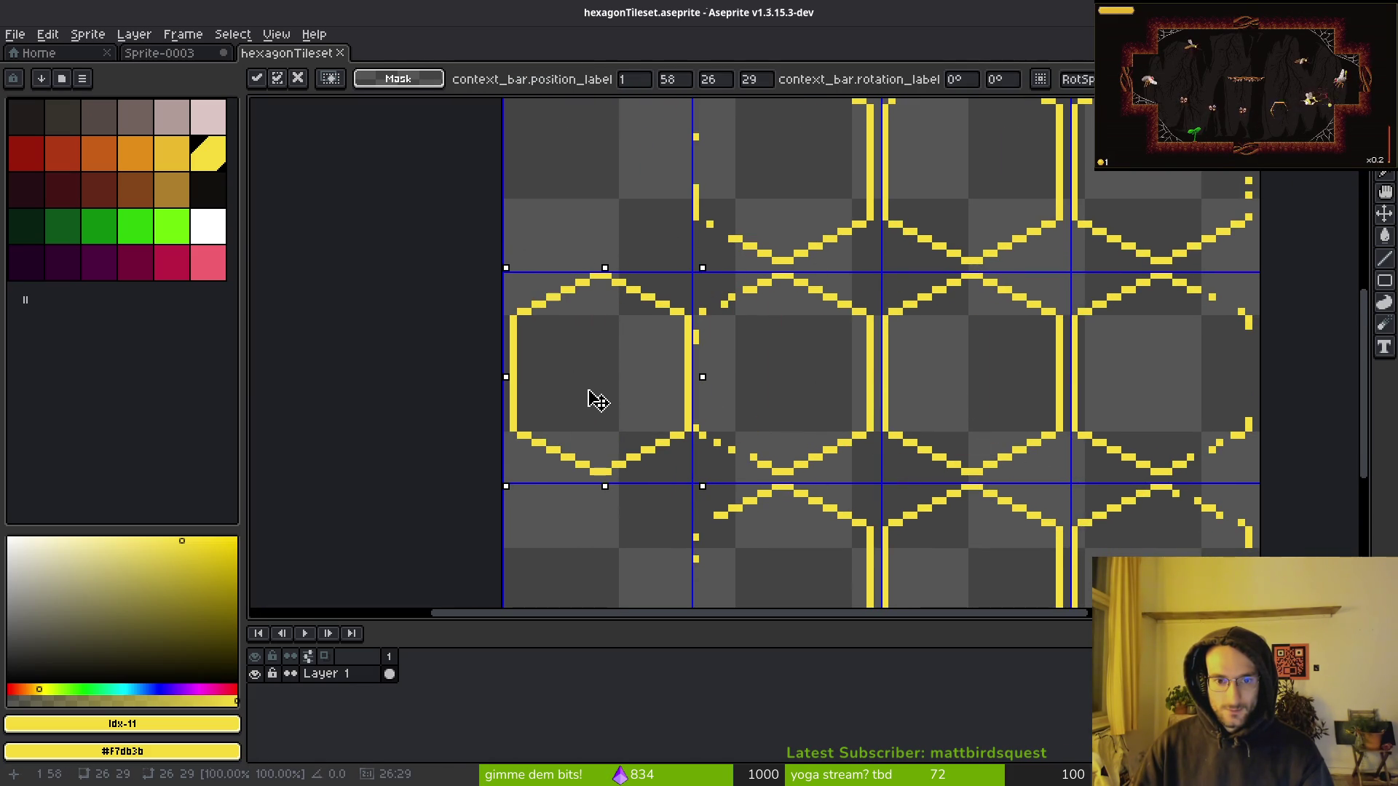
drag(598, 399, 591, 400)
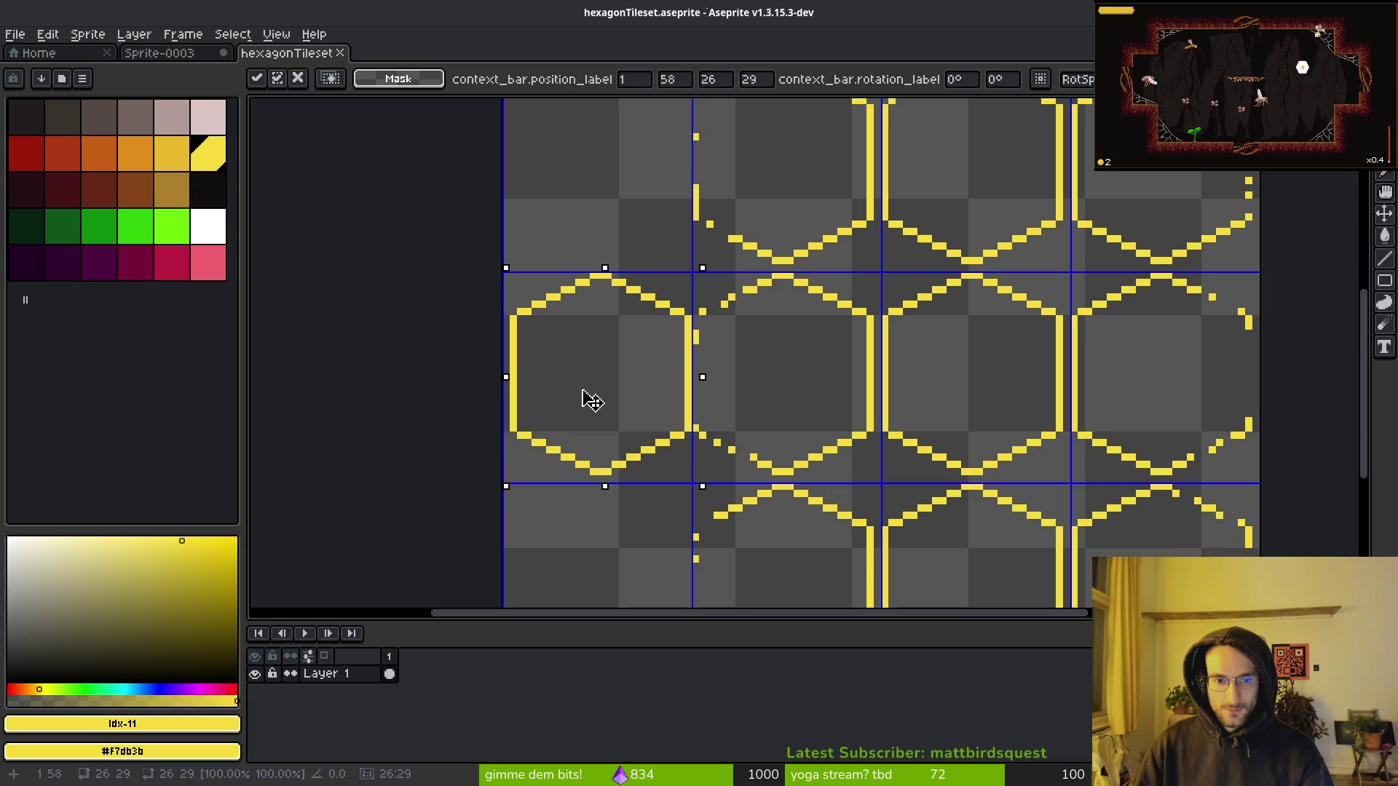
key(Return)
Fill the left hexagon solid yellow, save hexagonTileset, and open sprite sheet export.
key(g)
click(586, 386)
key(ctrl+d)
scroll(590, 394, down, 2)
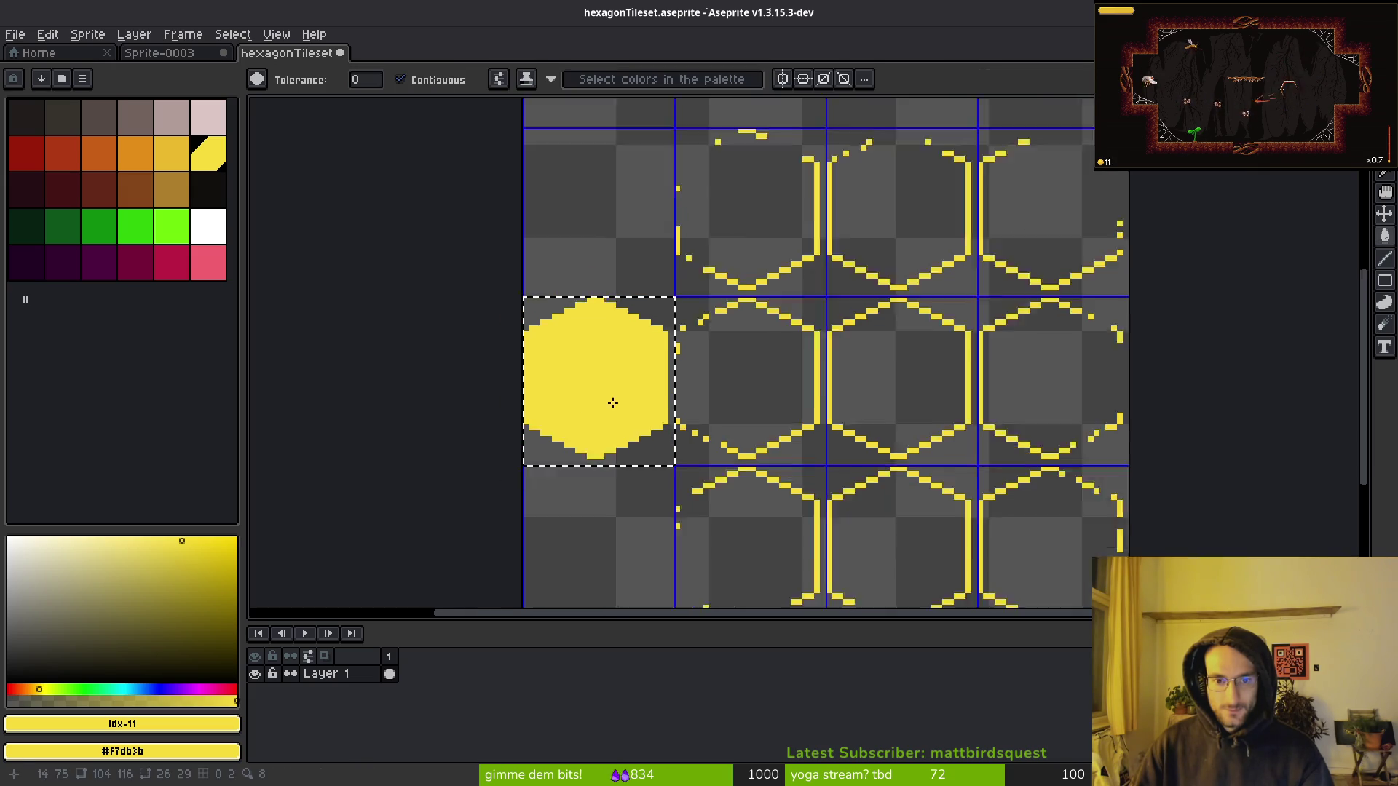
key(ctrl+s)
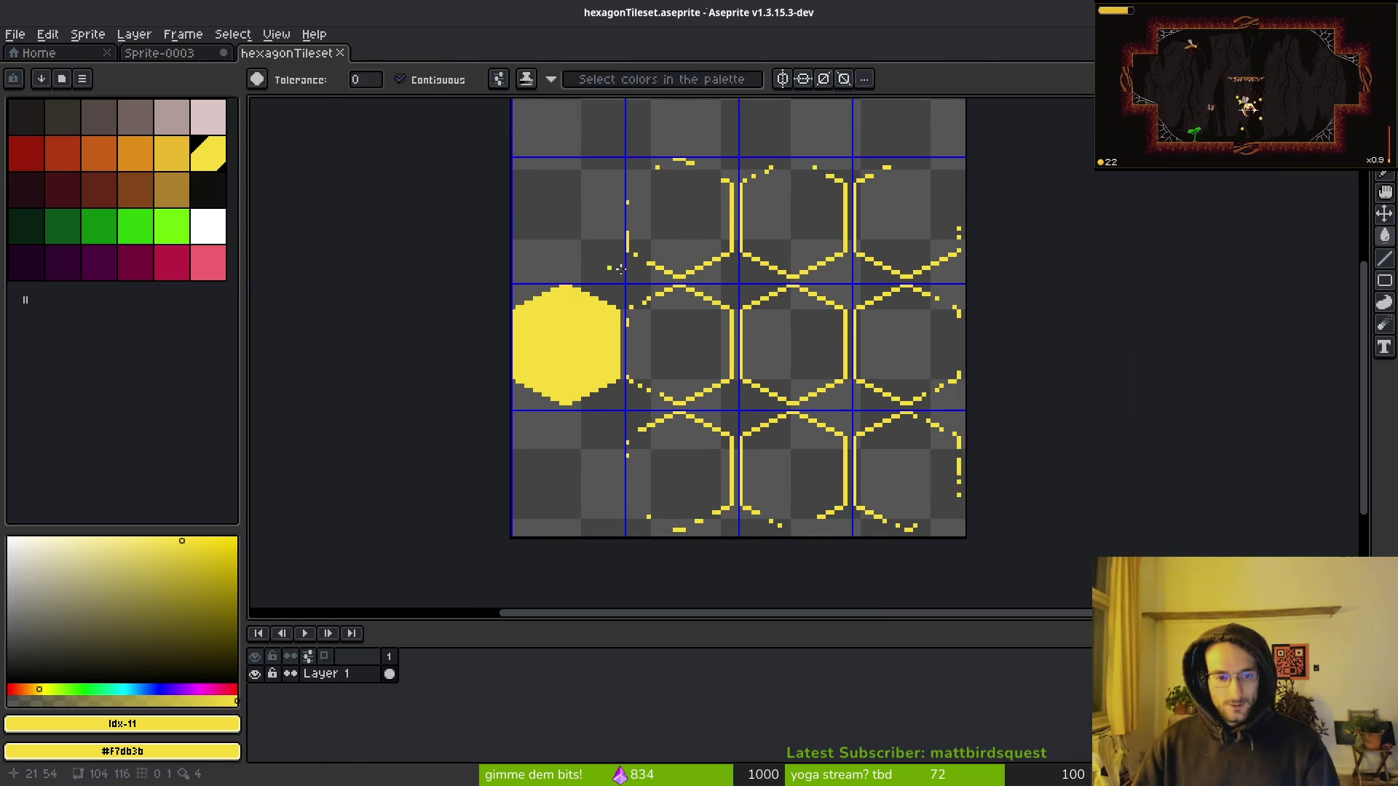
key(ctrl+e)
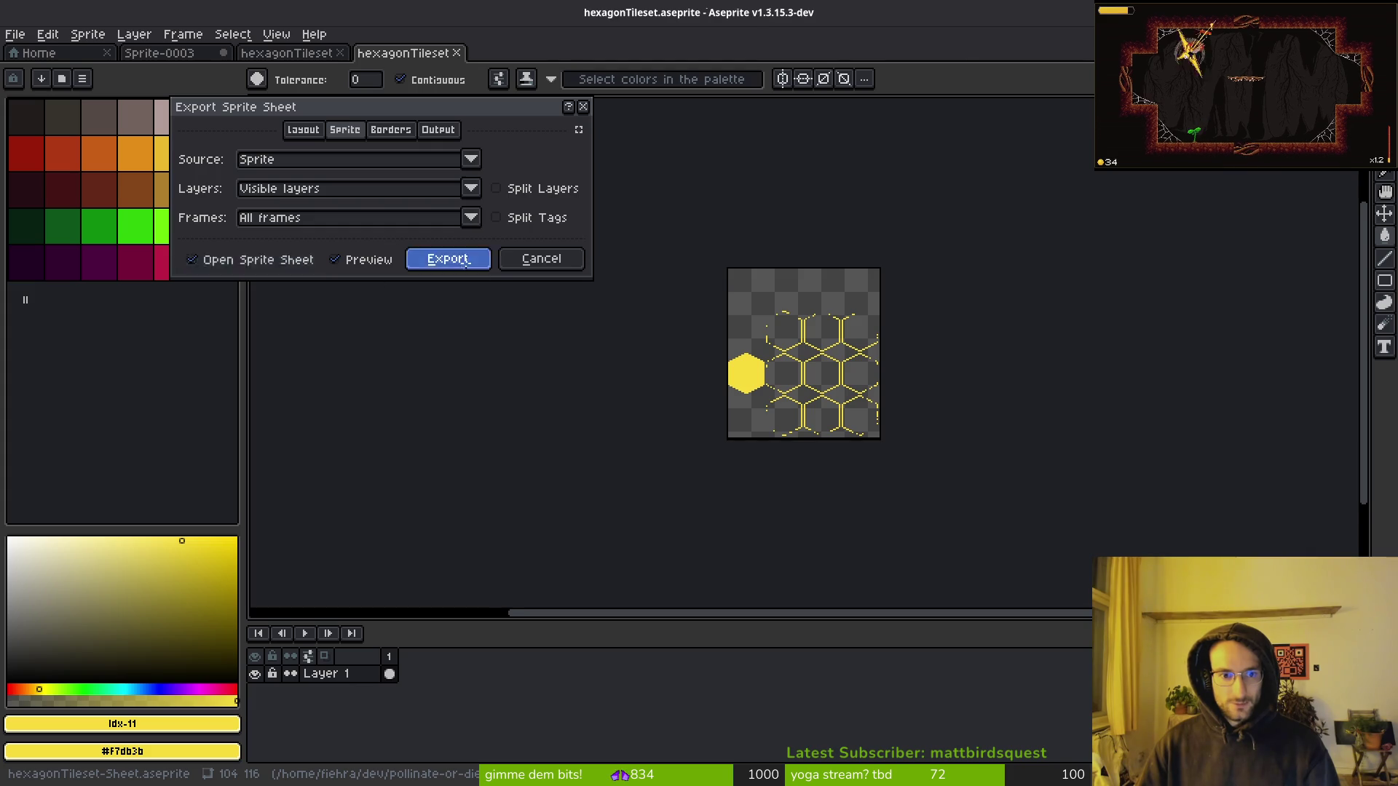
Point the file export to hexagonTileset-Sheet.png in assets/art/environment.
click(466, 260)
click(345, 64)
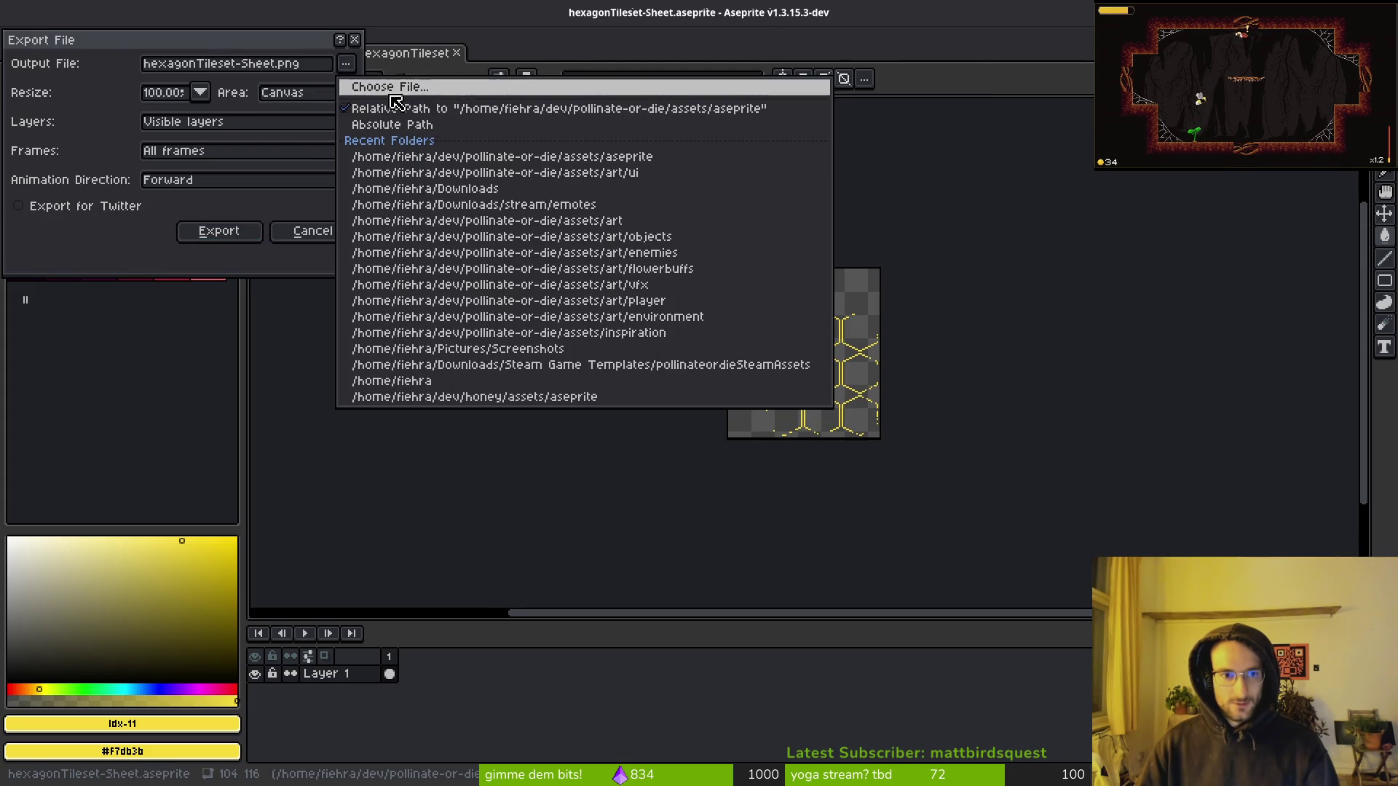
click(364, 87)
click(69, 65)
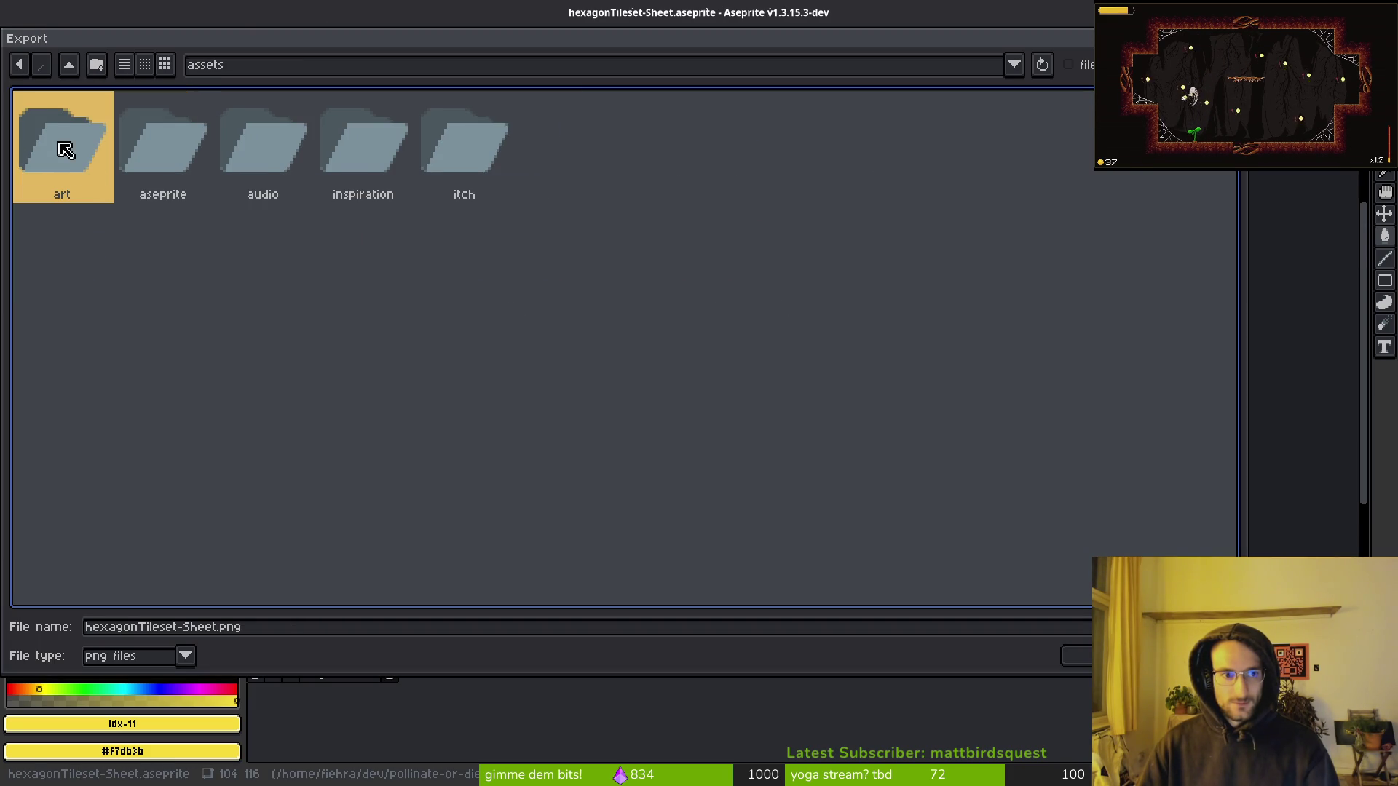
double_click(65, 149)
click(290, 168)
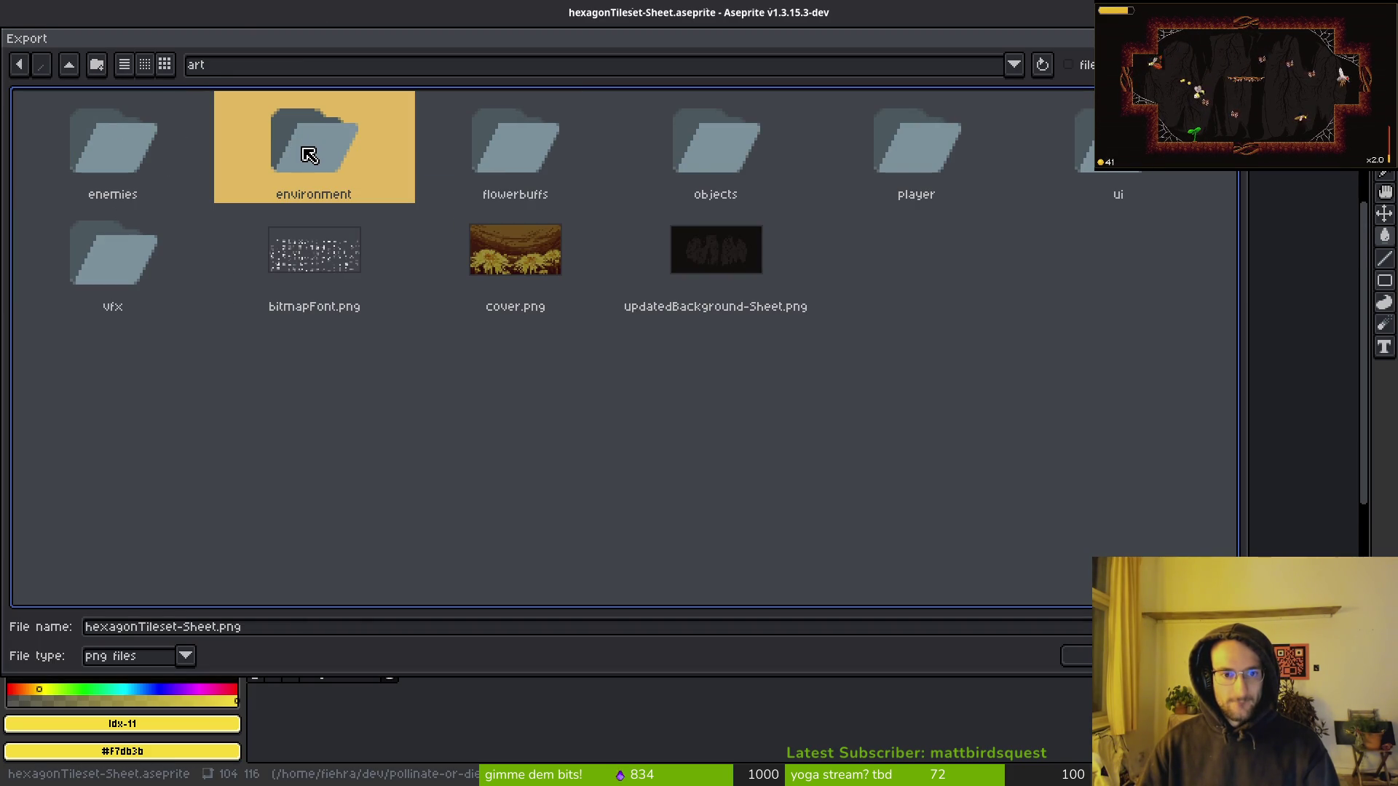
double_click(303, 153)
click(515, 142)
click(424, 545)
click(197, 628)
text(hexagonTileset-Sheet.png)
key(Return)
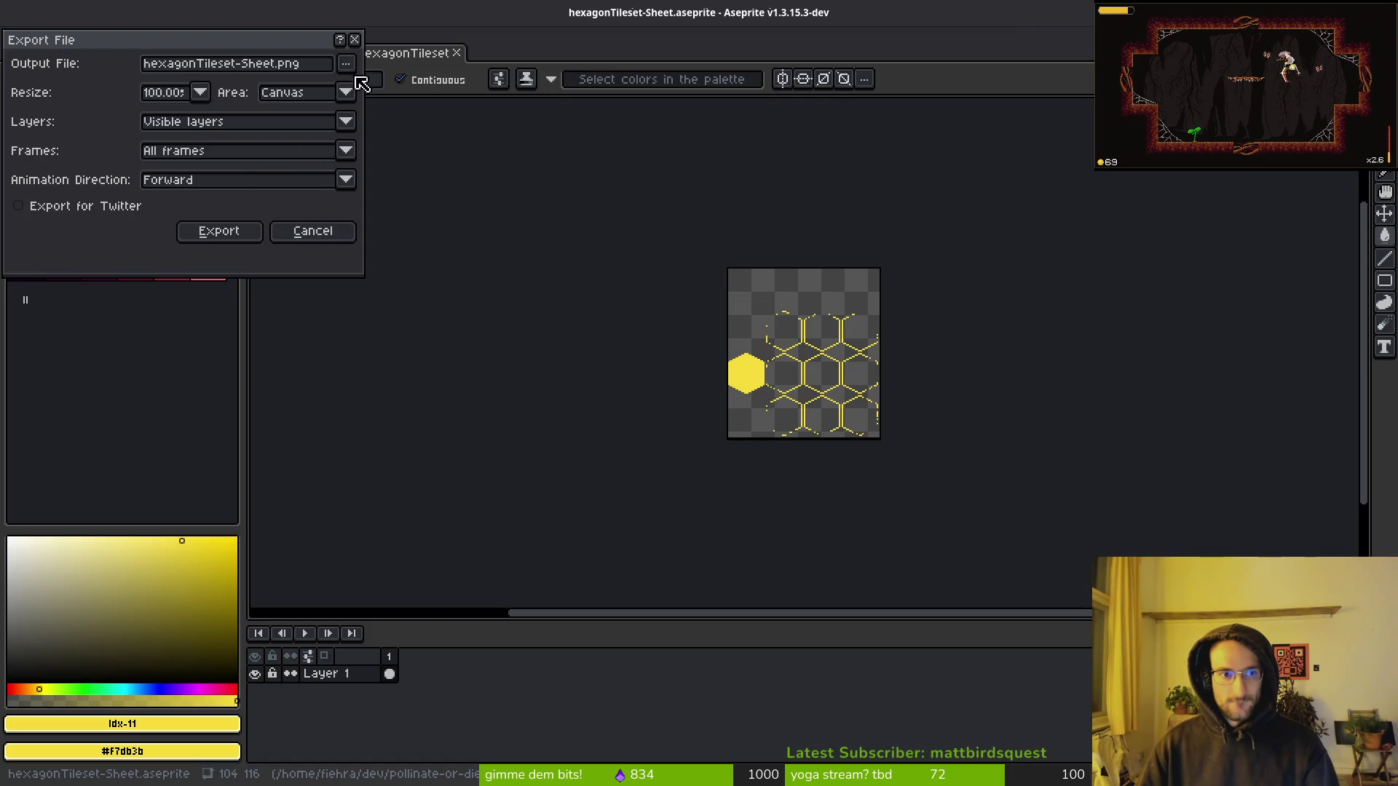
Re-browse to art/environment and drop the -Sheet suffix so the file is hexagonTileset.png.
click(347, 66)
click(357, 84)
click(69, 65)
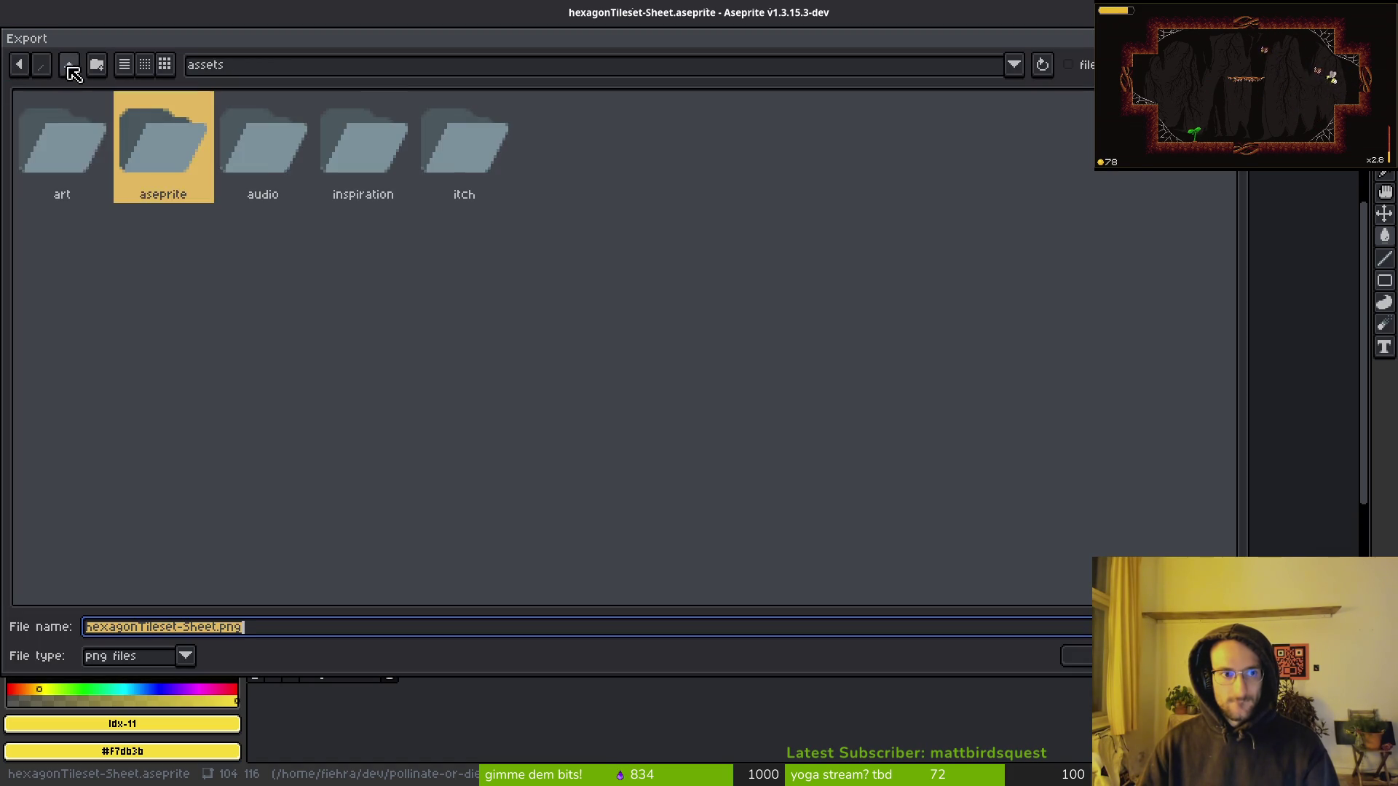
double_click(93, 159)
double_click(357, 153)
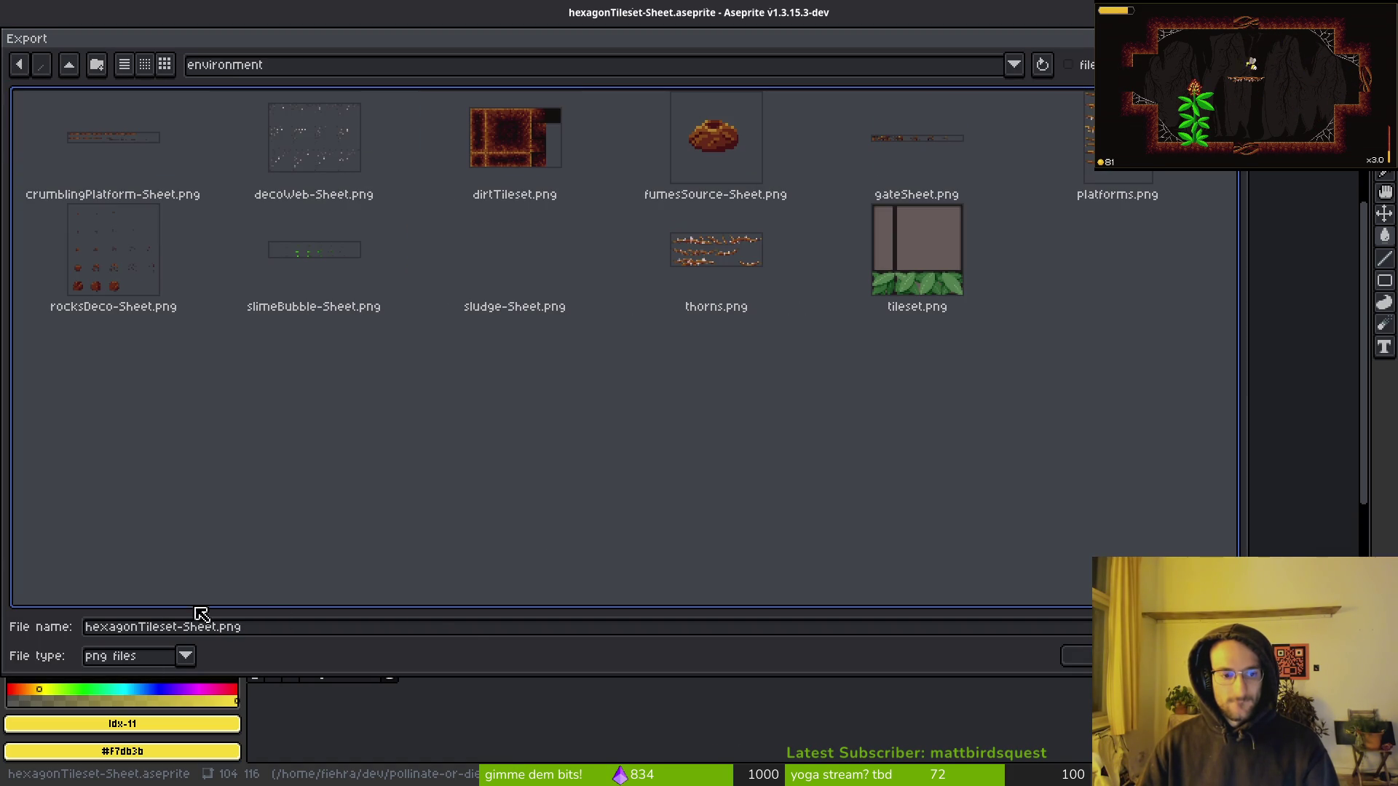
drag(174, 627, 216, 626)
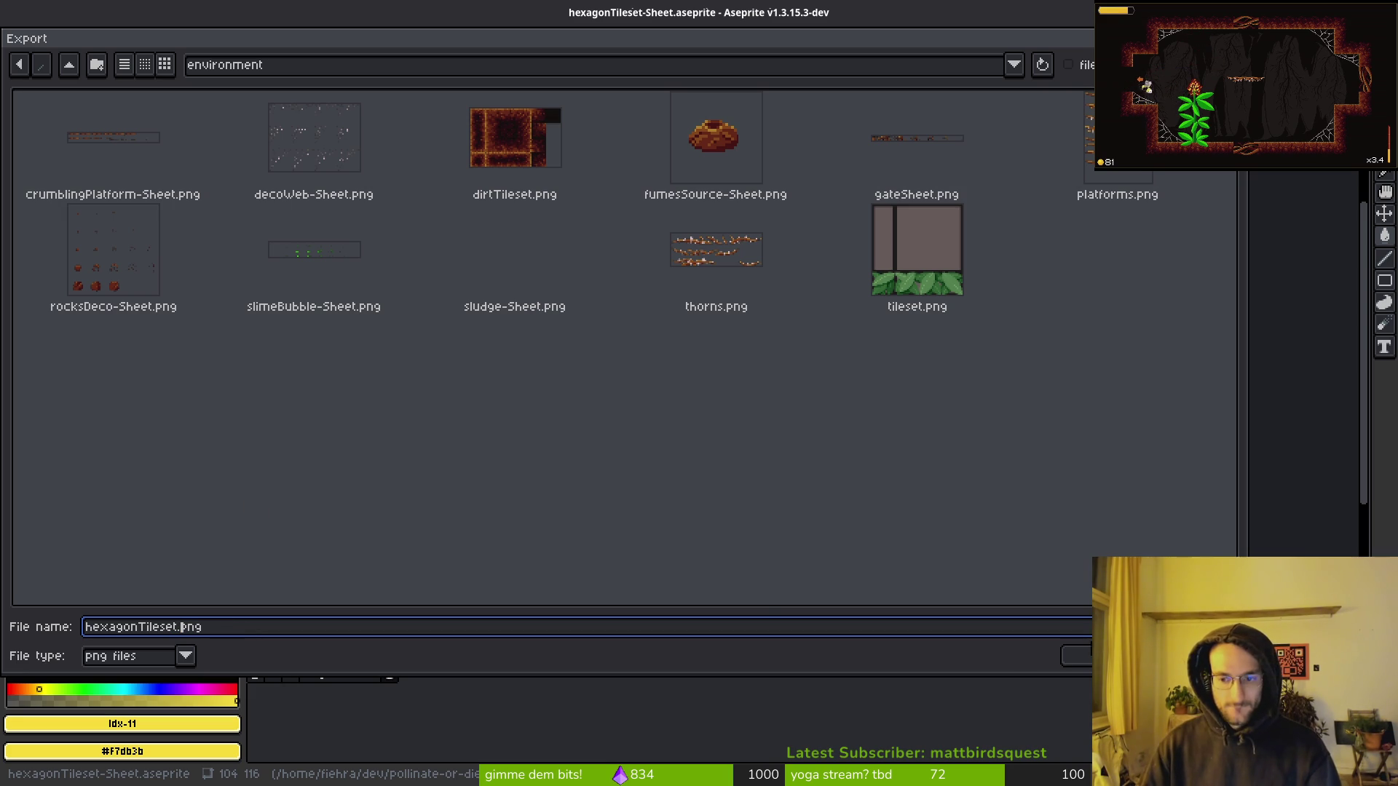
click(1085, 659)
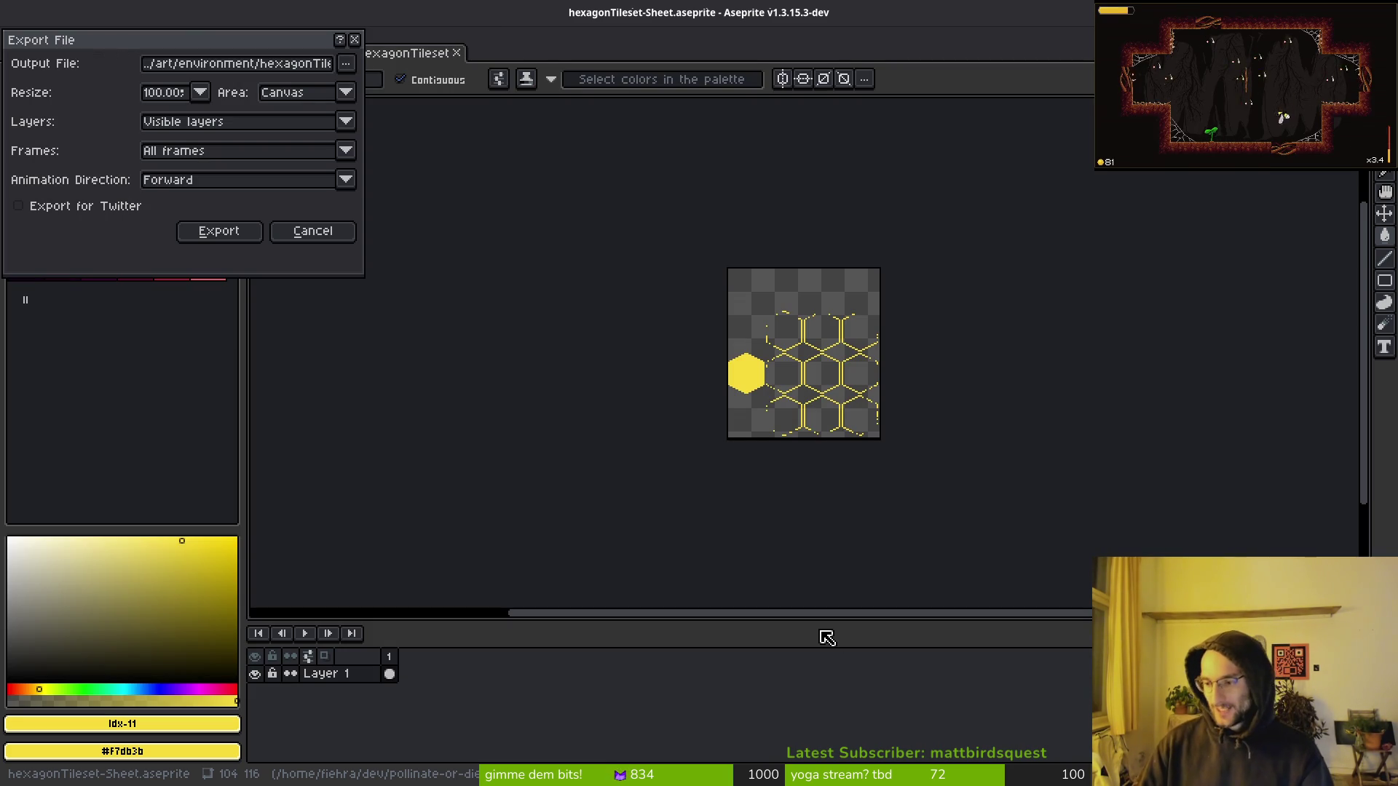
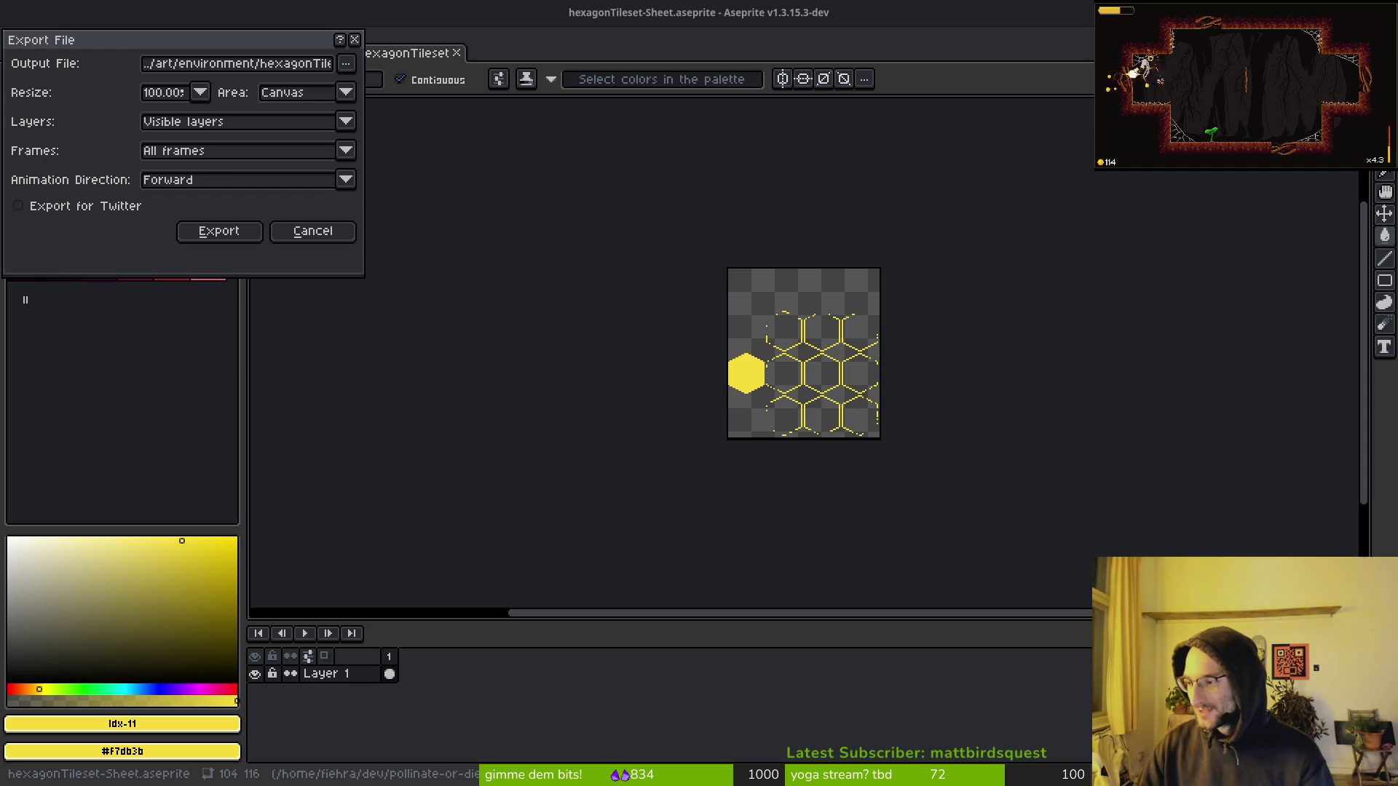
Export the hexagon tileset sheet at 100% size with visible layers, then return to Godot.
click(233, 232)
key(i)
key(alt+Tab)
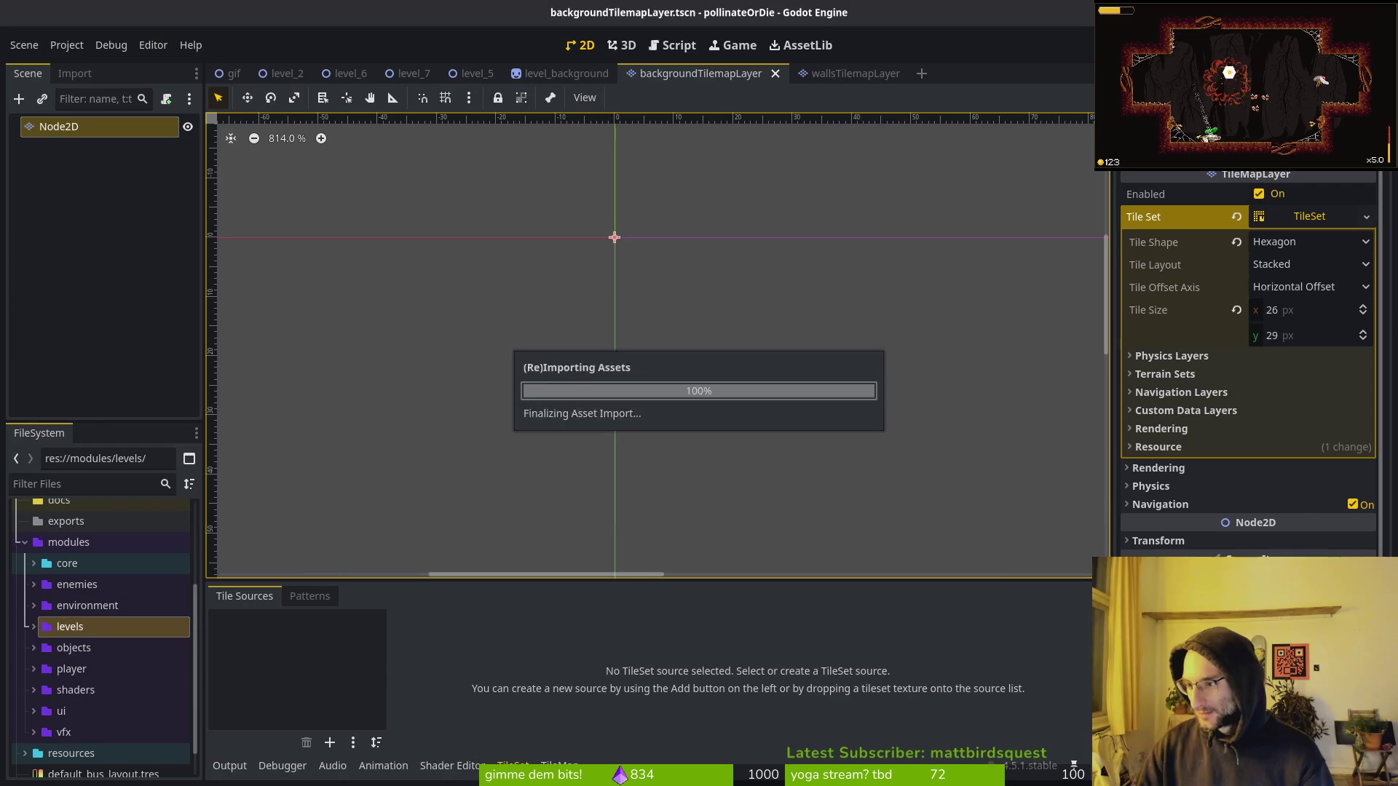
Add assets/art/environment/hexagonTileset.png as a new atlas source with auto-created tiles.
click(331, 746)
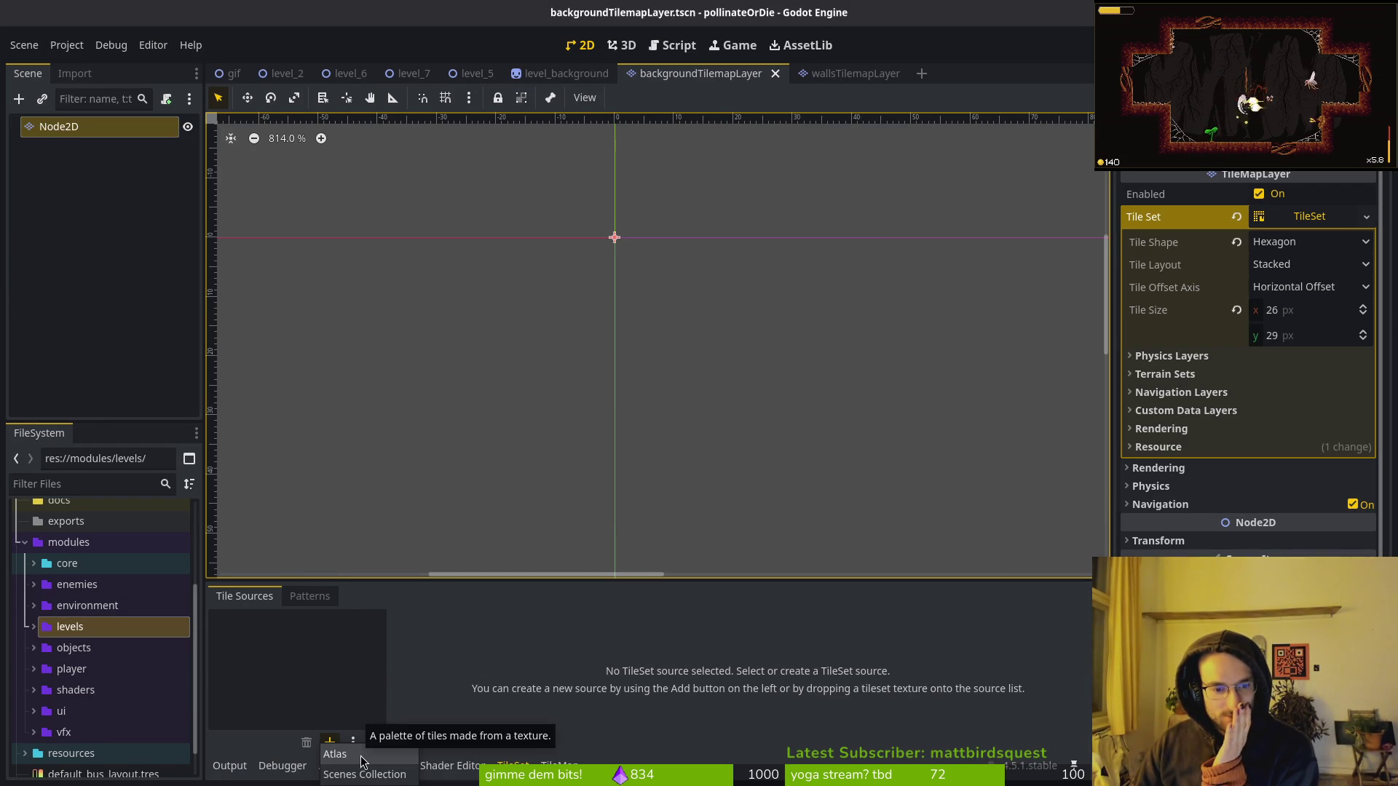
click(336, 754)
double_click(549, 233)
double_click(474, 234)
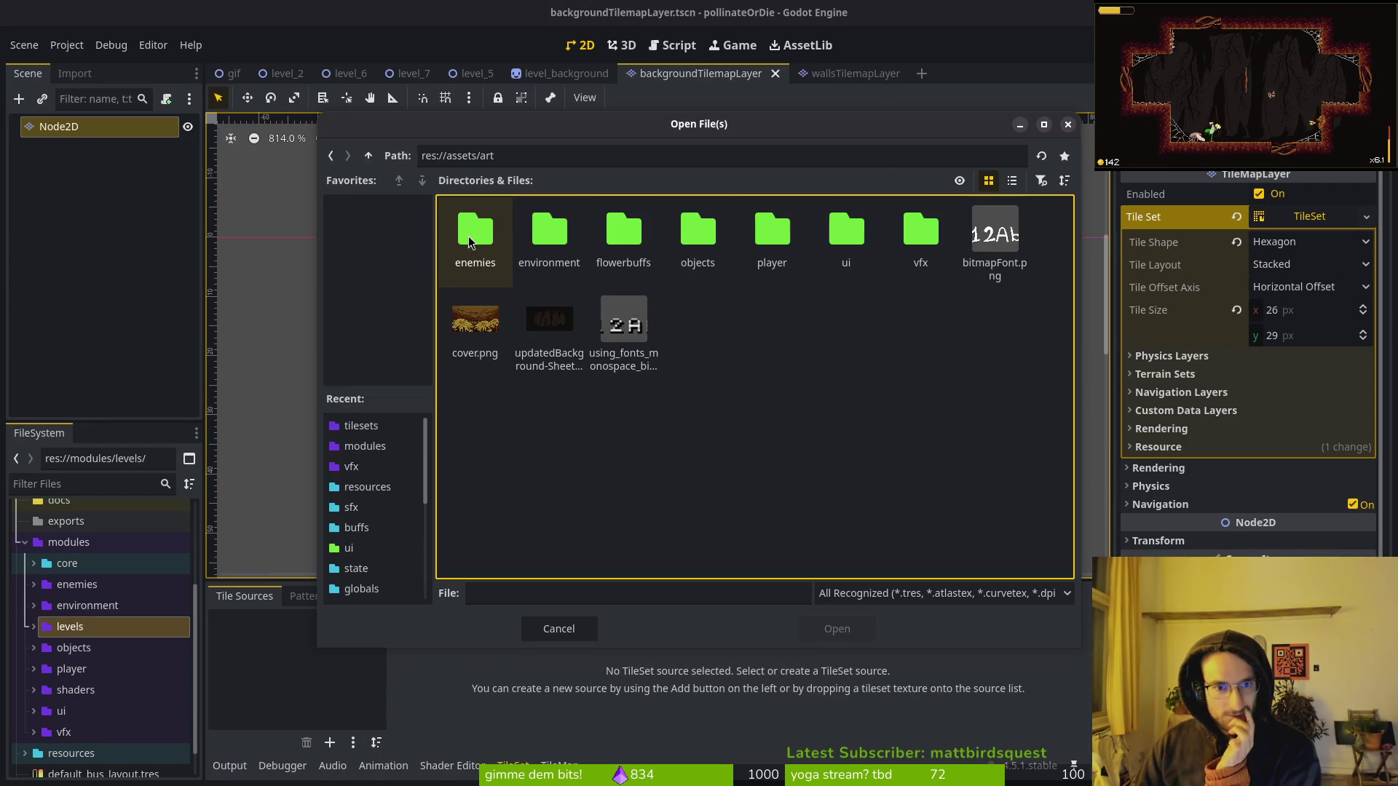
double_click(549, 233)
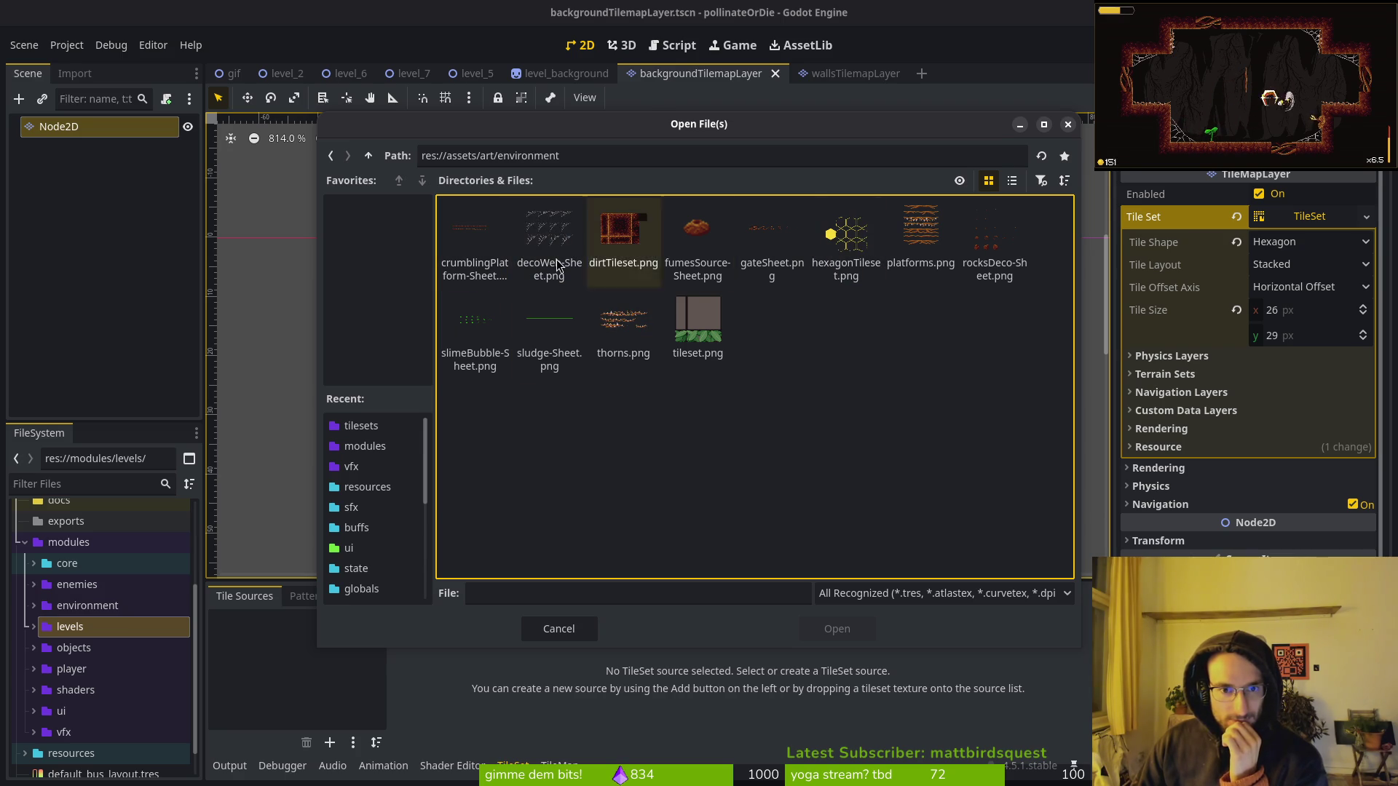
click(854, 282)
click(837, 630)
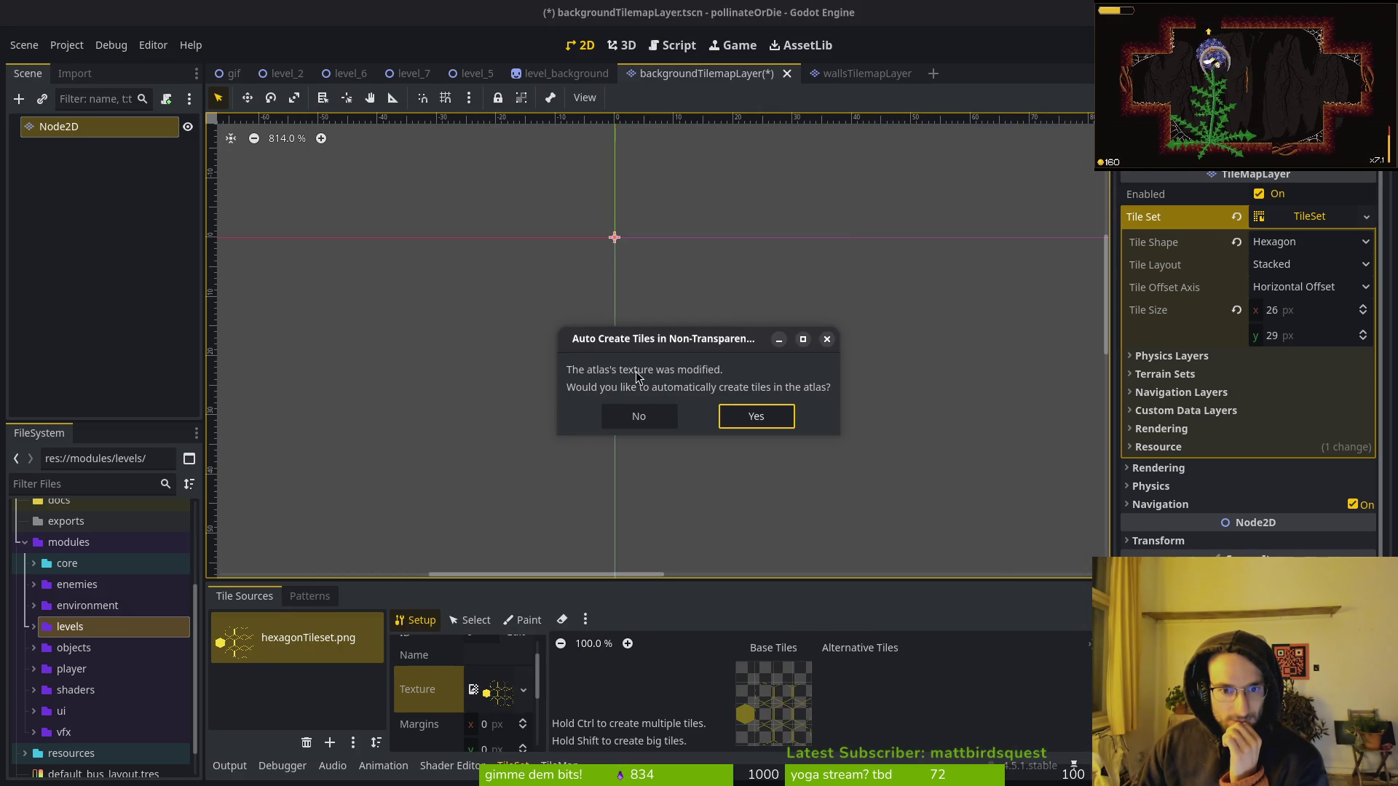
click(755, 421)
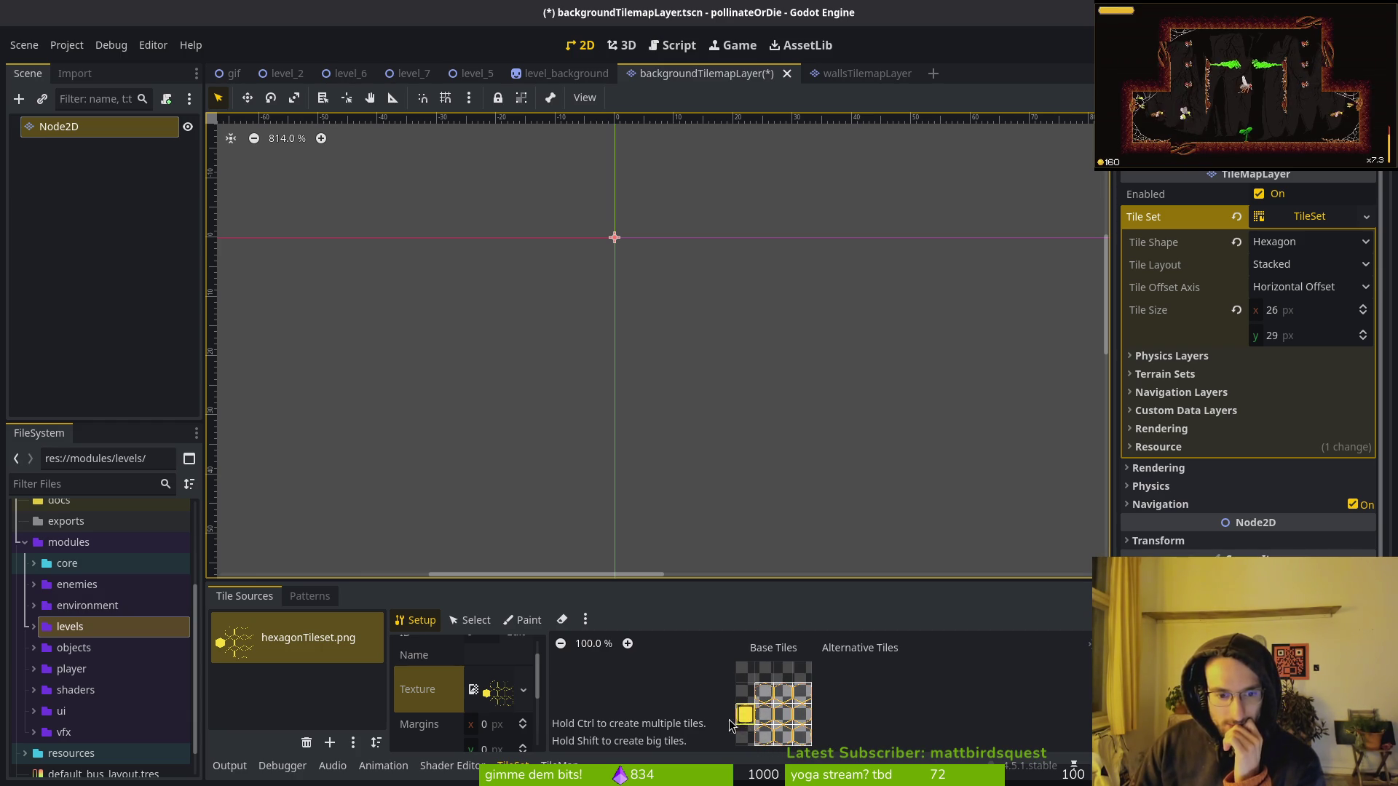
Enlarge the bottom panel and switch to the TileMap Tiles painting view.
scroll(756, 718, up, 8)
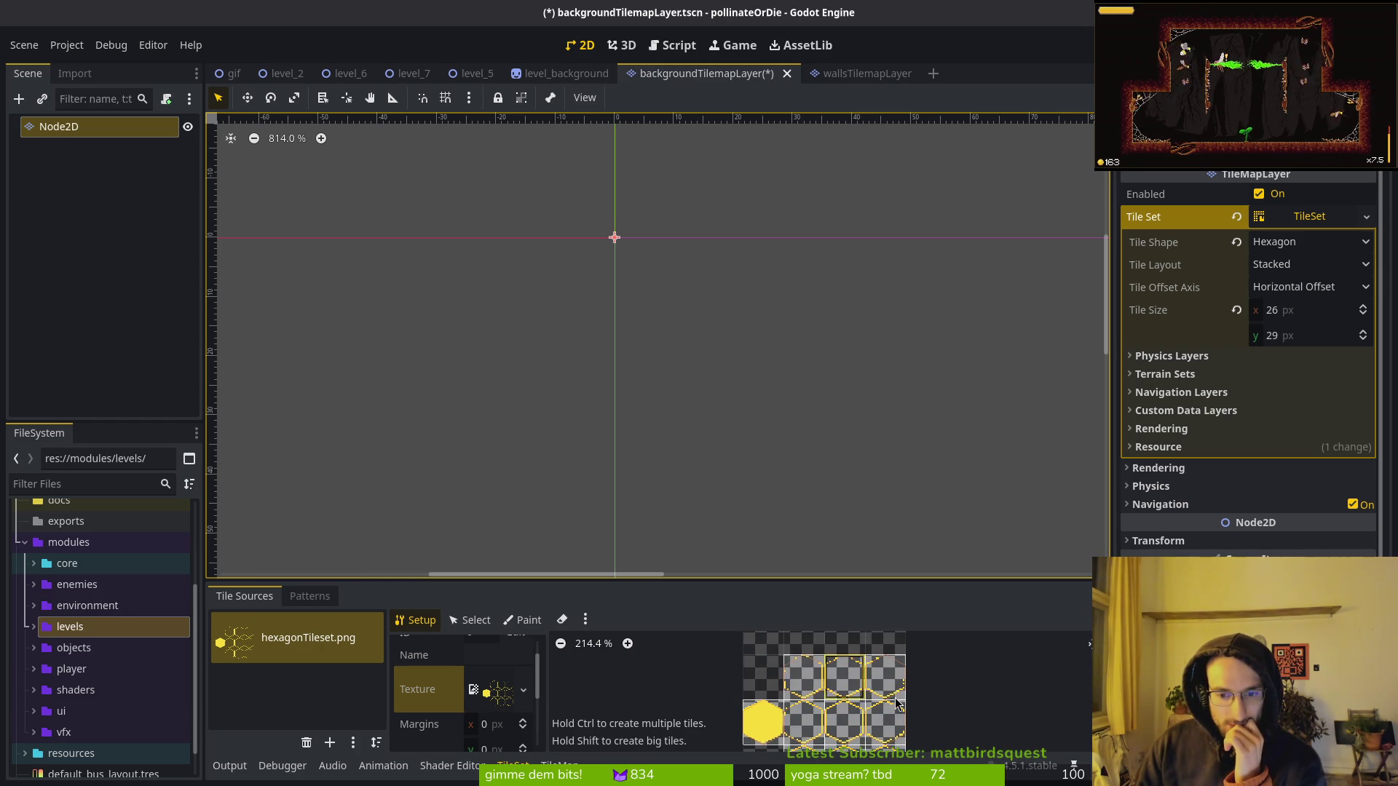
scroll(917, 681, up, 2)
mouse_move(824, 582)
mouse_down()
mouse_move(827, 477)
mouse_move(828, 496)
mouse_up()
scroll(488, 668, down, 3)
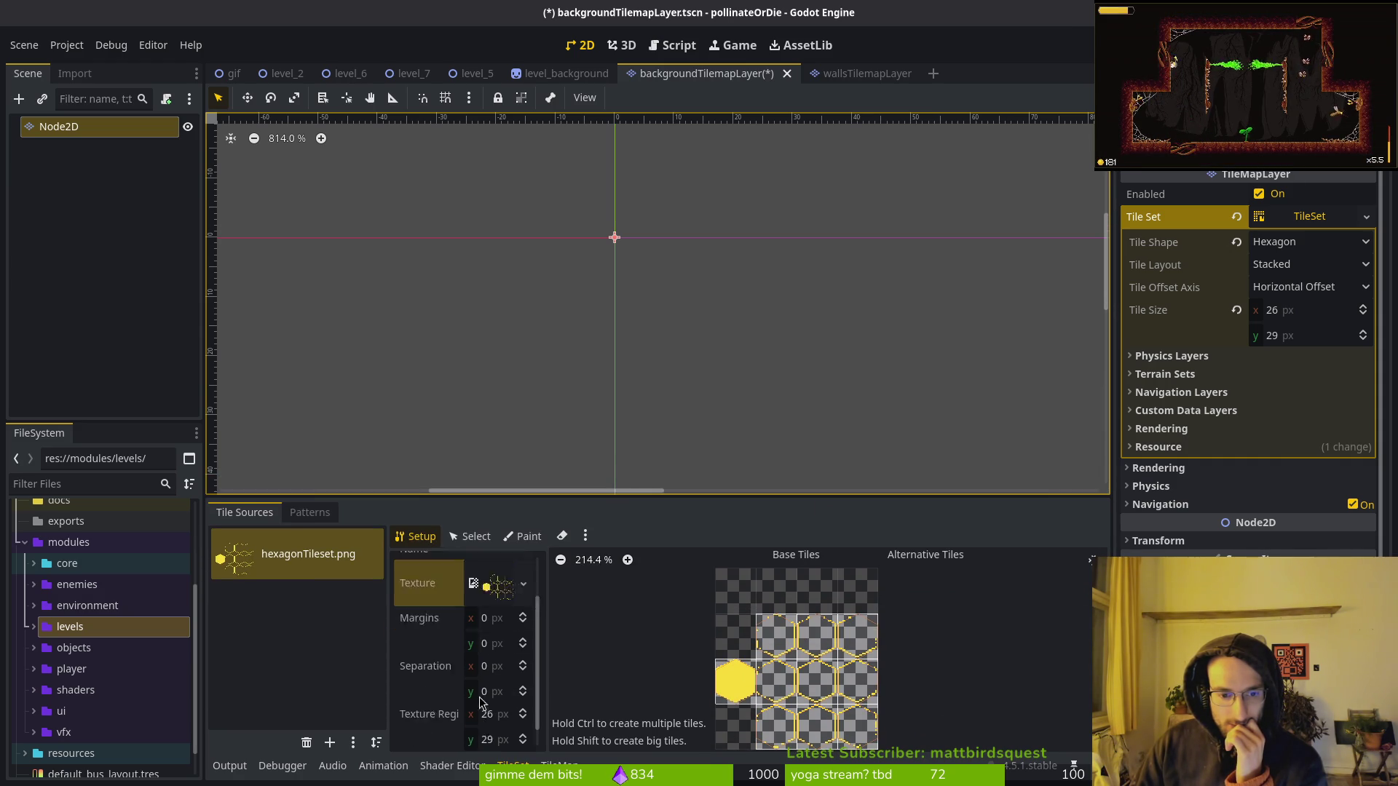
click(559, 765)
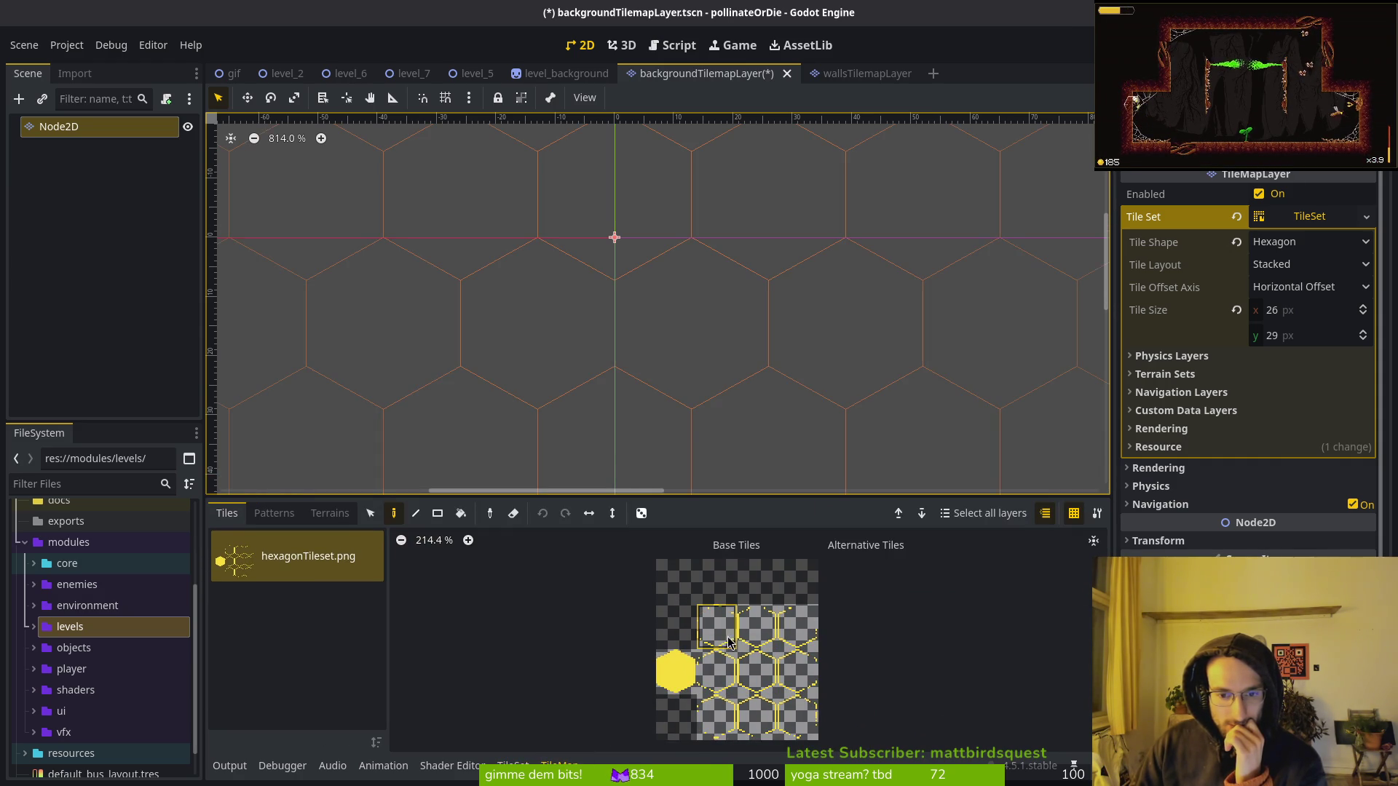
Pick yellow hexagon tiles from the atlas and paint five into a small honeycomb cluster.
click(720, 638)
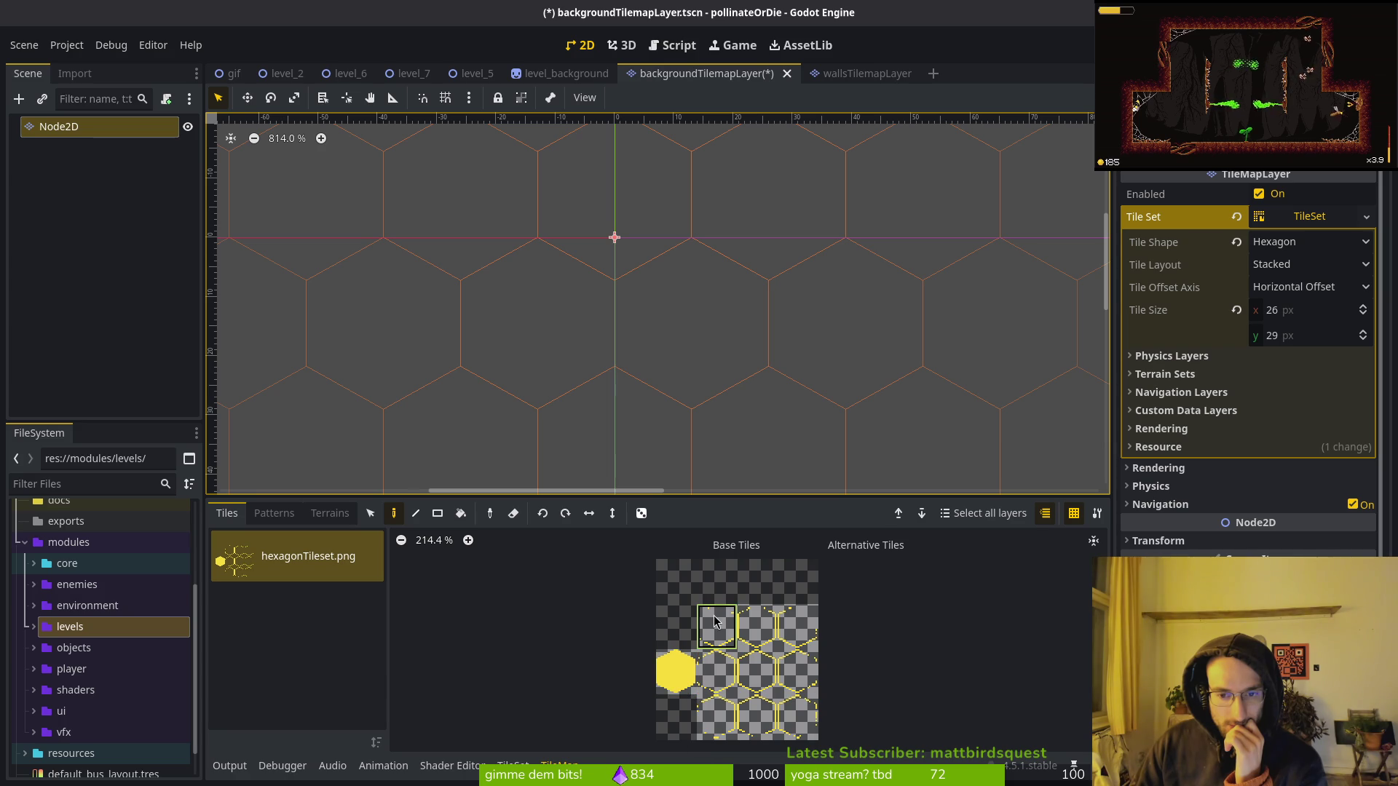
click(702, 321)
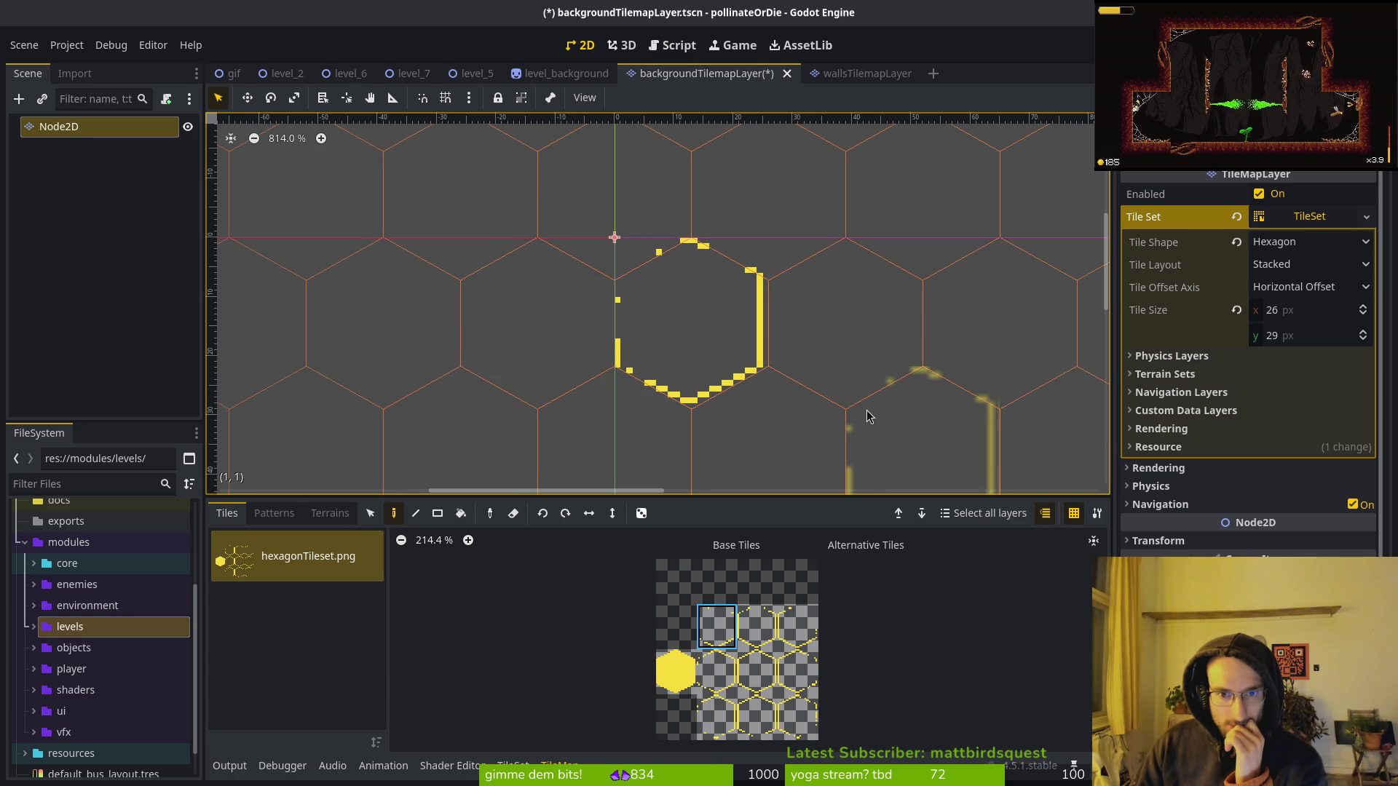
click(757, 672)
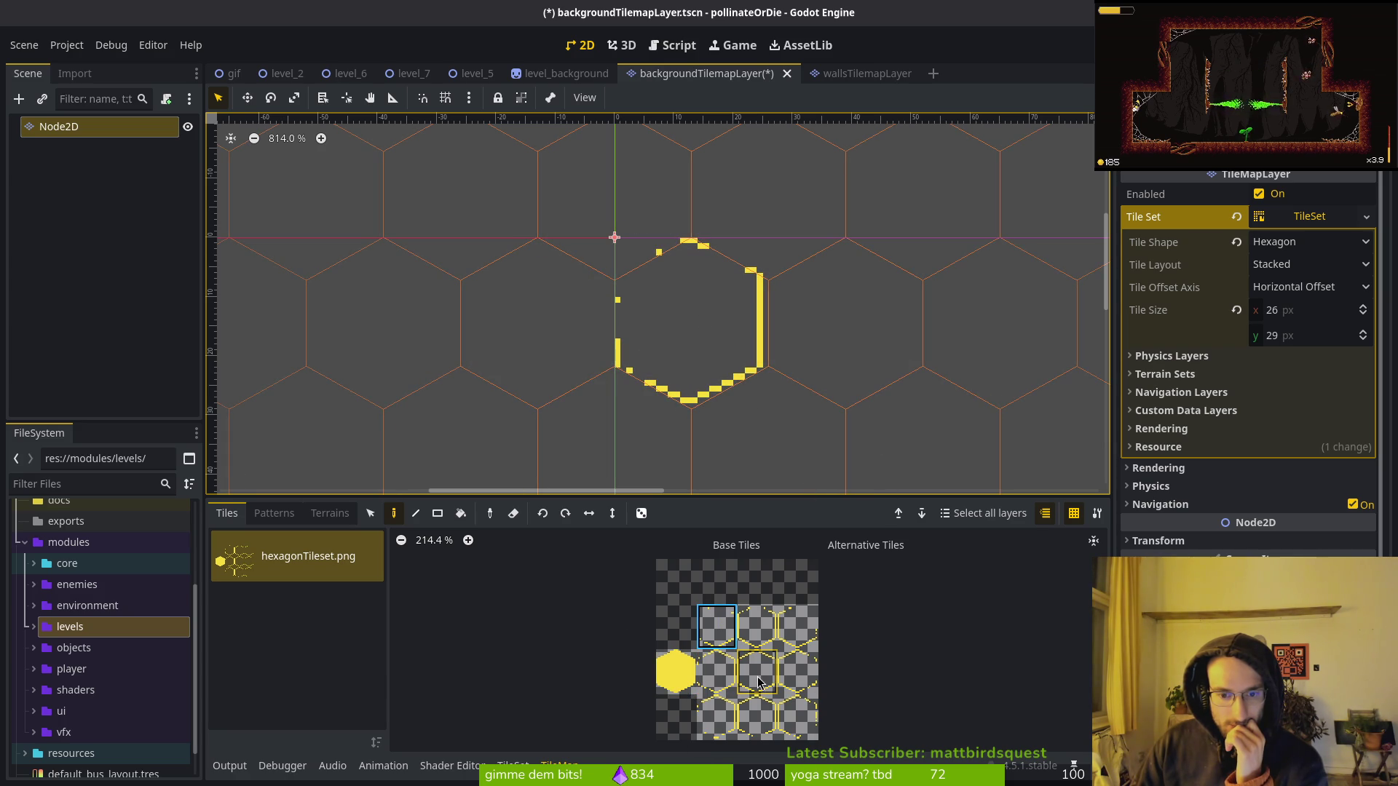
click(841, 379)
click(771, 466)
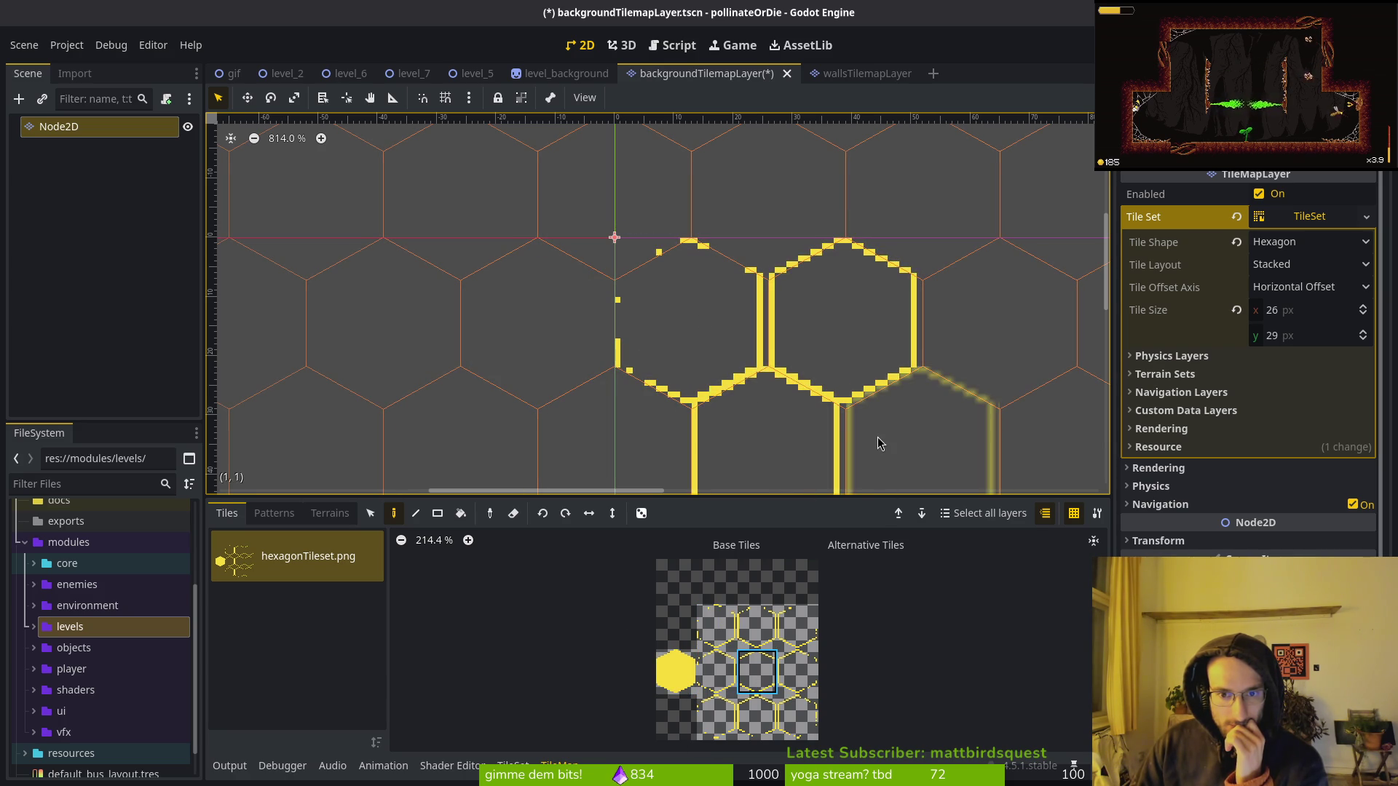
scroll(866, 327, down, 3)
scroll(884, 251, down, 1)
click(875, 338)
scroll(843, 352, up, 1)
click(830, 404)
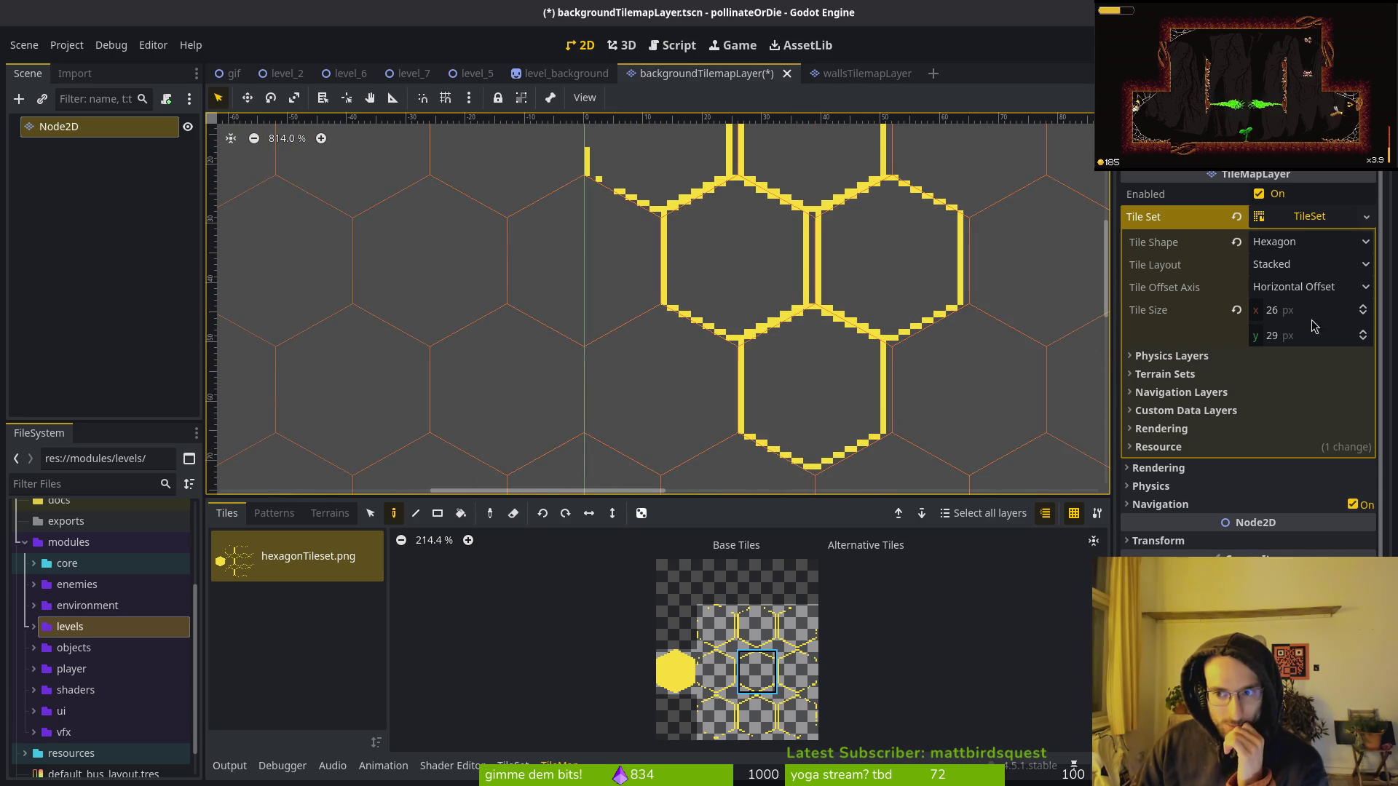
Set the TileSet tile height to 30 so tiles are 26×30, and save the scene.
click(1306, 341)
text(30)
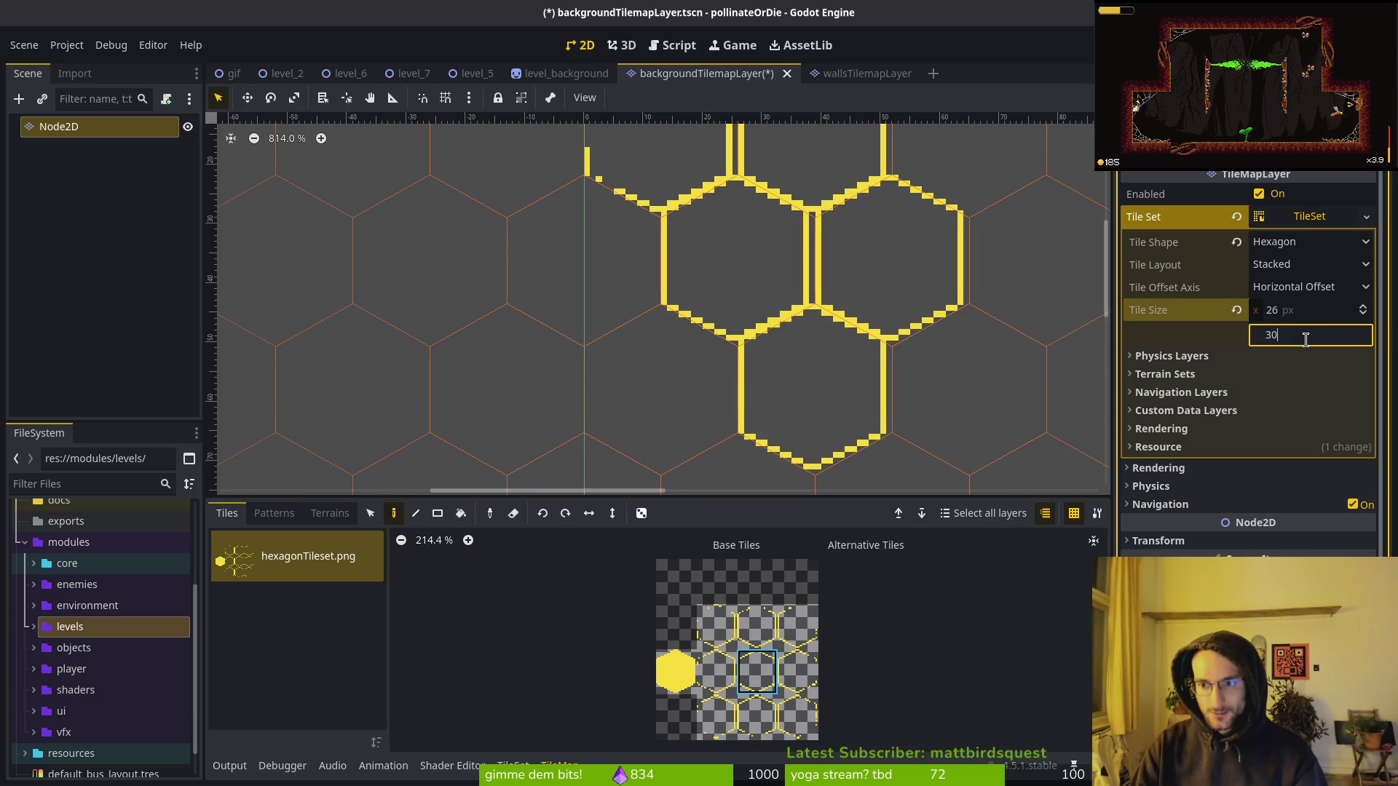
key(Return)
key(ctrl+s)
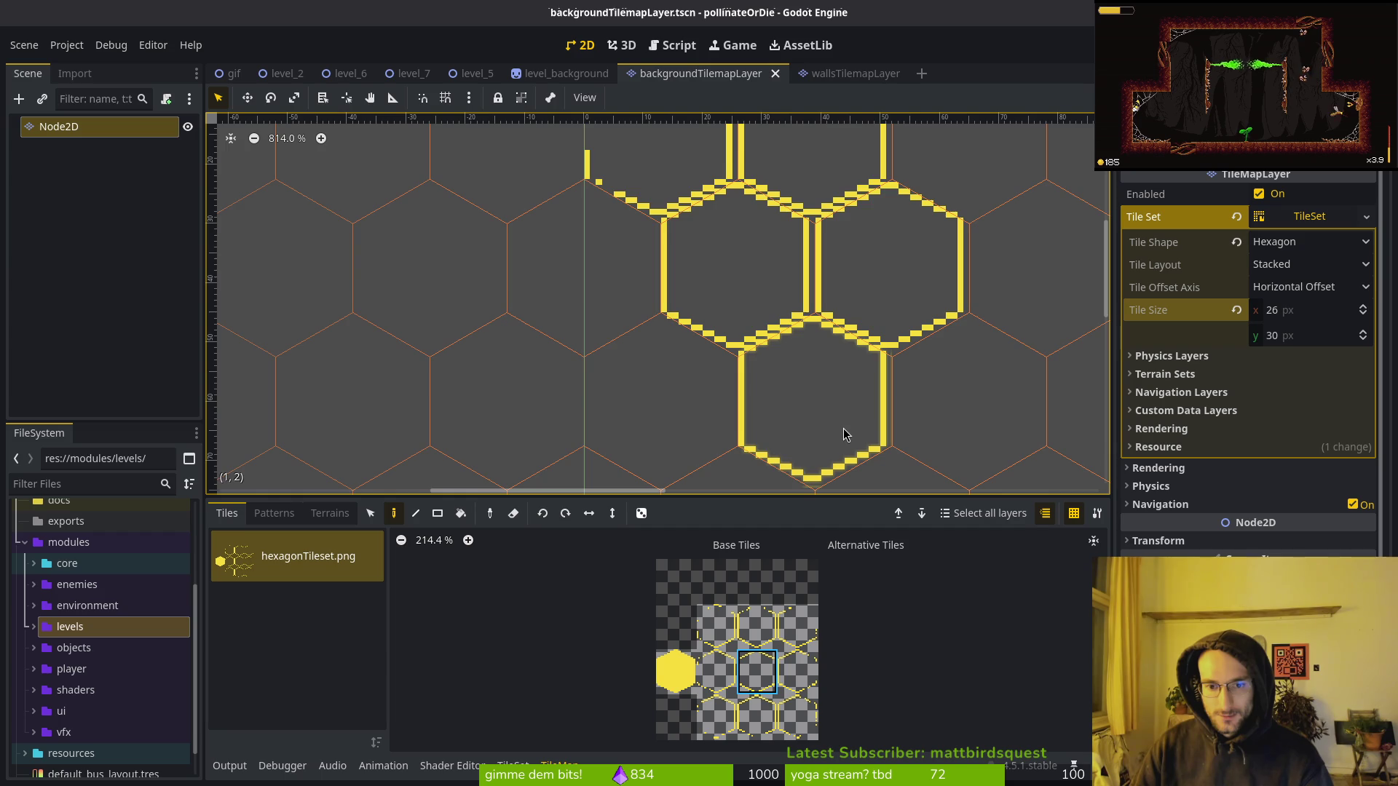
scroll(844, 435, down, 3)
Inspect the hexagon cell sizes on the gridded hexagonTileset document in Aseprite, then return to Godot.
key(alt+Tab)
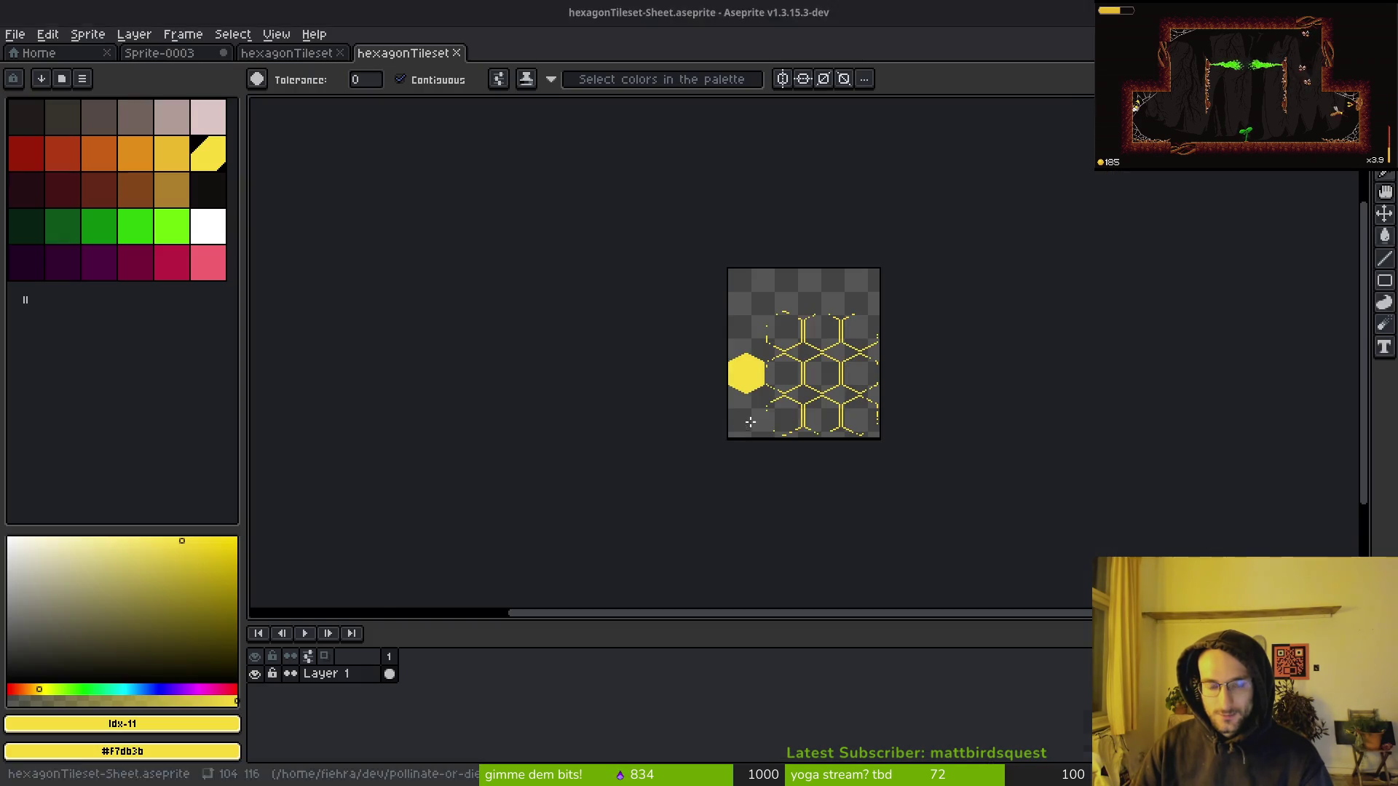
scroll(814, 379, up, 3)
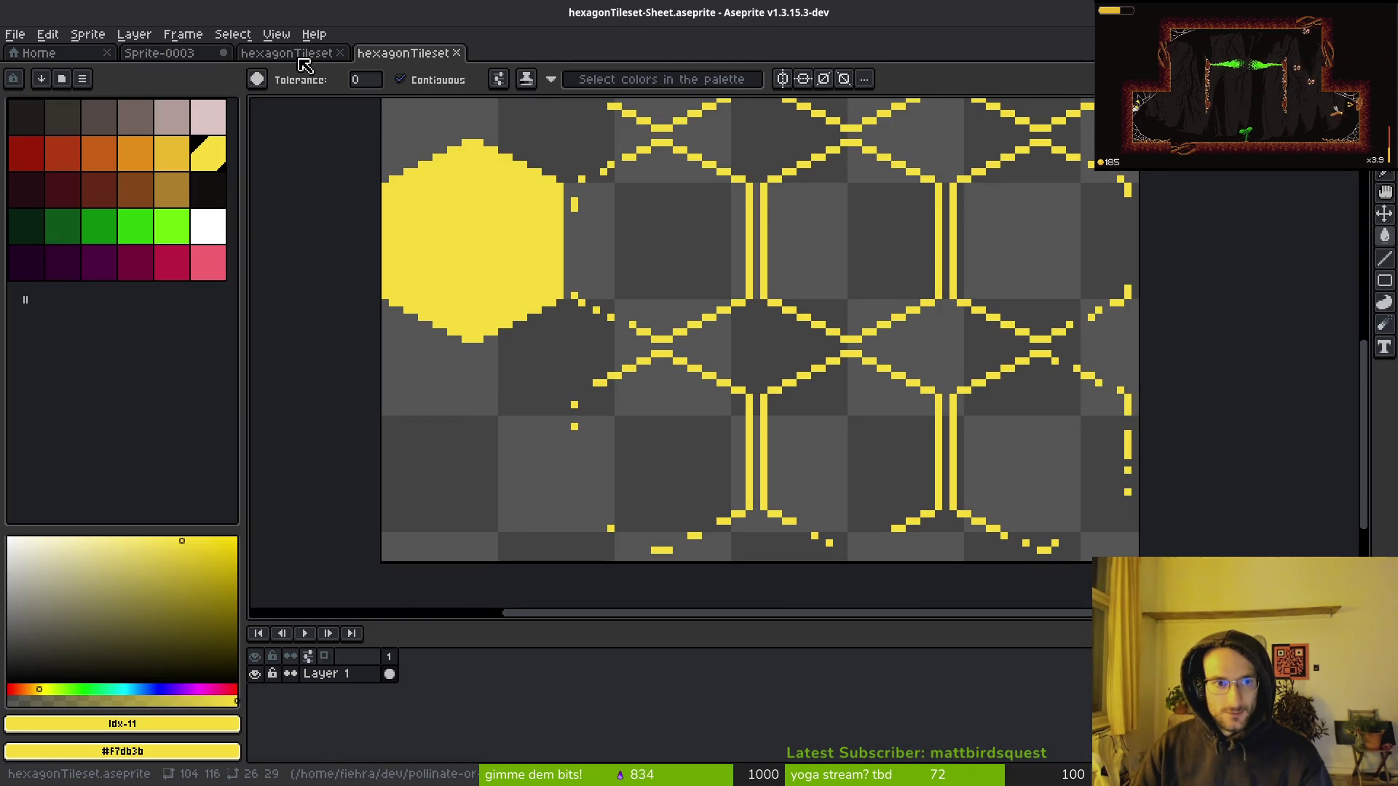
click(300, 59)
scroll(783, 407, up, 2)
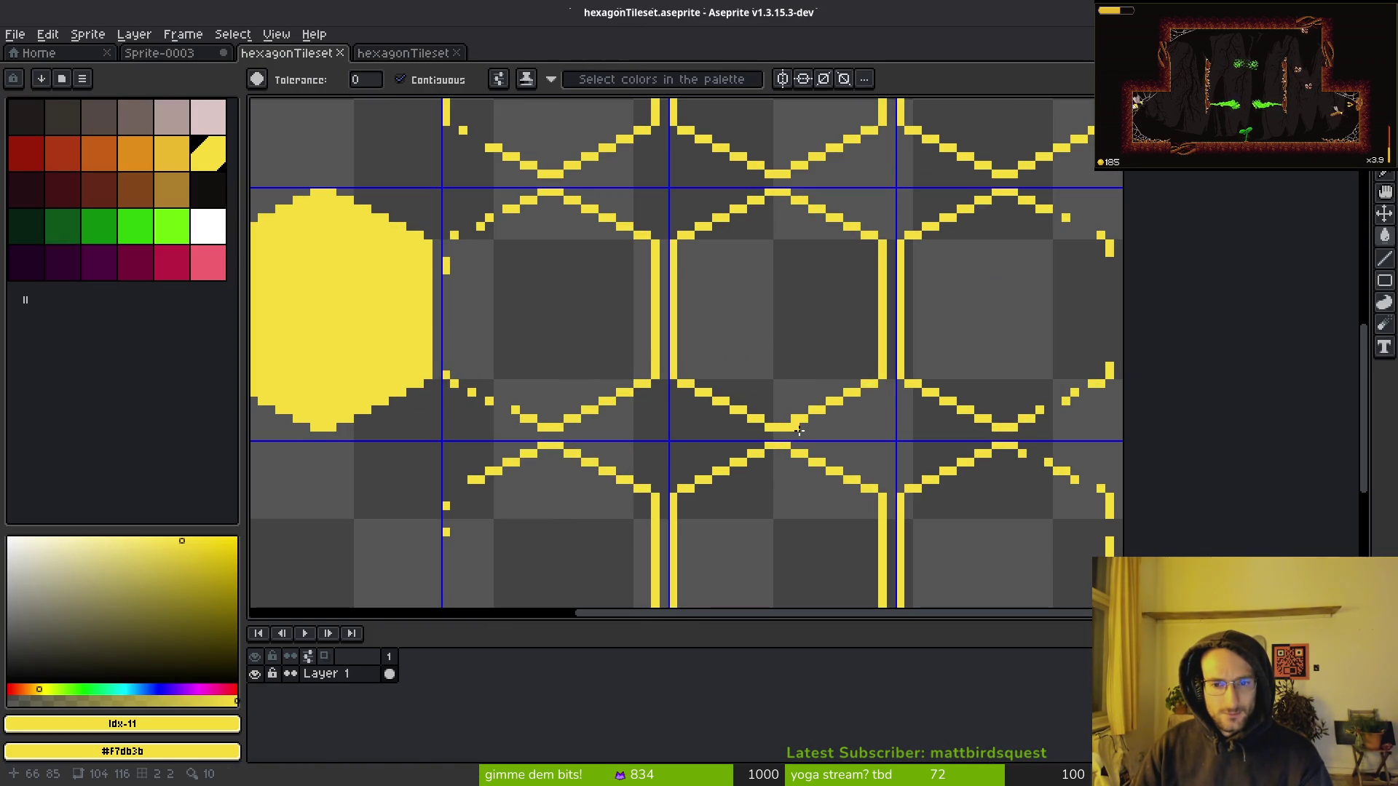
key(alt+Tab)
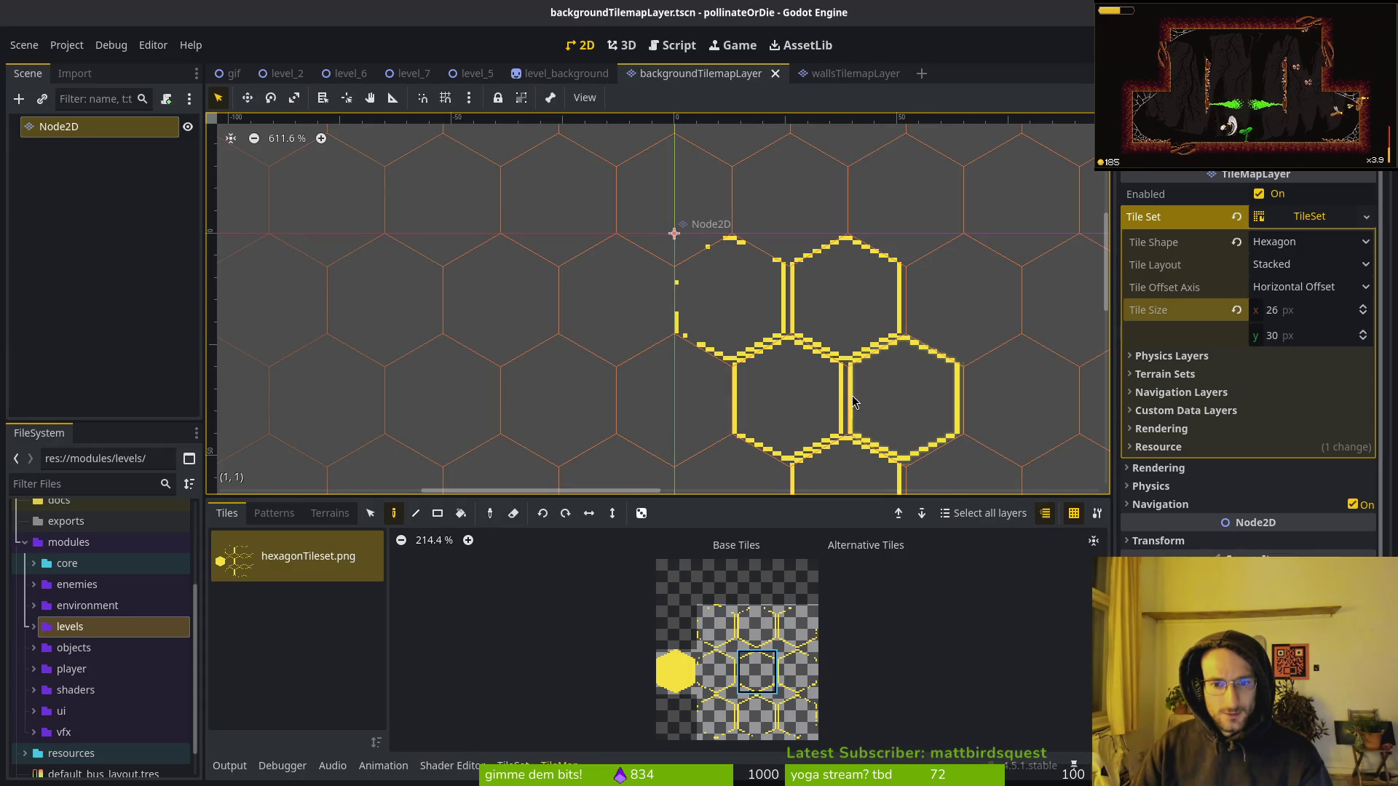
Undo an accidental tile size reset, erase three painted hexagons, and save the scene.
scroll(864, 365, up, 2)
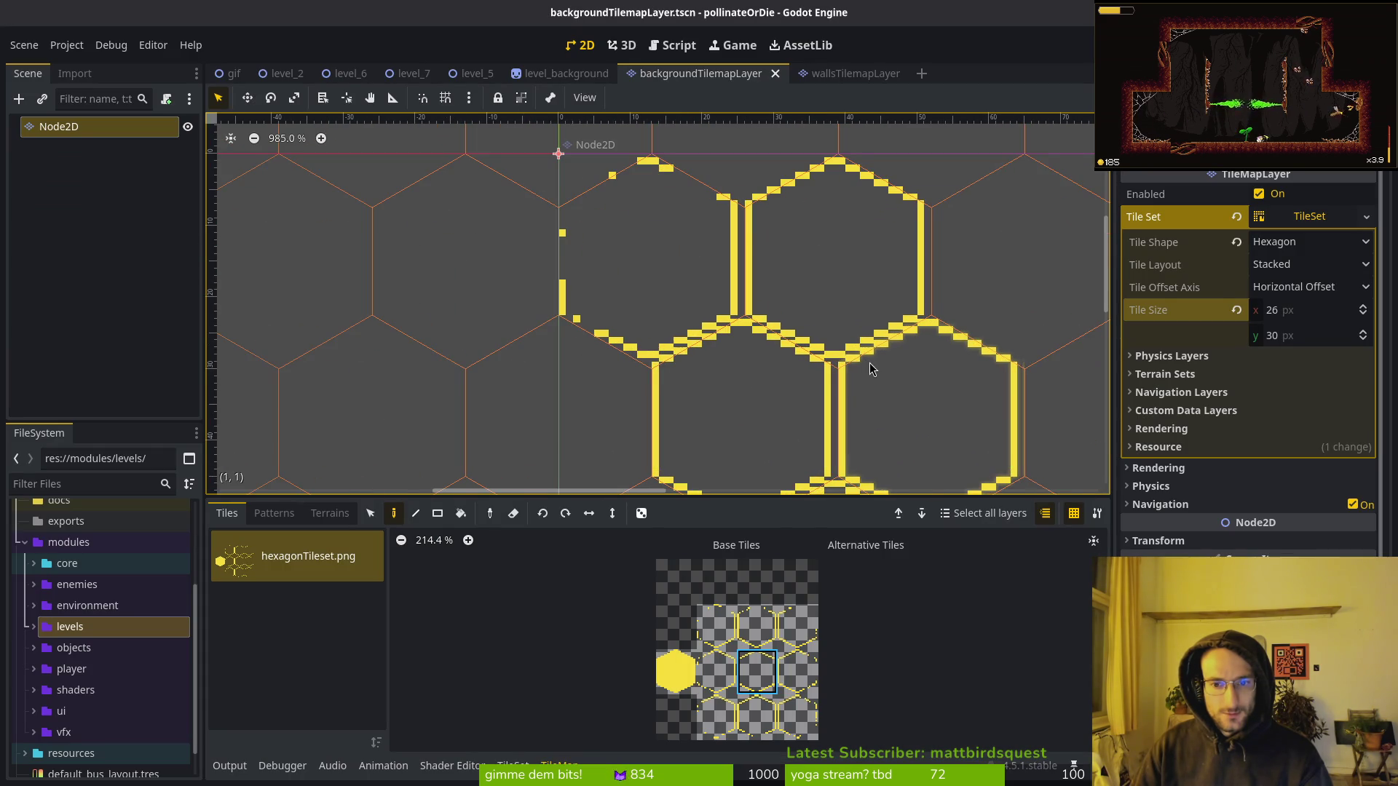
click(1237, 310)
key(ctrl+z)
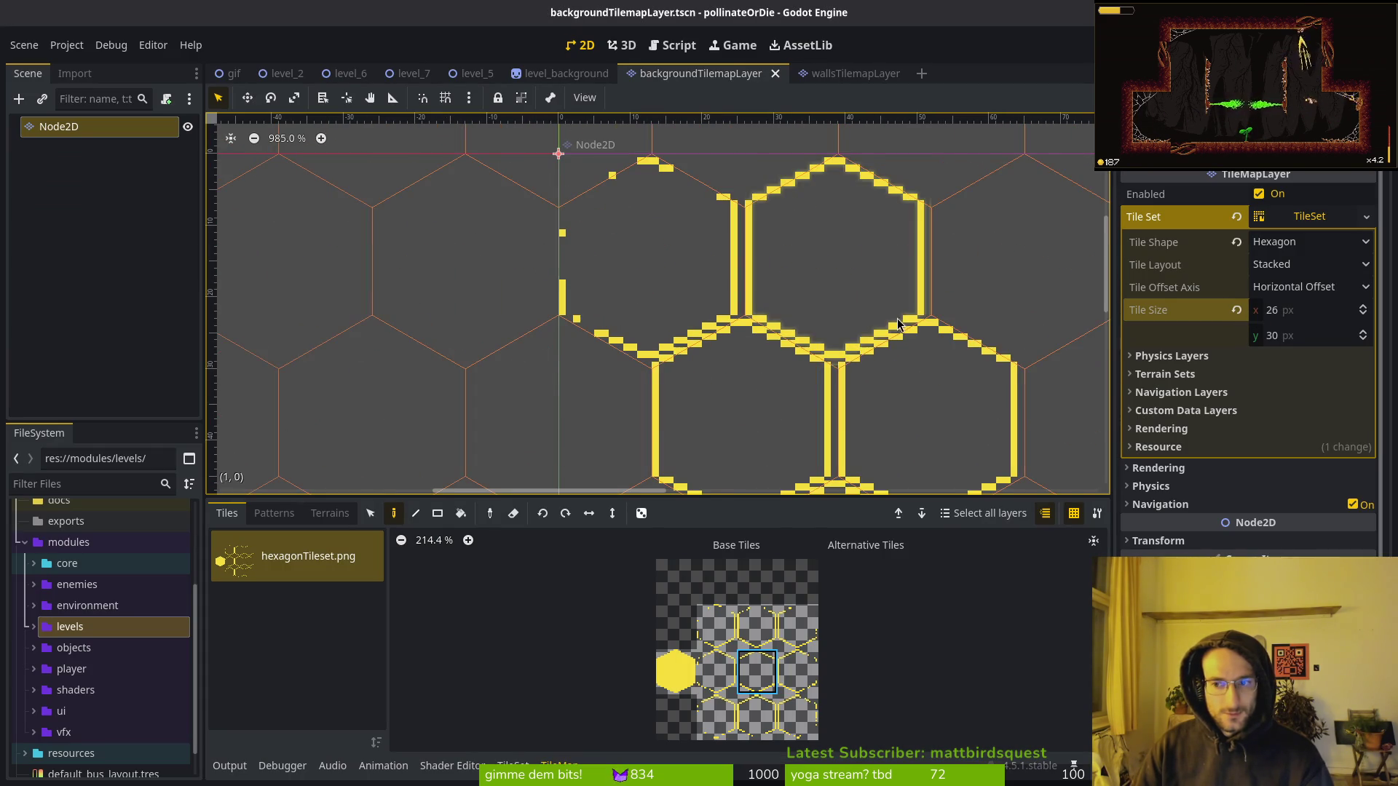
right_click(655, 271)
right_click(951, 441)
right_click(834, 255)
key(ctrl+s)
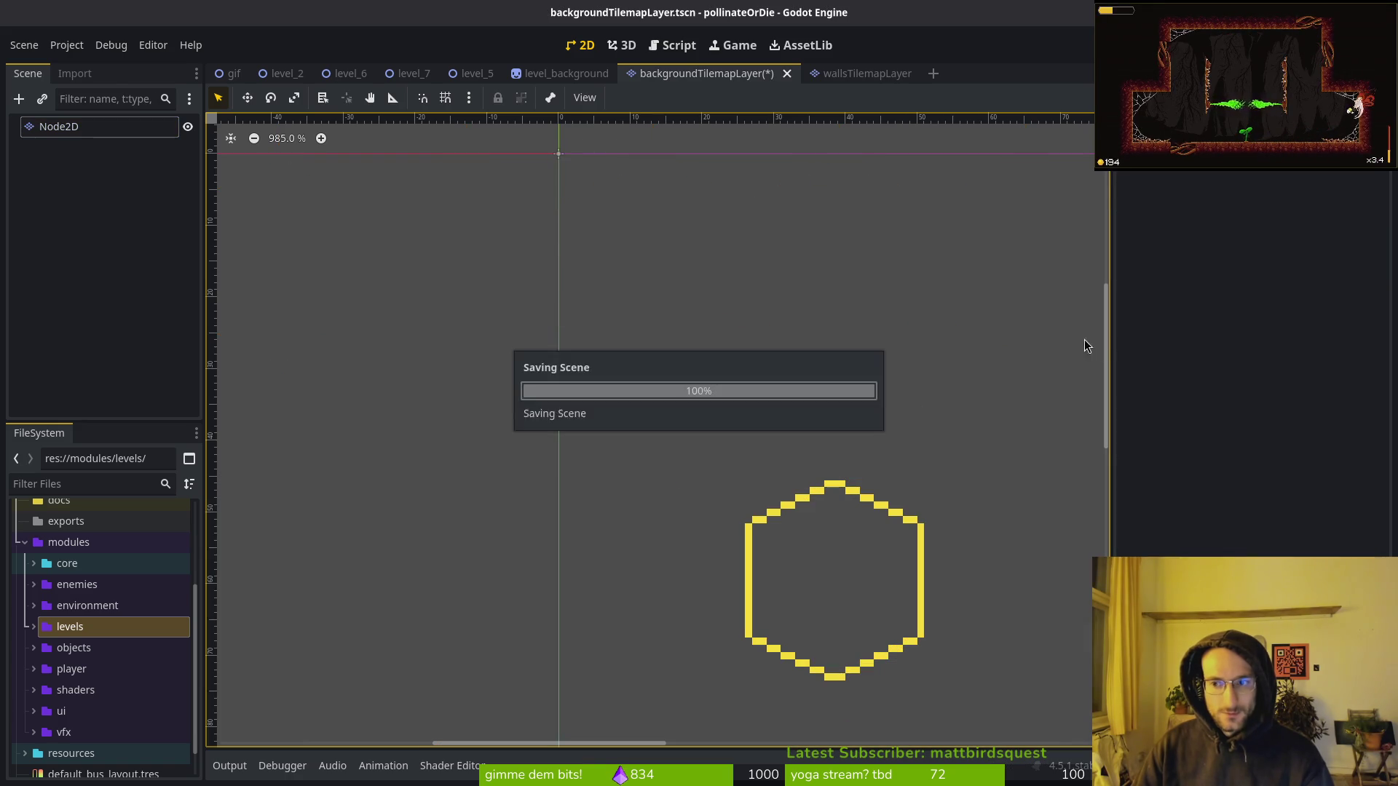
Reselect the tile map node, centre the view, and repaint three test hexagons near the origin.
click(71, 129)
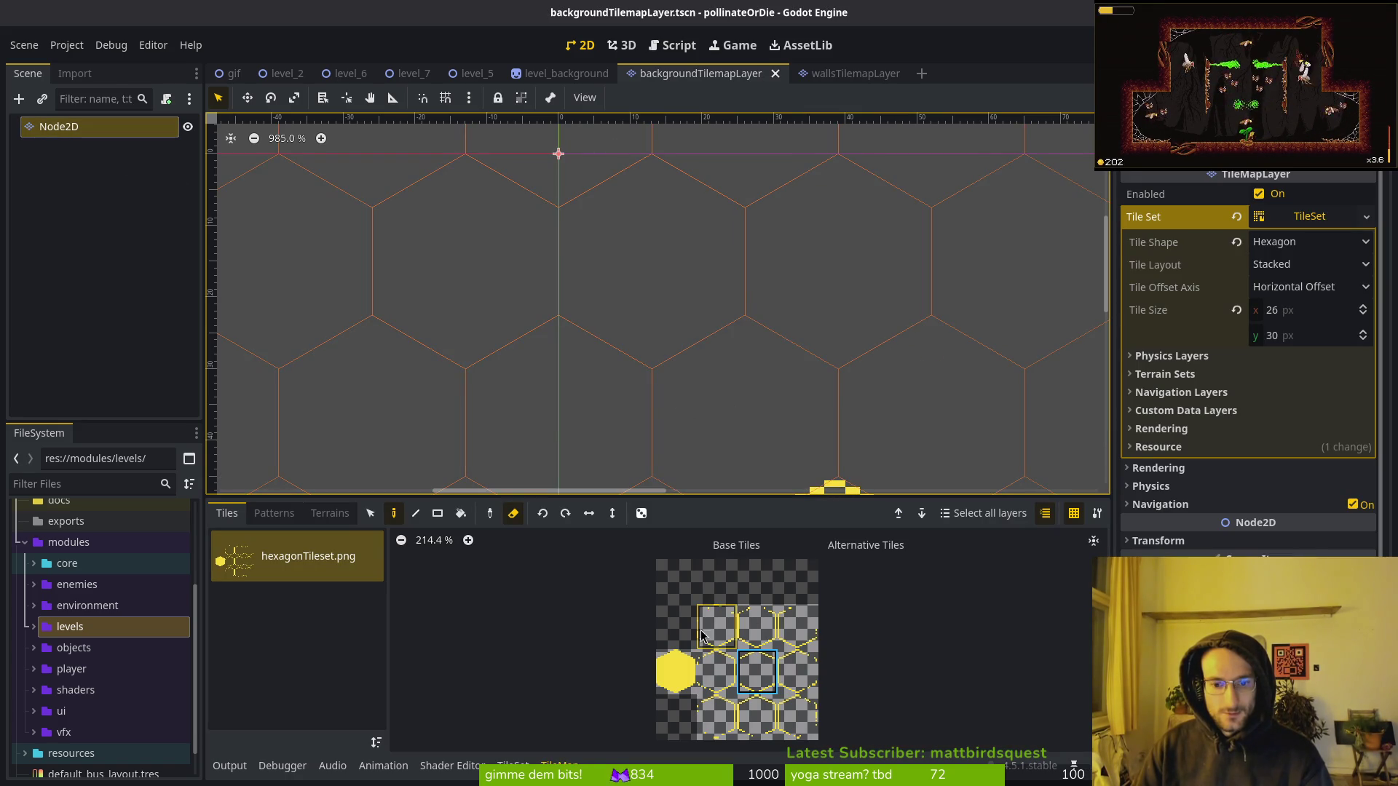
key(f)
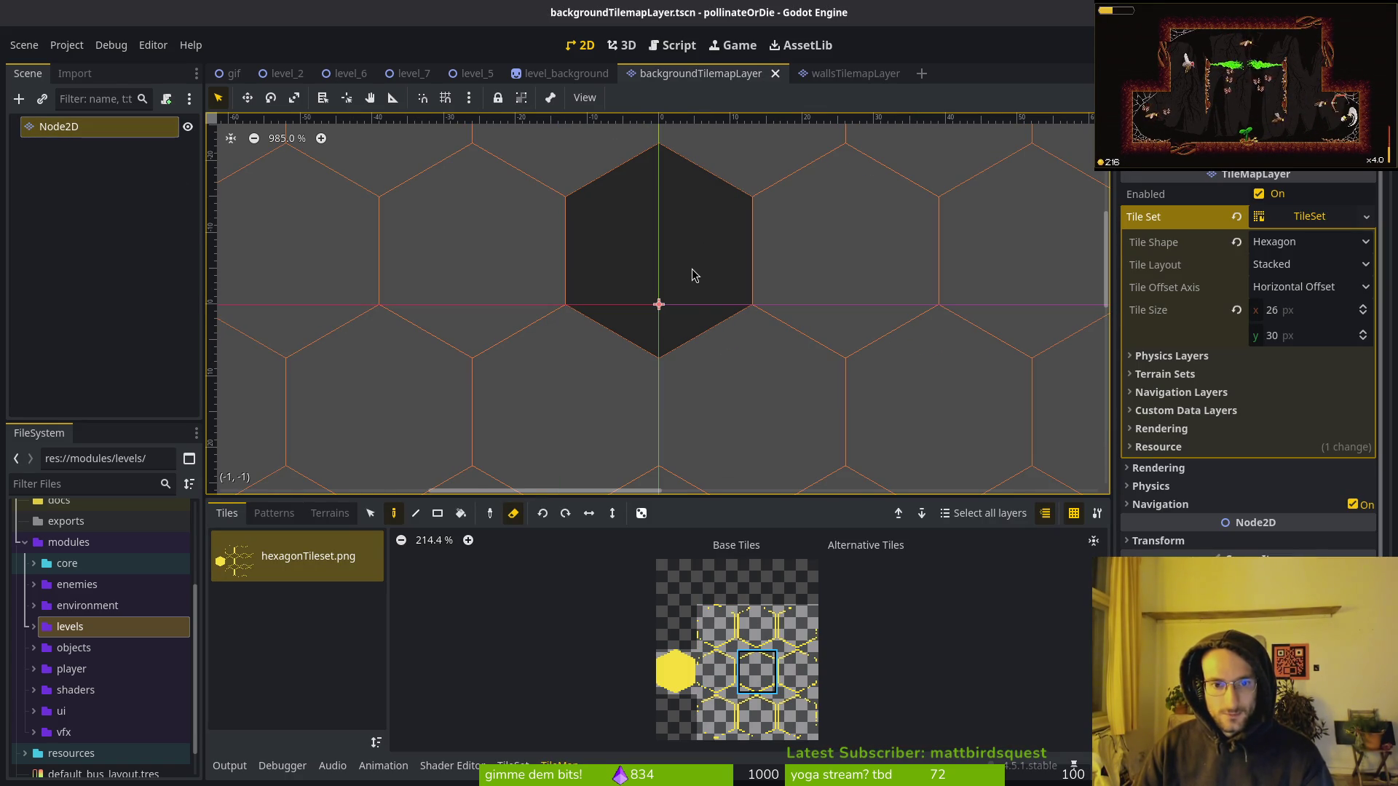
key(e)
scroll(801, 374, right, 3)
scroll(801, 375, down, 2)
click(662, 375)
click(827, 369)
scroll(856, 442, down, 3)
click(678, 397)
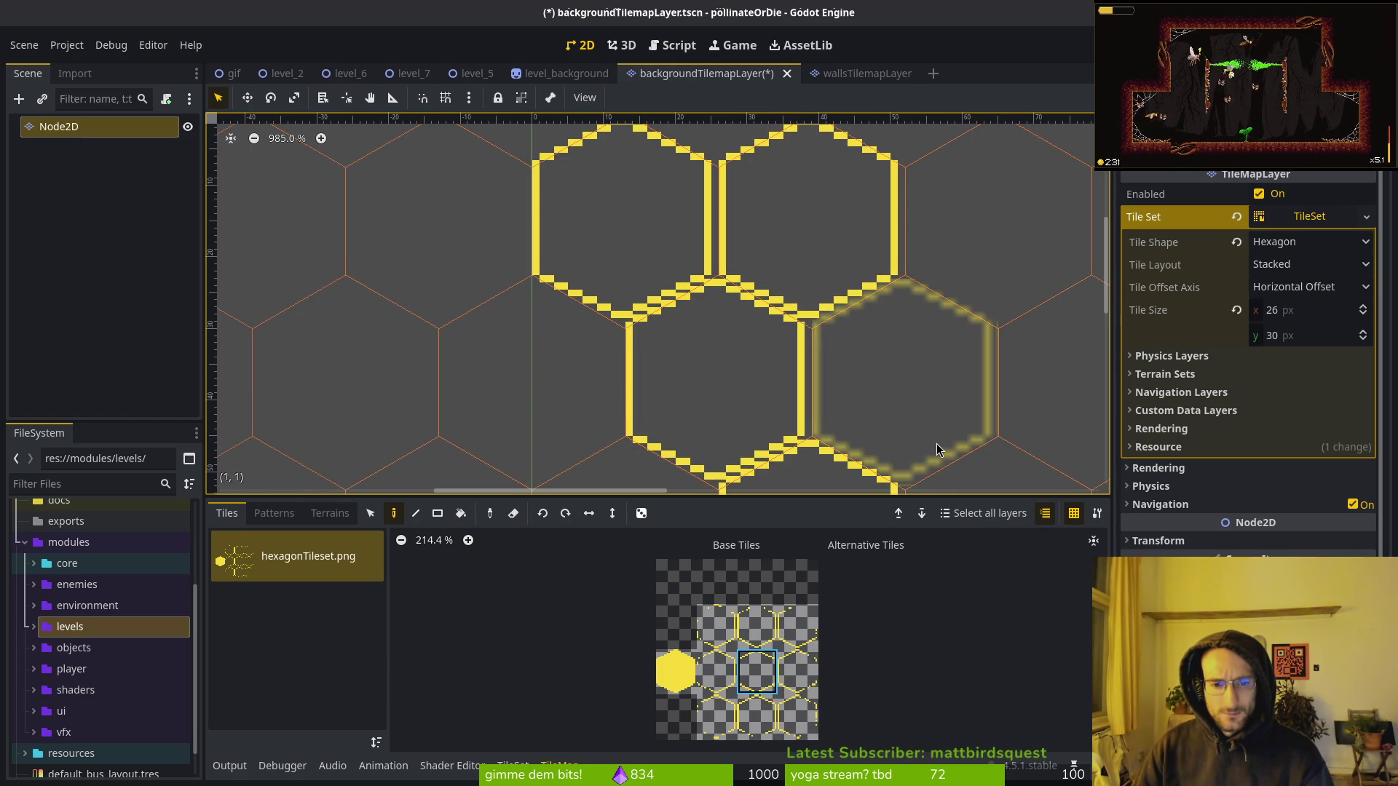
Select the tile map node again and bring up the hexagonTileset.png atlas setup.
scroll(902, 311, down, 3)
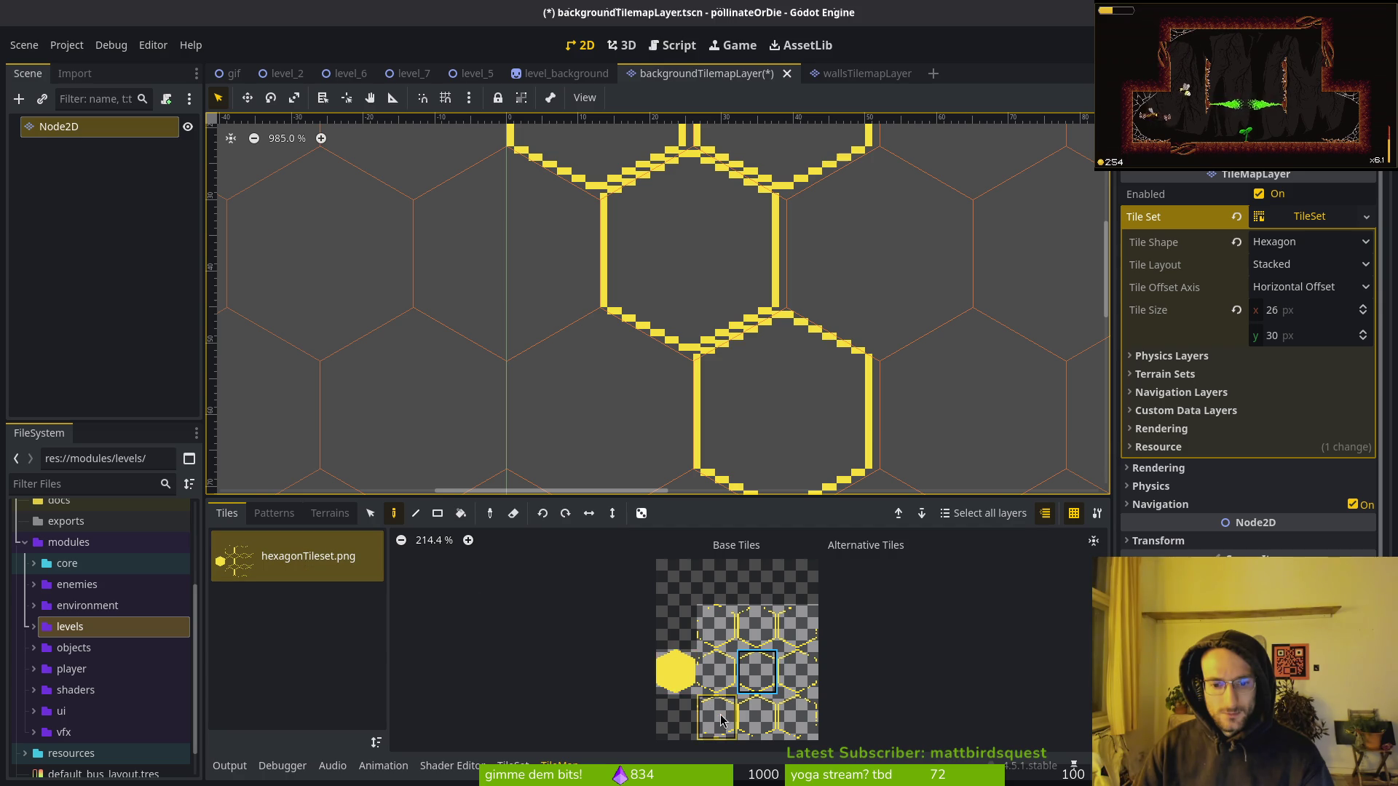
scroll(748, 328, up, 3)
scroll(749, 409, down, 1)
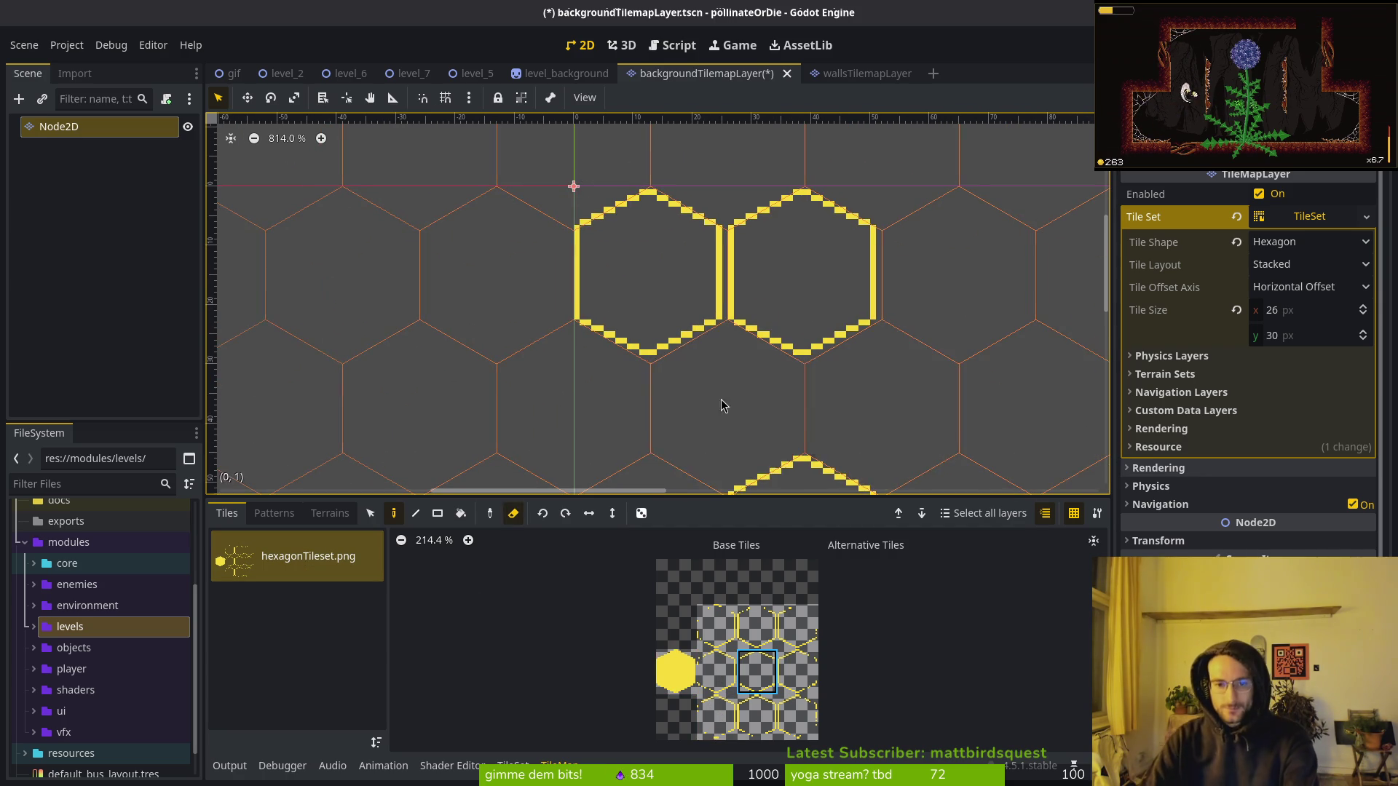
scroll(724, 396, down, 3)
click(58, 126)
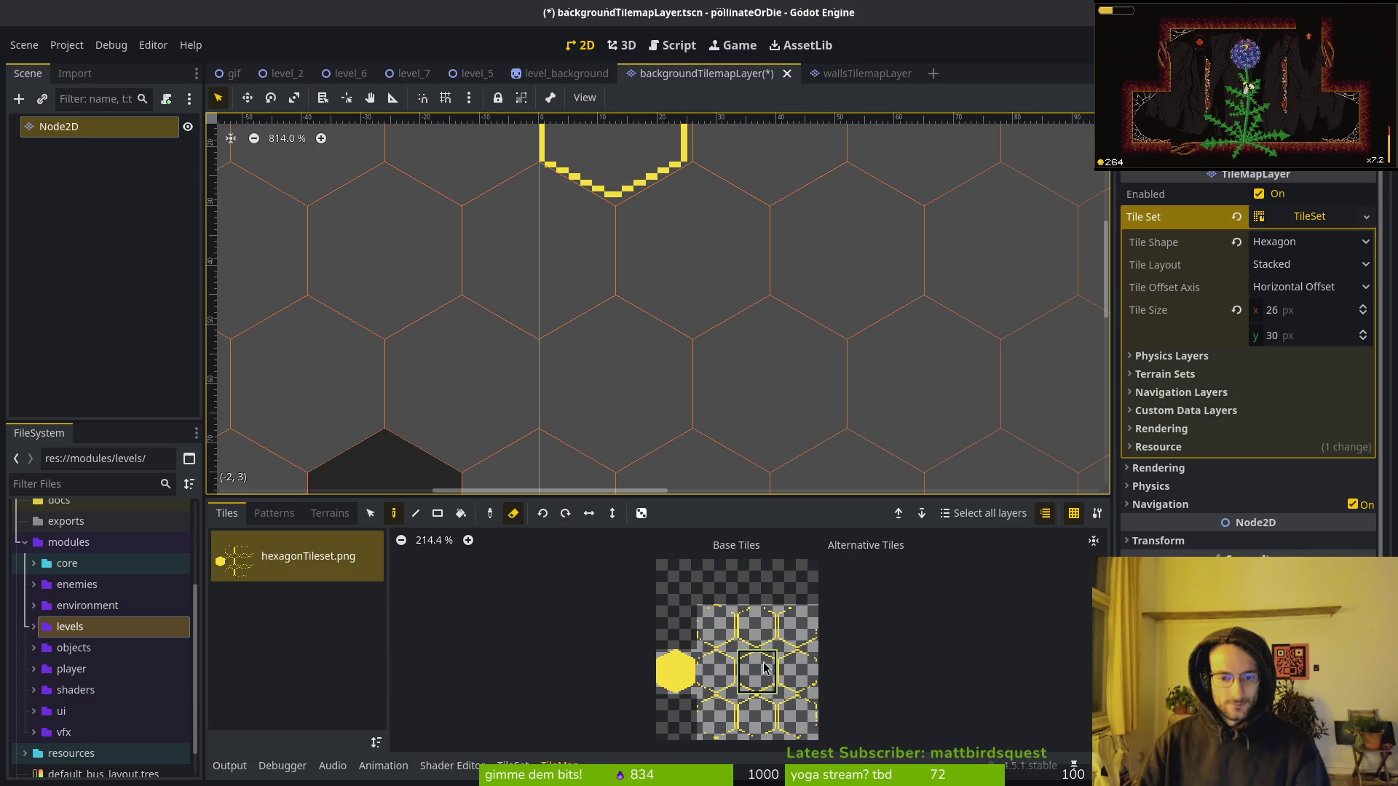
drag(610, 669, 587, 637)
click(512, 765)
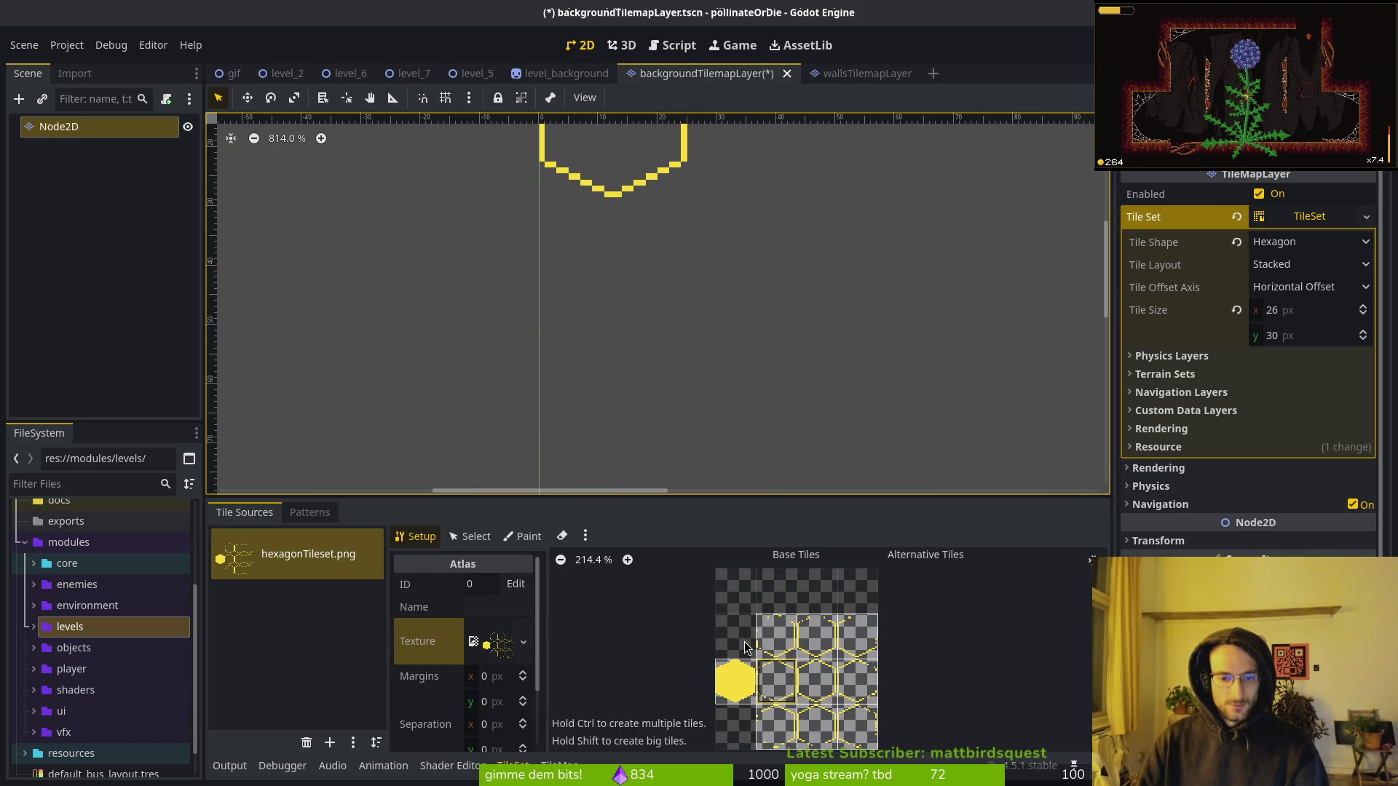
Set the TileSet tile height to 29 px, making tiles 26×29, and save.
scroll(697, 299, up, 4)
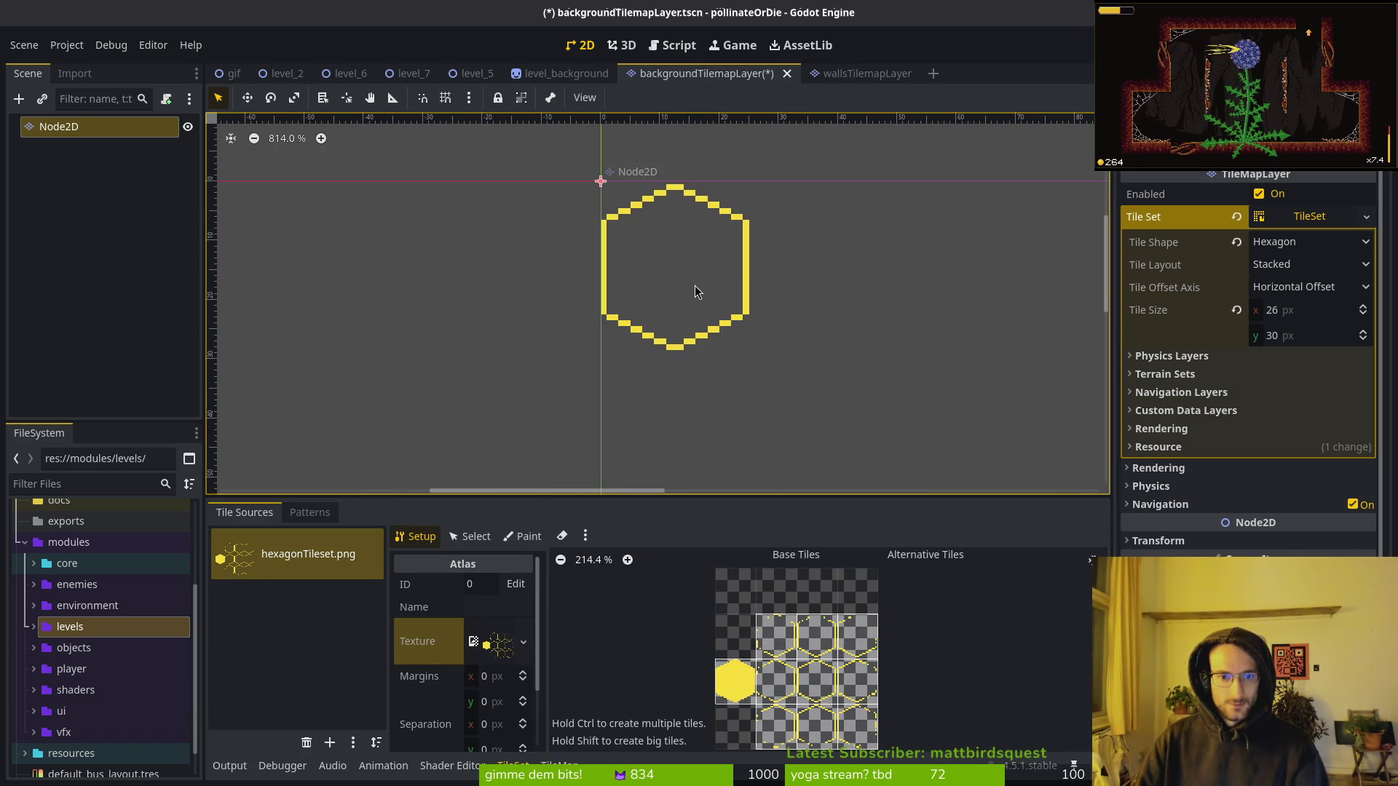
click(1289, 337)
text(29)
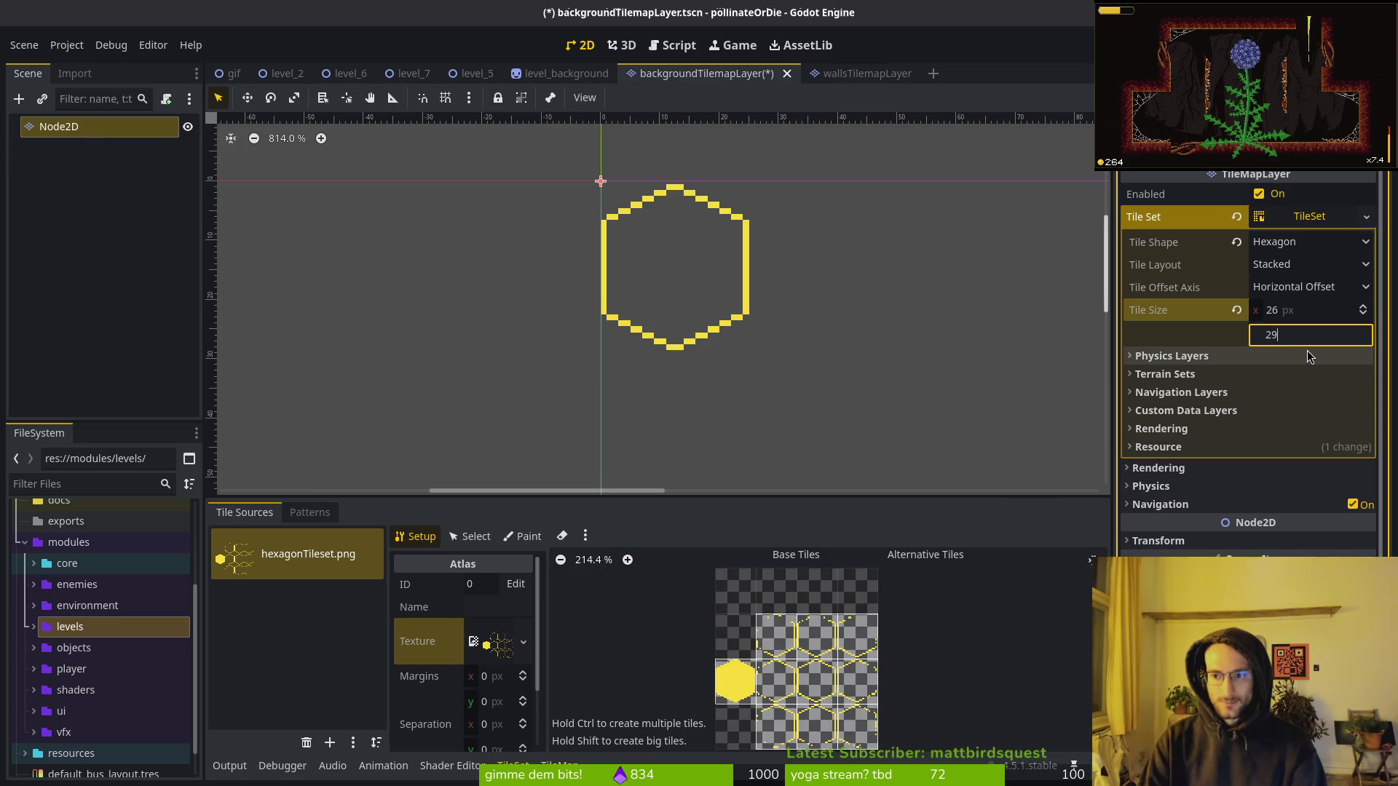
key(Return)
key(ctrl+s)
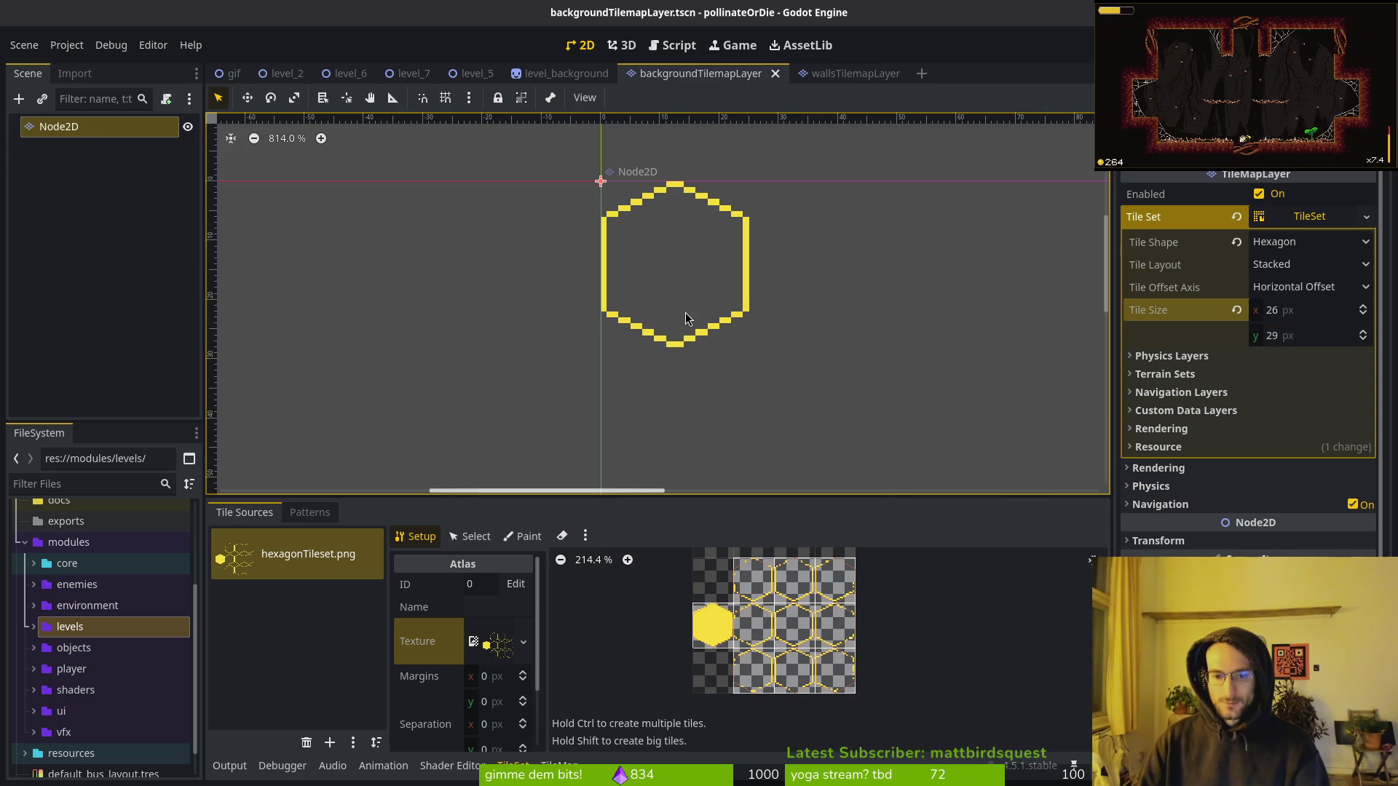
Switch to the TileMap tab, turn off the eraser, and paint hexagons beside the first tile.
click(559, 765)
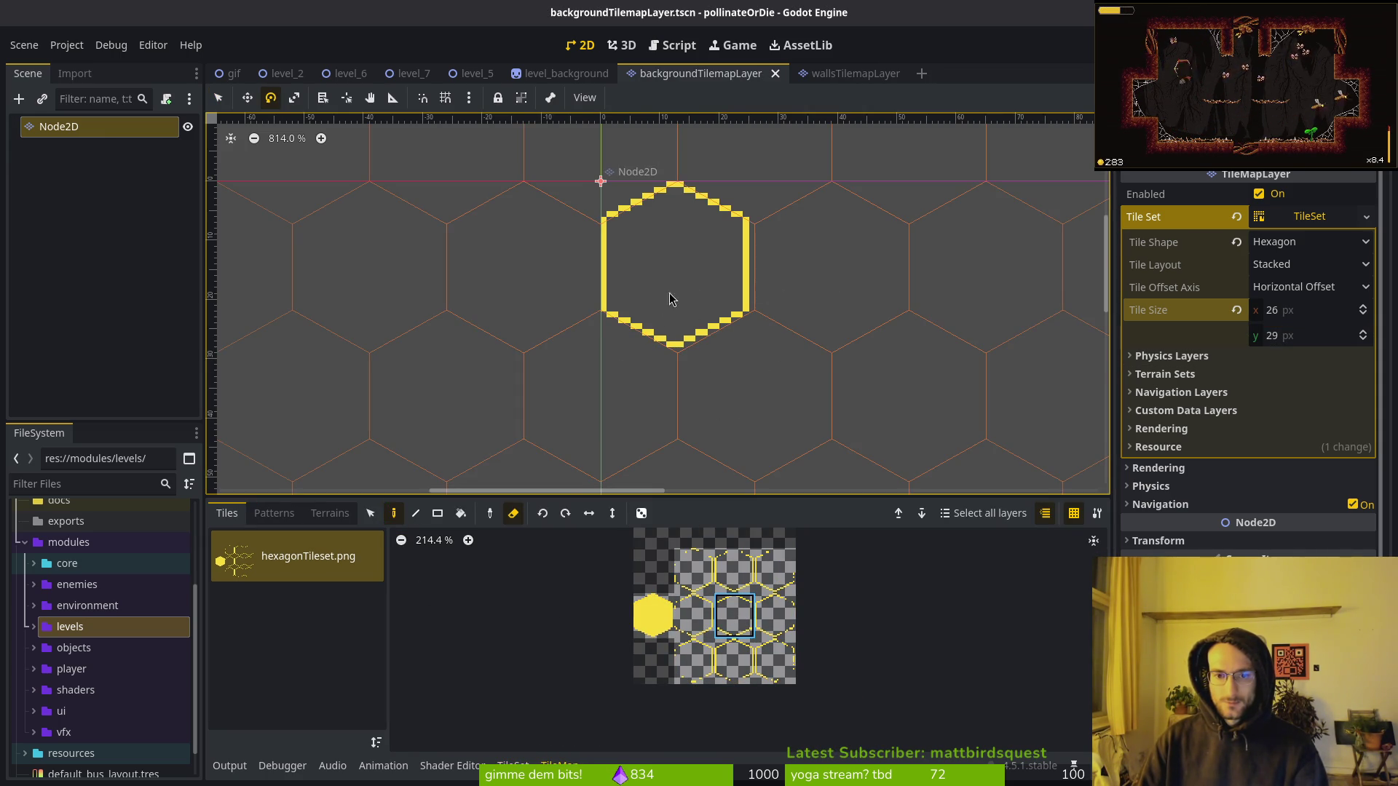
drag(396, 182, 358, 174)
key(e)
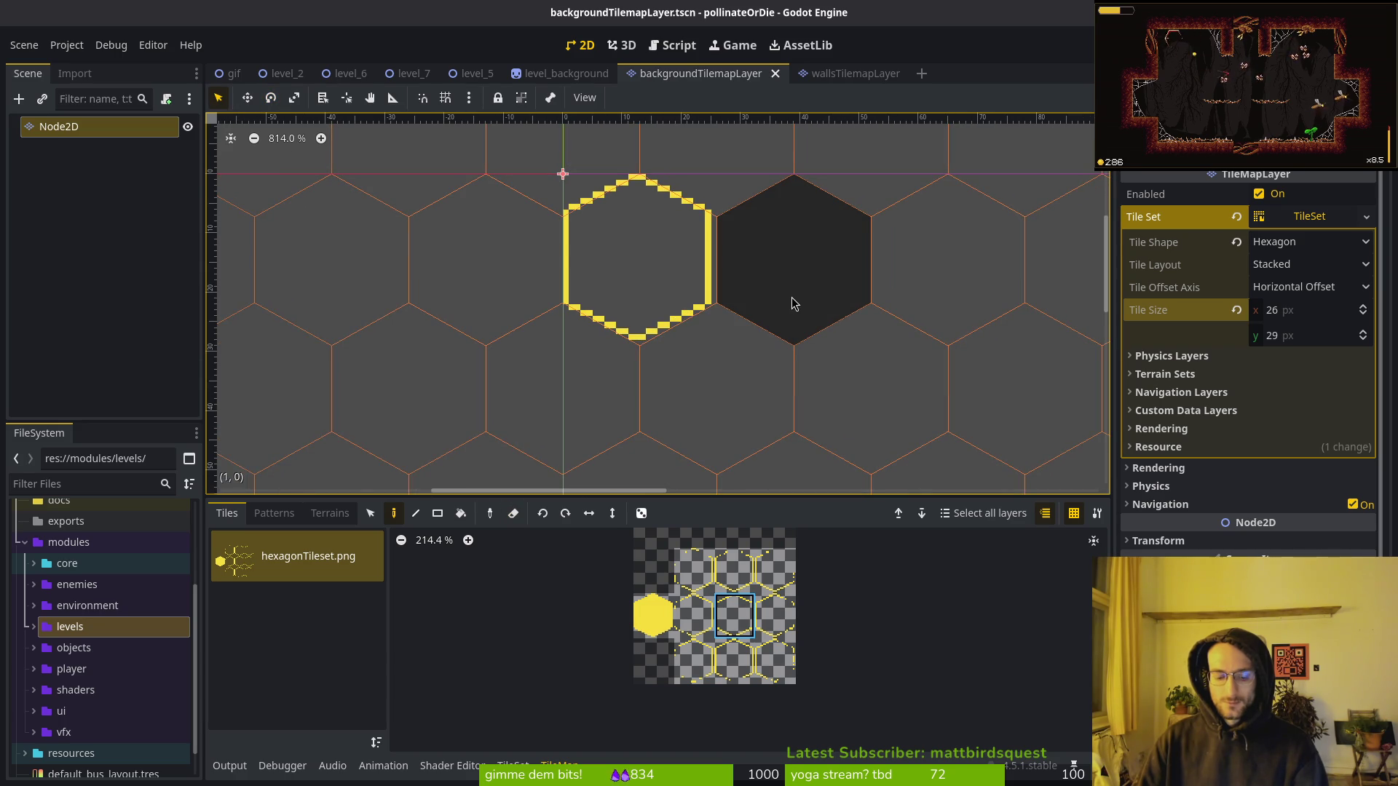
click(788, 295)
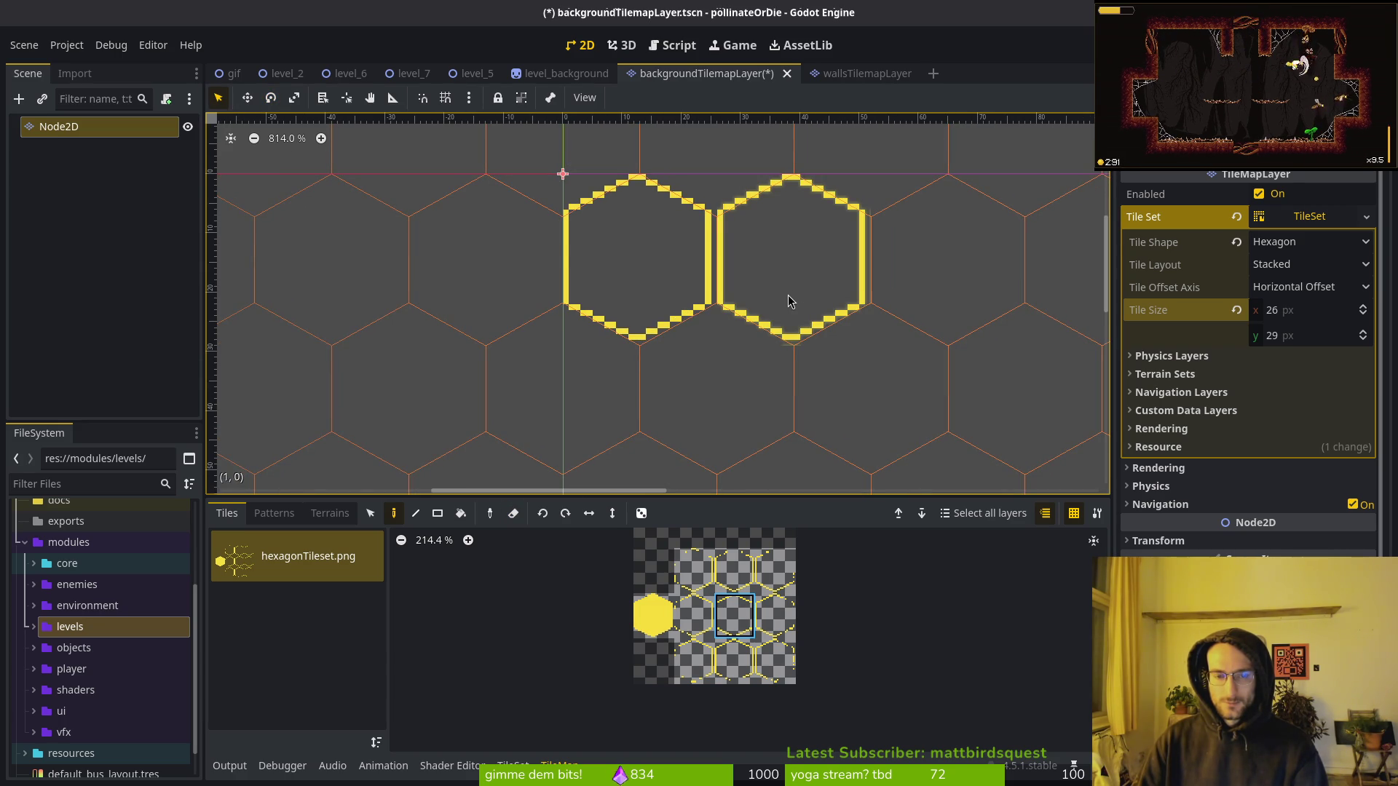
scroll(593, 273, up, 3)
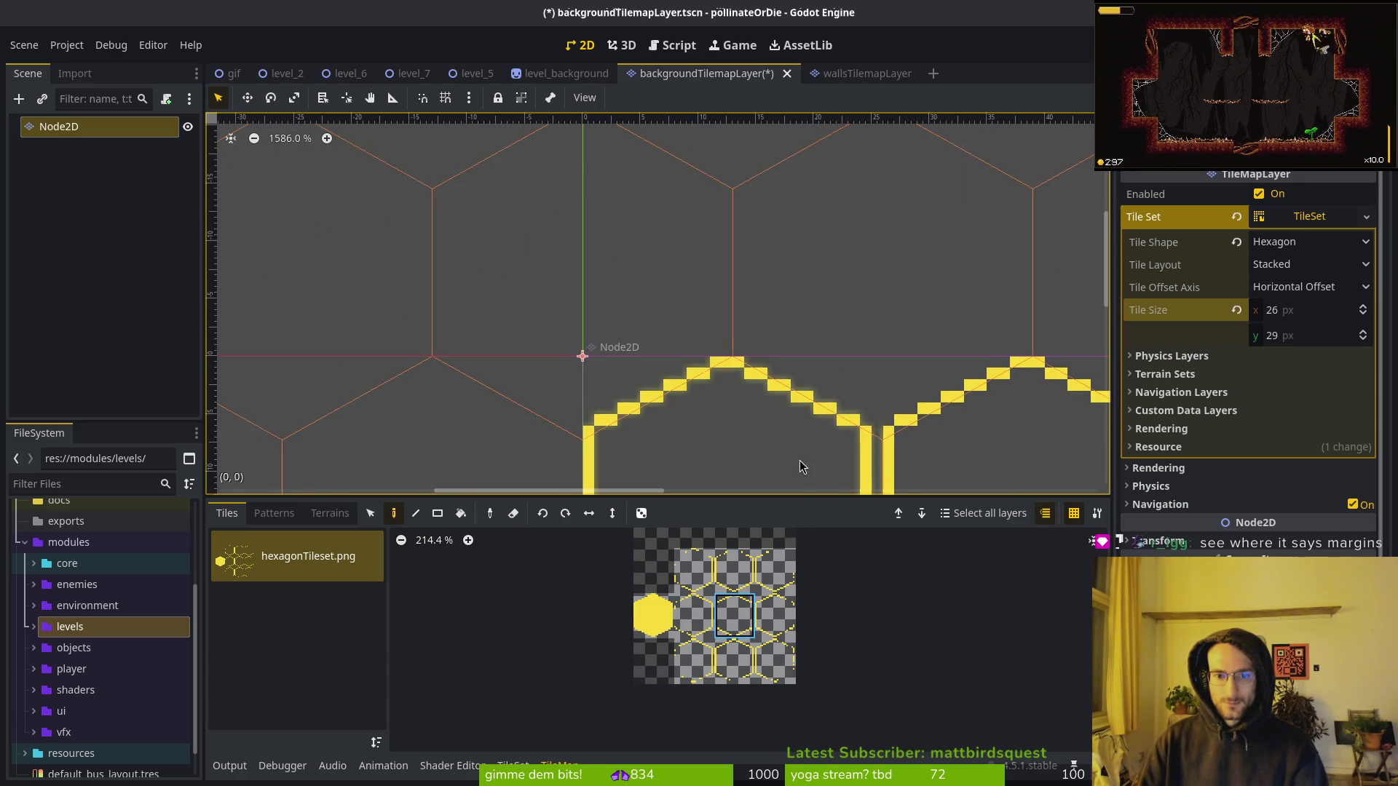
scroll(801, 470, down, 2)
drag(773, 392, 717, 284)
scroll(641, 343, down, 3)
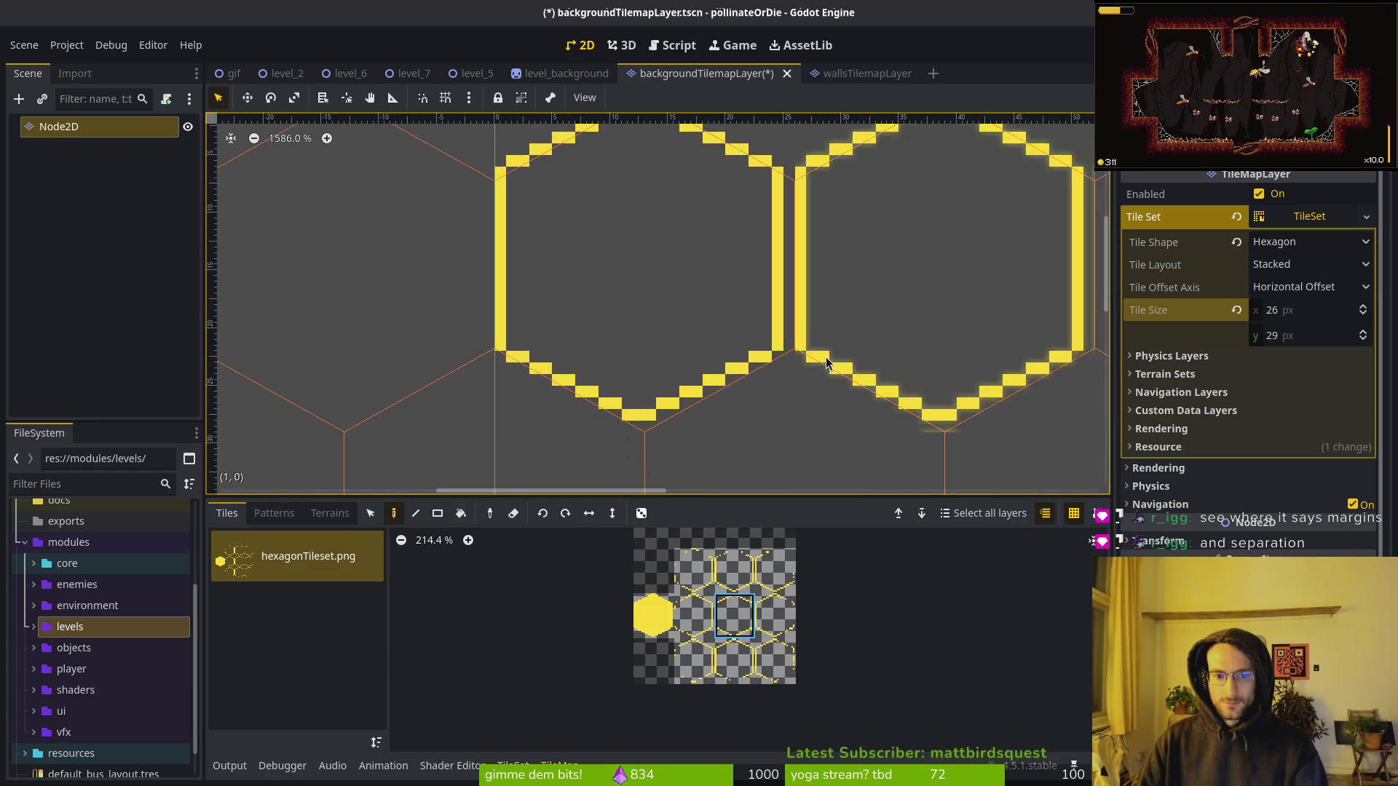
scroll(653, 379, down, 1)
click(596, 369)
Paint more hexagons in the lower row and top-left of the cluster, then preview it.
click(983, 437)
scroll(959, 430, down, 5)
scroll(959, 436, up, 1)
drag(958, 437, 865, 212)
click(757, 360)
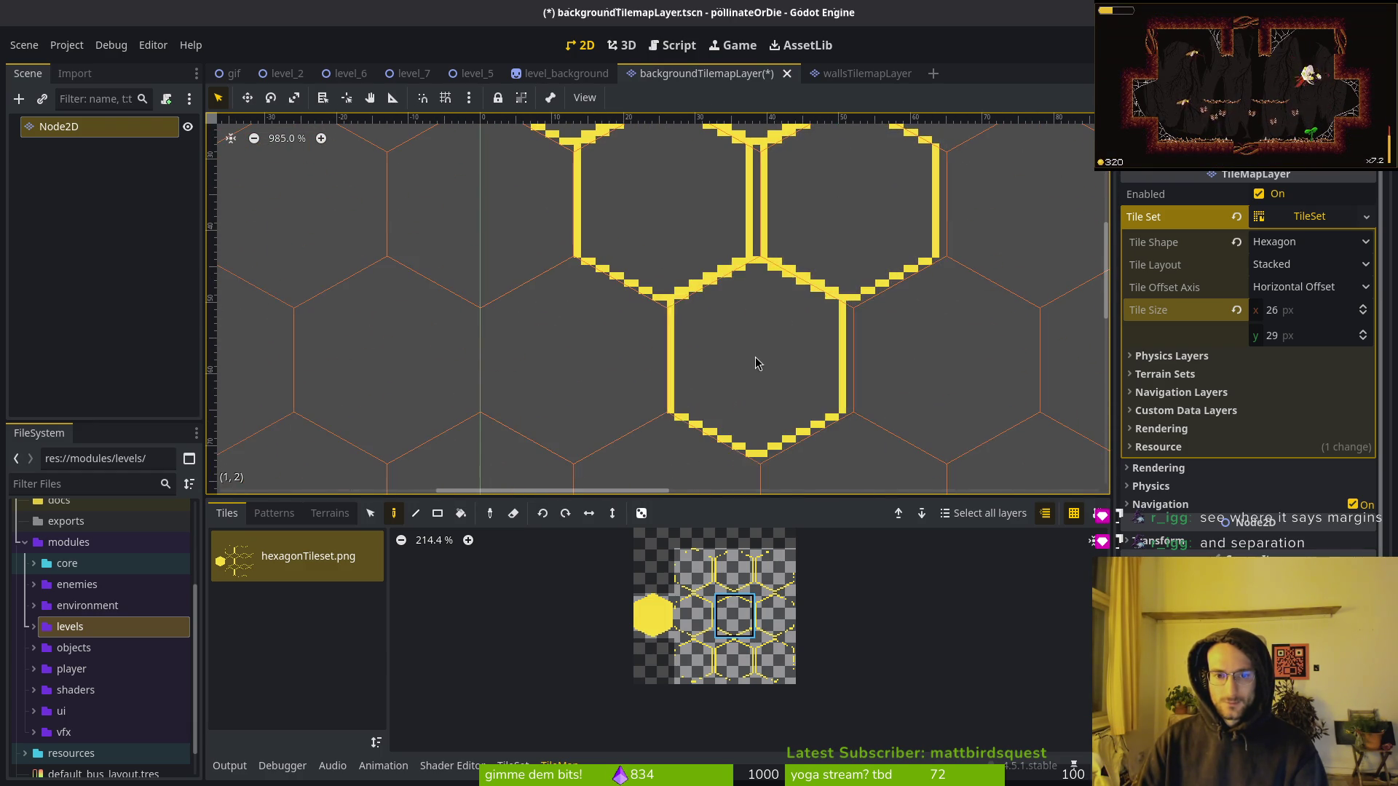
click(583, 371)
click(475, 161)
scroll(936, 332, down, 4)
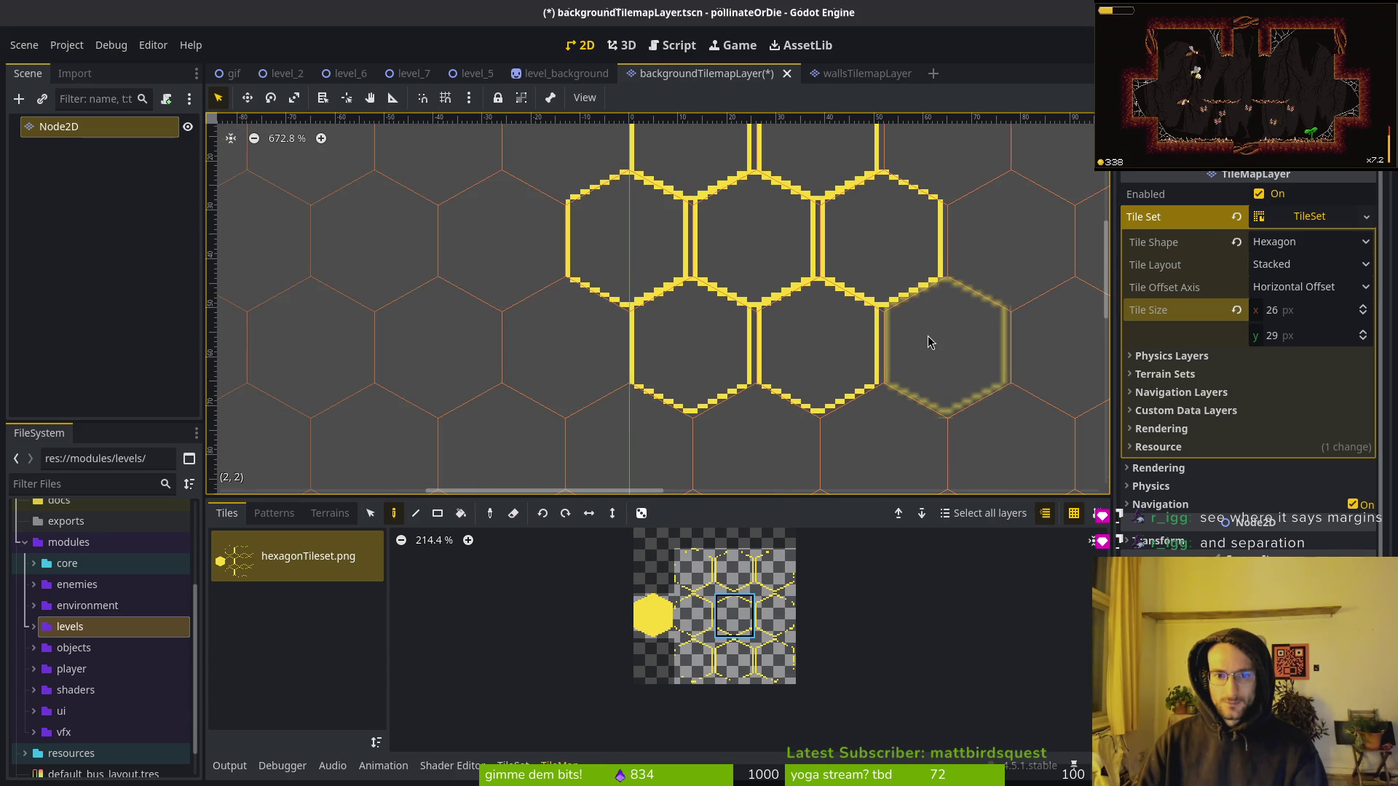
scroll(936, 293, up, 3)
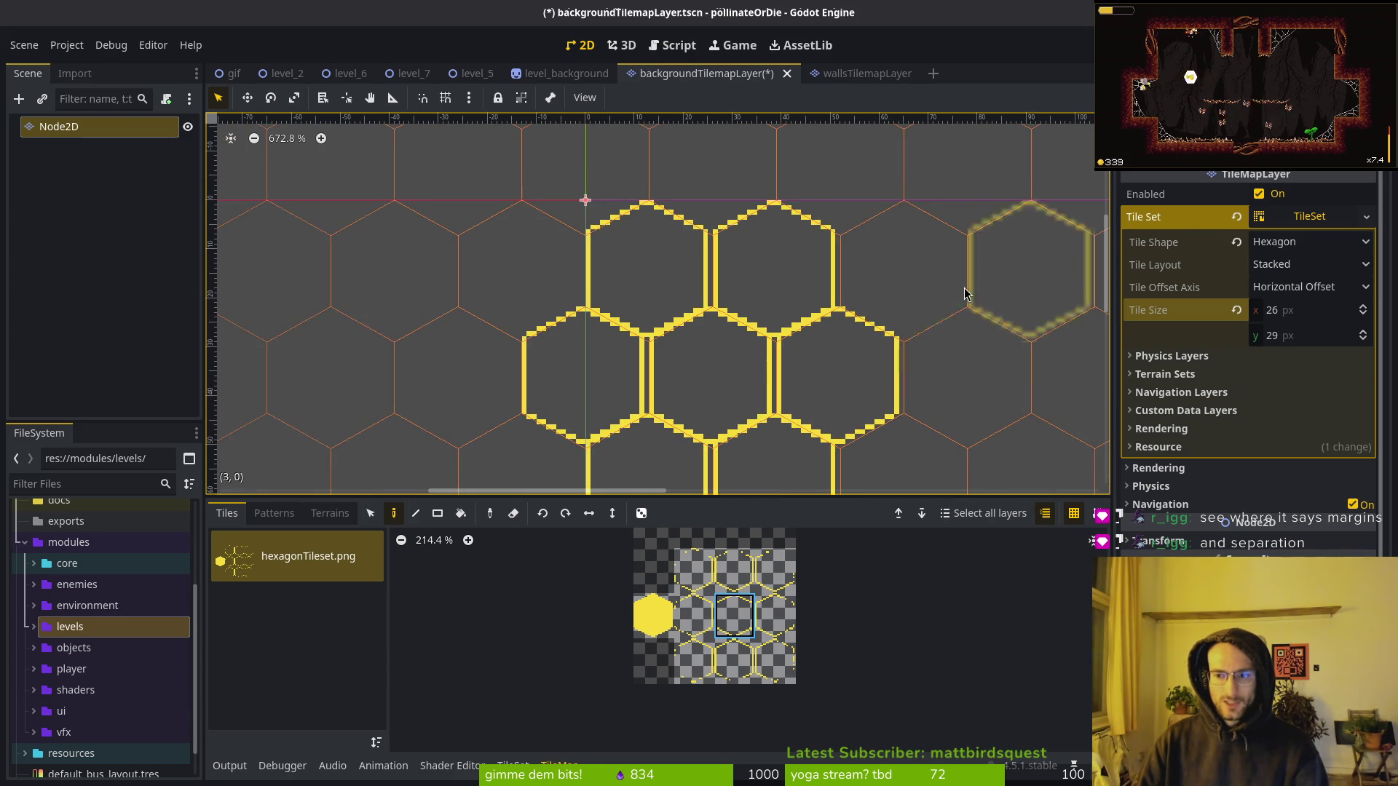
key(Escape)
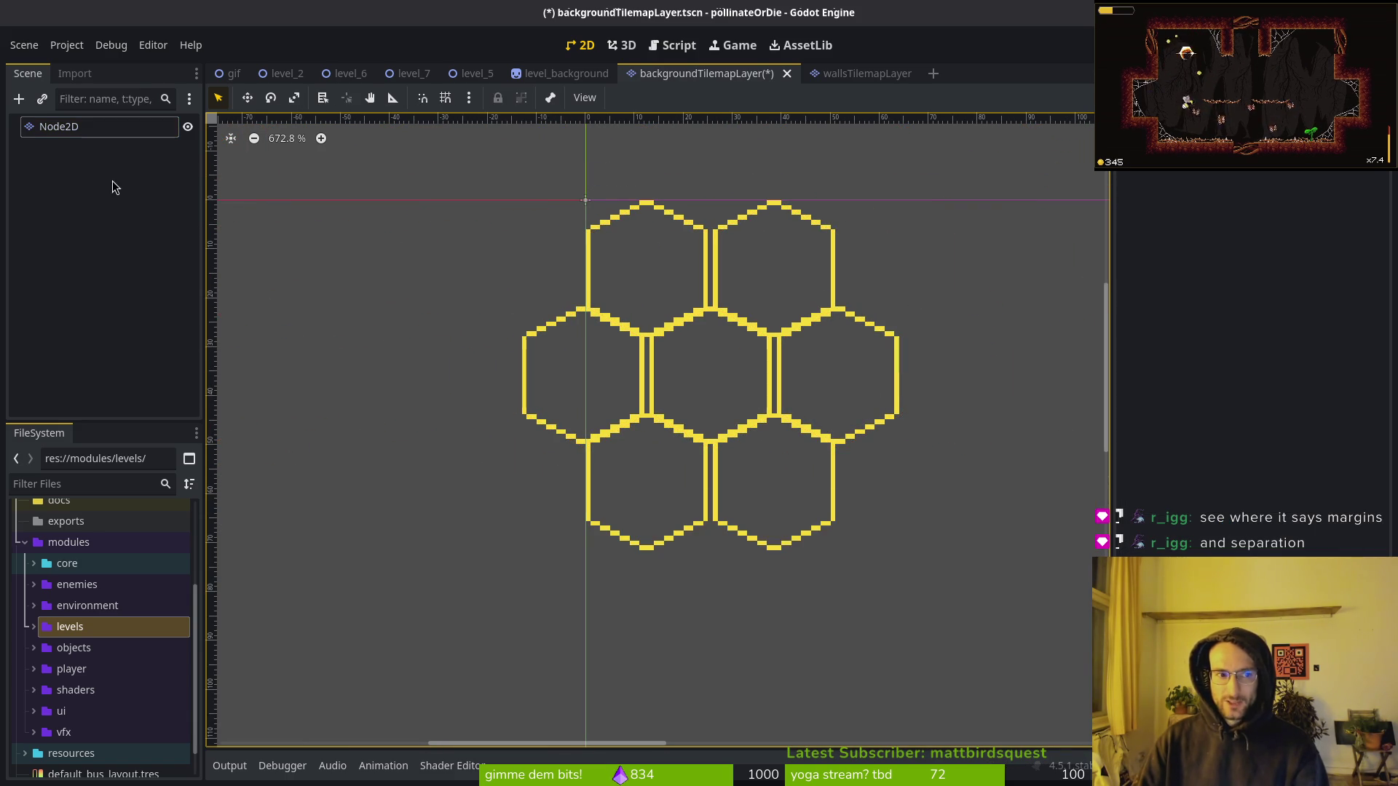
Reselect the tile map layer, paint five more hexagons around the cluster, and preview the honeycomb.
click(73, 127)
click(895, 283)
click(977, 390)
scroll(977, 391, down, 3)
click(863, 324)
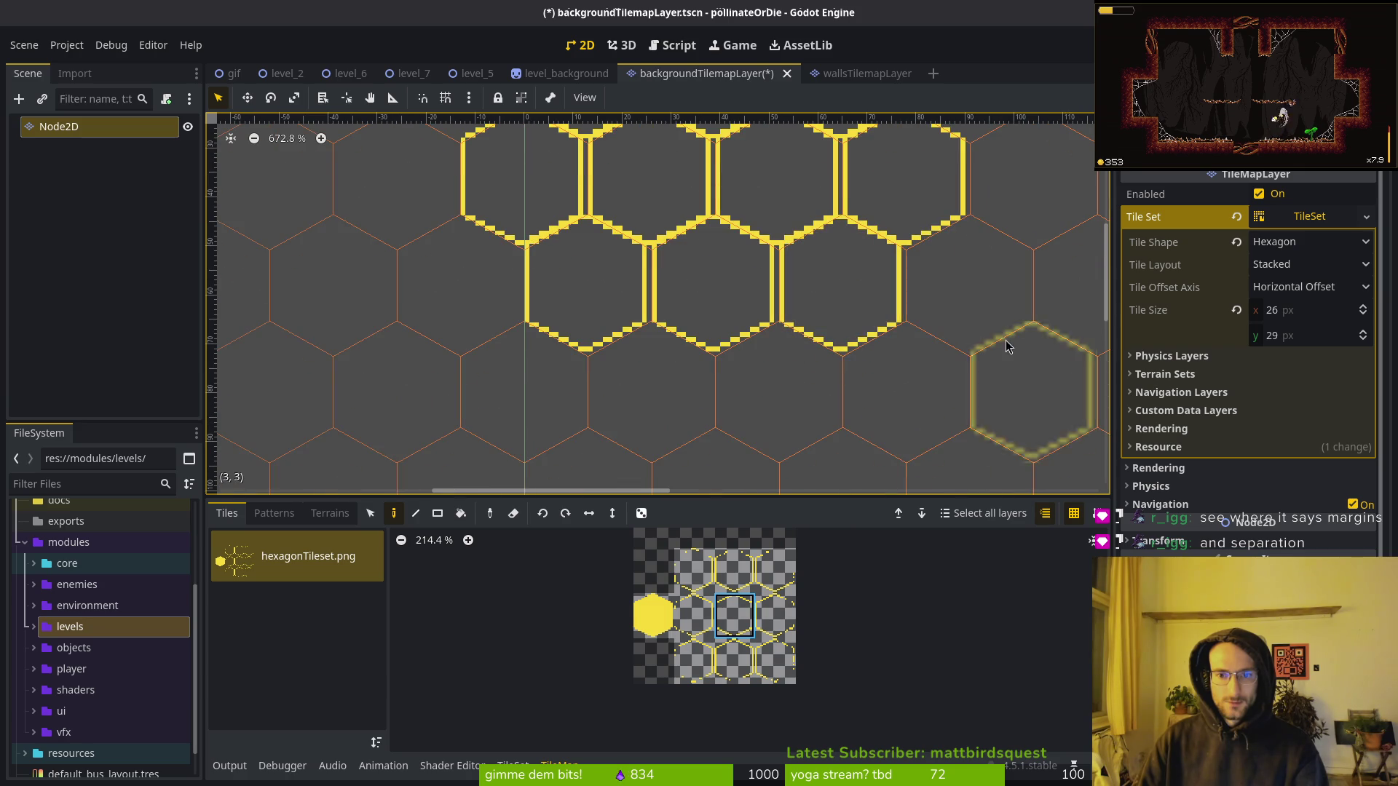
click(958, 313)
click(903, 397)
scroll(884, 409, down, 7)
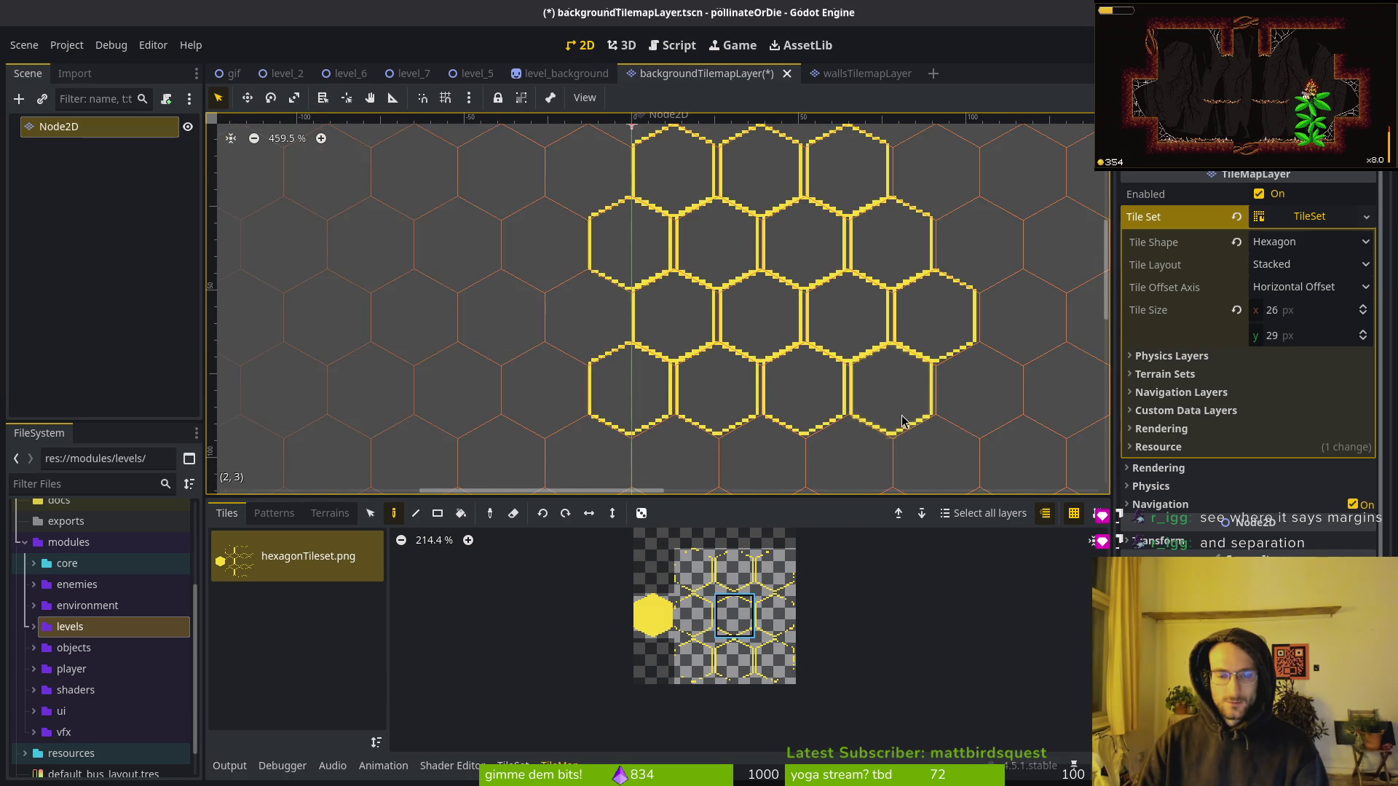
key(Escape)
scroll(867, 344, up, 6)
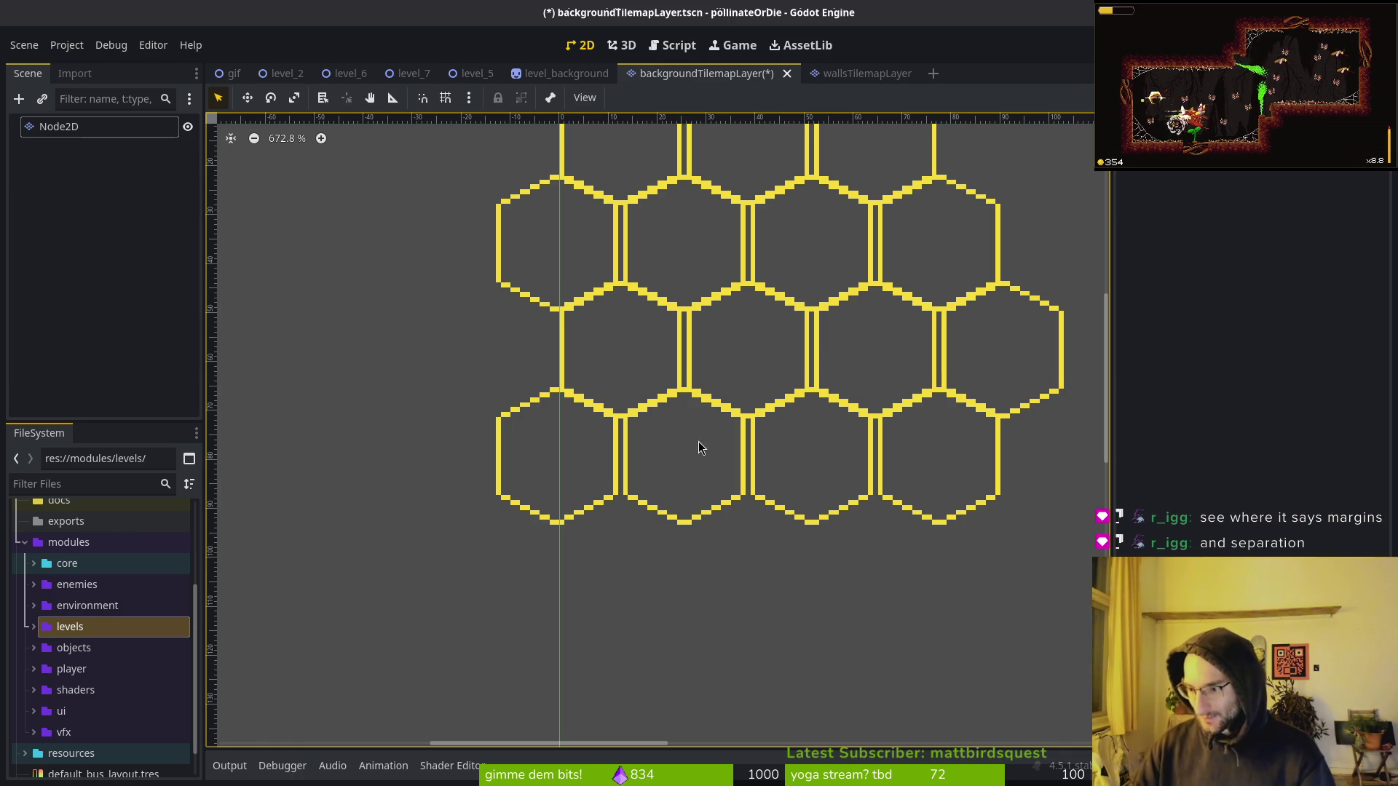
click(54, 125)
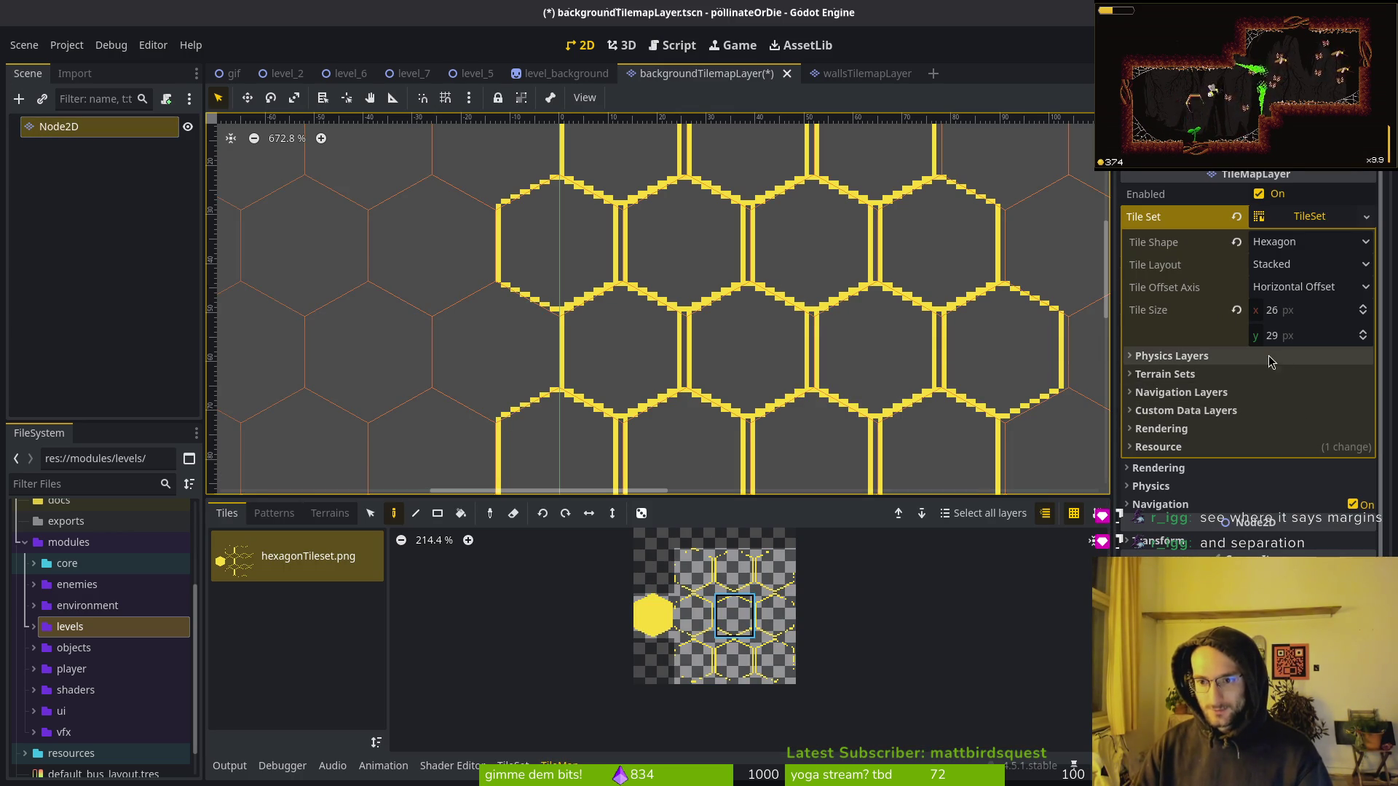
click(513, 764)
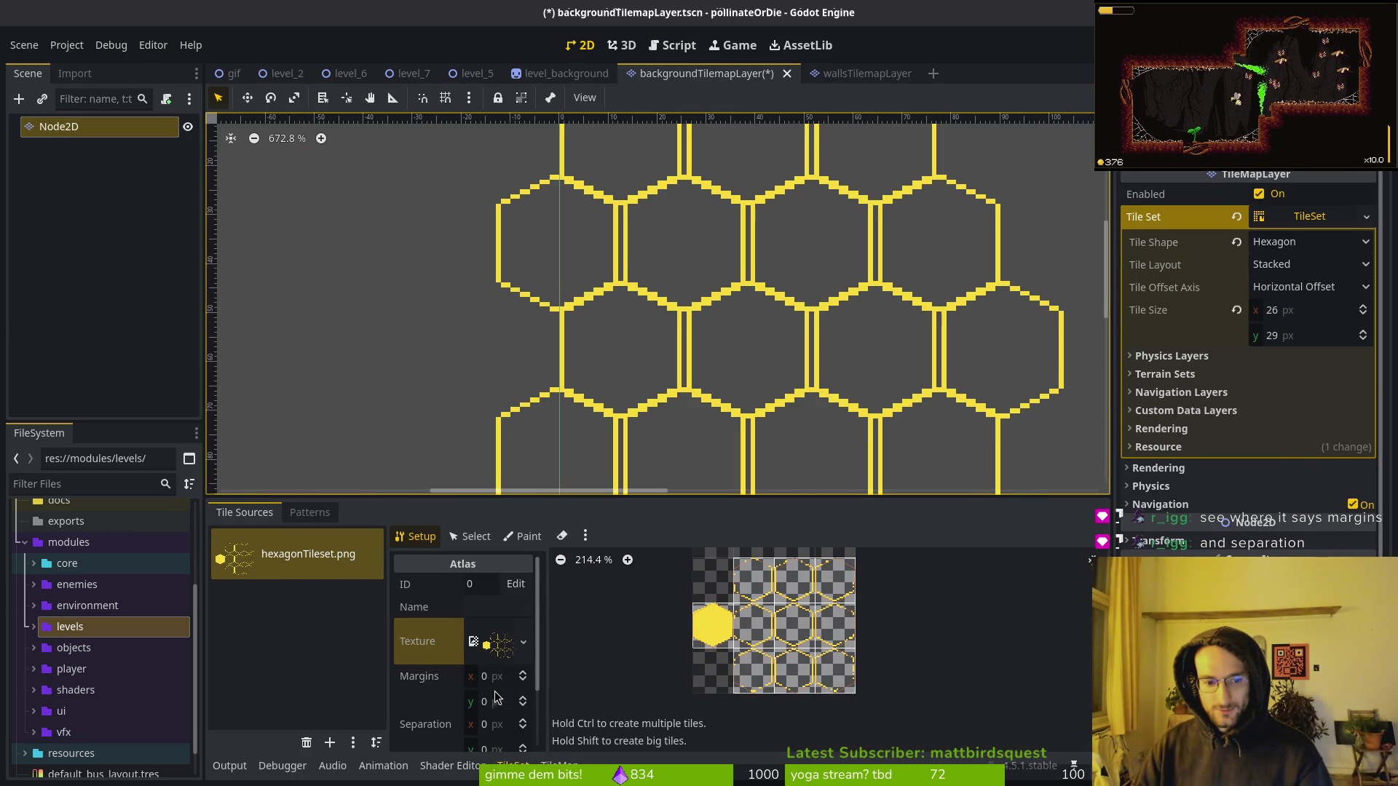
Try a 1 px vertical separation on the atlas, then set it back to 0.
click(501, 754)
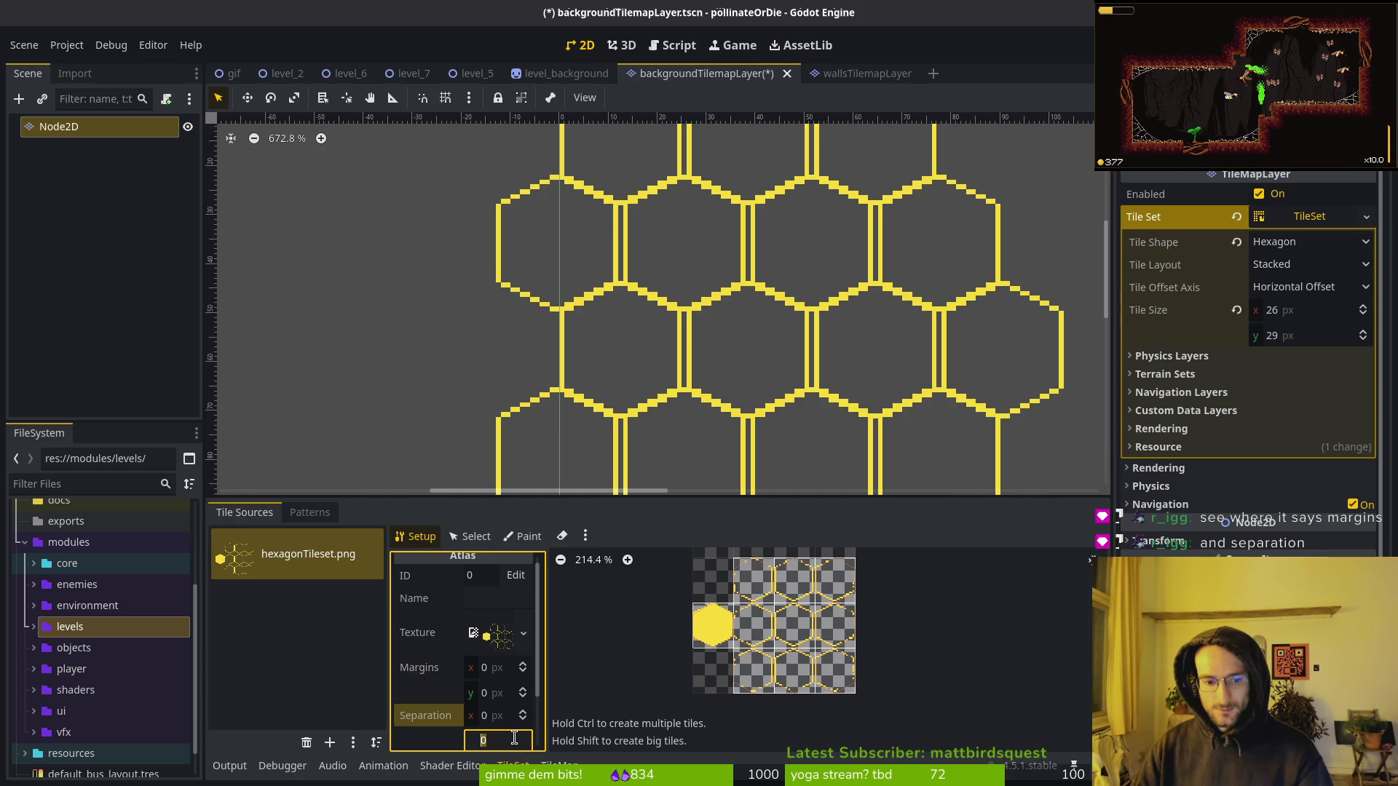
text(1)
key(Return)
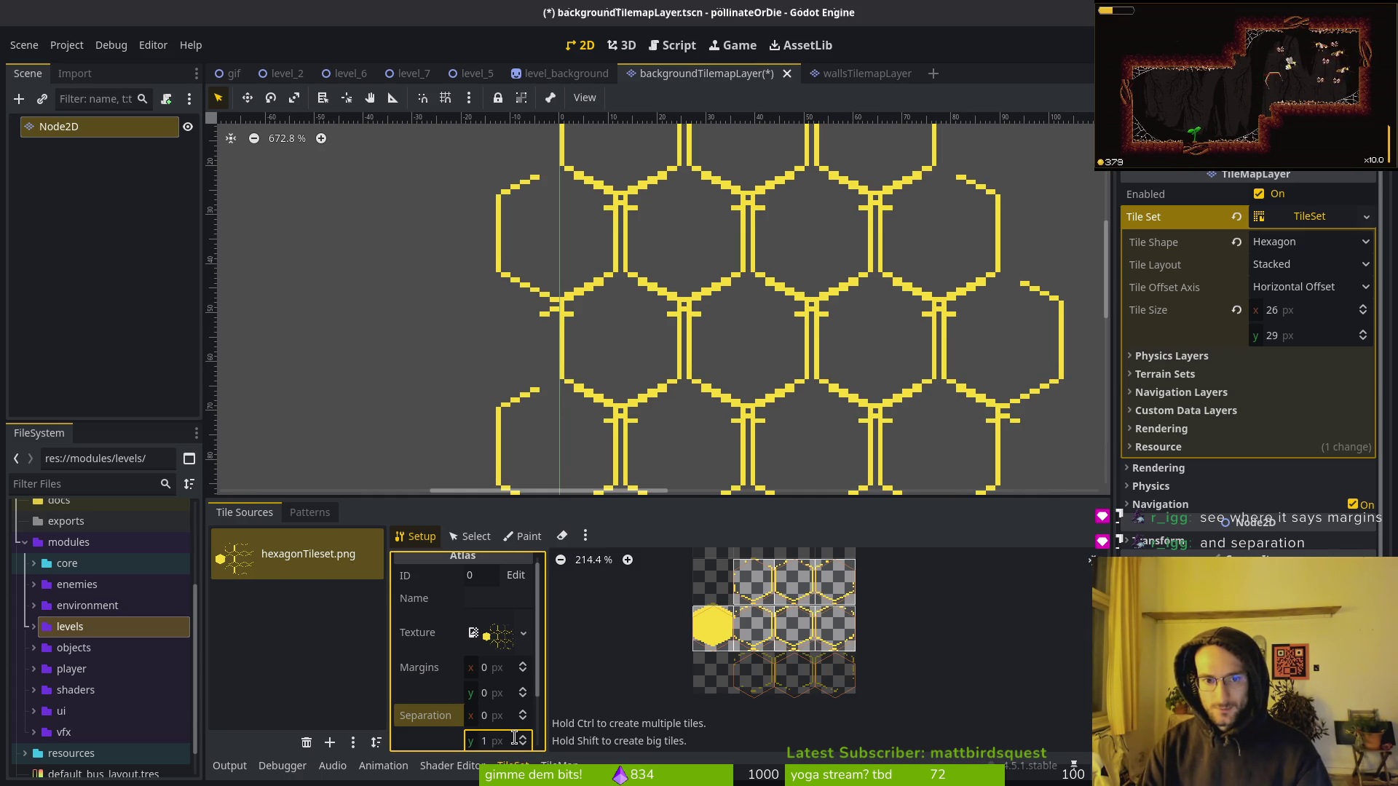
click(523, 743)
Try a 1 px vertical margin, reset it to 0, then switch to Aseprite's hexagonTileset.
click(489, 693)
text(1)
key(Return)
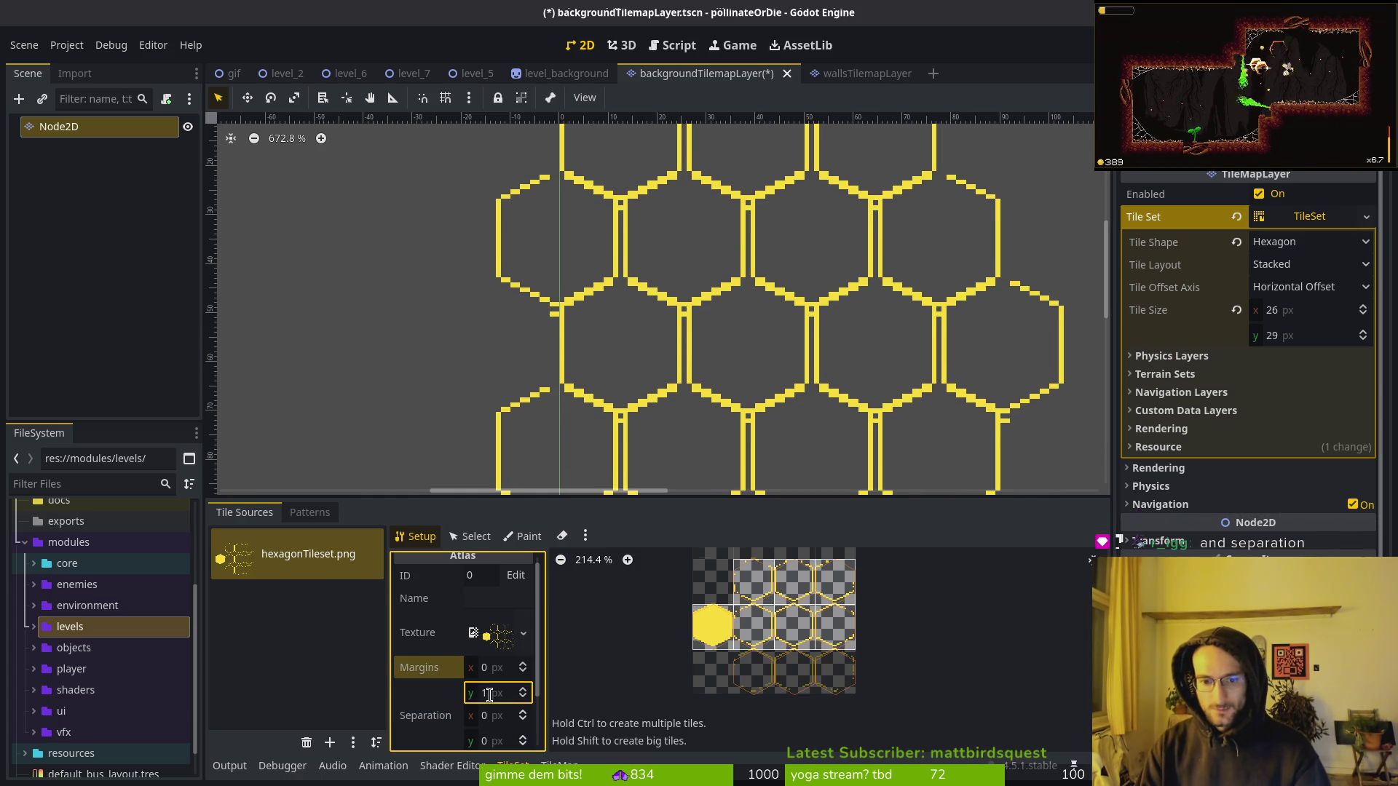
text(0)
key(Return)
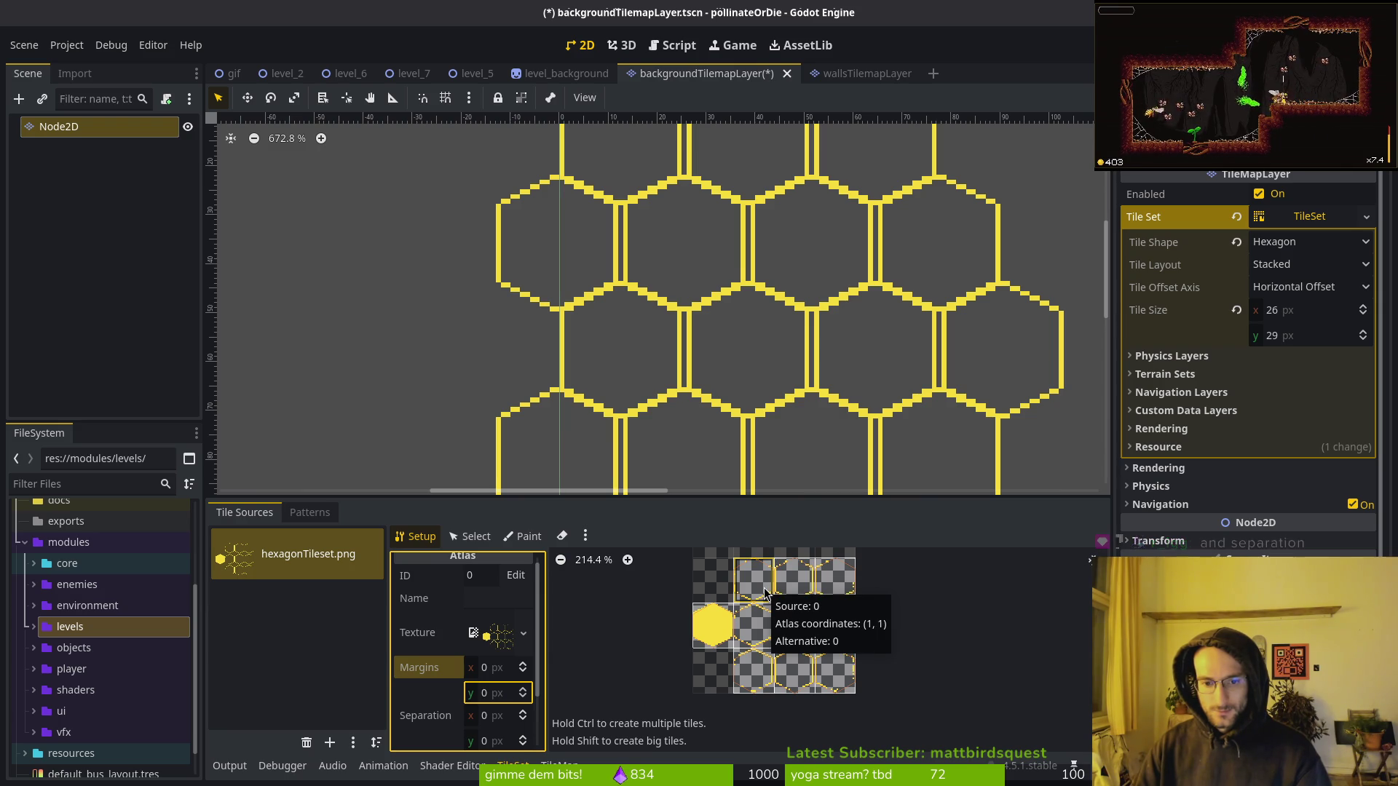
click(755, 320)
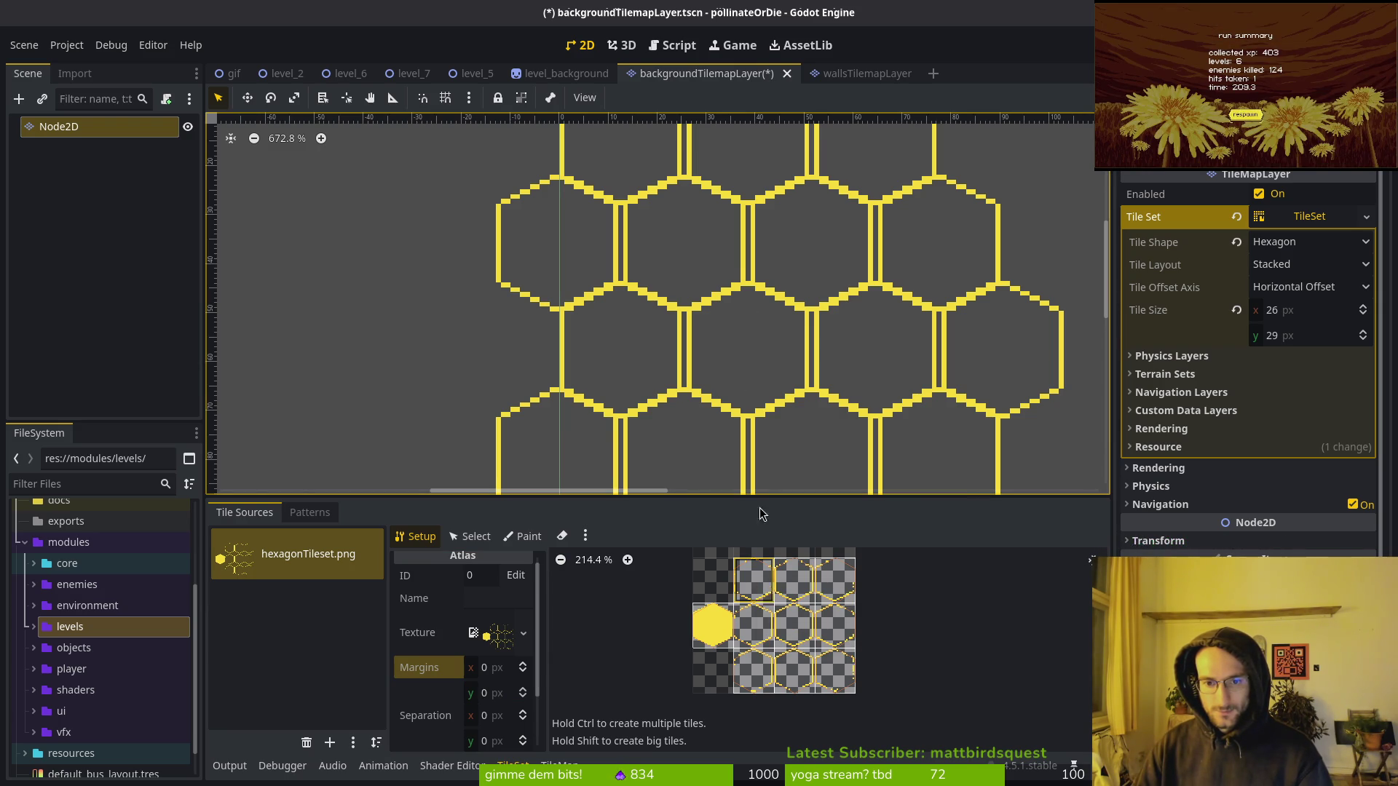
scroll(814, 397, up, 3)
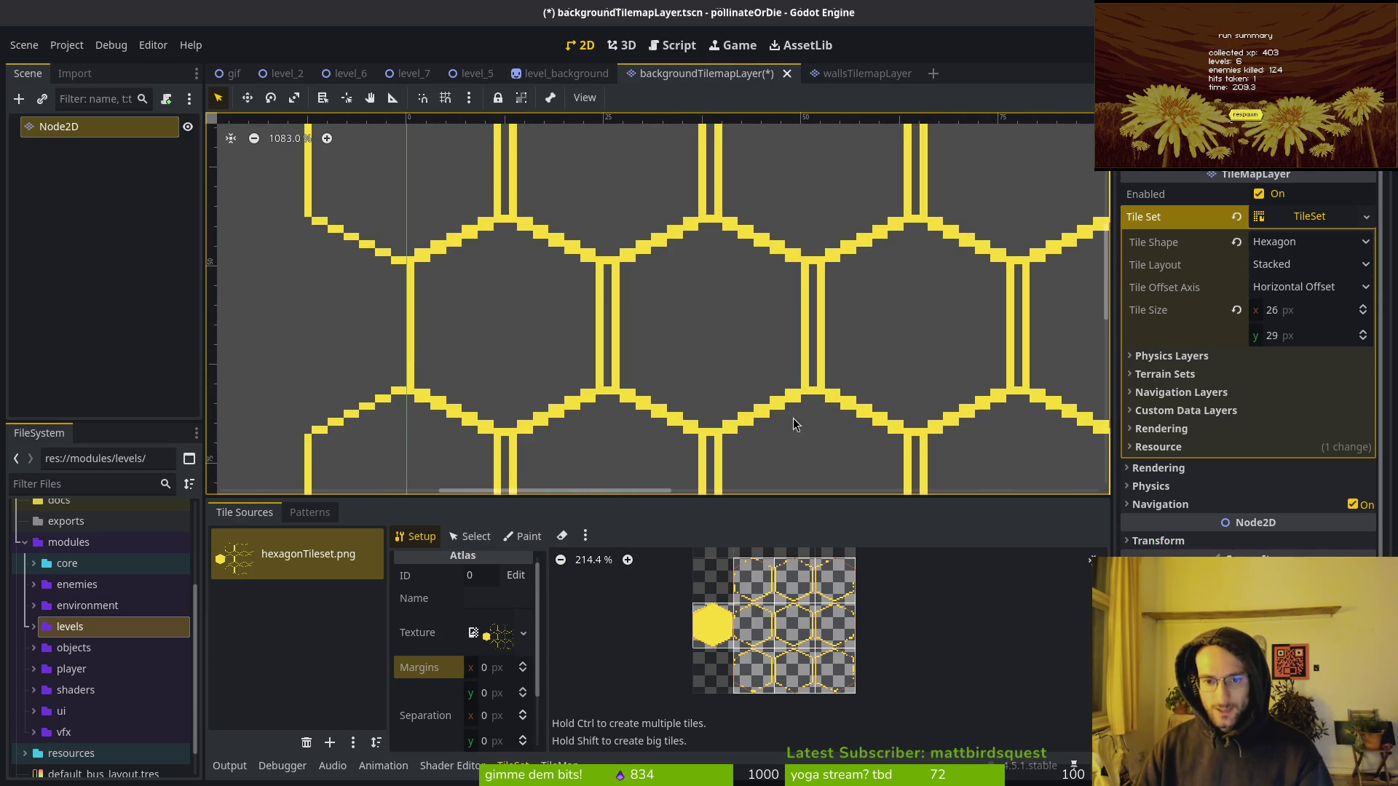
scroll(763, 461, up, 3)
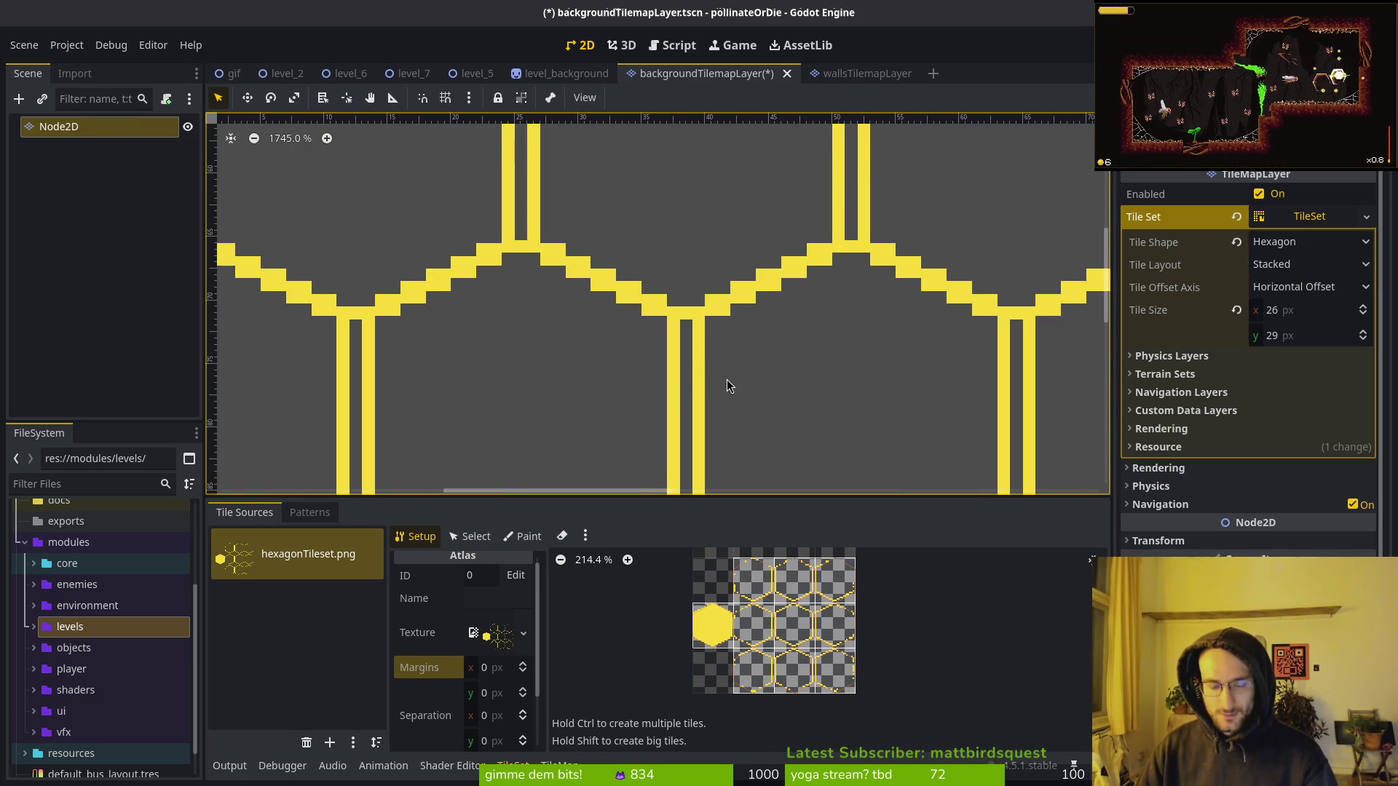
key(alt+Tab)
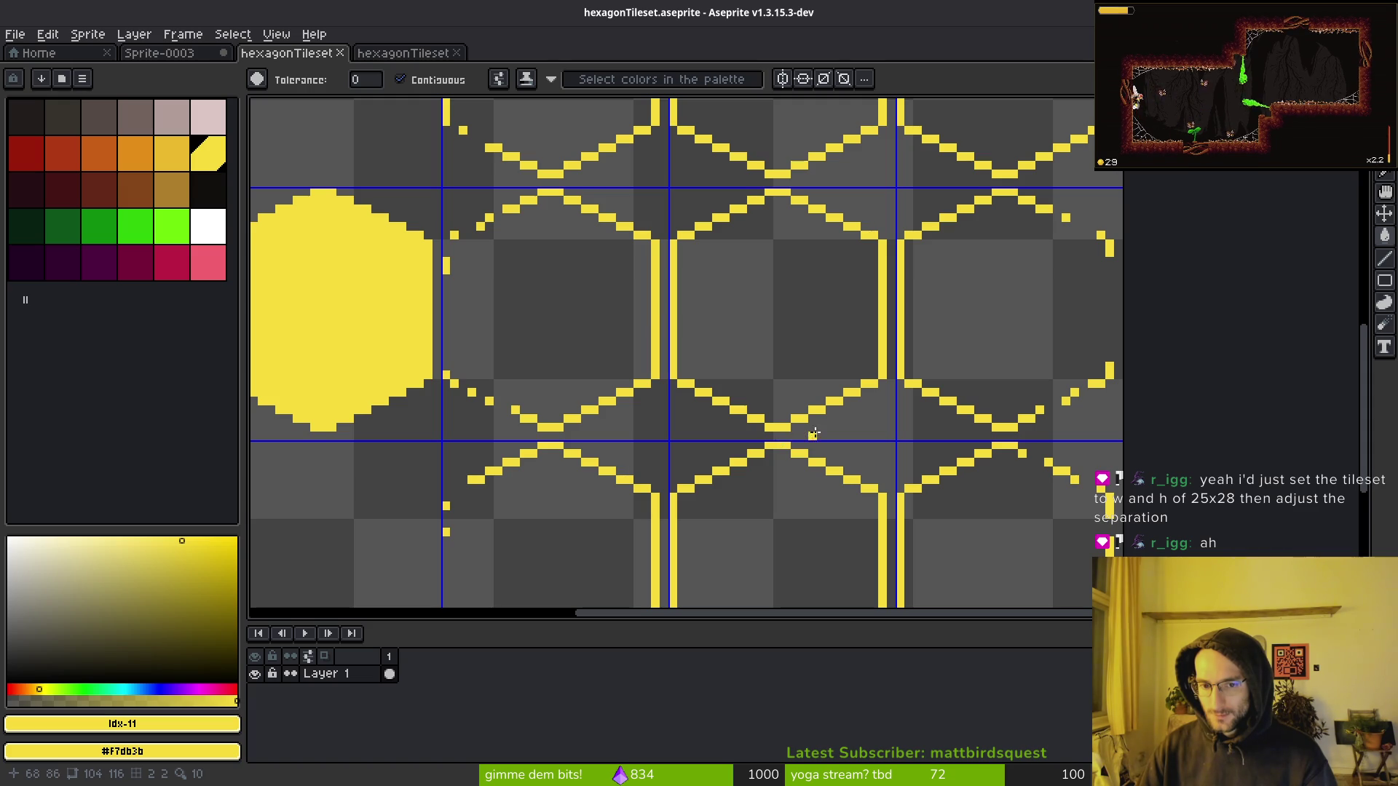
In Sprite-0003, rotate the whole hexagon grid 90 degrees, reposition it, and save.
scroll(778, 437, down, 1)
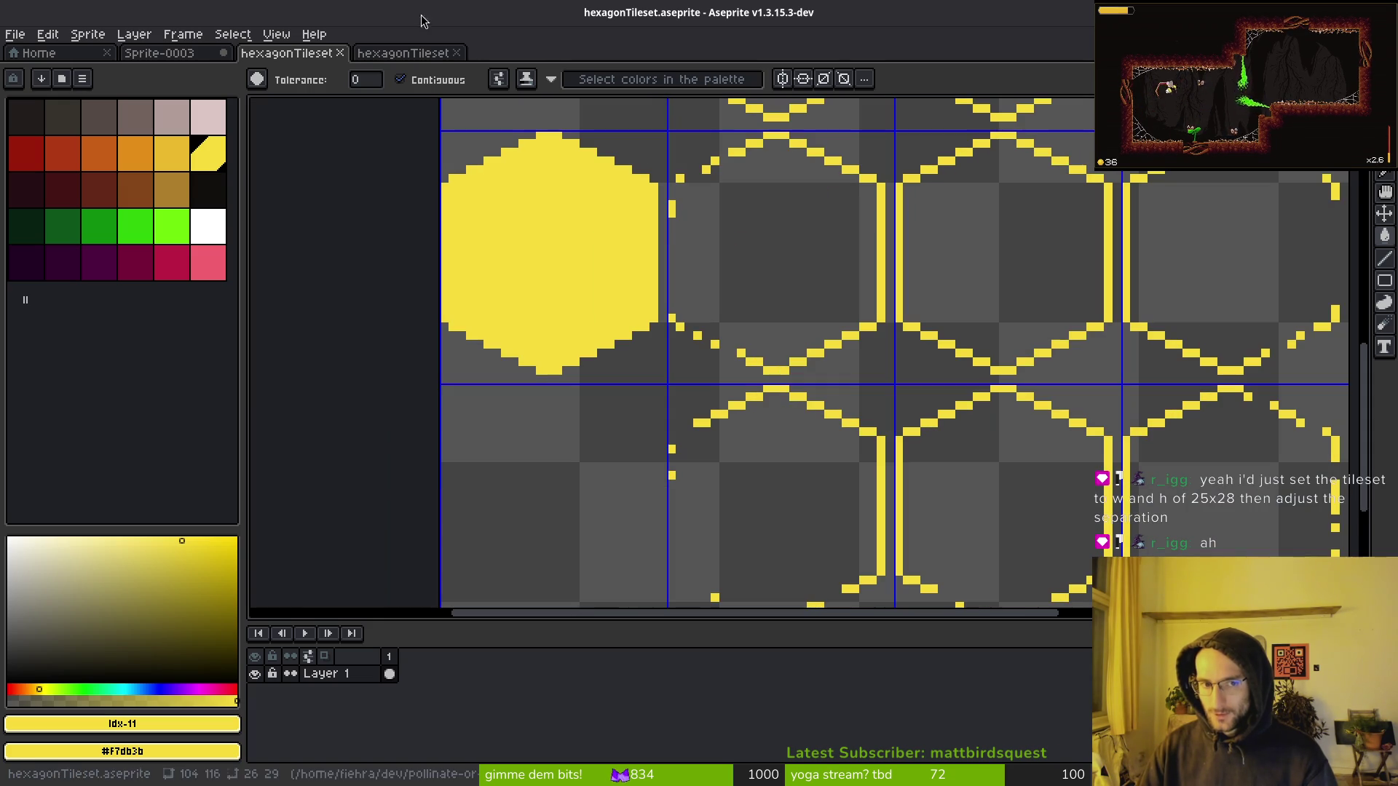
key(ctrl+shift+Tab)
scroll(780, 370, up, 3)
scroll(780, 370, up, 3)
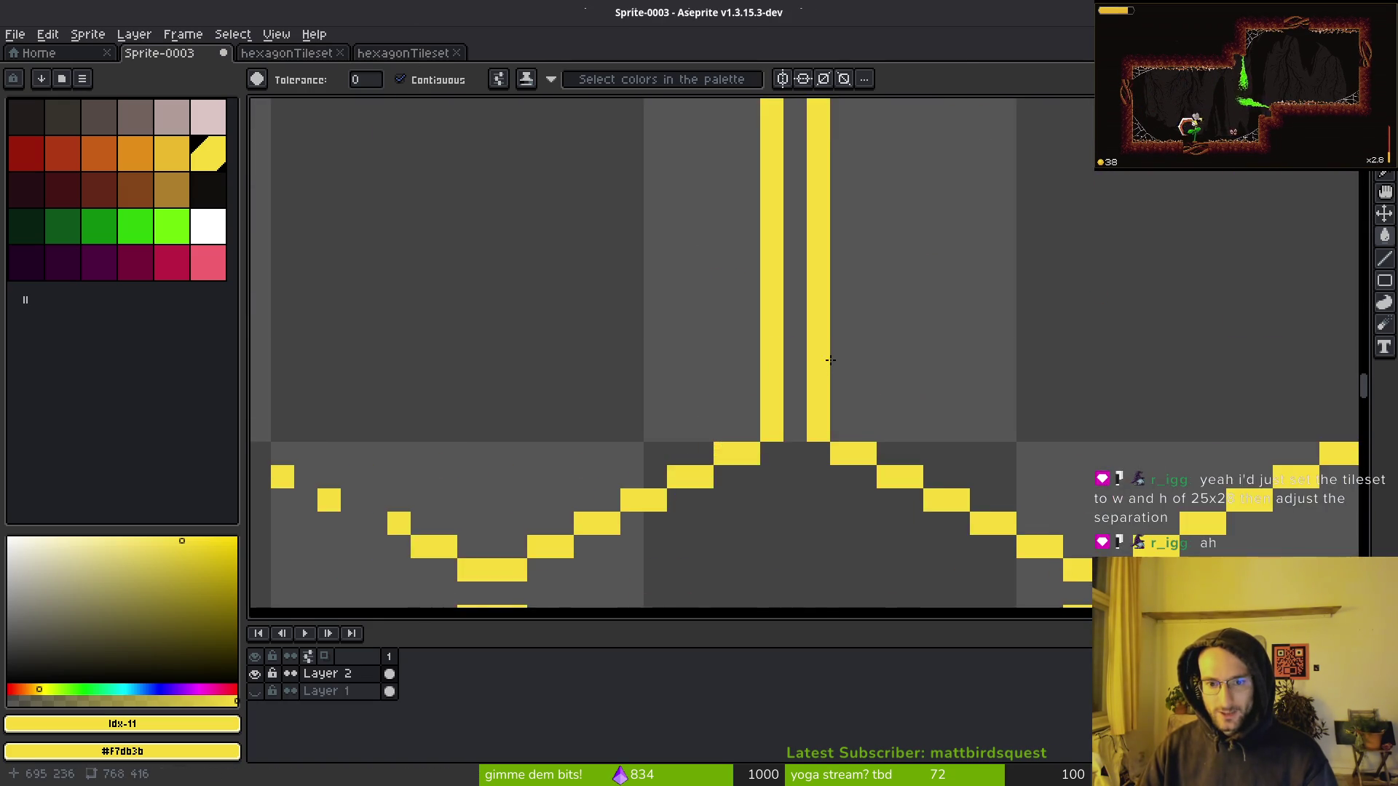
scroll(816, 368, down, 3)
scroll(765, 512, up, 1)
scroll(758, 296, down, 4)
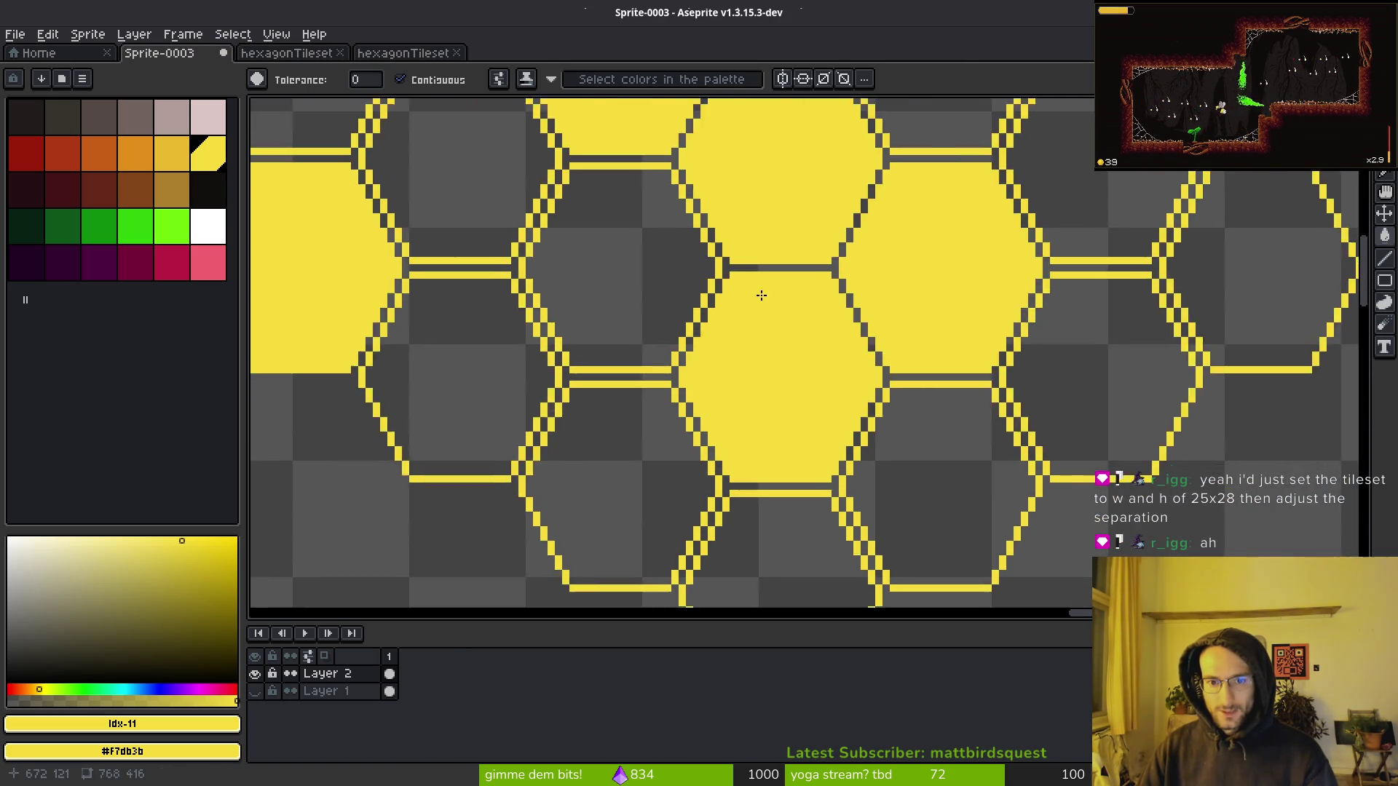
key(m)
key(ctrl+a)
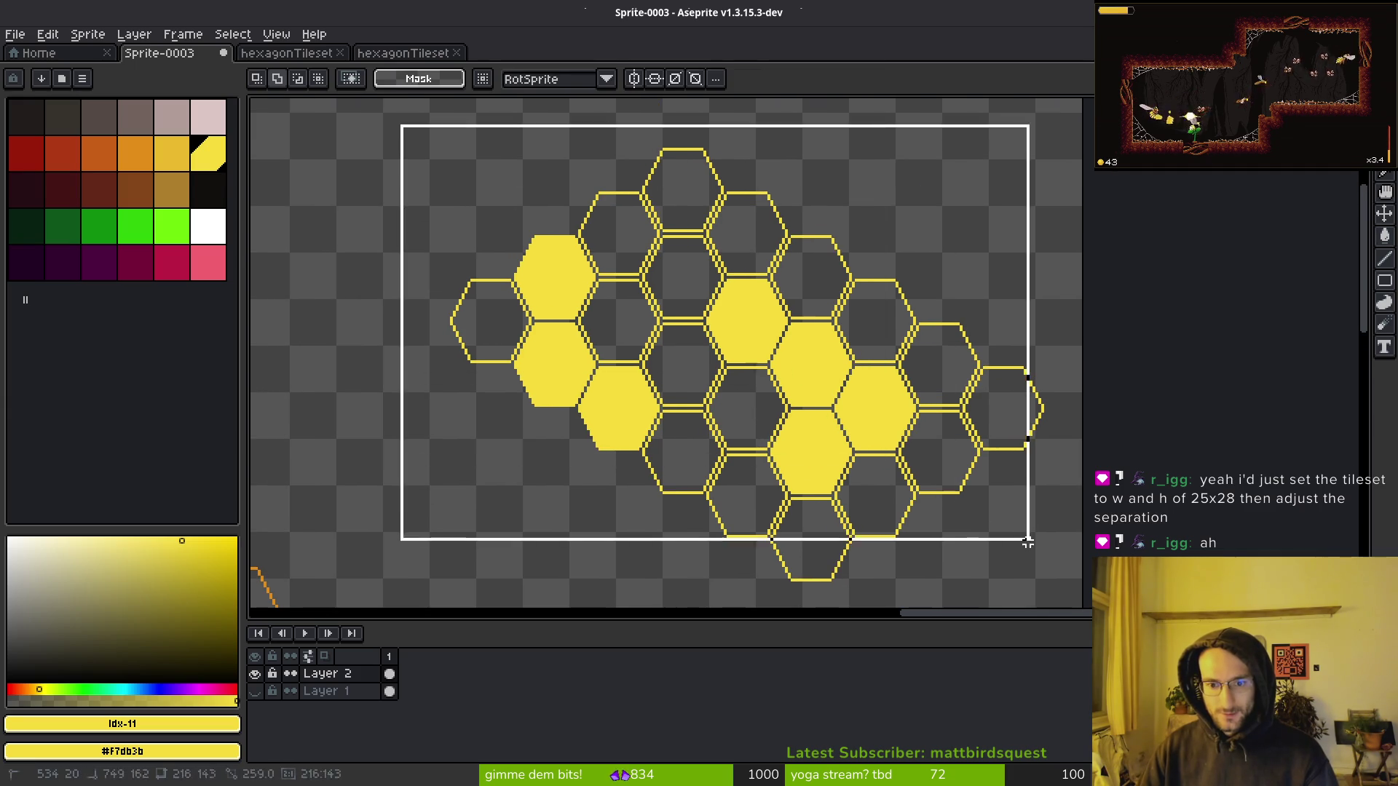
click(47, 34)
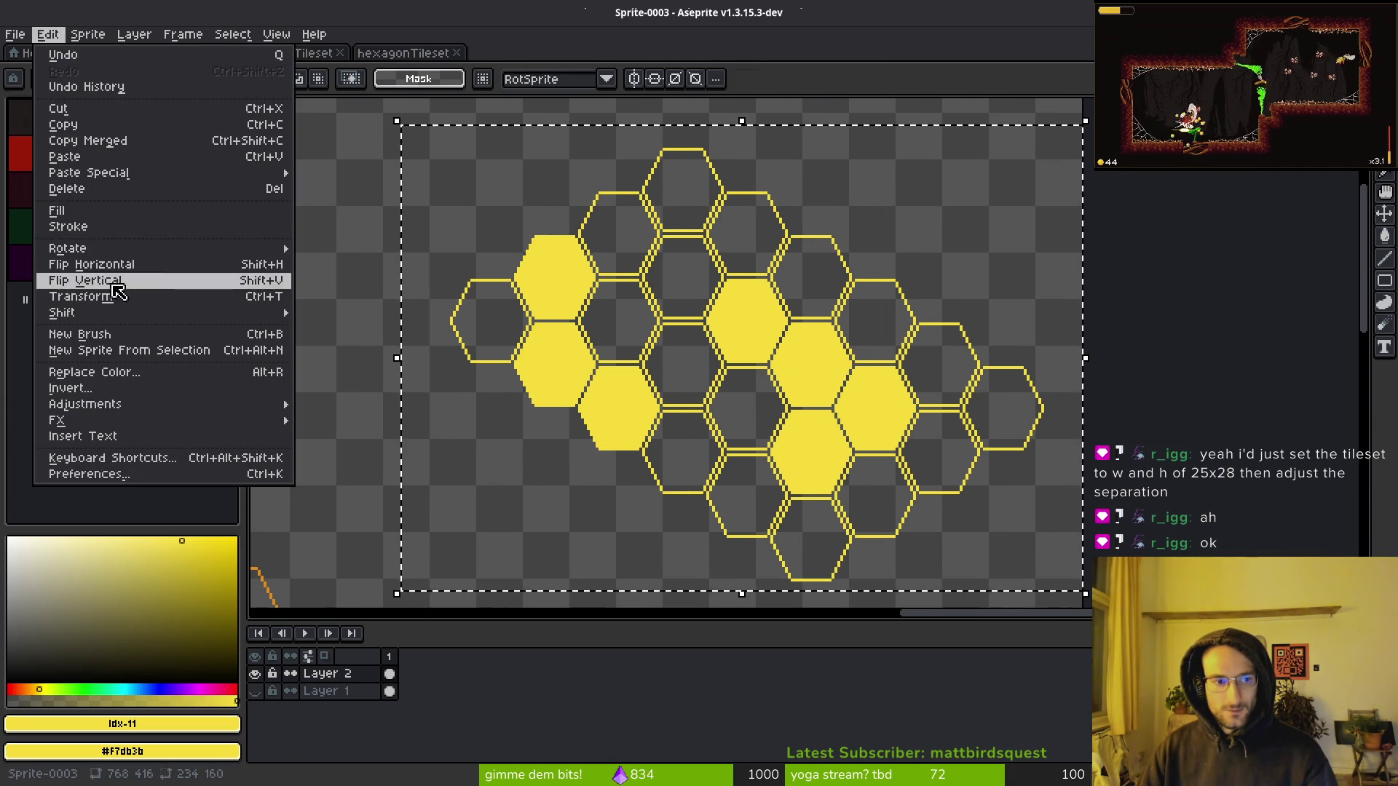
mouse_move(116, 248)
click(339, 267)
mouse_move(733, 396)
mouse_down()
mouse_move(640, 378)
mouse_move(617, 410)
mouse_move(740, 440)
mouse_move(758, 427)
mouse_move(724, 443)
mouse_up()
scroll(742, 437, down, 2)
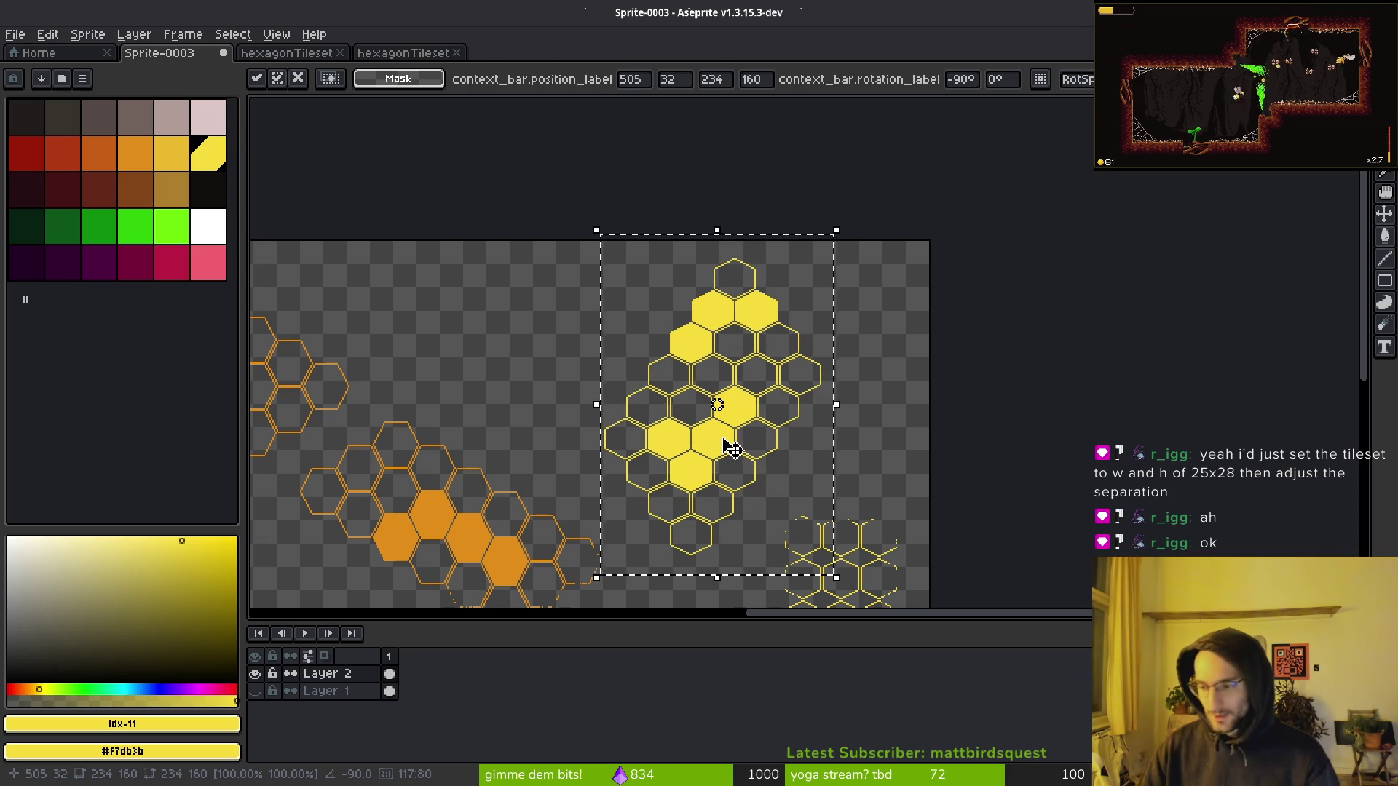
key(ctrl+s)
key(Escape)
Zoom and pan across the canvas to inspect the orange and yellow hexagon clusters.
scroll(696, 357, up, 3)
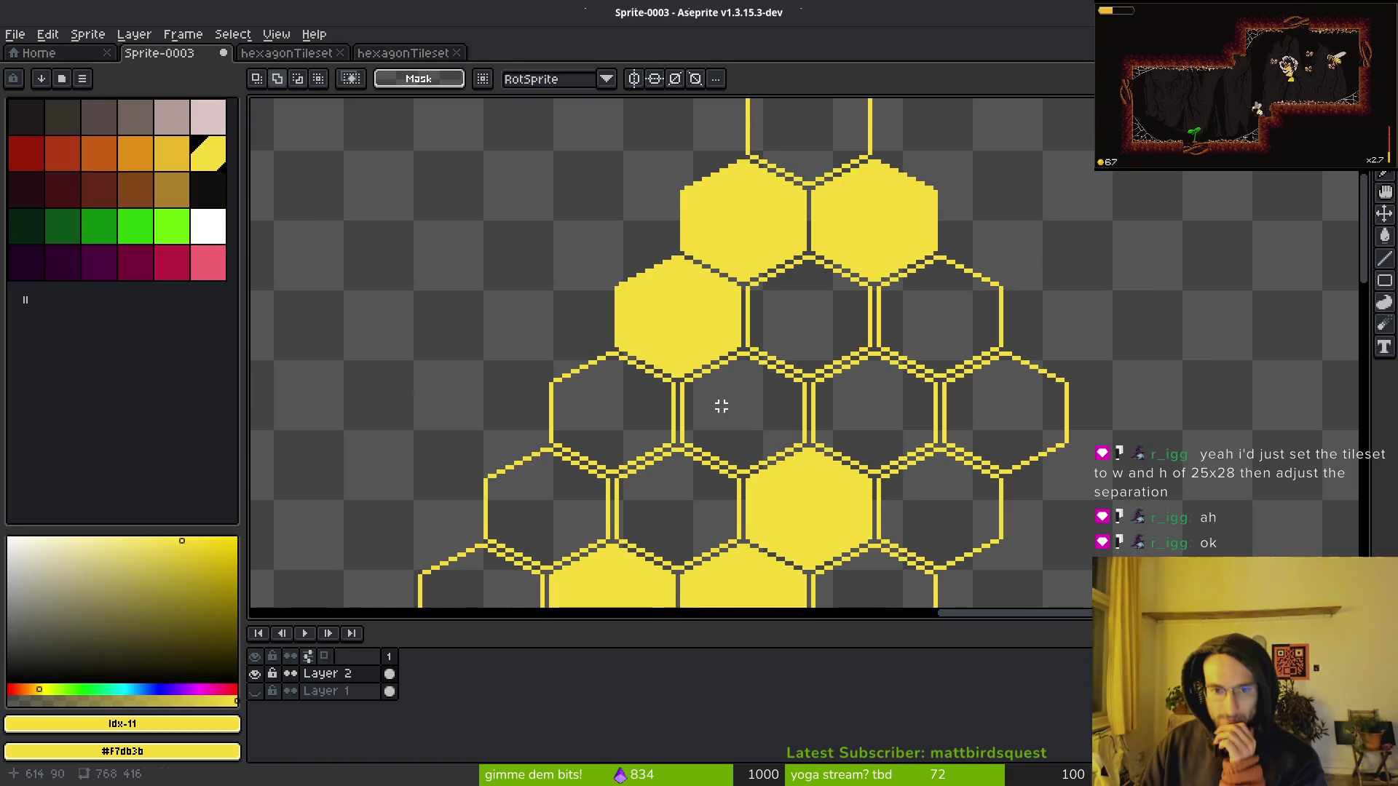
scroll(698, 258, down, 2)
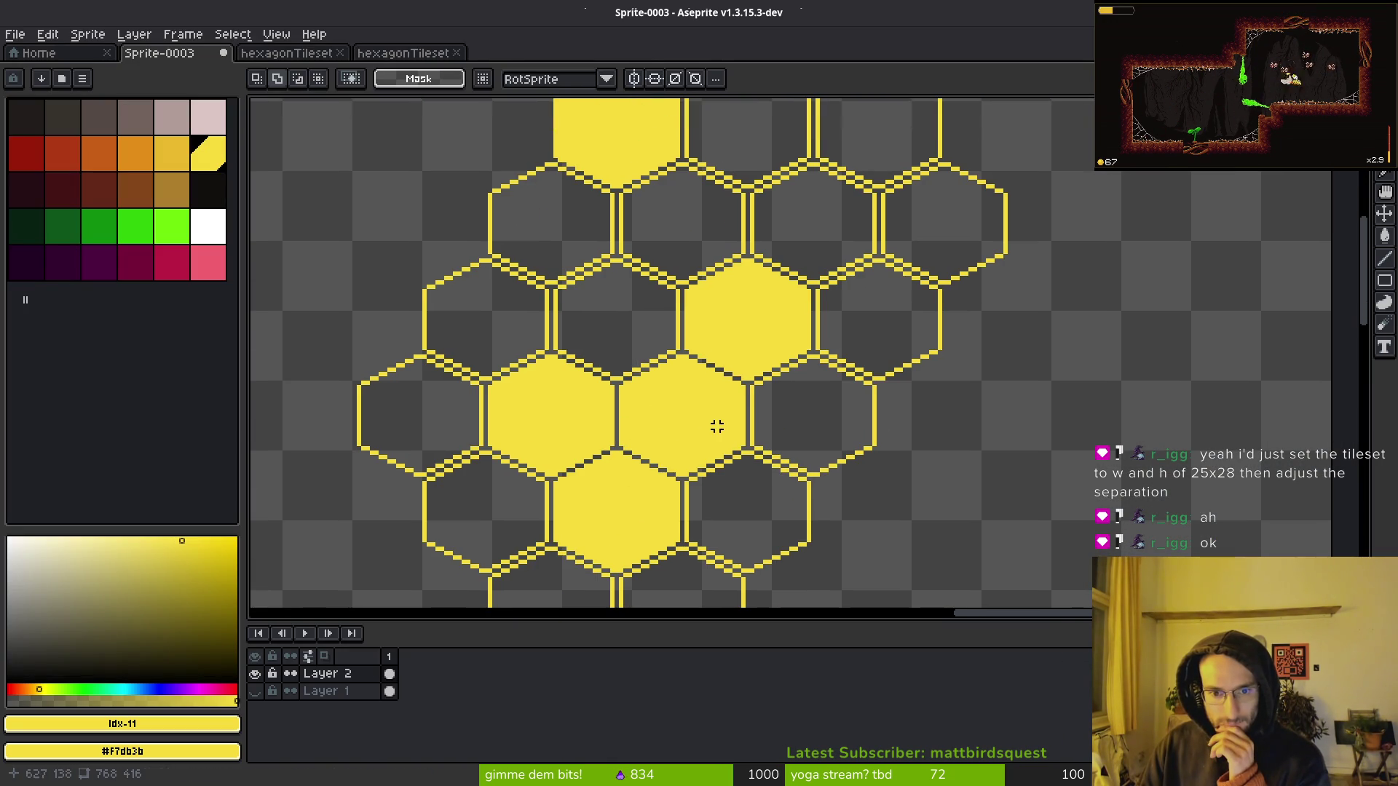
scroll(726, 431, up, 2)
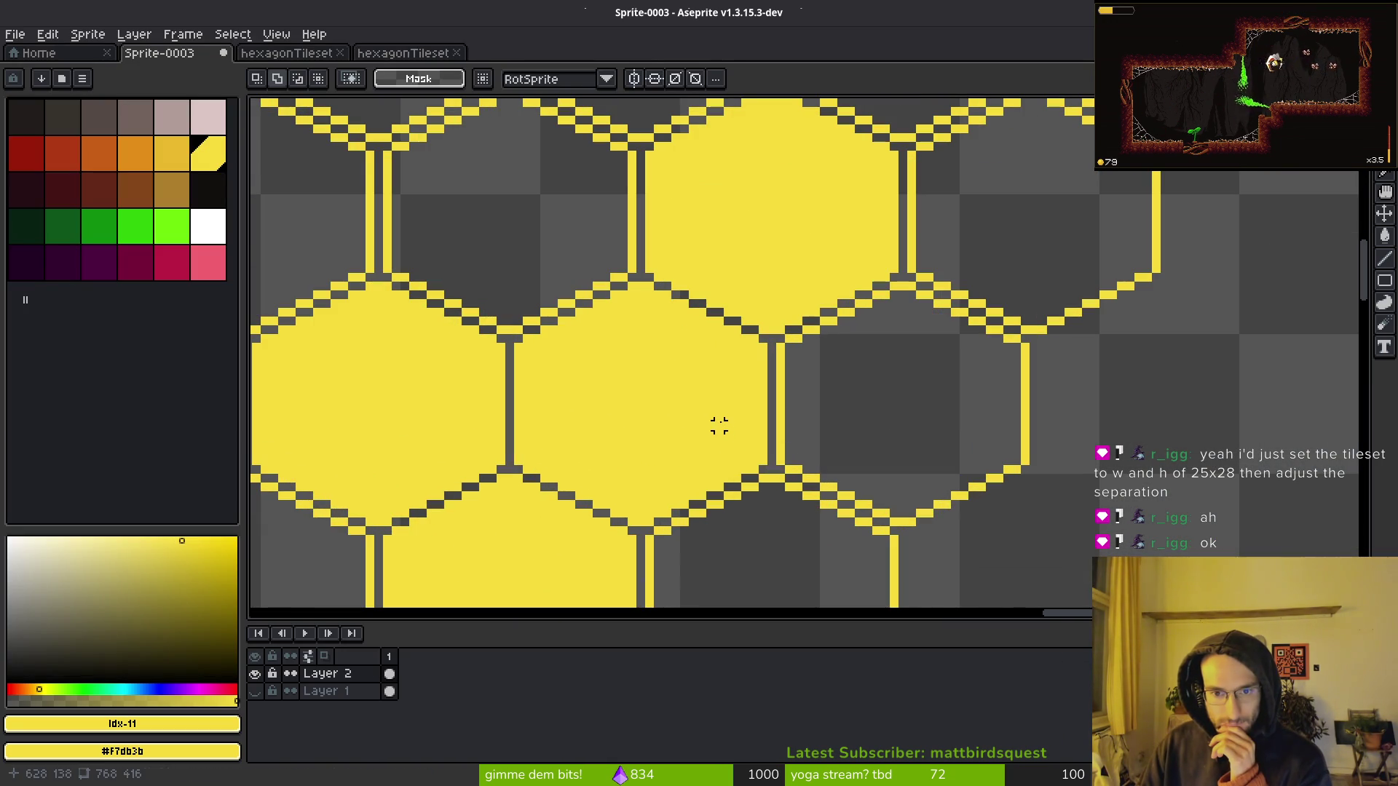
scroll(719, 427, down, 4)
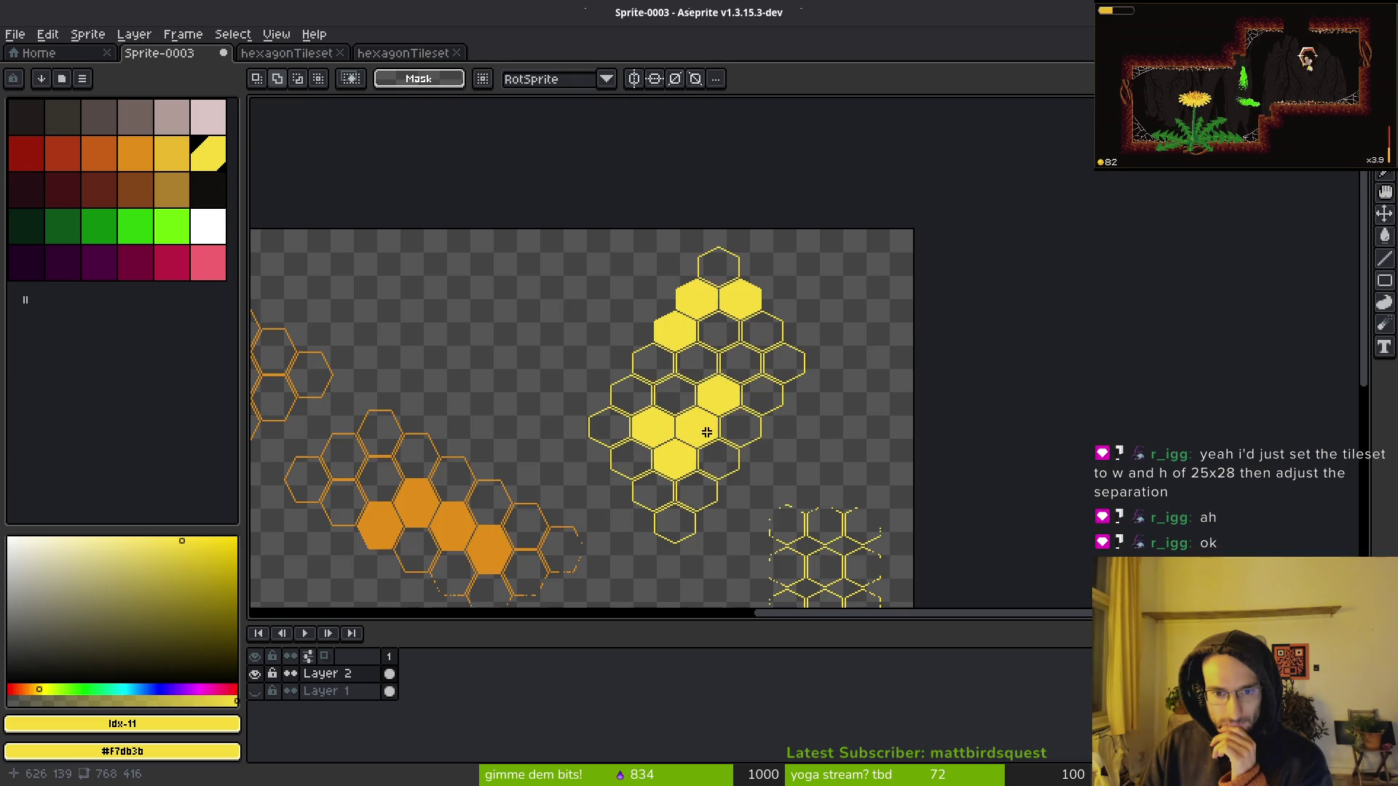
scroll(695, 455, up, 3)
scroll(532, 253, down, 3)
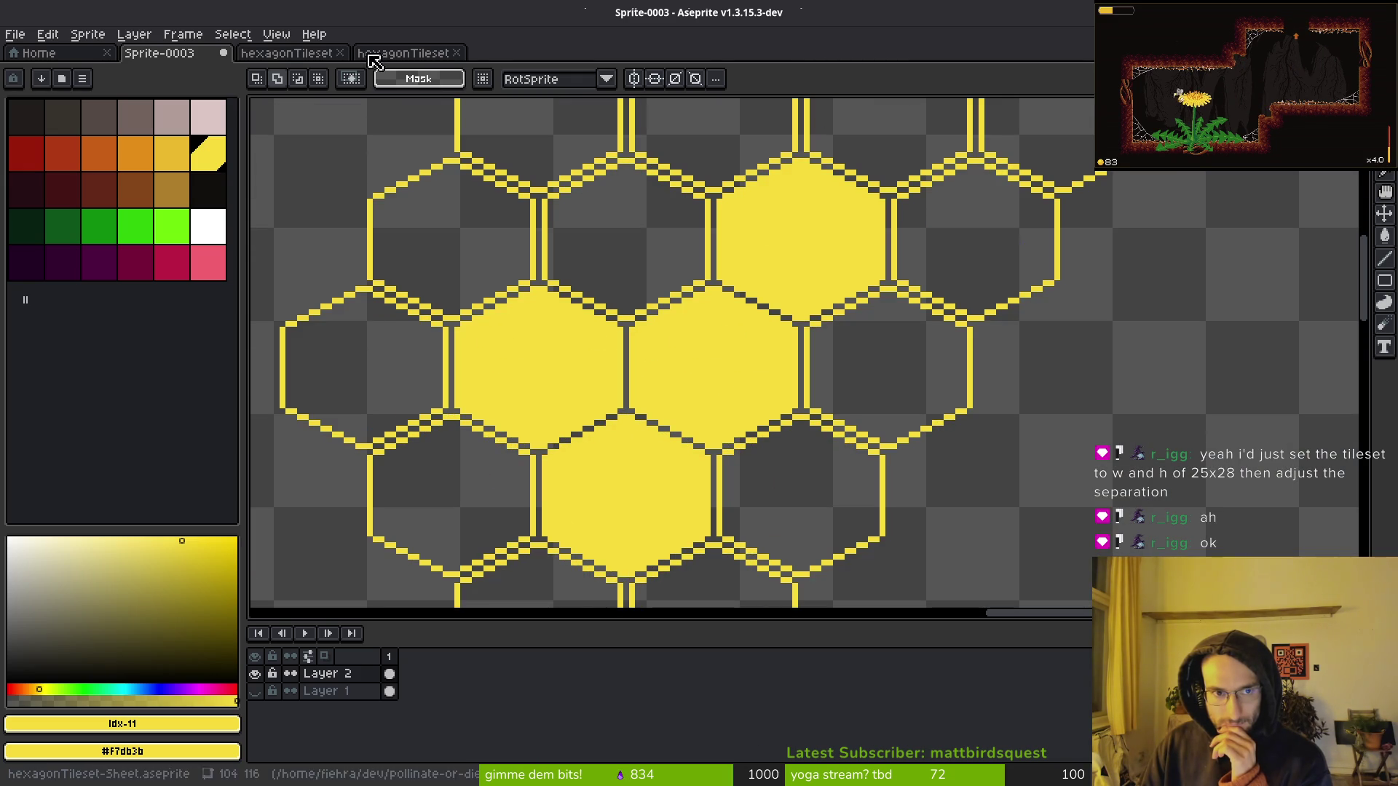
scroll(804, 390, up, 1)
scroll(805, 389, down, 3)
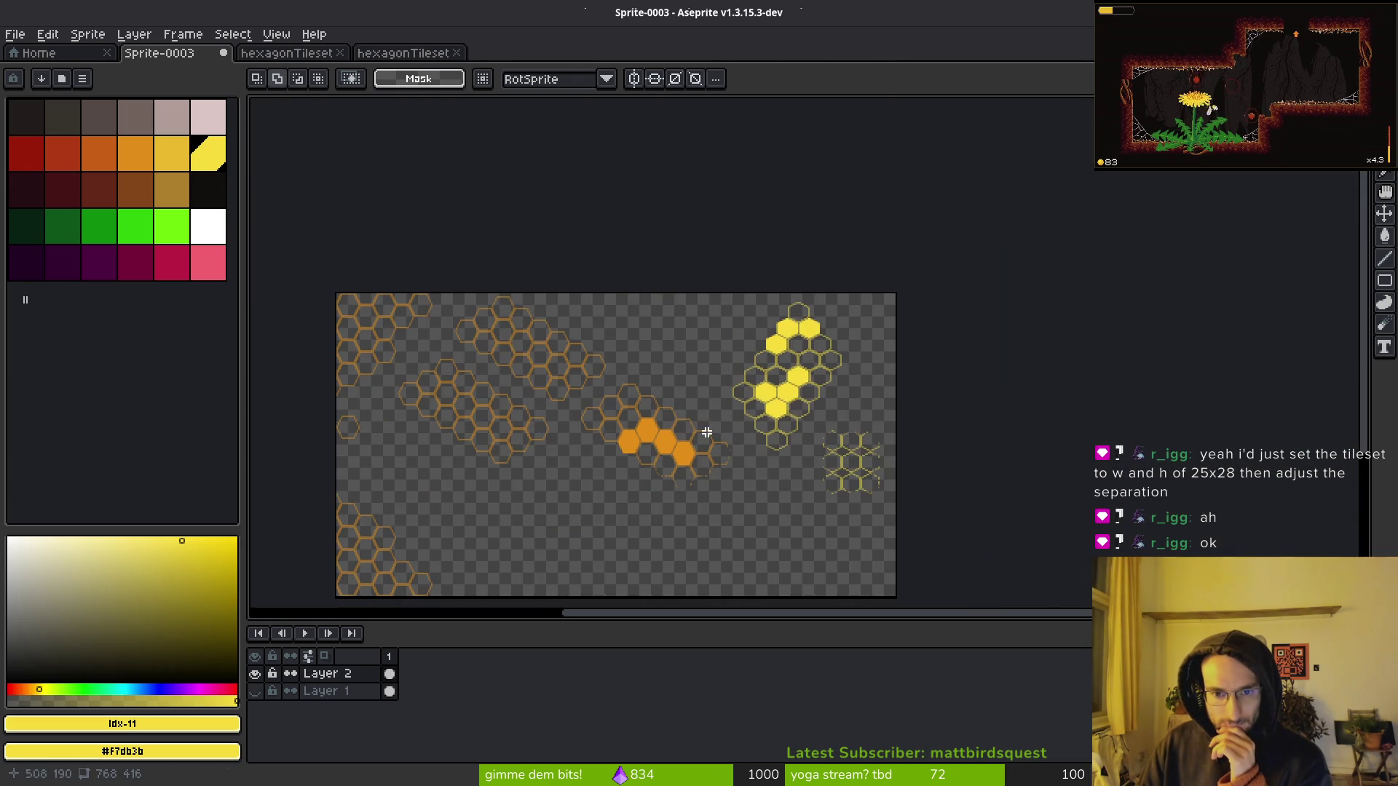
scroll(350, 331, up, 3)
mouse_move(1055, 479)
mouse_down()
mouse_move(765, 371)
mouse_move(743, 306)
mouse_up()
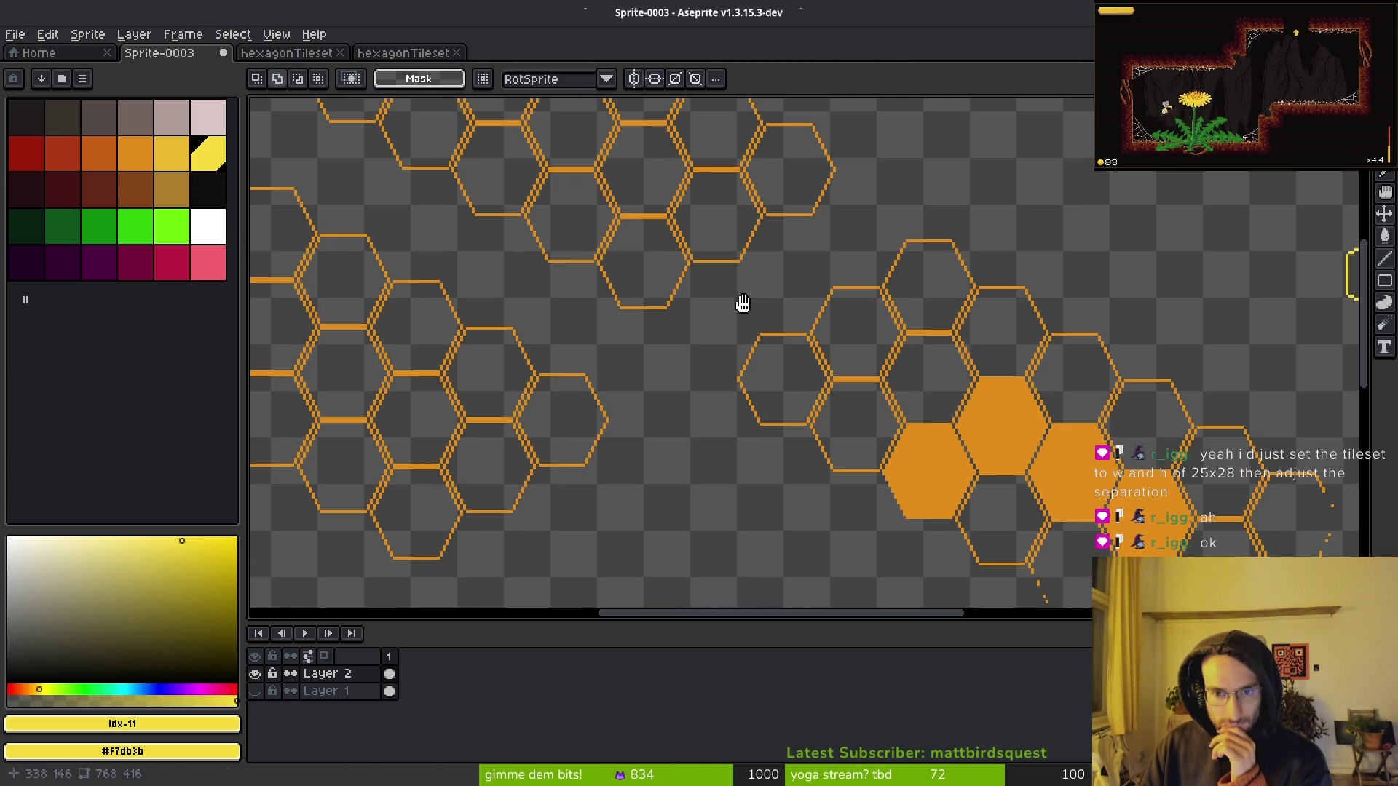
scroll(630, 390, down, 1)
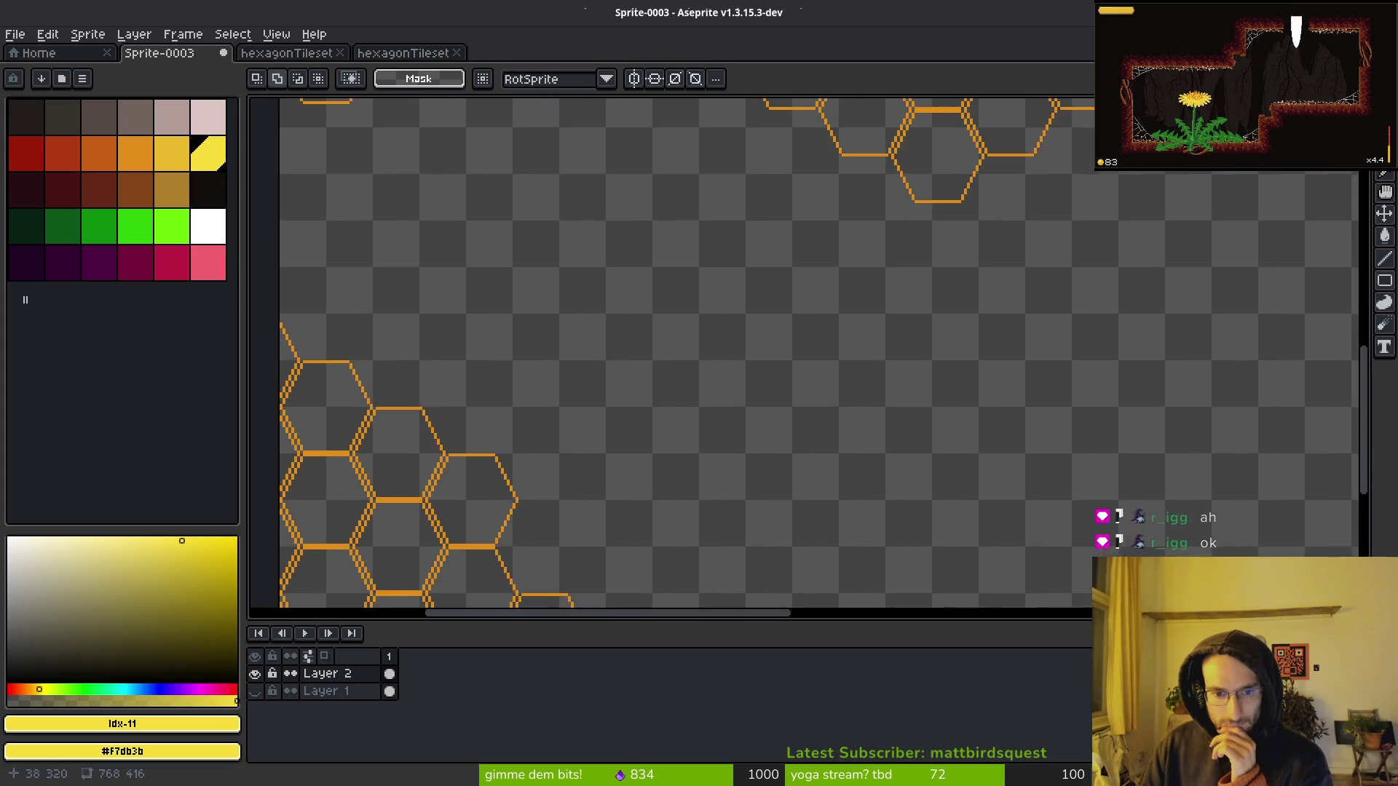
scroll(532, 480, up, 1)
scroll(531, 479, down, 1)
scroll(818, 250, up, 1)
scroll(817, 249, down, 1)
scroll(914, 297, up, 1)
scroll(915, 296, down, 1)
scroll(655, 240, up, 1)
scroll(799, 318, down, 1)
mouse_move(799, 318)
mouse_down()
mouse_move(740, 266)
mouse_move(849, 447)
mouse_up()
scroll(1068, 314, up, 1)
mouse_move(1068, 314)
mouse_down()
mouse_move(1064, 434)
mouse_move(837, 509)
mouse_move(830, 524)
mouse_up()
Bring up the hexagonTileset sheet document, then return to Godot.
click(378, 54)
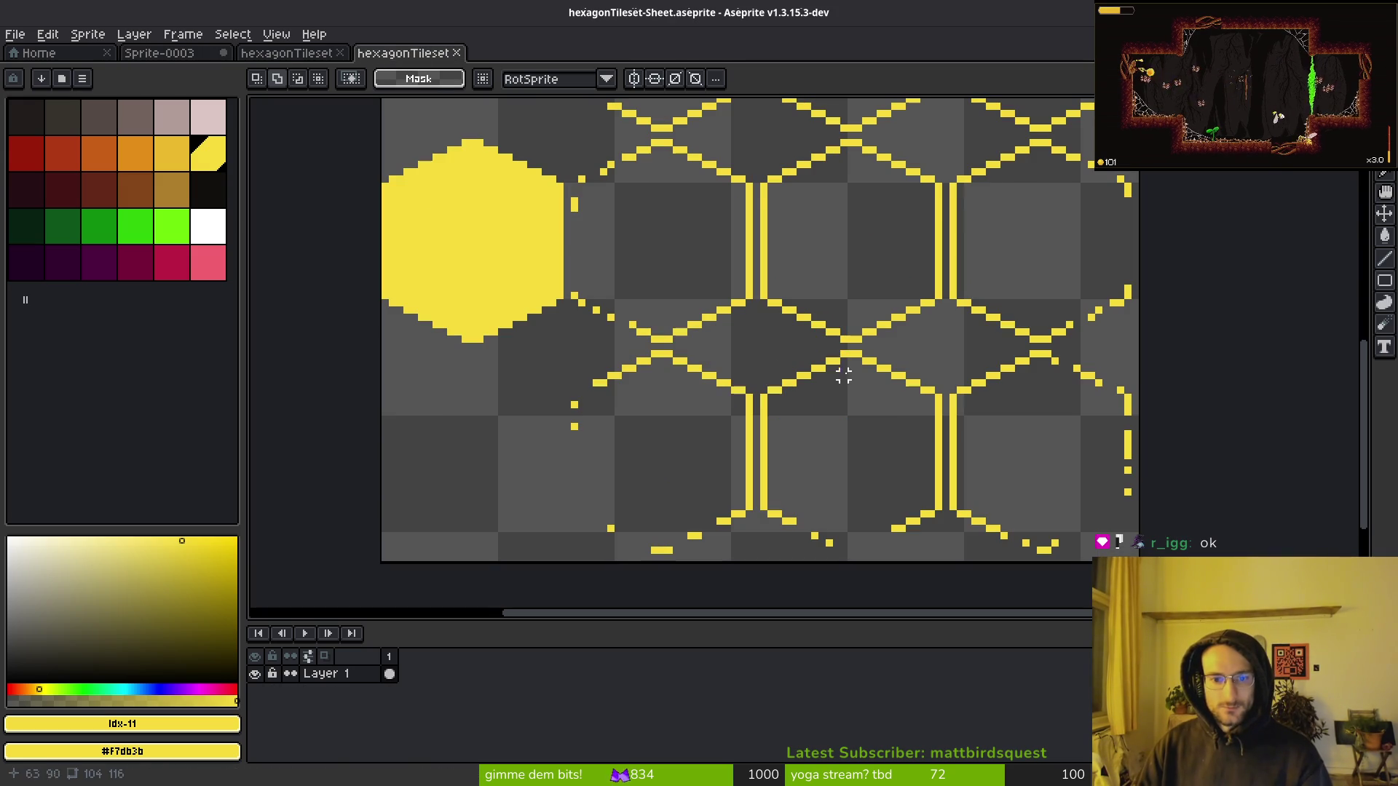
scroll(683, 230, down, 1)
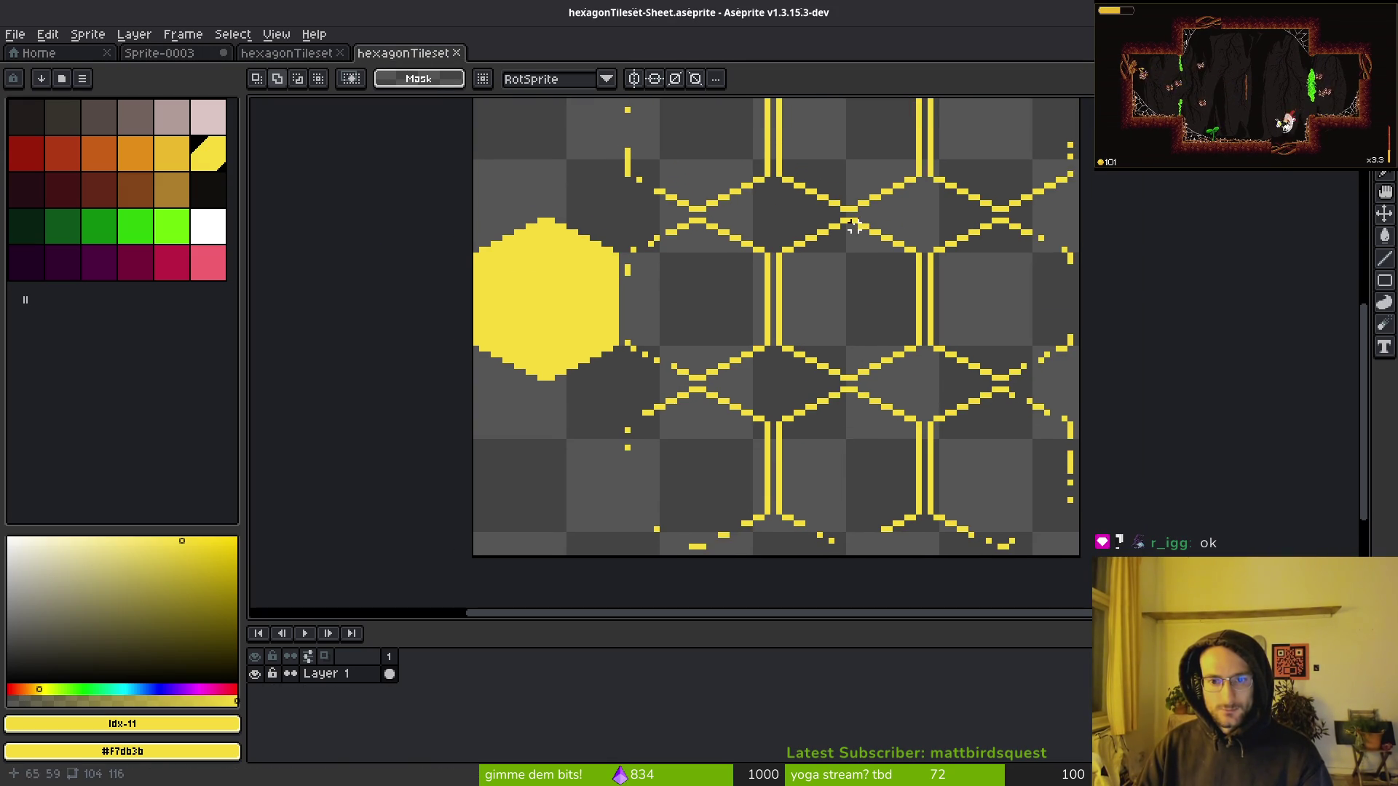
key(alt+Tab)
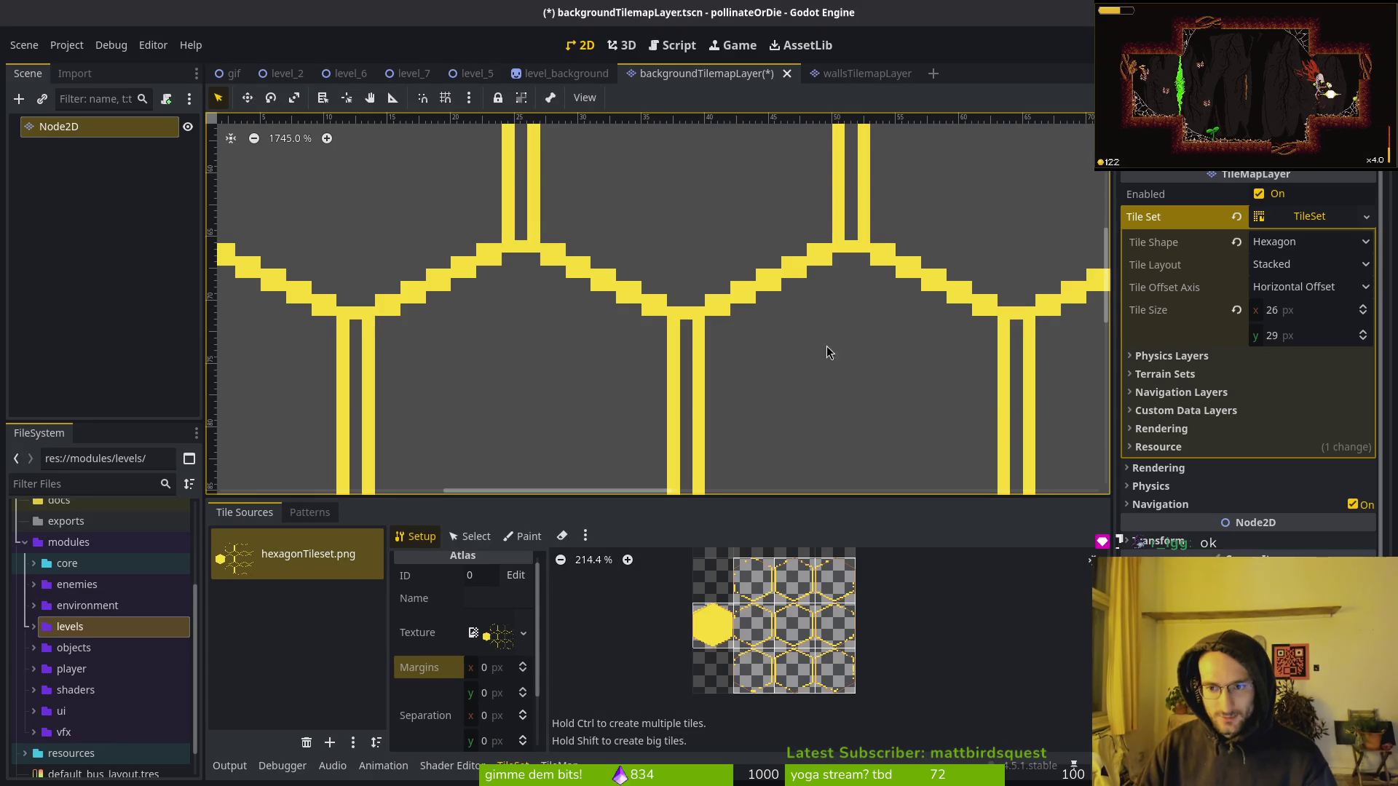
Pan to the scene origin and enable tile painting to see the hex grid, then return to Aseprite.
scroll(757, 245, down, 4)
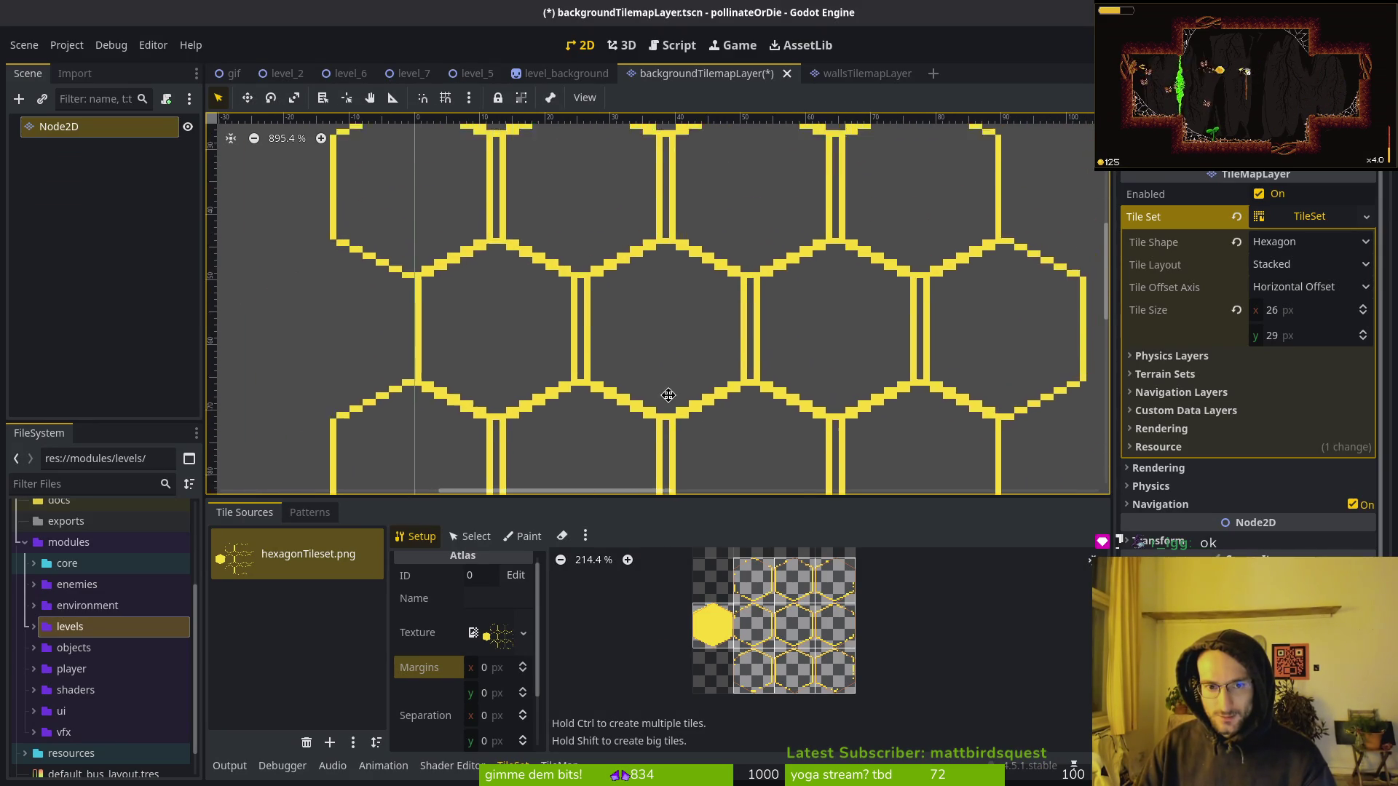
drag(608, 371, 651, 426)
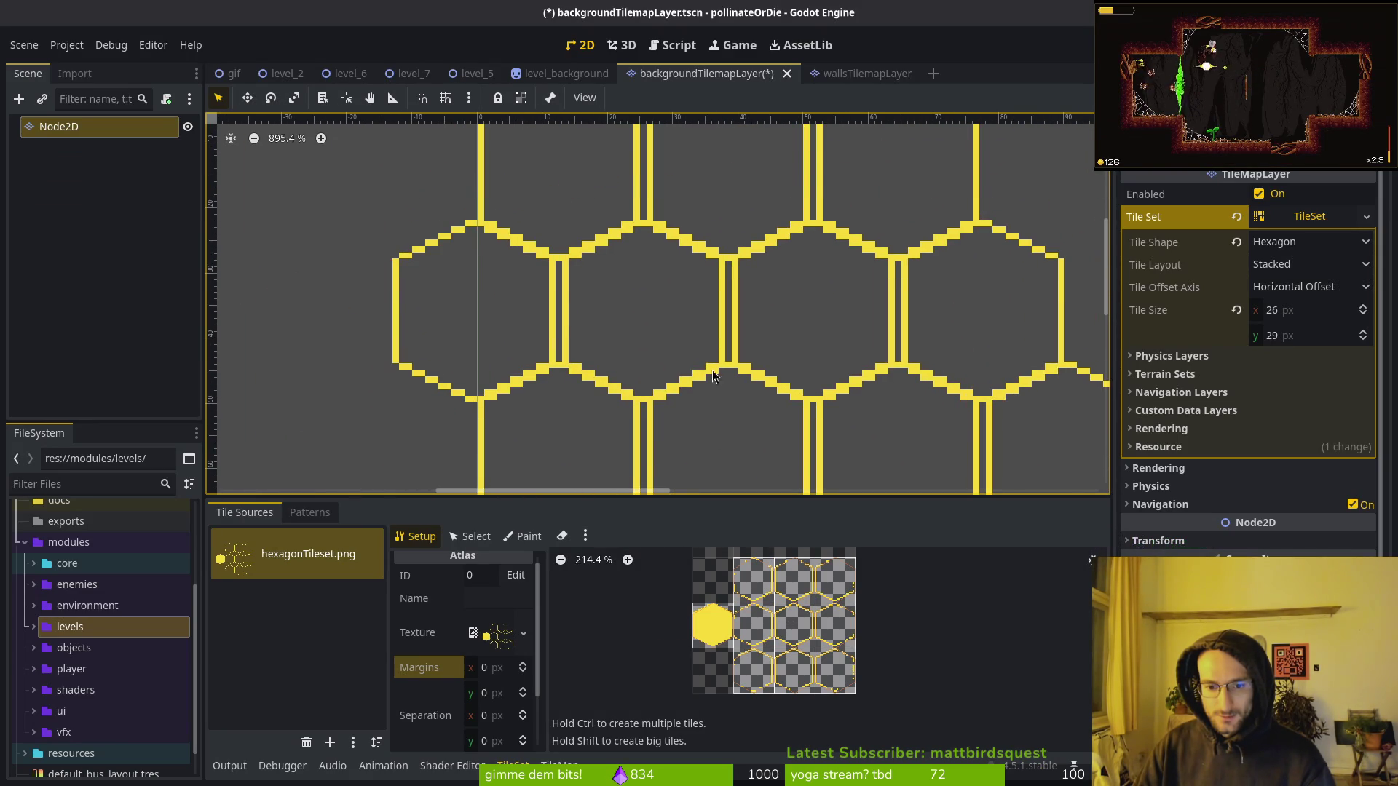
drag(876, 309, 862, 447)
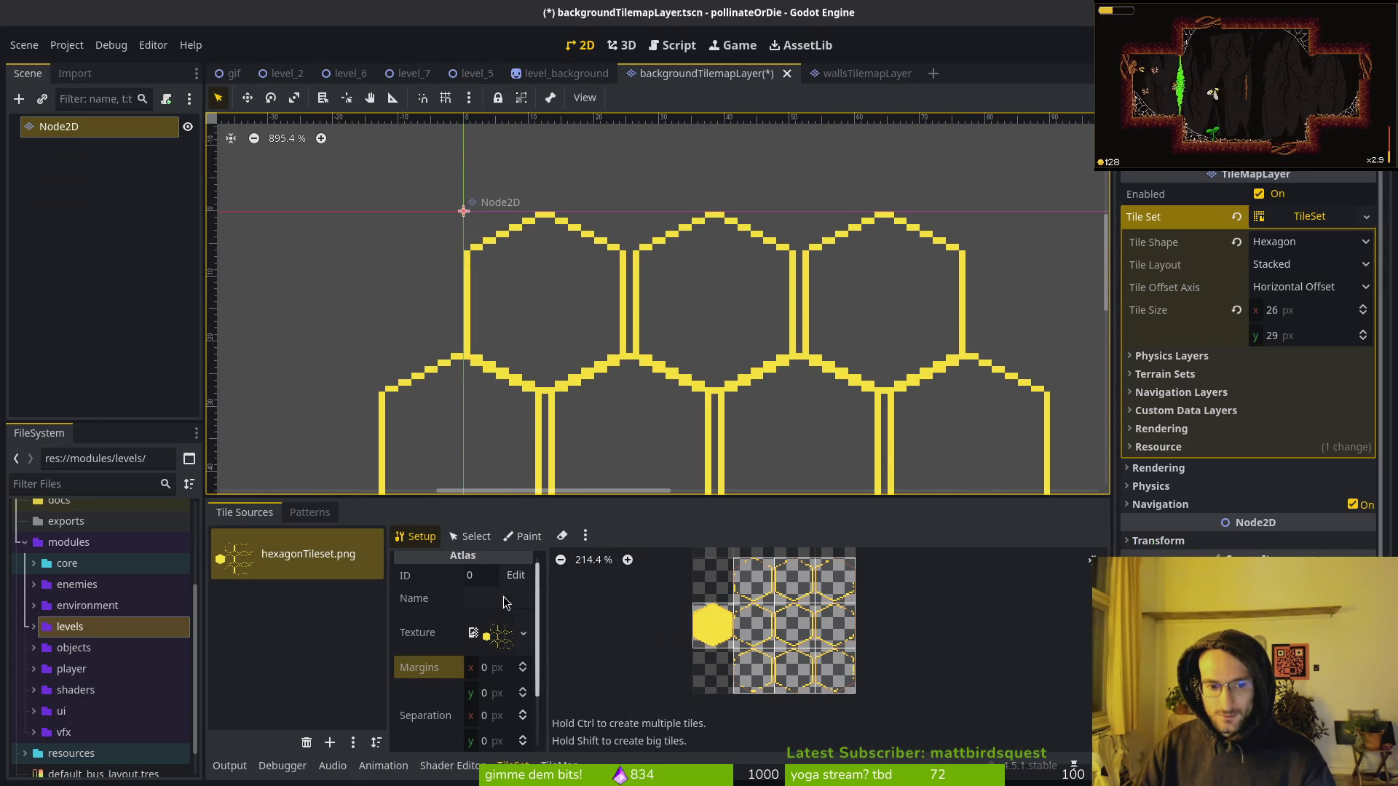
click(559, 765)
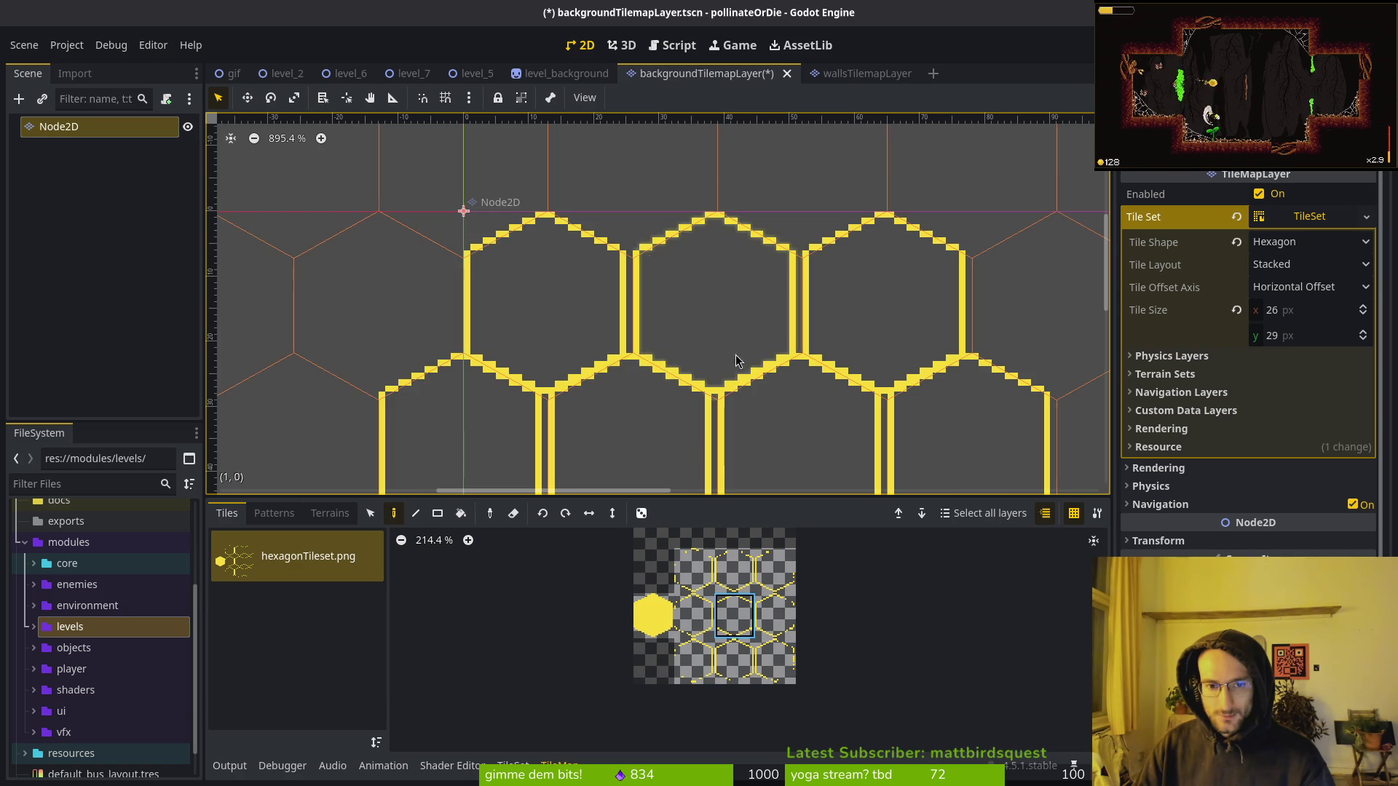
scroll(874, 337, right, 5)
scroll(874, 338, down, 2)
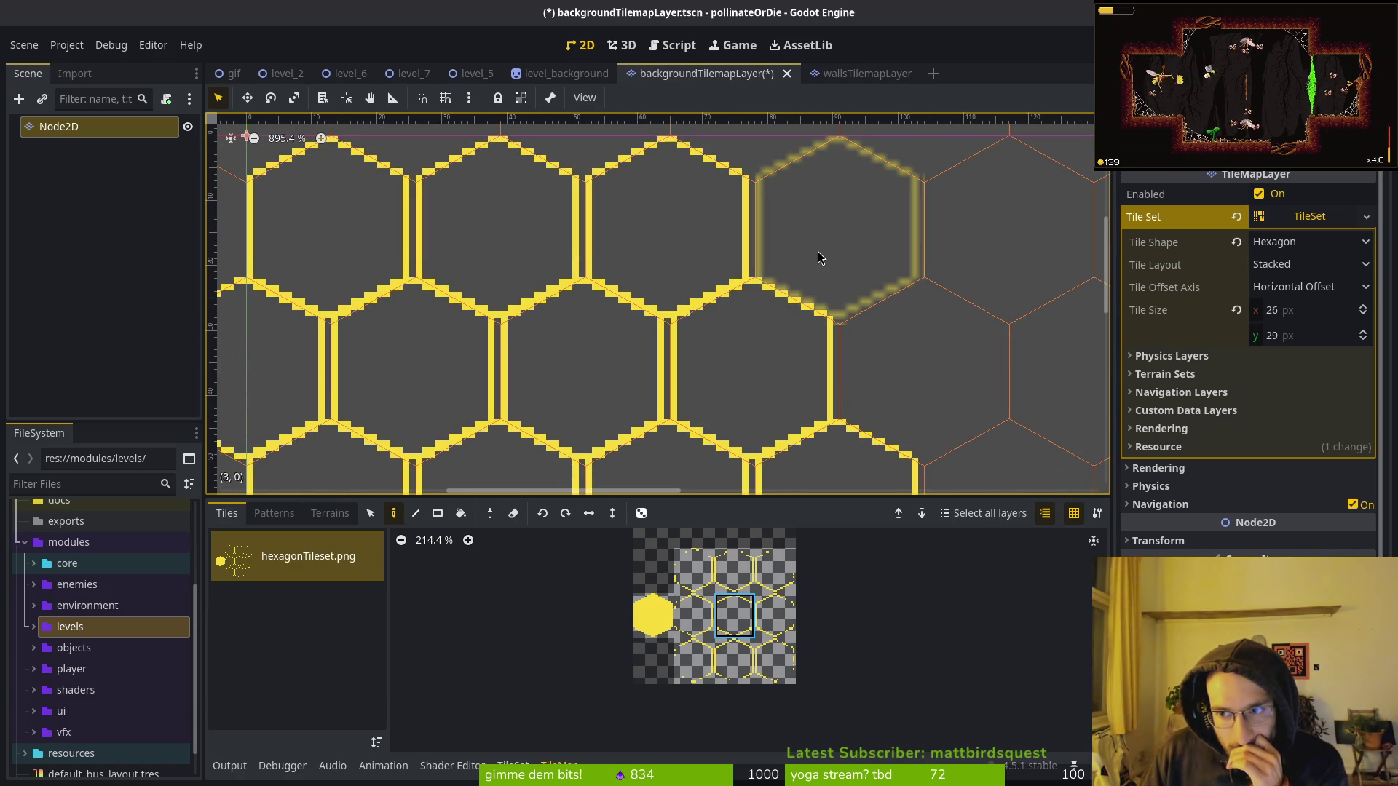
key(alt+Tab)
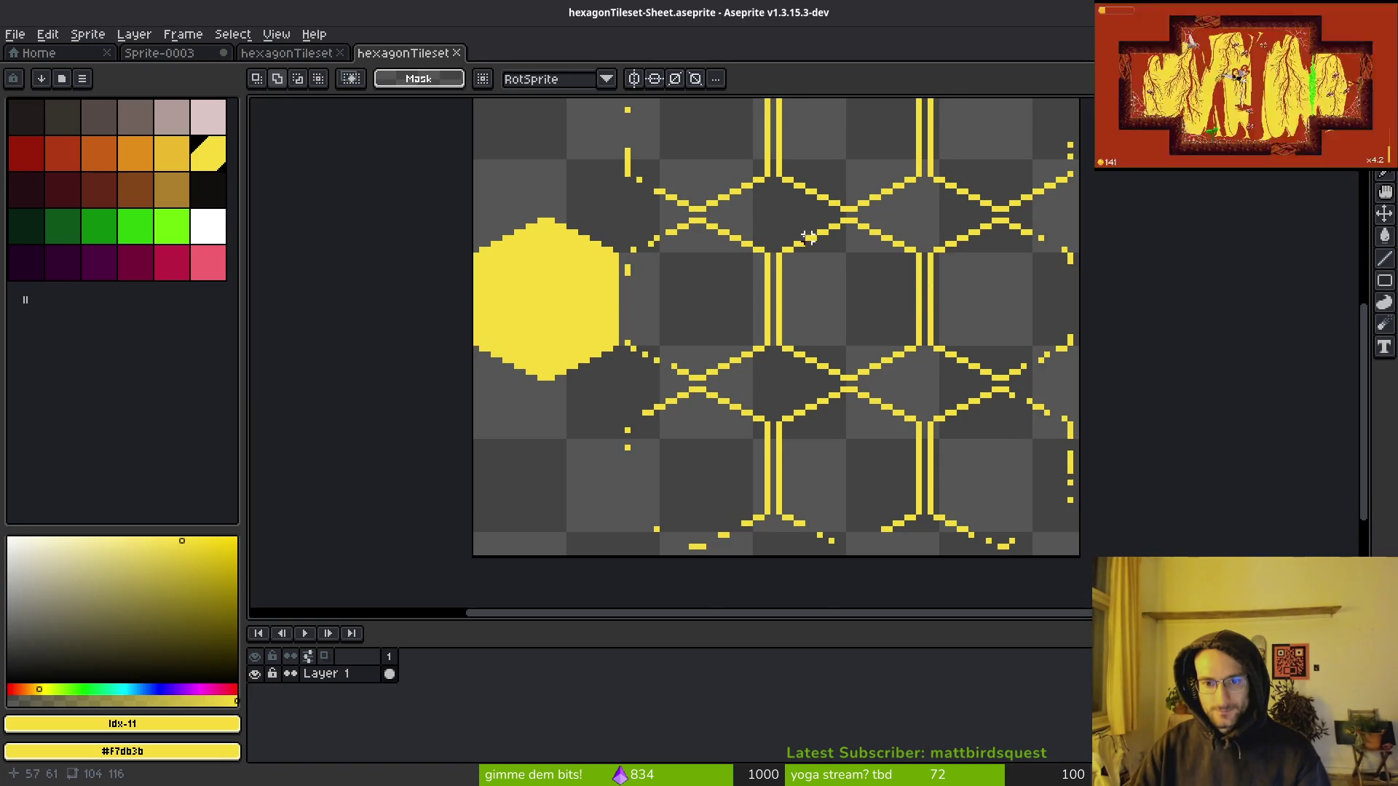
Select a band across the hexagon rows, shift it down one pixel, and save the sheet.
scroll(832, 273, up, 1)
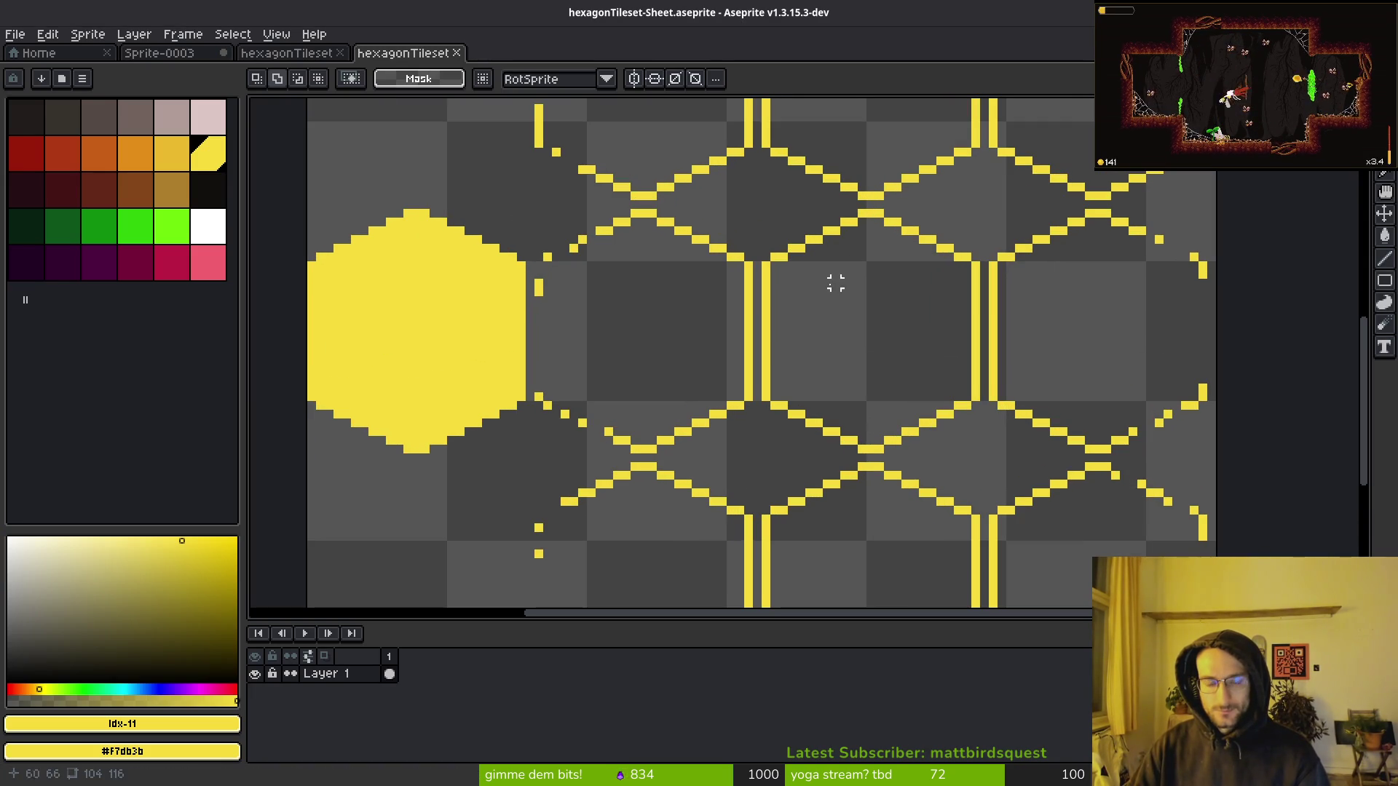
mouse_move(538, 212)
mouse_down()
mouse_move(1154, 375)
mouse_move(1270, 343)
mouse_move(1231, 359)
mouse_up()
key(ctrl+d)
scroll(1068, 491, up, 4)
mouse_move(558, 164)
mouse_down()
mouse_move(753, 253)
mouse_move(939, 393)
mouse_move(932, 342)
mouse_up()
key(ctrl+d)
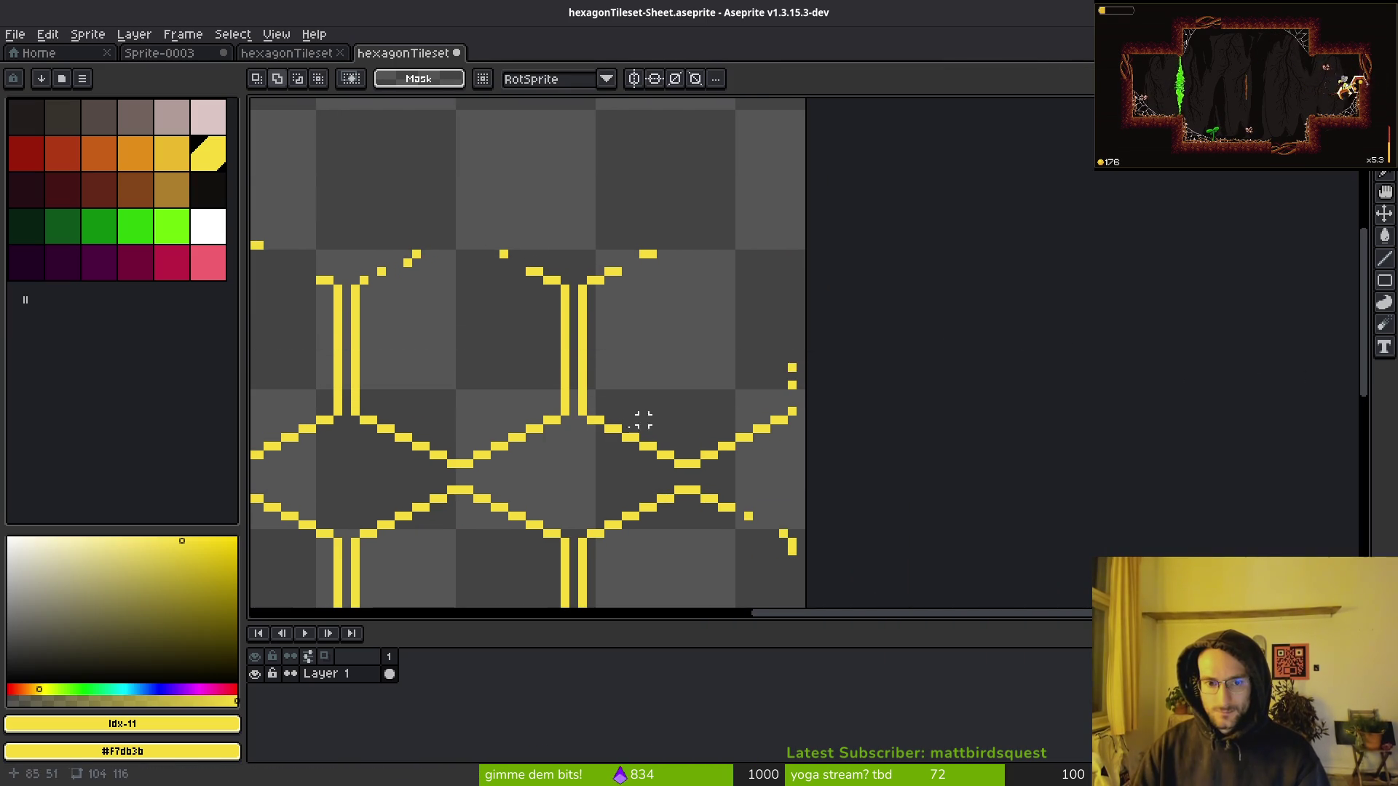
scroll(889, 365, left, 3)
scroll(707, 320, down, 3)
drag(568, 240, 758, 352)
key(ctrl+d)
mouse_move(563, 255)
mouse_down()
mouse_move(1026, 372)
mouse_move(1311, 398)
mouse_move(1304, 368)
mouse_up()
key(Down)
key(ctrl+d)
key(ctrl+s)
key(Return)
Export the sheet over hexagonTileset.png, confirming the overwrite.
scroll(1128, 364, down, 1)
scroll(699, 250, up, 1)
mouse_move(545, 174)
mouse_down()
mouse_move(565, 215)
mouse_move(770, 306)
mouse_move(775, 325)
mouse_up()
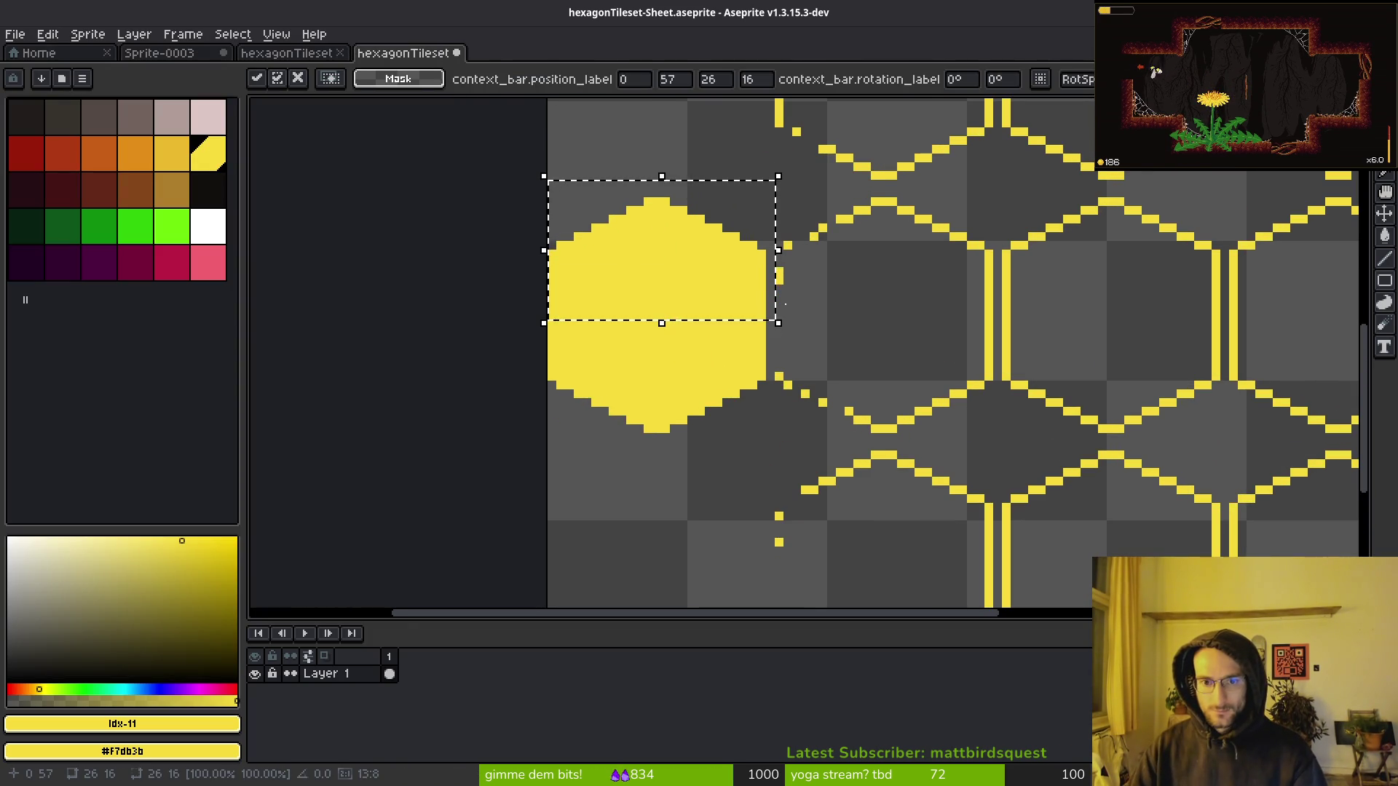
key(ctrl+d)
scroll(868, 394, right, 2)
key(ctrl+alt+shift+s)
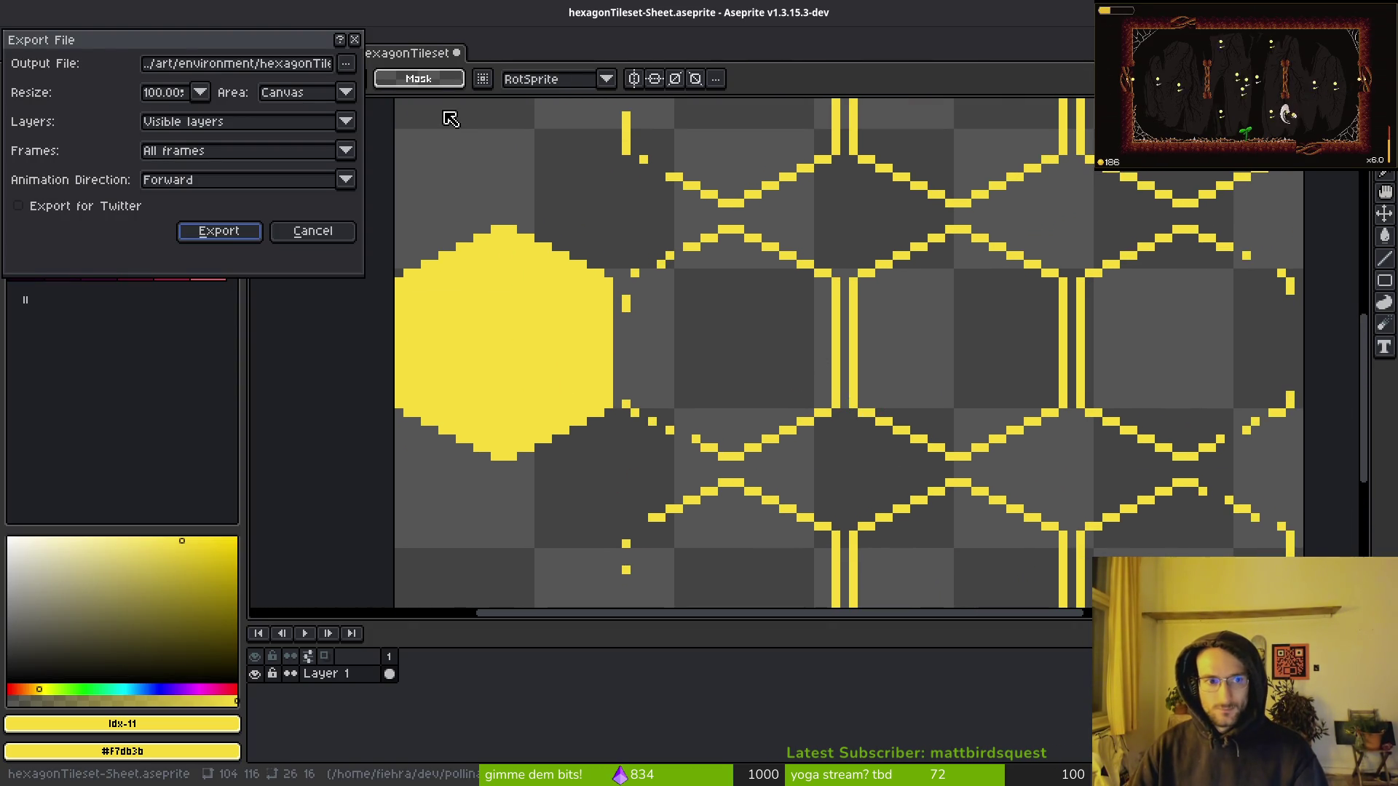
key(Return)
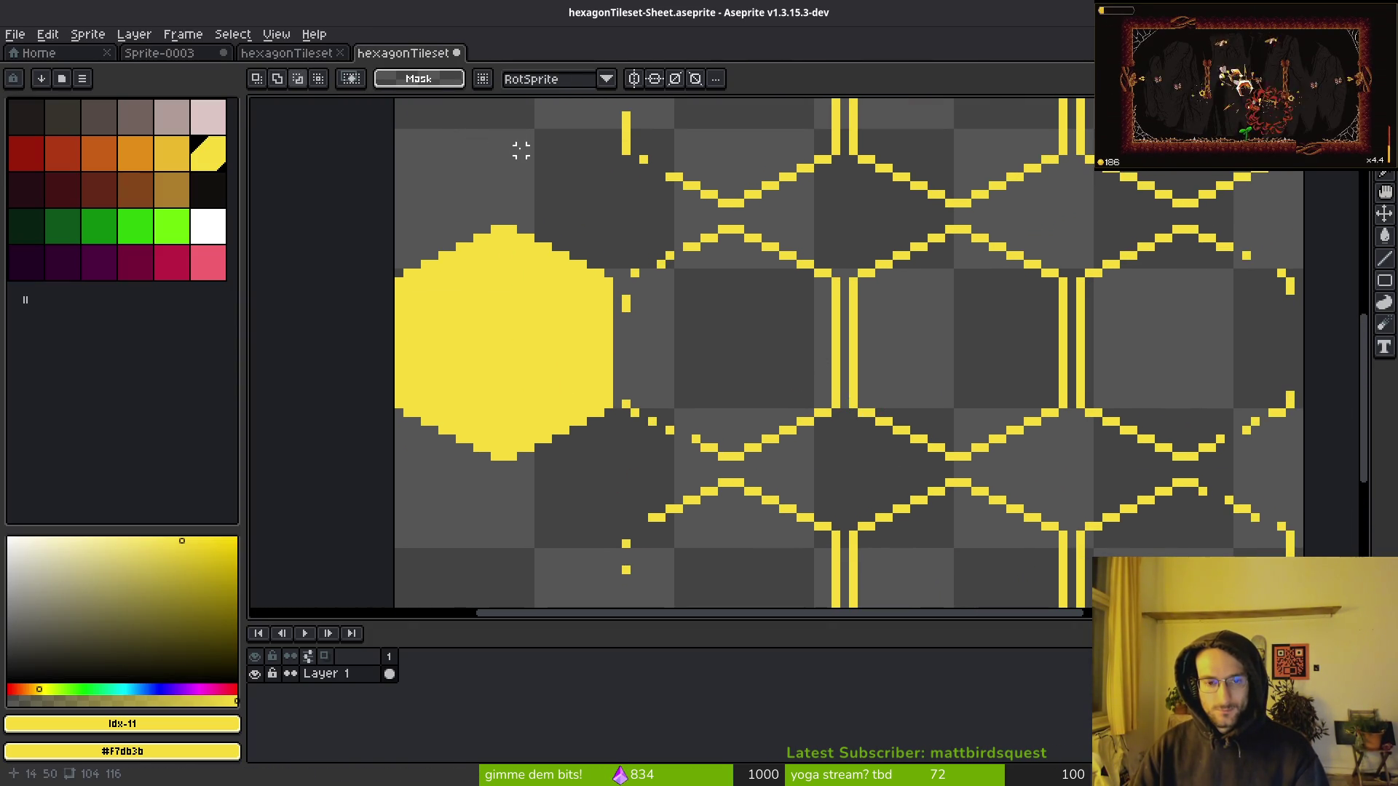
key(ctrl+alt+shift+s)
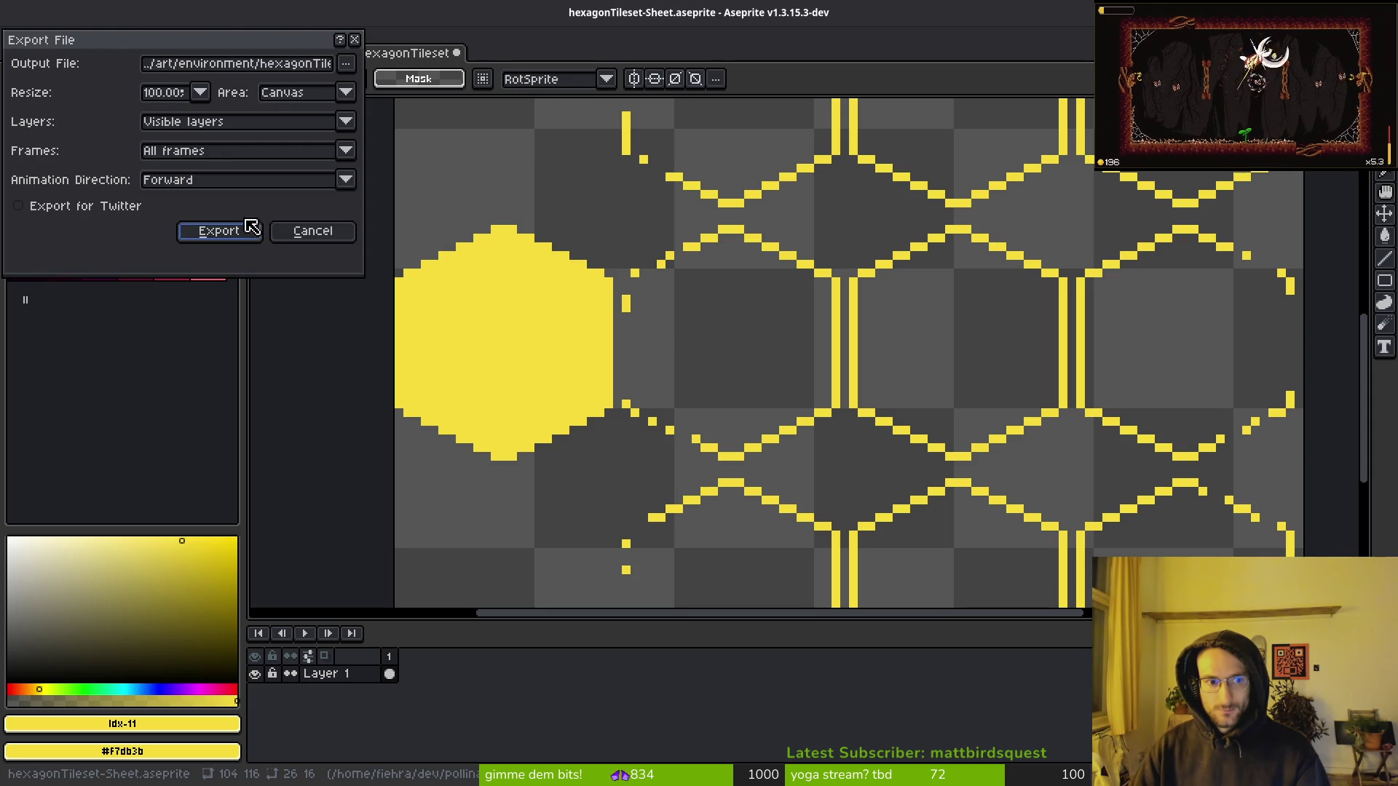
click(227, 233)
click(675, 447)
Zoom over the re-imported hexagon tilemap in Godot and reselect the TileMapLayer node's tile set settings.
key(alt+Tab)
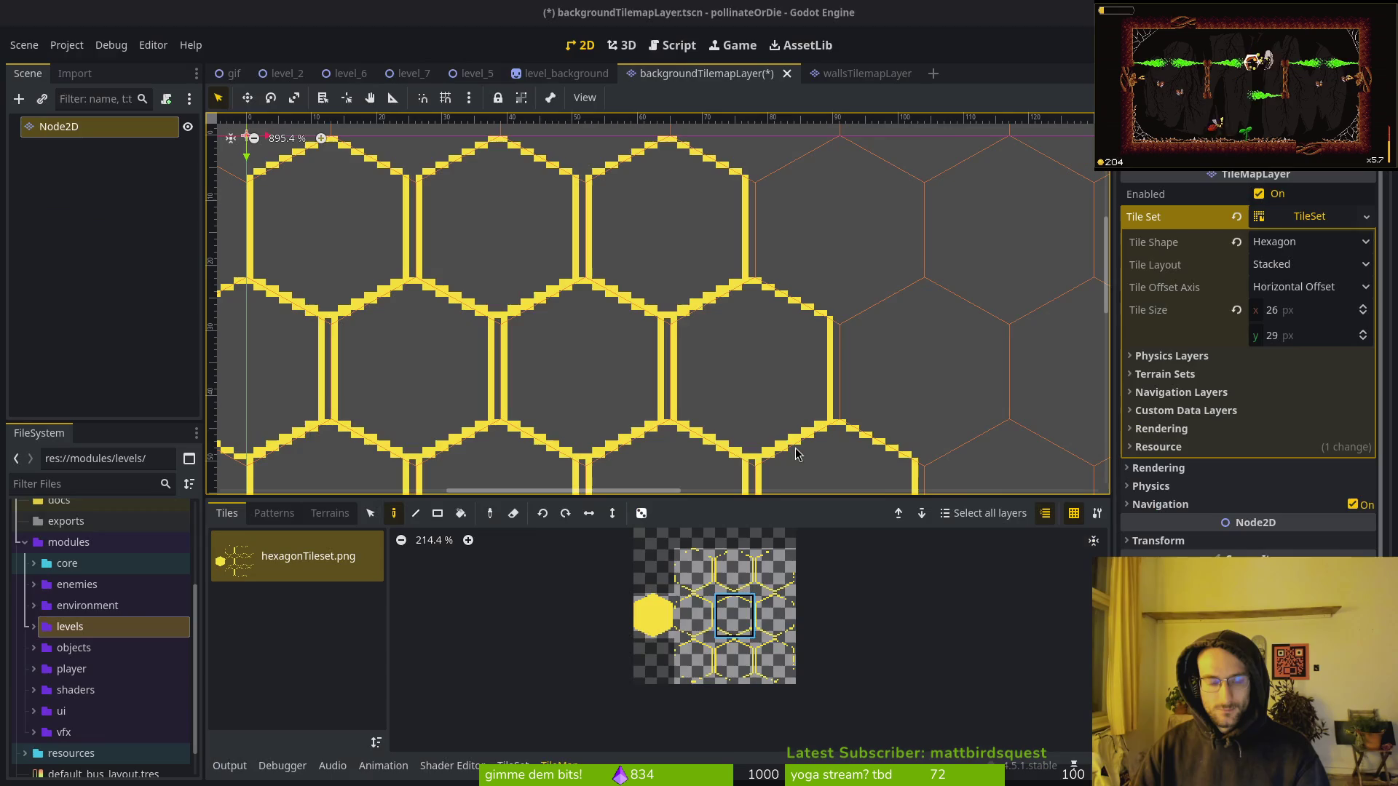
scroll(679, 394, down, 2)
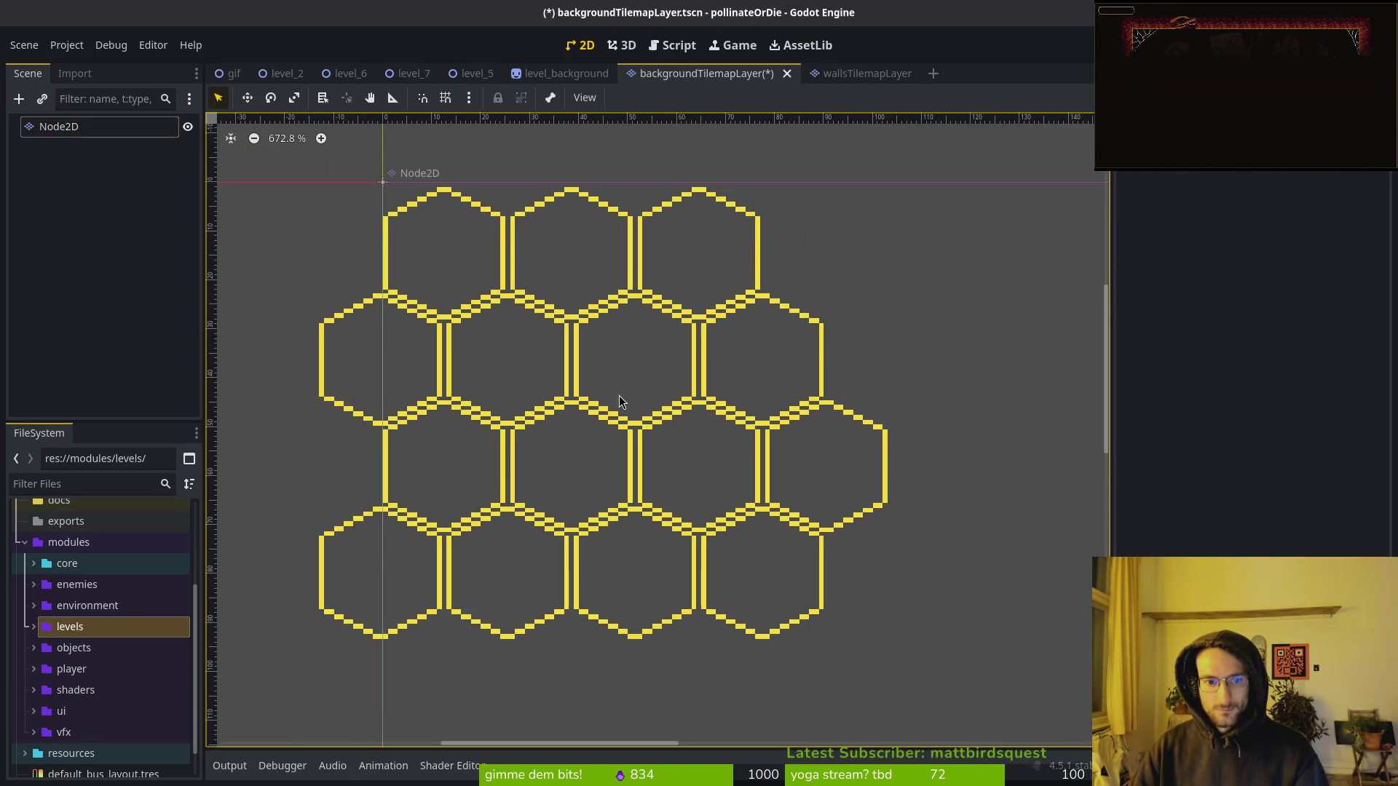
scroll(616, 397, down, 4)
scroll(594, 324, up, 7)
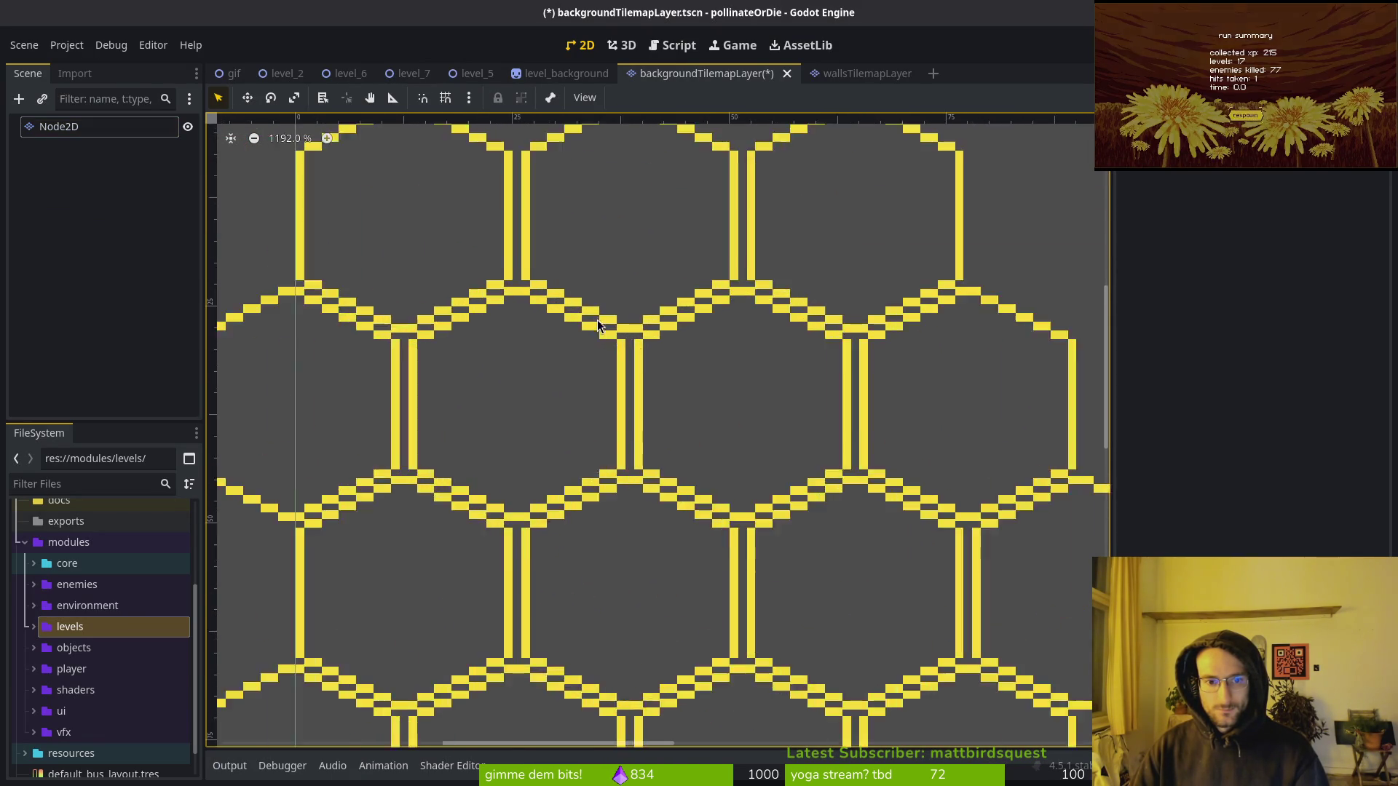
scroll(594, 324, up, 10)
scroll(575, 322, down, 10)
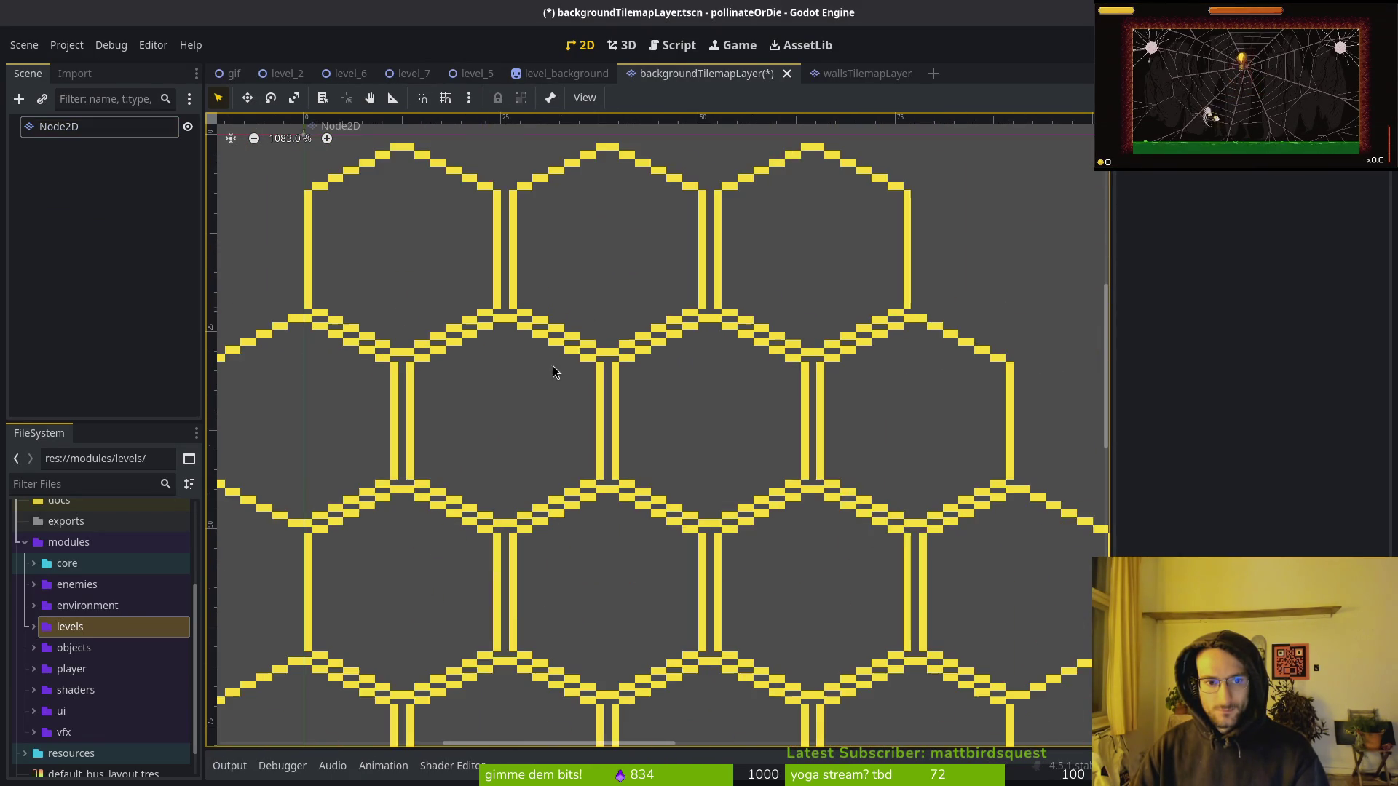
click(145, 129)
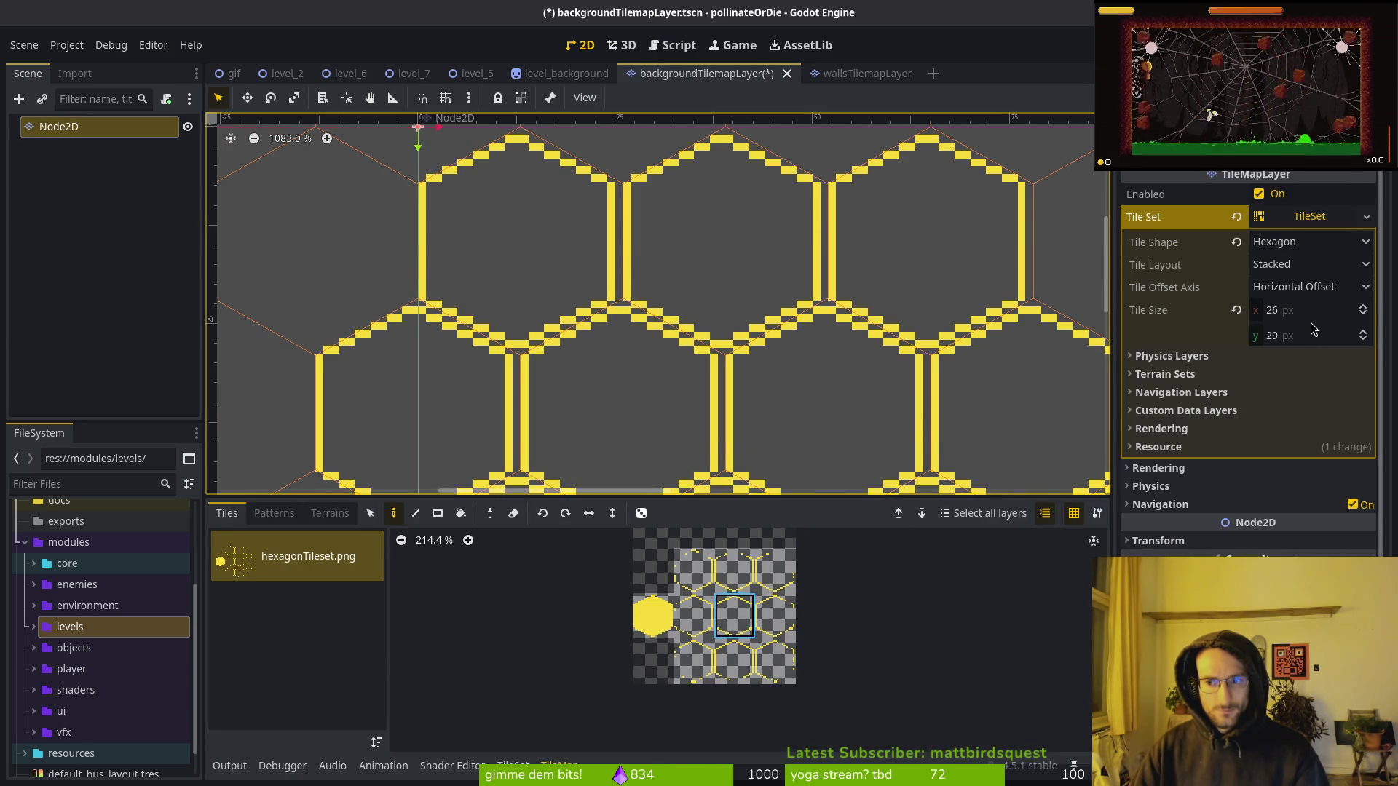
key(alt+Tab)
key(alt+Tab)
scroll(755, 350, up, 10)
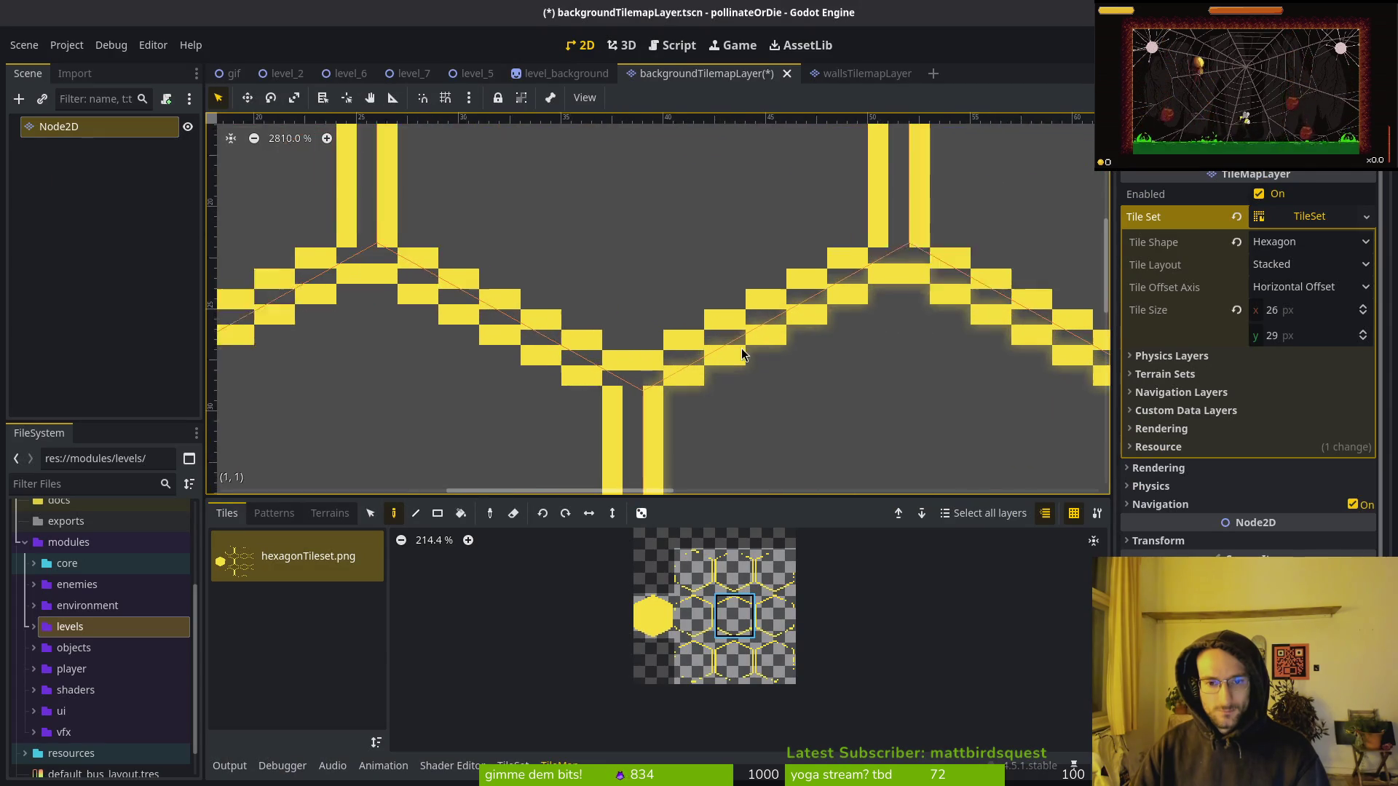
key(alt+Tab)
scroll(775, 375, down, 1)
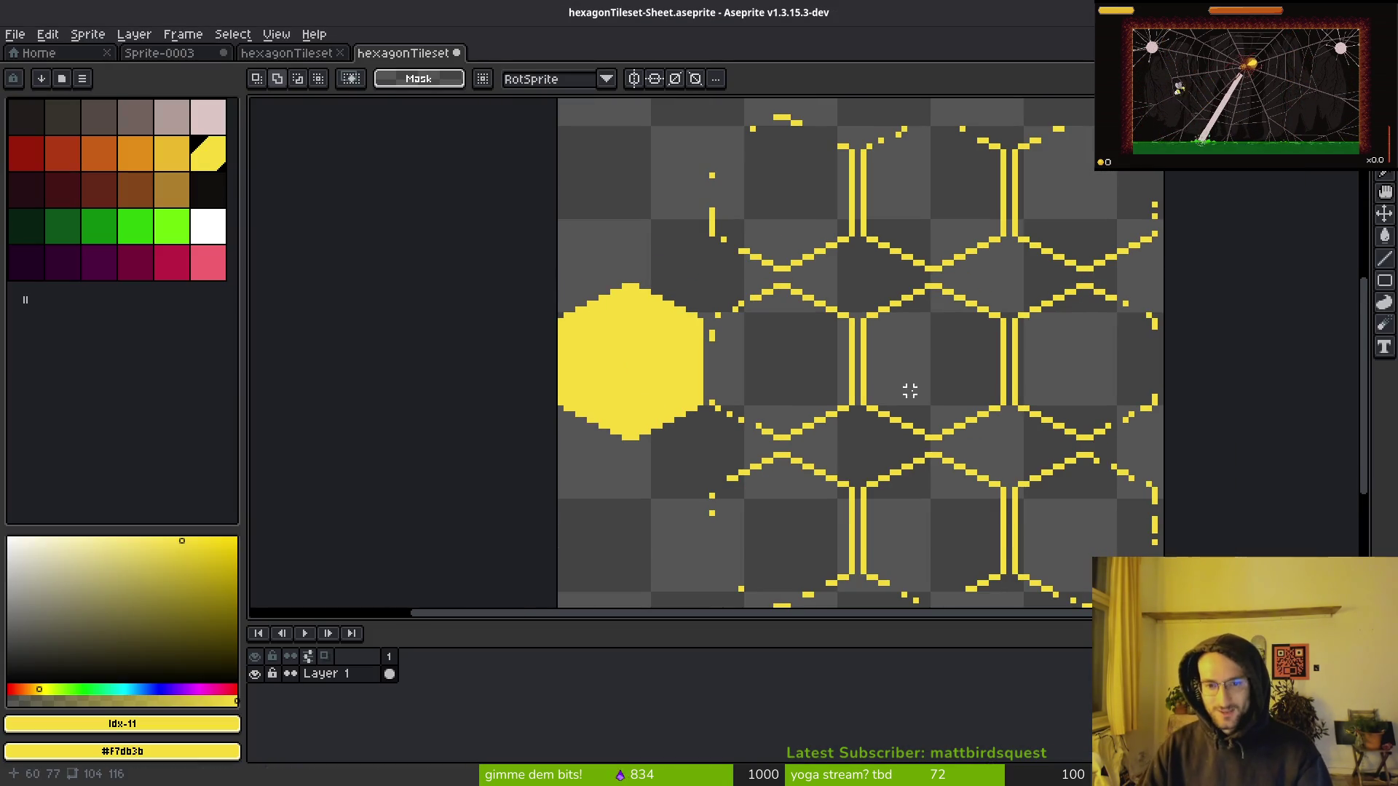
Toggle the pixel grid and compare the original tileset with the exported sprite sheet.
key(ctrl+apostrophe)
drag(873, 368, 730, 362)
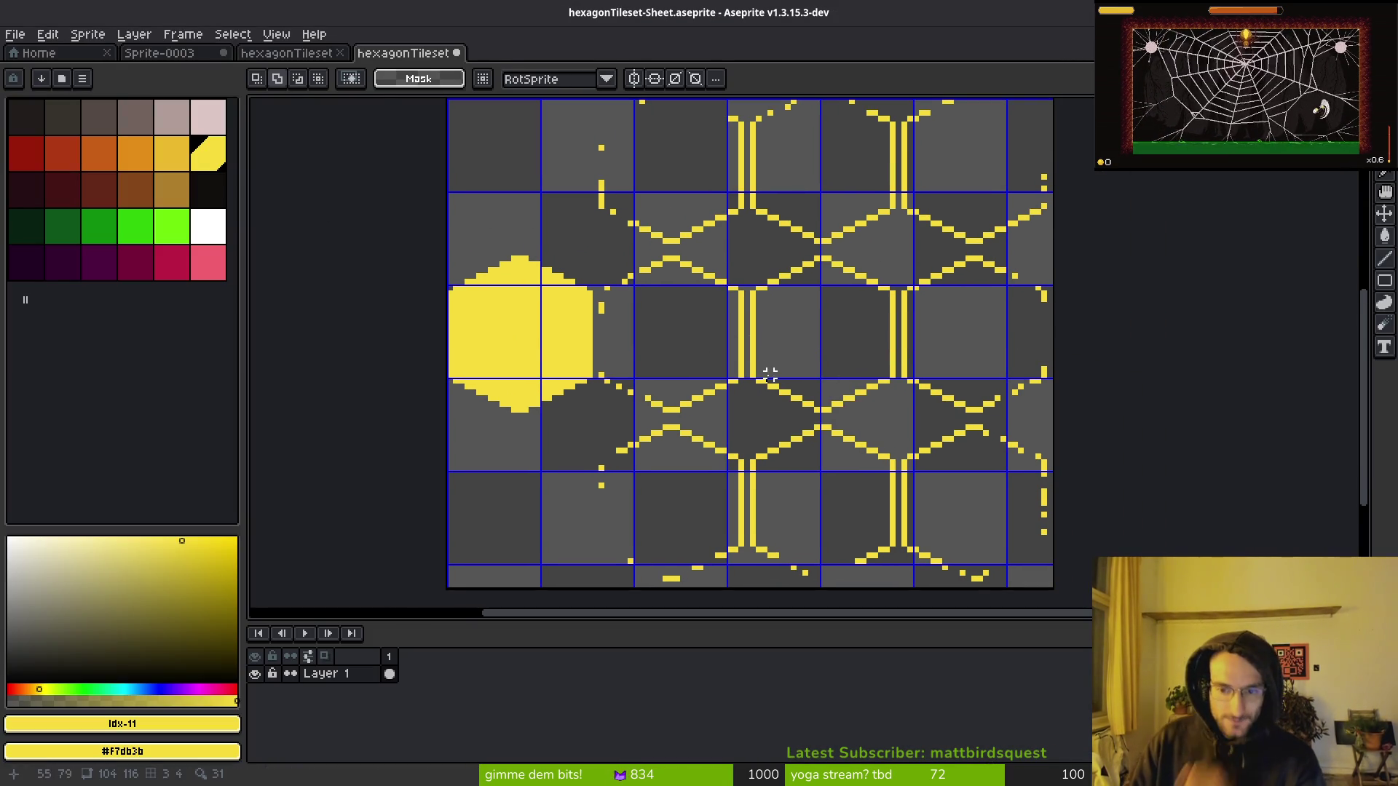
key(ctrl+apostrophe)
scroll(788, 363, down, 3)
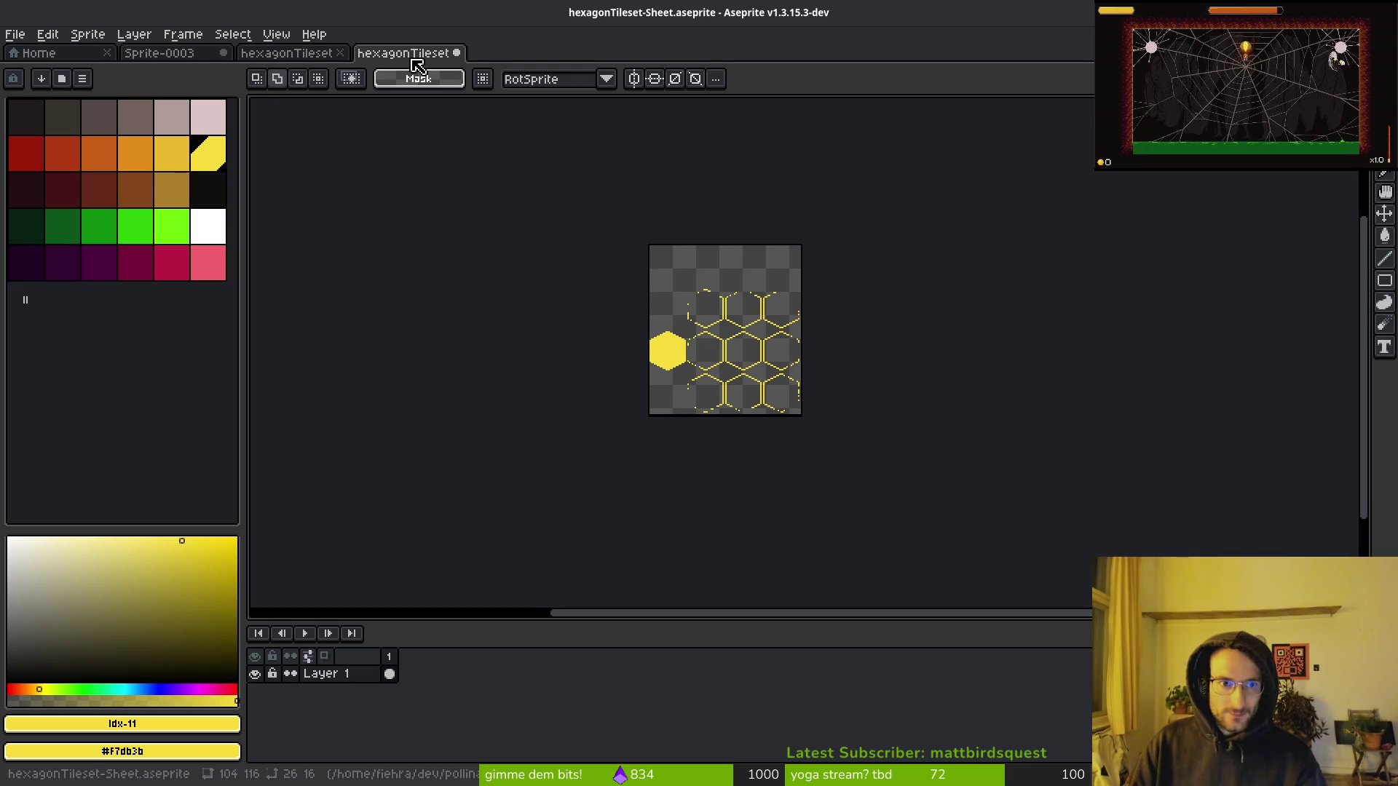
click(300, 59)
scroll(801, 312, down, 2)
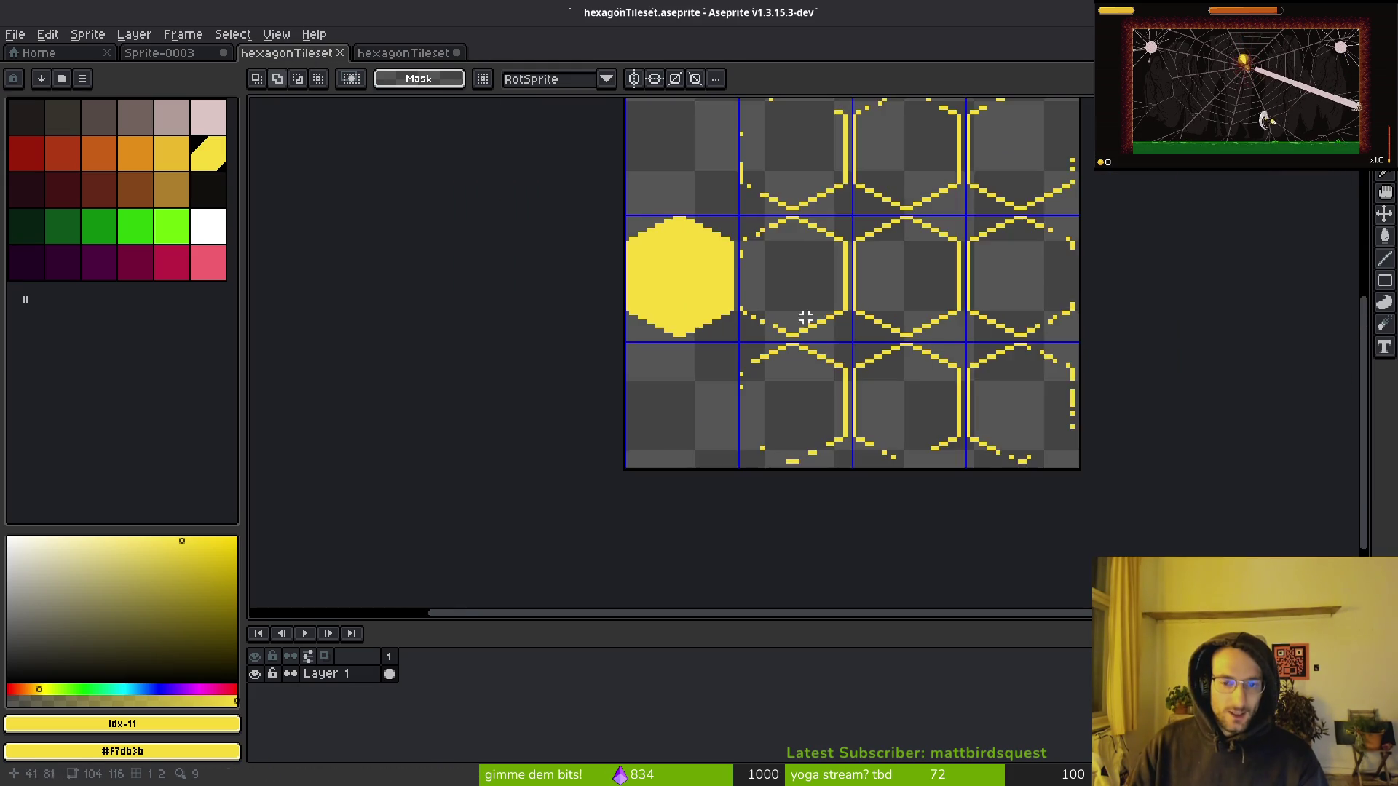
drag(802, 312, 730, 368)
click(401, 55)
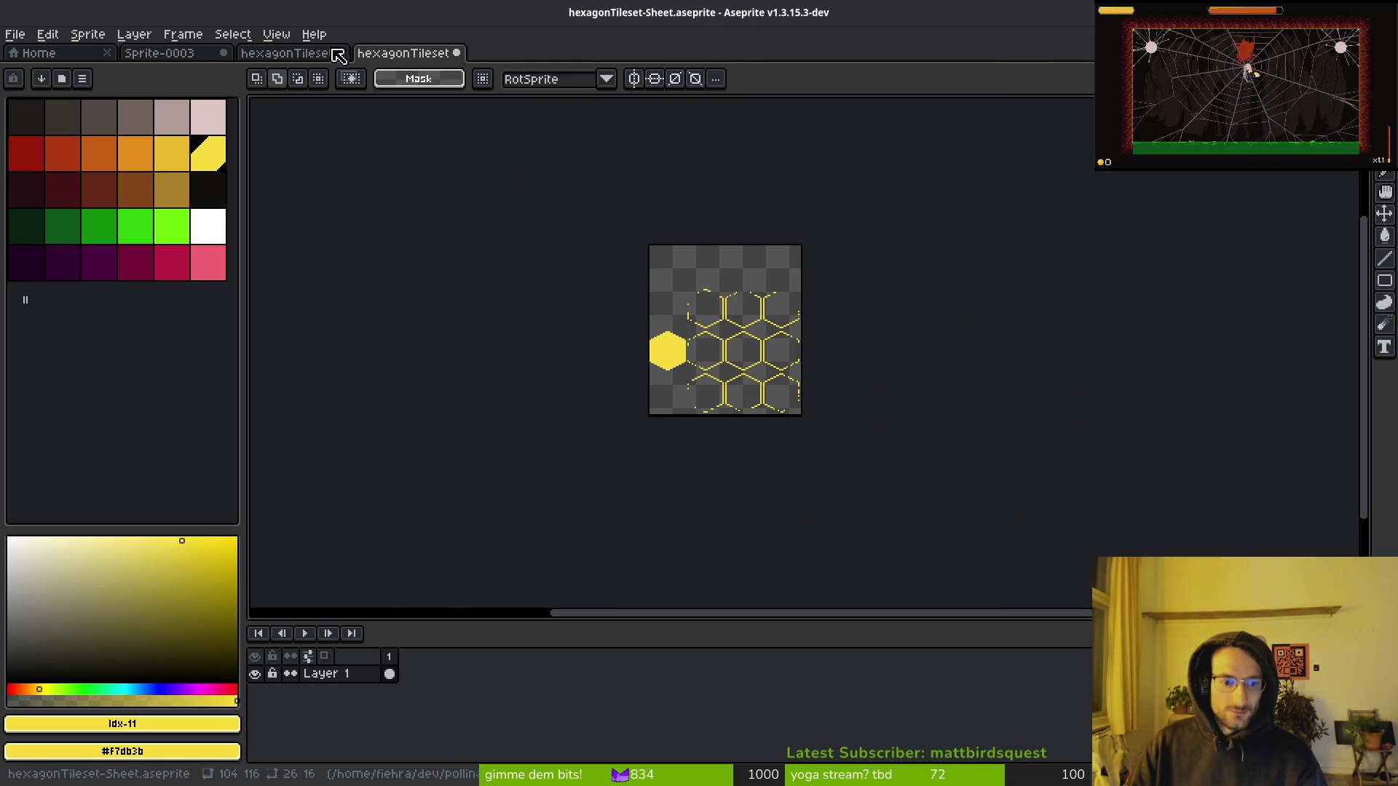
click(297, 54)
click(397, 54)
click(324, 57)
Close the hexagonTileset-Sheet document without saving.
click(412, 53)
click(456, 53)
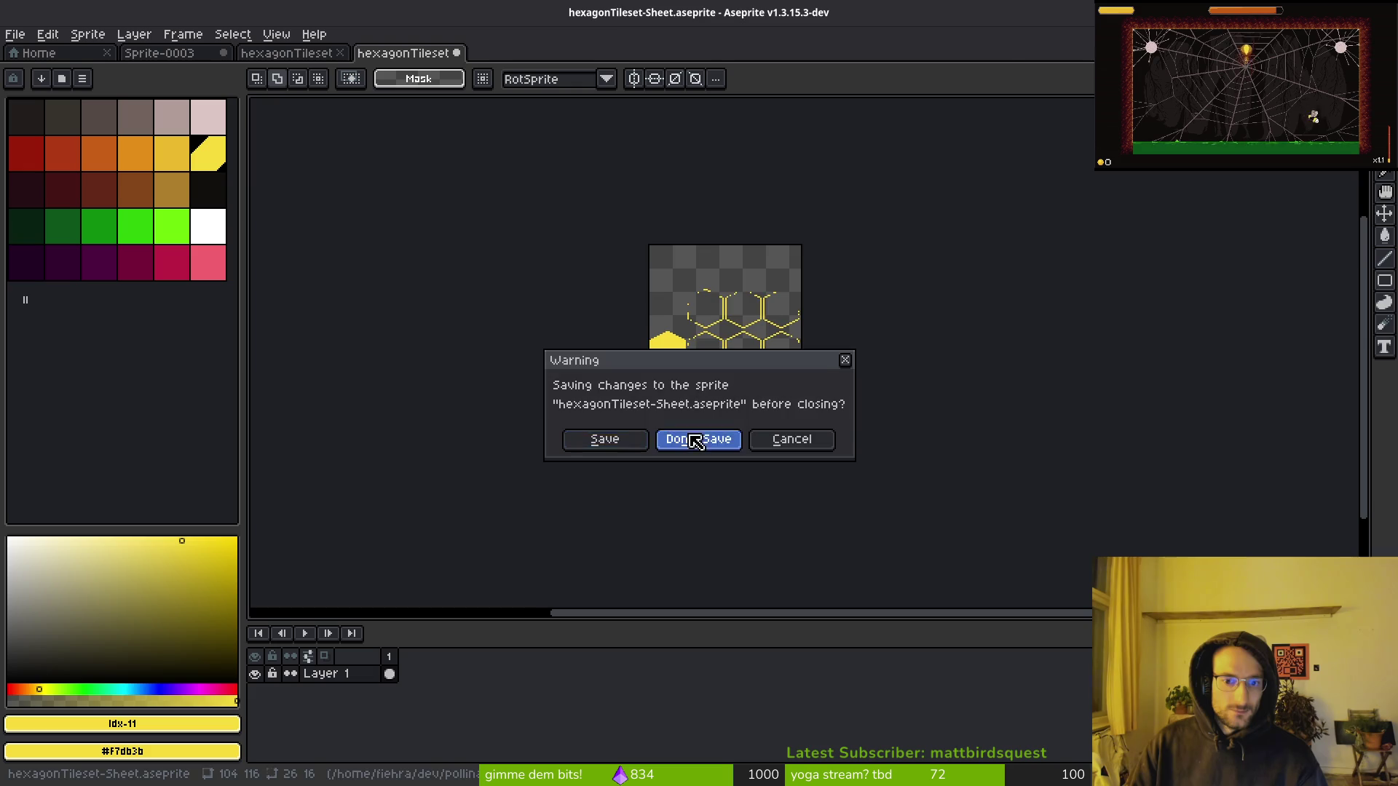
click(697, 439)
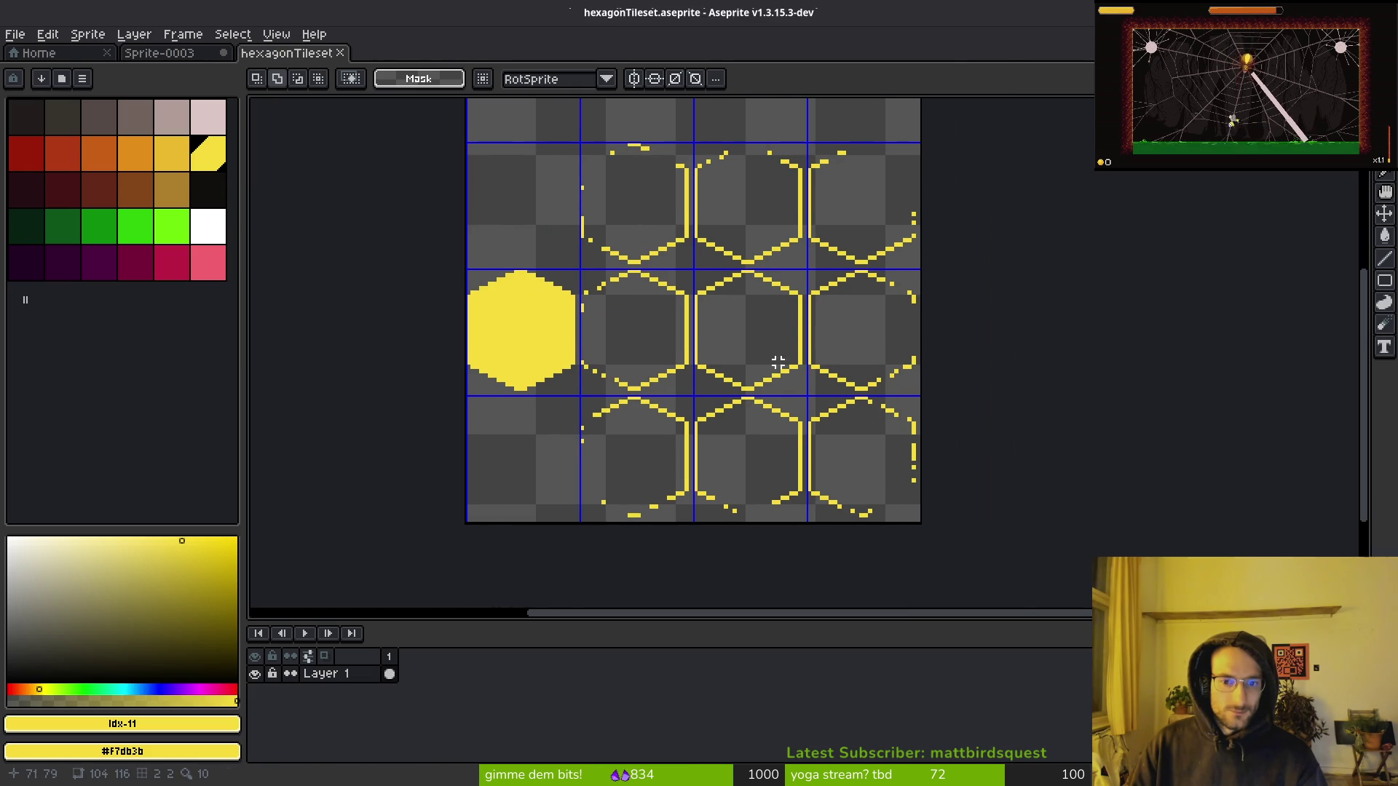
Select the lower hexagon row, shift it down one pixel, and save the tileset.
scroll(779, 358, up, 2)
scroll(496, 302, down, 2)
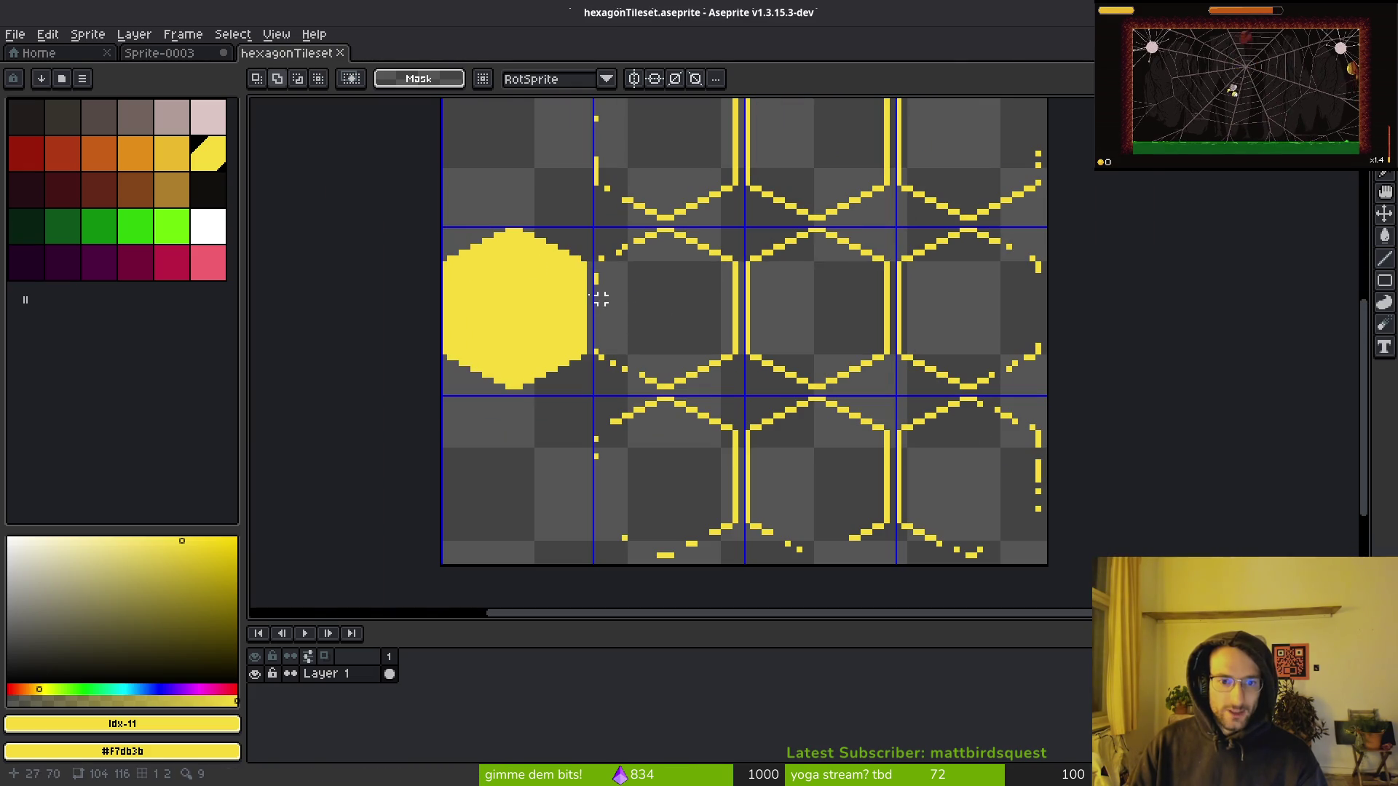
mouse_move(444, 226)
mouse_down()
mouse_move(895, 299)
mouse_move(1090, 311)
mouse_move(1078, 321)
mouse_up()
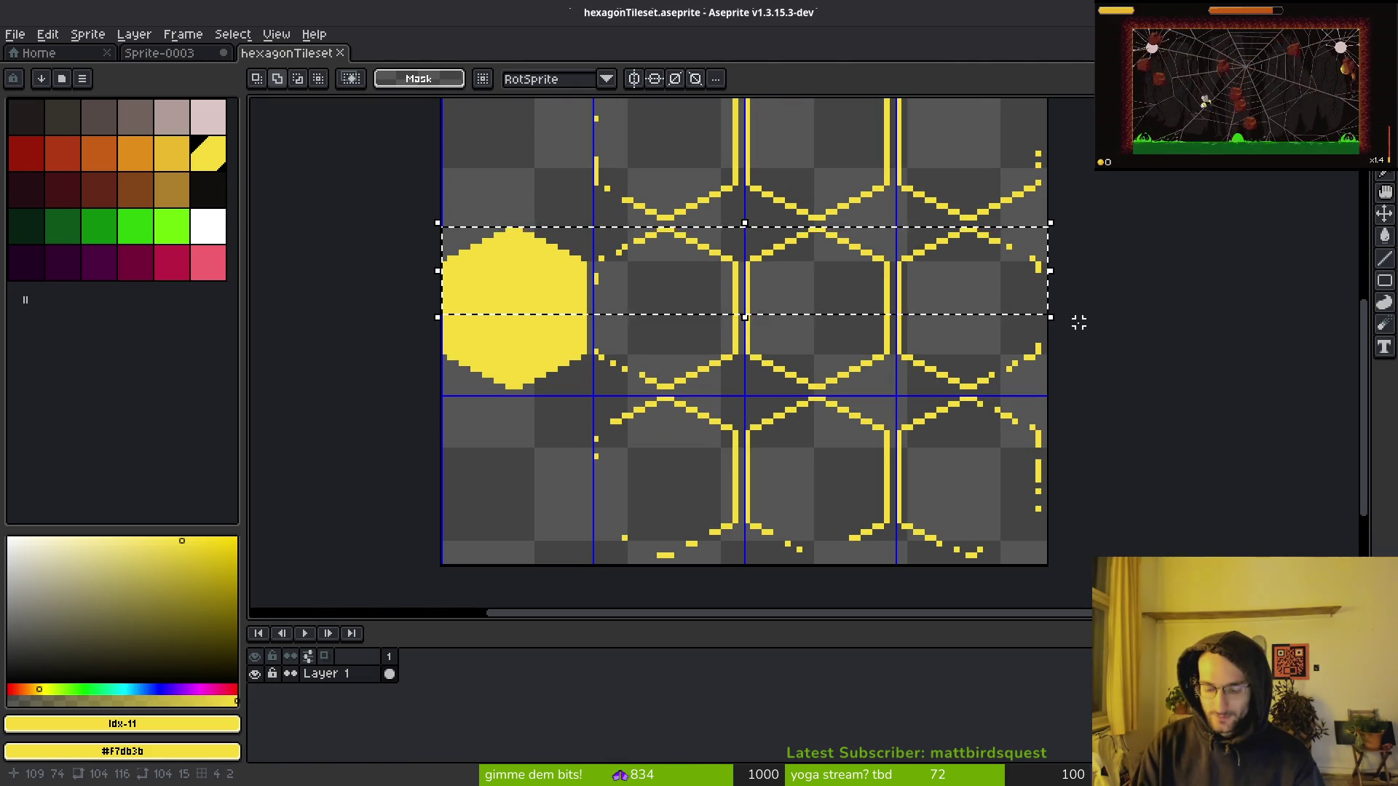
key(ctrl+t)
key(Return)
mouse_move(581, 169)
mouse_down()
mouse_move(1019, 287)
mouse_move(1150, 266)
mouse_up()
key(ctrl+d)
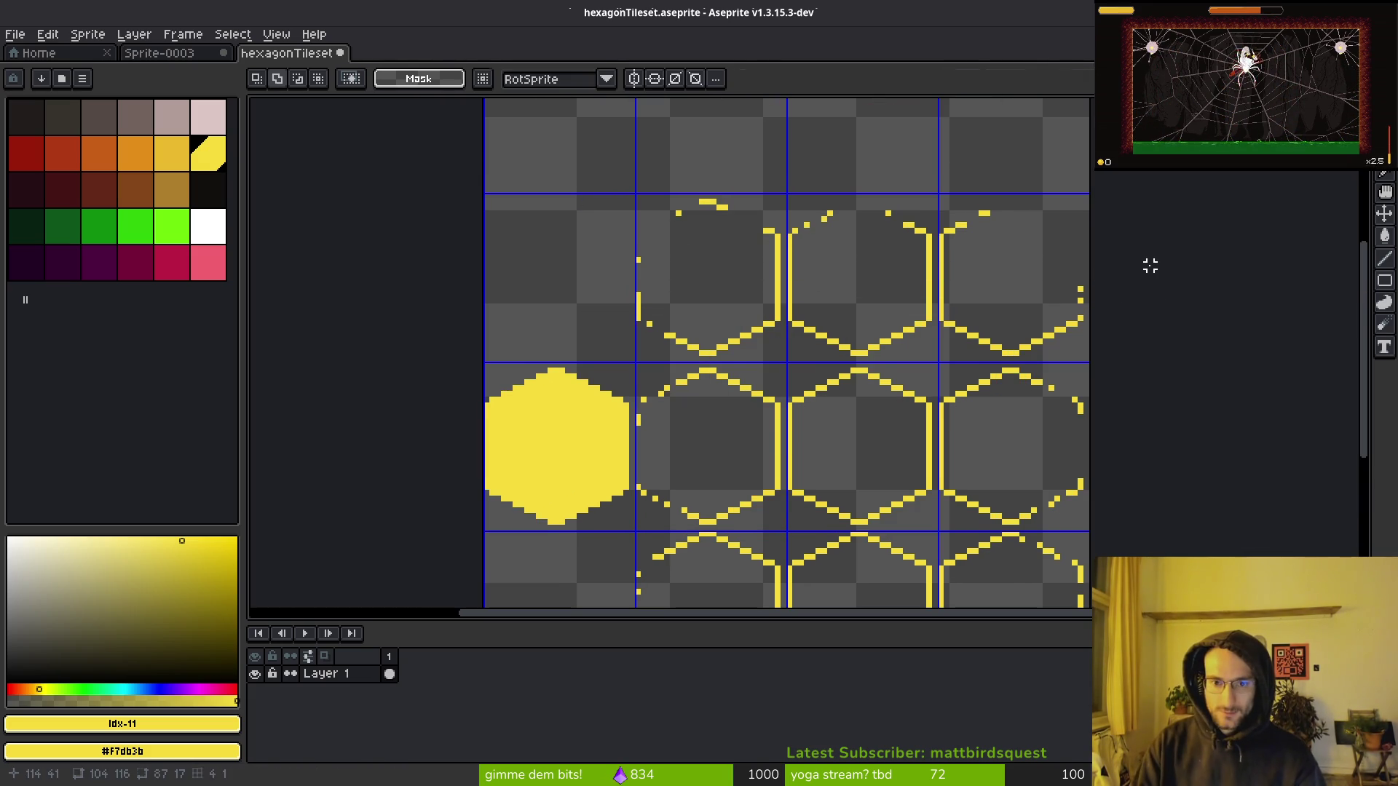
scroll(730, 290, up, 2)
scroll(488, 335, down, 2)
mouse_move(701, 374)
mouse_down()
mouse_move(1284, 462)
mouse_move(1271, 471)
mouse_up()
key(Down)
key(Return)
key(ctrl+s)
Bring up the Export Sprite Sheet dialog with Ctrl+E.
scroll(879, 360, down, 2)
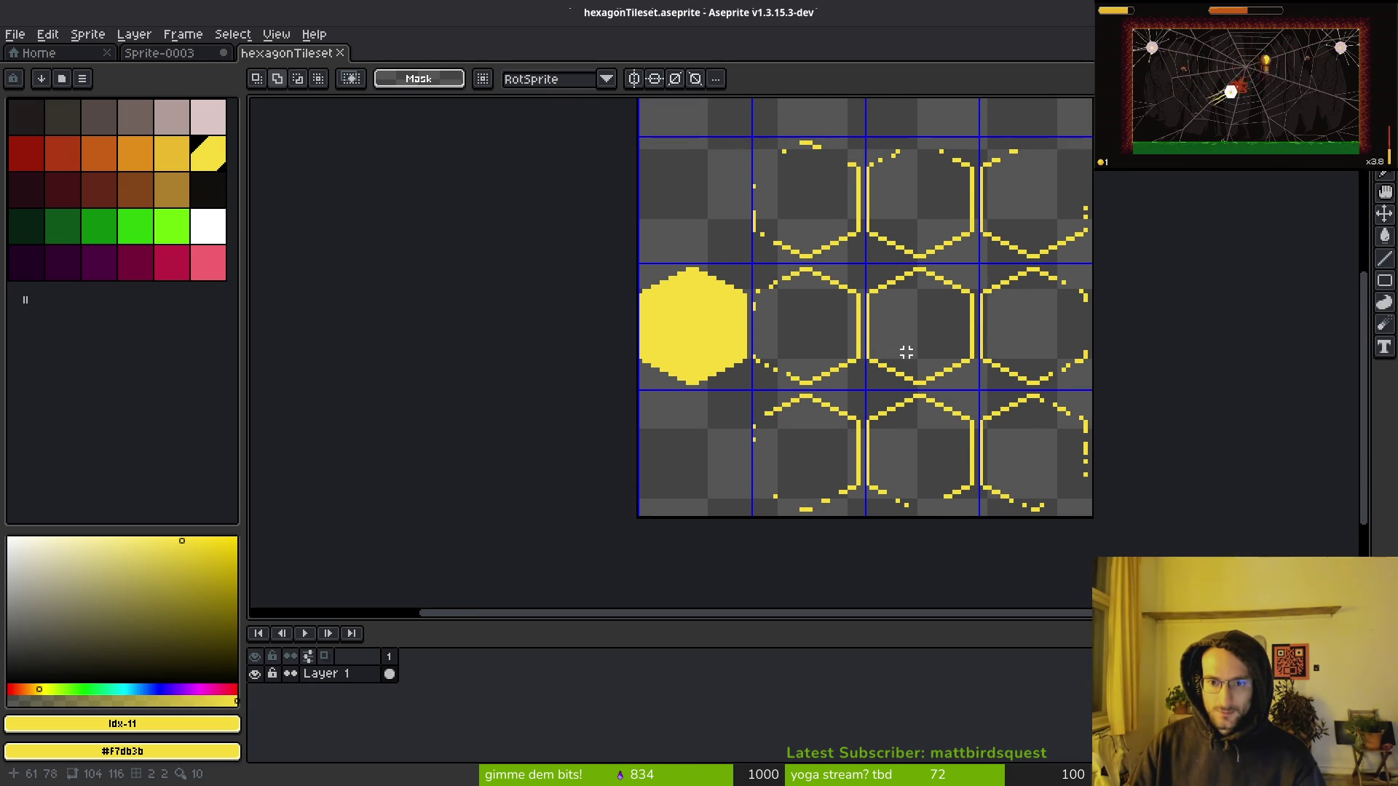
scroll(931, 337, up, 2)
scroll(929, 336, down, 3)
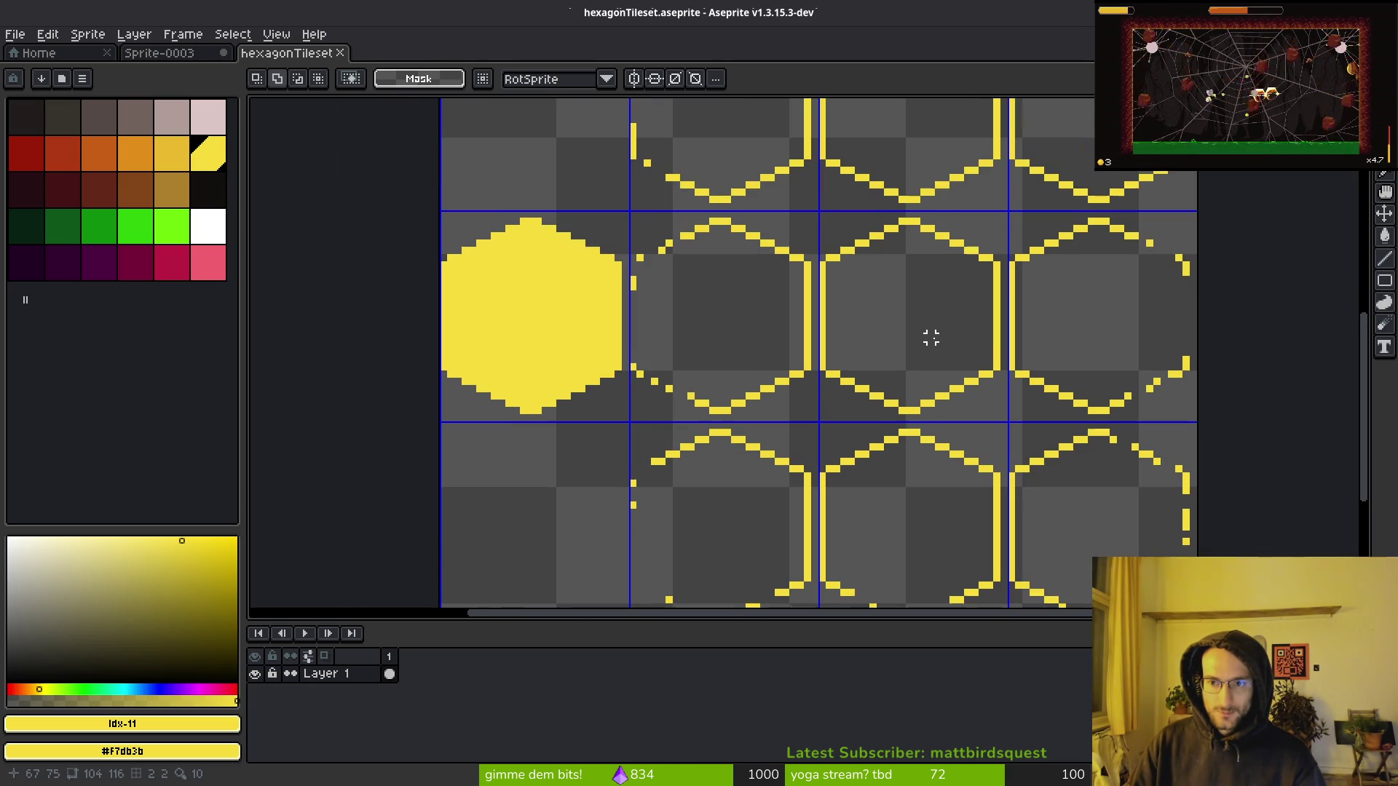
scroll(852, 364, down, 2)
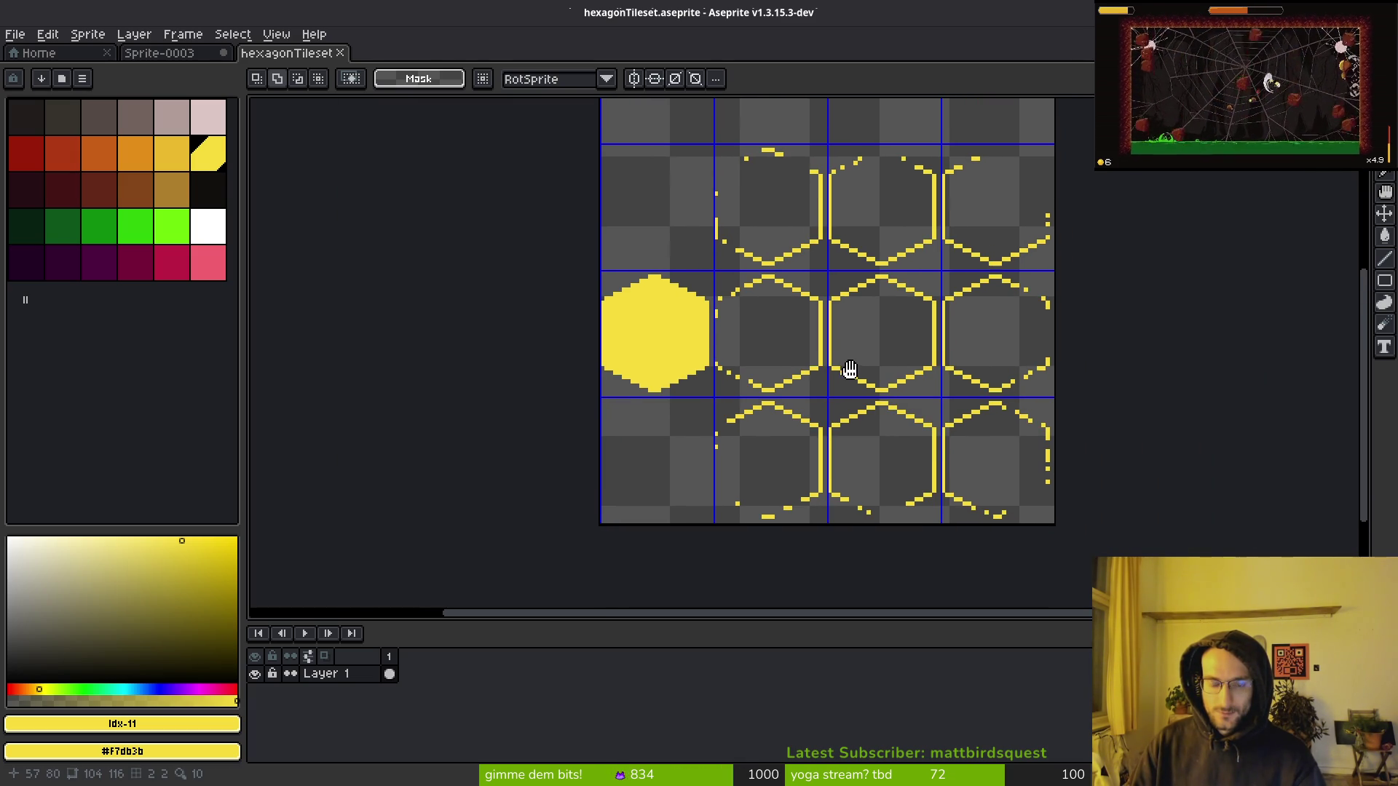
key(ctrl+e)
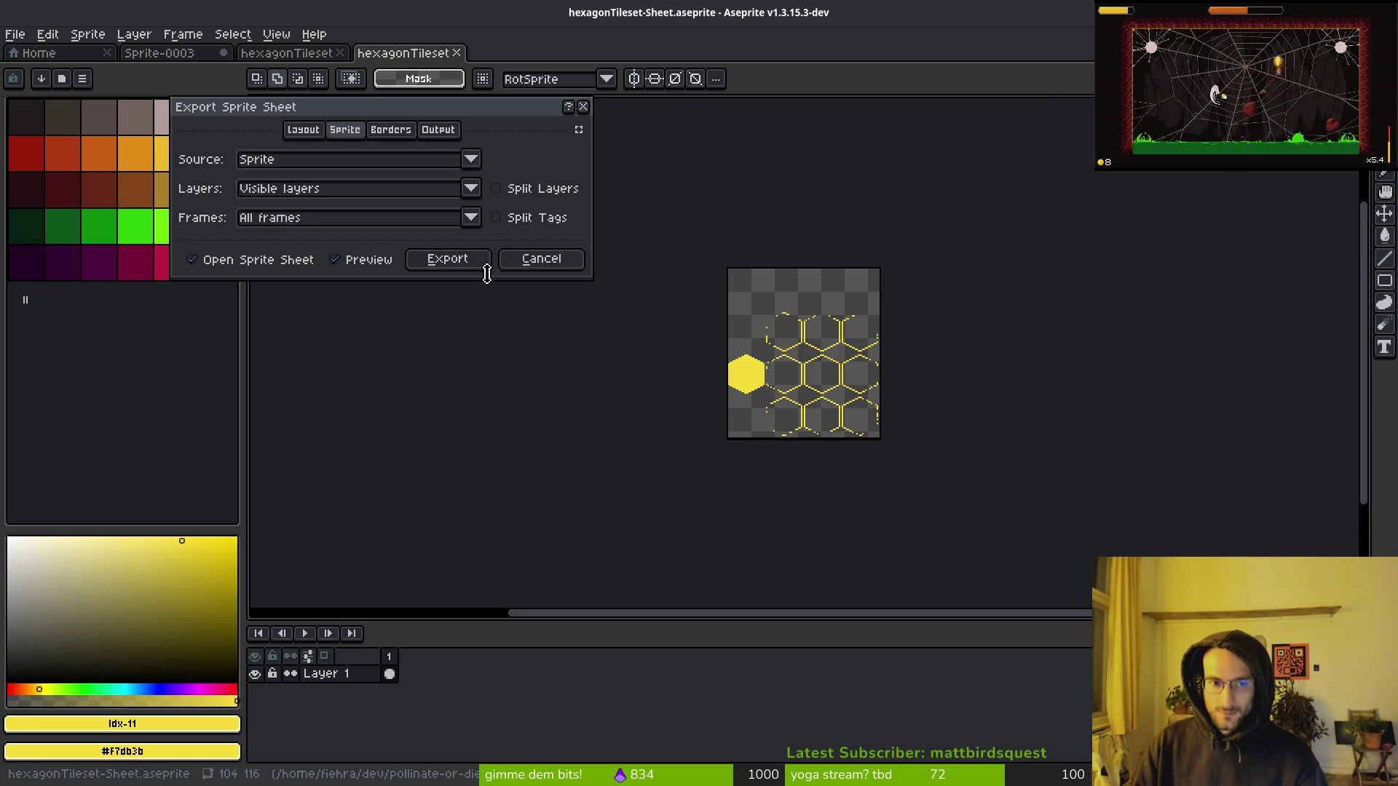
Export the sheet to art/environment/hexagonTileset.png, overwriting the existing file.
click(468, 263)
click(348, 64)
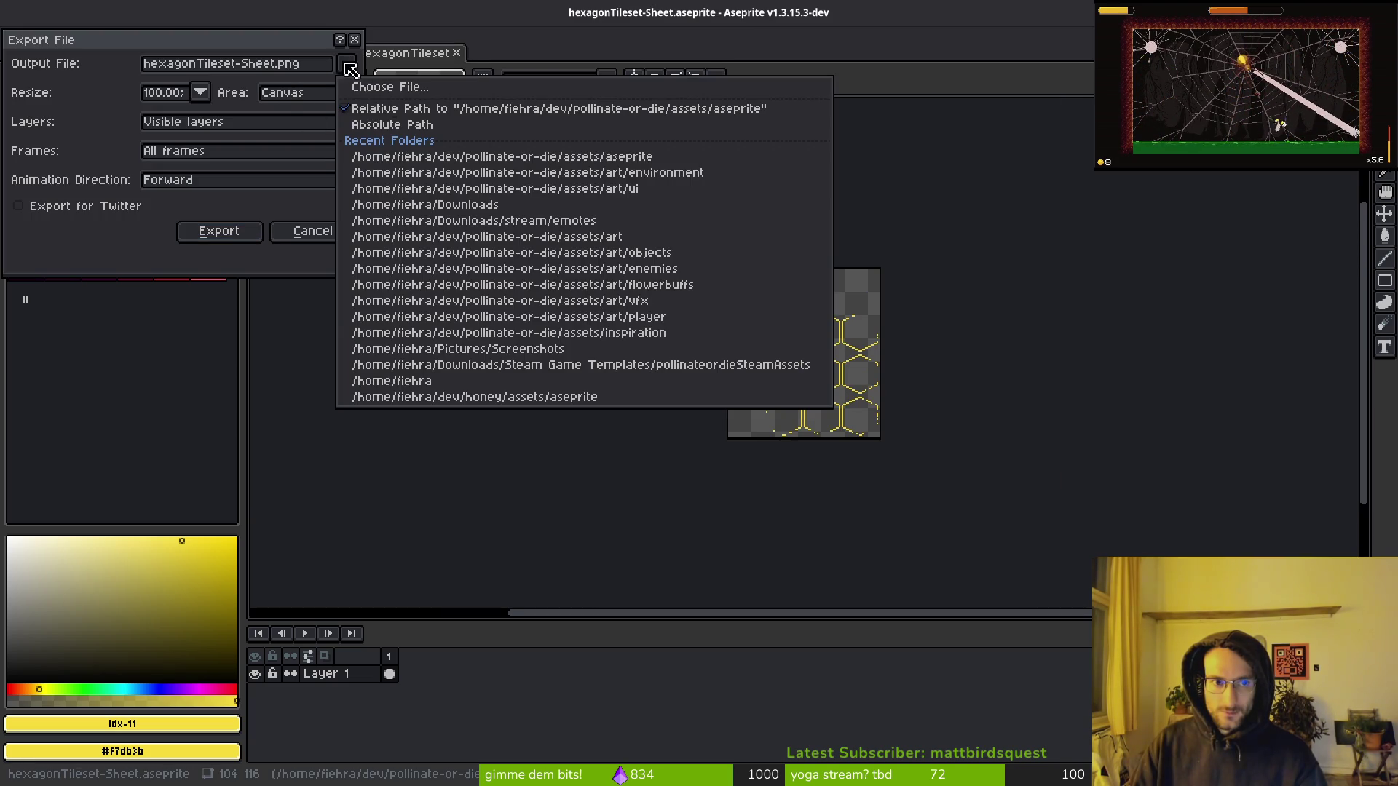
click(368, 89)
click(69, 64)
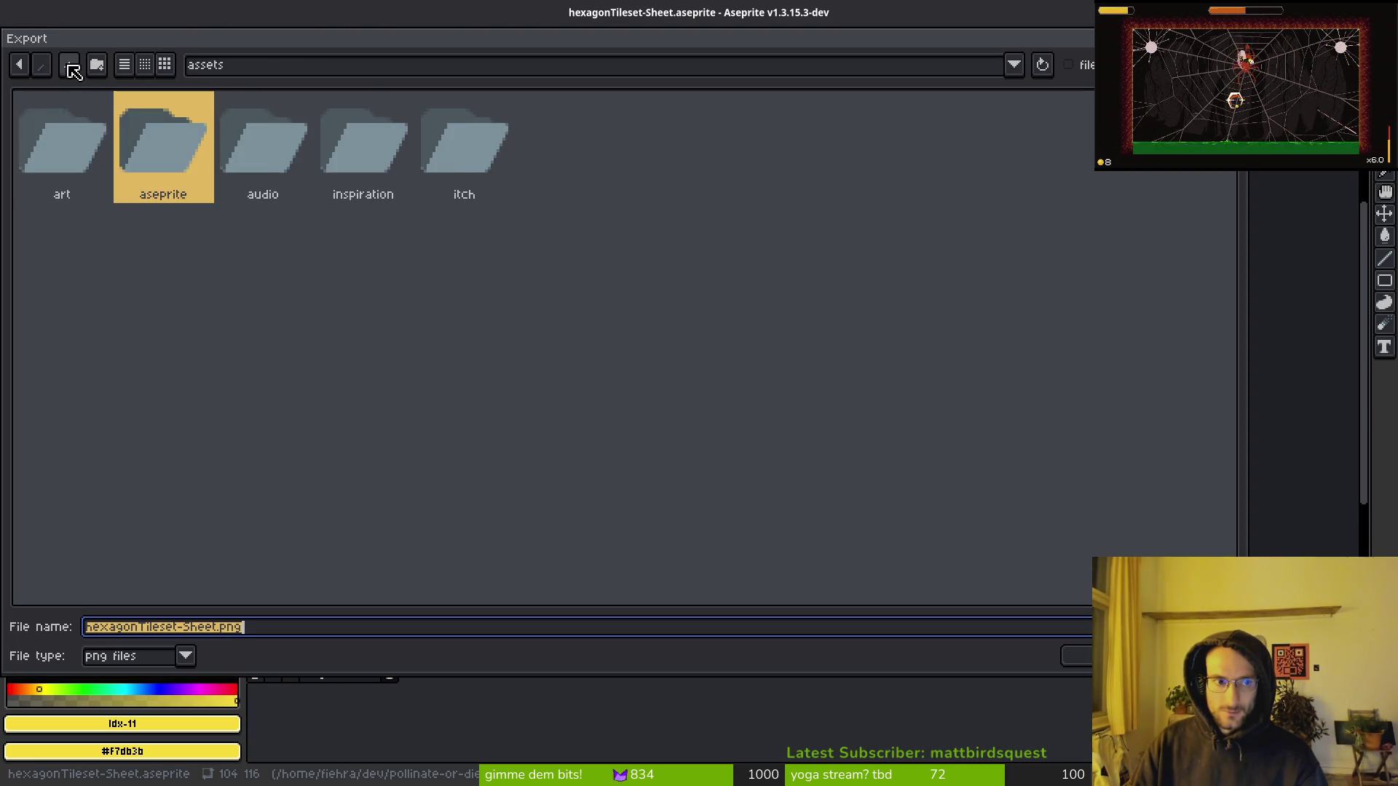
double_click(78, 146)
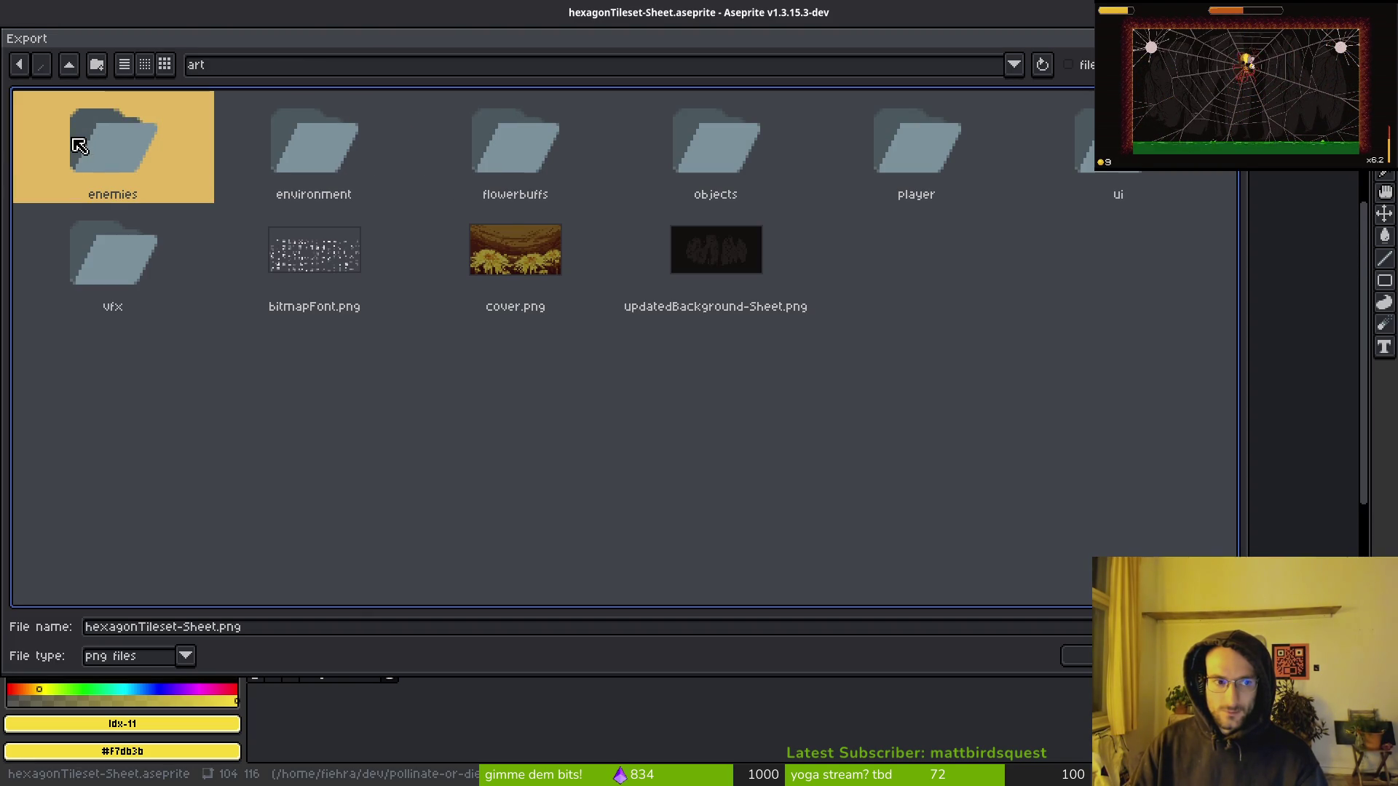
double_click(329, 144)
click(1091, 161)
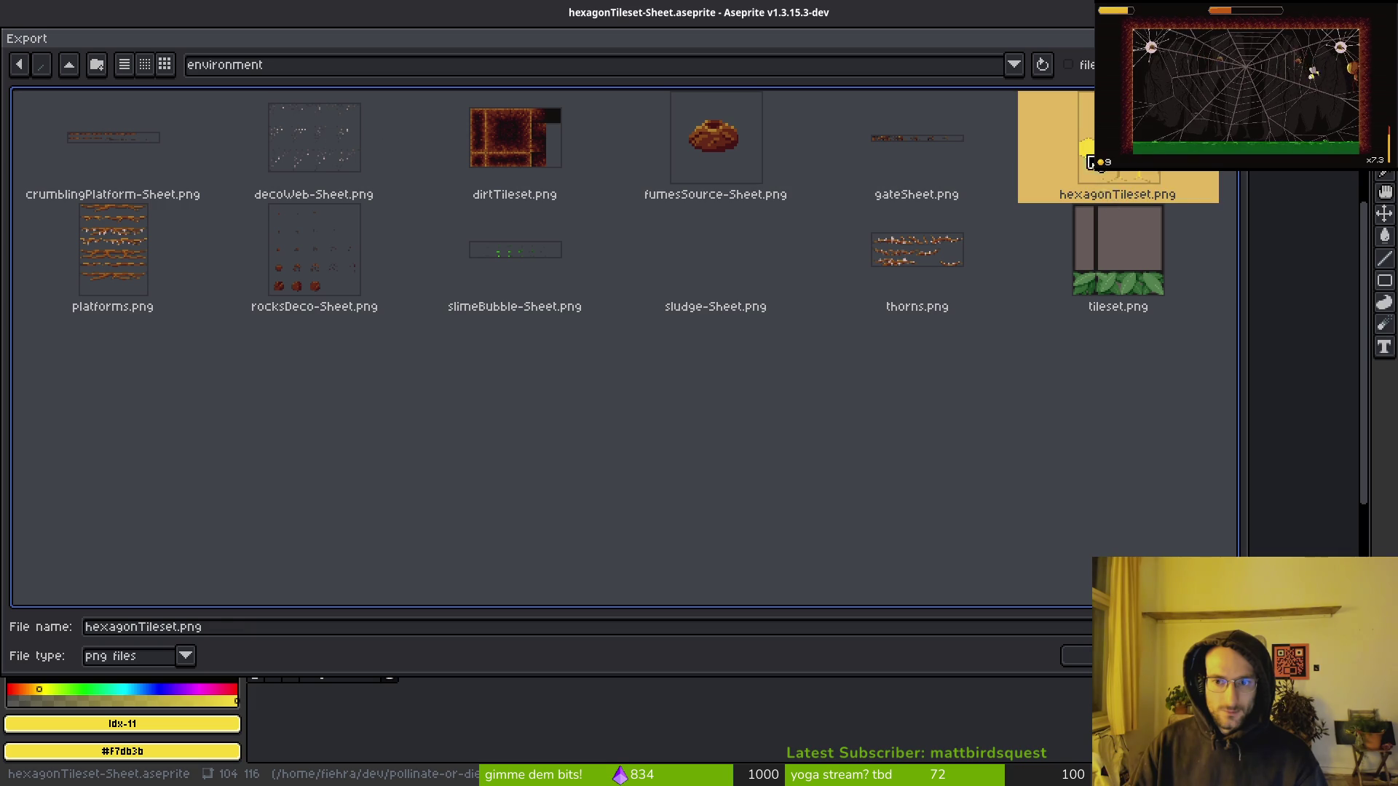
click(1088, 652)
click(602, 438)
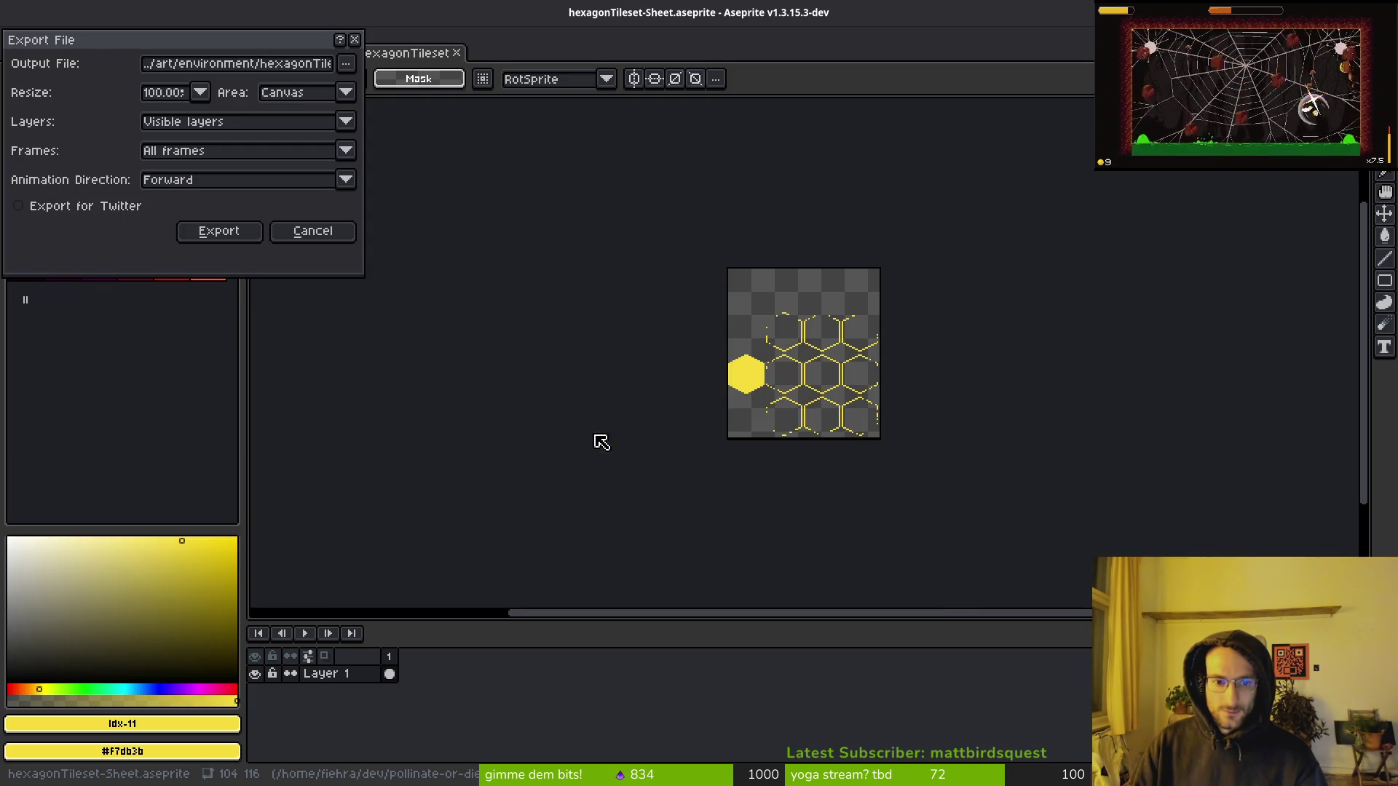
click(211, 230)
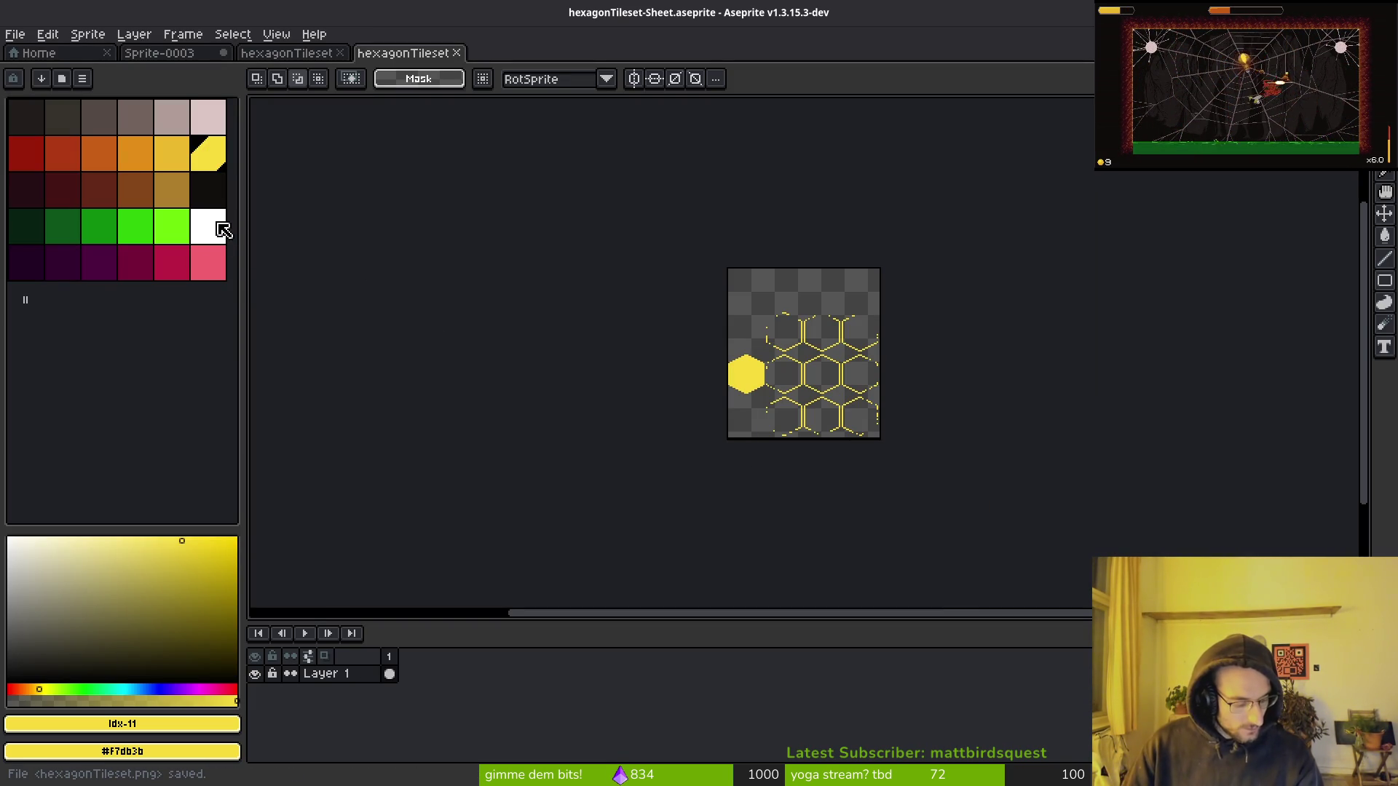
key(alt+Tab)
Save backgroundTilemapLayer and zoom into the continuous 26×29 px hexagon honeycomb.
scroll(790, 350, down, 7)
key(ctrl+s)
scroll(801, 327, up, 6)
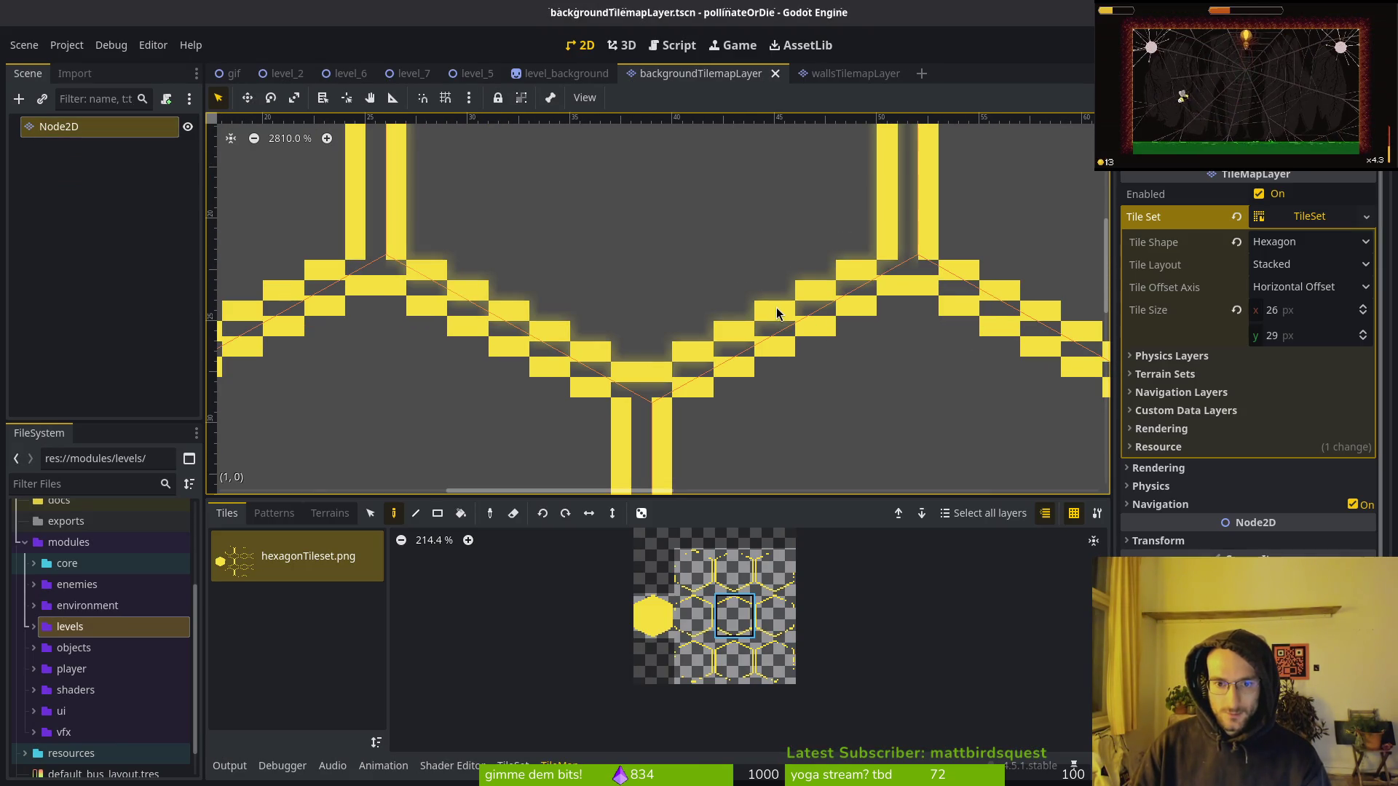
scroll(669, 421, down, 2)
scroll(677, 352, up, 5)
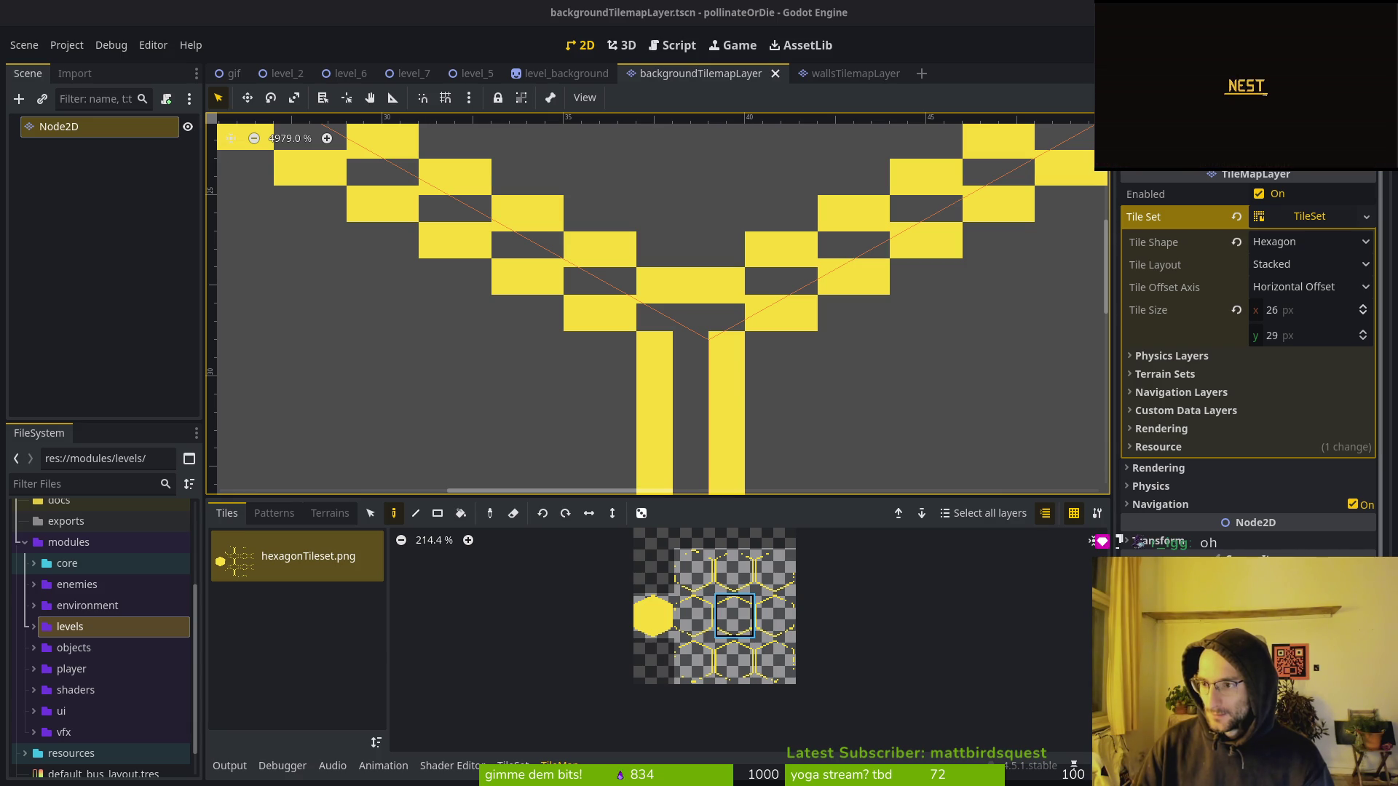
scroll(768, 385, down, 2)
scroll(755, 340, down, 7)
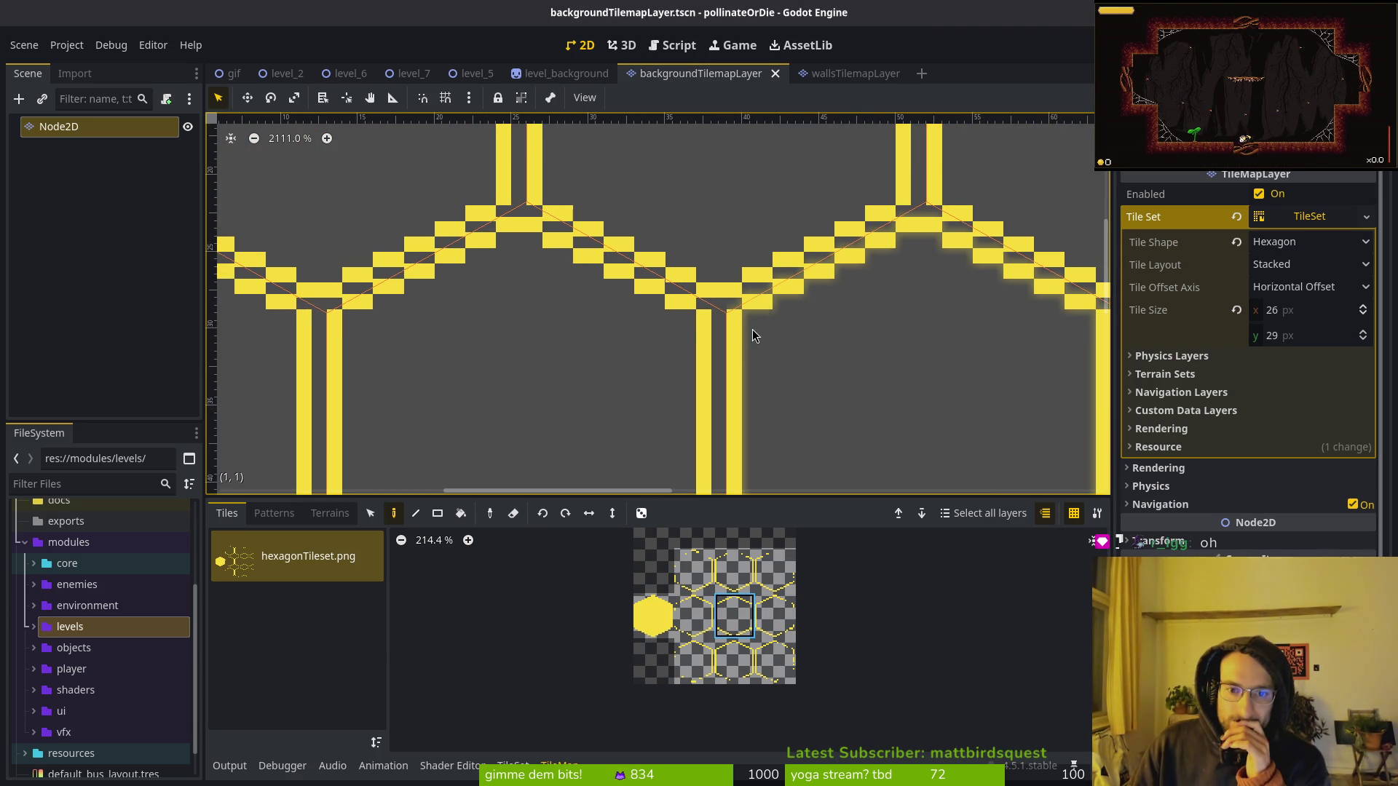
click(1304, 342)
text(30)
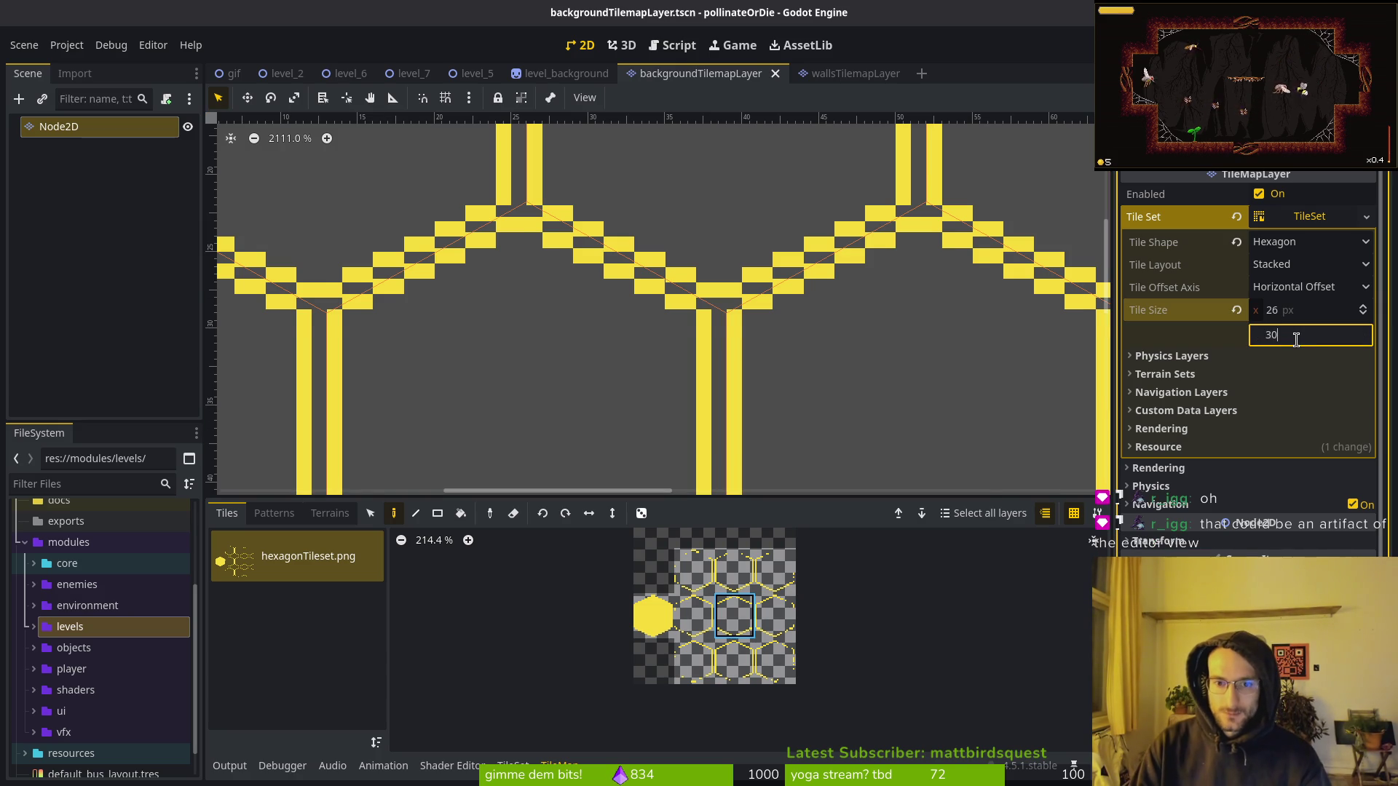
key(Return)
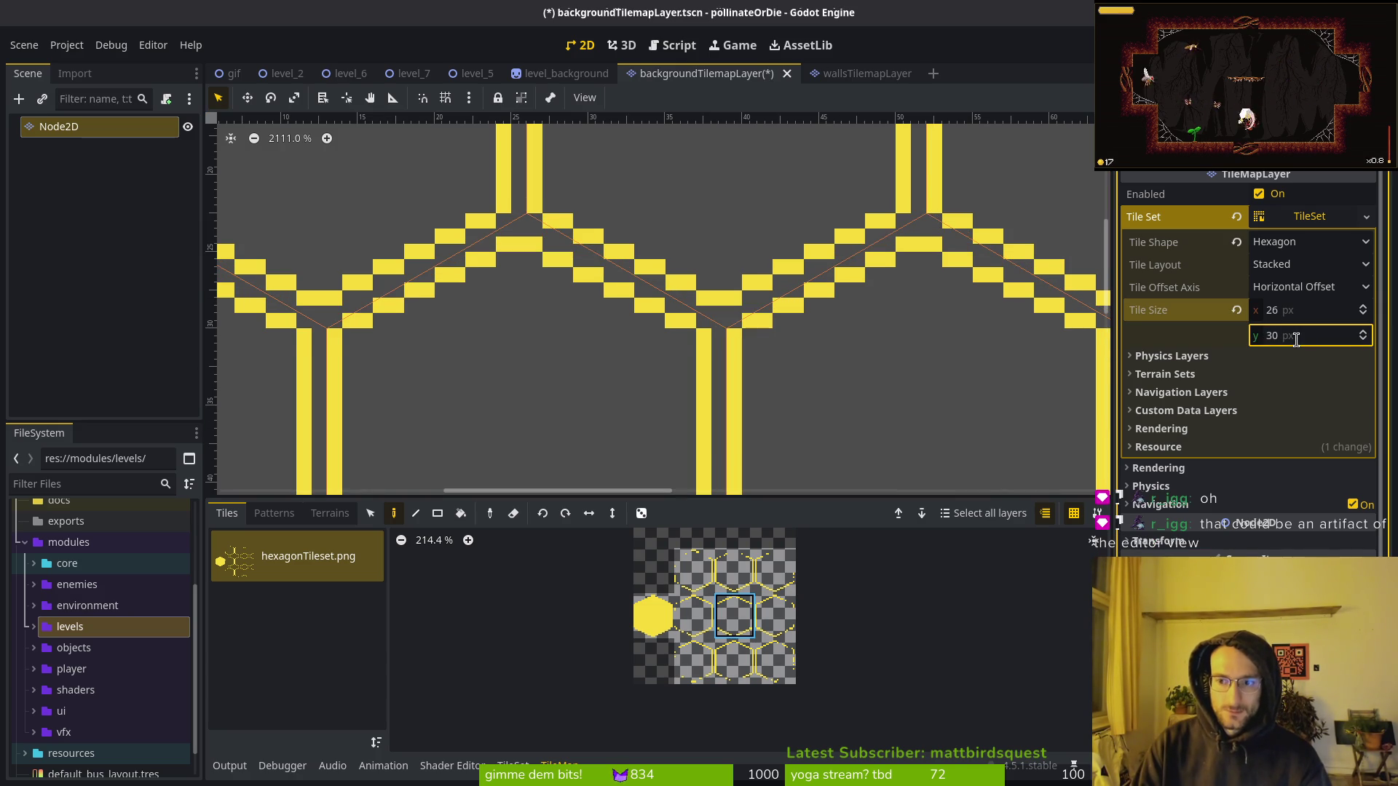
click(1296, 340)
text(29)
key(Return)
key(ctrl+s)
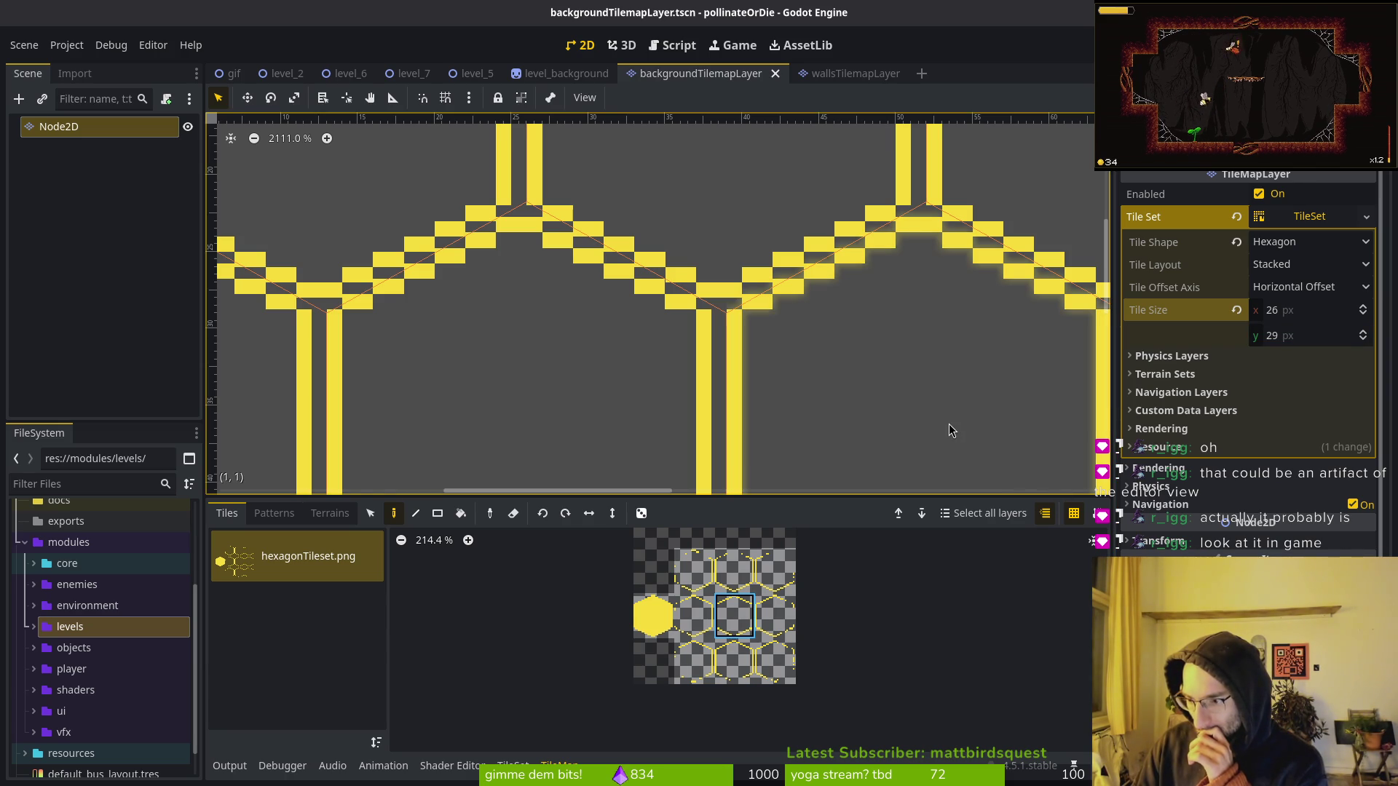
scroll(717, 362, down, 8)
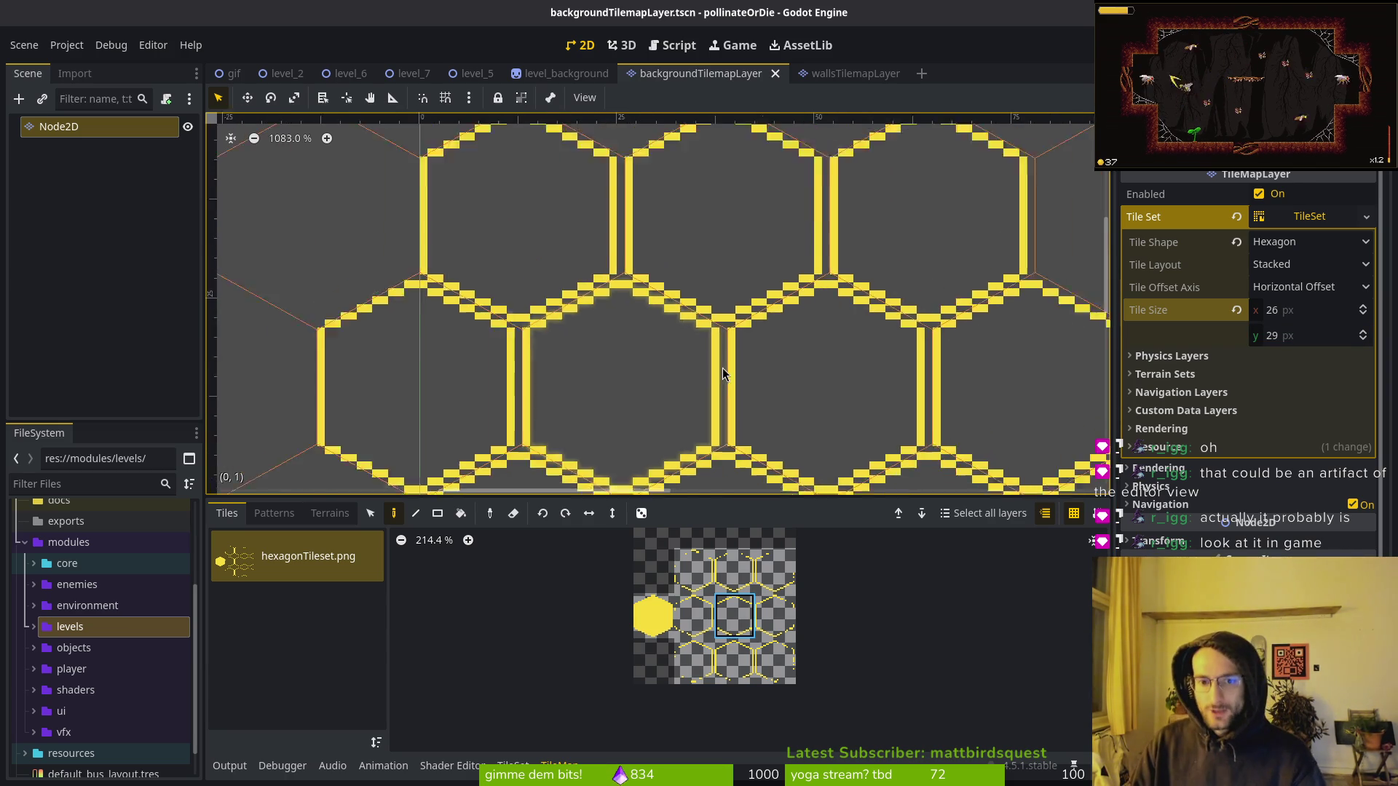
scroll(705, 333, down, 4)
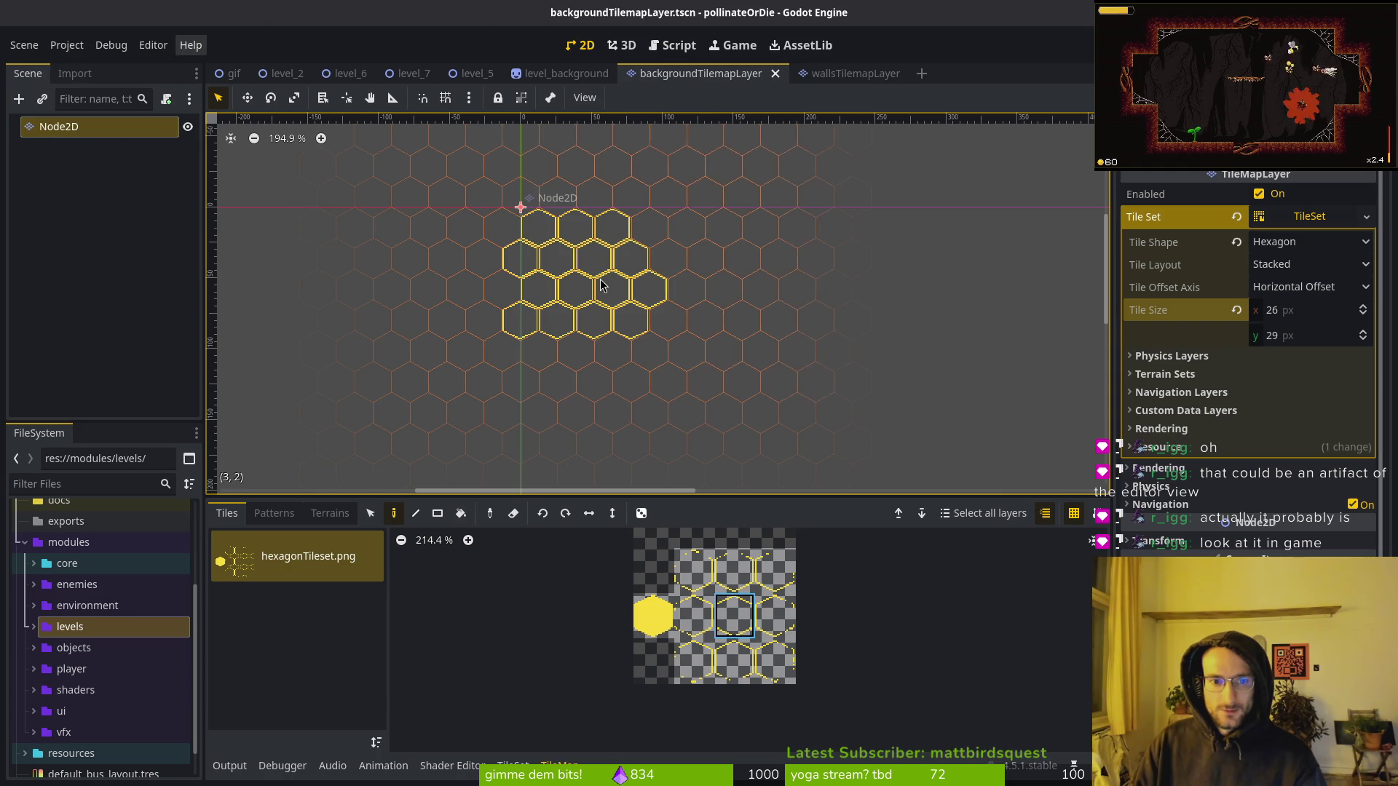
scroll(550, 281, up, 3)
scroll(551, 280, up, 8)
click(677, 335)
scroll(699, 343, down, 6)
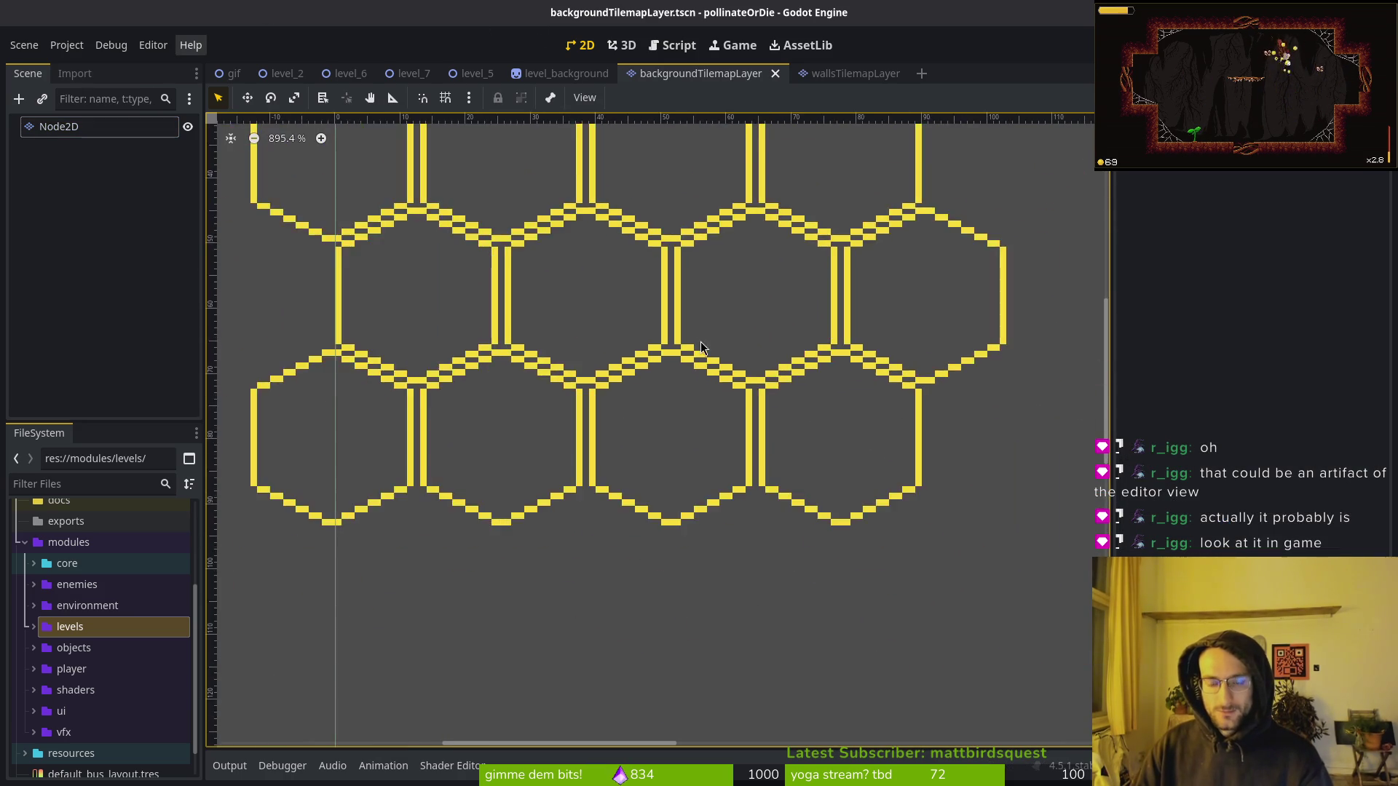
click(58, 126)
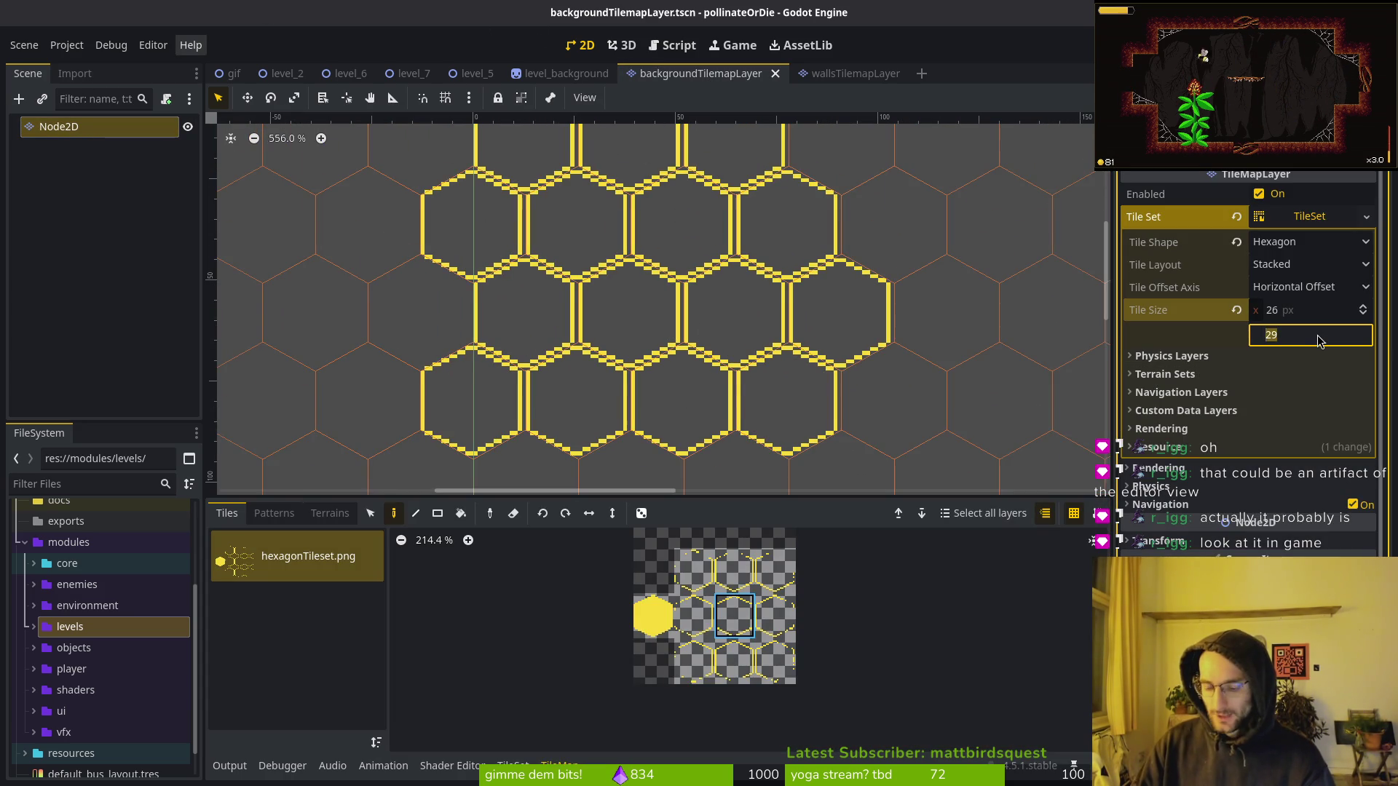
key(Return)
scroll(798, 320, up, 4)
click(837, 309)
scroll(826, 304, down, 2)
scroll(826, 311, down, 4)
scroll(728, 313, up, 3)
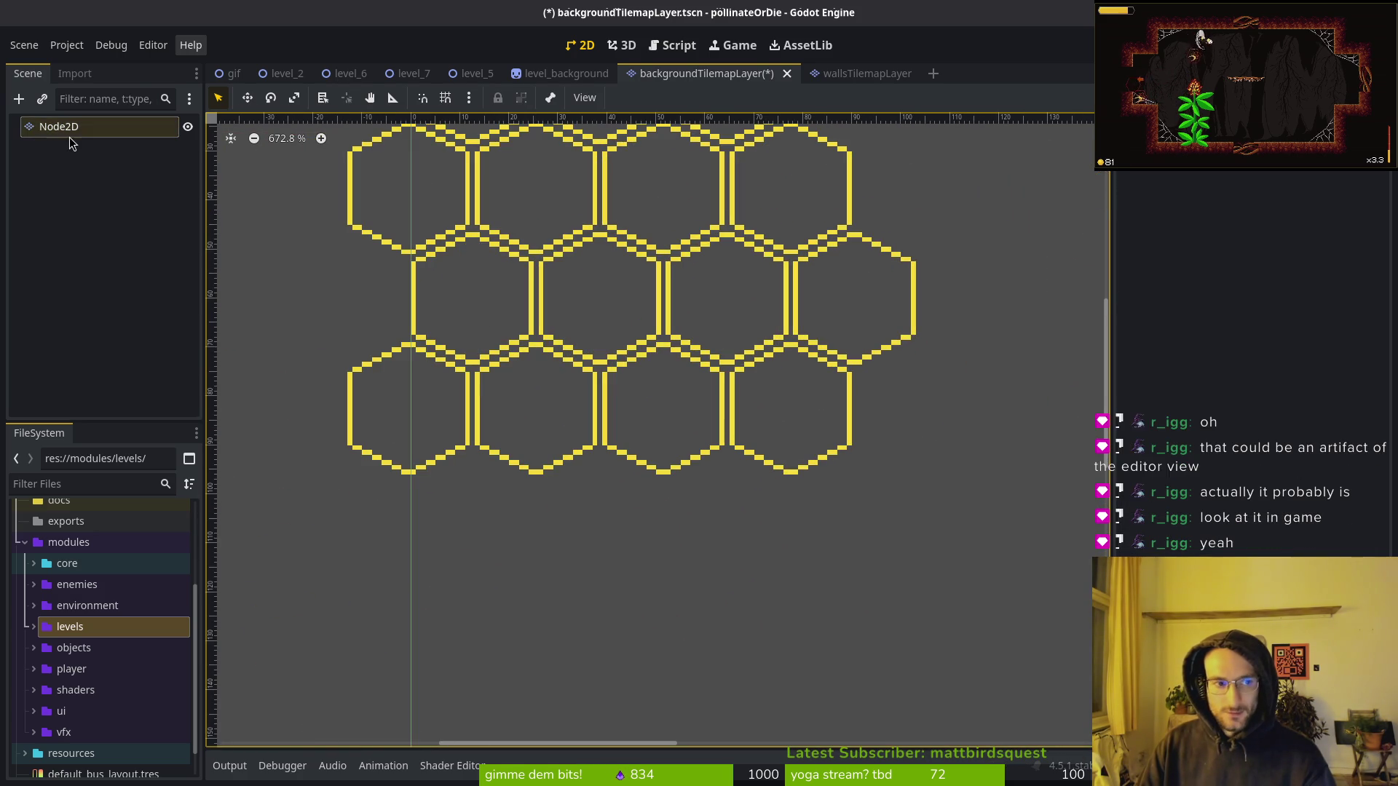
click(70, 126)
click(1286, 333)
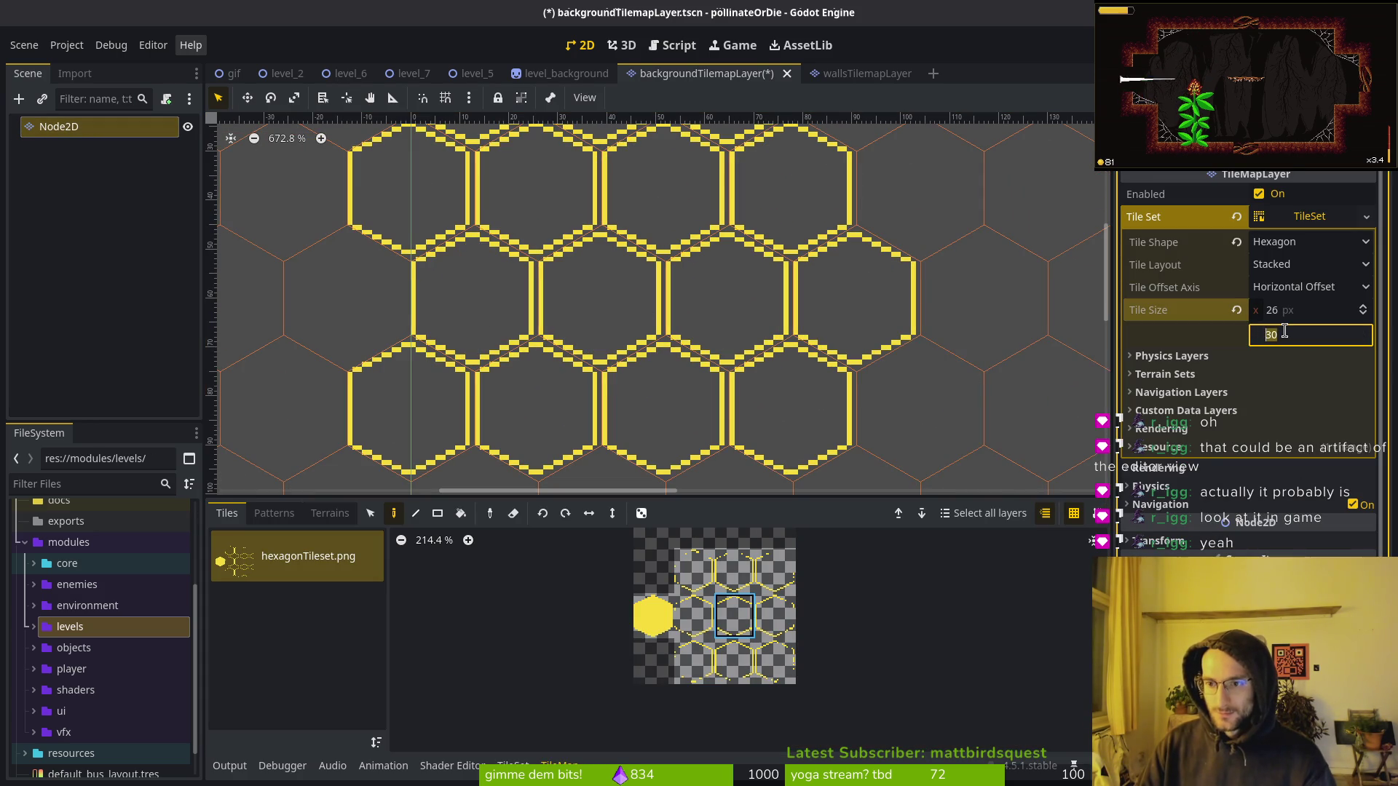
text(29)
key(Return)
key(ctrl+s)
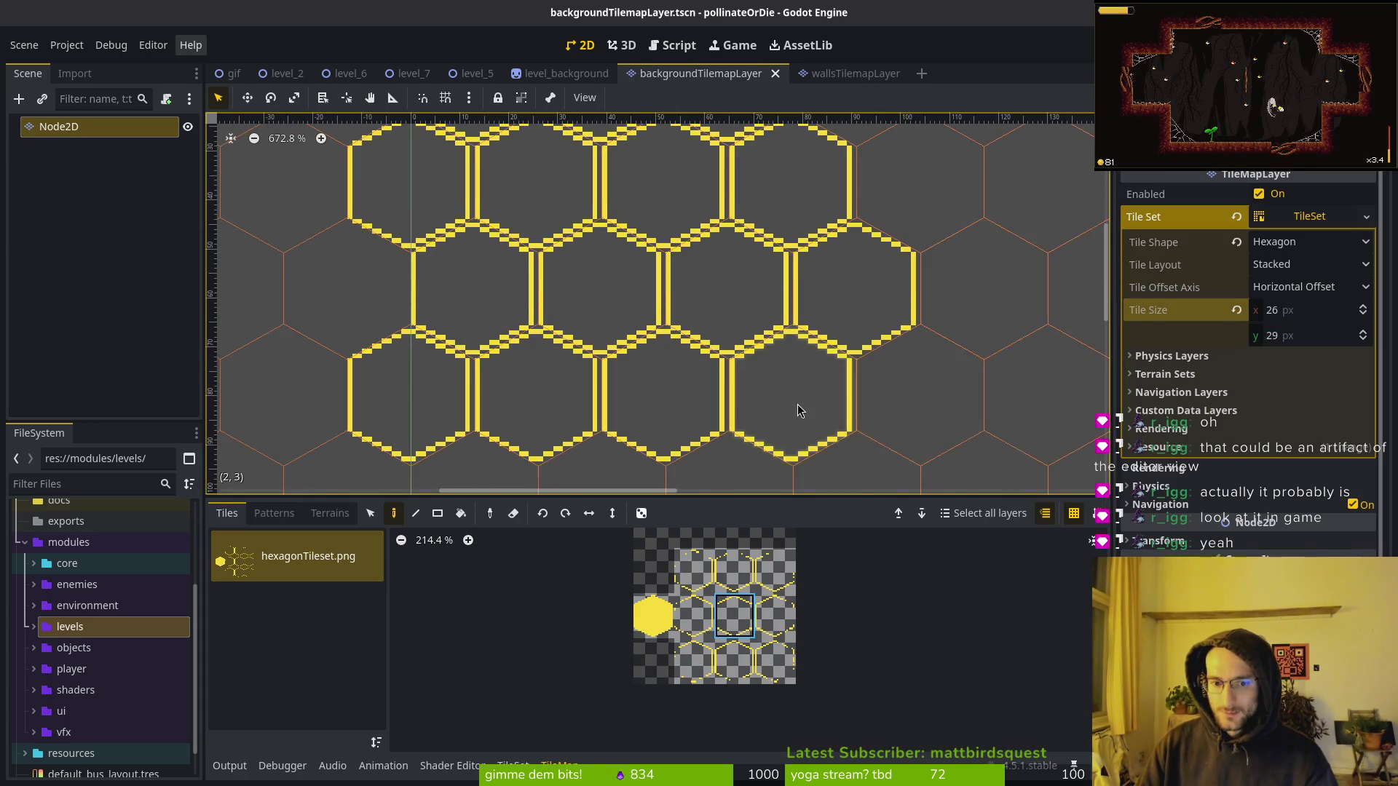
Save the tilemap scene, undo the accidental root Node2D deletion, and show the hexagonTileset.png atlas setup.
scroll(802, 405, down, 3)
key(ctrl+s)
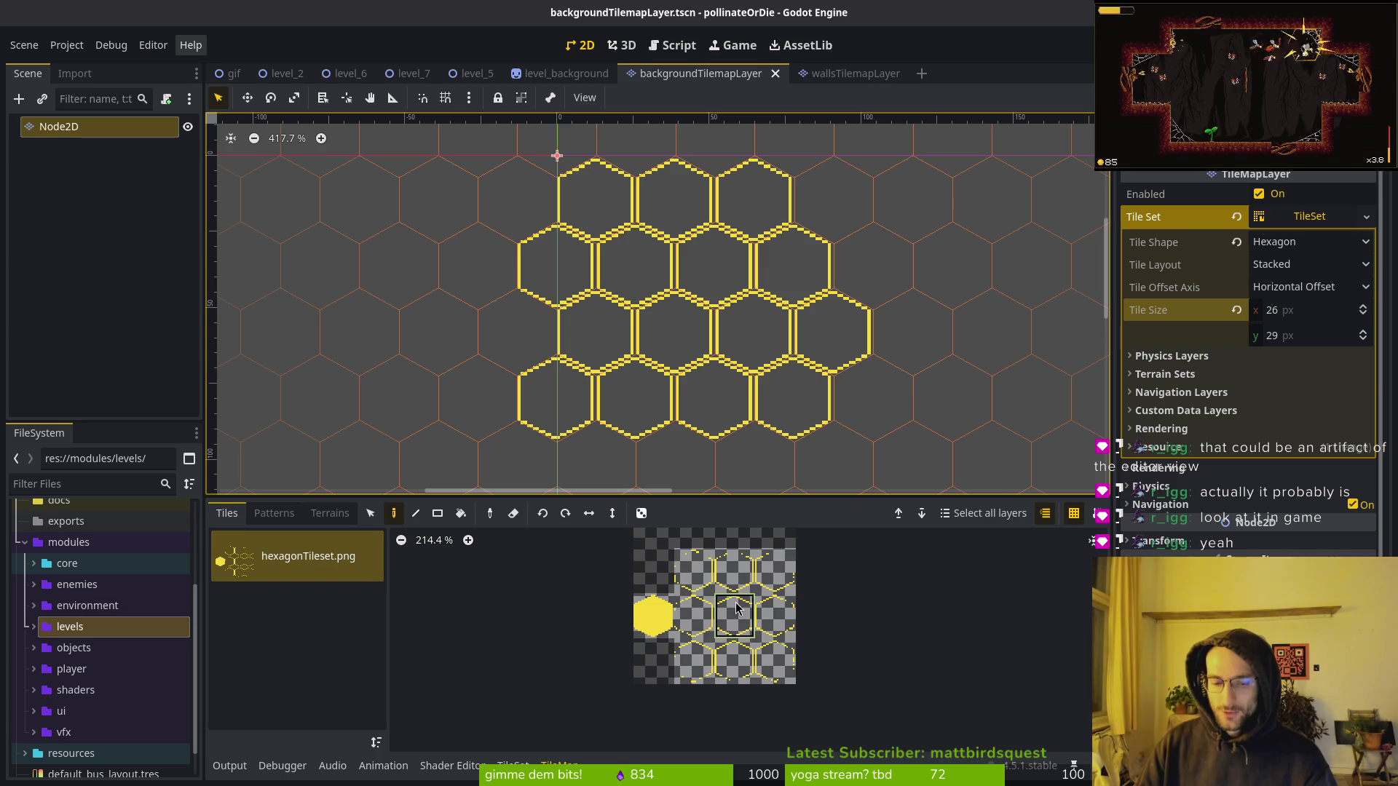
click(301, 563)
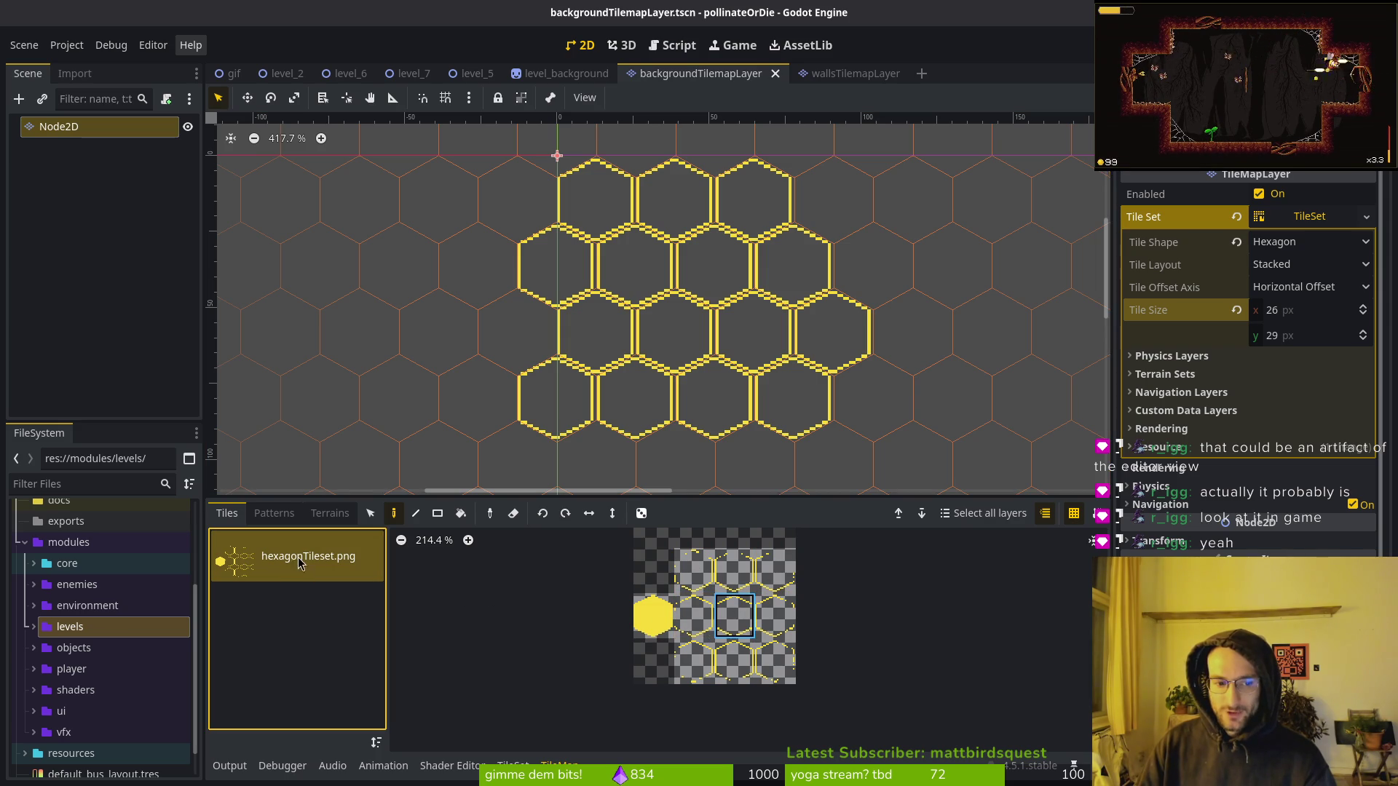
key(Delete)
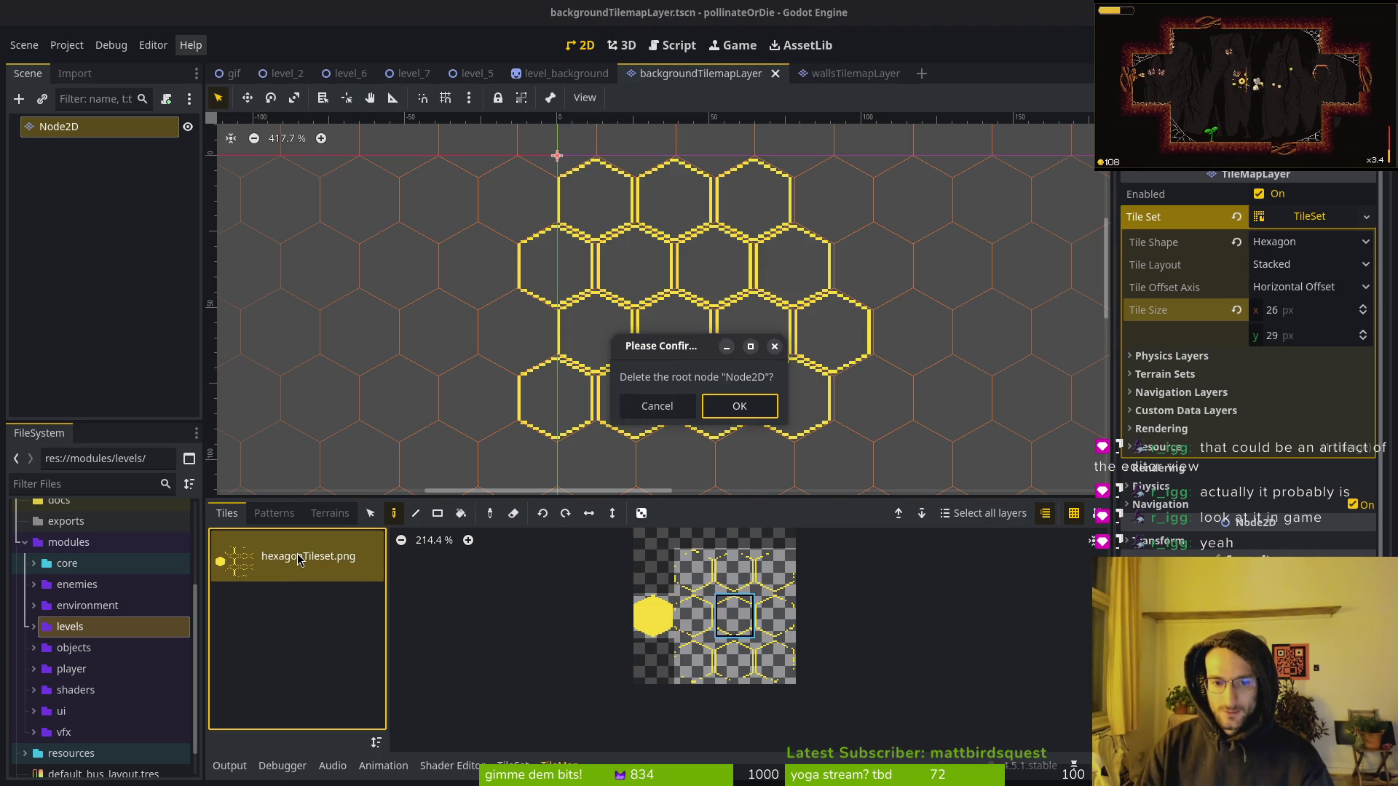
click(732, 407)
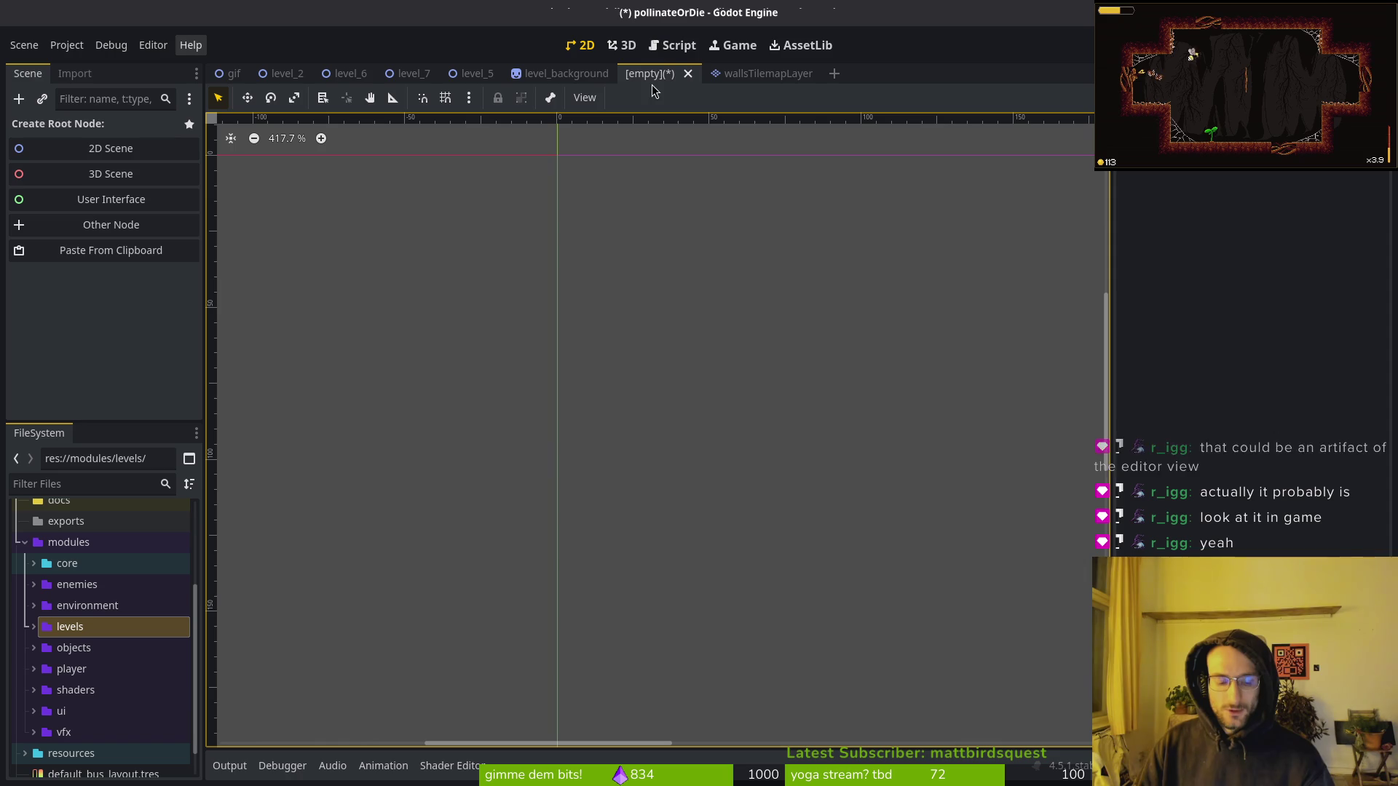
key(ctrl+z)
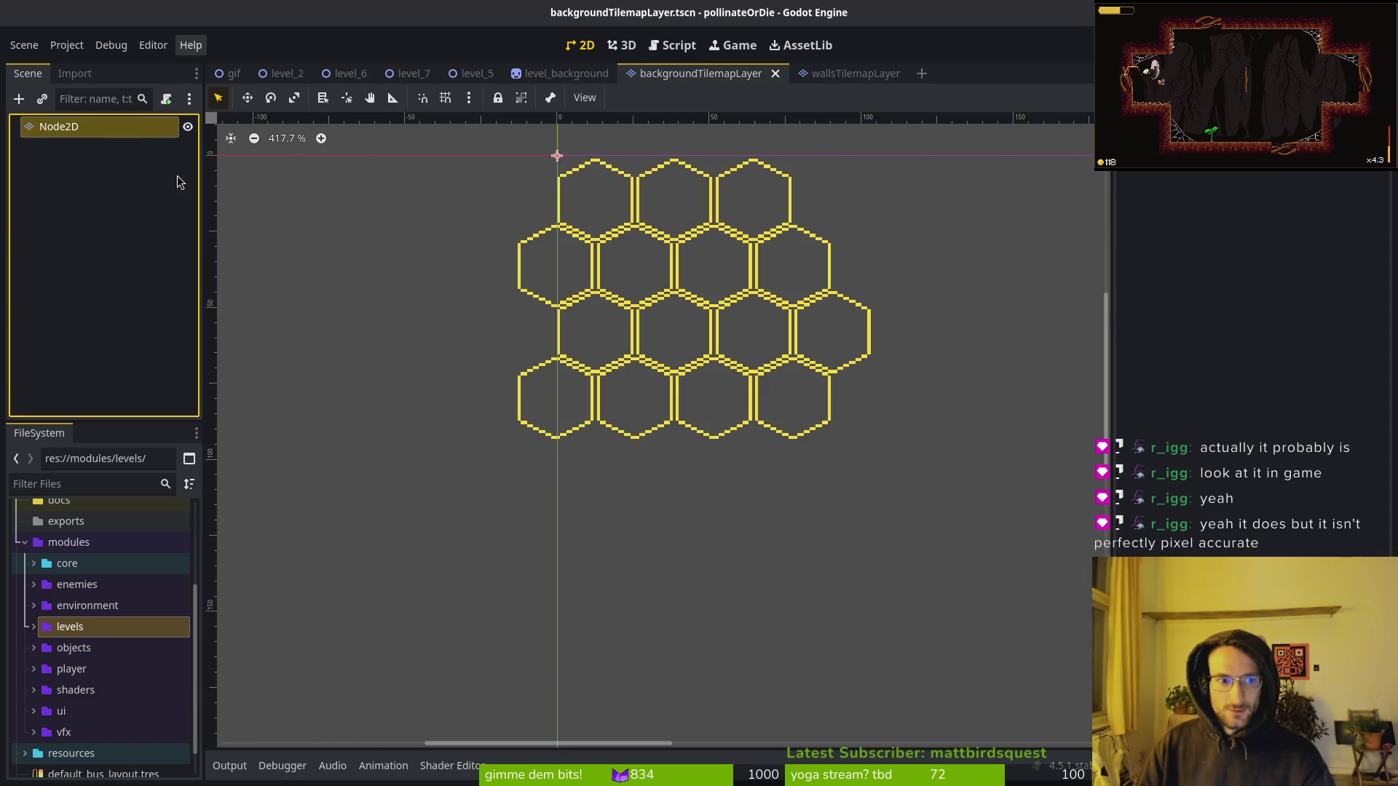
click(513, 764)
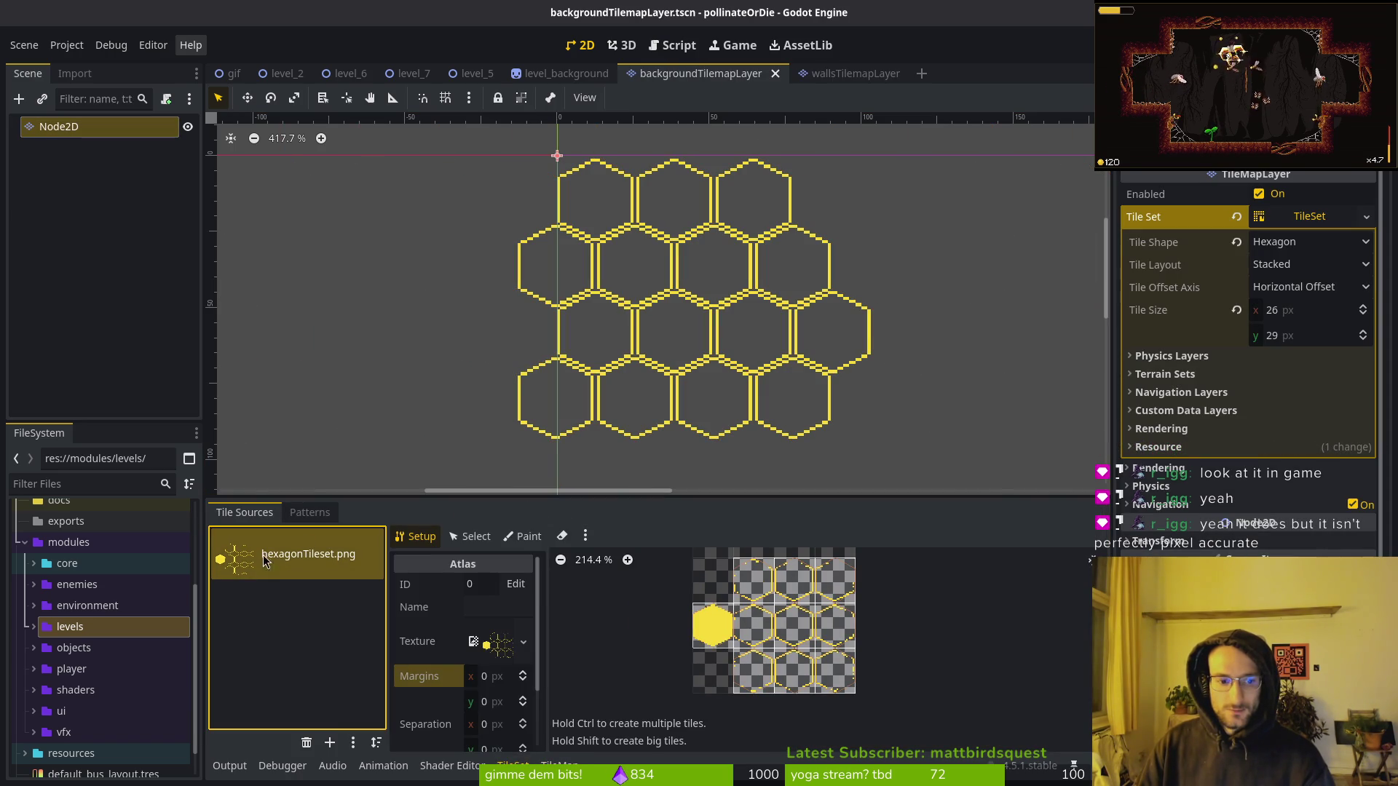
Replace the old source with a new hexagonTileset.png atlas with auto-created tiles, then erase the broken hexes.
click(306, 742)
click(330, 743)
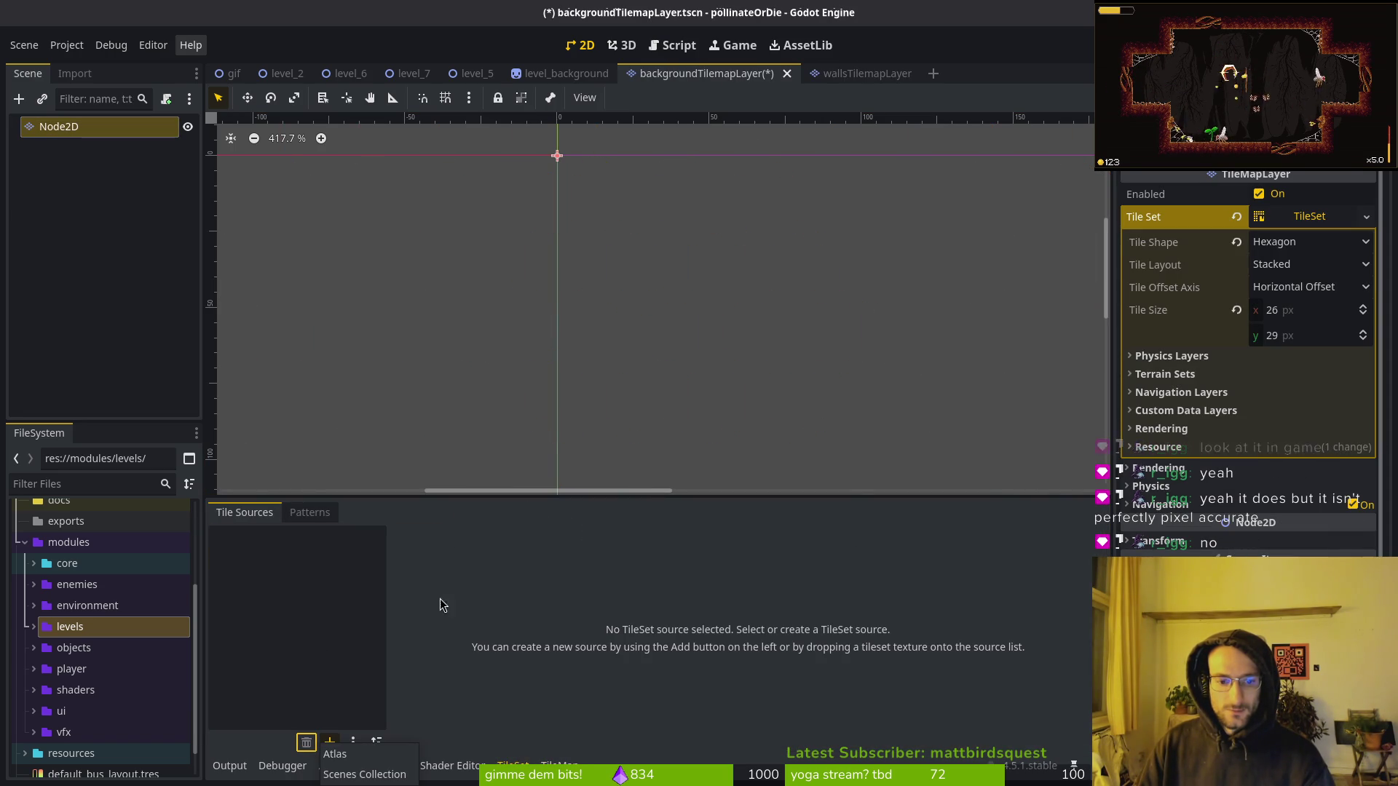
click(345, 750)
click(847, 233)
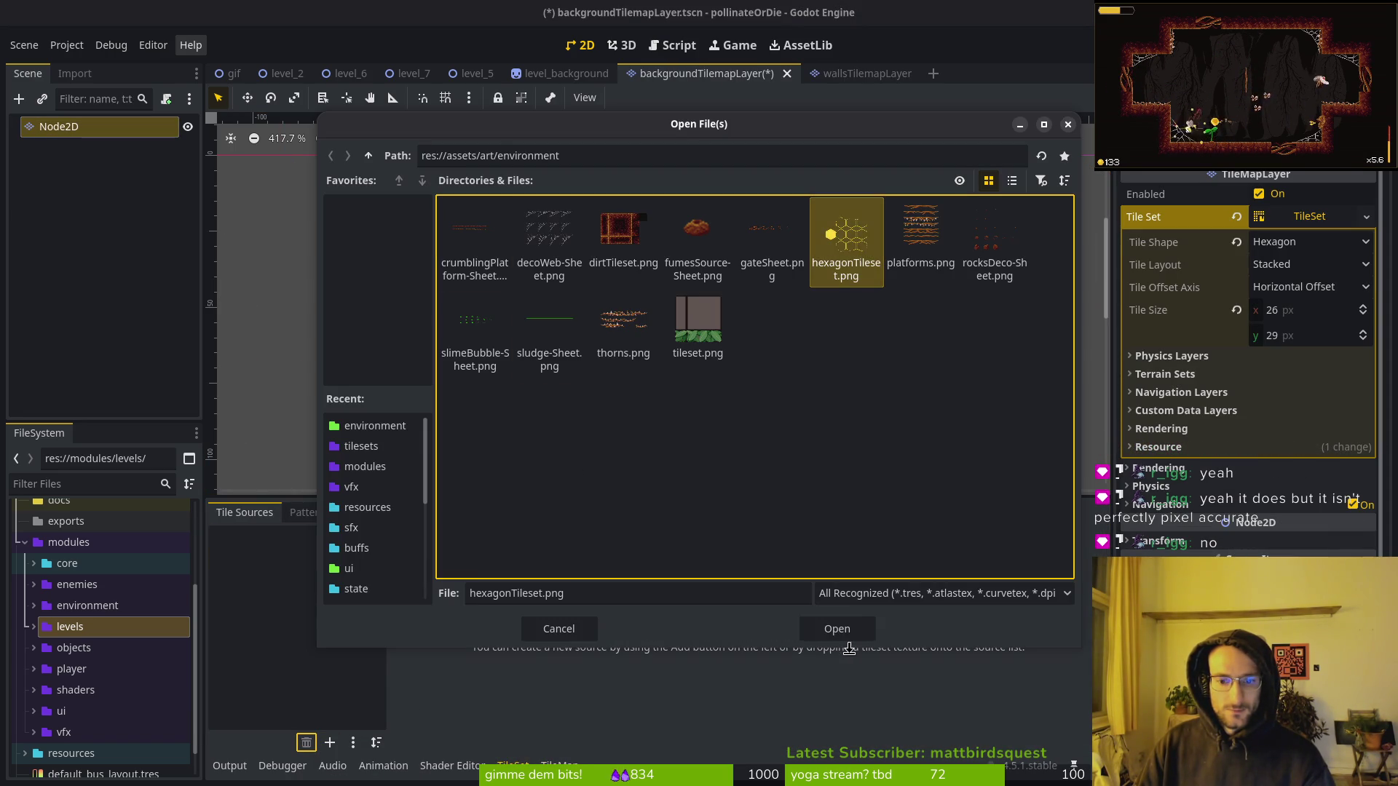
click(837, 628)
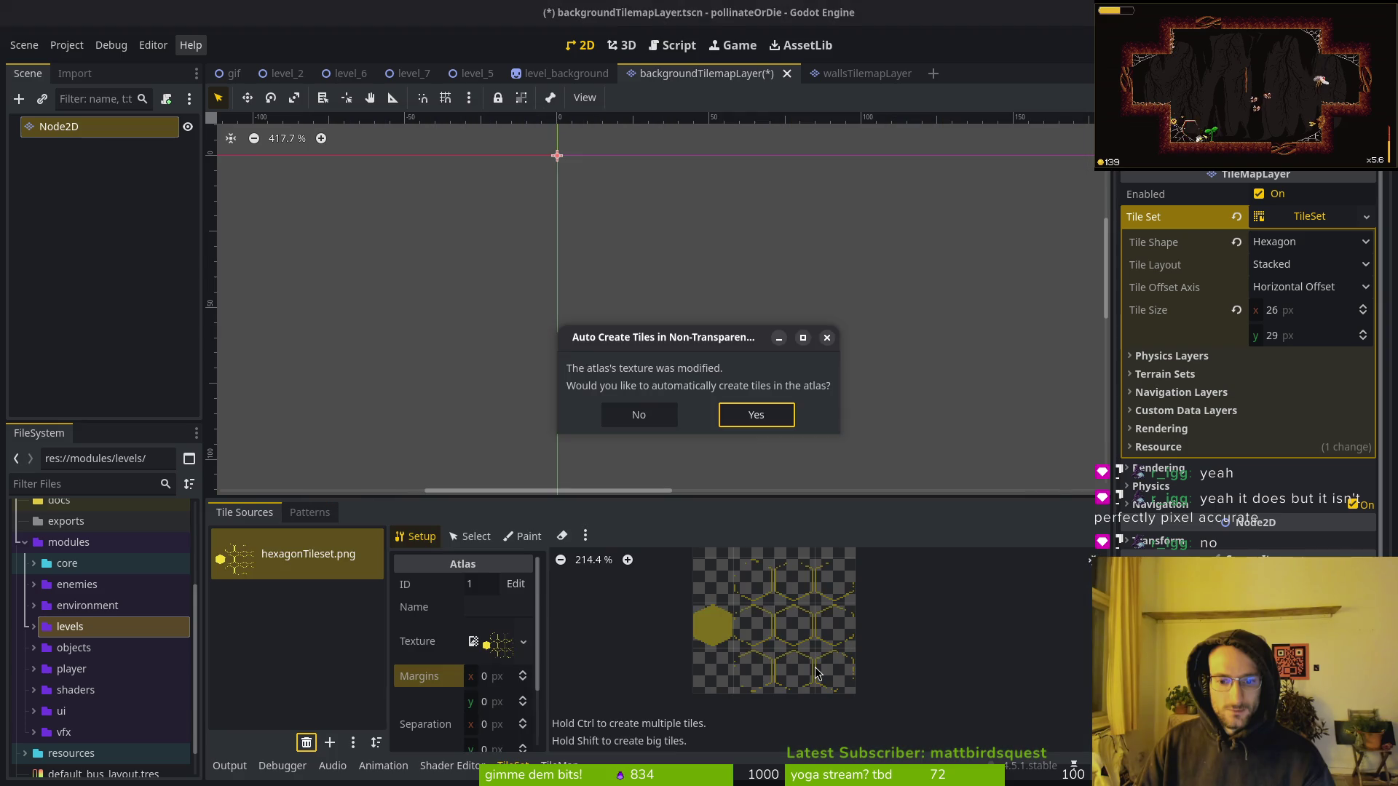
click(759, 425)
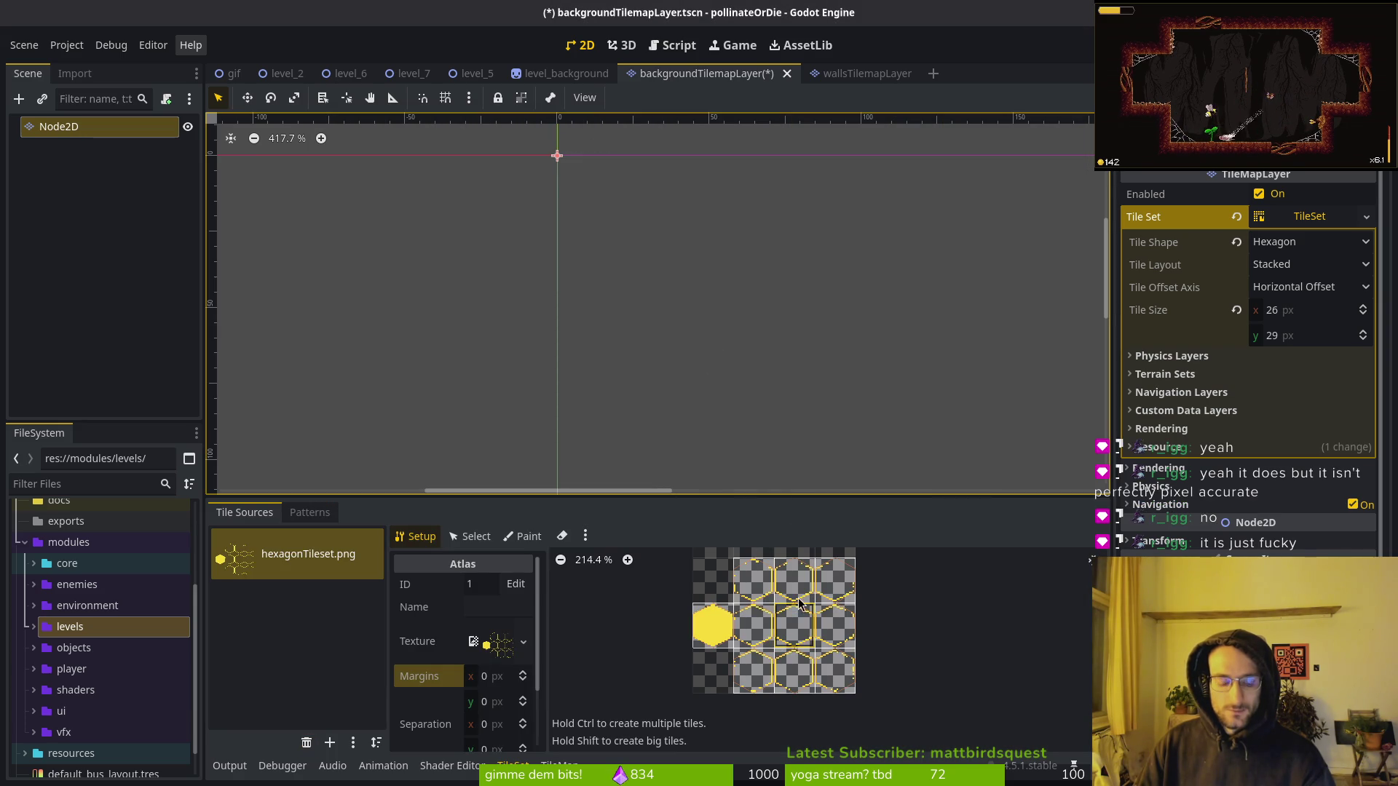
click(559, 765)
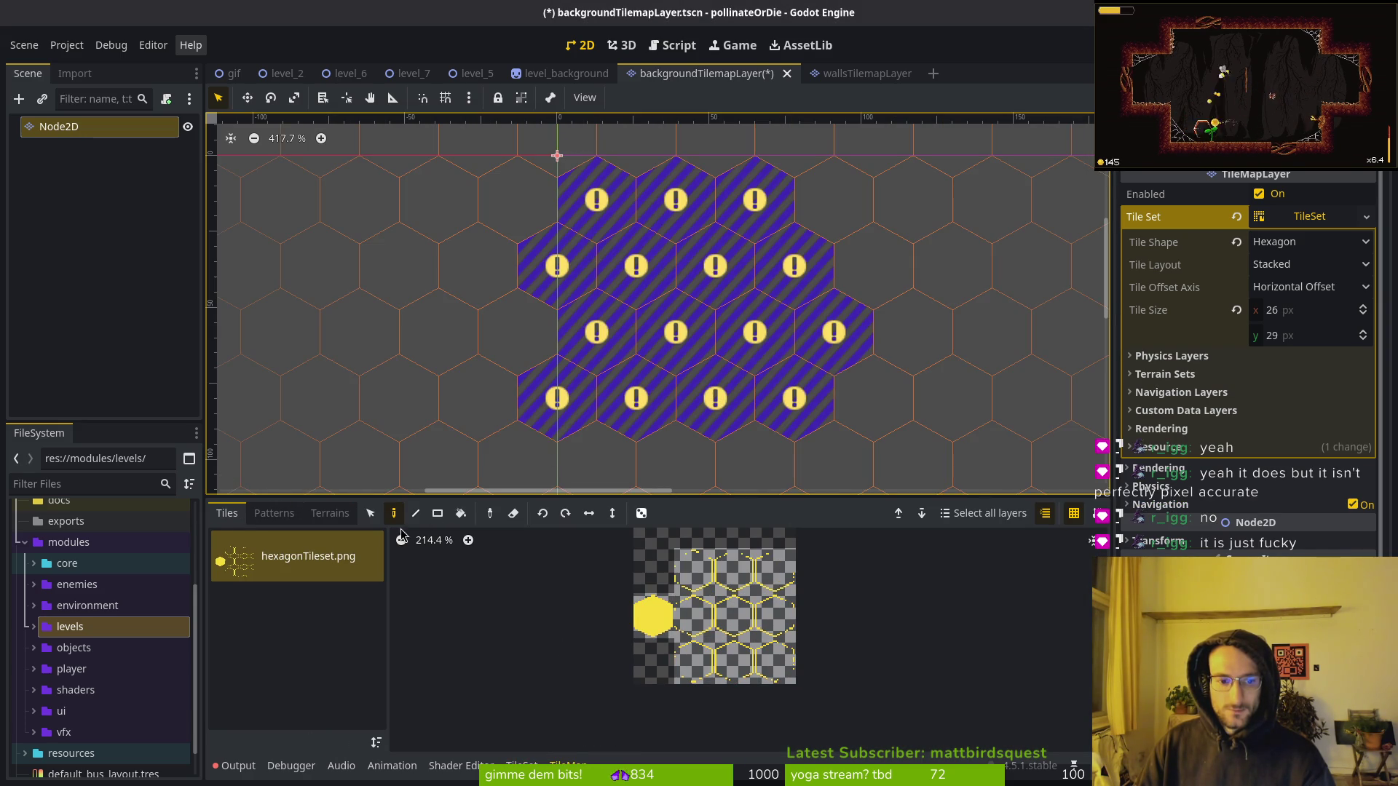
mouse_move(583, 200)
mouse_down()
mouse_move(678, 207)
mouse_move(797, 270)
mouse_move(684, 421)
mouse_up()
Pick a hex tile from the new atlas and paint three hexagons, two on top and one below.
click(734, 615)
click(596, 198)
click(673, 198)
click(634, 266)
Zoom in on the painted hexagons to inspect how their pixel outlines meet.
scroll(688, 255, up, 3)
key(Escape)
scroll(685, 249, up, 5)
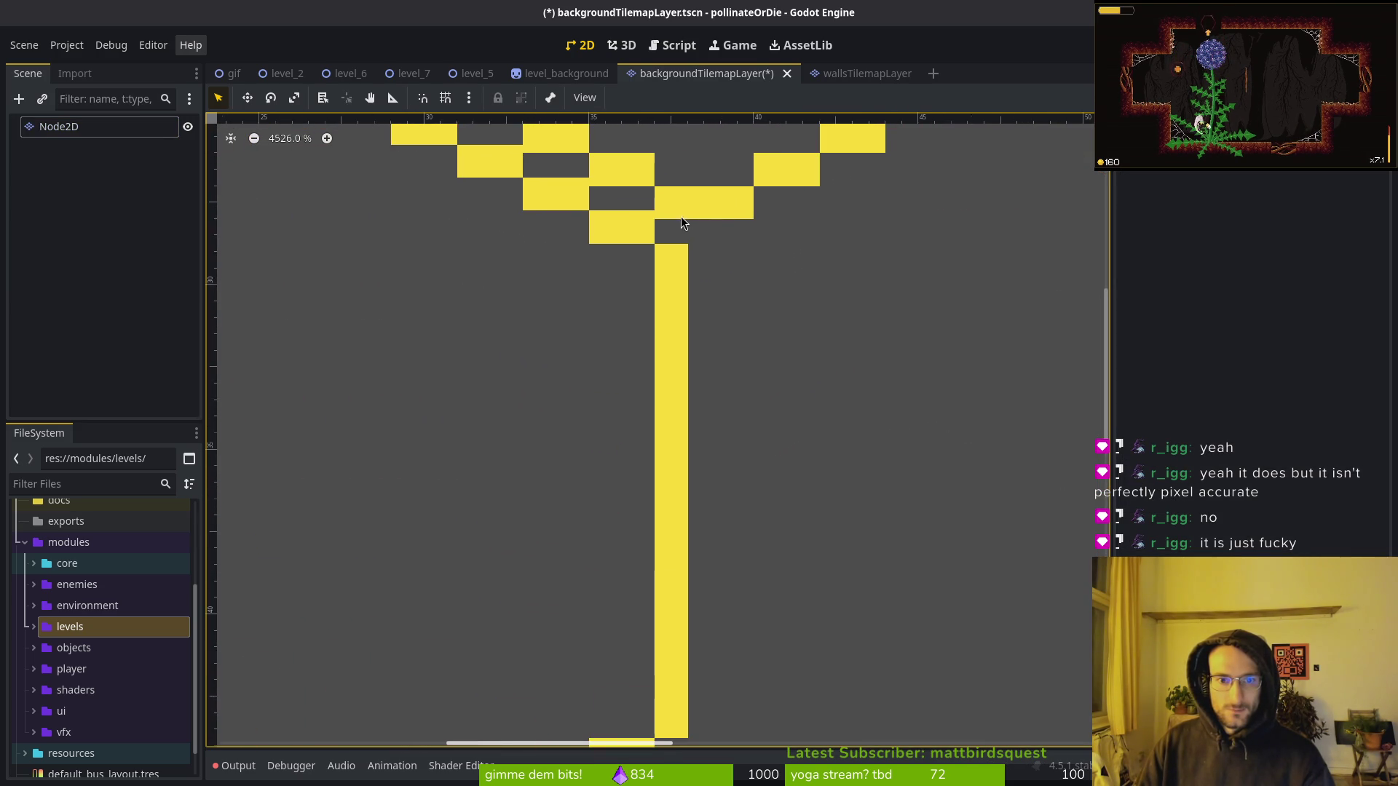
scroll(597, 215, down, 3)
mouse_move(526, 225)
mouse_down()
mouse_move(723, 349)
mouse_move(811, 431)
mouse_move(807, 448)
mouse_up()
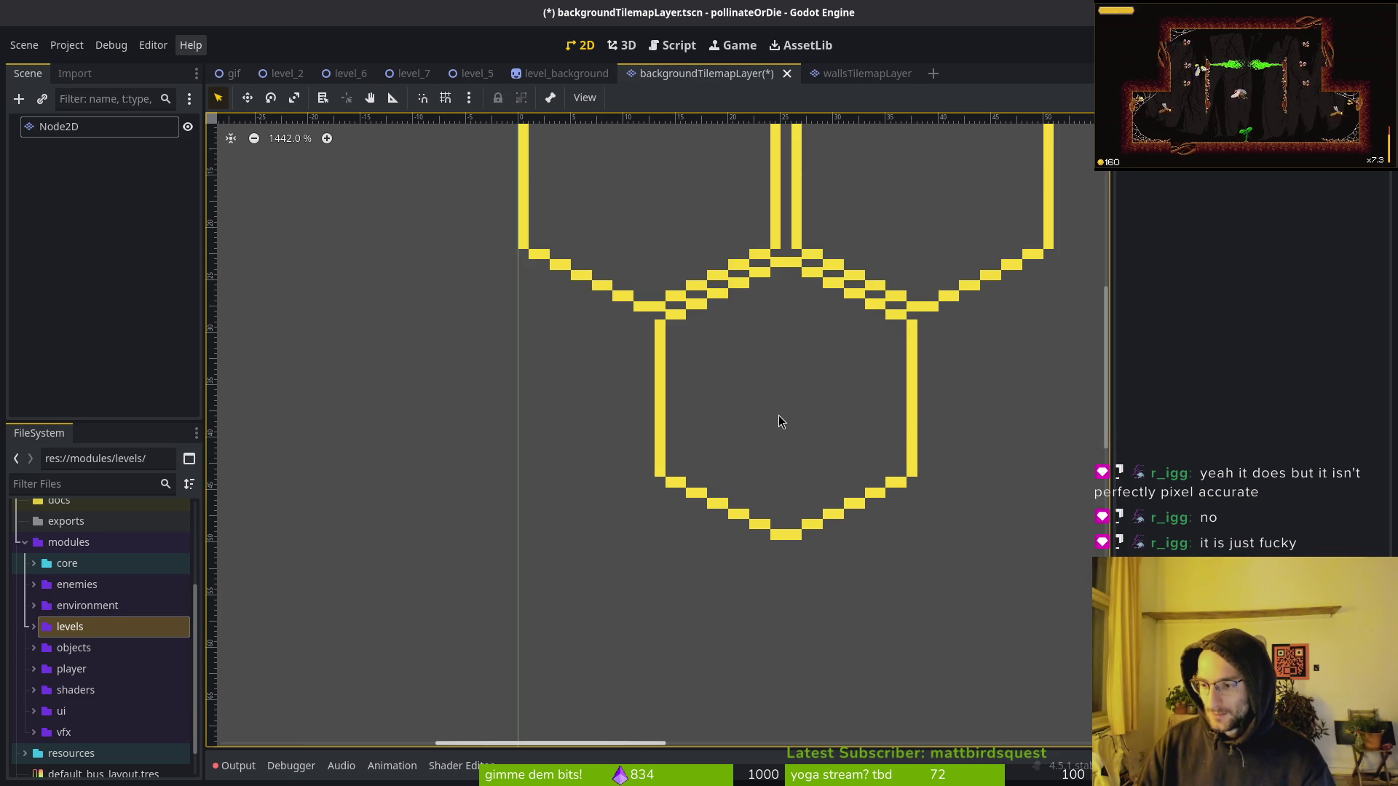
scroll(903, 313, up, 12)
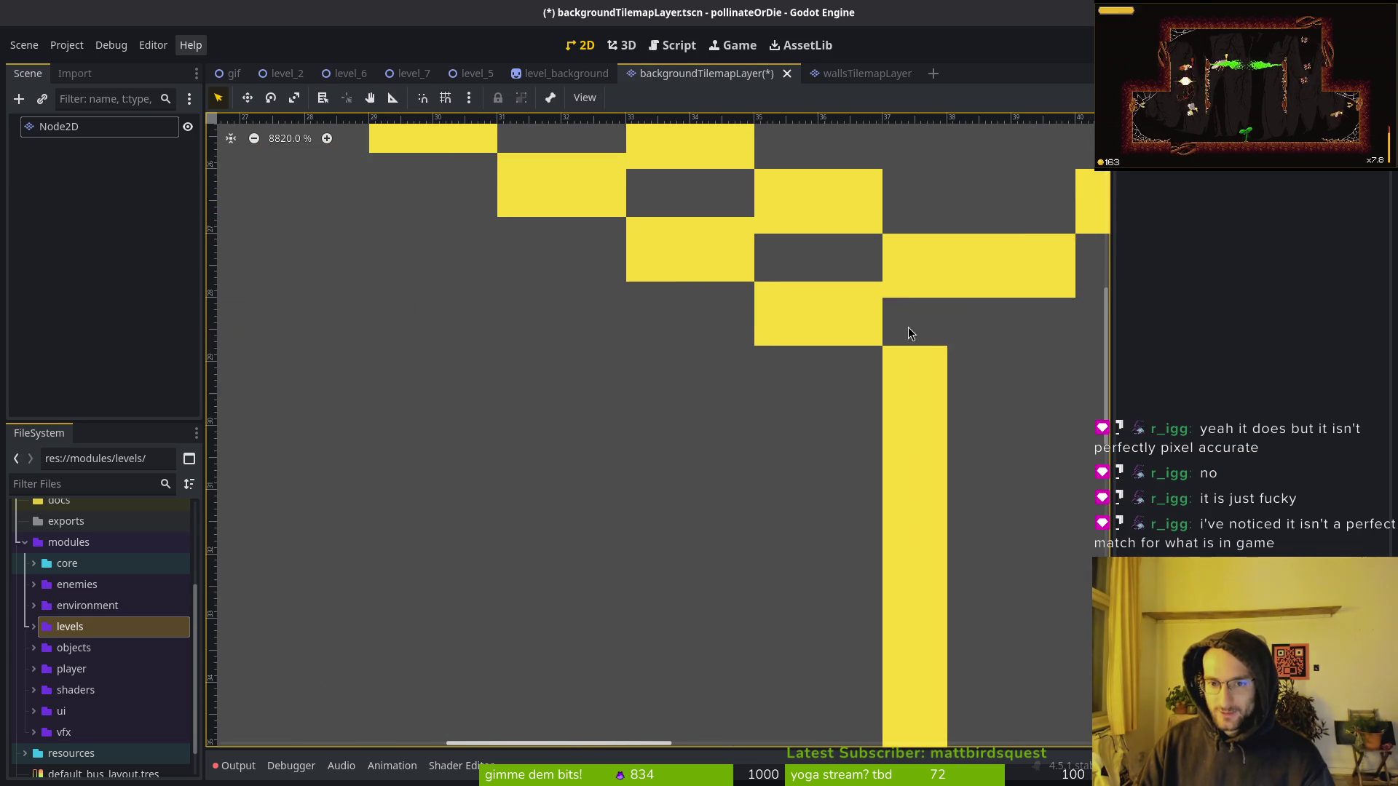
scroll(882, 306, up, 2)
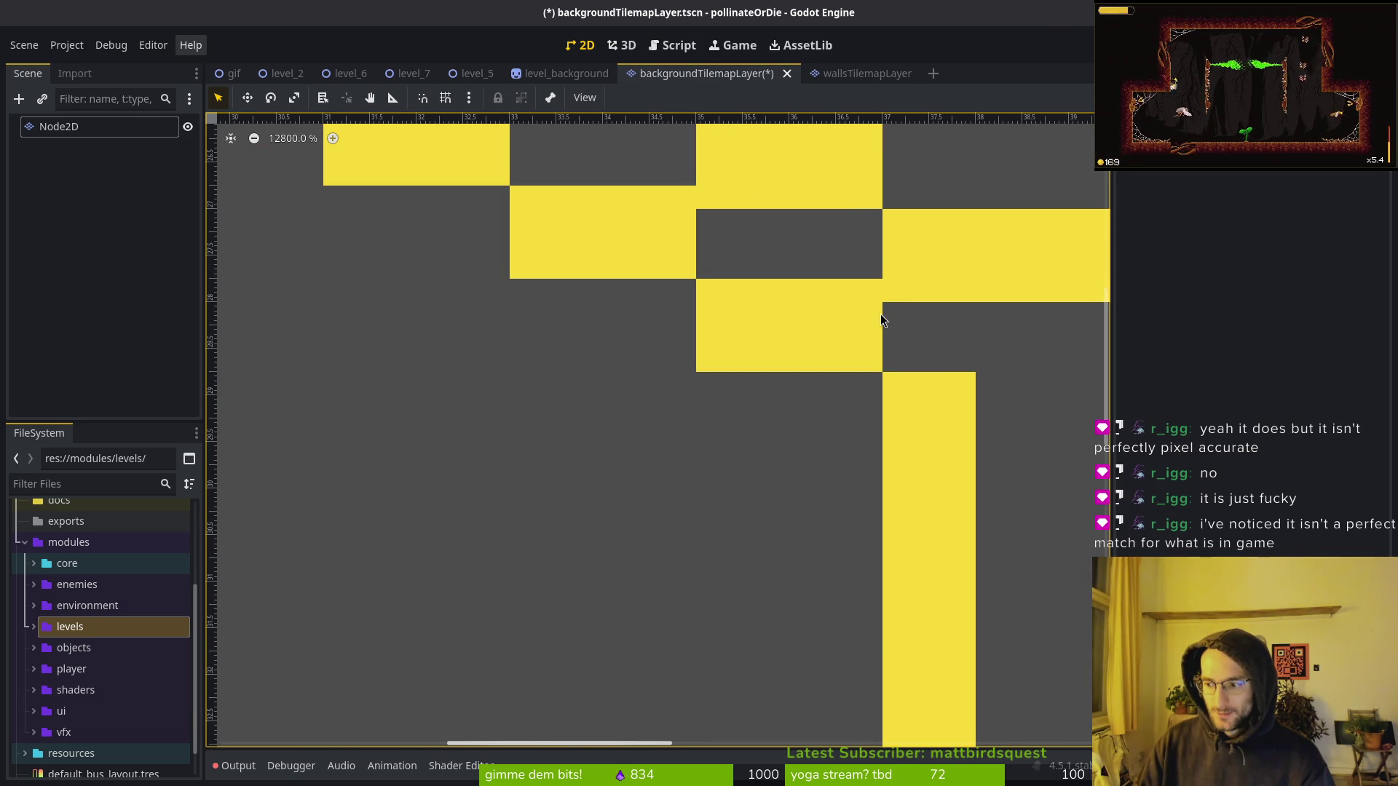
scroll(881, 314, down, 15)
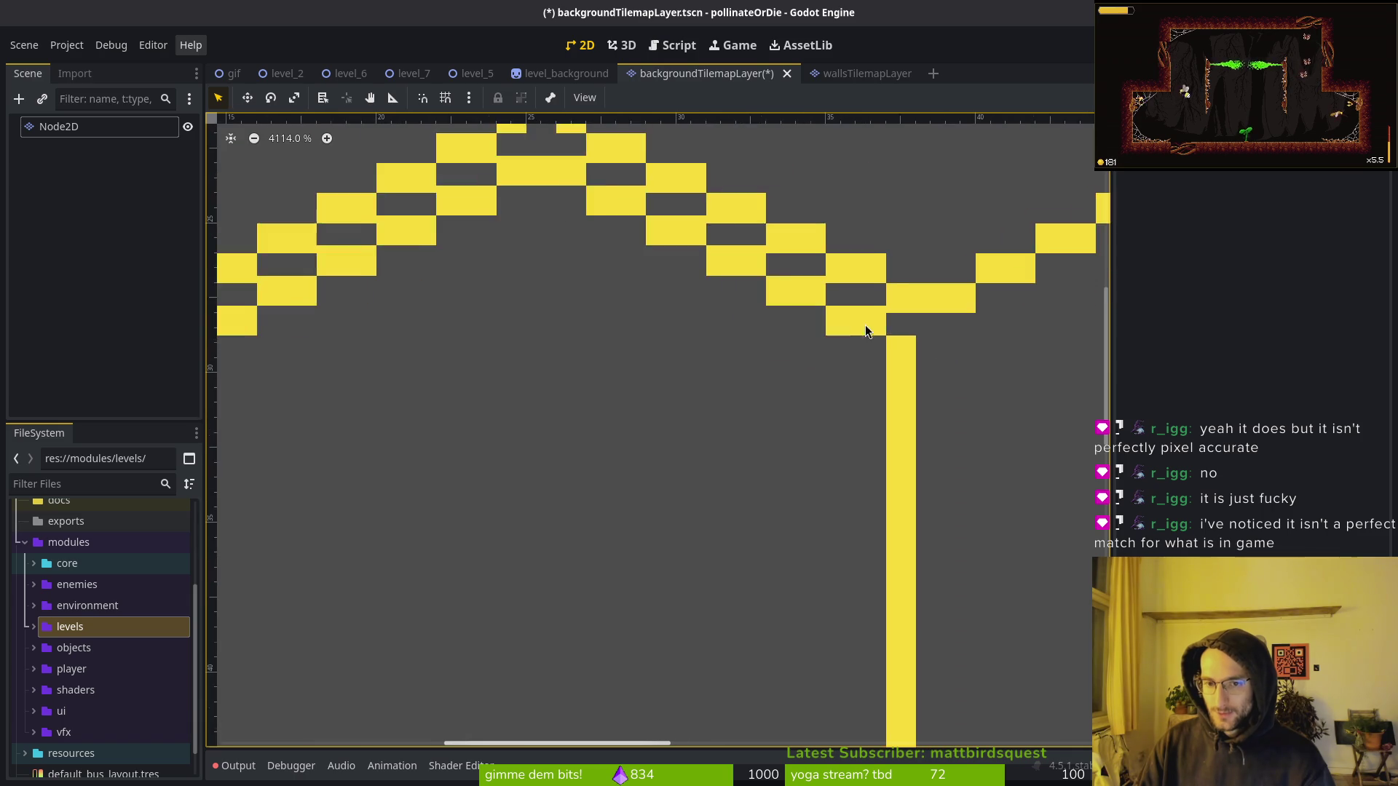
scroll(732, 304, down, 2)
Save the scene, select the Node2D node, and switch over to Aseprite.
key(ctrl+s)
click(58, 126)
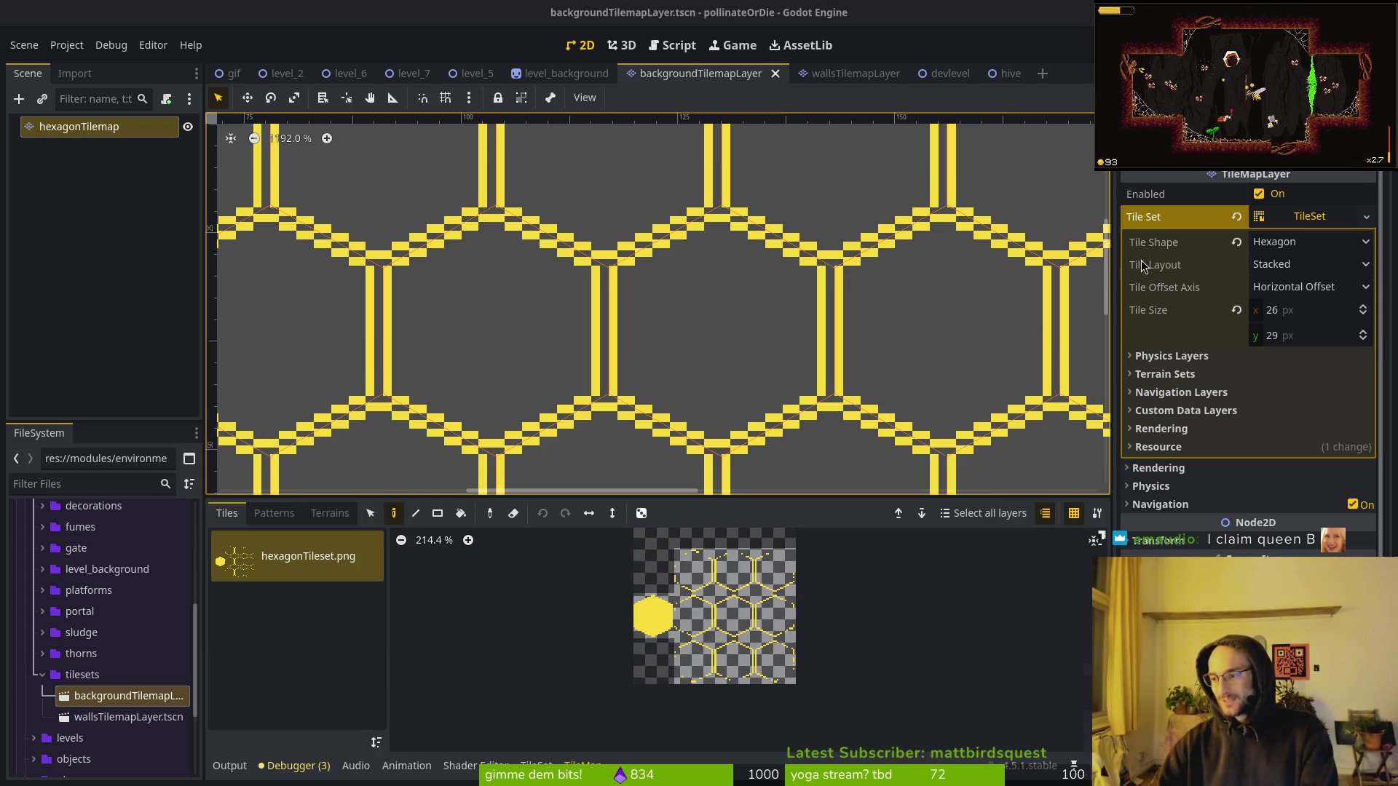
key(alt+Tab)
scroll(812, 384, up, 5)
scroll(721, 303, down, 2)
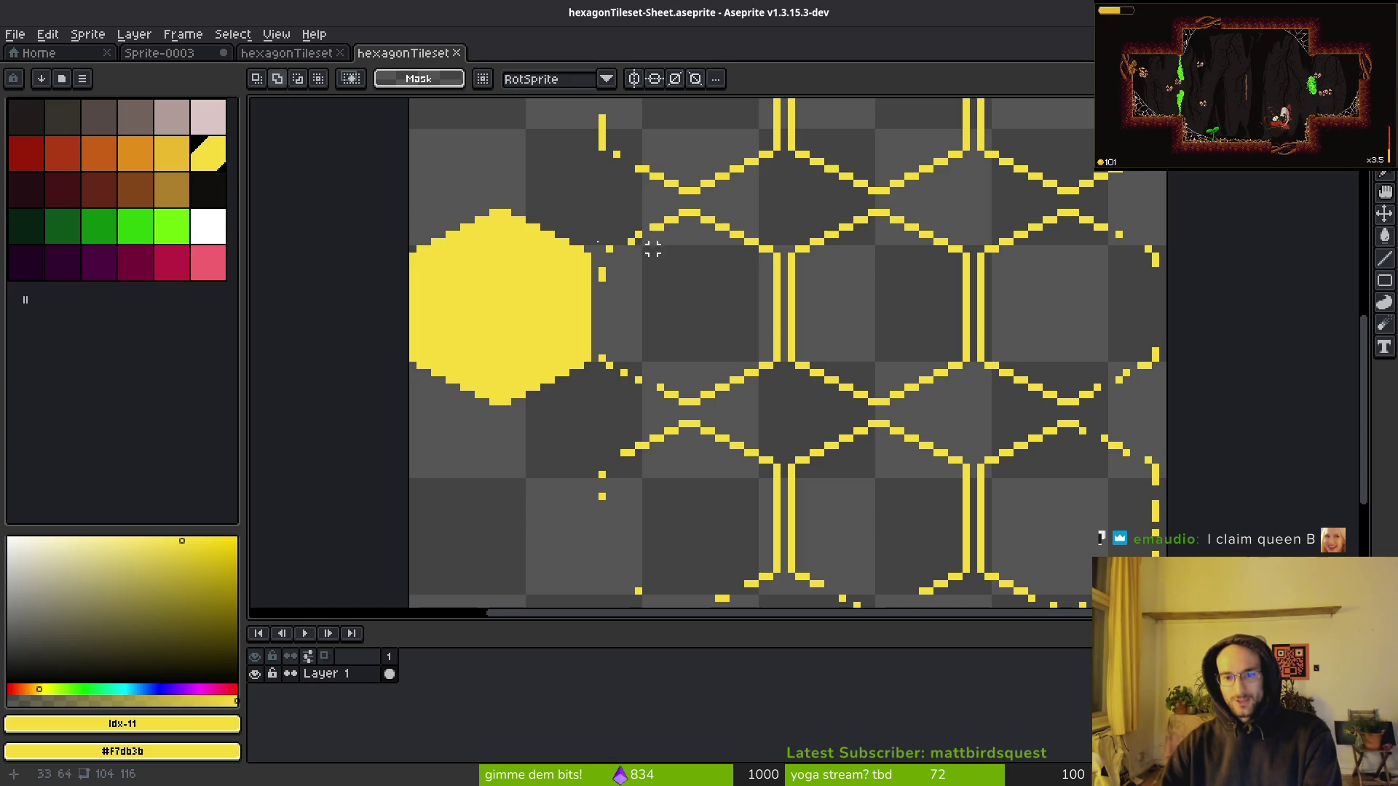
mouse_move(376, 198)
mouse_down()
mouse_move(553, 250)
mouse_move(906, 303)
mouse_move(440, 216)
mouse_move(508, 241)
mouse_move(1265, 329)
mouse_up()
key(ctrl+d)
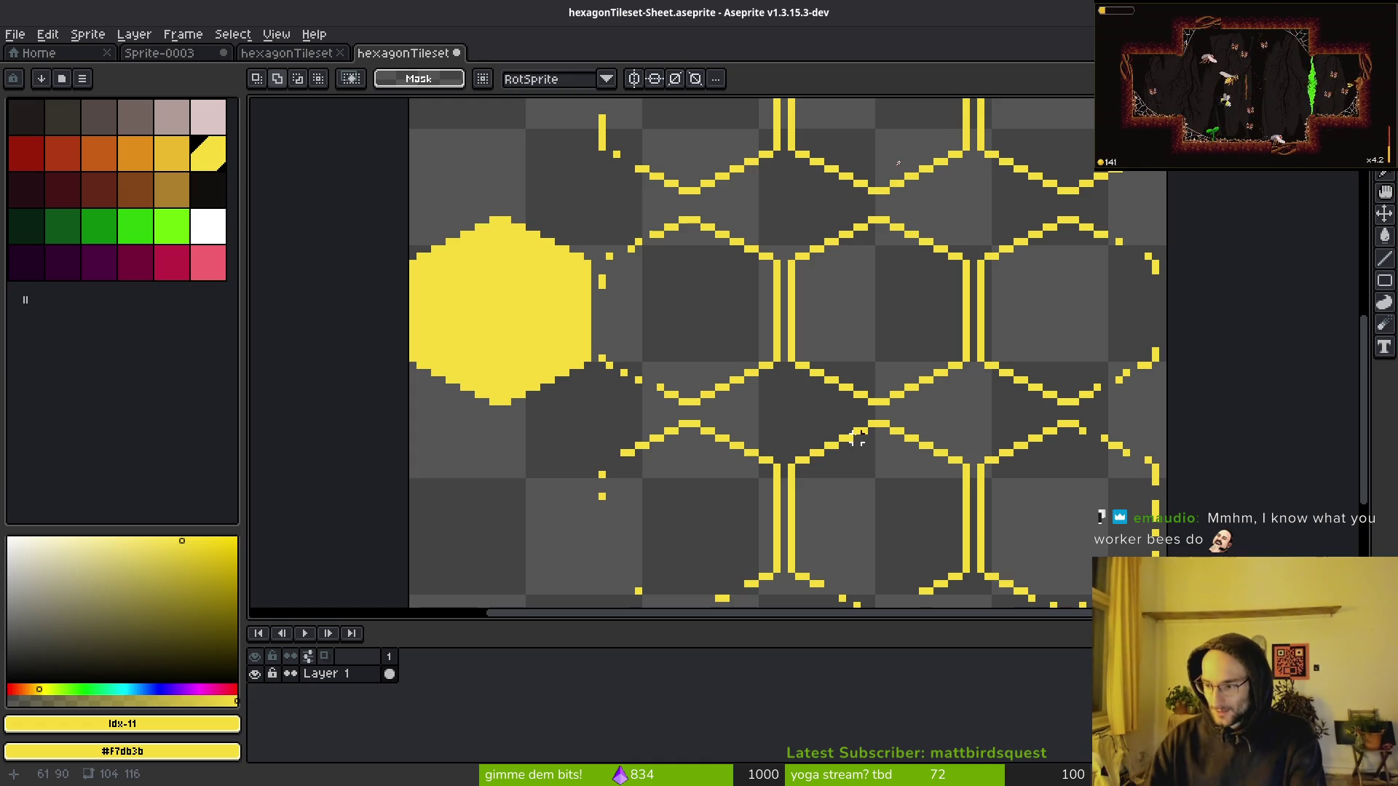
key(ctrl+z)
key(ctrl+z)
key(ctrl+z)
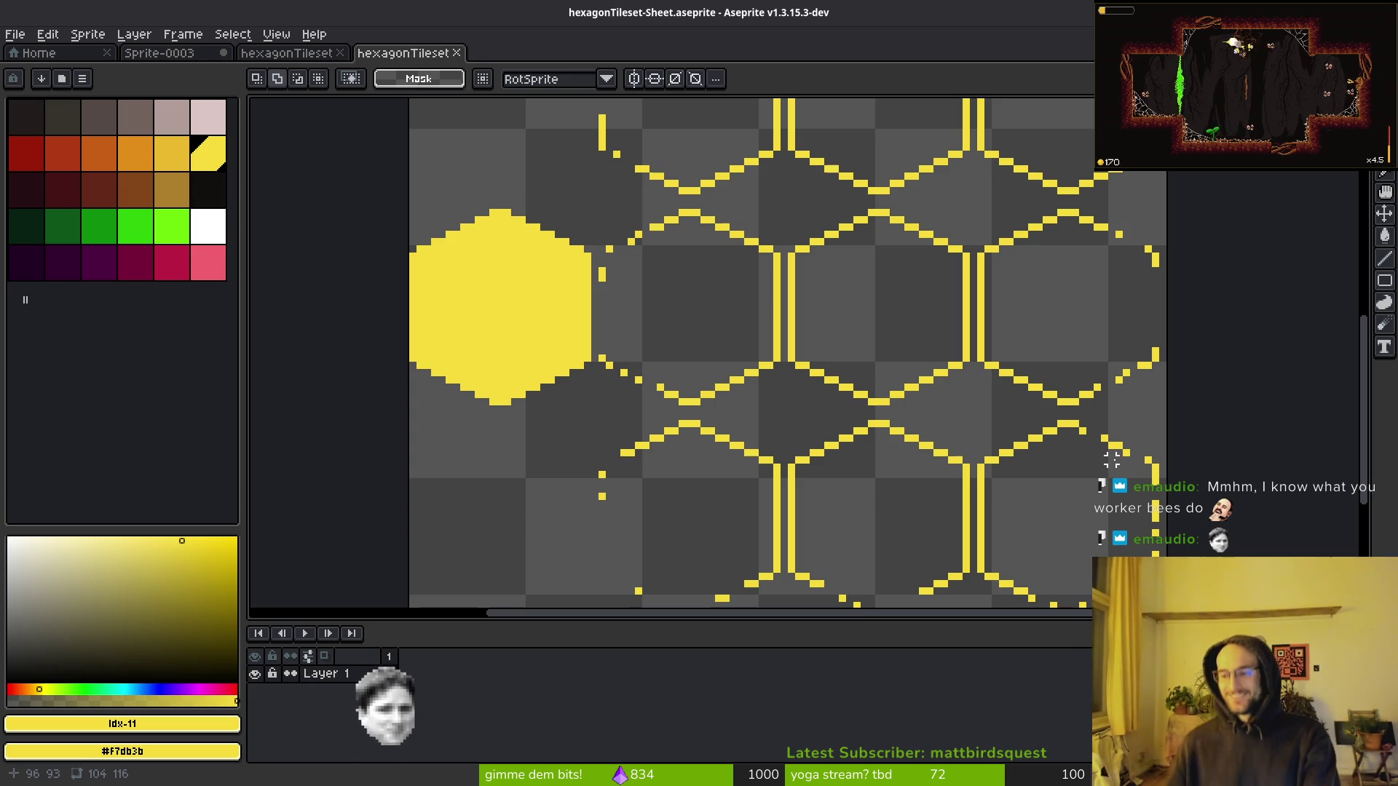
scroll(920, 300, up, 1)
scroll(772, 249, up, 1)
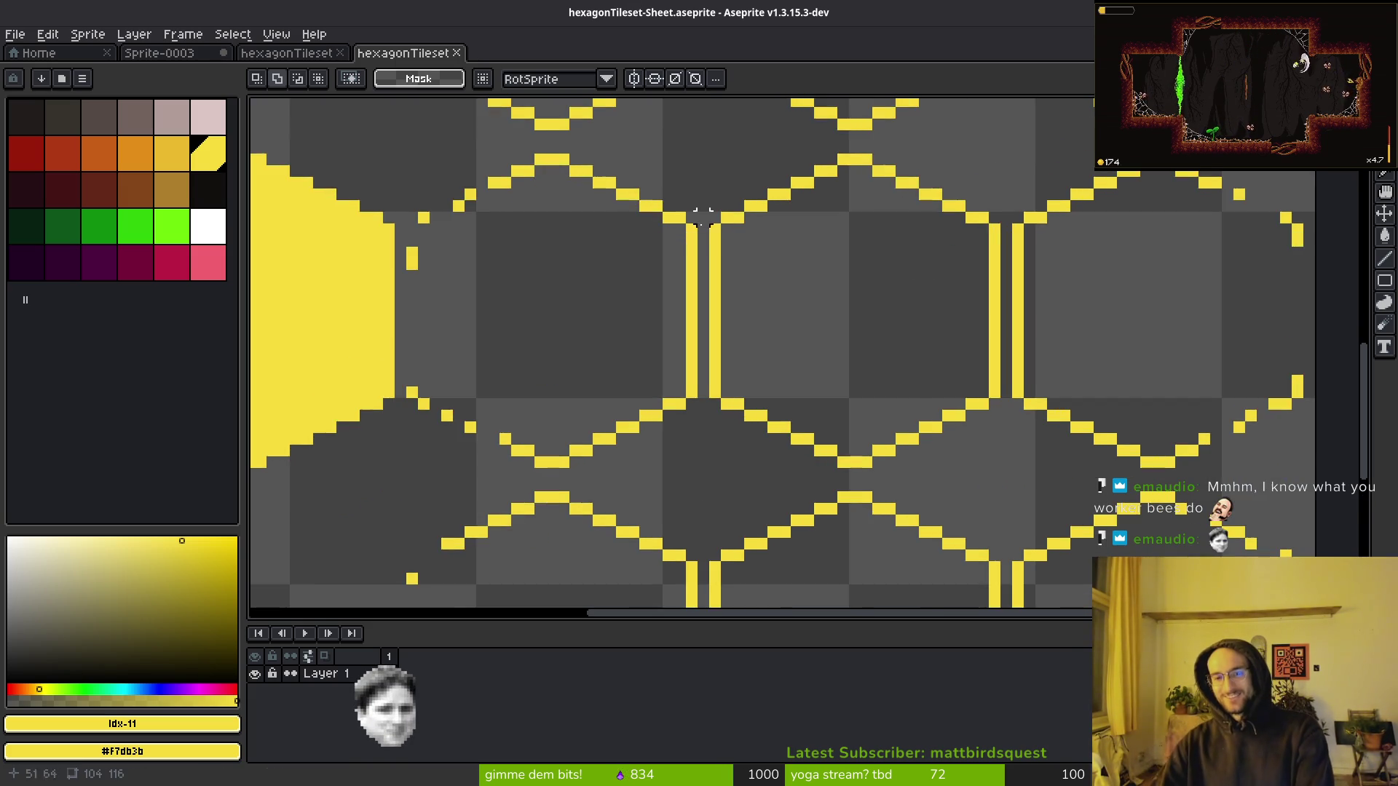
scroll(805, 321, down, 2)
scroll(776, 318, up, 1)
scroll(789, 310, down, 1)
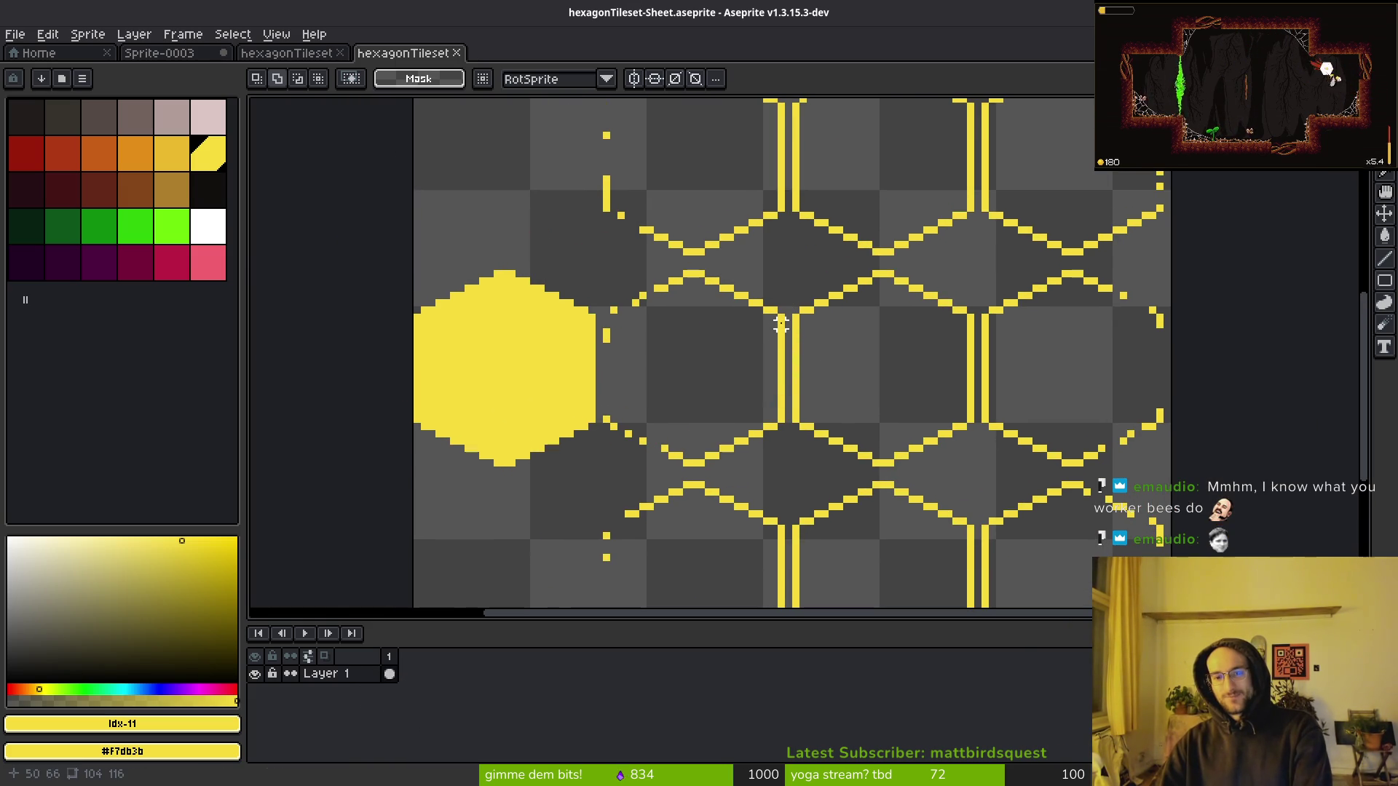
scroll(693, 325, down, 1)
scroll(522, 311, up, 3)
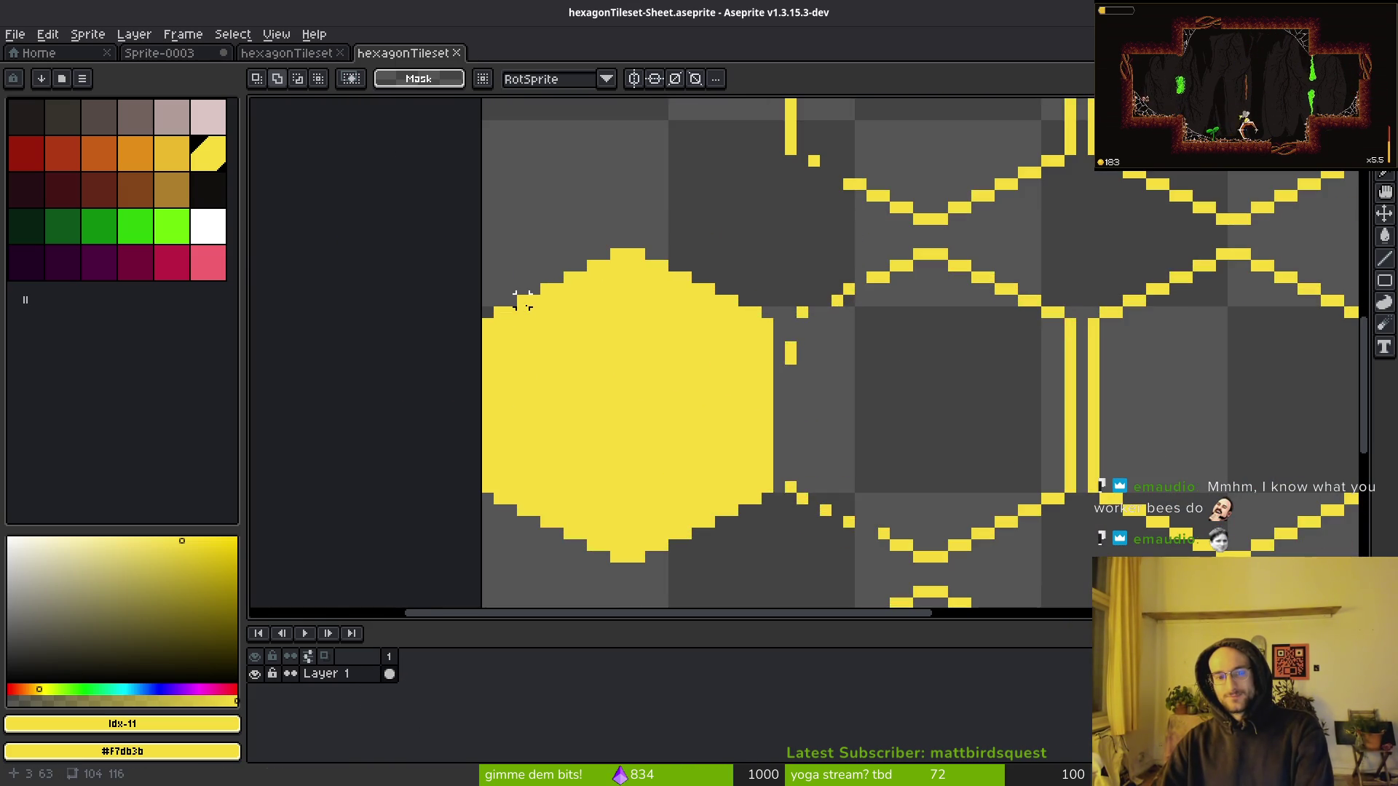
scroll(669, 334, down, 3)
scroll(589, 307, up, 2)
mouse_move(438, 270)
mouse_down()
mouse_move(886, 365)
mouse_move(1269, 383)
mouse_up()
Clear the selection, hide the timeline and bring the upper-left hex rows into view.
key(w)
key(ctrl+d)
key(Tab)
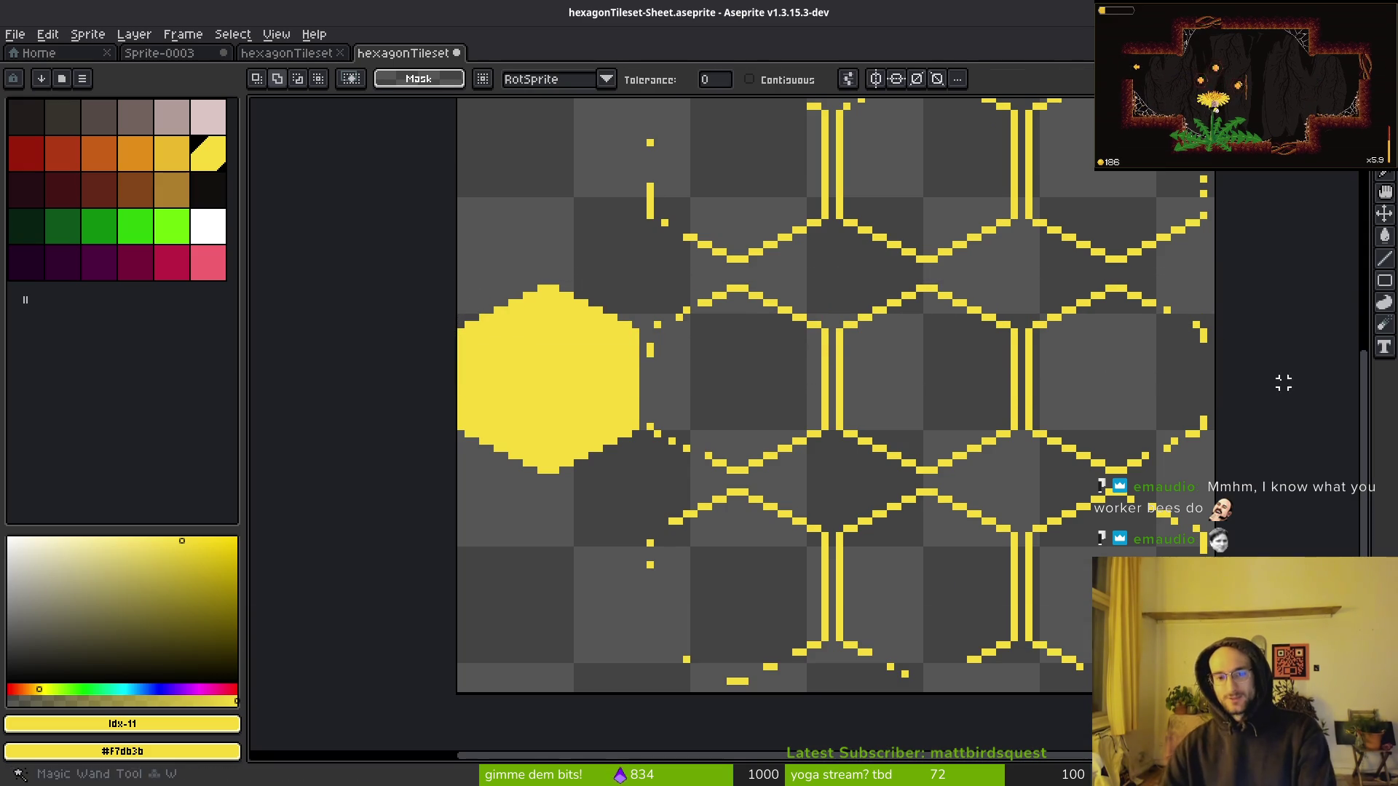
scroll(789, 493, up, 3)
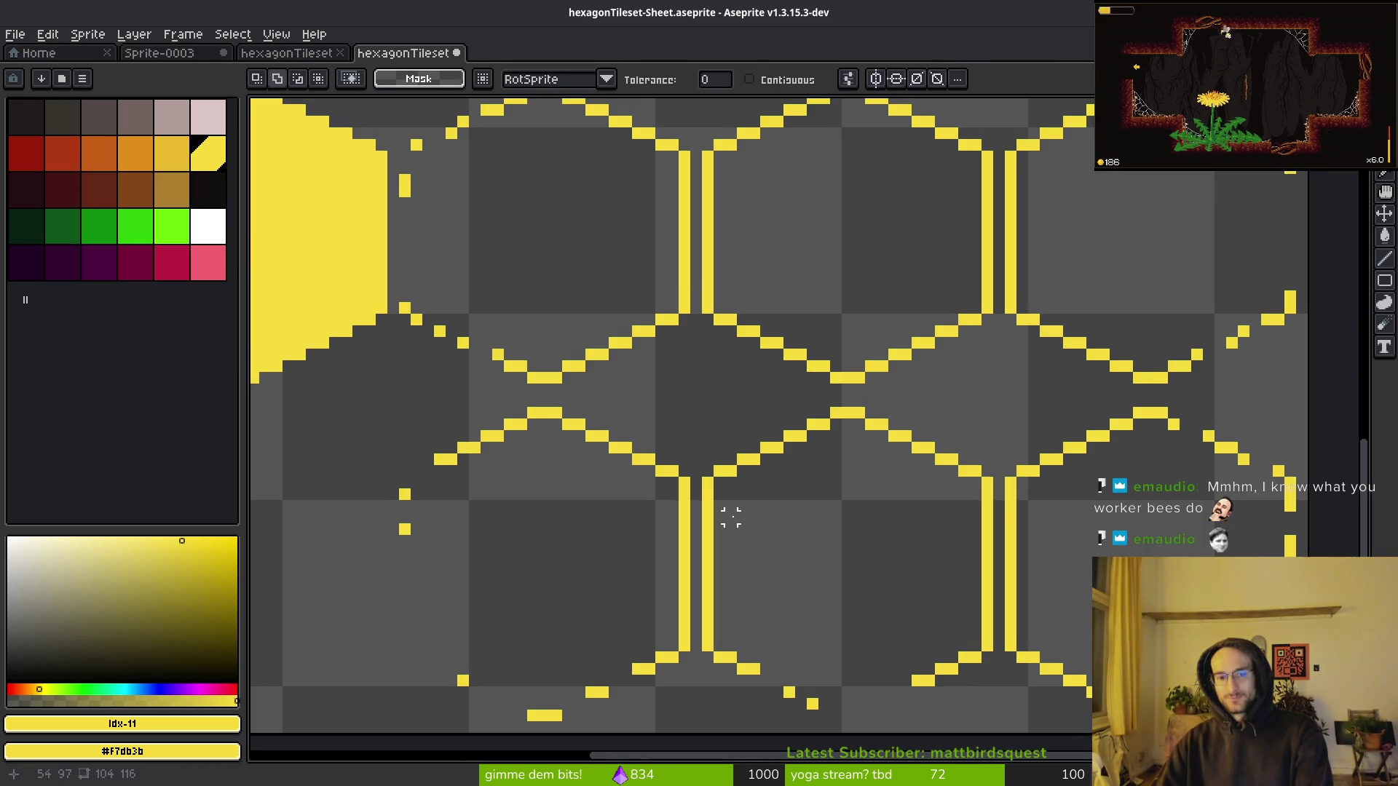
drag(731, 517, 686, 447)
Select the middle band of diagonal edges, move it down one pixel, then deselect.
key(m)
mouse_move(292, 339)
mouse_down()
mouse_move(794, 479)
mouse_move(1271, 491)
mouse_up()
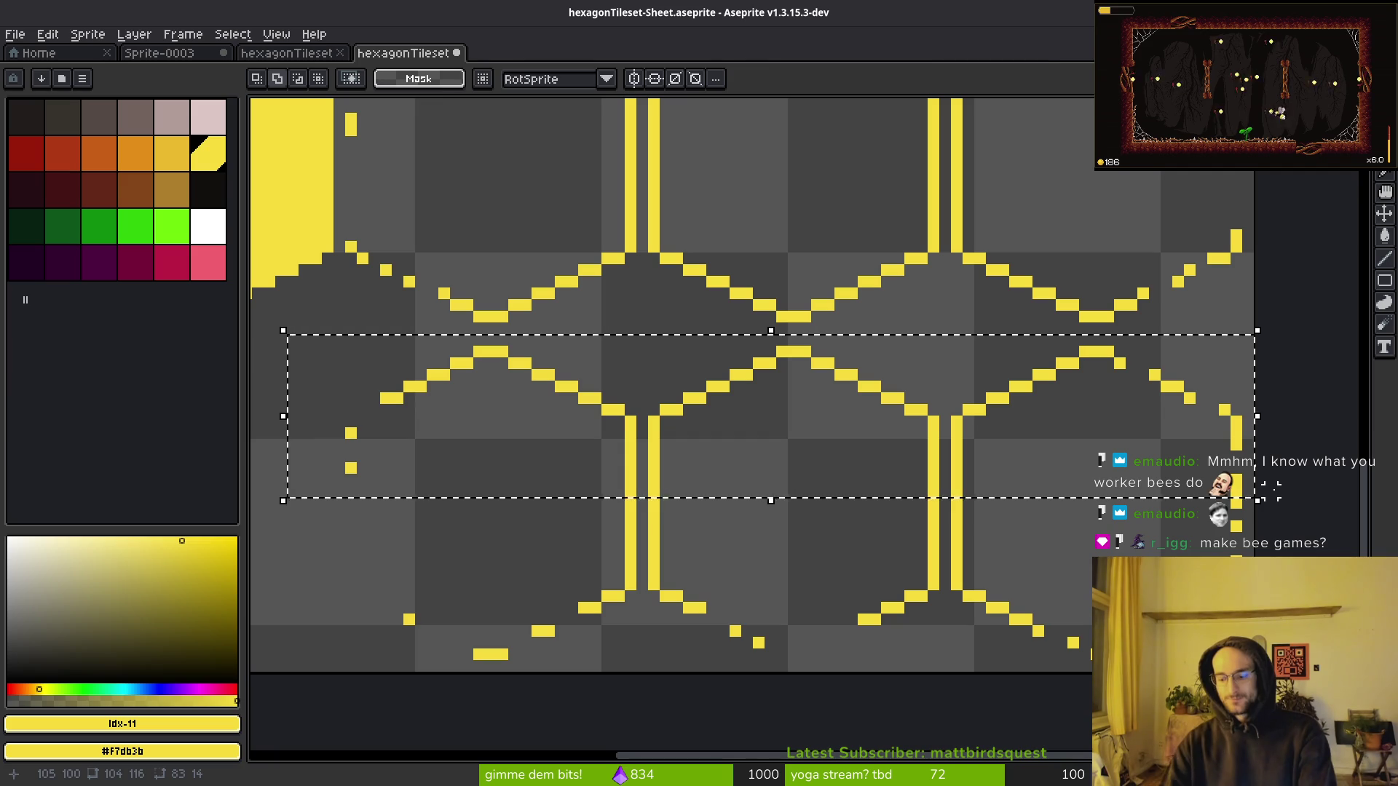
key(Down)
scroll(1272, 492, down, 3)
scroll(1273, 492, up, 4)
key(Return)
mouse_move(628, 227)
mouse_down()
mouse_move(677, 262)
mouse_move(1336, 402)
mouse_move(1279, 396)
mouse_up()
key(ctrl+d)
Open the Export File dialog for the sheet at 100% size, visible layers and all frames.
key(ctrl+shift+s)
key(Escape)
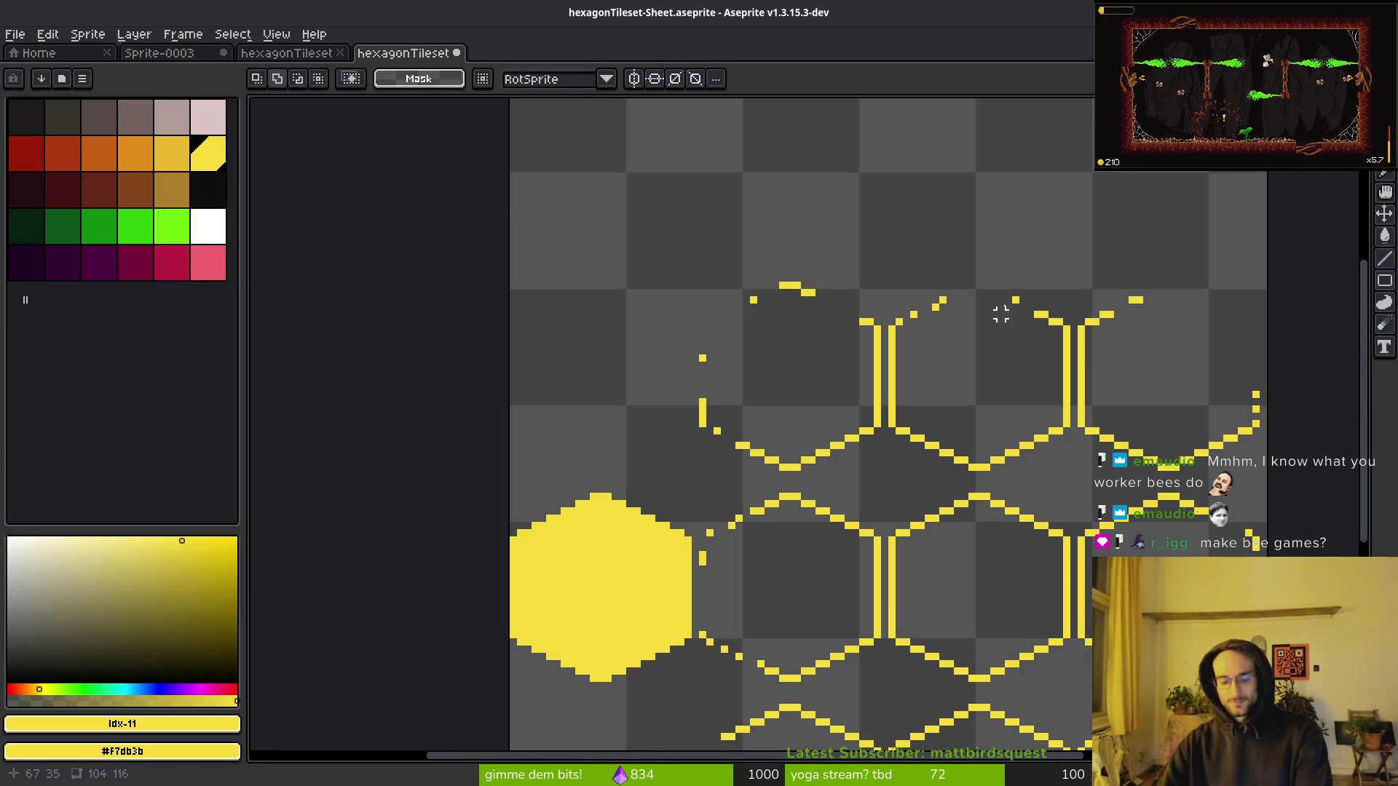
key(ctrl+e)
click(474, 264)
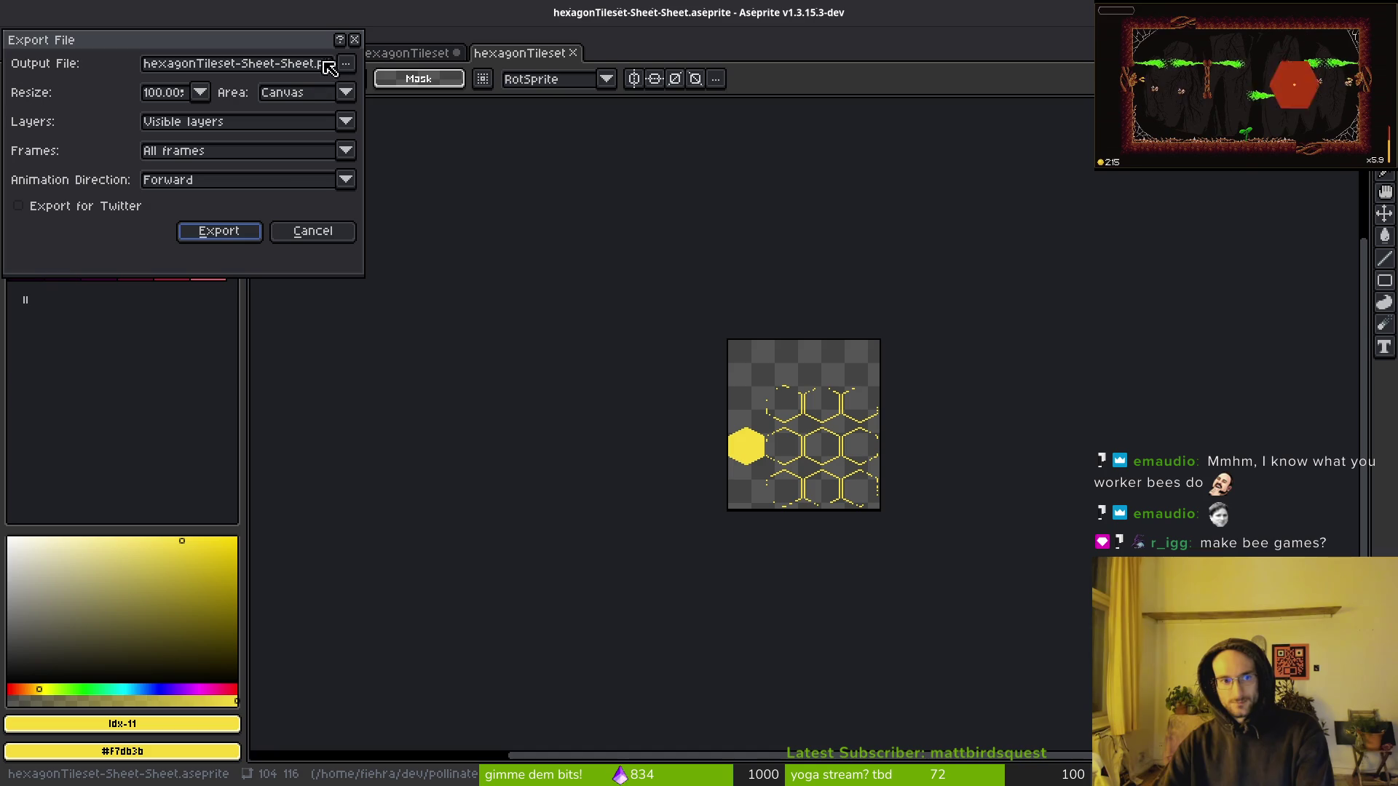
Browse to the assets/art/environment folder as the export location.
click(346, 63)
click(382, 91)
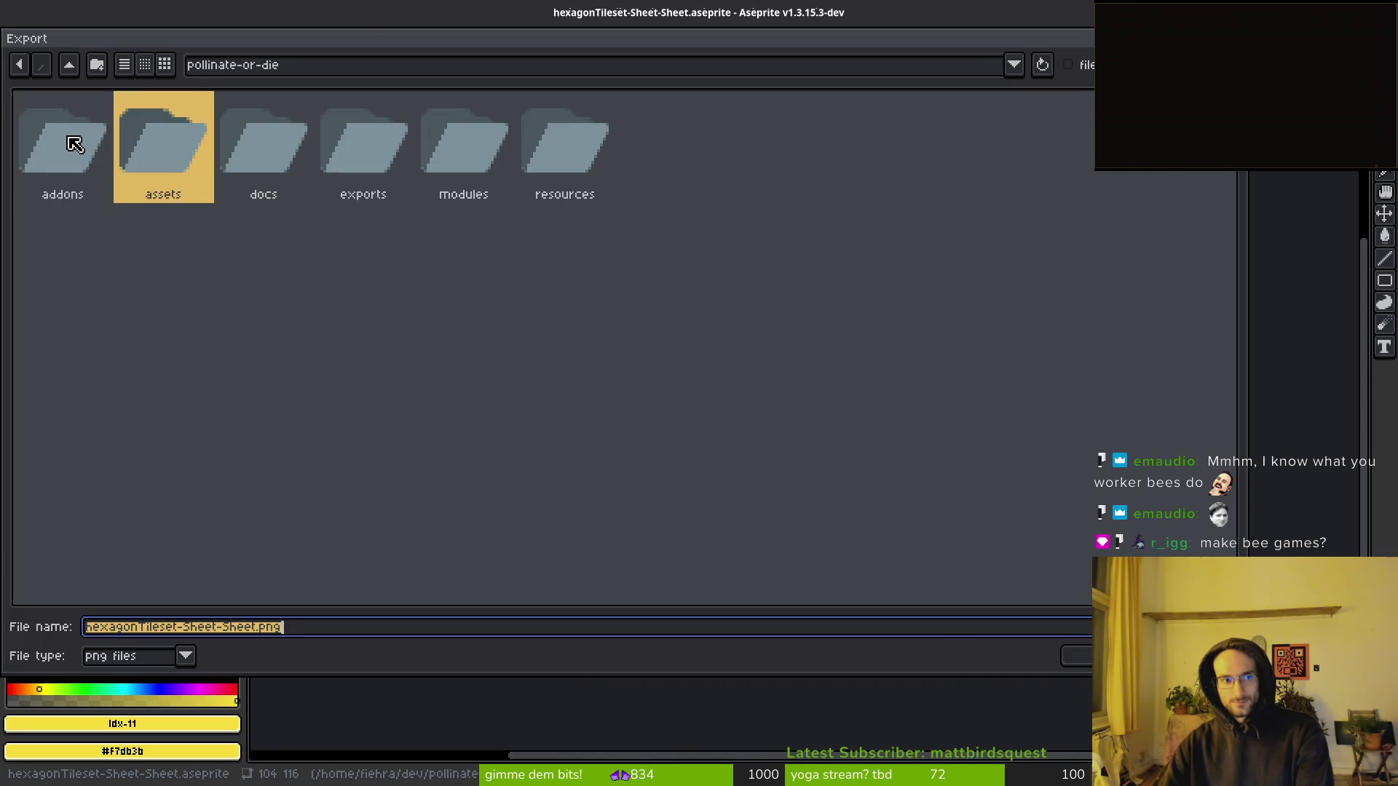
double_click(78, 143)
click(69, 66)
double_click(187, 158)
double_click(76, 160)
double_click(328, 148)
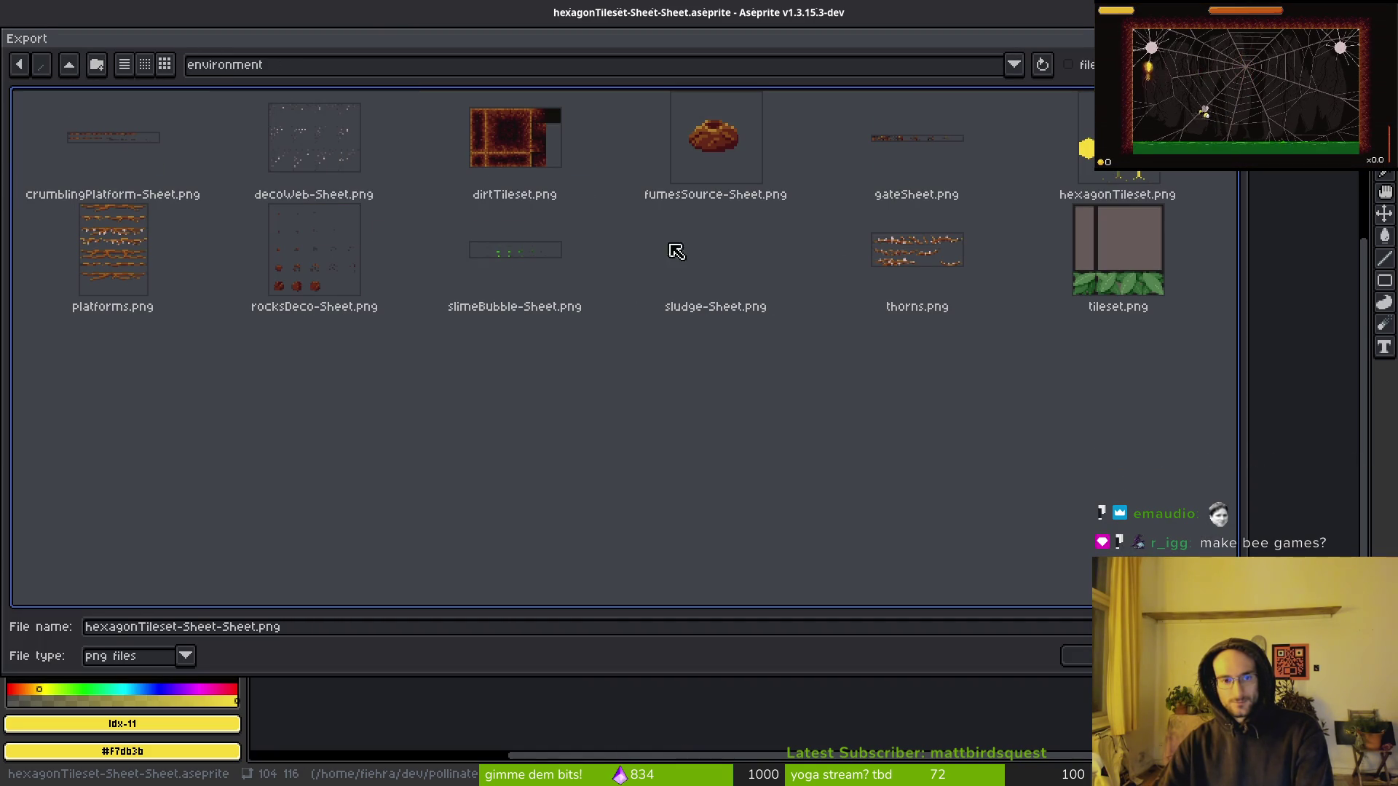
Export the sheet over hexagonTileset.png and return to the Godot editor.
click(1111, 169)
key(Return)
click(608, 444)
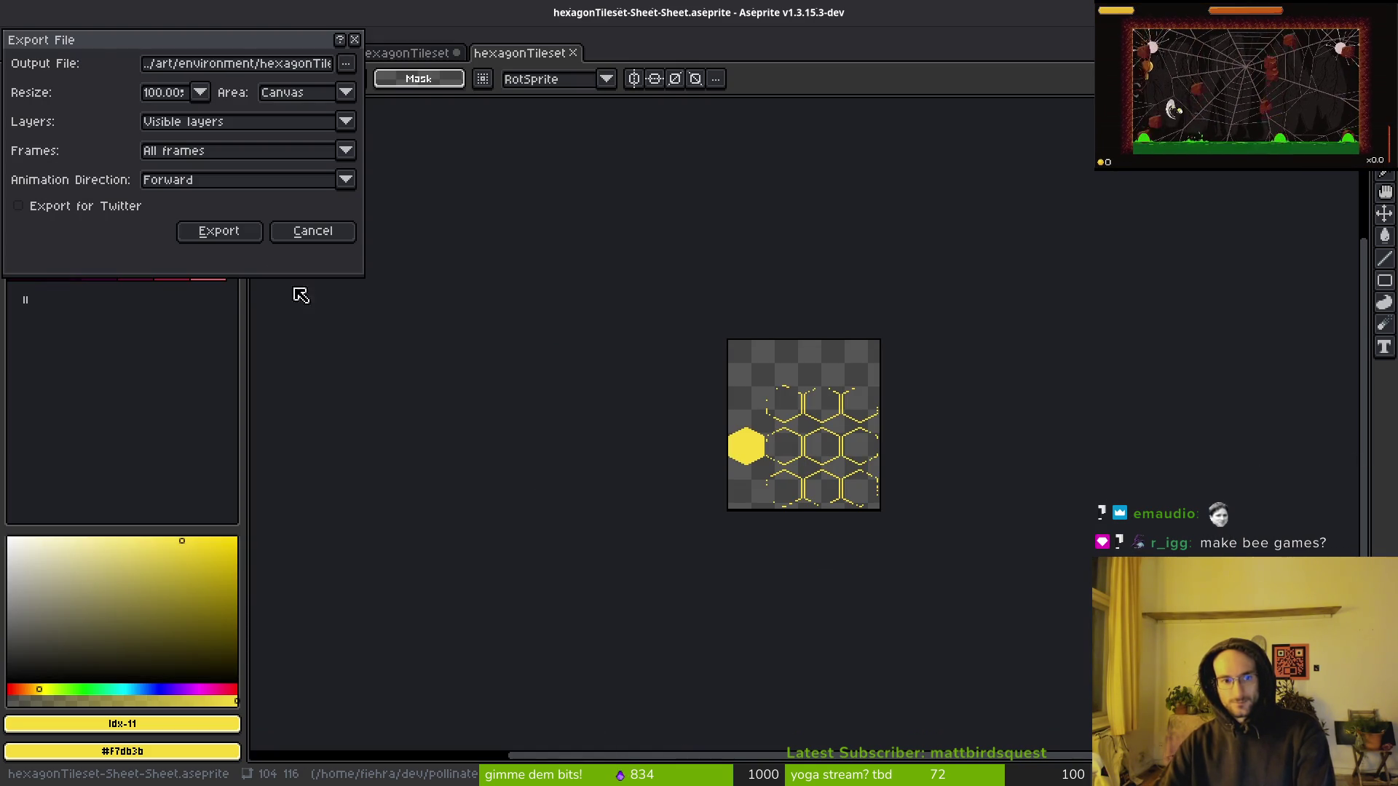
click(225, 235)
key(alt+Tab)
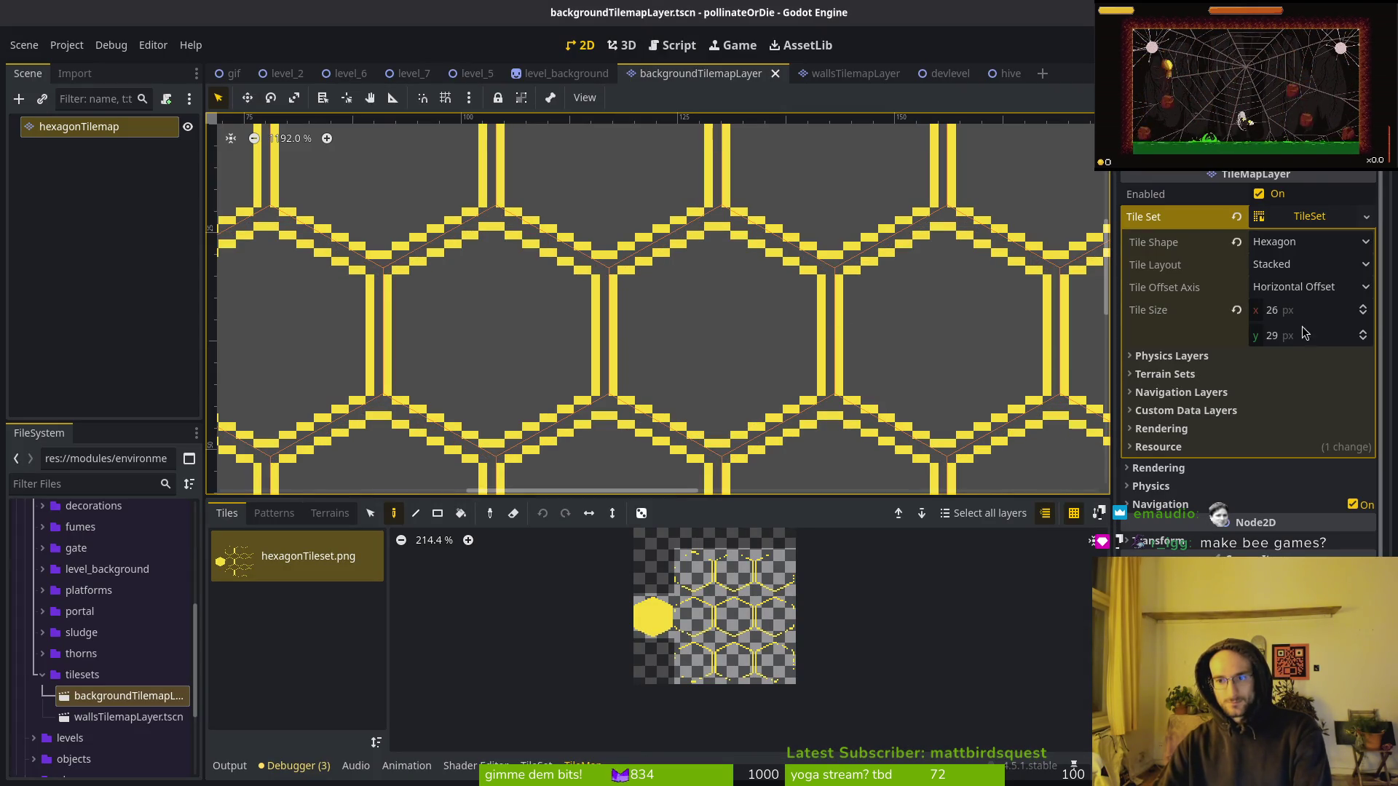
click(1298, 336)
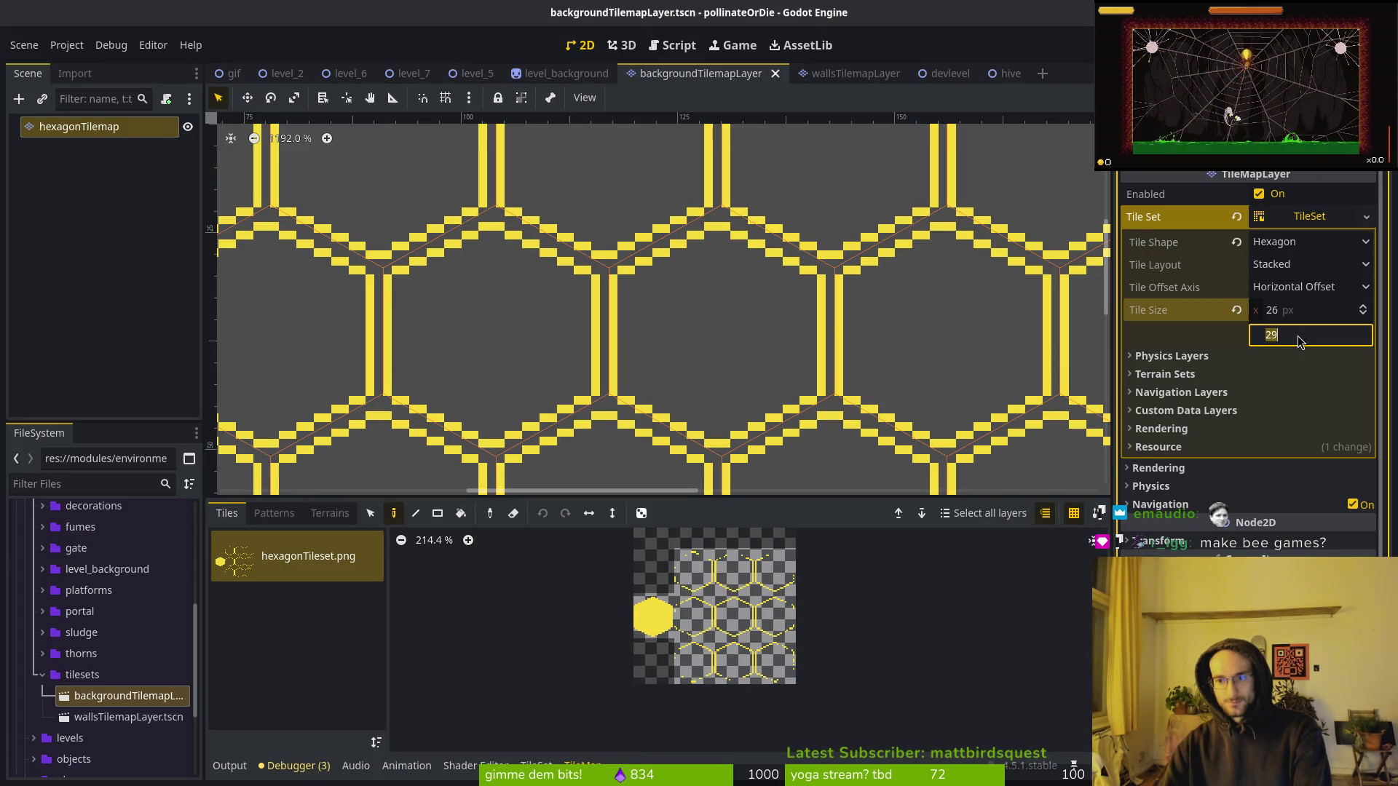
Zoom and pan around the placed hexagons to compare them with the 26 × 29 px tile size.
scroll(796, 279, up, 8)
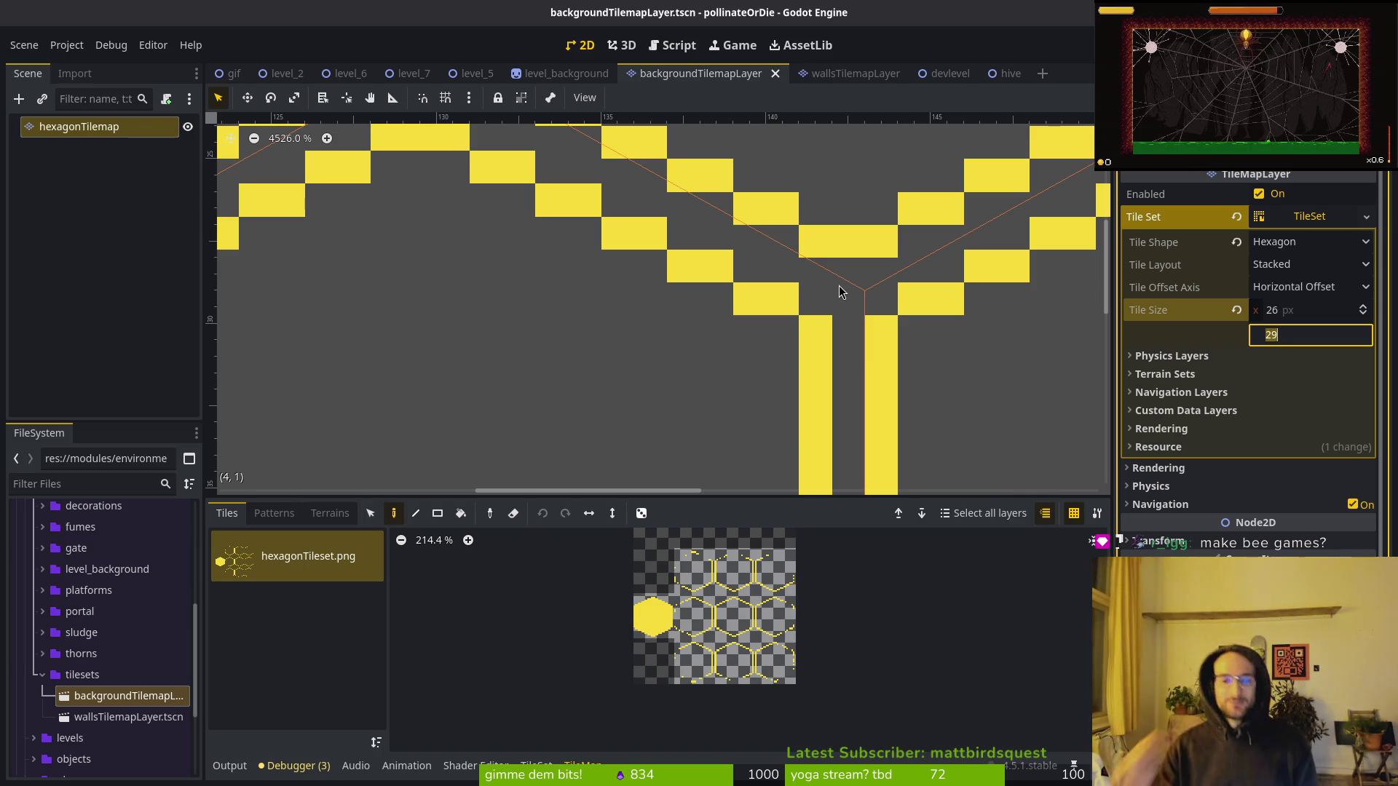
scroll(879, 265, down, 8)
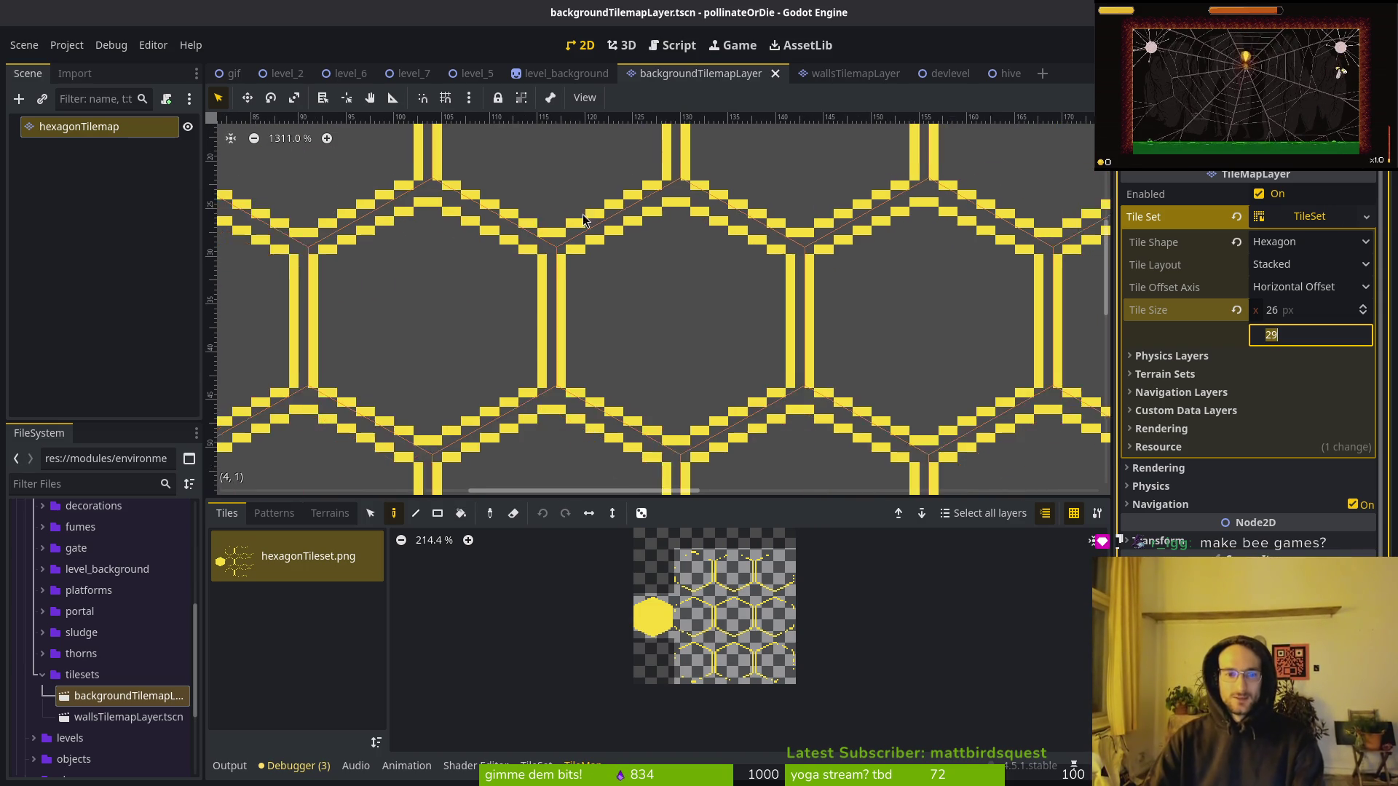
scroll(647, 342, left, 3)
scroll(642, 327, down, 1)
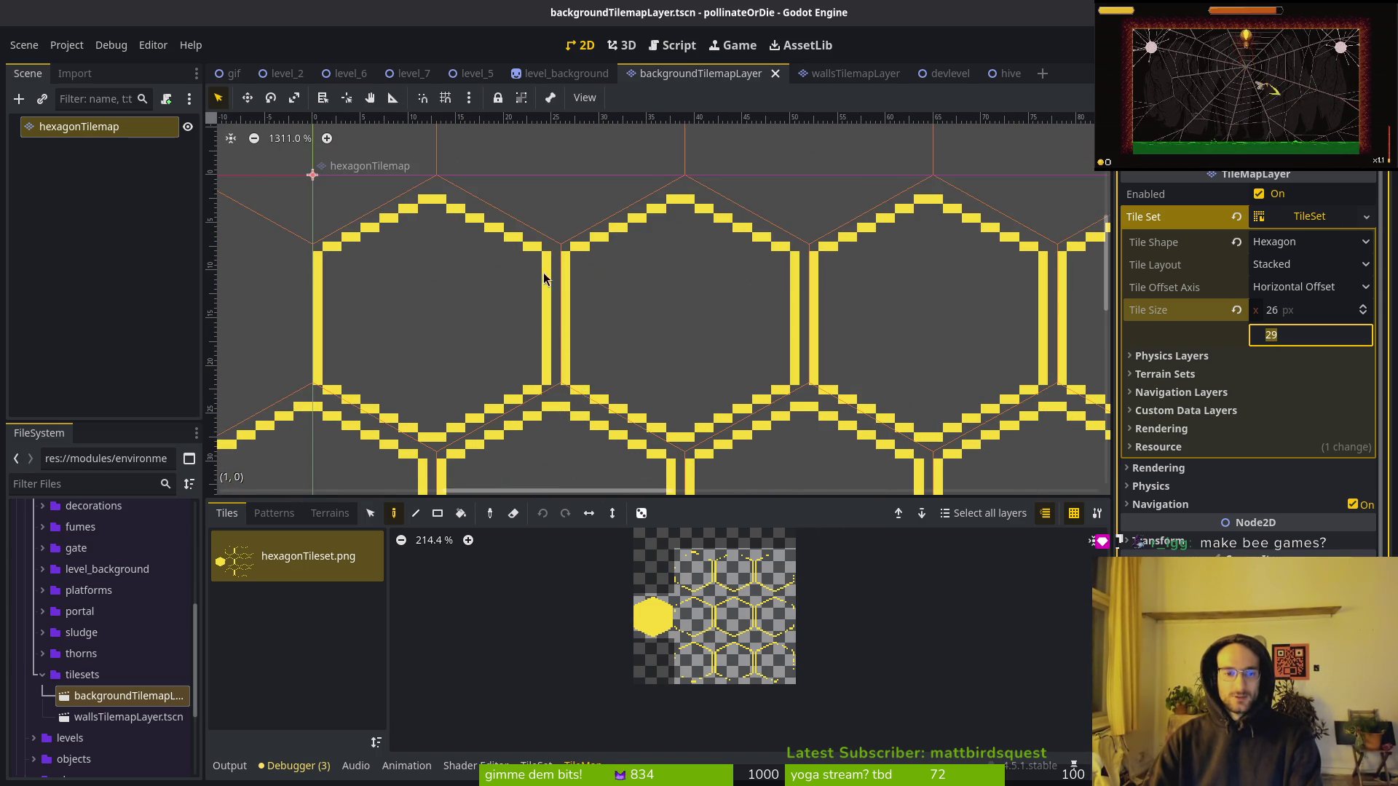
scroll(547, 302, up, 6)
scroll(546, 248, up, 2)
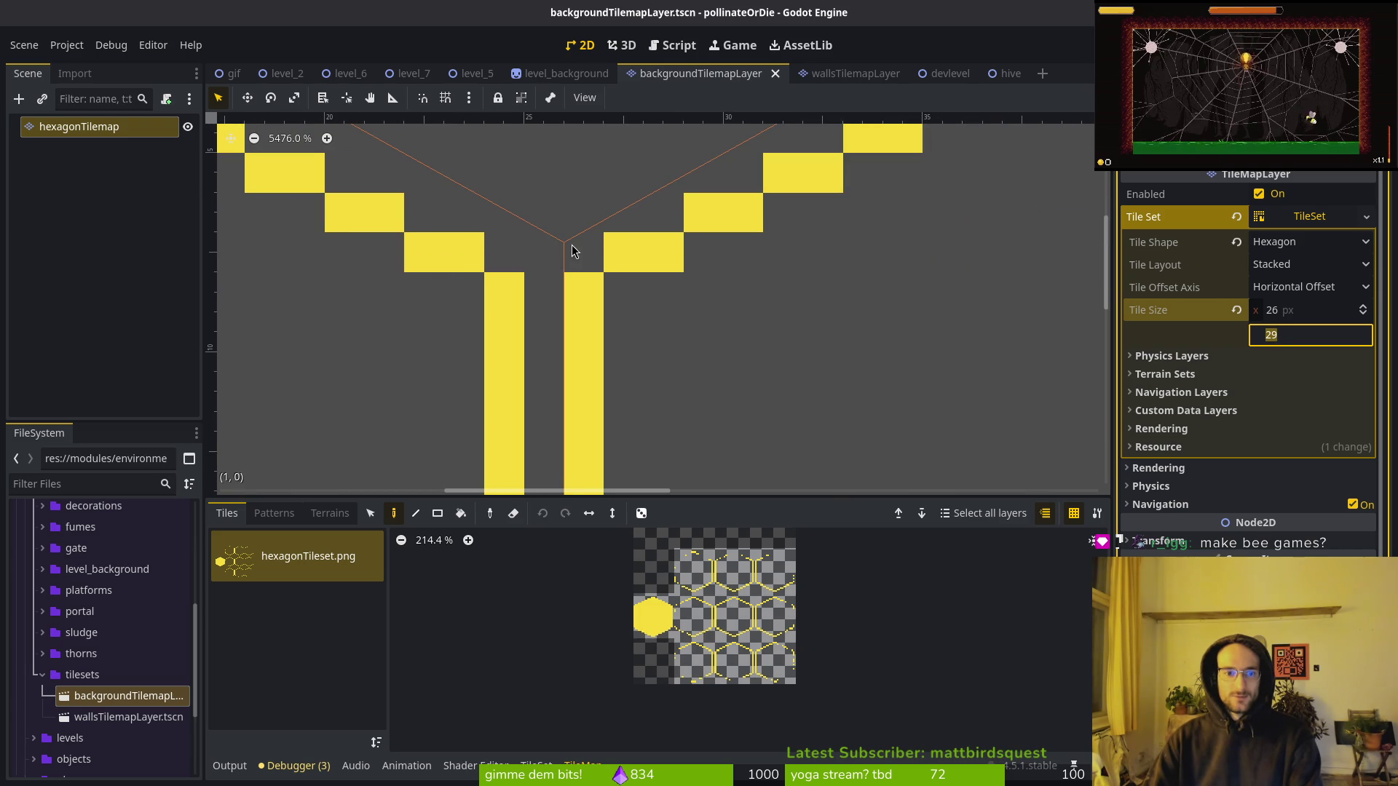
scroll(600, 244, down, 4)
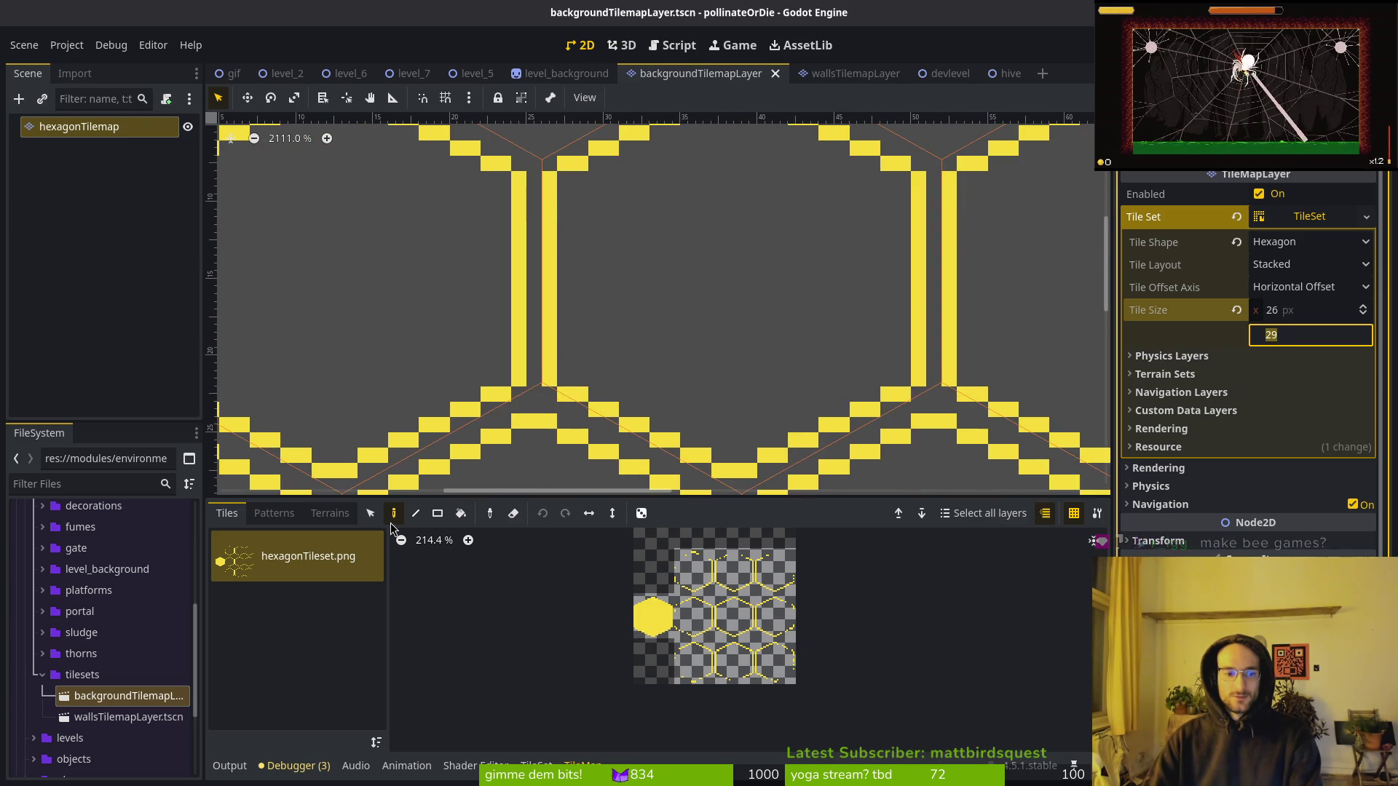
Inspect the hexagon atlas's Texture Region Size in the TileSet editor, then return to Aseprite.
click(536, 764)
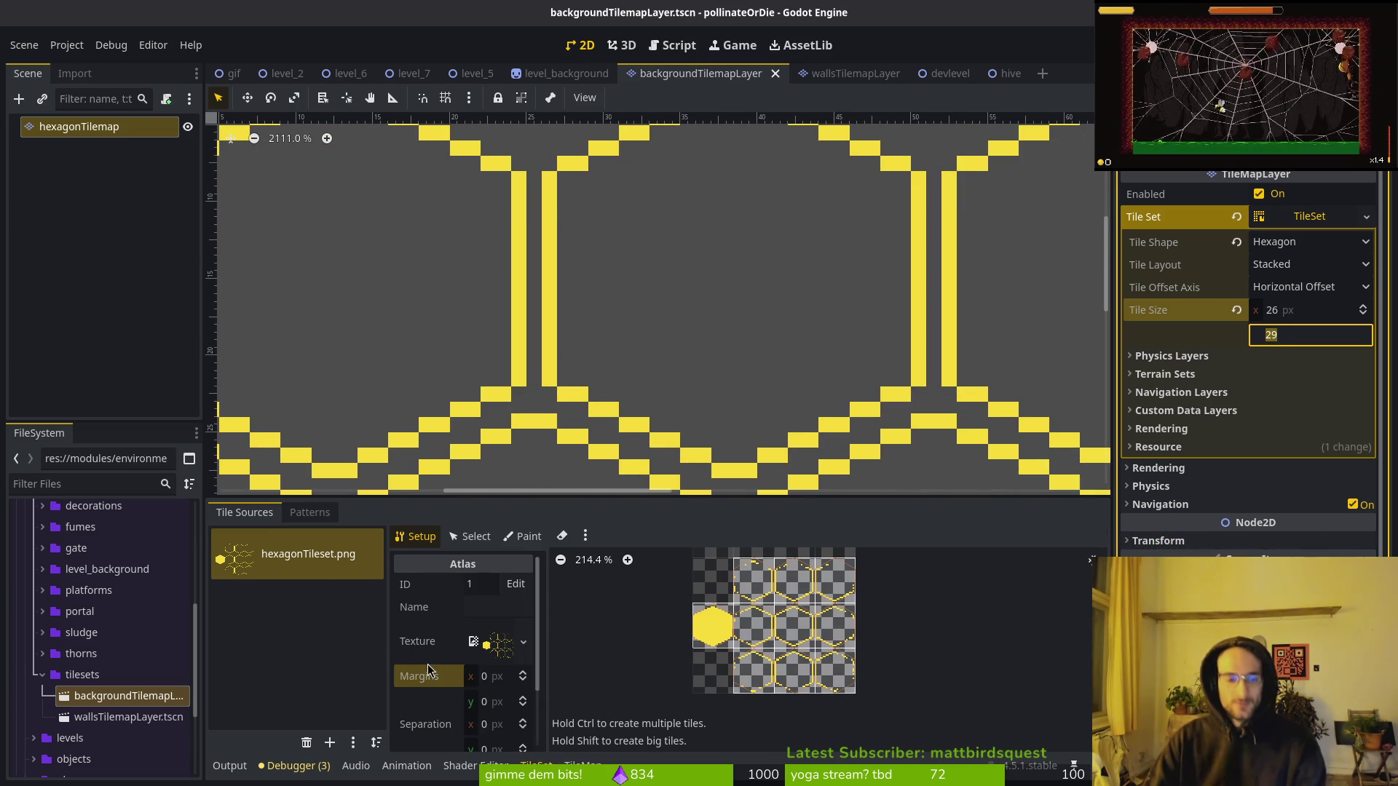
scroll(498, 688, down, 3)
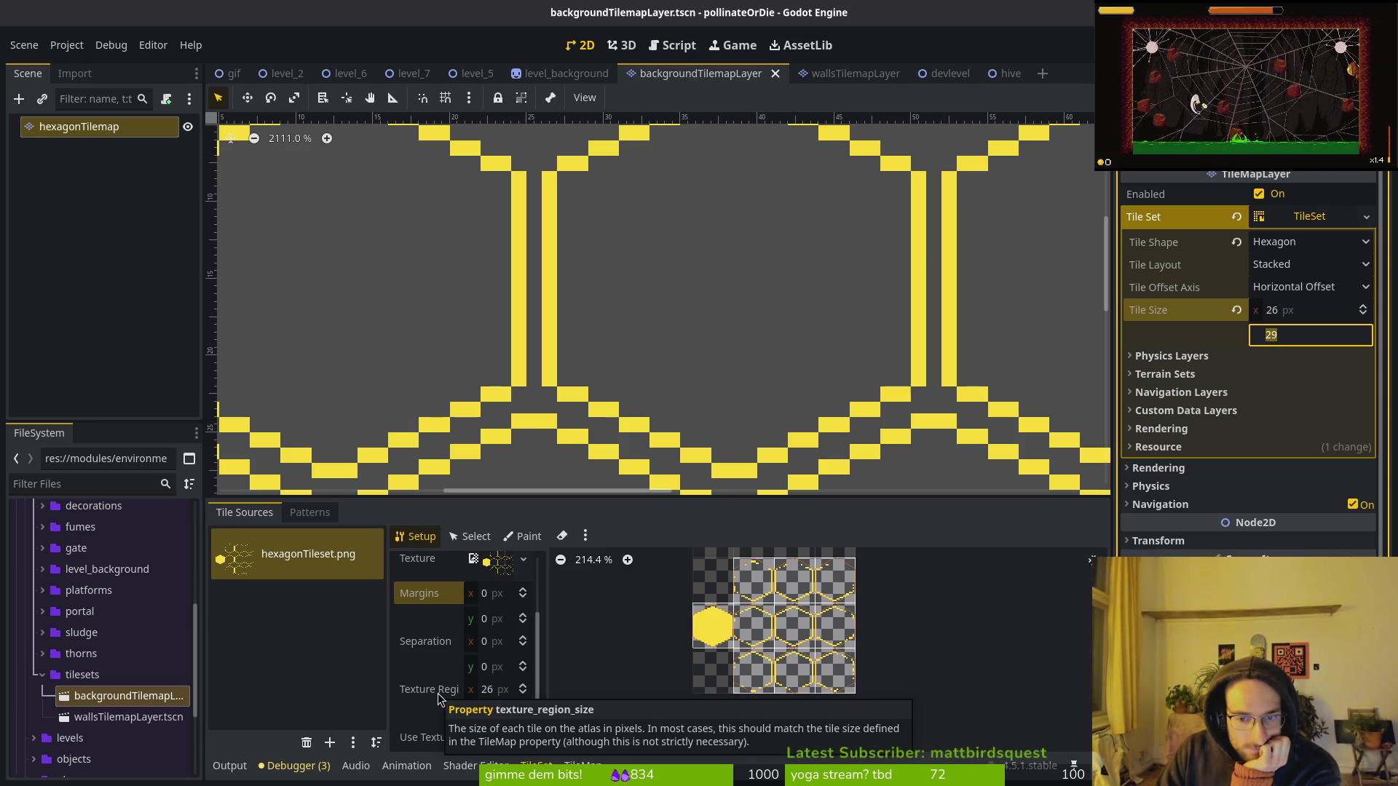
scroll(772, 585, up, 10)
scroll(751, 594, up, 3)
scroll(711, 656, up, 5)
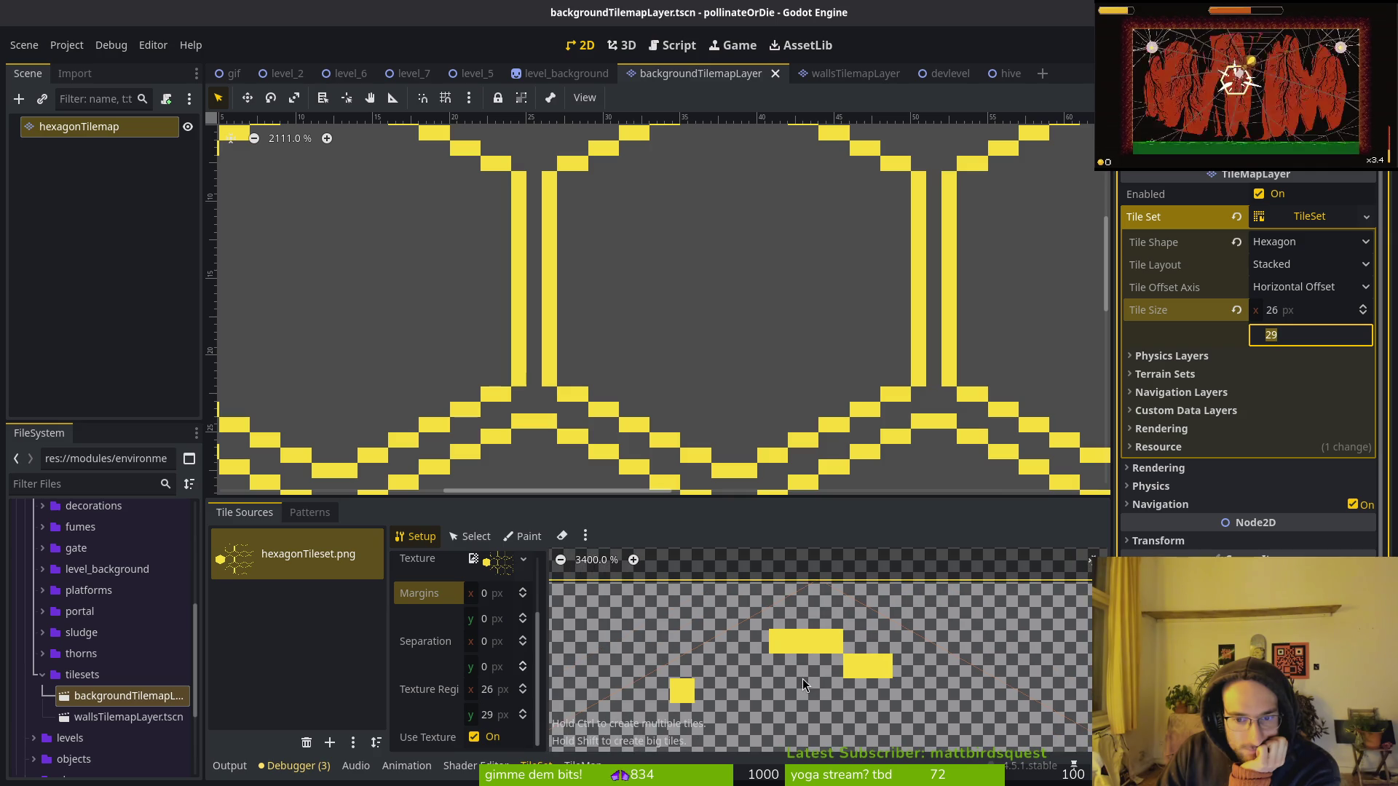
scroll(803, 678, down, 3)
scroll(764, 669, down, 3)
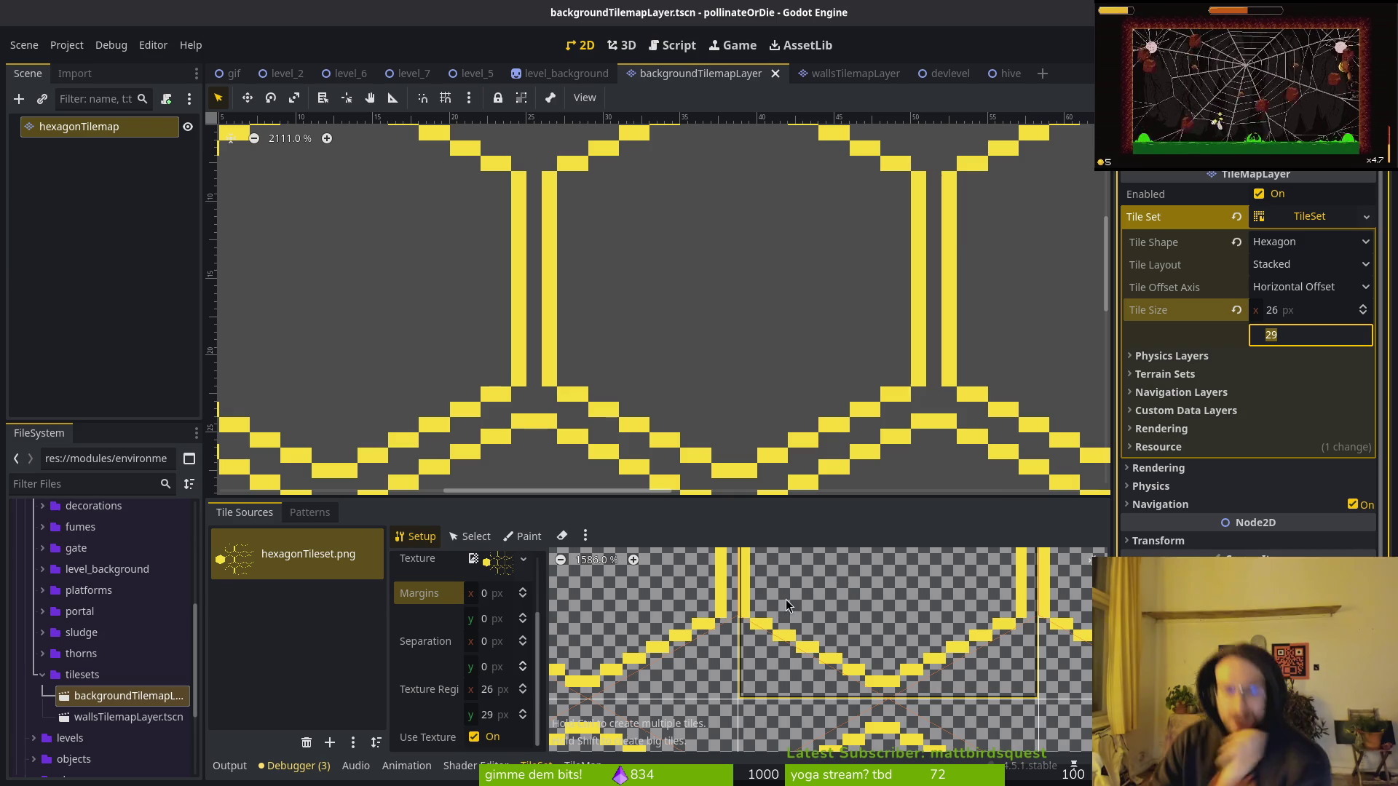
key(alt+Tab)
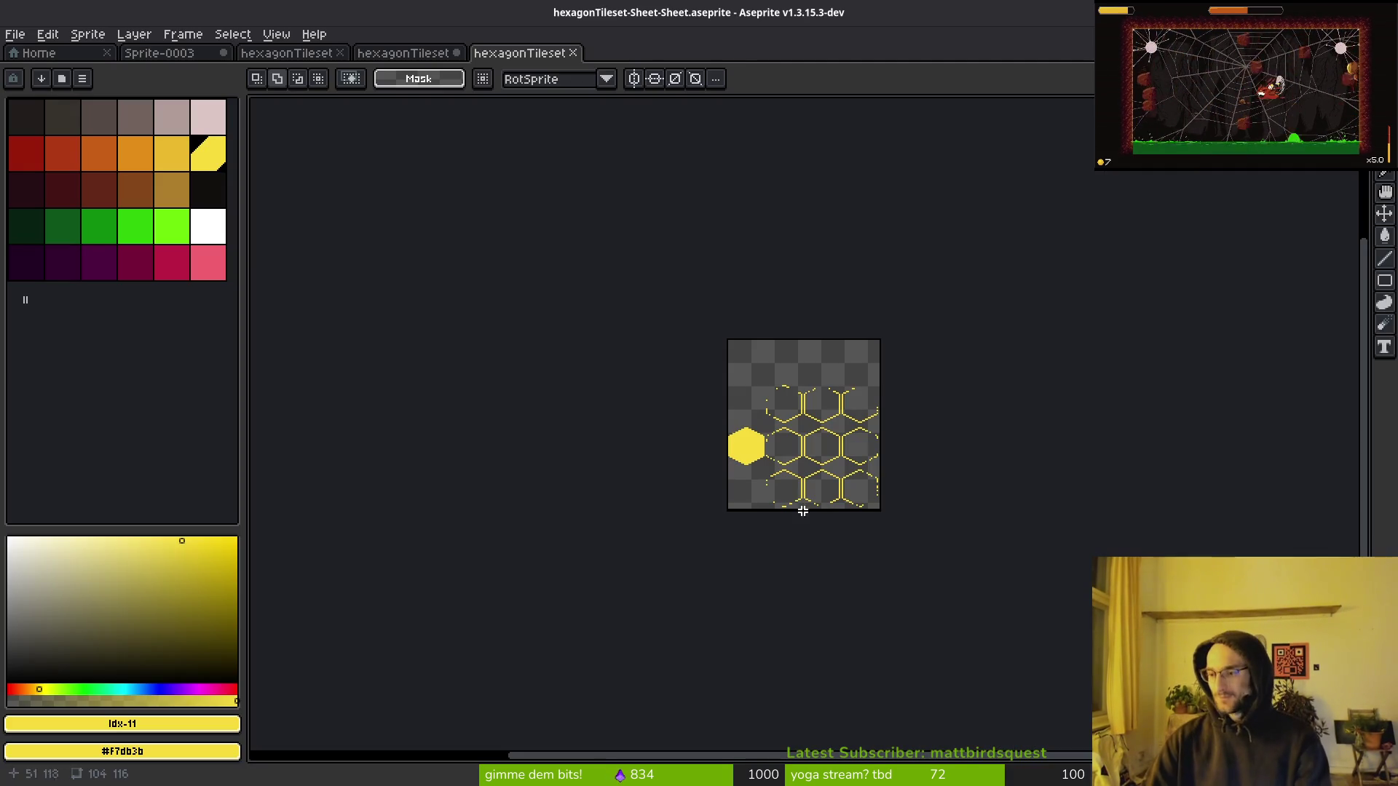
Switch to the hexagonTileset-Sheet document and undo its last two changes.
scroll(842, 471, up, 3)
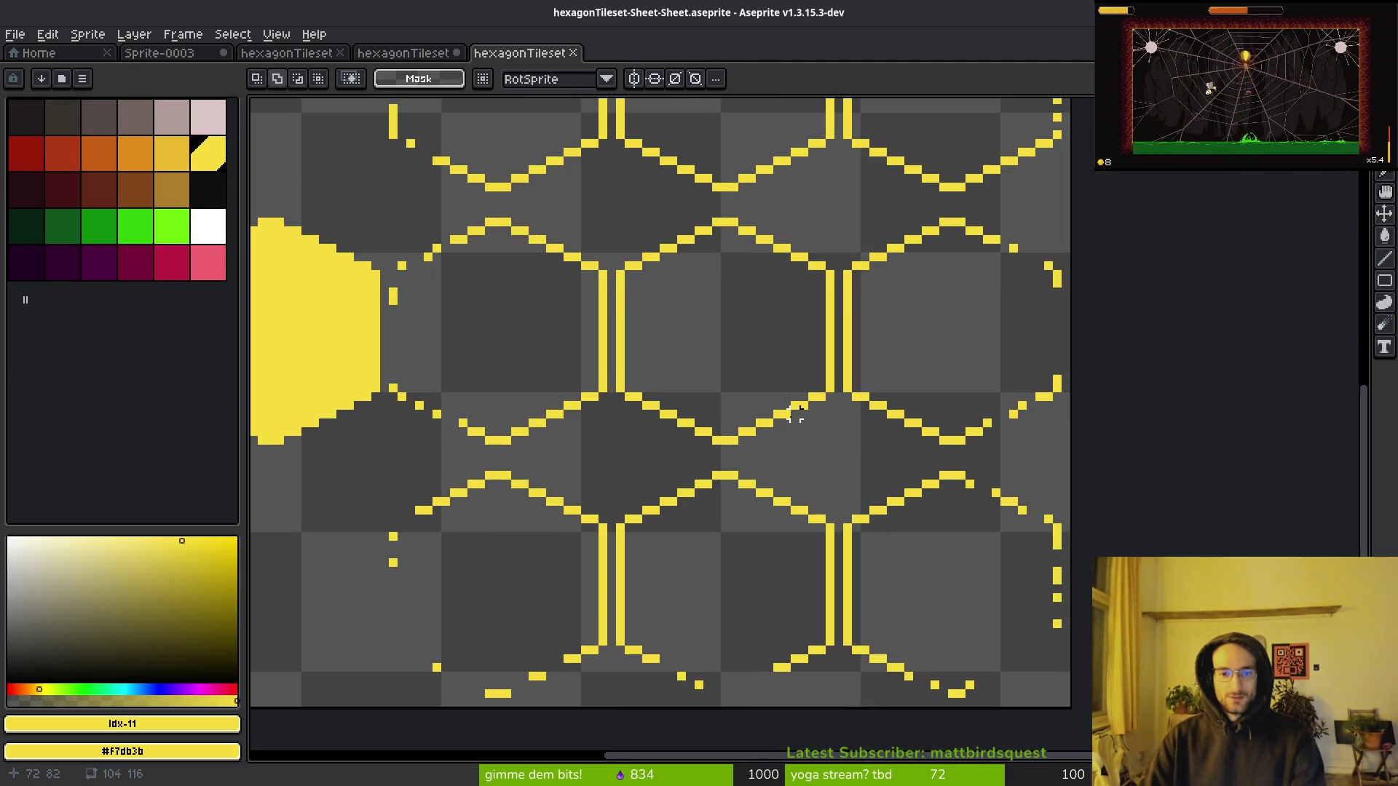
scroll(811, 415, down, 3)
key(ctrl+shift+Tab)
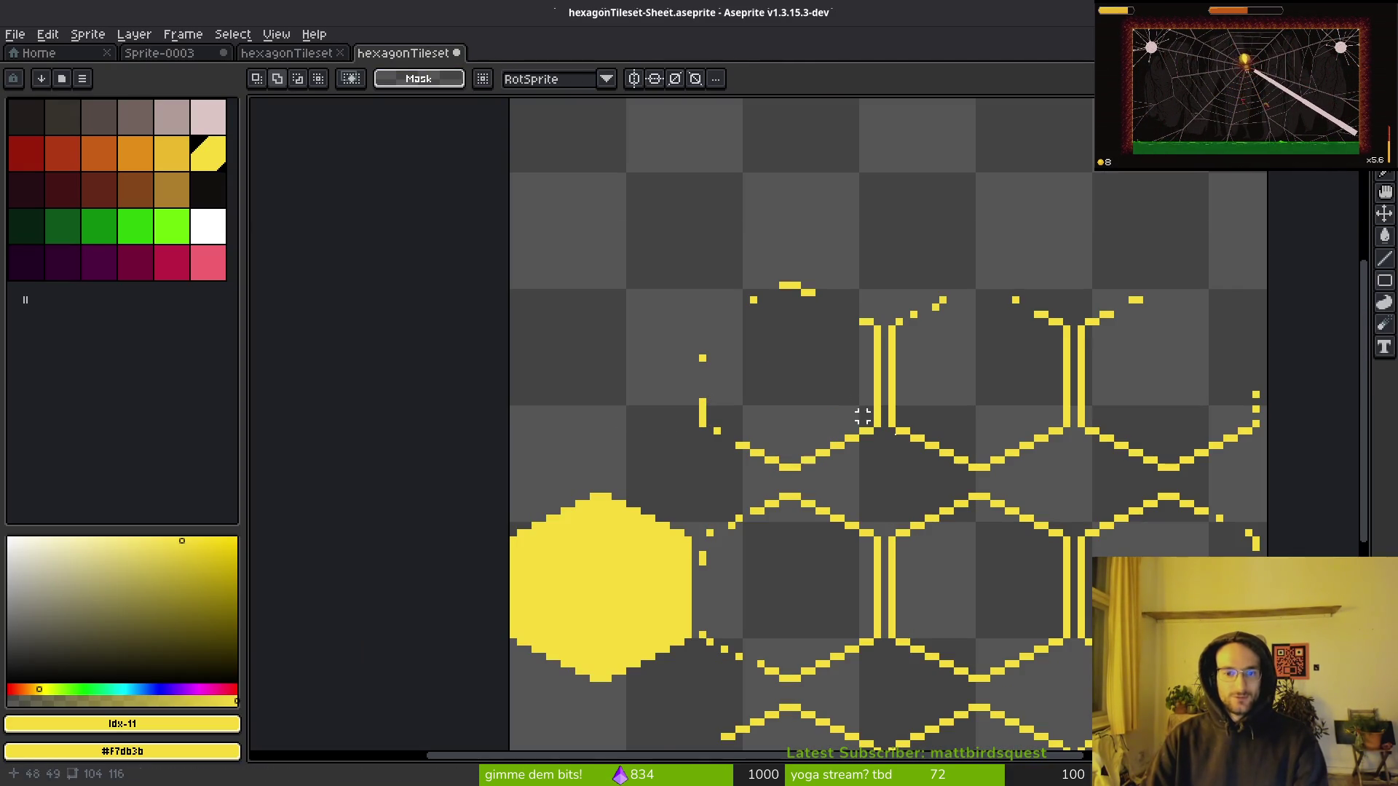
key(ctrl+z)
key(ctrl+z)
key(ctrl+z)
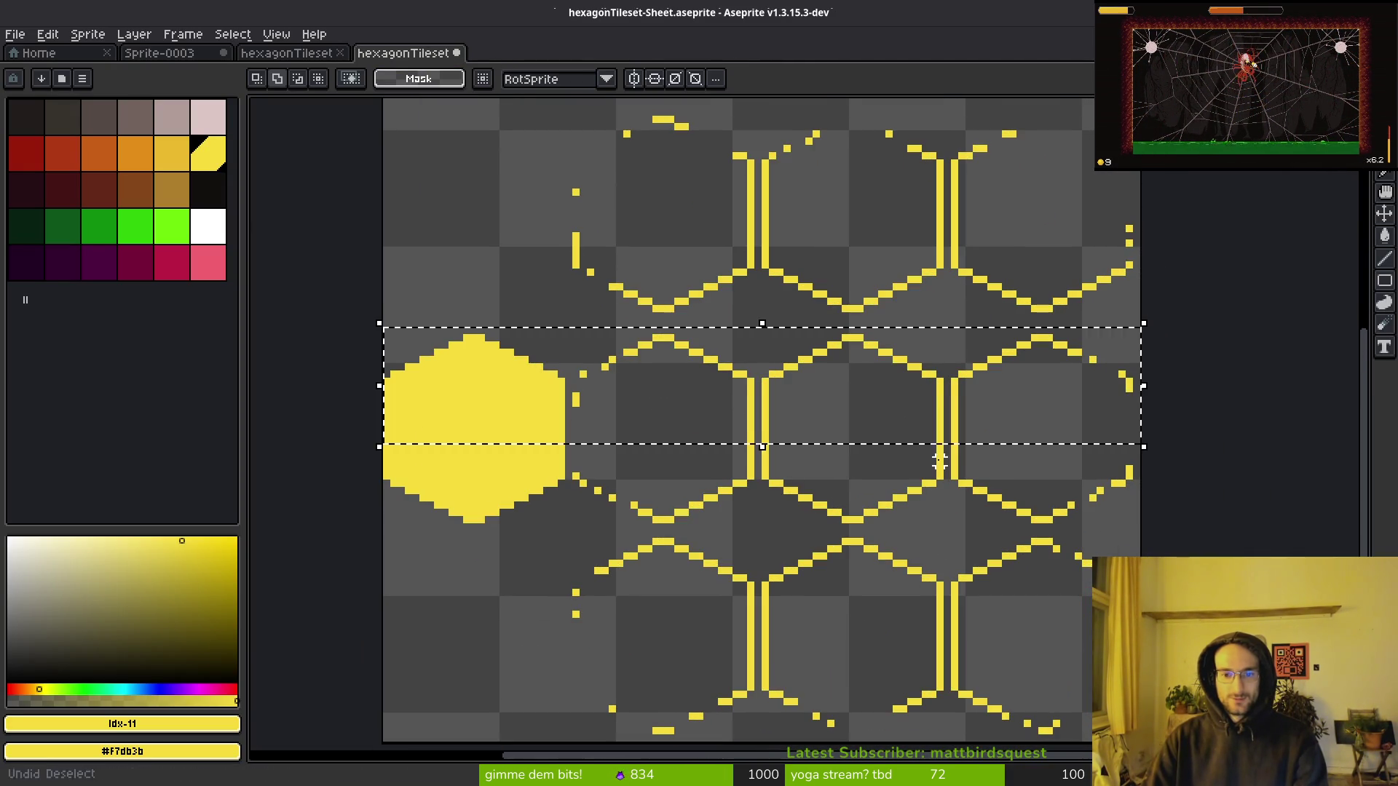
key(ctrl+z)
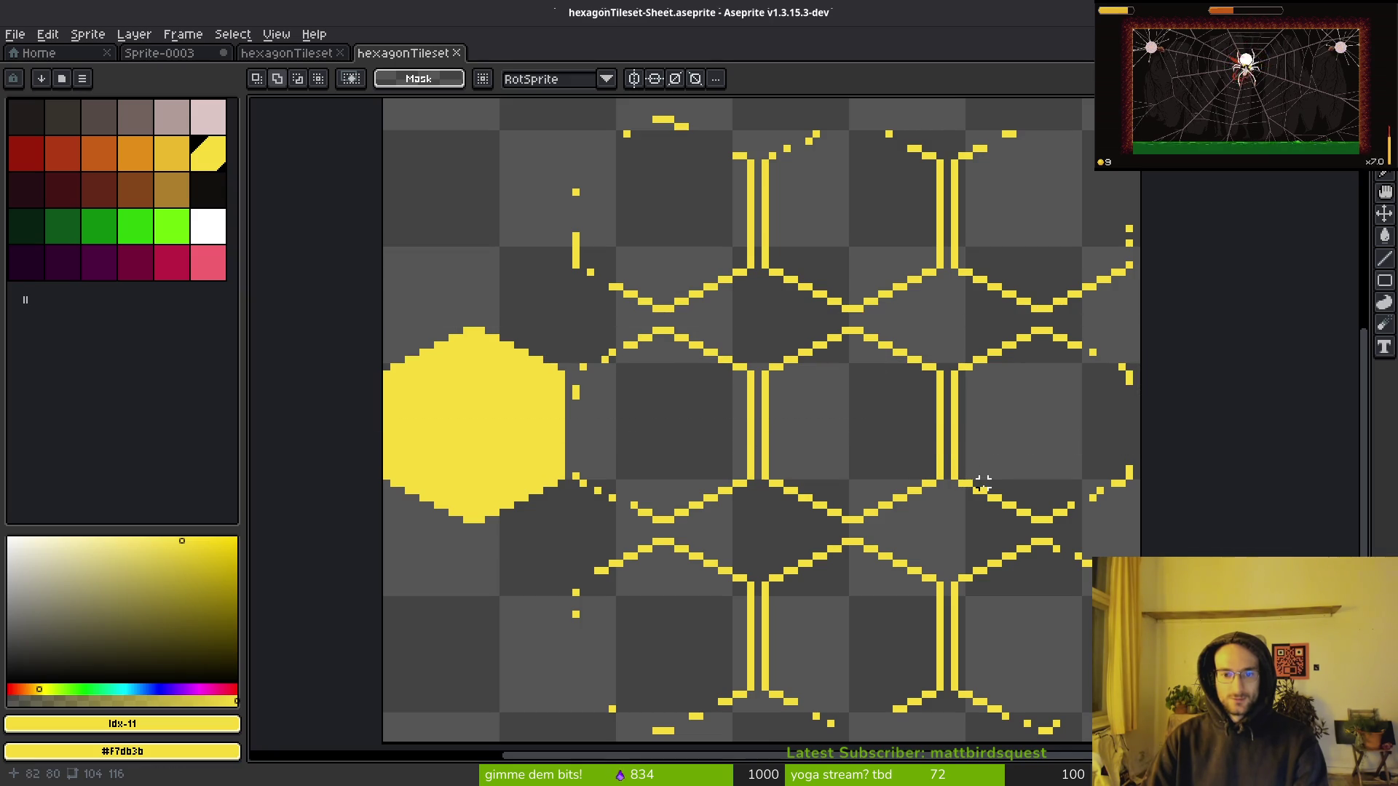
scroll(983, 483, down, 3)
Save the sheet as hexagonTileset-Sheet.aseprite.
key(ctrl+s)
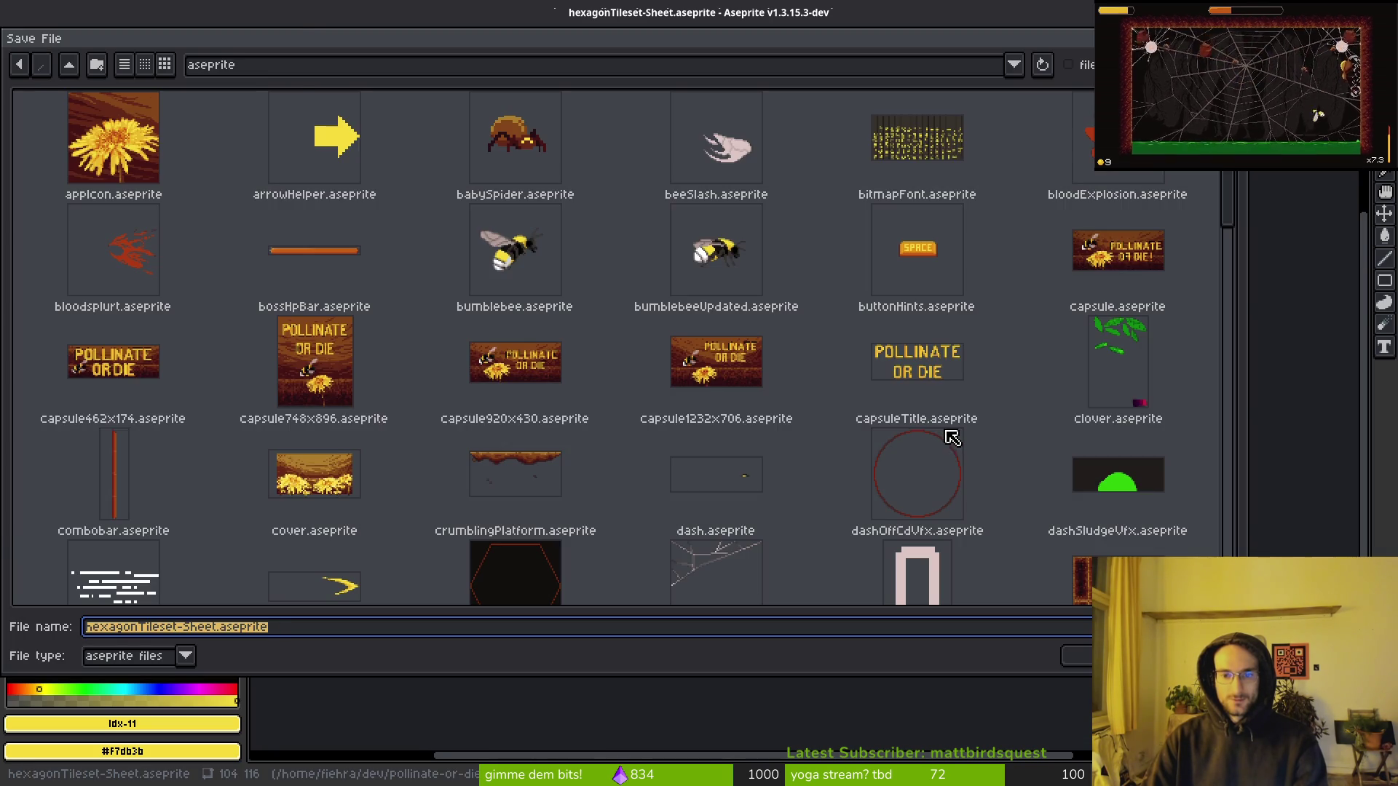
key(Return)
scroll(968, 466, up, 3)
scroll(816, 456, down, 1)
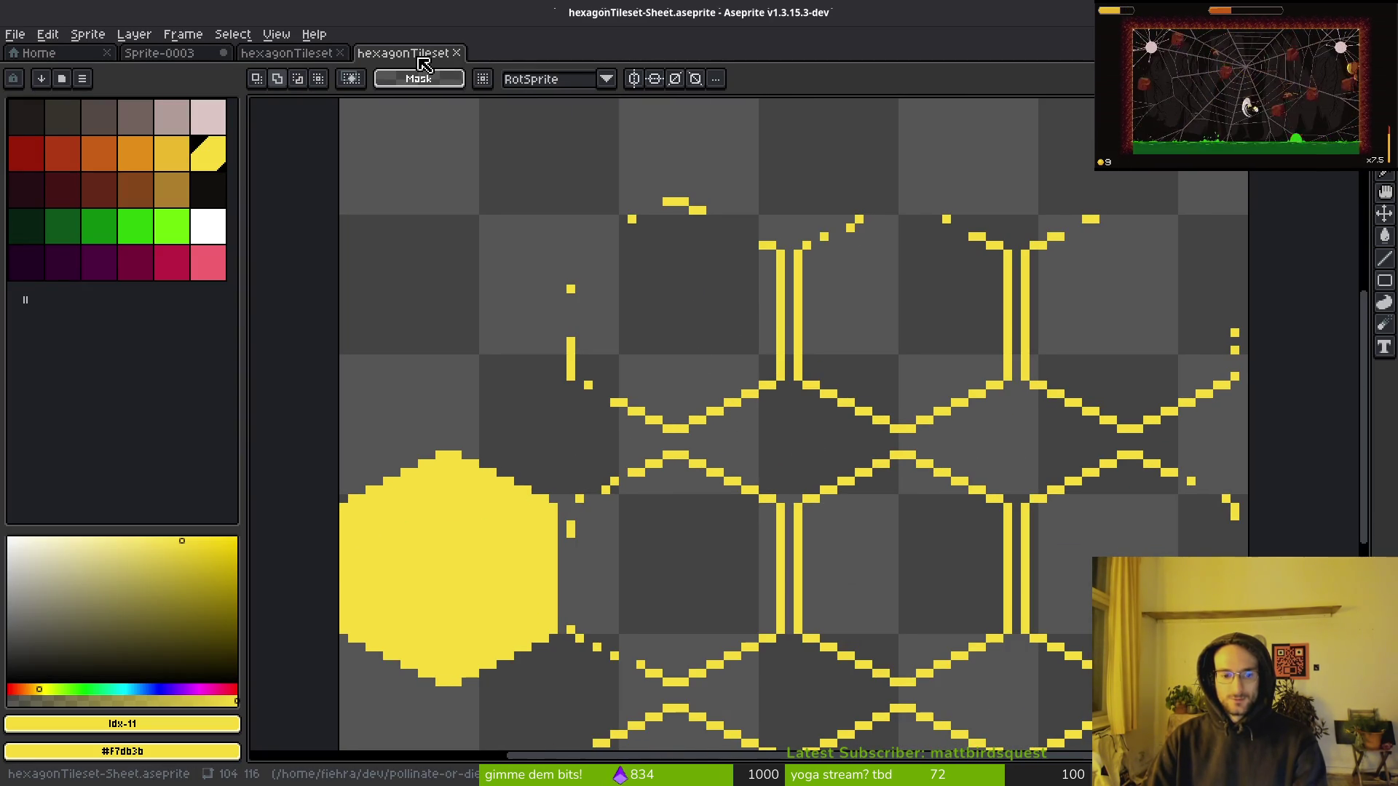
Close the sheet copy of the tileset and save hexagonTileset.aseprite.
click(302, 53)
click(422, 53)
click(462, 60)
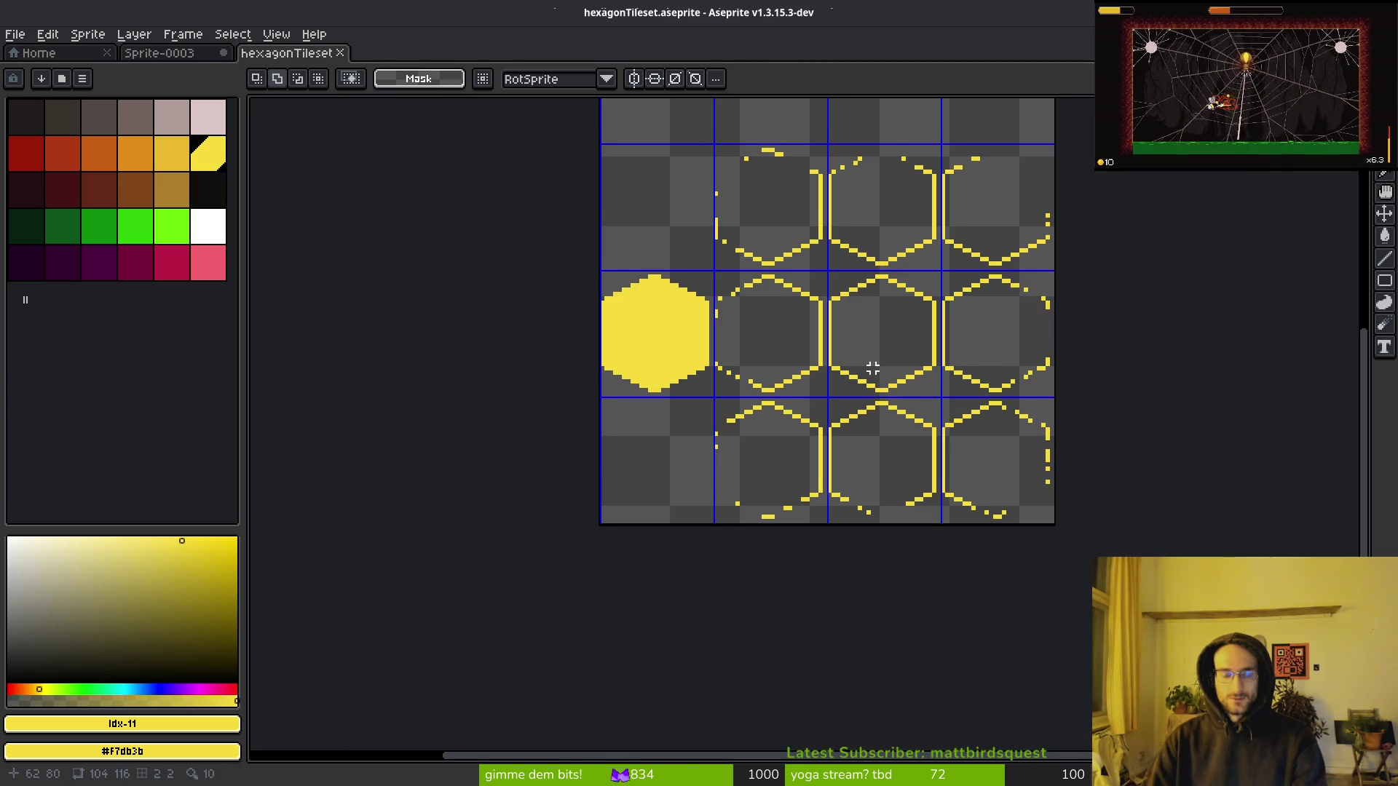
scroll(867, 415, up, 1)
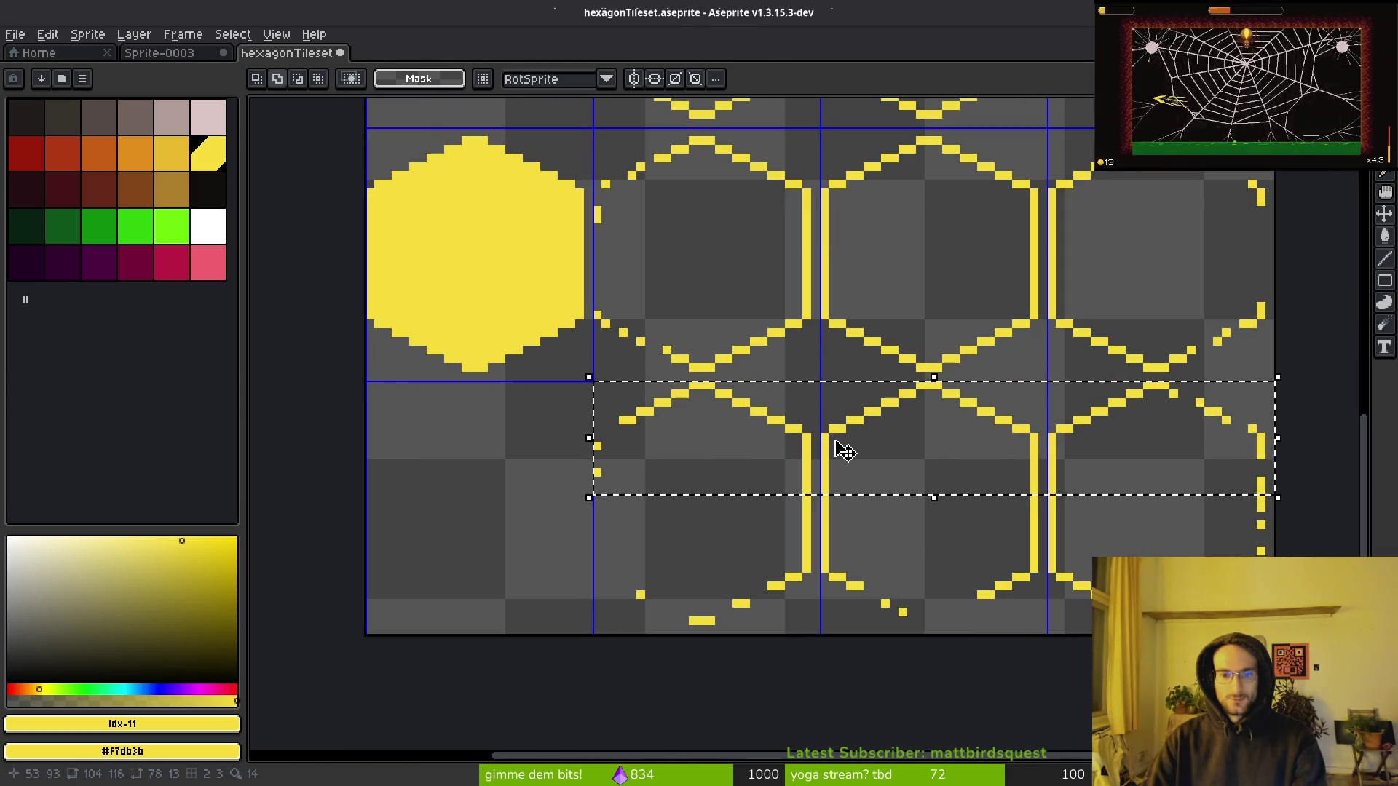
scroll(860, 447, up, 2)
scroll(837, 490, up, 2)
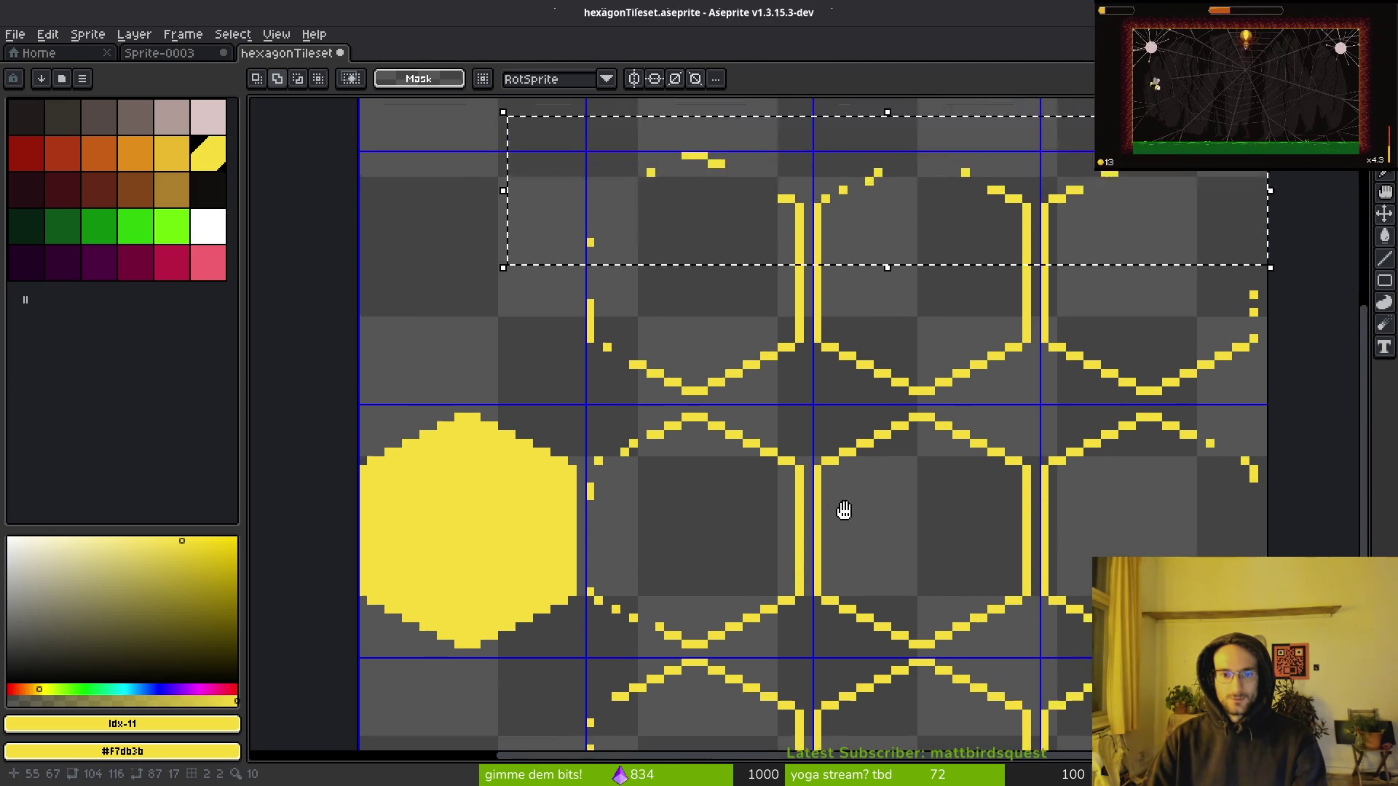
key(ctrl+s)
Bring the tileset's top edge into view and check the canvas size without changing it.
scroll(849, 378, down, 3)
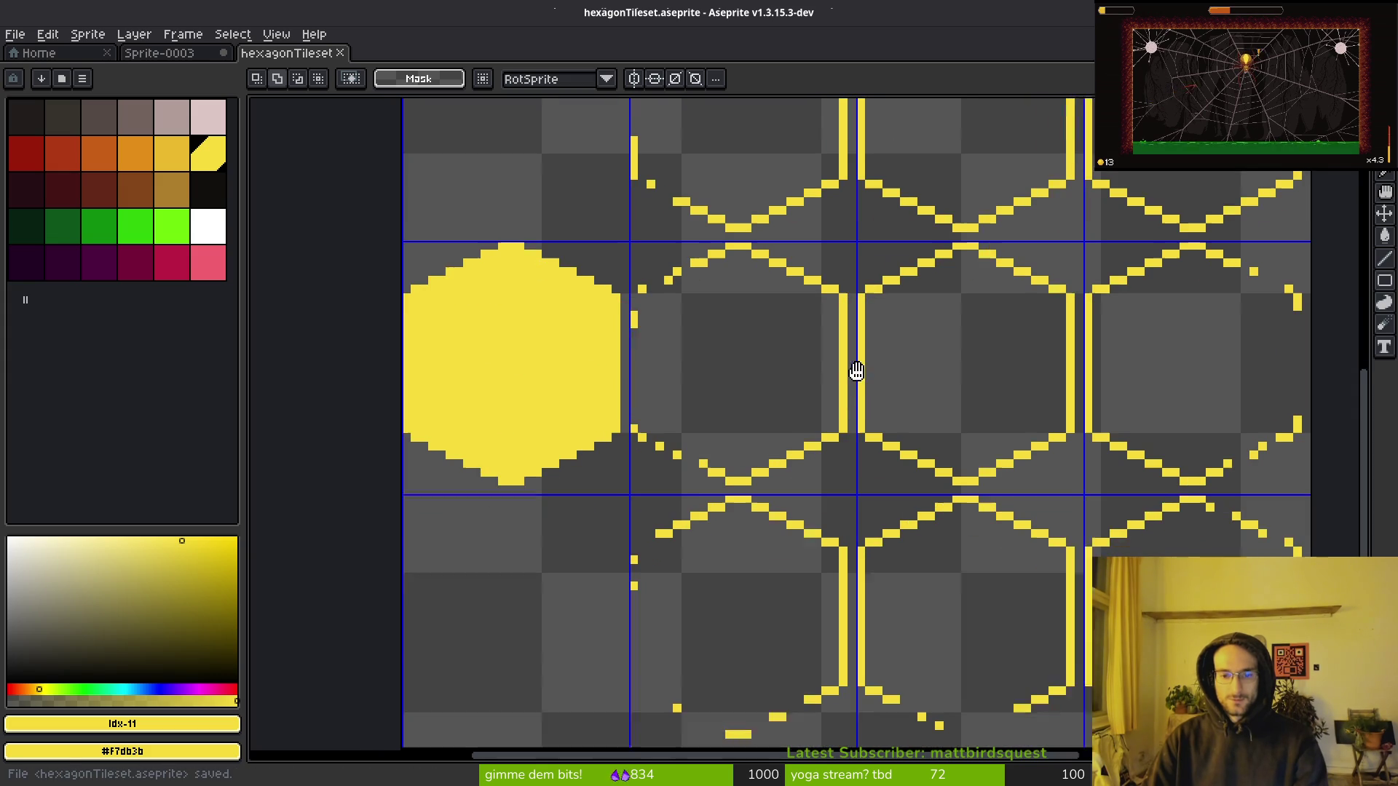
scroll(859, 417, down, 2)
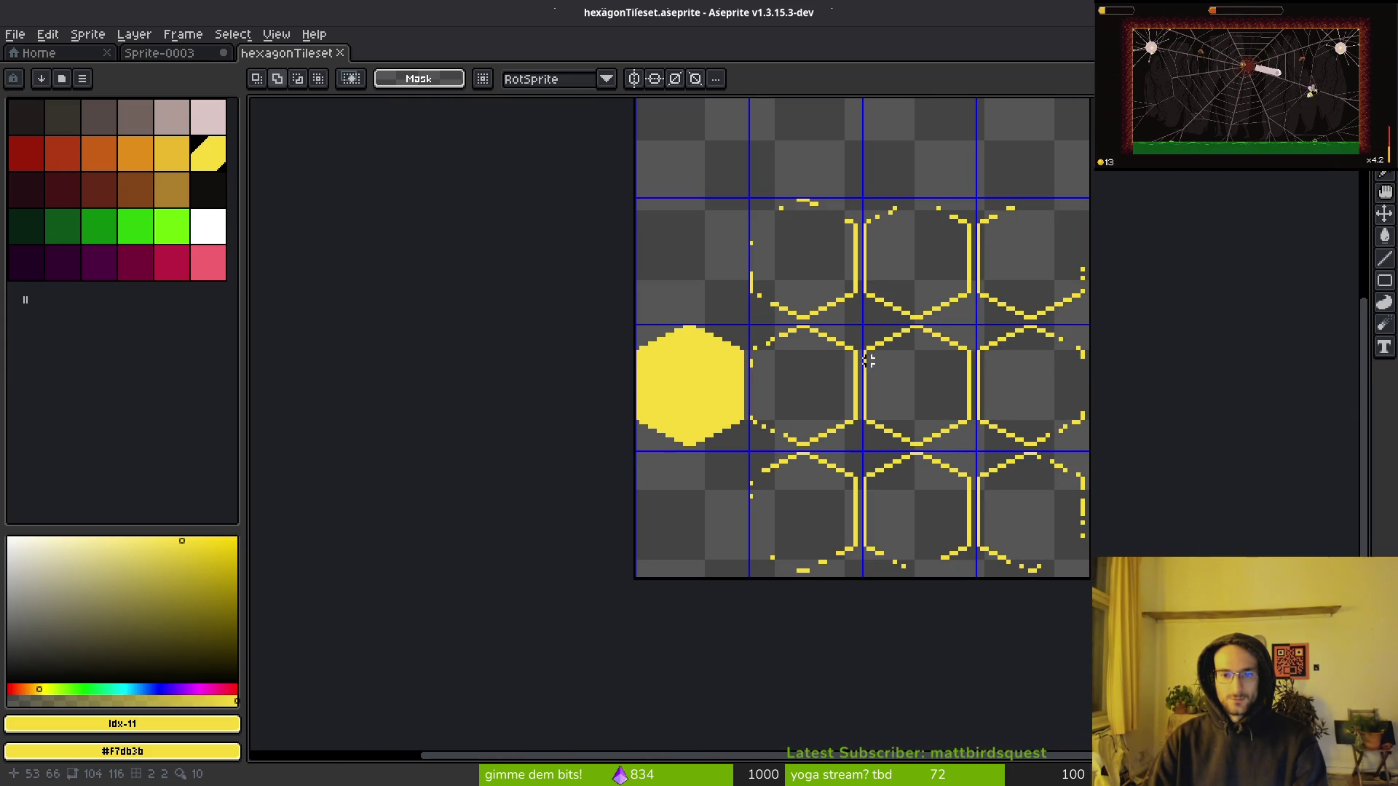
drag(862, 369, 855, 427)
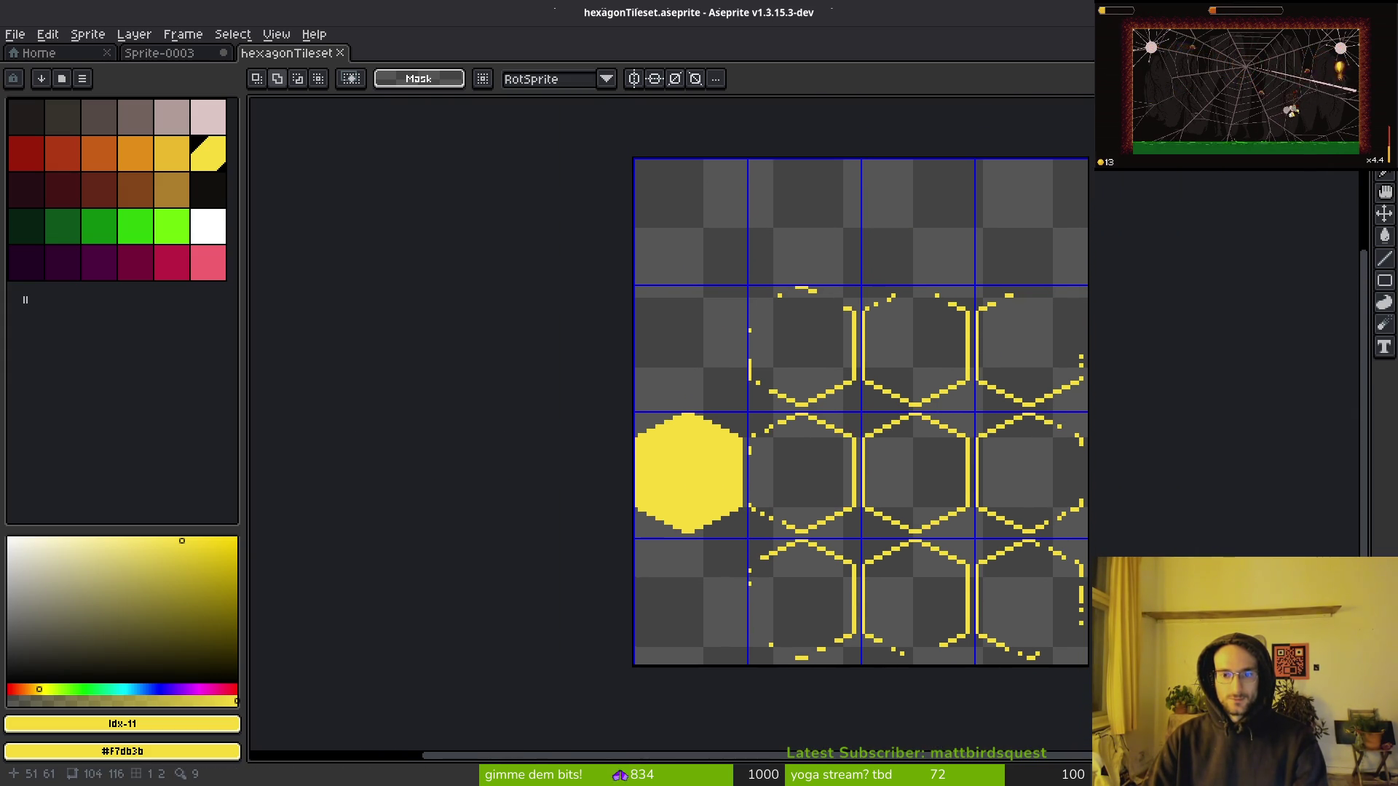
scroll(990, 369, up, 2)
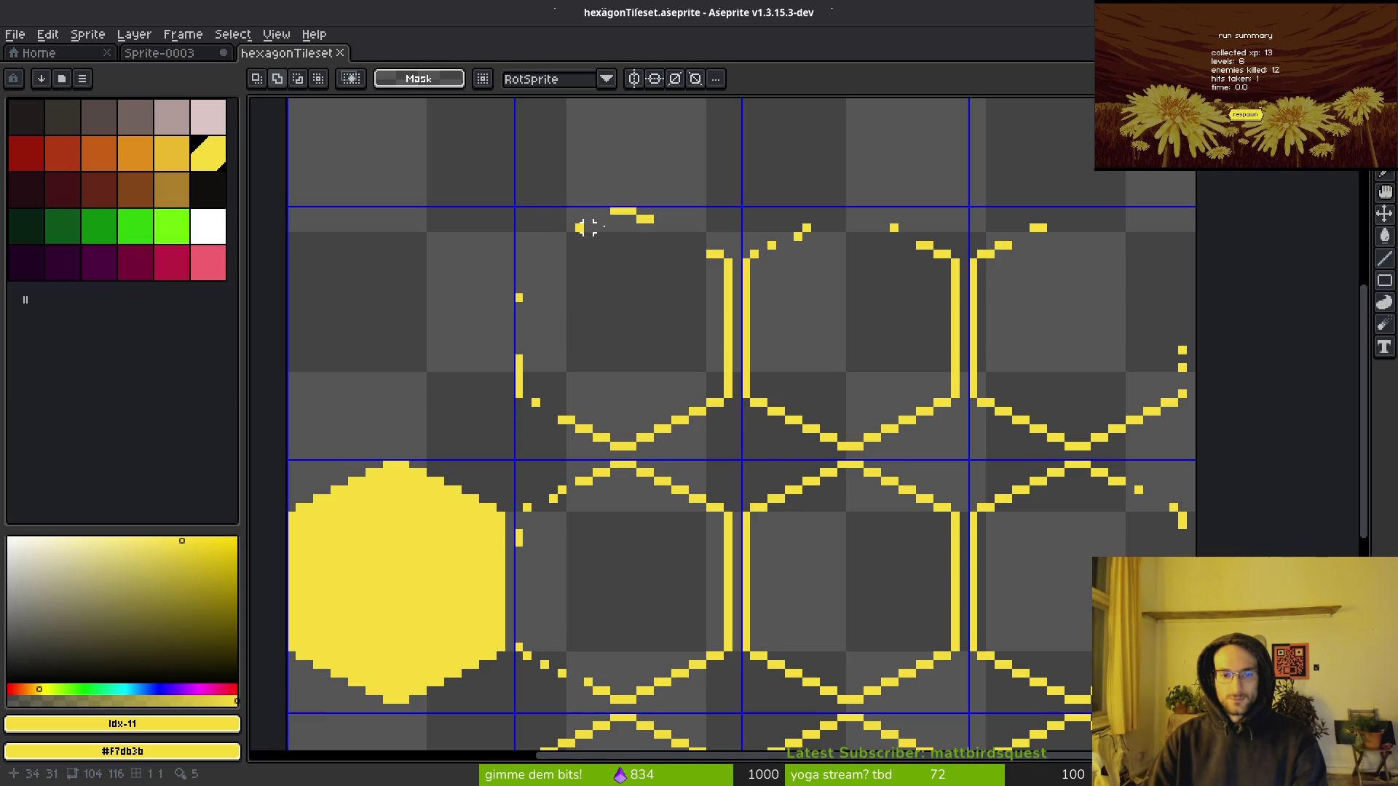
key(ctrl+alt+c)
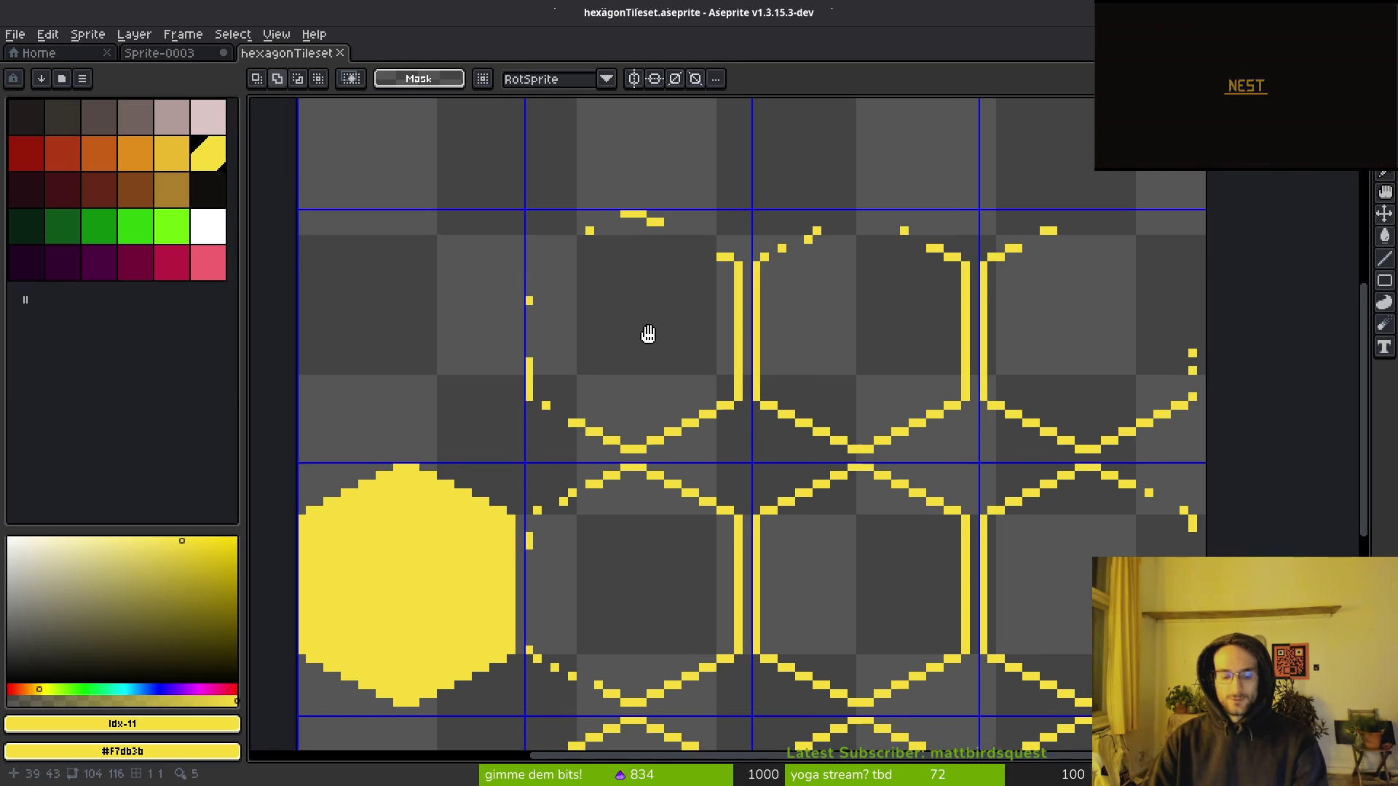
key(Escape)
Shift the top-right hexagon tiles one pixel left, deselect, and save the tileset.
drag(767, 212, 1217, 466)
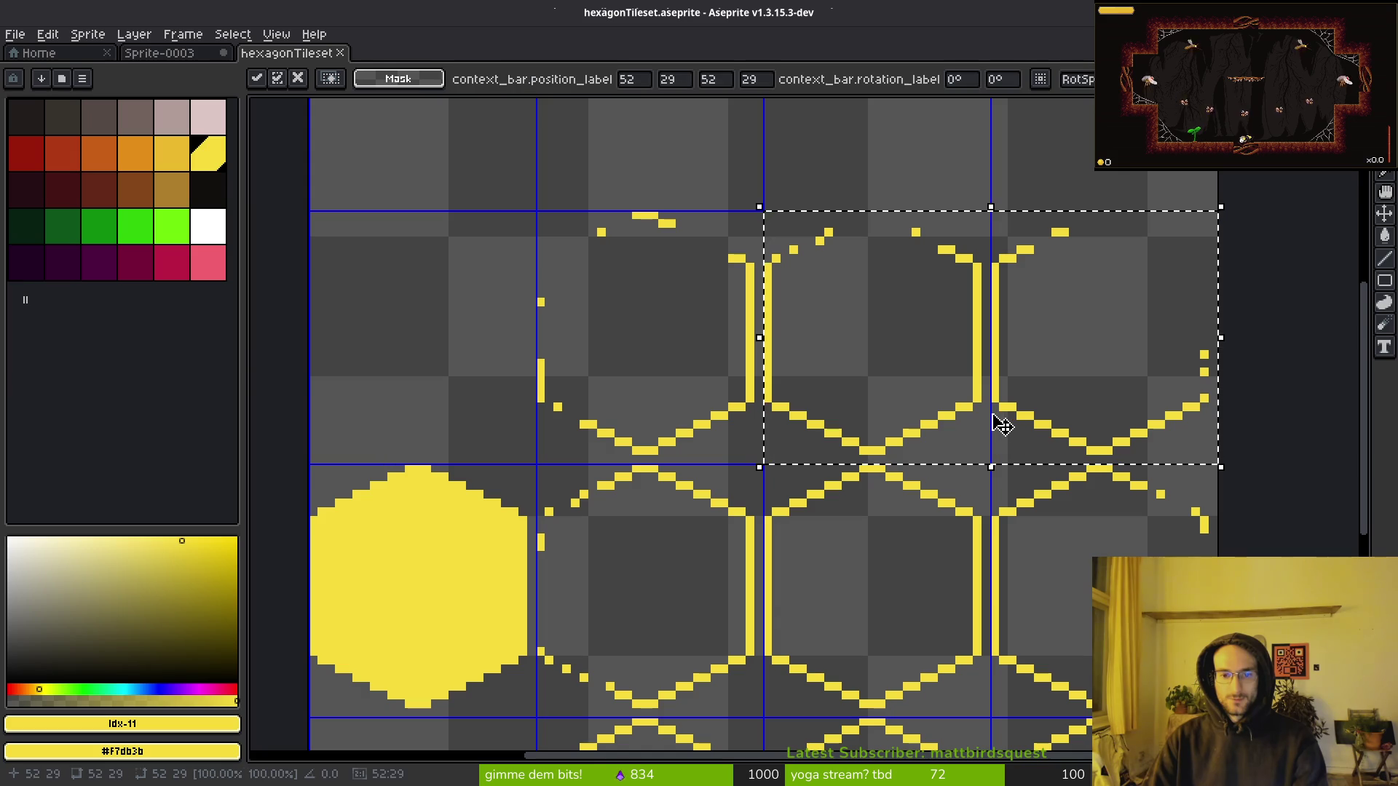
mouse_move(979, 420)
mouse_down()
mouse_move(962, 419)
mouse_move(974, 421)
mouse_up()
key(ctrl+d)
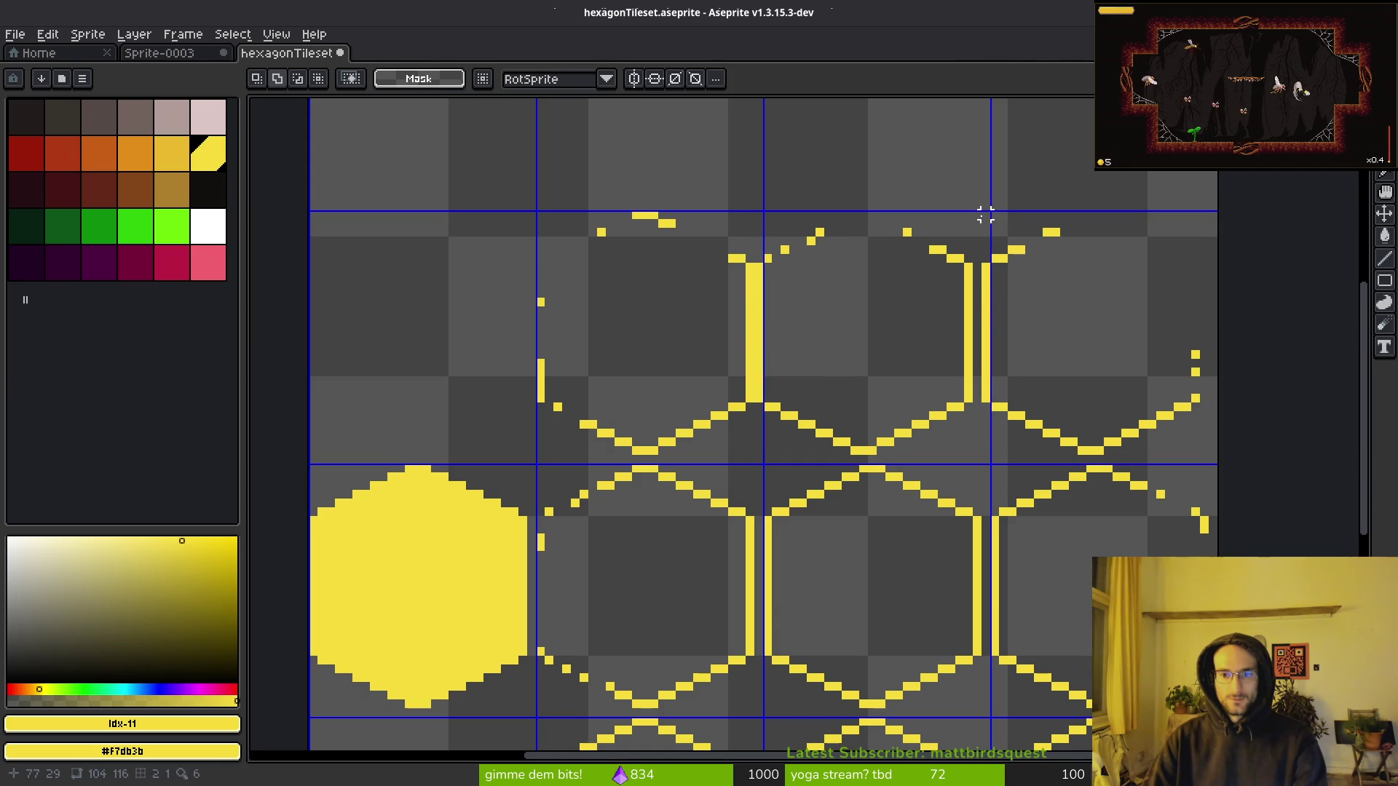
mouse_move(986, 224)
mouse_down()
mouse_move(1226, 440)
mouse_move(1222, 463)
mouse_up()
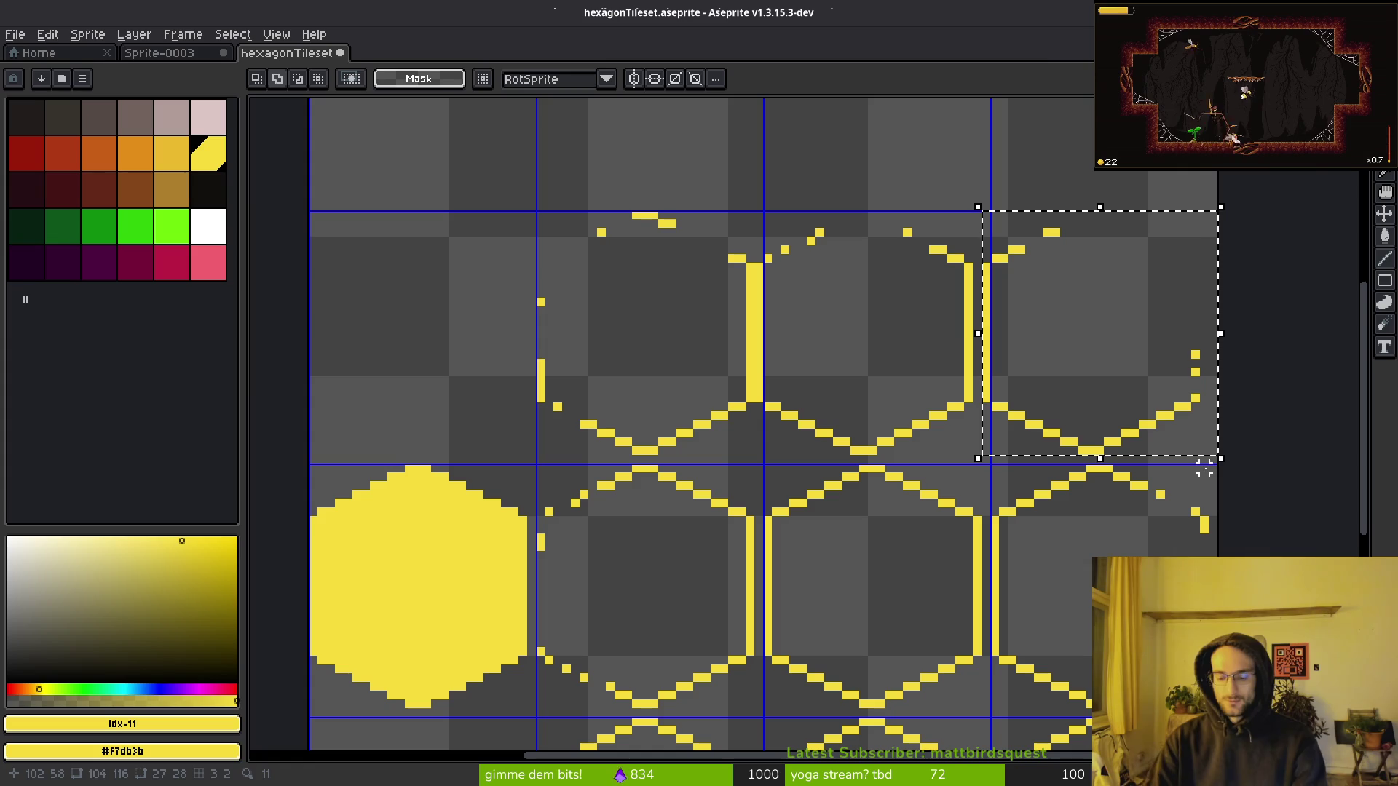
key(Left)
key(ctrl+d)
key(ctrl+s)
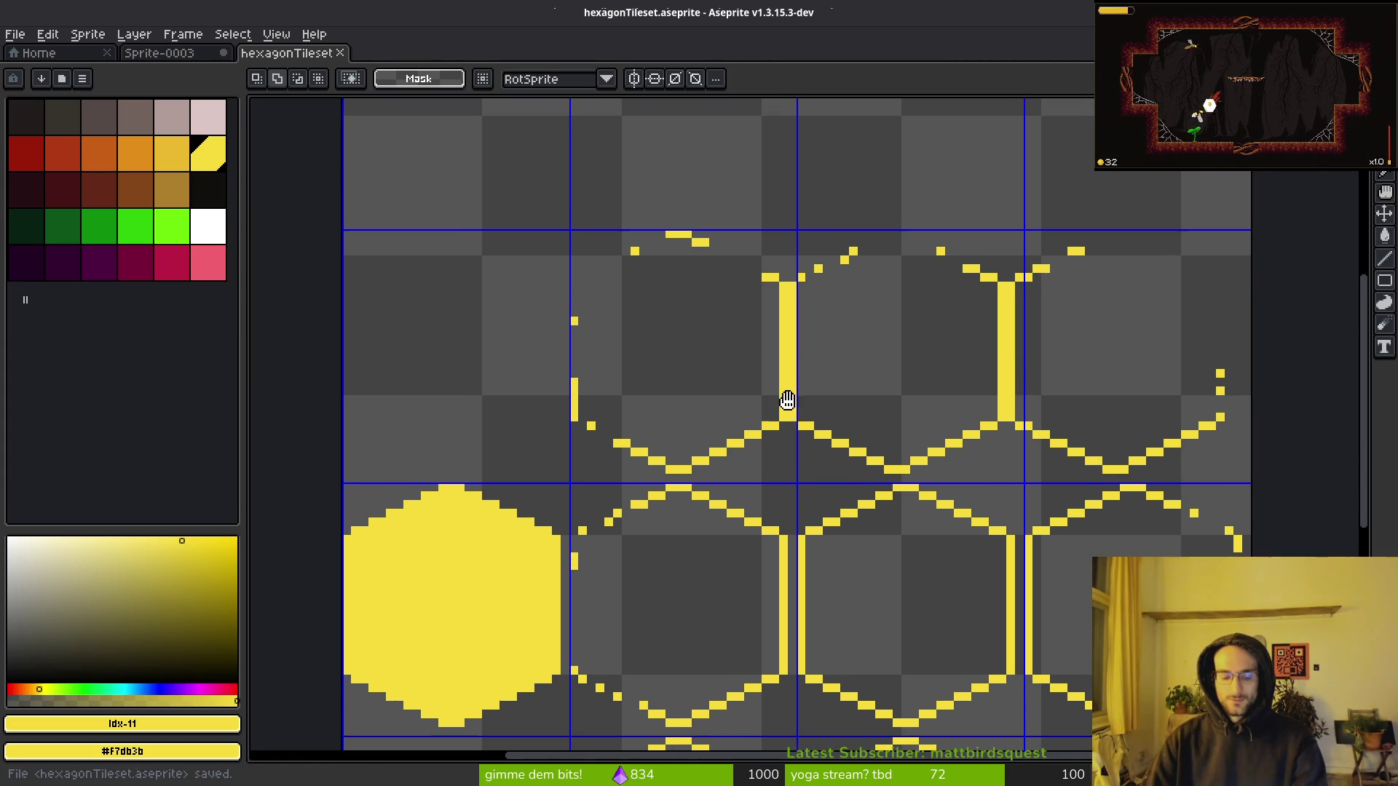
key(ctrl+alt+c)
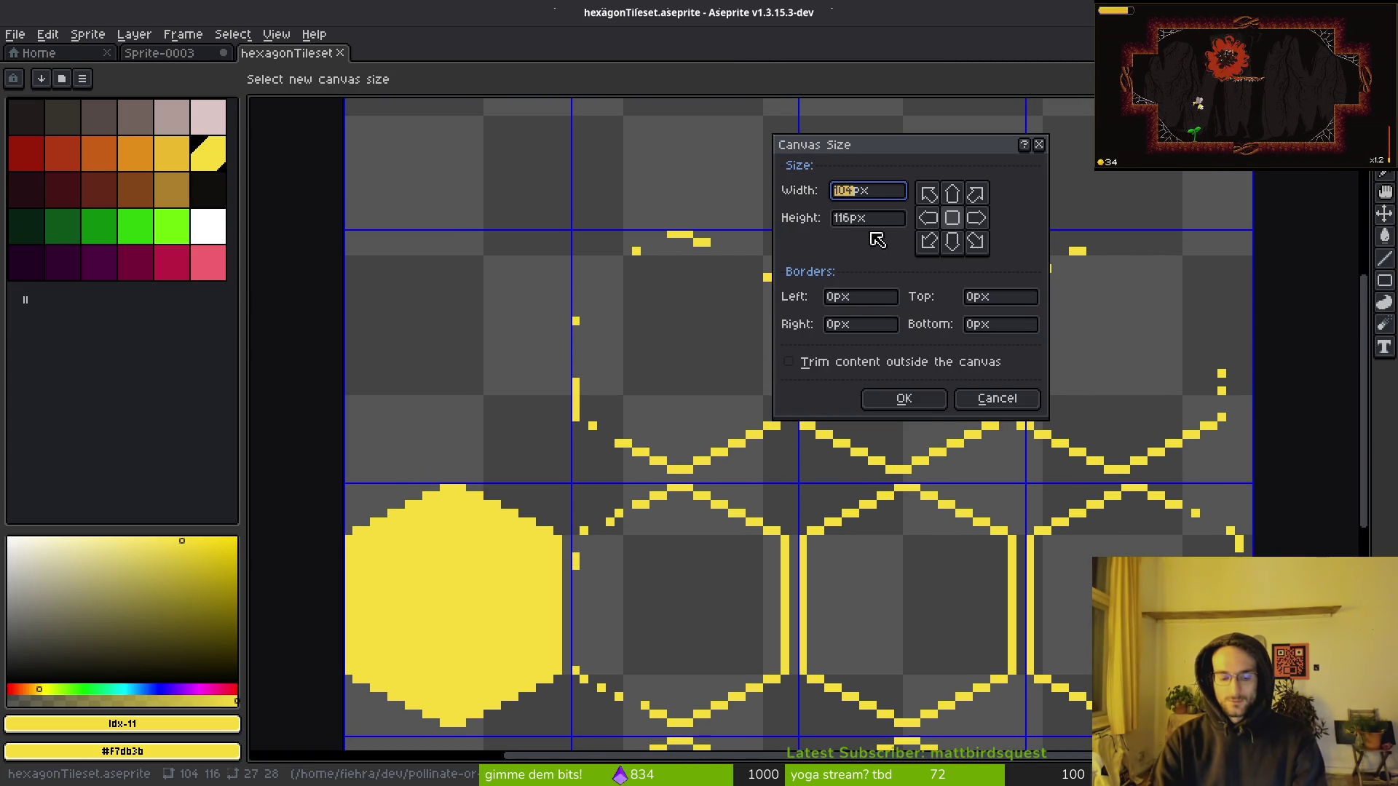
Try a 25*4 canvas width with left and centre anchors, then cancel, keeping 104x116.
text(25*4)
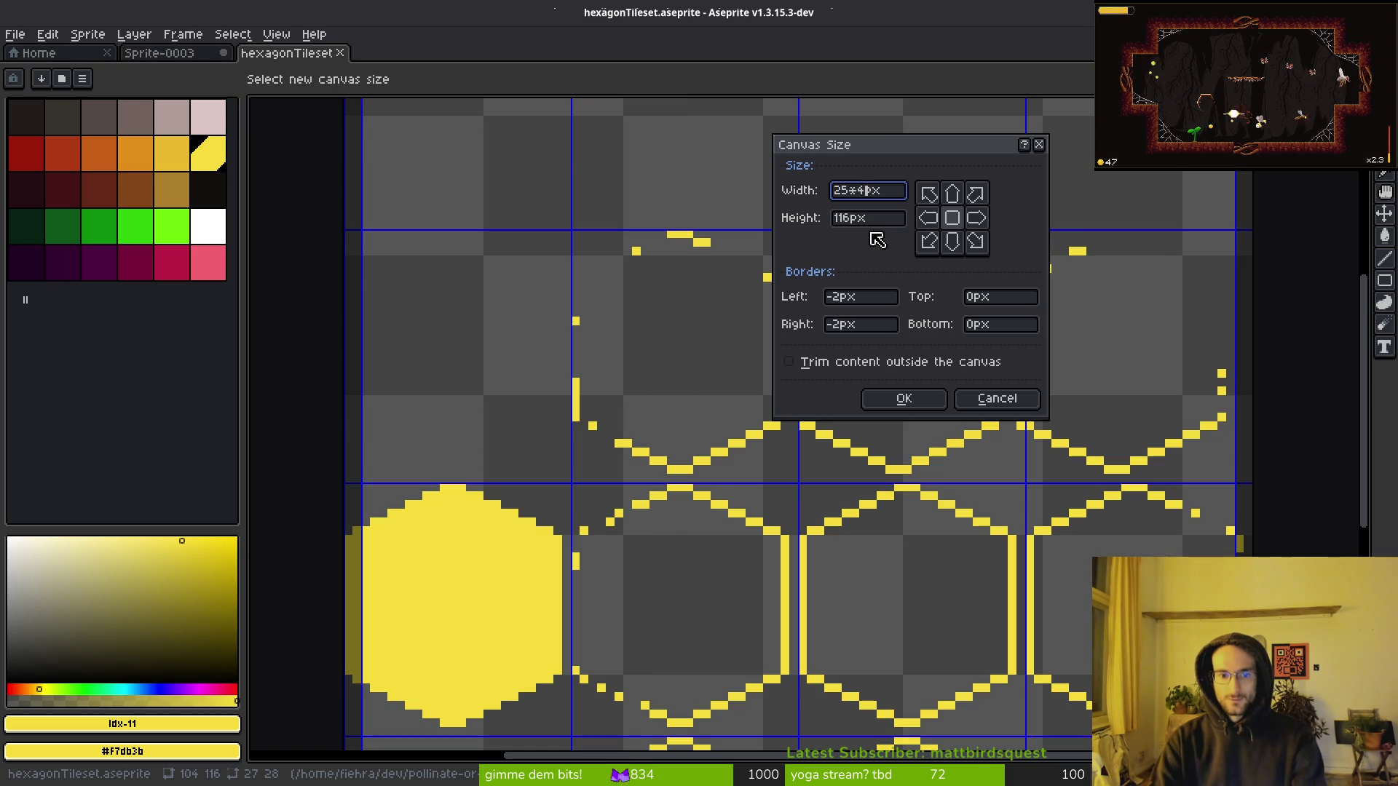
click(929, 220)
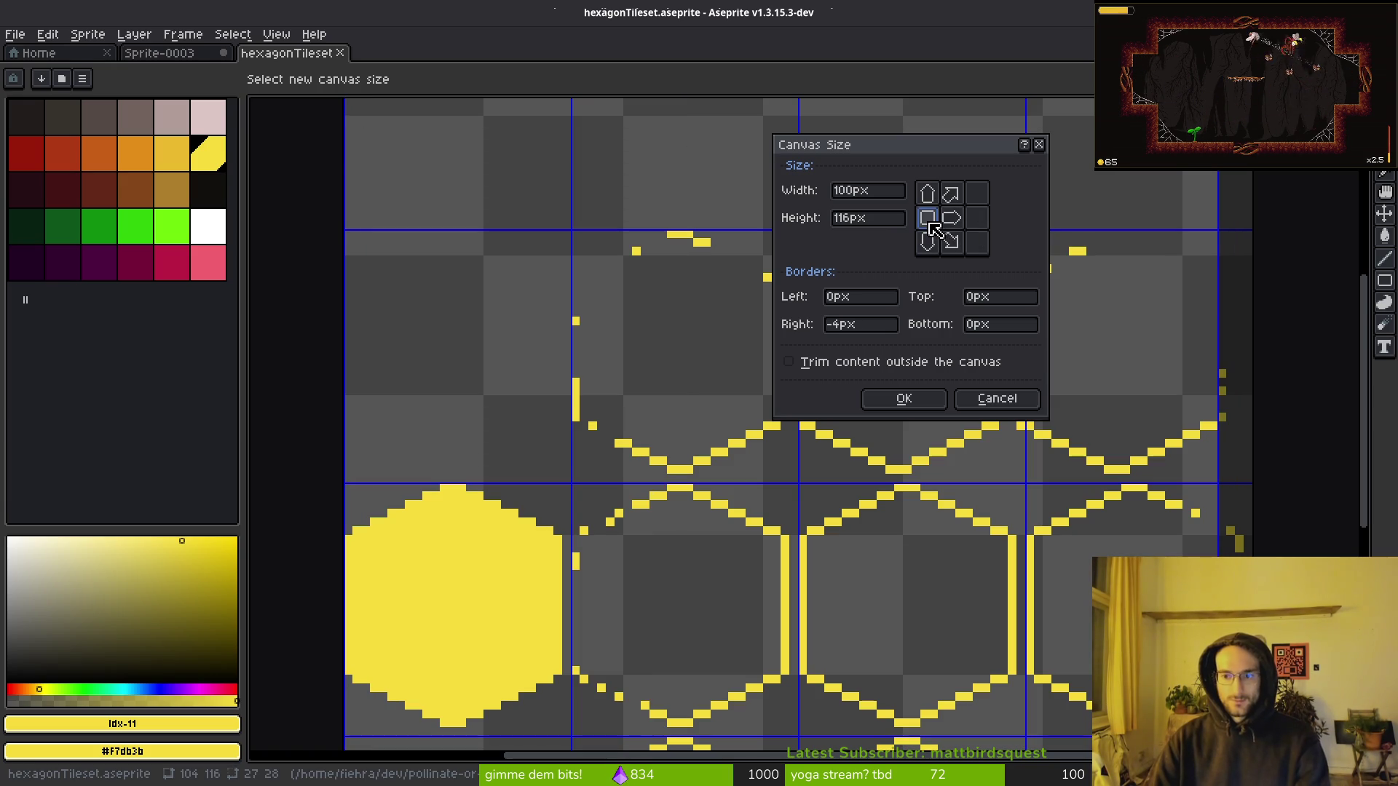
click(951, 221)
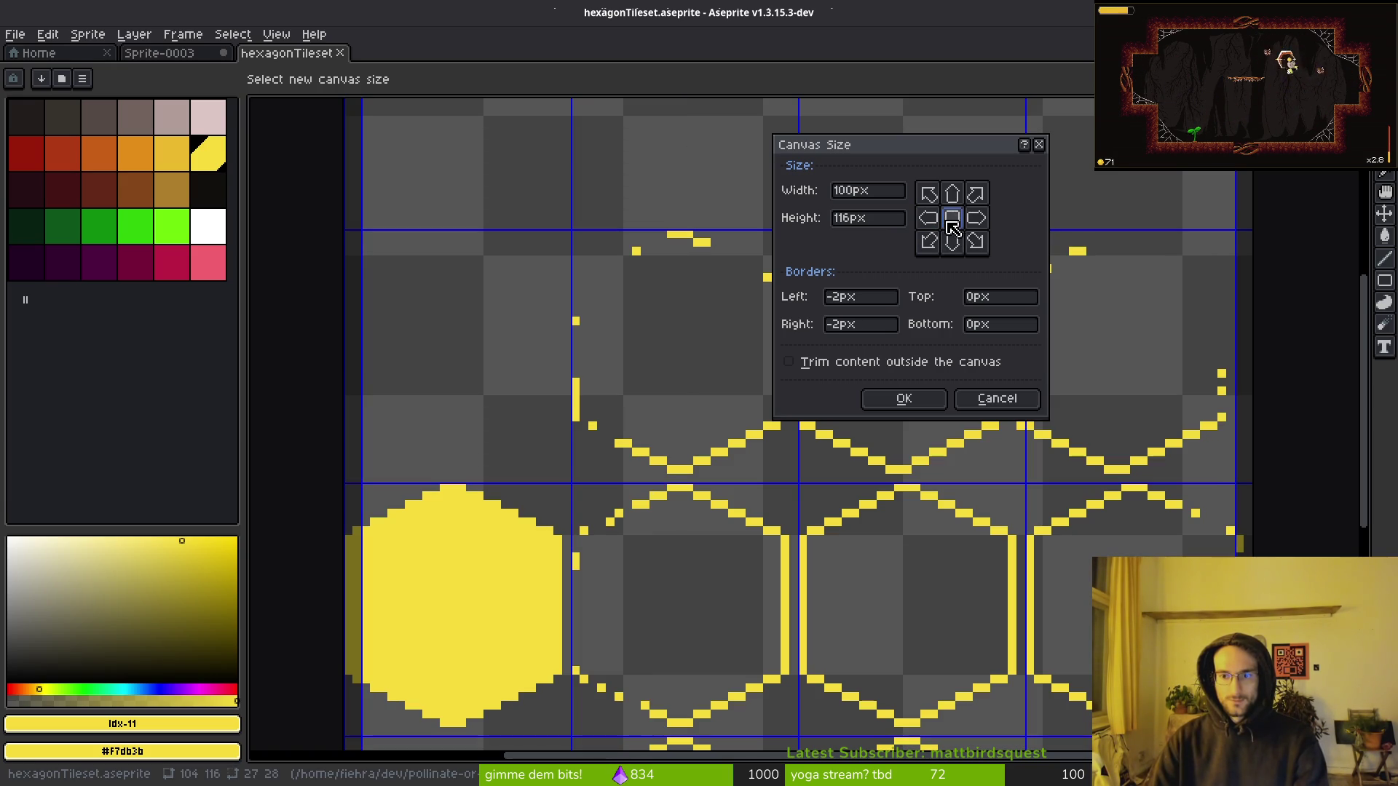
click(996, 398)
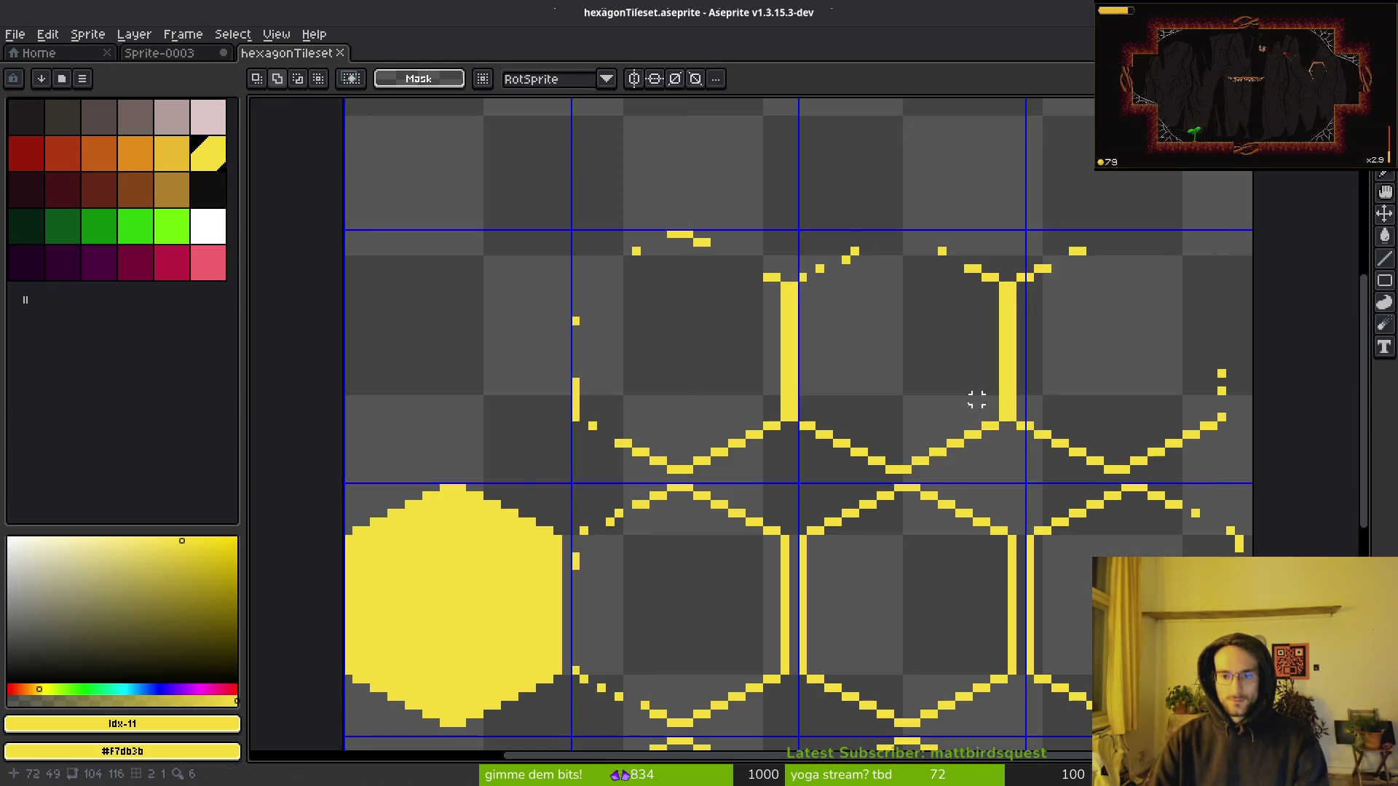
Select the hexagon rows and move the lower row up against the row above.
scroll(879, 436, down, 2)
drag(658, 279, 1177, 458)
mouse_move(884, 422)
mouse_down()
mouse_move(752, 415)
mouse_move(728, 427)
mouse_up()
key(ctrl+z)
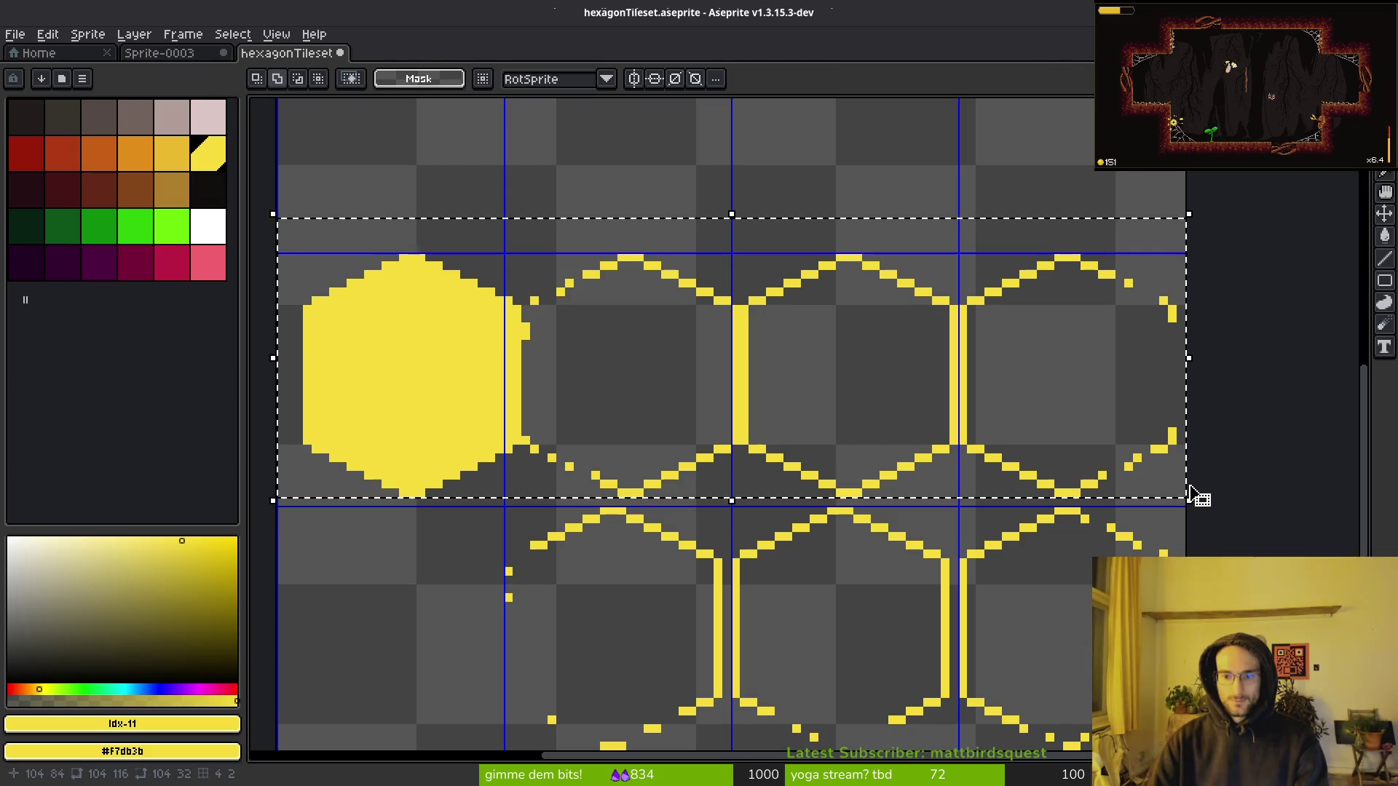
scroll(796, 536, down, 1)
scroll(858, 593, up, 3)
mouse_move(858, 593)
mouse_down()
mouse_move(834, 411)
mouse_move(802, 357)
mouse_move(805, 378)
mouse_up()
scroll(834, 412, up, 2)
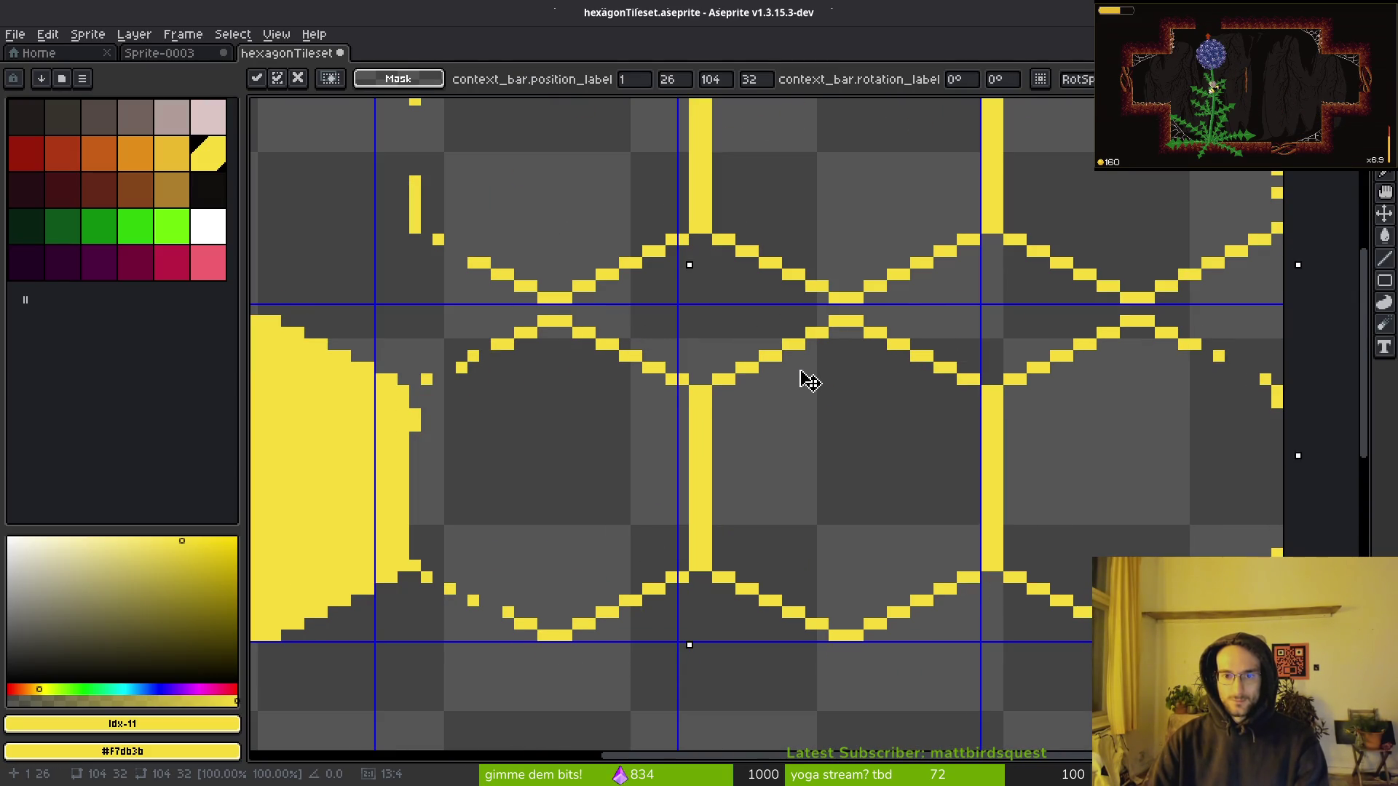
key(ctrl+d)
Nudge the lower outline block and the left arc each one pixel right.
scroll(790, 461, down, 3)
scroll(799, 315, down, 2)
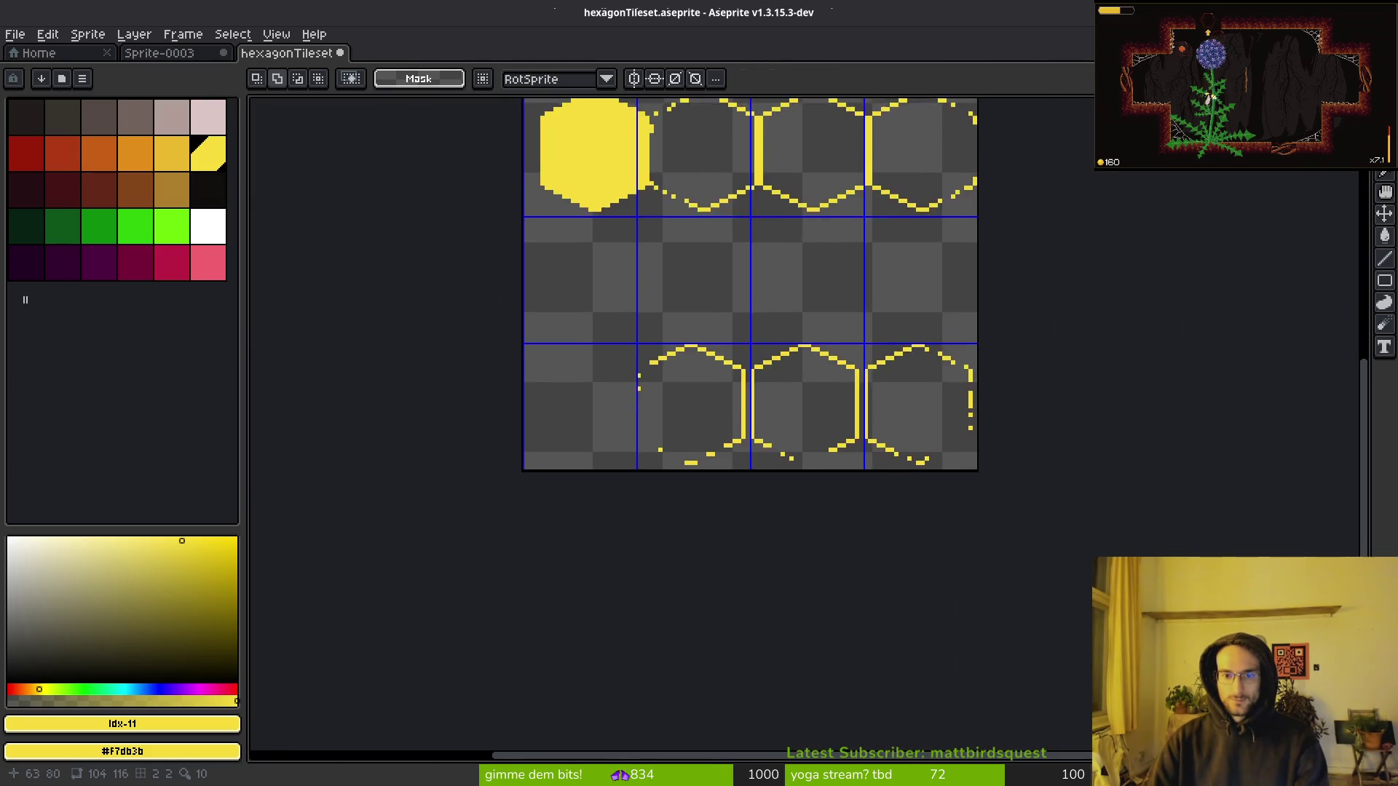
scroll(921, 410, up, 4)
scroll(921, 409, down, 1)
scroll(475, 281, down, 1)
mouse_move(299, 187)
mouse_down()
mouse_move(524, 421)
mouse_move(896, 572)
mouse_move(903, 559)
mouse_up()
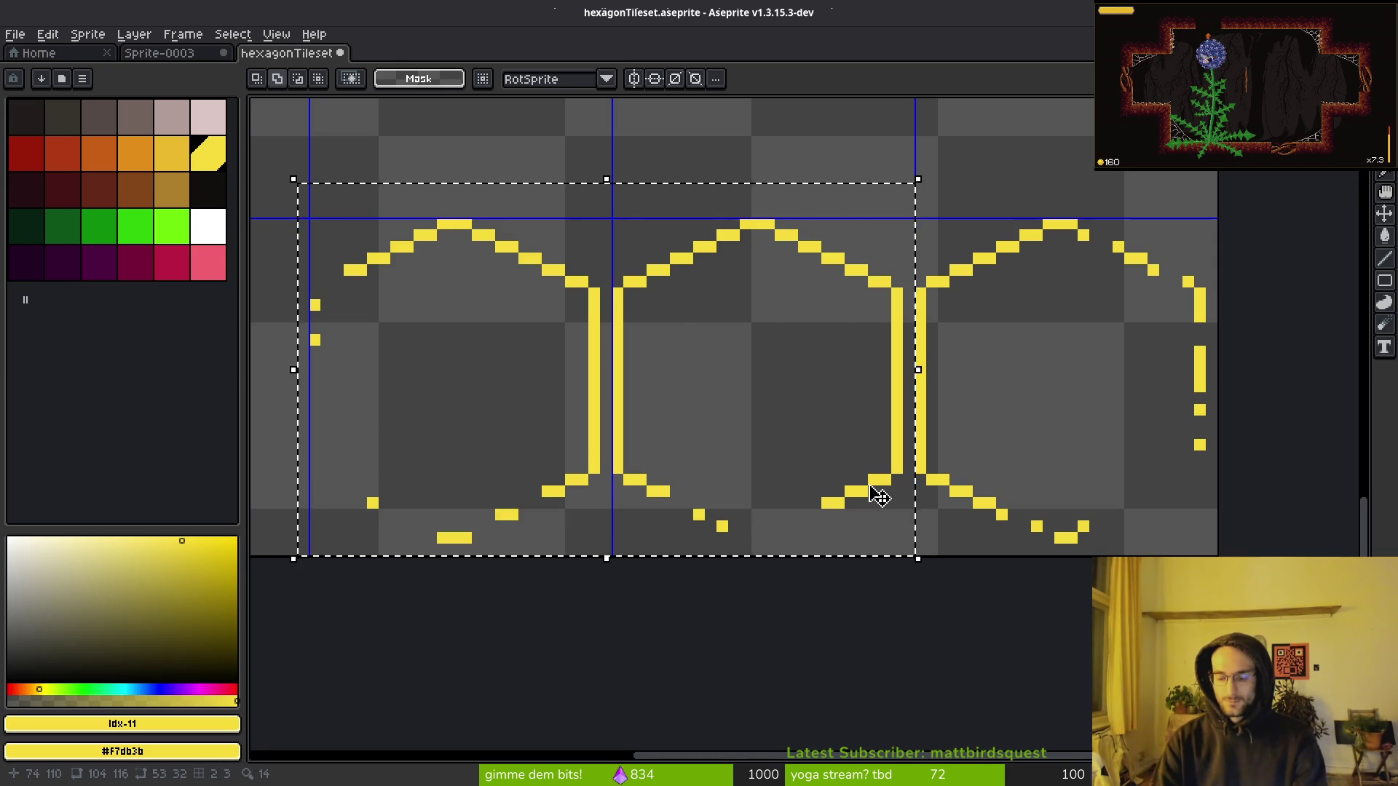
key(Right)
key(ctrl+d)
mouse_move(259, 161)
mouse_down()
mouse_move(627, 568)
mouse_move(618, 555)
mouse_up()
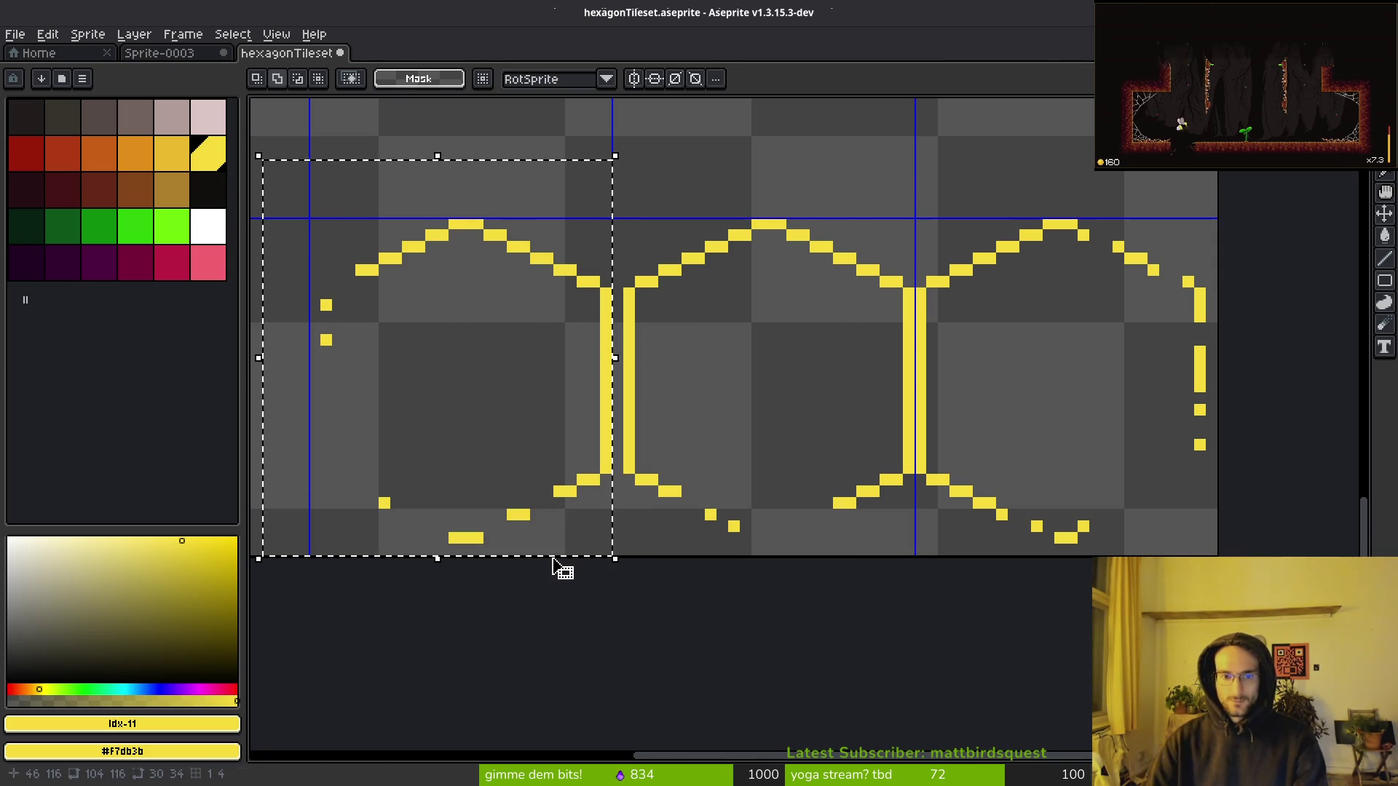
key(Right)
key(ctrl+d)
Move the row of arcs down so it interlocks with the hexagons.
drag(268, 150, 303, 188)
scroll(302, 187, down, 2)
mouse_move(899, 365)
mouse_down()
mouse_move(852, 459)
mouse_move(885, 442)
mouse_move(885, 400)
mouse_up()
key(Return)
Select the whole sprite and move the tileset down about 29 pixels.
scroll(859, 372, down, 2)
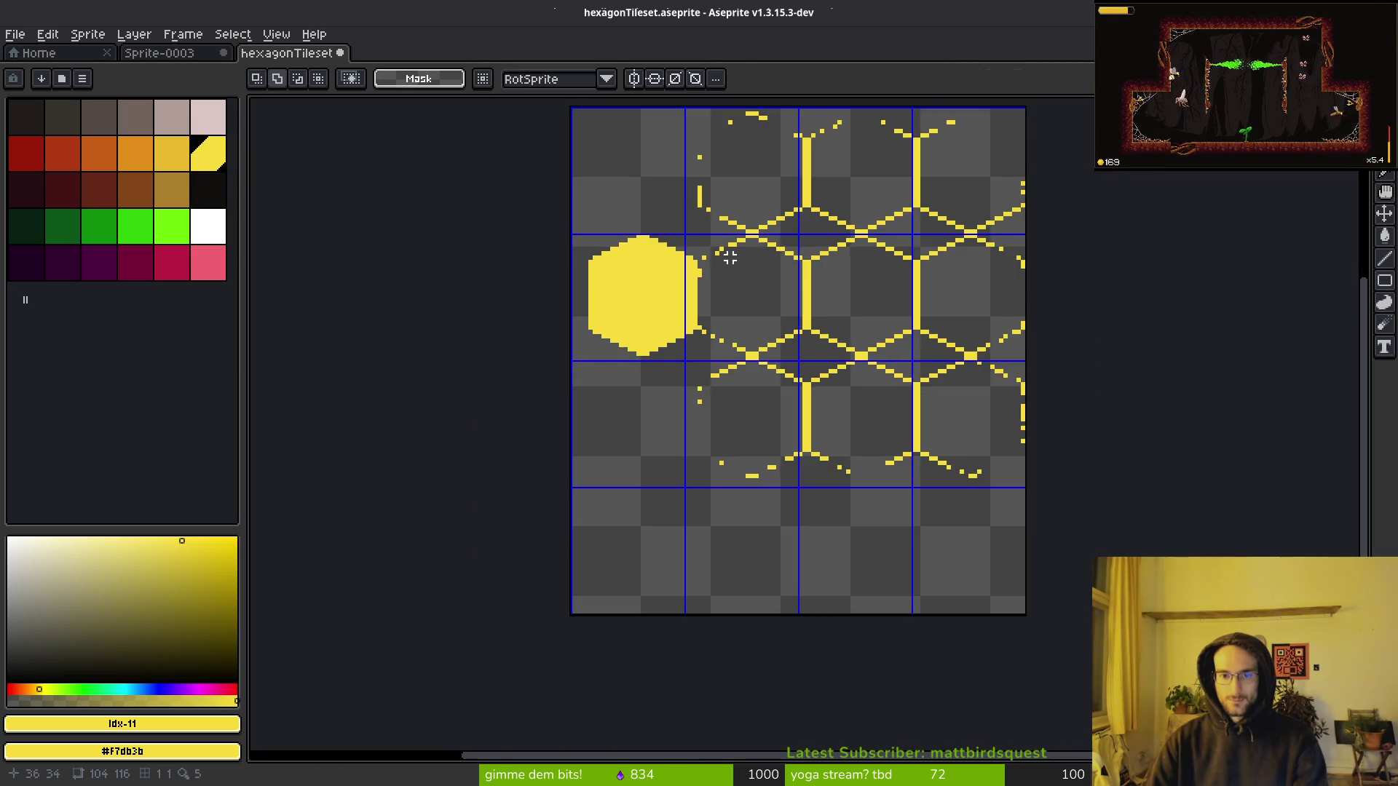
key(ctrl+a)
scroll(839, 342, up, 4)
drag(724, 225, 725, 393)
Nudge the whole tileset one pixel right and two pixels down, then drop it.
key(Down)
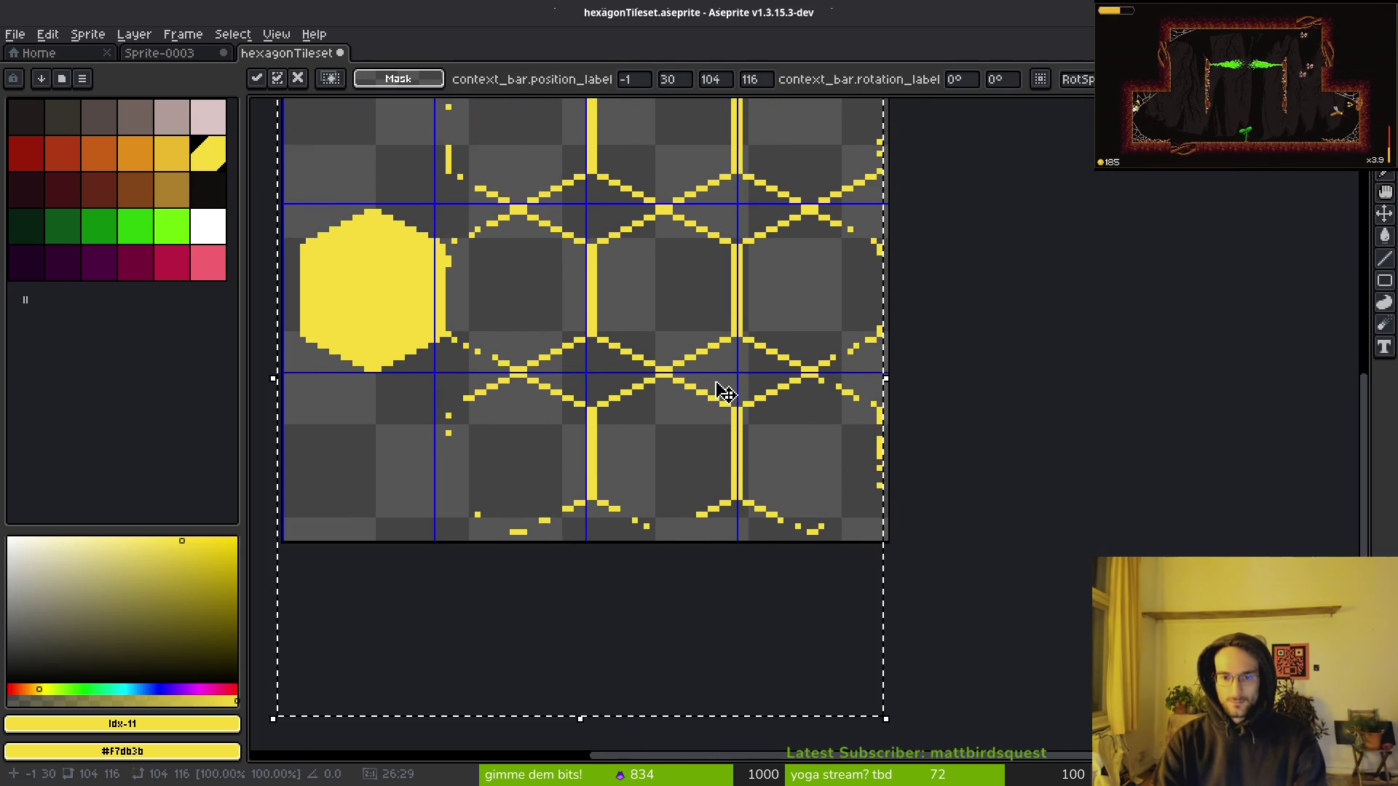
key(Right)
key(Down)
scroll(718, 390, down, 1)
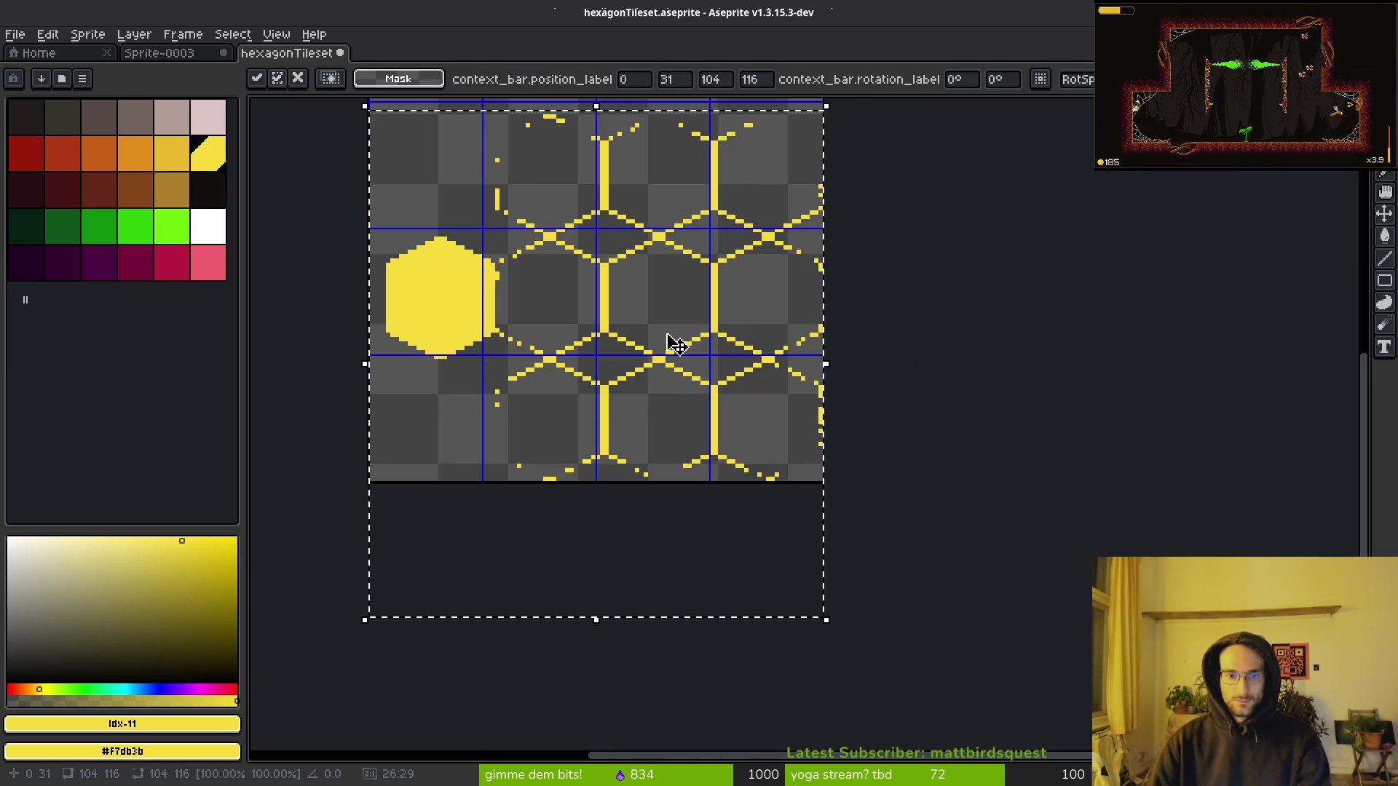
key(ctrl+d)
Resize the canvas to 25*4 by 28*4 (100x112) anchored bottom-right.
key(ctrl+alt+c)
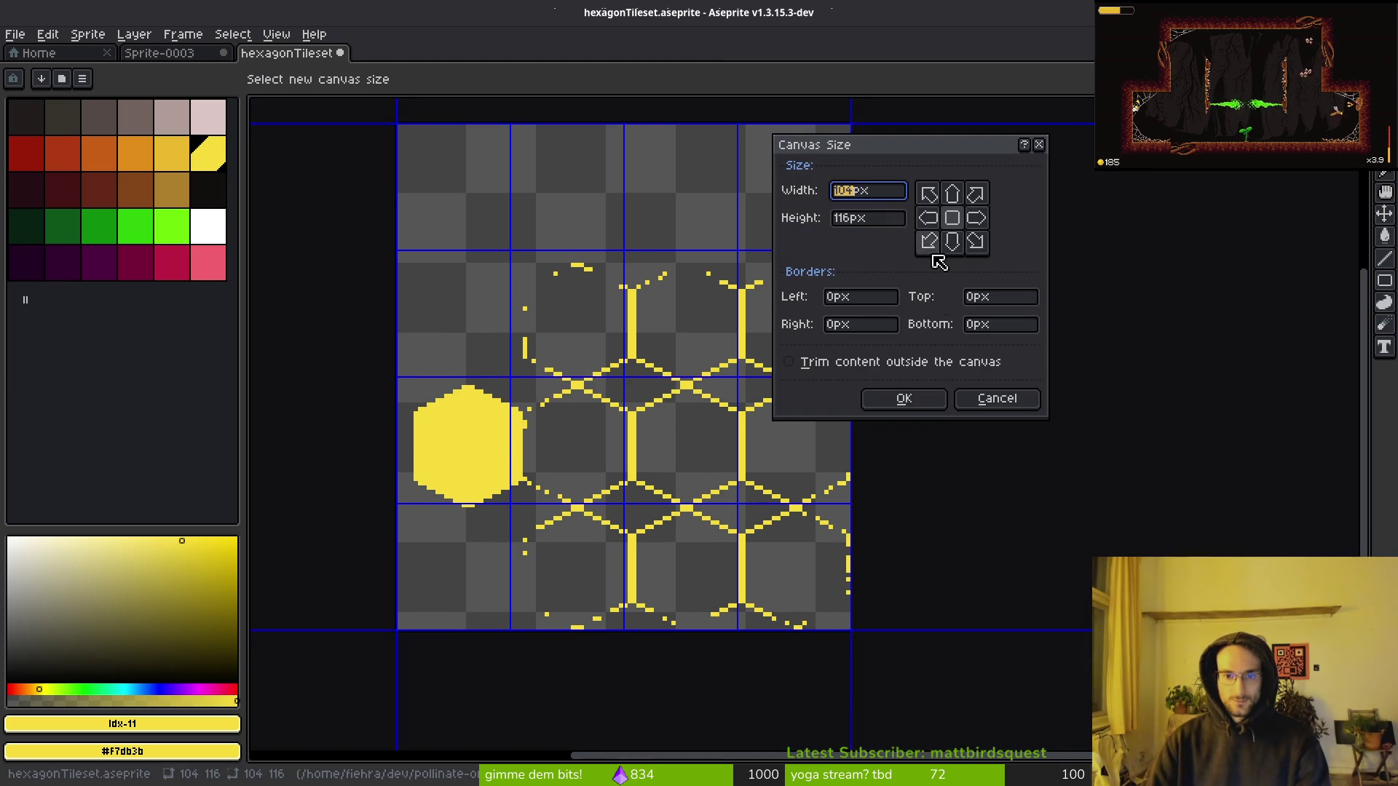
text(25*)
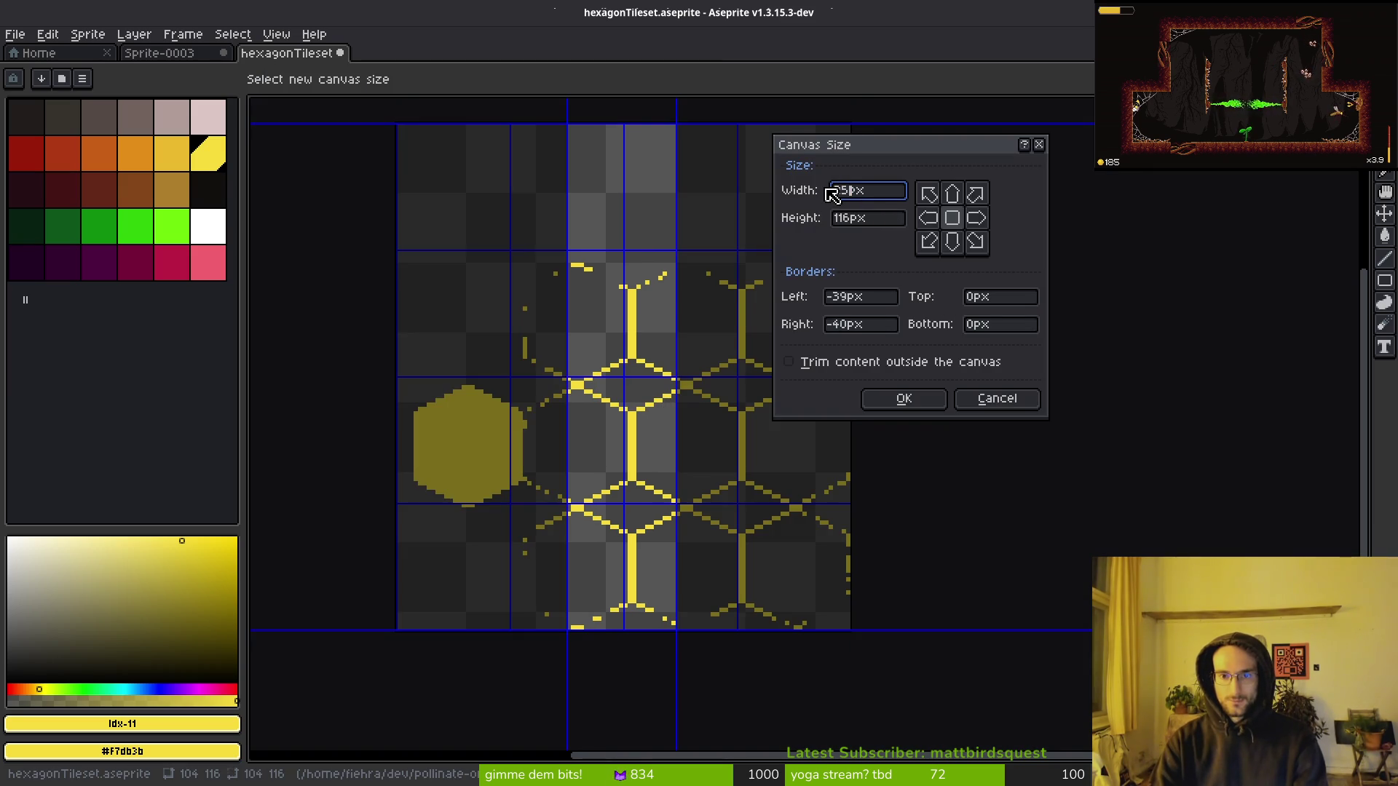
text(4)
key(Tab)
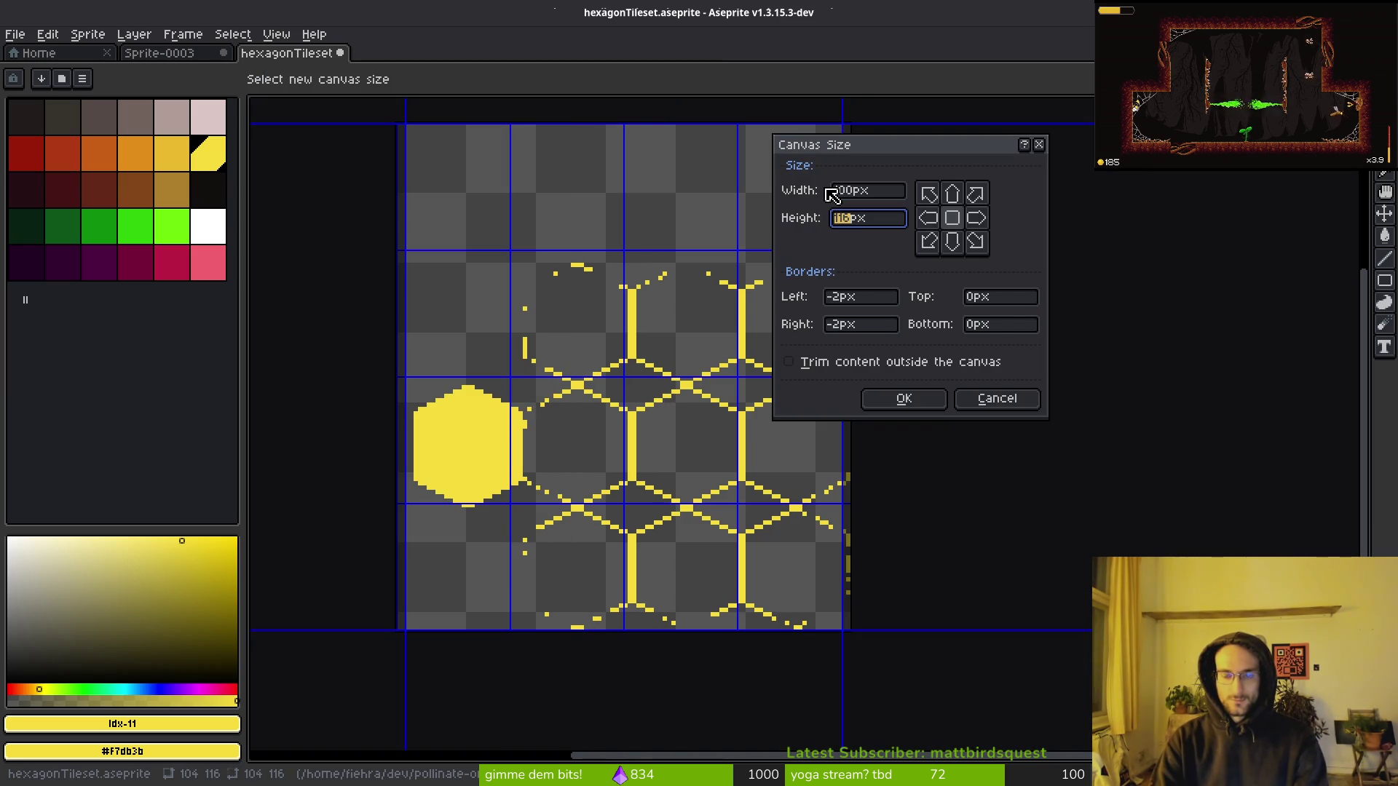
text(1)
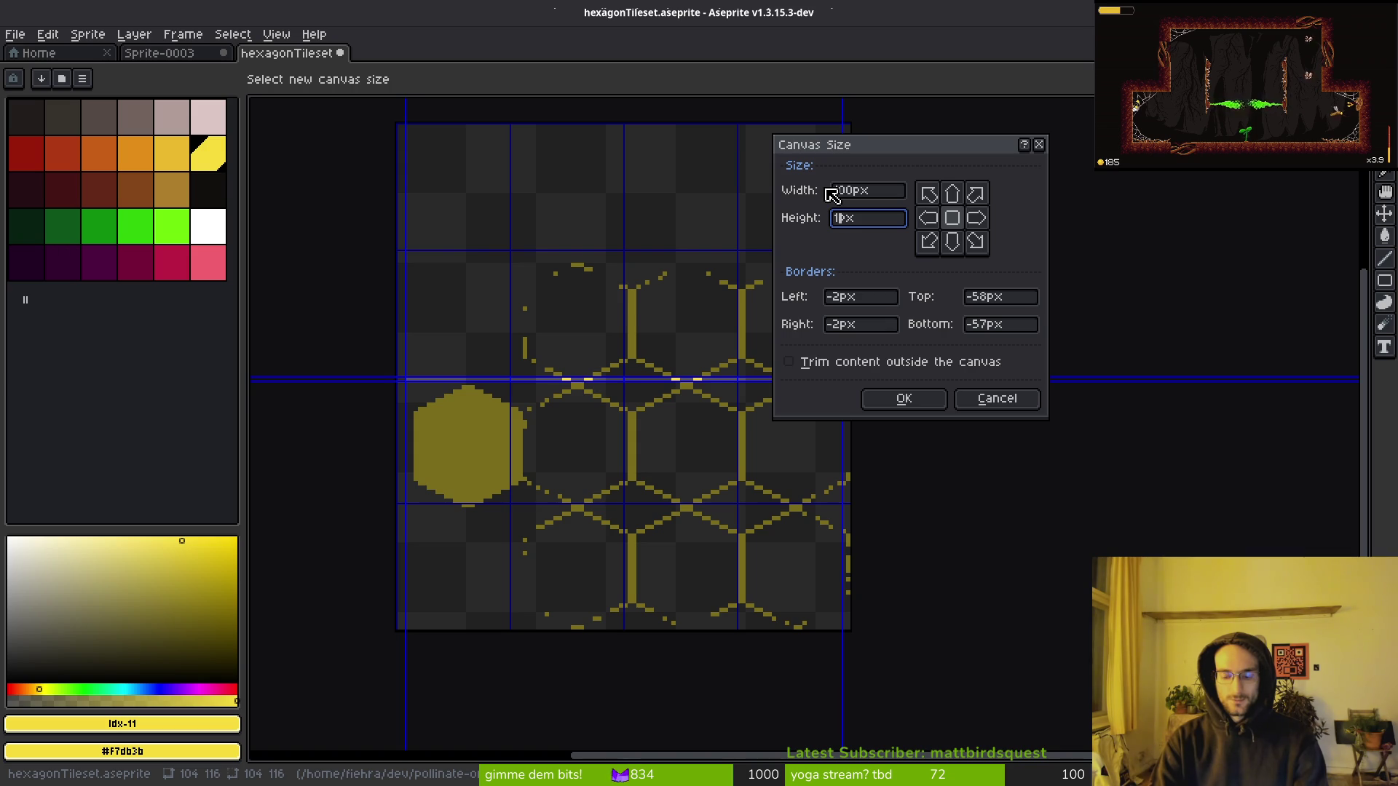
text(8)
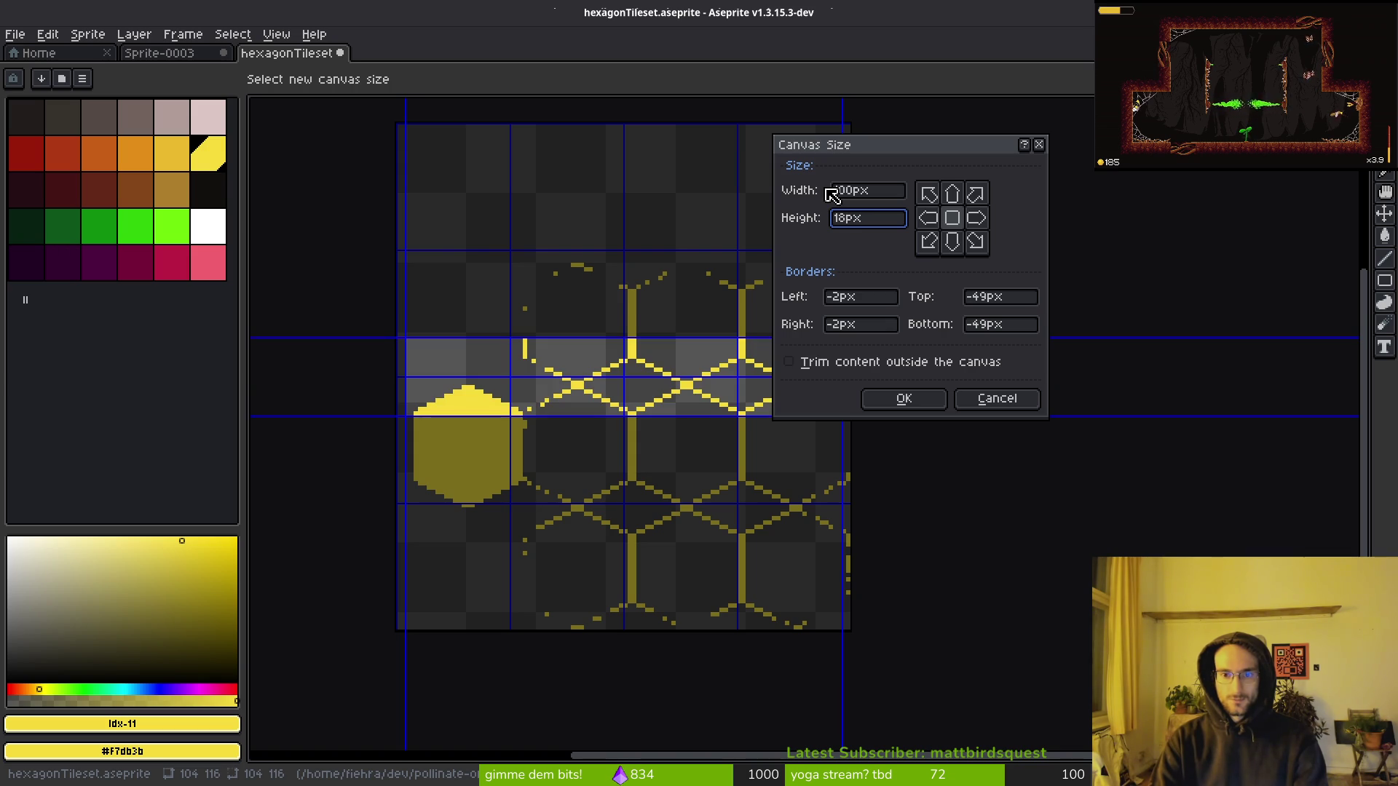
key(BackSpace)
text(28*)
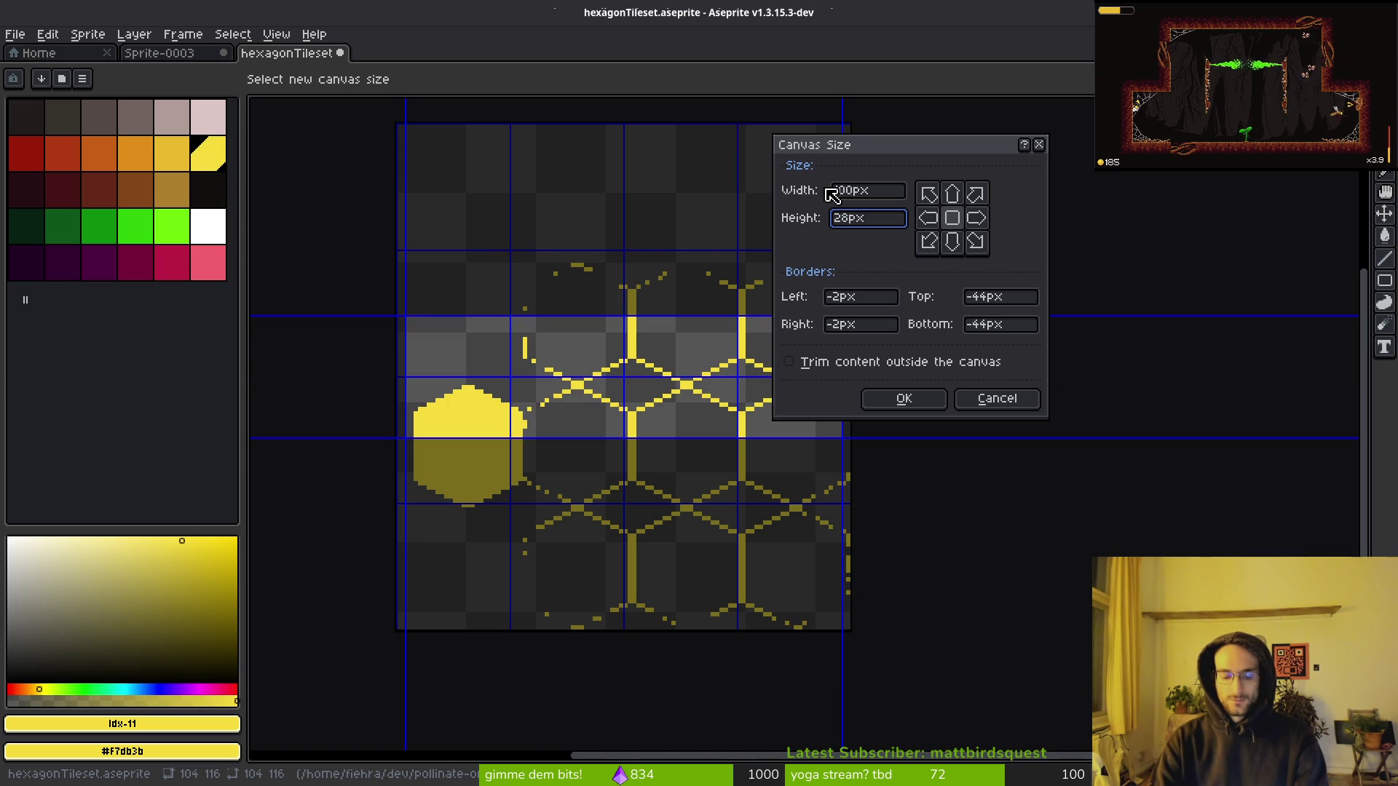
text(4)
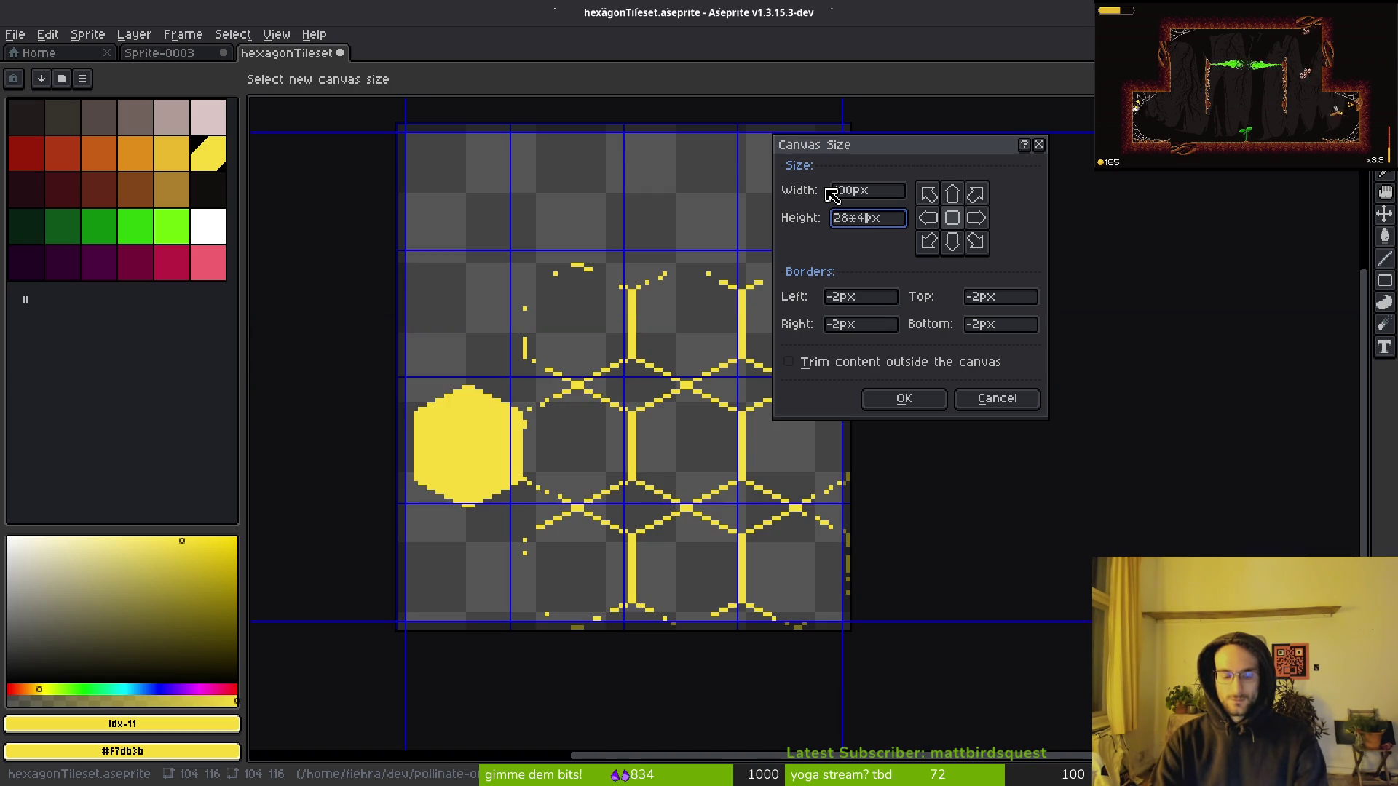
click(970, 246)
scroll(413, 468, up, 3)
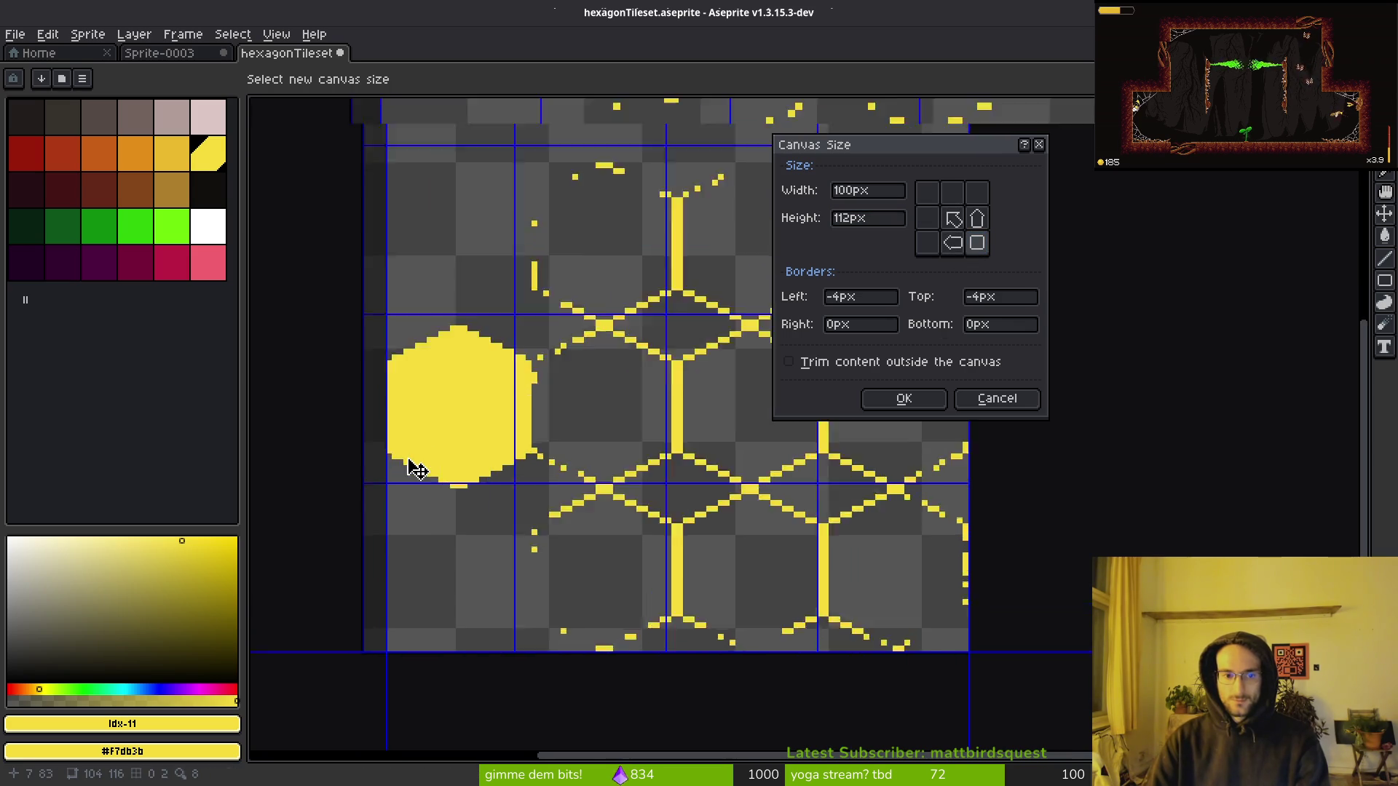
scroll(561, 524, down, 2)
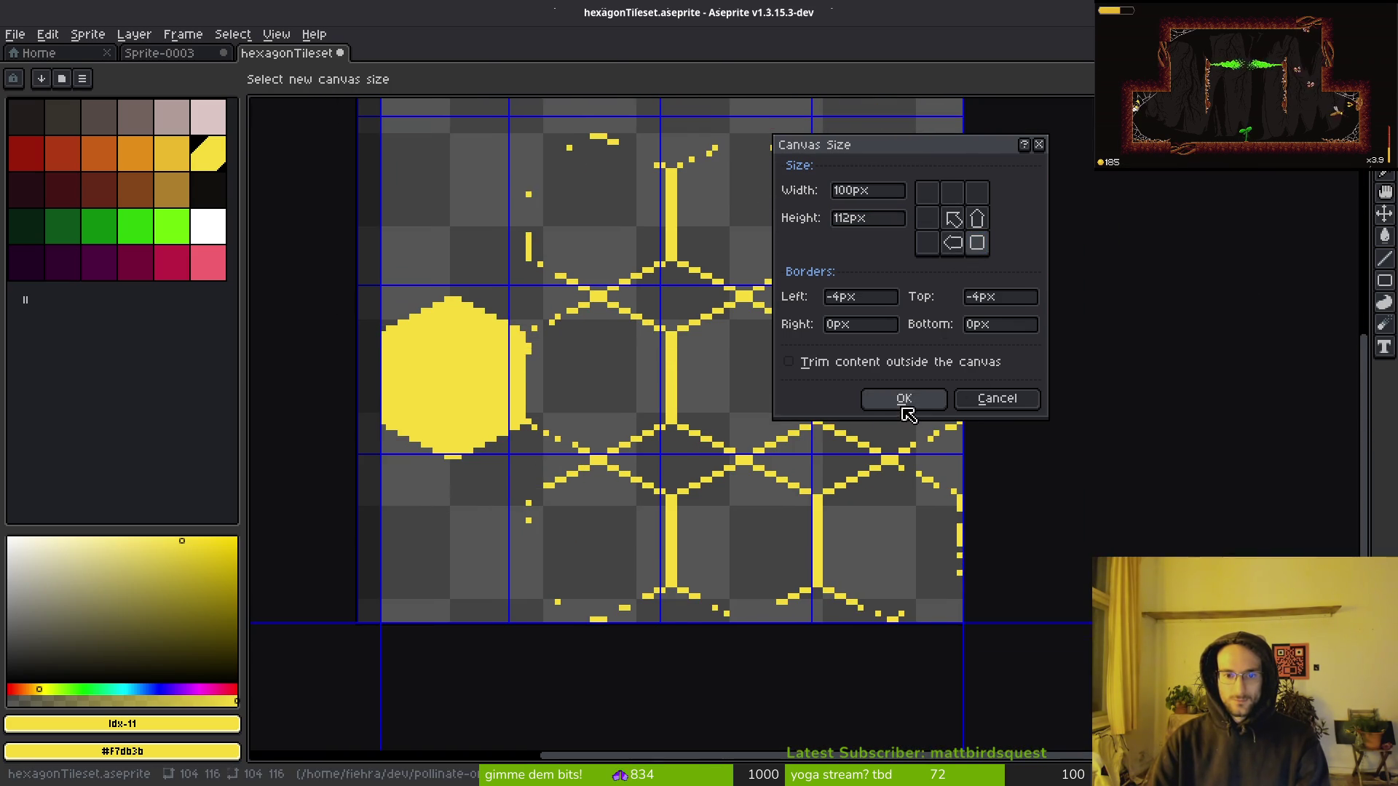
click(904, 399)
scroll(630, 490, up, 2)
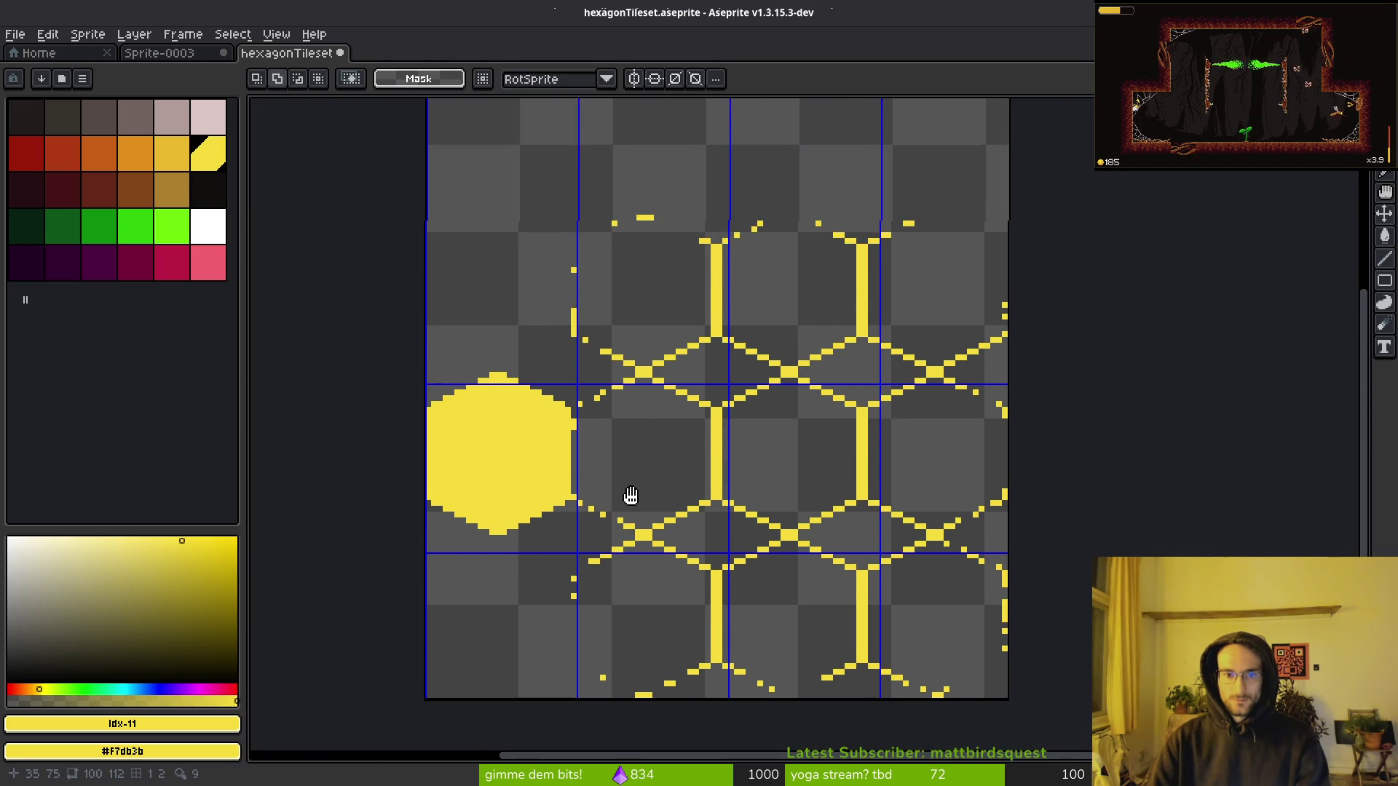
Set the grid cell size to width 25 and height 28.
key(i)
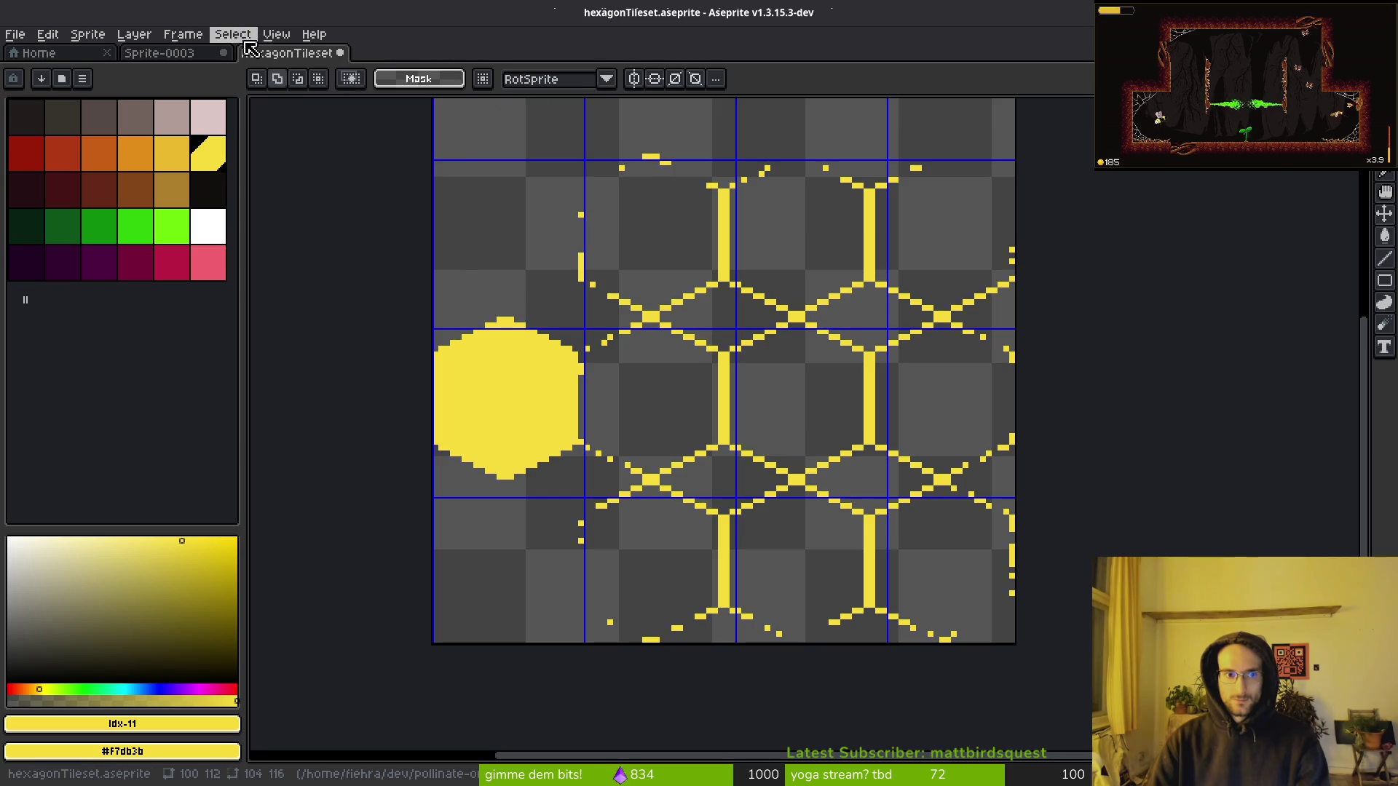
click(277, 35)
mouse_move(324, 115)
click(519, 114)
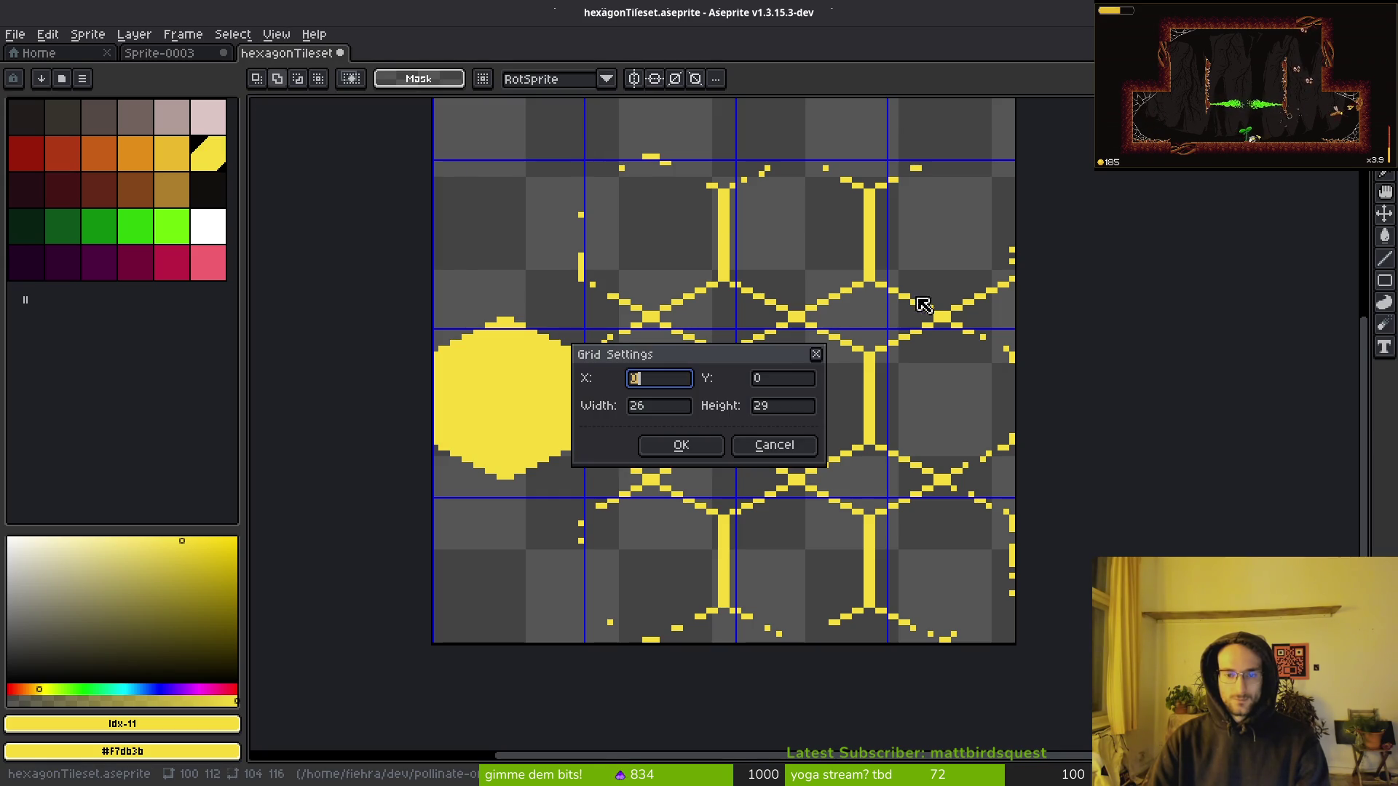
click(675, 405)
key(BackSpace)
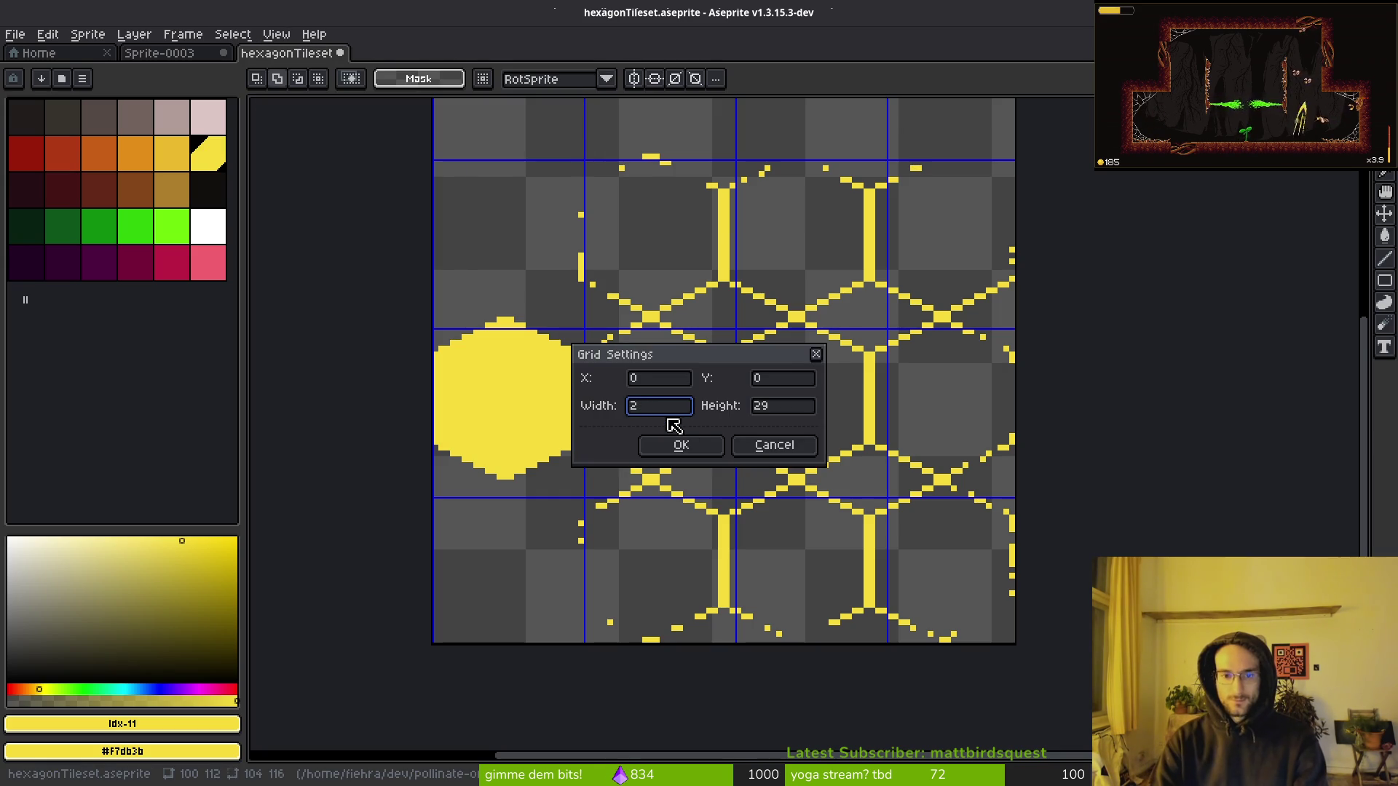
text(5)
key(Tab)
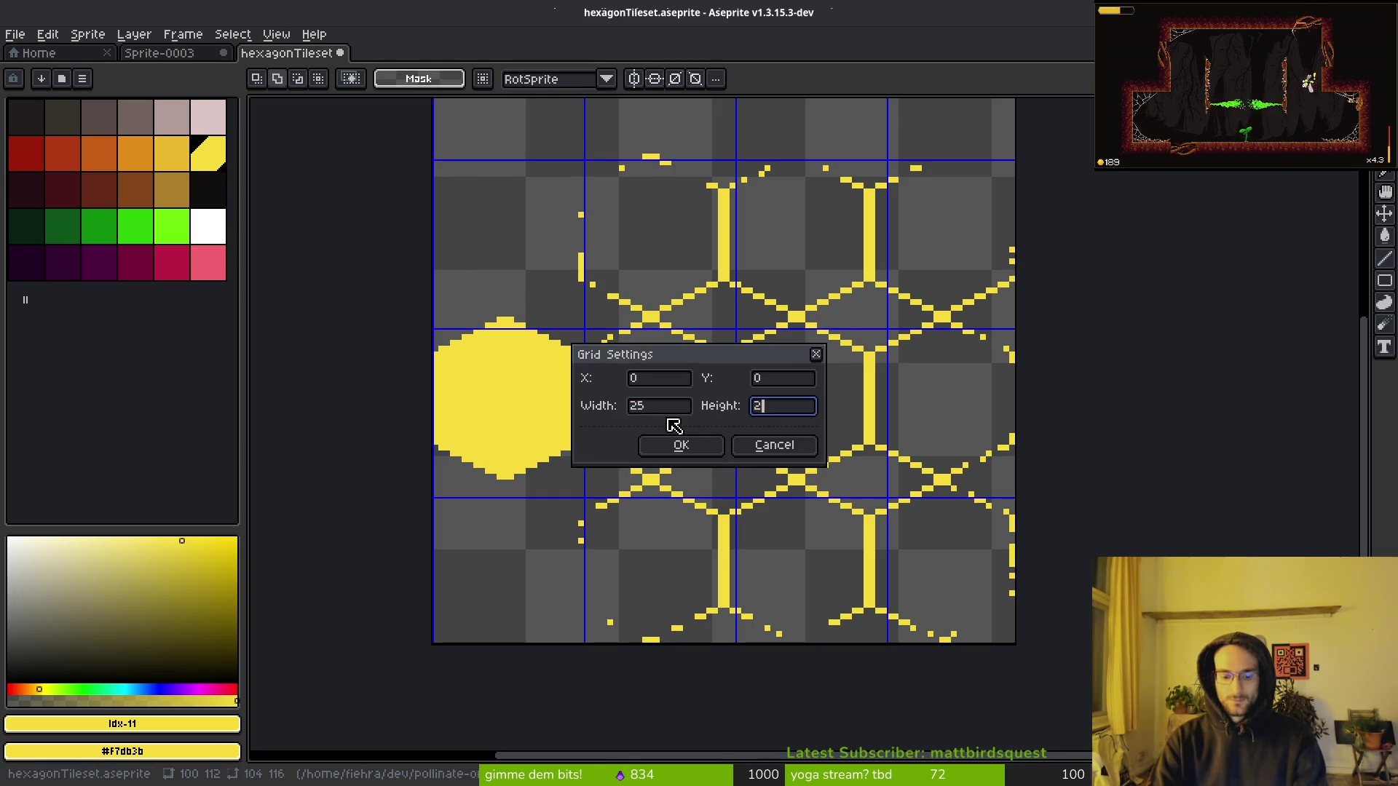
text(8)
click(679, 444)
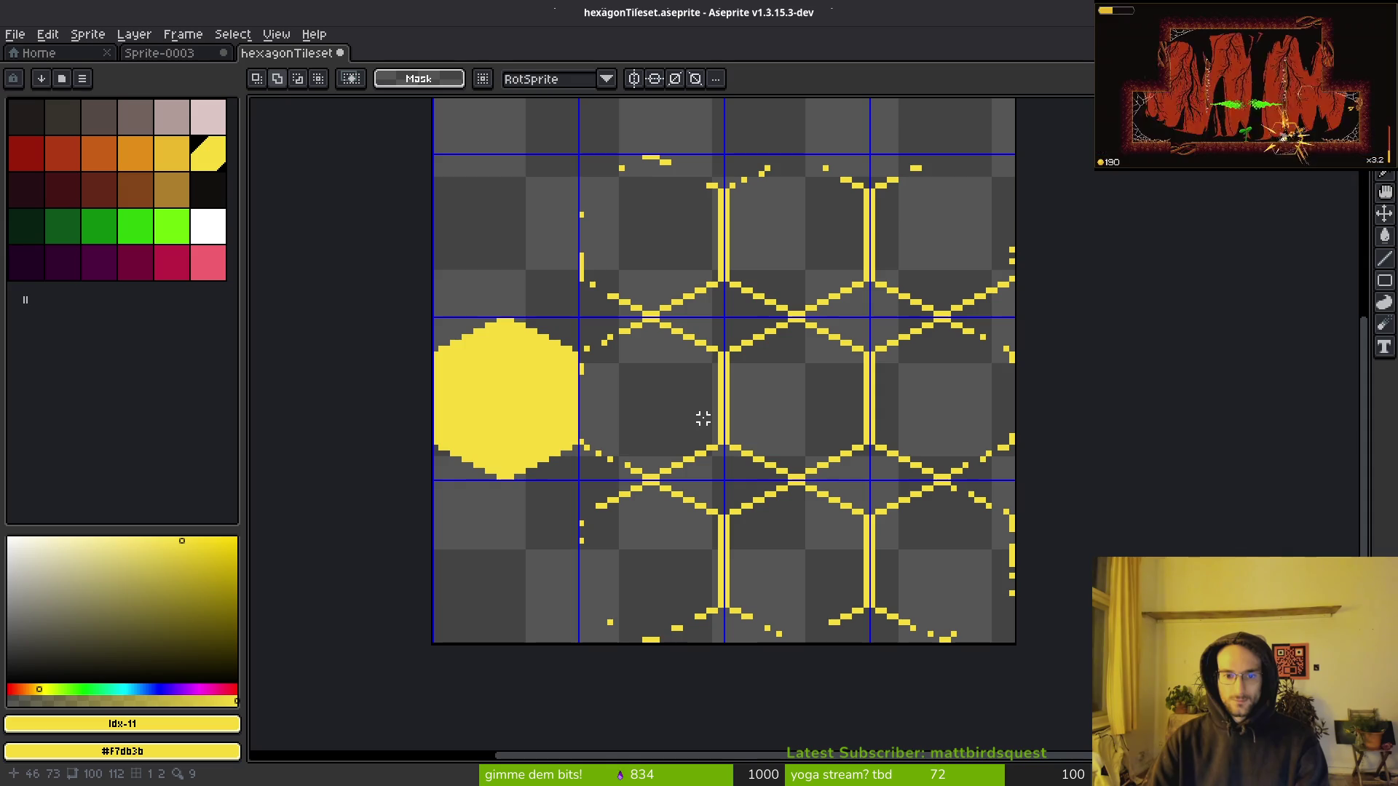
Pan across the tileset to check the hexagons against the 25x28 grid.
mouse_move(697, 418)
mouse_down()
mouse_move(681, 499)
mouse_move(608, 334)
mouse_move(785, 456)
mouse_up()
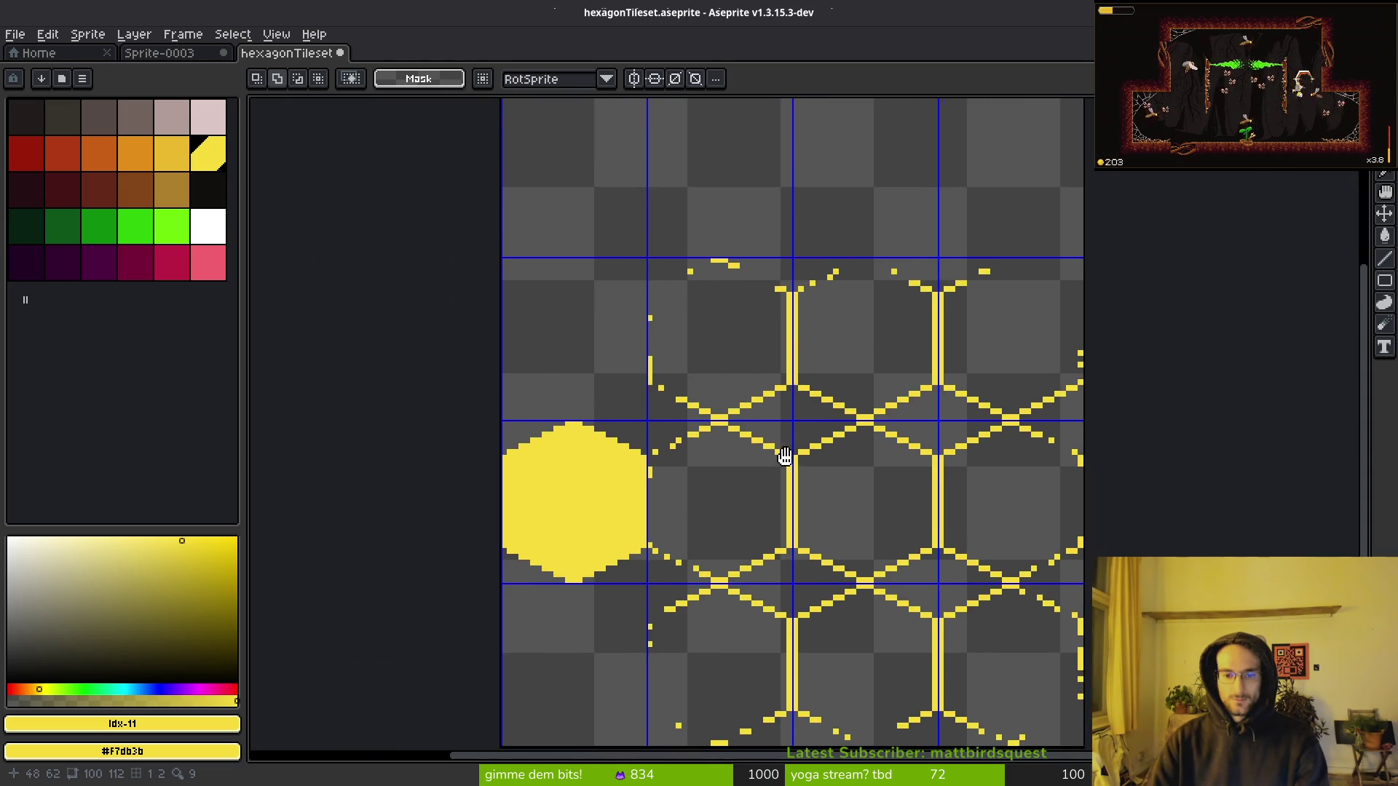
scroll(731, 442, down, 1)
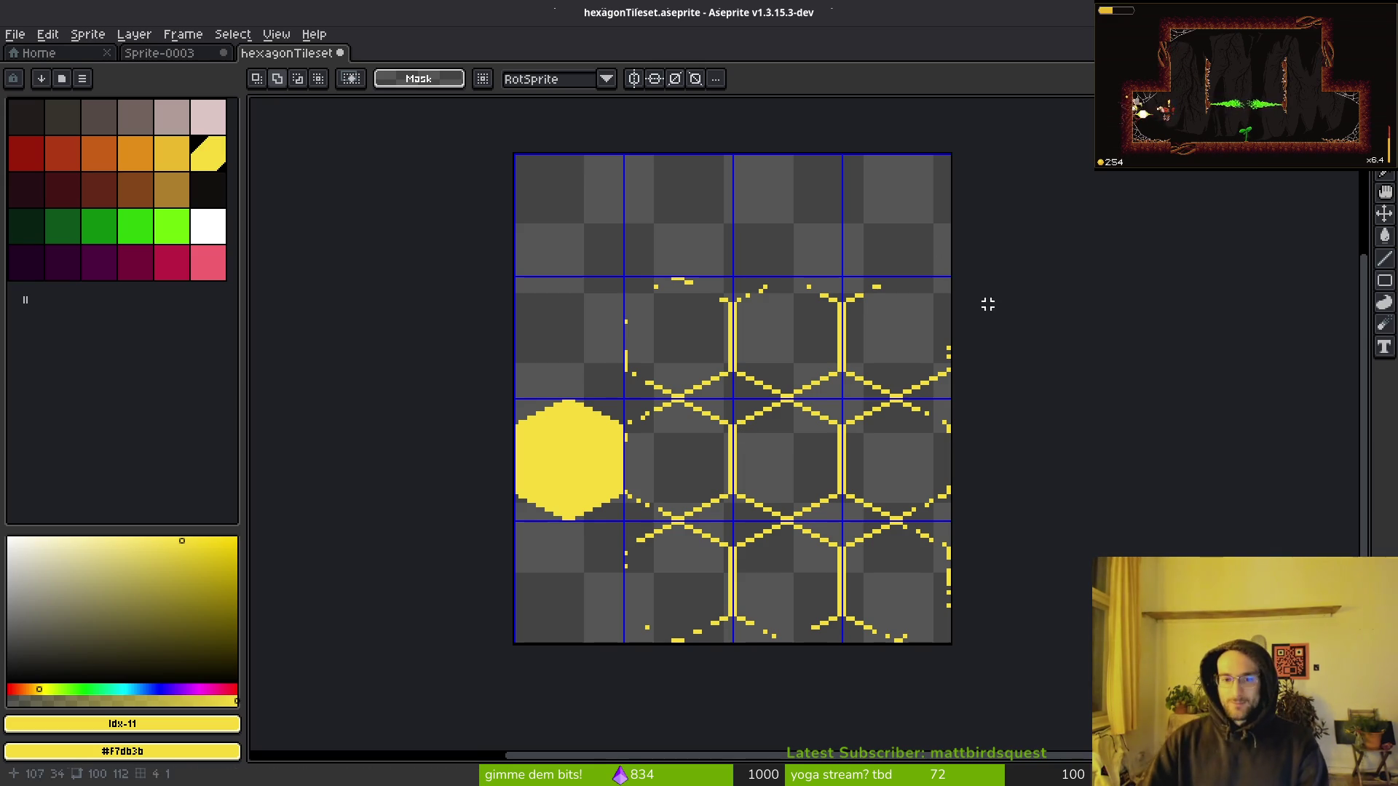
scroll(612, 424, left, 1)
scroll(791, 473, down, 1)
scroll(783, 444, right, 1)
key(ctrl+e)
Target the sprite sheet export at hexagonTileset.png in the art/environment folder.
click(430, 258)
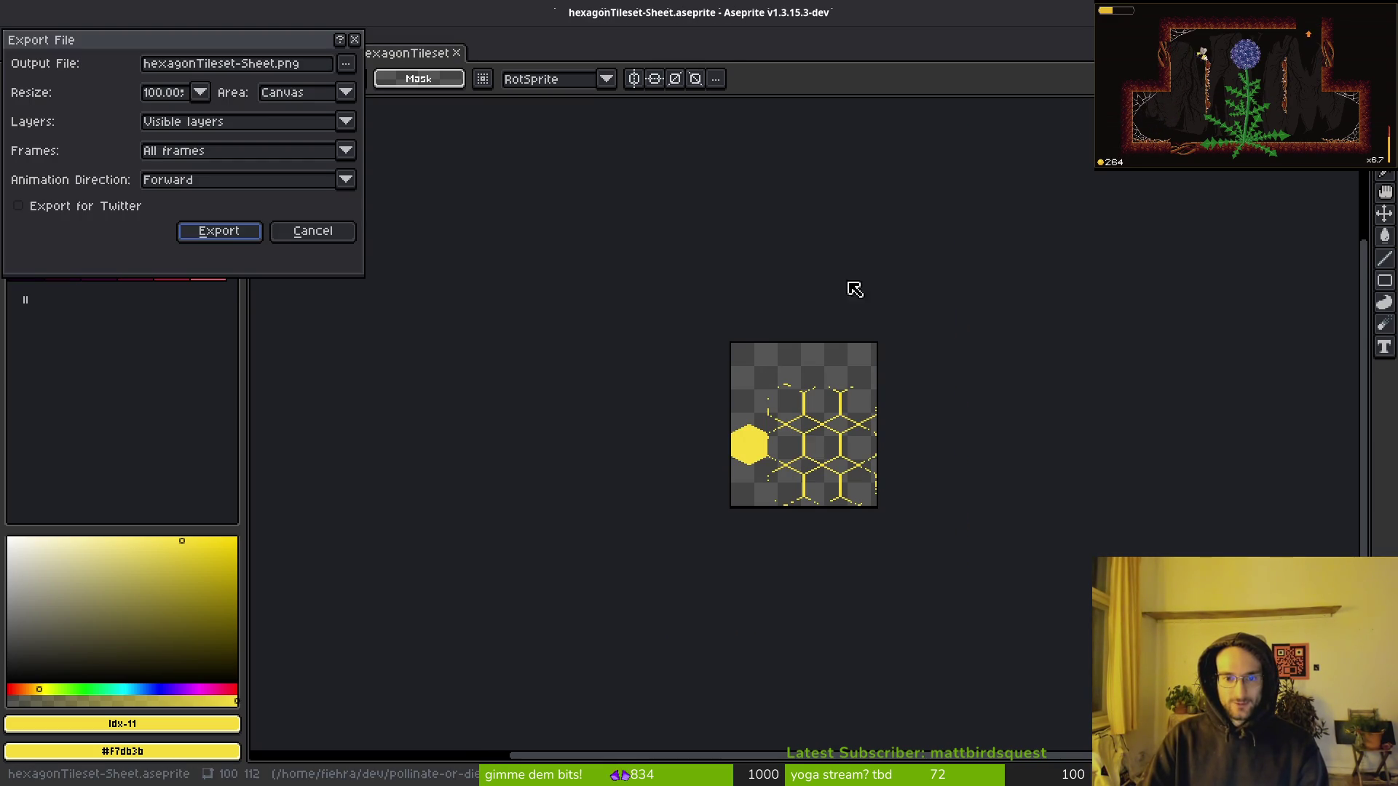
click(346, 64)
click(386, 86)
click(69, 64)
double_click(71, 140)
double_click(312, 172)
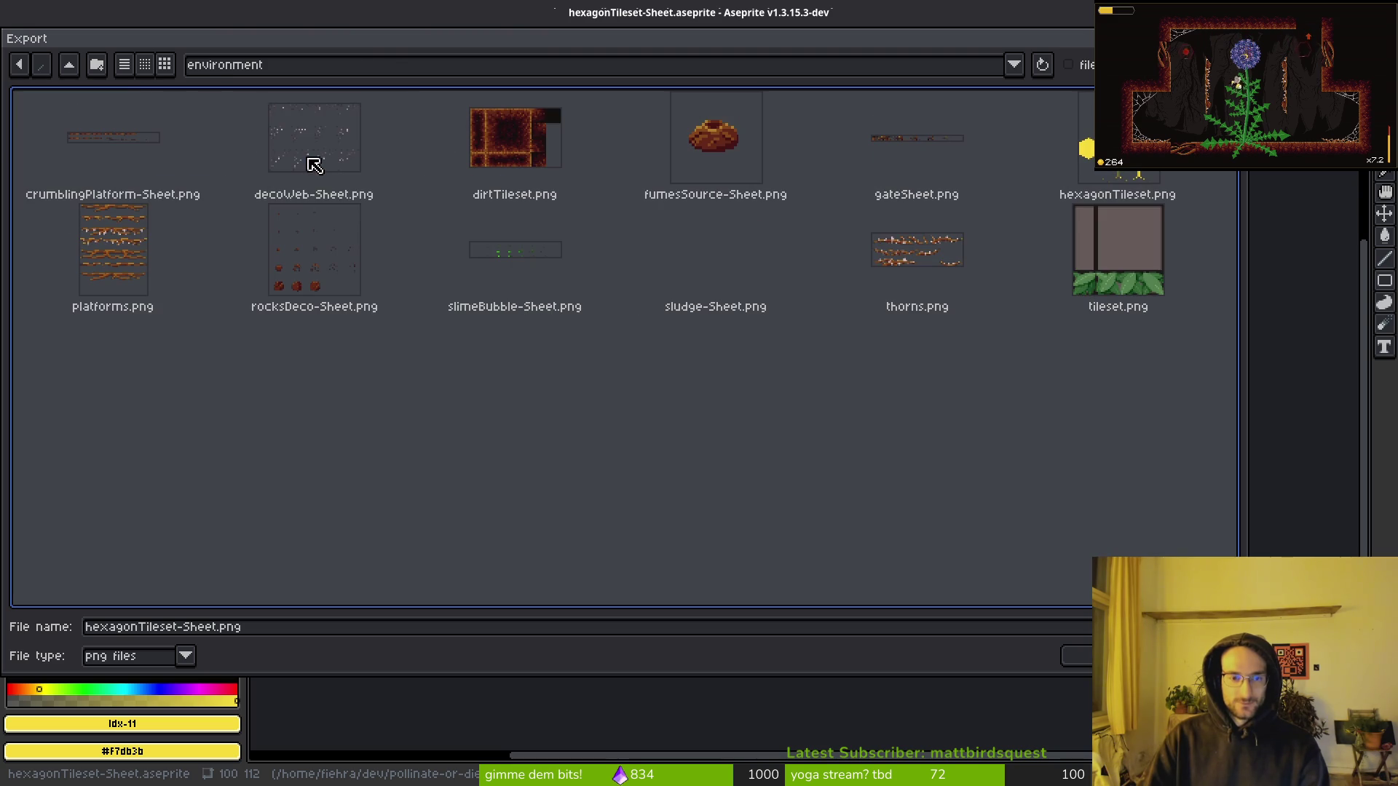
click(1117, 146)
key(Return)
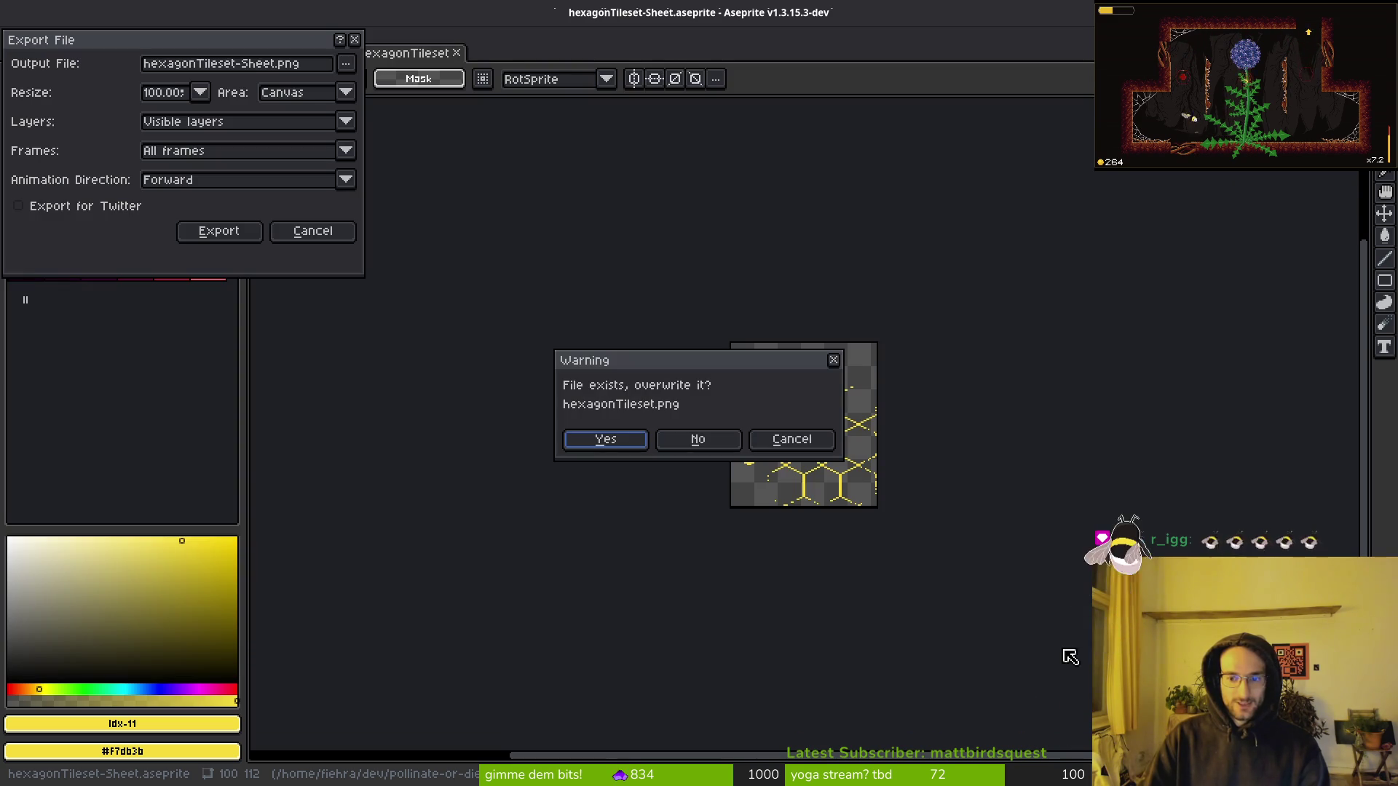
Confirm overwriting hexagonTileset.png, run the export and return to Godot.
click(607, 439)
click(244, 231)
scroll(812, 459, up, 5)
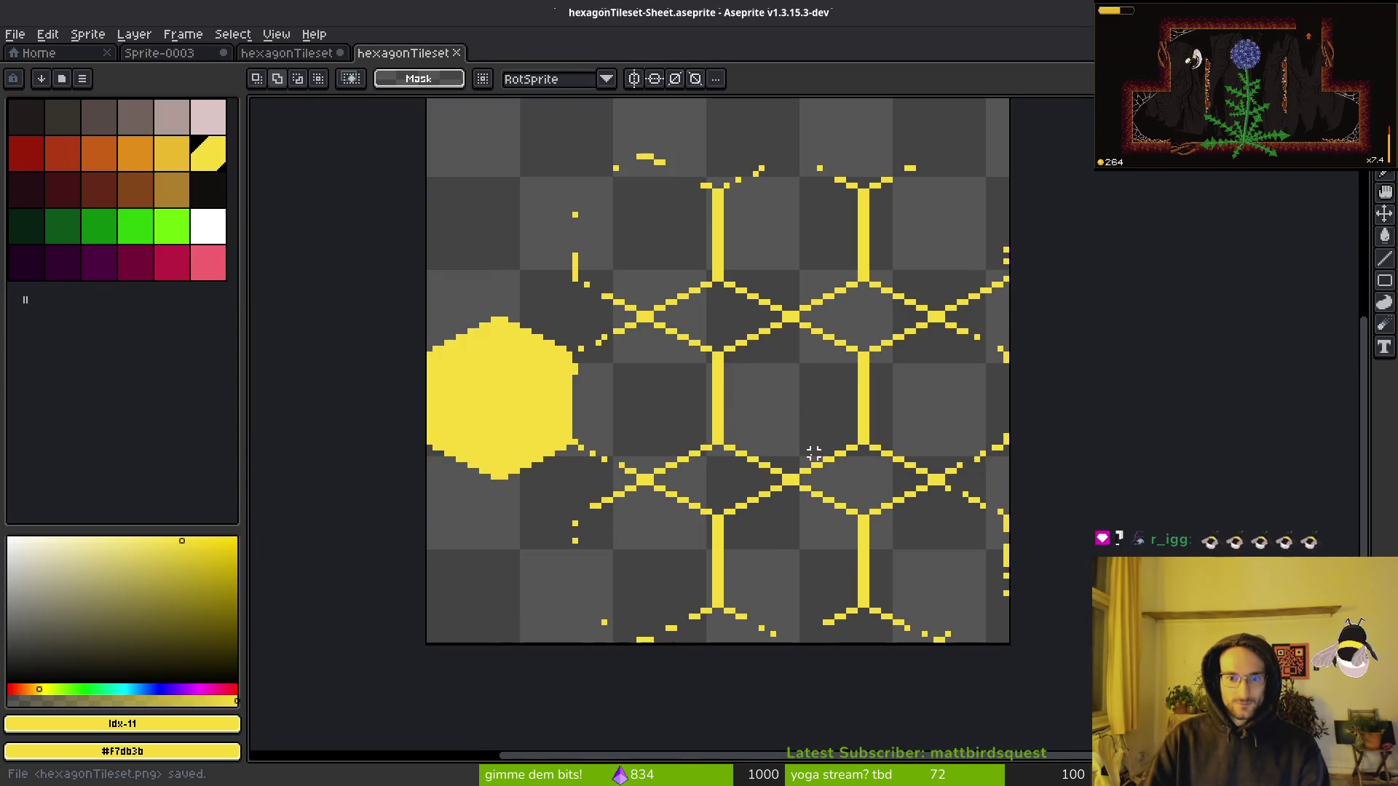
key(alt+Tab)
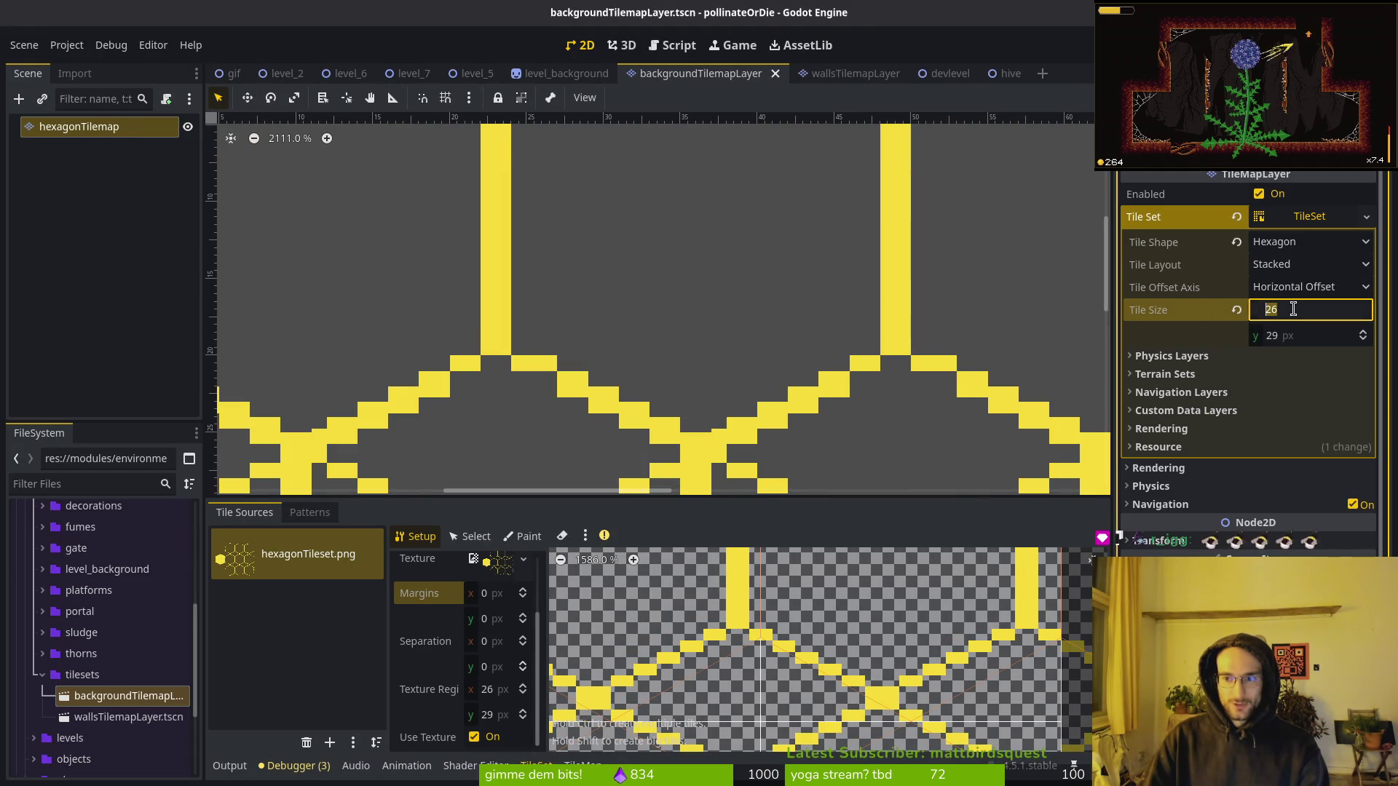
Set the TileSet tile size to 25x28.
key(Tab)
text(28)
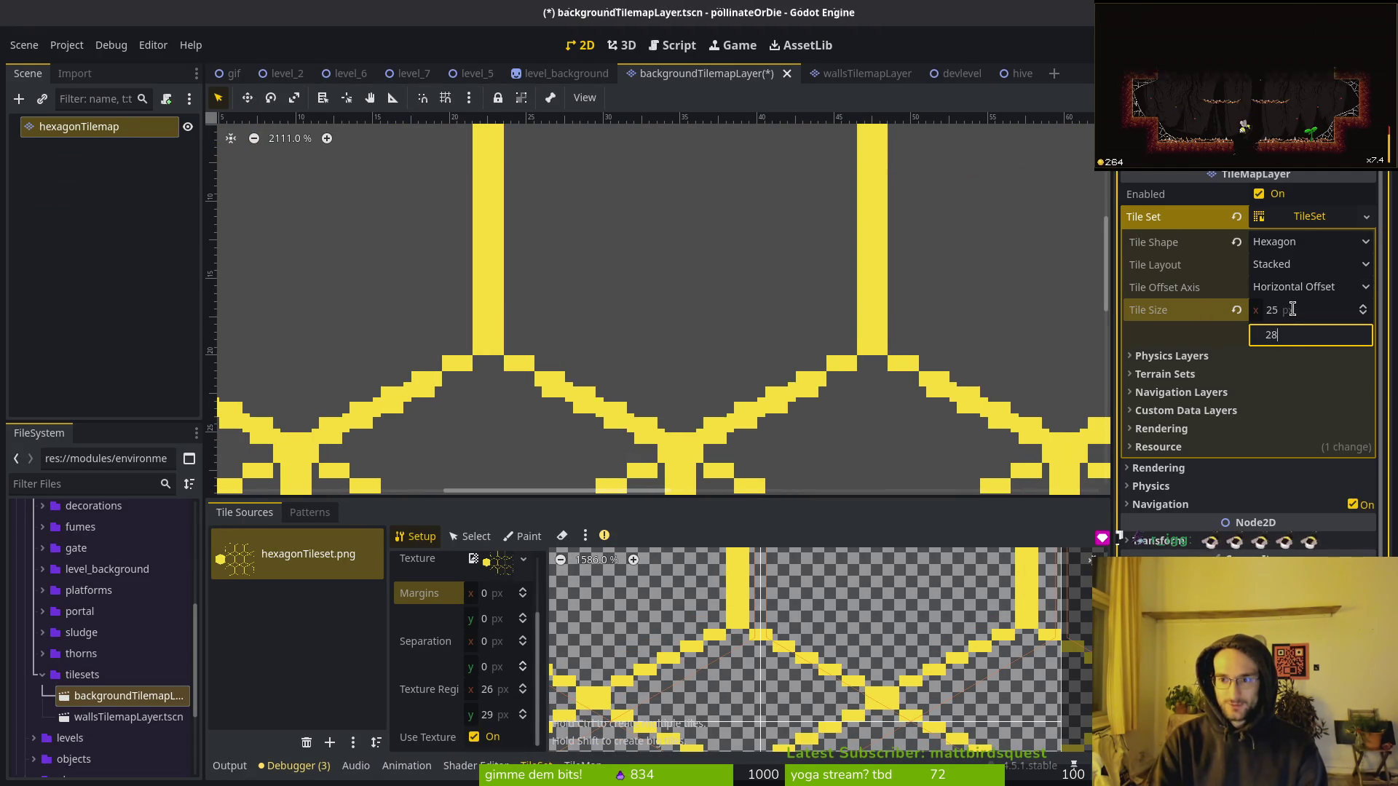
key(Return)
scroll(688, 290, down, 5)
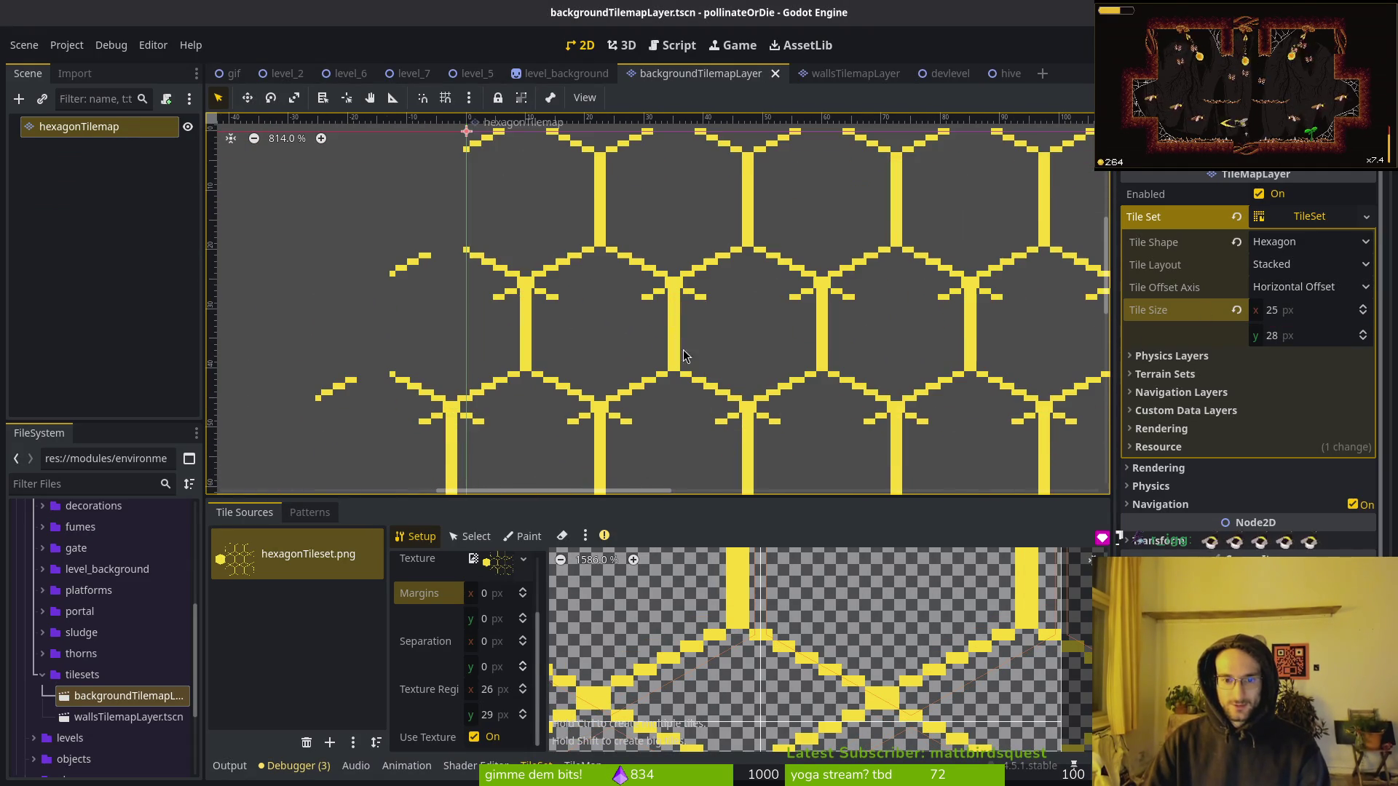
scroll(681, 607, down, 2)
Replace the old source with a new hexagonTileset.png atlas and auto-create its tiles.
click(316, 616)
scroll(827, 657, down, 5)
scroll(827, 657, down, 2)
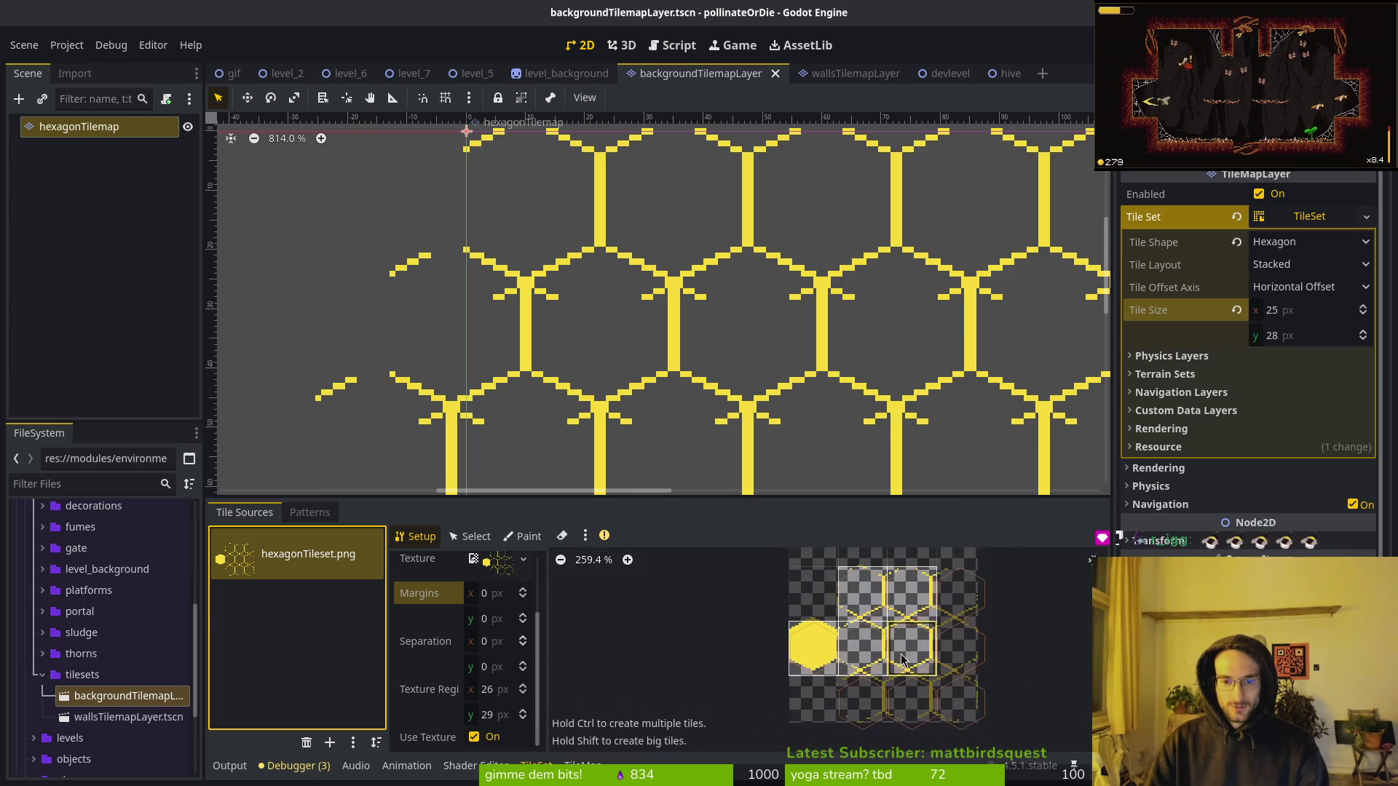
scroll(816, 671, down, 1)
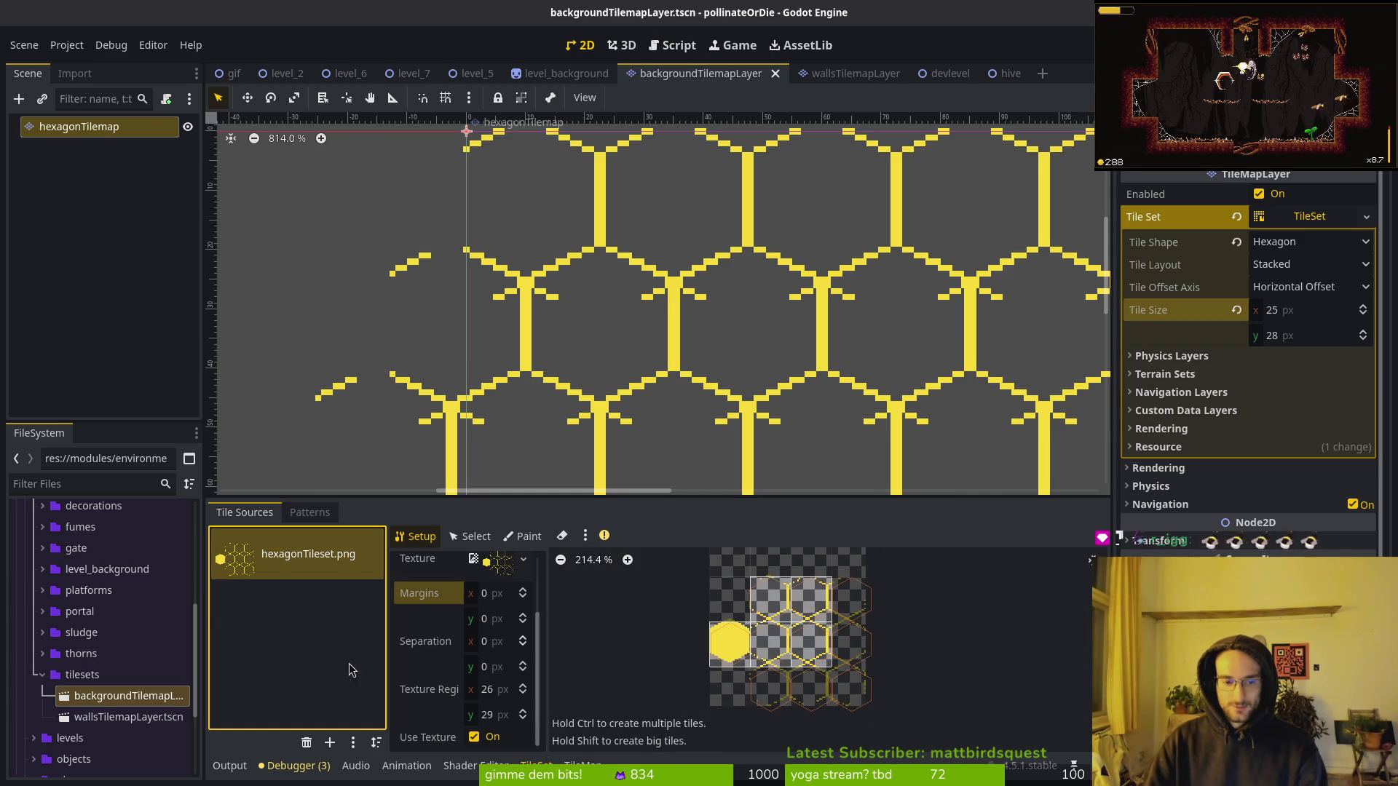
click(306, 742)
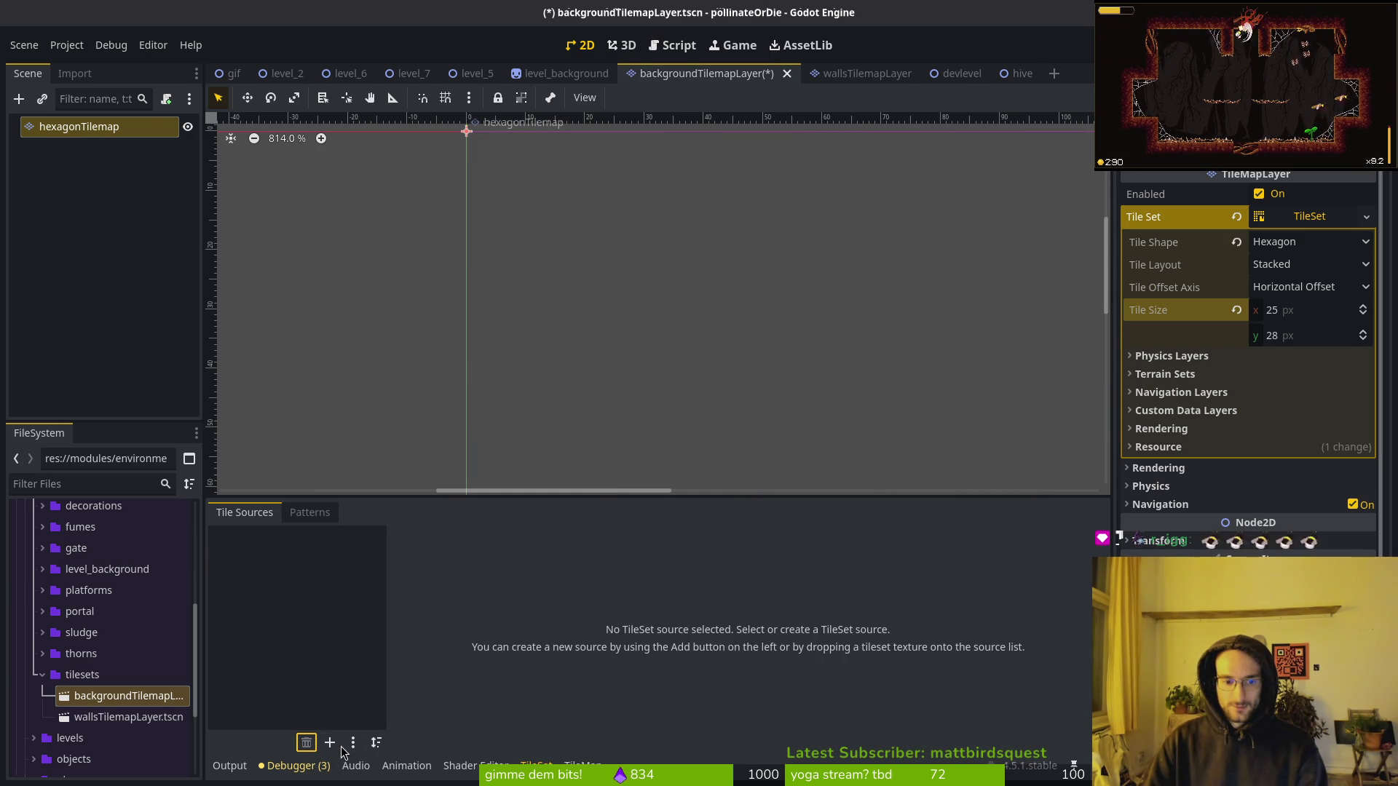
click(330, 742)
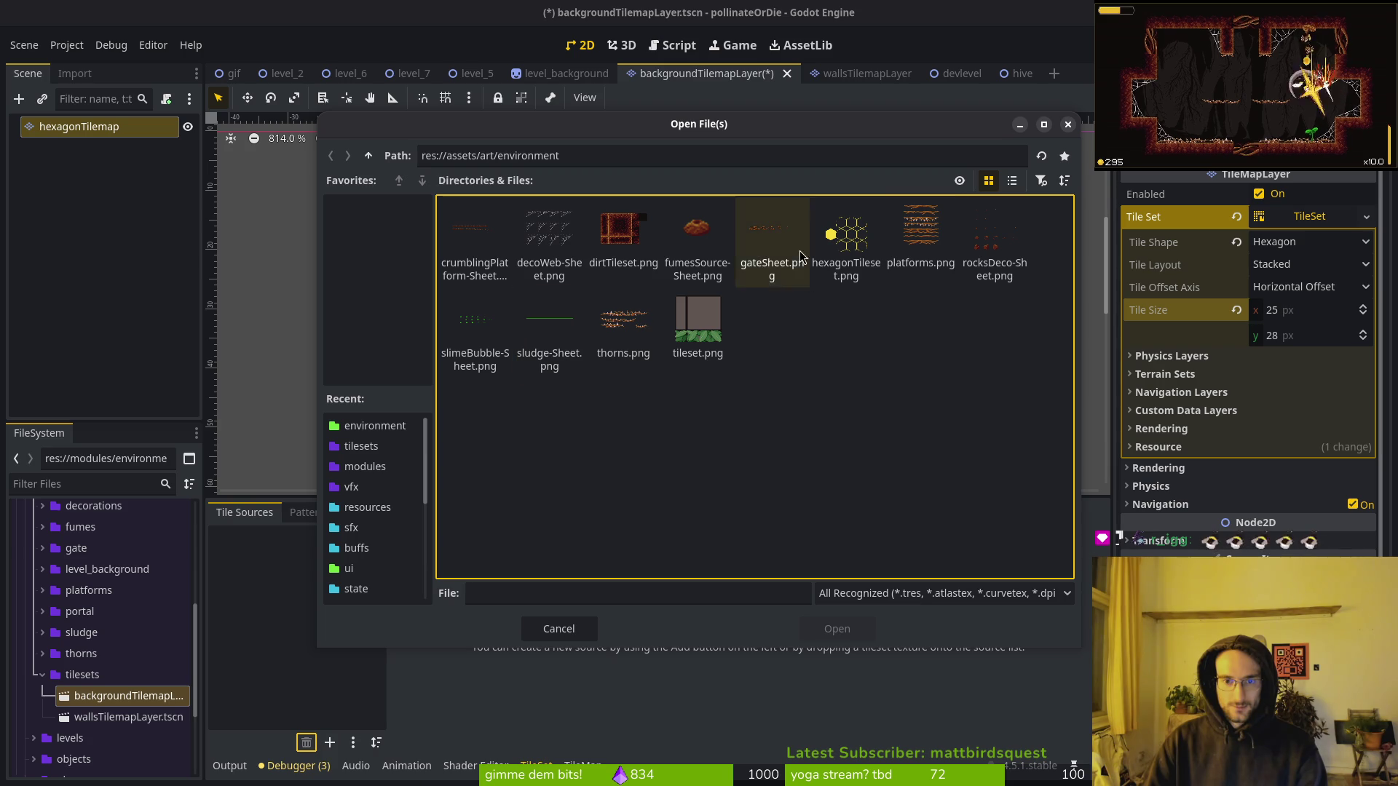
click(847, 237)
click(837, 628)
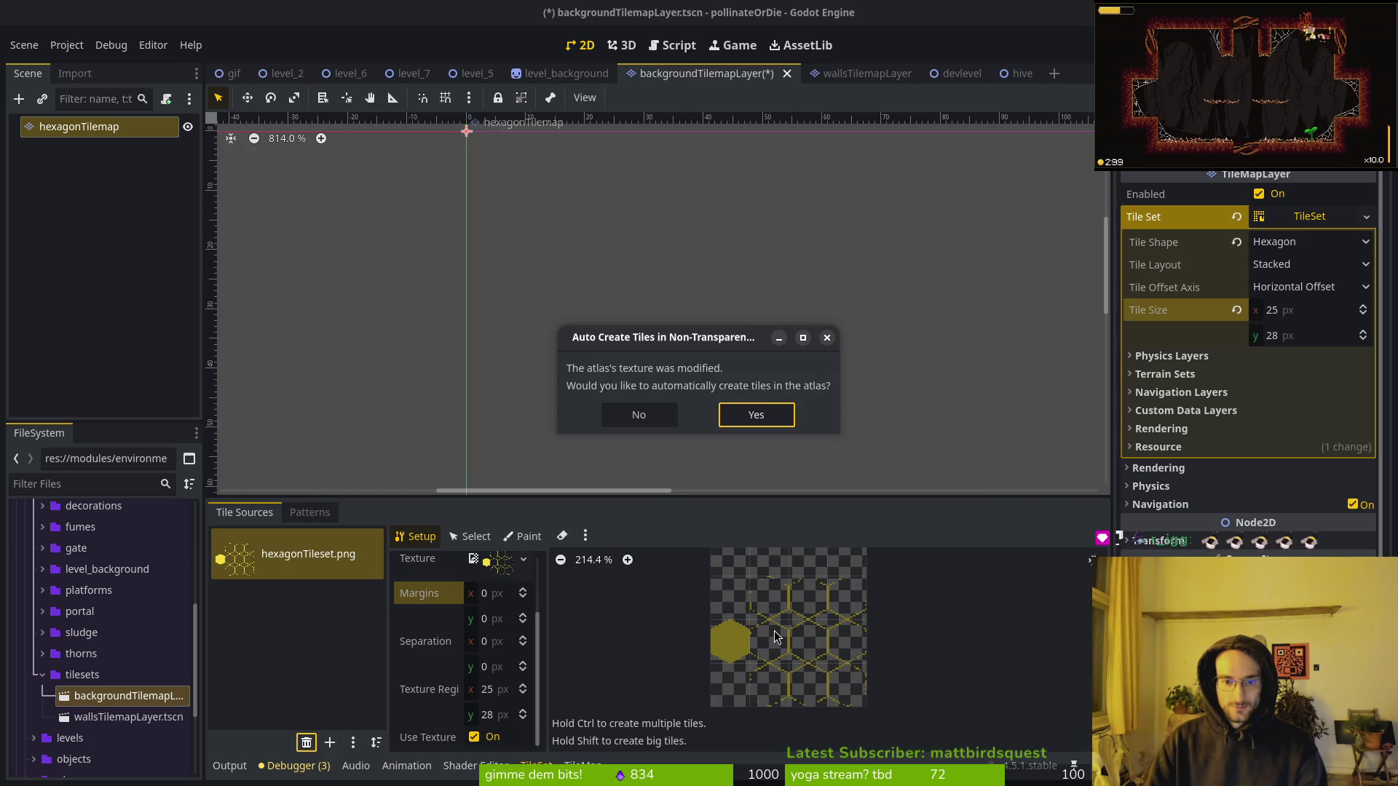
click(757, 415)
scroll(749, 336, down, 3)
scroll(748, 337, down, 1)
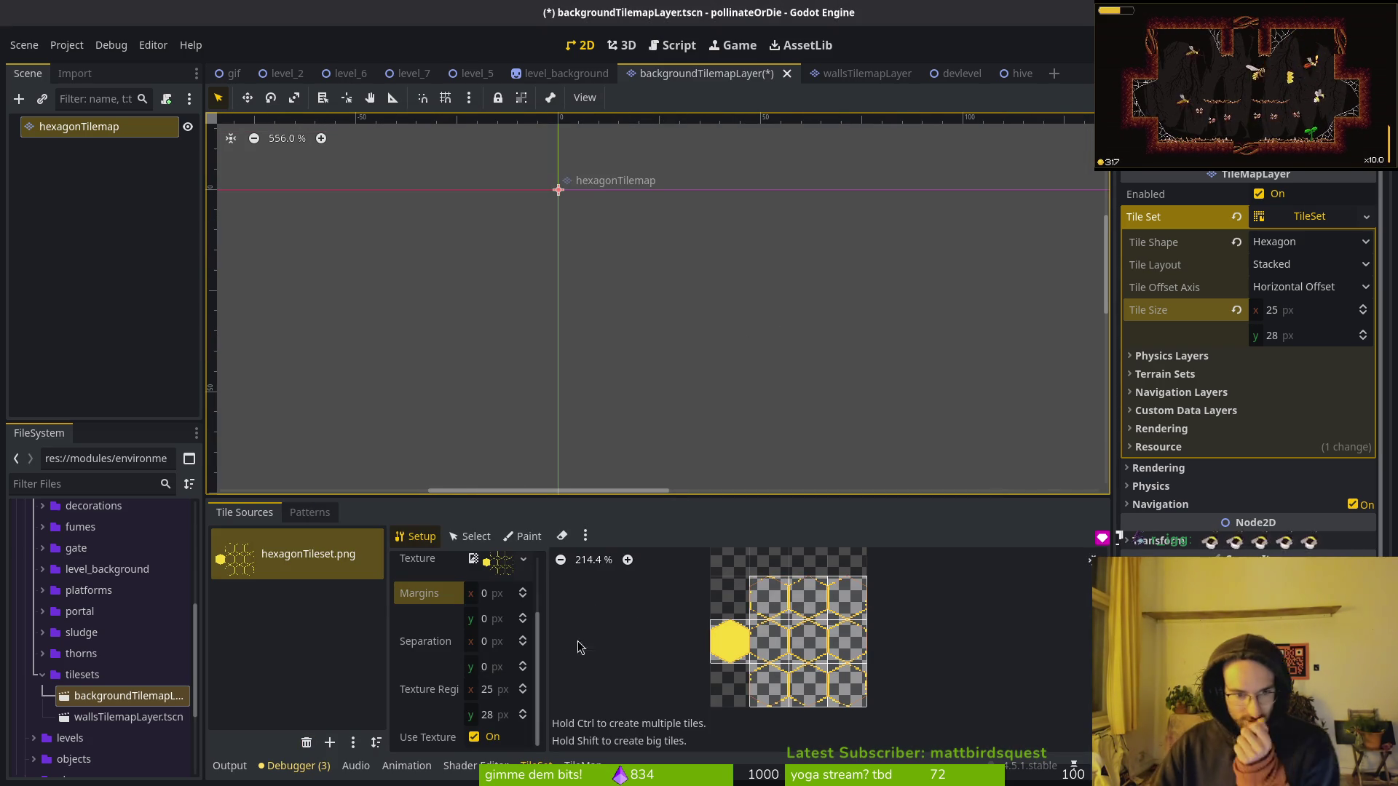
Set the atlas separation to 1,1.
click(503, 644)
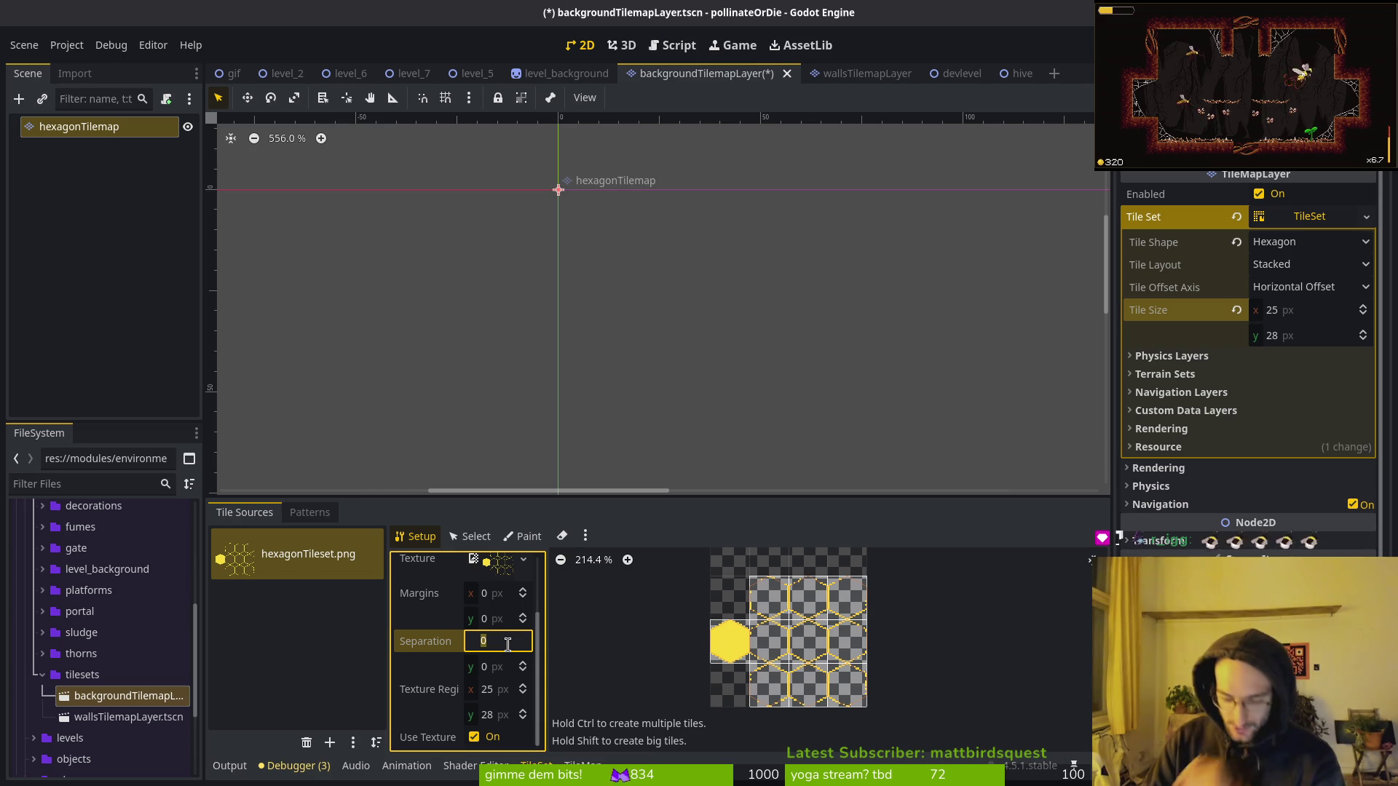
text(1)
key(Tab)
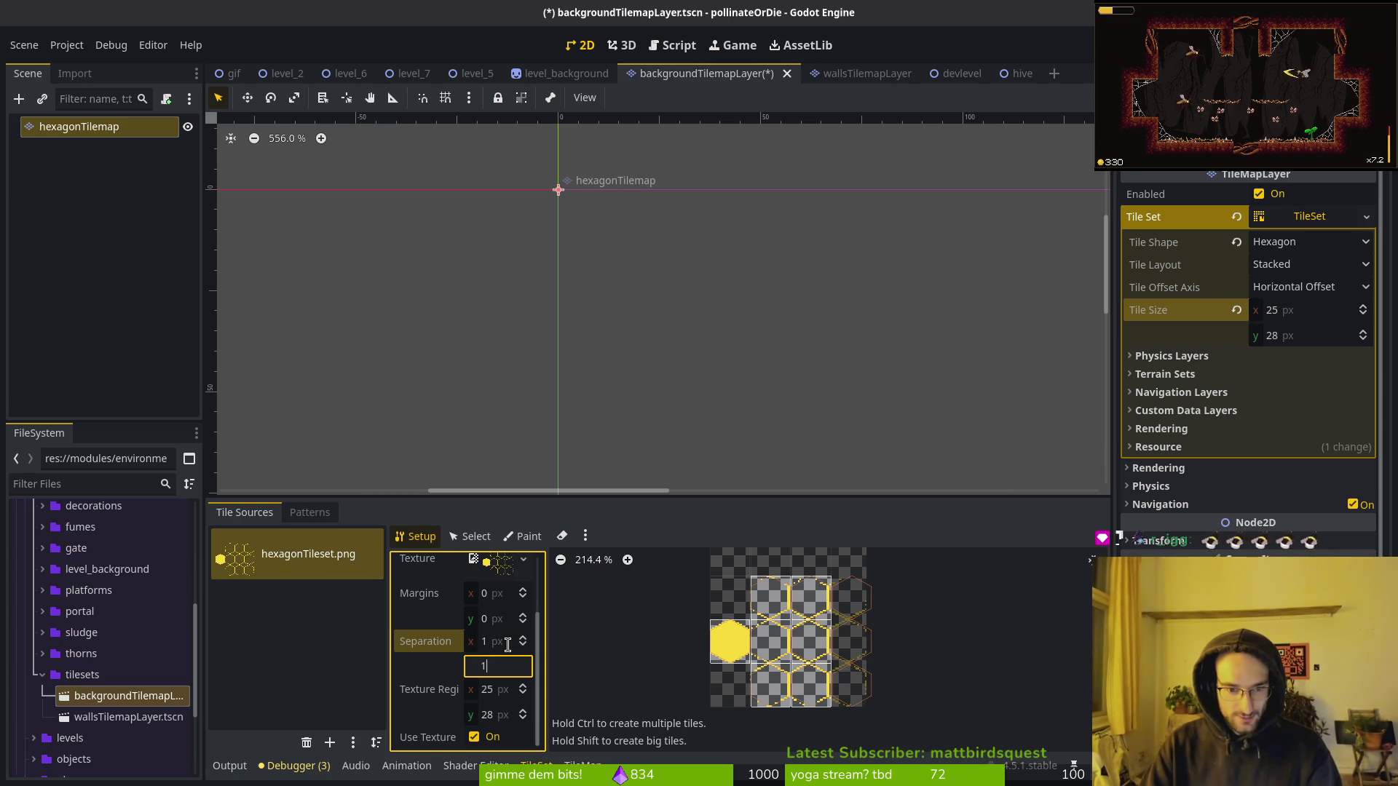
key(Return)
scroll(802, 658, up, 5)
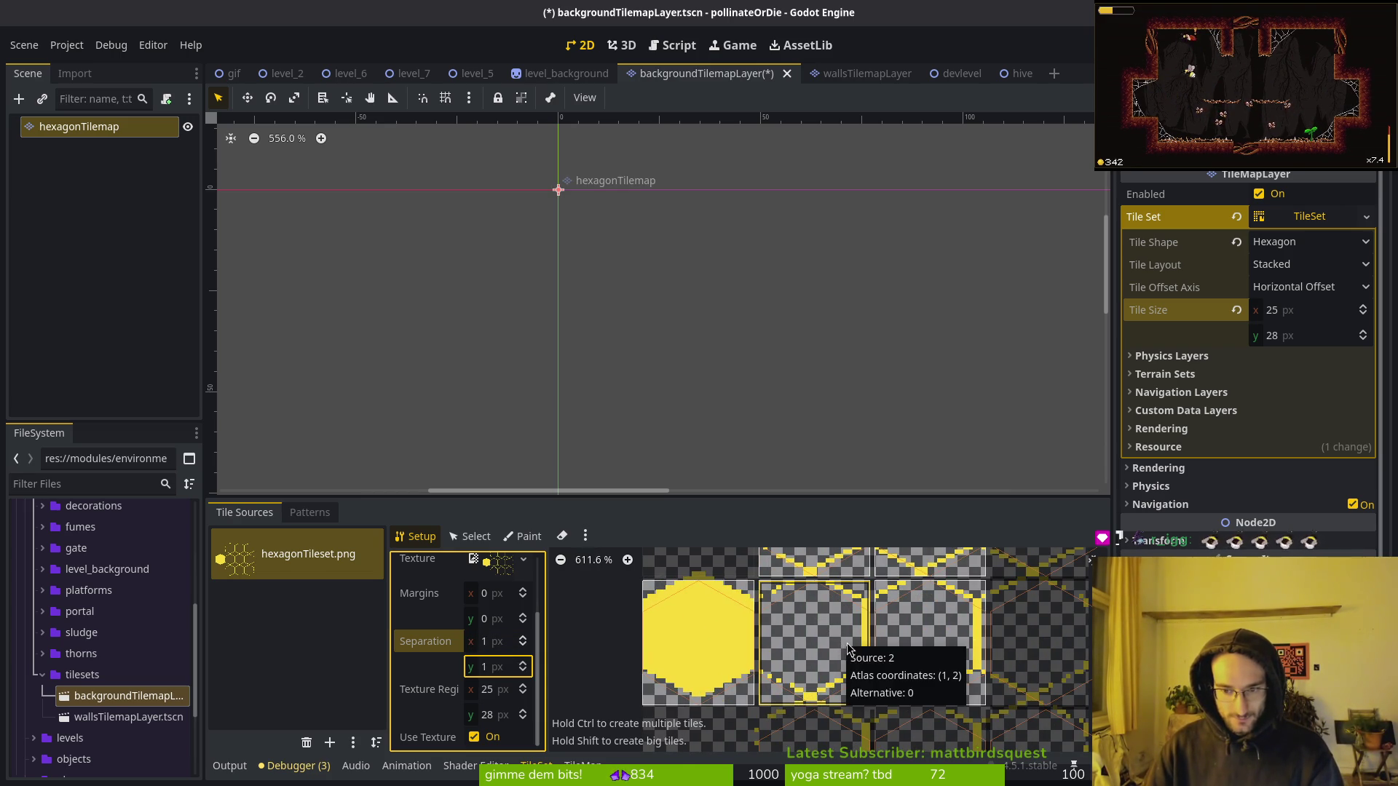
Reset the atlas separation to 0,0 and save the tilemap scene.
click(508, 641)
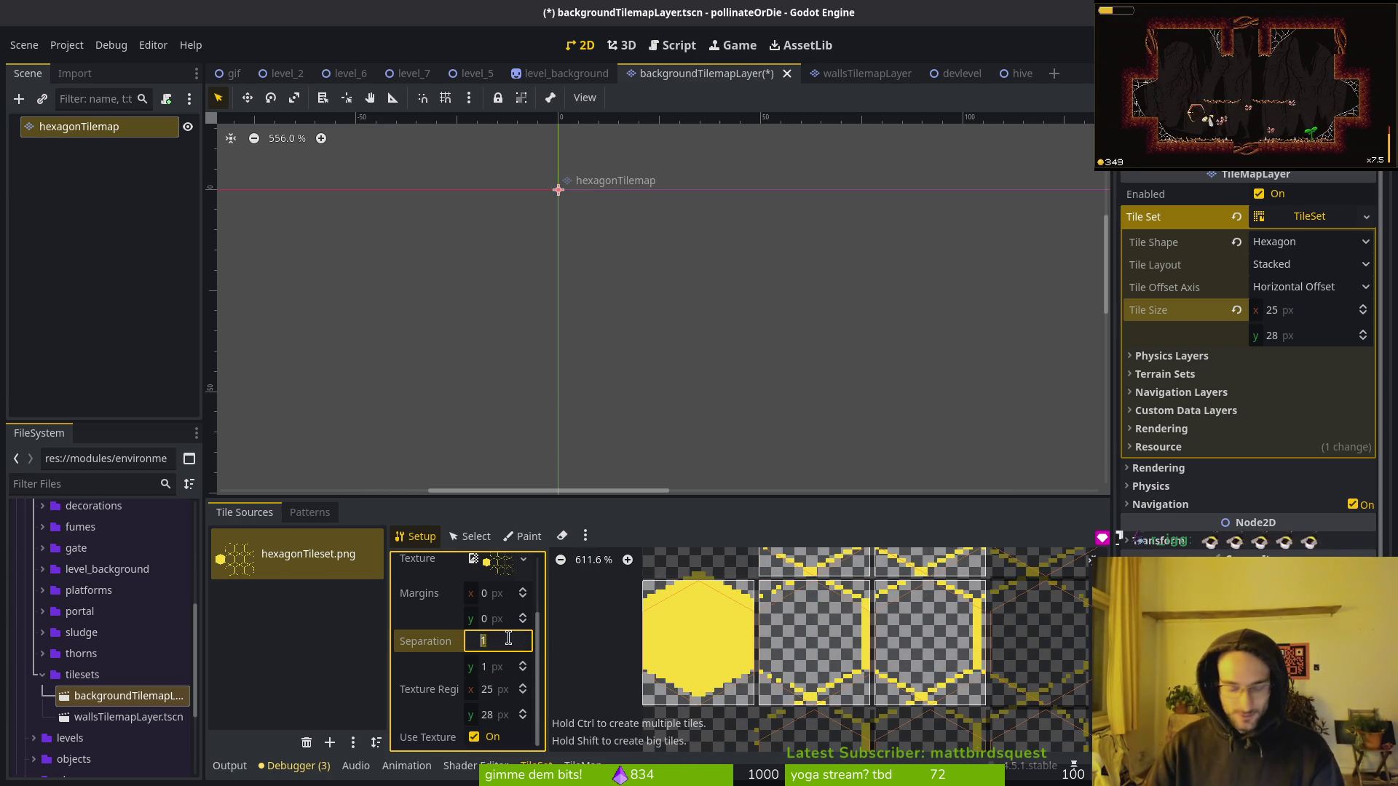
text(0)
key(Tab)
text(0)
key(Tab)
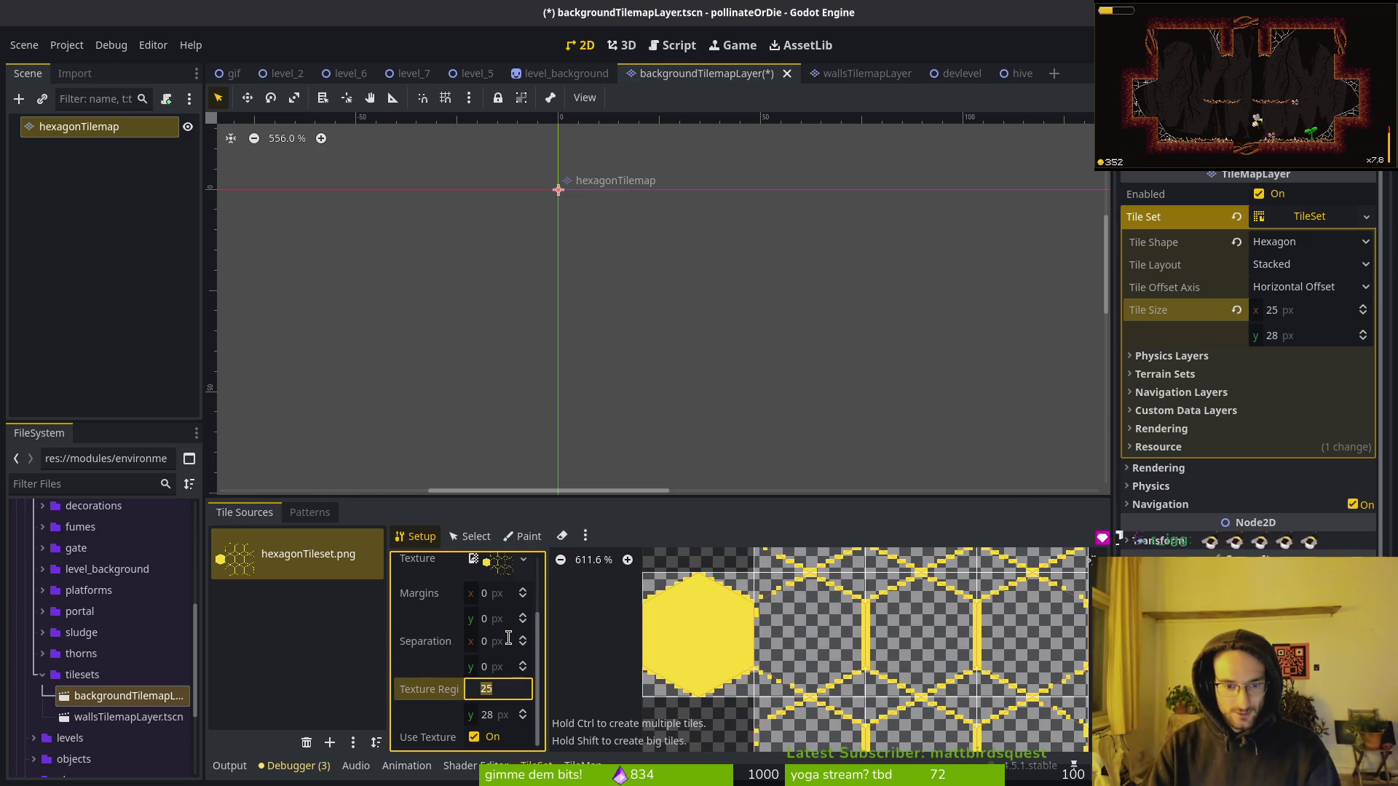
key(ctrl+s)
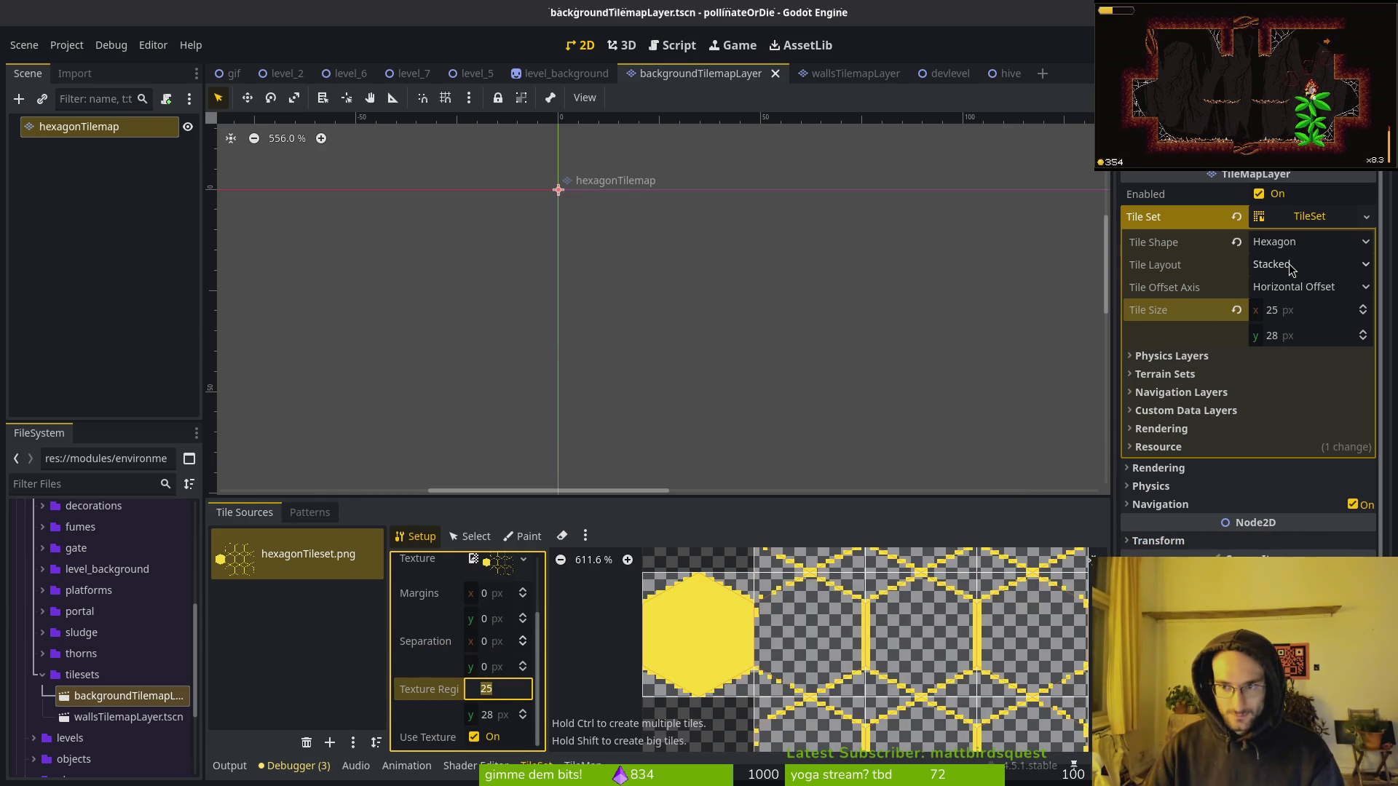
Check the tile layout options unchanged, then zoom and pan to inspect the atlas tiles.
click(1290, 269)
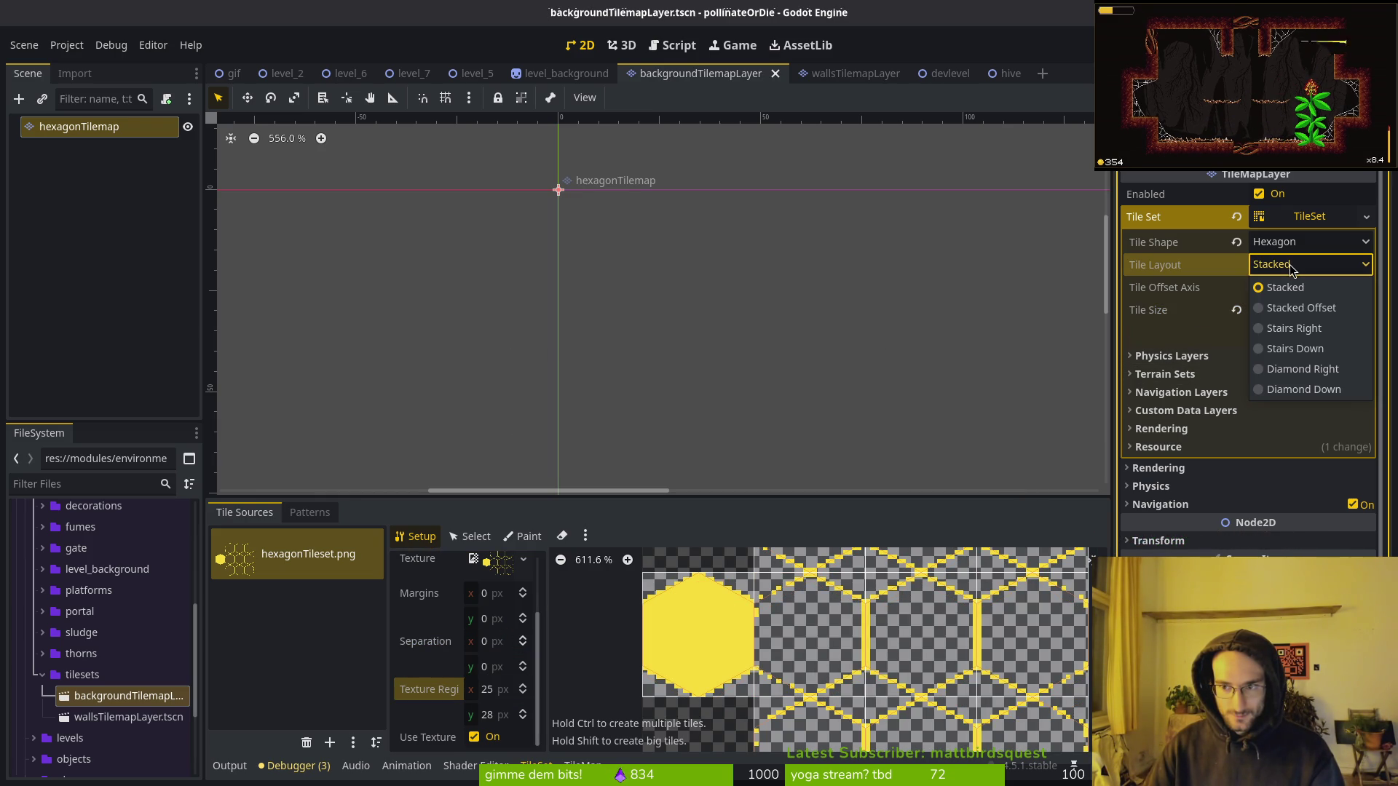
click(1063, 466)
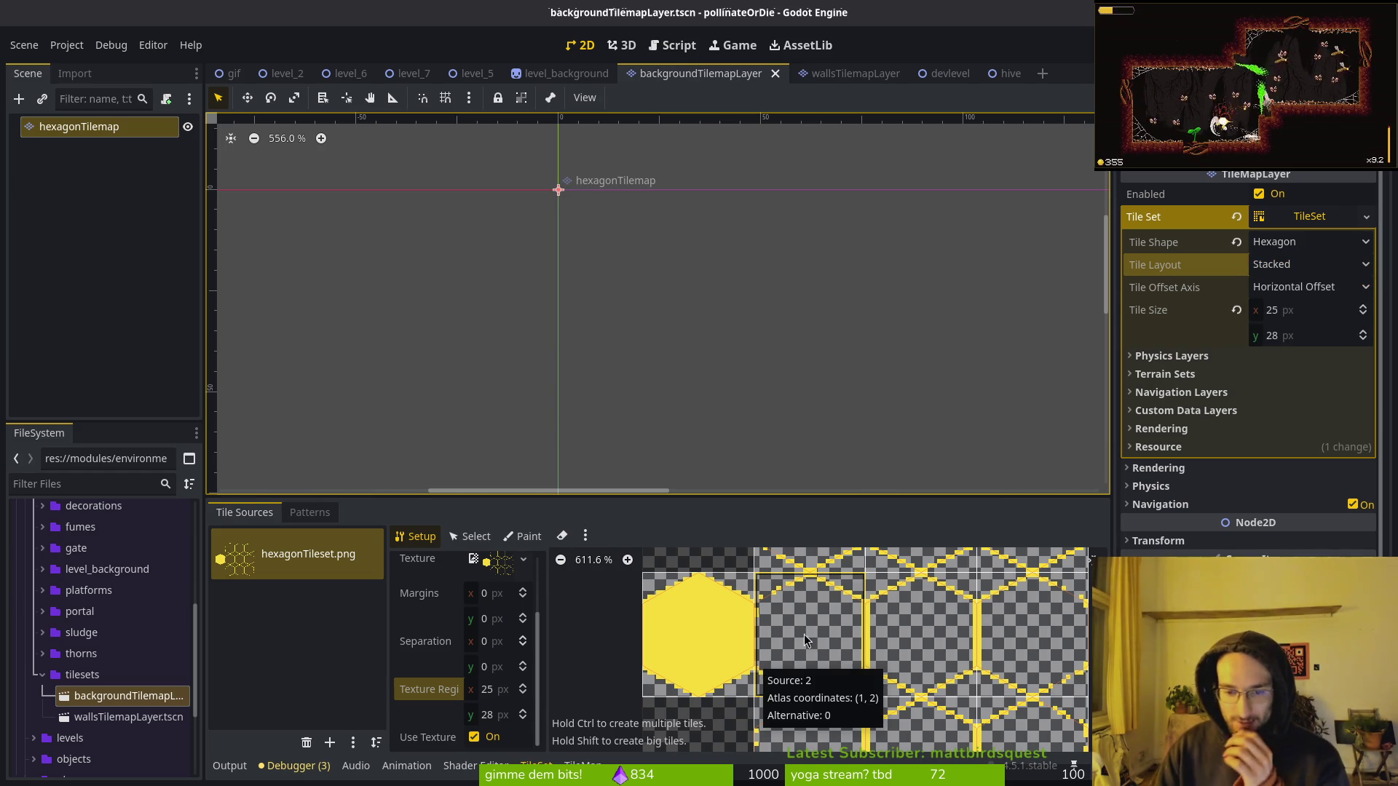
scroll(674, 603, up, 5)
scroll(706, 611, up, 2)
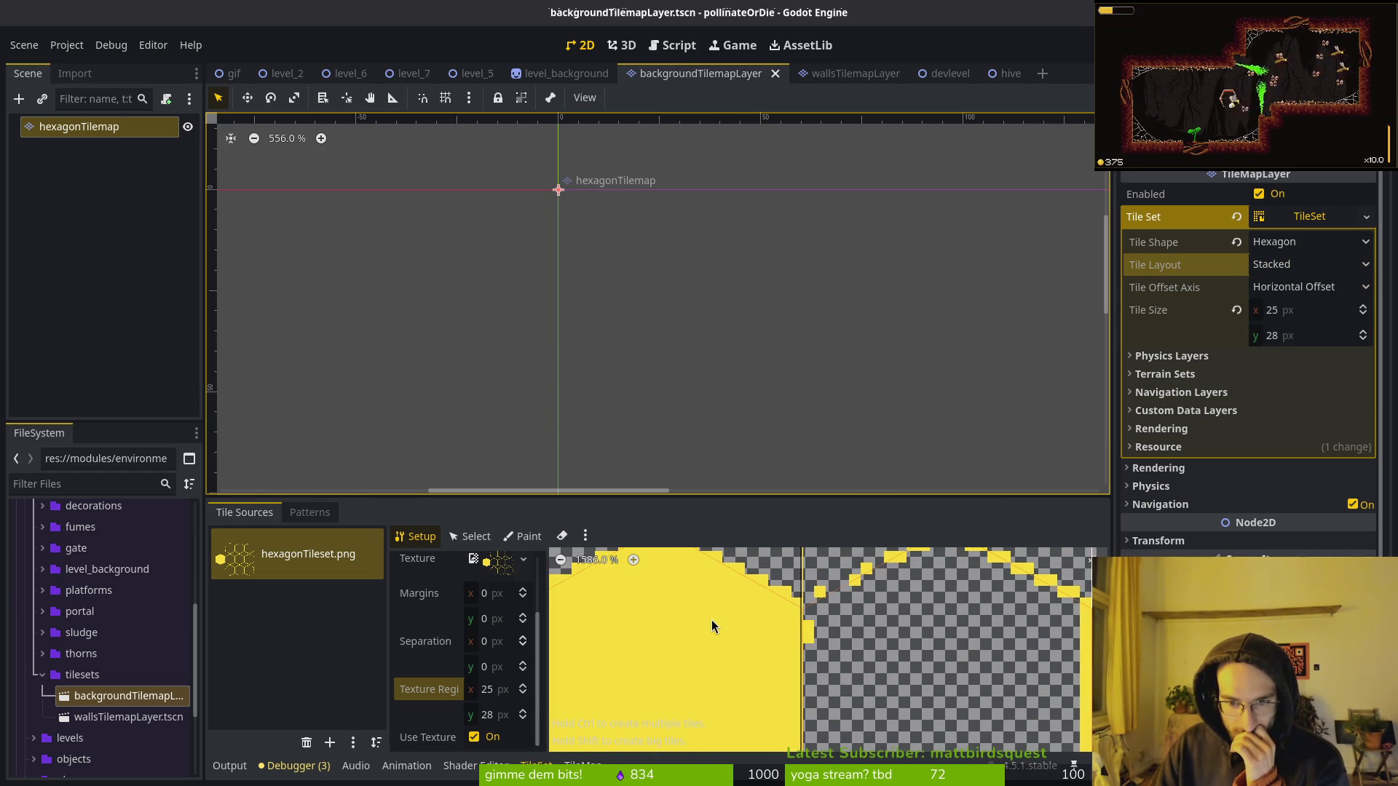
scroll(765, 605, up, 1)
scroll(804, 595, up, 3)
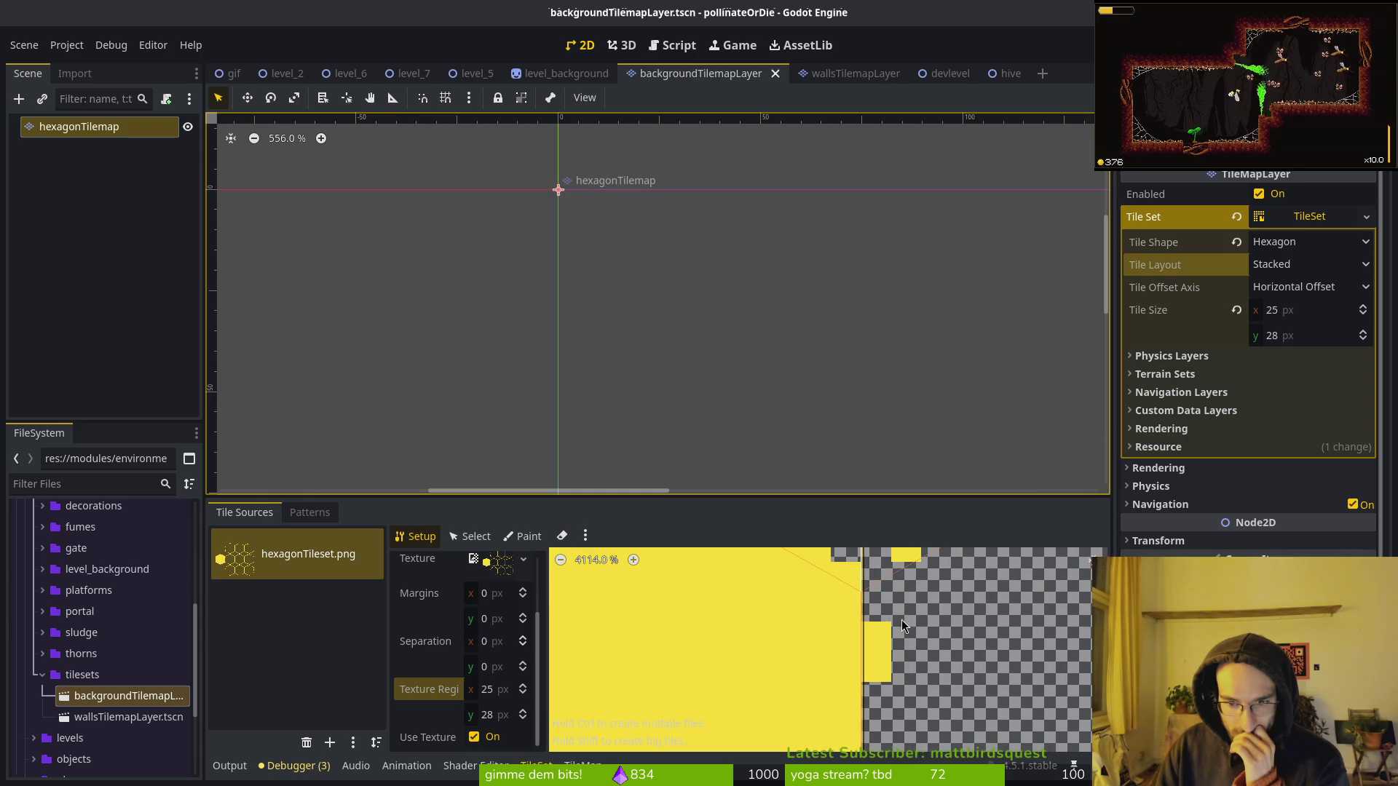
drag(819, 606, 759, 674)
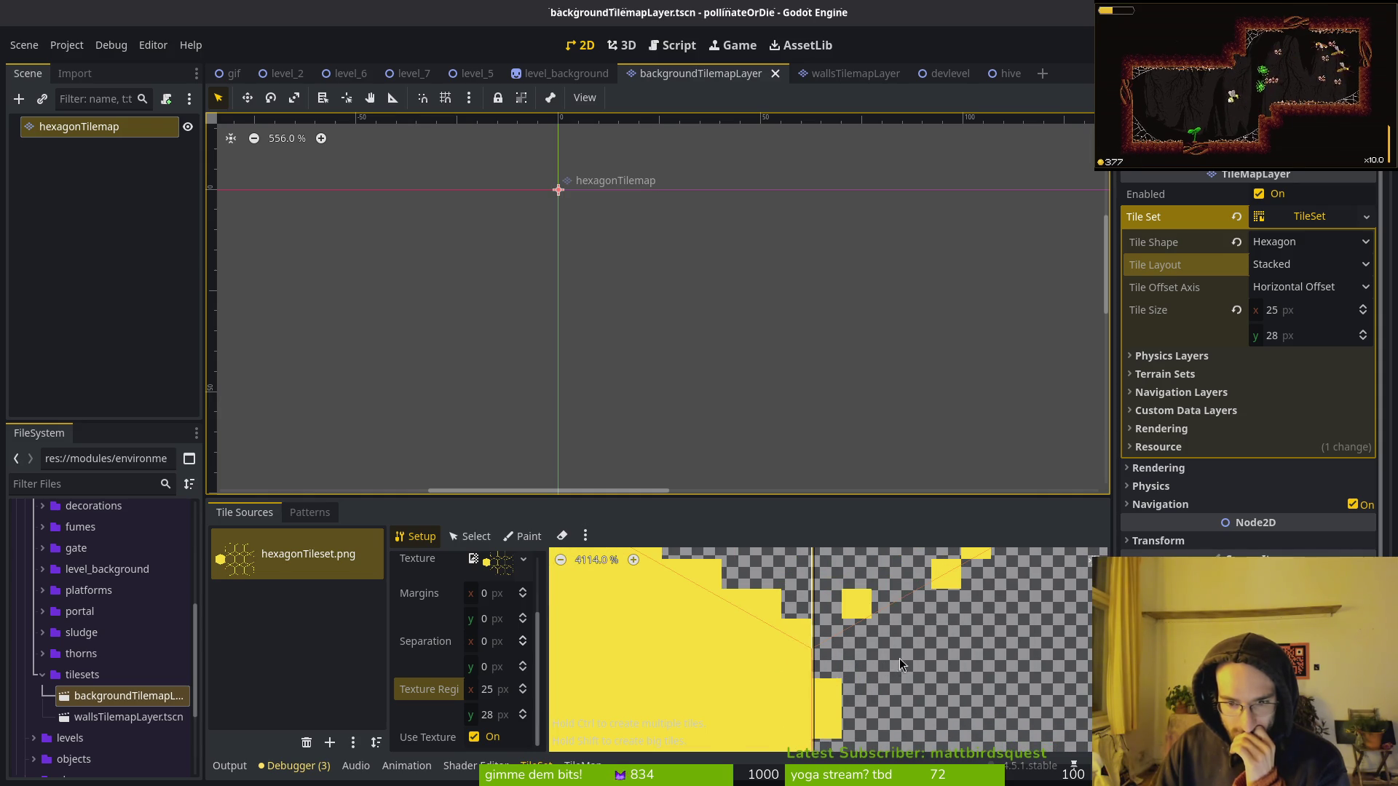
scroll(853, 641, down, 1)
scroll(825, 613, up, 1)
scroll(825, 619, up, 1)
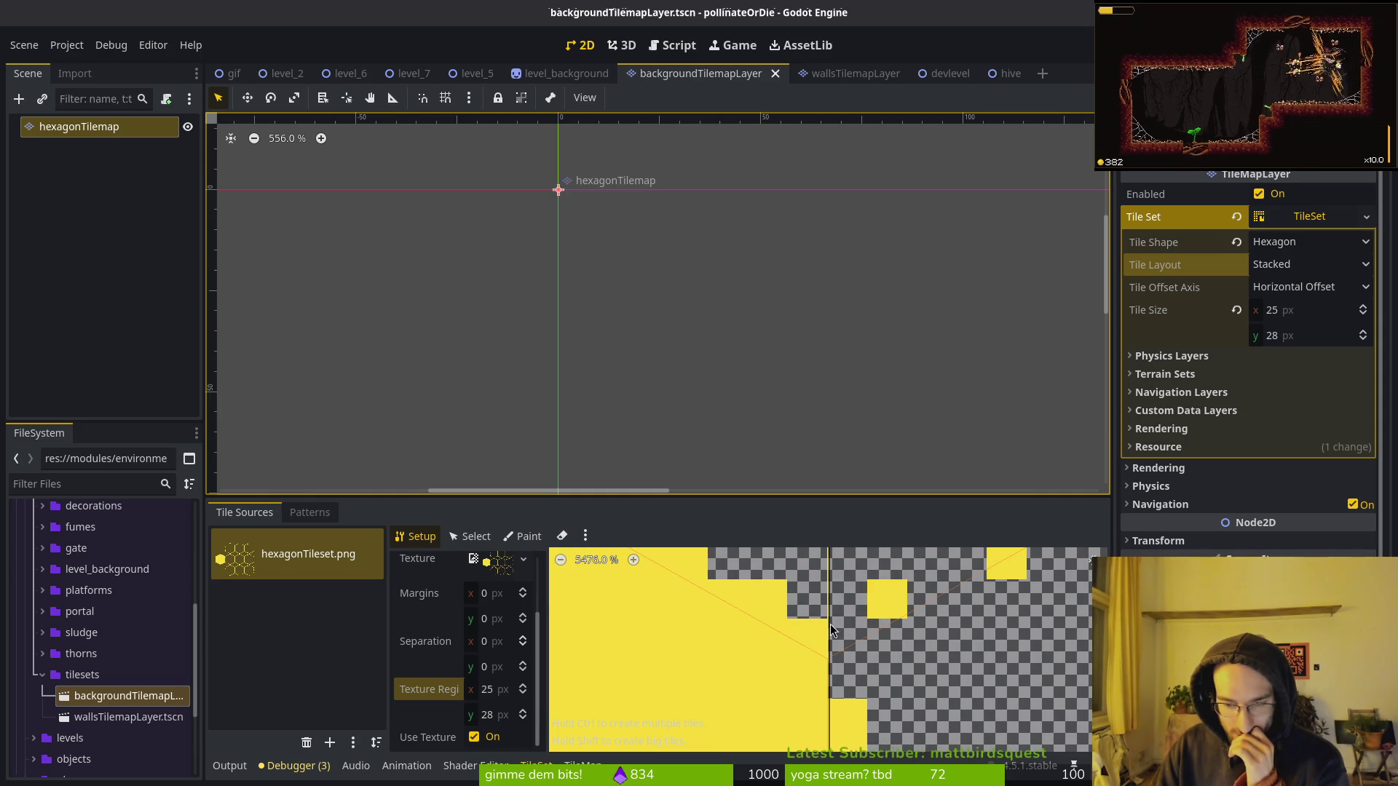
scroll(906, 619, down, 4)
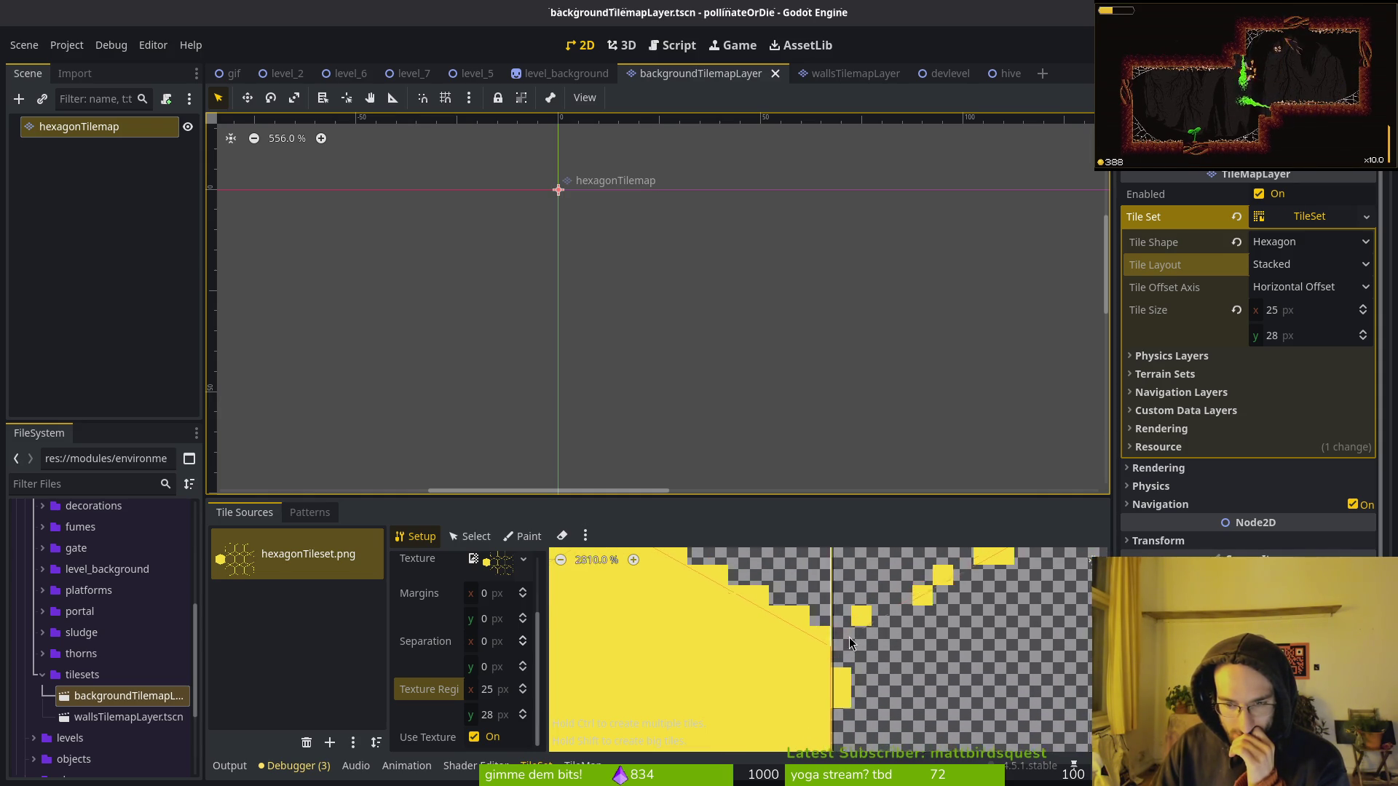
drag(595, 292, 554, 222)
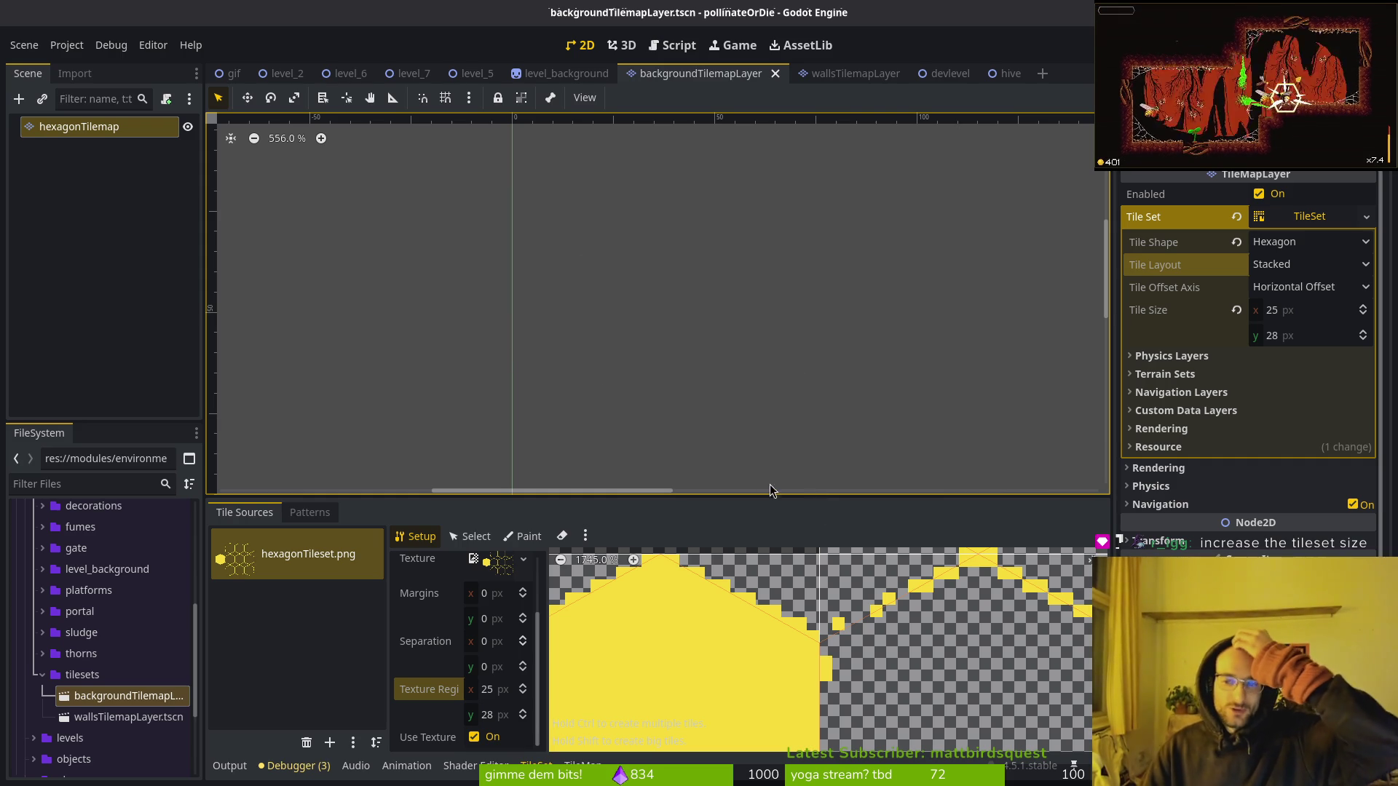
scroll(801, 670, down, 3)
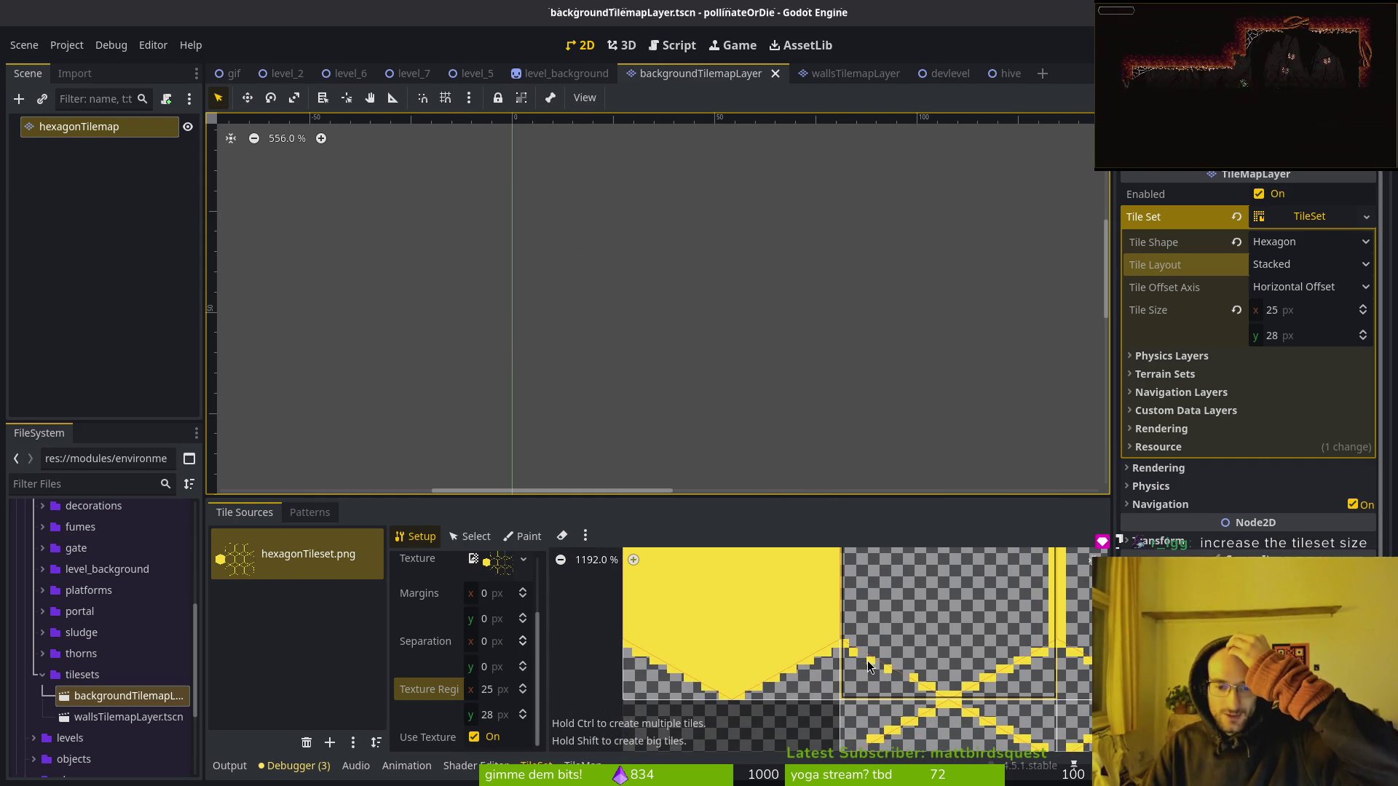
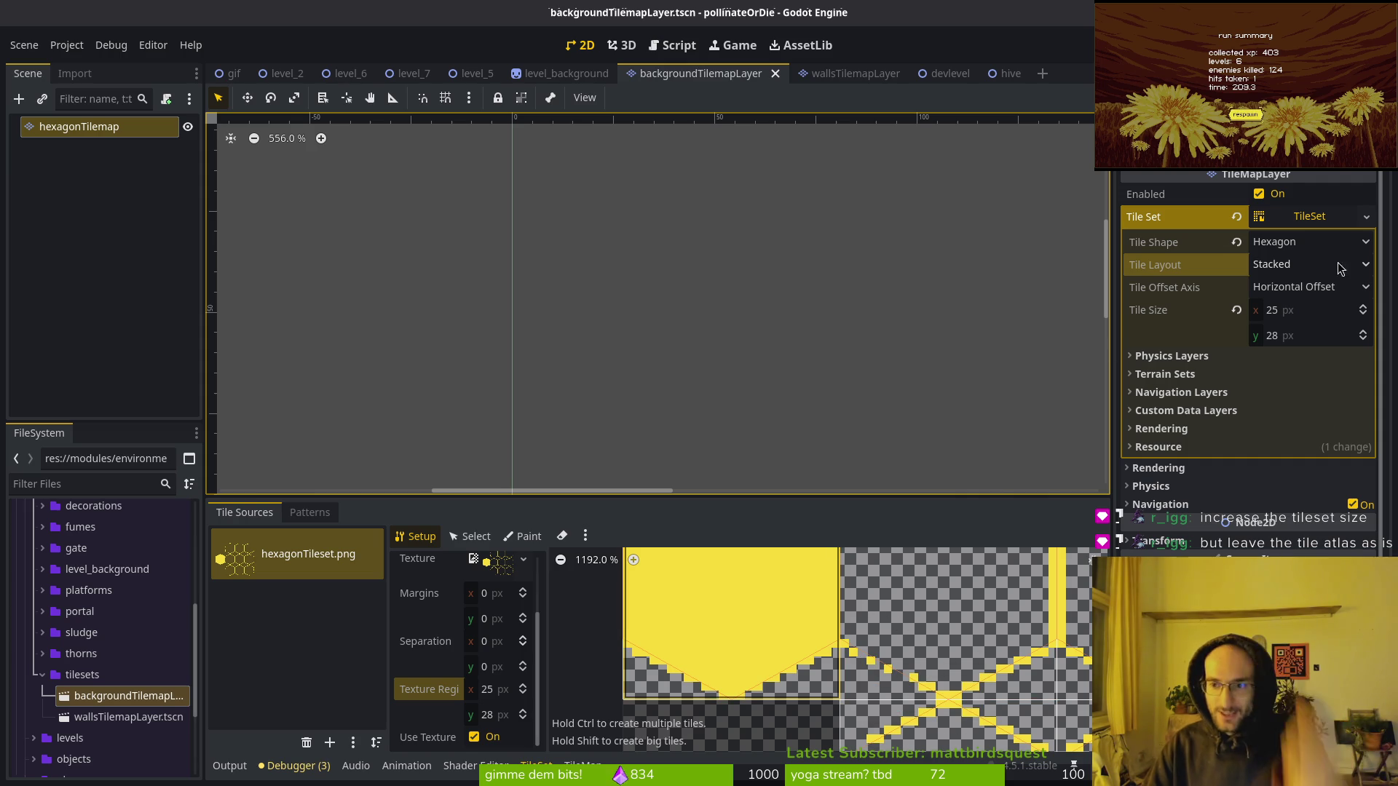
Set the hexagon TileSet tile size to 26×29 px and save the scene.
click(1315, 309)
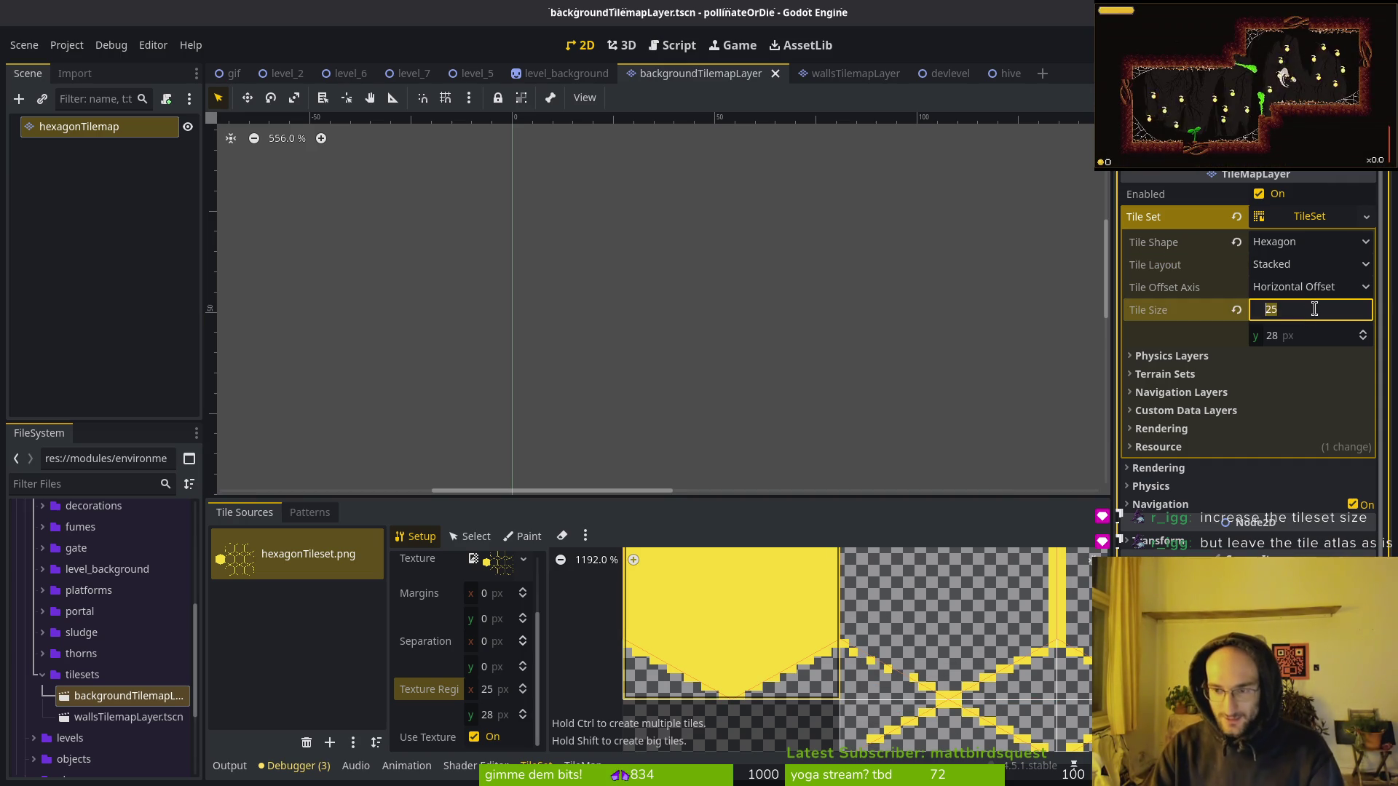
text(2)
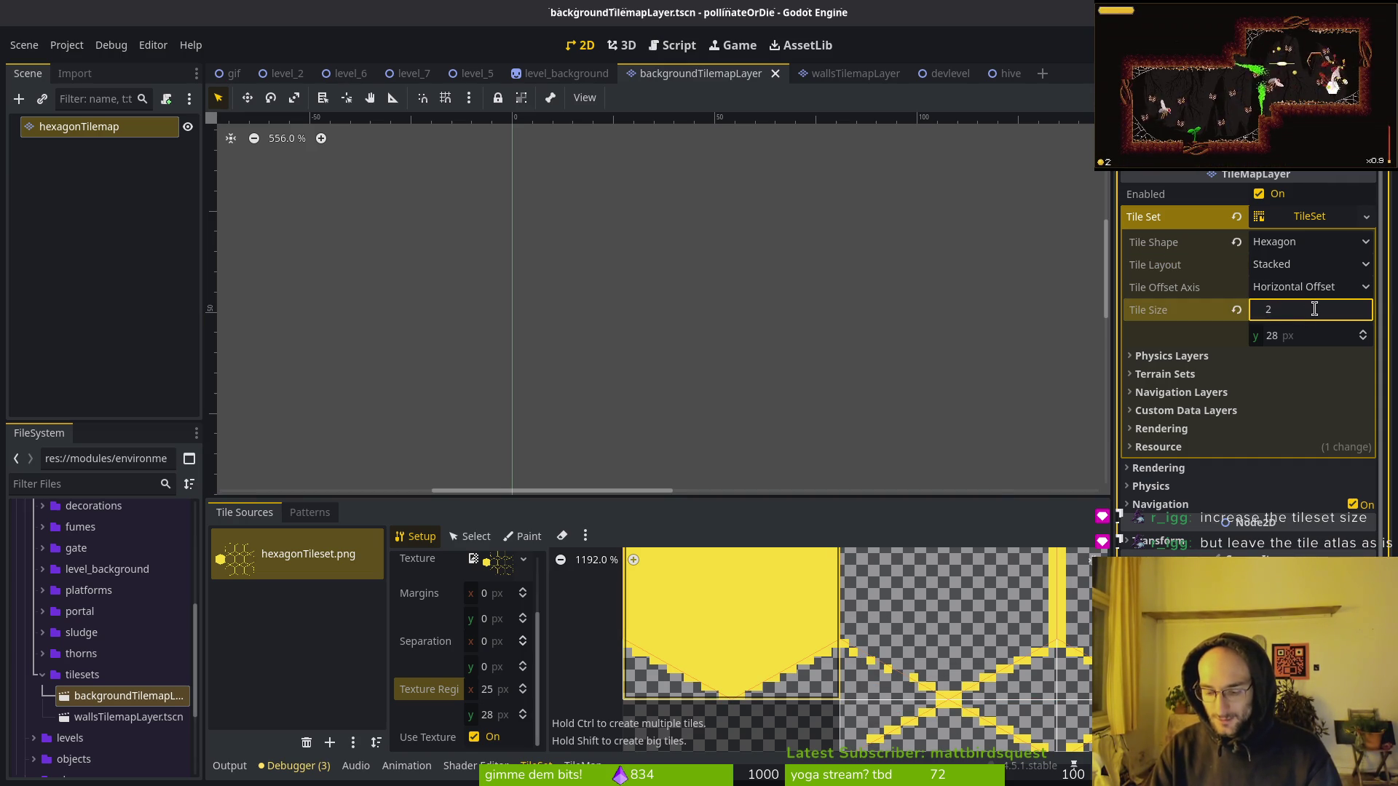
text(6)
key(Tab)
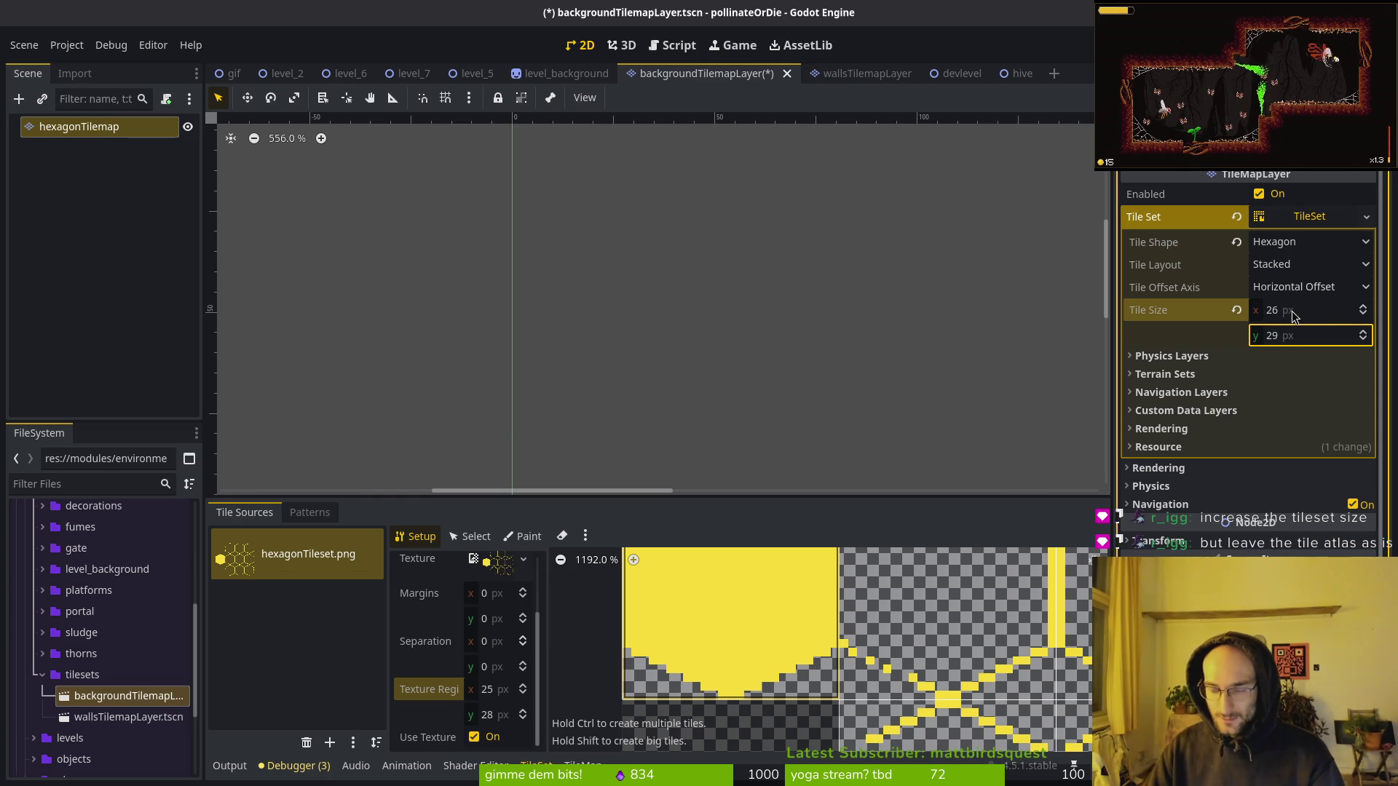
click(994, 399)
key(ctrl+s)
Erase the previously painted hexagon tiles from the background tilemap.
scroll(874, 707, down, 2)
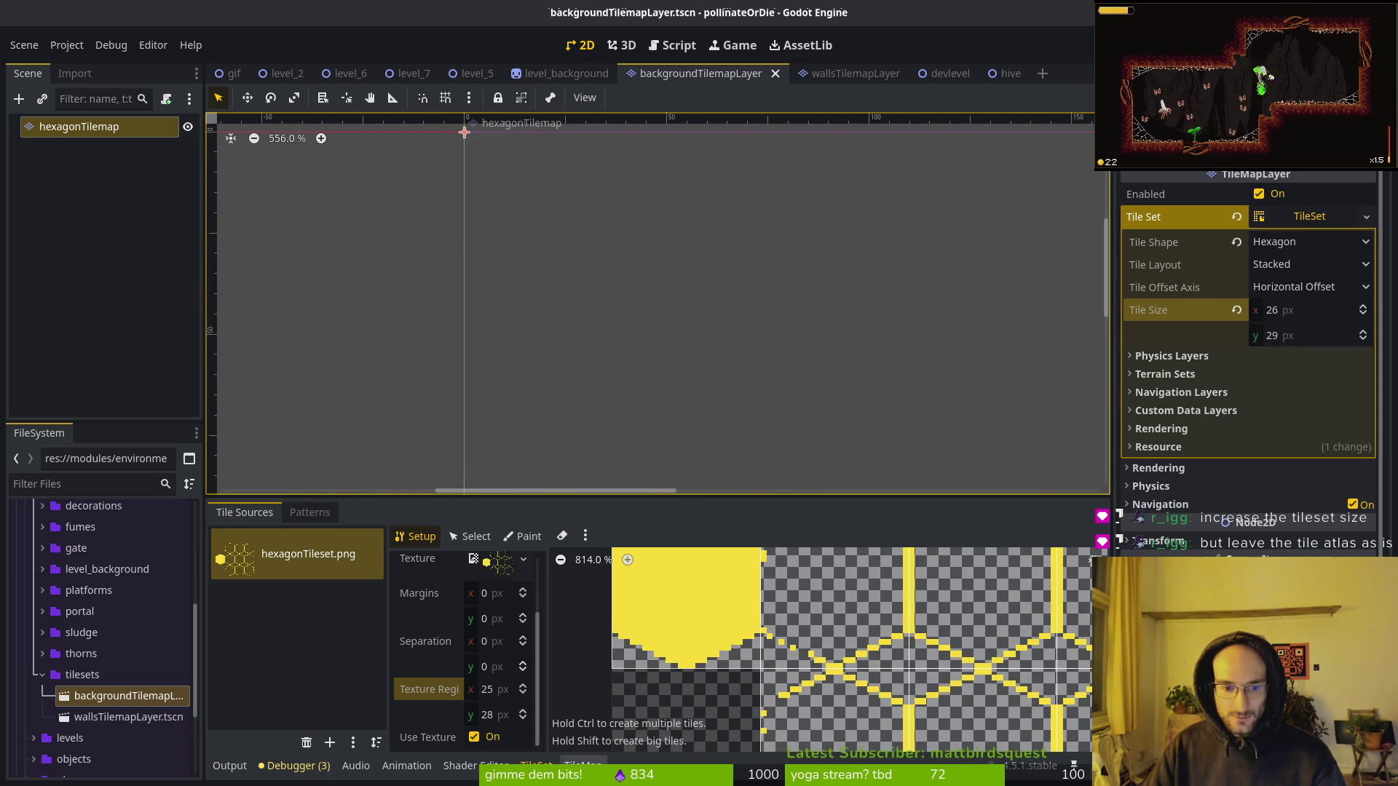
click(582, 763)
click(619, 640)
scroll(707, 350, down, 2)
key(e)
mouse_move(649, 287)
mouse_down()
mouse_move(640, 237)
mouse_move(662, 272)
mouse_move(883, 384)
mouse_move(518, 440)
mouse_move(627, 321)
mouse_up()
scroll(685, 393, down, 2)
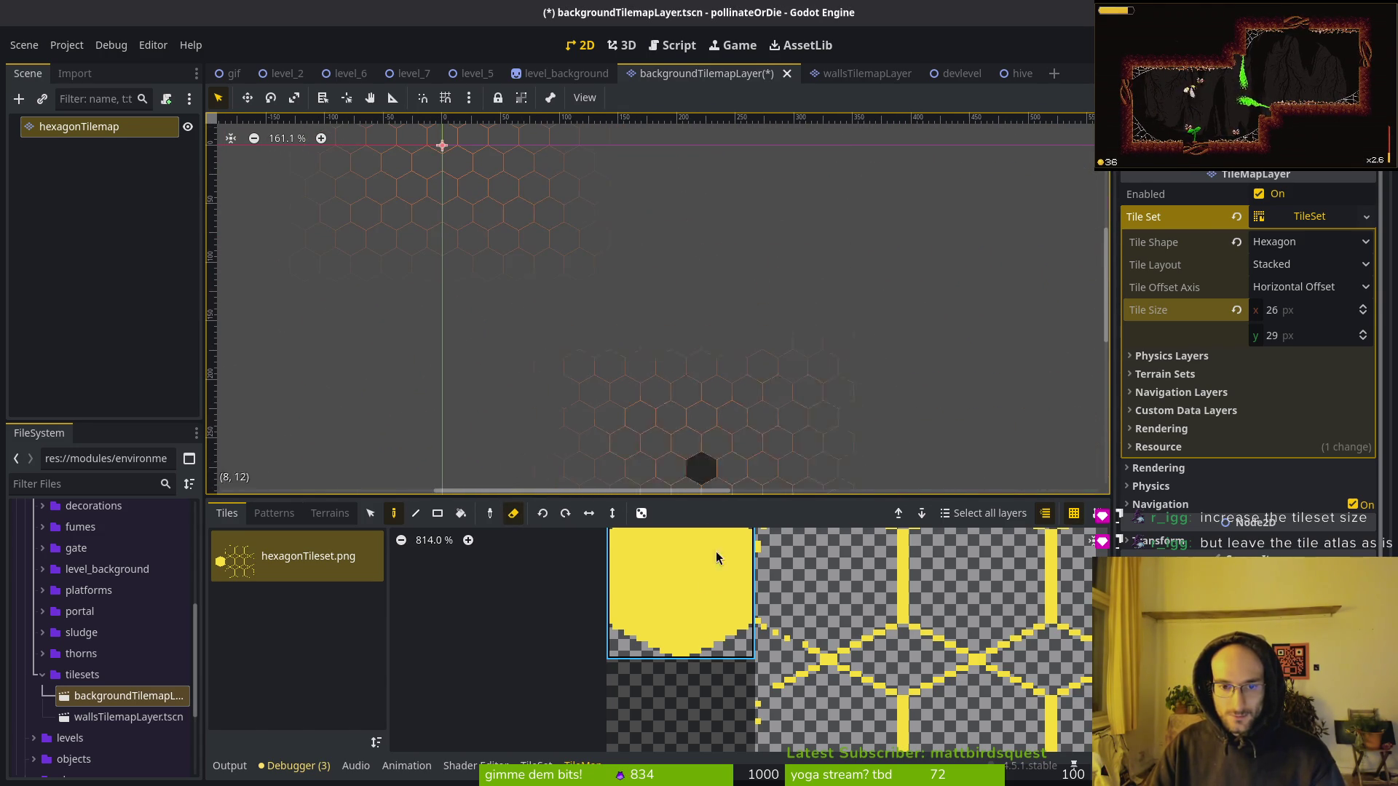
Paint a cluster of four yellow hexagon tiles on the tilemap.
key(e)
scroll(626, 292, up, 4)
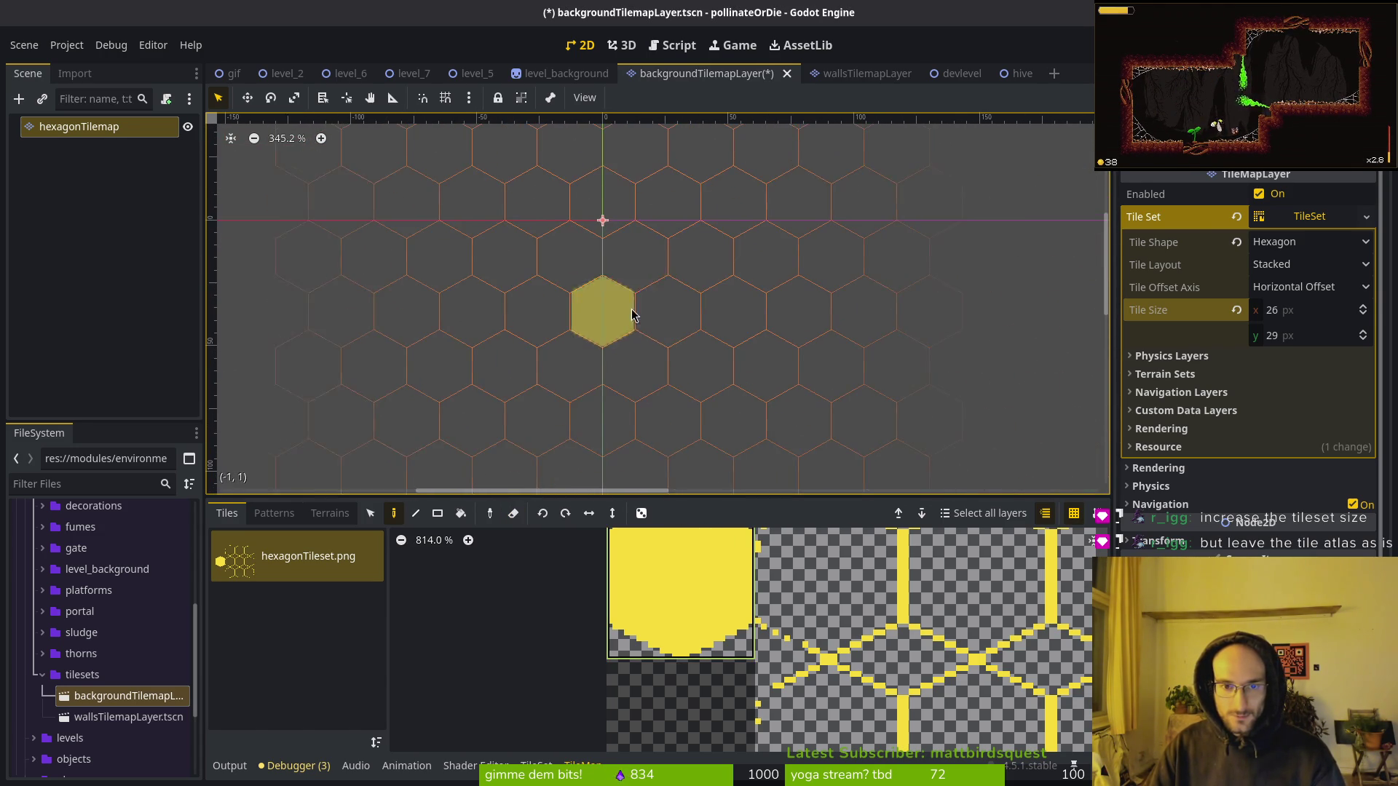
click(703, 251)
click(670, 308)
click(735, 308)
click(768, 251)
key(Escape)
scroll(765, 334, up, 4)
scroll(724, 302, up, 2)
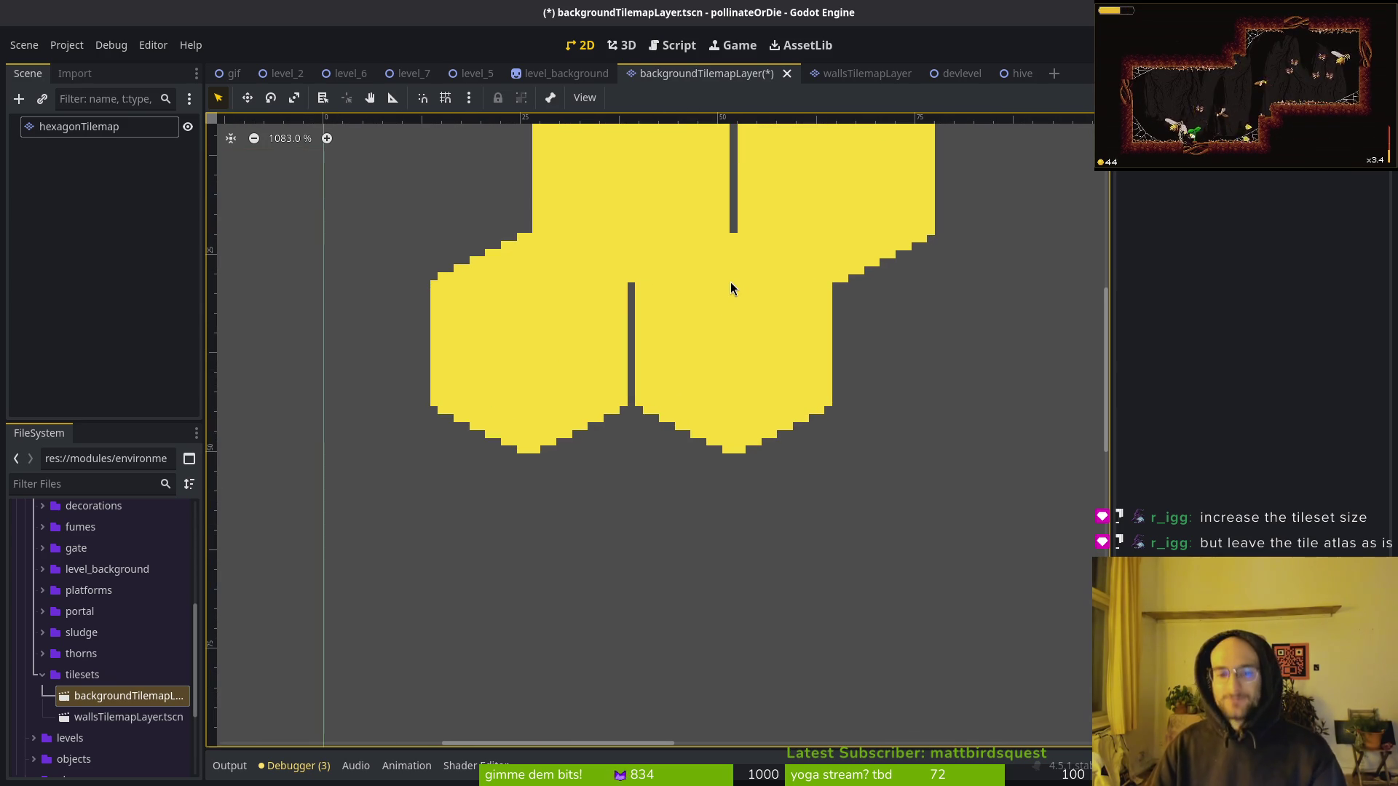
Try tile heights of 4 and then 30 px, checking the tile seams.
click(101, 126)
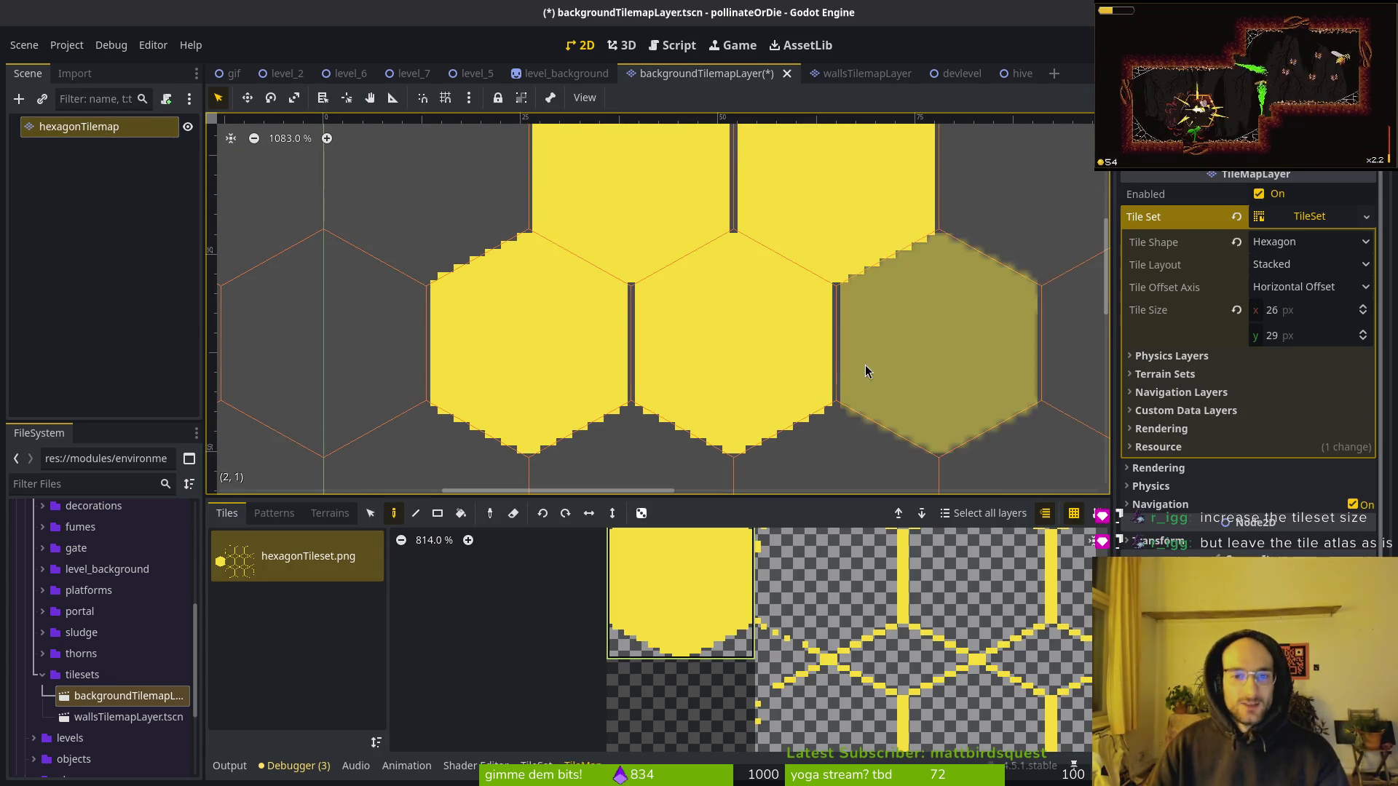
text(4)
key(Return)
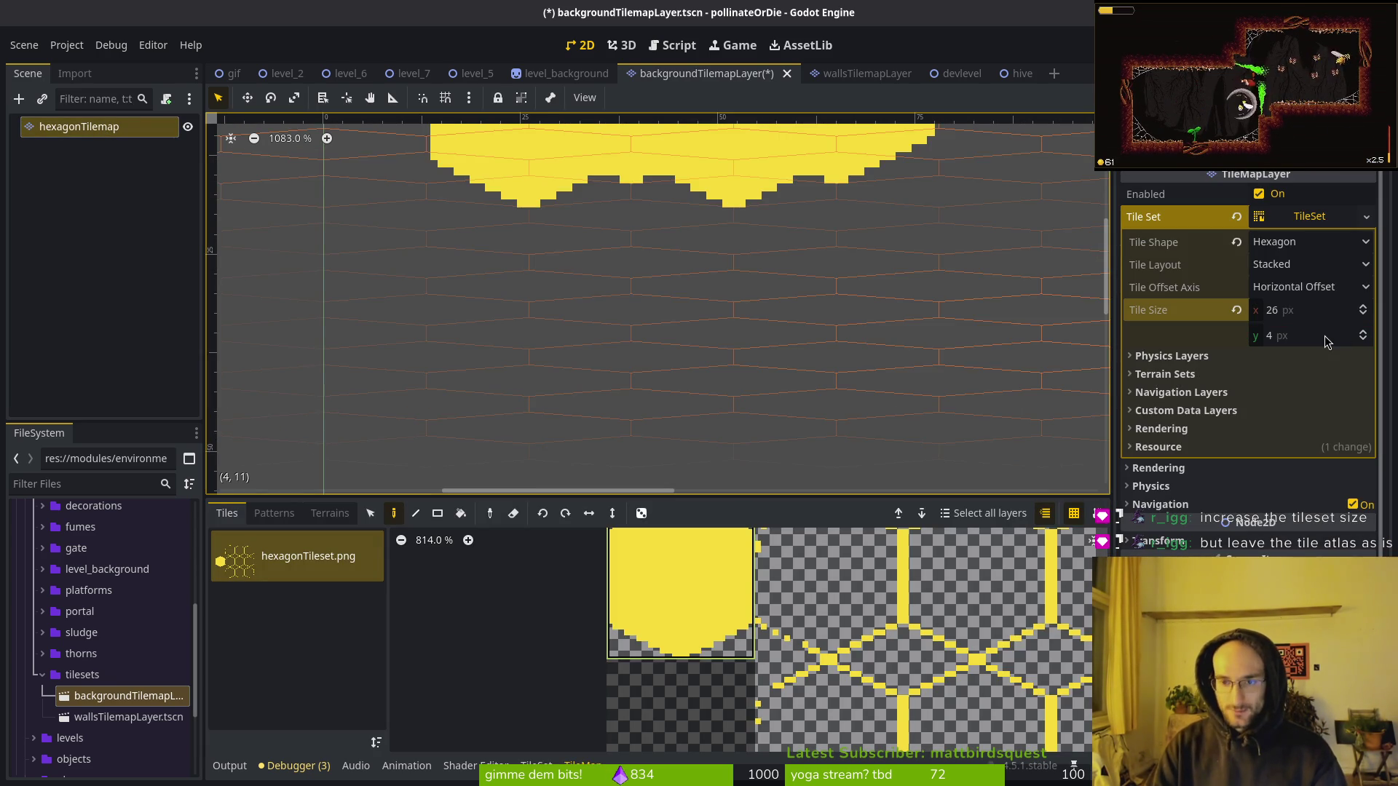
click(1296, 338)
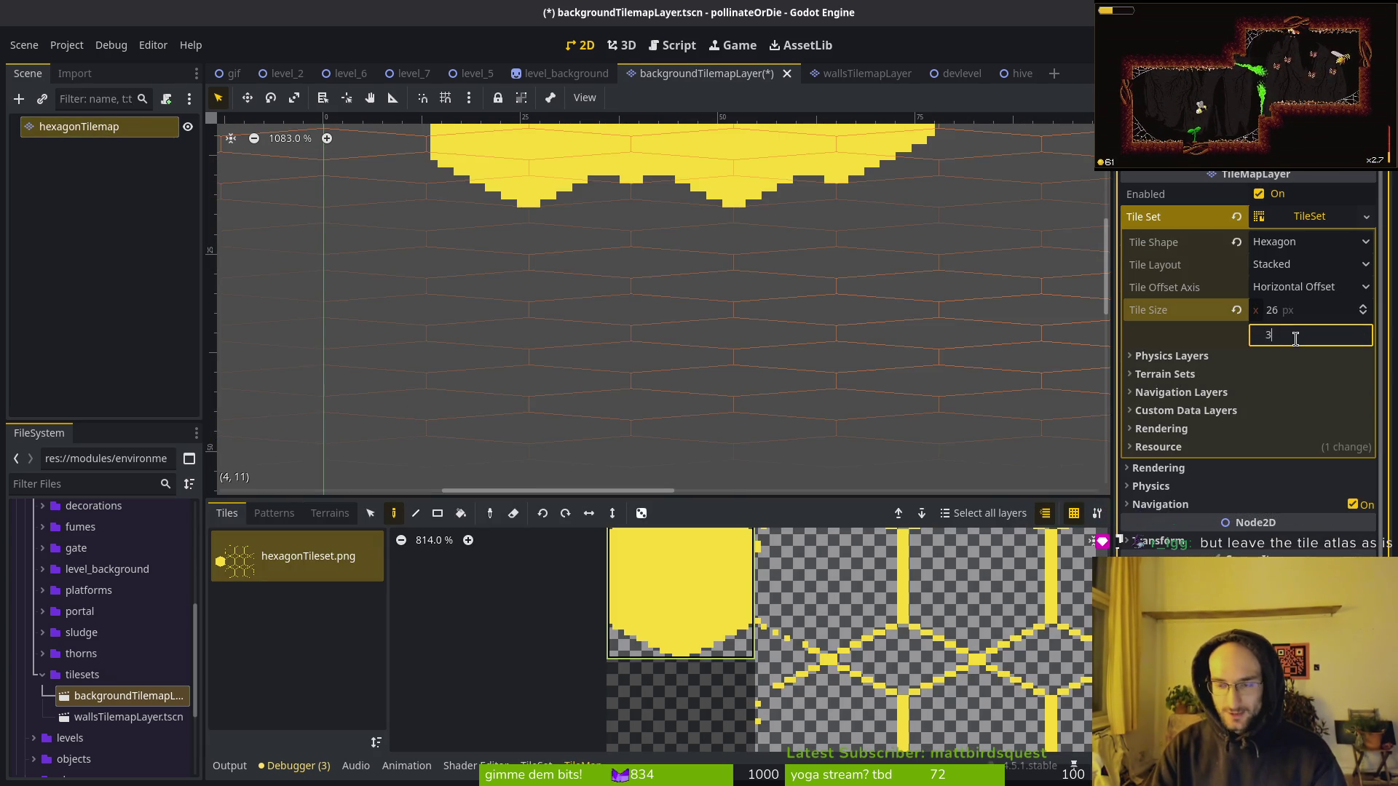
text(0)
key(Return)
click(706, 308)
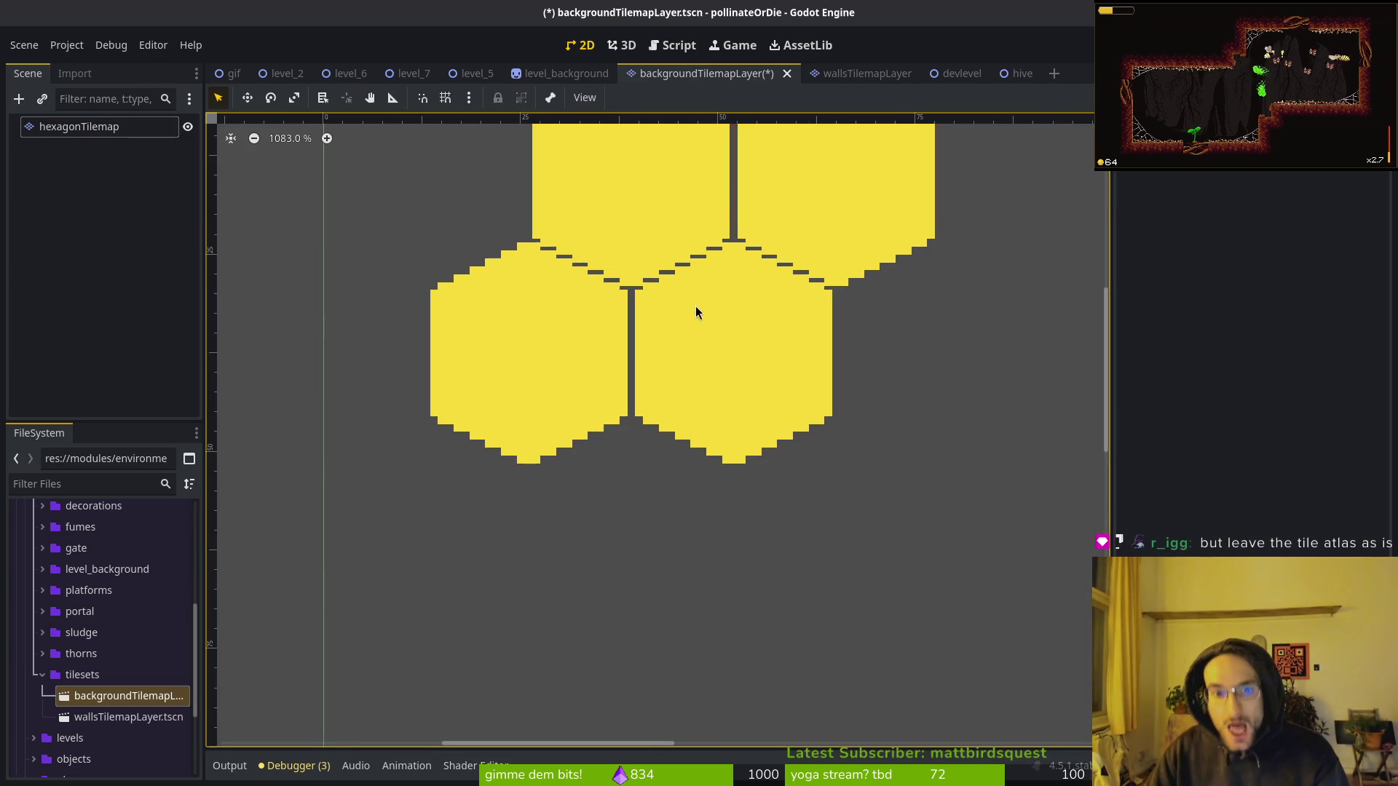
scroll(659, 274, up, 5)
scroll(604, 298, down, 7)
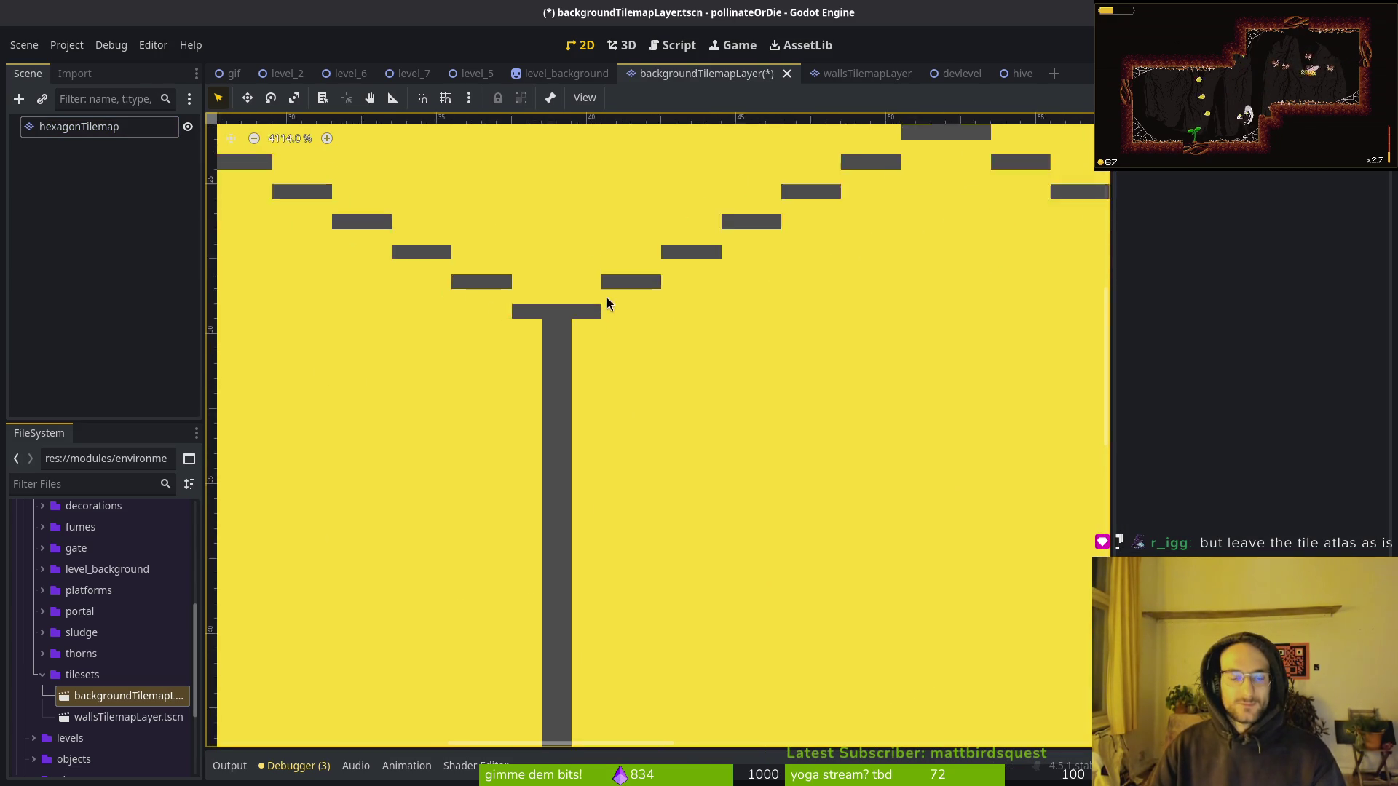
Change the tile height to 32 px and check the gaps between hexes.
click(671, 350)
click(1303, 335)
text(32)
key(Return)
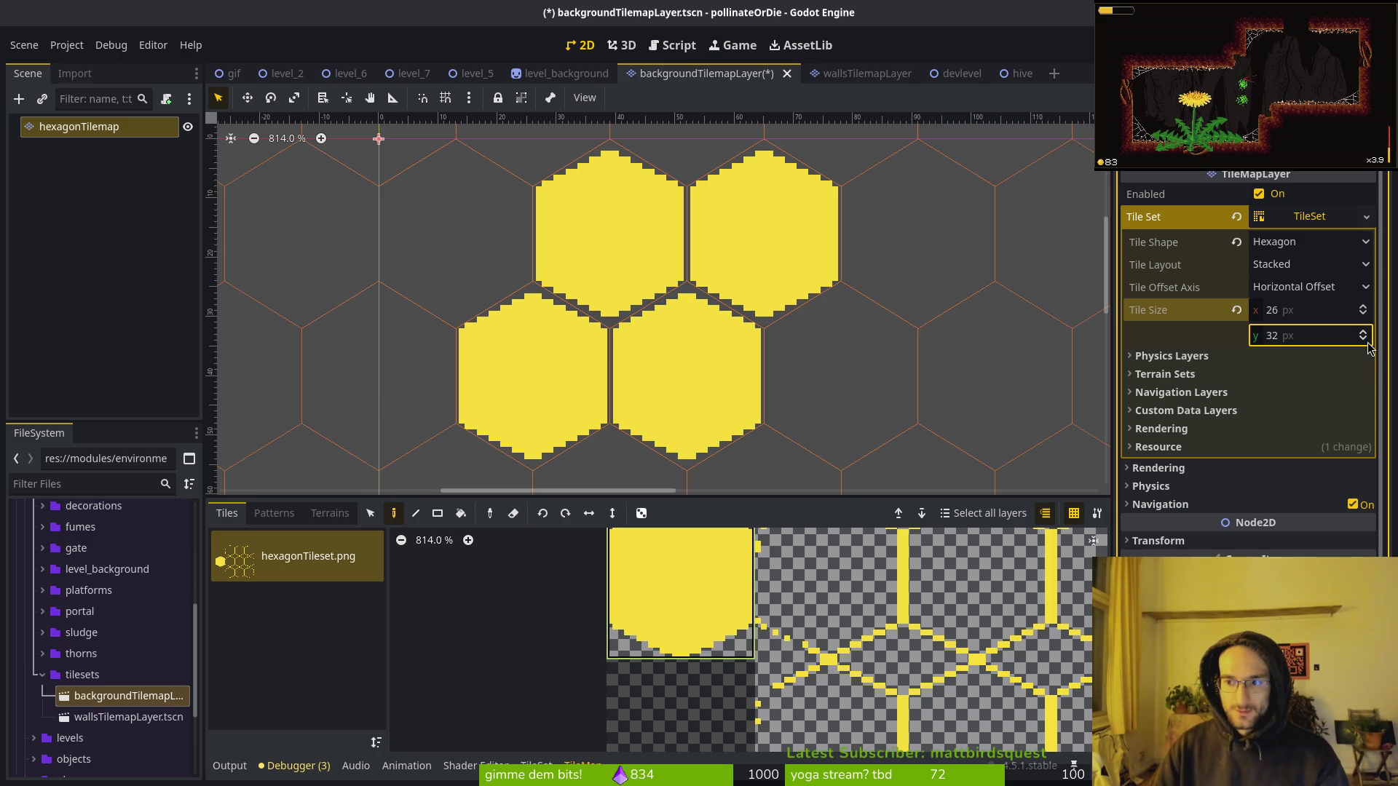
key(Escape)
scroll(758, 348, up, 4)
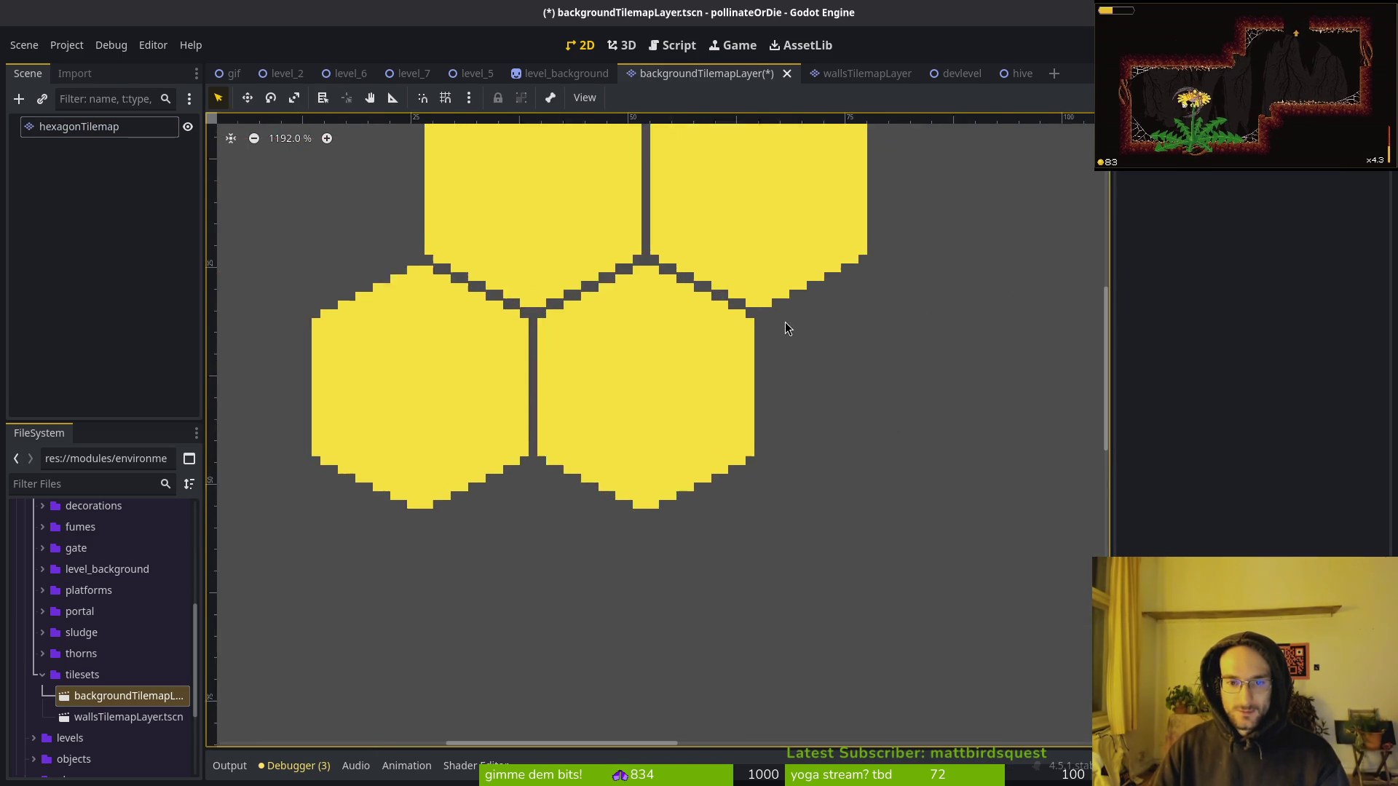
scroll(739, 315, up, 8)
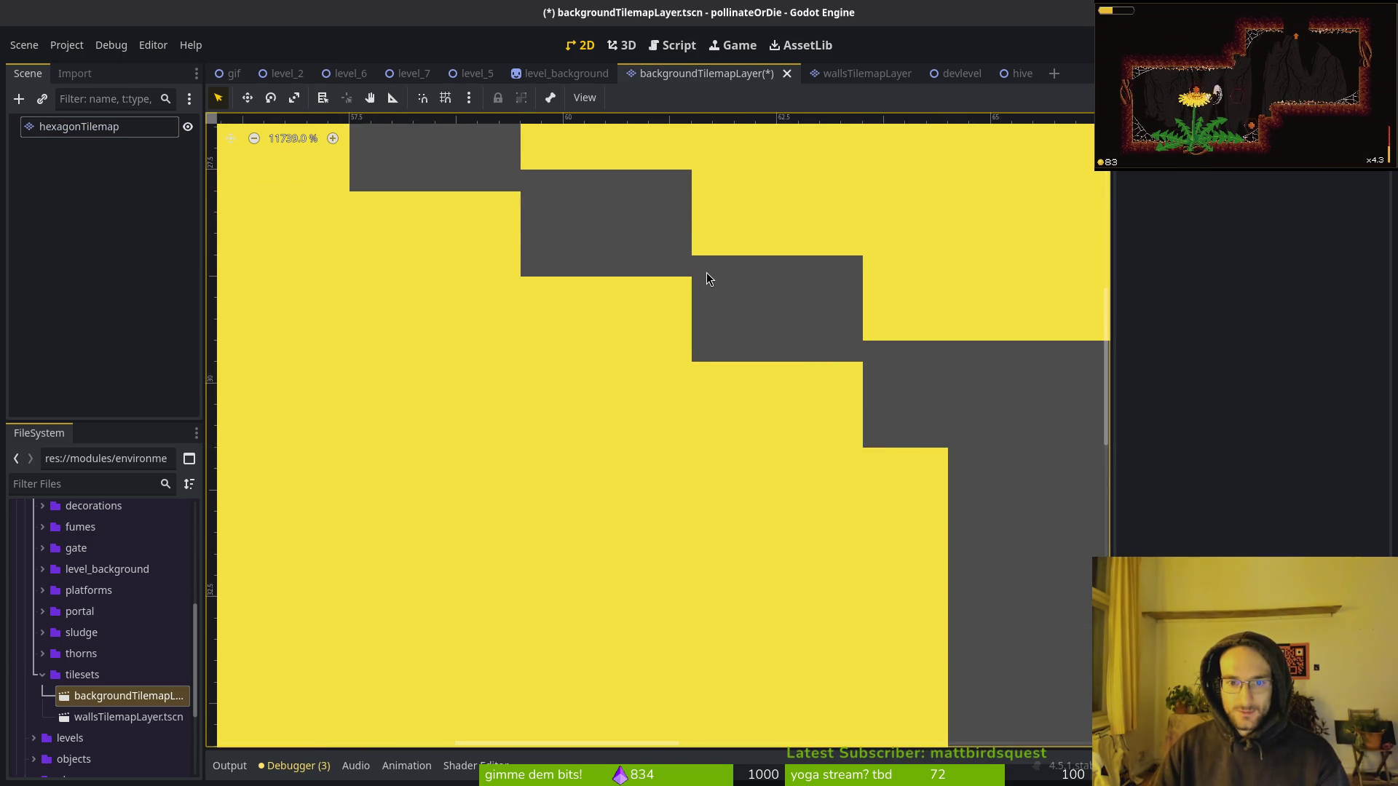
scroll(675, 303, down, 12)
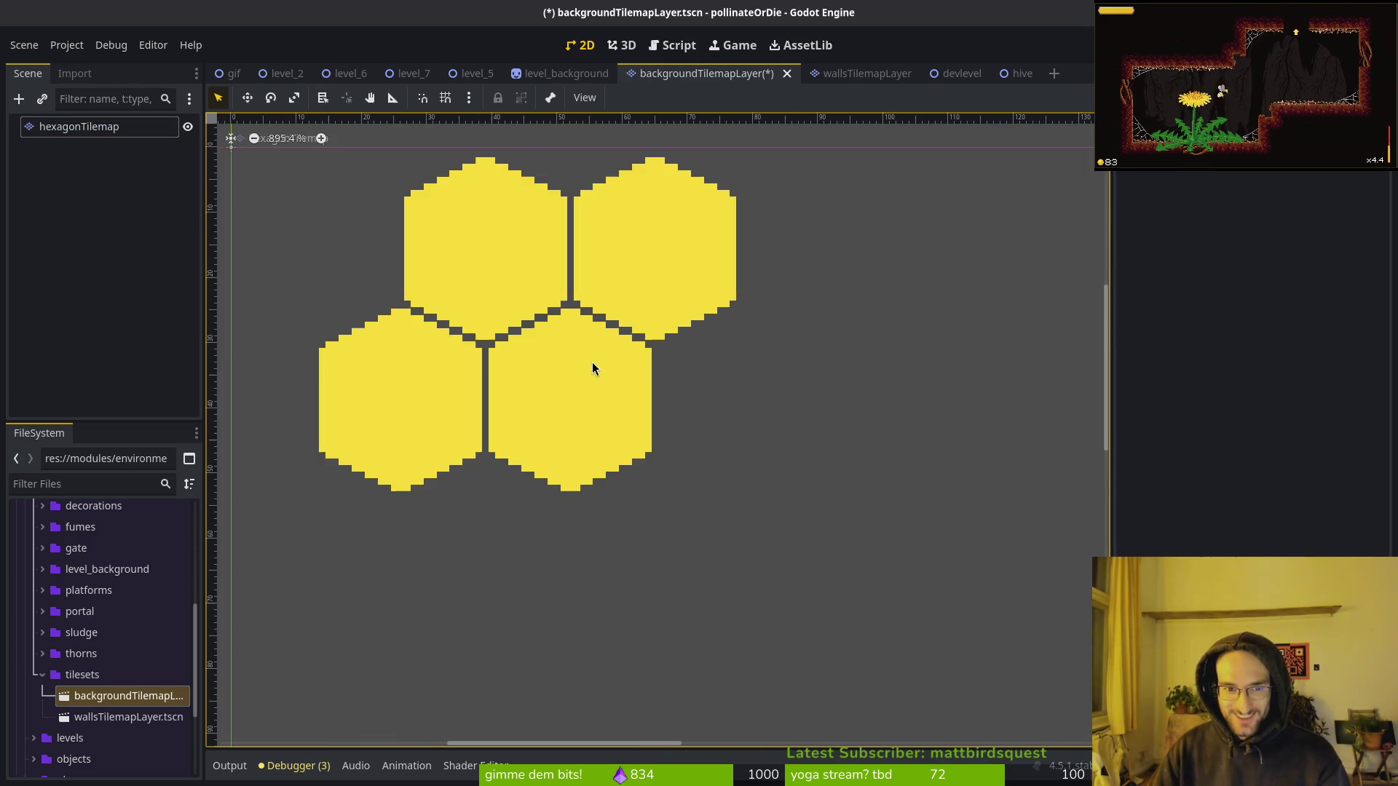
click(78, 127)
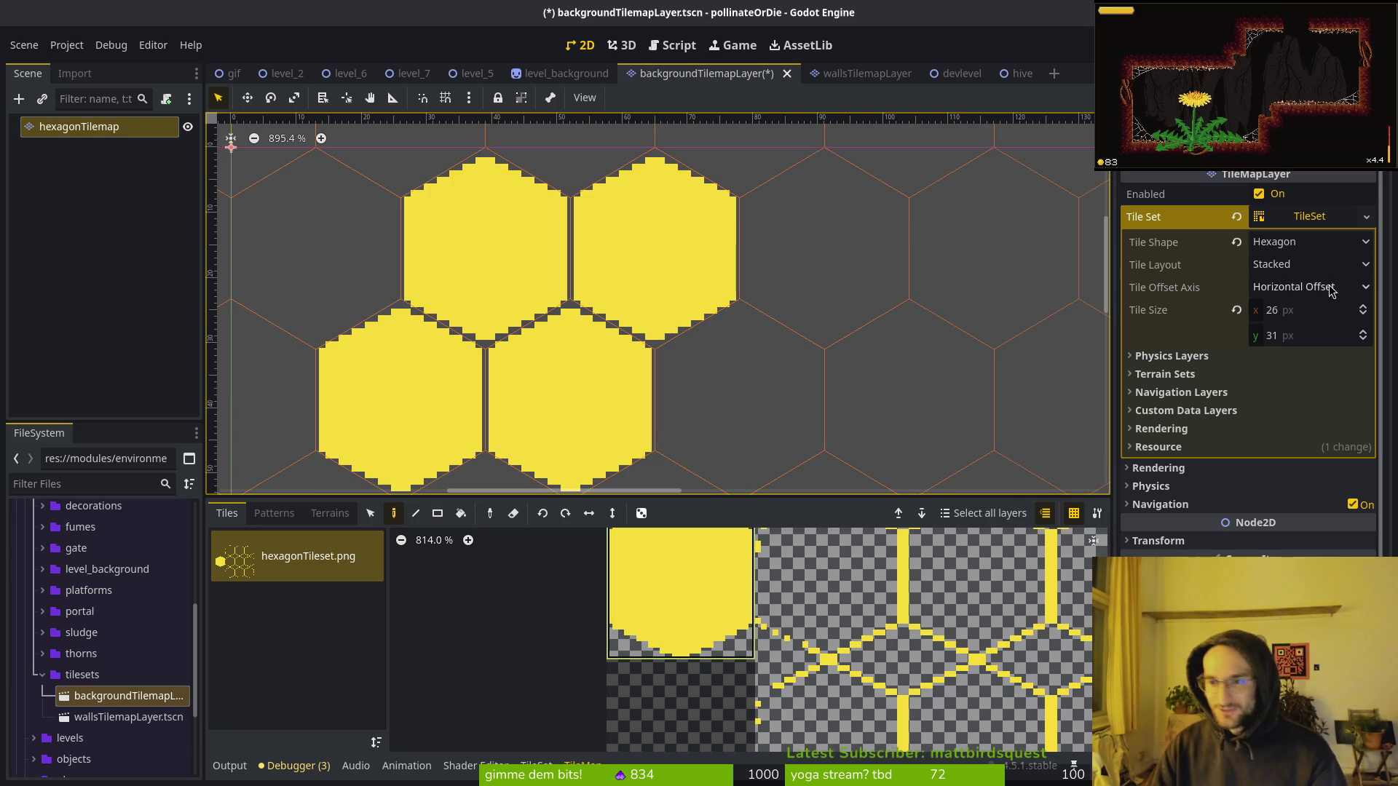
click(1332, 291)
click(1314, 268)
click(1315, 265)
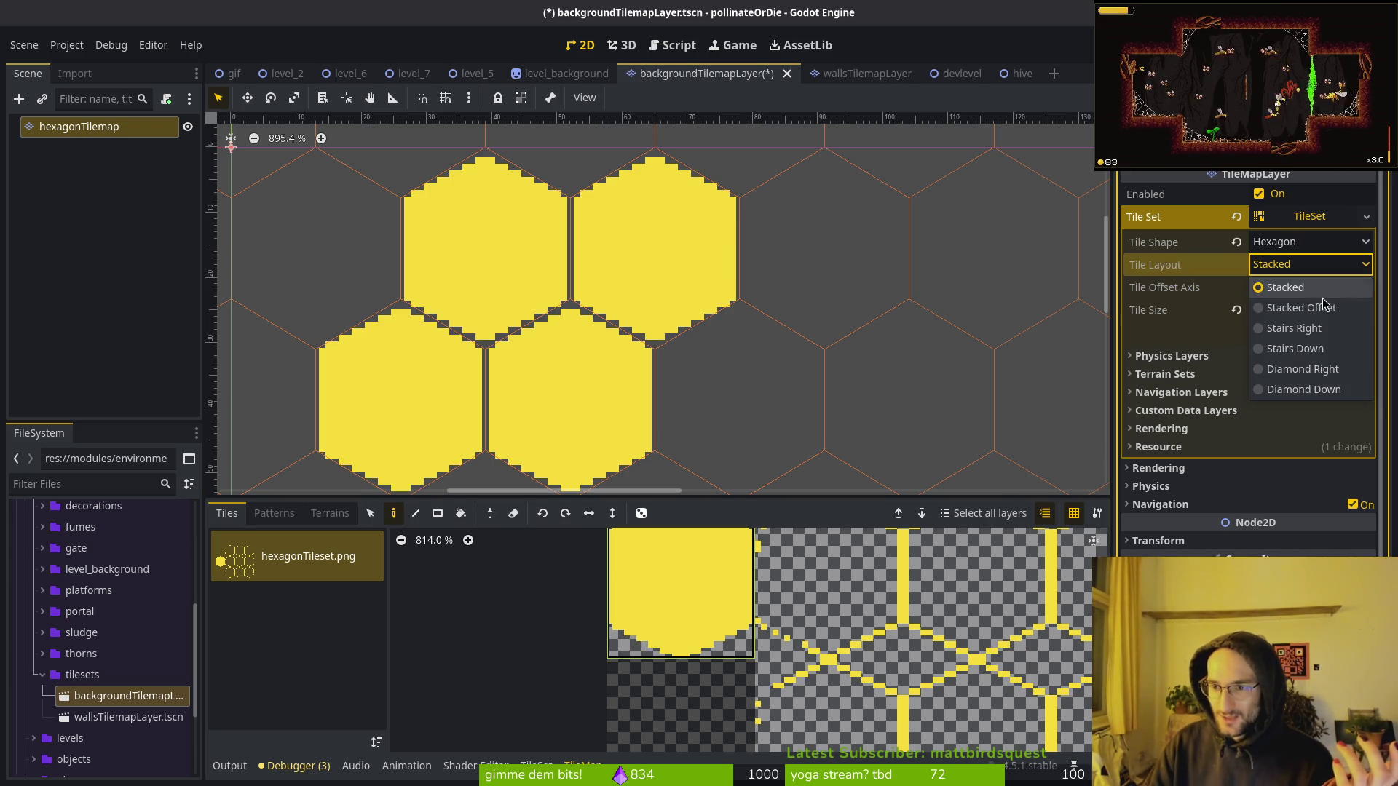
click(1302, 369)
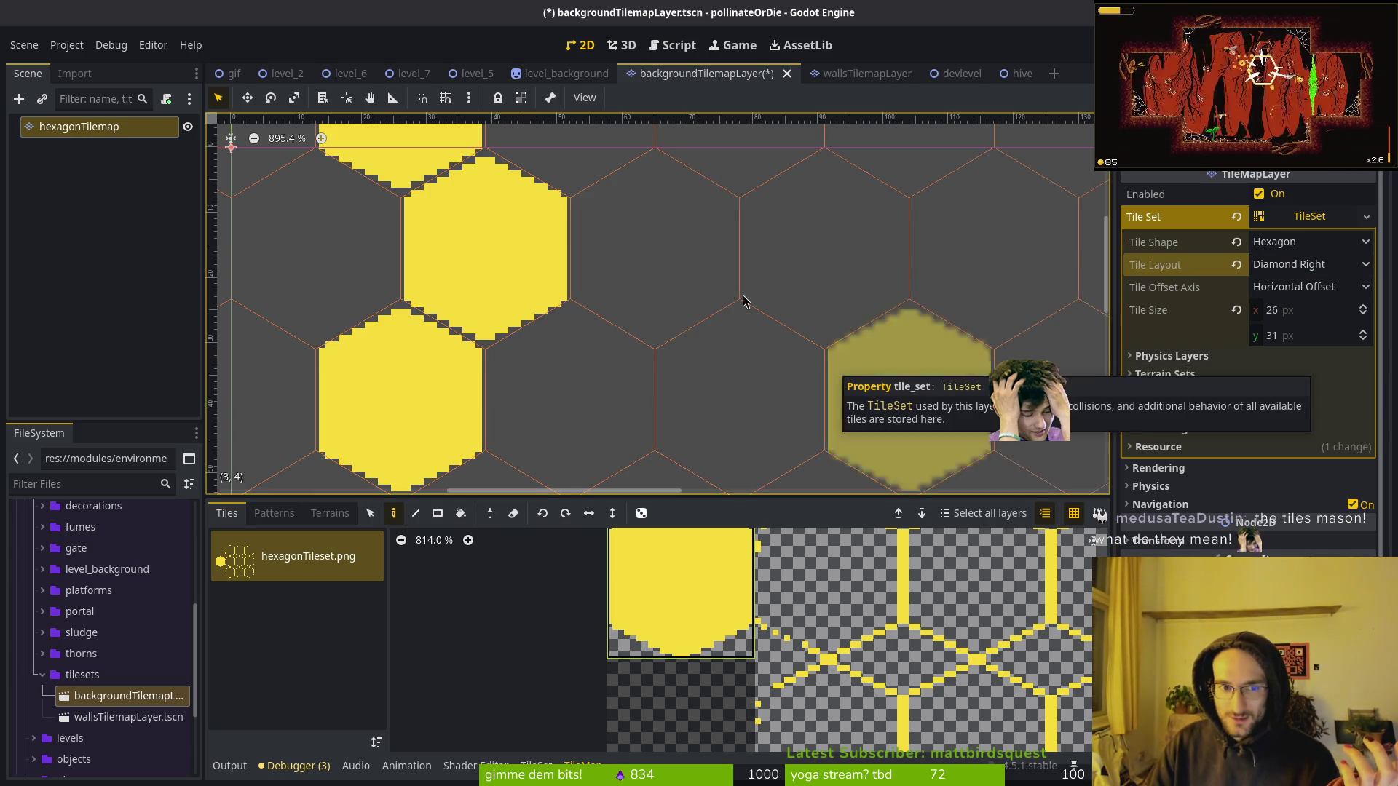
click(1344, 270)
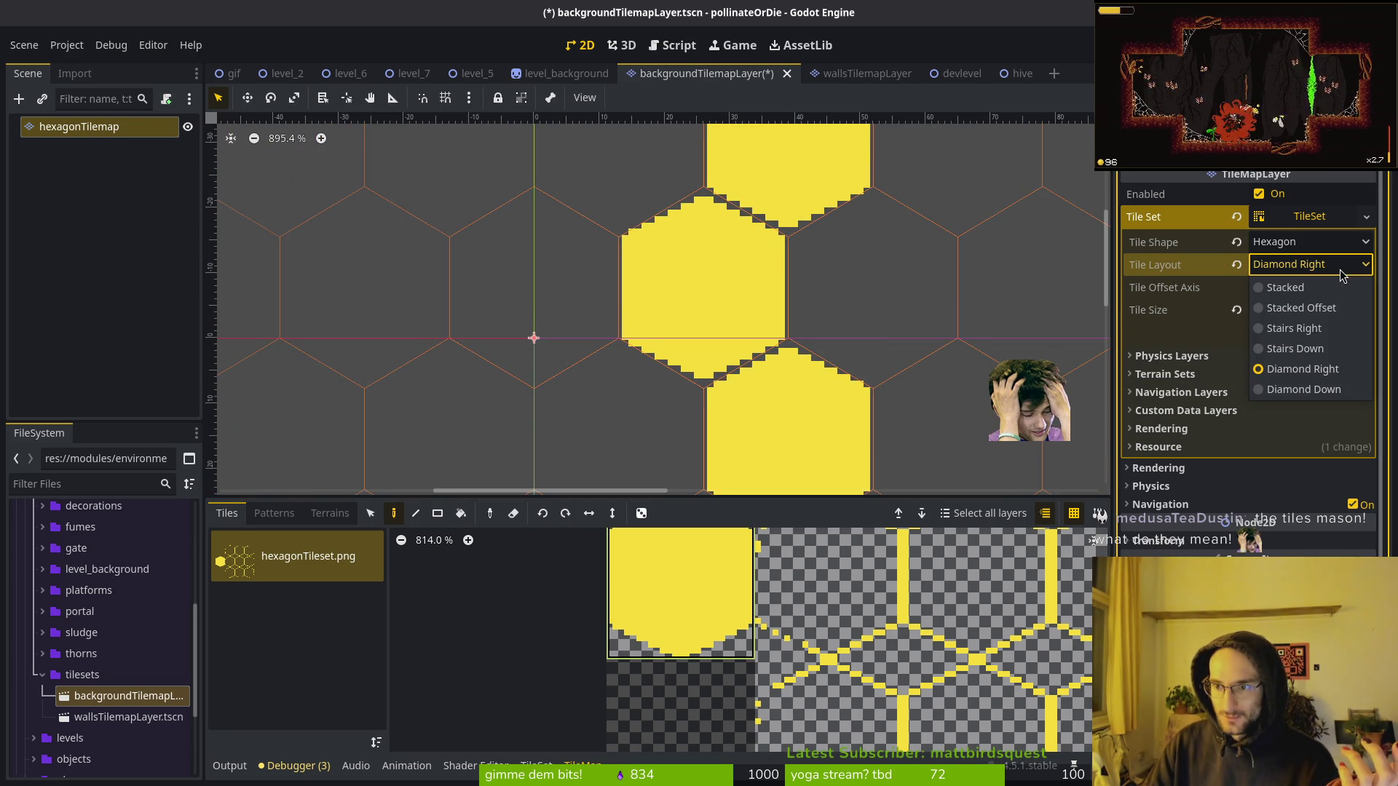
click(1287, 287)
click(1306, 268)
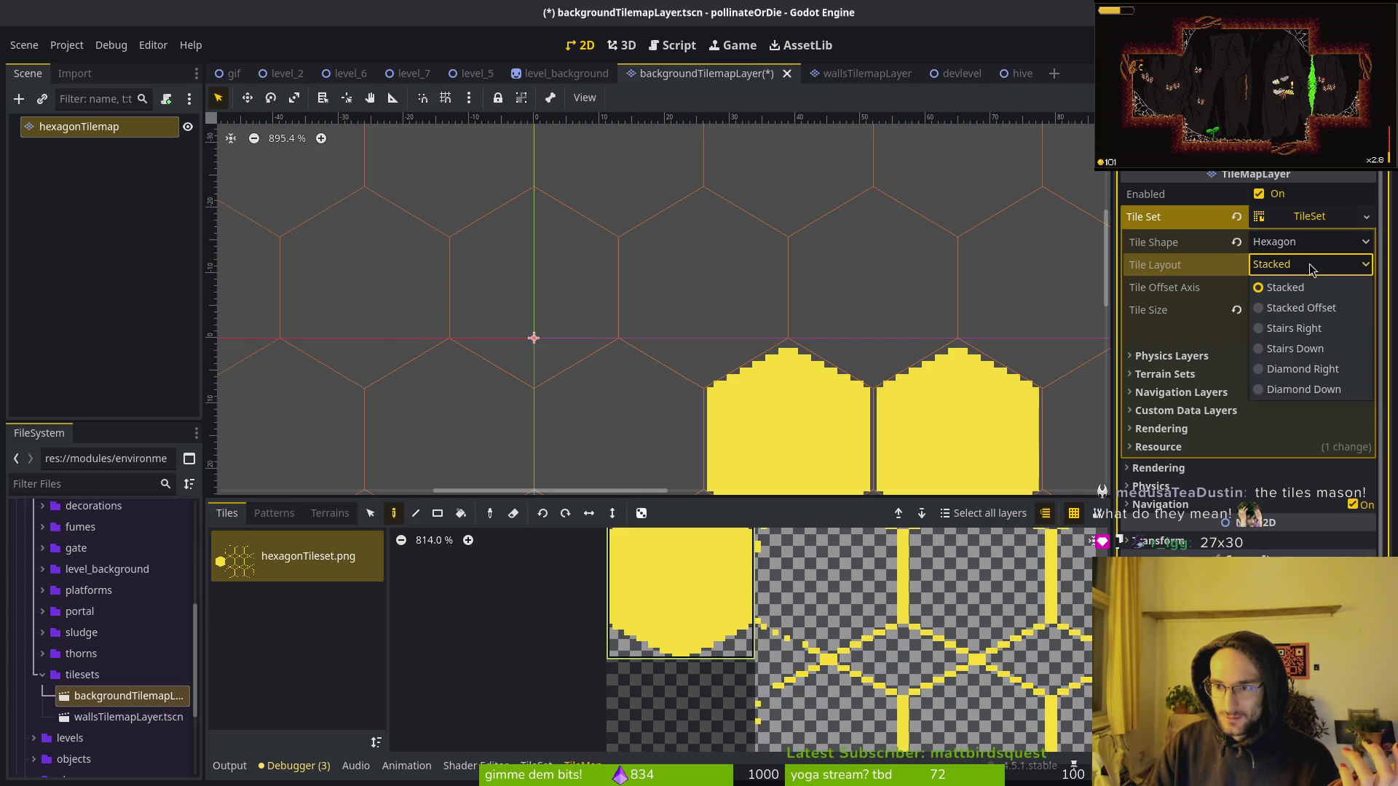
click(1301, 307)
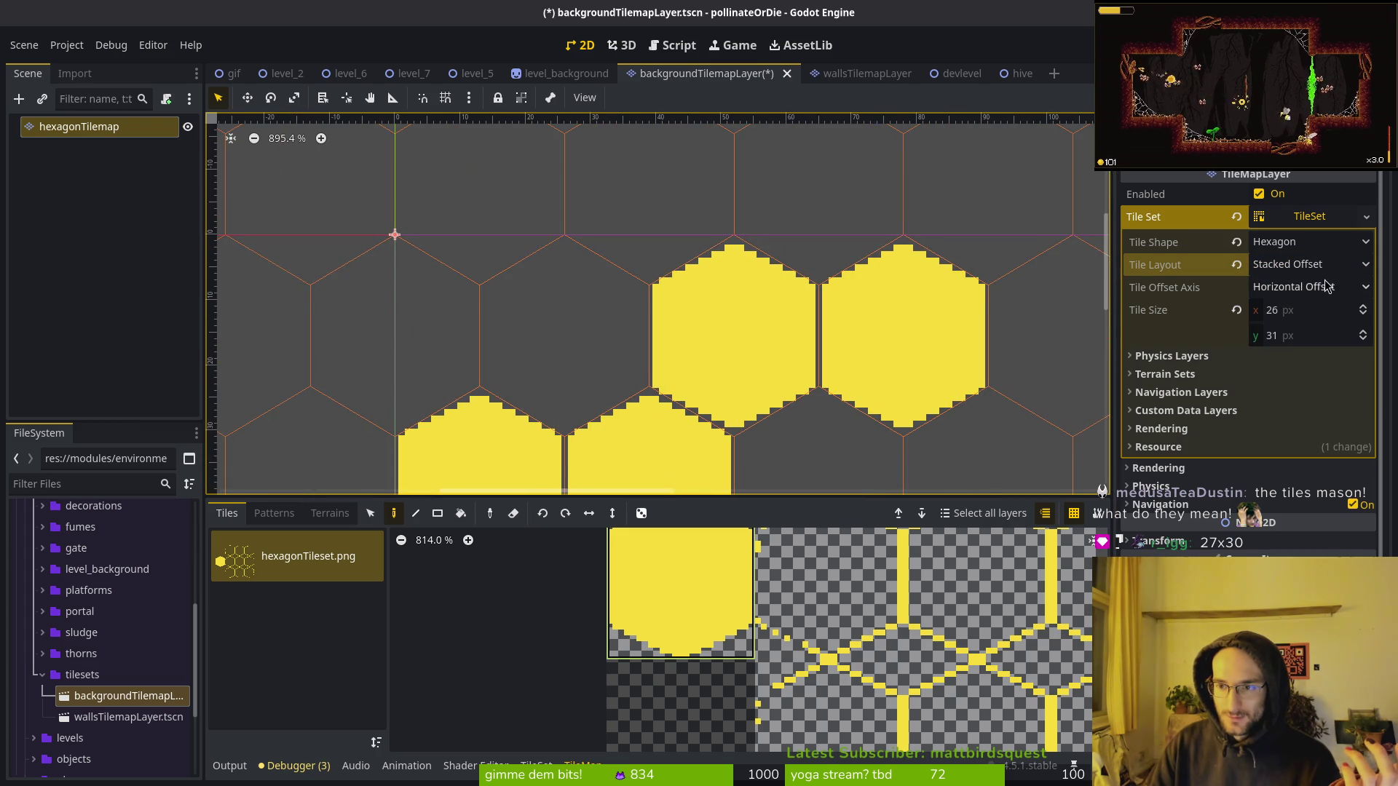
click(1325, 265)
click(1304, 288)
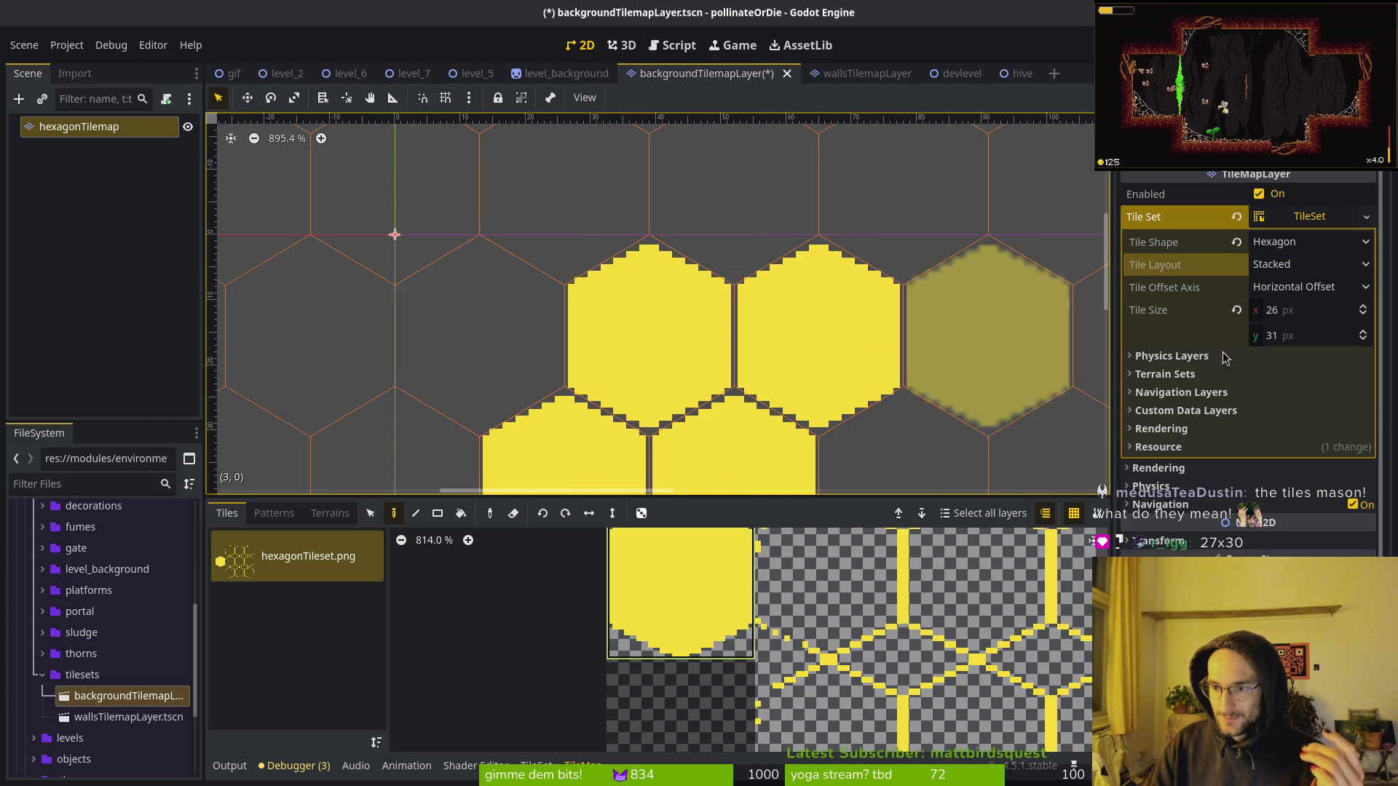
click(1314, 318)
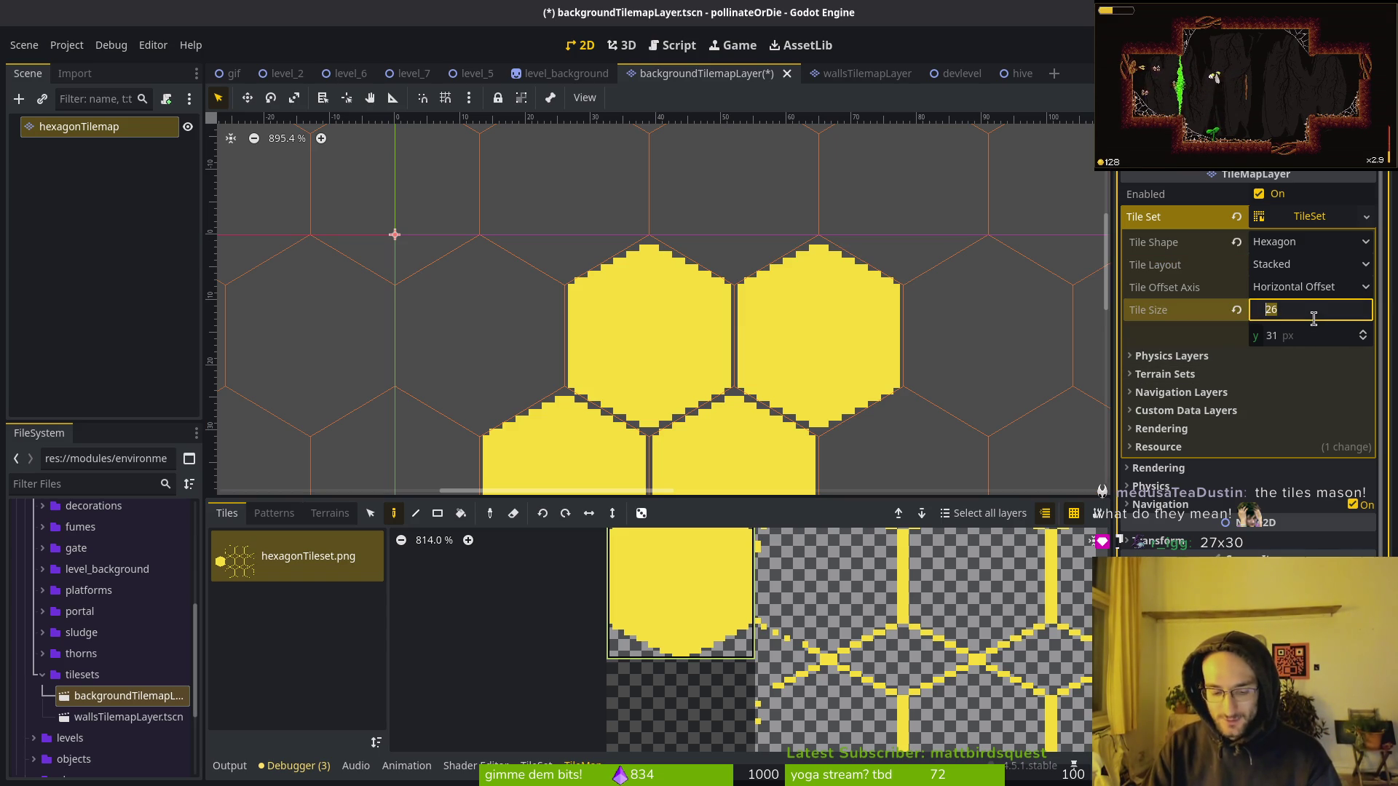
Try a 27×30 tile size, then undo back to 26×31.
text(27)
key(Tab)
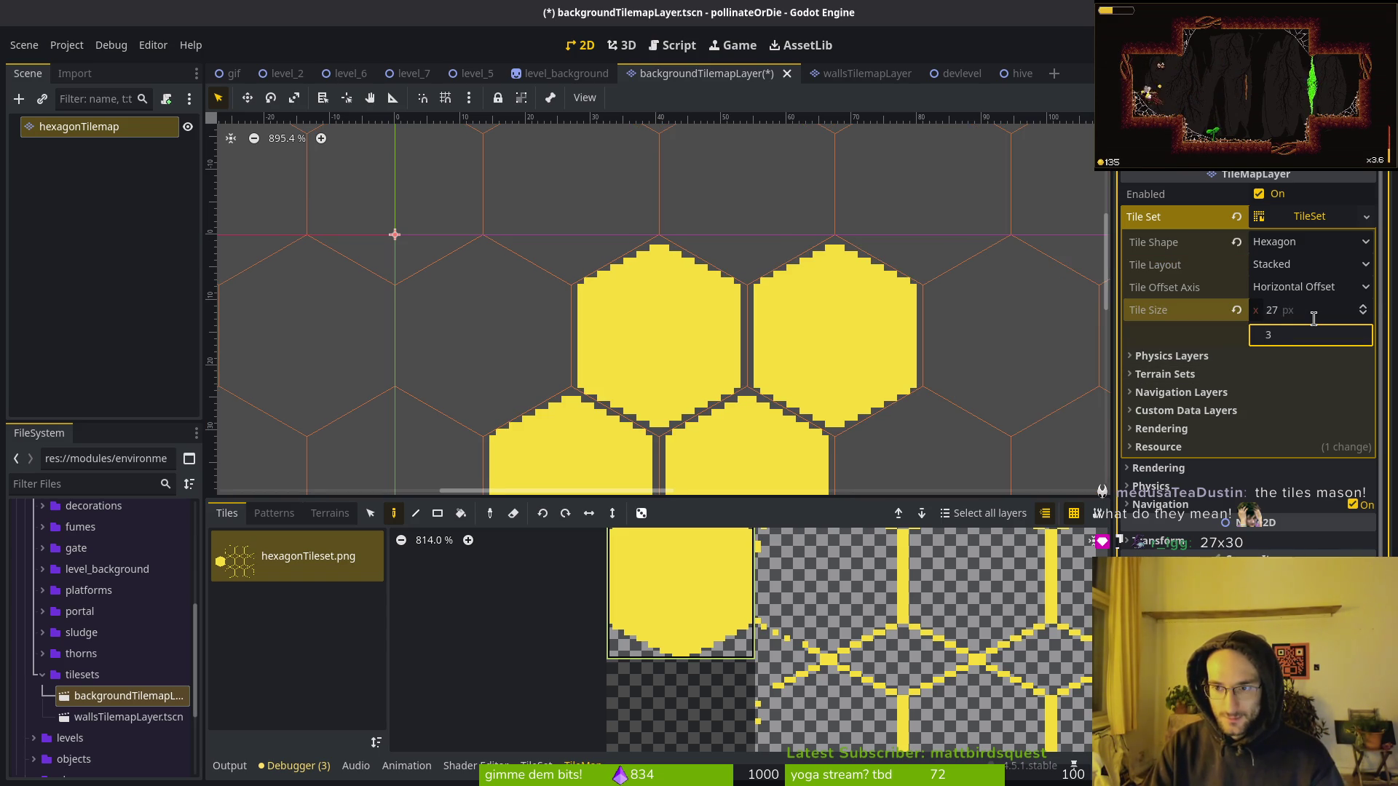
text(0)
key(Return)
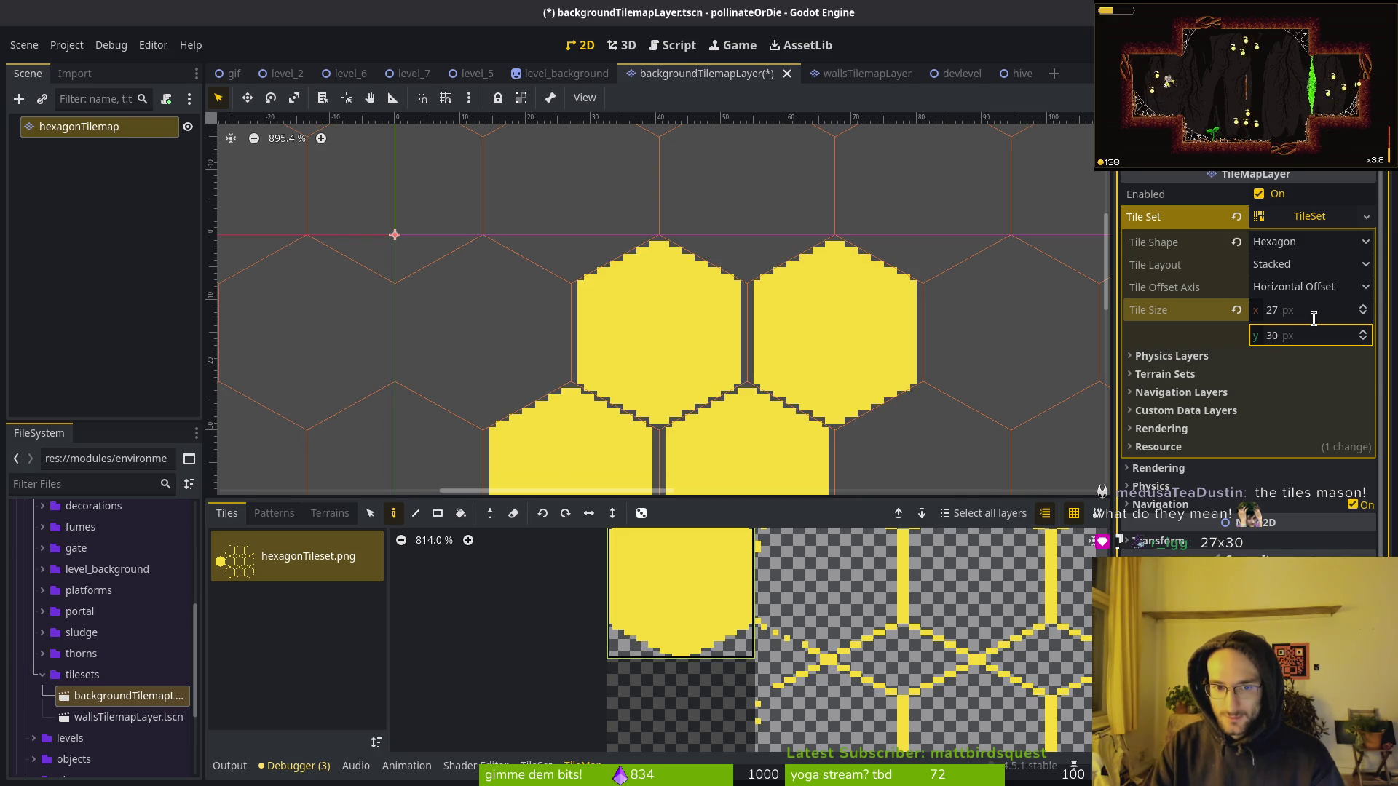
key(ctrl+z)
key(ctrl+z)
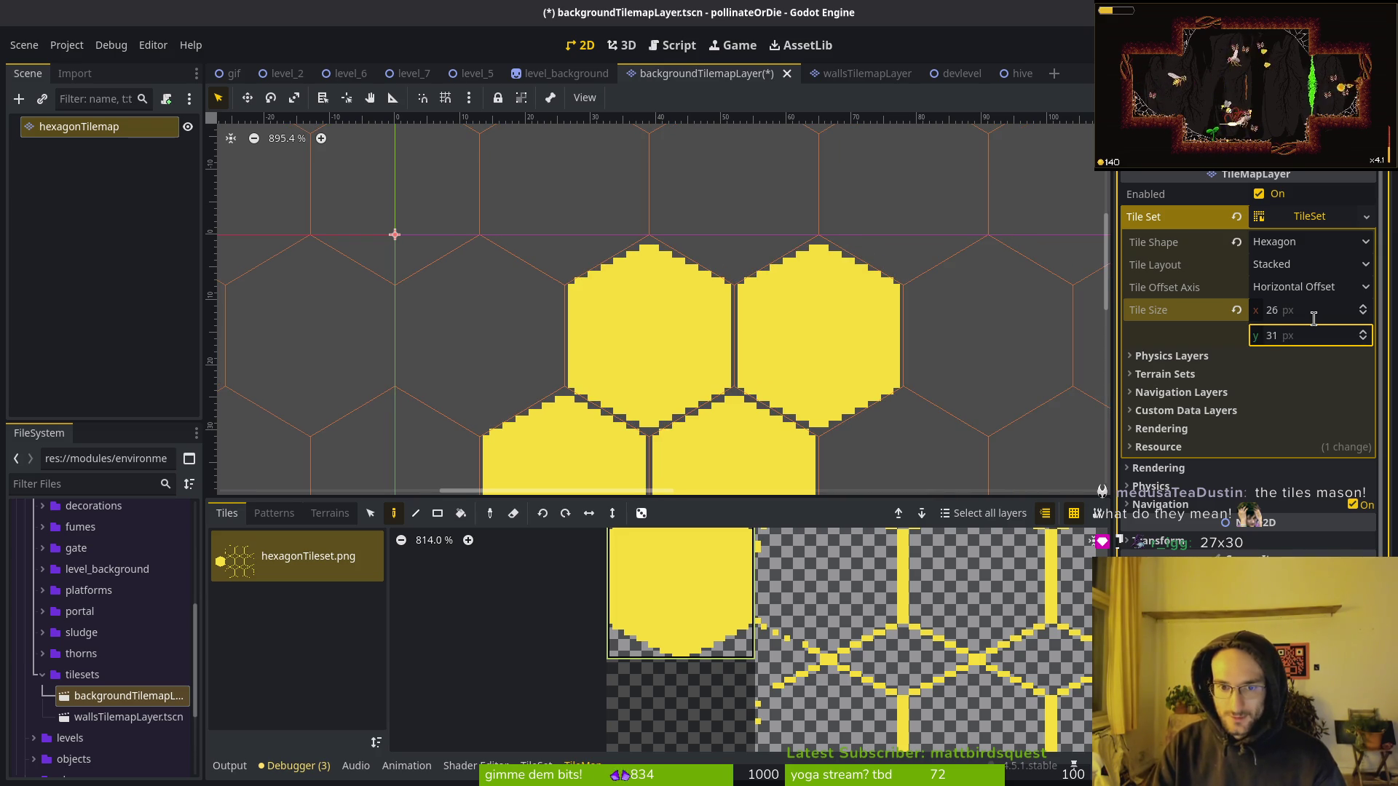
click(1304, 337)
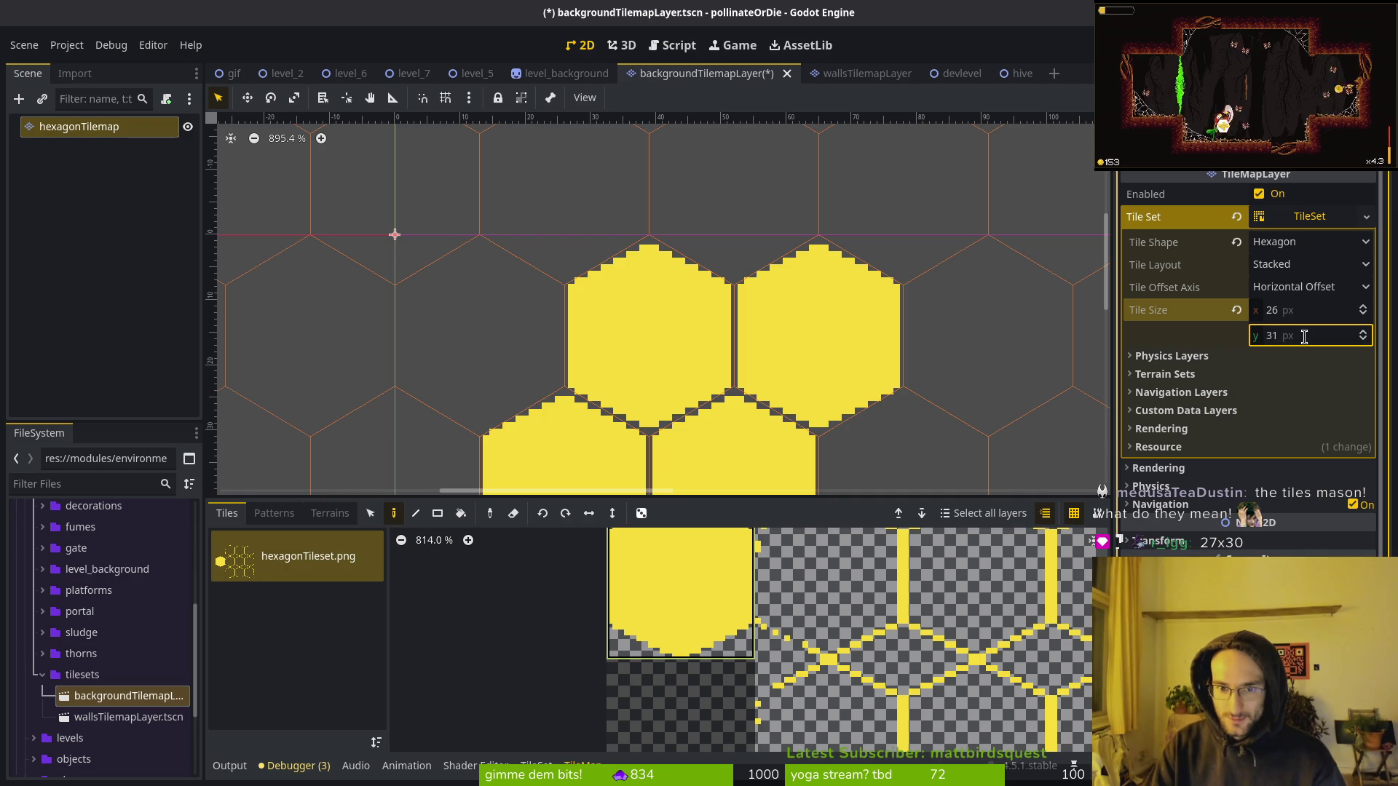
Inspect the hex tiles and reselect the hexagonTilemap node for painting.
scroll(801, 328, up, 10)
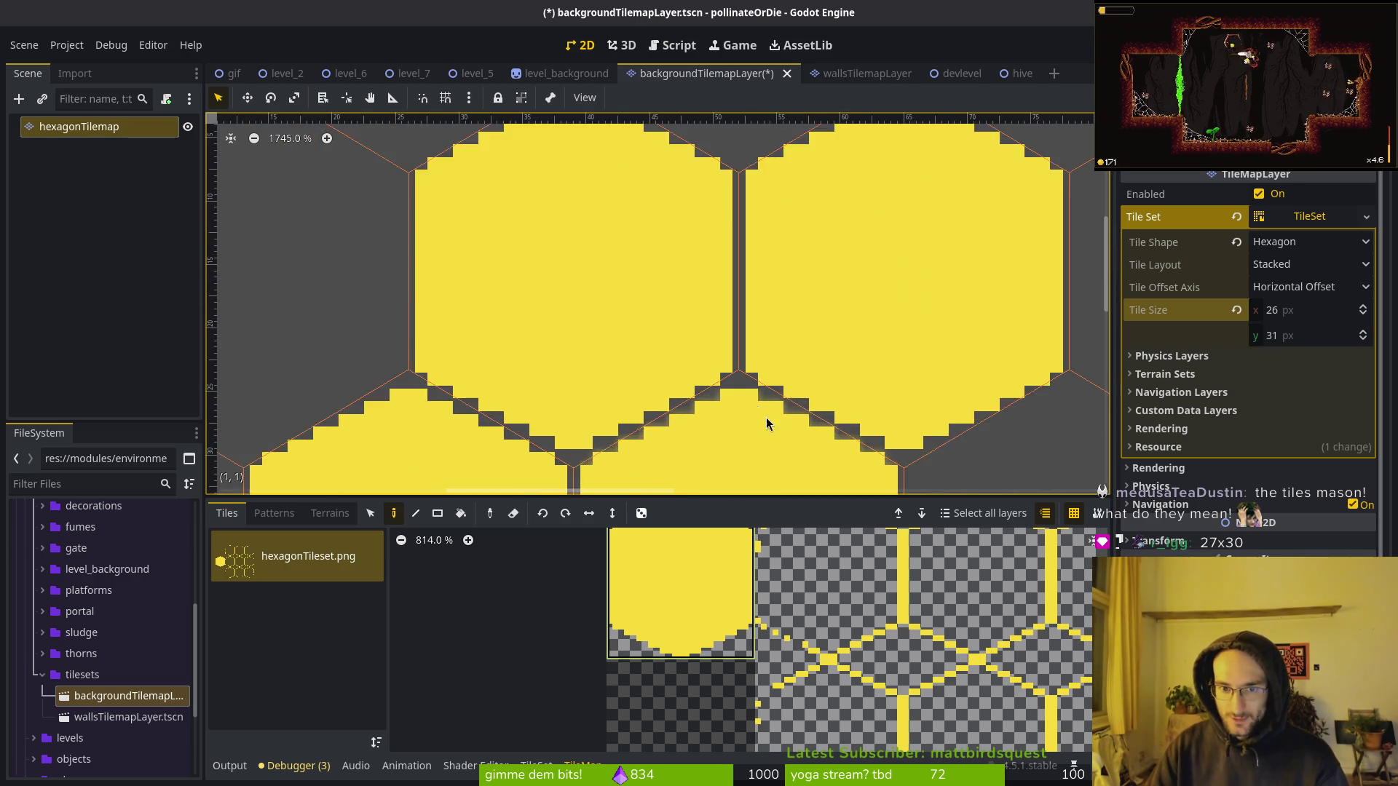
click(775, 374)
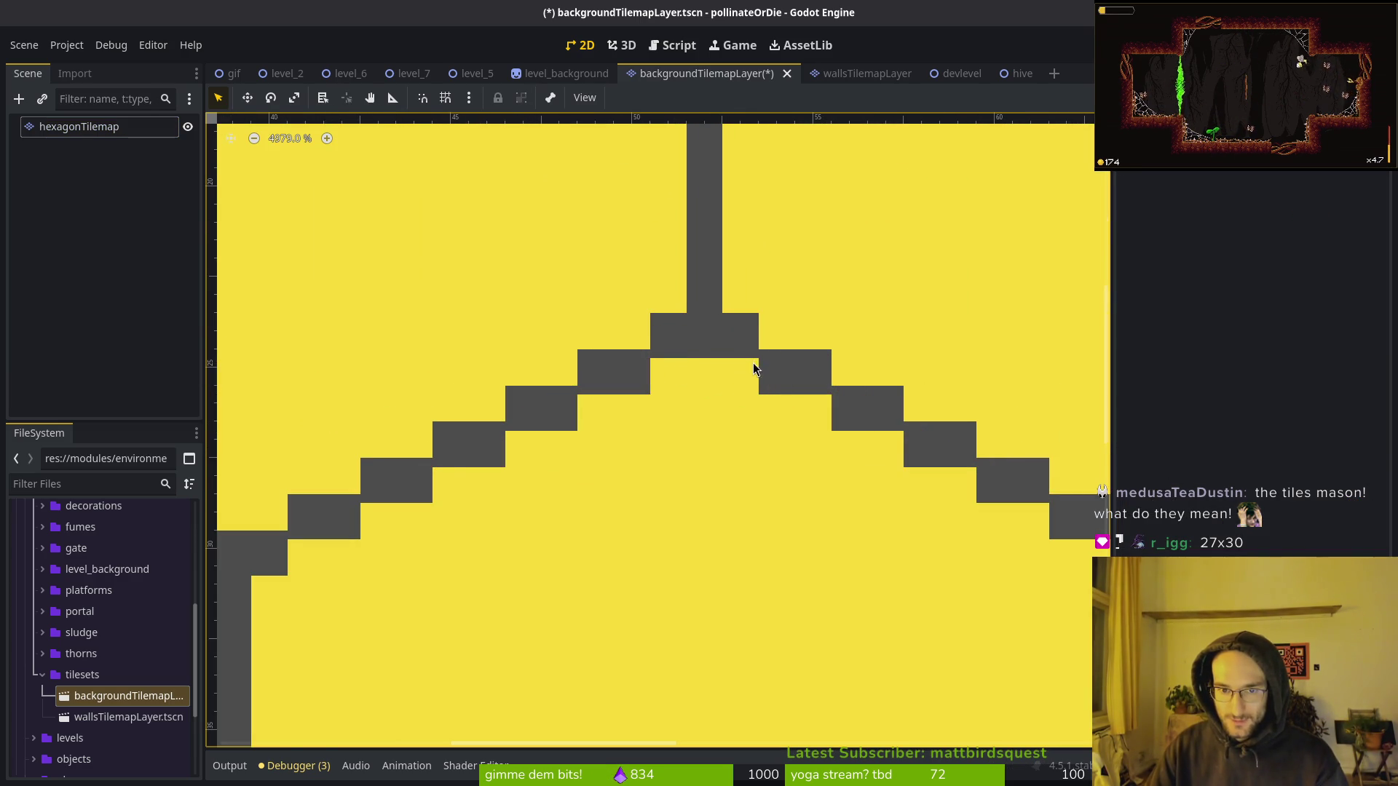
scroll(688, 343, down, 9)
scroll(704, 356, up, 3)
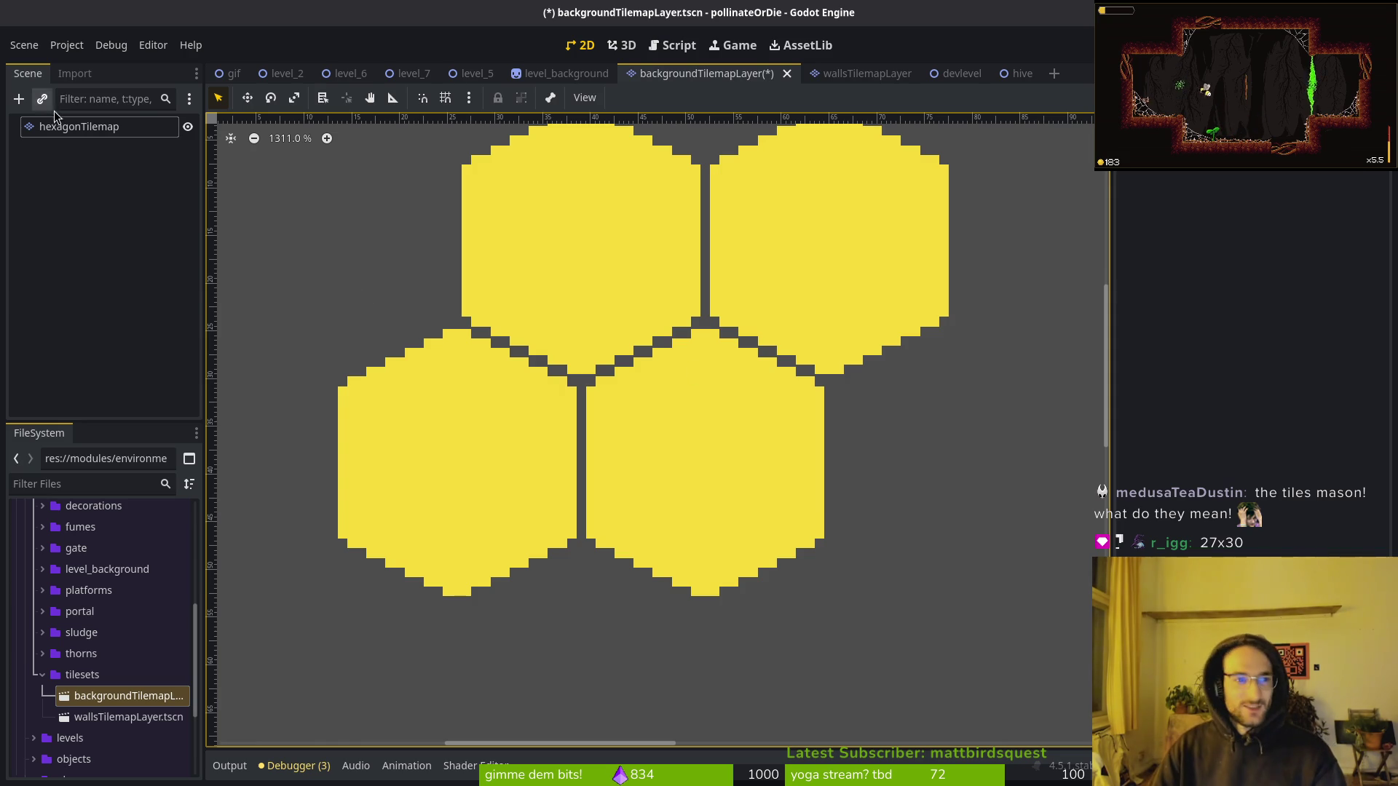
click(109, 128)
click(555, 320)
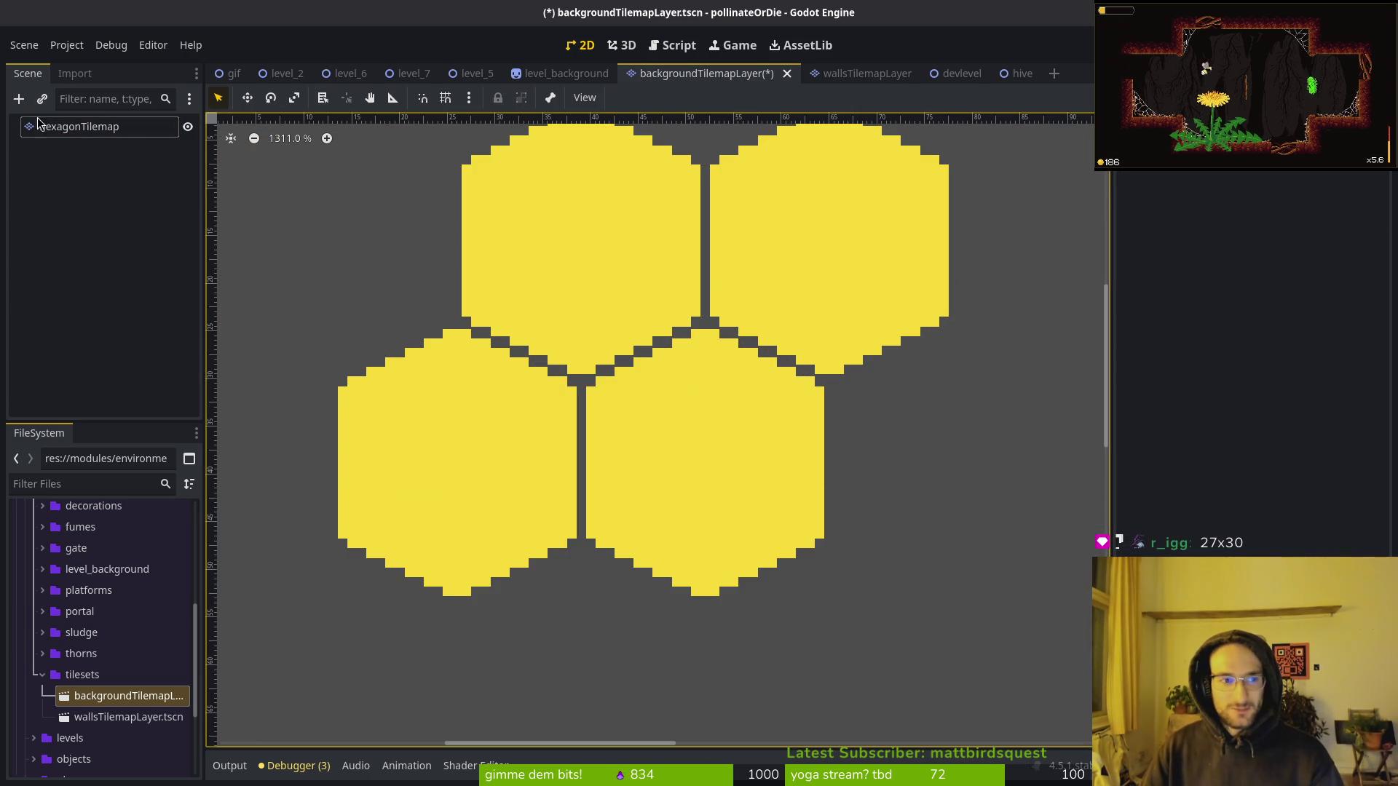
click(73, 126)
scroll(865, 396, down, 2)
Paint outlined hex tiles beside and across from the yellow ones.
scroll(934, 657, down, 8)
click(931, 623)
click(718, 265)
scroll(718, 265, up, 1)
drag(808, 408, 901, 284)
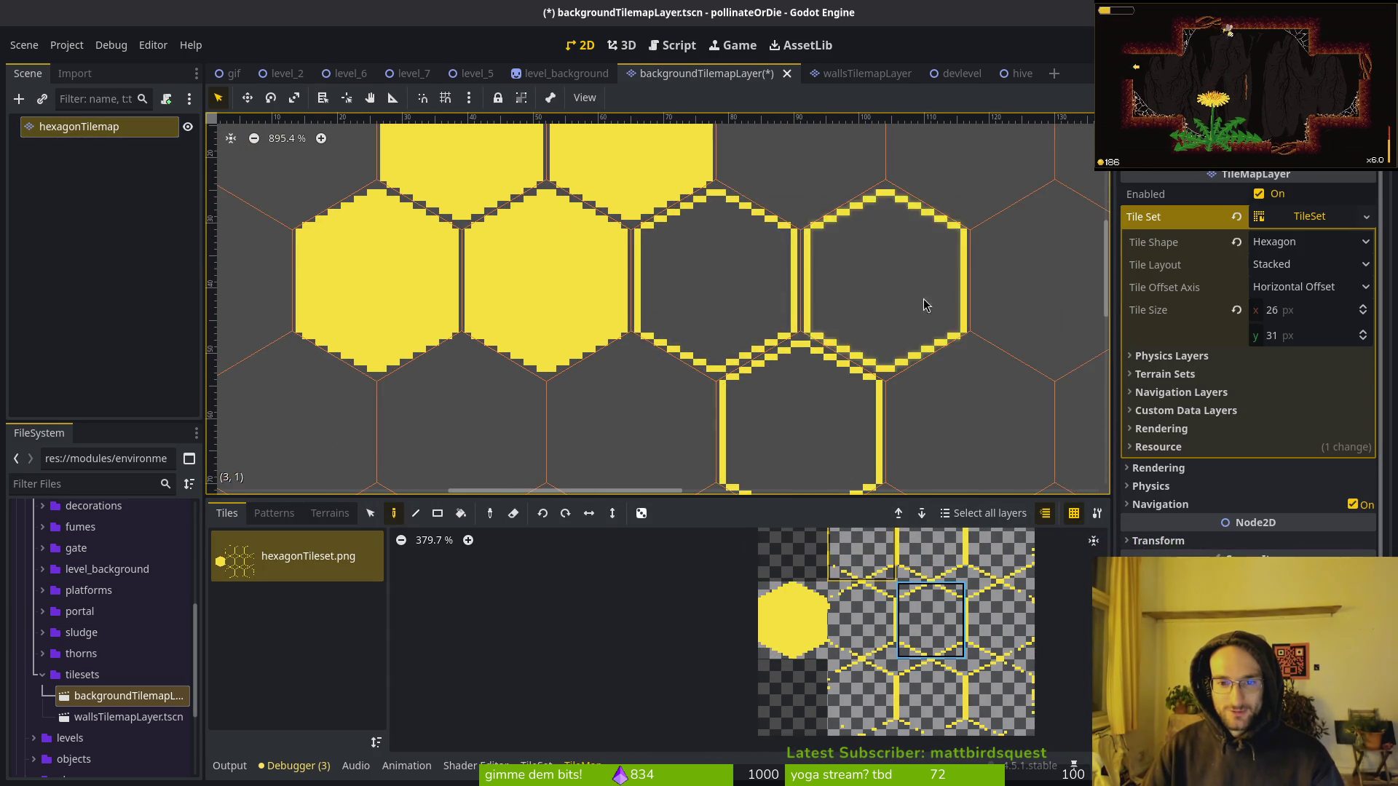
scroll(901, 284, down, 1)
mouse_move(779, 291)
mouse_down()
mouse_move(746, 399)
mouse_move(874, 306)
mouse_move(941, 402)
mouse_up()
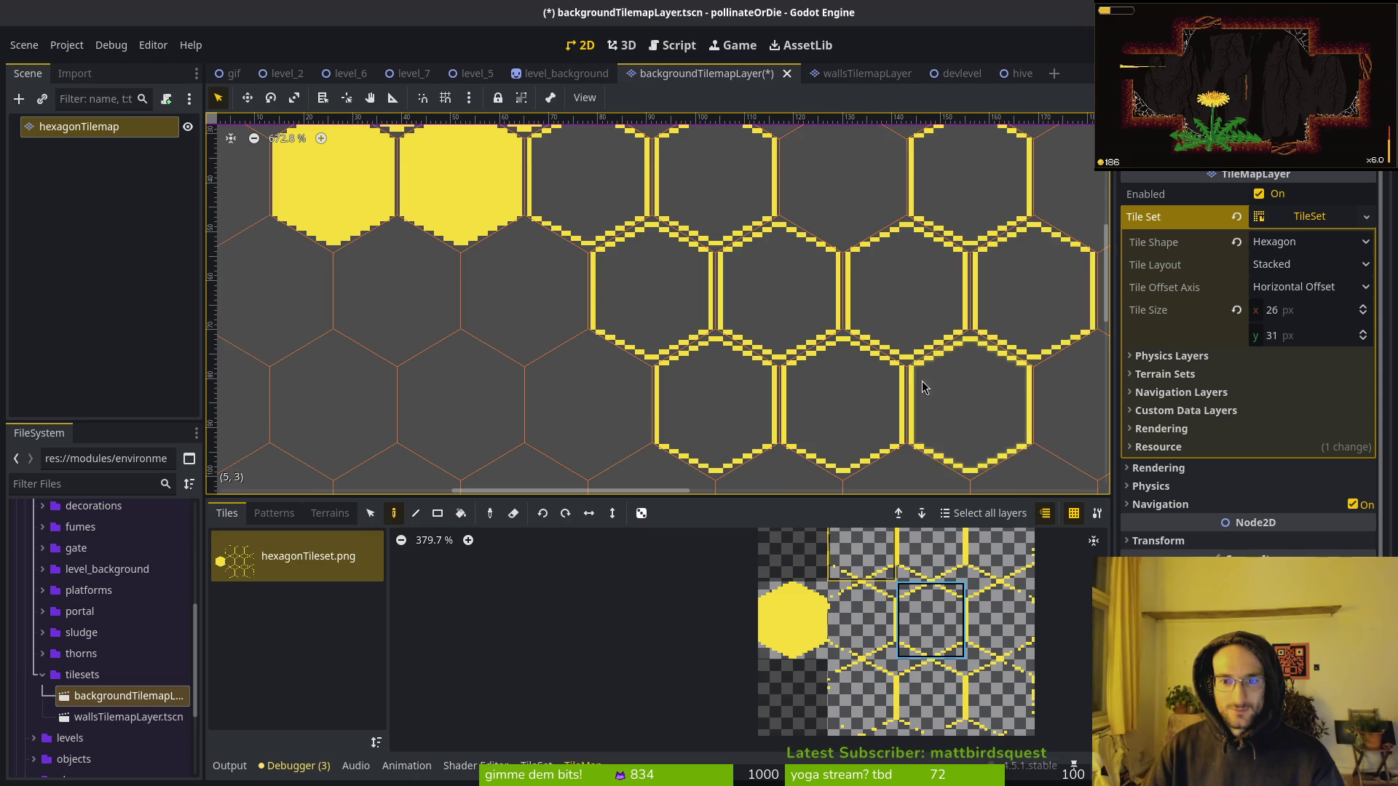
scroll(794, 340, down, 3)
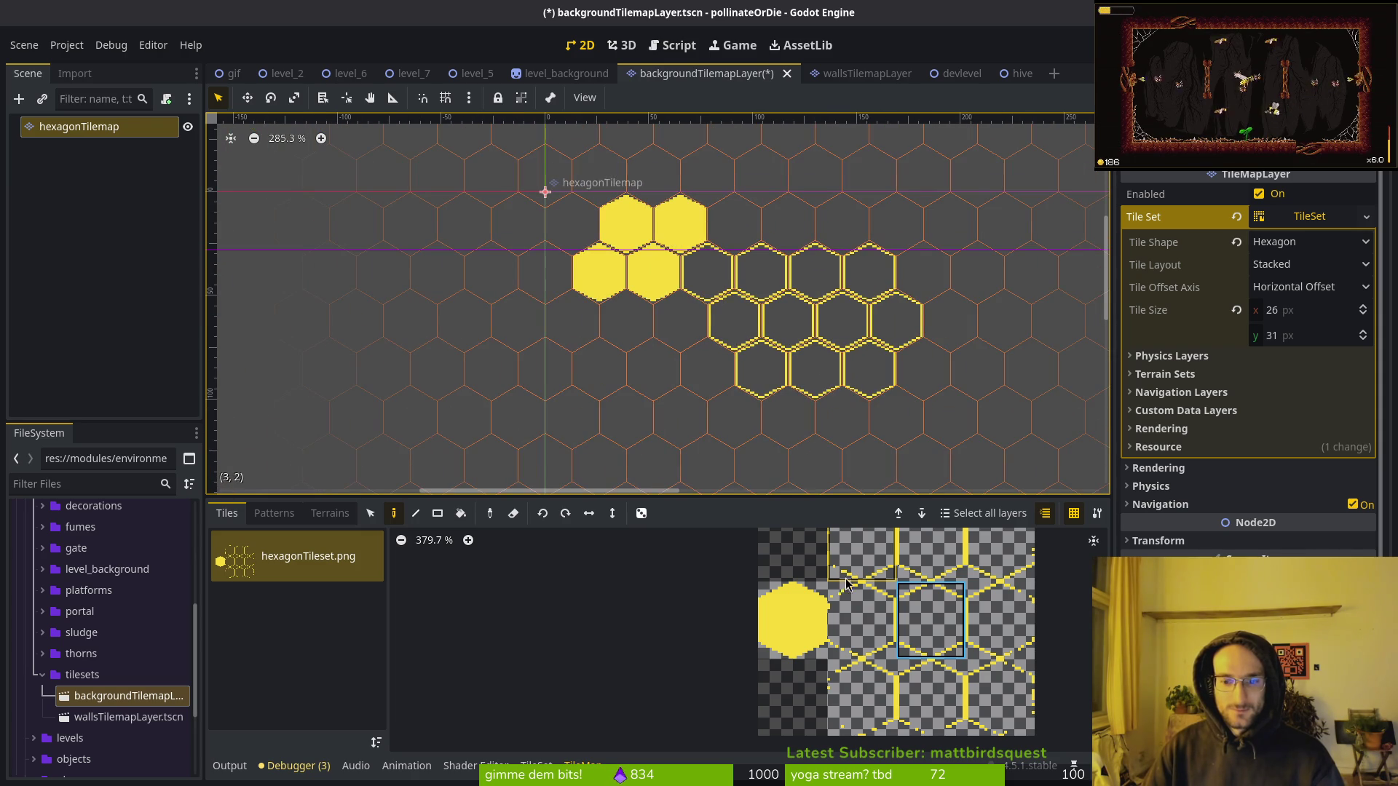
Fill remaining hexes with partial-outline, left-outline and top-middle outline tiles.
click(931, 555)
click(680, 222)
click(883, 572)
click(653, 273)
drag(729, 335, 755, 384)
click(931, 551)
click(762, 279)
Erase the two solid yellow hexes and deselect the tilemap.
key(e)
click(640, 286)
click(628, 324)
key(Escape)
scroll(817, 415, down, 2)
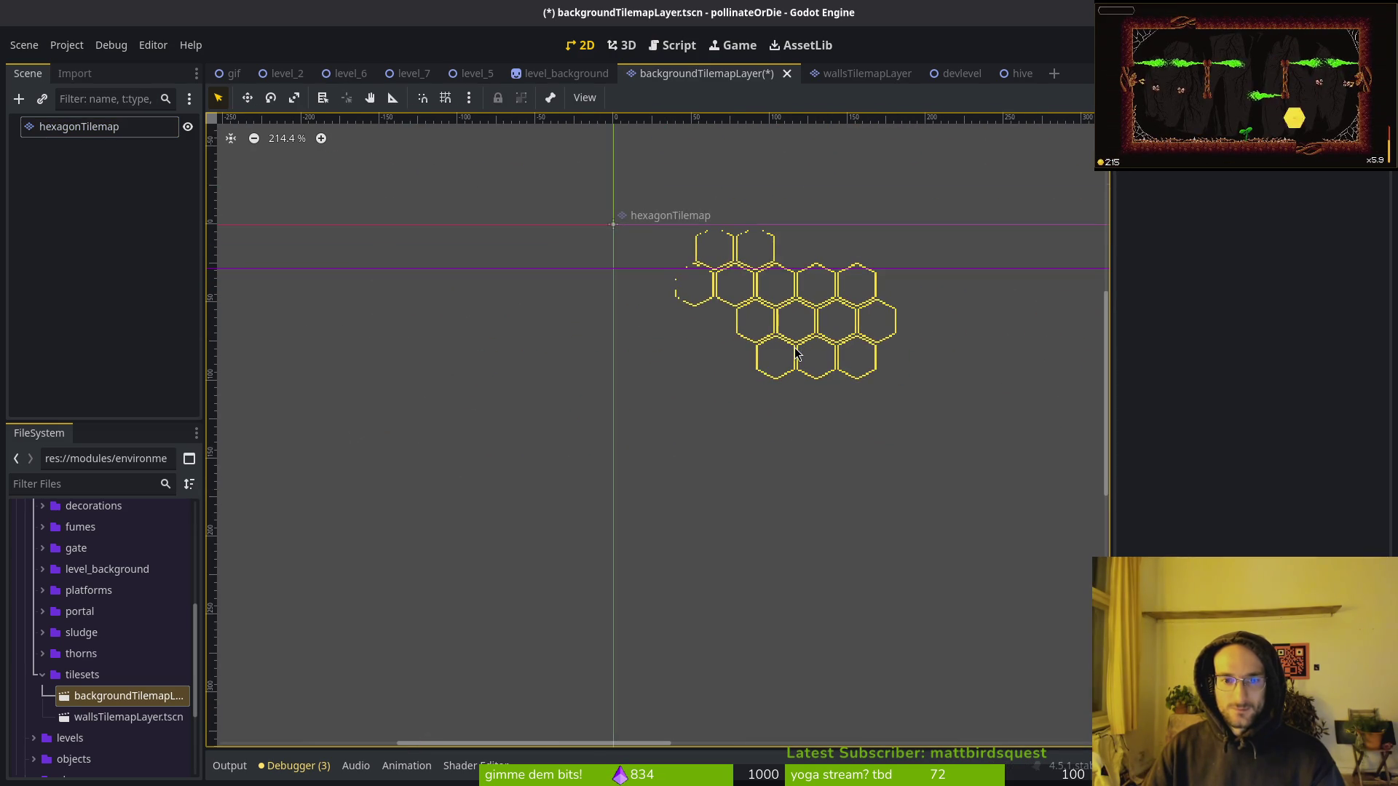
click(85, 137)
scroll(656, 436, up, 3)
key(Escape)
scroll(693, 437, down, 8)
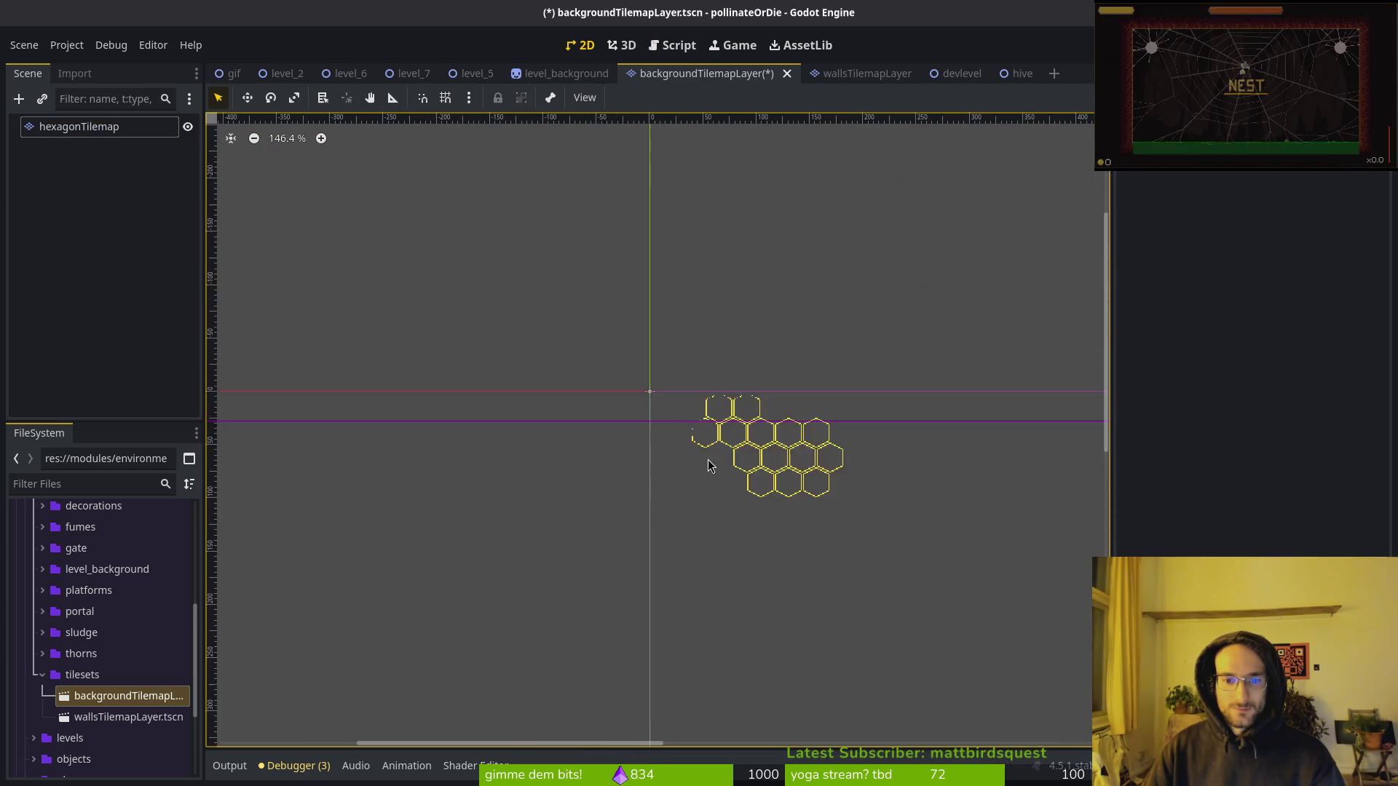
scroll(631, 423, left, 5)
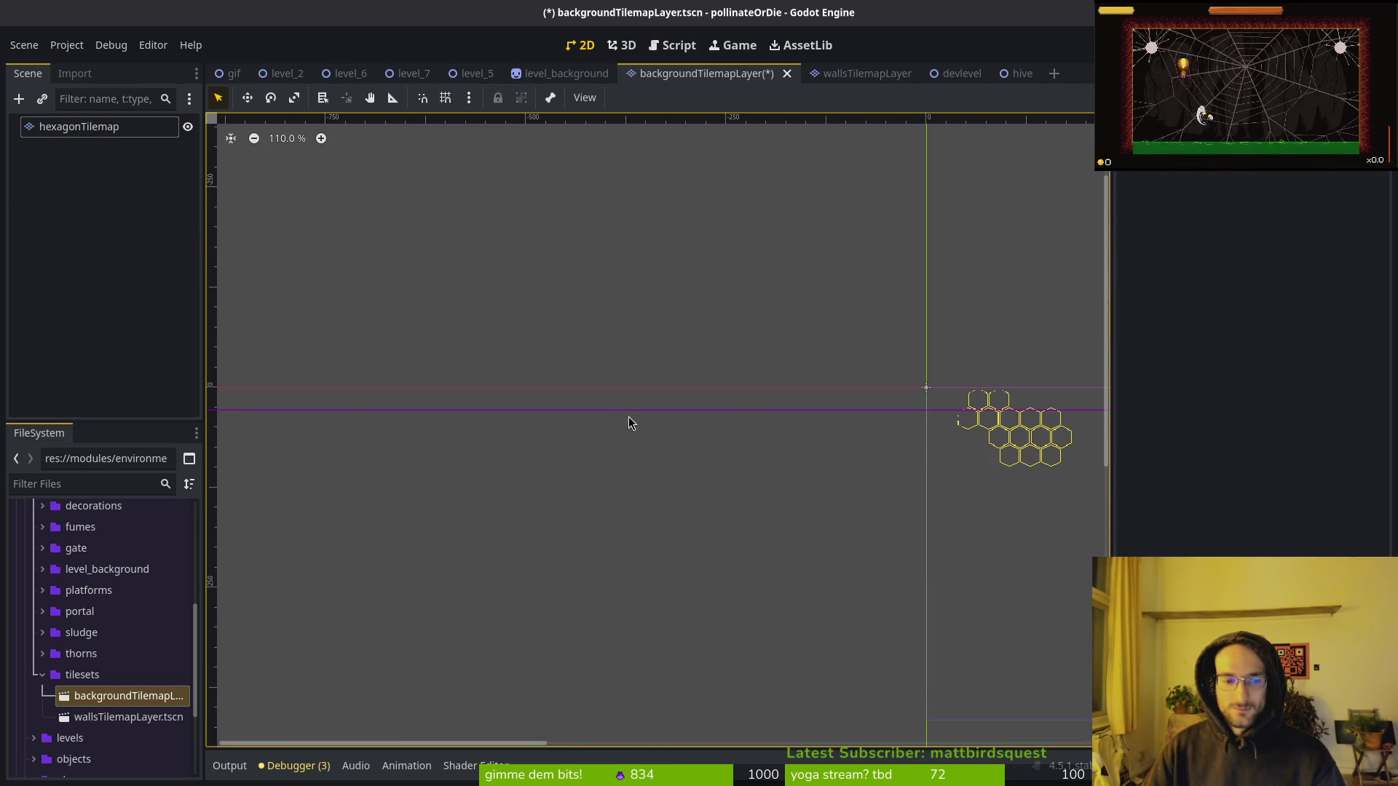
Move the horizontal guide down 35 px, then up 110 px, and add a guide 255 px down.
right_click(216, 417)
click(216, 416)
right_click(216, 414)
click(216, 413)
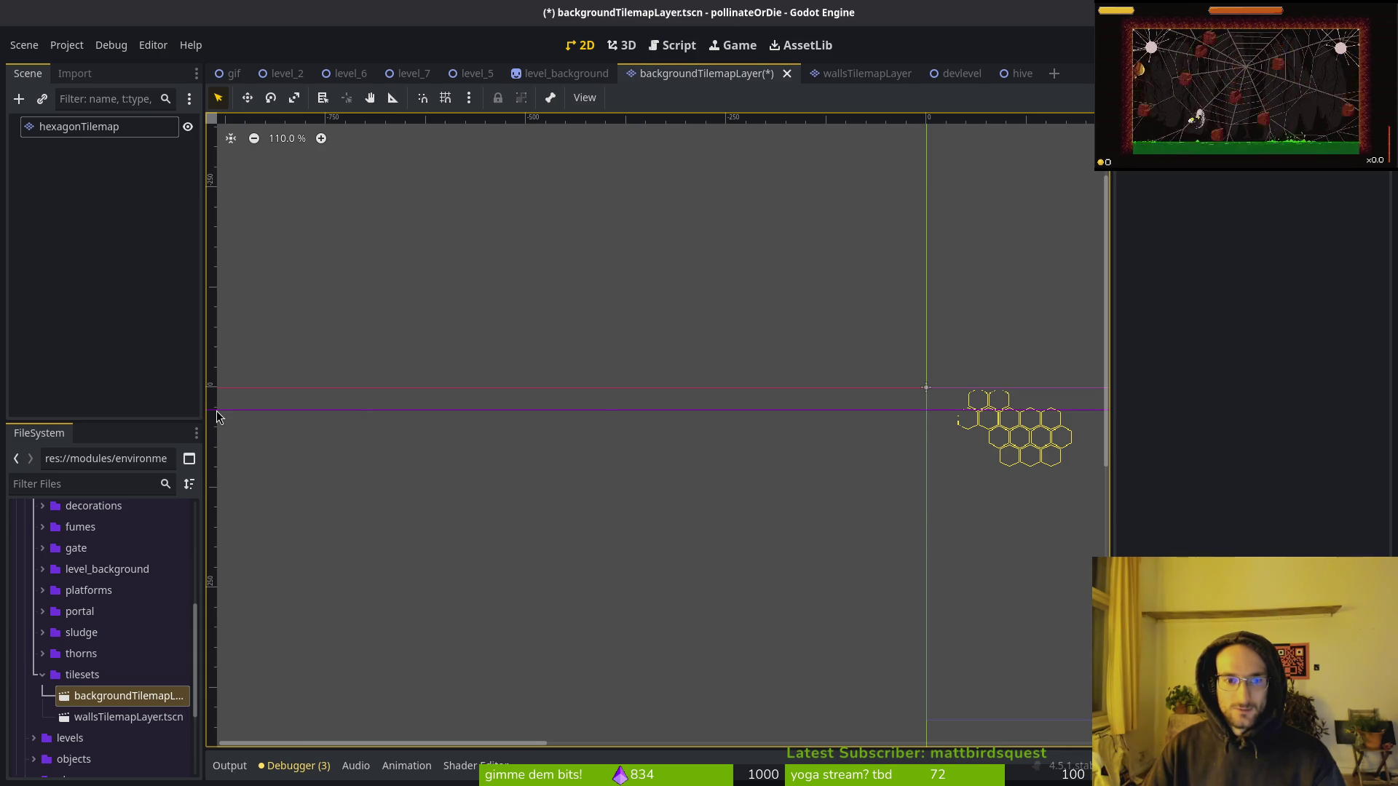
drag(215, 411, 209, 462)
right_click(212, 462)
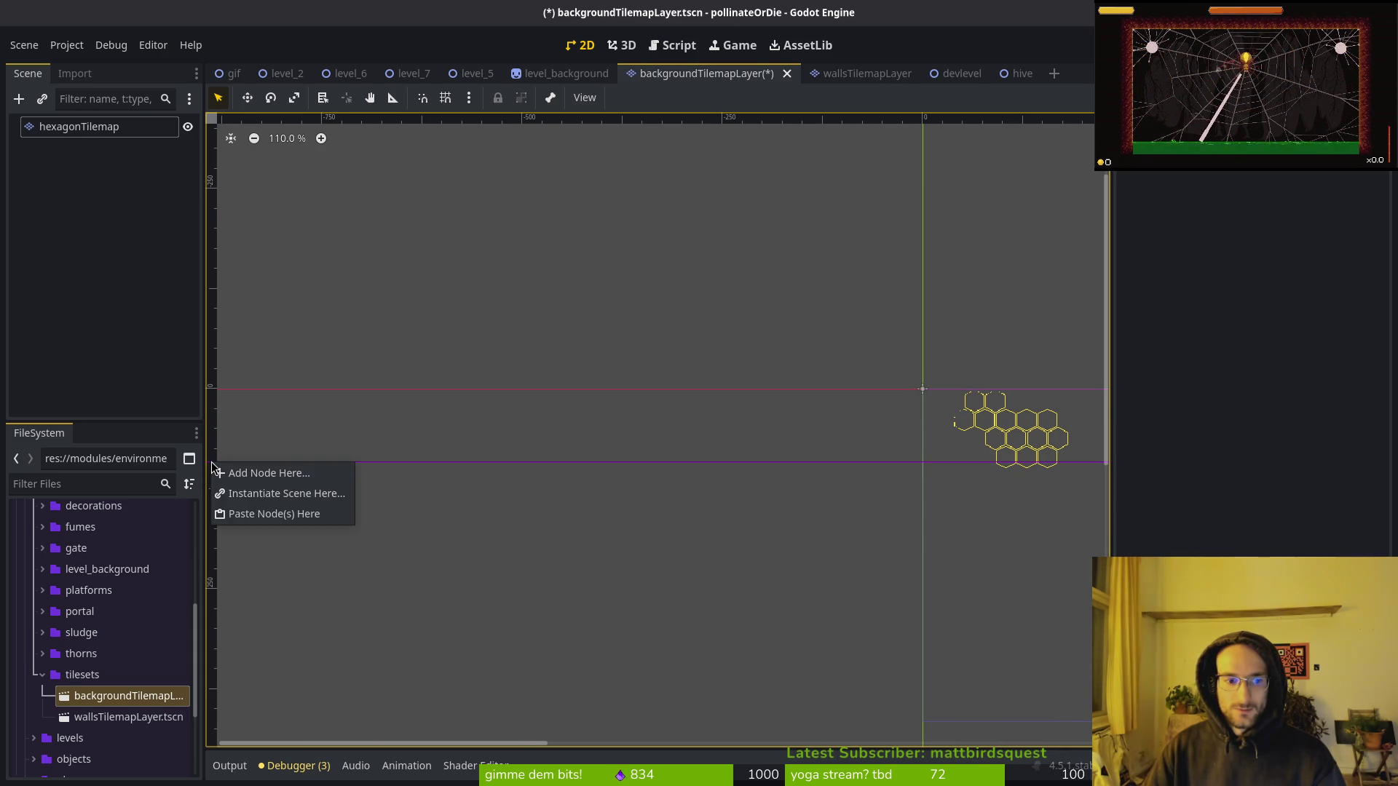
click(213, 466)
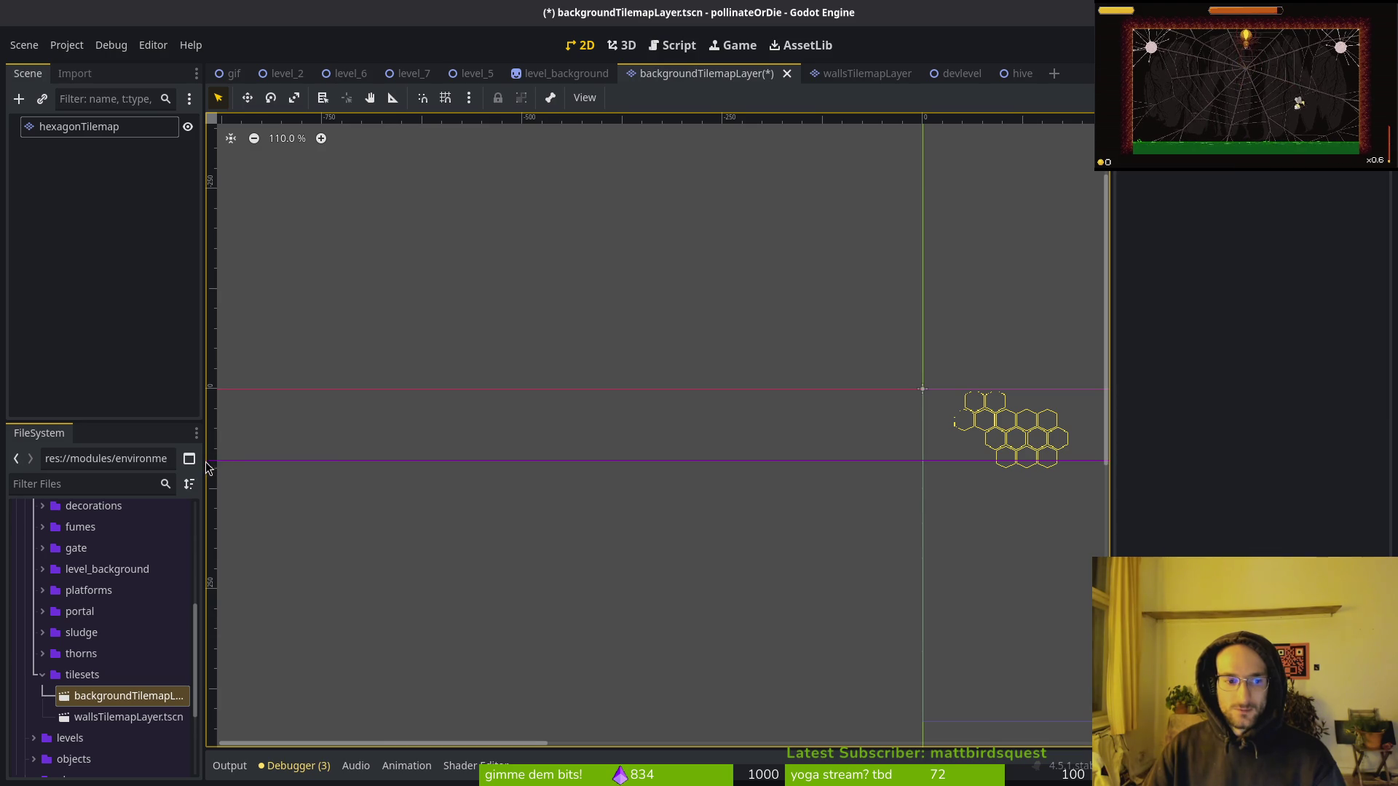
mouse_move(211, 468)
mouse_down()
mouse_move(230, 236)
mouse_move(204, 98)
mouse_up()
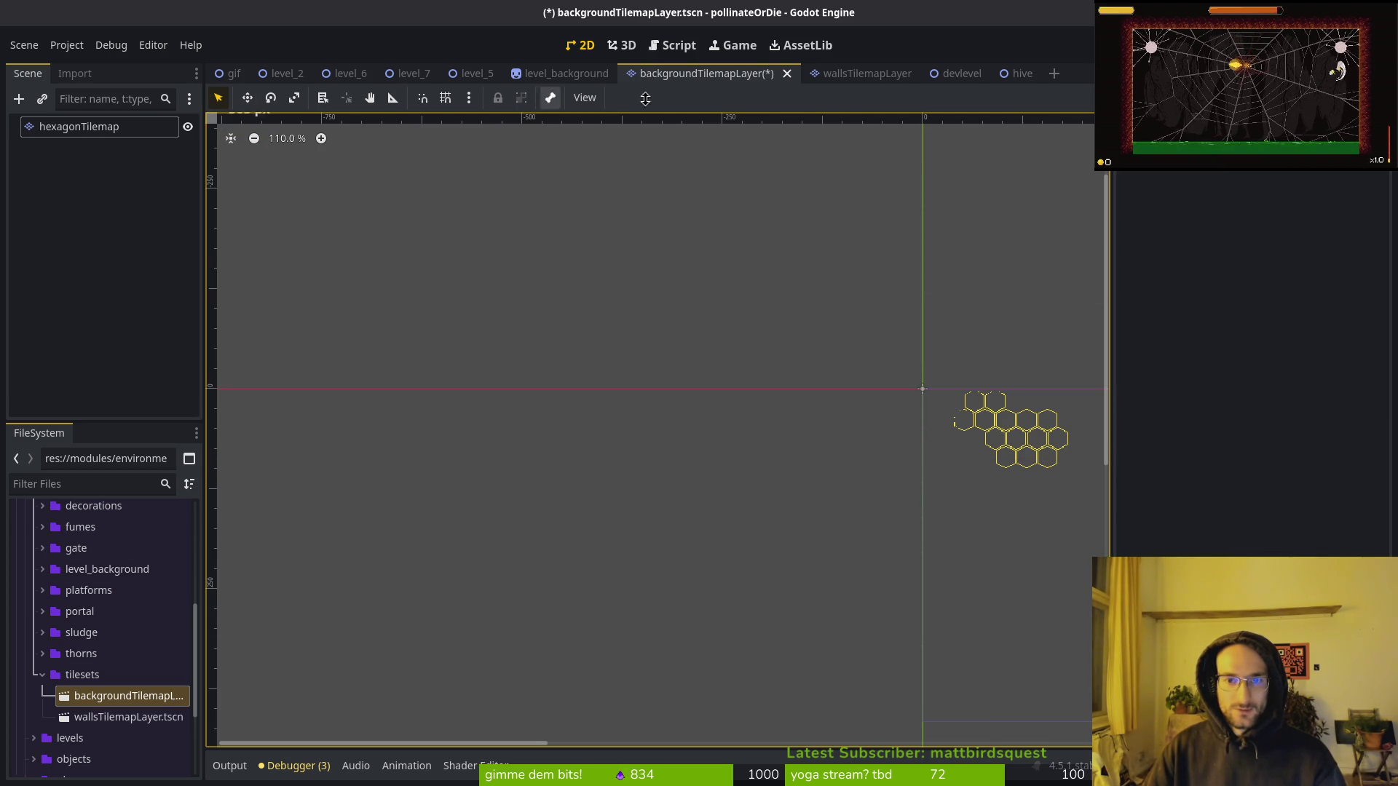
mouse_move(664, 92)
mouse_down()
mouse_move(837, 162)
mouse_move(1017, 279)
mouse_move(349, 321)
mouse_move(222, 518)
mouse_move(284, 290)
mouse_move(262, 309)
mouse_move(297, 241)
mouse_move(250, 172)
mouse_move(225, 77)
mouse_up()
scroll(486, 198, down, 5)
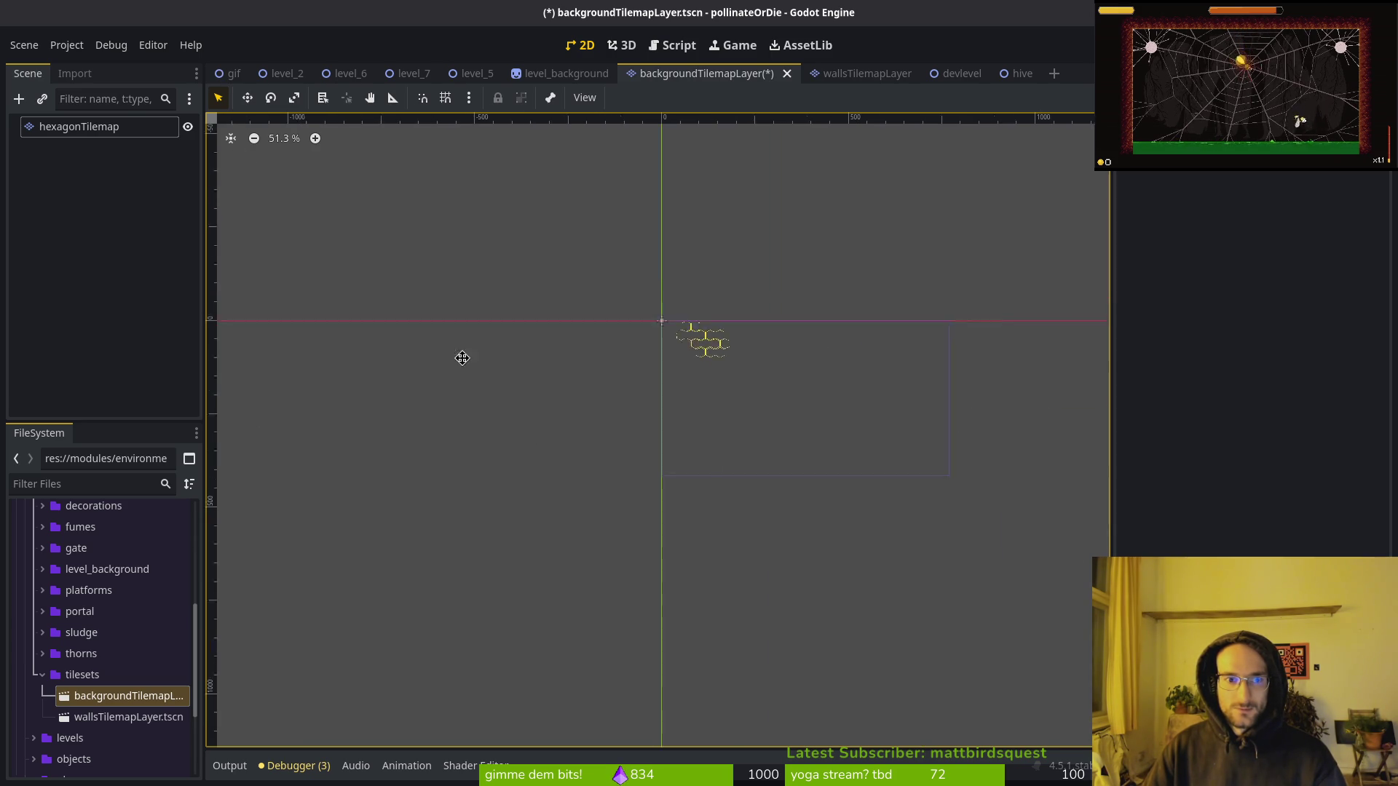
scroll(884, 334, up, 10)
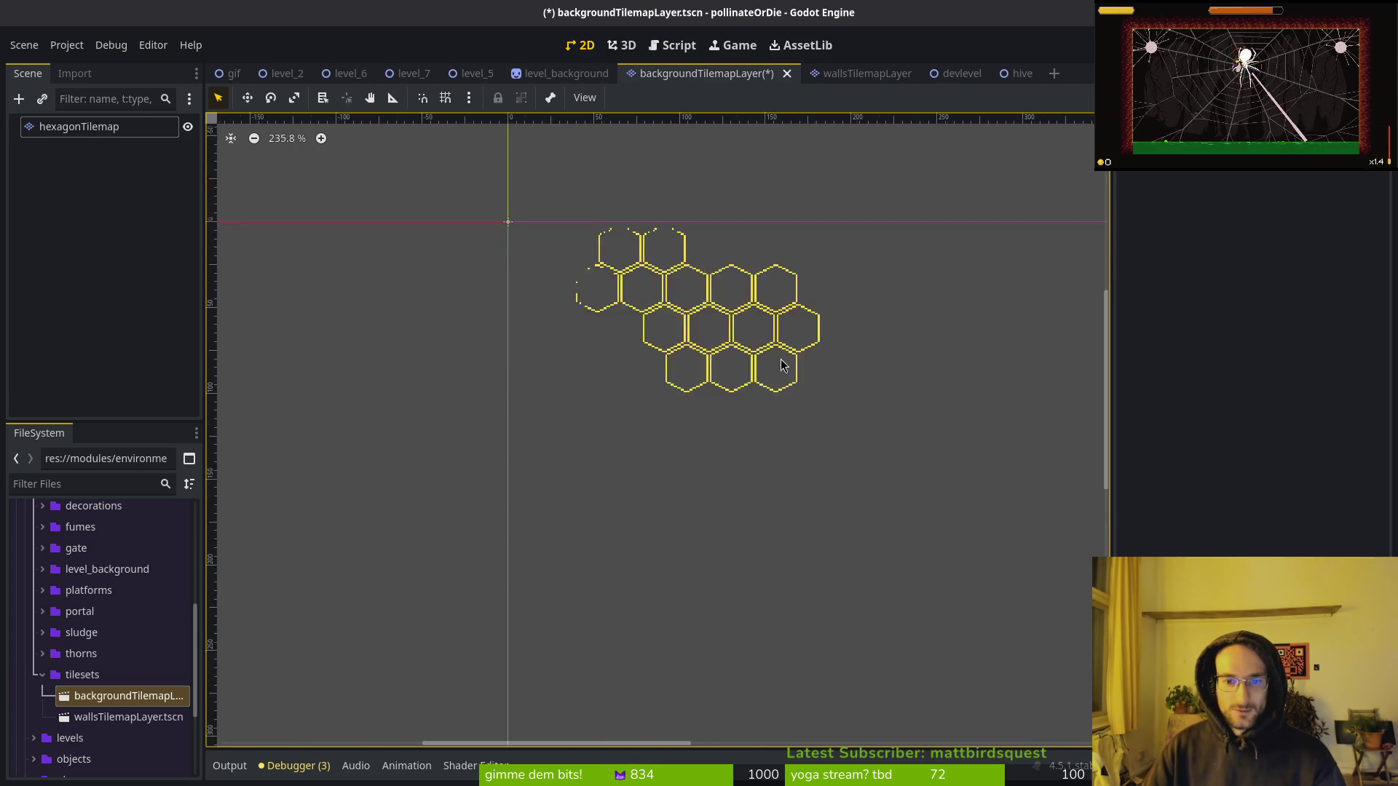
Paint a solid yellow hex into the hexagonTilemap grid.
click(78, 126)
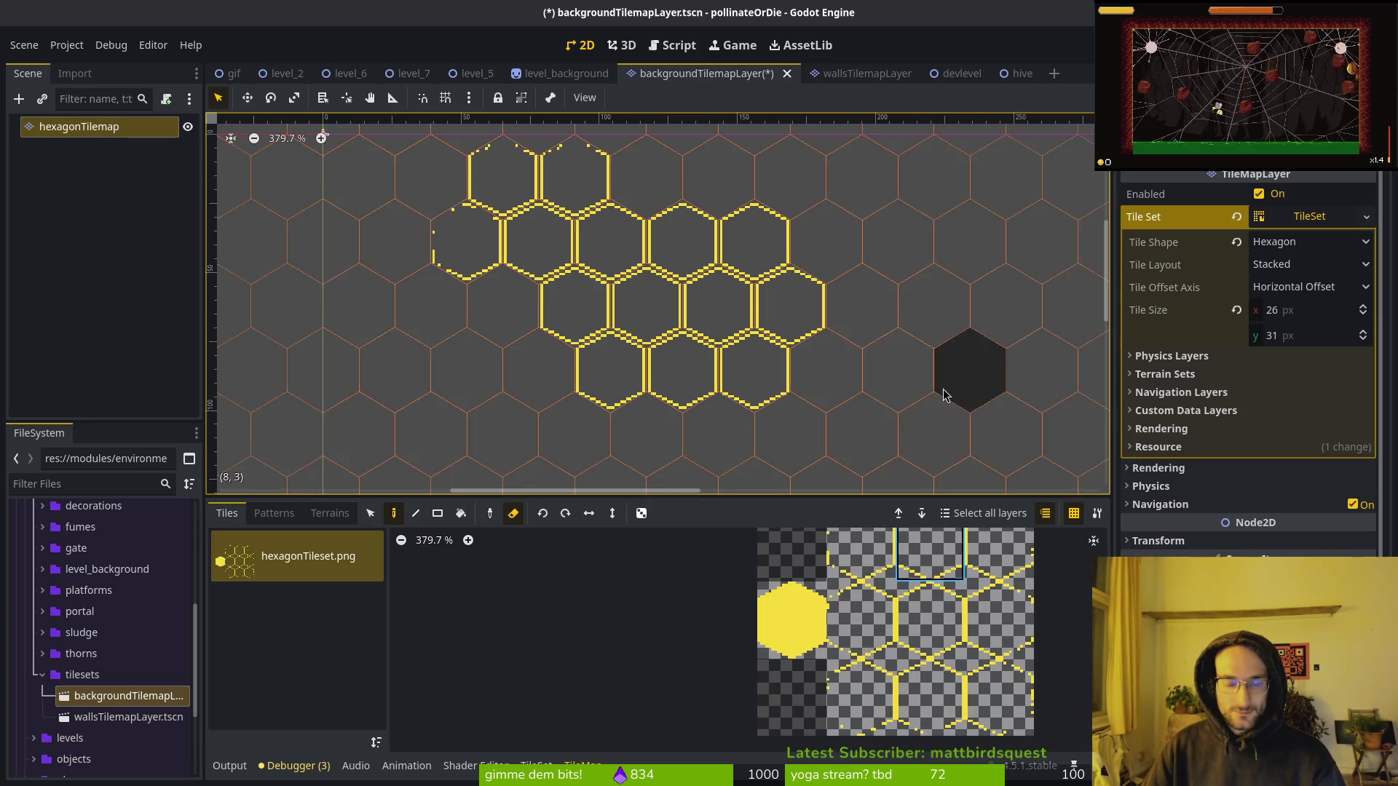
click(929, 636)
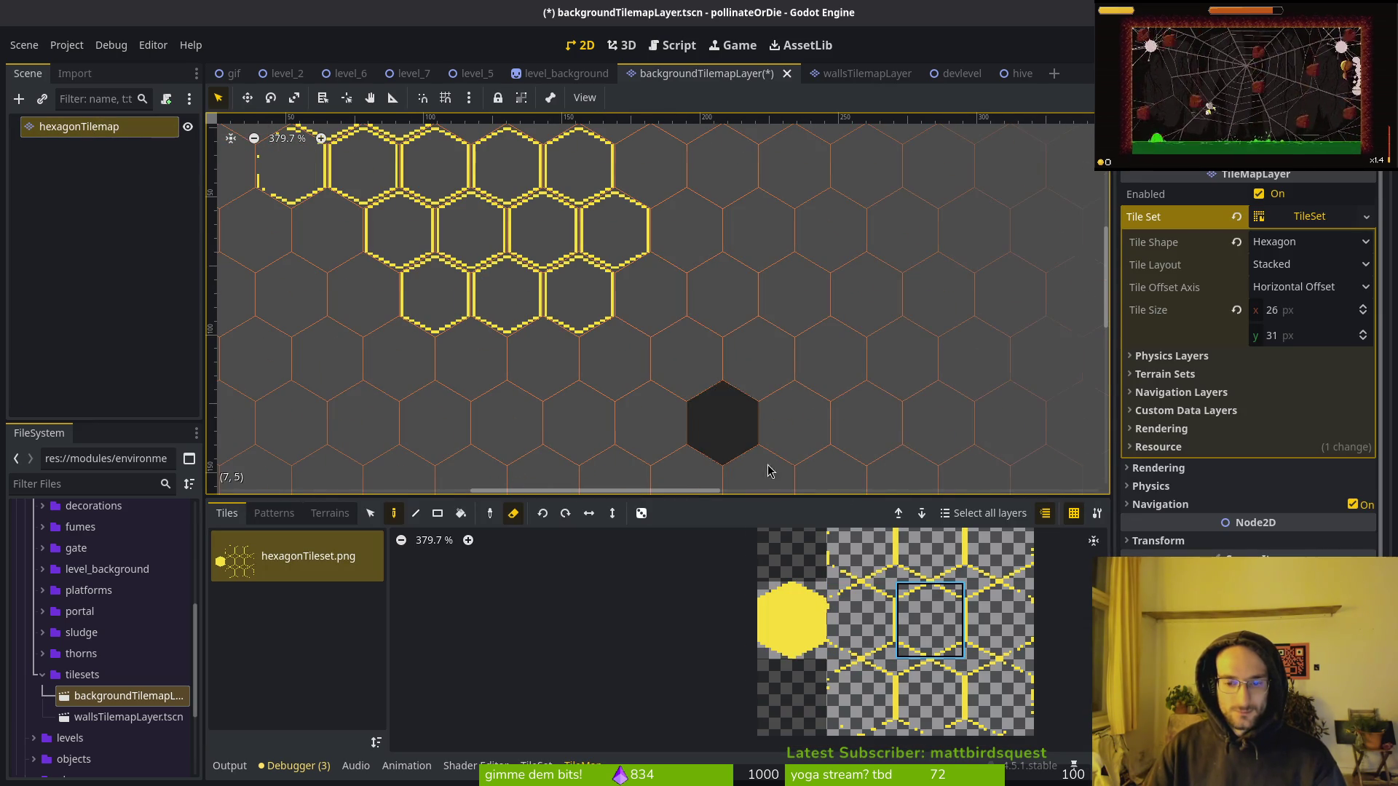
key(f)
key(e)
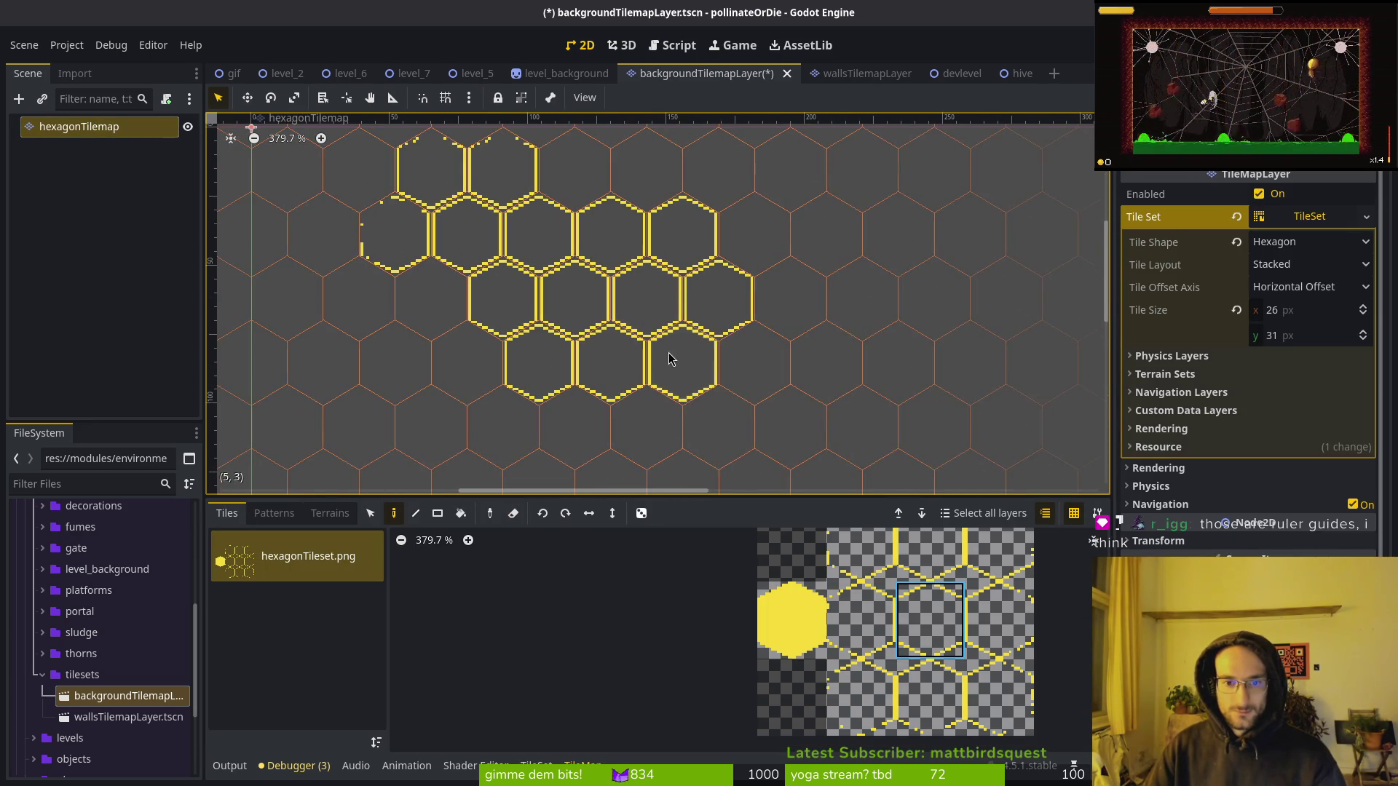
click(792, 619)
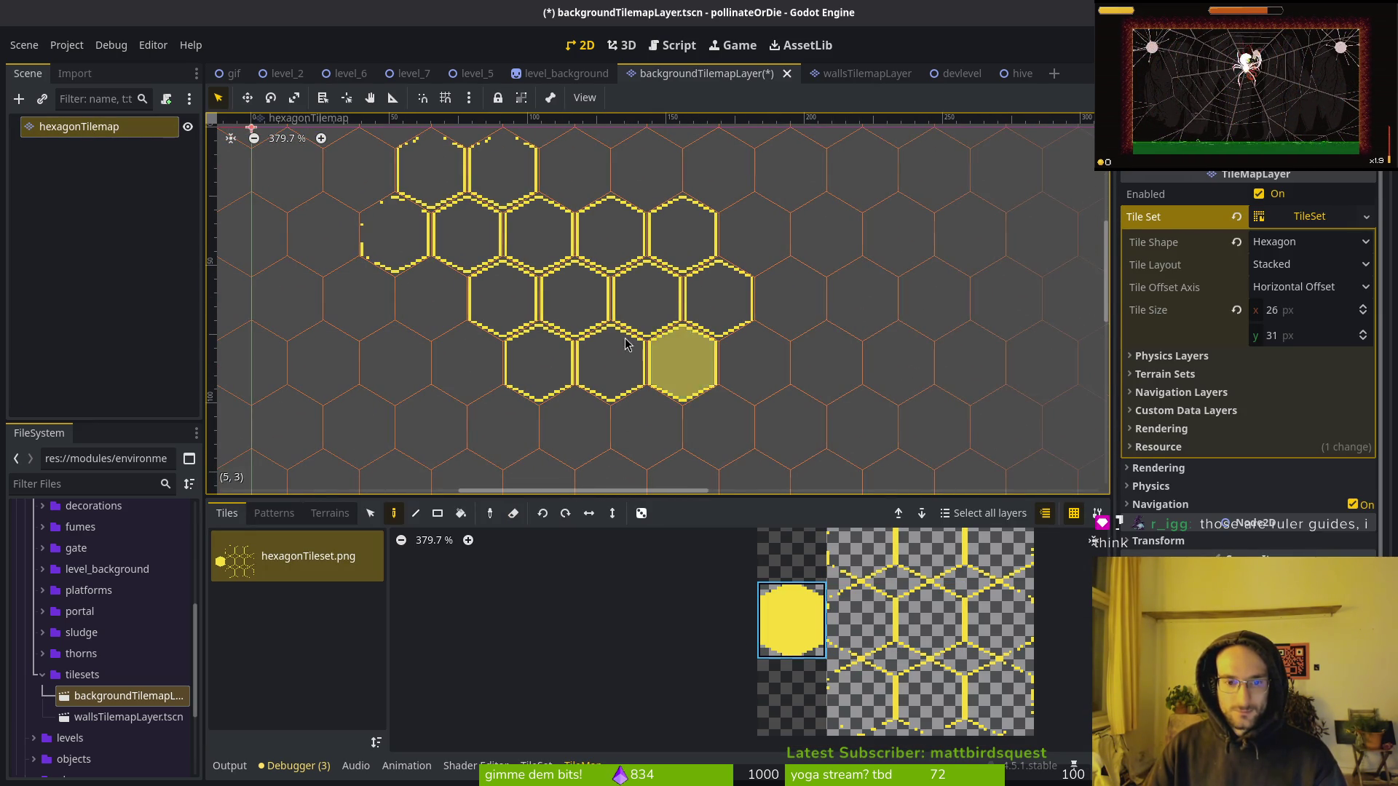
click(575, 299)
Paint runs of outlined hexes across the canvas and save the scene.
scroll(744, 428, down, 2)
click(930, 621)
mouse_move(459, 306)
mouse_down()
mouse_move(492, 372)
mouse_move(581, 412)
mouse_move(815, 342)
mouse_move(774, 296)
mouse_move(901, 339)
mouse_move(958, 315)
mouse_move(881, 397)
mouse_up()
scroll(774, 297, down, 2)
scroll(901, 339, down, 2)
scroll(781, 379, down, 3)
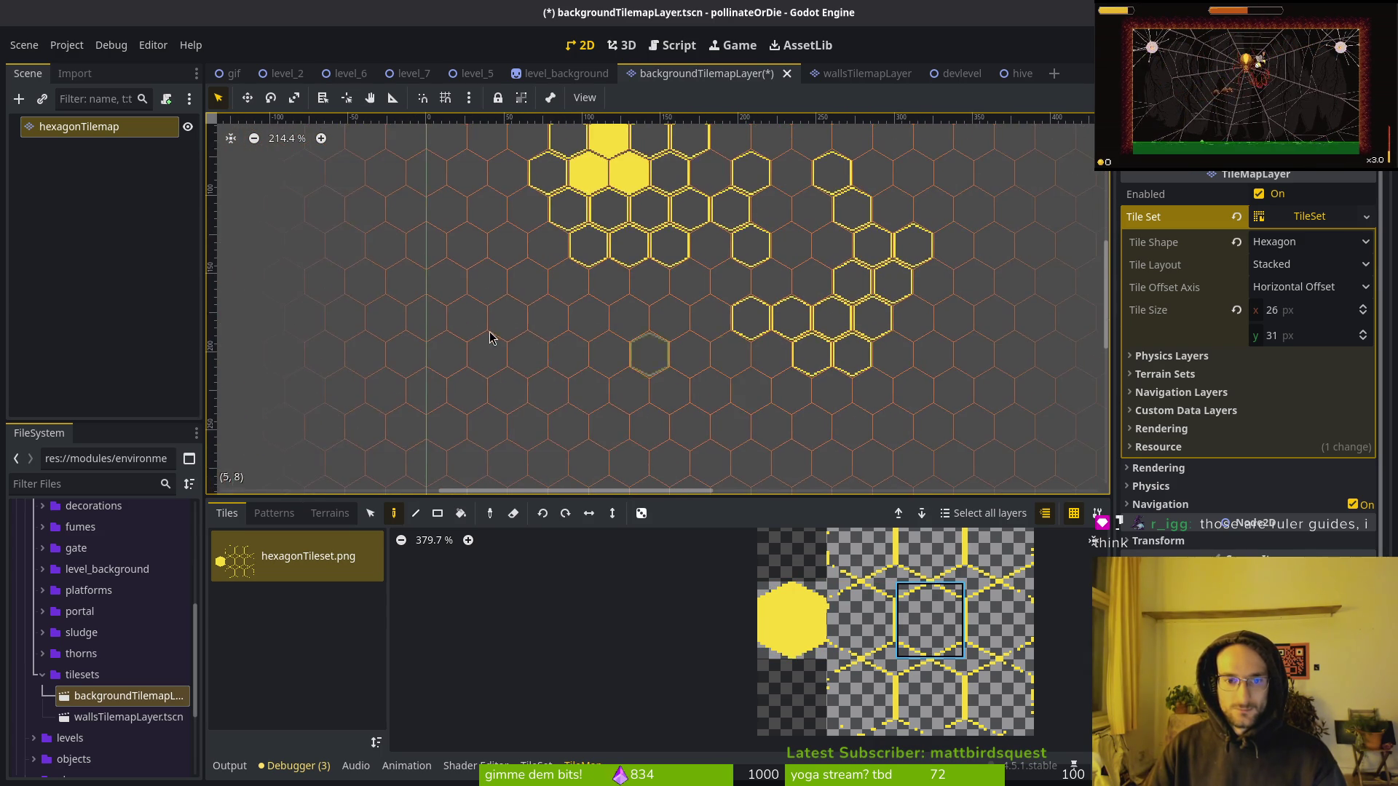
drag(509, 320, 536, 342)
scroll(686, 415, down, 2)
key(ctrl+s)
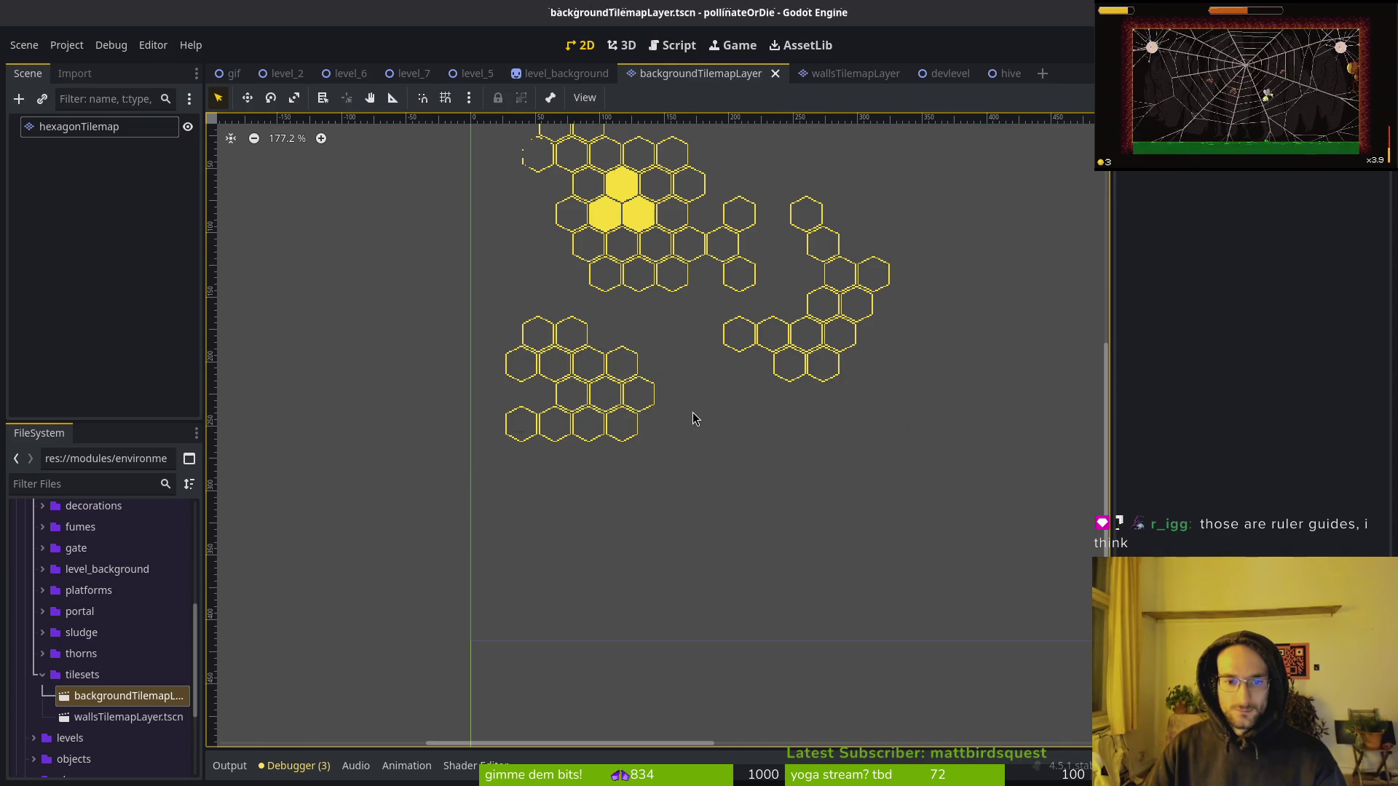
In Aseprite, replace the tileset's yellow #f7db3b with the darkest palette colour.
key(alt+Tab)
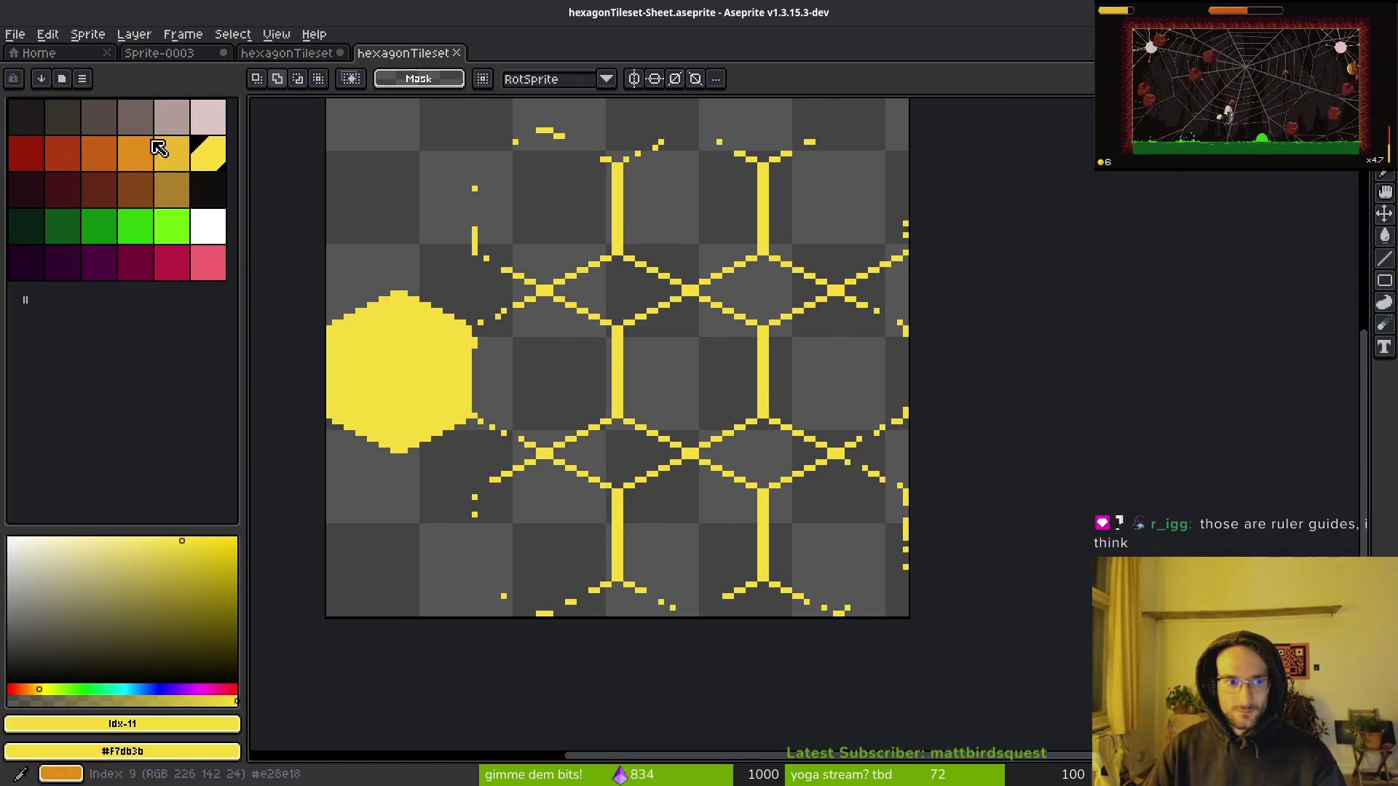
scroll(713, 332, down, 4)
scroll(808, 325, up, 6)
key(i)
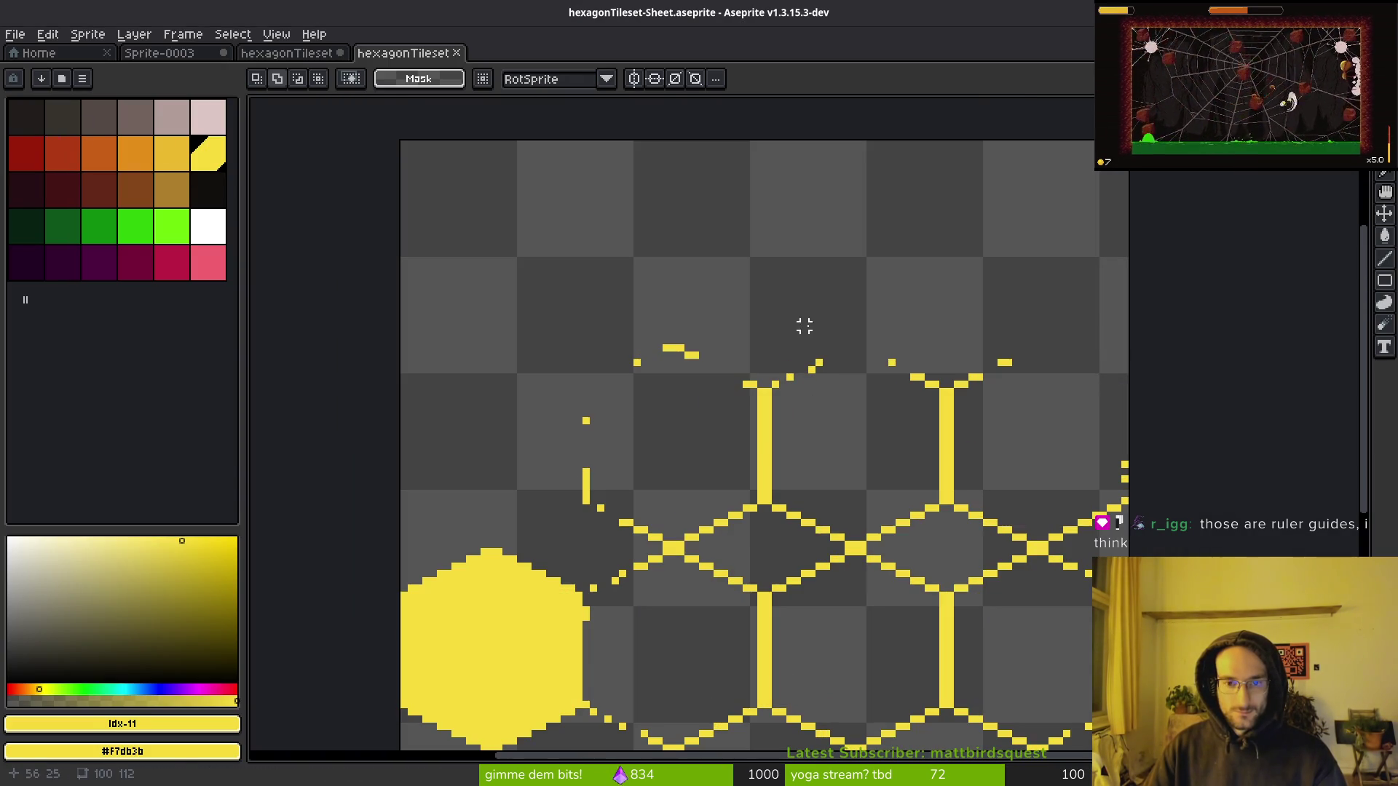
right_click(26, 116)
key(shift+r)
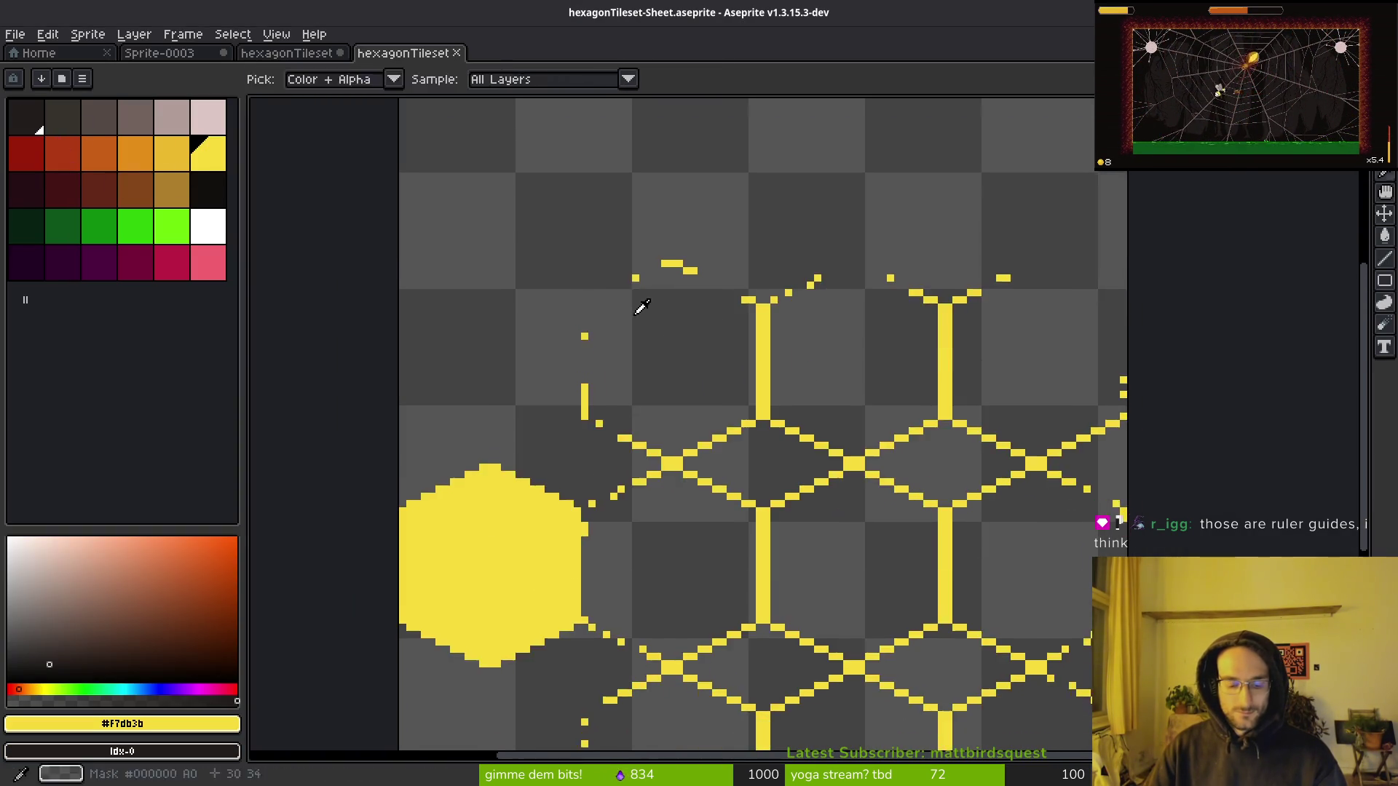
click(1203, 173)
scroll(805, 537, down, 1)
drag(805, 536, 731, 395)
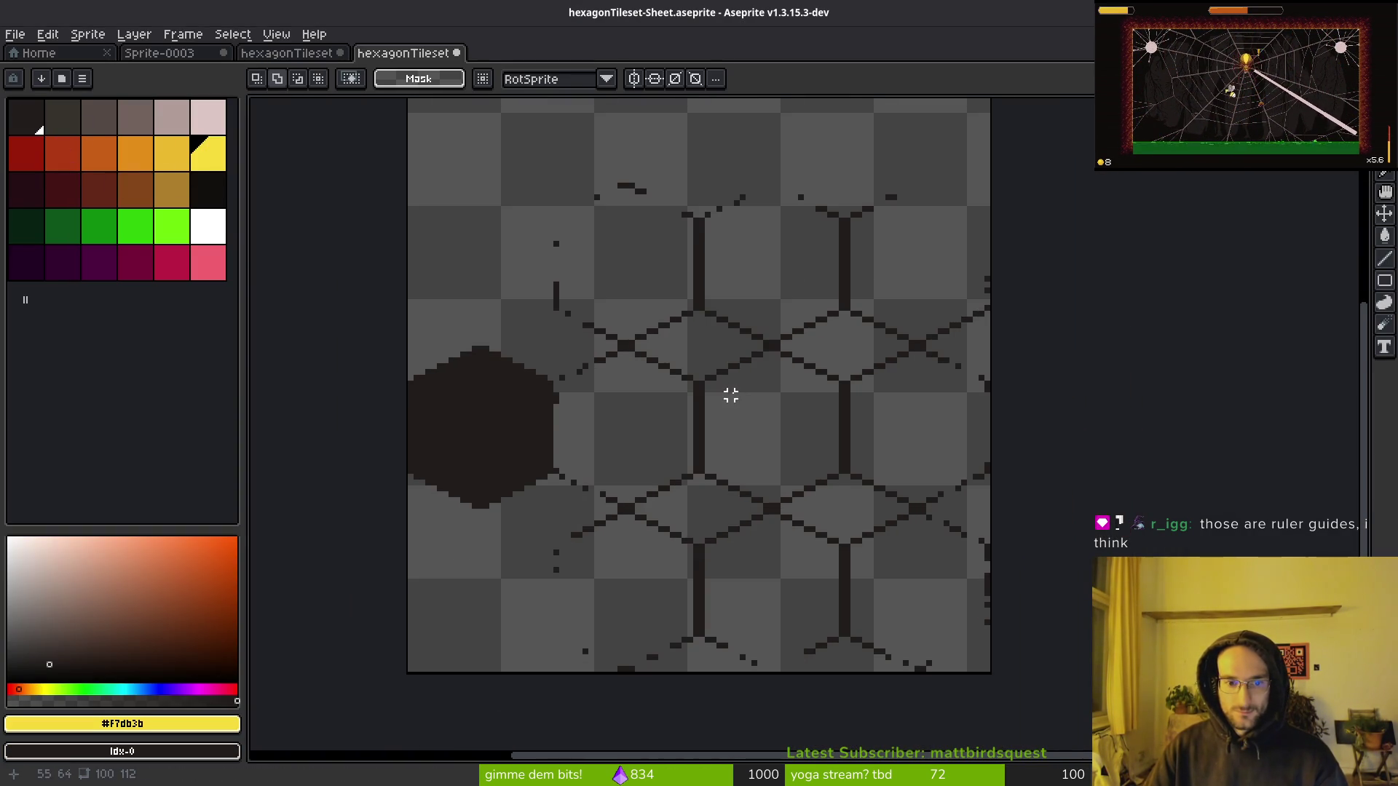
Export the sprite sheet over art/environment/hexagonTileset.png, confirming the overwrite.
key(ctrl+e)
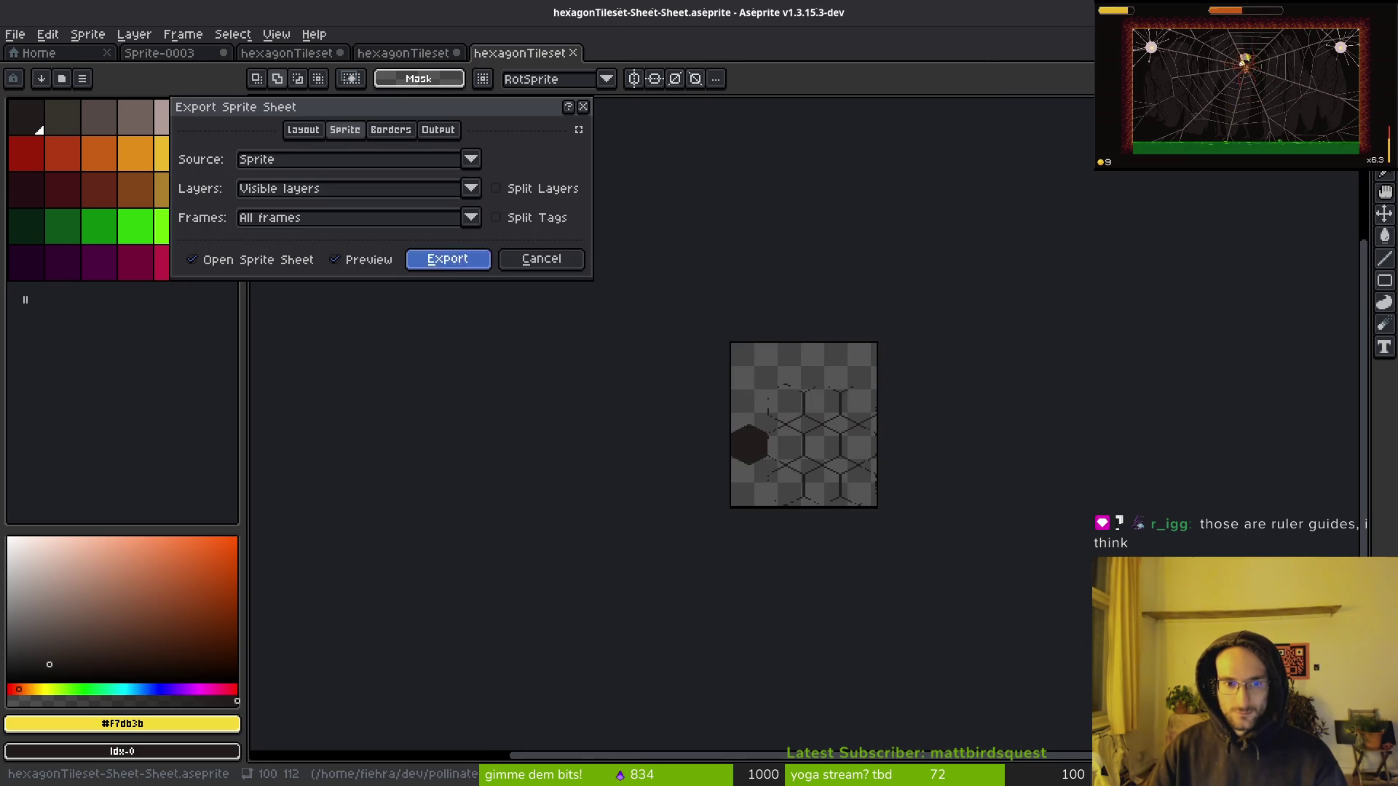
click(455, 266)
click(348, 68)
click(403, 95)
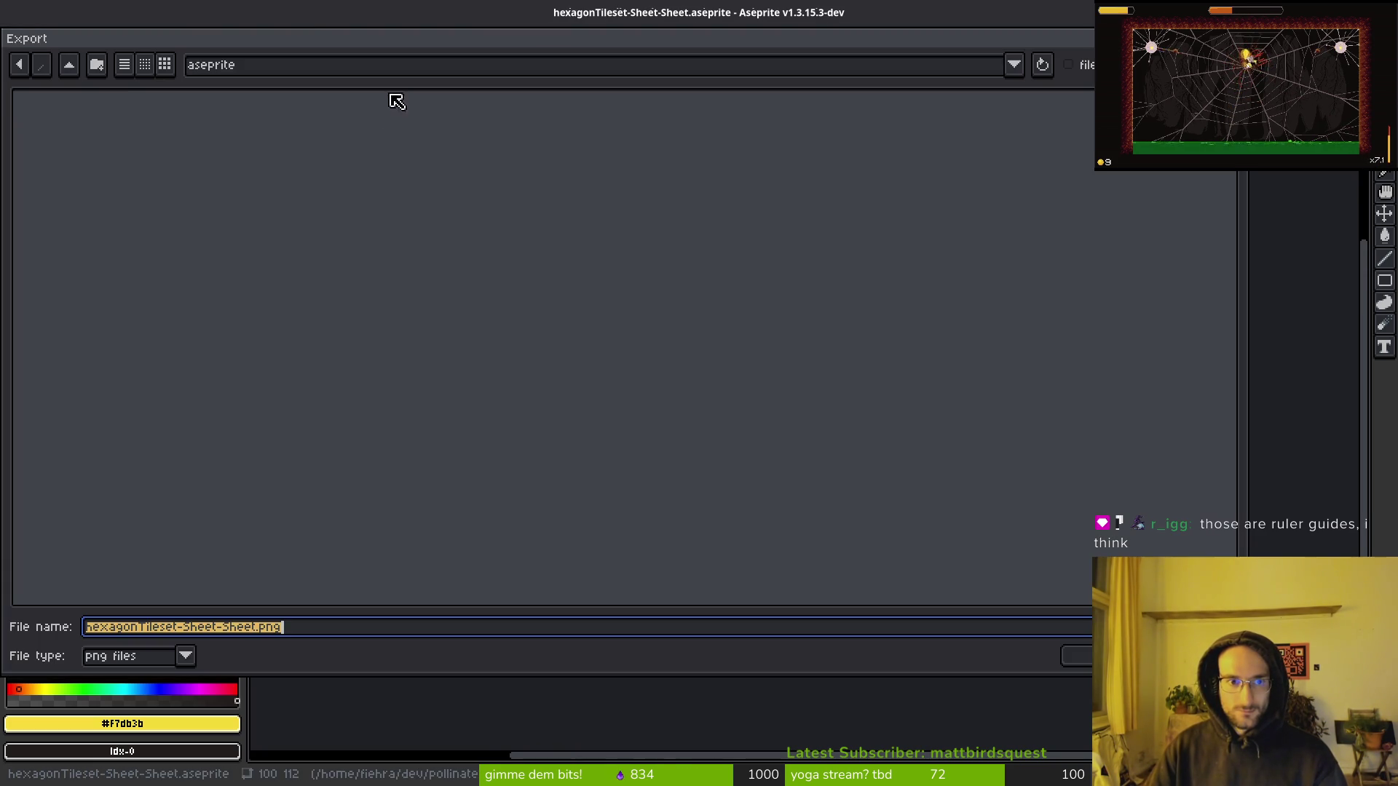
click(69, 65)
double_click(63, 146)
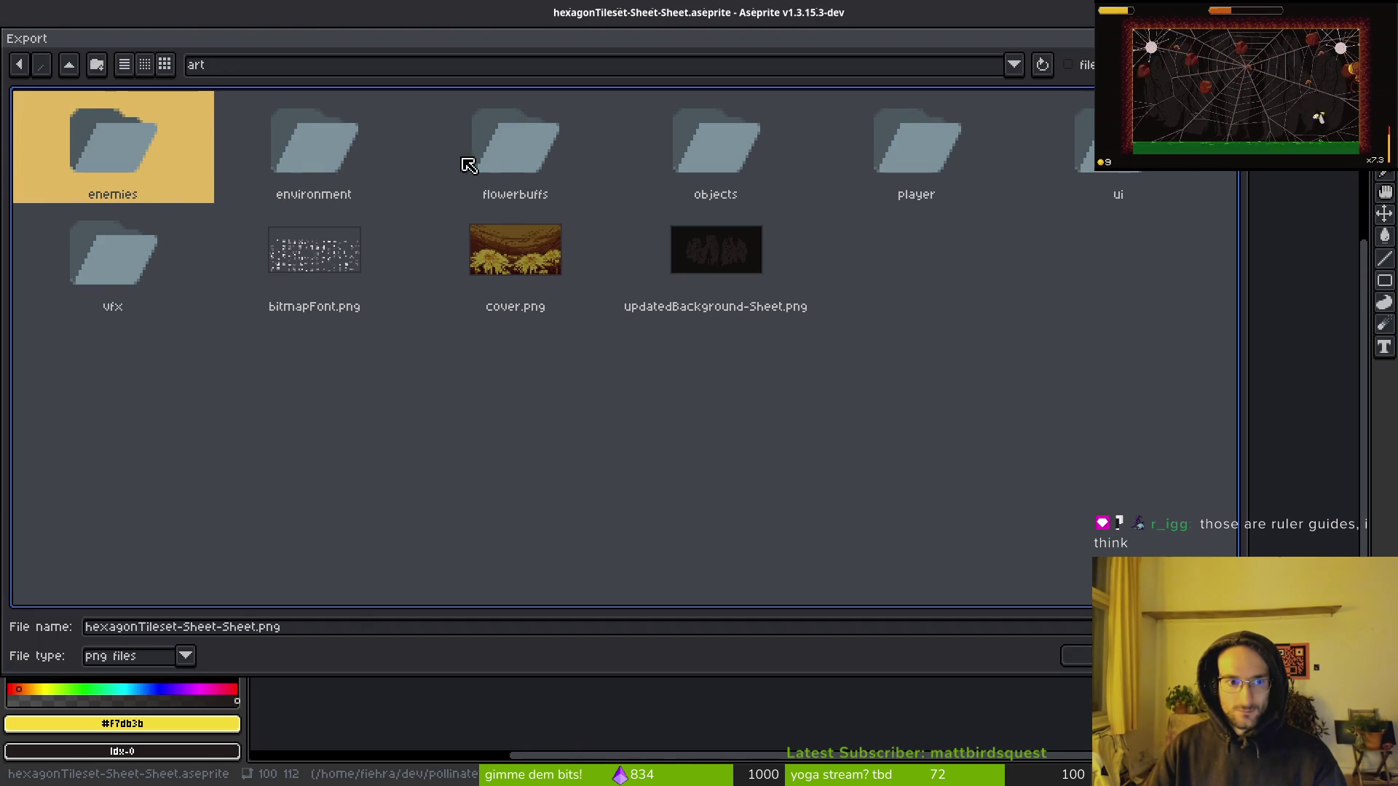
double_click(284, 146)
click(1102, 182)
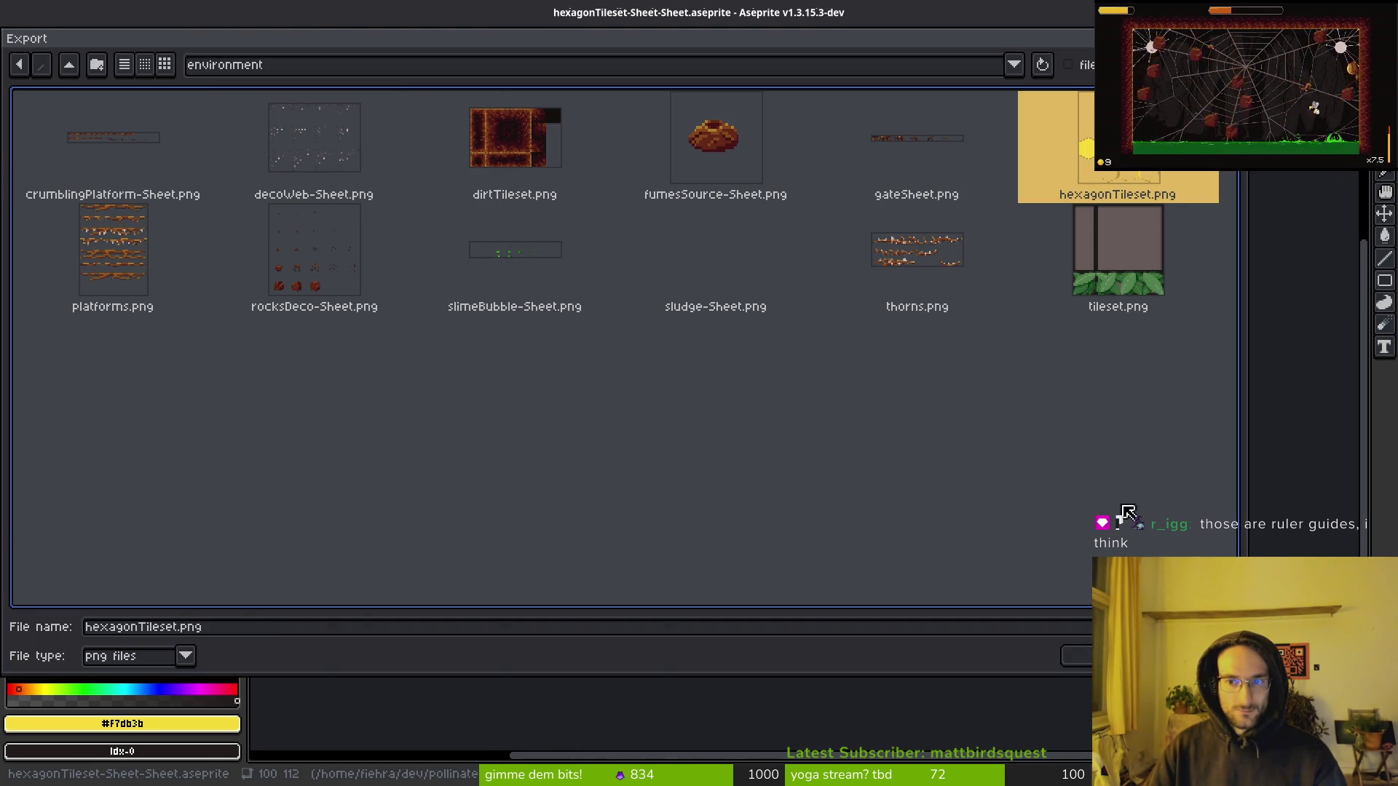
click(1078, 655)
click(626, 444)
click(218, 231)
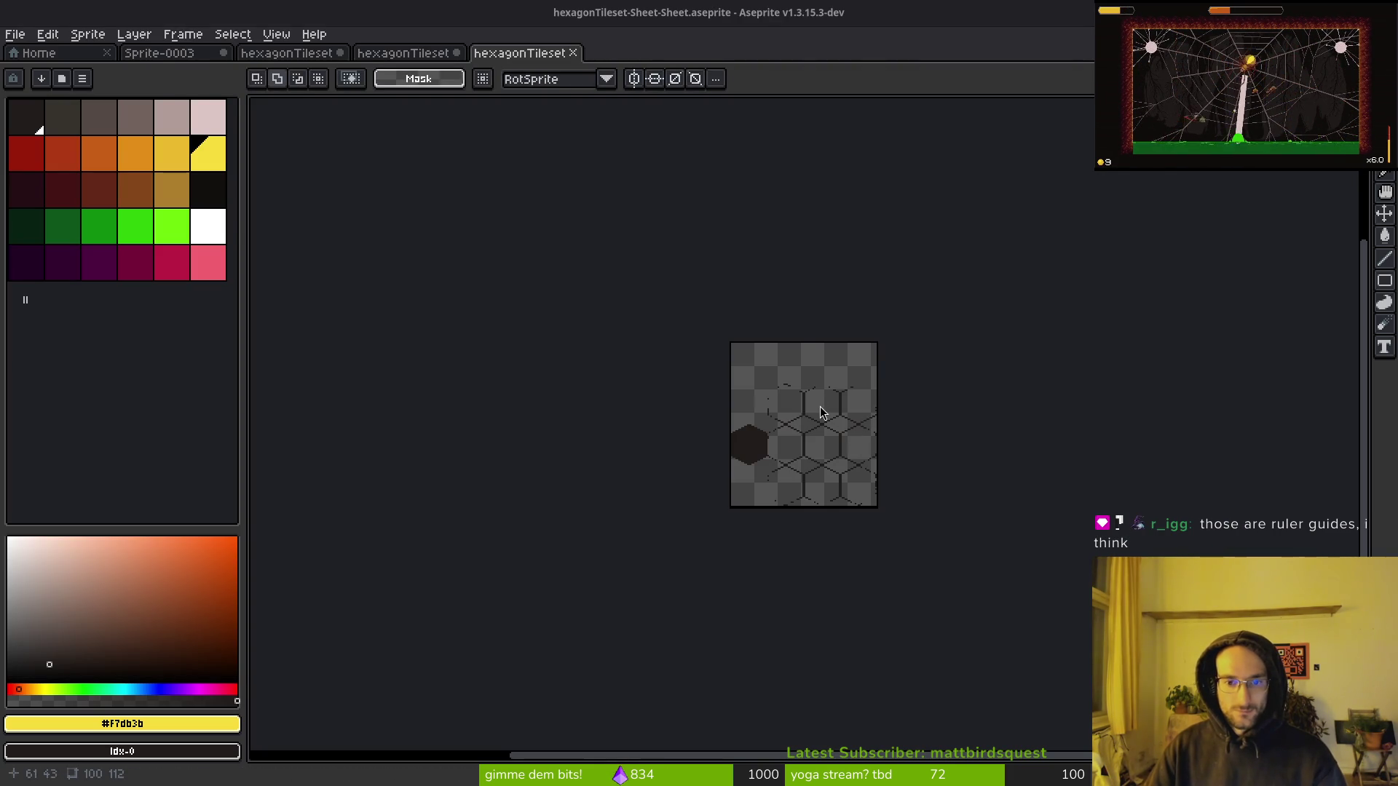
key(alt+Tab)
Save the scene and bring the hive level scene back into view.
key(ctrl+s)
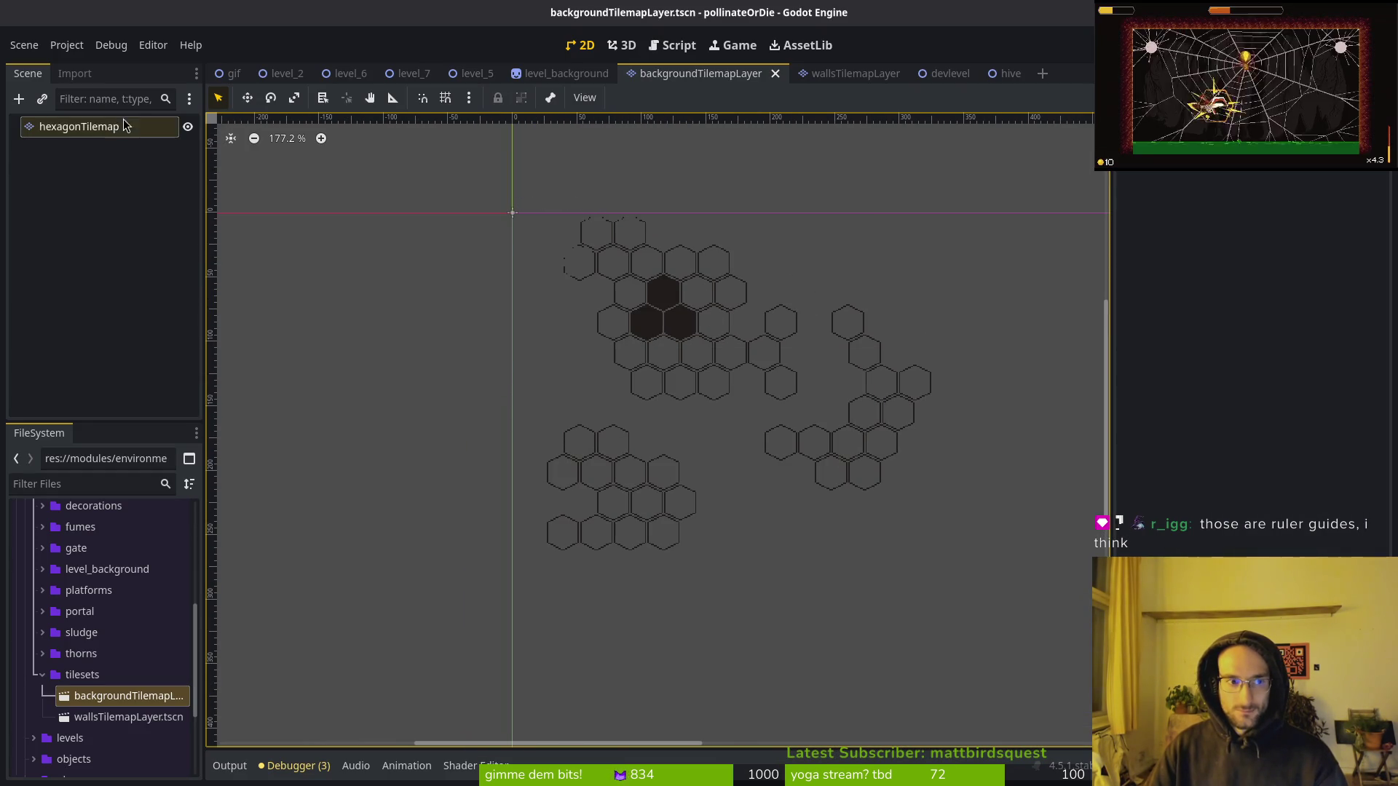
click(548, 71)
click(1043, 72)
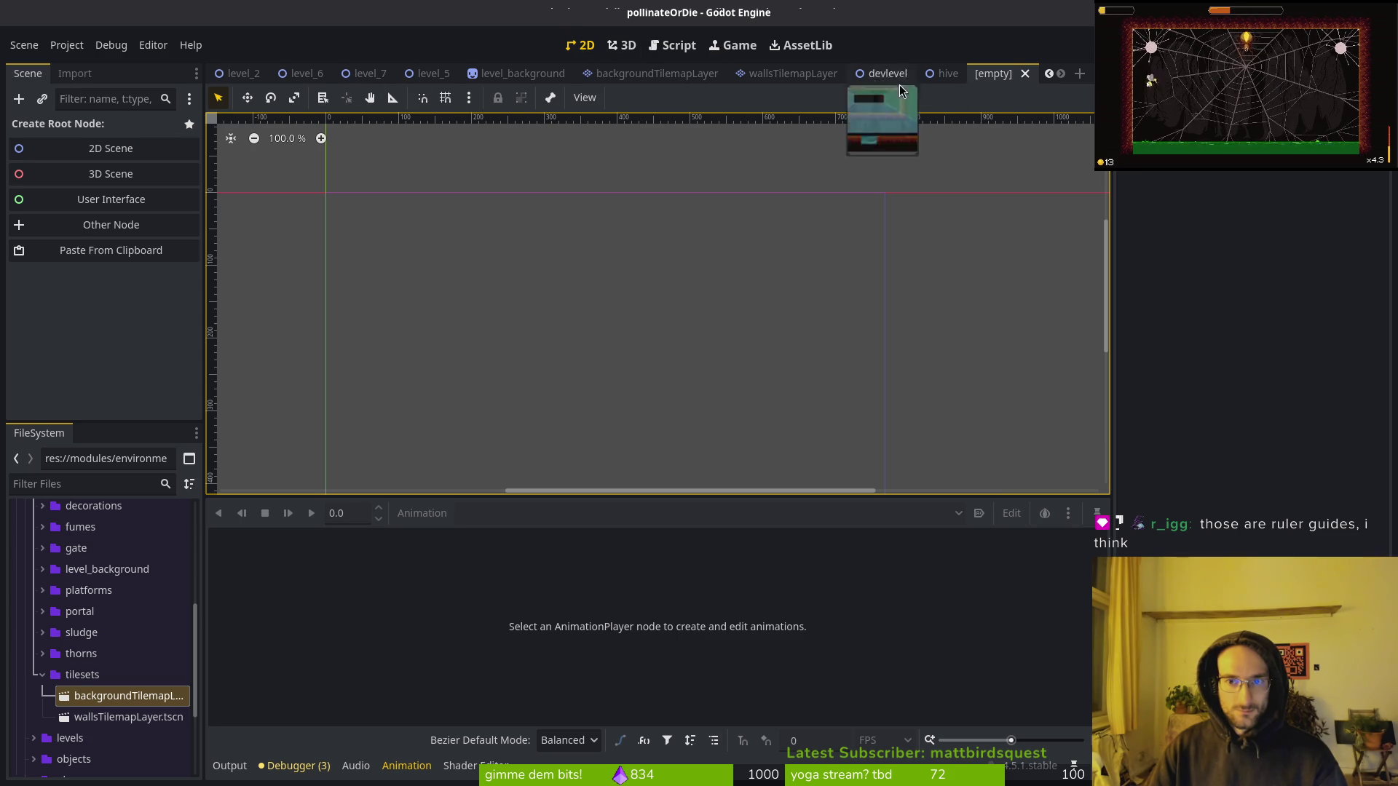
click(1025, 73)
scroll(650, 379, down, 3)
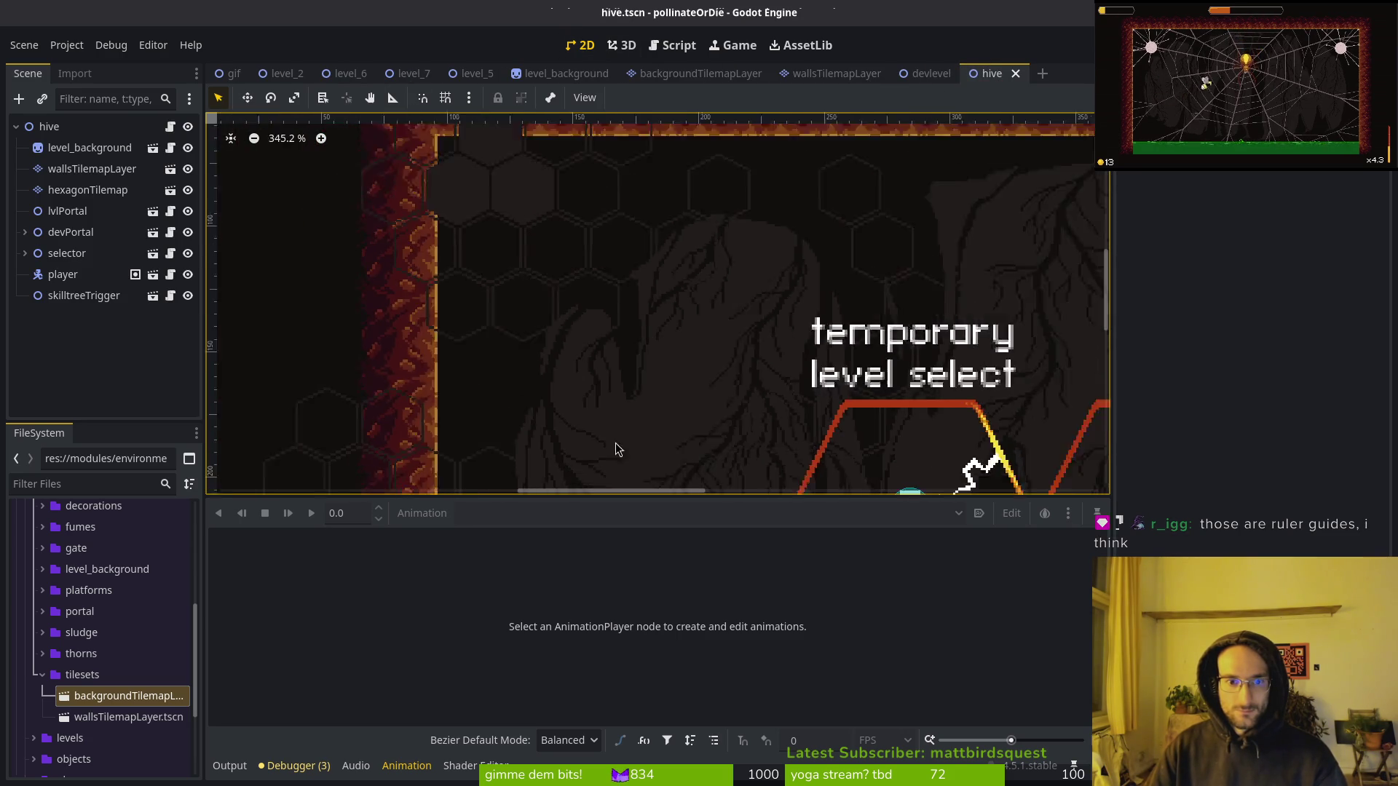
scroll(526, 226, down, 5)
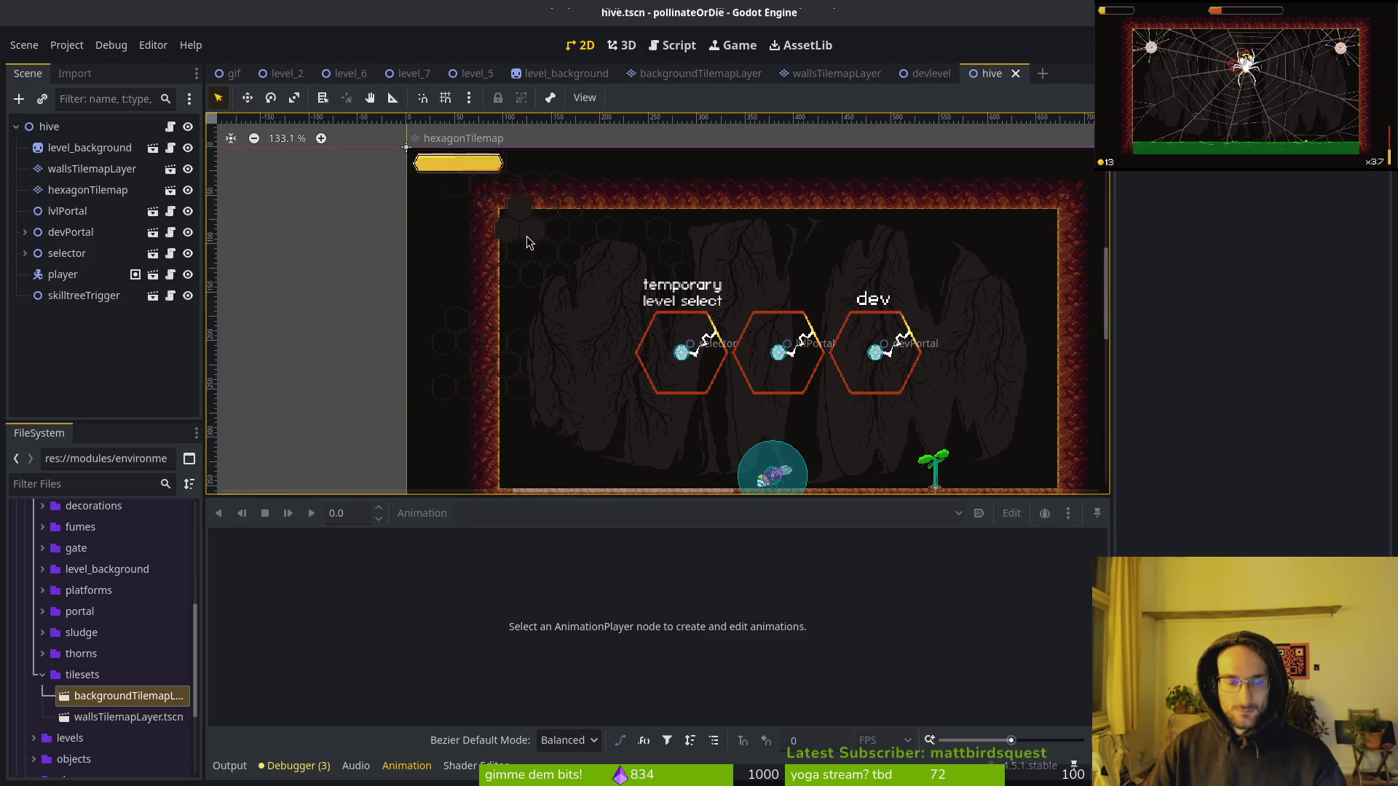
Check the tilemap layers' materials, select the hive root, and launch the game with F5.
click(63, 190)
click(72, 169)
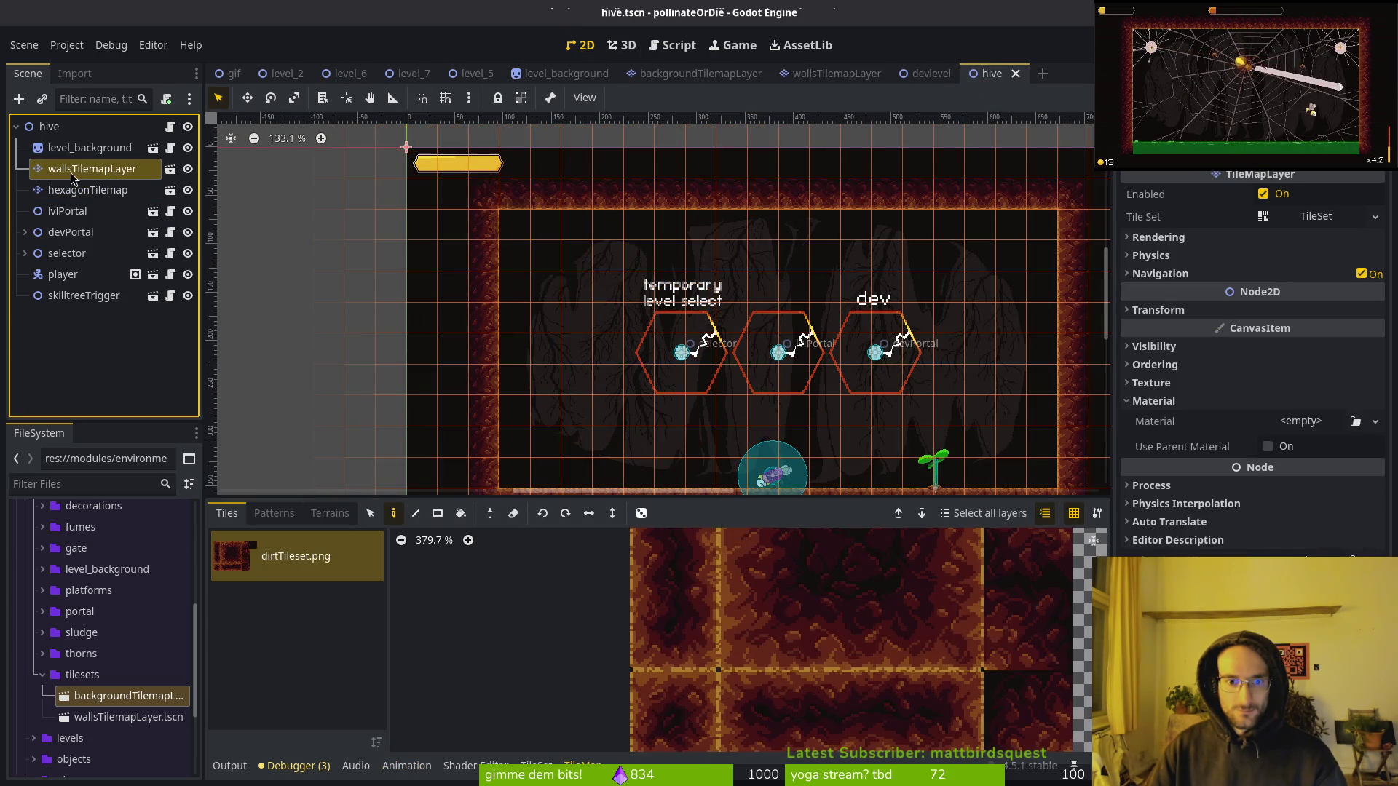
click(80, 128)
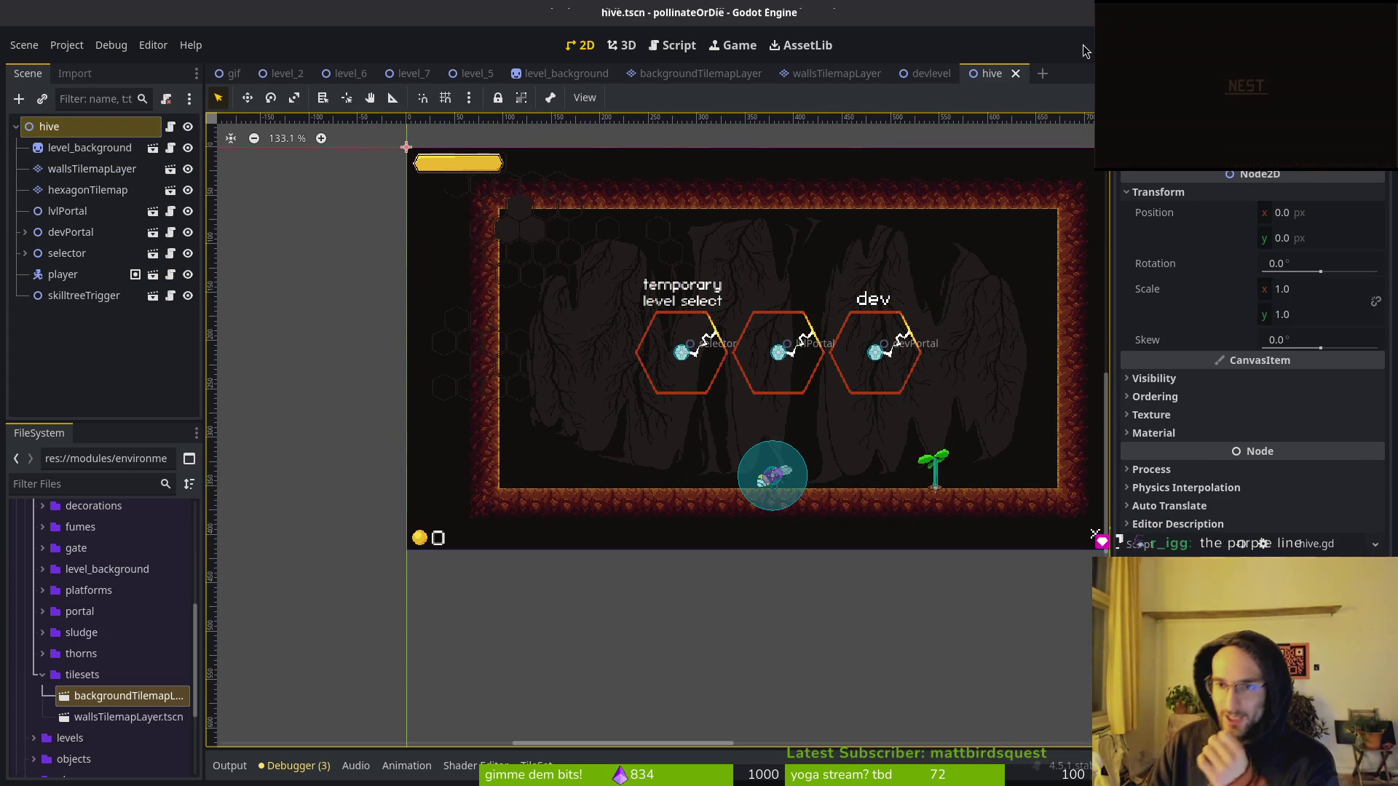
key(F5)
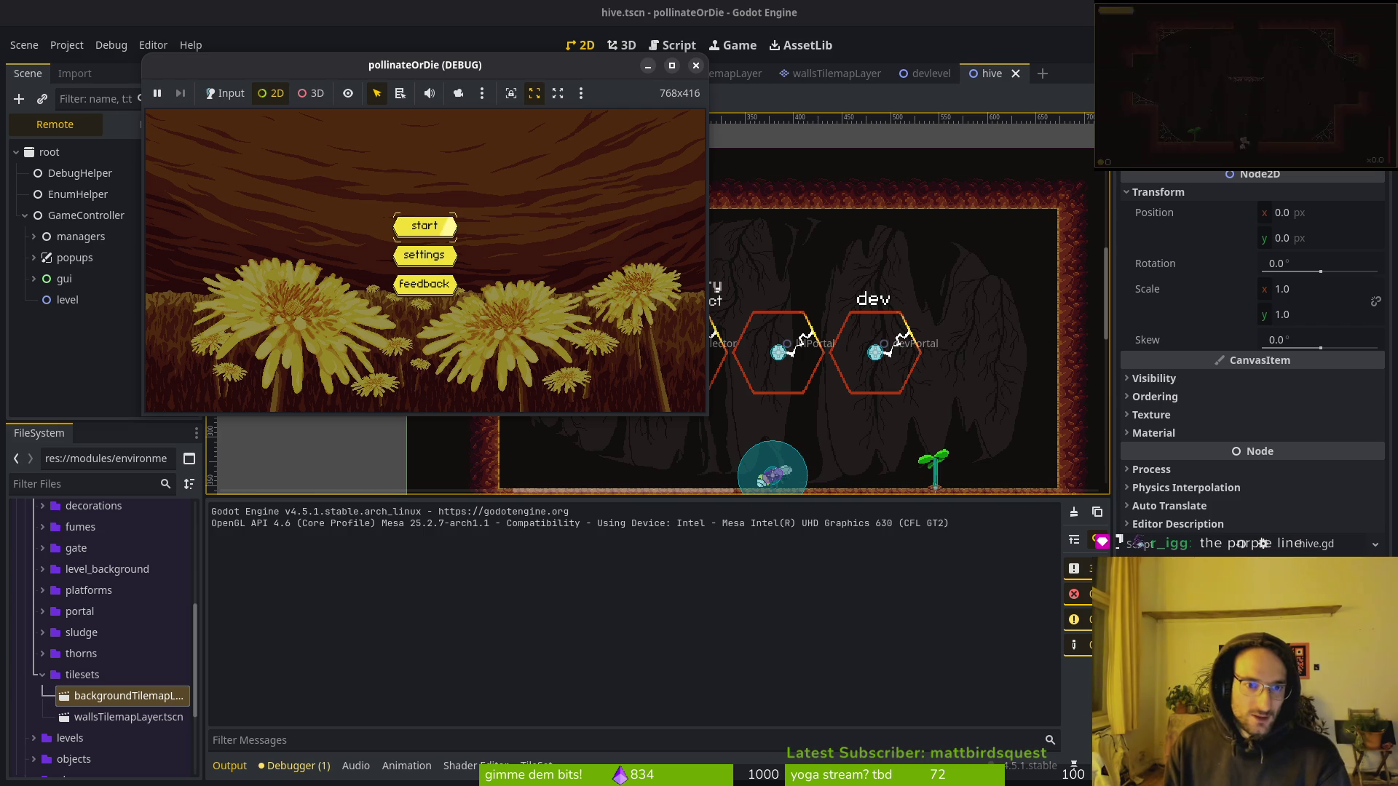
click(518, 150)
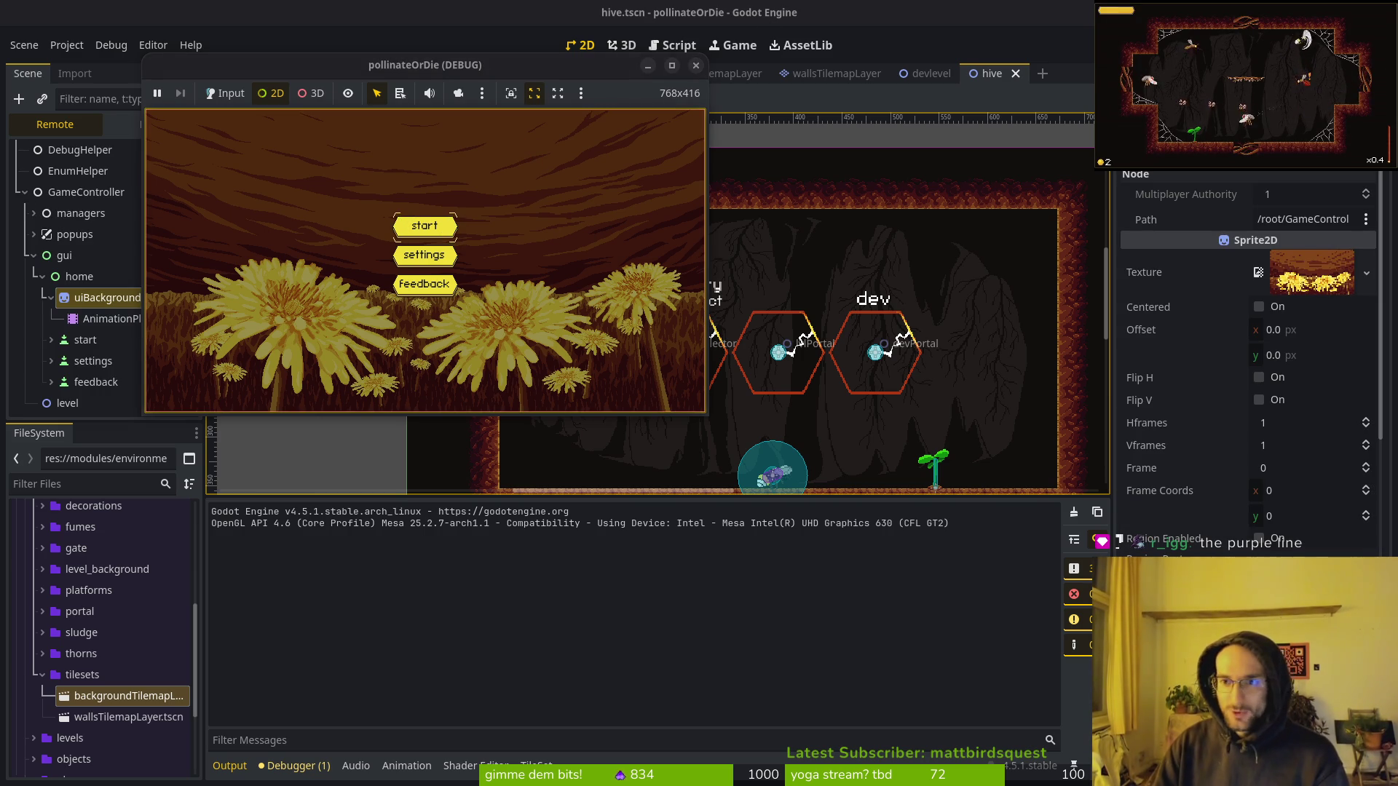
click(226, 94)
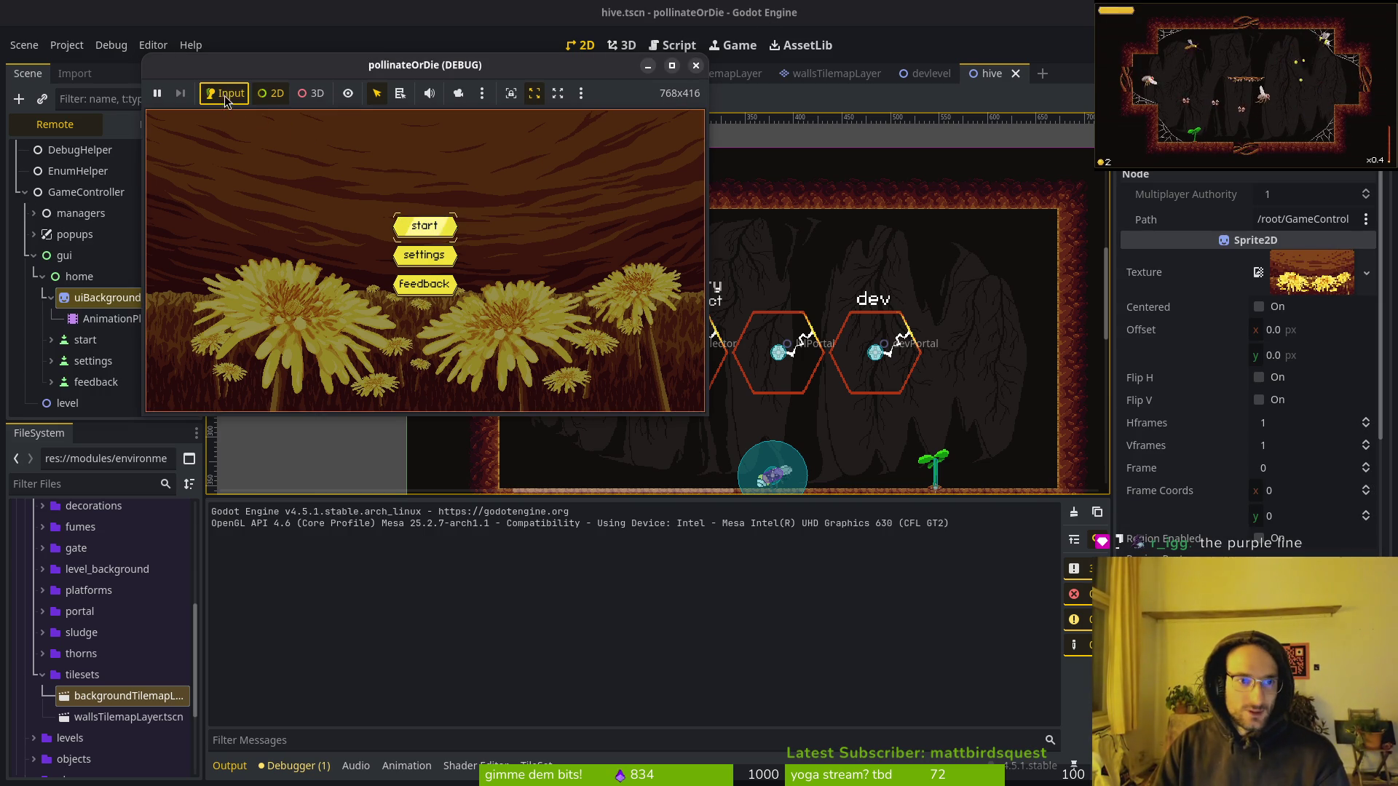
click(375, 98)
click(424, 226)
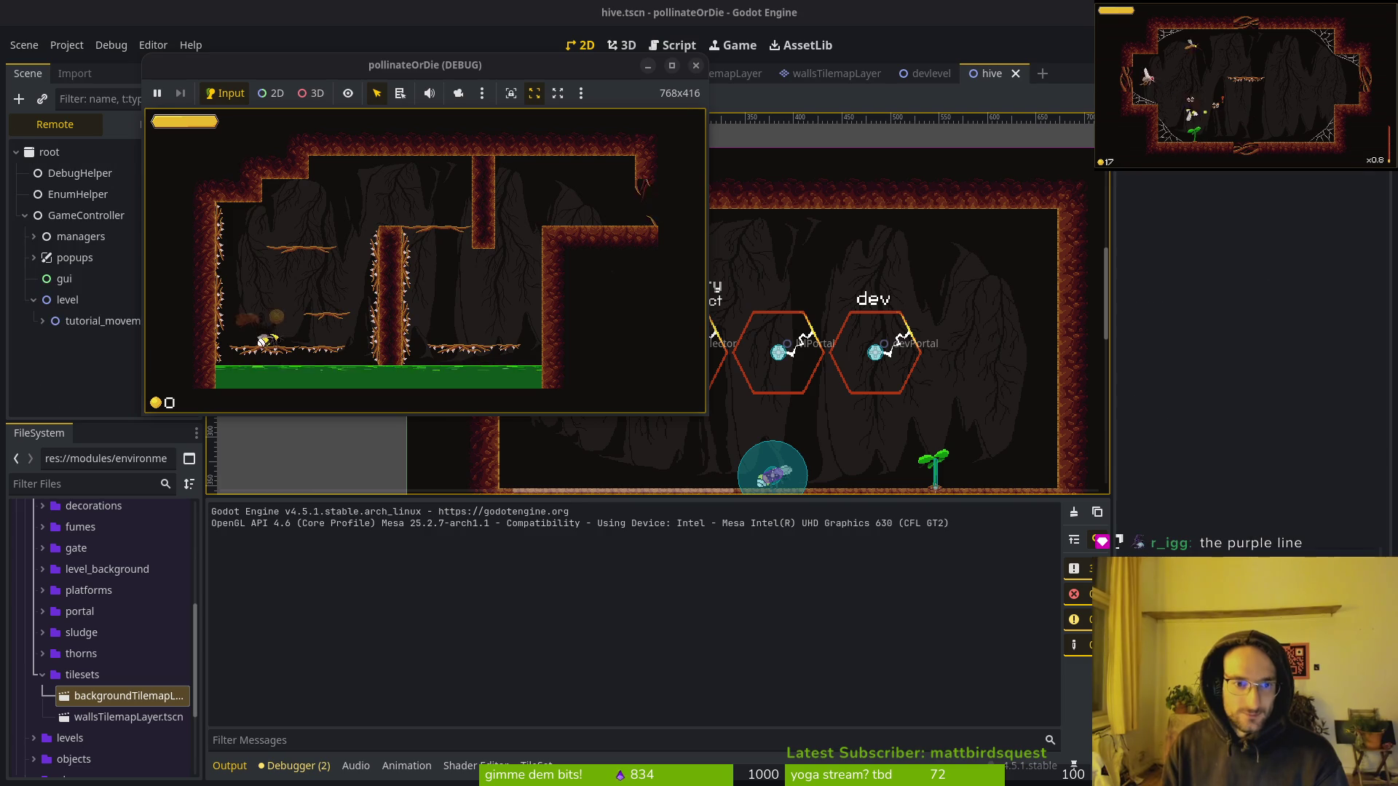
key(Left)
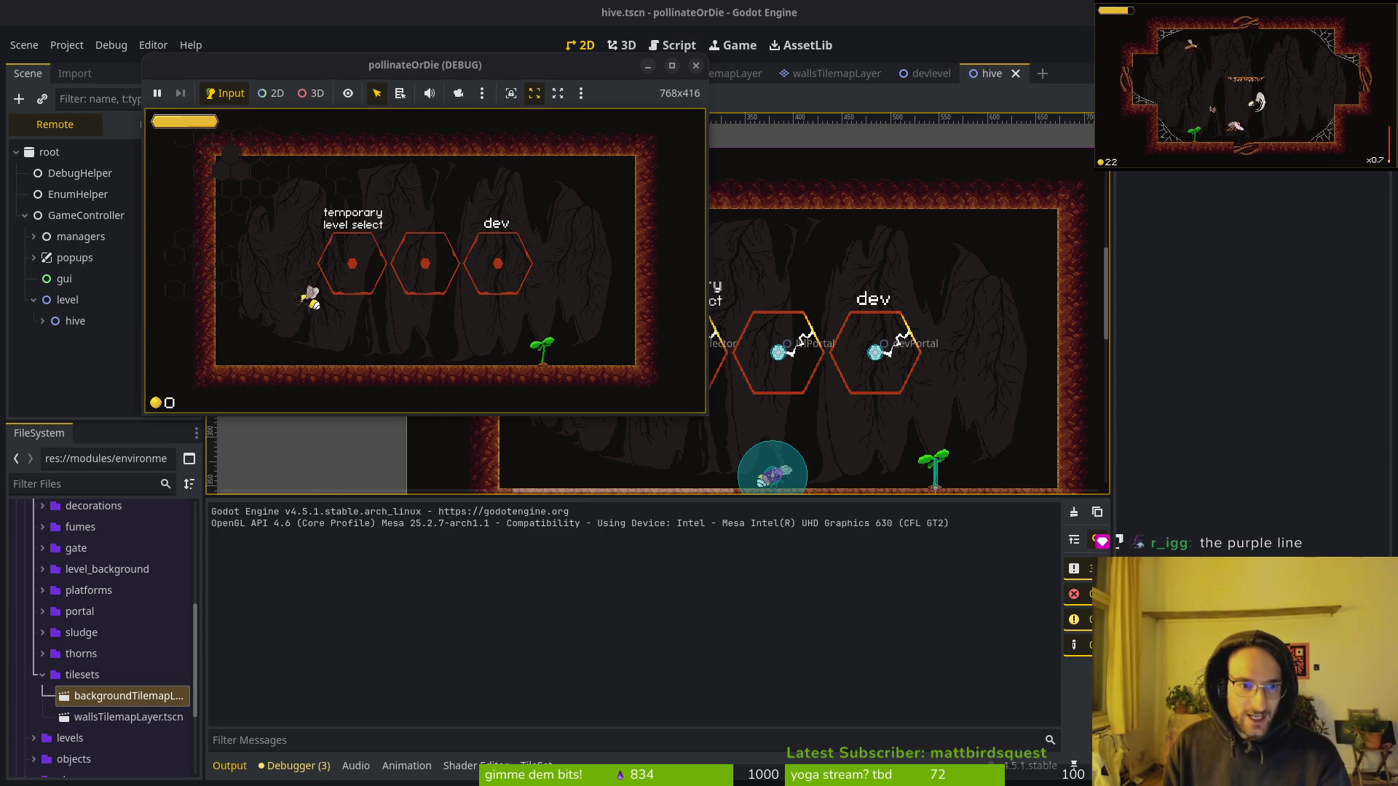
key(Right)
key(Up)
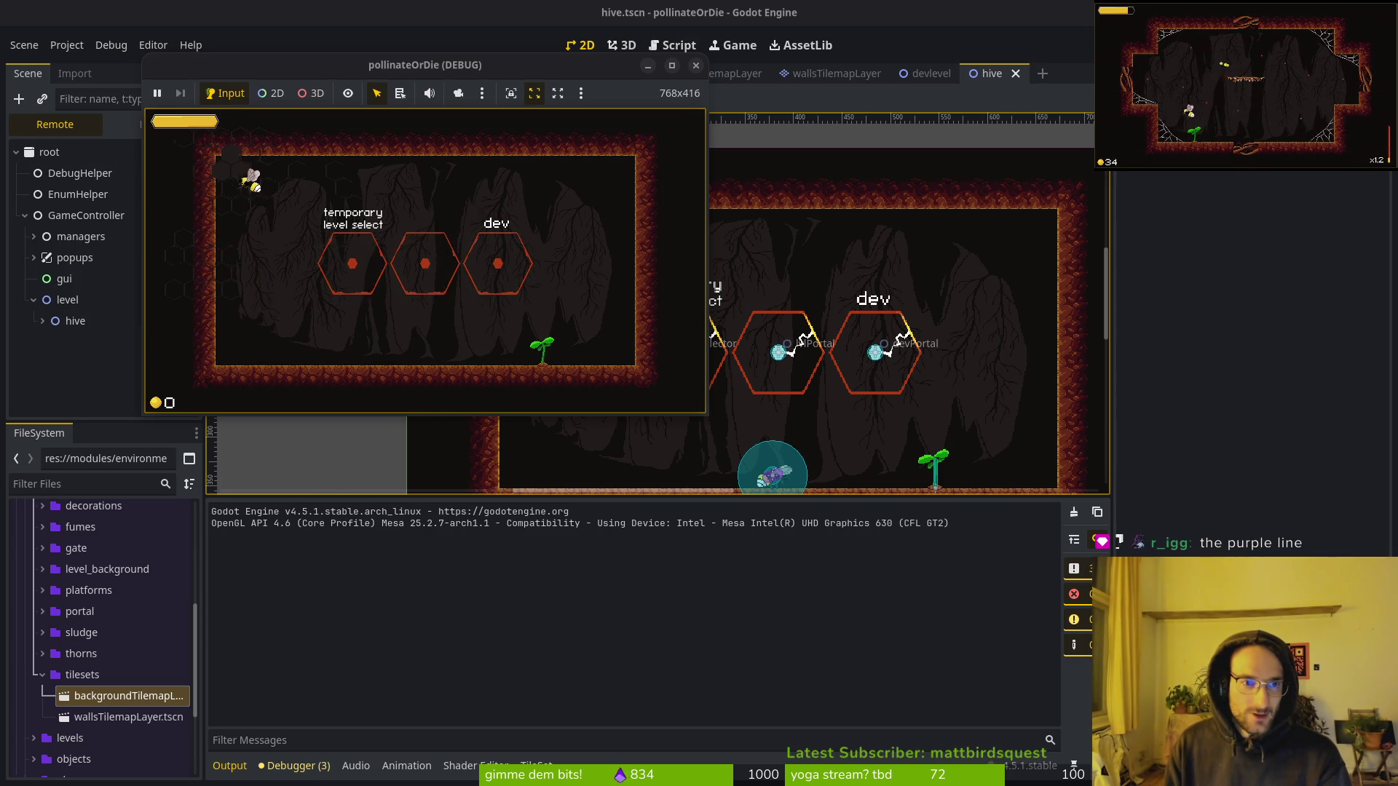
key(Down)
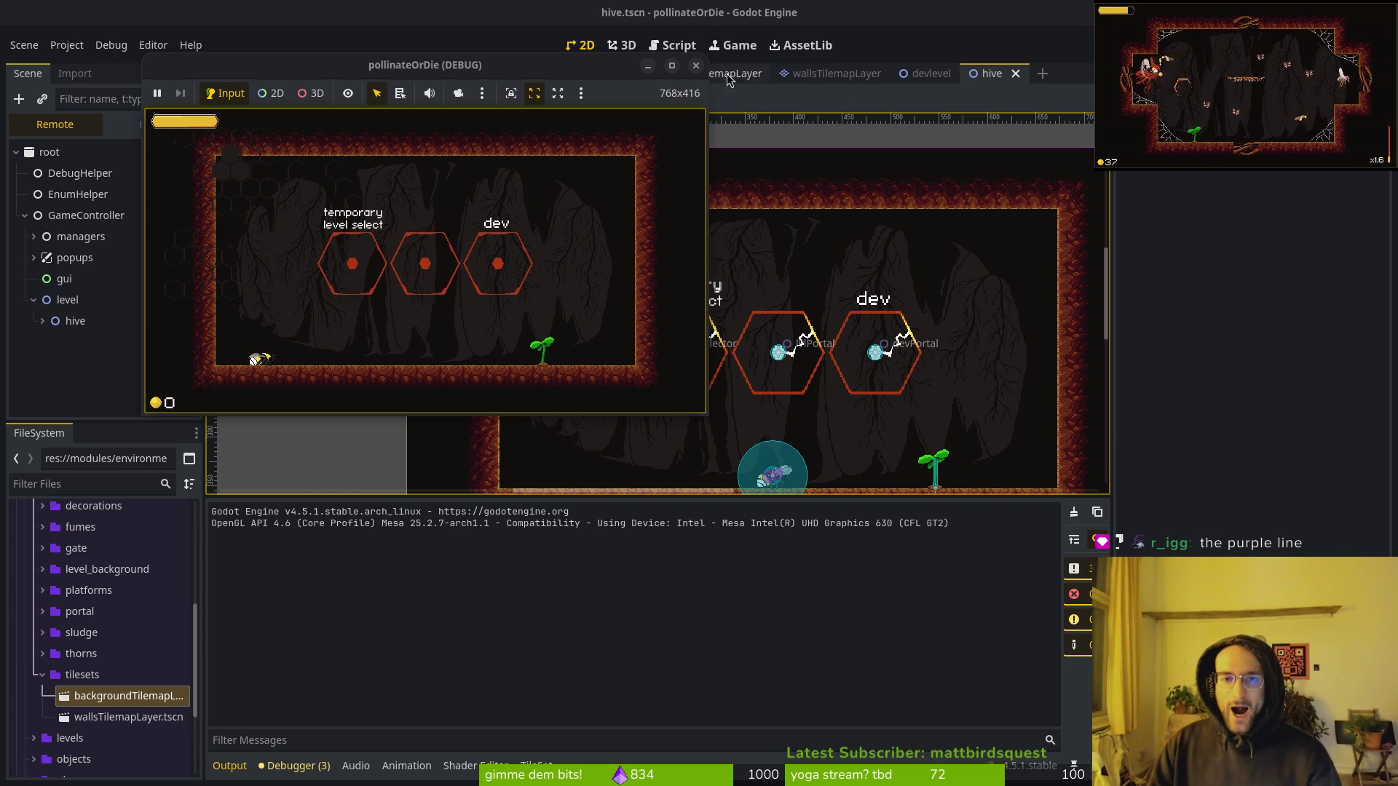
key(F8)
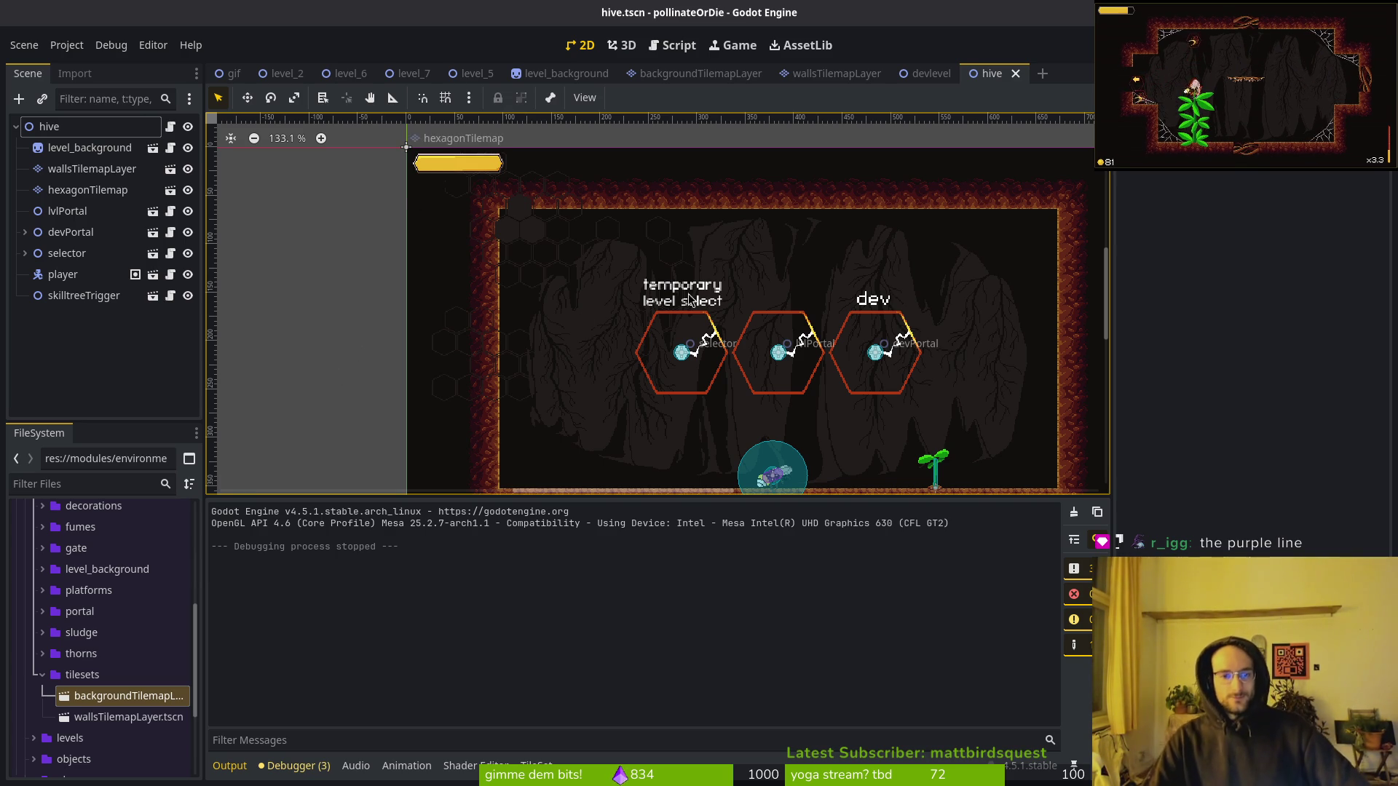
key(ctrl+0)
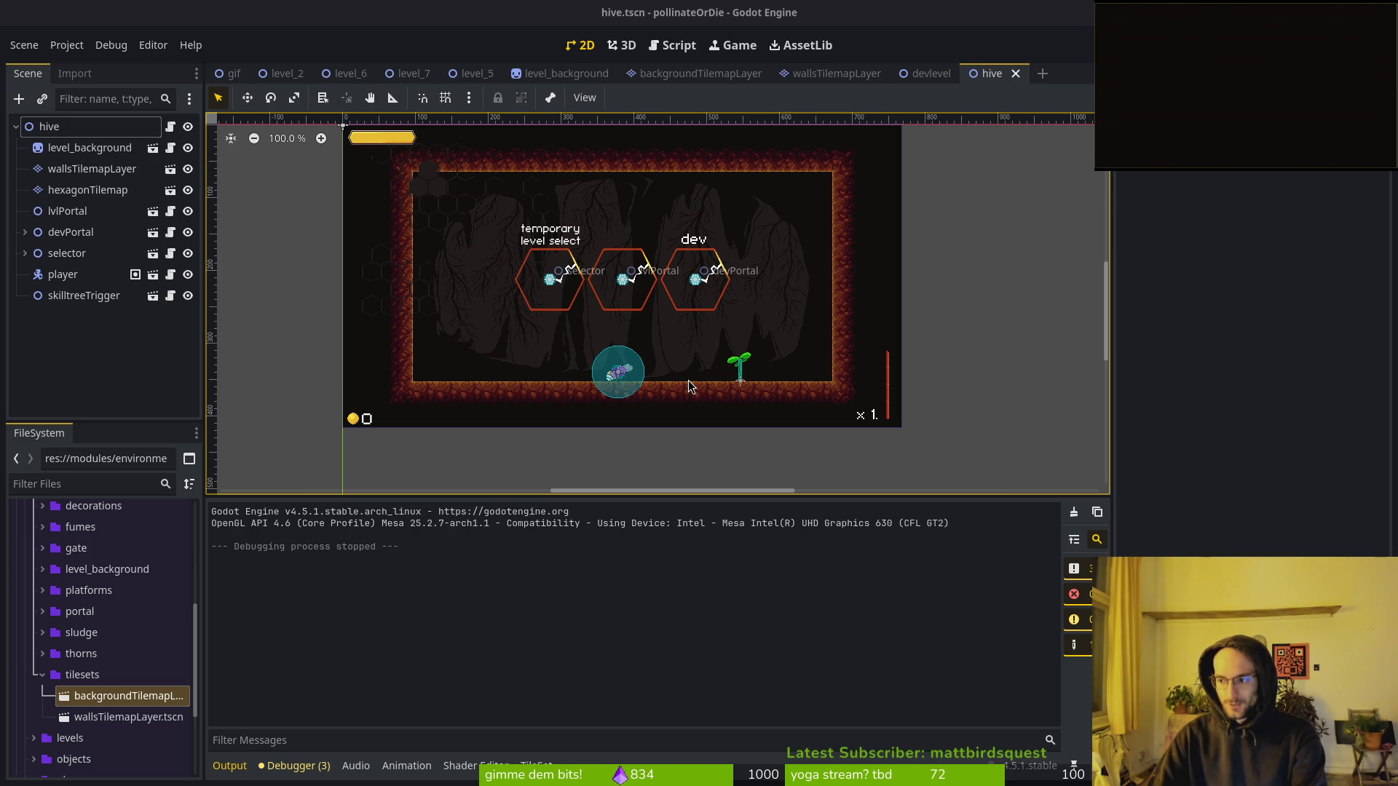
Show the hurtflash animation's tracks in the level_background scene.
drag(691, 324, 694, 355)
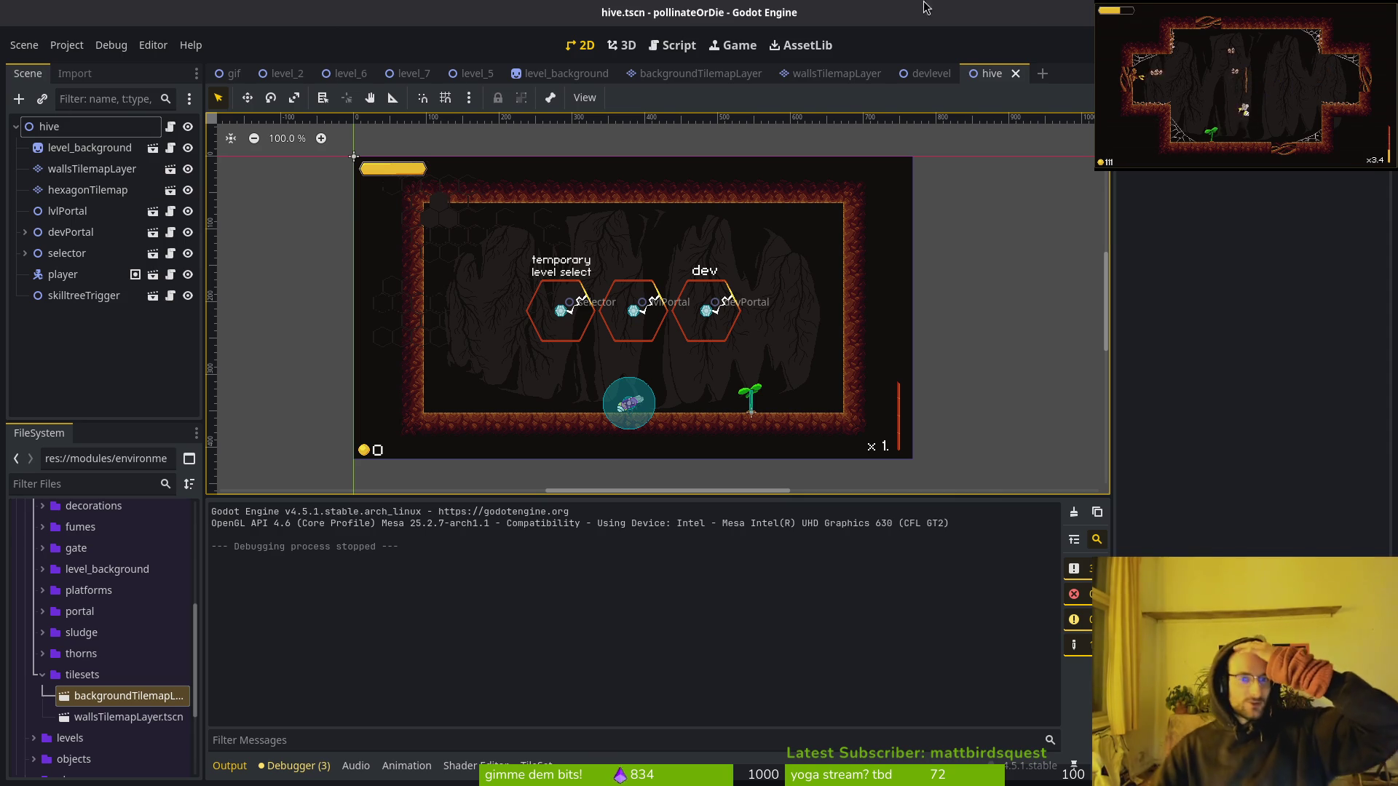
click(567, 73)
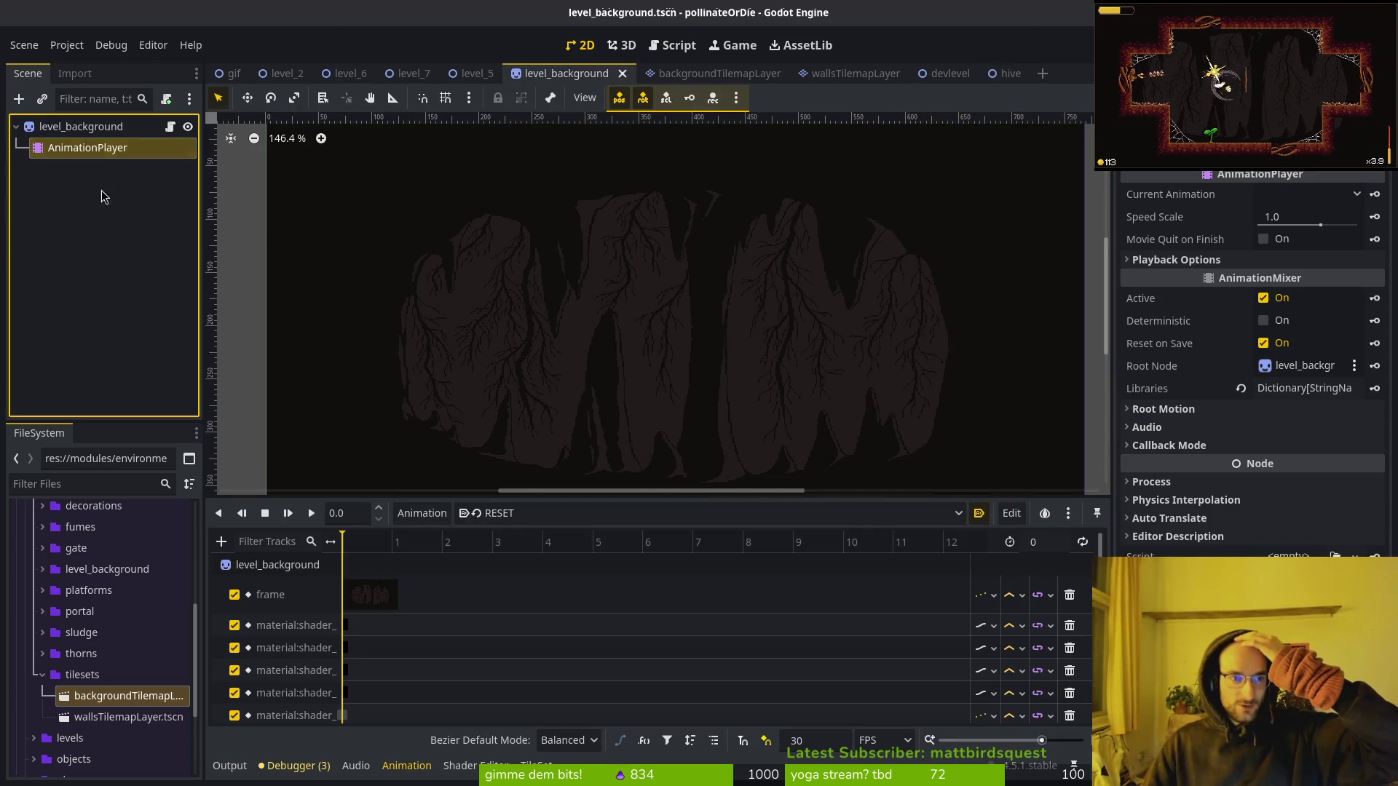
click(509, 514)
click(520, 557)
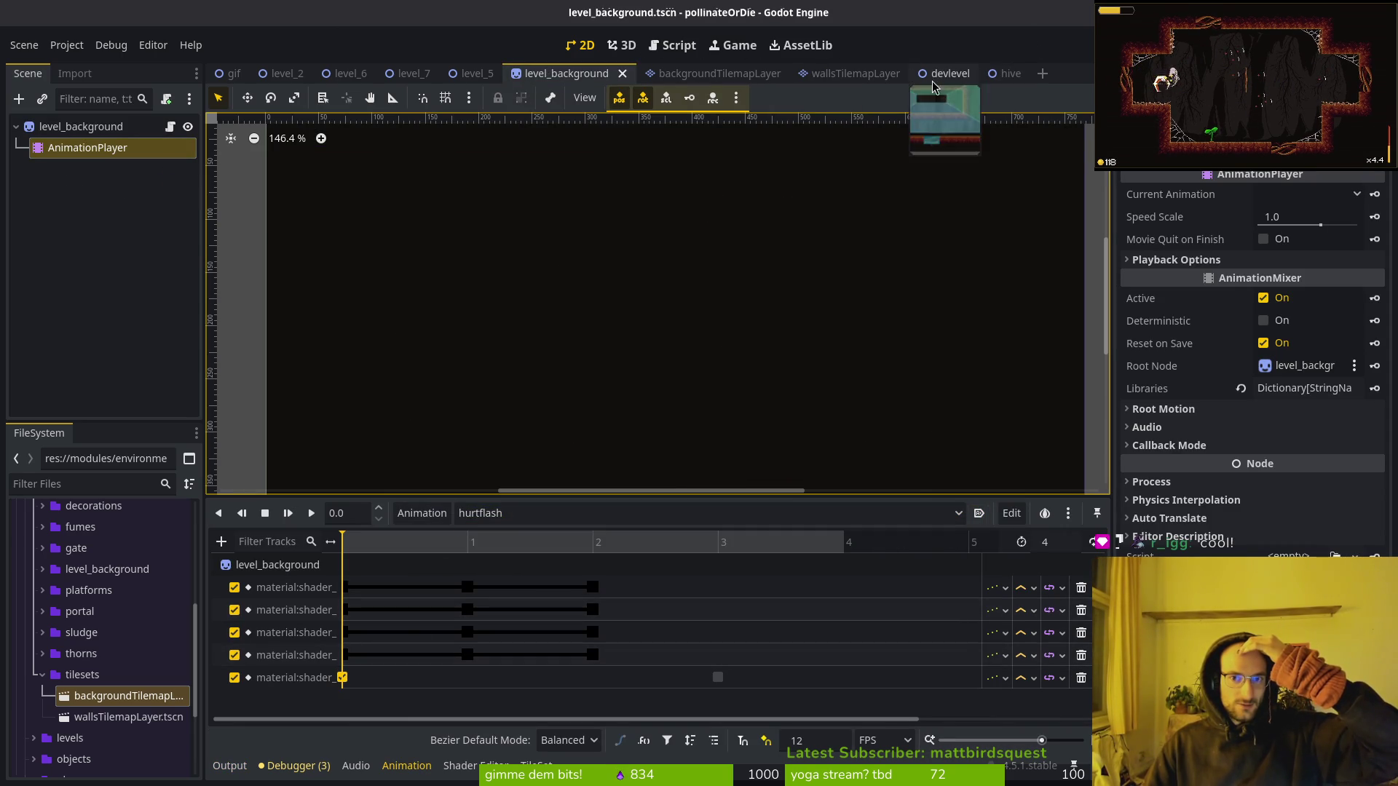
Switch to the backgroundTilemapLayer scene and select hexagonTilemap for adding a child node.
click(854, 77)
click(679, 76)
click(73, 129)
right_click(72, 132)
click(73, 130)
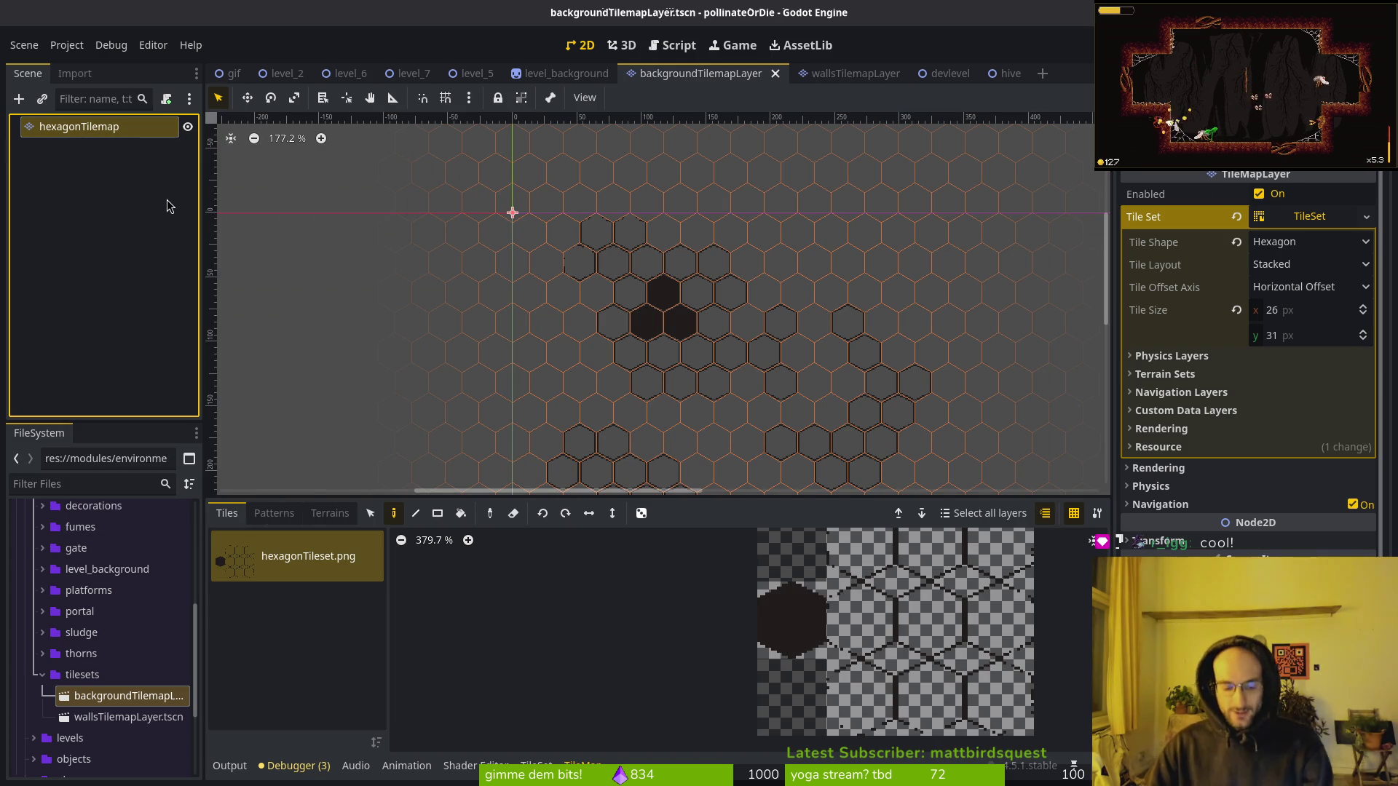
Add an empty AnimationPlayer child under hexagonTilemap via the node search.
key(ctrl+a)
text(animp)
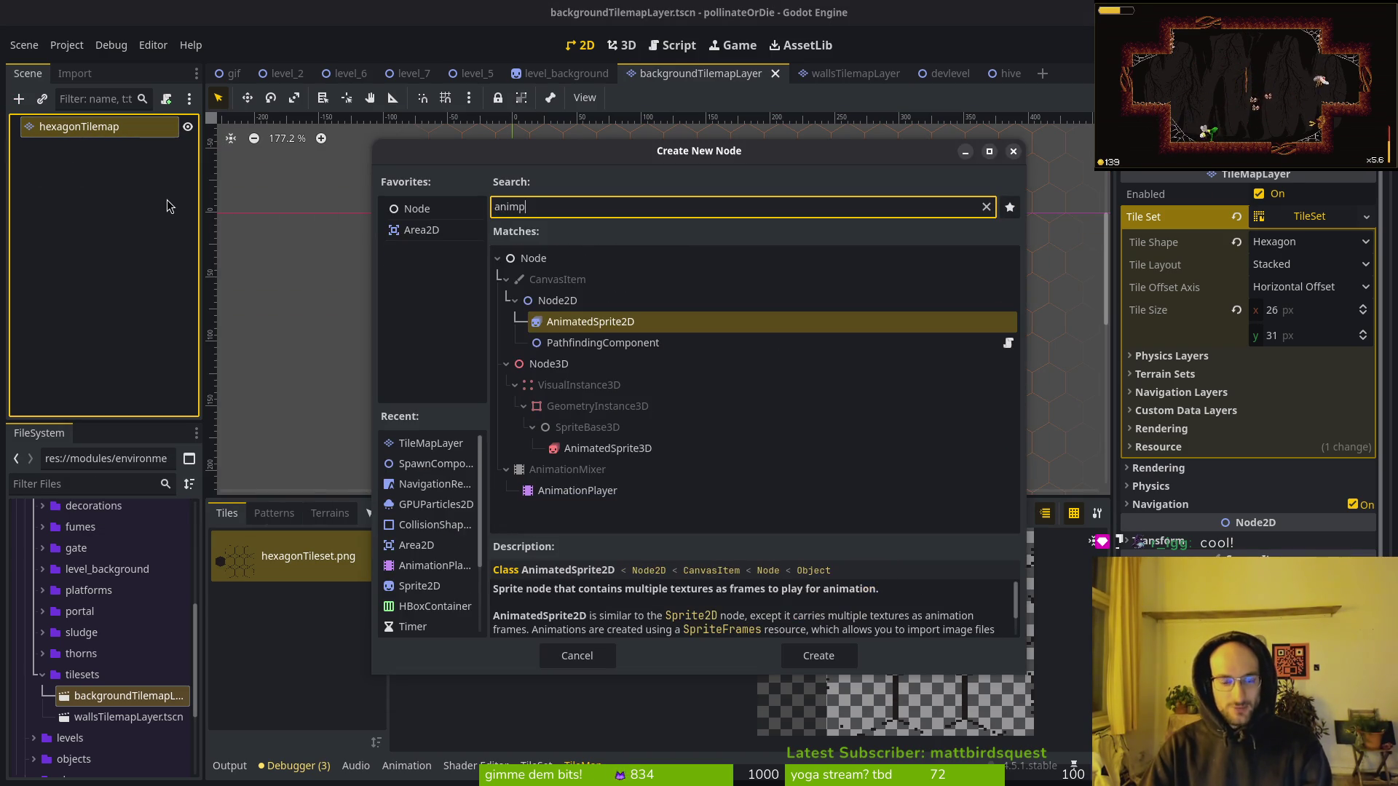
text(la)
key(Return)
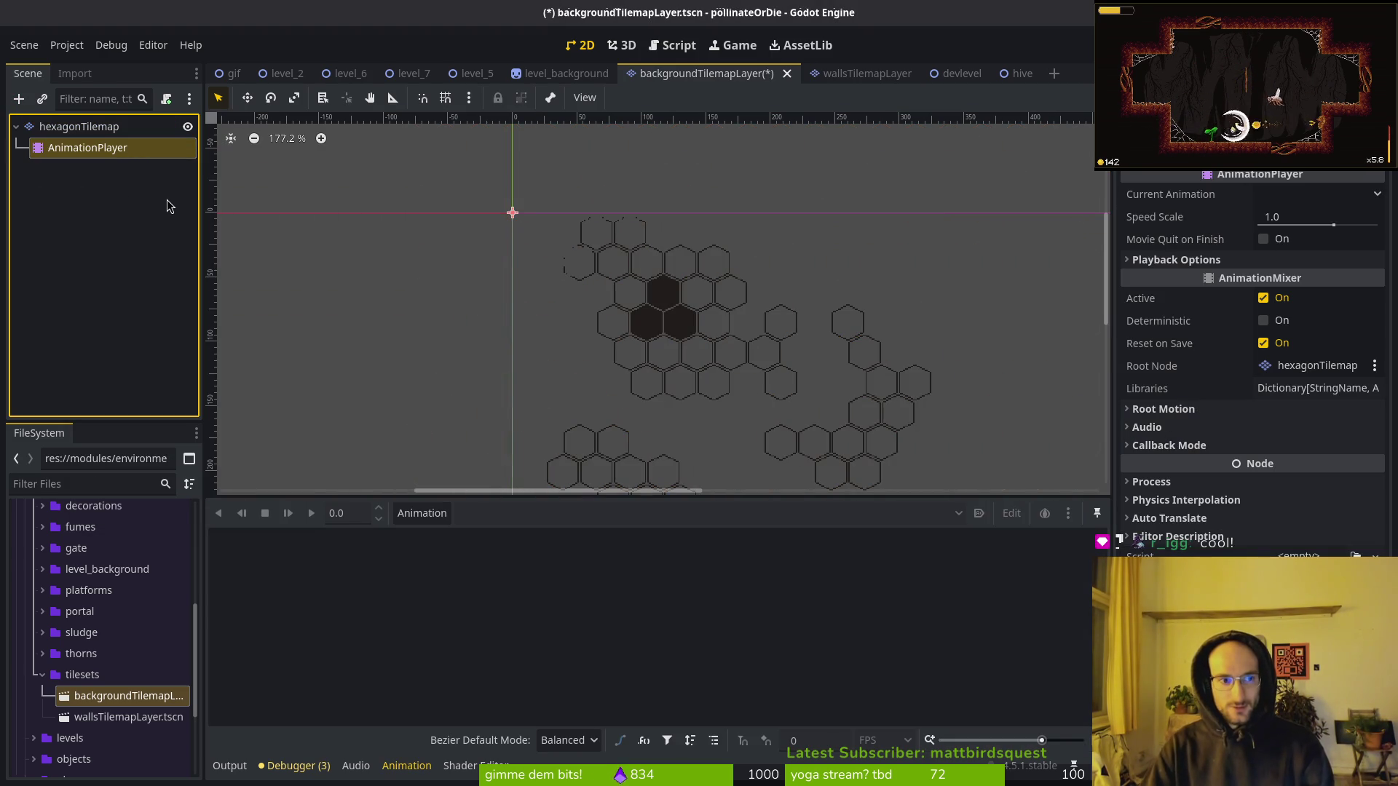
click(421, 513)
click(423, 537)
key(Escape)
Copy level_background's AnimationPlayer and paste it under hexagonTilemap.
click(576, 78)
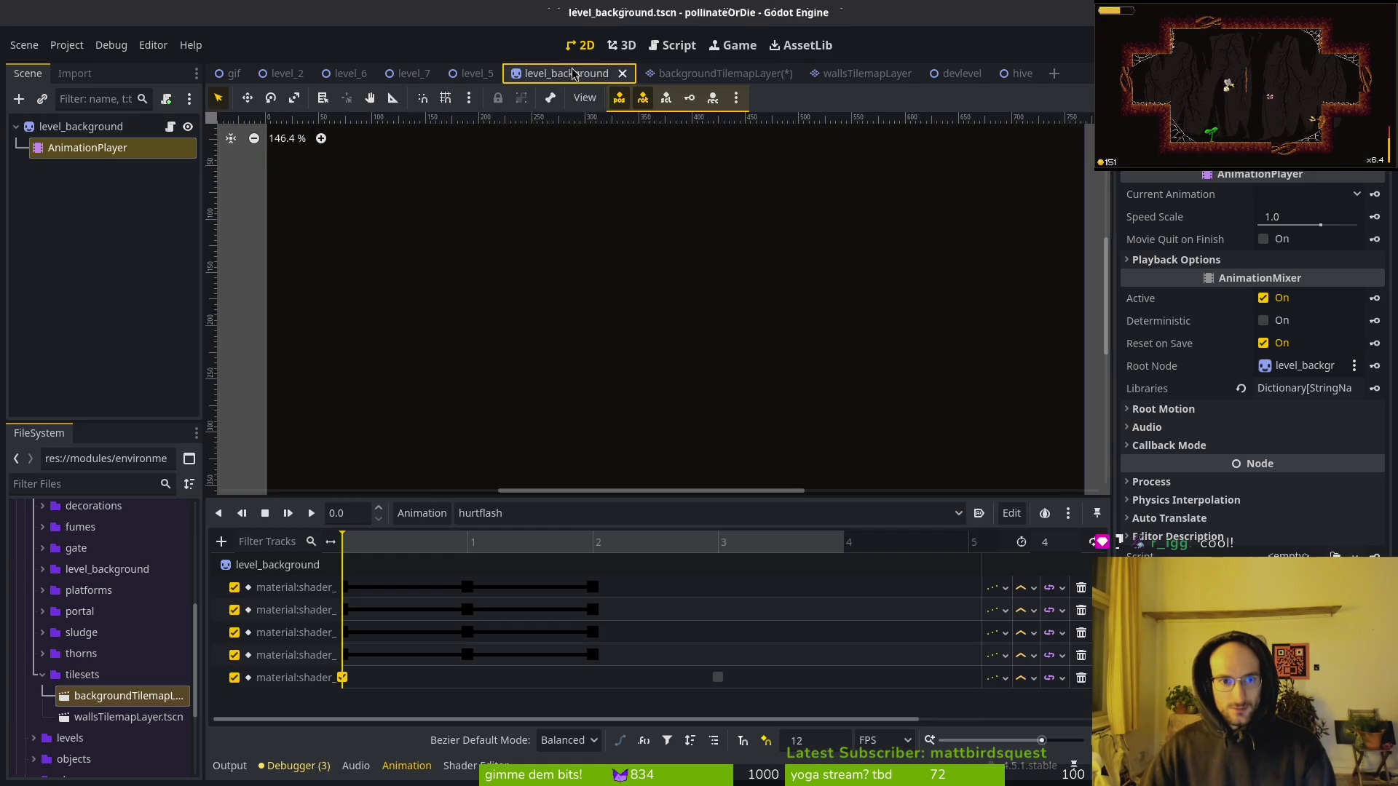
click(72, 150)
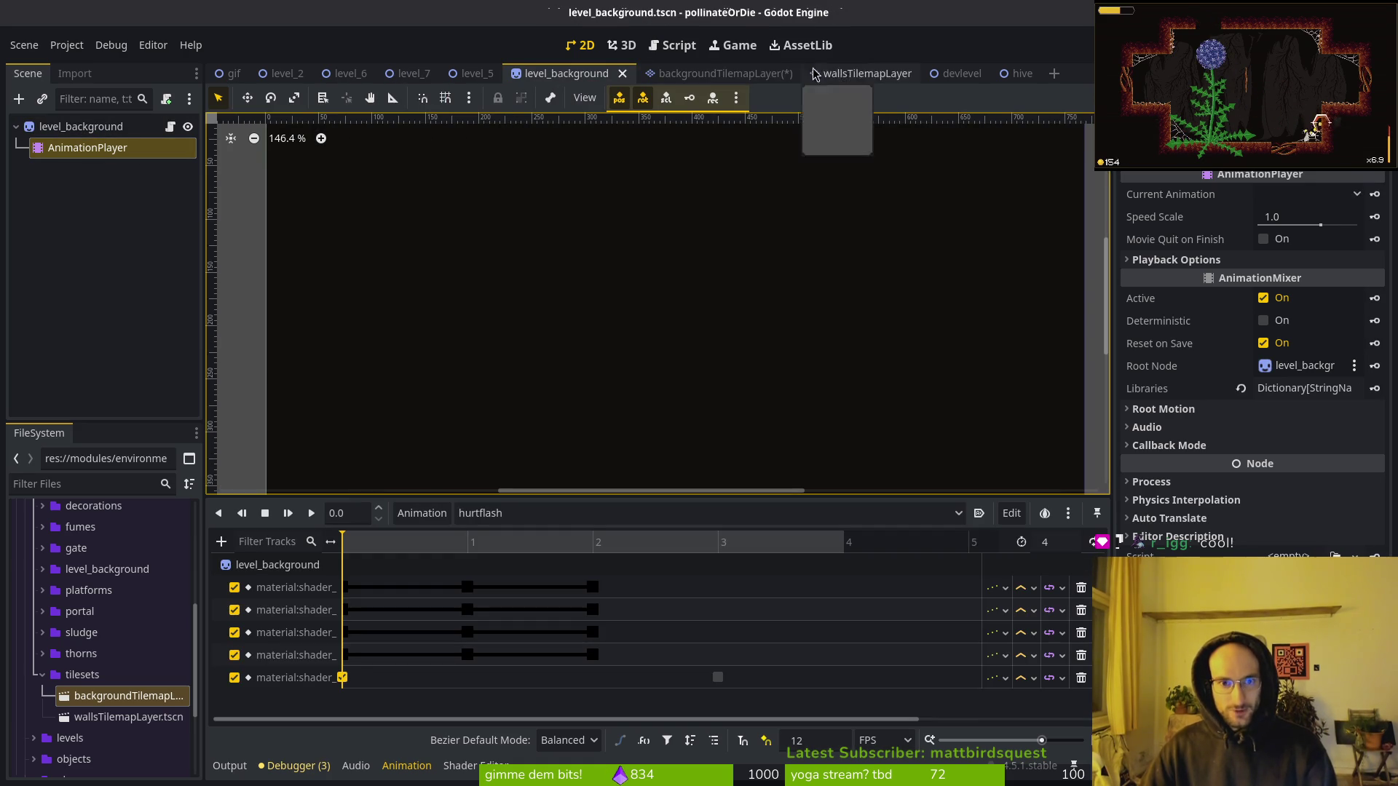
click(721, 73)
click(107, 128)
key(ctrl+v)
Delete the empty AnimationPlayer, rename the pasted copy to AnimationPlayer, and save the scene.
click(87, 147)
key(Delete)
click(706, 405)
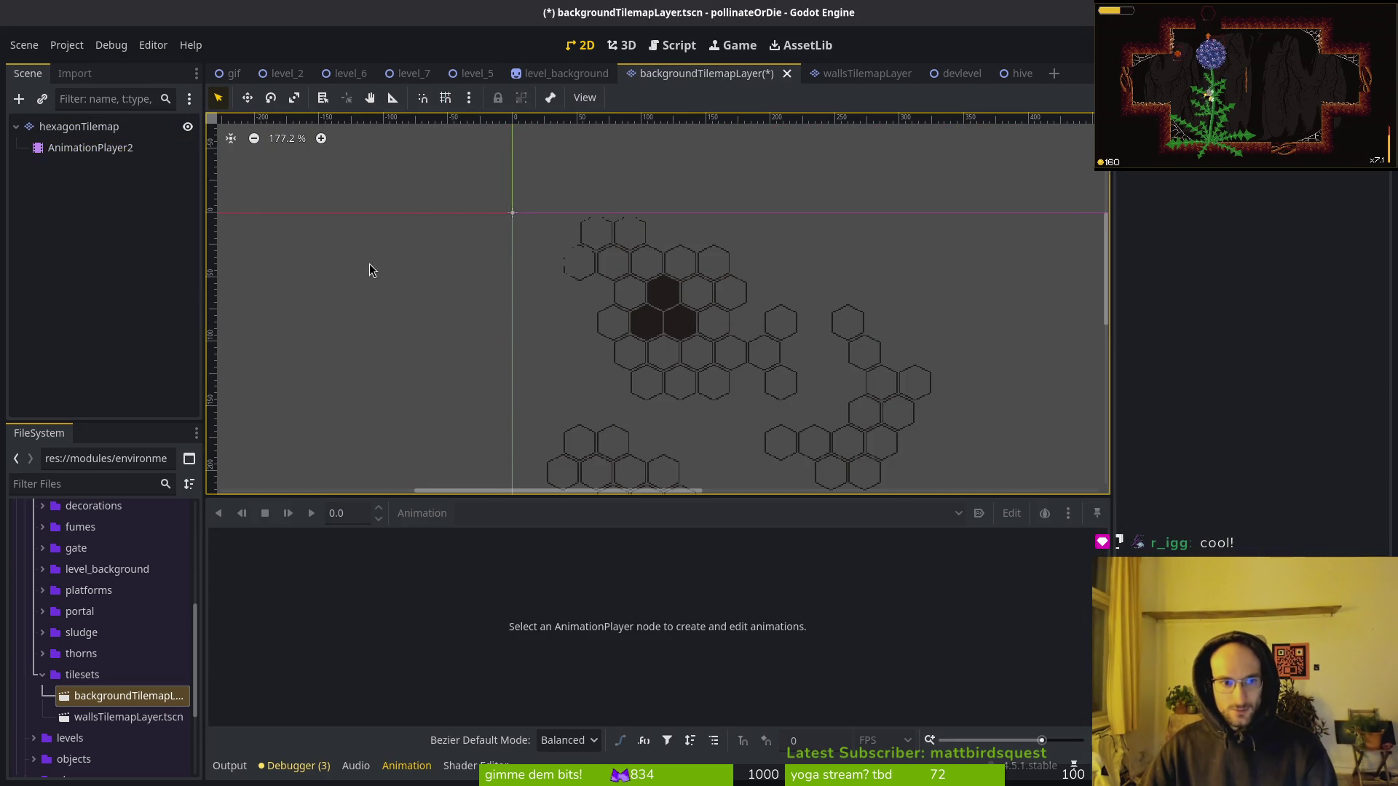
click(112, 148)
click(146, 147)
key(BackSpace)
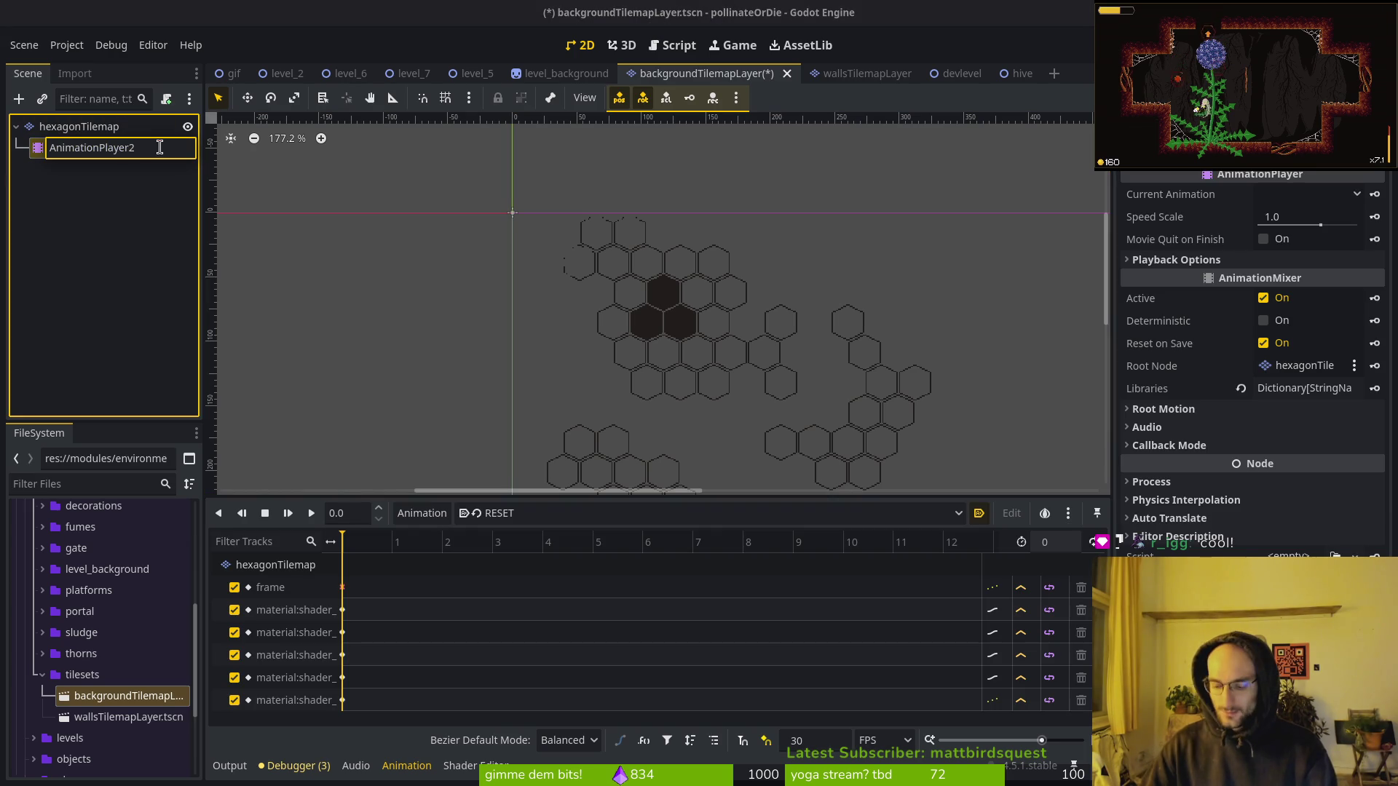
key(Return)
key(ctrl+s)
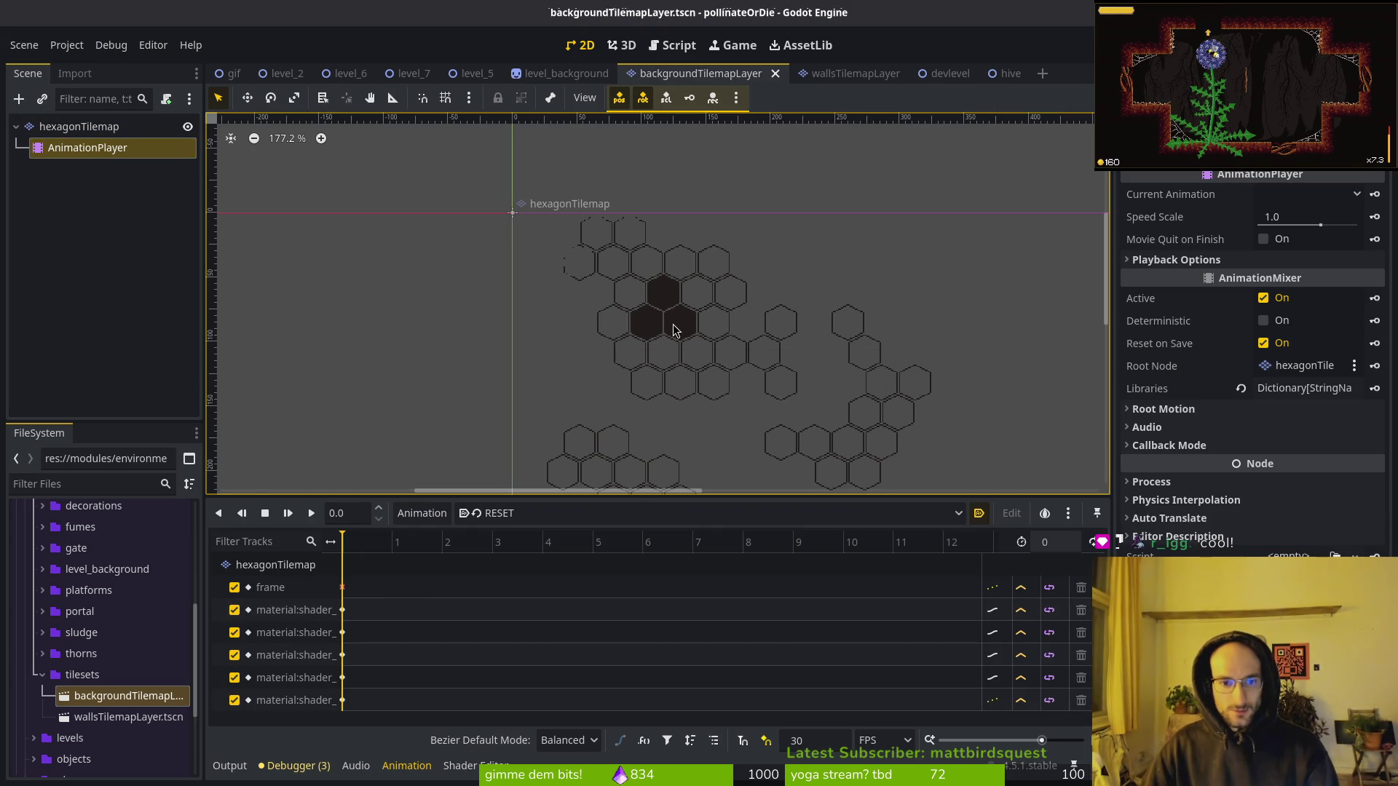
click(557, 74)
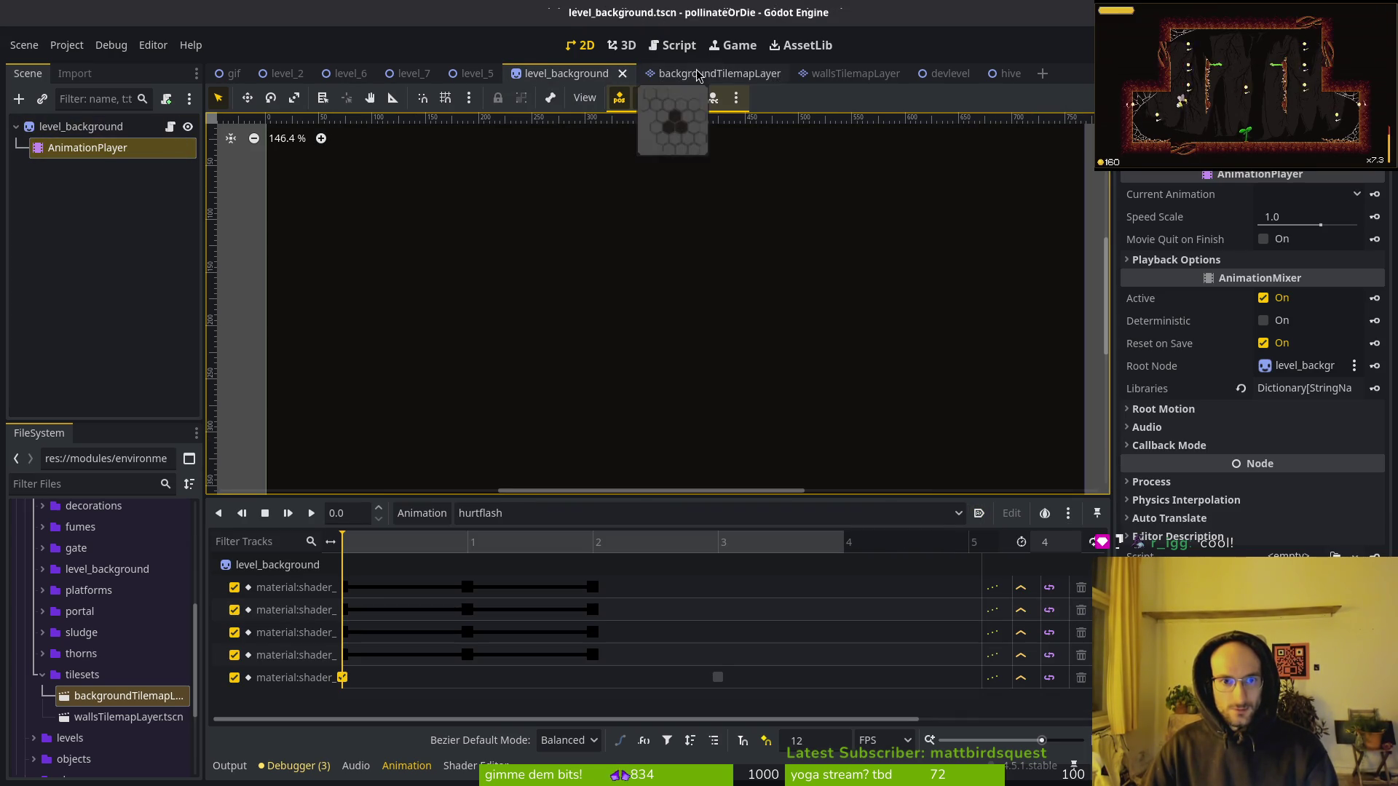
Open the hive level scene and hide its level_background layer.
click(681, 74)
click(1008, 73)
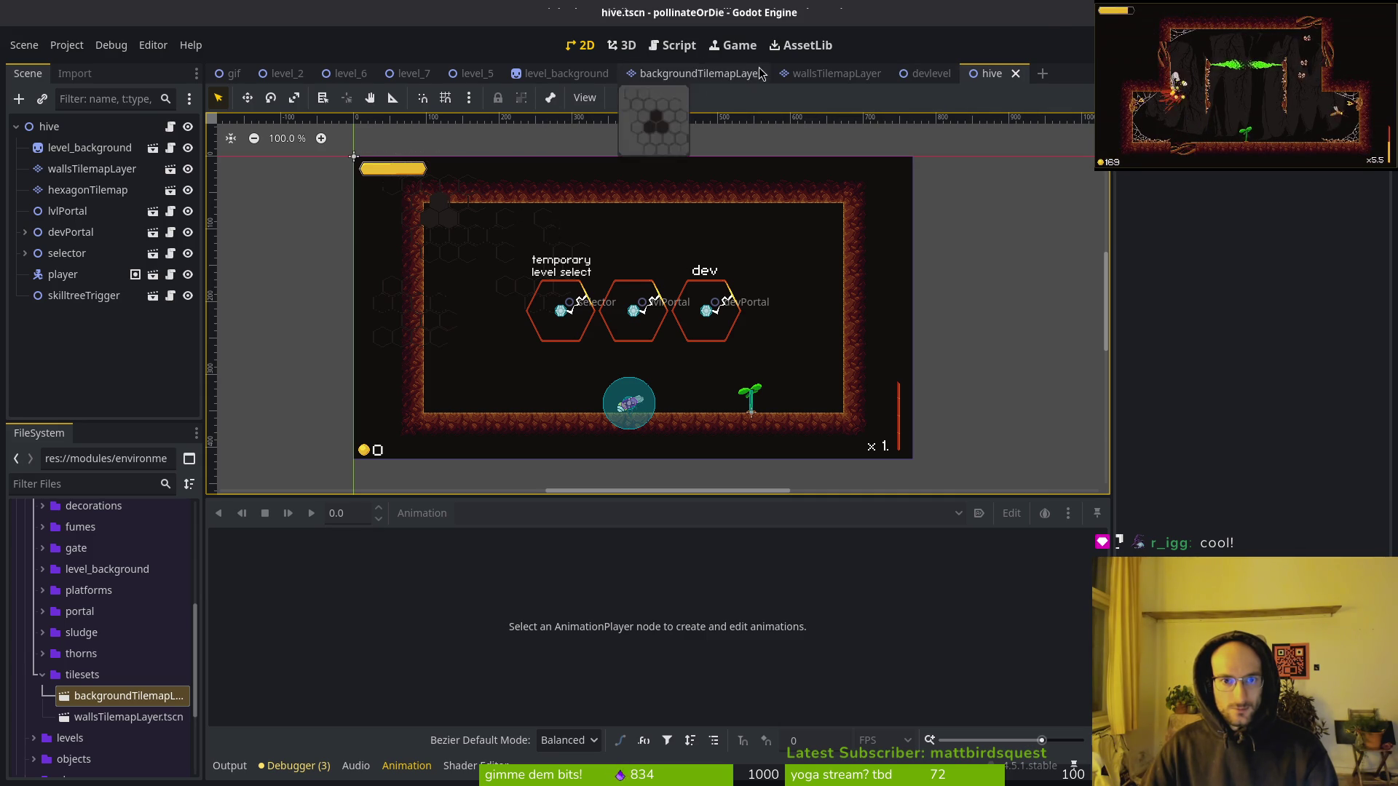
click(188, 148)
Place a thorns_large instance on the room's left side, save, and launch the game.
click(42, 675)
click(42, 655)
mouse_move(115, 675)
mouse_down()
mouse_move(193, 640)
mouse_move(525, 404)
mouse_move(498, 382)
mouse_up()
key(ctrl+s)
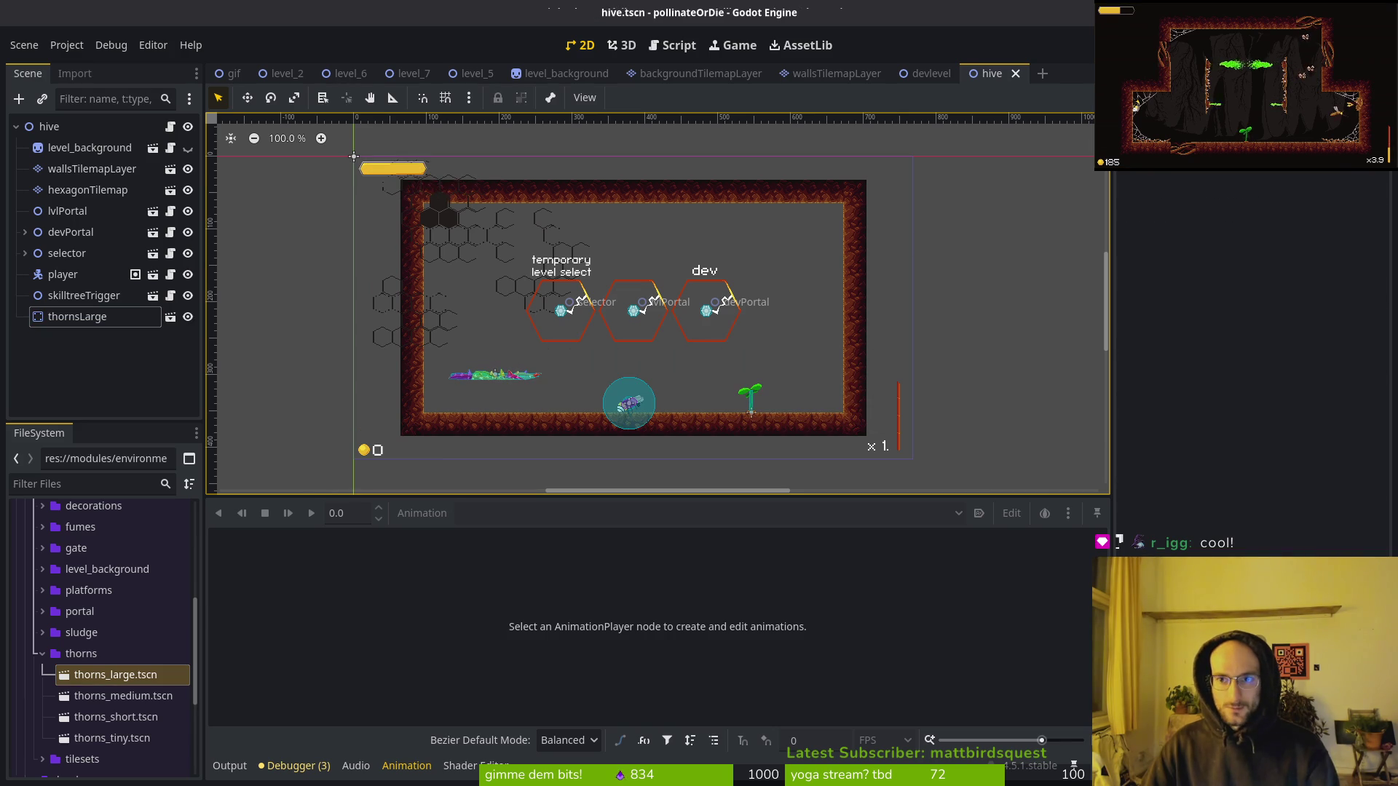
key(F5)
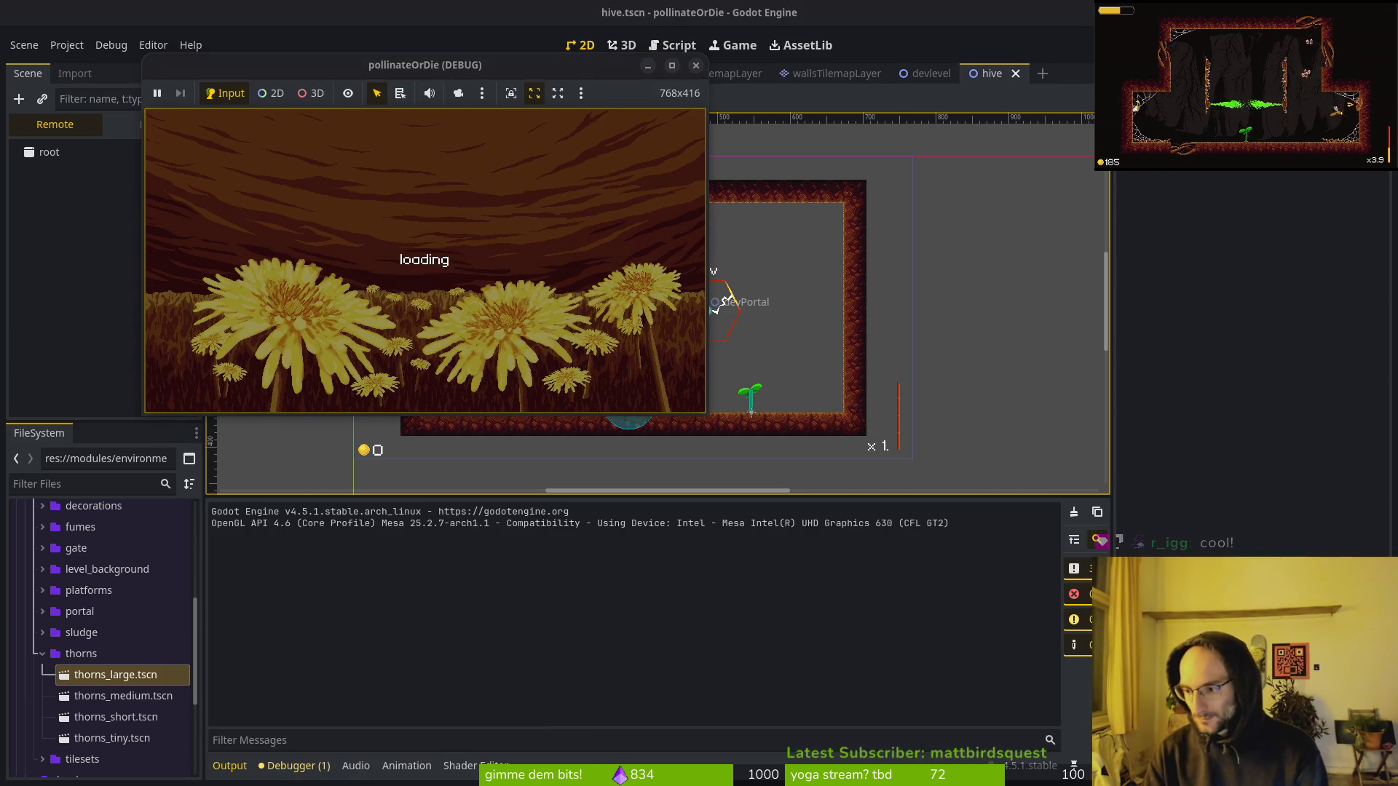
Start the game, fly the bee into the thorns, stop it, and return to backgroundTilemapLayer.
key(Return)
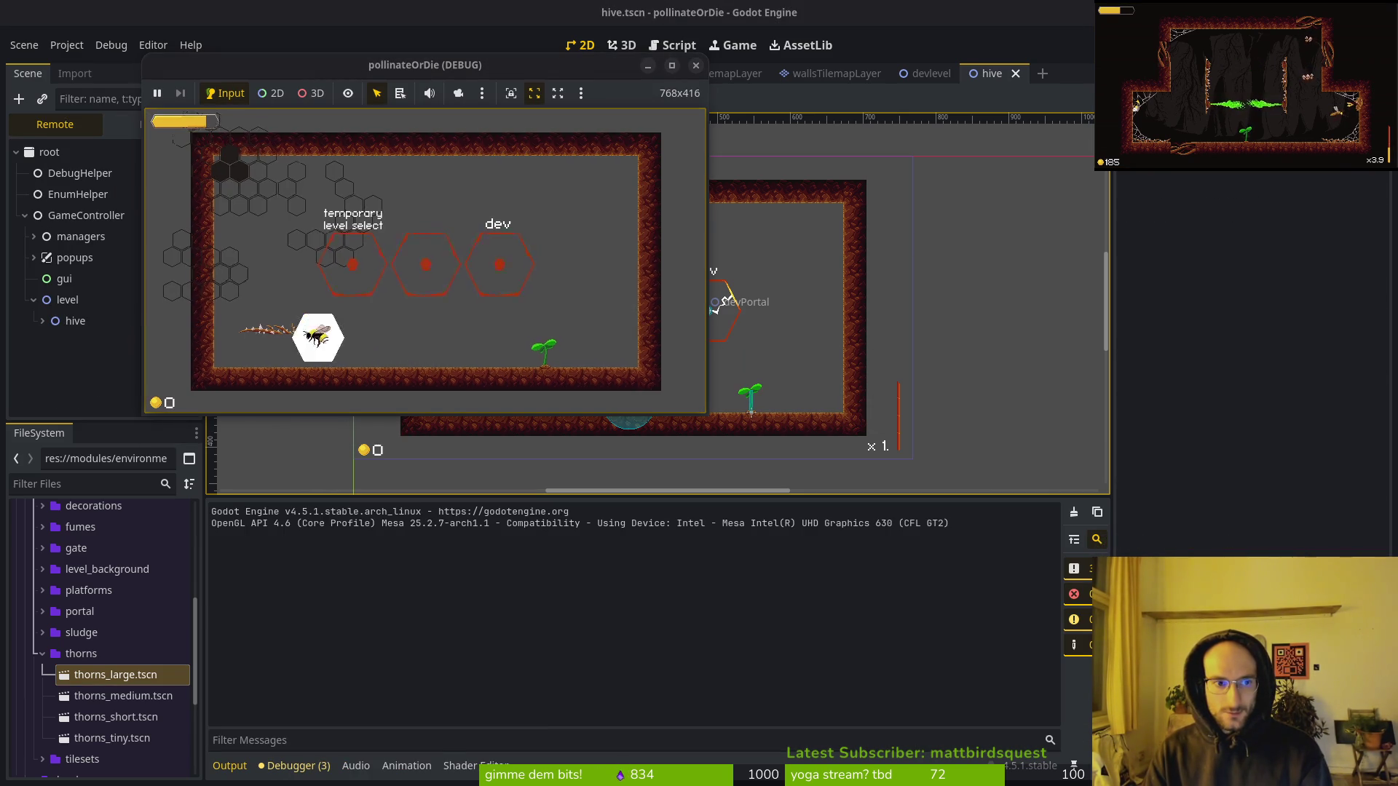
key(space)
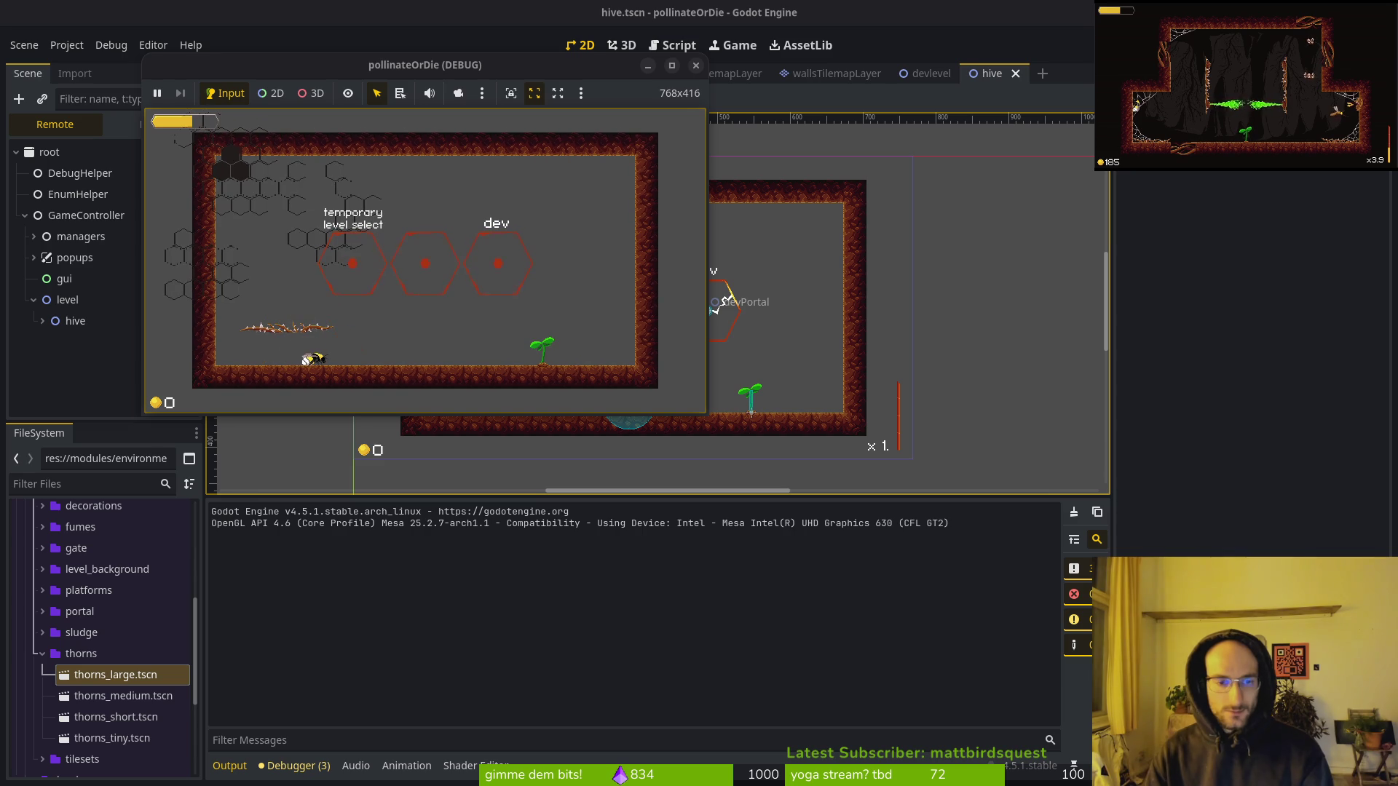
key(F8)
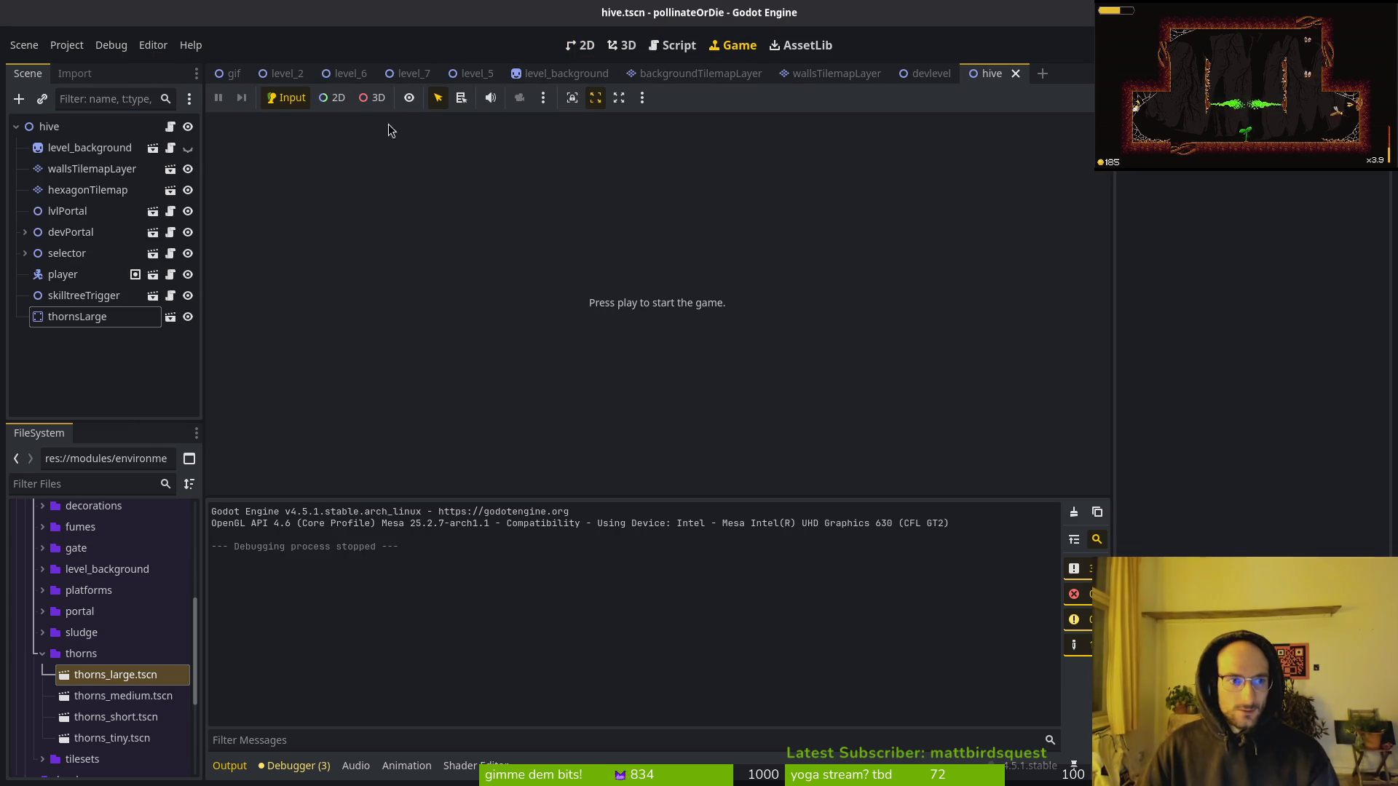
drag(849, 81, 688, 81)
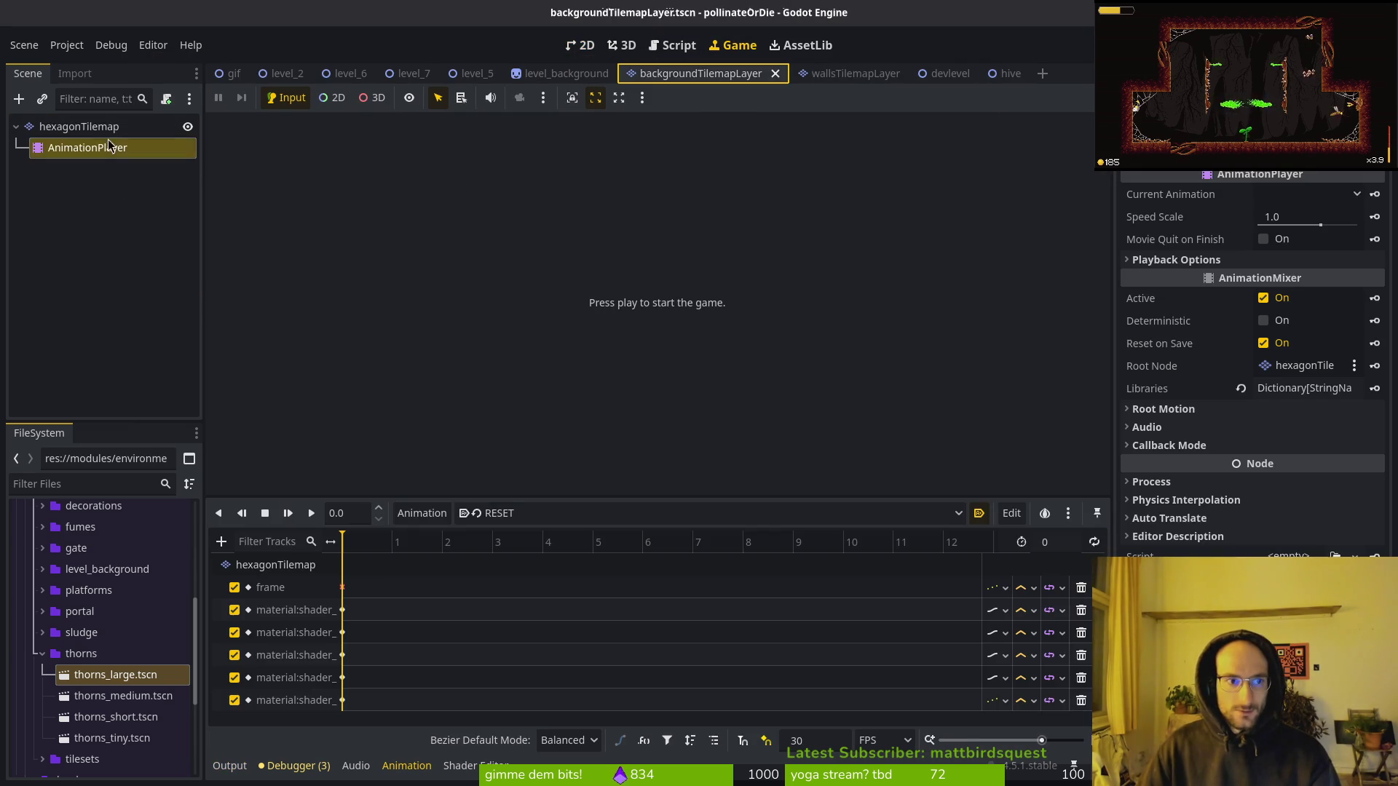
Select hexagonTilemap in 2D and open the TileSet editor on the hexagonTileset.png source.
click(71, 131)
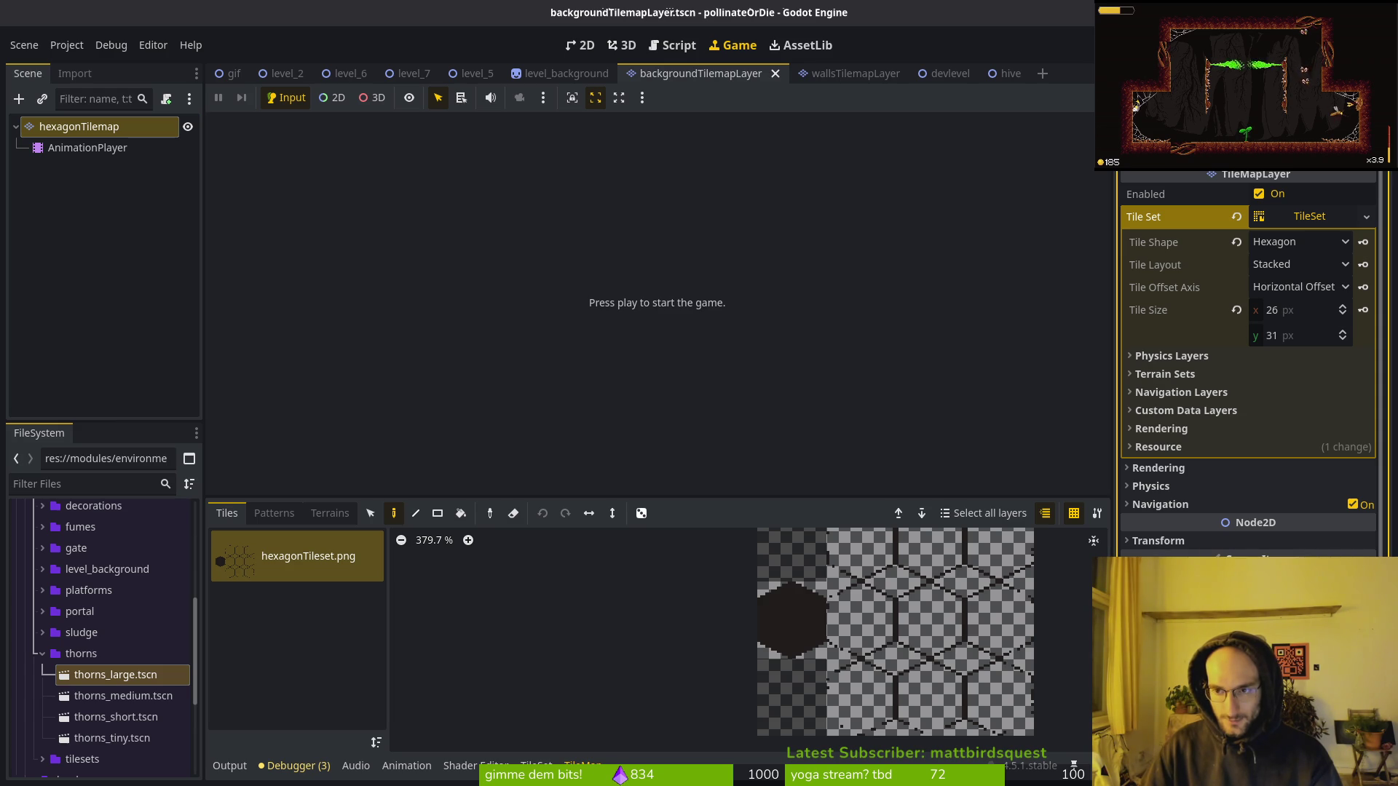
click(590, 46)
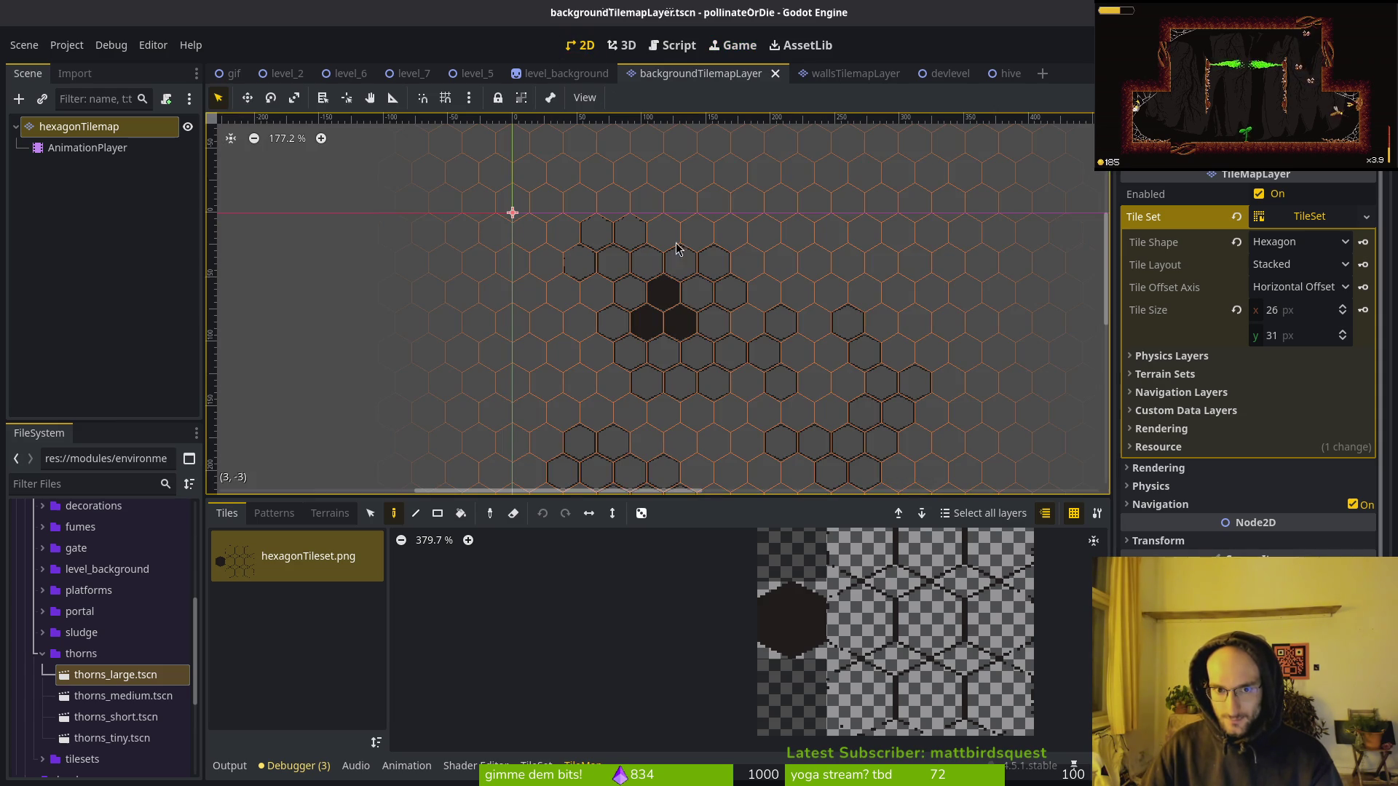
click(536, 764)
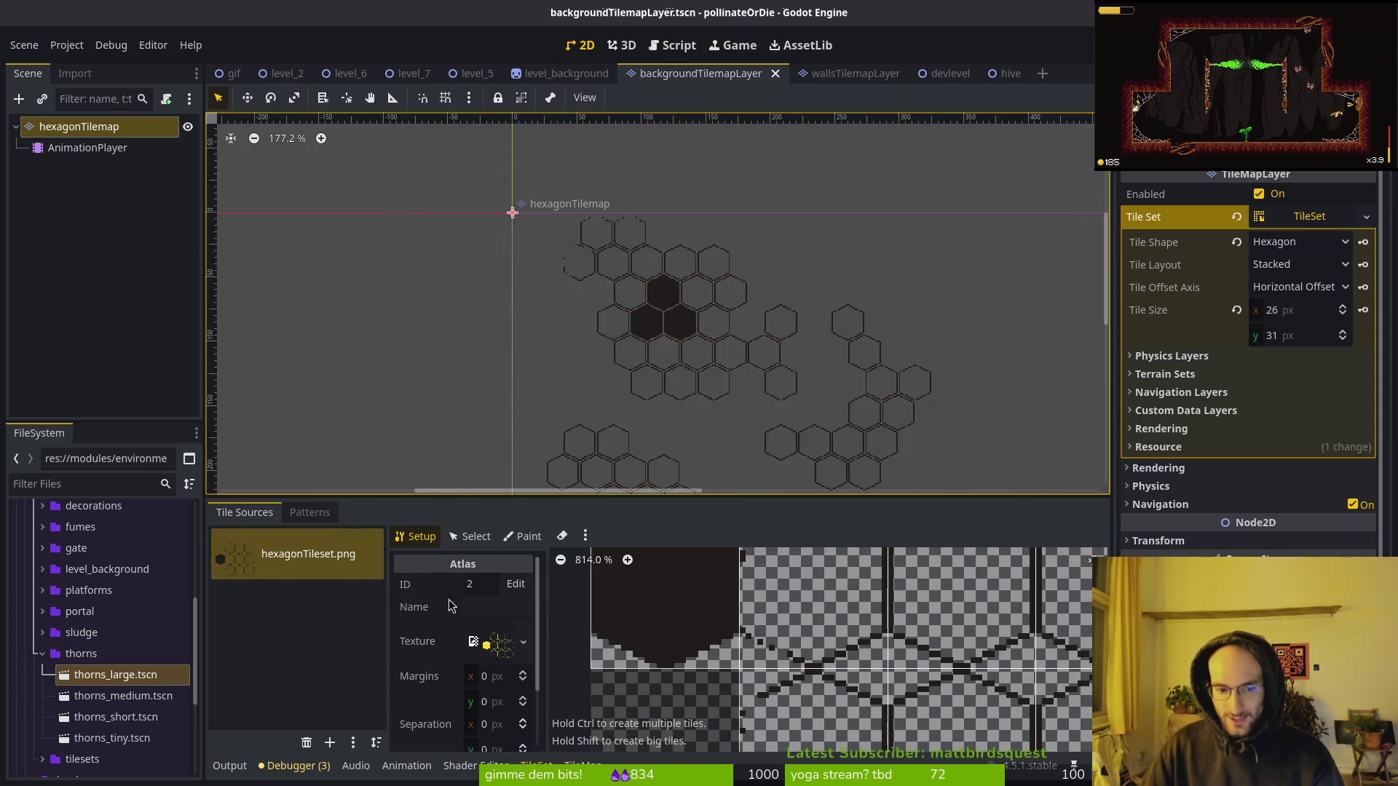
scroll(463, 699, down, 3)
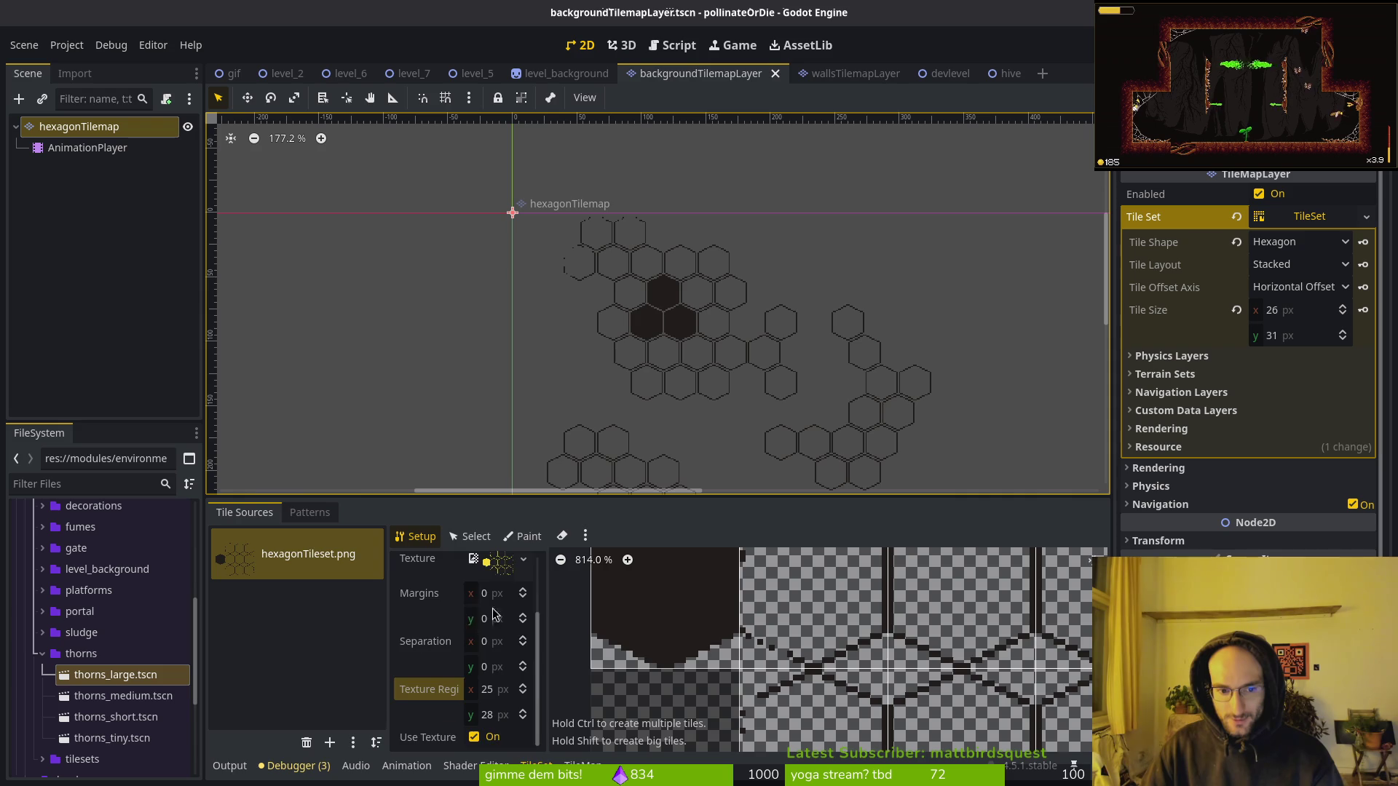
scroll(488, 613, up, 3)
click(268, 543)
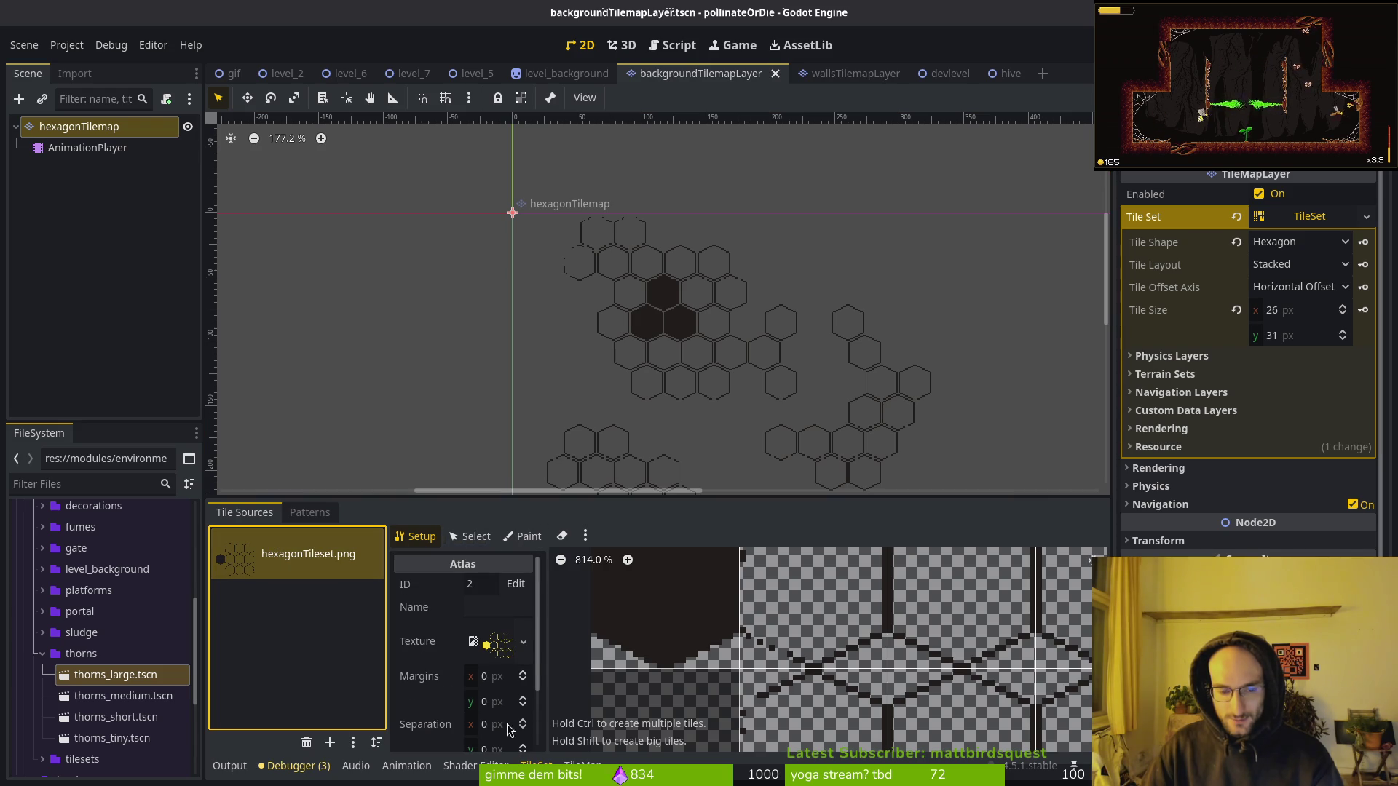
Inspect the hexagonTileset.png atlas texture's resource details.
click(480, 644)
scroll(473, 656, down, 5)
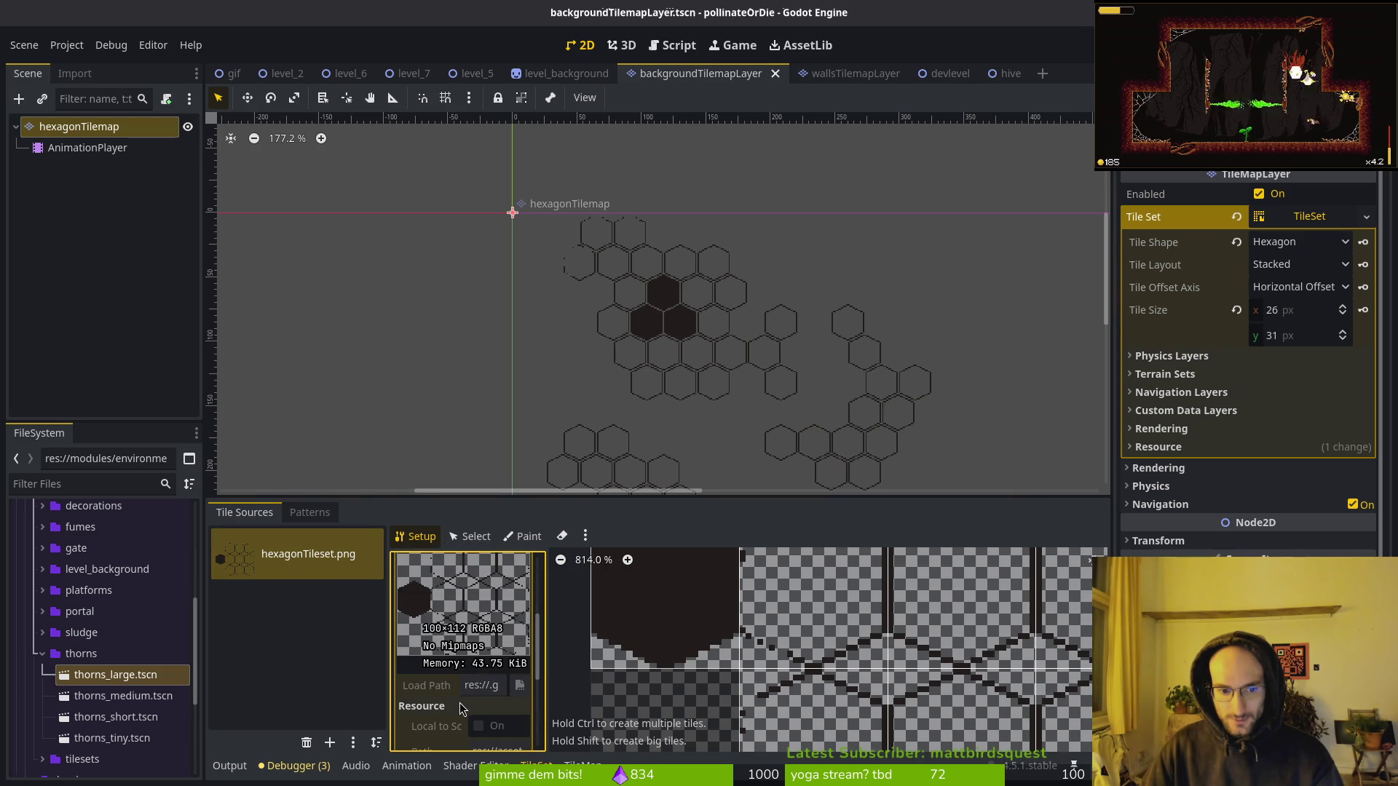
scroll(481, 648, down, 3)
scroll(492, 619, up, 8)
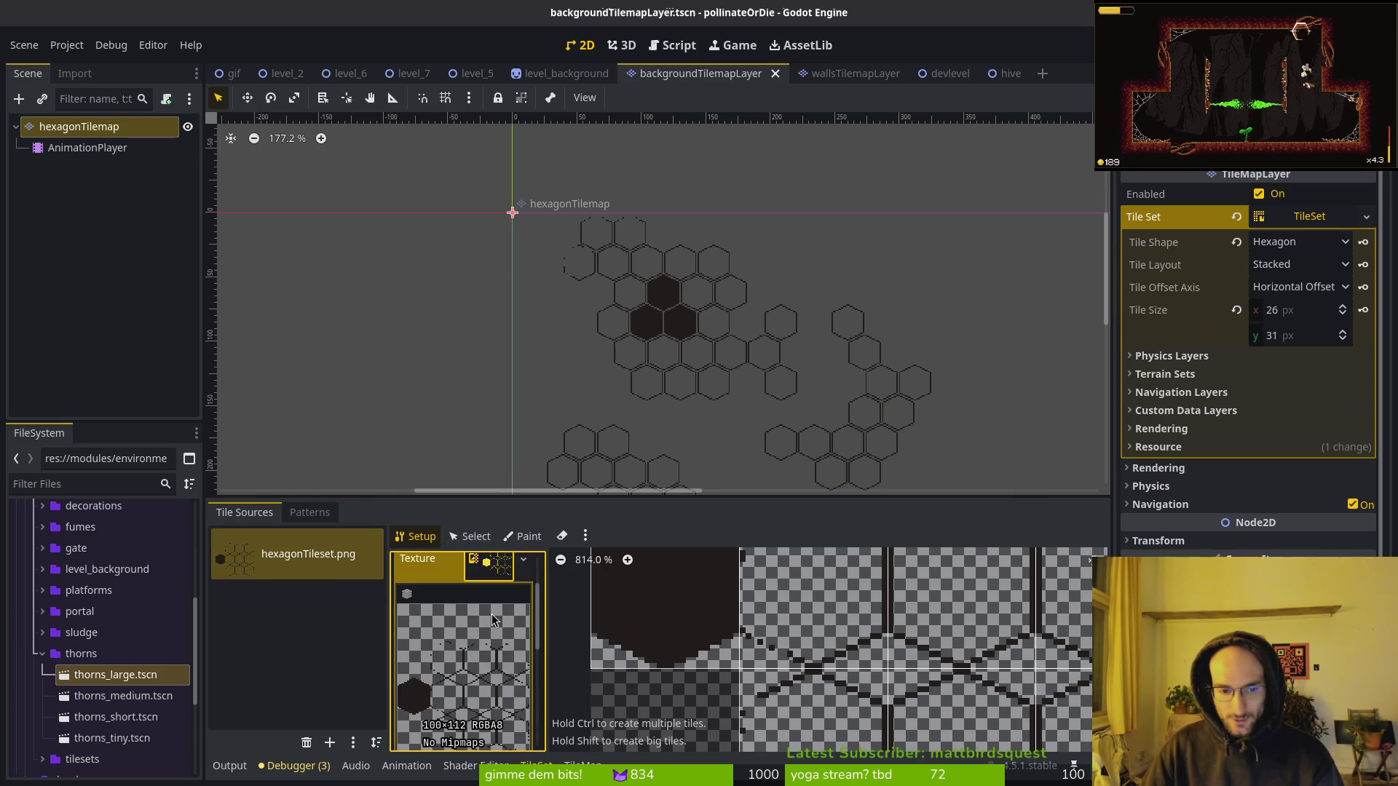
click(479, 572)
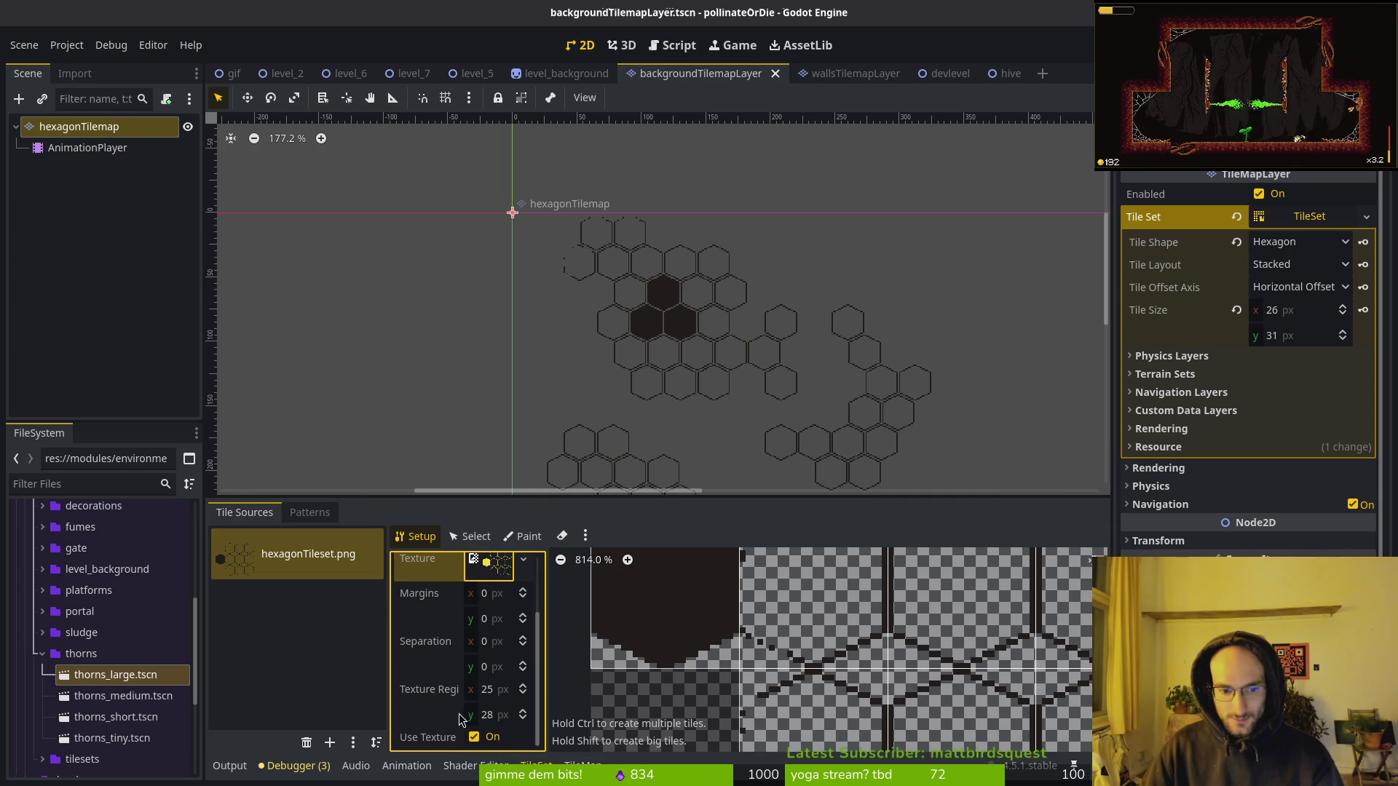
scroll(459, 670, up, 2)
scroll(451, 652, down, 2)
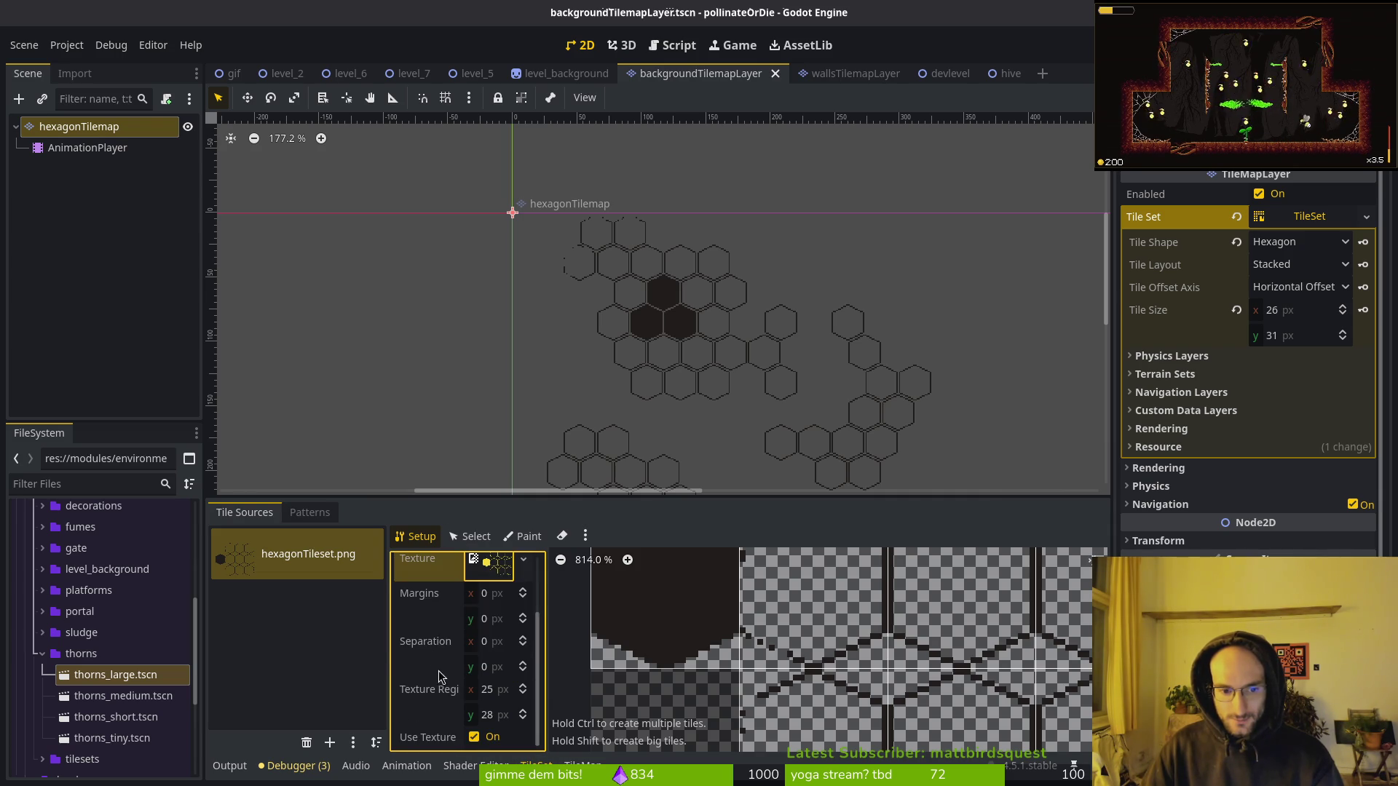
scroll(444, 635, up, 2)
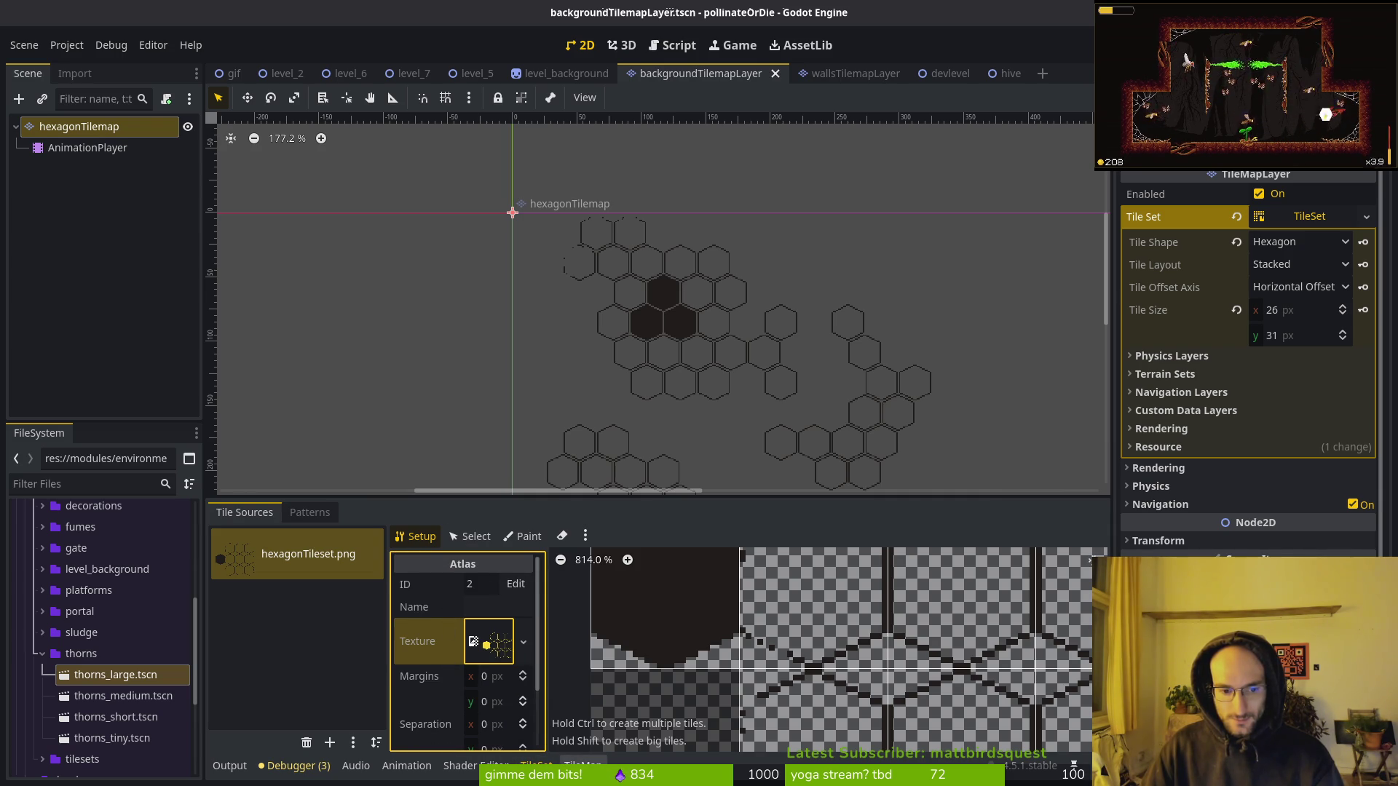
Reopen the TileSet editor and review the tileset's Rendering properties.
click(582, 764)
click(537, 764)
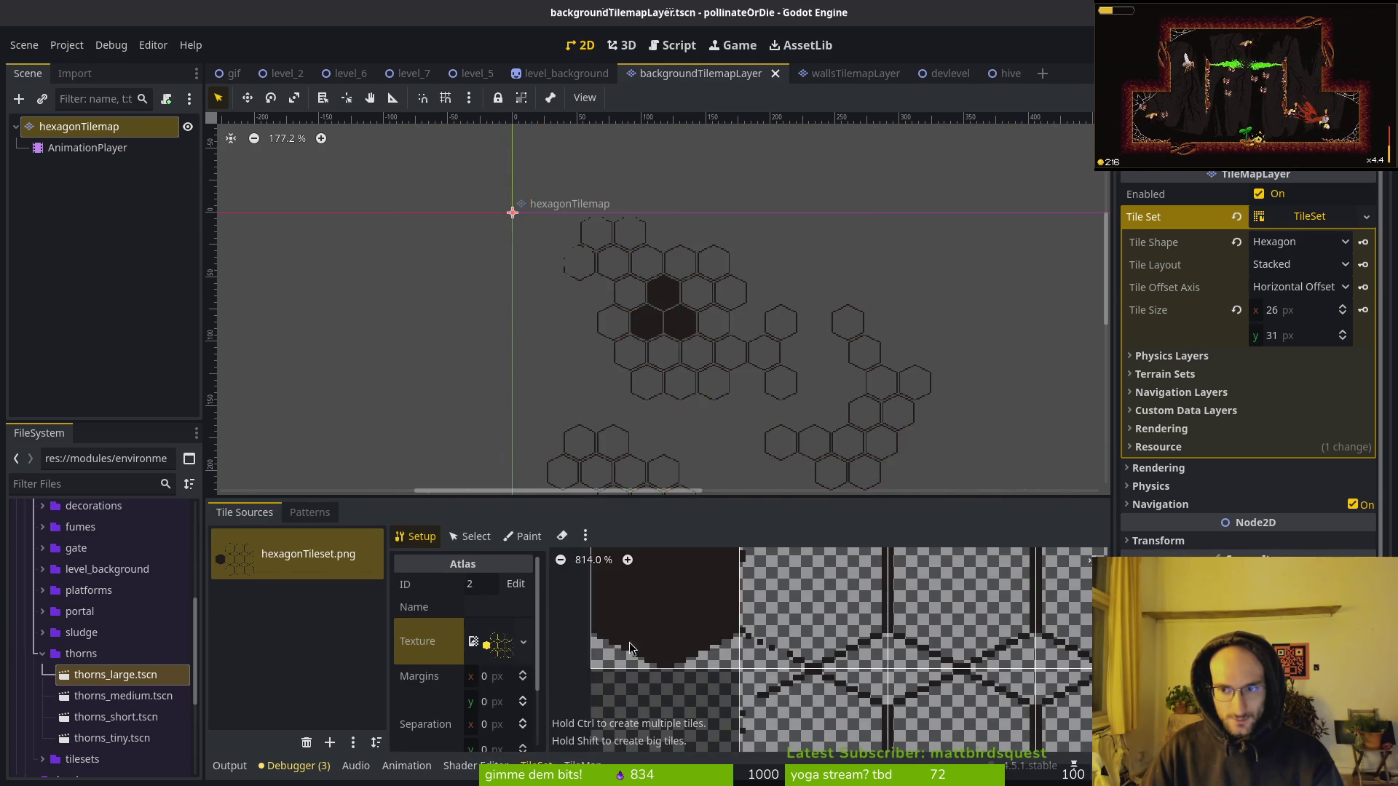
click(1309, 216)
click(1310, 216)
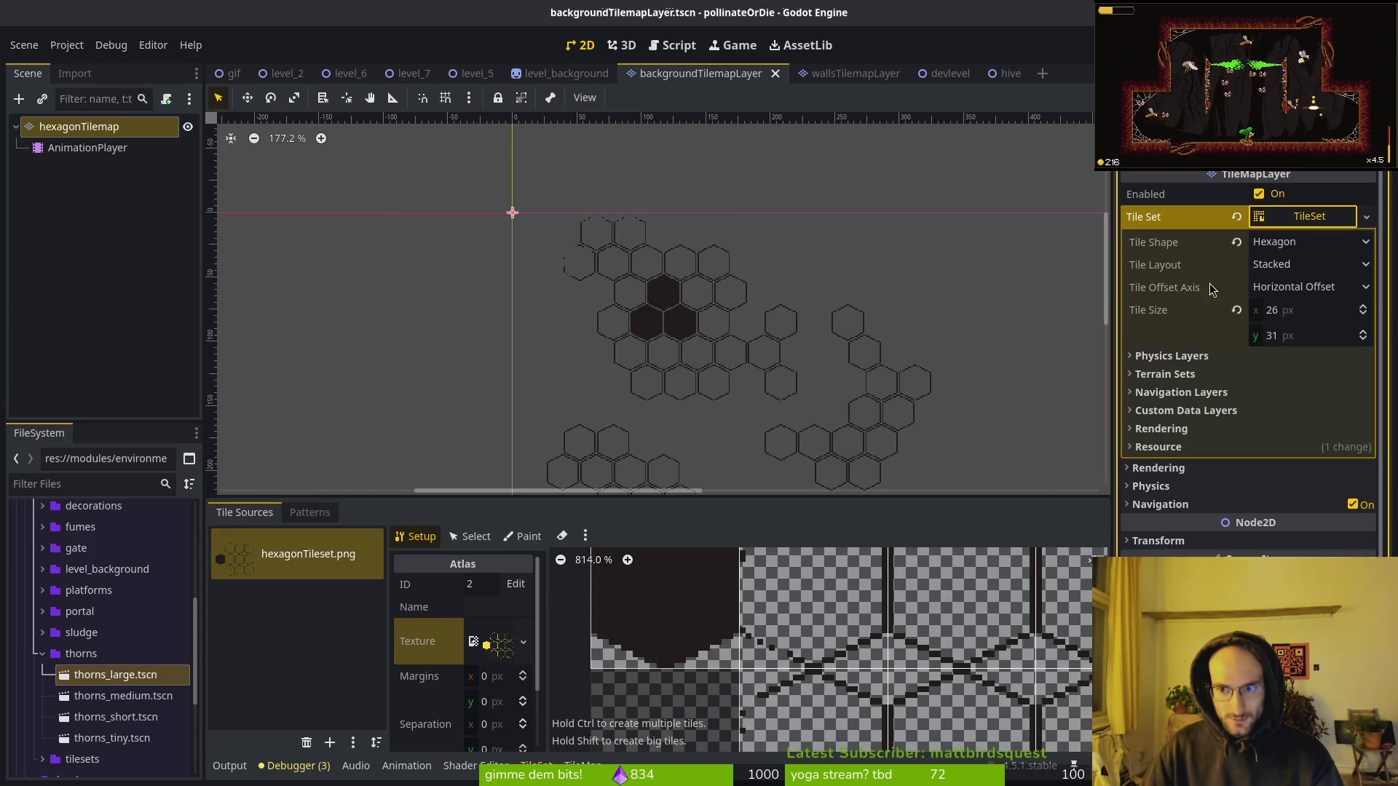
click(1195, 429)
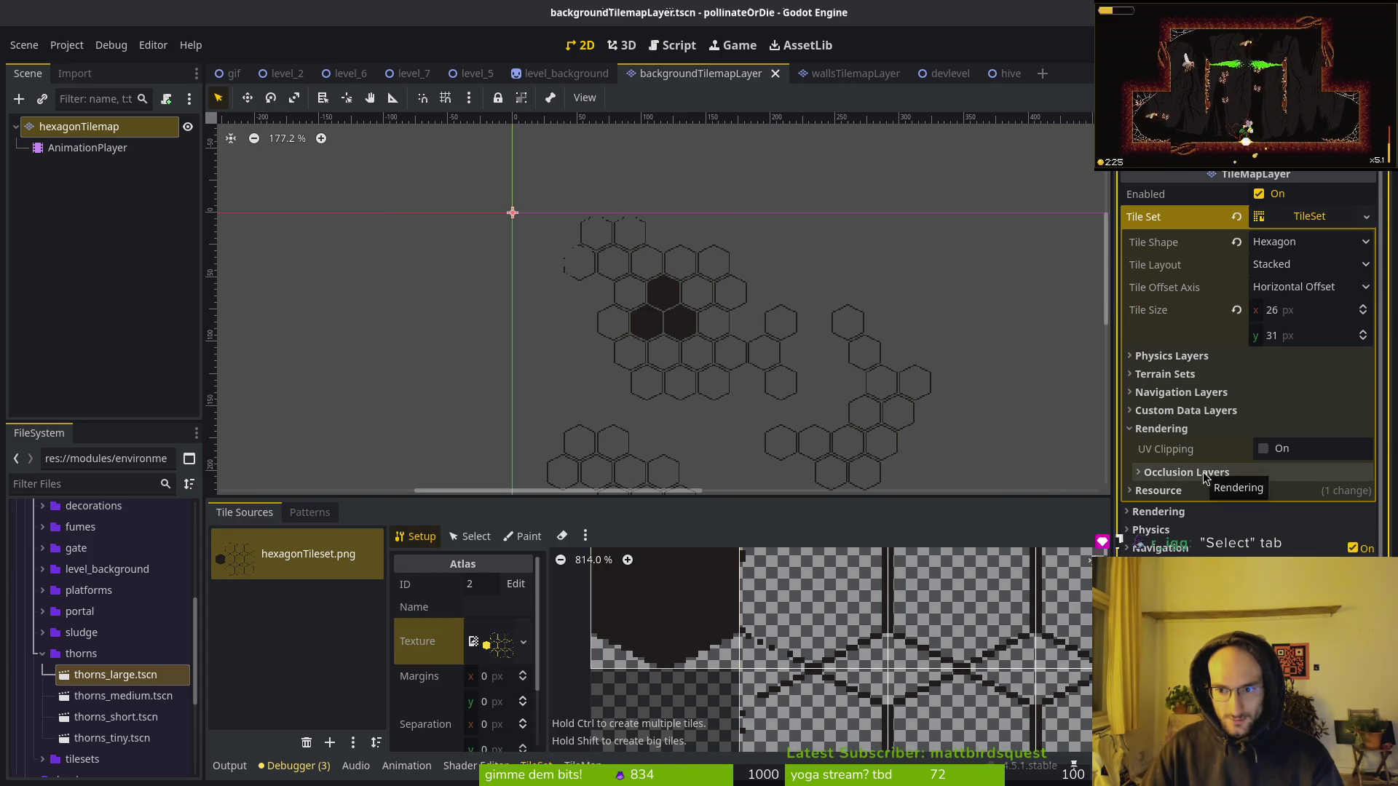
click(1187, 429)
scroll(451, 619, down, 3)
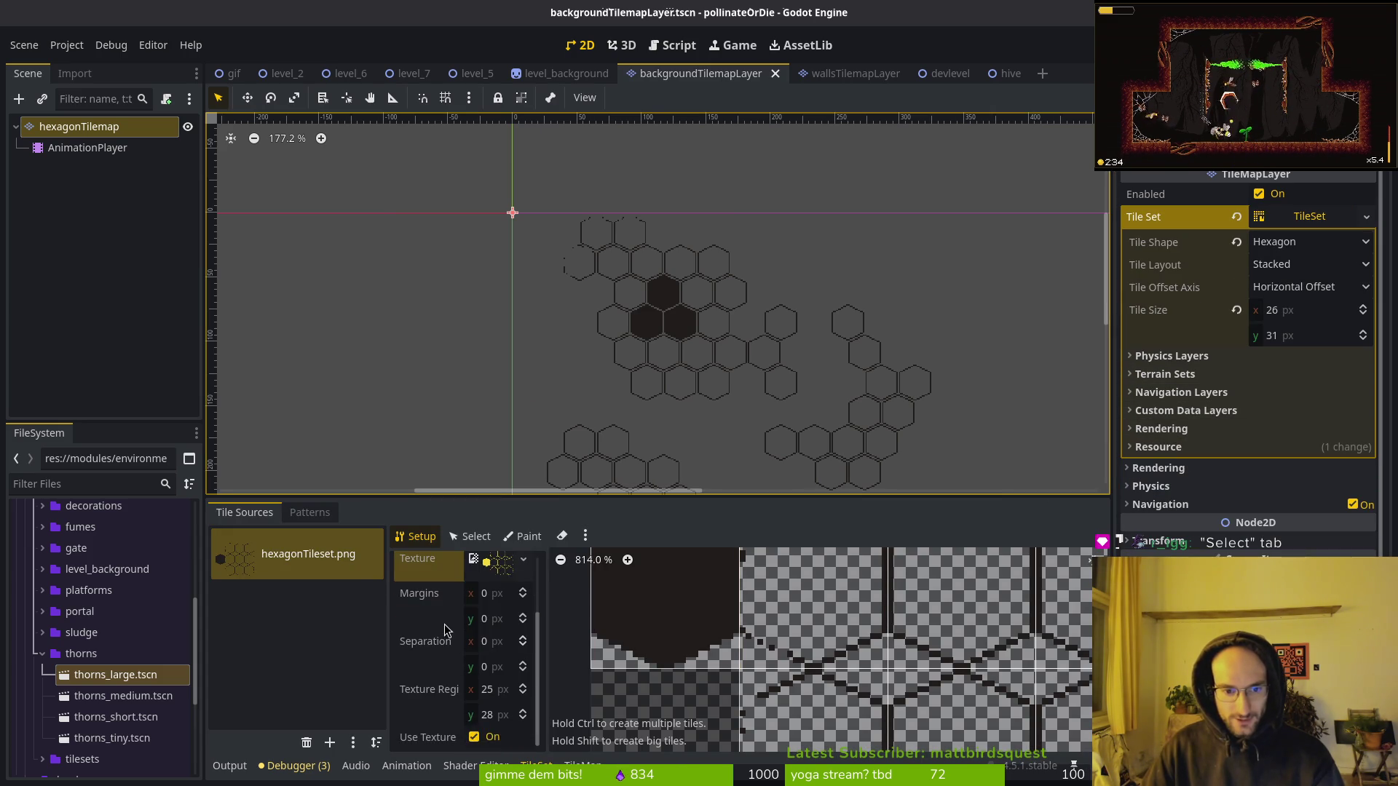
scroll(486, 611, up, 3)
Preview the atlas texture, then put the atlas into tile Select mode.
click(524, 646)
click(461, 627)
click(488, 646)
scroll(484, 655, down, 5)
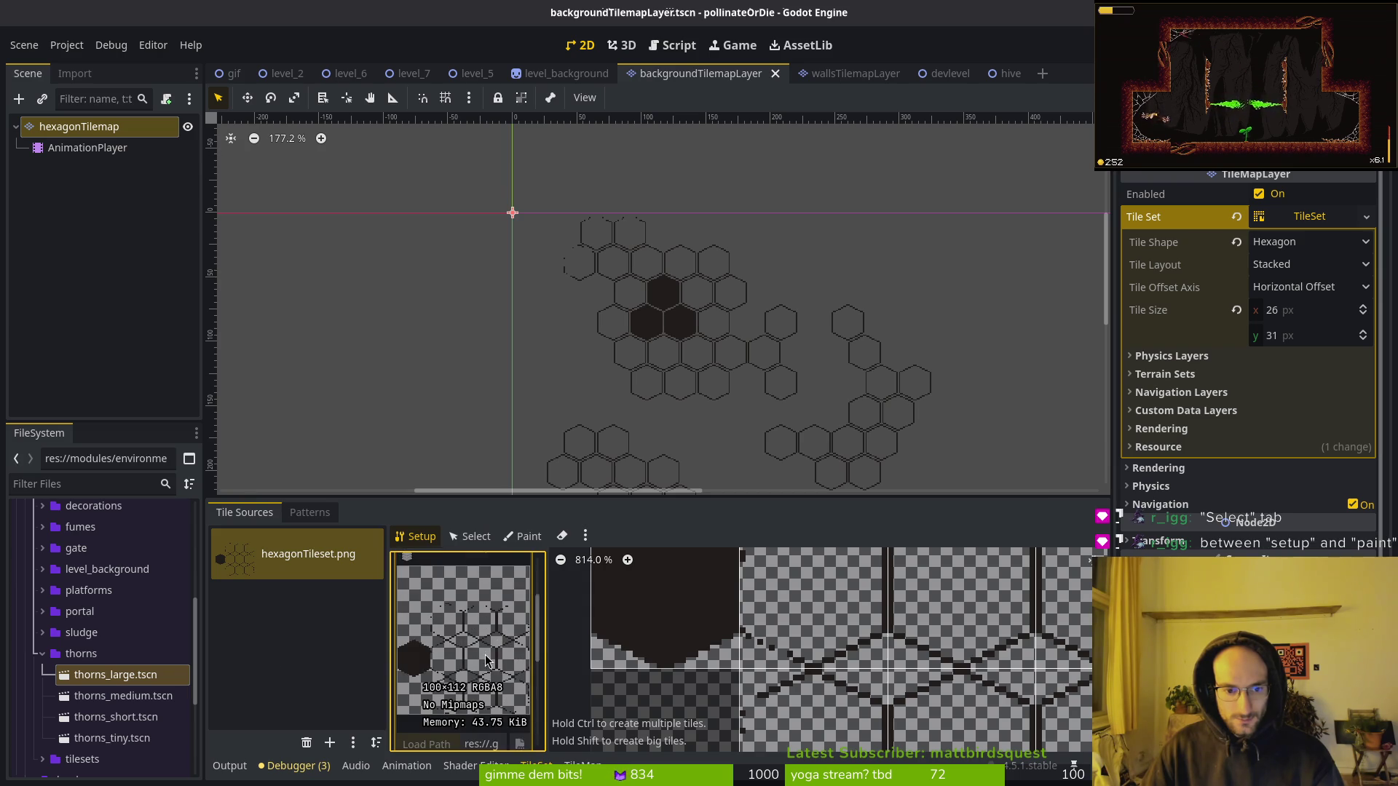
scroll(460, 653, up, 8)
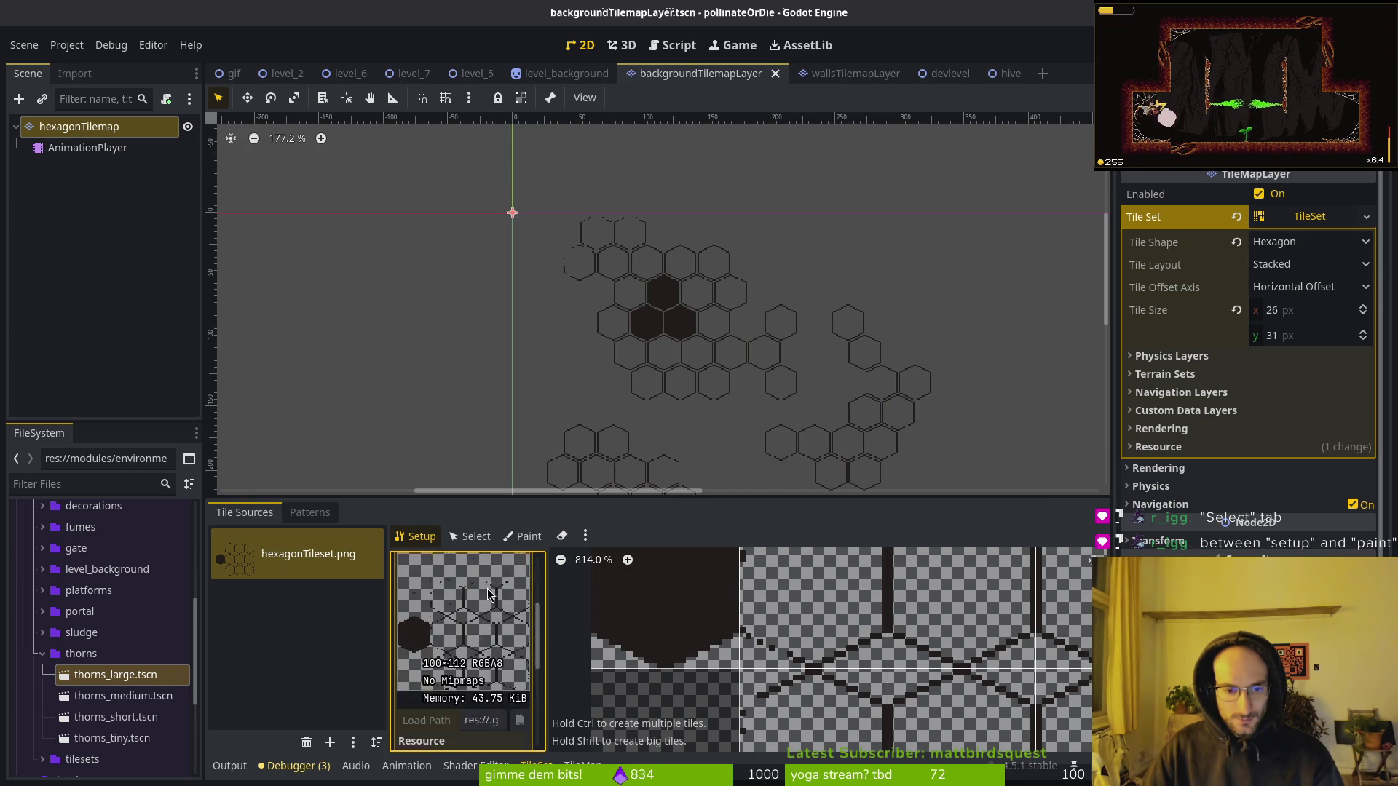
click(484, 646)
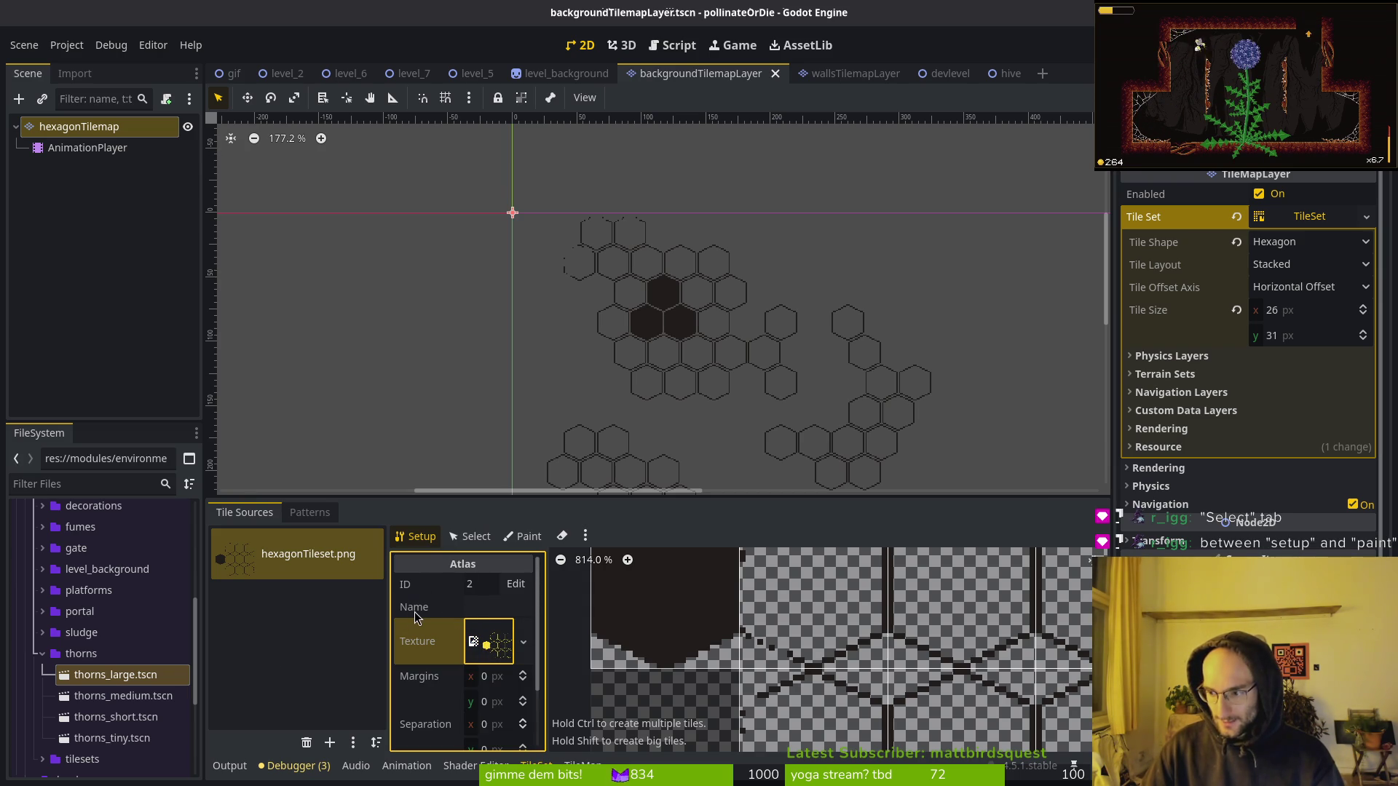
click(472, 539)
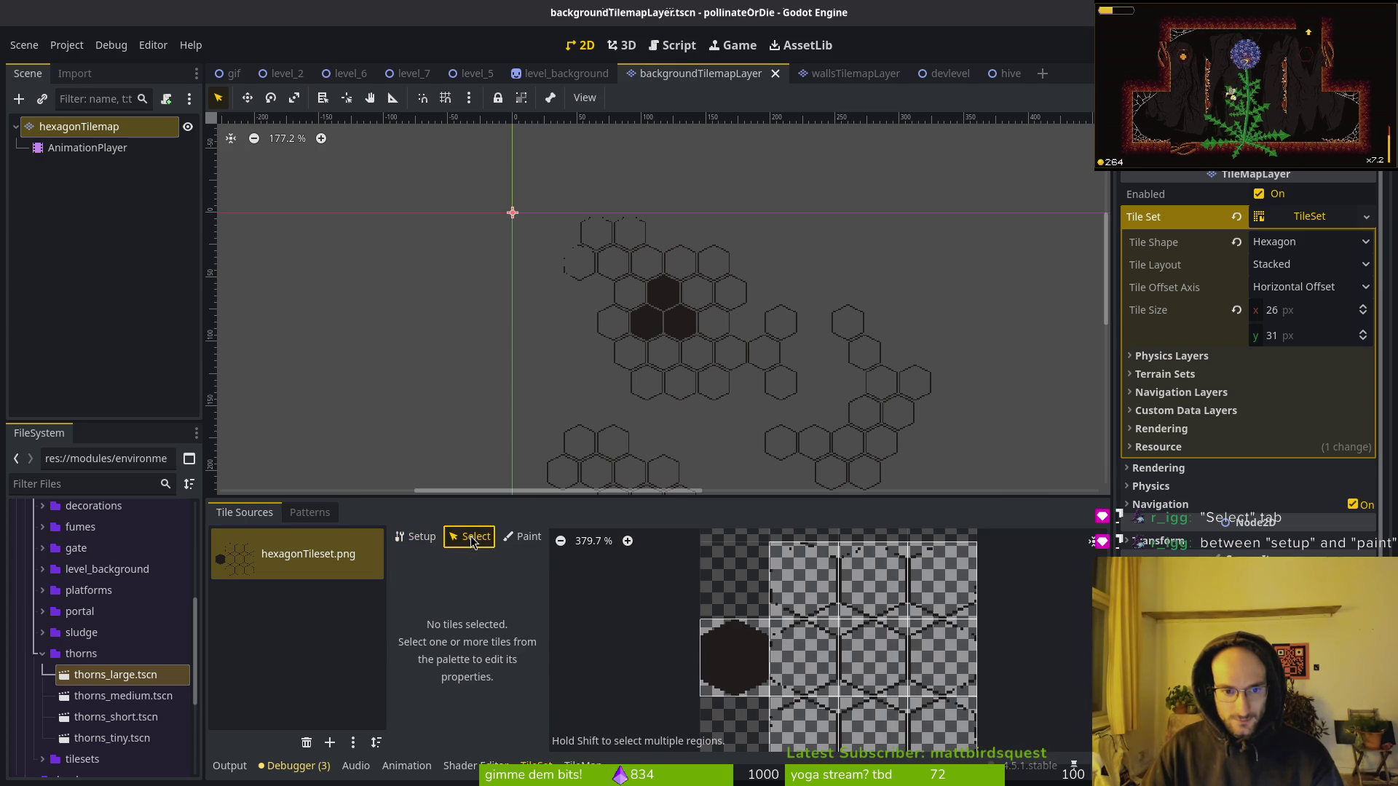
Select a 4x3 block of hexagonTileset atlas tiles.
click(408, 539)
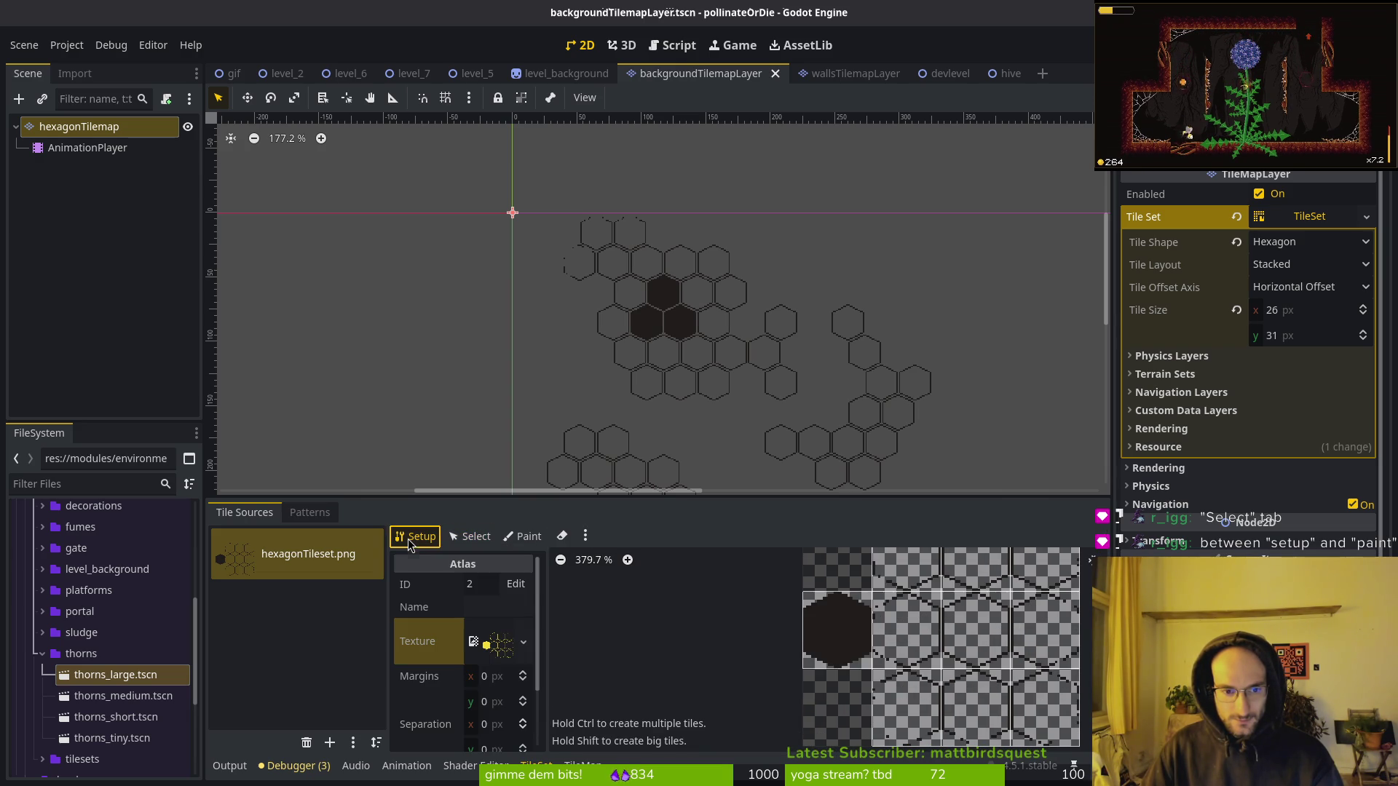
click(475, 543)
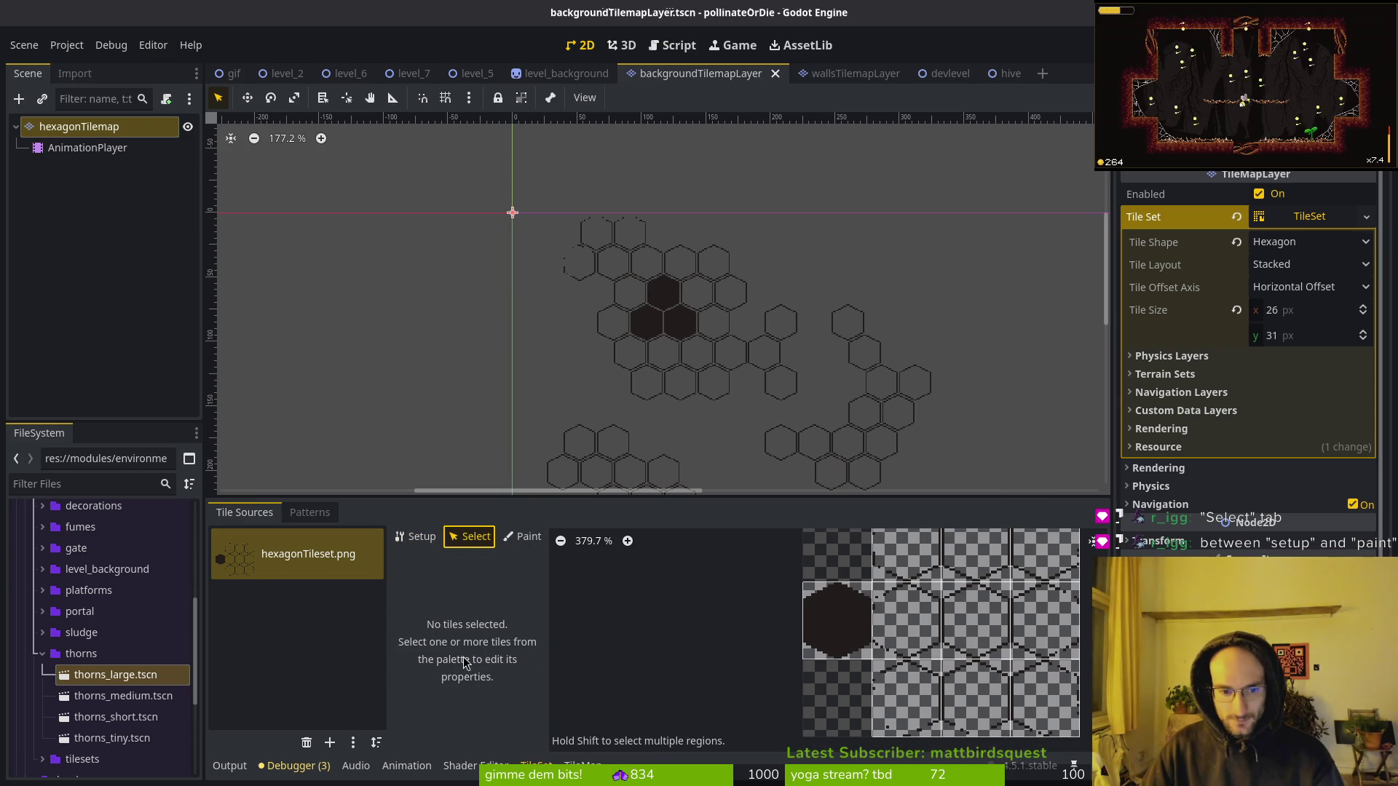
click(895, 621)
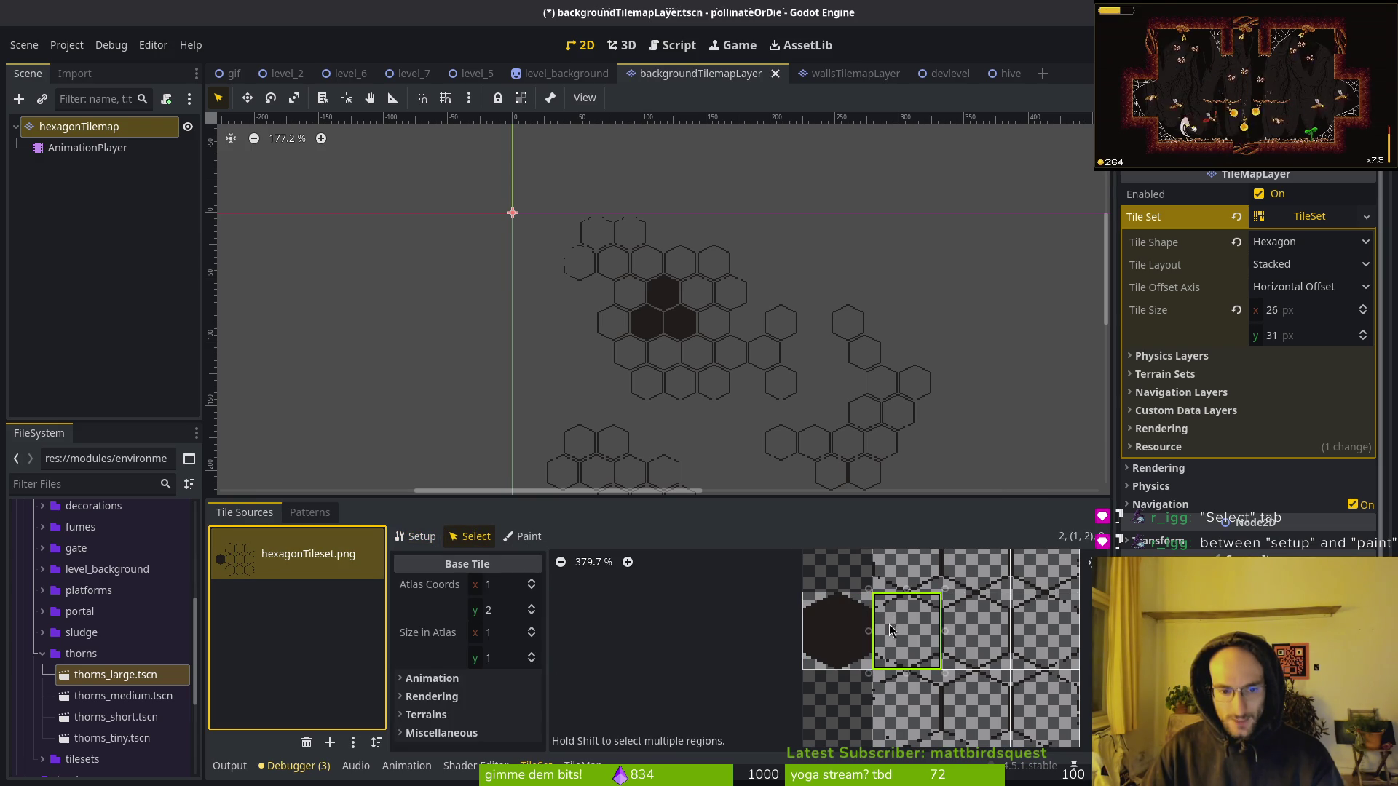
drag(838, 571, 1045, 734)
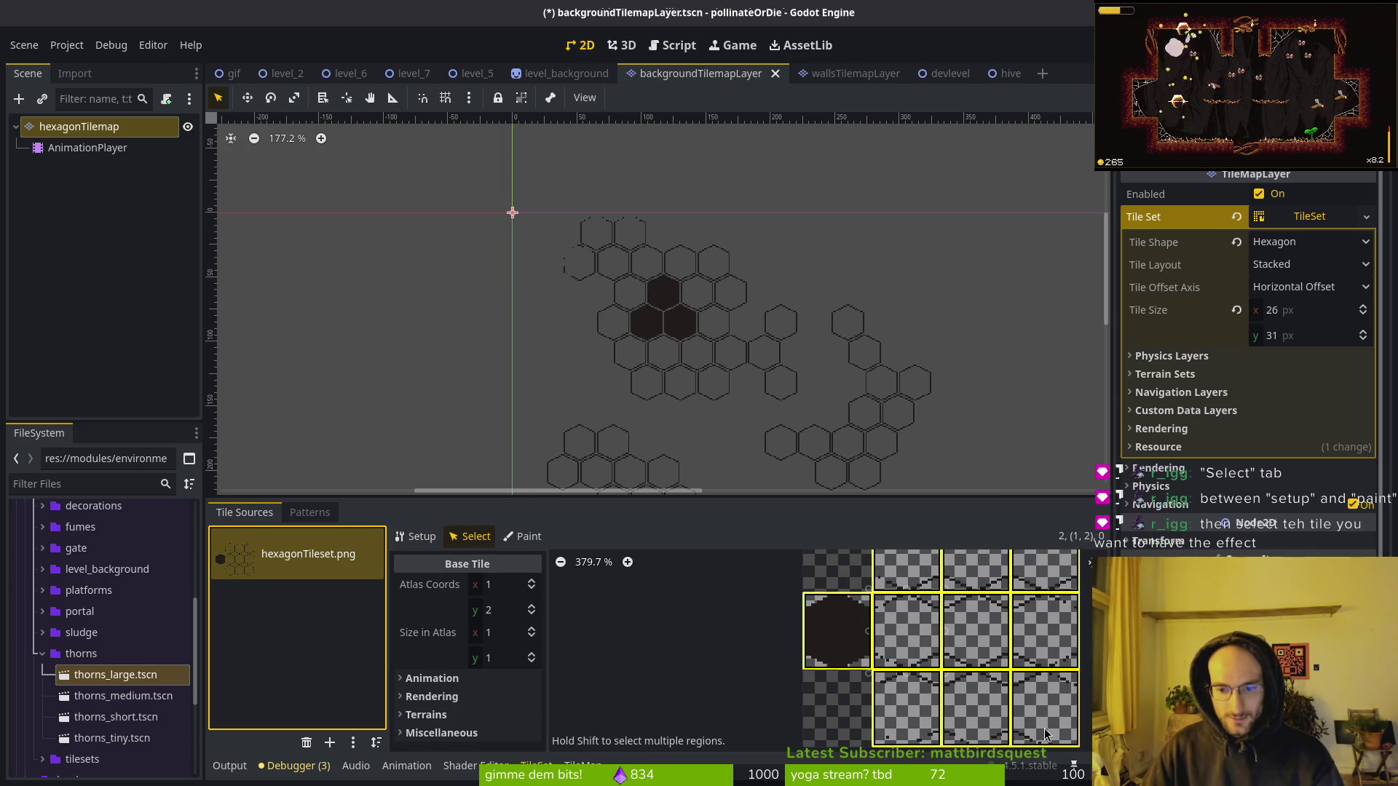
Give the selected tiles a new ShaderMaterial under Rendering > Material.
click(421, 601)
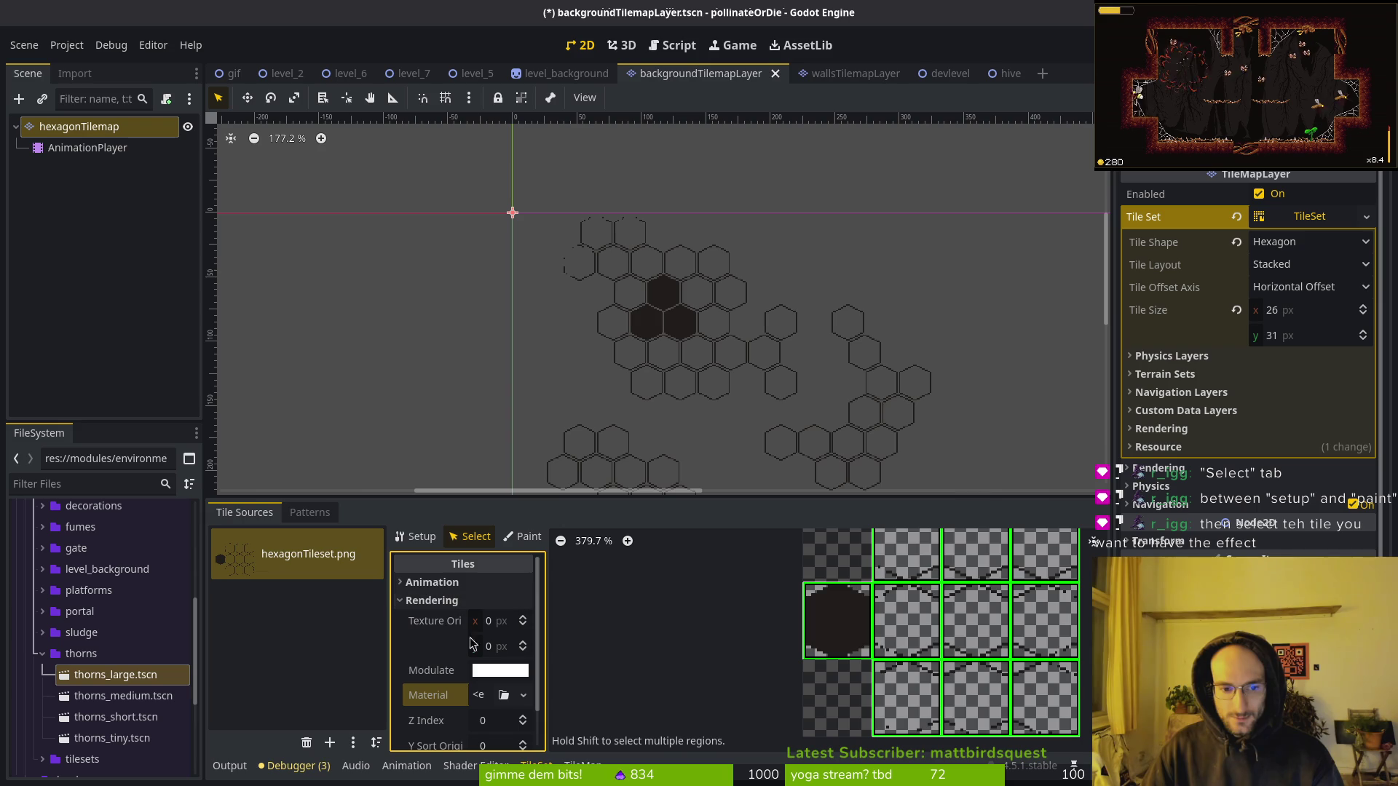
click(493, 698)
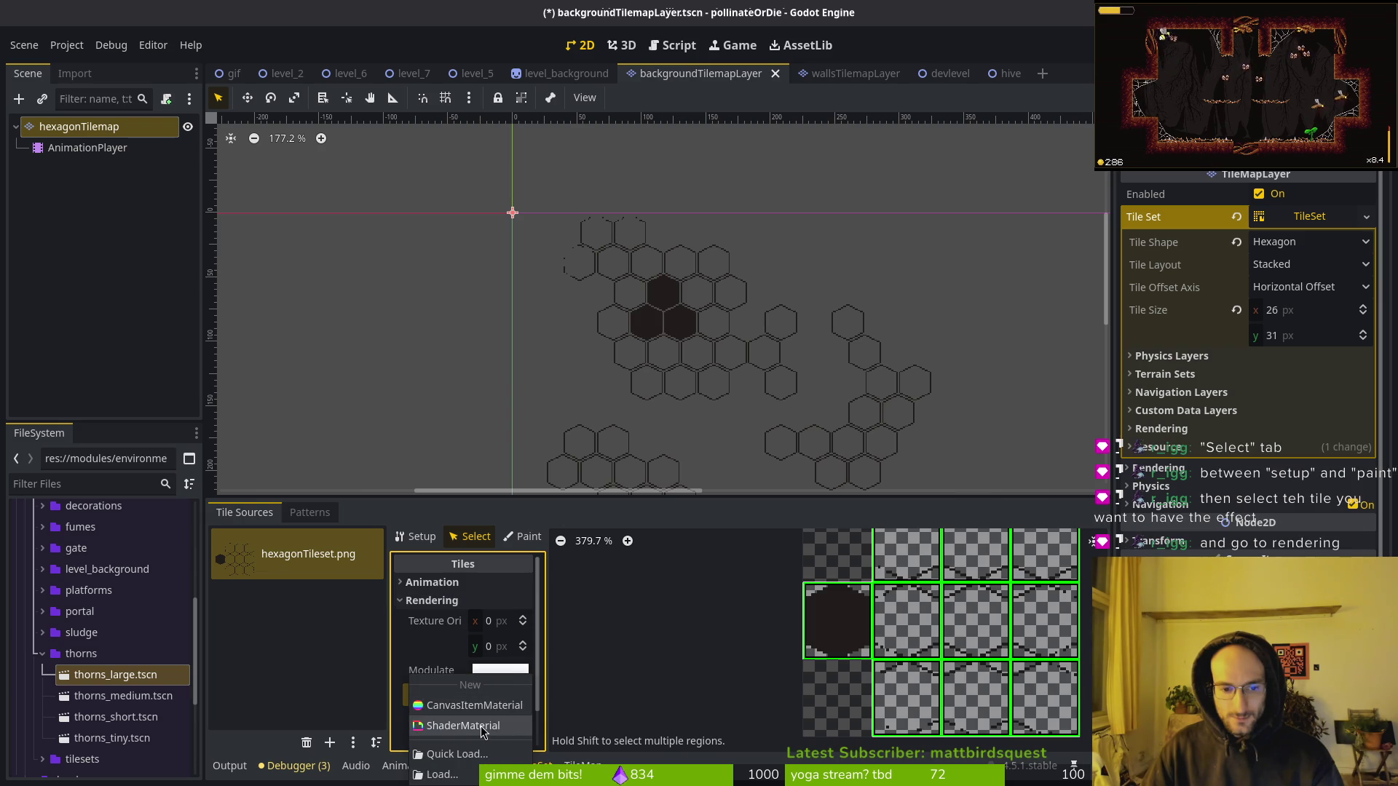
click(484, 727)
click(524, 708)
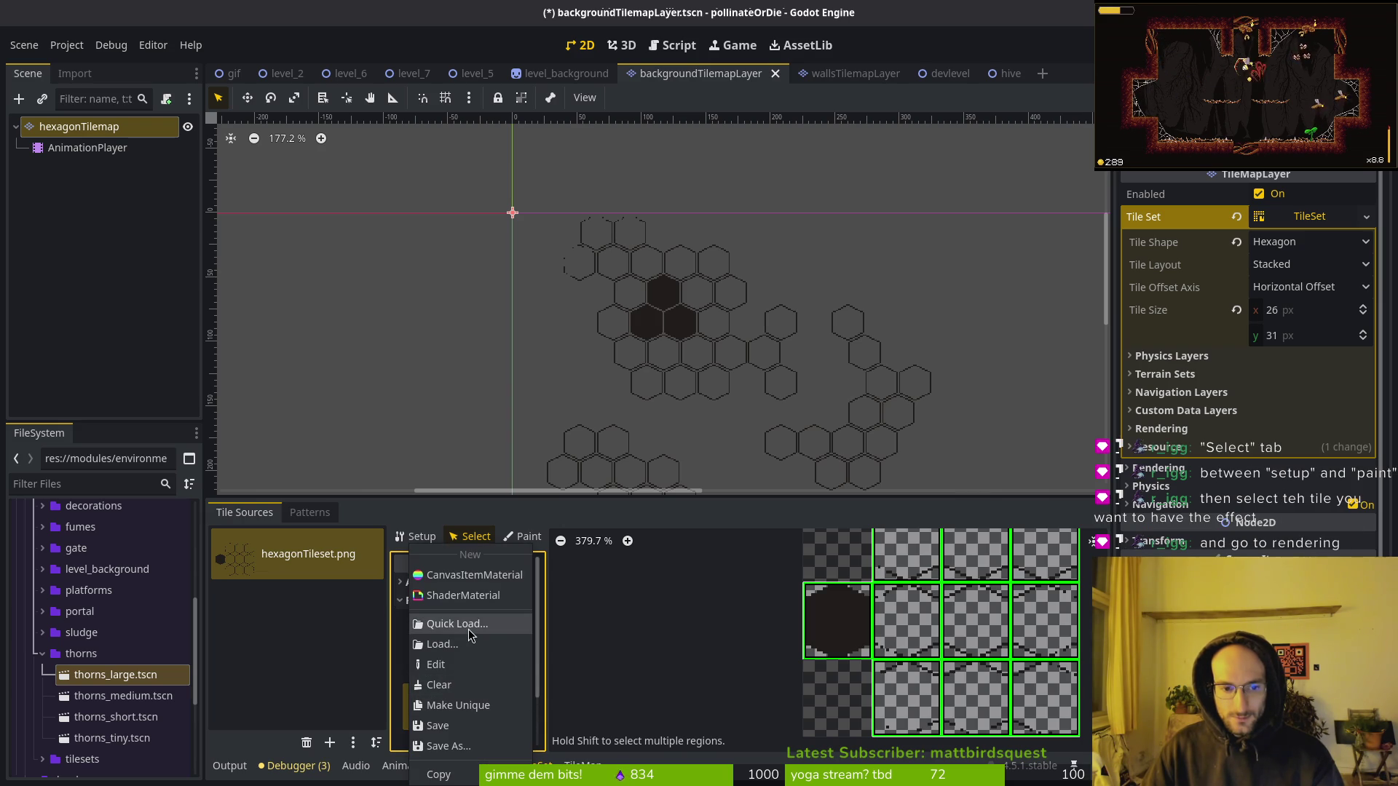
click(469, 634)
text(mat)
key(Escape)
Quick Load hurtflashbackground.gdshader as the material's shader and save the scene.
click(495, 706)
scroll(486, 628, down, 3)
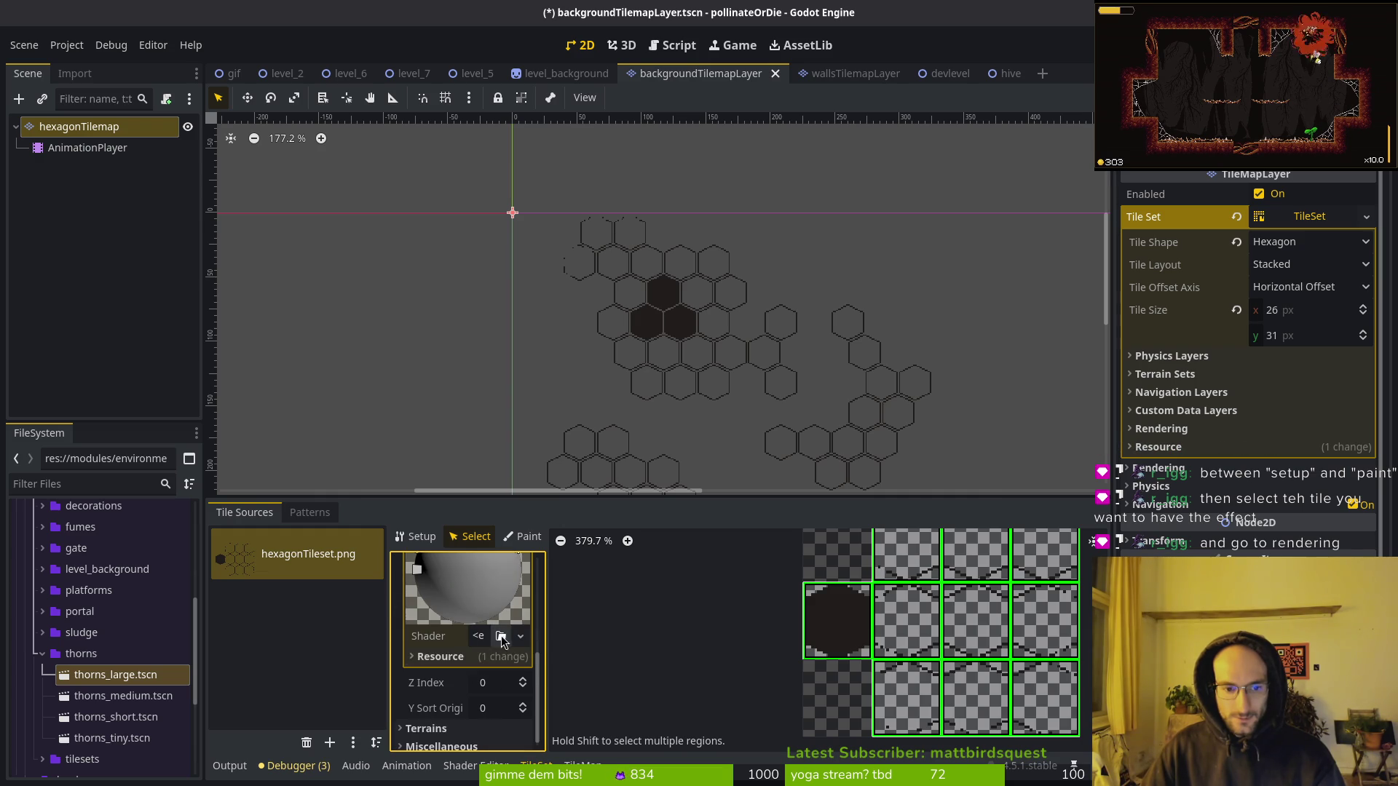
click(520, 635)
click(491, 687)
text(hur)
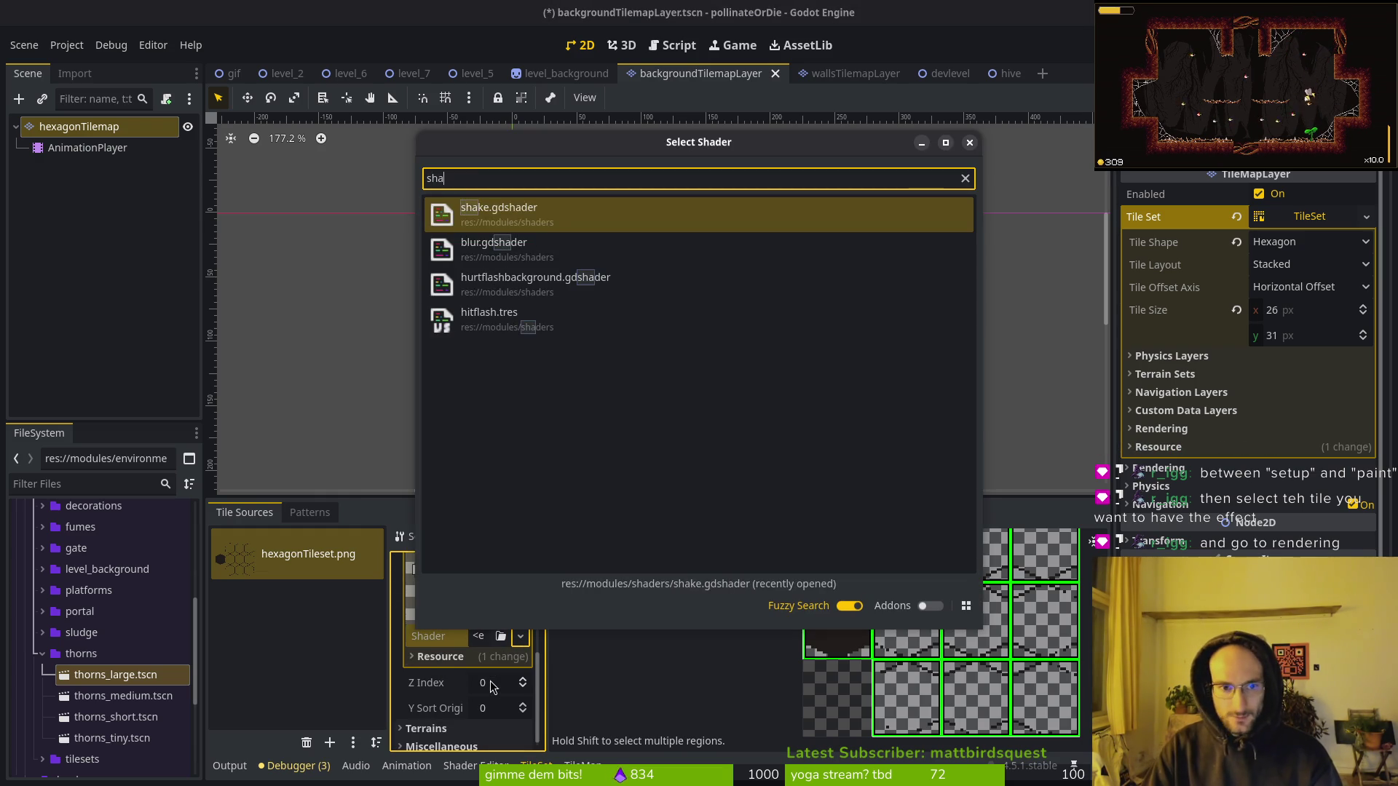
key(Down)
key(Down)
key(Return)
key(ctrl+s)
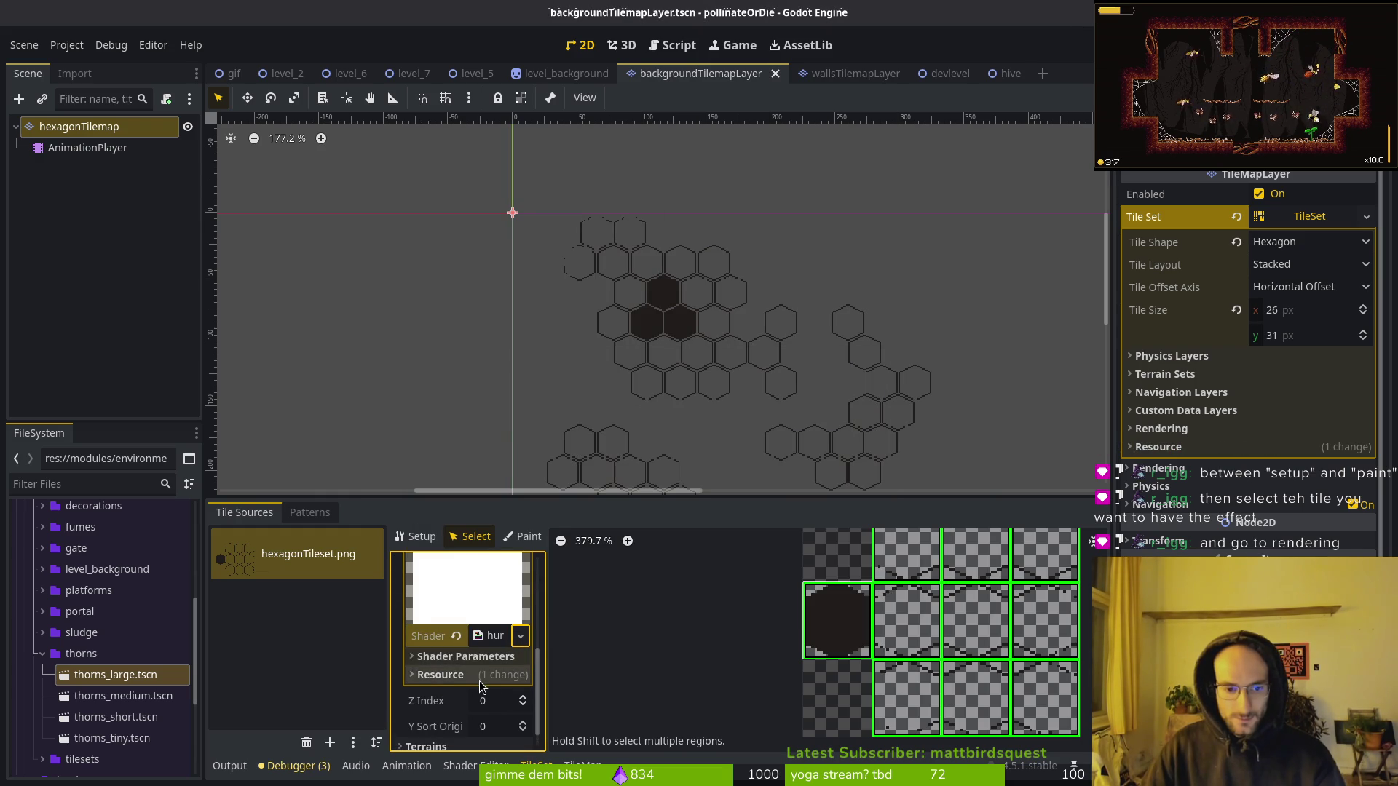
Check the shader's target and new colour parameters, save again, and run the game.
click(459, 657)
key(ctrl+s)
click(459, 657)
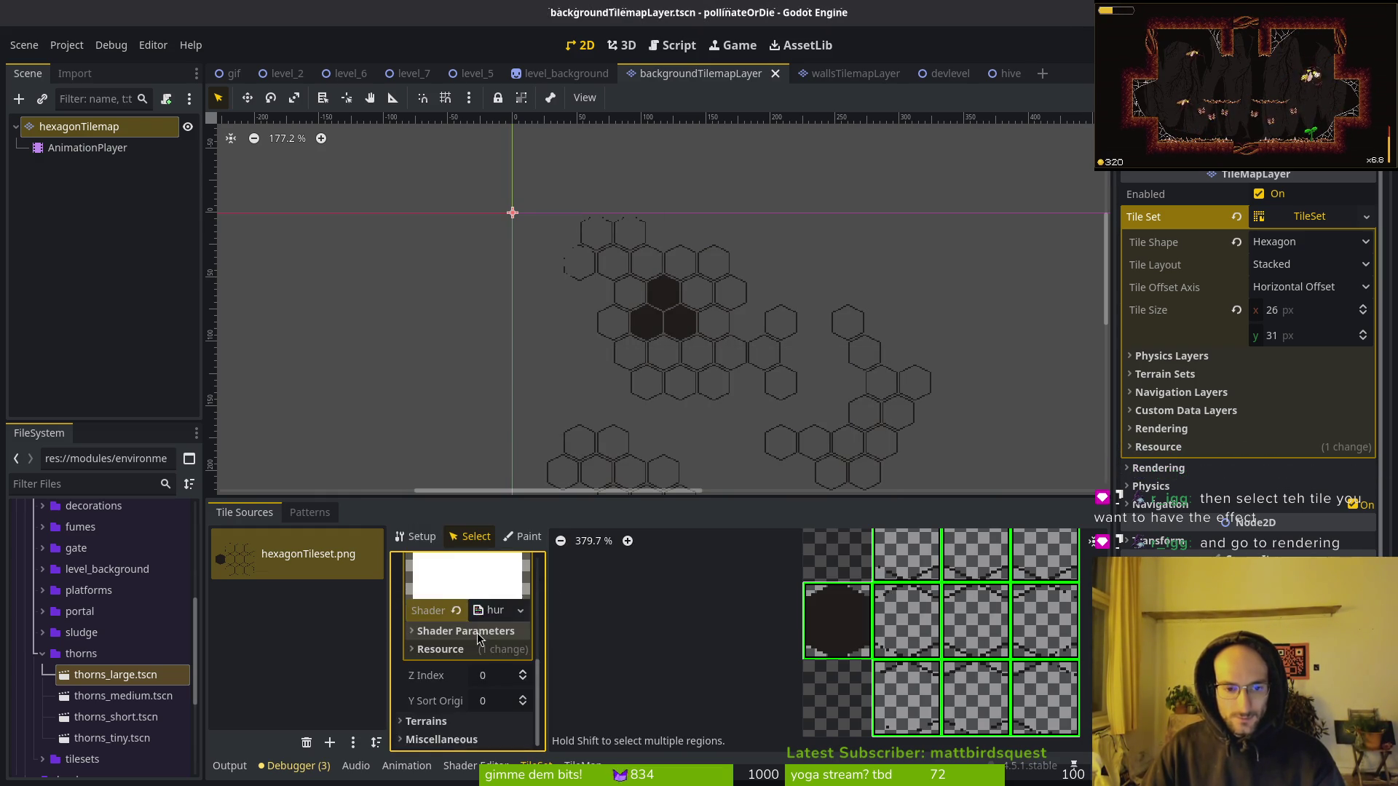
scroll(463, 656, up, 5)
key(ctrl+s)
key(F5)
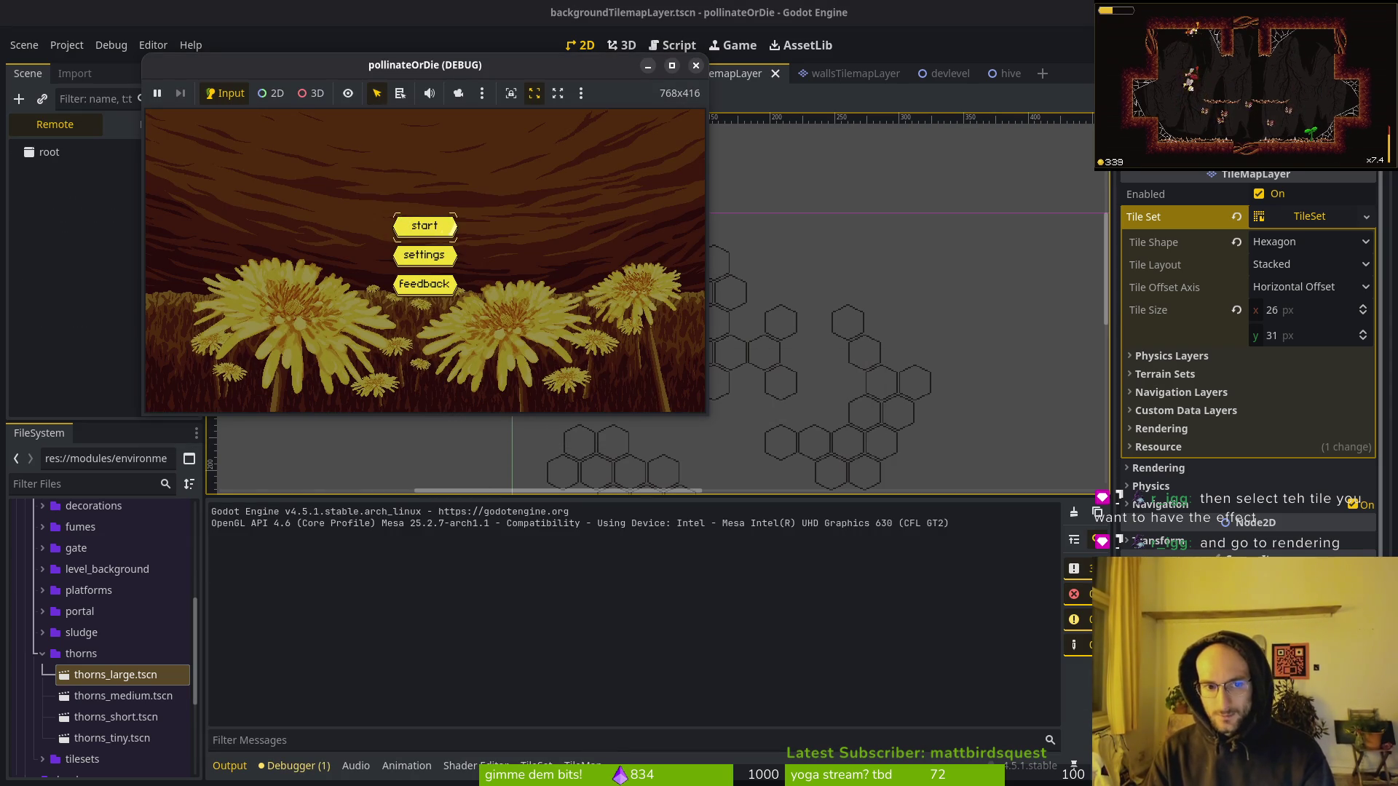
Enter the hive level, fly the bee up-left, drop it to the floor, then stop the game.
key(Left)
key(space)
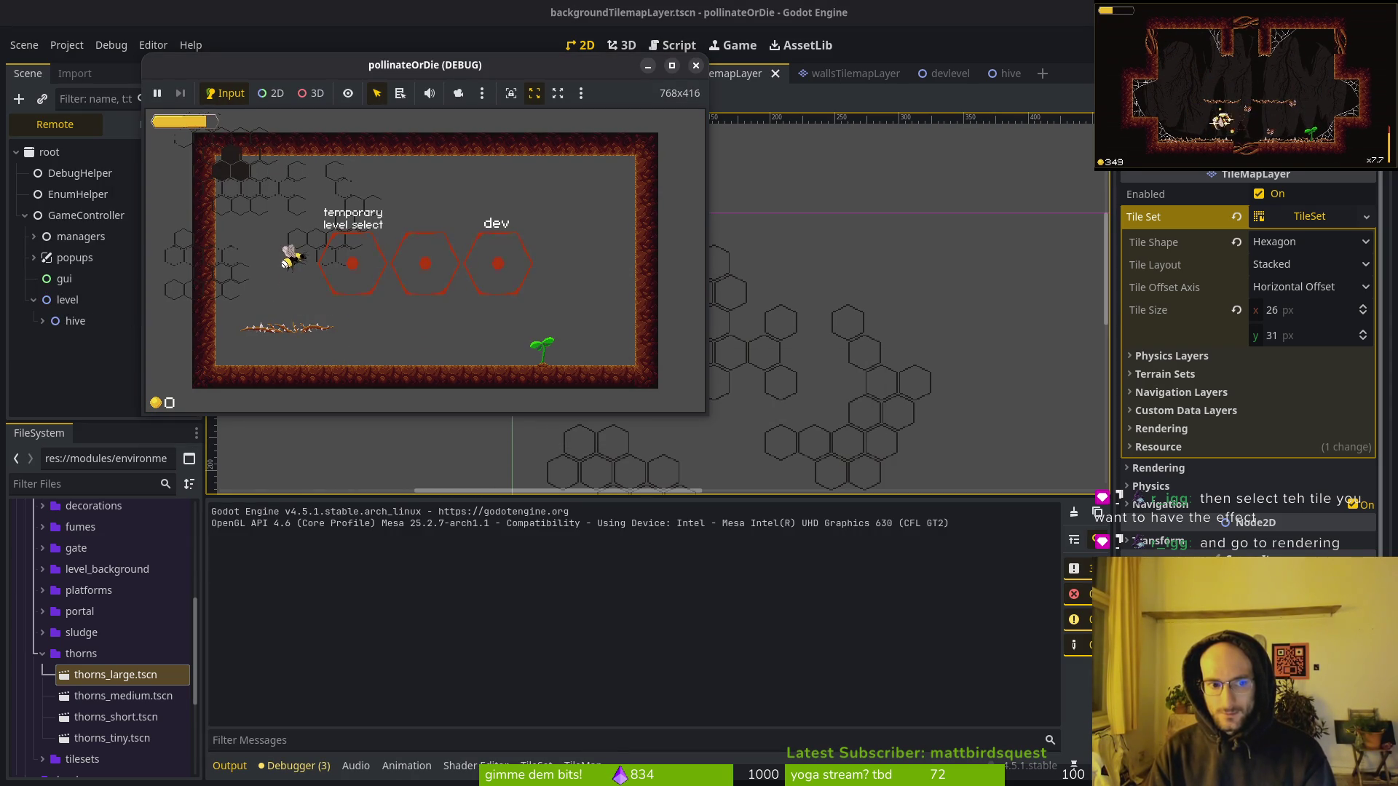
key(Down)
click(697, 66)
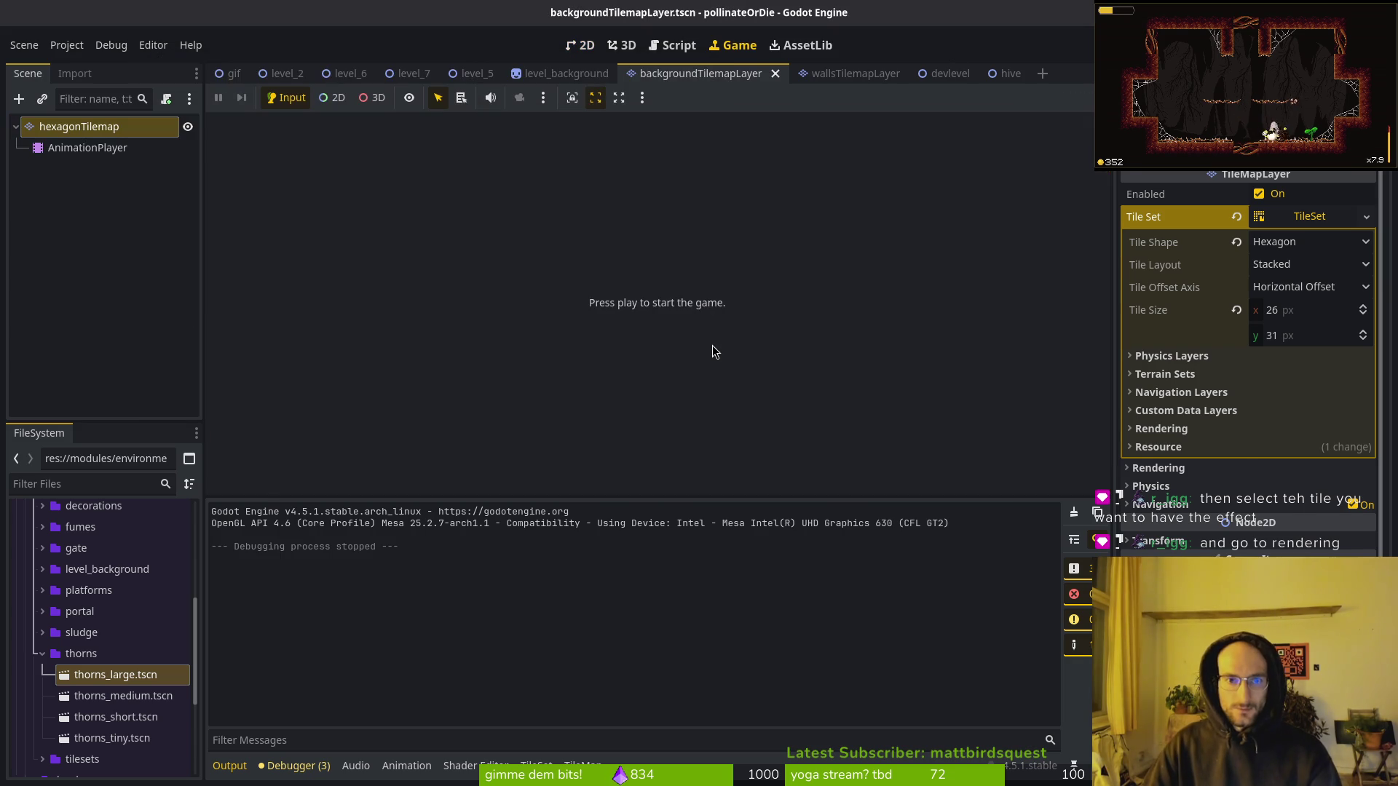
Select hexagonTilemap and open its TileSet editor on the hex tile's properties.
click(109, 147)
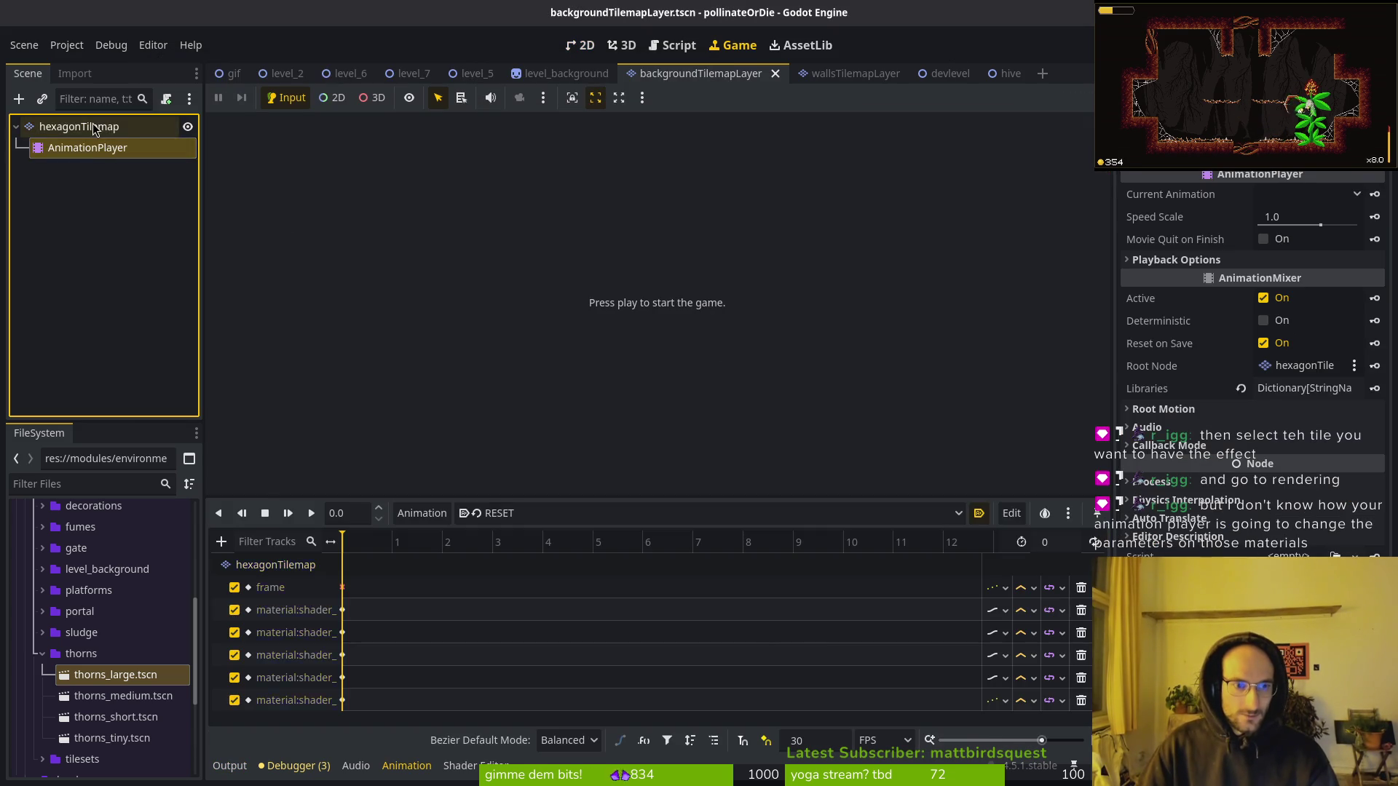
click(80, 127)
click(803, 637)
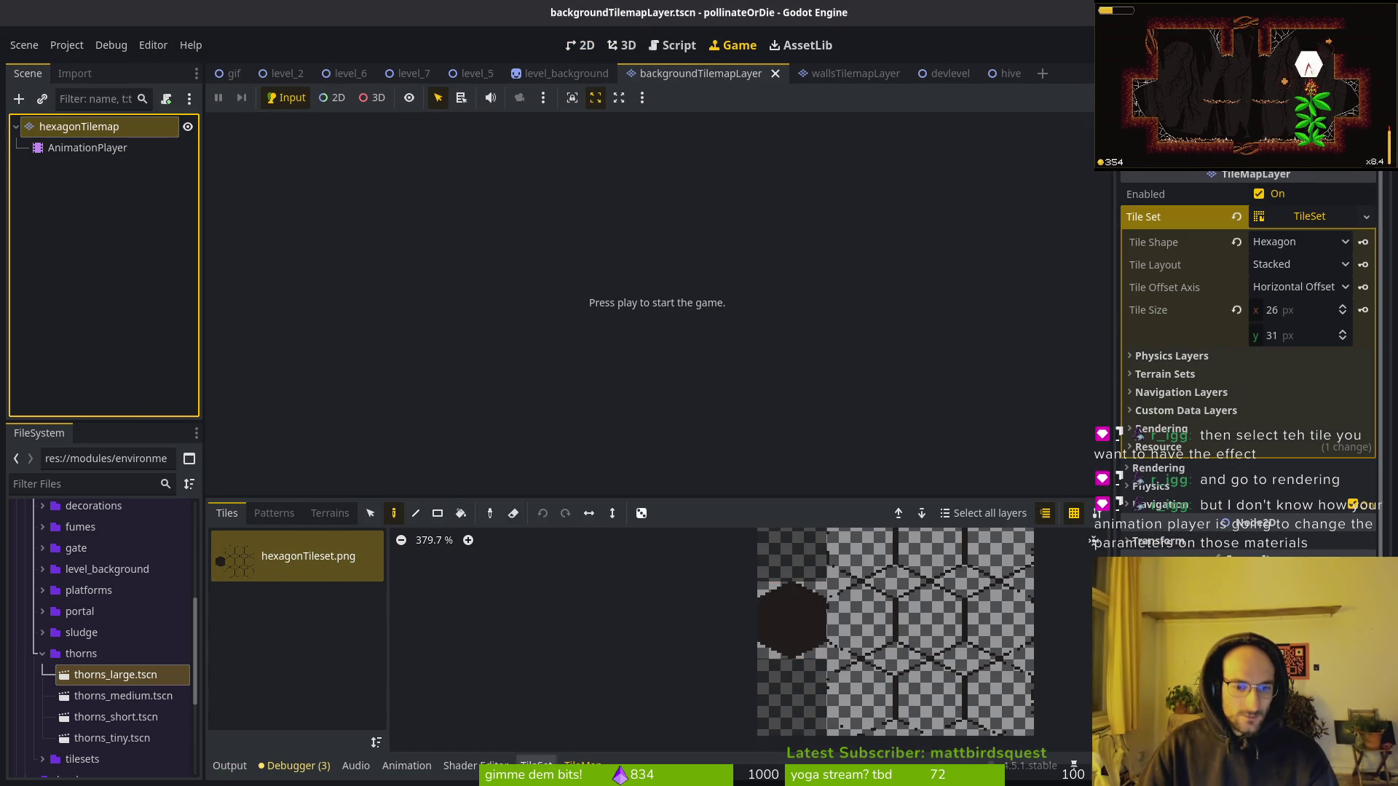
click(536, 765)
scroll(477, 682, down, 1)
scroll(477, 682, down, 2)
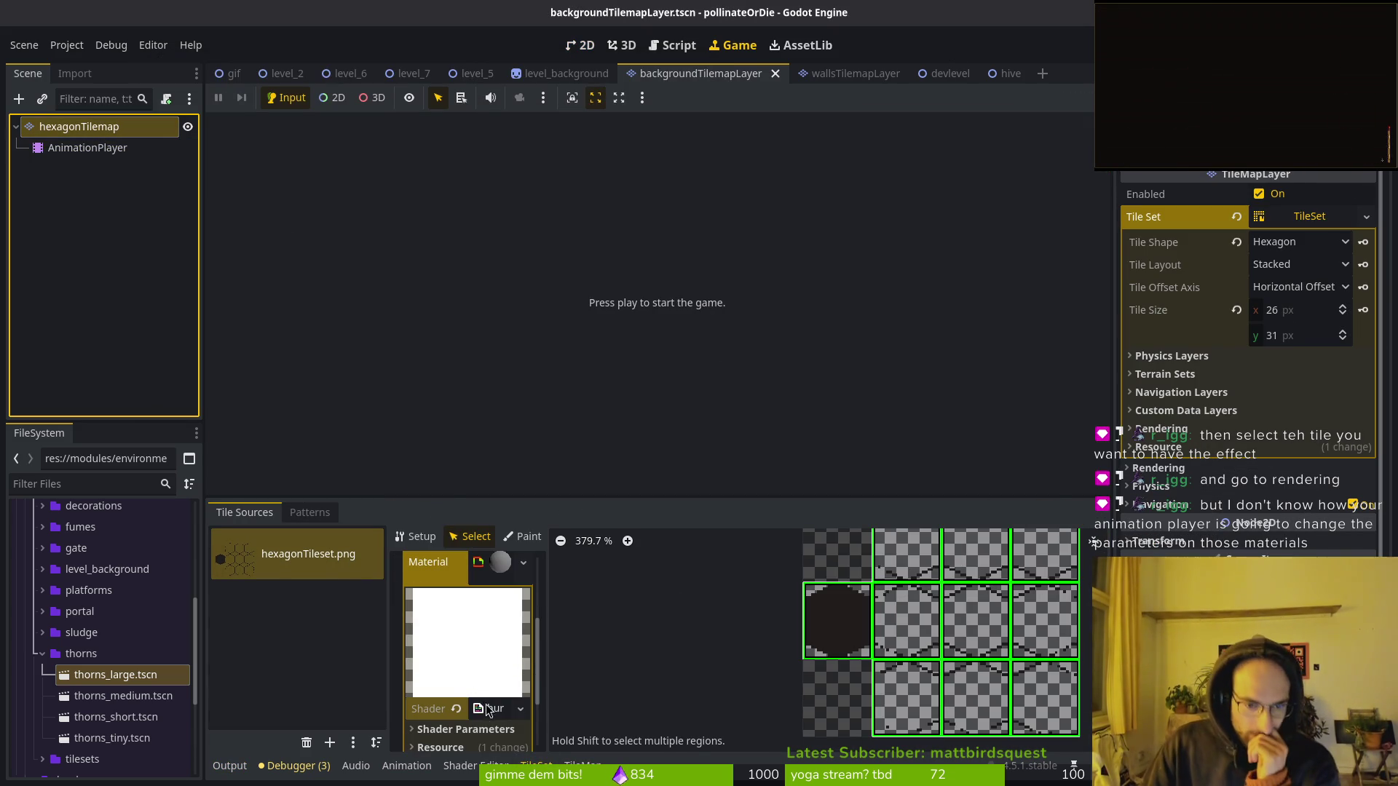
scroll(437, 688, down, 1)
Expand the tile's shader parameters, preview the hurt flash in 2D, and open the Target Col picker.
click(434, 687)
scroll(450, 710, down, 2)
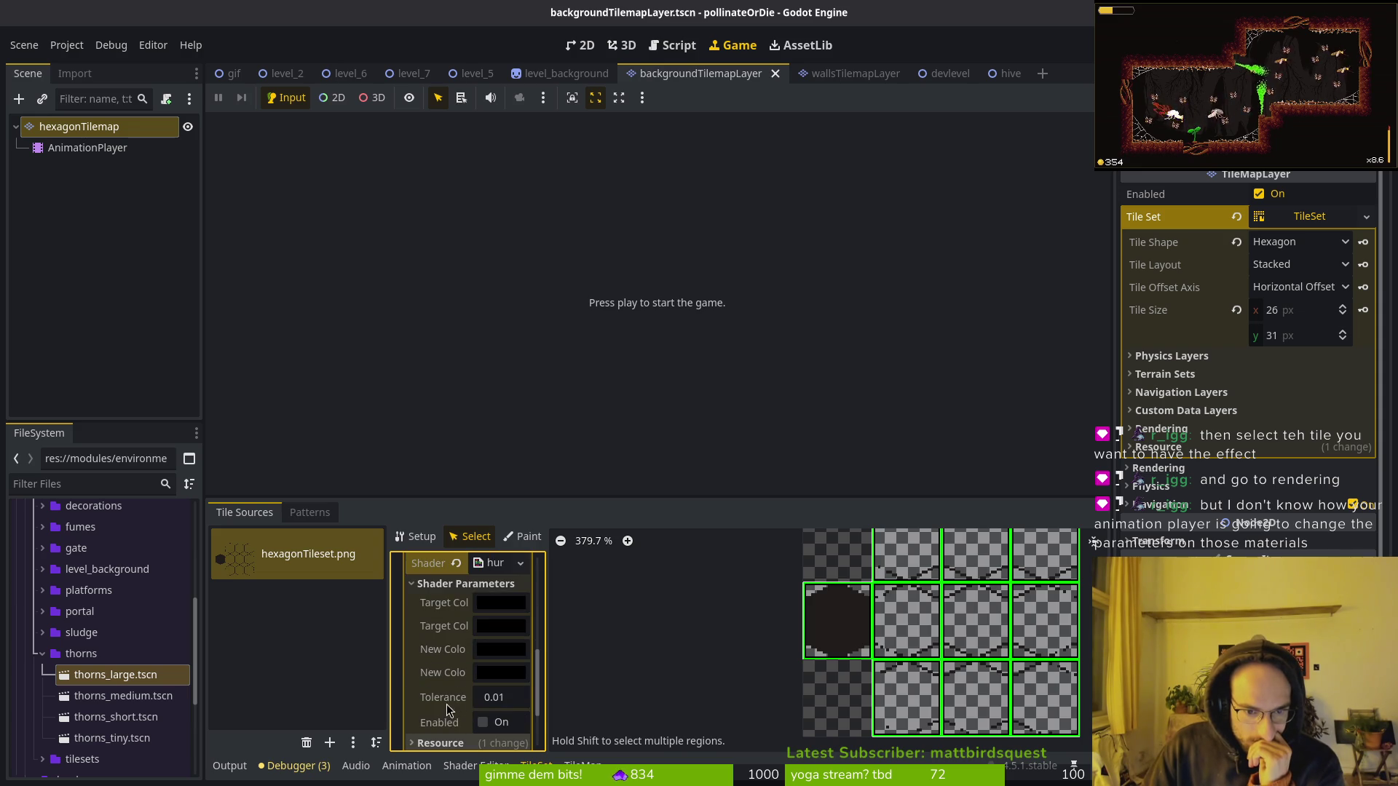
click(484, 723)
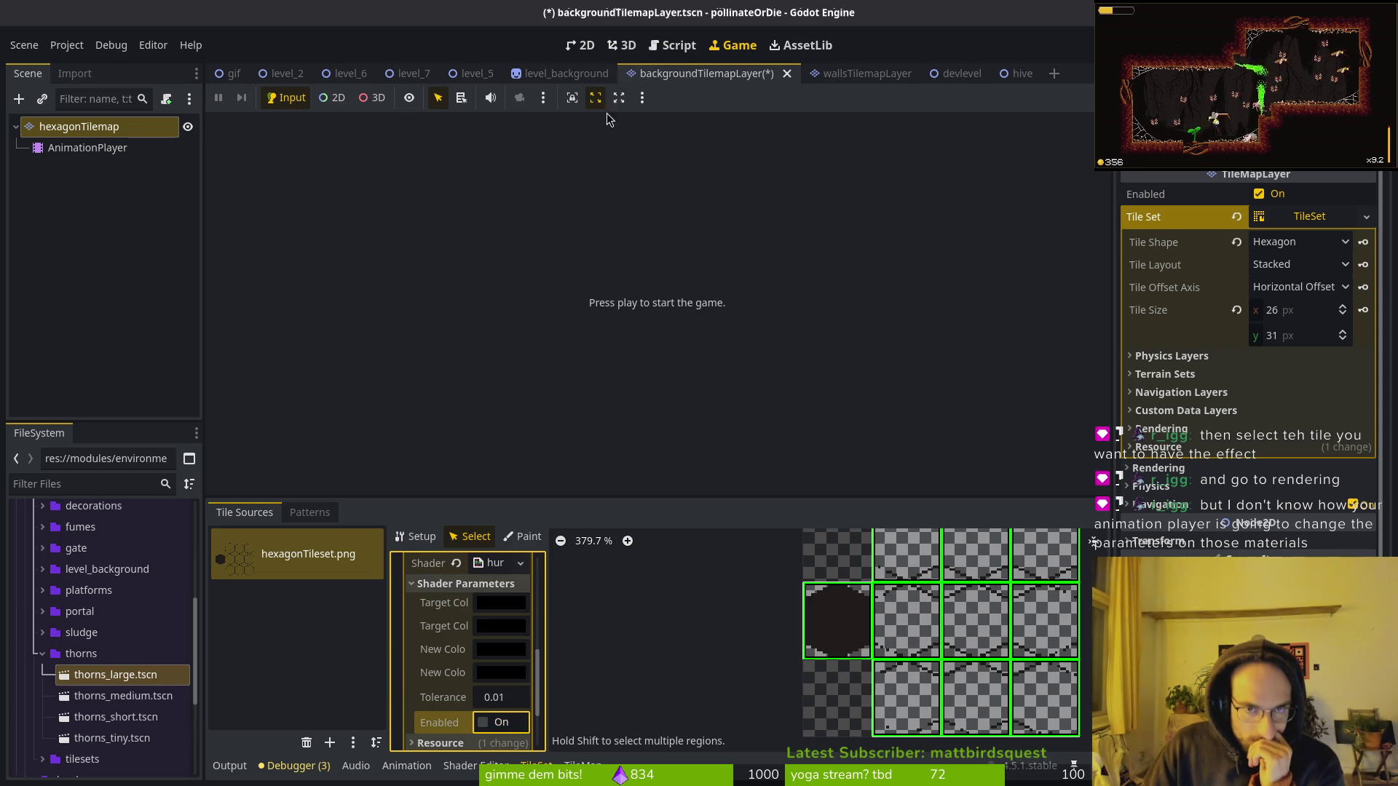
click(580, 45)
click(485, 723)
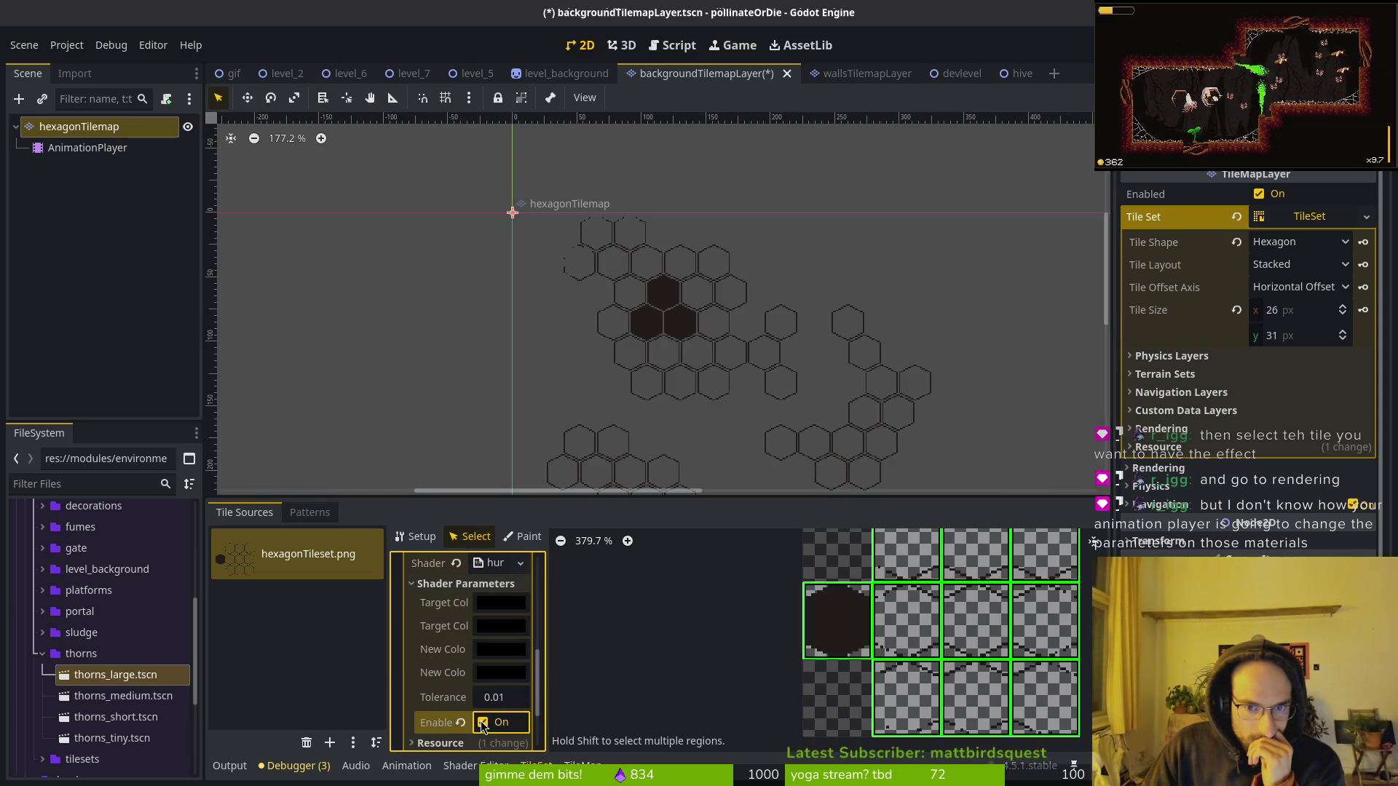
click(492, 603)
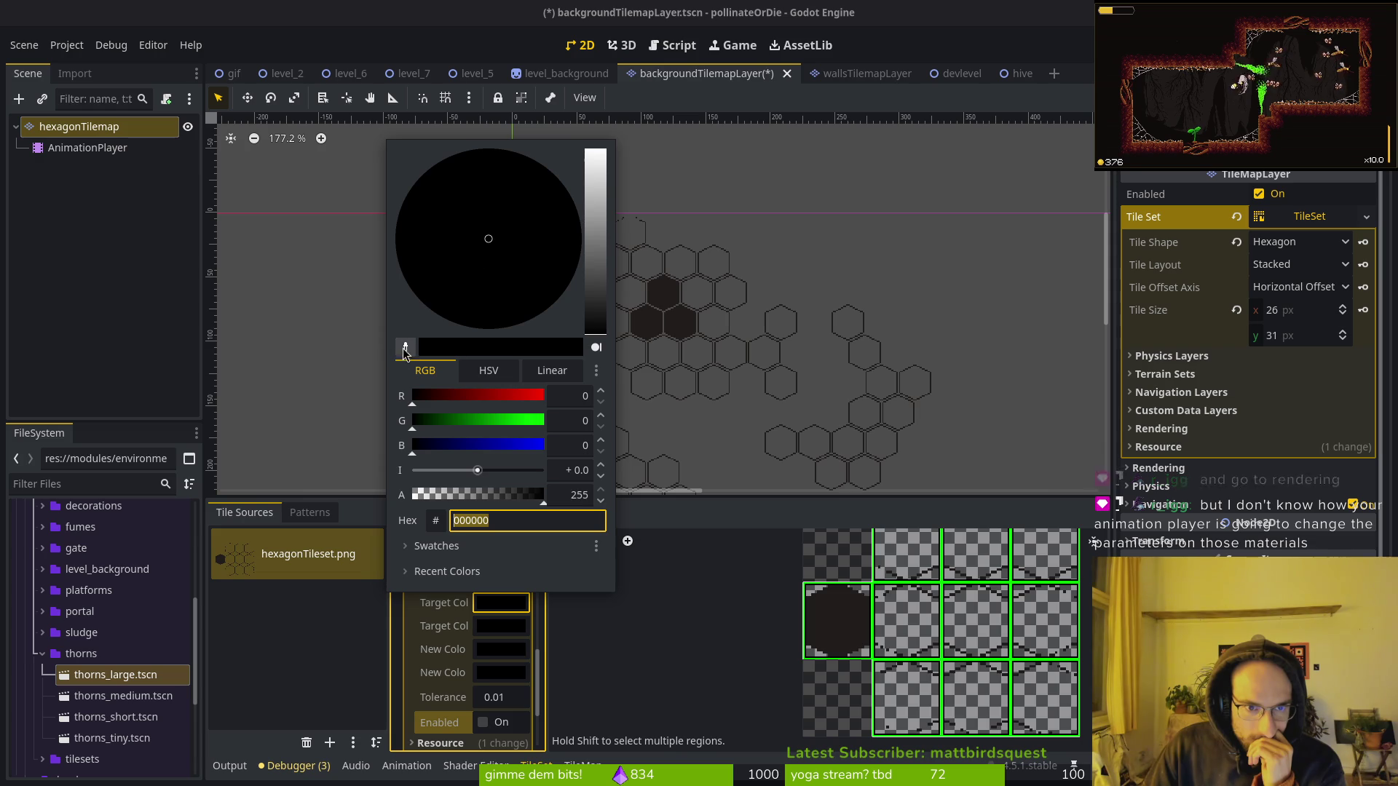
Eyedrop the dark hex colour 201c1a as Target Col and set New Color to pure red.
click(405, 347)
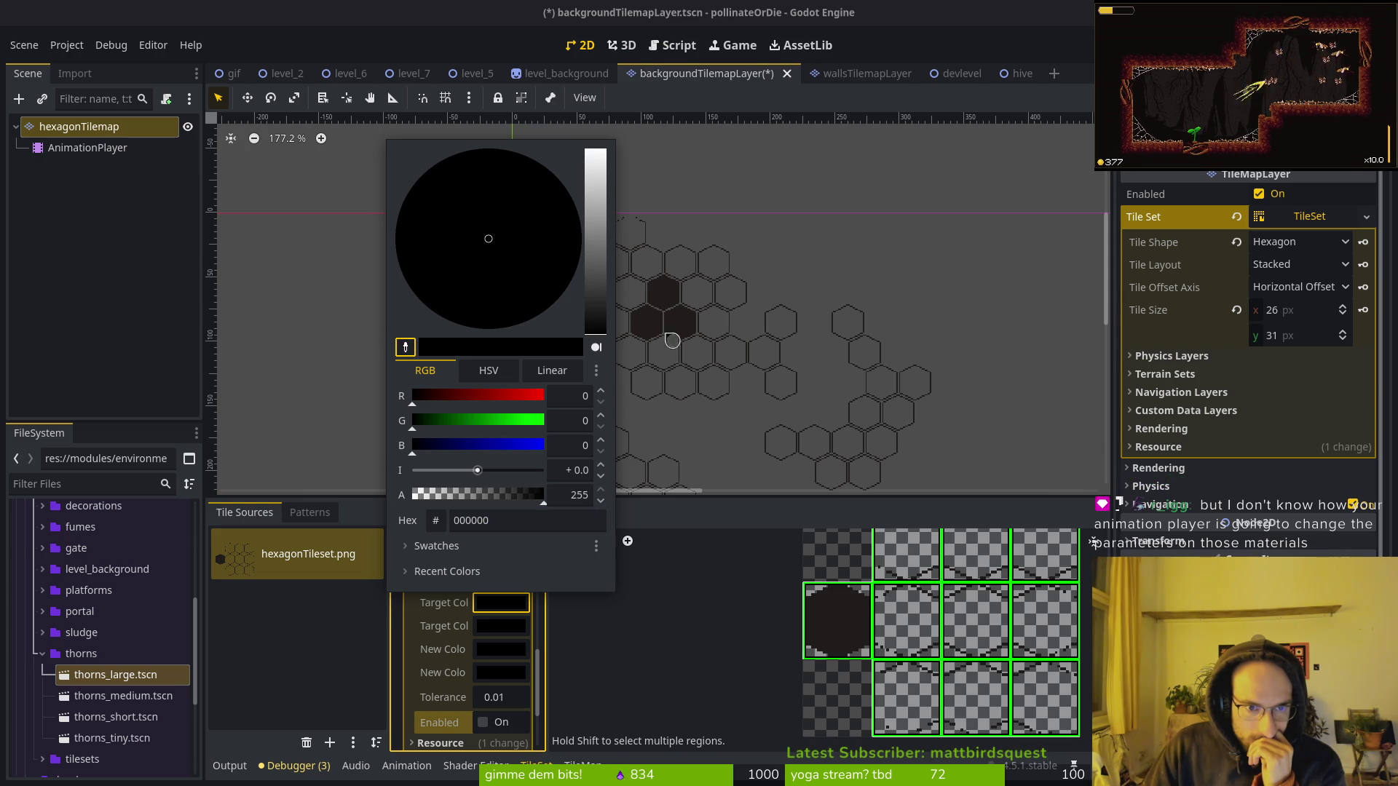
click(661, 297)
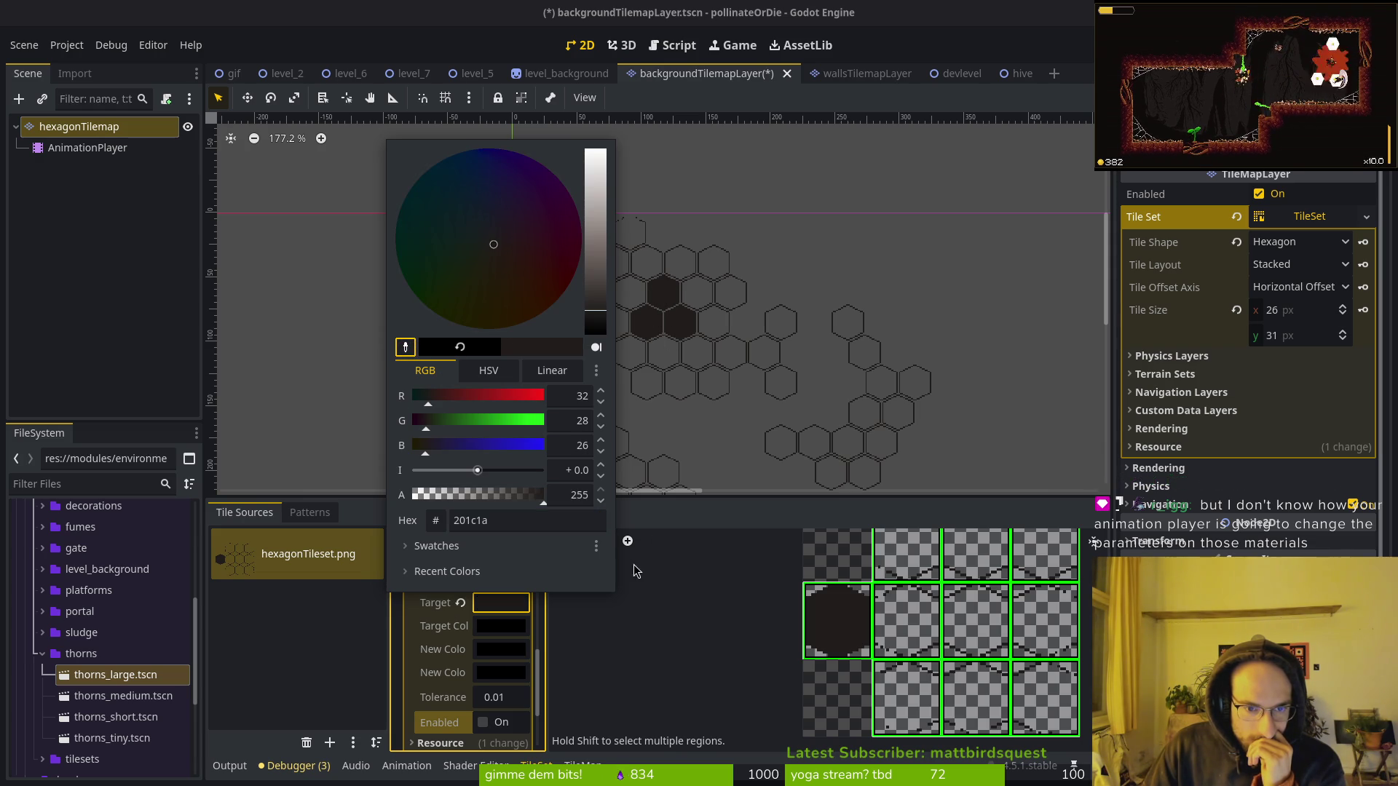
click(482, 731)
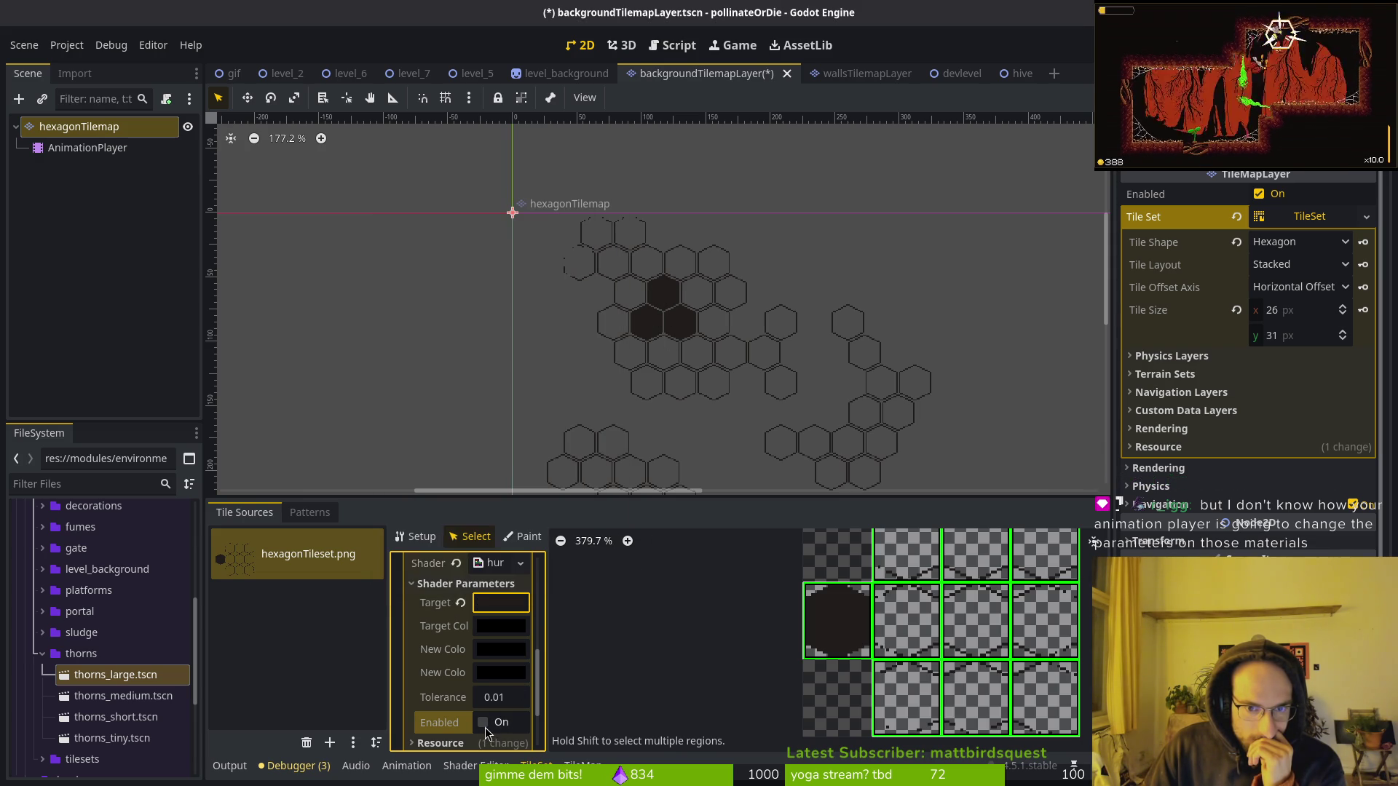
click(487, 655)
drag(481, 443, 570, 442)
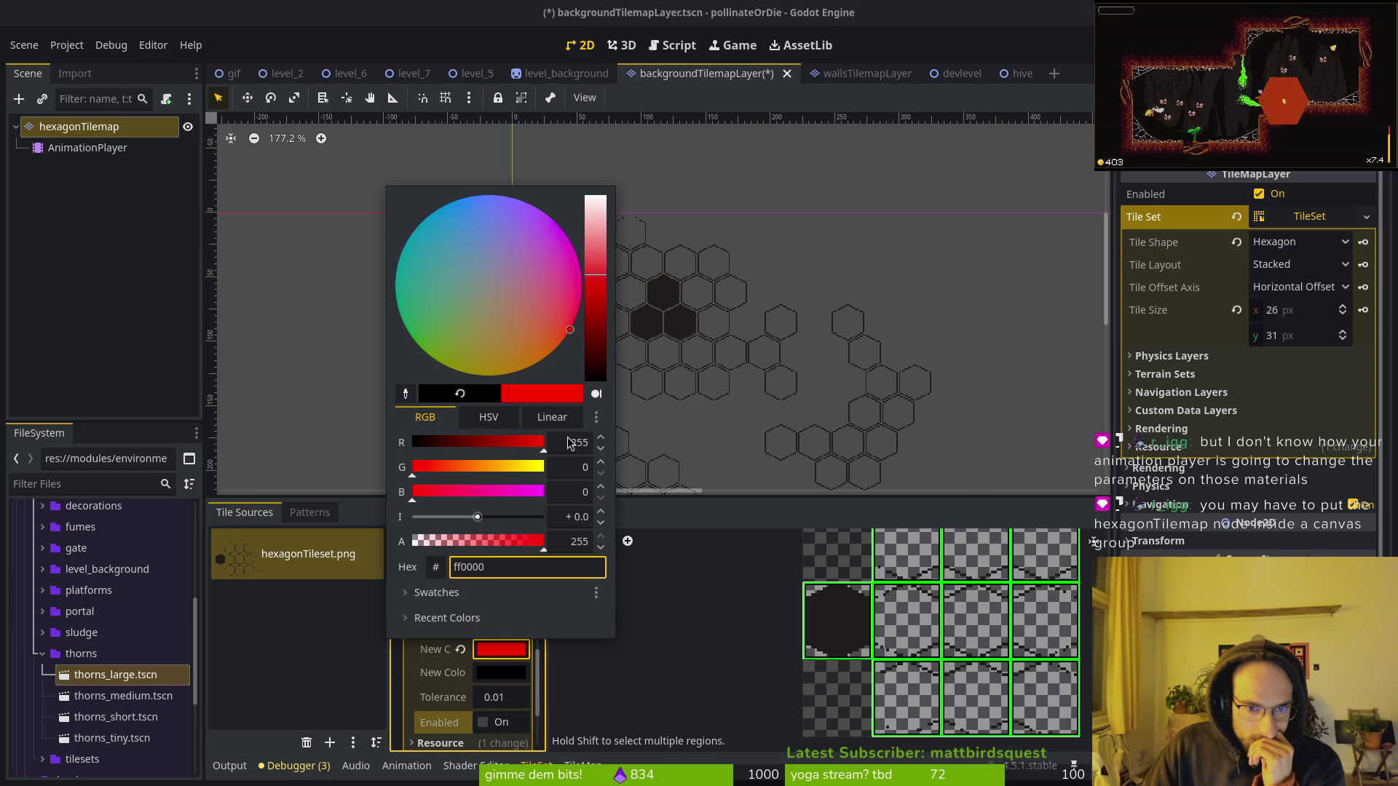
click(484, 728)
Toggle Enabled on and off twice to preview the red hexes.
click(485, 728)
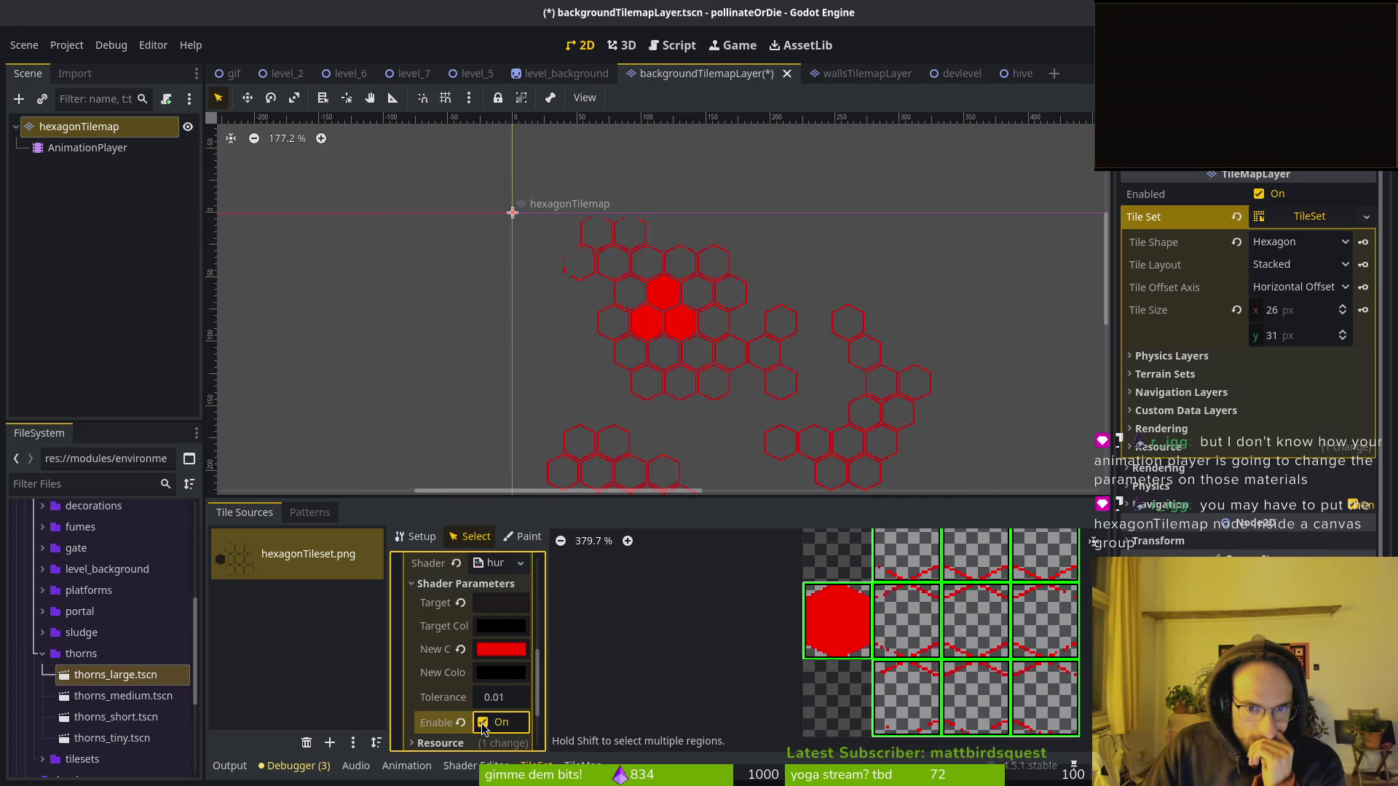
click(484, 728)
click(484, 729)
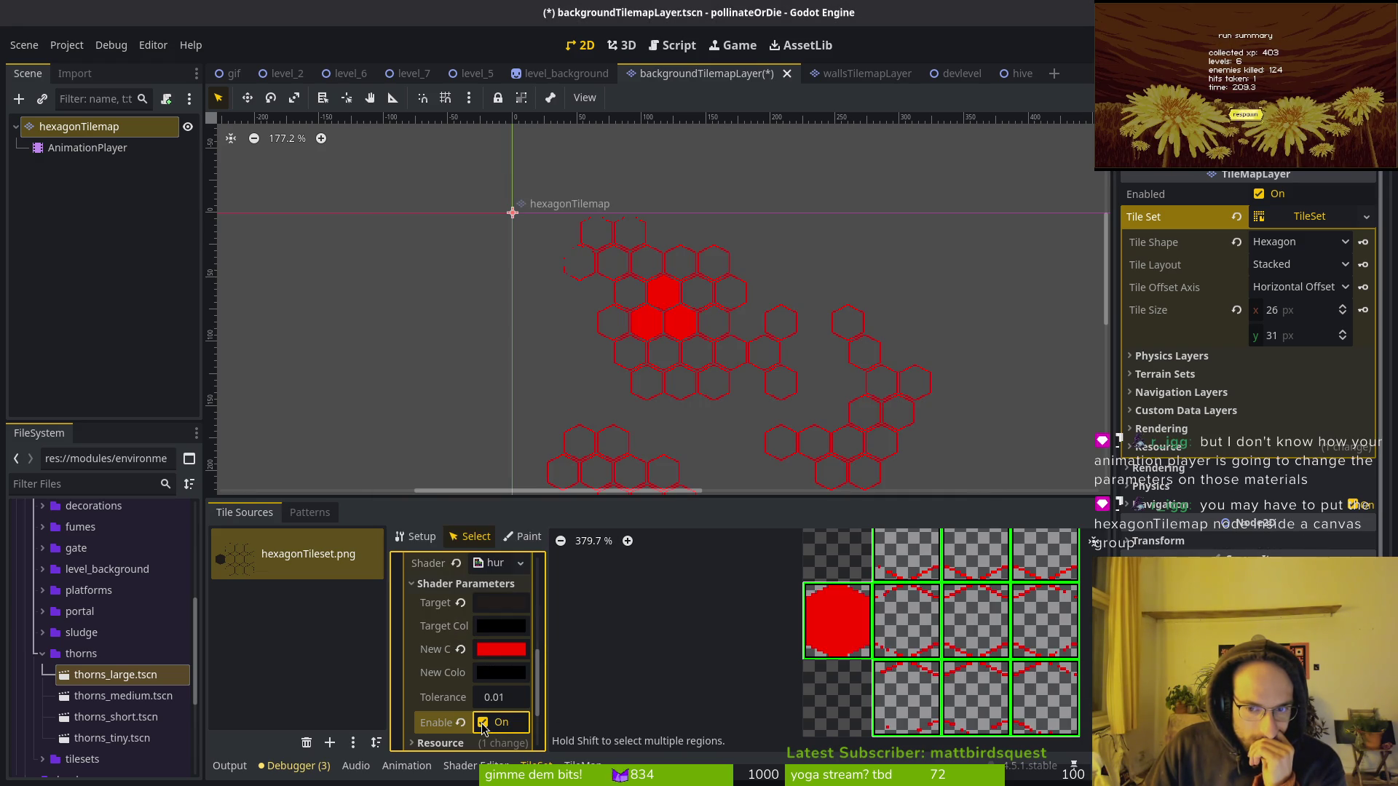
click(484, 728)
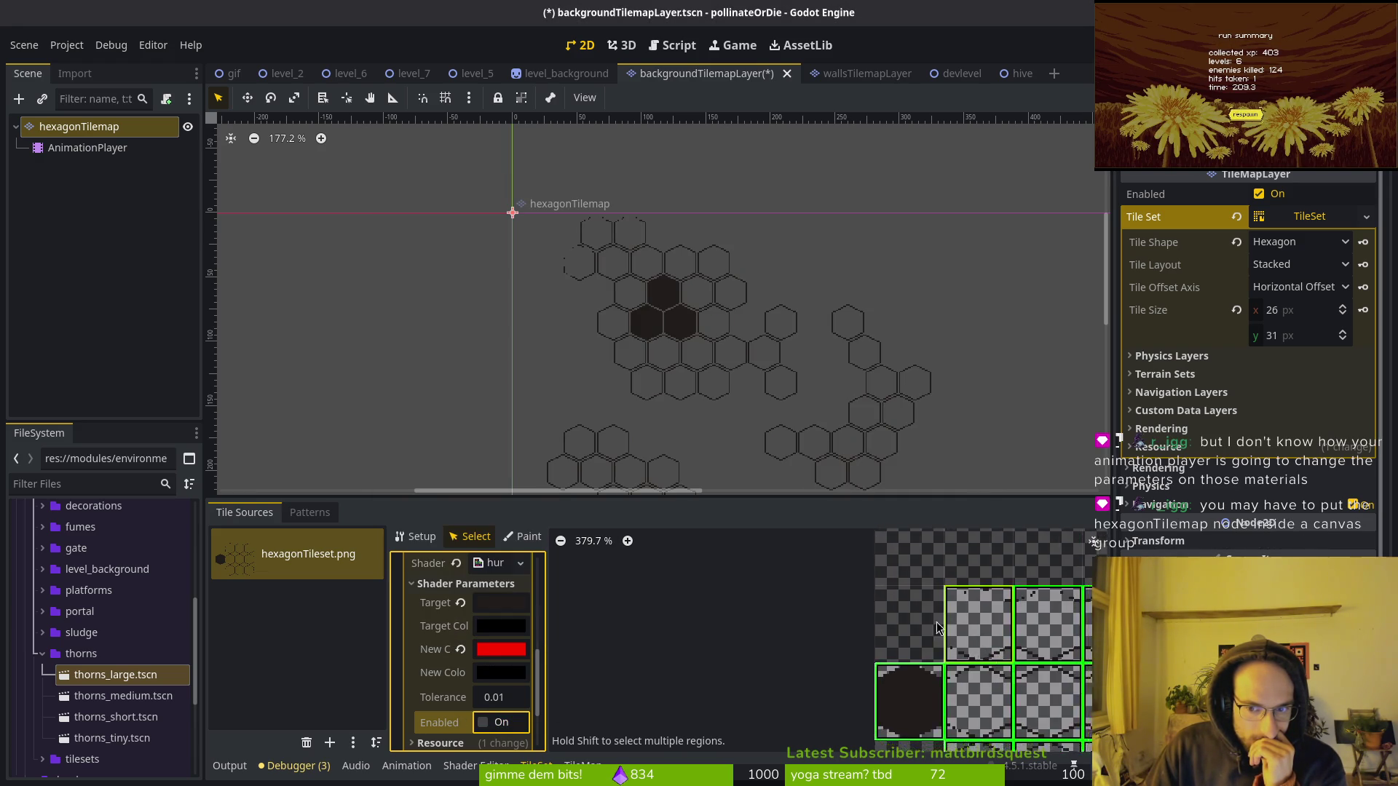
Preview the effect on another atlas hex tile, then select the AnimationPlayer to view its tracks.
click(940, 671)
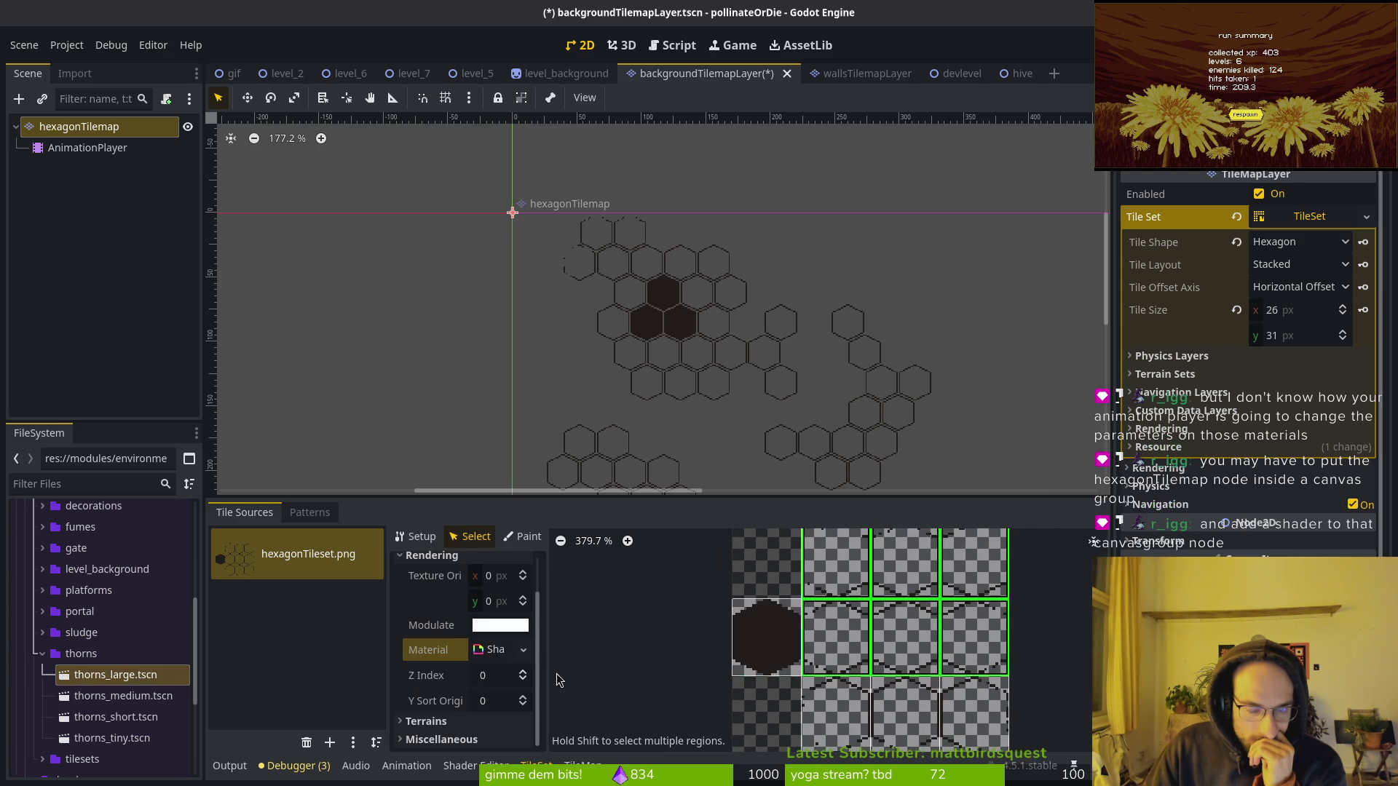
click(492, 626)
click(495, 649)
click(496, 649)
scroll(487, 690, down, 3)
scroll(487, 690, down, 3)
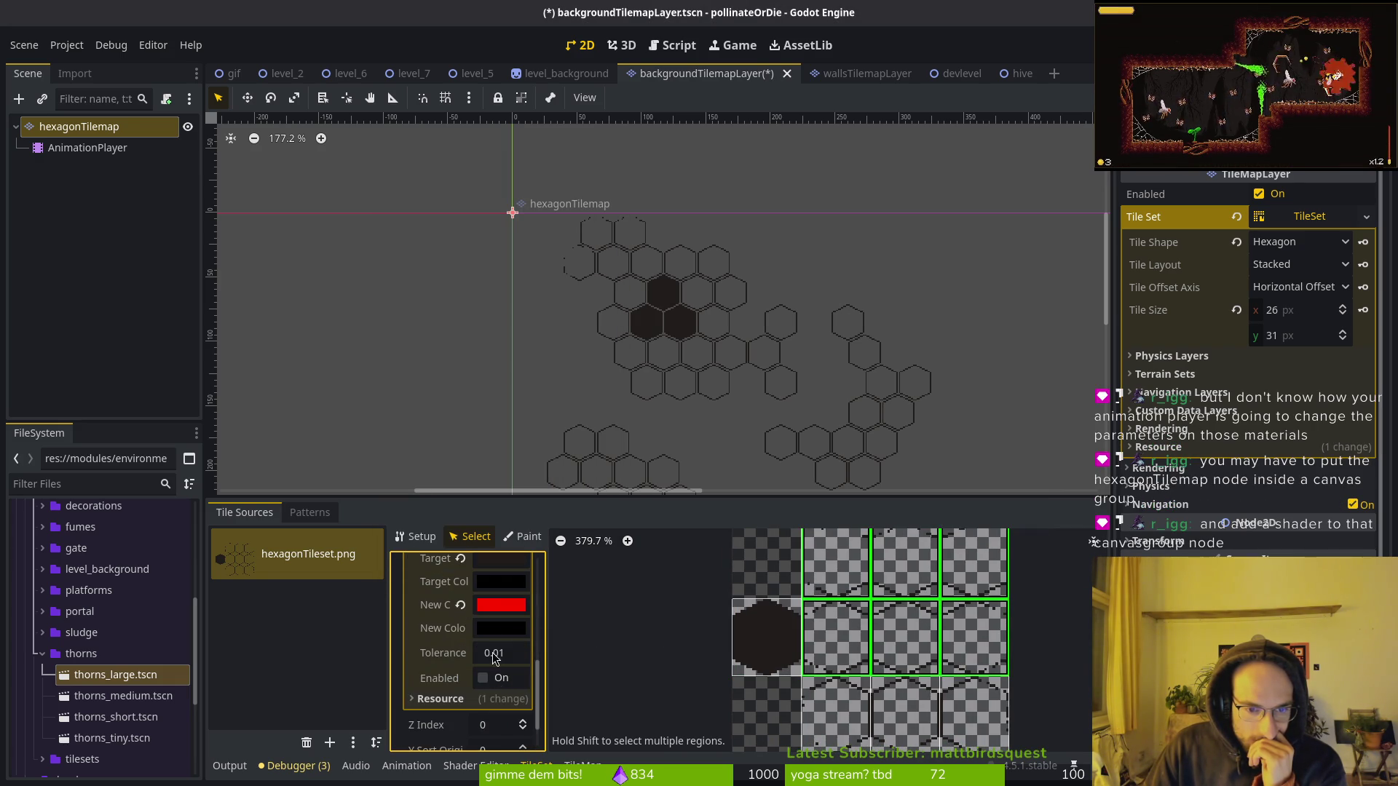
click(482, 678)
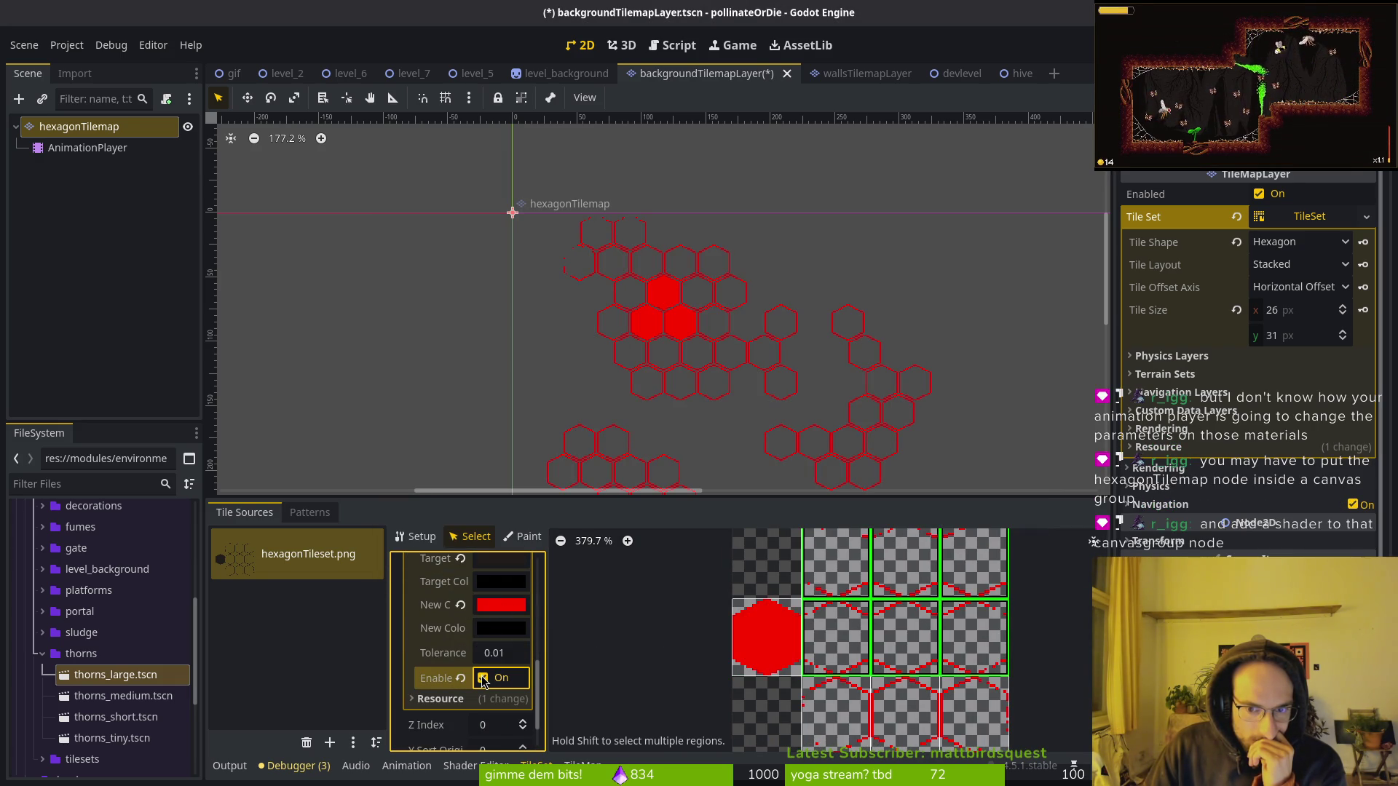
click(482, 678)
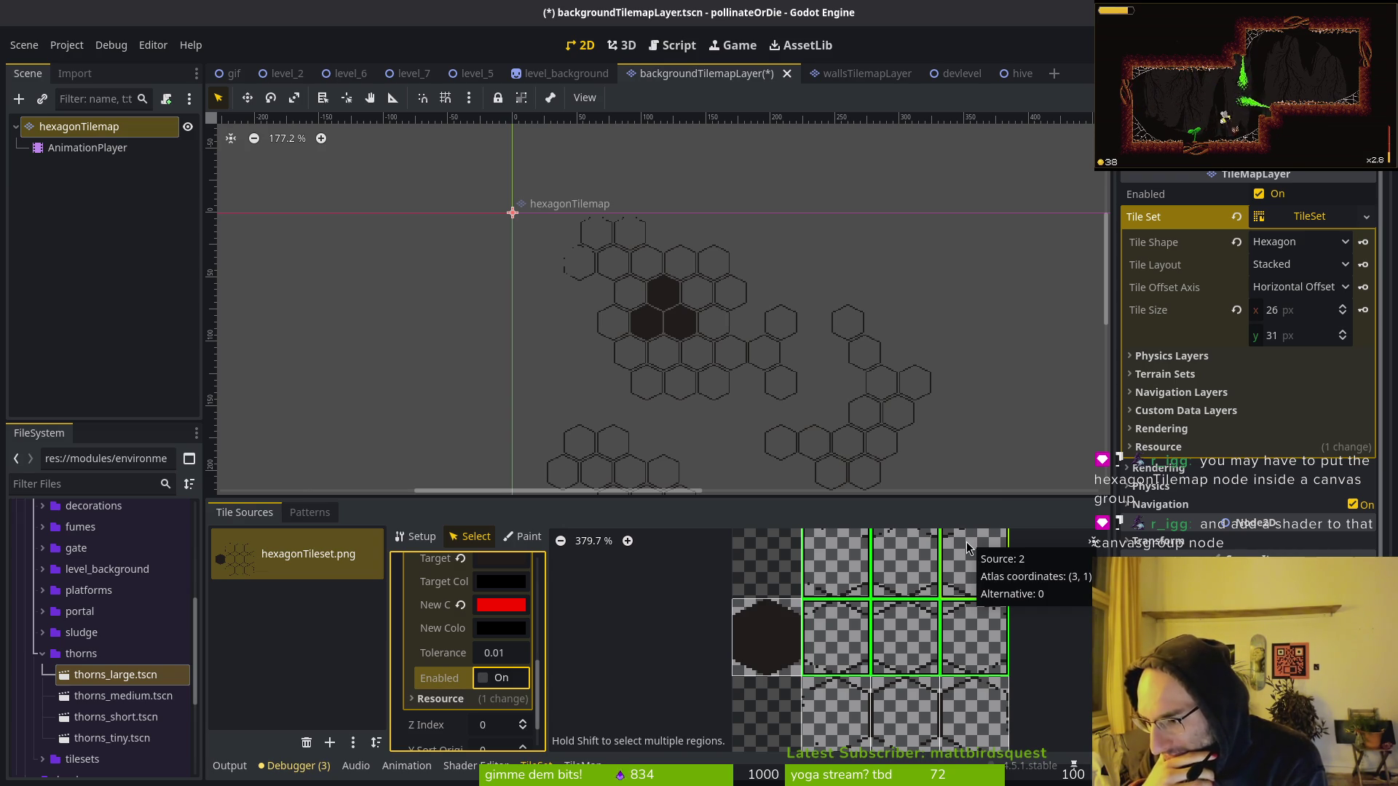
click(80, 148)
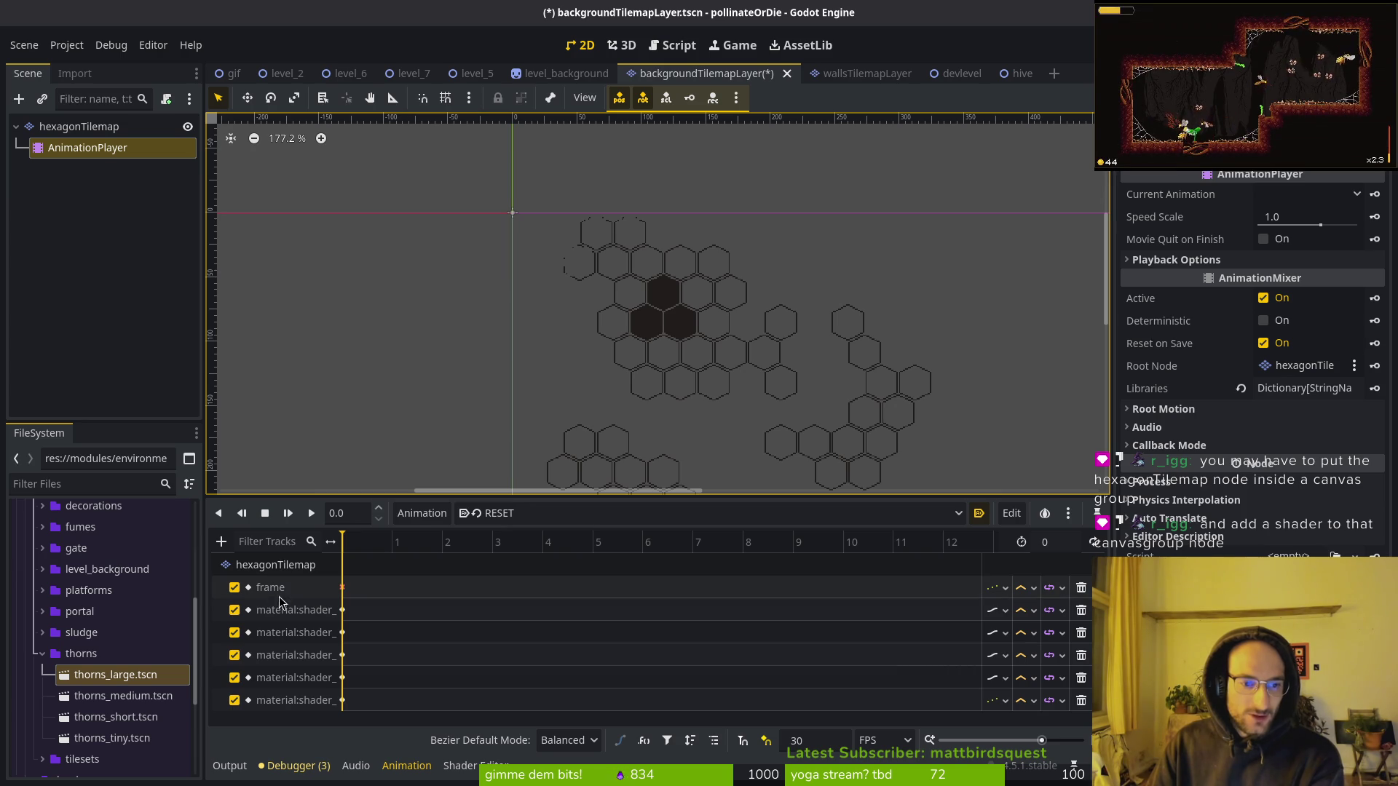
Delete the RESET animation's frame track, then review a hurtflash shader keyframe.
click(287, 588)
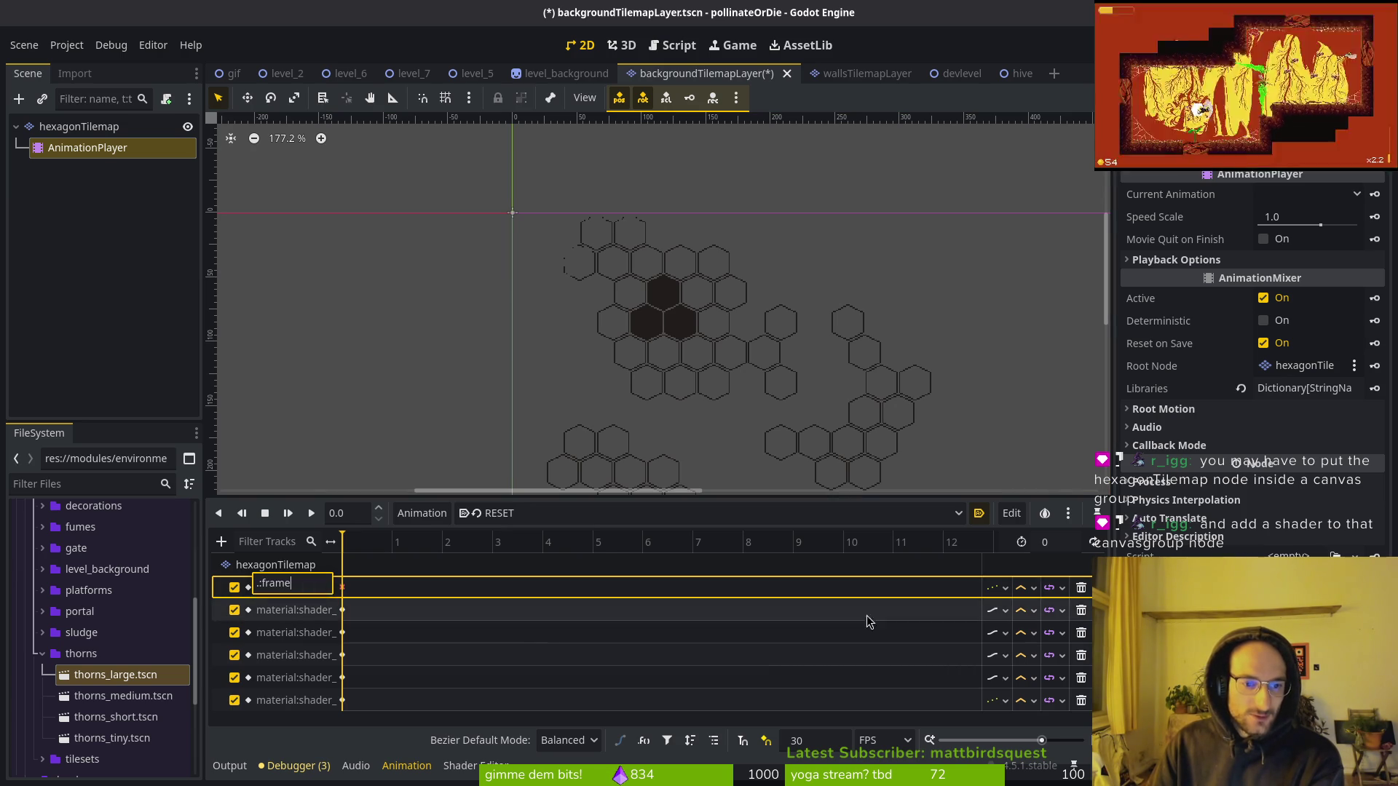
click(1081, 589)
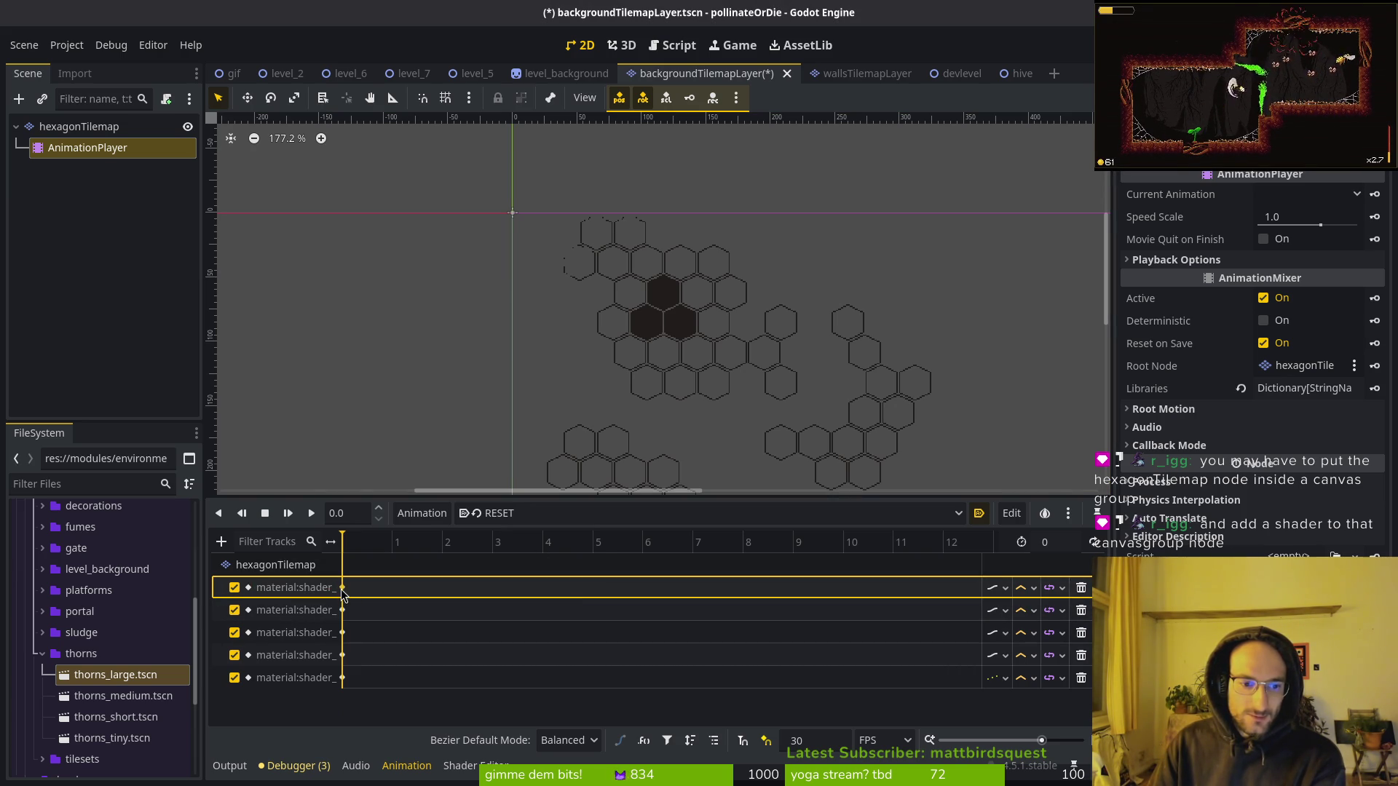
click(509, 514)
click(502, 557)
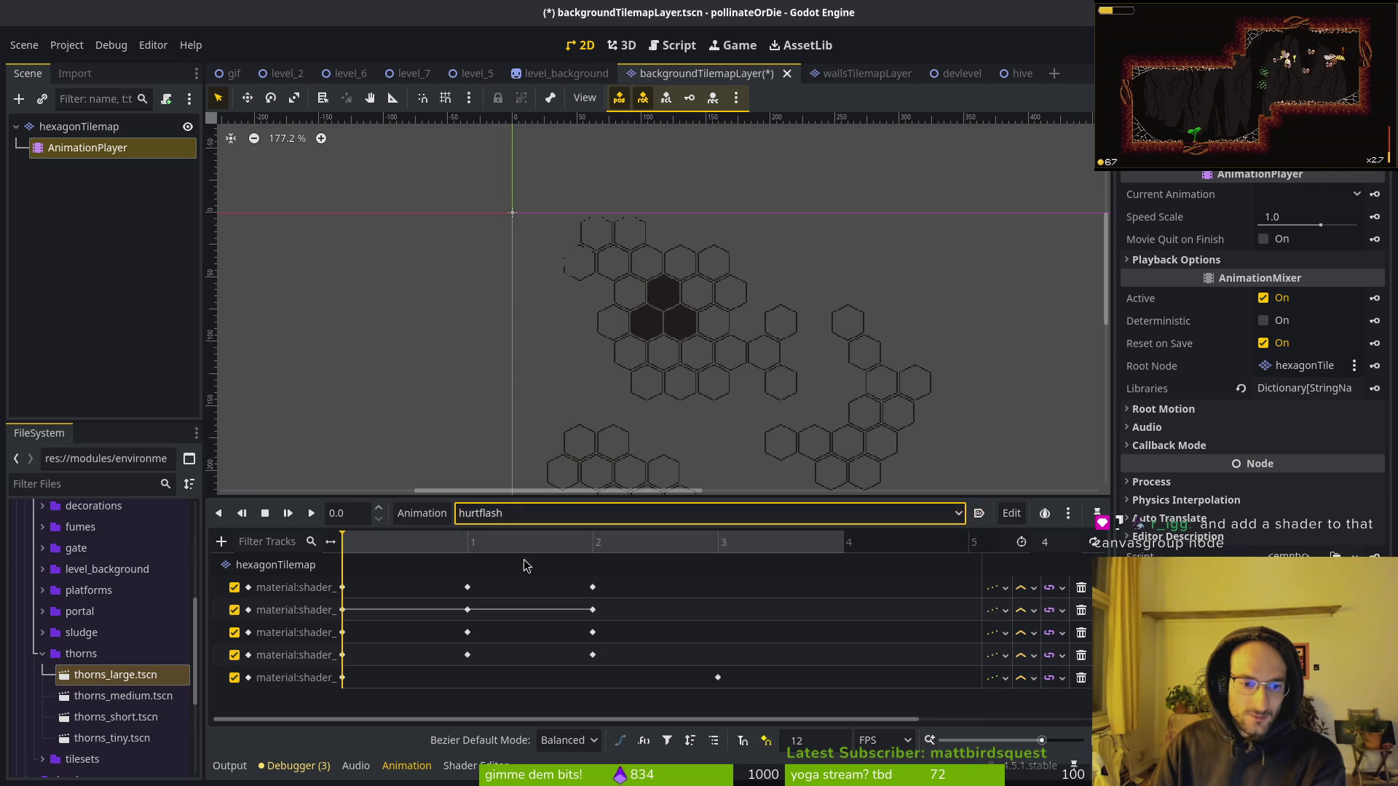
click(468, 611)
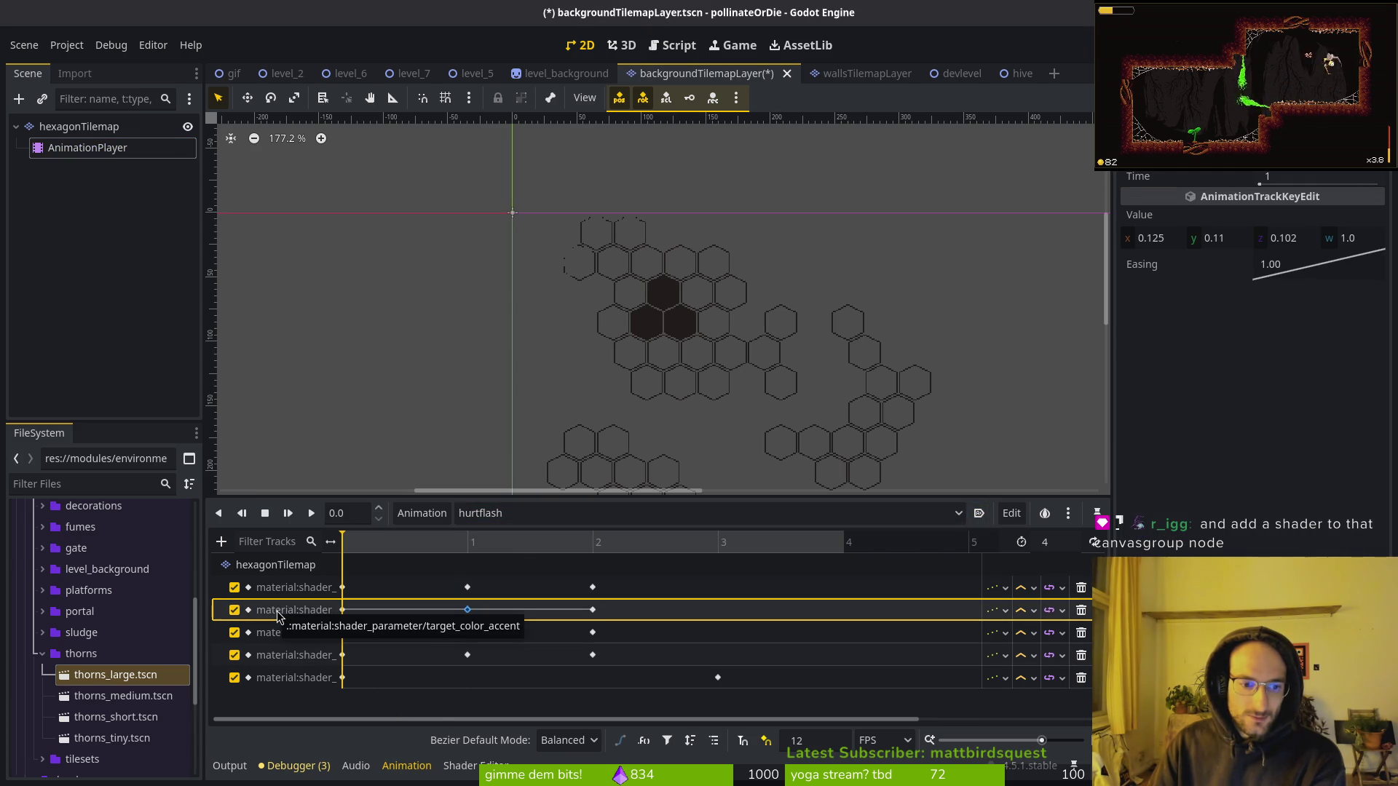
click(73, 127)
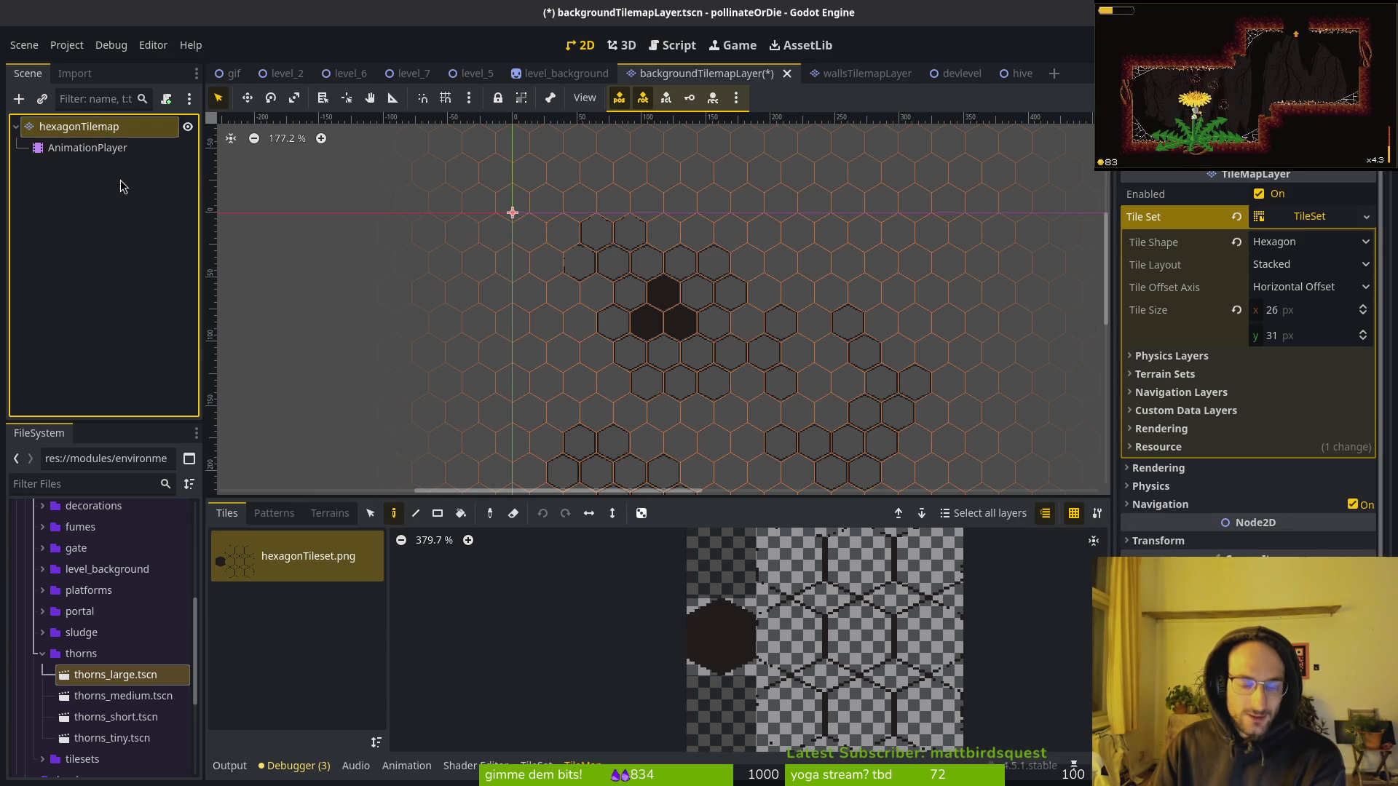
Save and launch the game, start a run from the title menu, then stop it.
key(F5)
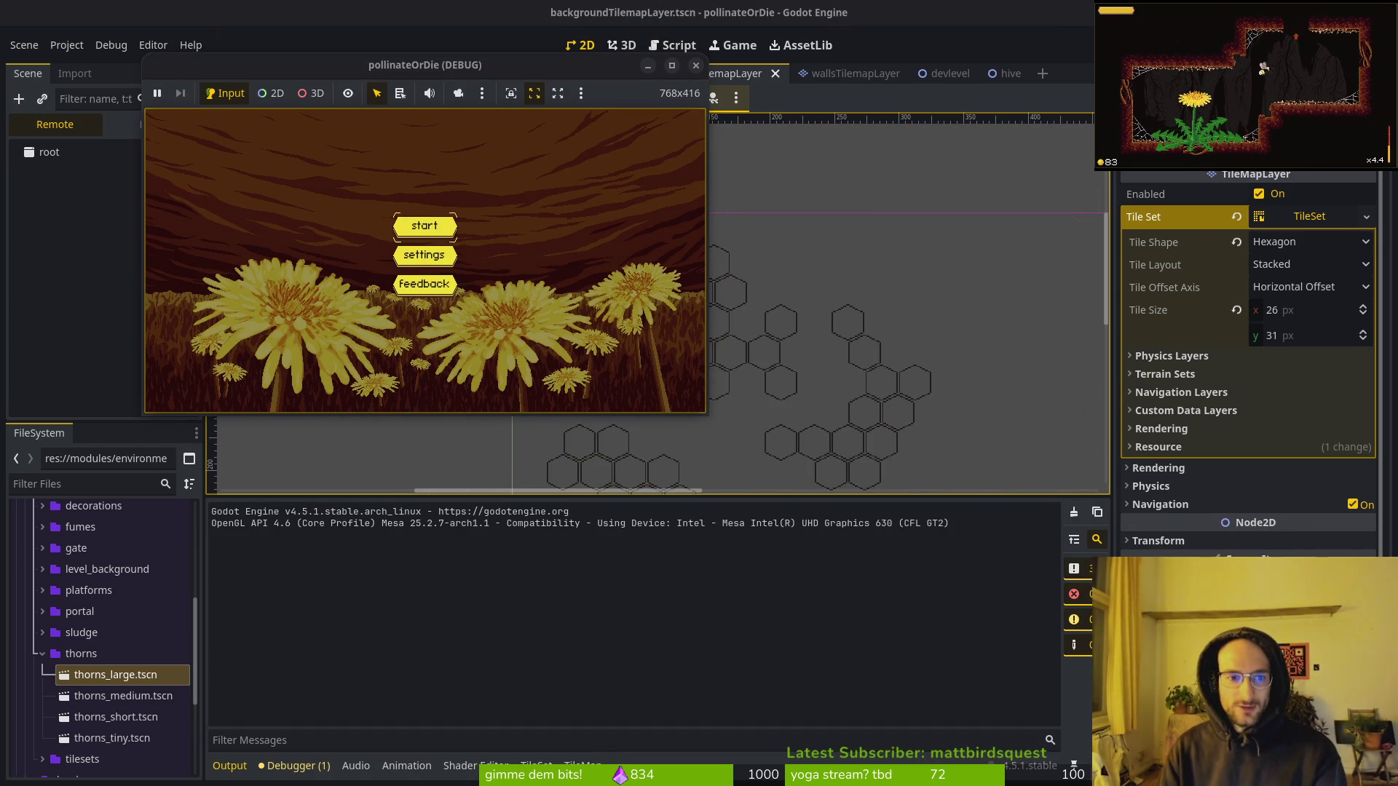
key(Return)
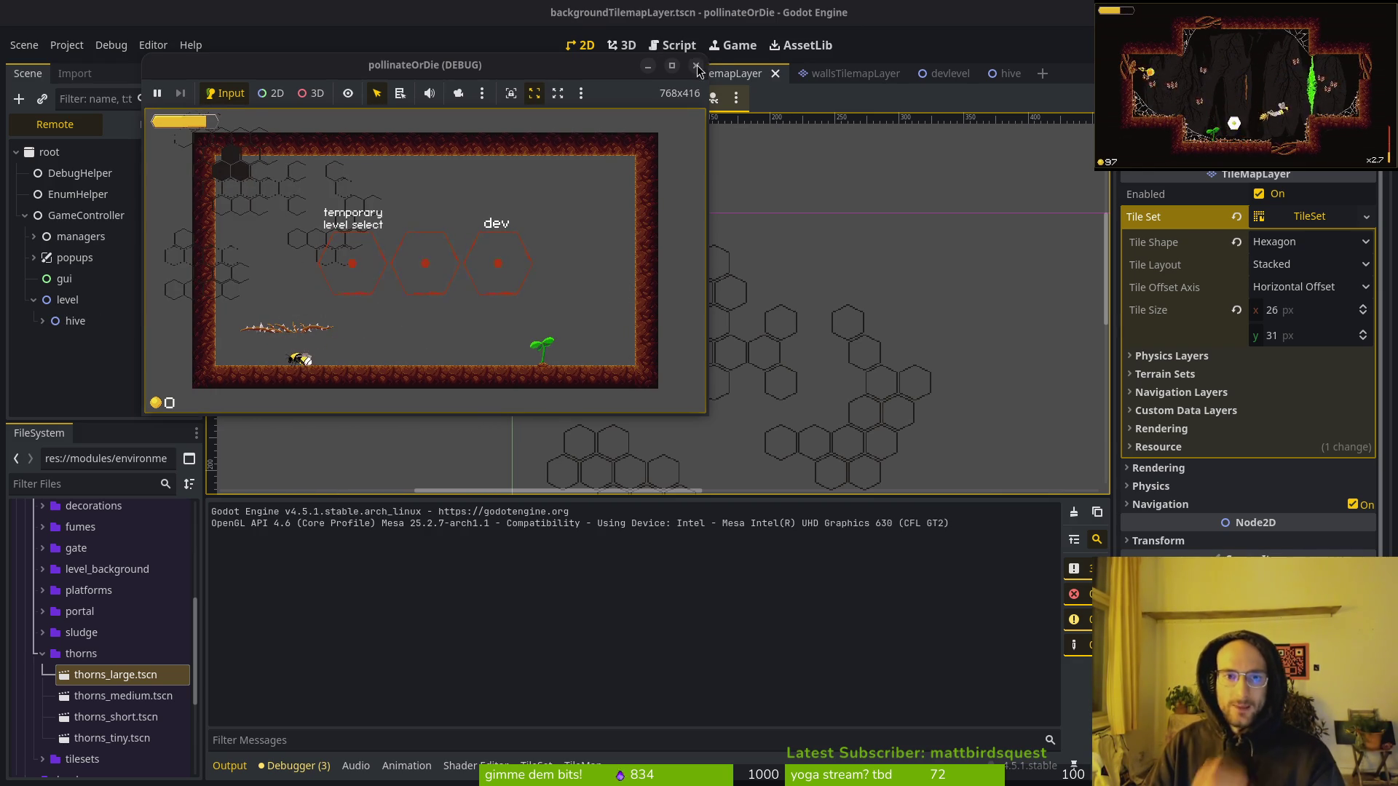
key(F8)
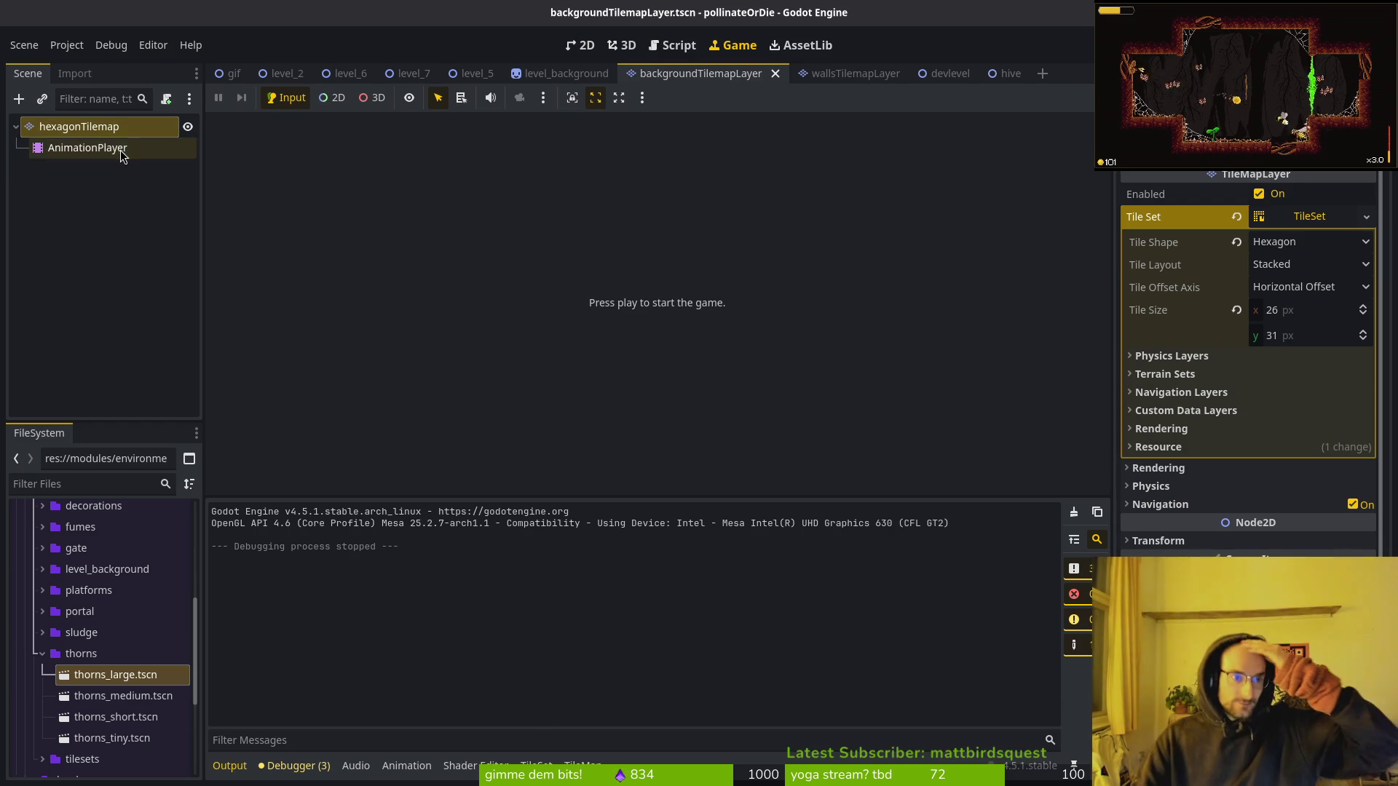
Select the AnimationPlayer and play the hurtflash animation in the 2D view.
click(94, 147)
click(87, 128)
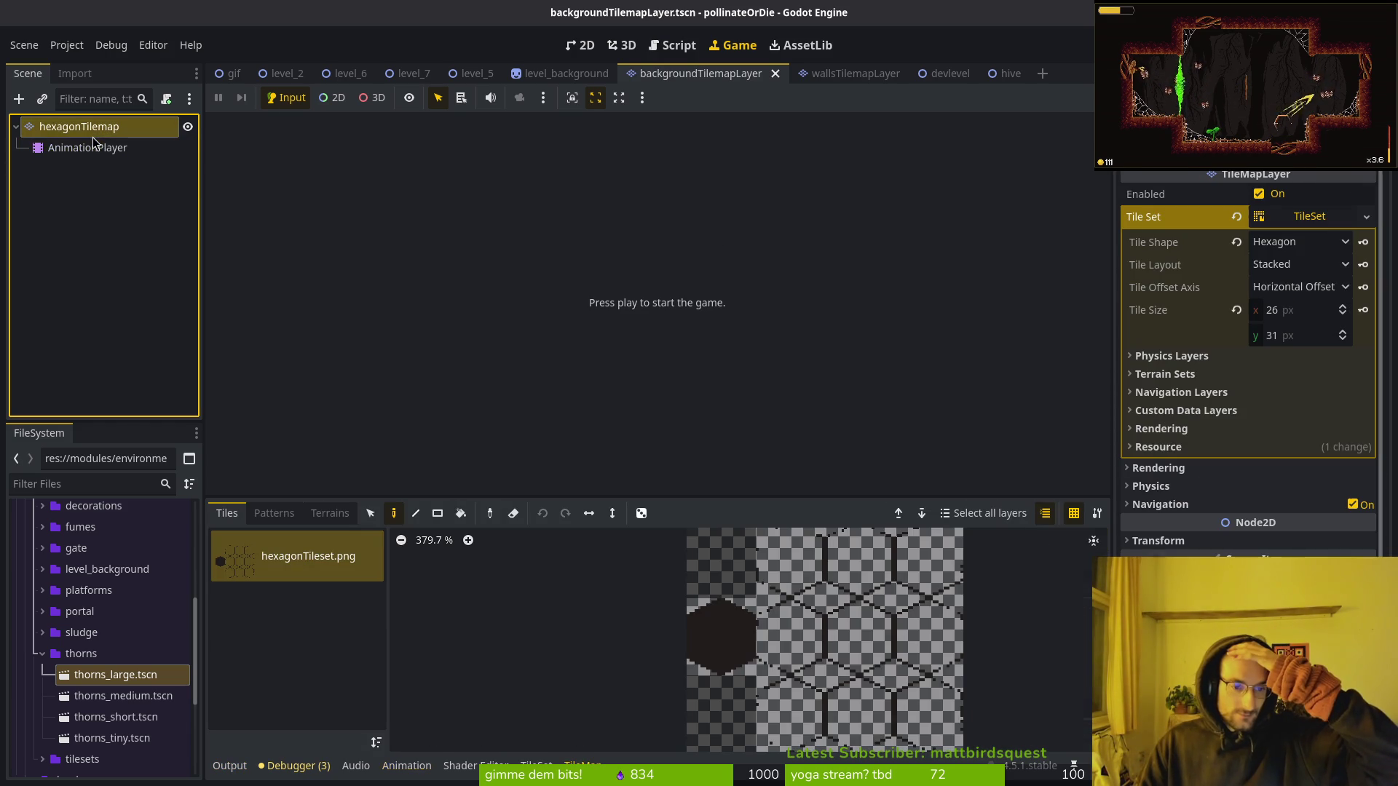
click(91, 148)
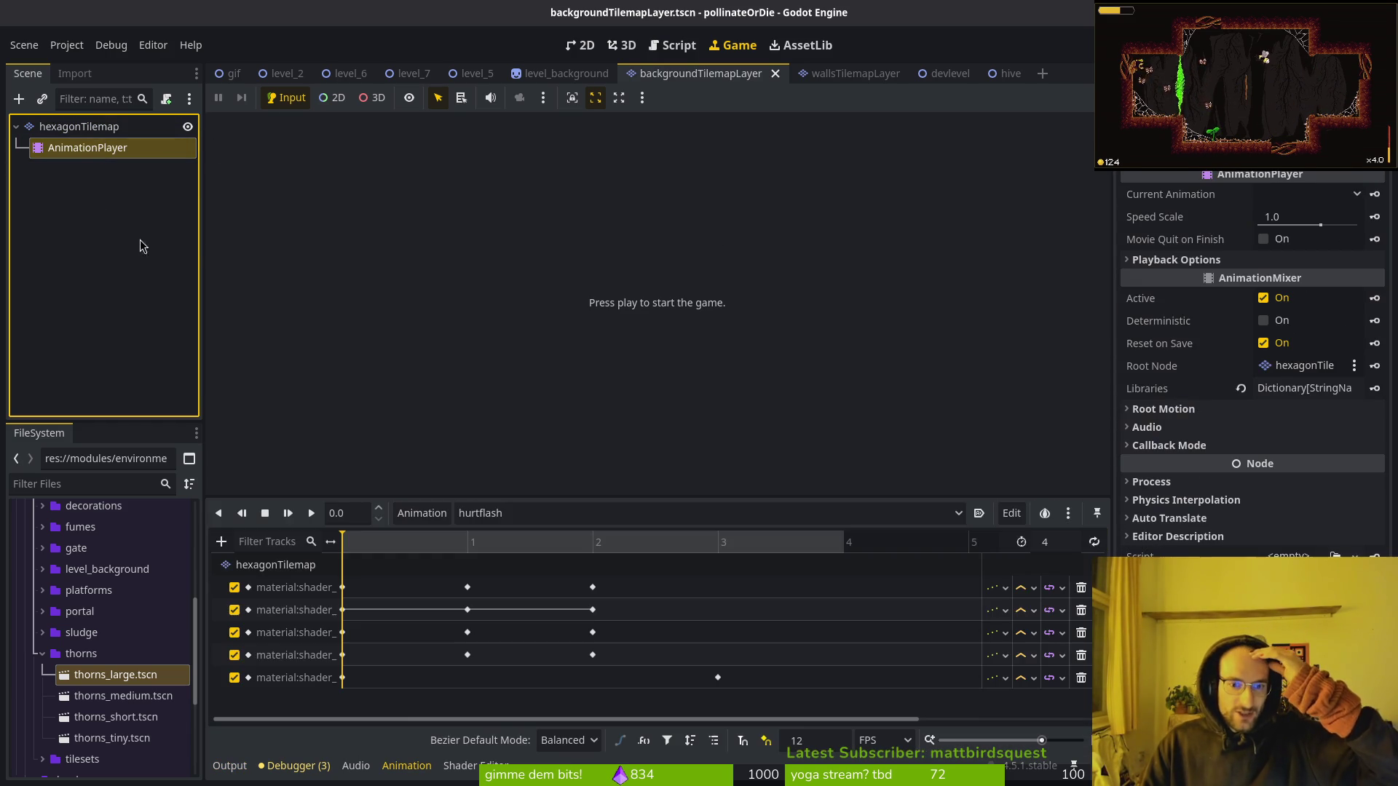
click(581, 45)
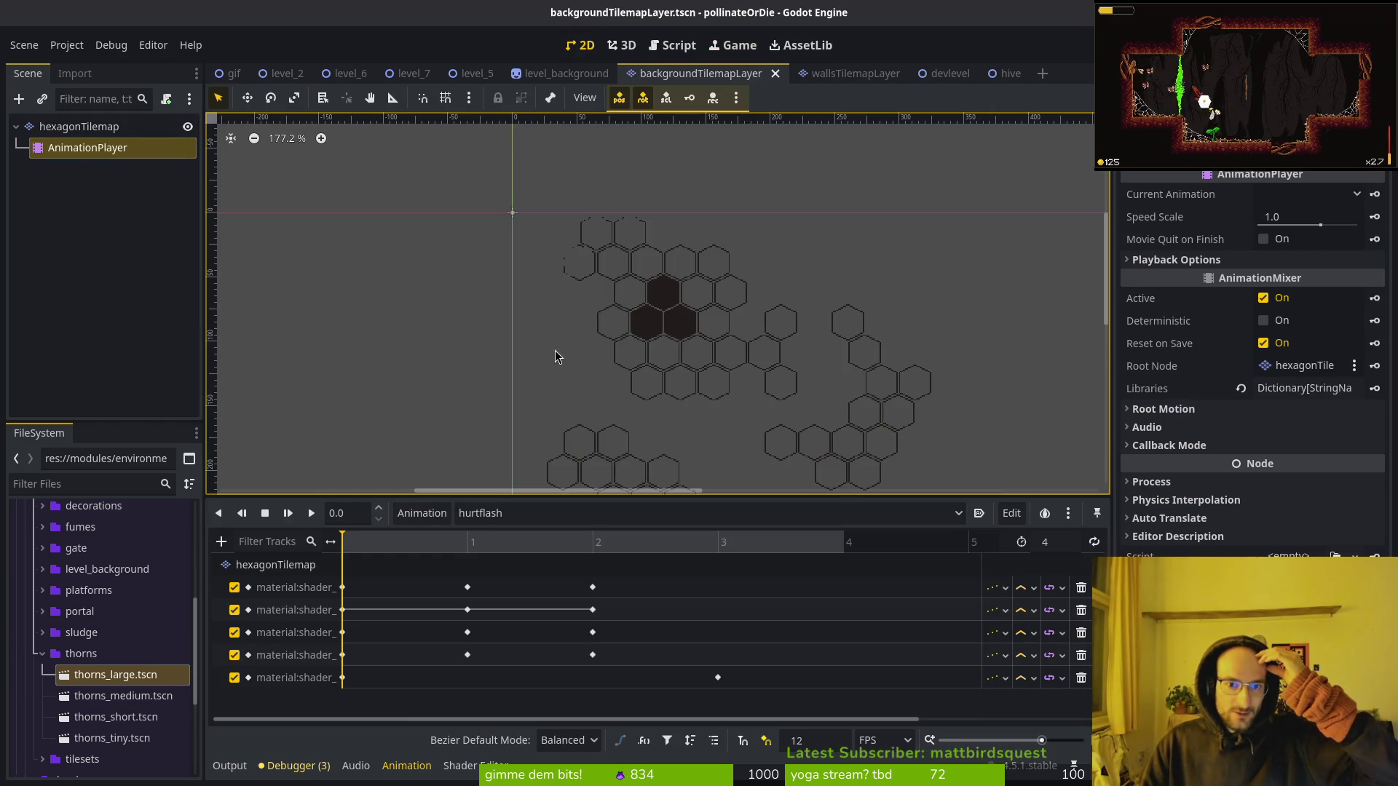
click(311, 513)
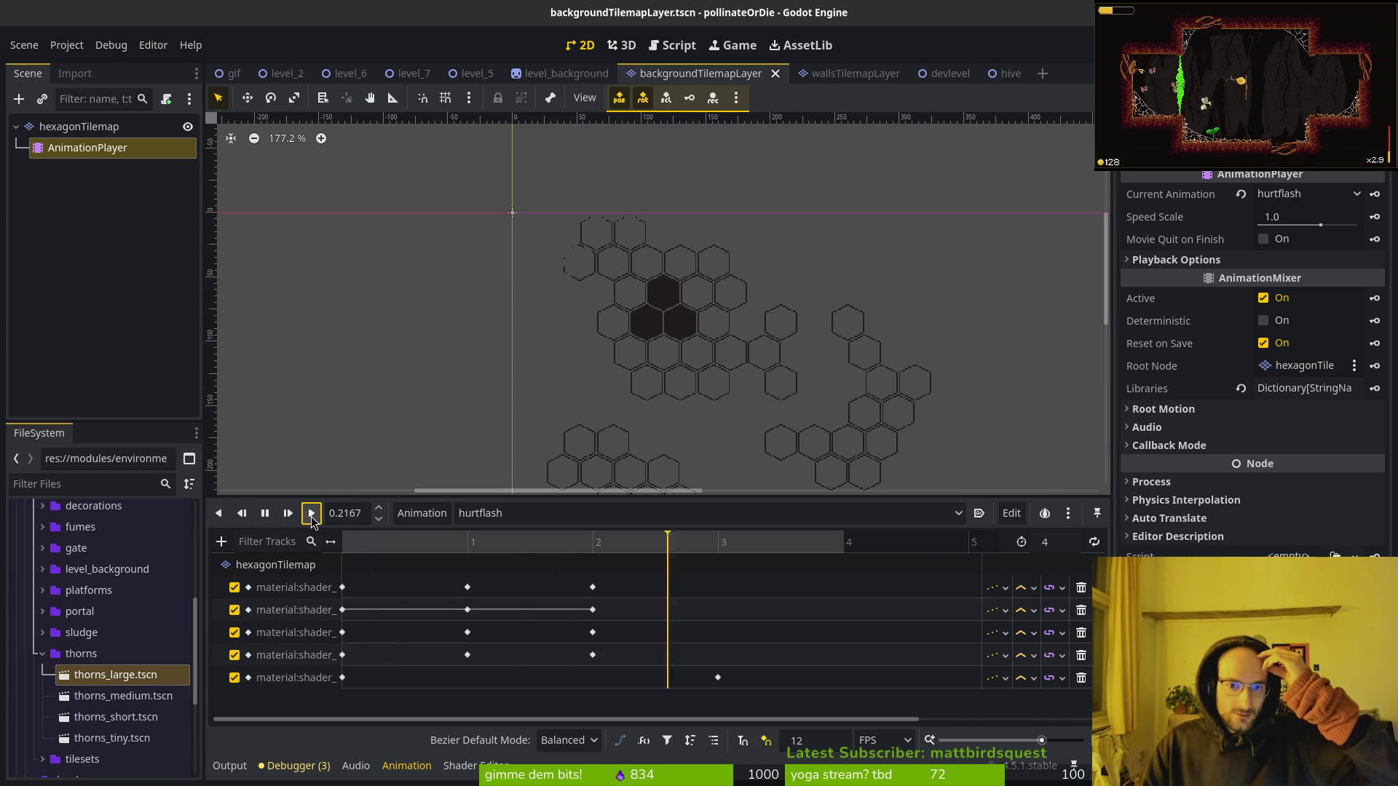
Delete the material:shader tracks from hurtflash, then select hexagonTilemap.
click(1081, 588)
click(1082, 589)
click(1082, 589)
click(1082, 588)
click(1083, 589)
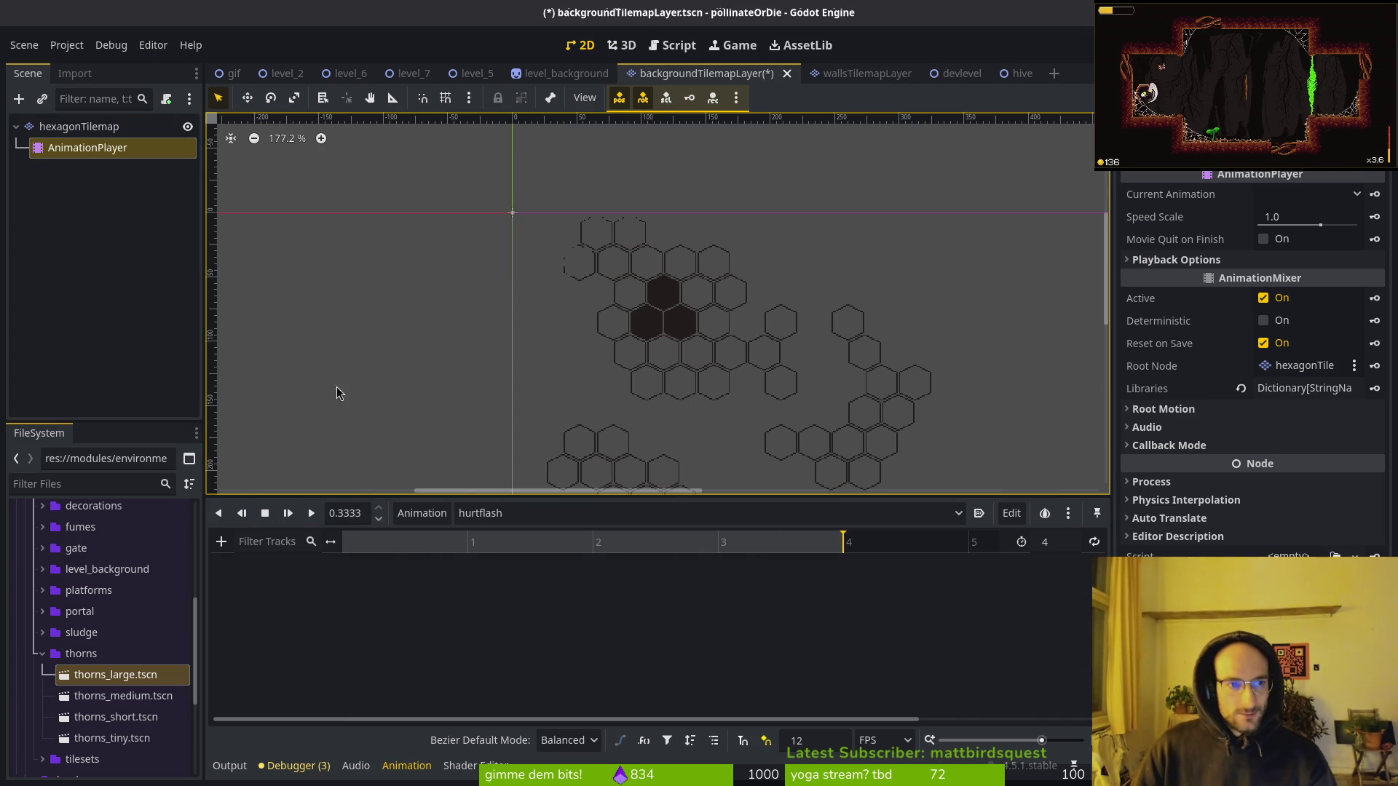
click(435, 470)
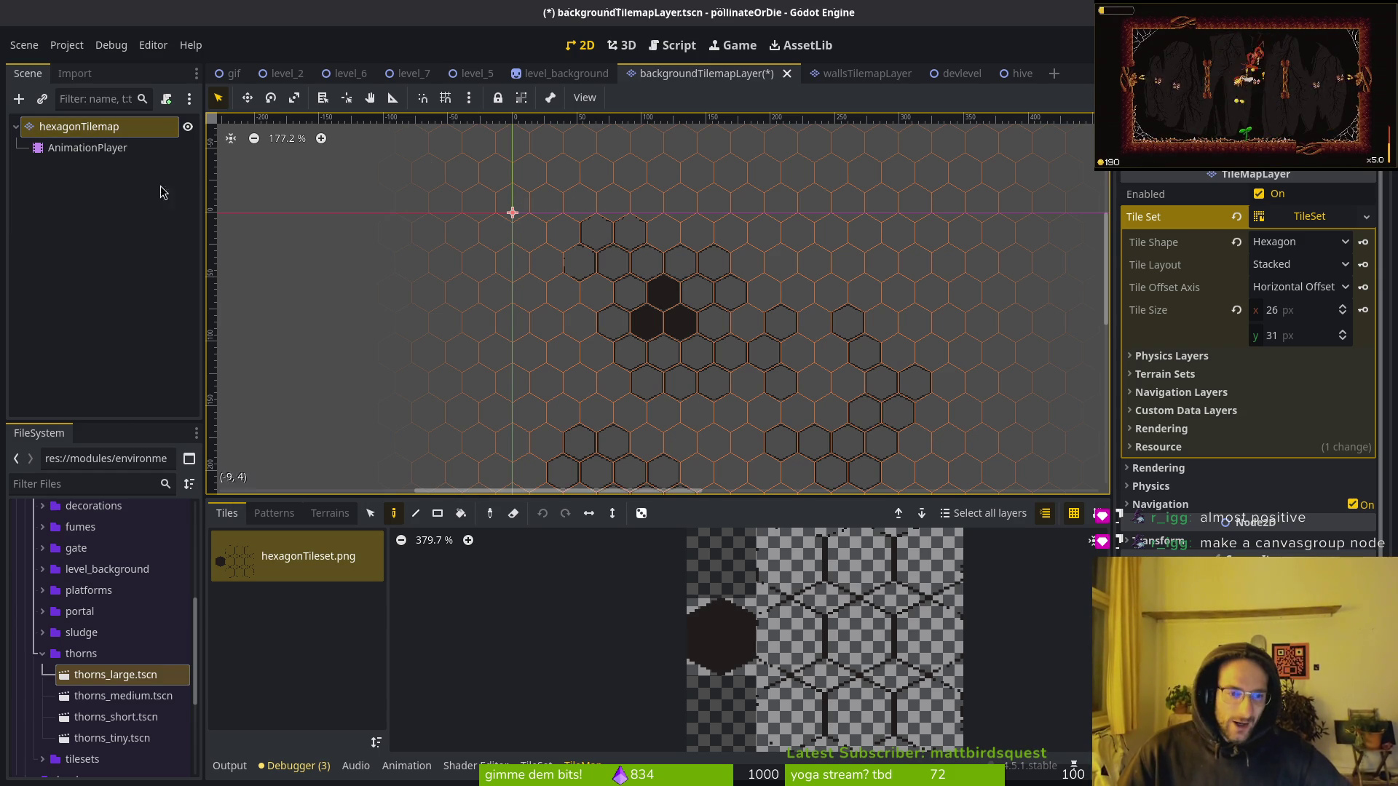
In the TileSet panel, toggle the tile shader's red flash on and off to preview it.
click(537, 763)
scroll(474, 684, down, 5)
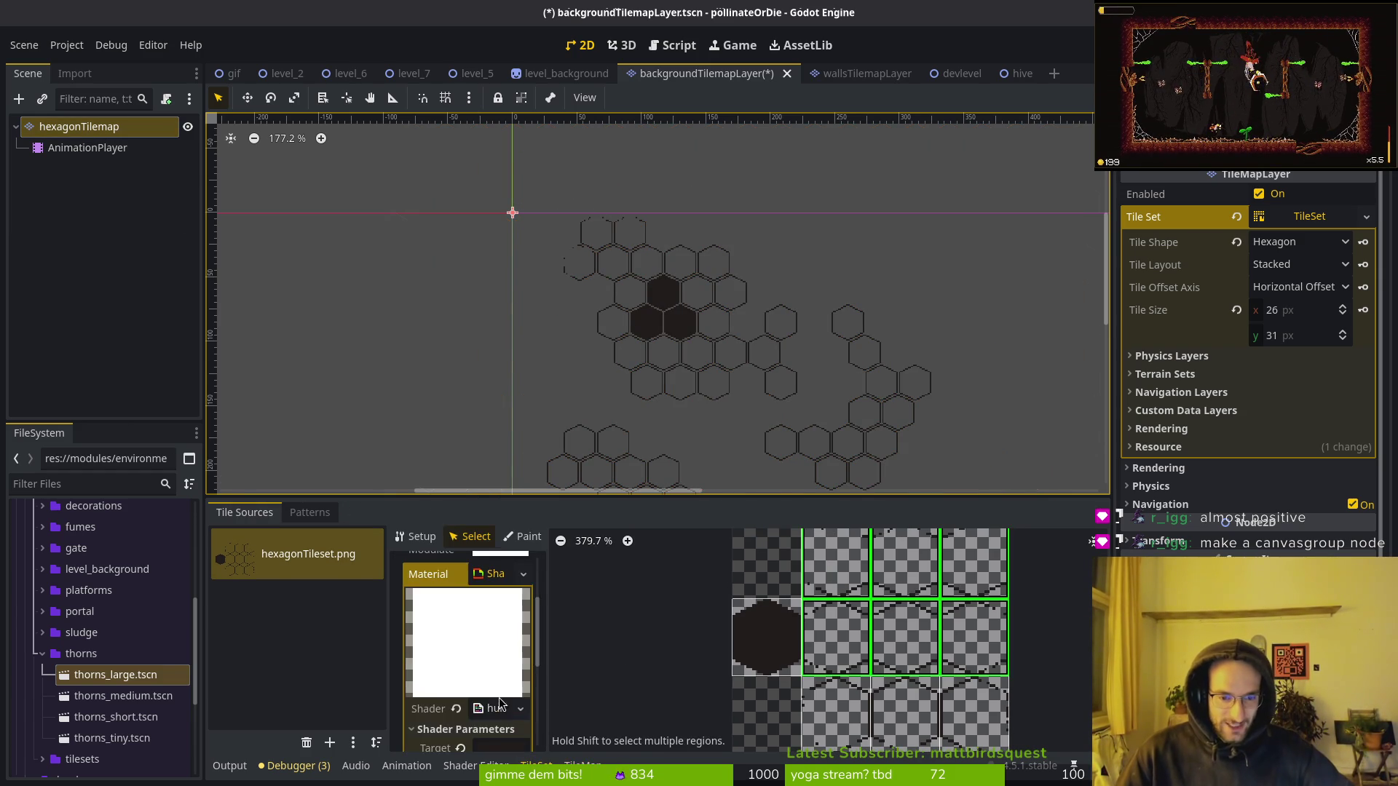
scroll(501, 724, down, 2)
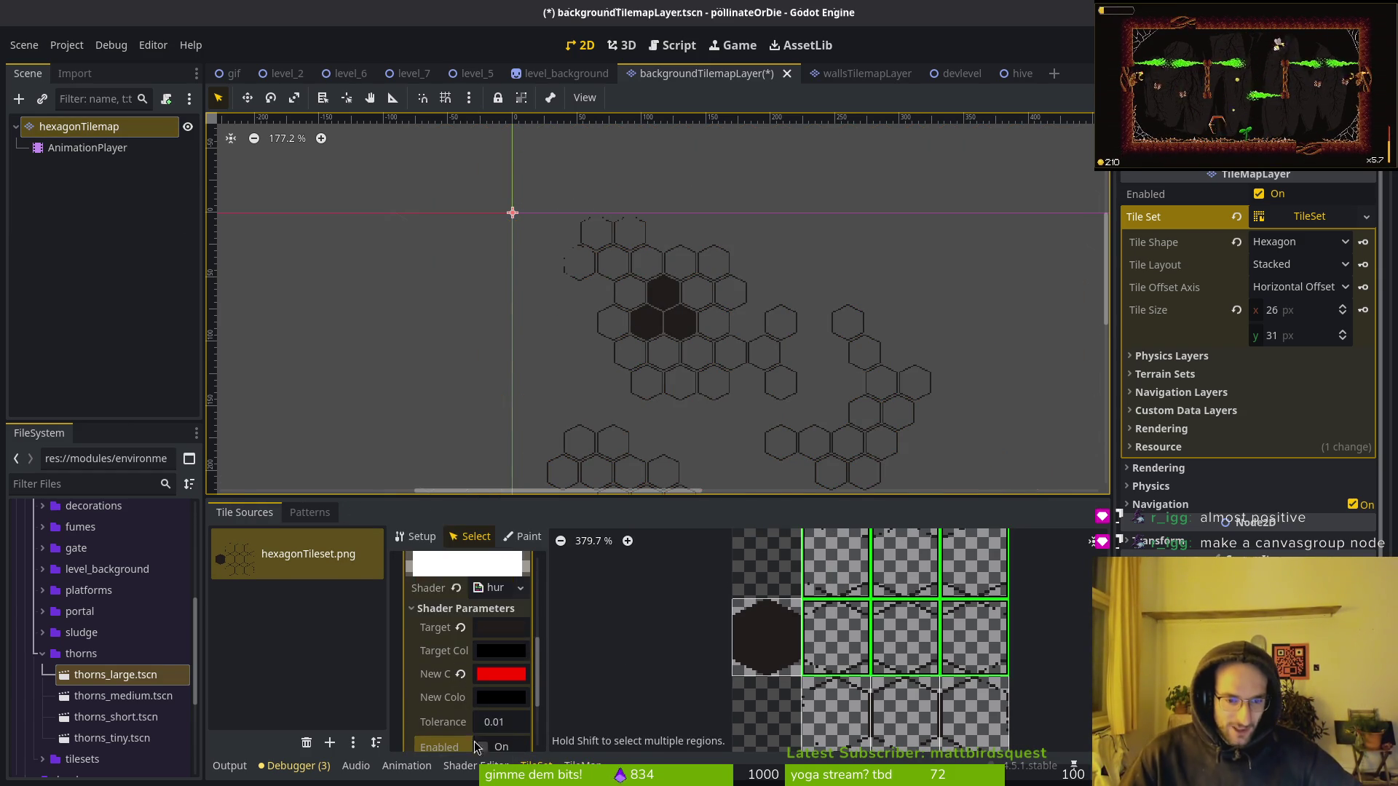
scroll(481, 710, down, 1)
click(481, 702)
click(482, 704)
click(483, 703)
click(484, 704)
click(483, 704)
click(484, 704)
click(484, 704)
click(484, 705)
click(485, 704)
click(485, 704)
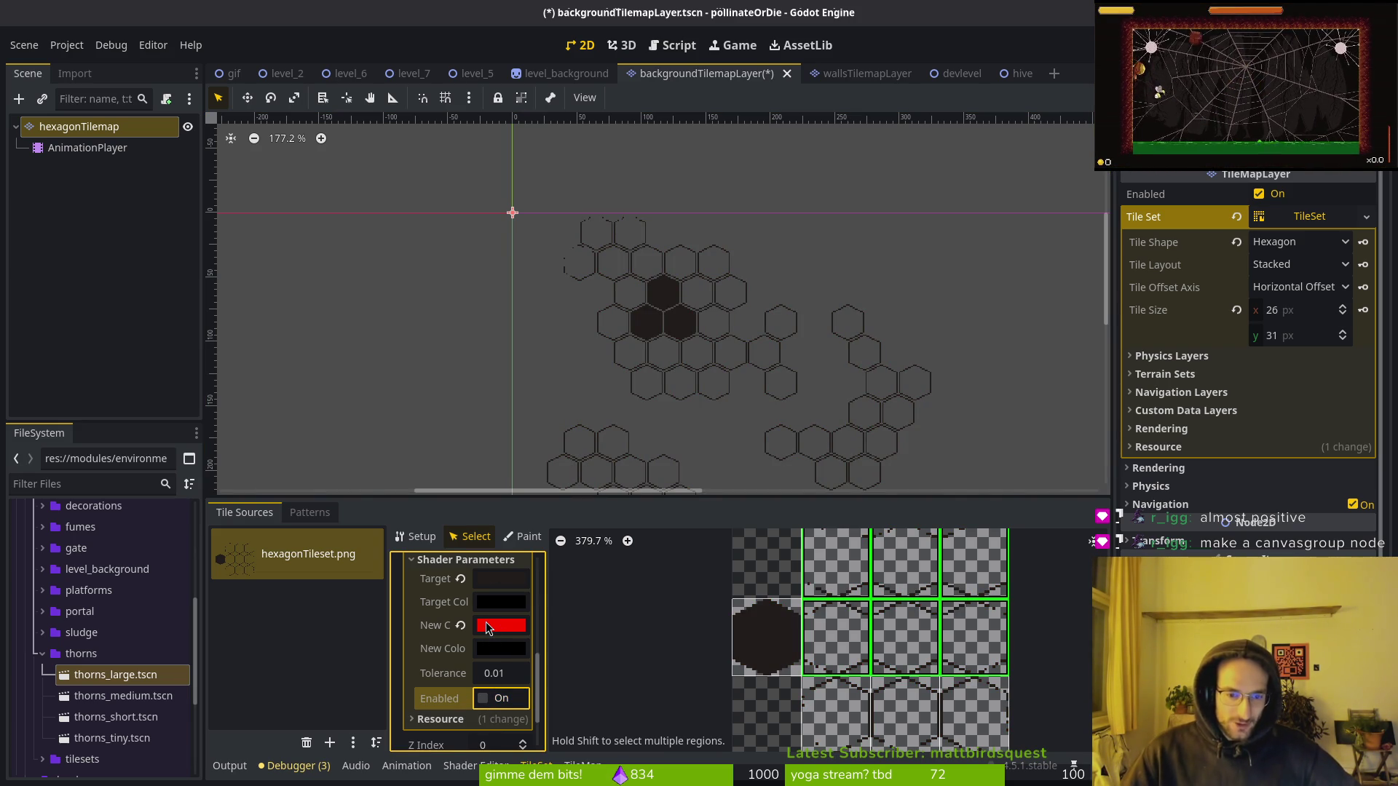
Select hexagonTilemap and bring up the Create New Node window with Ctrl+A.
mouse_move(487, 628)
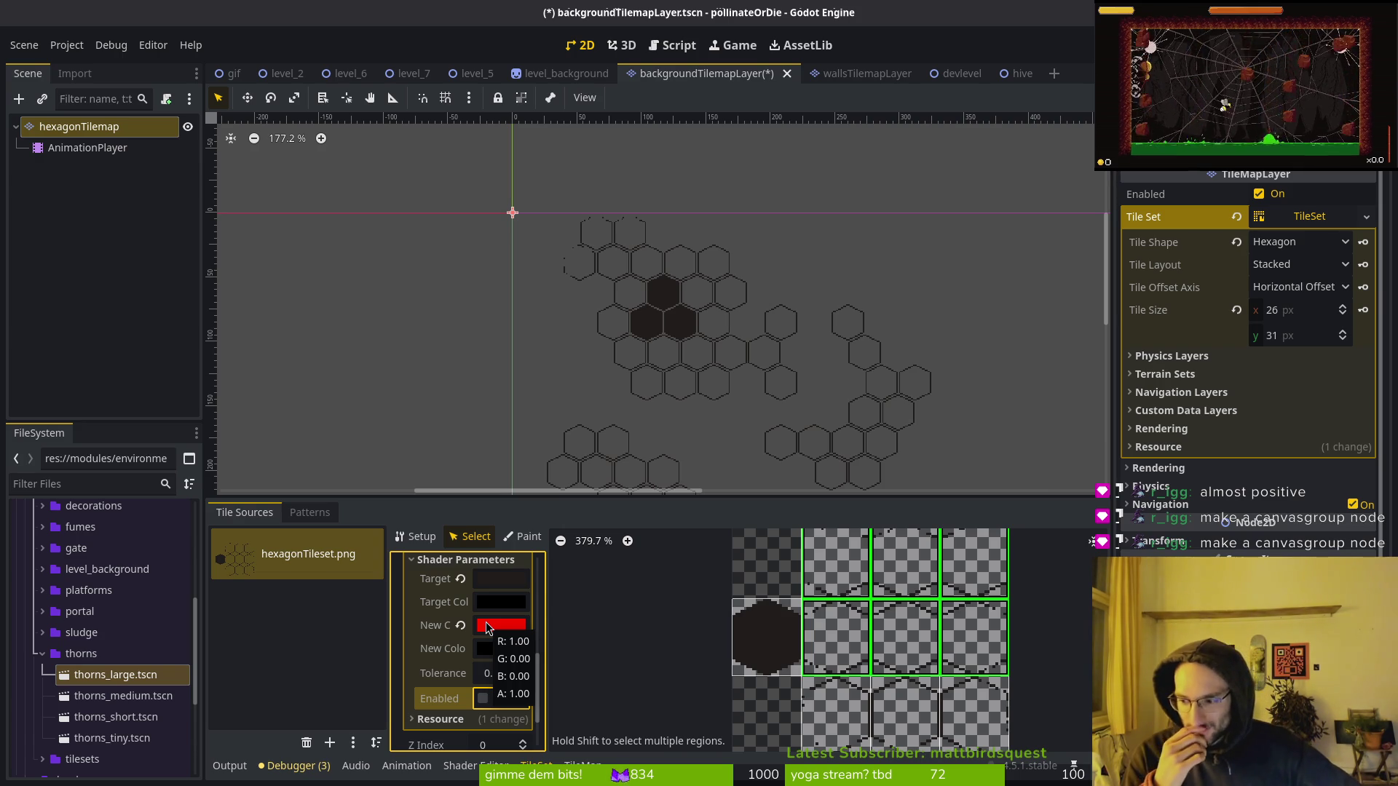
click(119, 133)
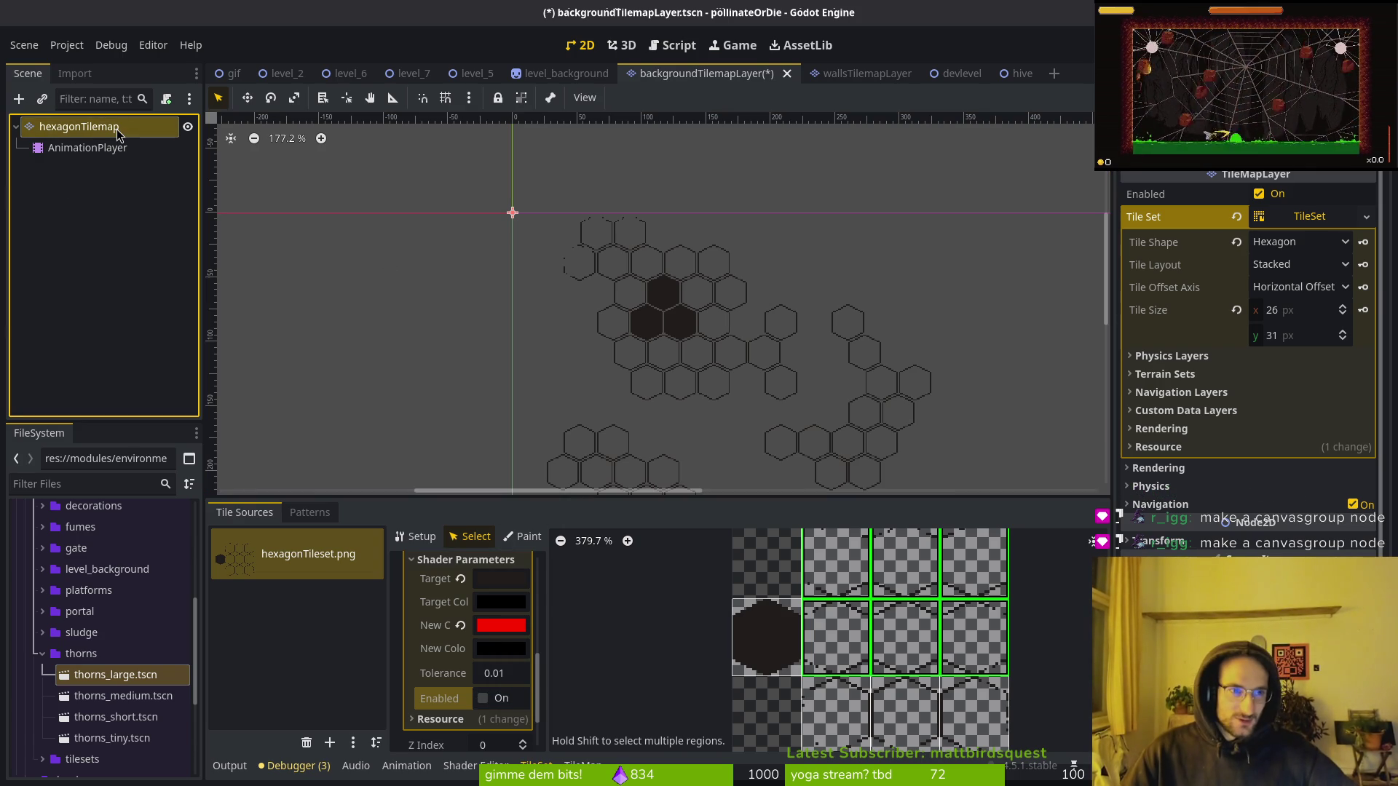
click(62, 124)
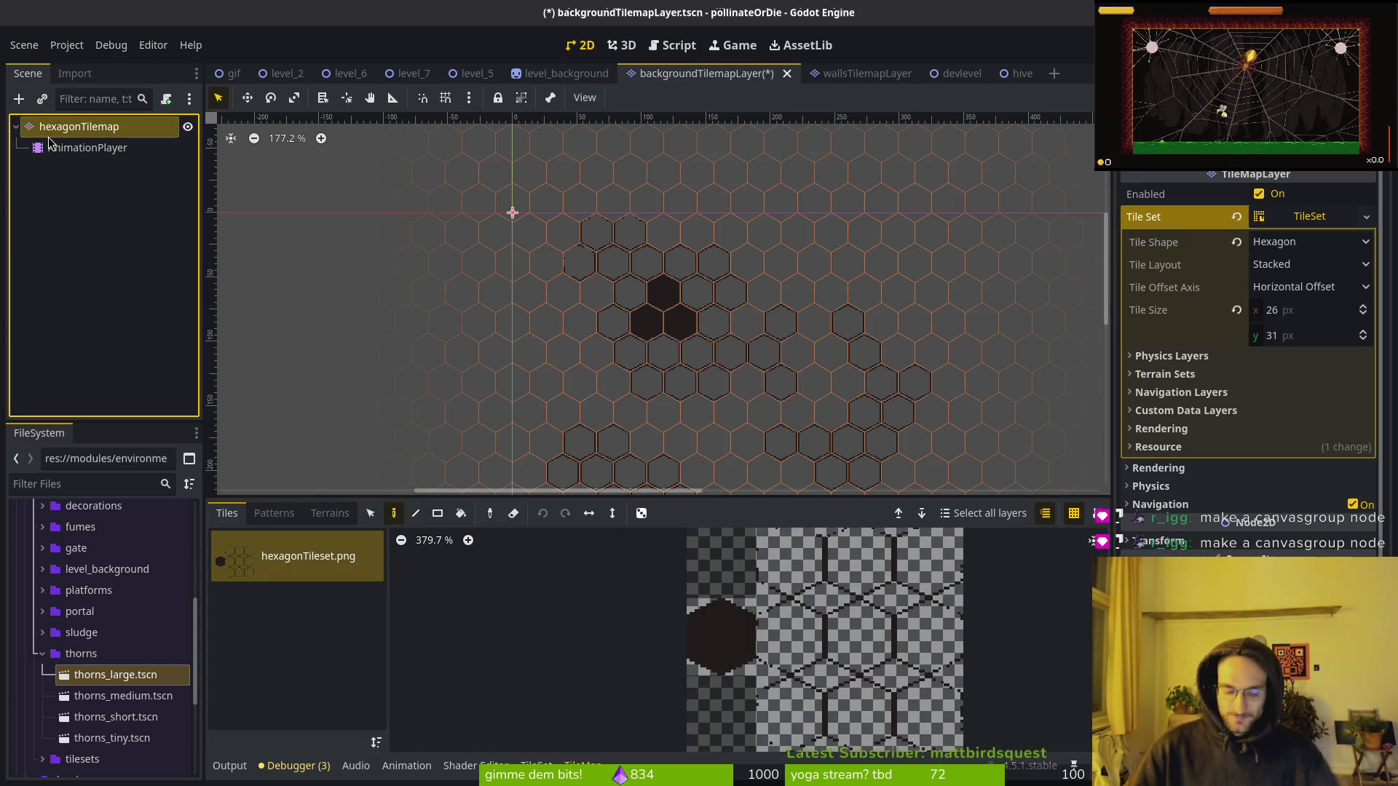
key(ctrl+a)
Search for and create a CanvasGroup node.
text(casnva)
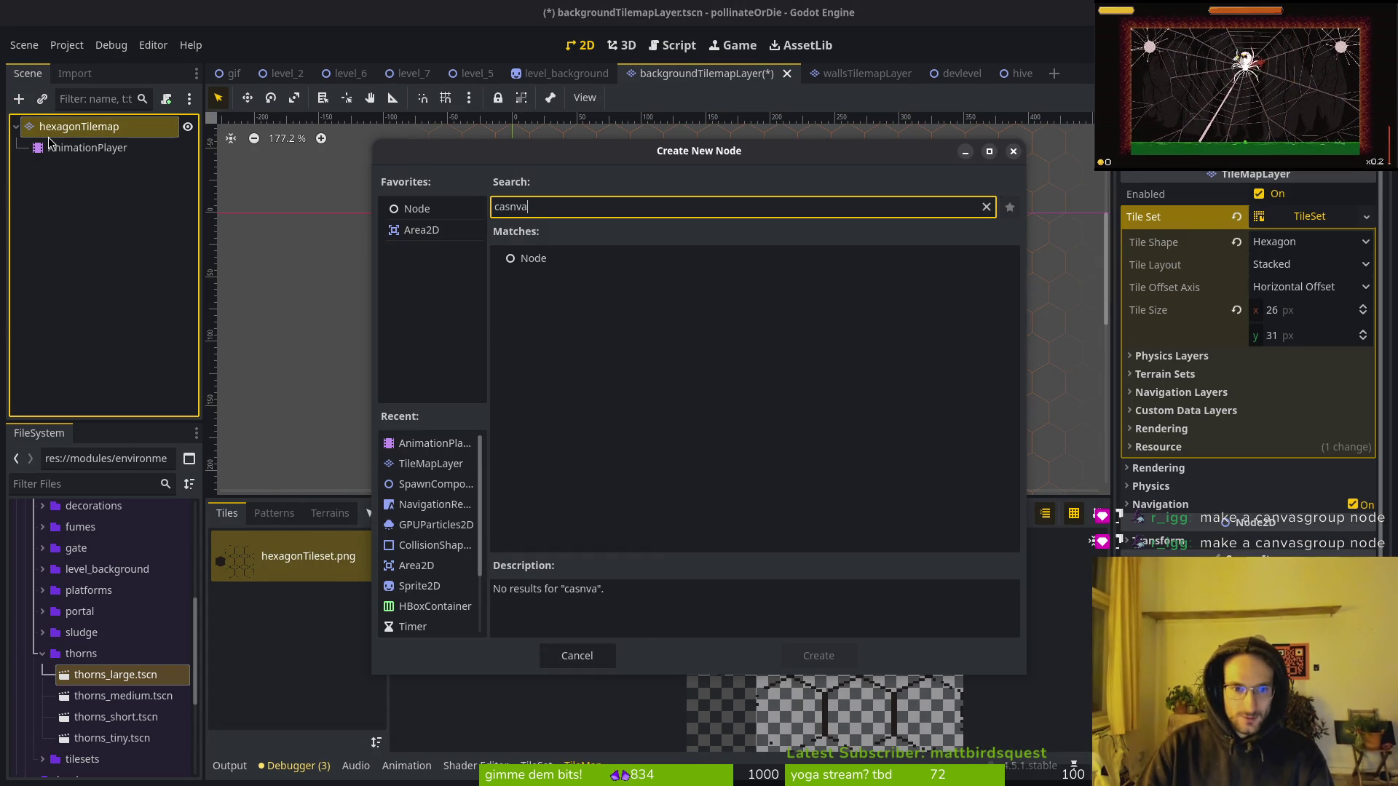
key(BackSpace)
key(BackSpace)
key(BackSpace)
text(n)
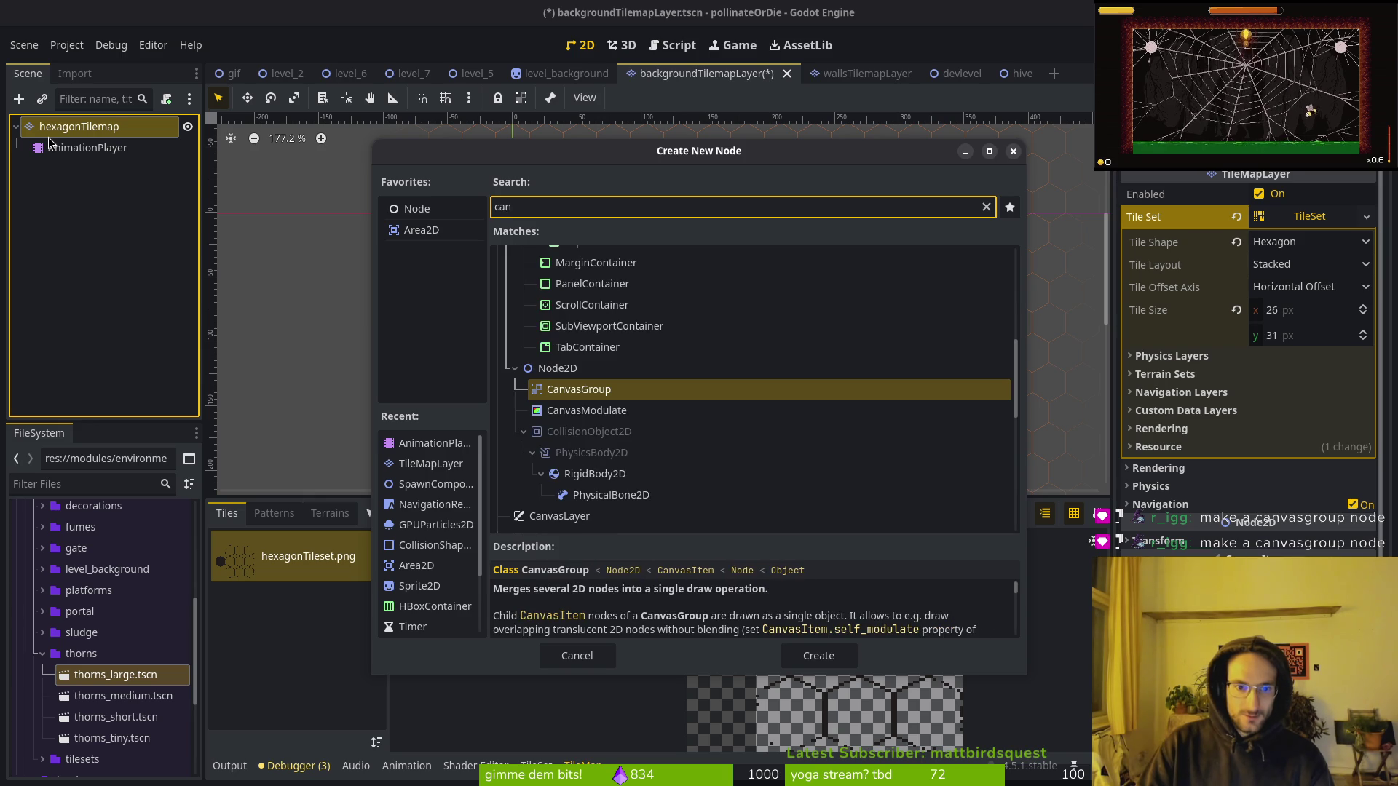
key(Return)
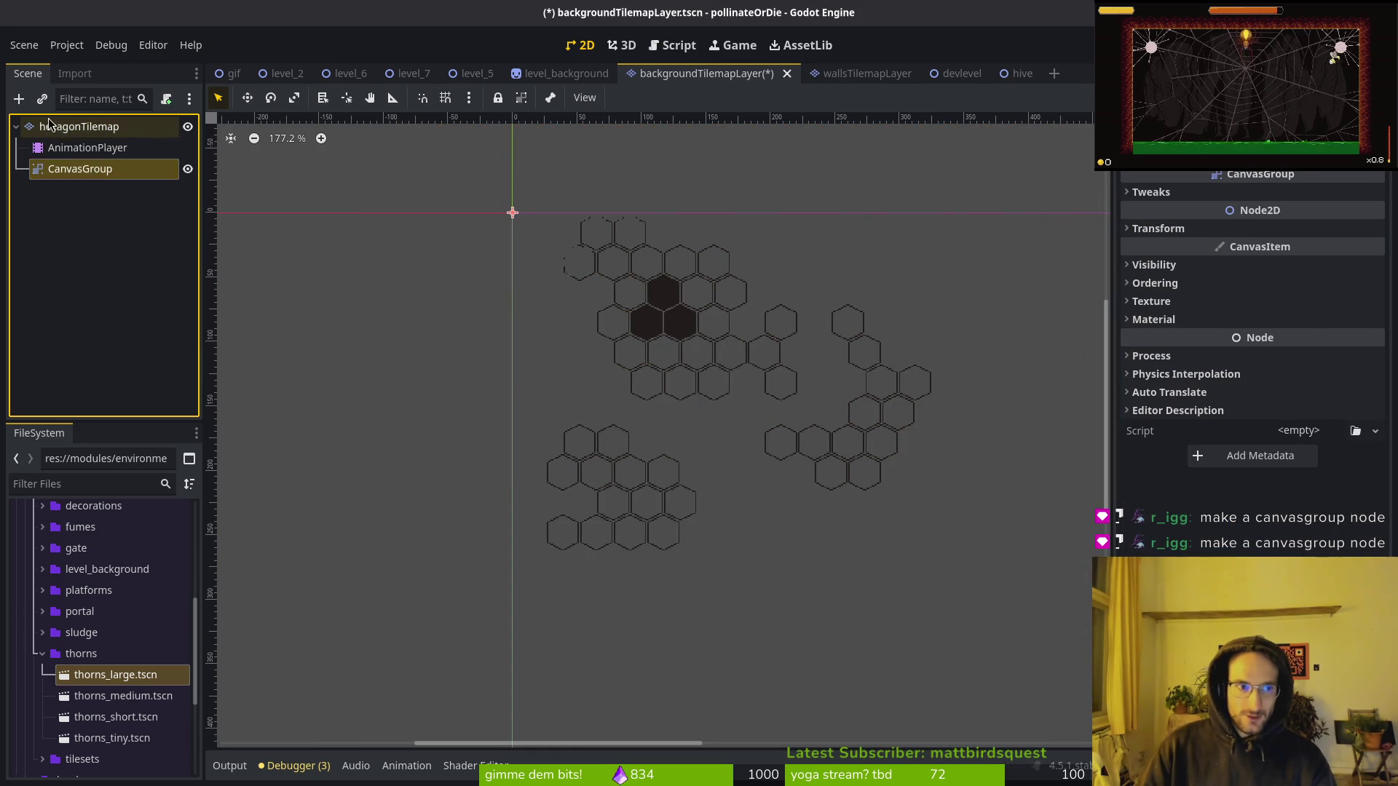
Make the CanvasGroup the scene root above hexagonTilemap.
click(63, 130)
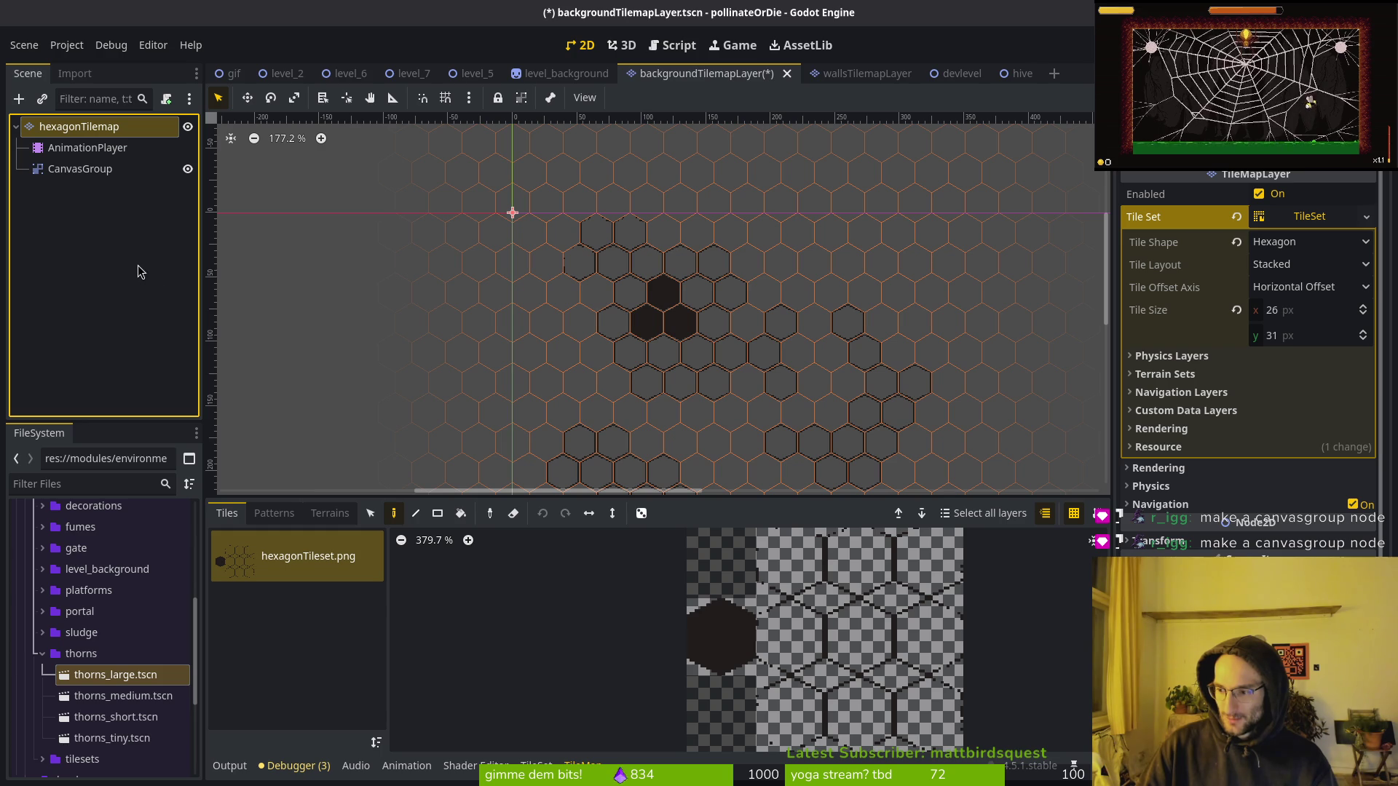
click(281, 163)
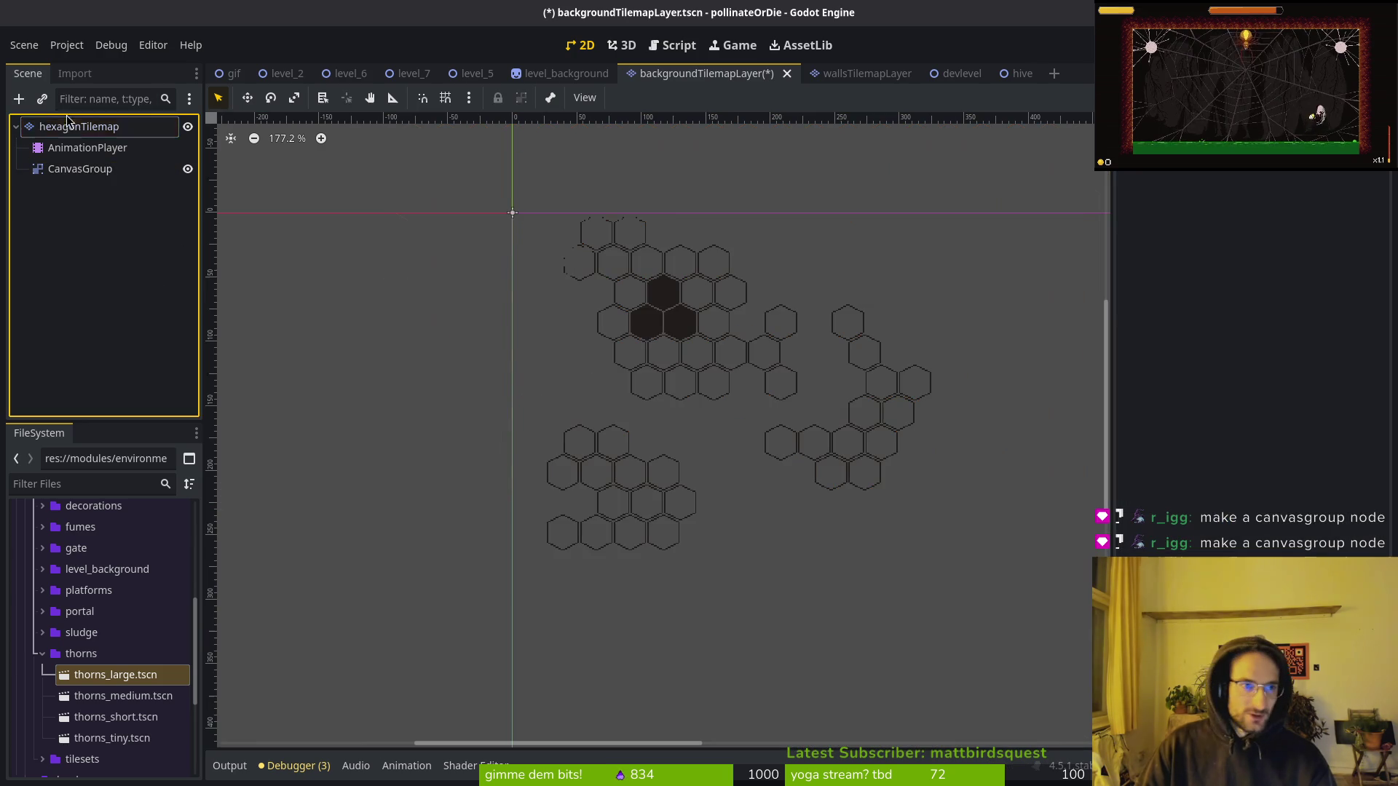
right_click(73, 128)
click(22, 259)
click(69, 169)
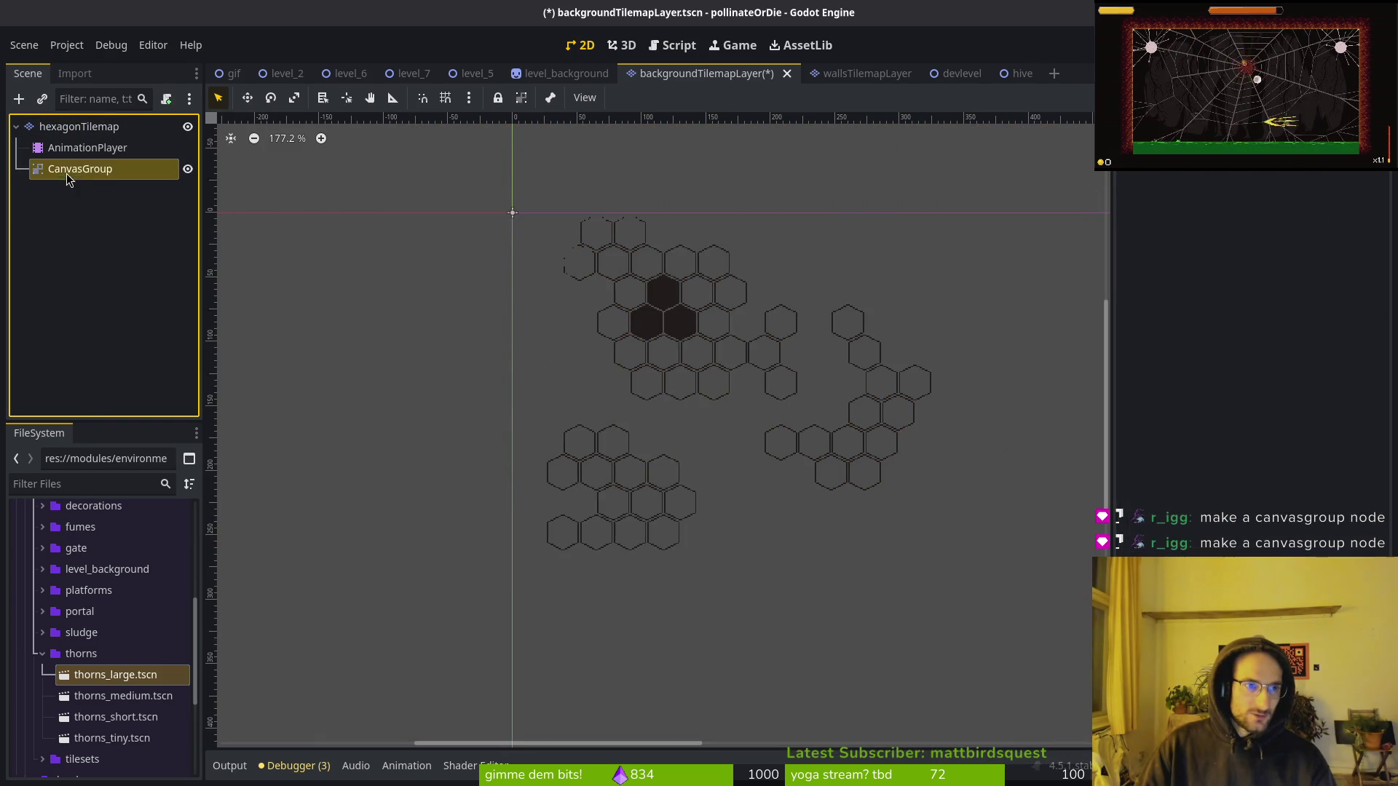
right_click(69, 169)
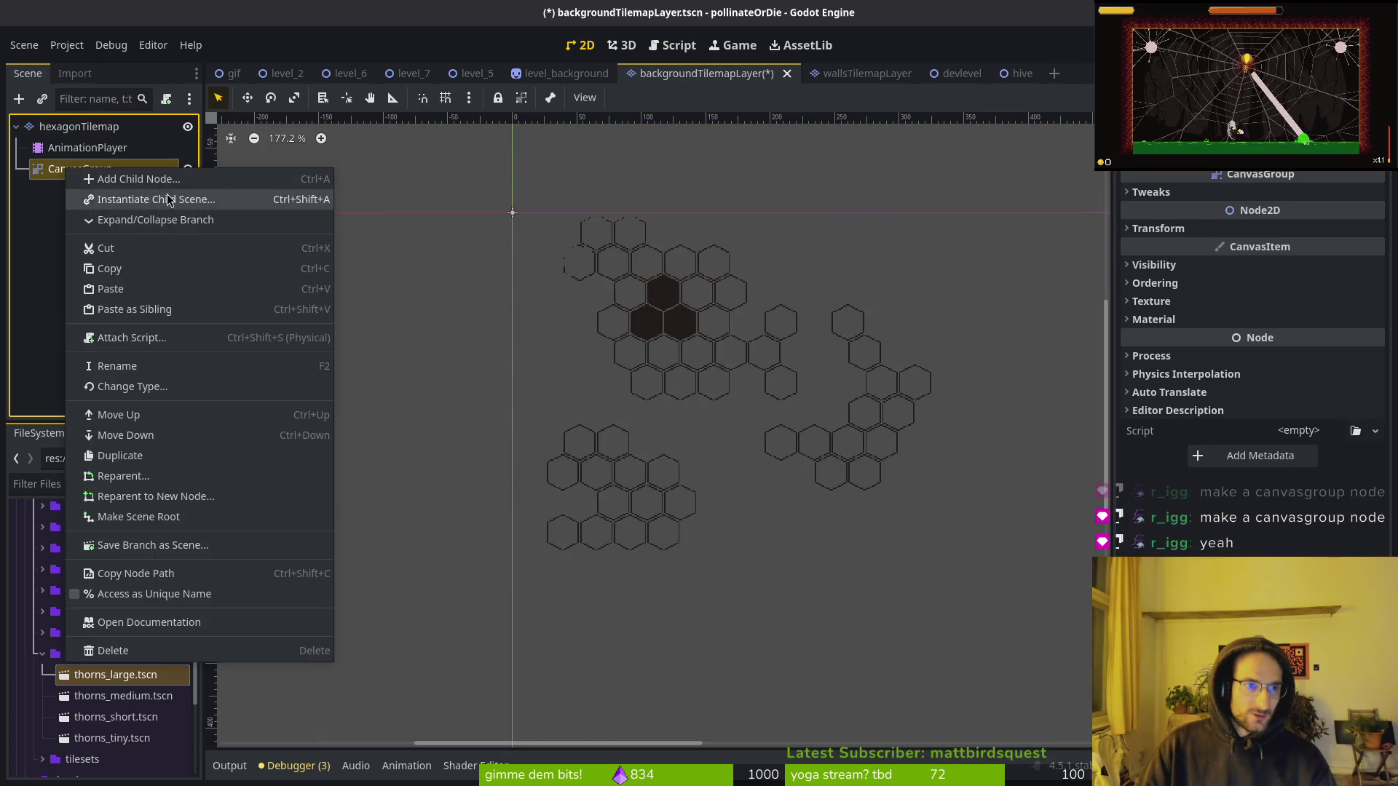
click(145, 523)
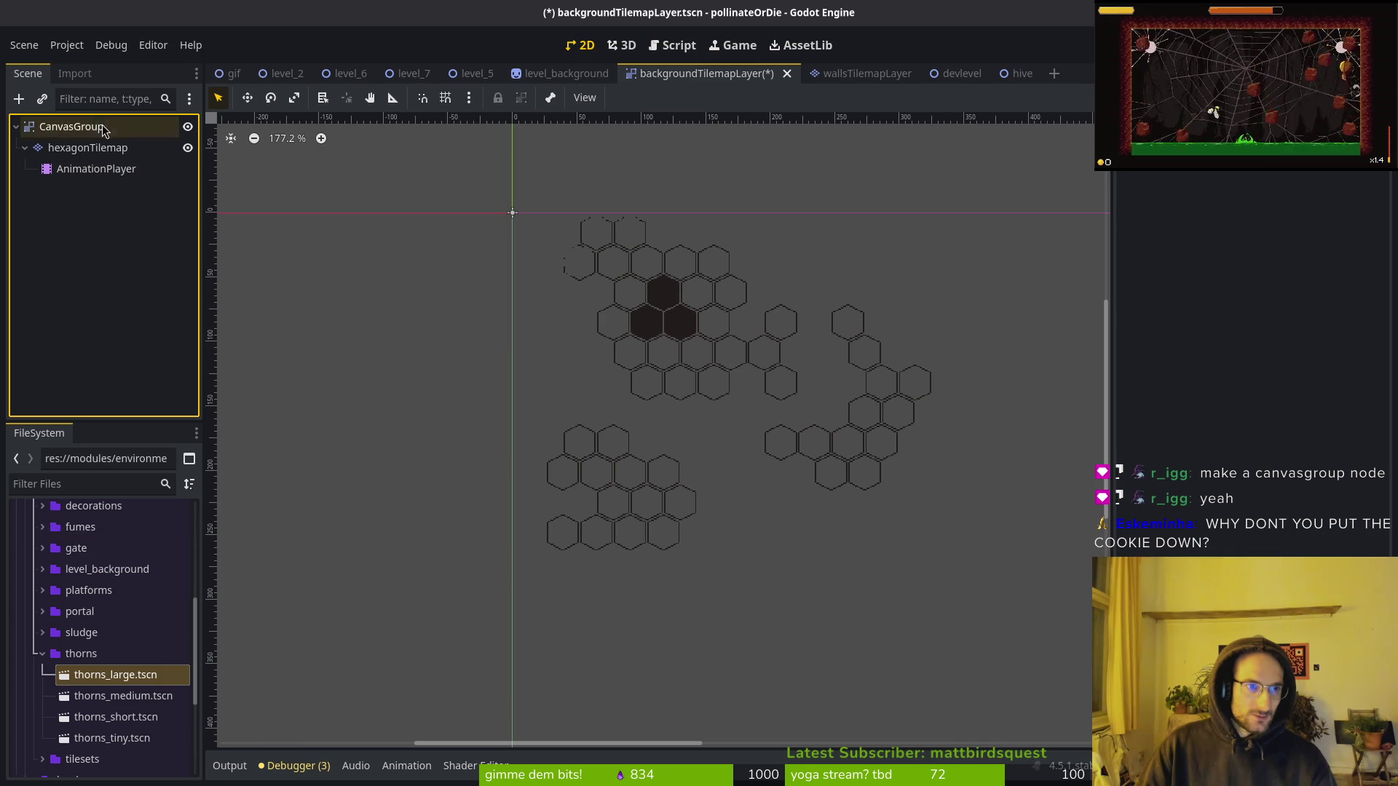
Delete the AnimationPlayer, undo the deletion, and save the scene.
click(60, 173)
key(Delete)
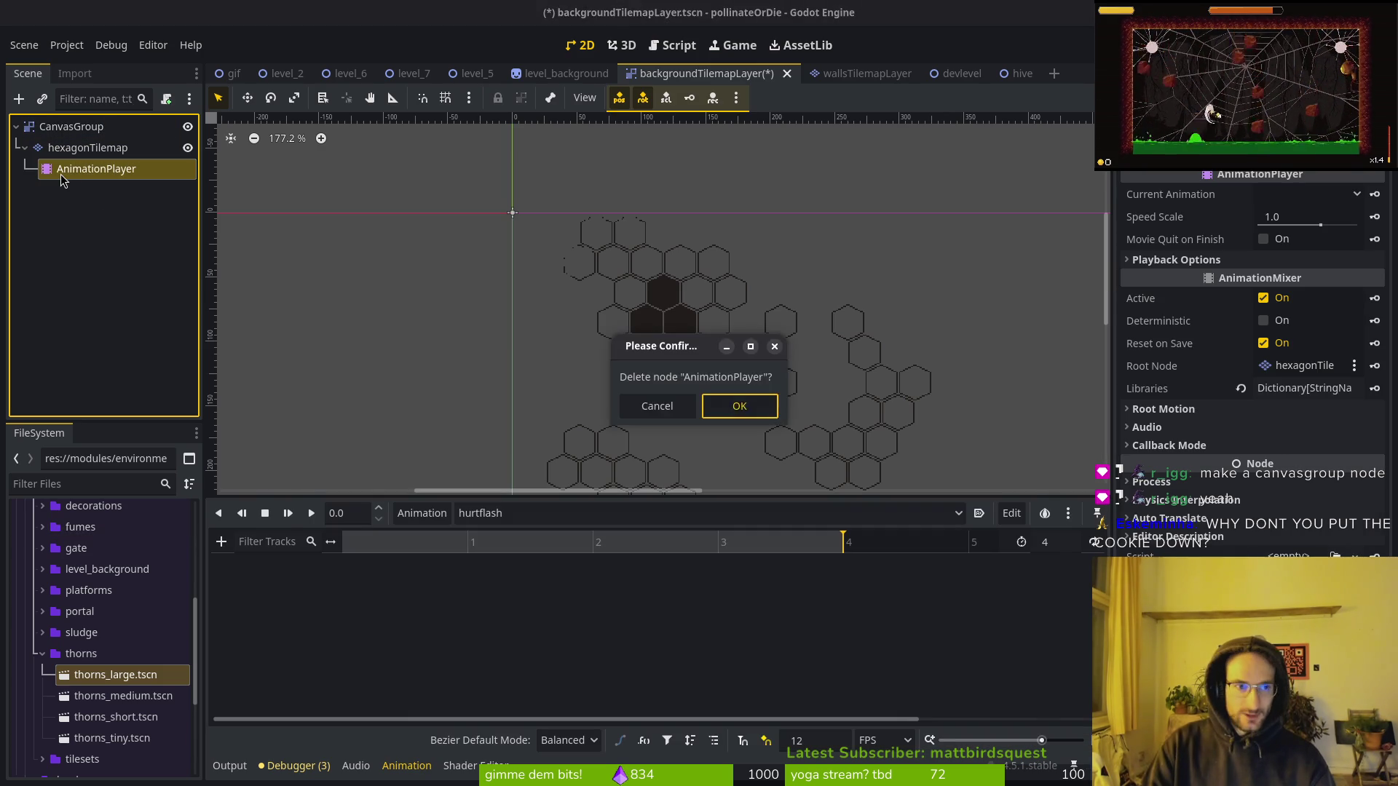
key(Return)
key(ctrl+z)
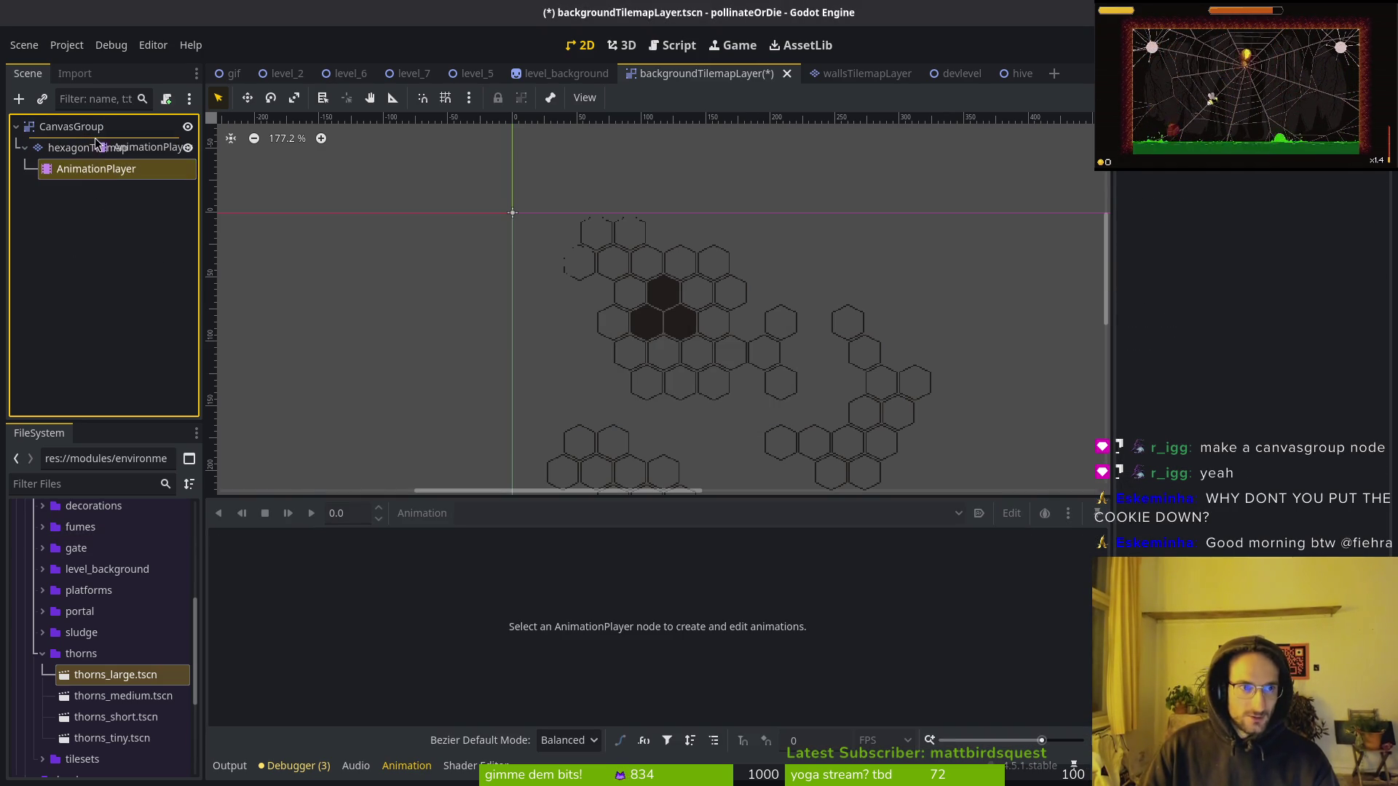
key(ctrl+s)
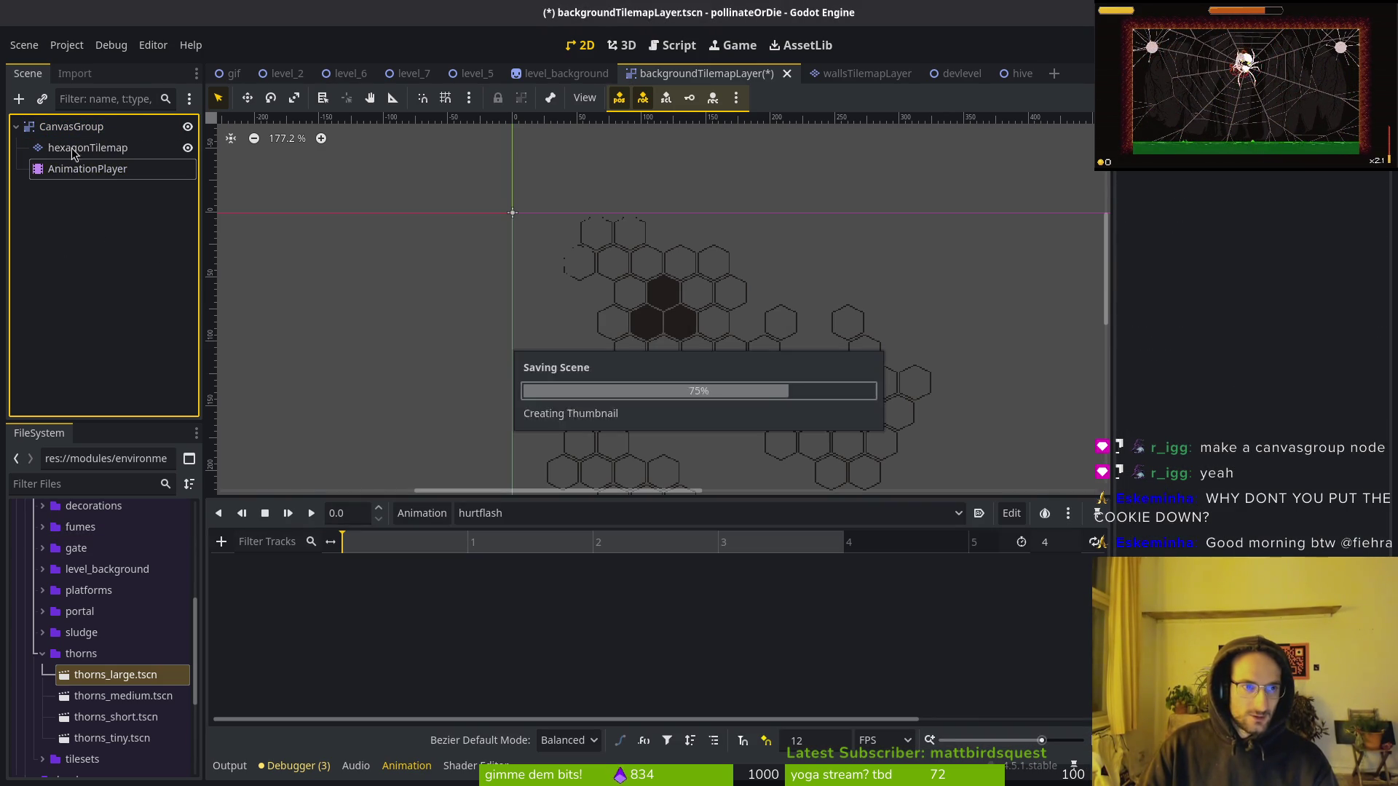
click(72, 127)
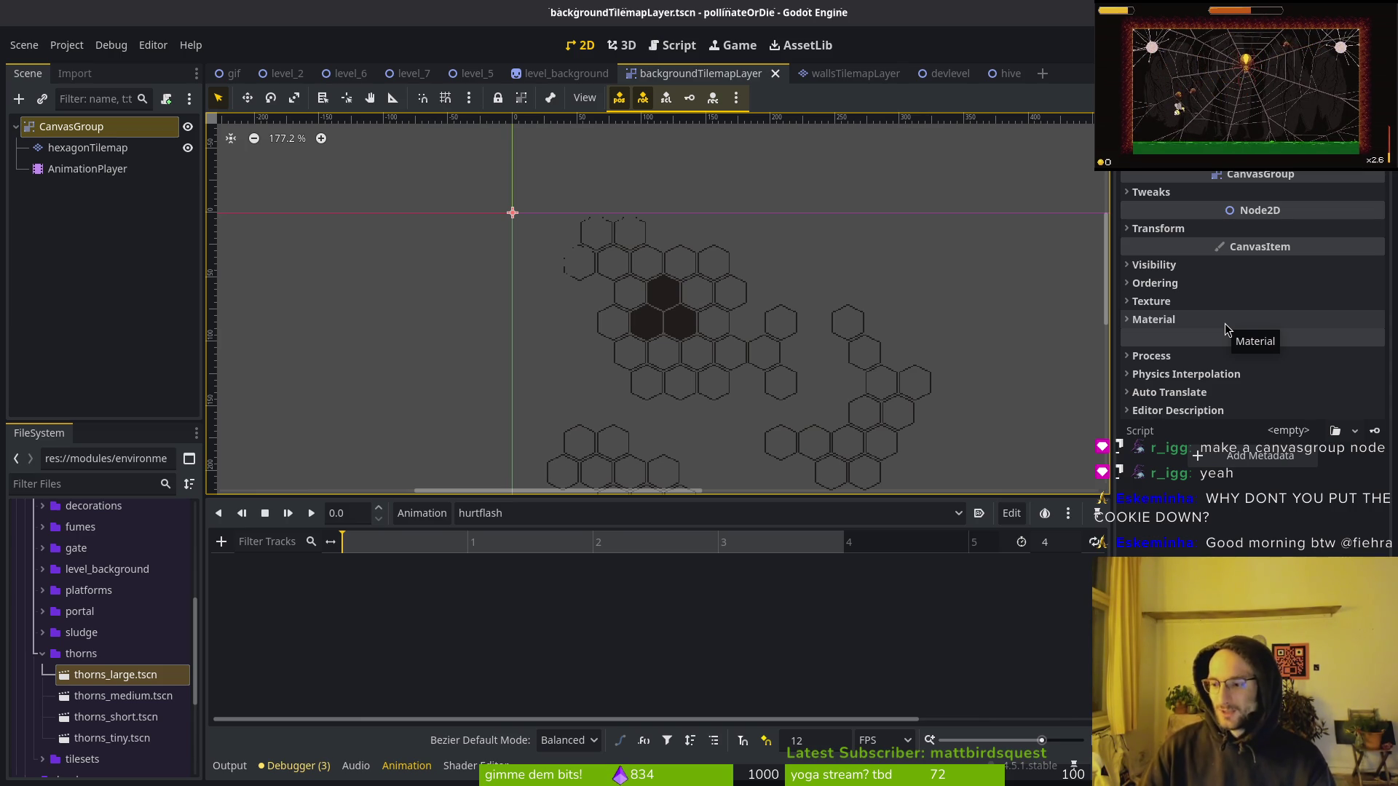
Assign a New ShaderMaterial to the CanvasGroup's Material slot, redoing it once after an undo.
click(106, 171)
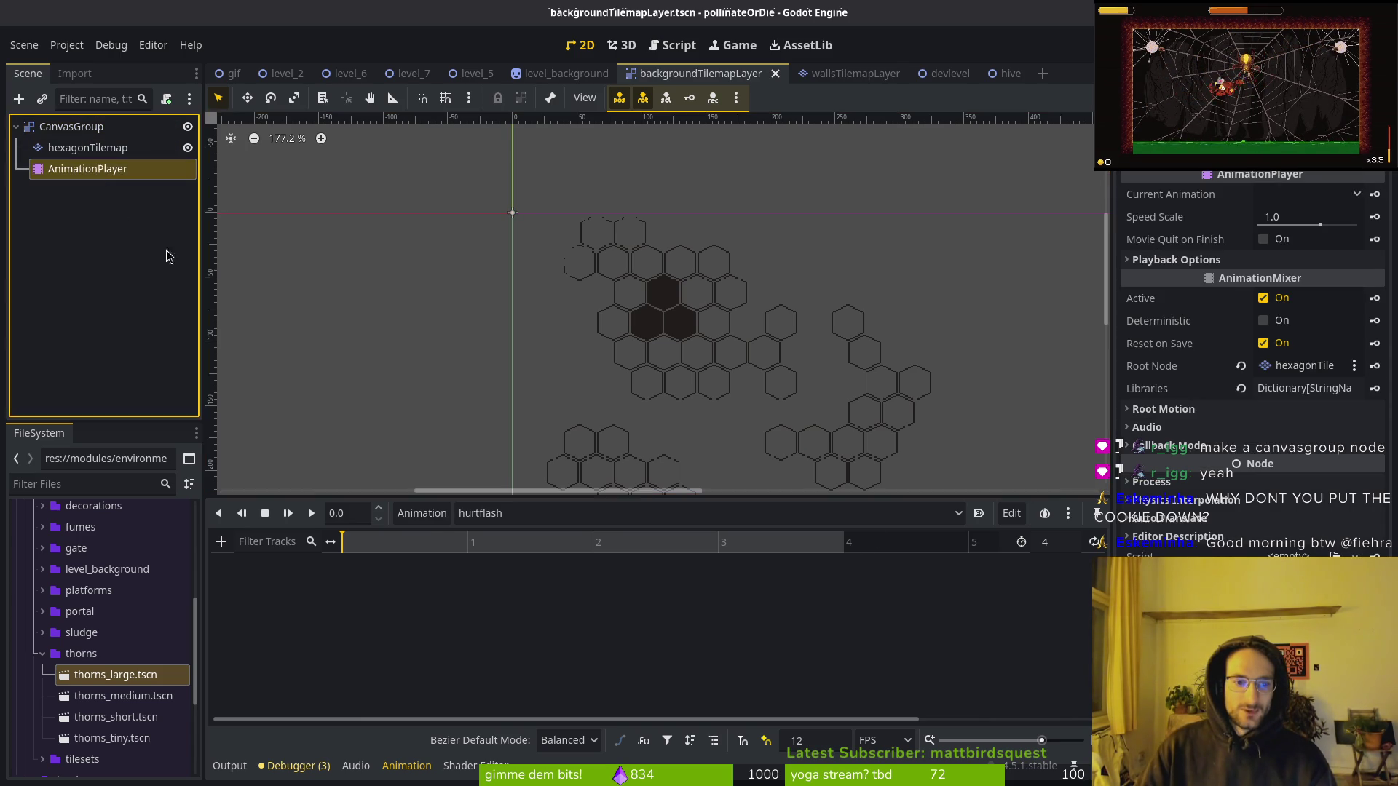
click(58, 129)
click(1154, 320)
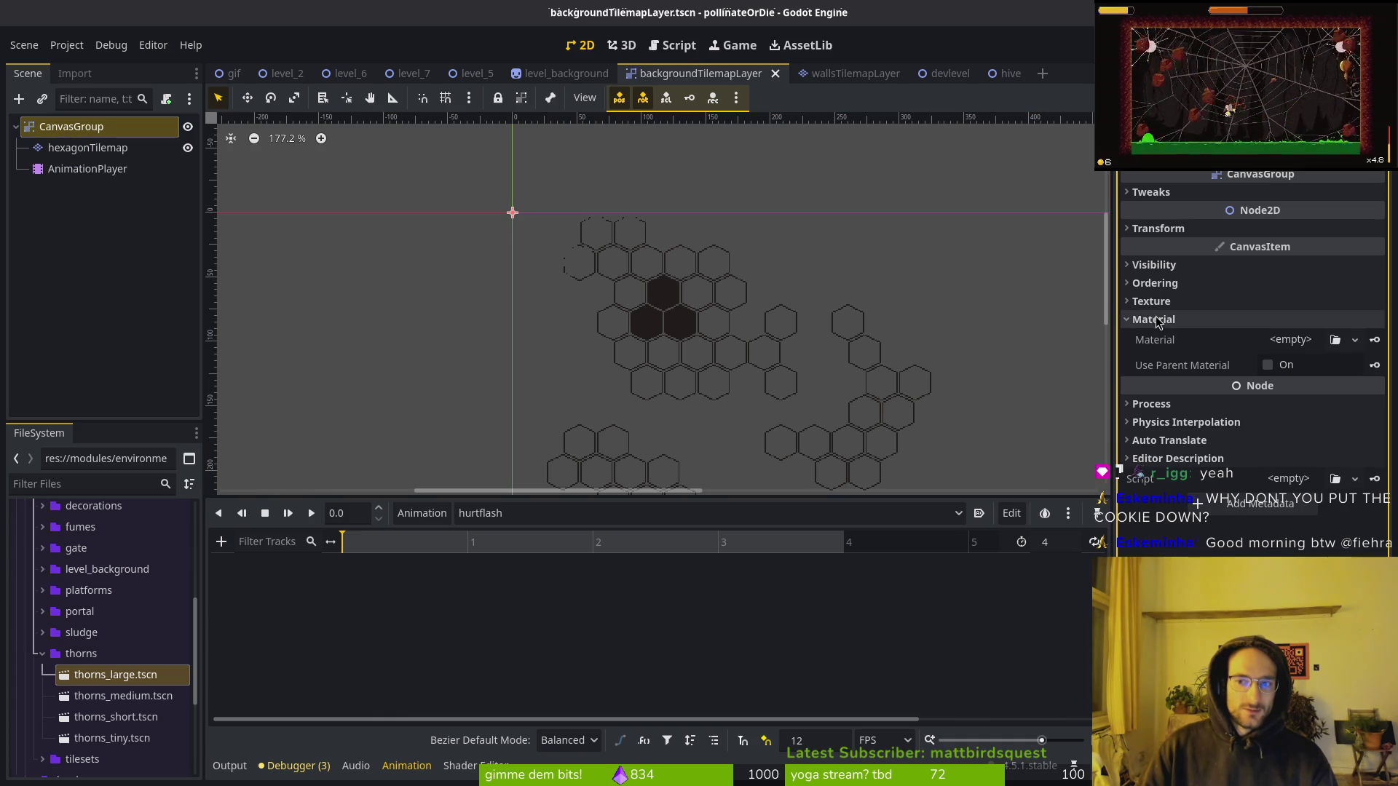
click(1318, 346)
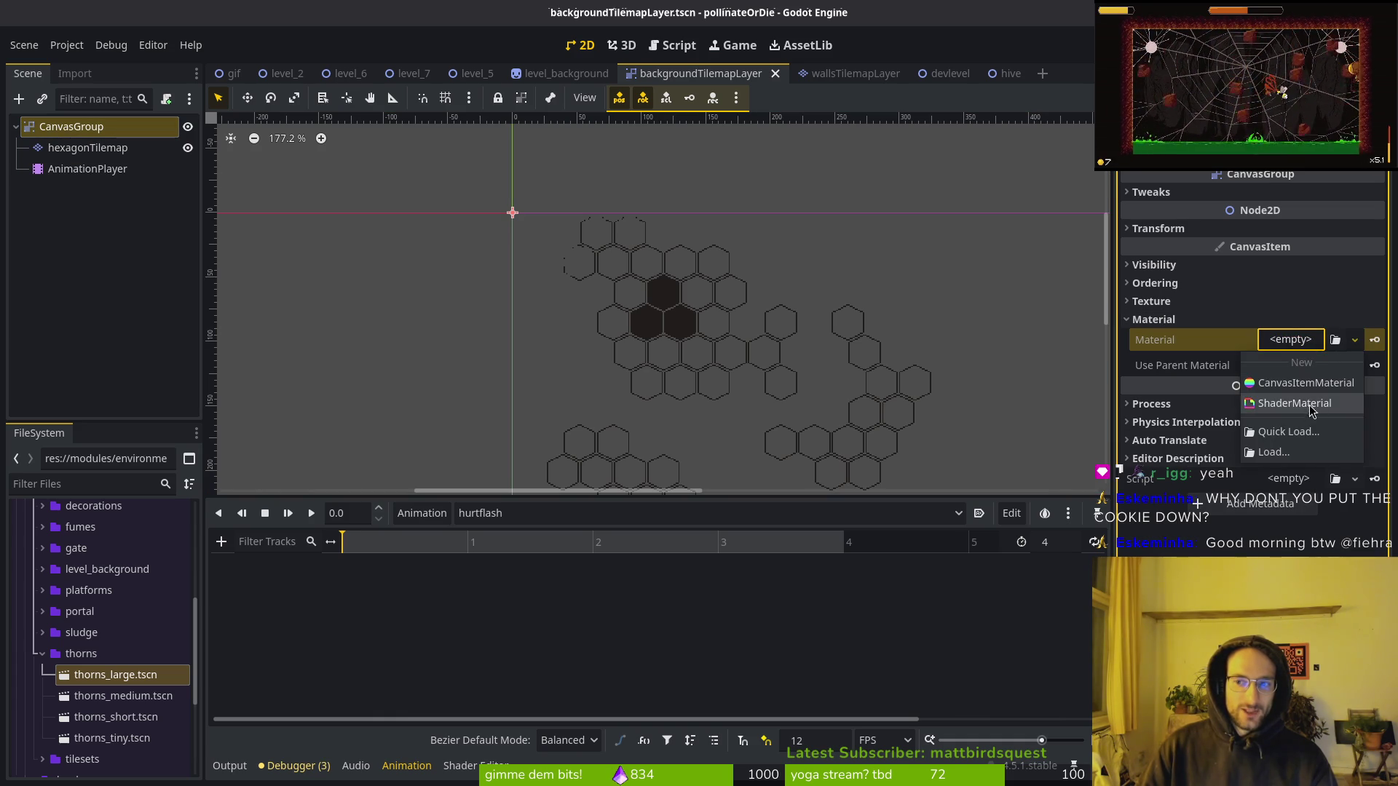
click(1303, 405)
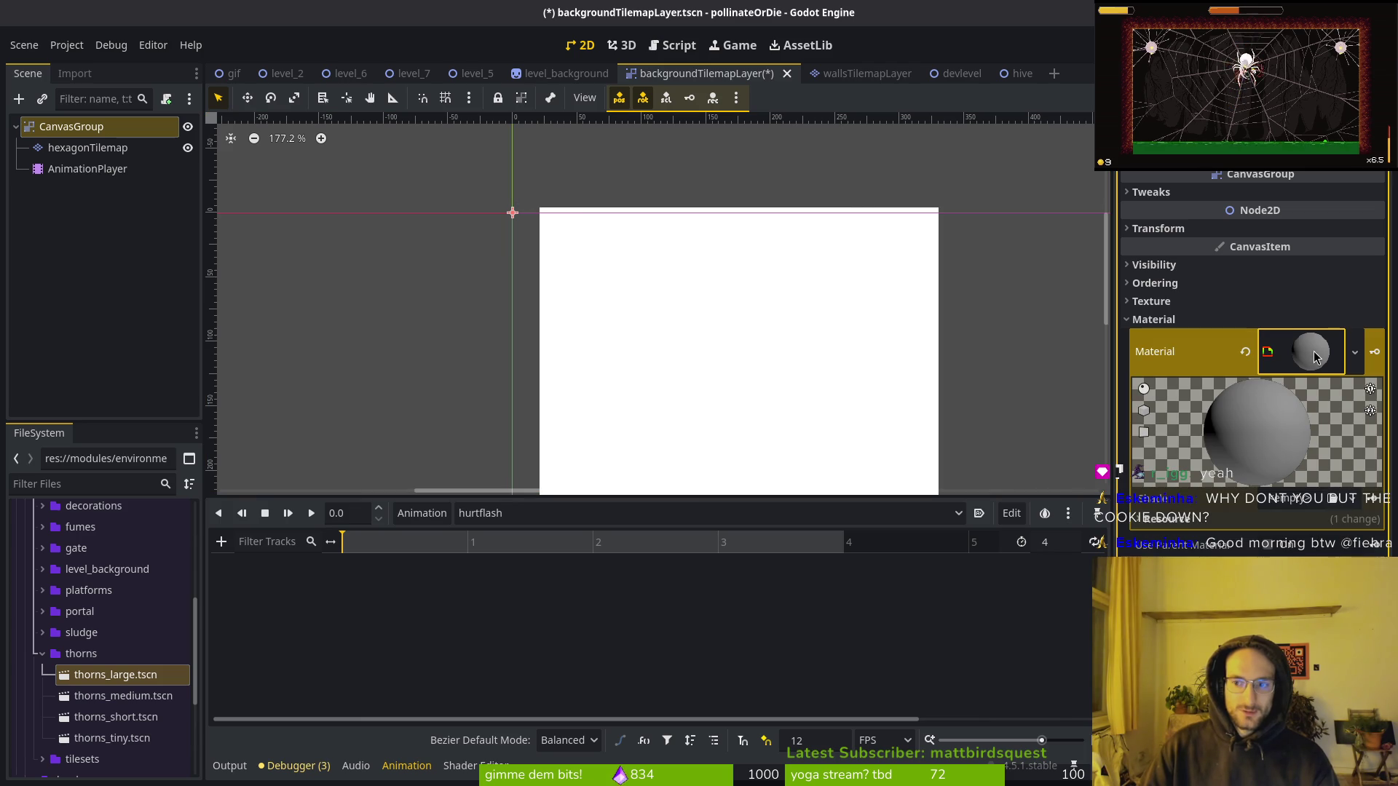
key(ctrl+z)
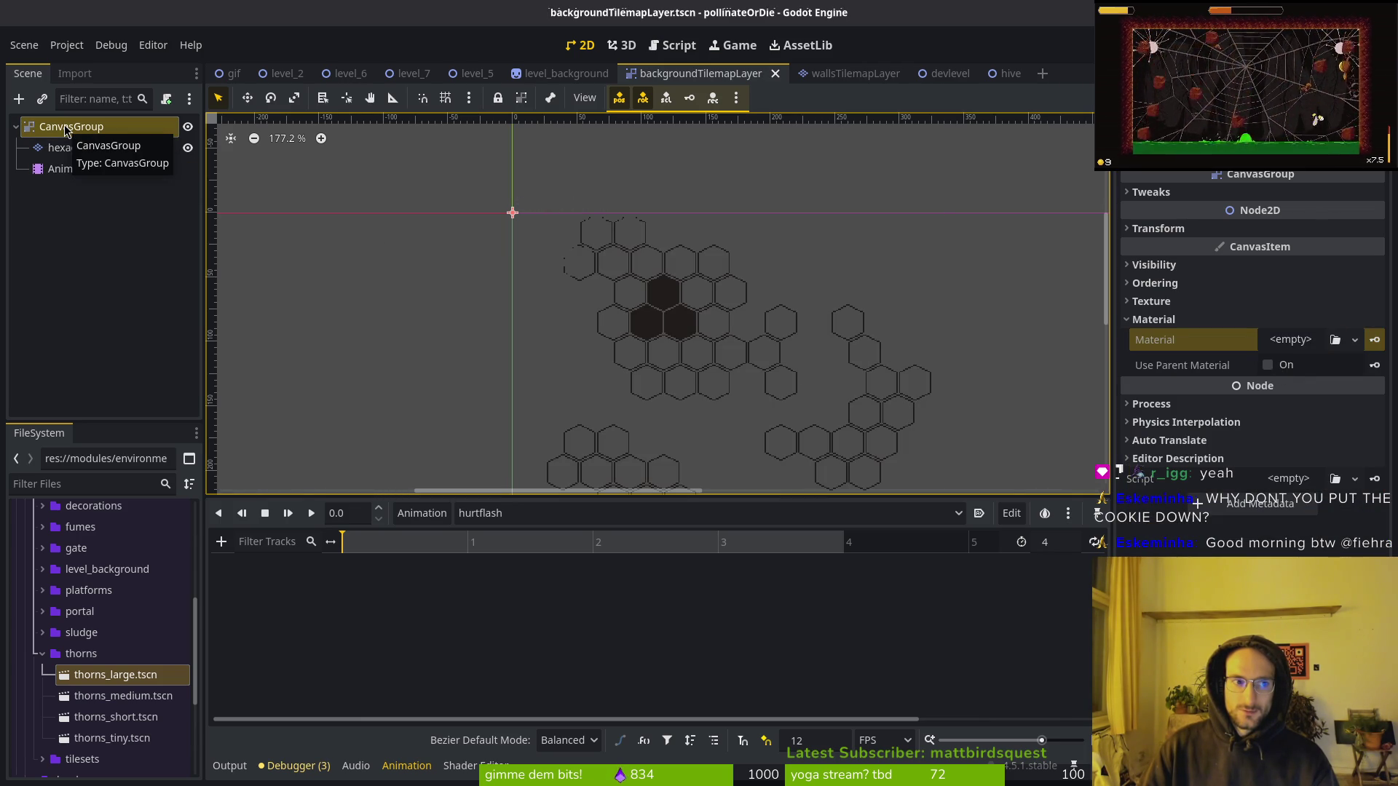
scroll(594, 298, down, 2)
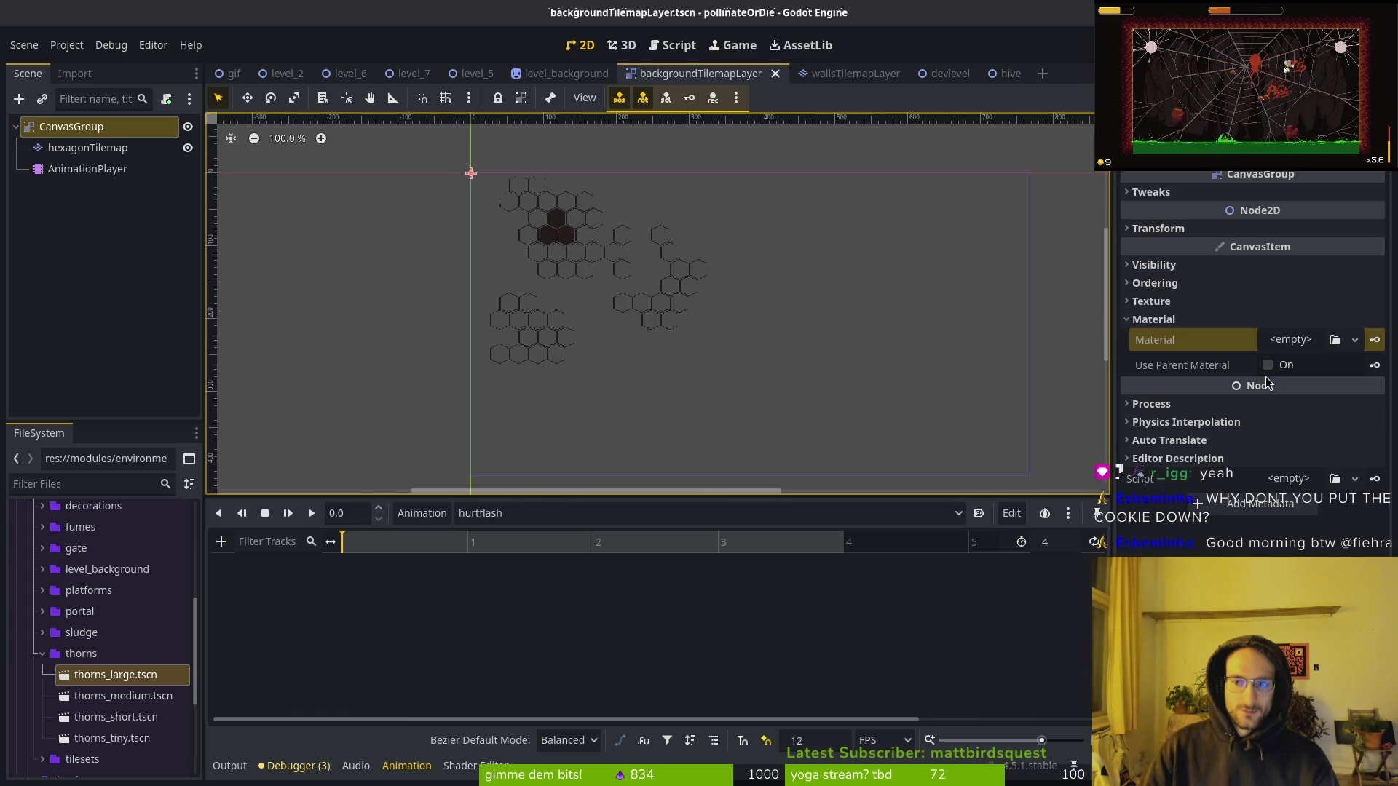
click(1290, 339)
click(1291, 401)
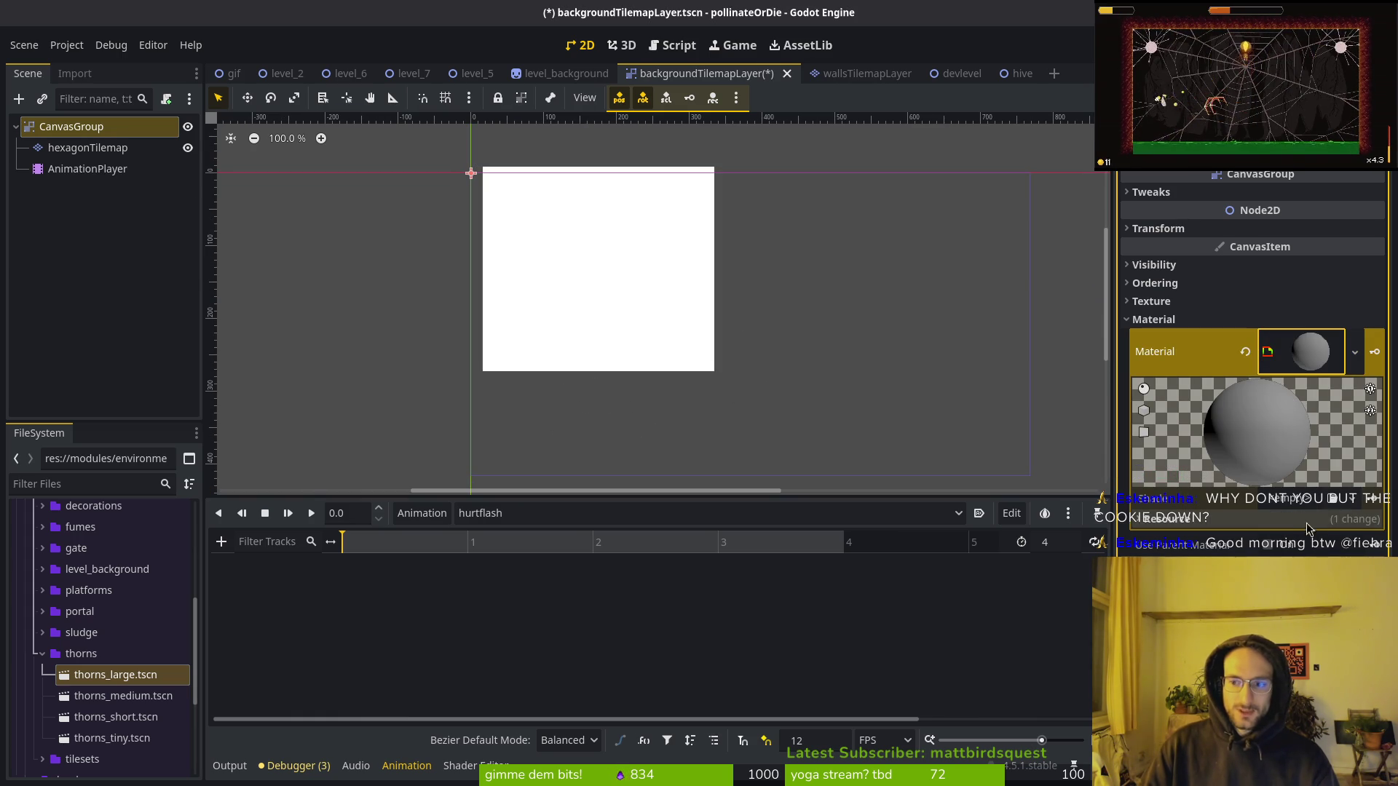
click(1352, 498)
Load hurtflashbackground.gdshader into the CanvasGroup's ShaderMaterial and expand its parameters.
click(1317, 549)
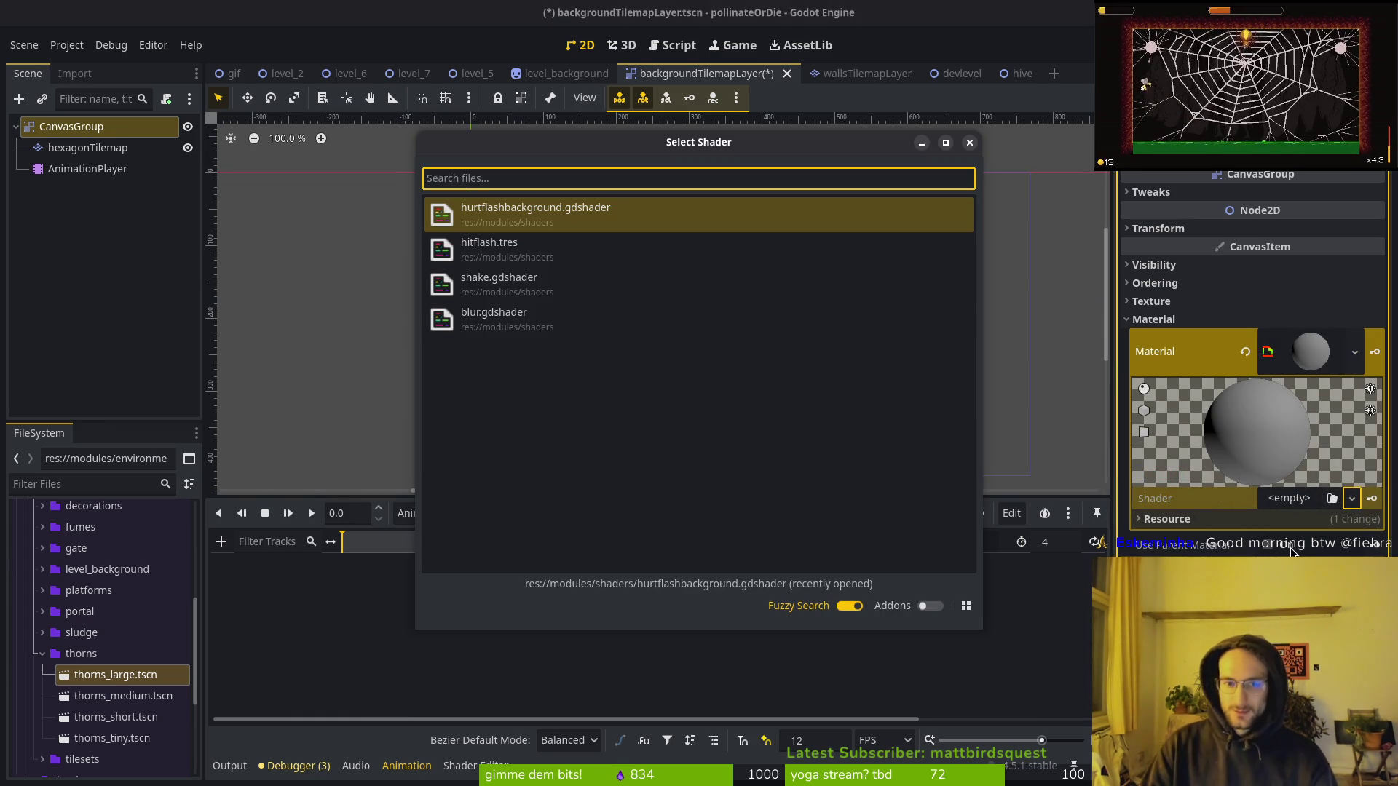
key(Return)
click(1353, 500)
click(1311, 550)
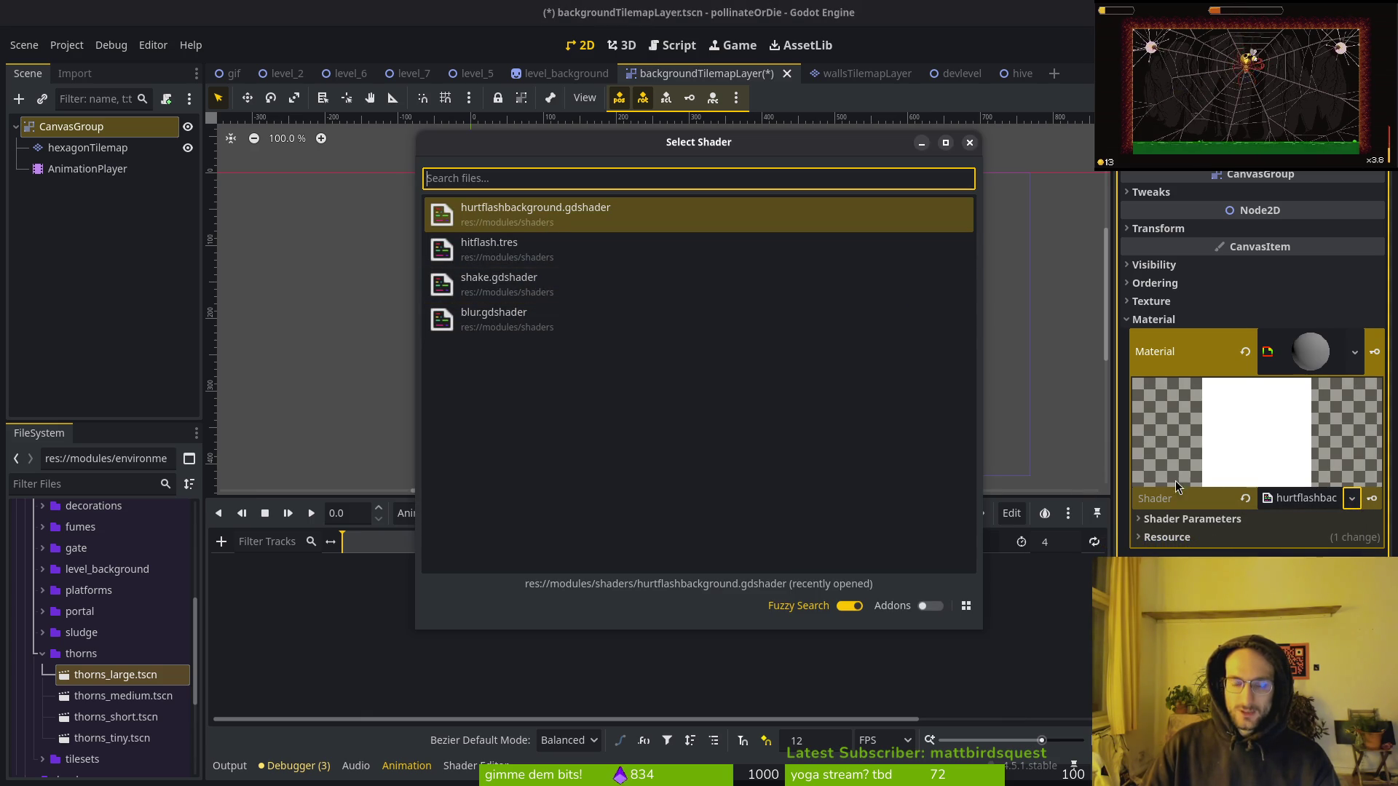
key(Return)
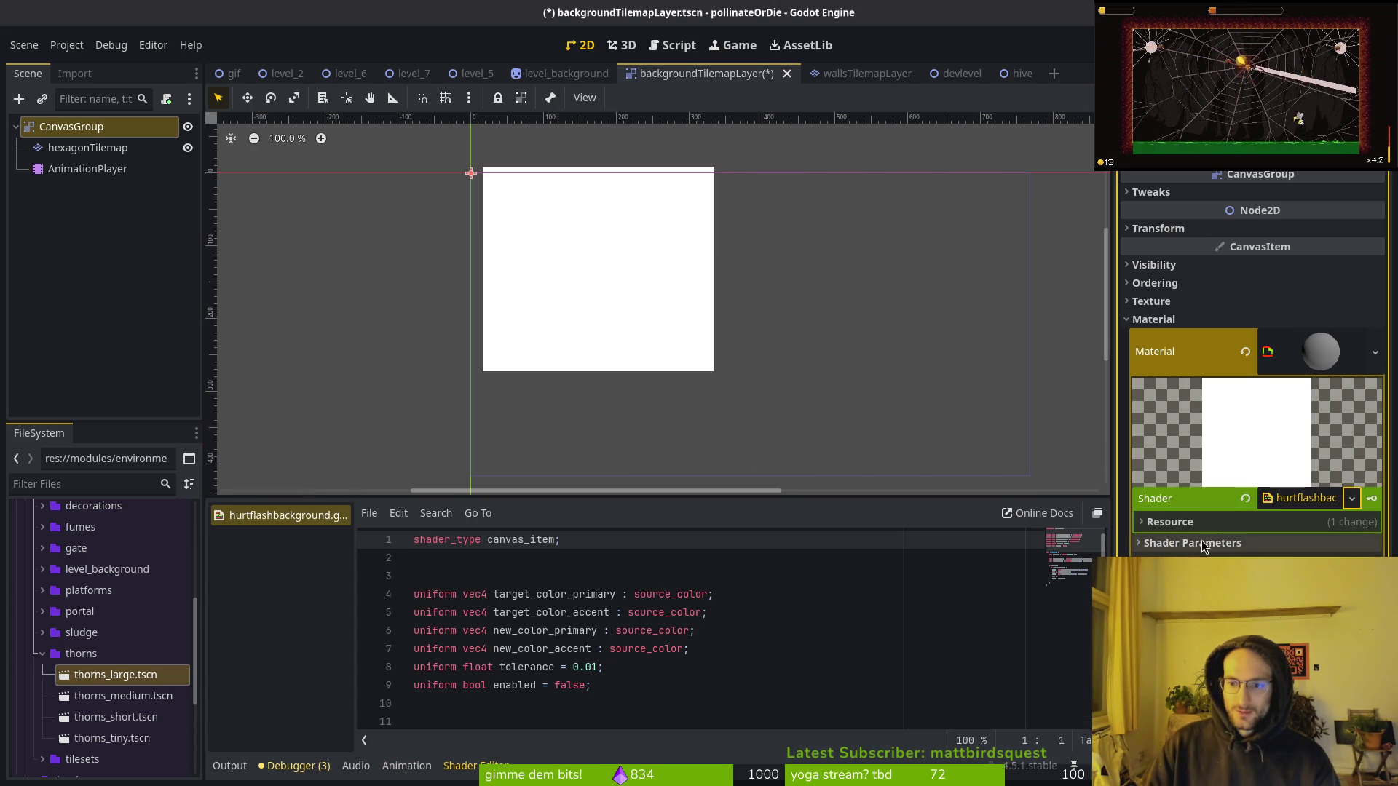
click(1201, 544)
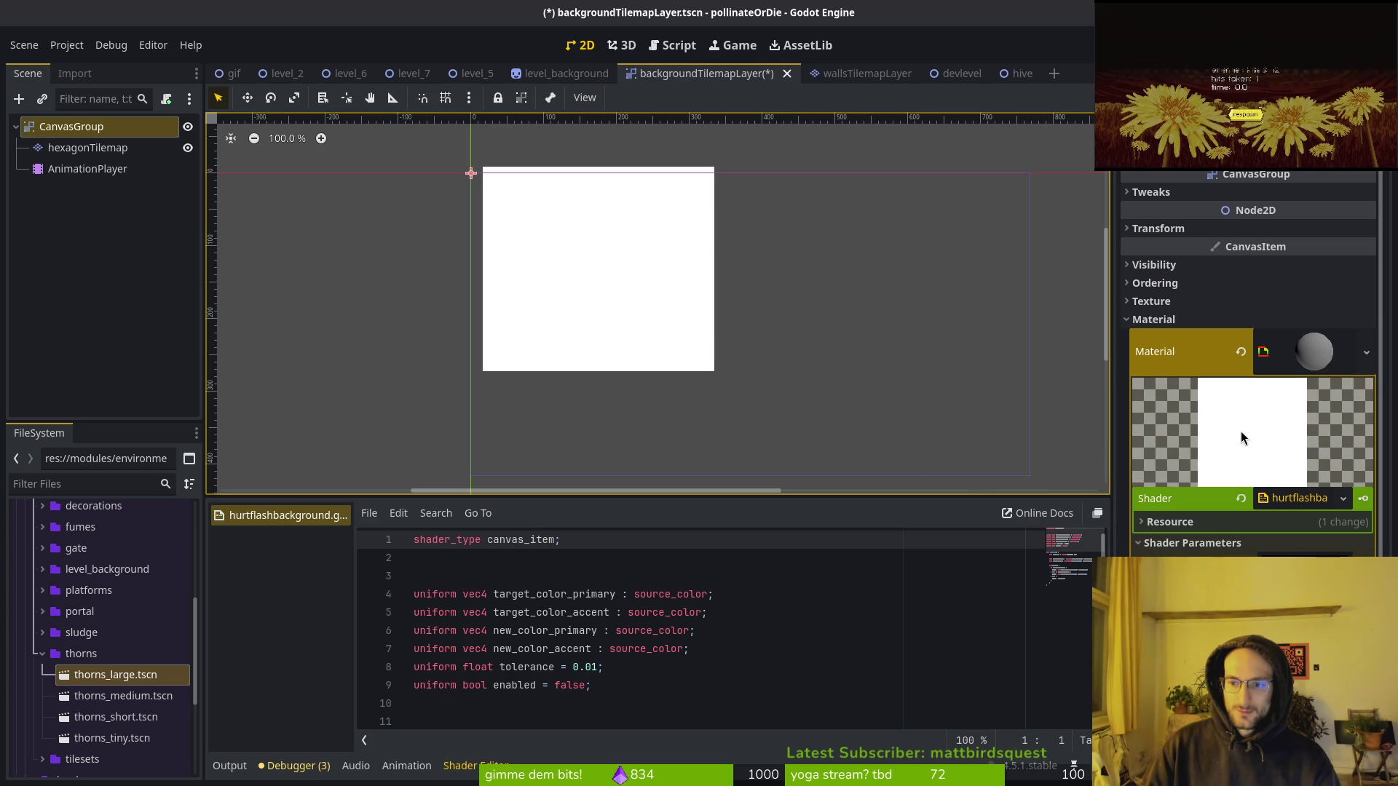
Revert the material's Shader slot so no shader is assigned.
scroll(1256, 452, down, 2)
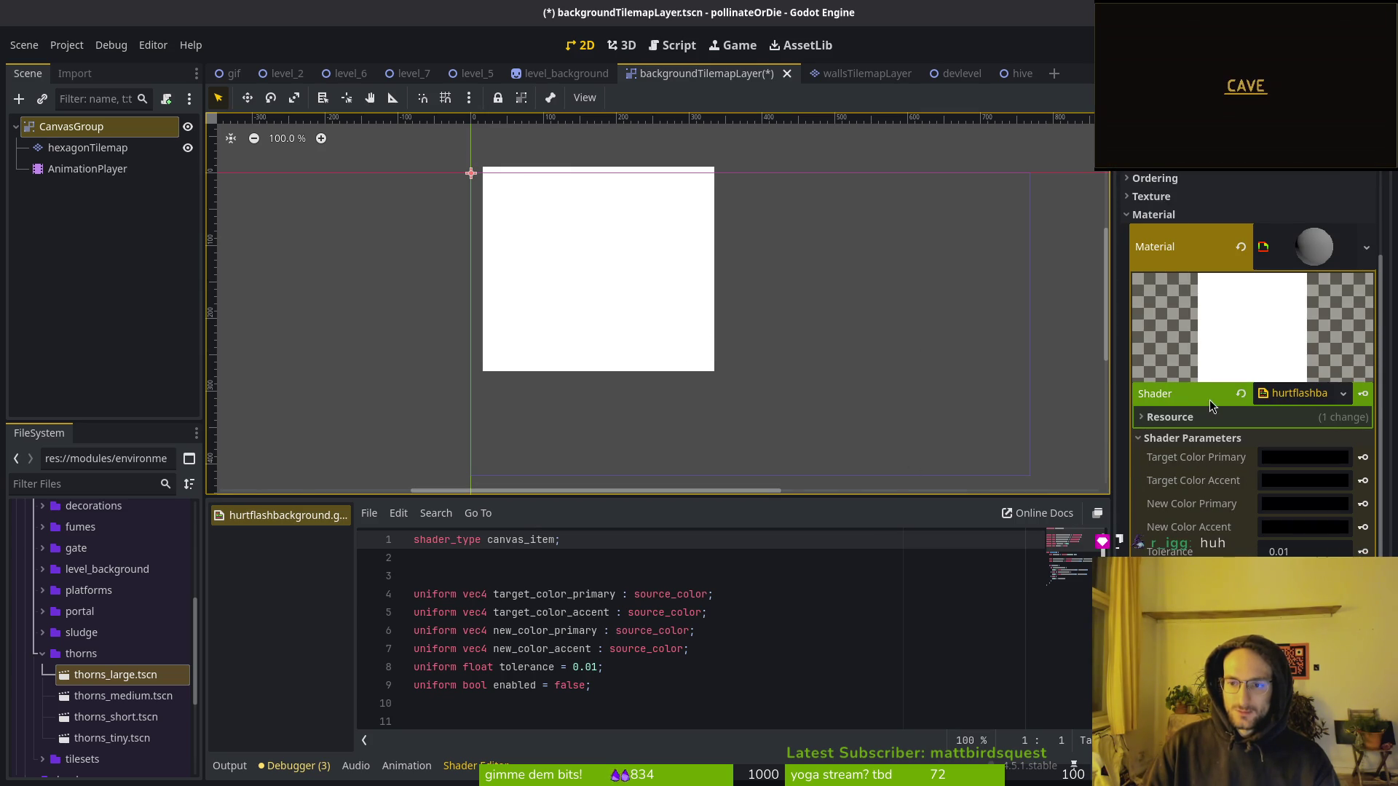
scroll(718, 360, up, 2)
scroll(614, 310, down, 1)
scroll(649, 381, down, 2)
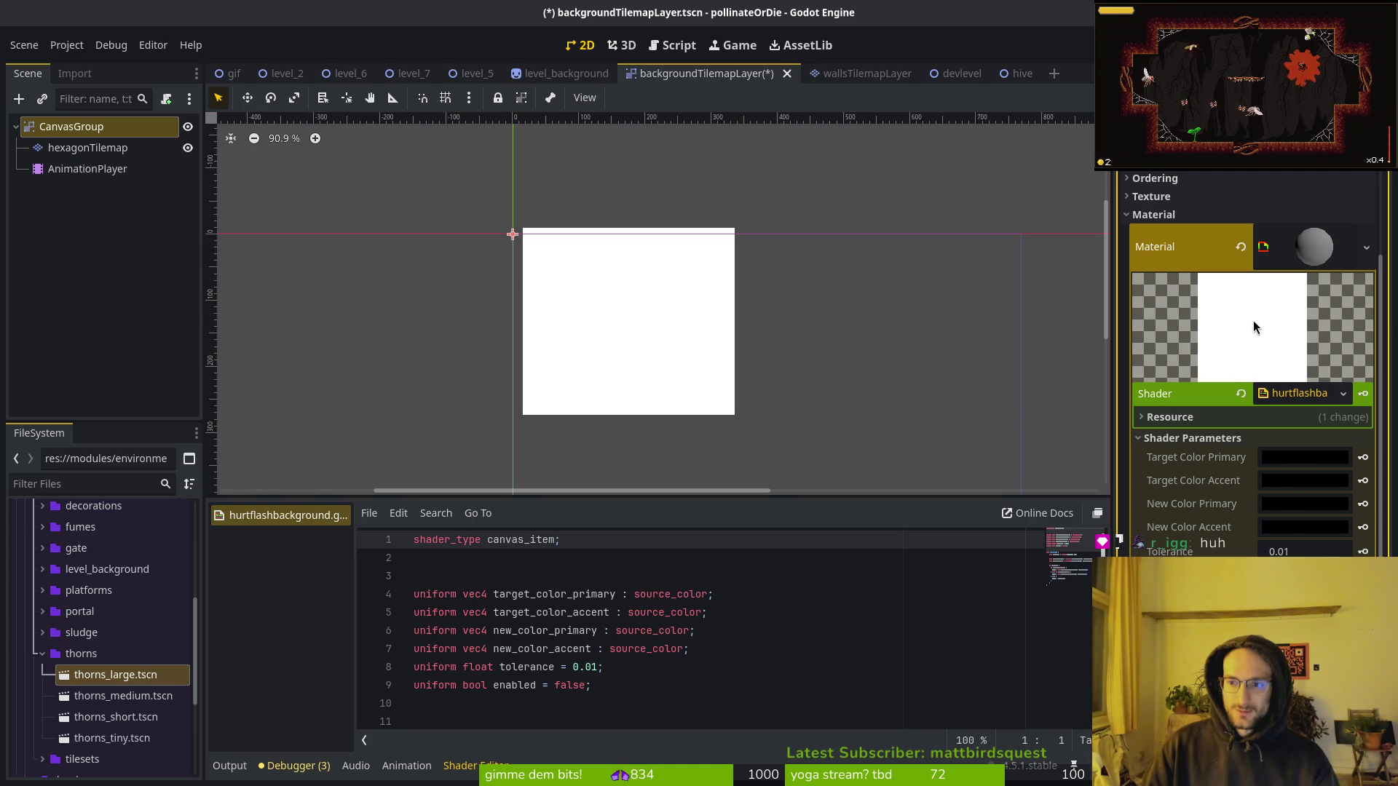
click(1241, 393)
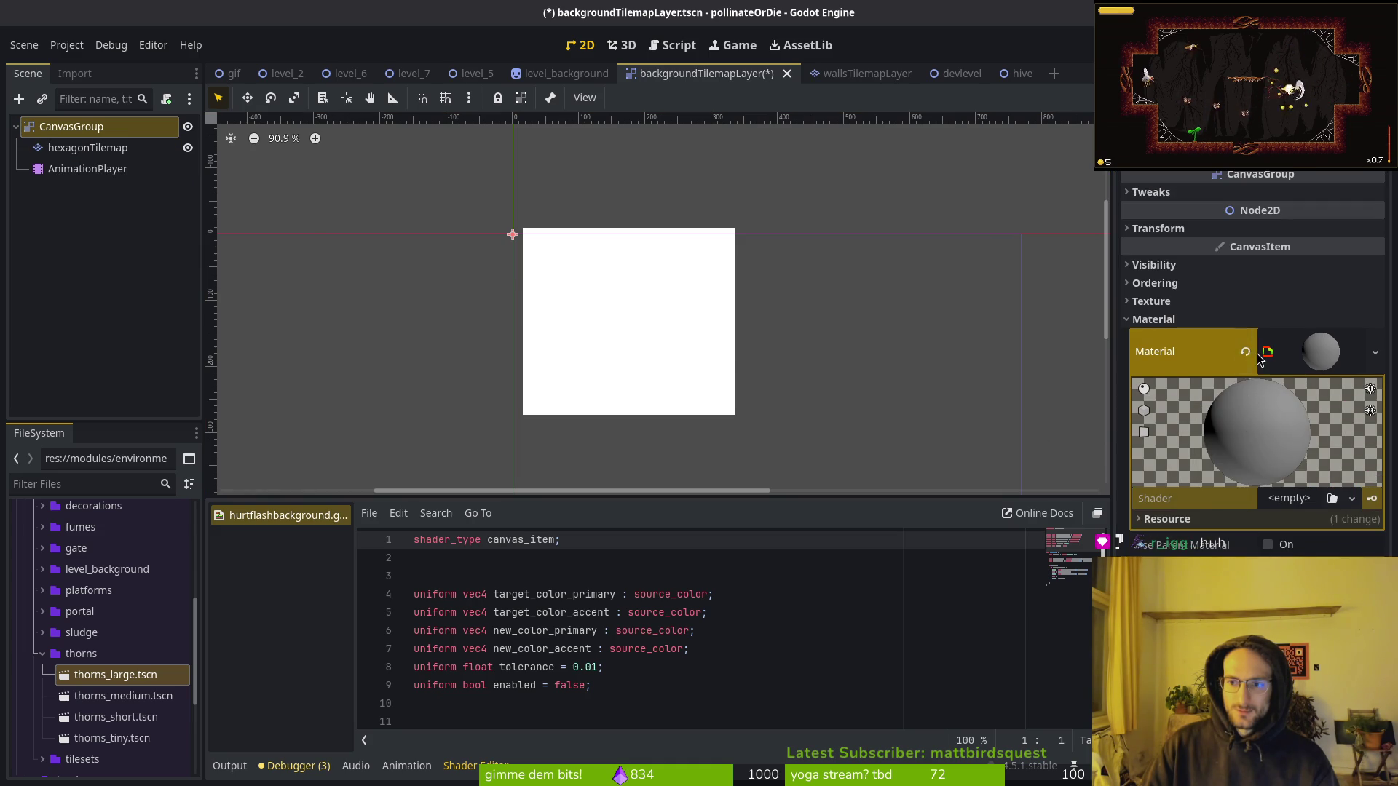
Clear the CanvasGroup's Material and recreate it as a New ShaderMaterial, twice over.
click(1246, 353)
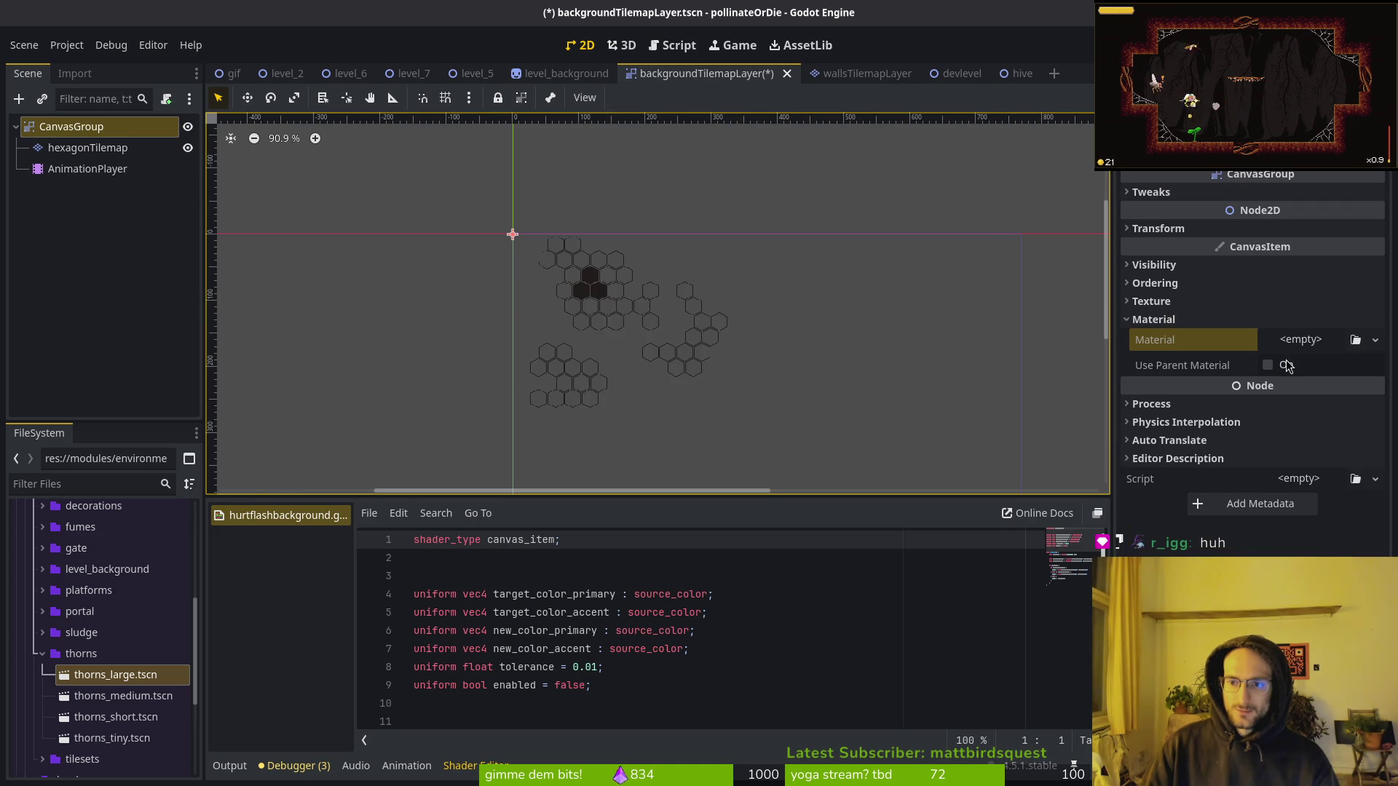
click(1375, 340)
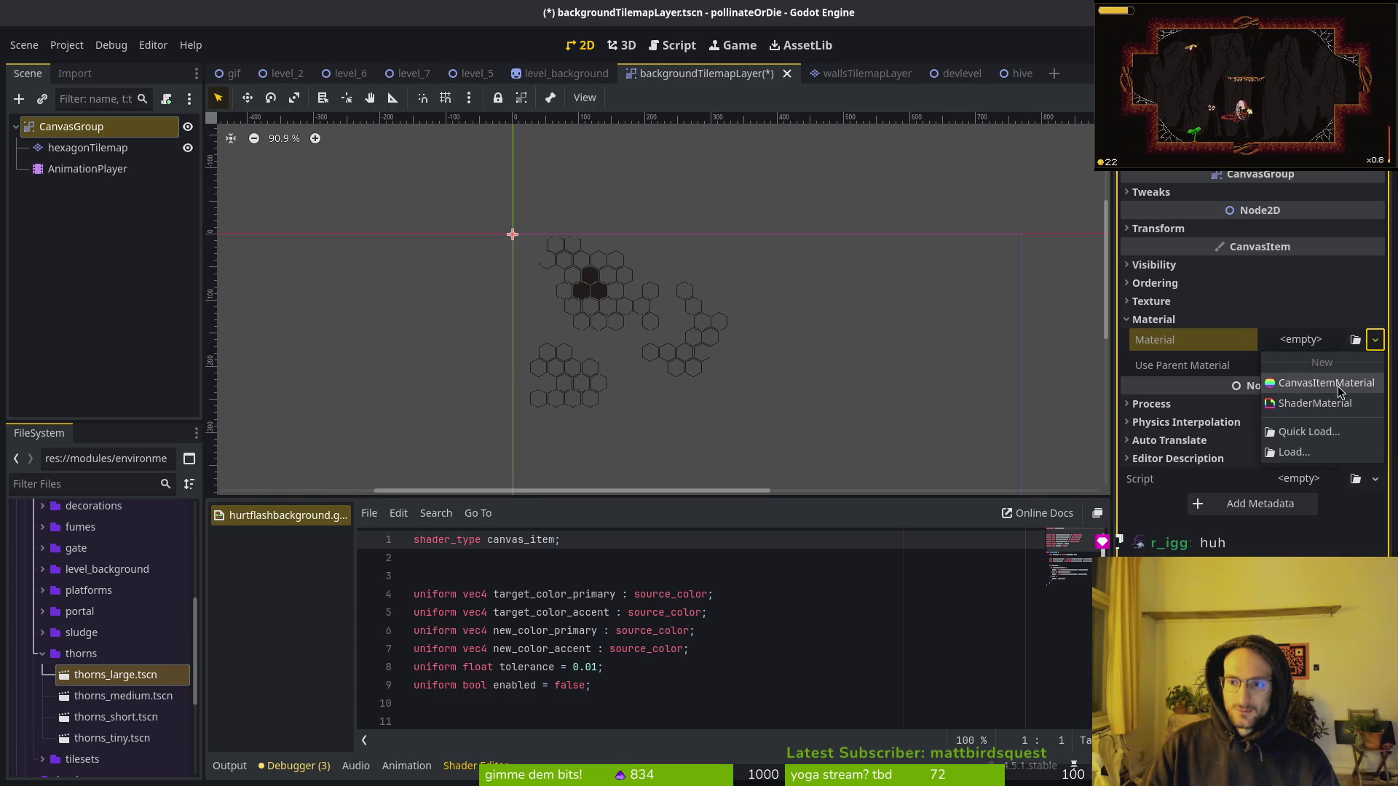
click(1374, 352)
click(1315, 402)
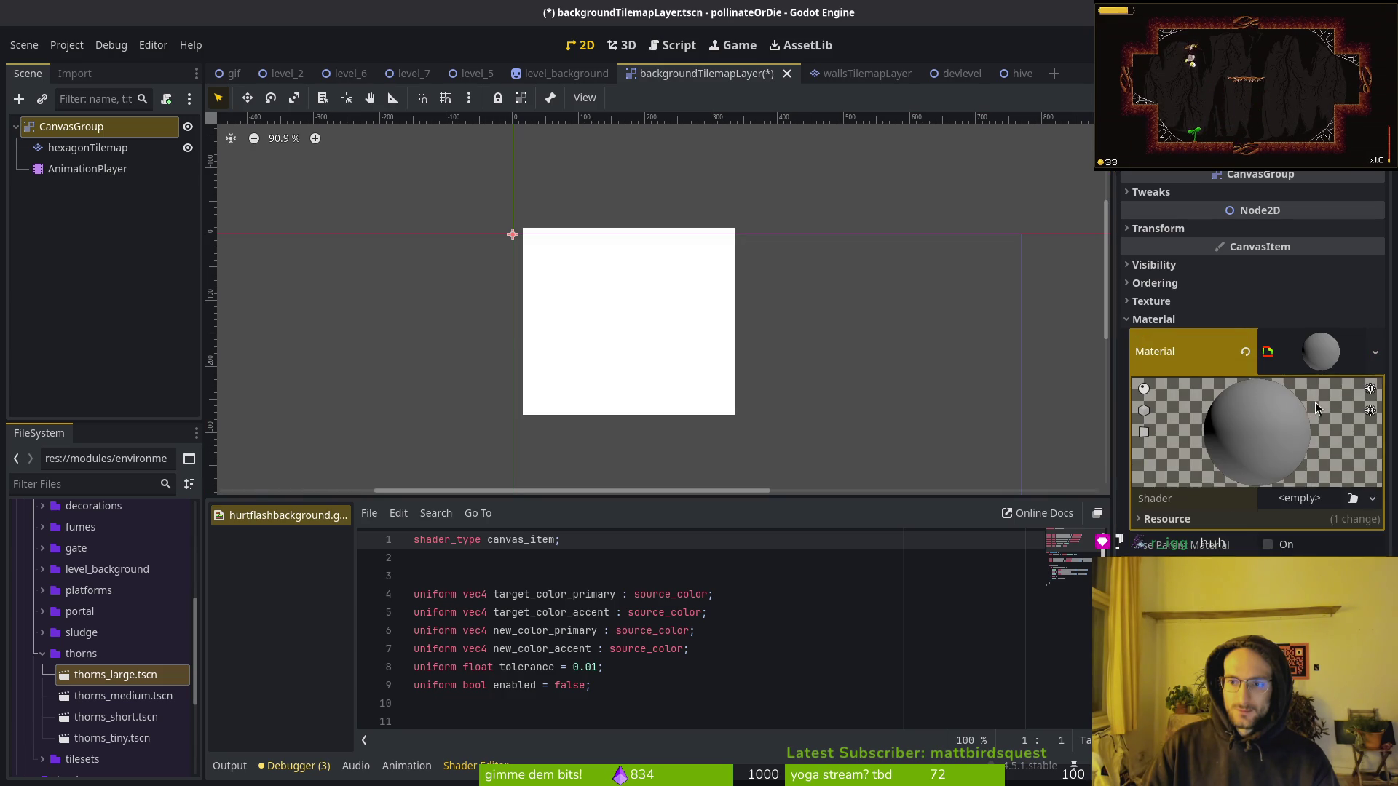
click(1245, 351)
click(1301, 334)
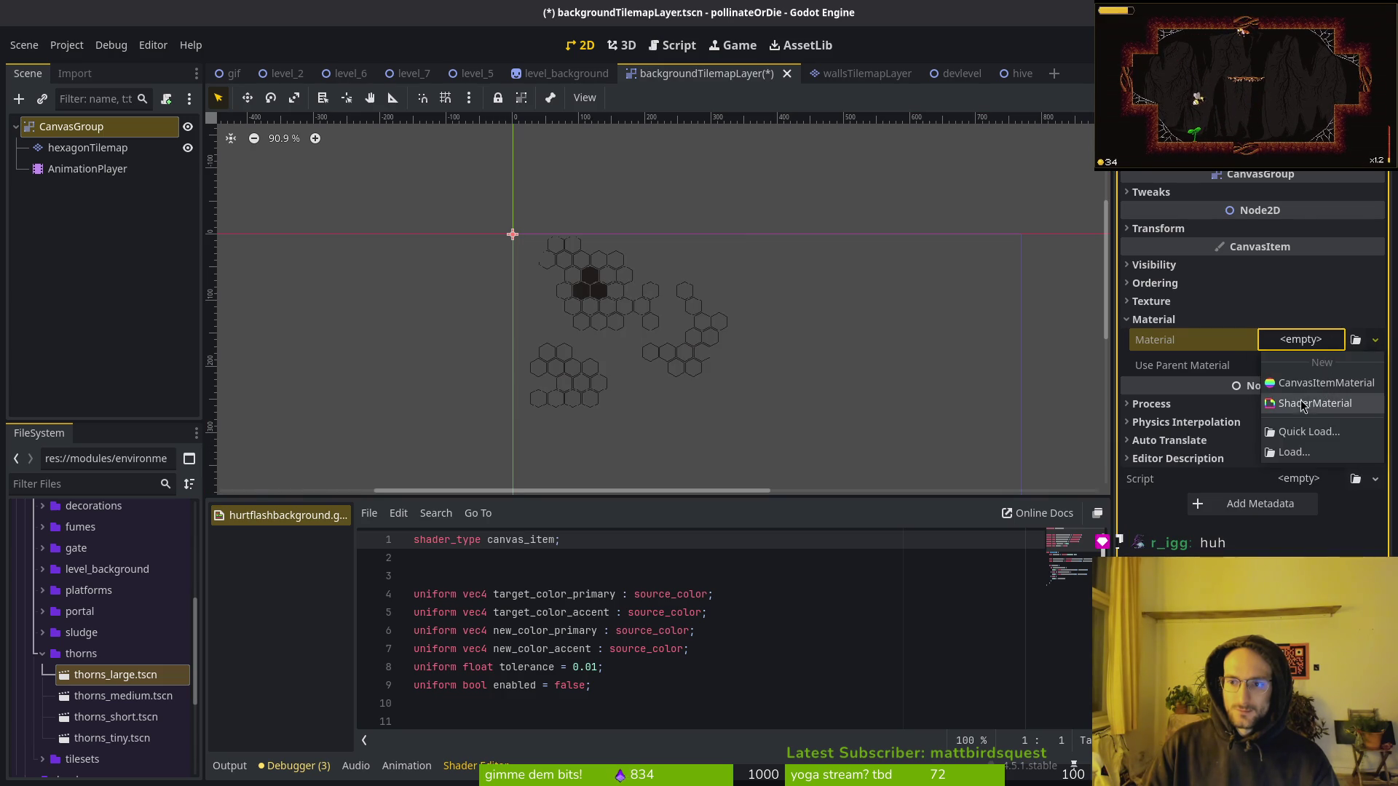
click(1300, 400)
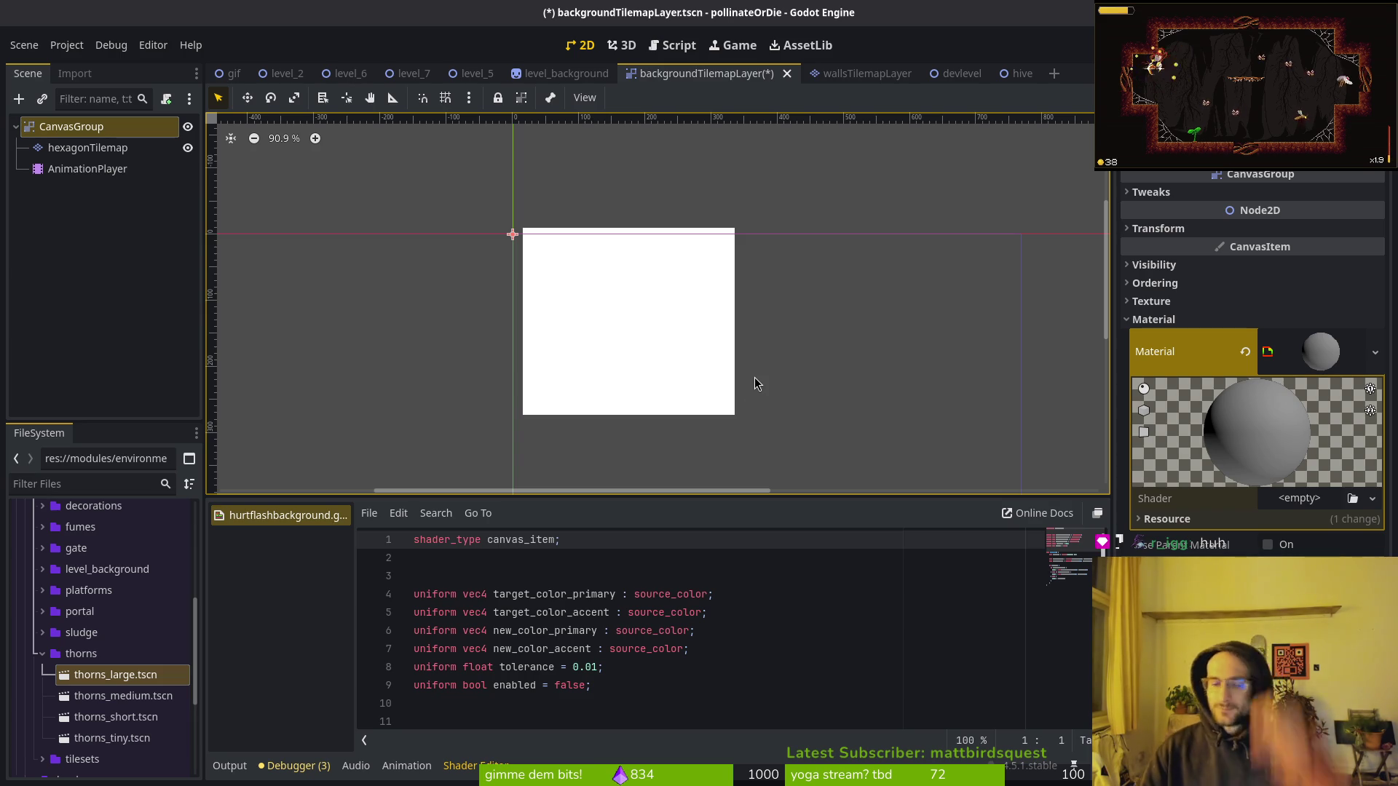
Clear the CanvasGroup's Material again, assign a New ShaderMaterial, then undo it.
click(100, 149)
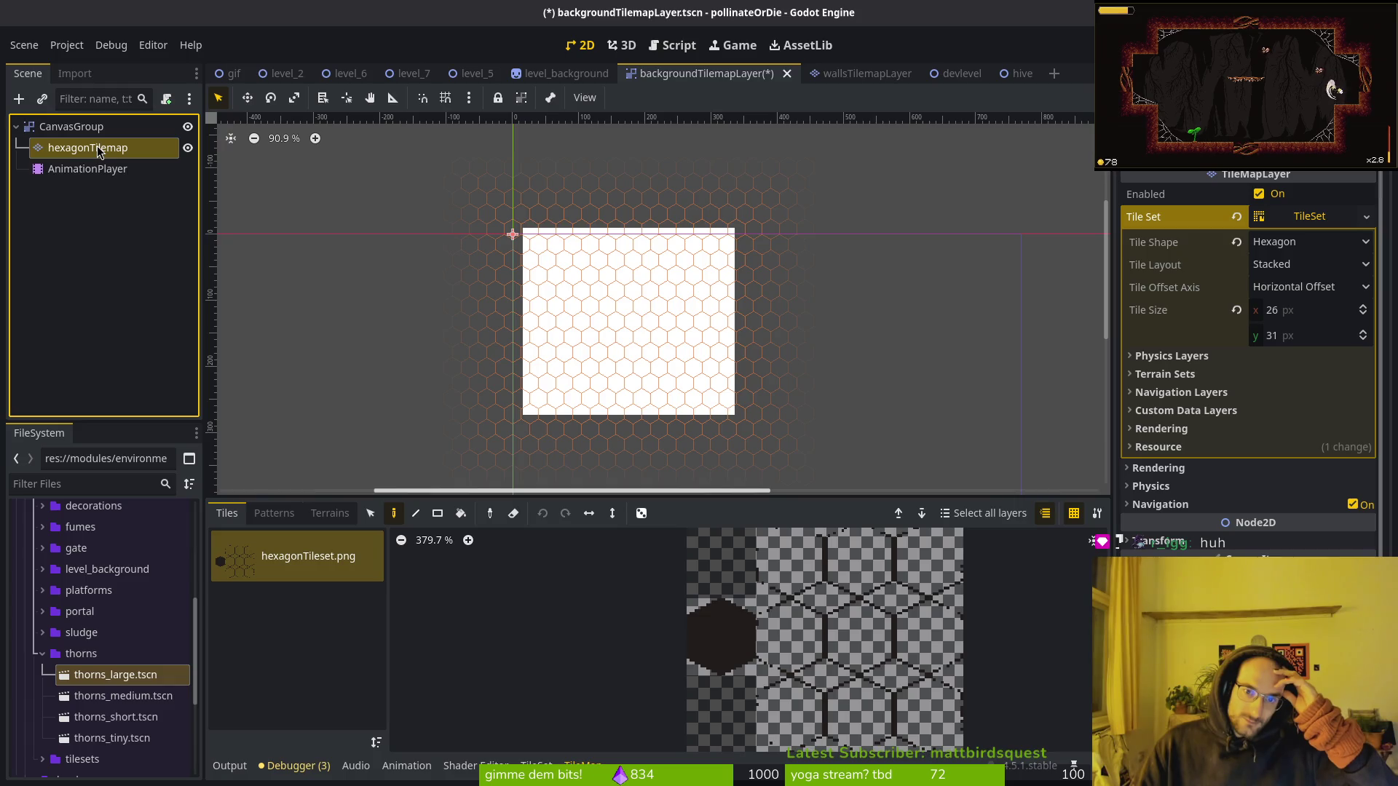
click(70, 133)
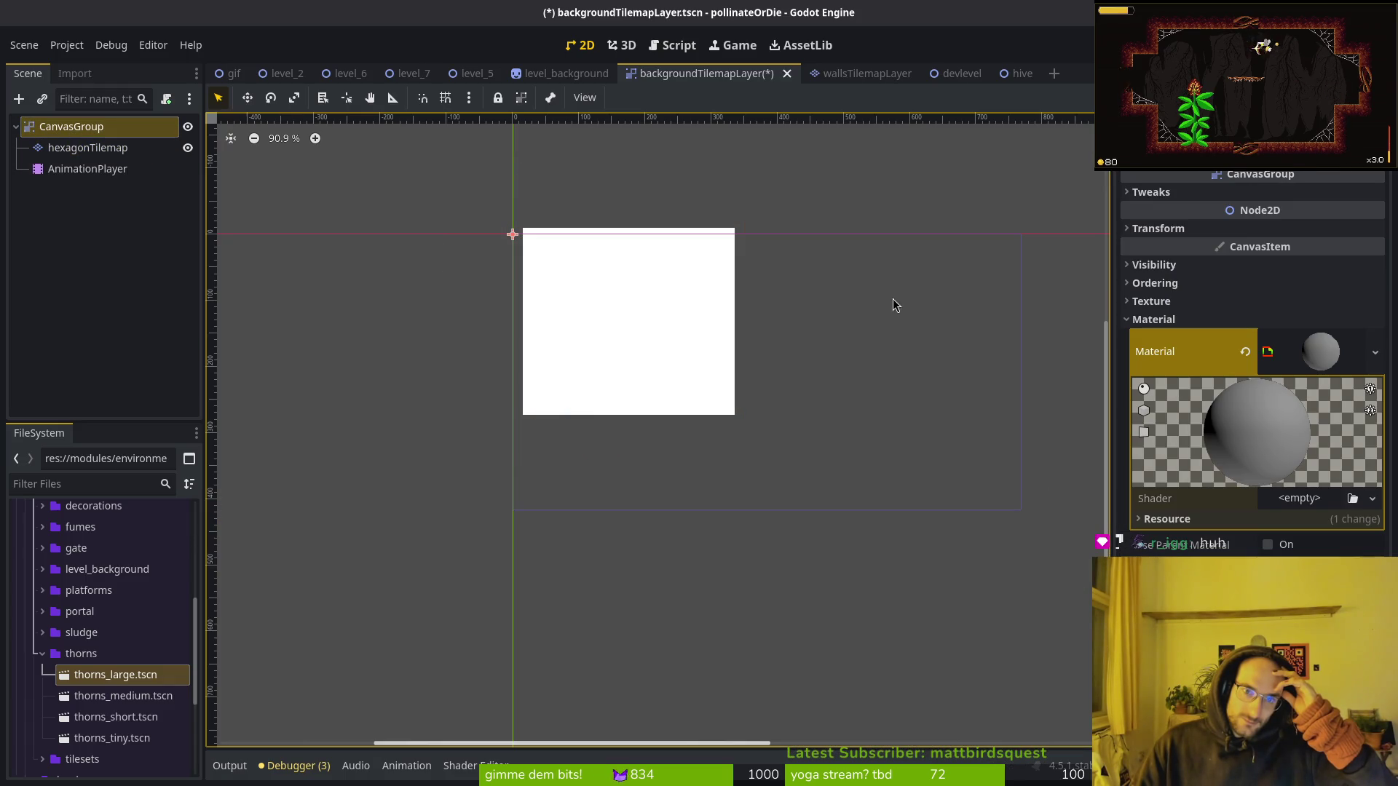
click(1246, 352)
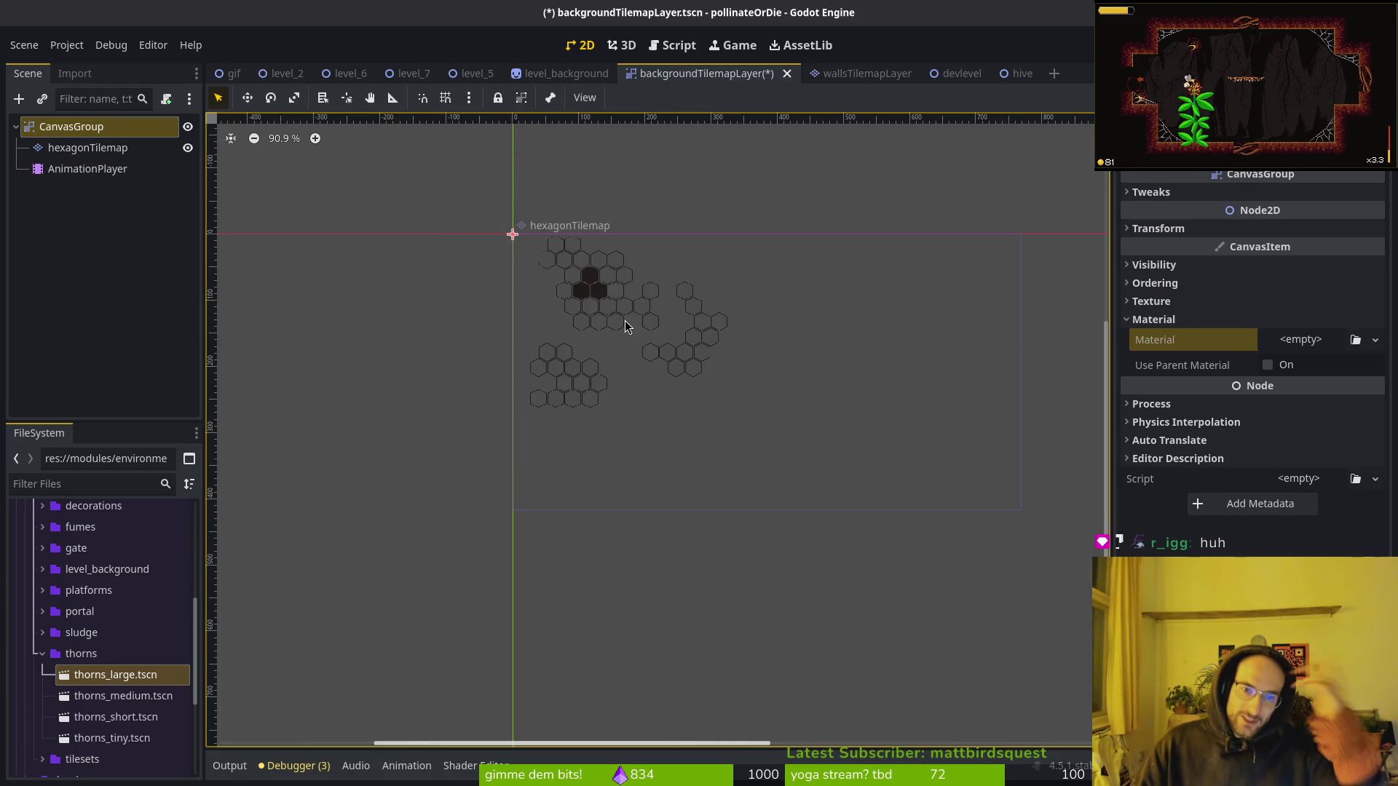
scroll(628, 302, up, 5)
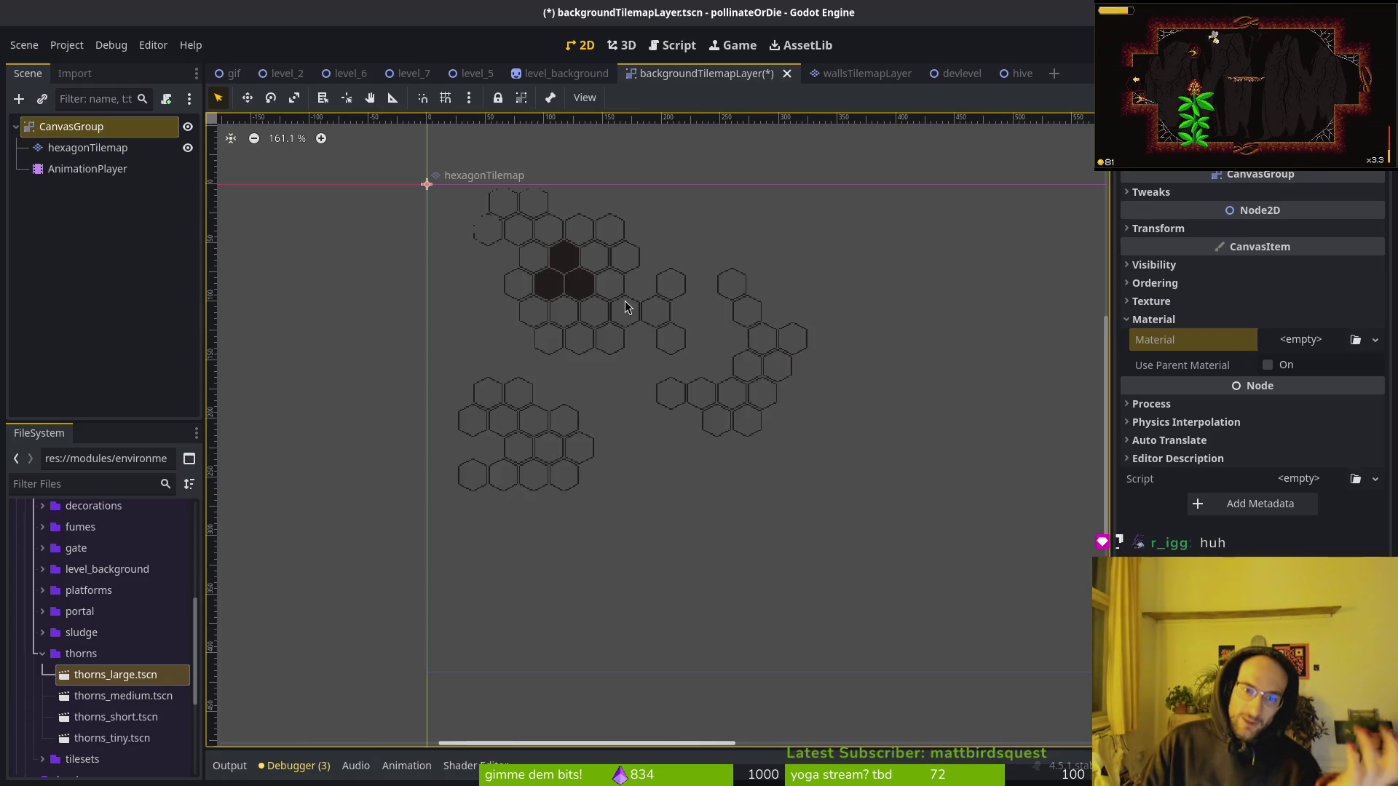
click(1296, 341)
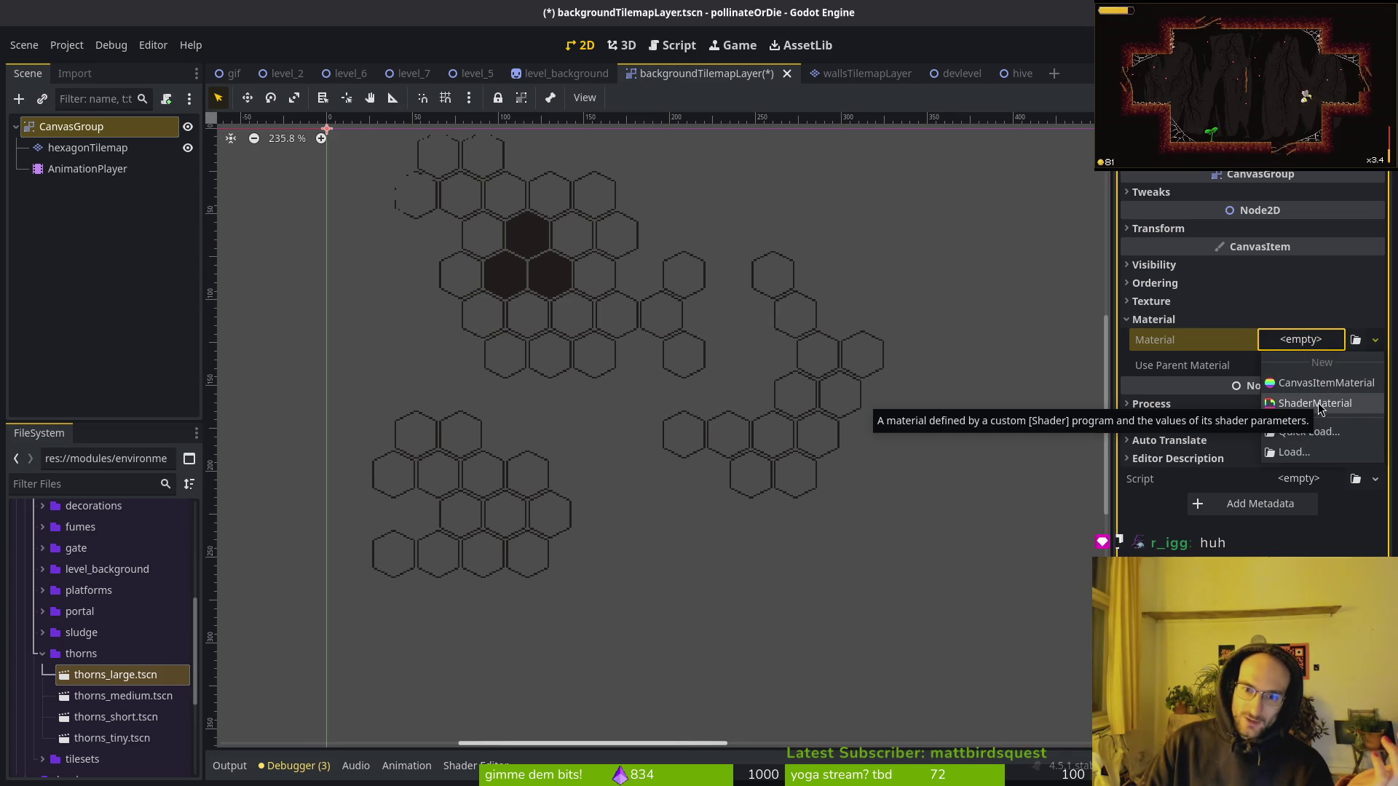
click(1318, 404)
key(ctrl+z)
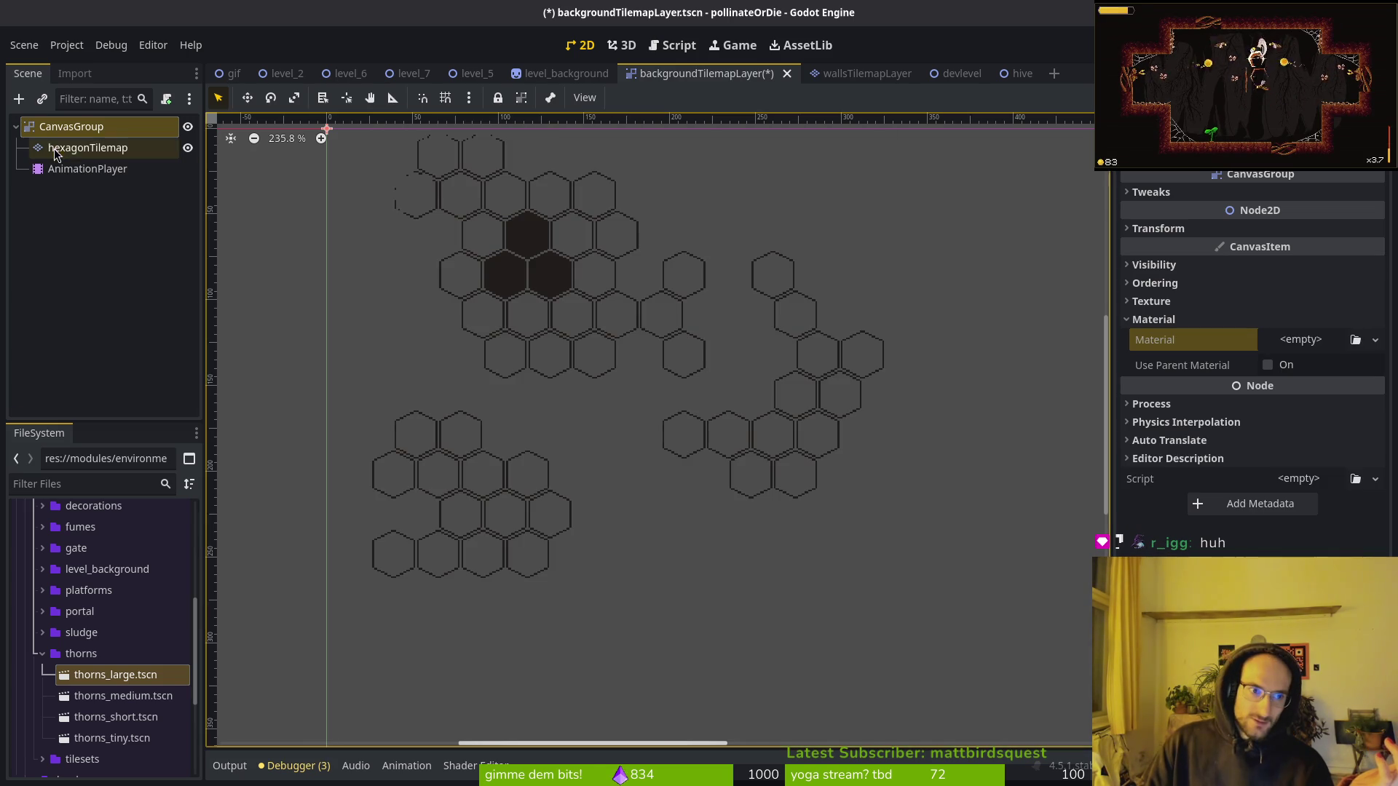
Paint a cluster of hexagon tiles on the right side of hexagonTilemap.
click(54, 155)
scroll(328, 219, down, 2)
click(859, 637)
drag(817, 413, 889, 325)
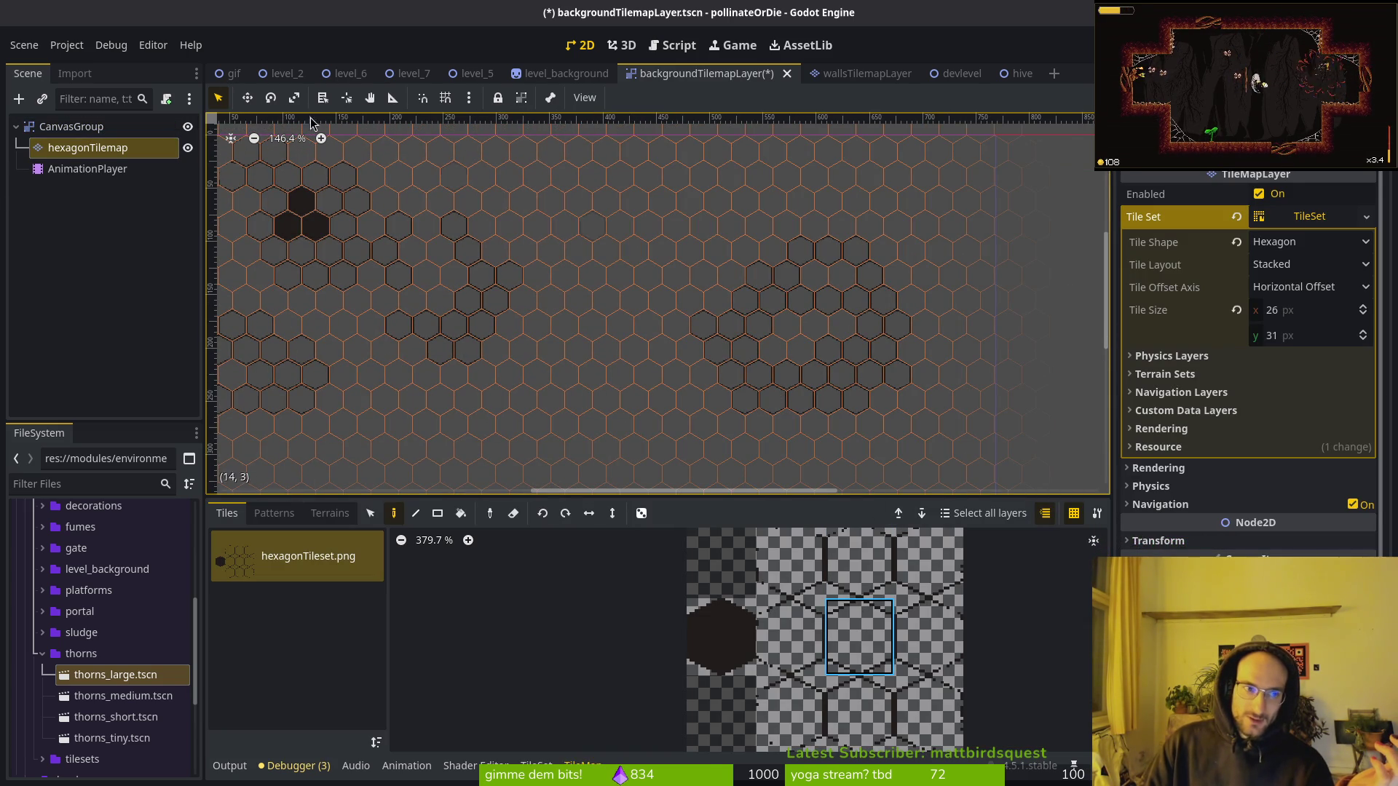
Give the CanvasGroup a fresh, shaderless New ShaderMaterial.
click(72, 125)
click(1301, 340)
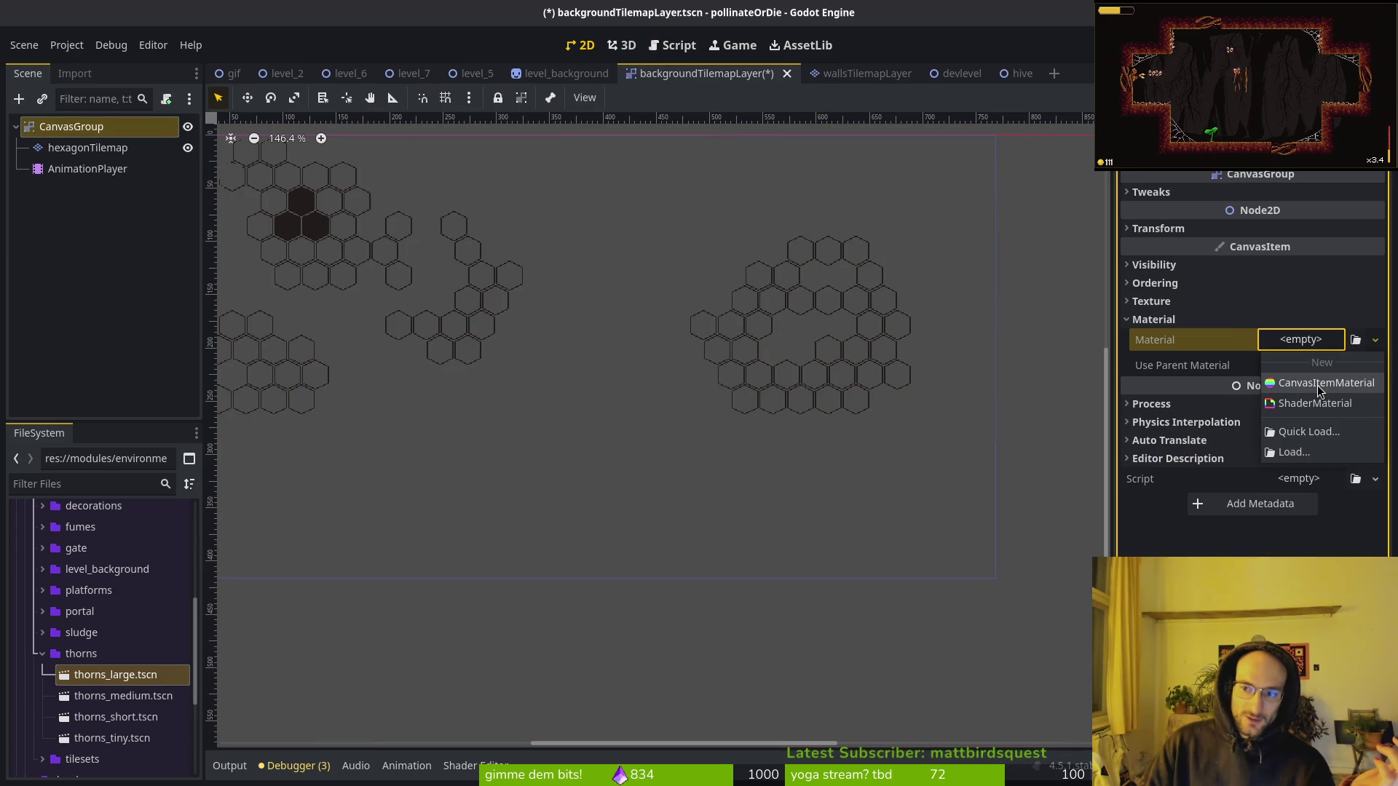
click(1307, 402)
scroll(809, 386, down, 2)
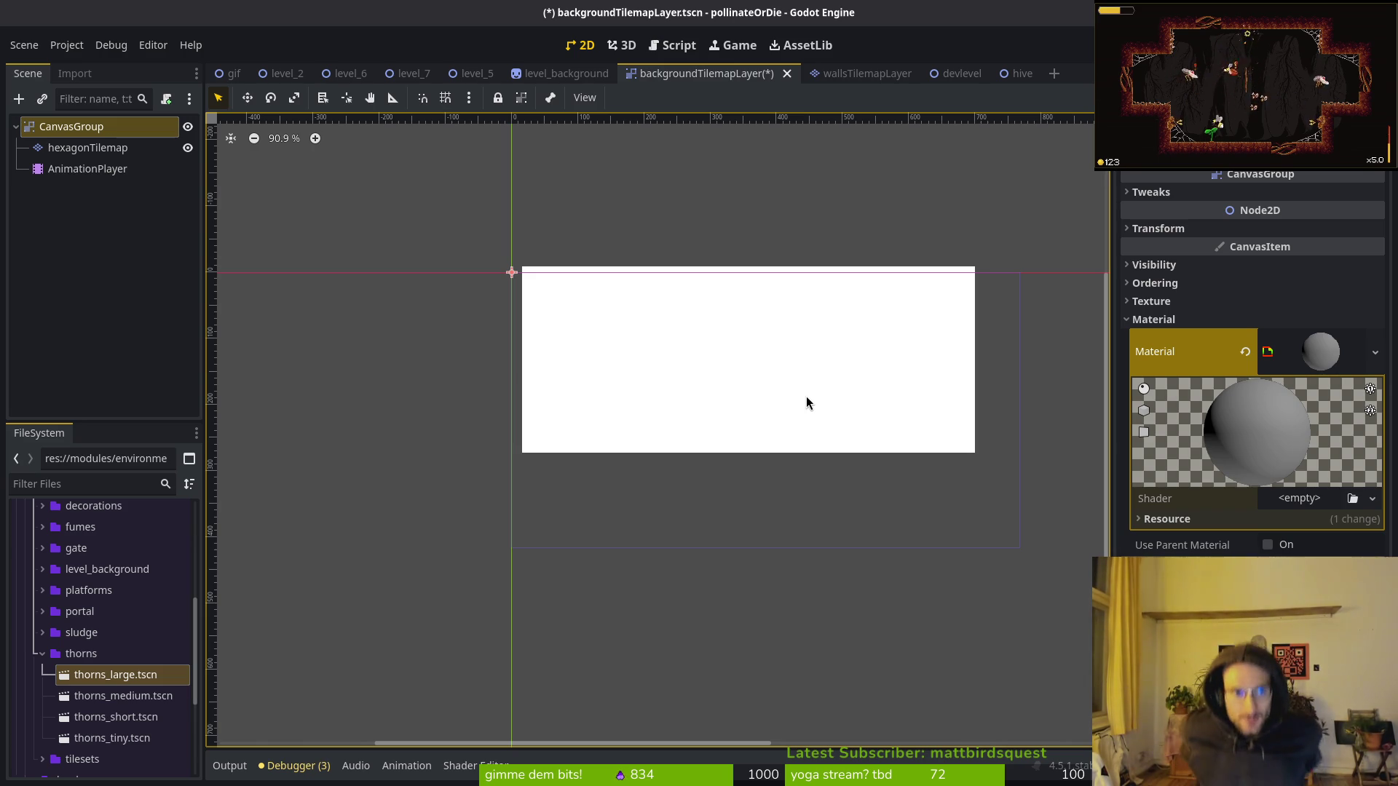
click(64, 149)
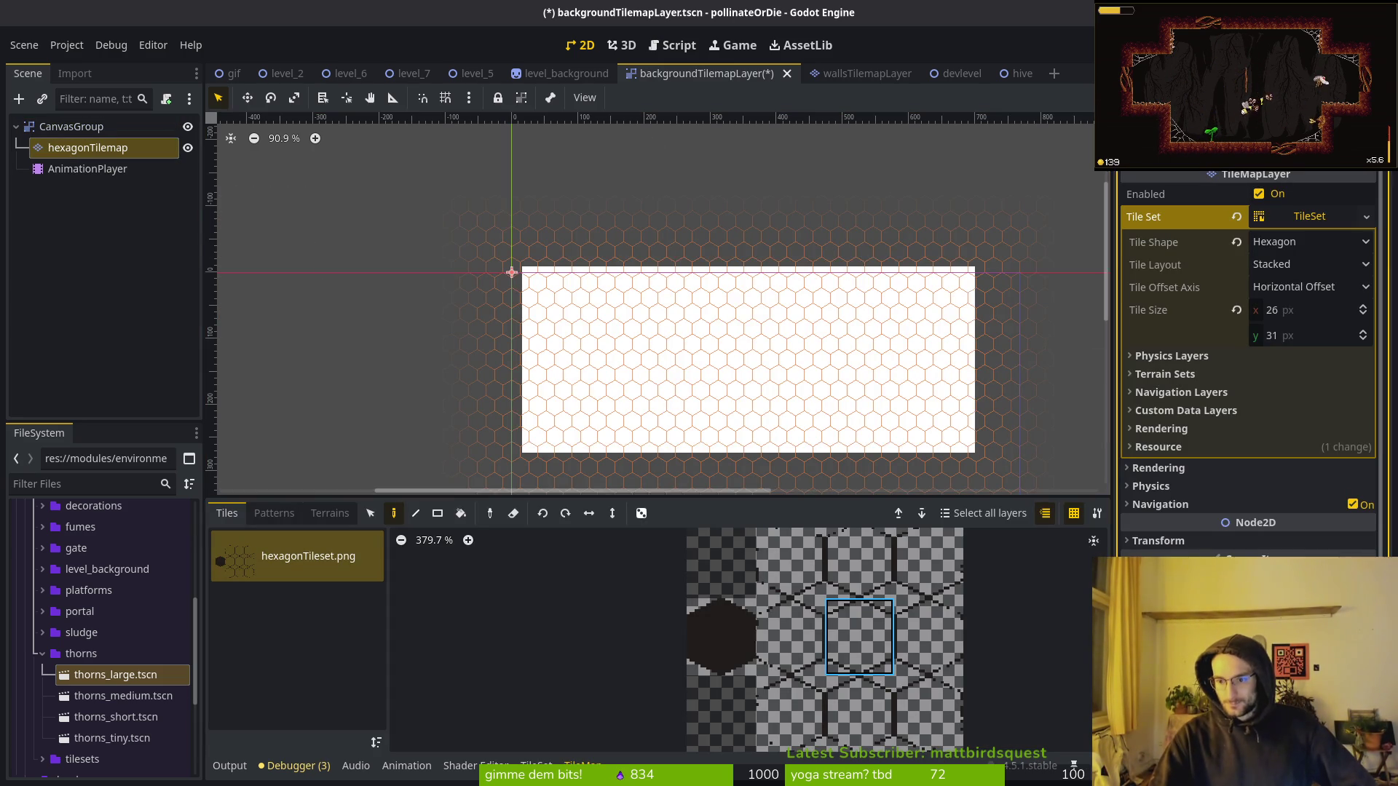
click(72, 127)
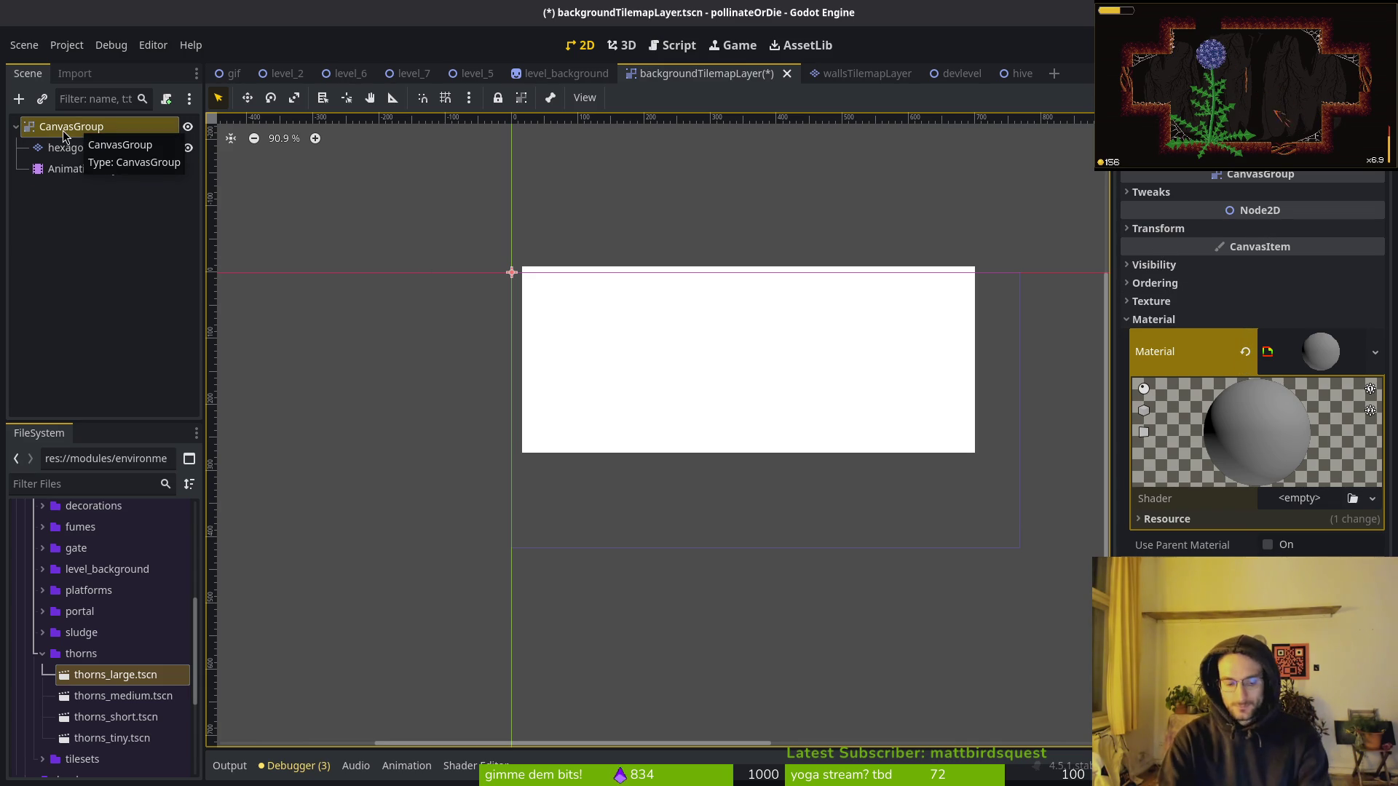
Look up the CanvasGroup class documentation in the built-in help.
key(F1)
text(canvas)
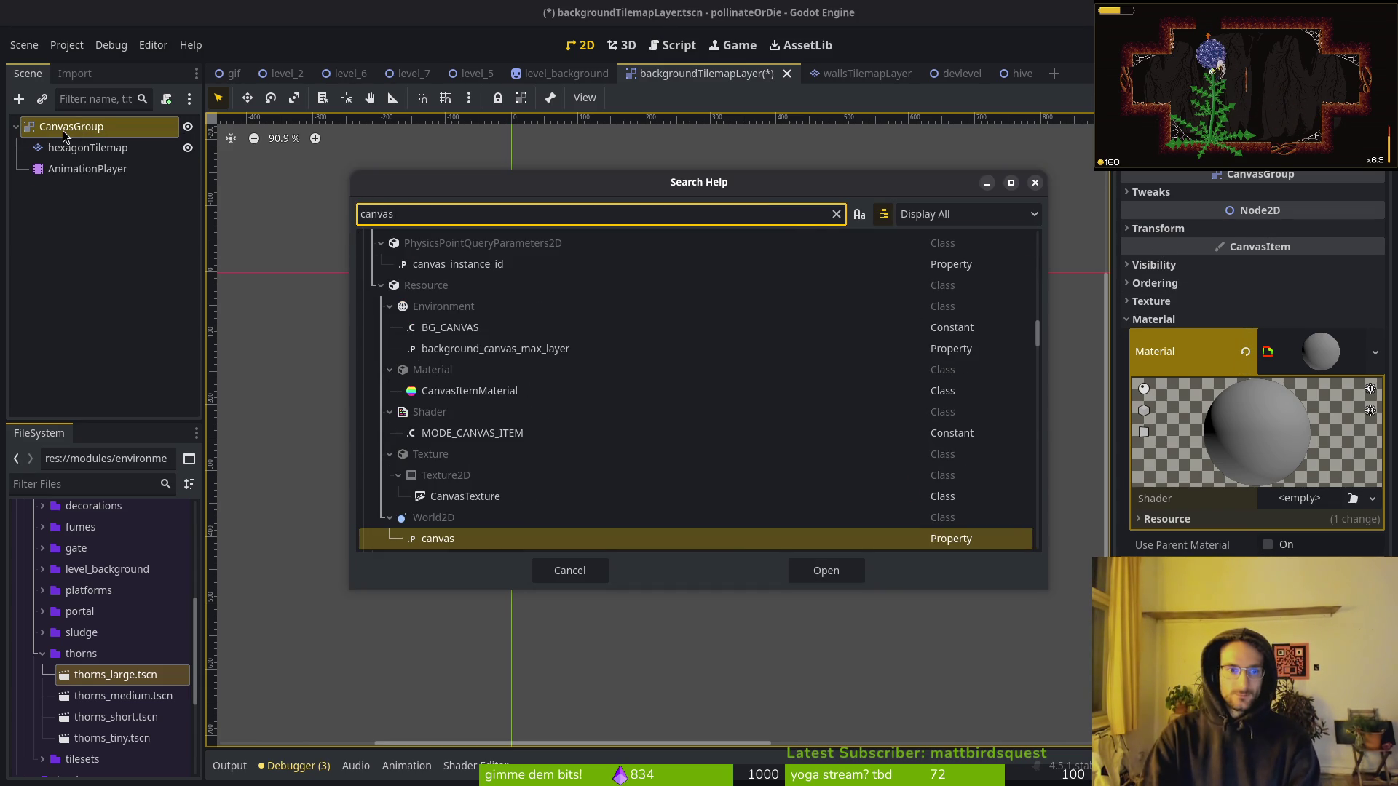
text(gr)
key(Return)
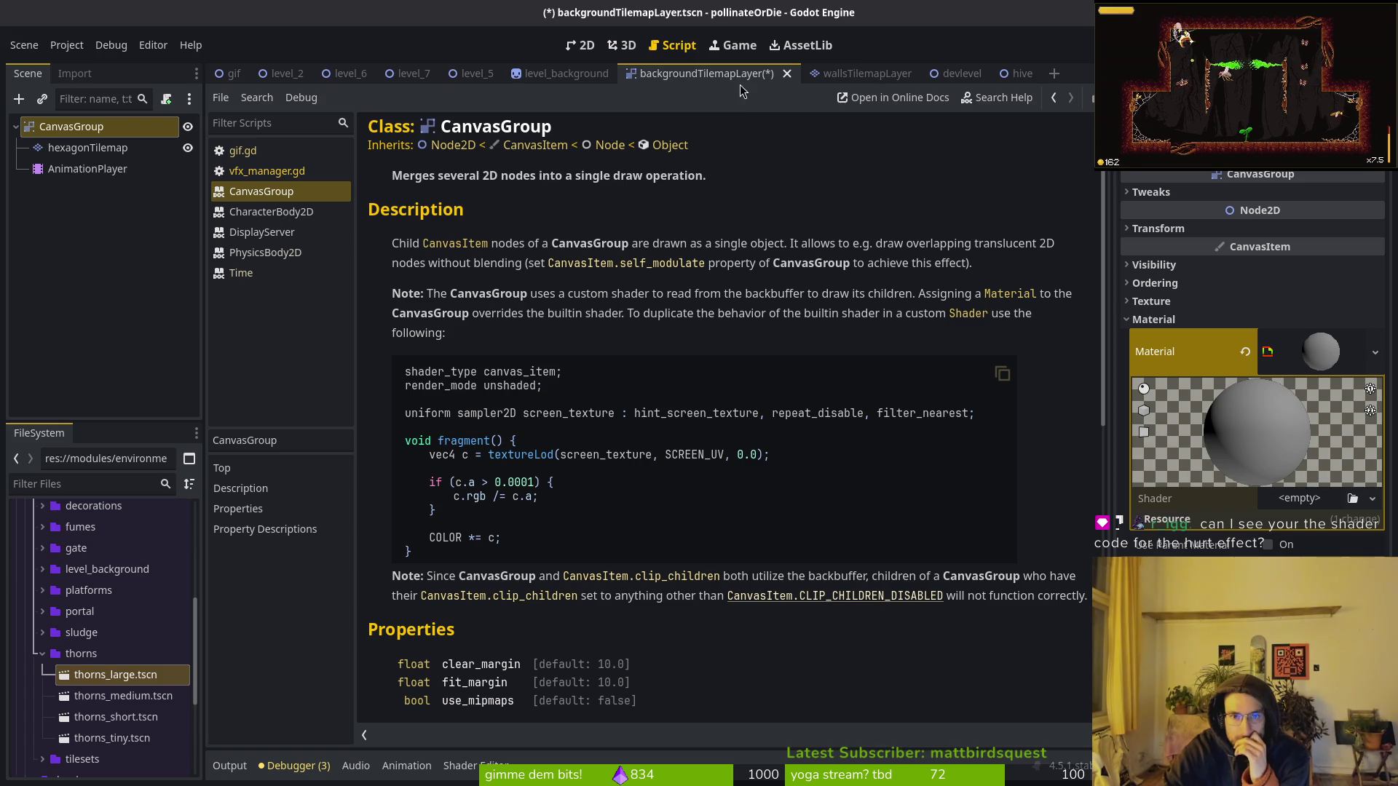
Close all open scripts and documentation pages and go back to the 2D view.
click(792, 76)
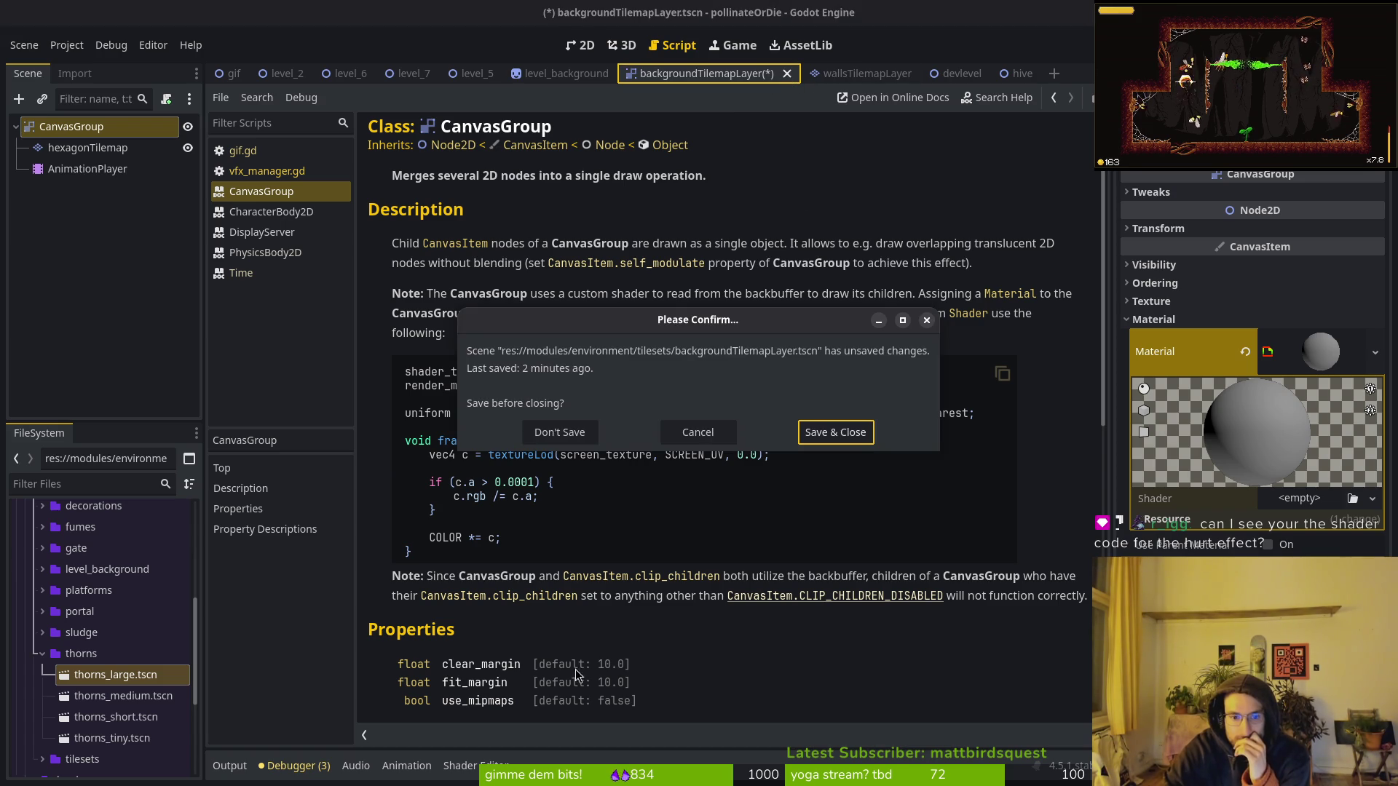
click(568, 437)
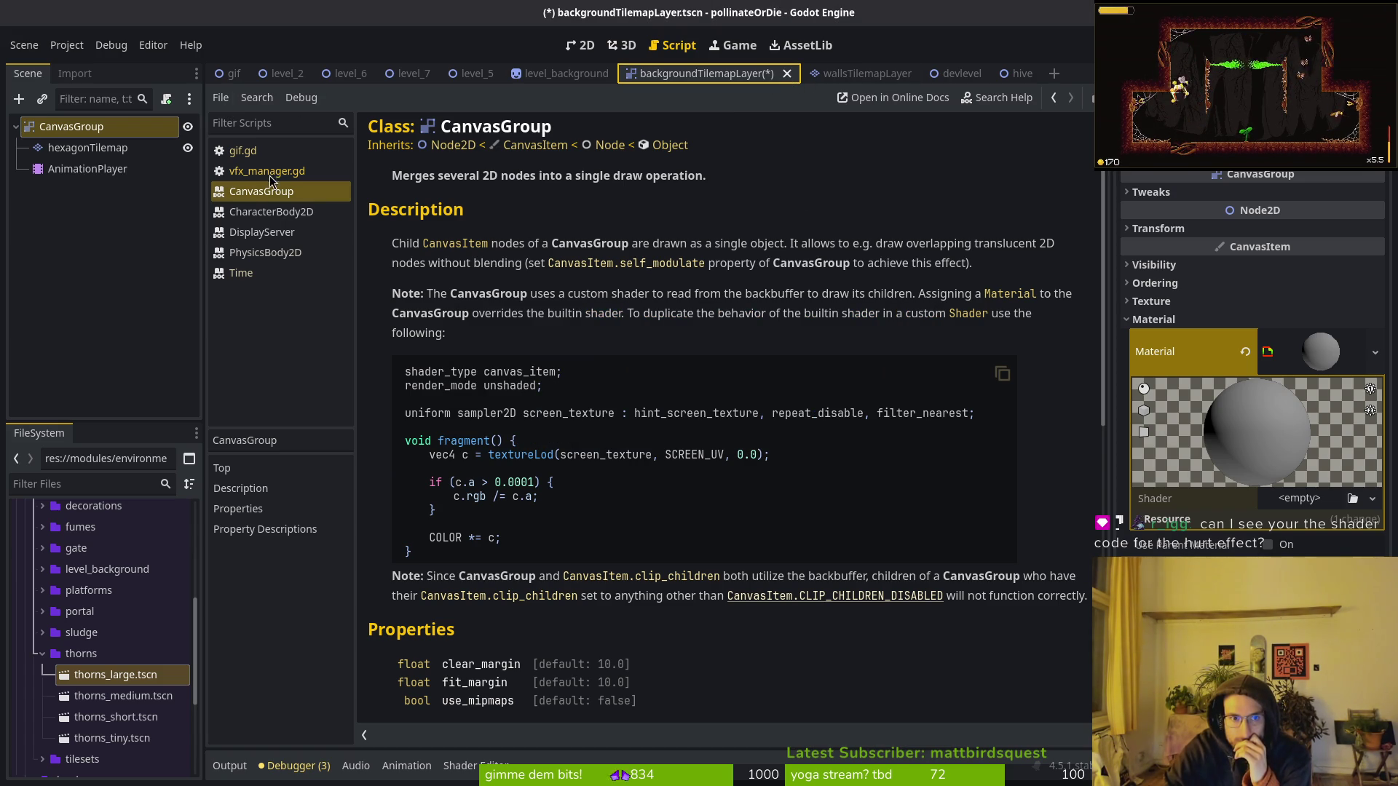
right_click(282, 148)
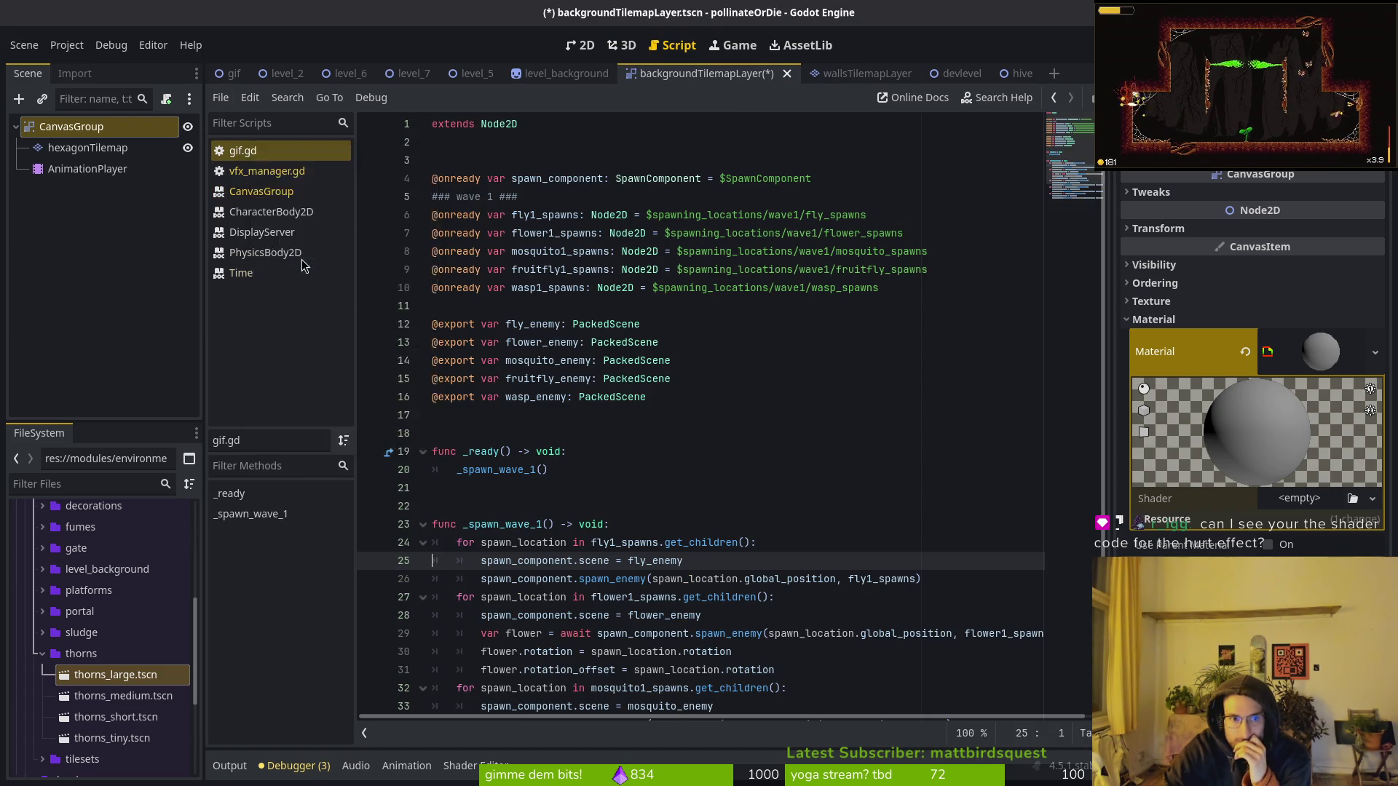
click(291, 271)
click(580, 45)
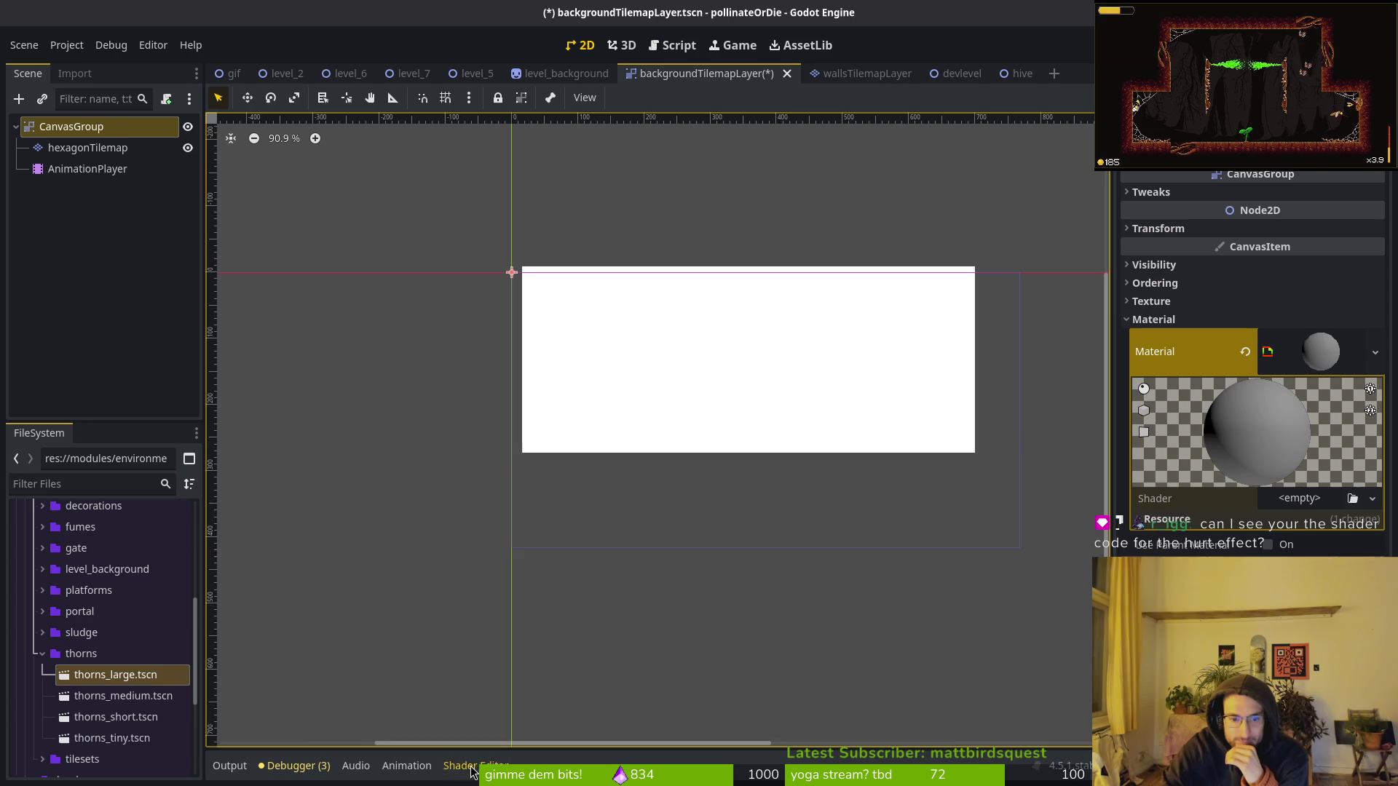
scroll(539, 577, down, 5)
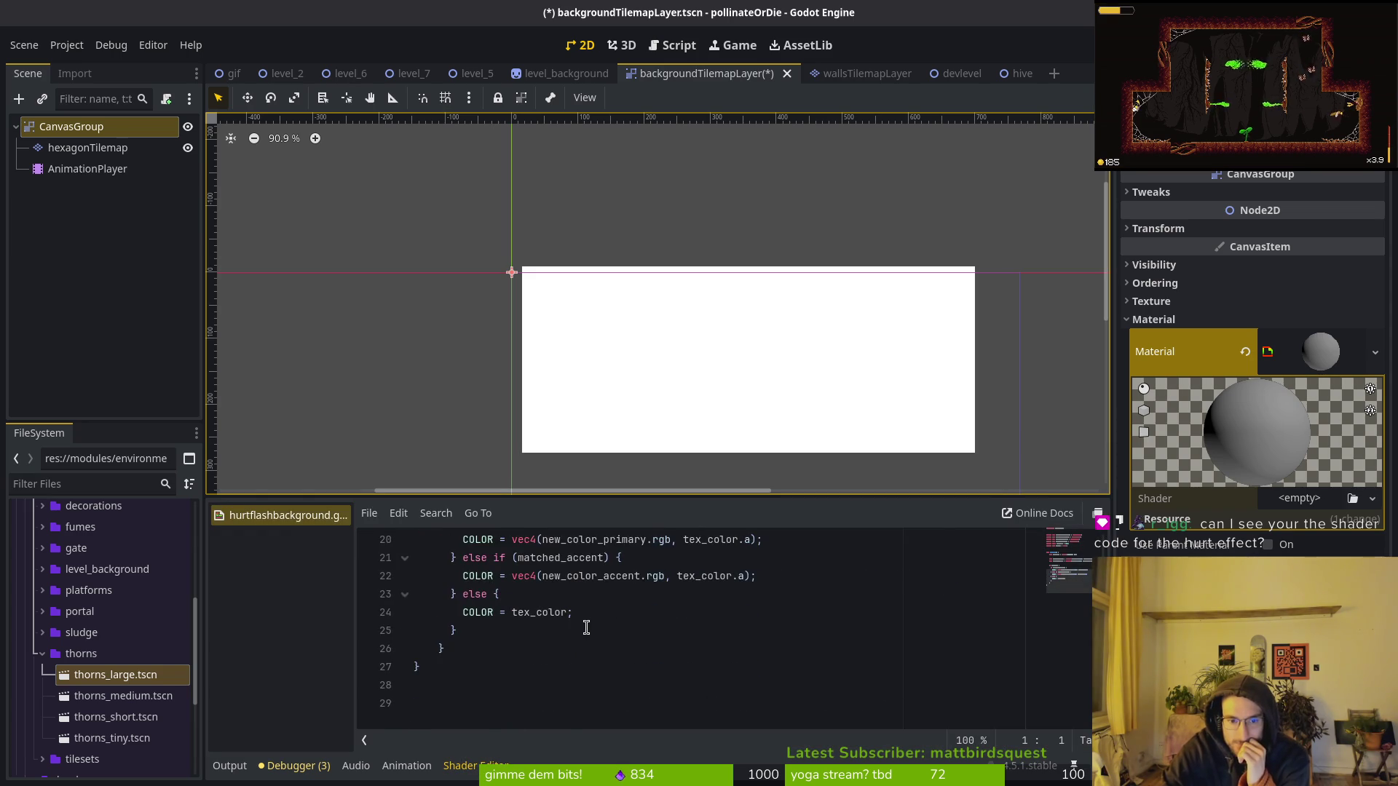
drag(569, 505, 580, 190)
scroll(595, 510, up, 1)
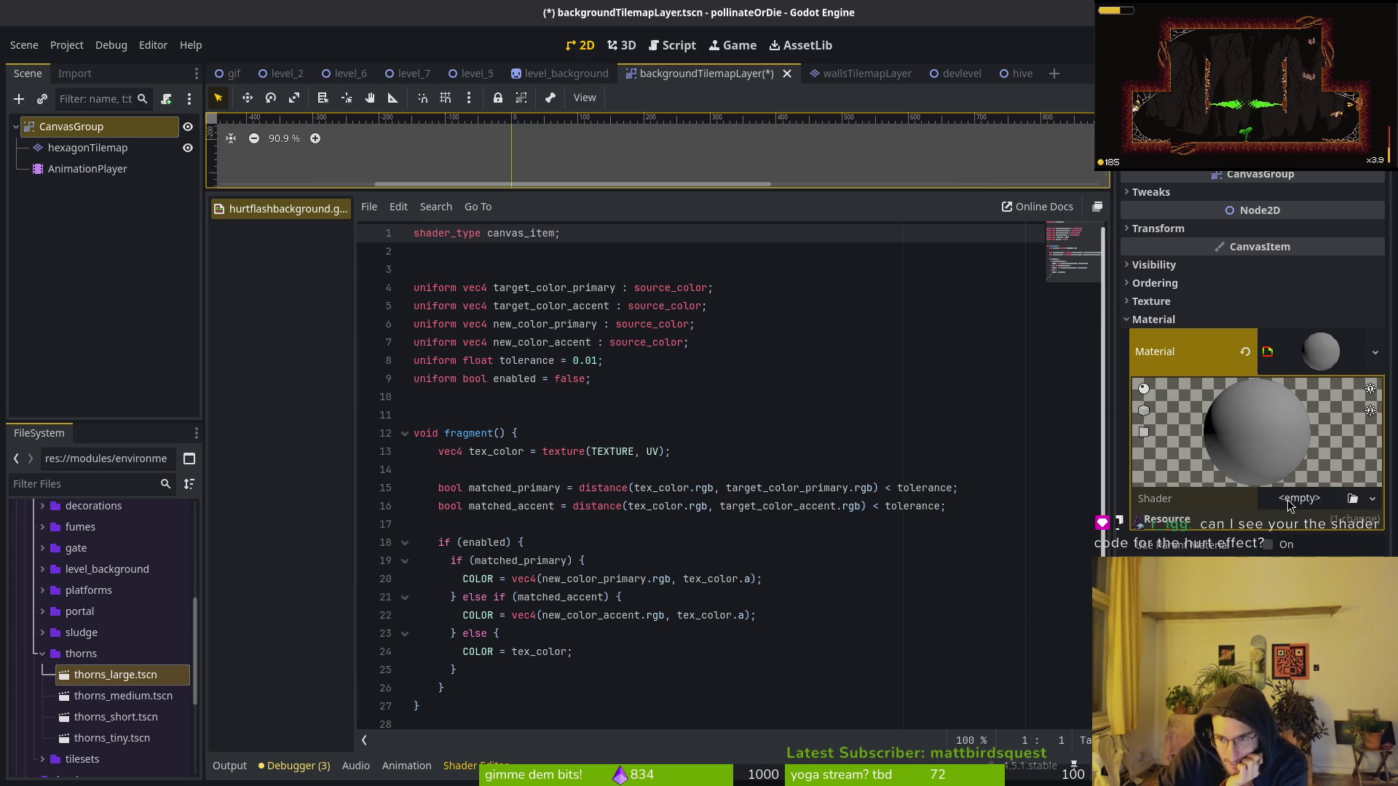
drag(716, 191, 736, 239)
scroll(693, 197, down, 6)
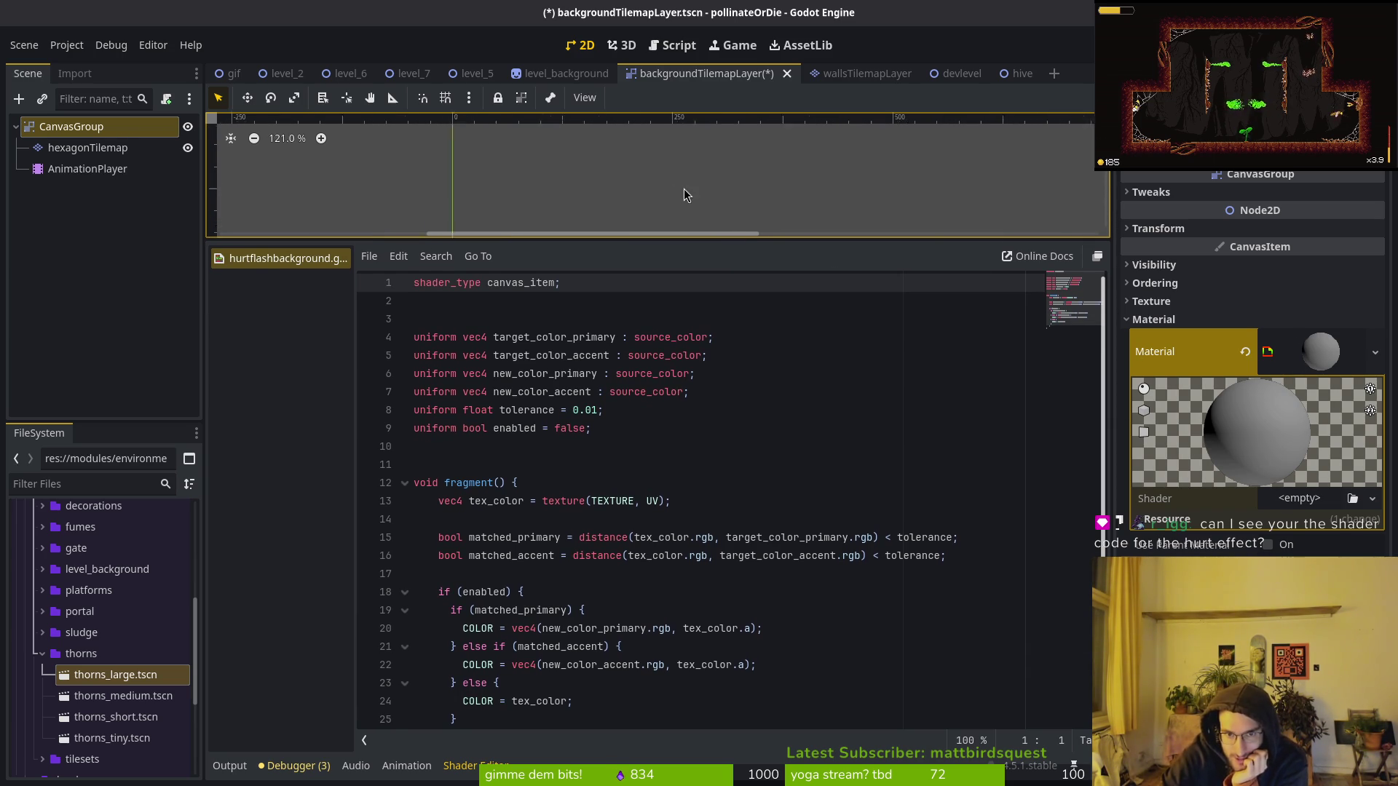
mouse_move(501, 235)
mouse_down()
mouse_move(557, 169)
mouse_move(567, 180)
mouse_up()
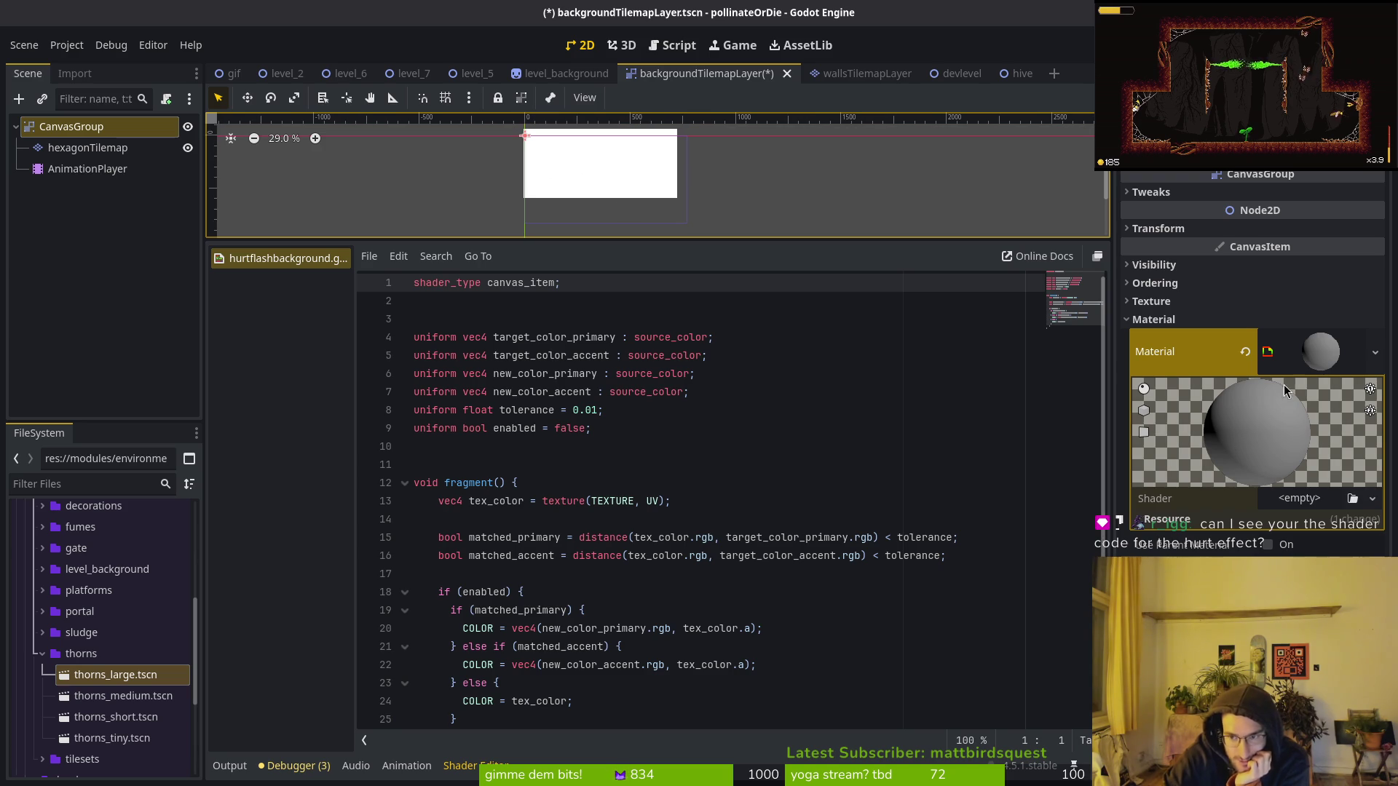
click(1299, 498)
key(Return)
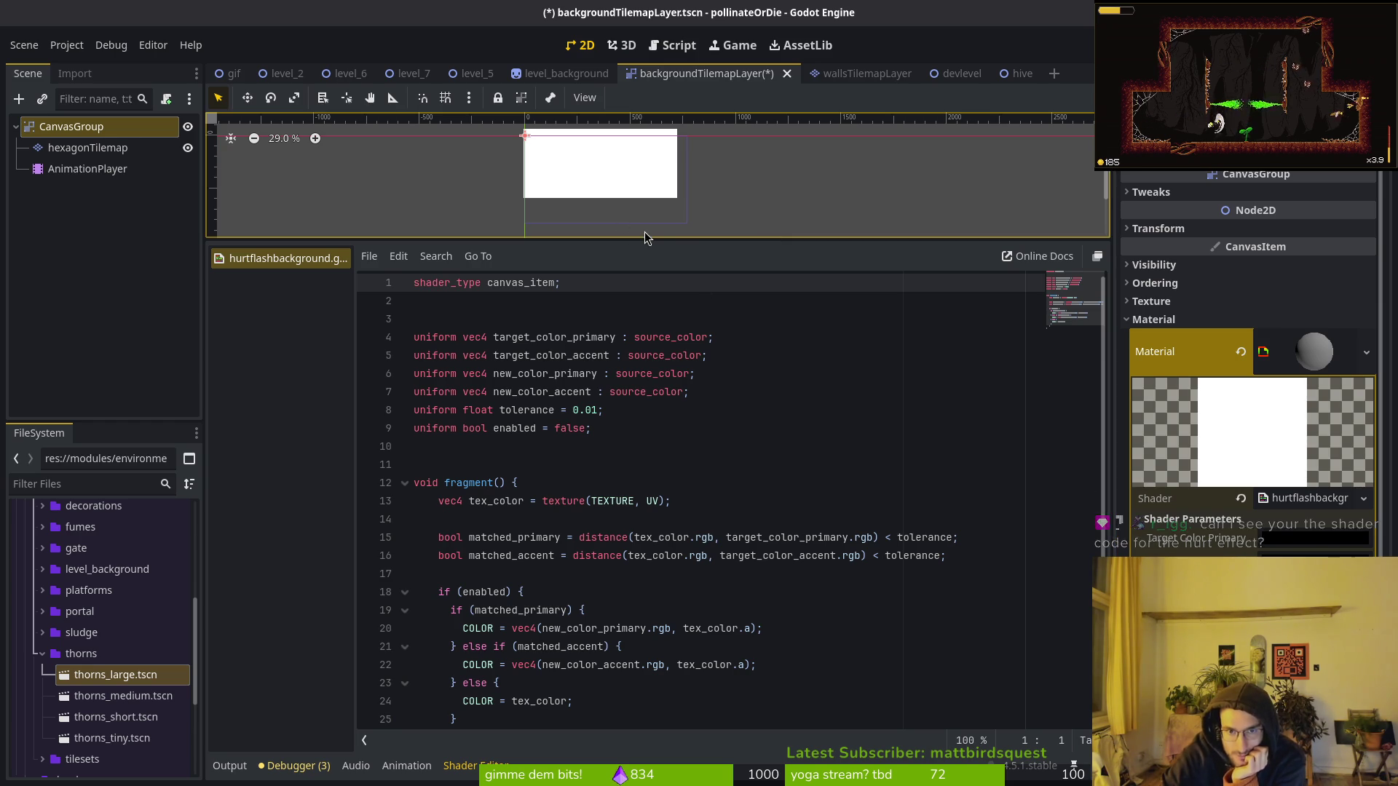
drag(646, 238, 713, 599)
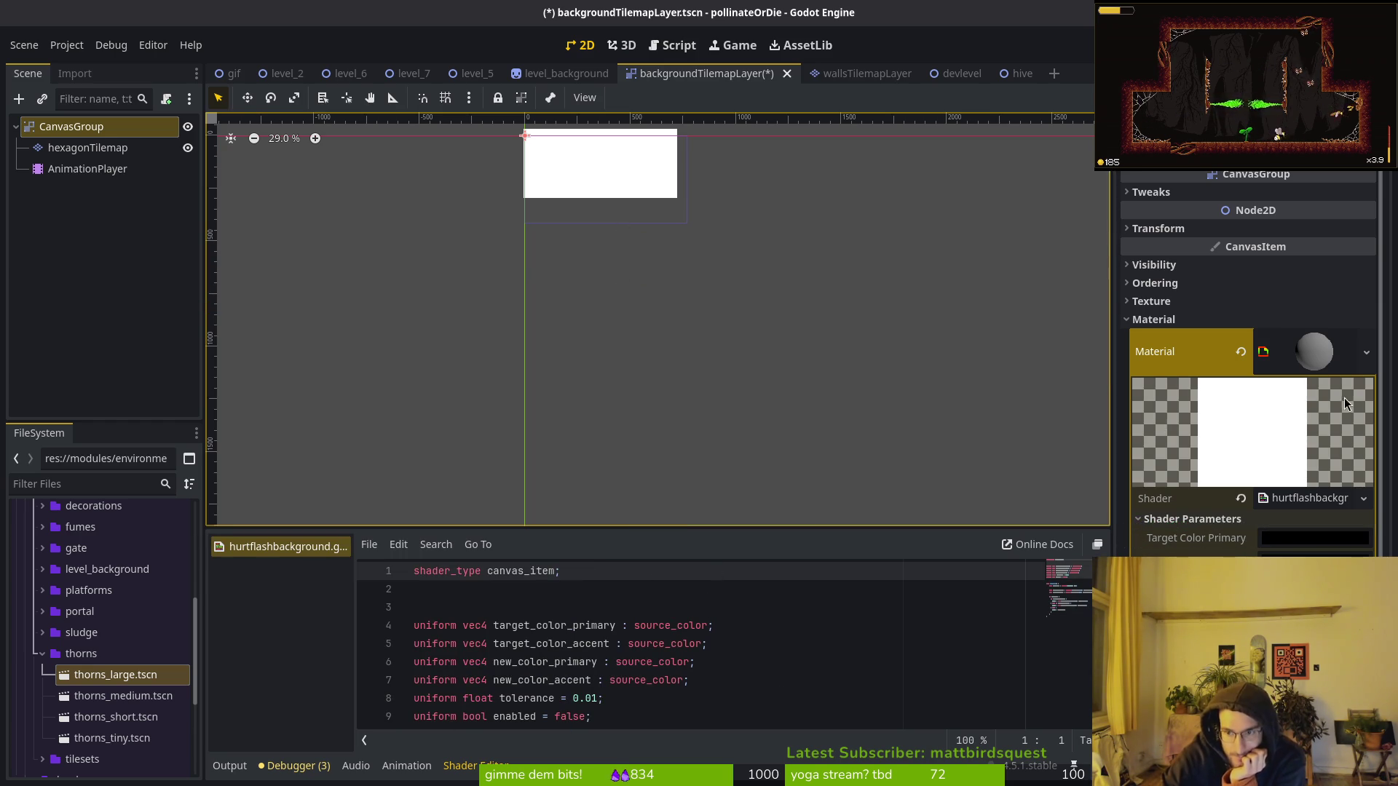
click(80, 148)
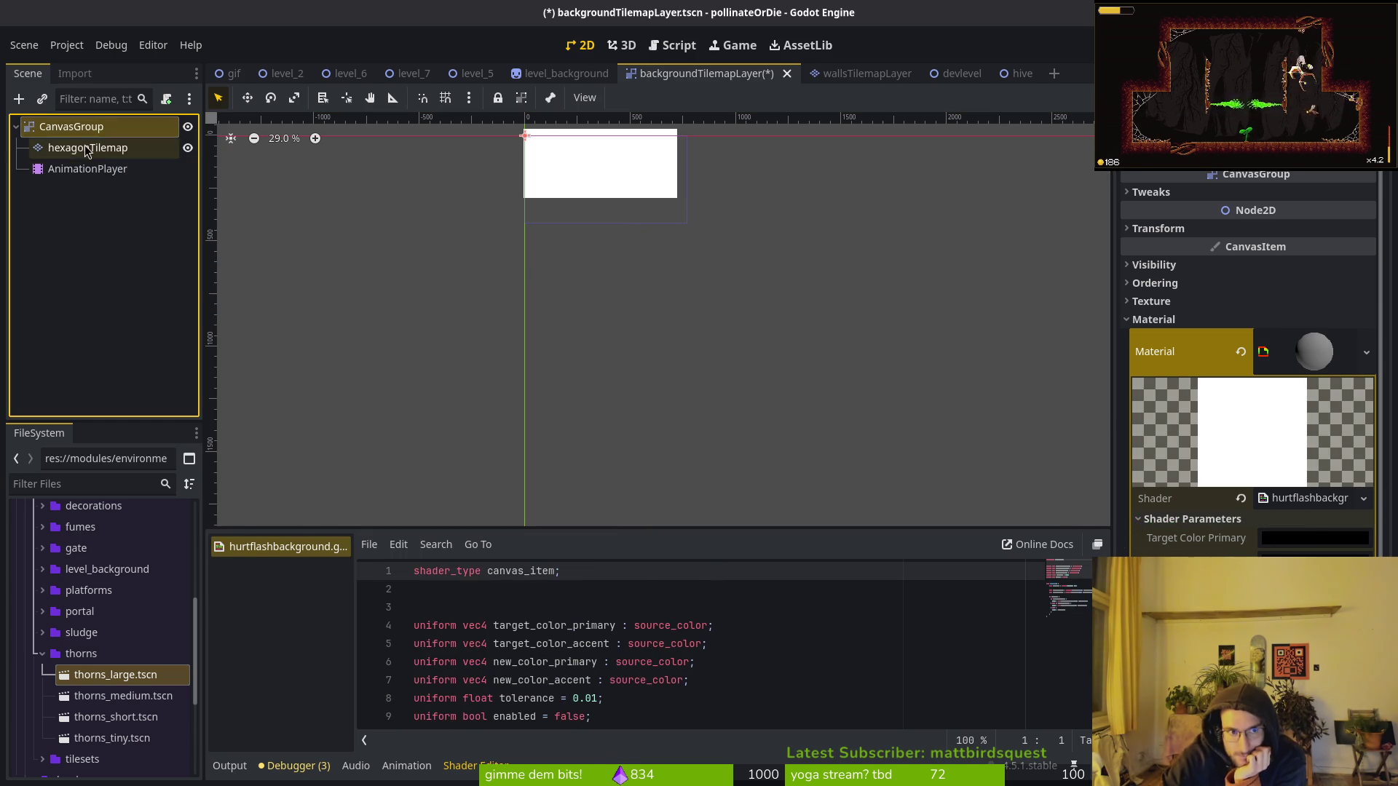
key(Up)
key(Down)
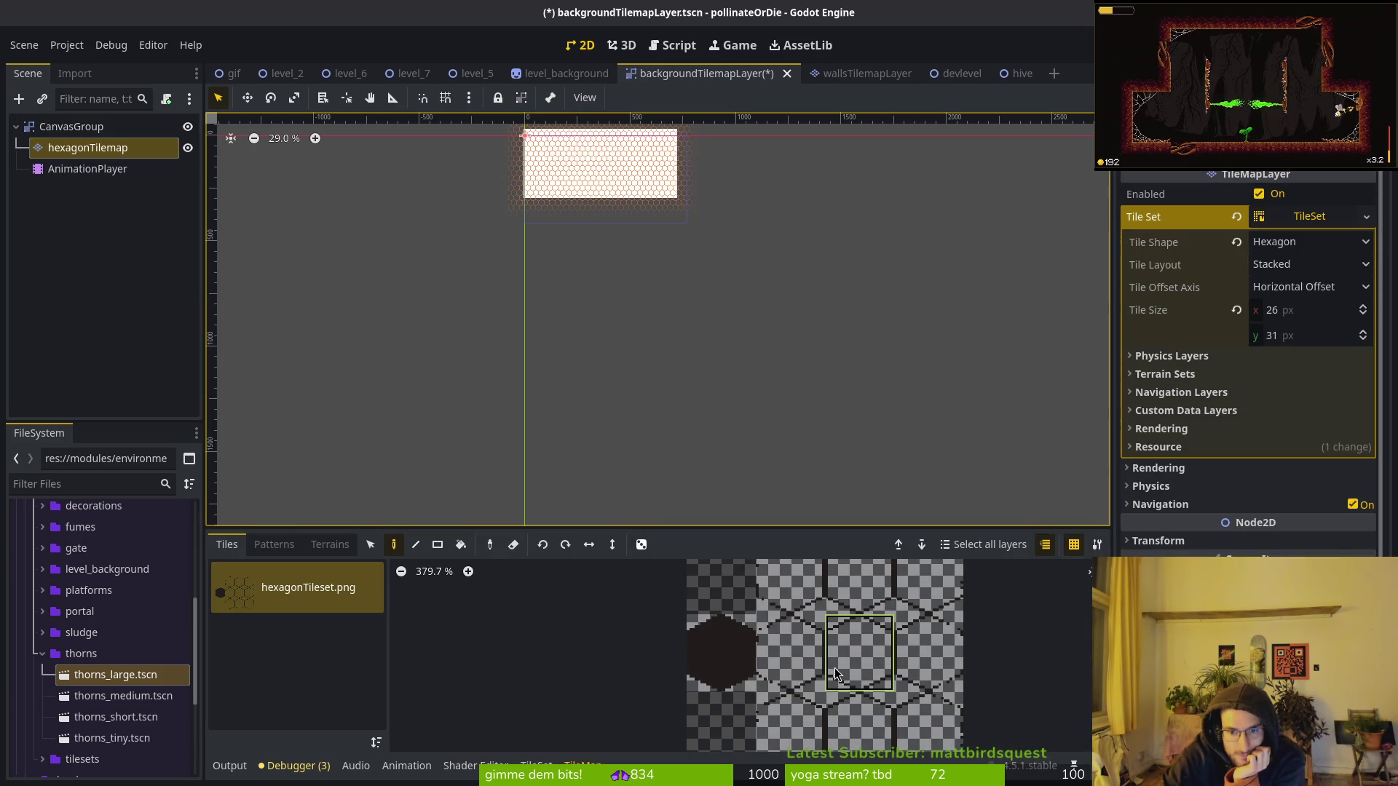
key(Up)
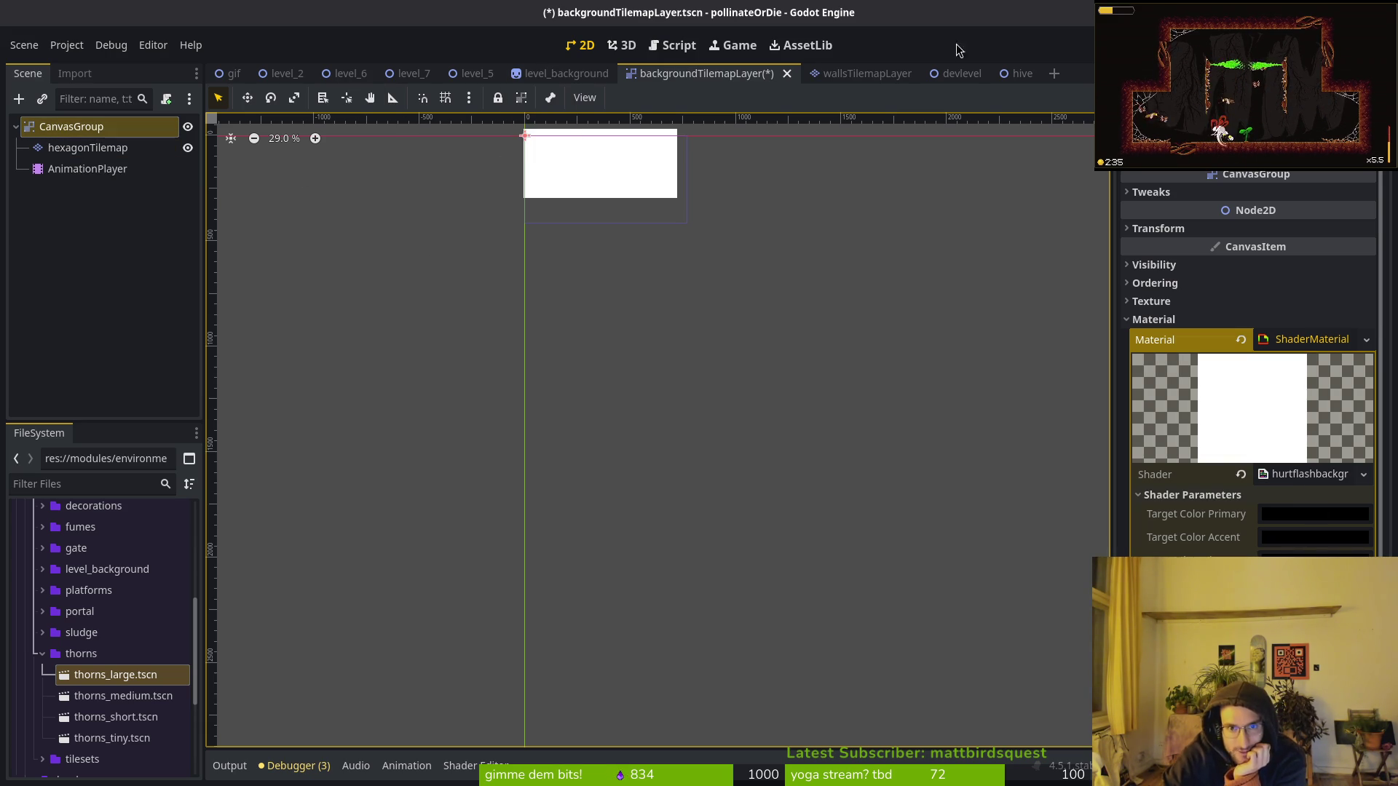
Compare with the level_5 scene, then go back to backgroundTilemapLayer.
click(474, 72)
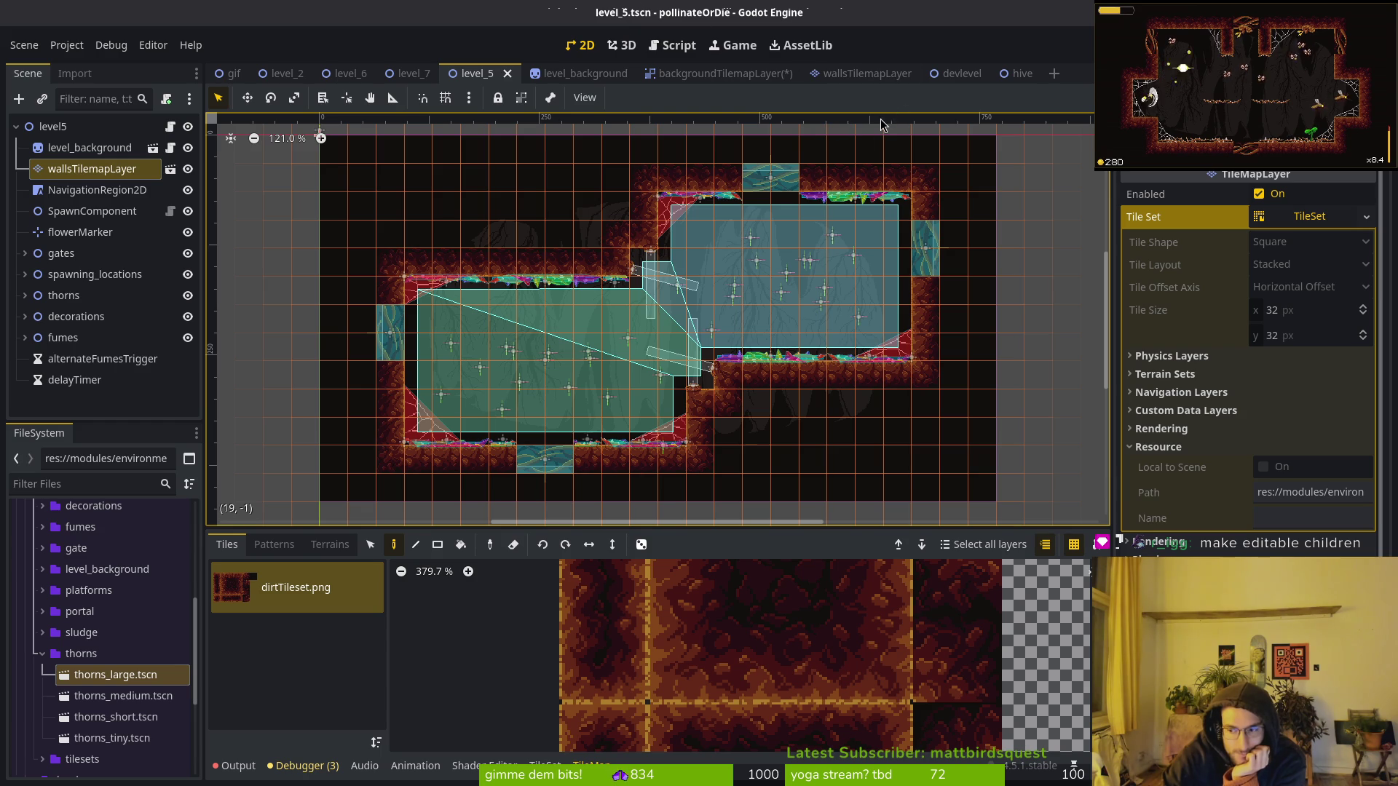
click(757, 79)
scroll(650, 337, up, 5)
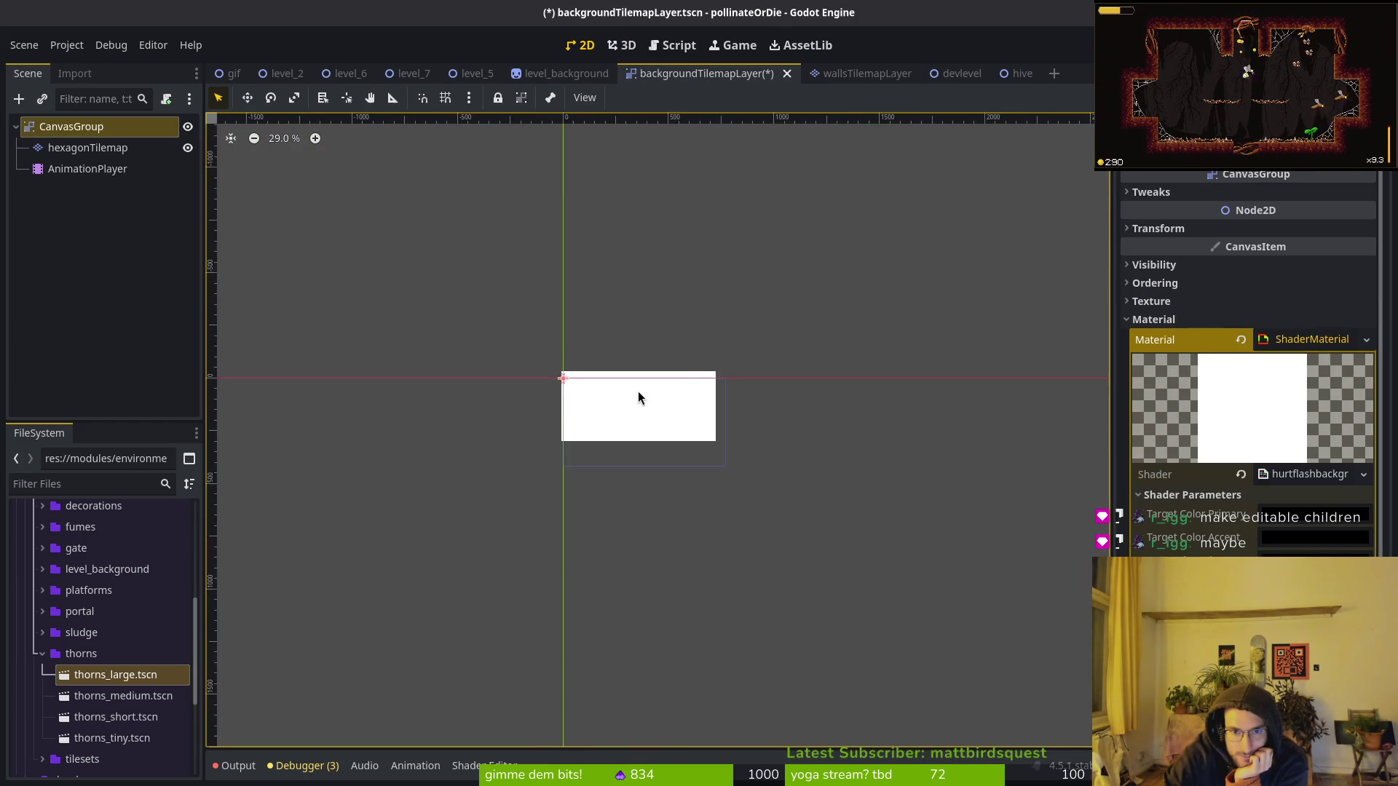
scroll(639, 398, up, 3)
Pick the tile eraser and clear the CanvasGroup's Material to empty.
click(102, 148)
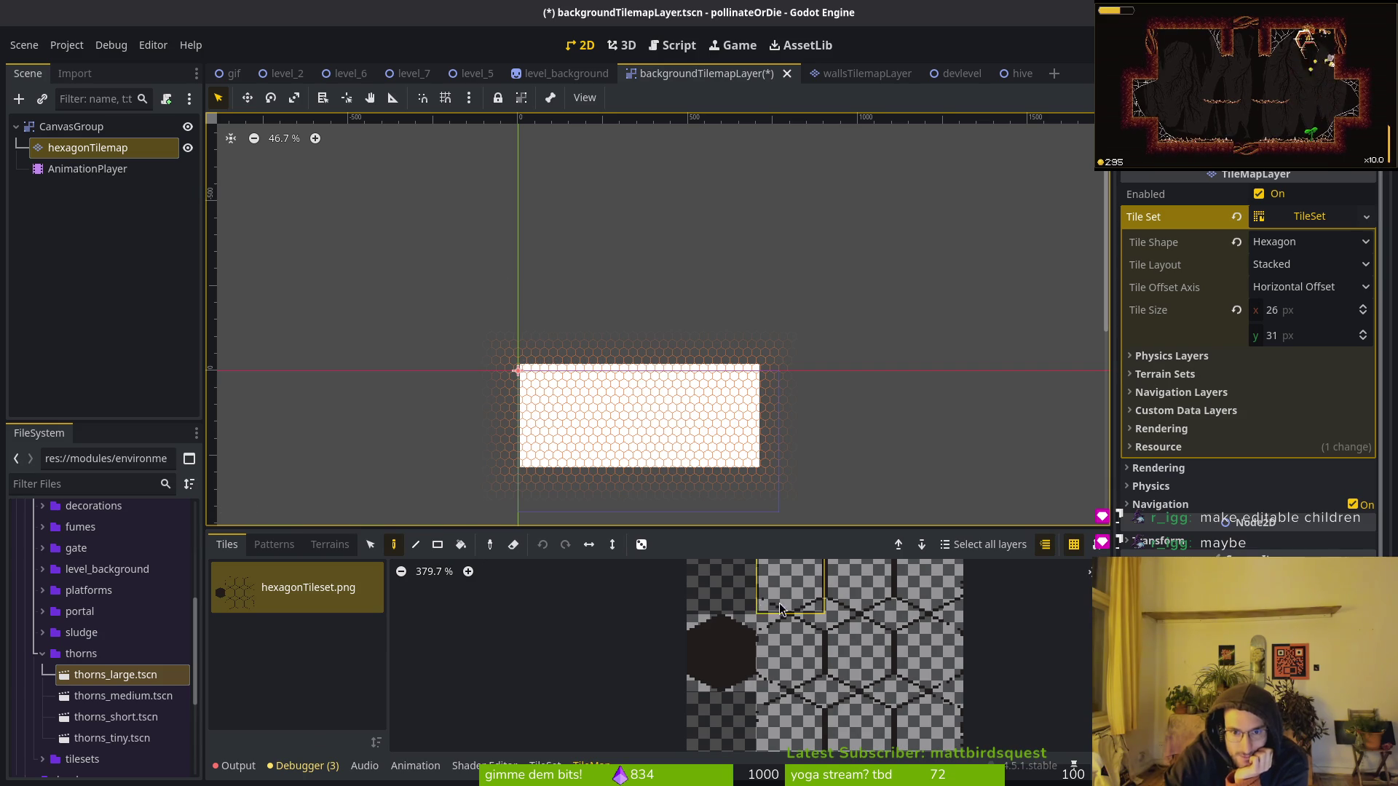
click(513, 545)
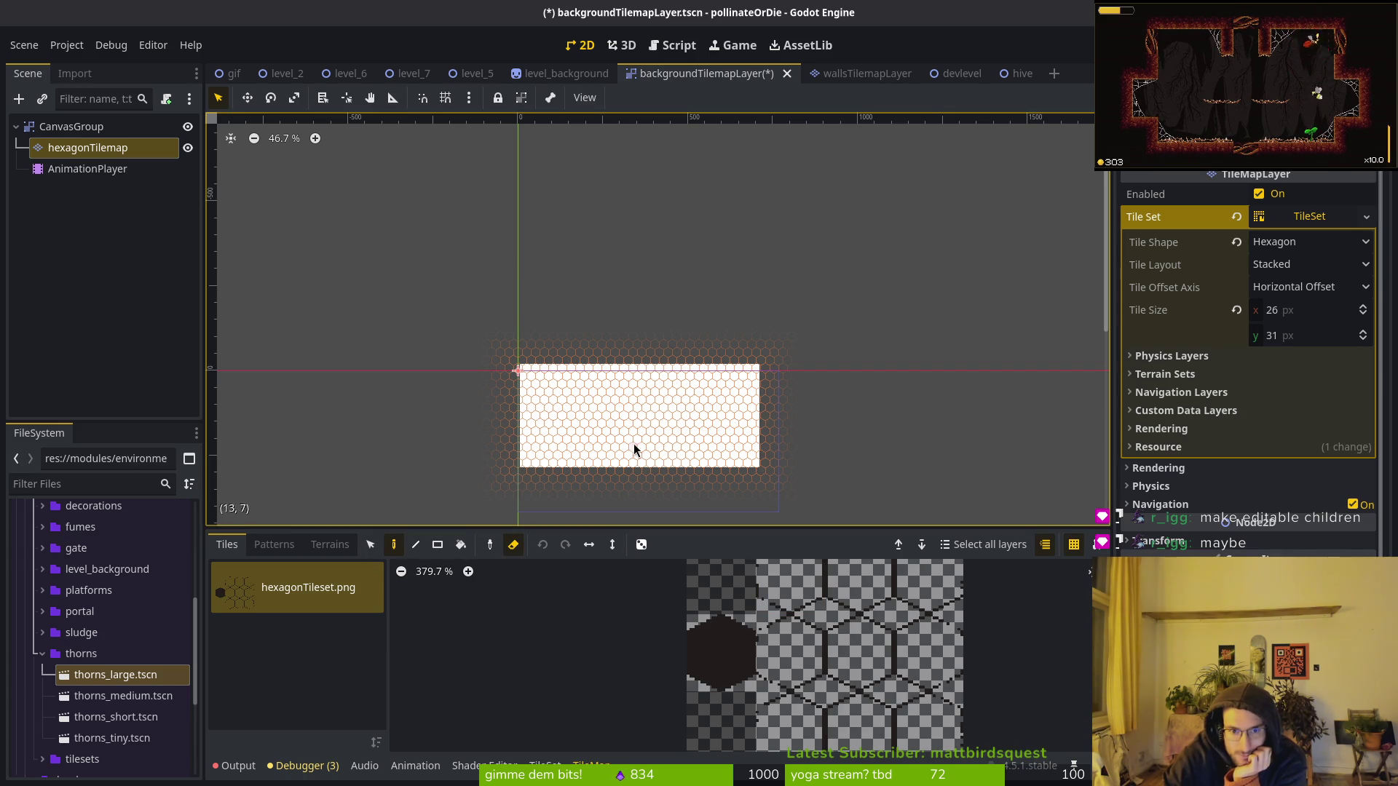
click(72, 127)
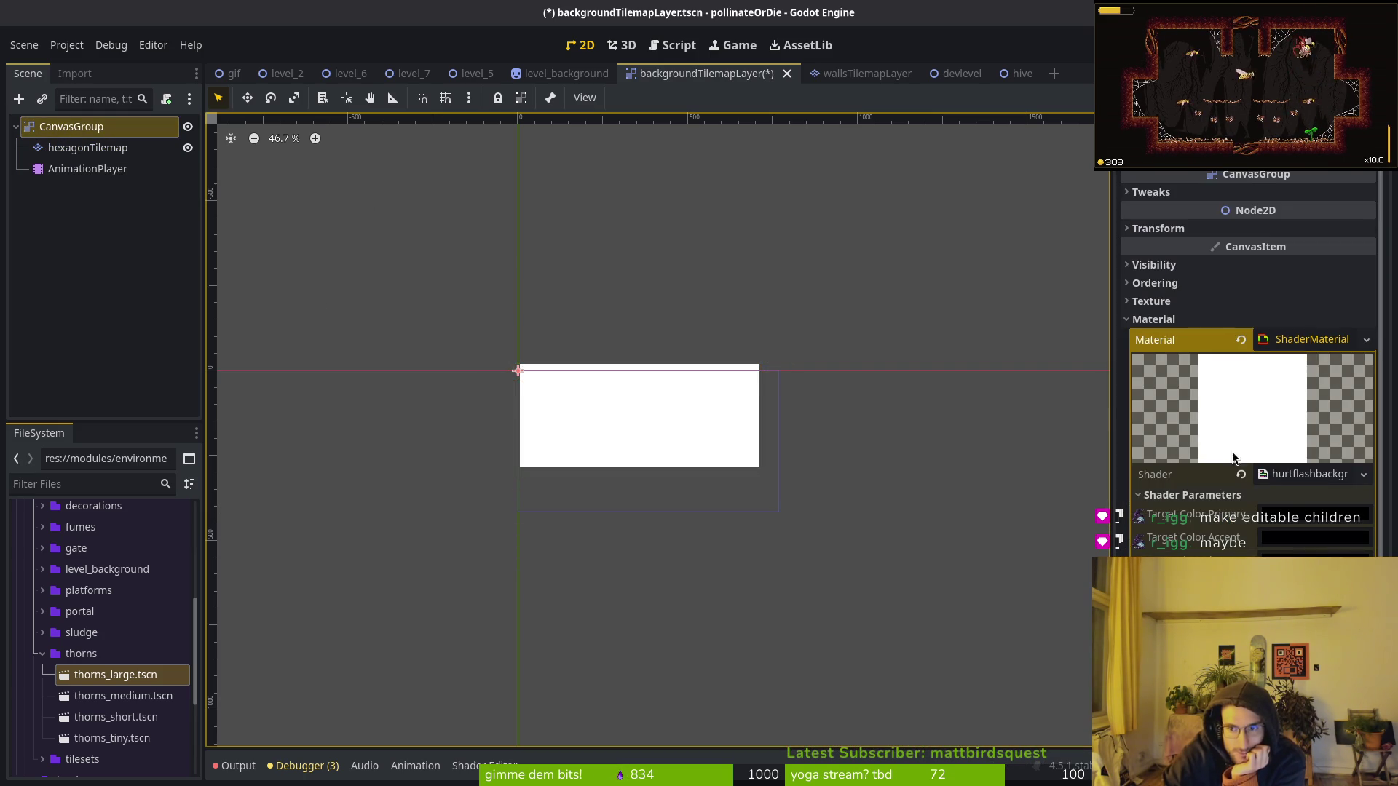
click(1240, 340)
scroll(718, 466, up, 6)
Erase hex tiles from hexagonTilemap in several drag strokes.
click(87, 148)
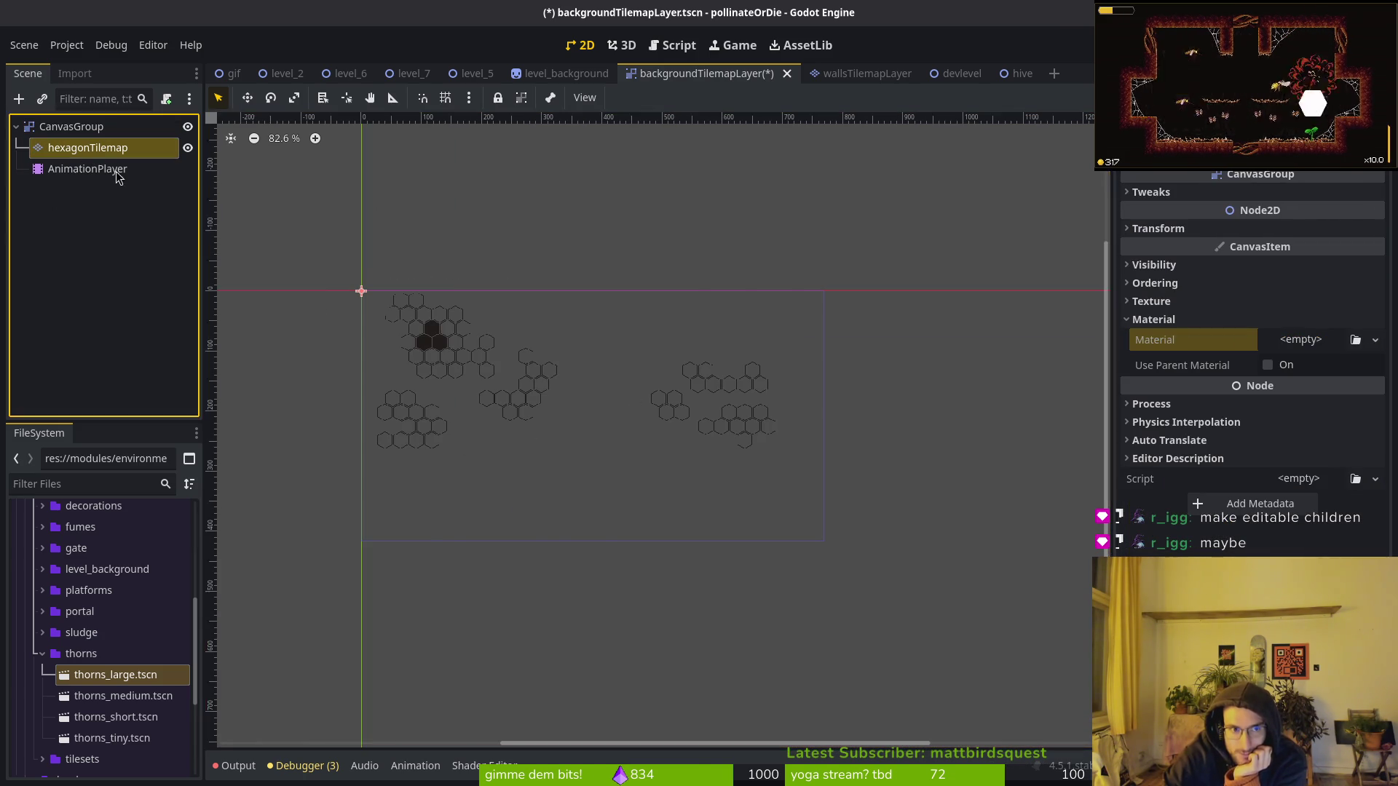
scroll(757, 421, up, 4)
scroll(714, 393, down, 4)
click(789, 604)
scroll(665, 378, up, 6)
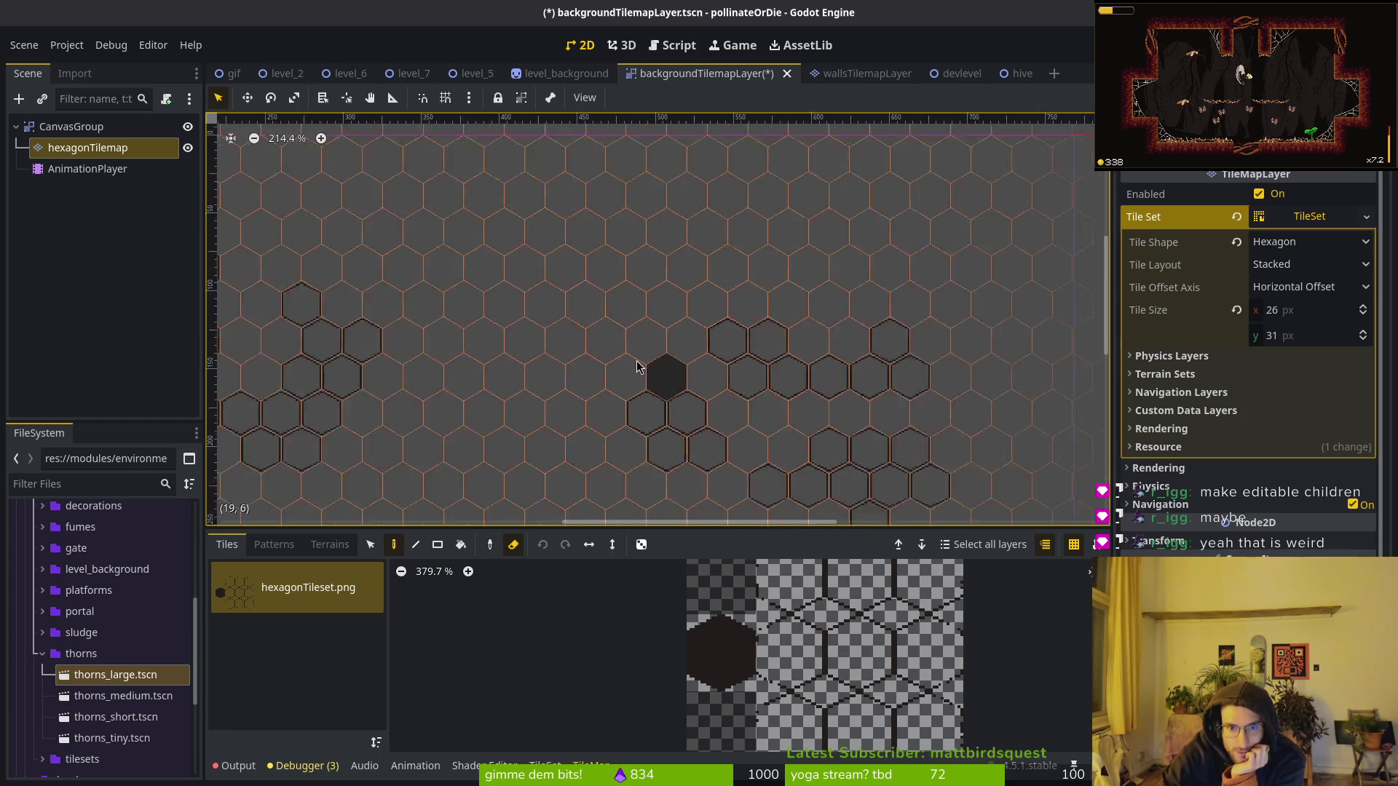
mouse_move(944, 420)
mouse_down()
mouse_move(801, 306)
mouse_move(838, 422)
mouse_up()
scroll(740, 406, down, 1)
drag(582, 364, 649, 408)
mouse_move(1004, 312)
mouse_down()
mouse_move(1063, 477)
mouse_move(689, 452)
mouse_up()
Box-select the remaining hex tiles, delete them, and recentre the view.
click(370, 545)
scroll(484, 378, down, 6)
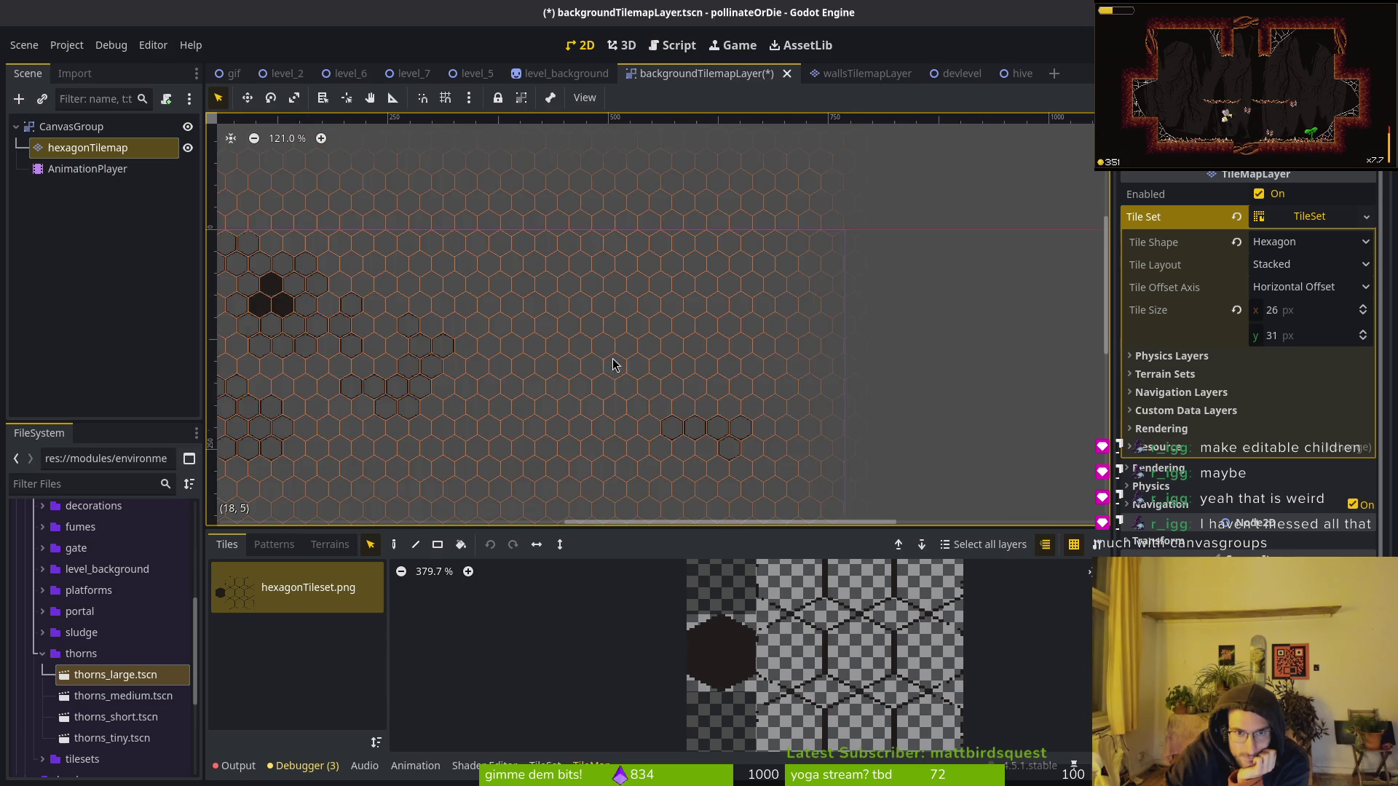
scroll(542, 389, down, 2)
drag(287, 238, 868, 513)
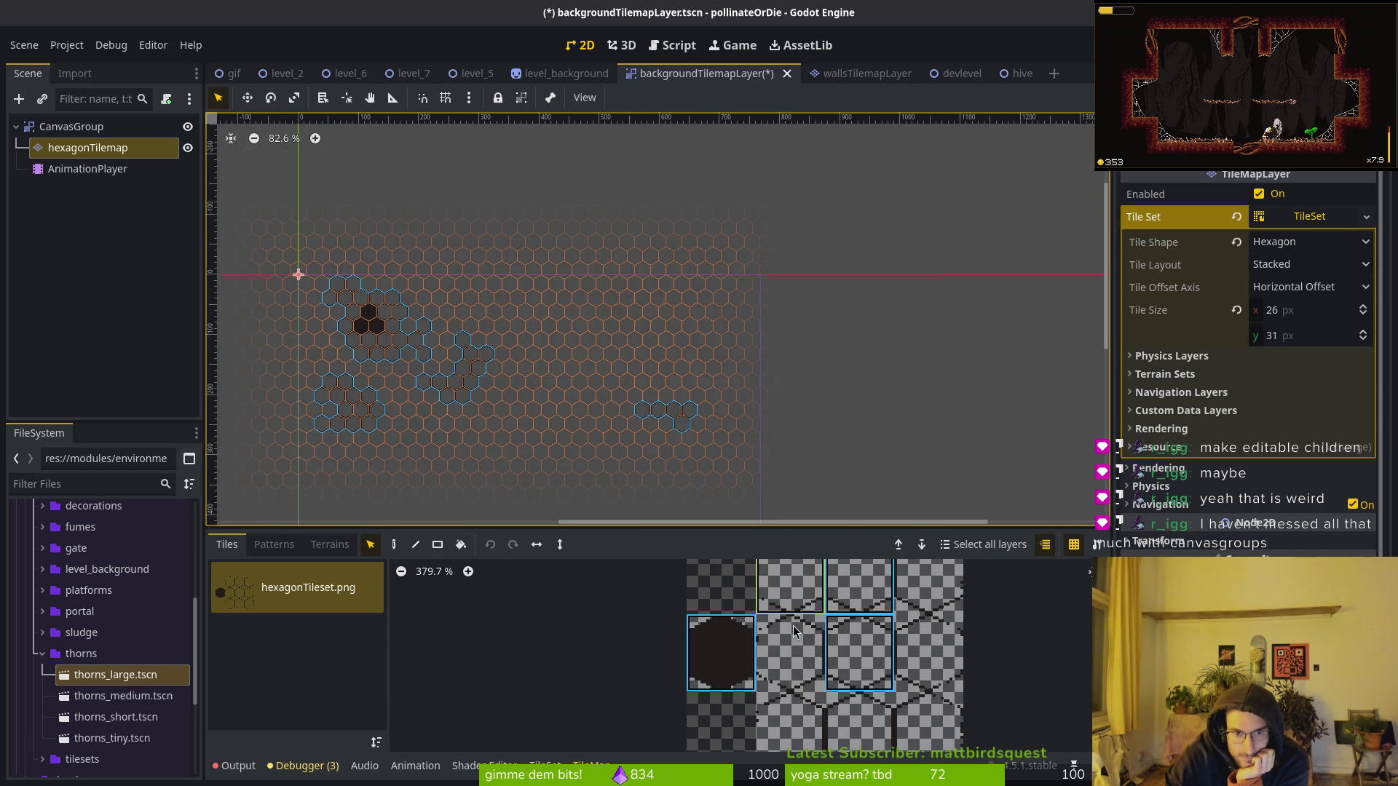
key(Delete)
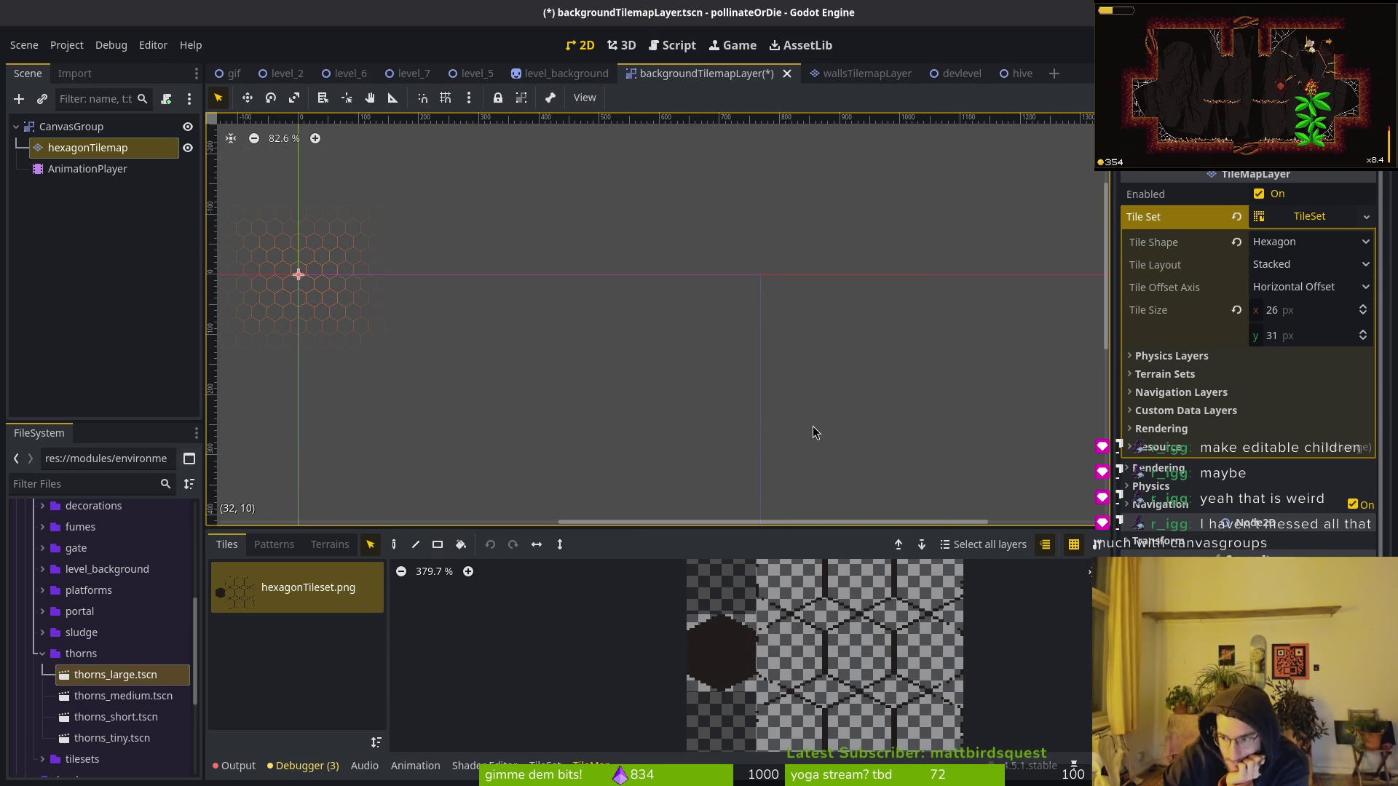
key(f)
click(78, 150)
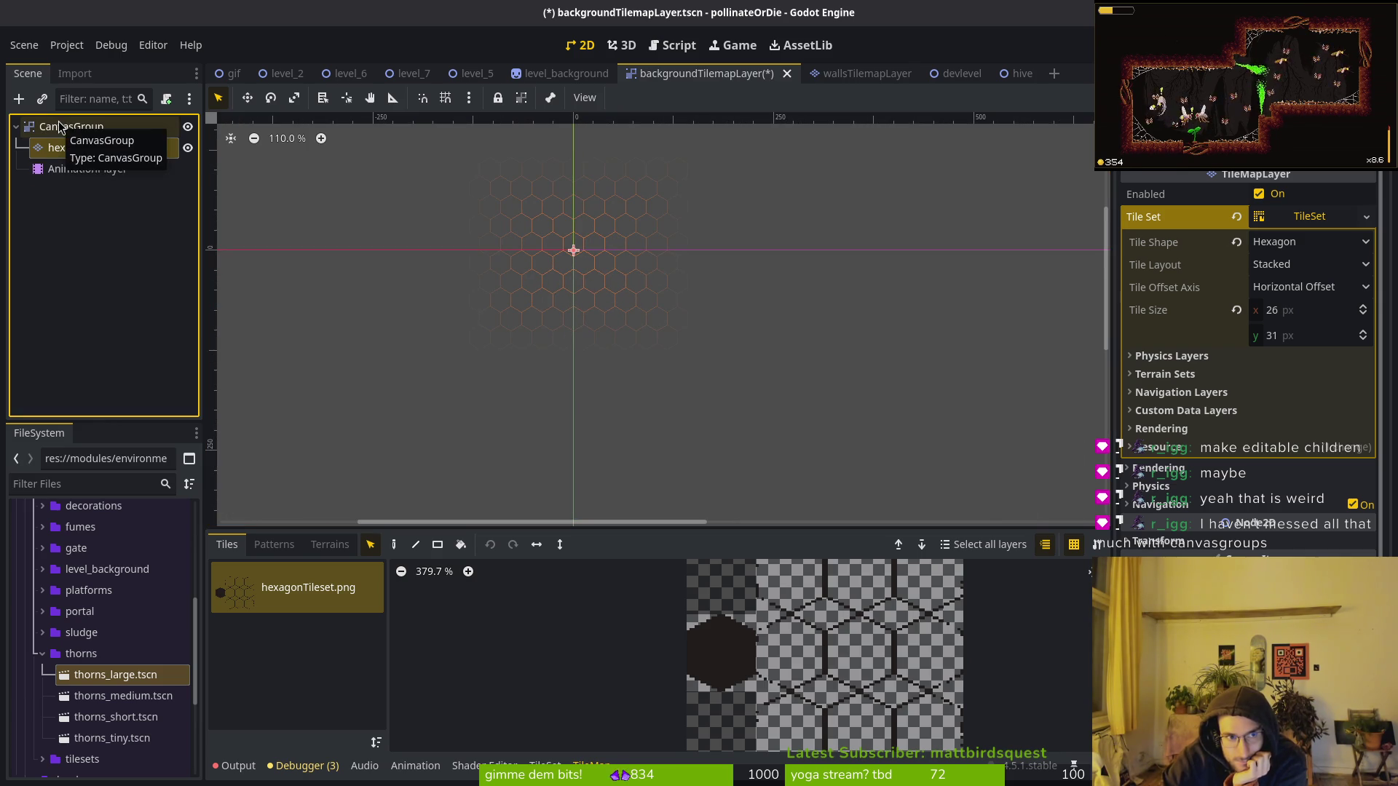
click(80, 167)
click(67, 133)
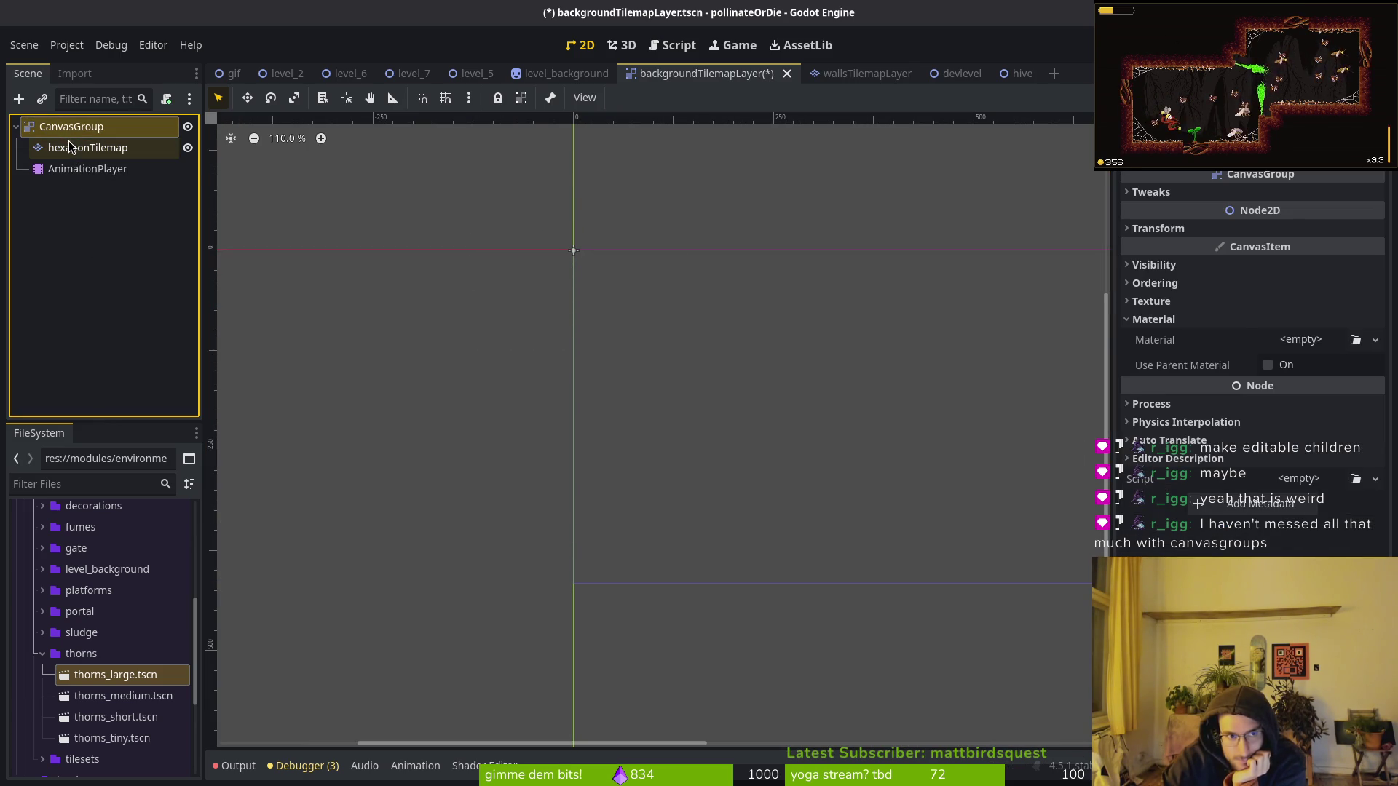
Select the hexagonTilemap layer in the scene tree.
click(76, 150)
right_click(76, 150)
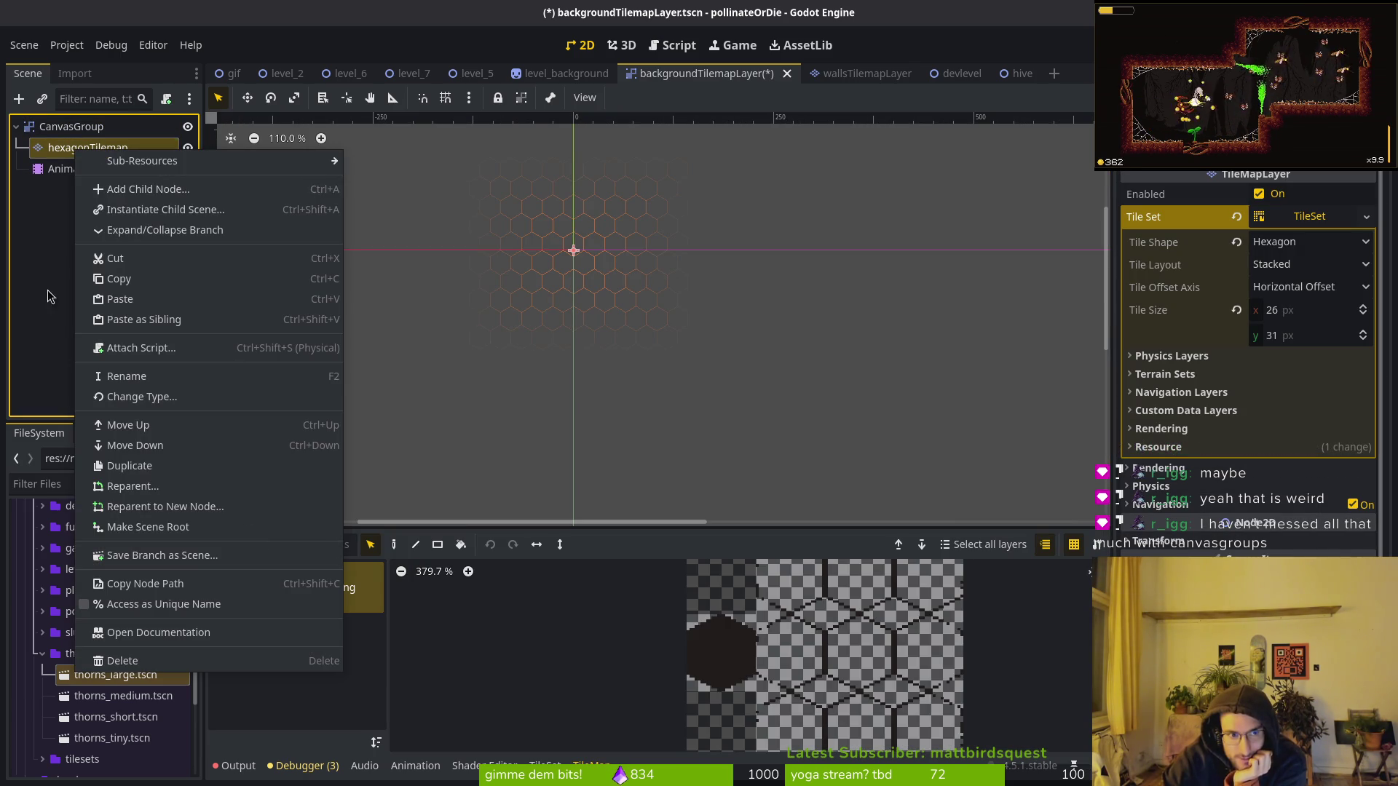
key(Escape)
click(162, 147)
click(73, 127)
click(87, 148)
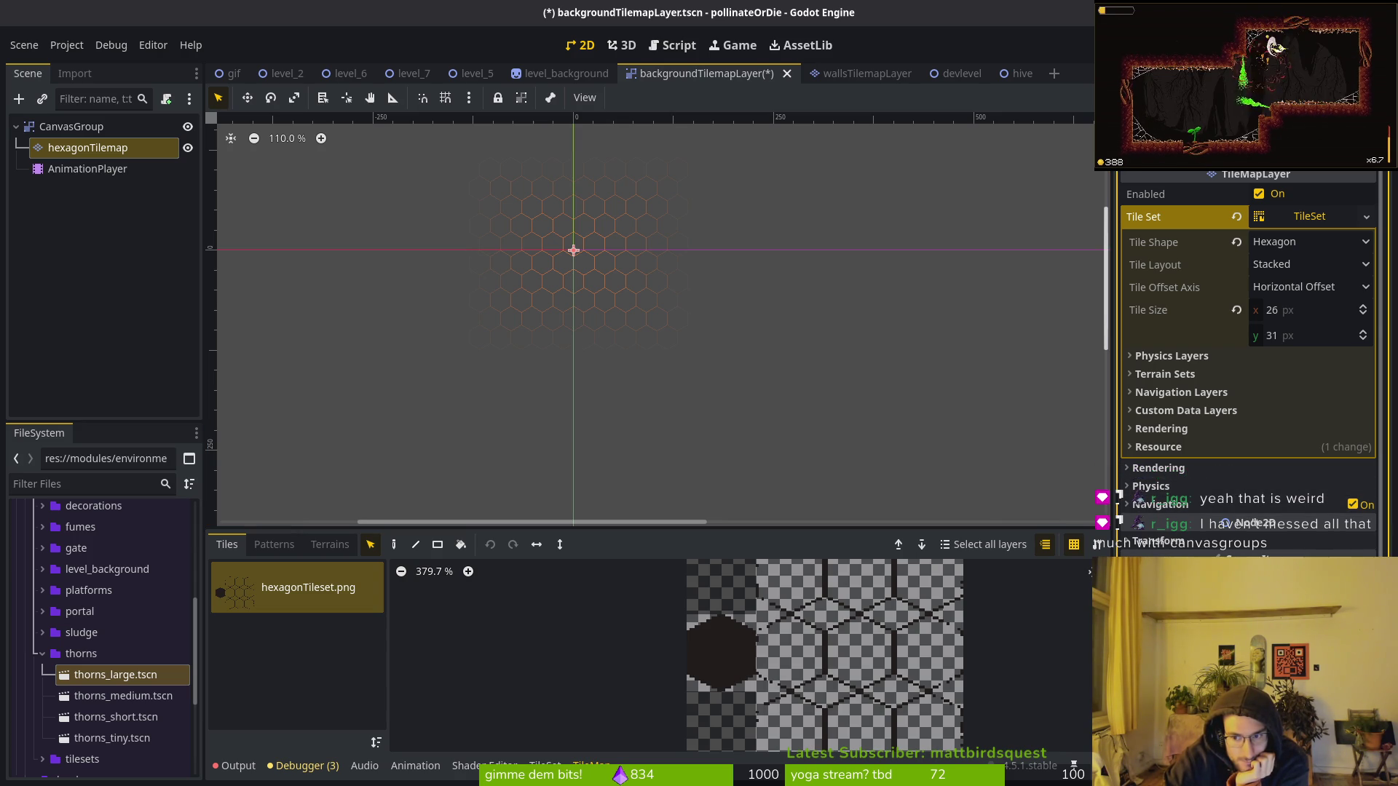
scroll(1249, 364, down, 4)
scroll(676, 374, up, 2)
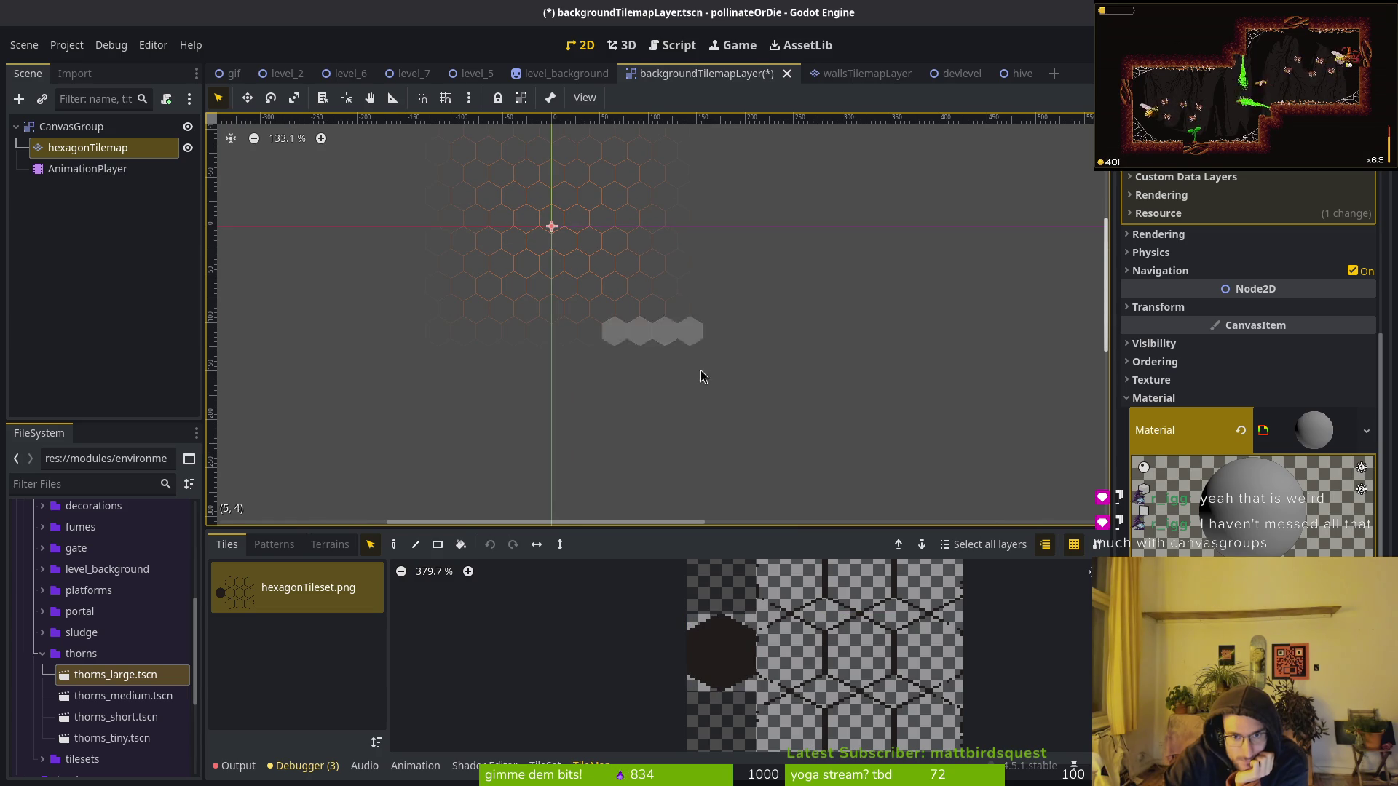
Paint a cluster of dark hex tiles from the atlas onto the map.
click(394, 545)
key(e)
key(e)
click(718, 645)
mouse_move(614, 240)
mouse_down()
mouse_move(677, 222)
mouse_move(720, 302)
mouse_move(619, 328)
mouse_move(690, 355)
mouse_up()
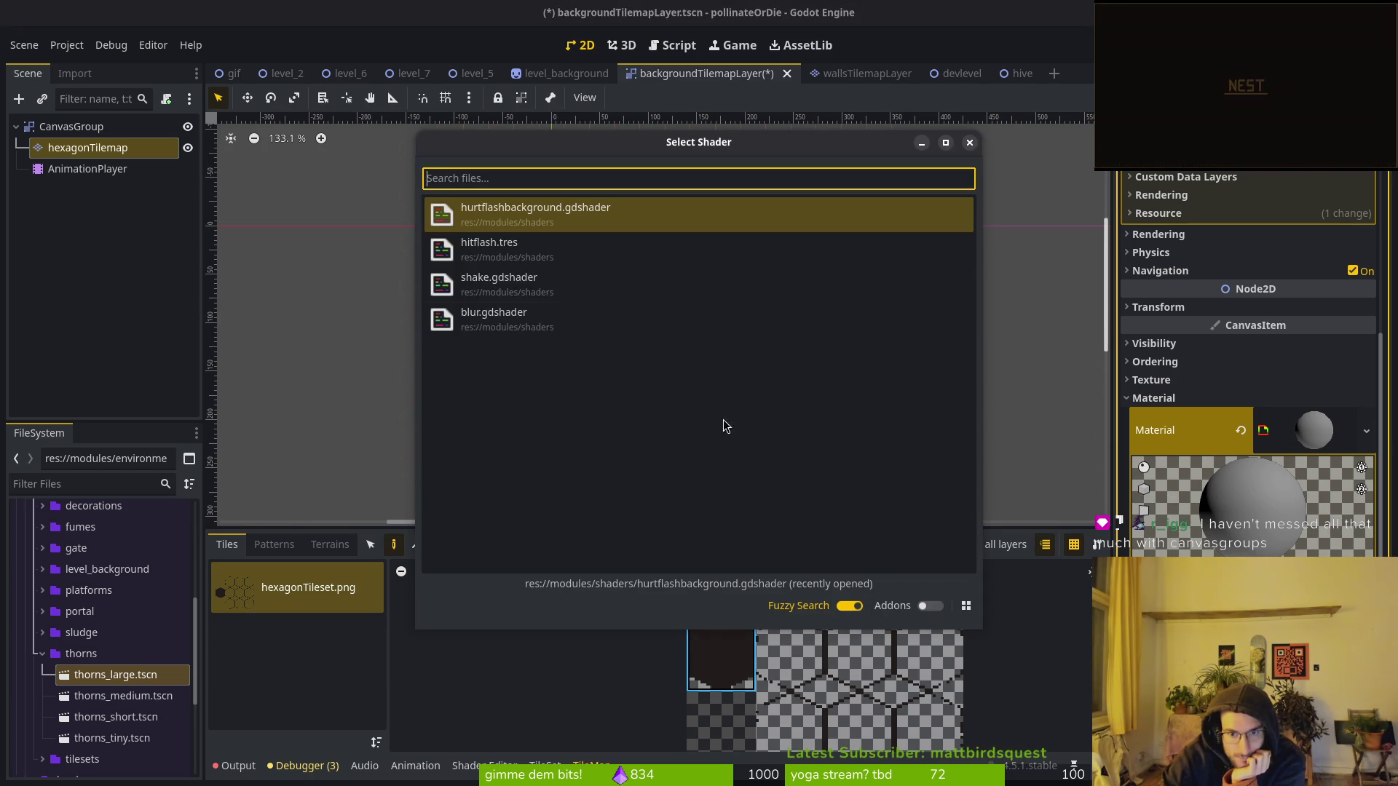
Load hurtflashbackground.gdshader into the Material and eyedrop Target Color Primary as 201c1a.
key(Return)
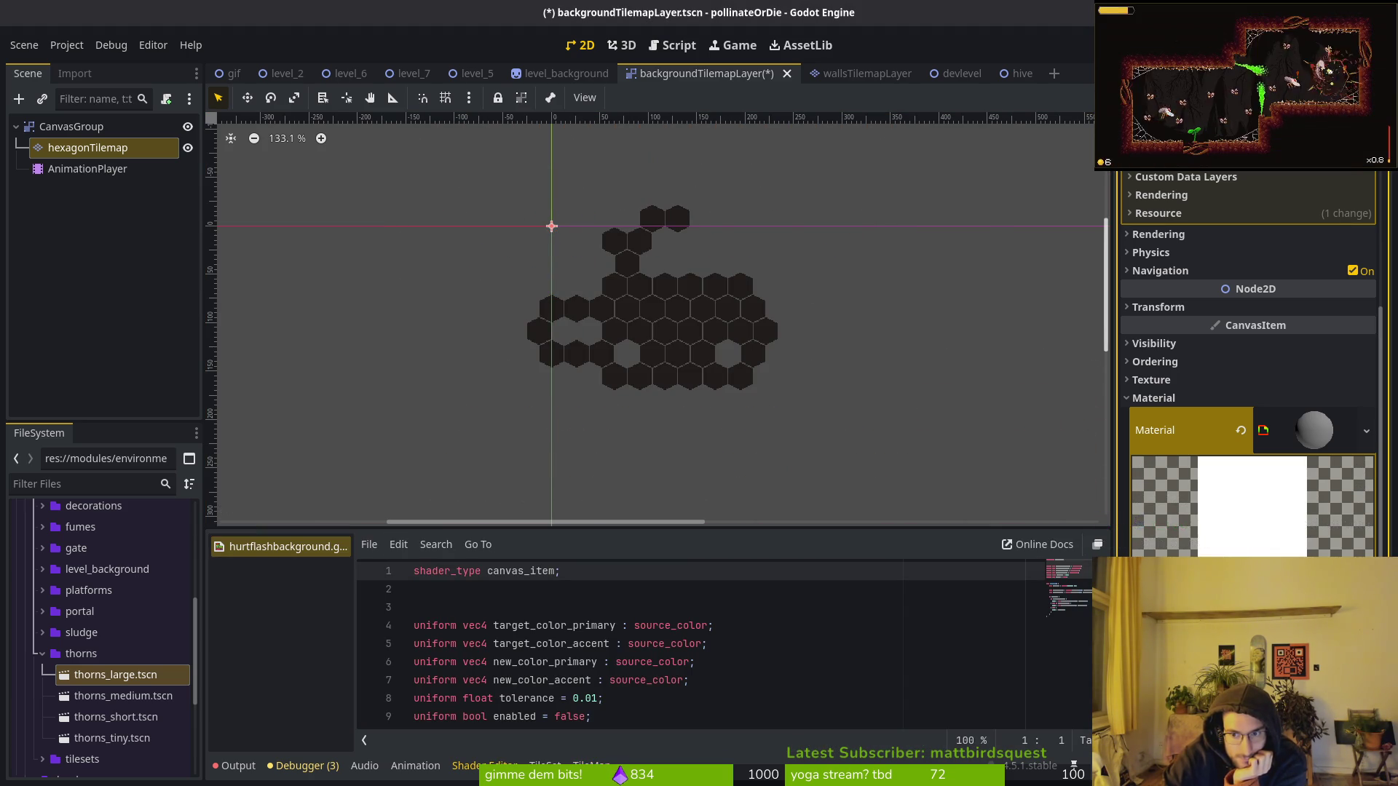
scroll(1248, 364, down, 3)
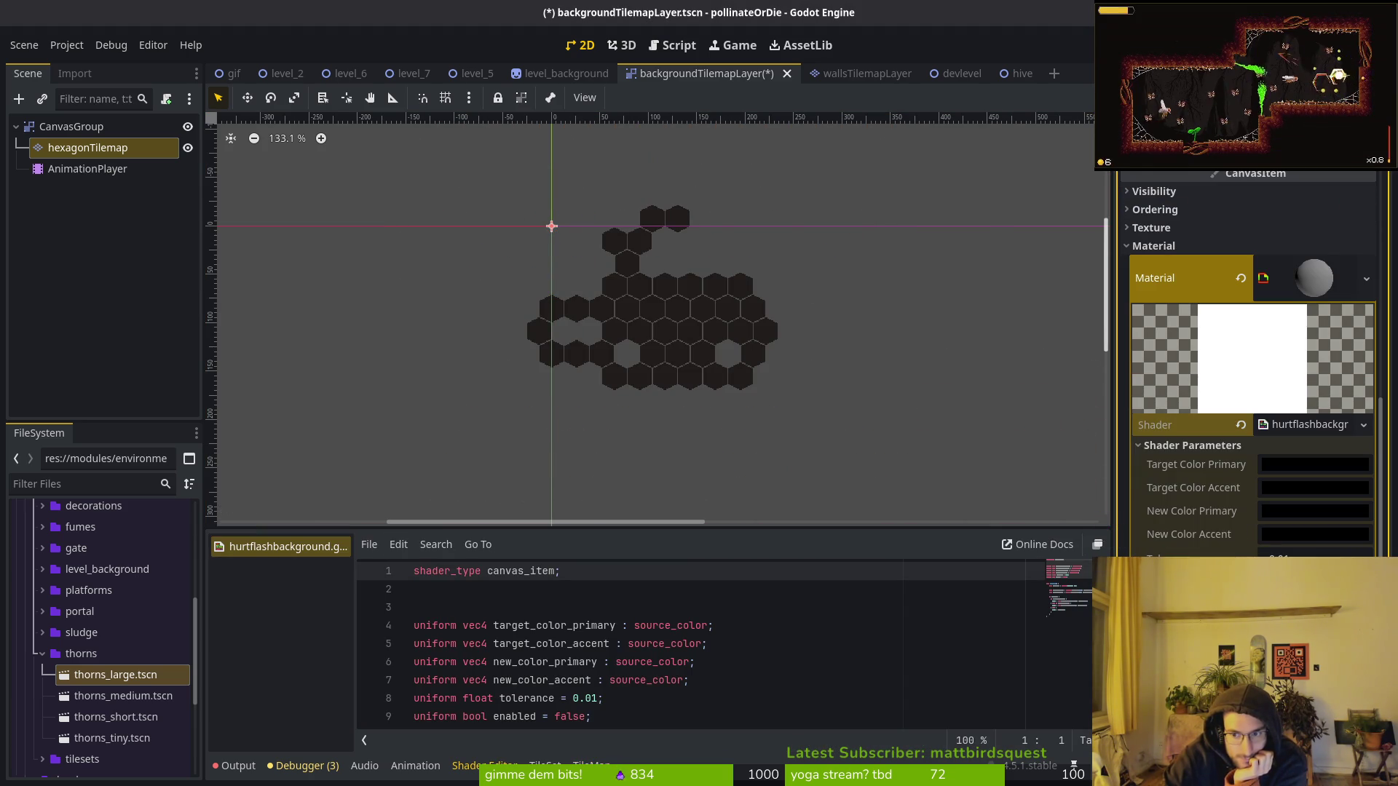
click(1280, 469)
click(1188, 209)
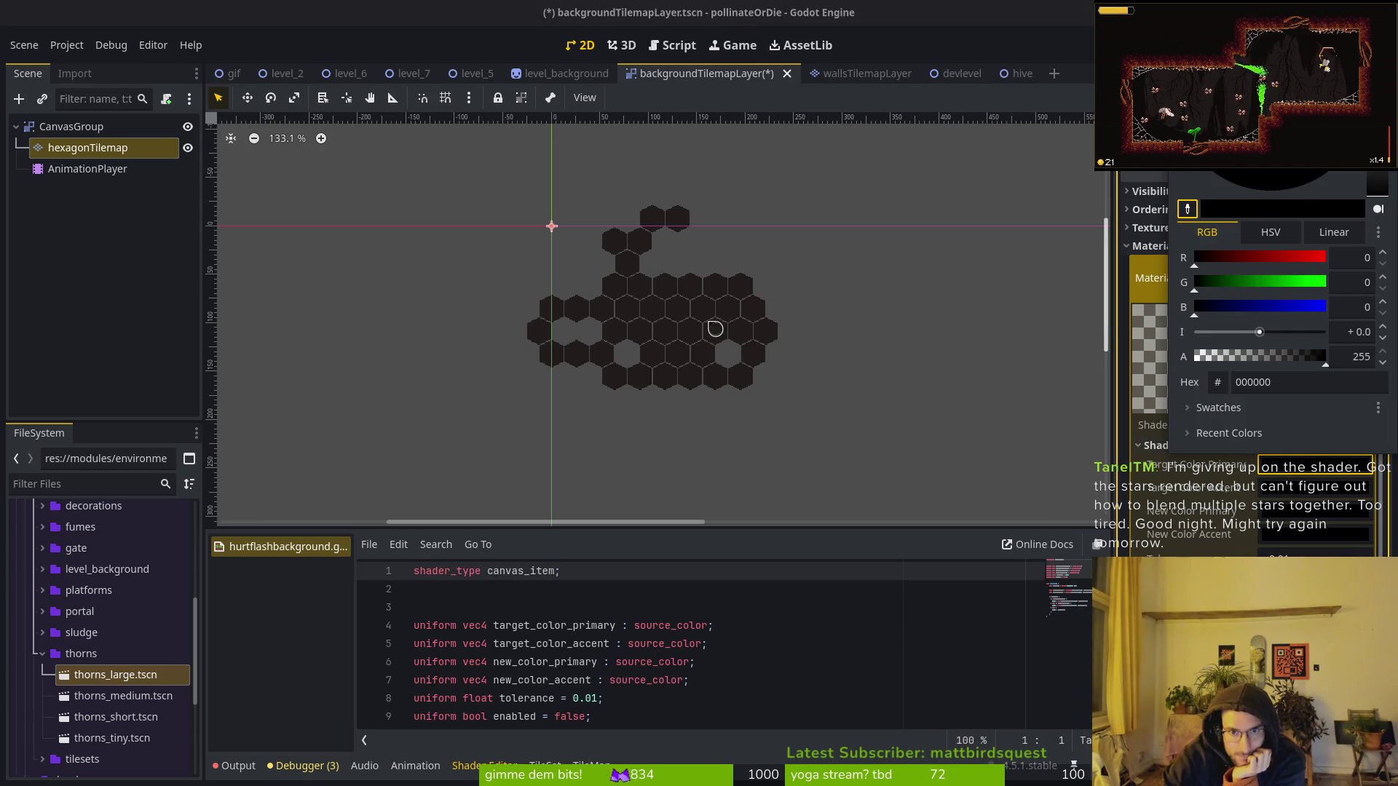
click(722, 296)
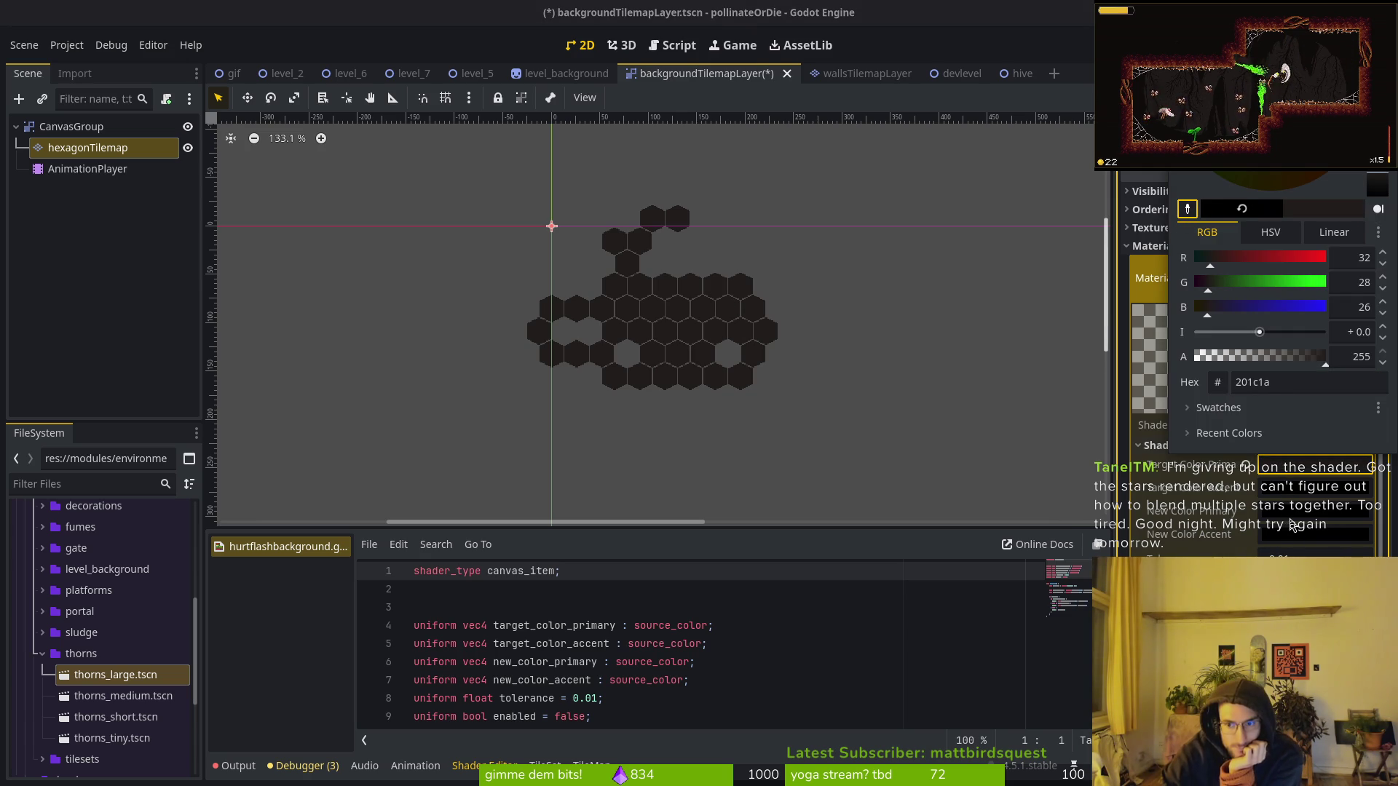
click(1291, 526)
Set New Color Primary to pure red, ff0000.
click(1293, 508)
drag(1292, 314, 1351, 312)
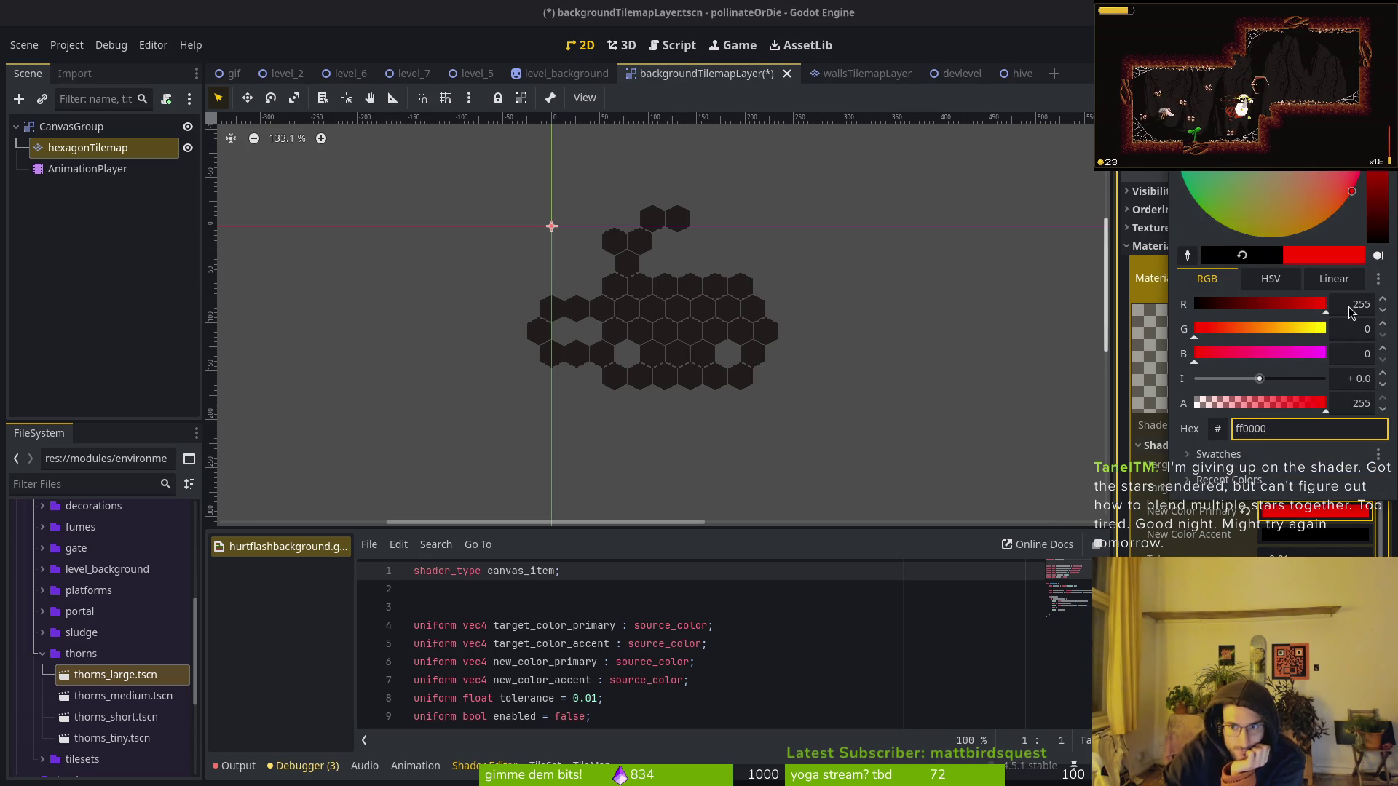
key(Escape)
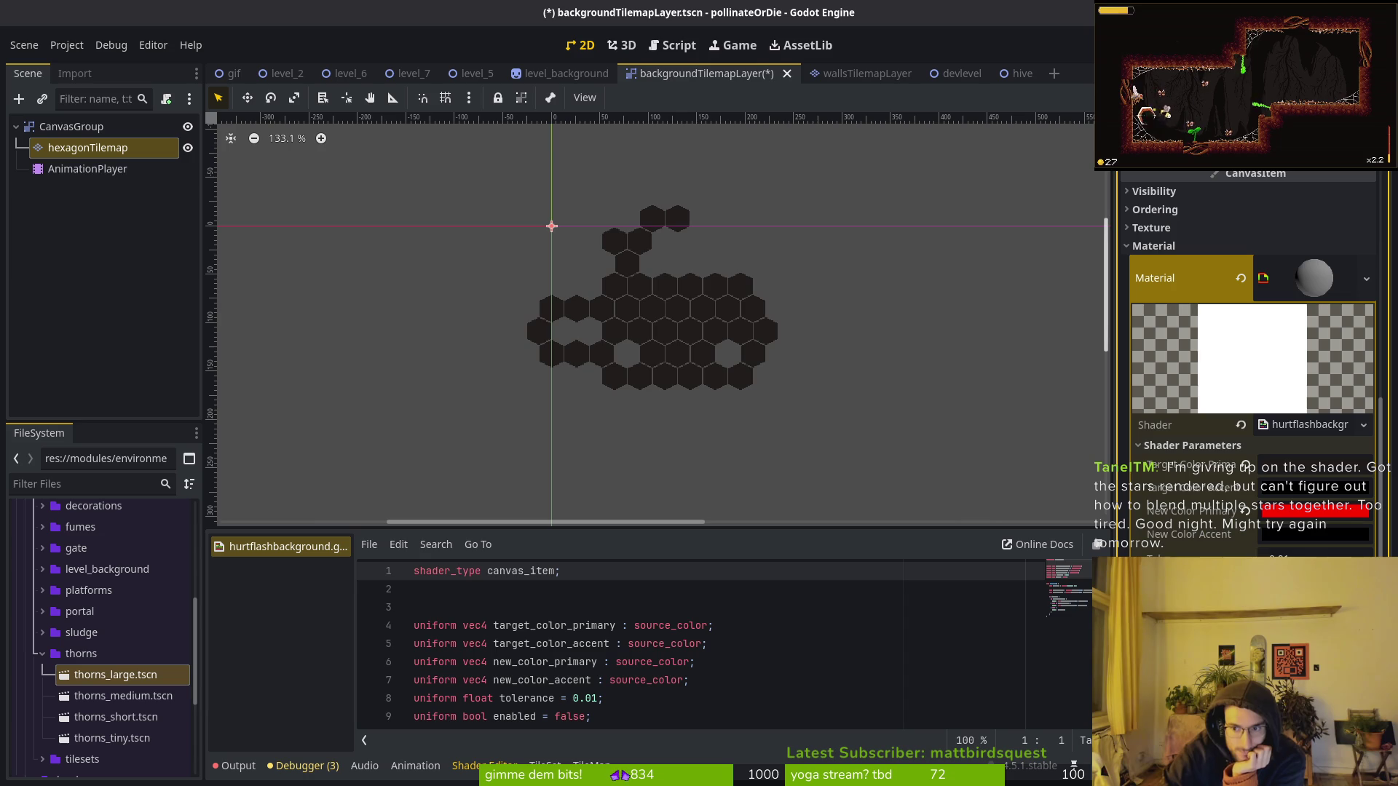
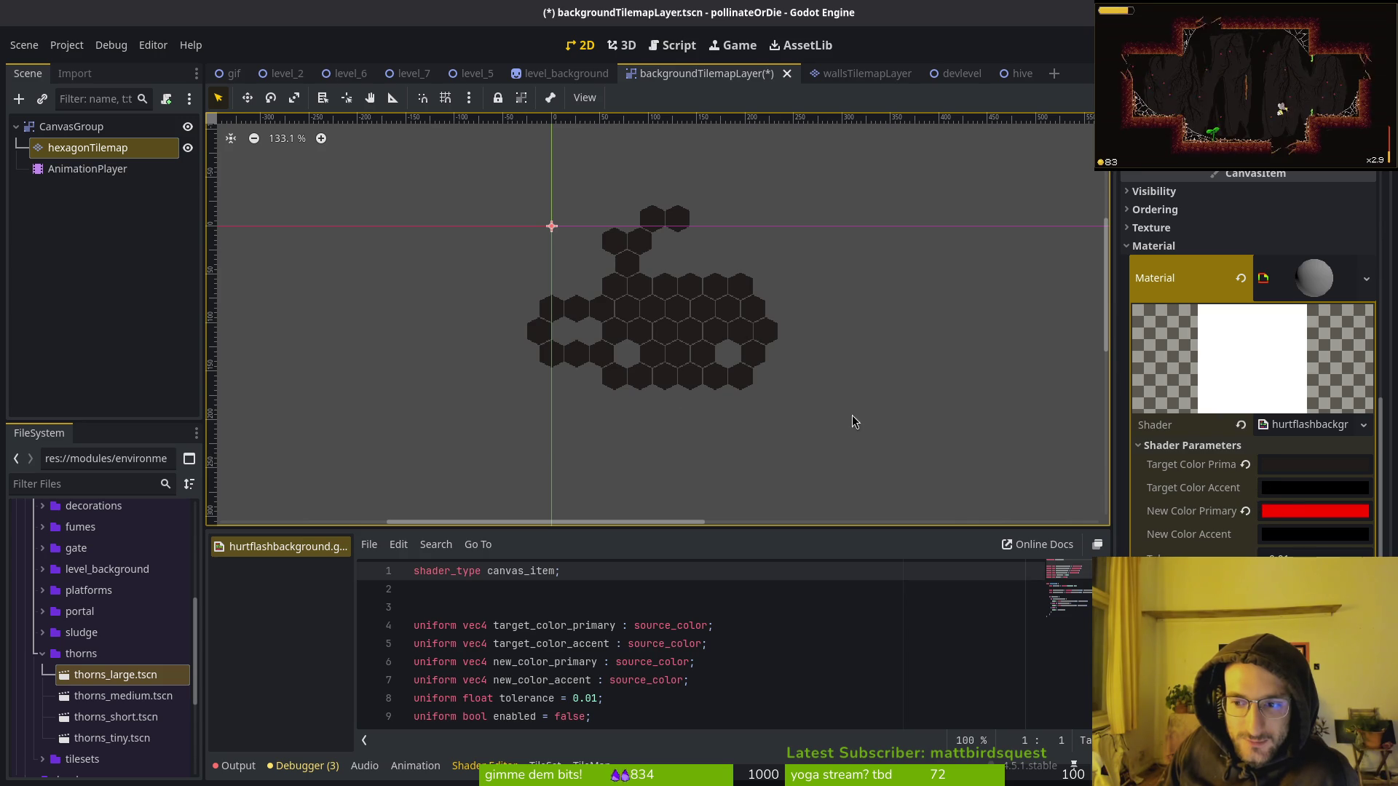
Zoom into the hexagon tilemap and open the TileSet editor on the hexagonTileset.png atlas setup.
scroll(669, 298, up, 10)
scroll(653, 297, up, 5)
scroll(702, 328, left, 3)
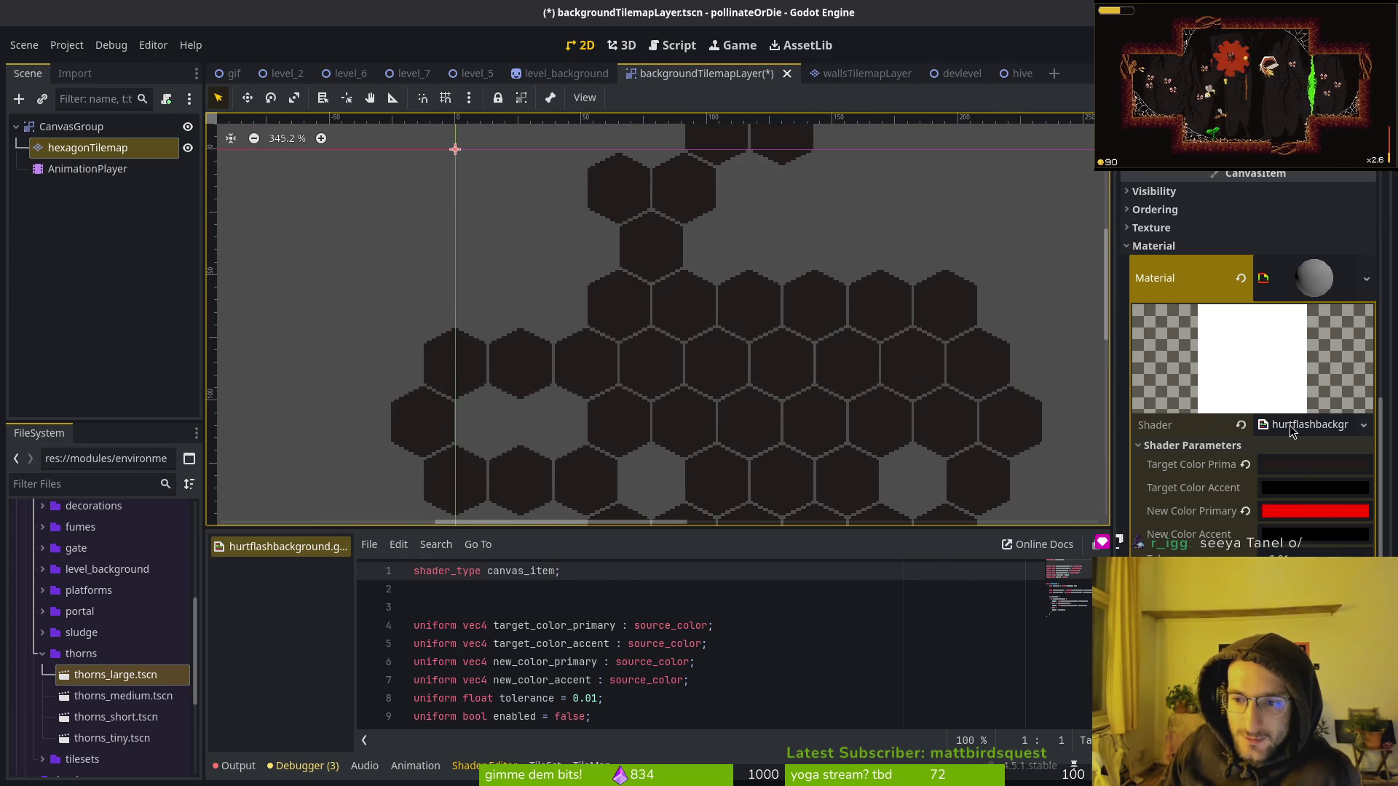
scroll(1158, 253, up, 5)
scroll(1158, 253, up, 1)
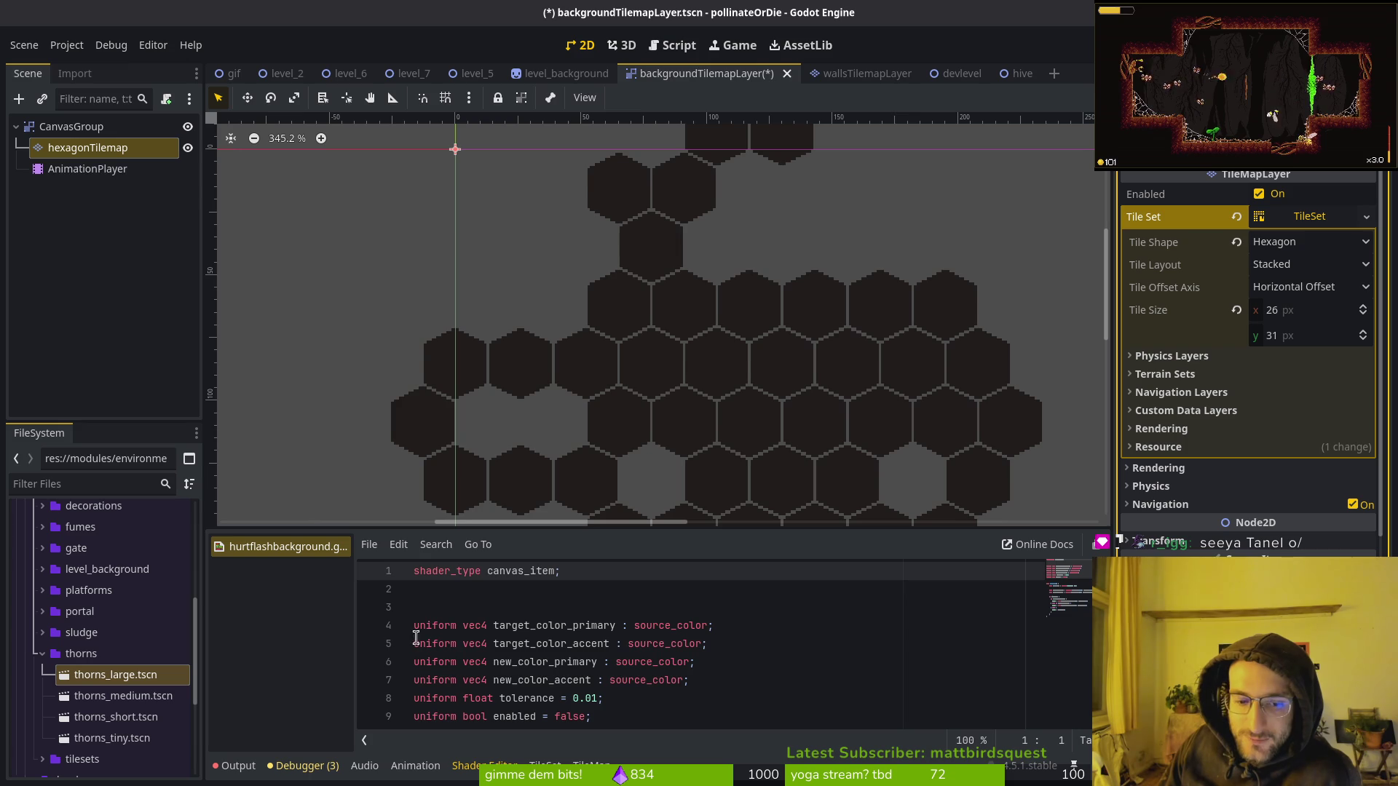
click(545, 765)
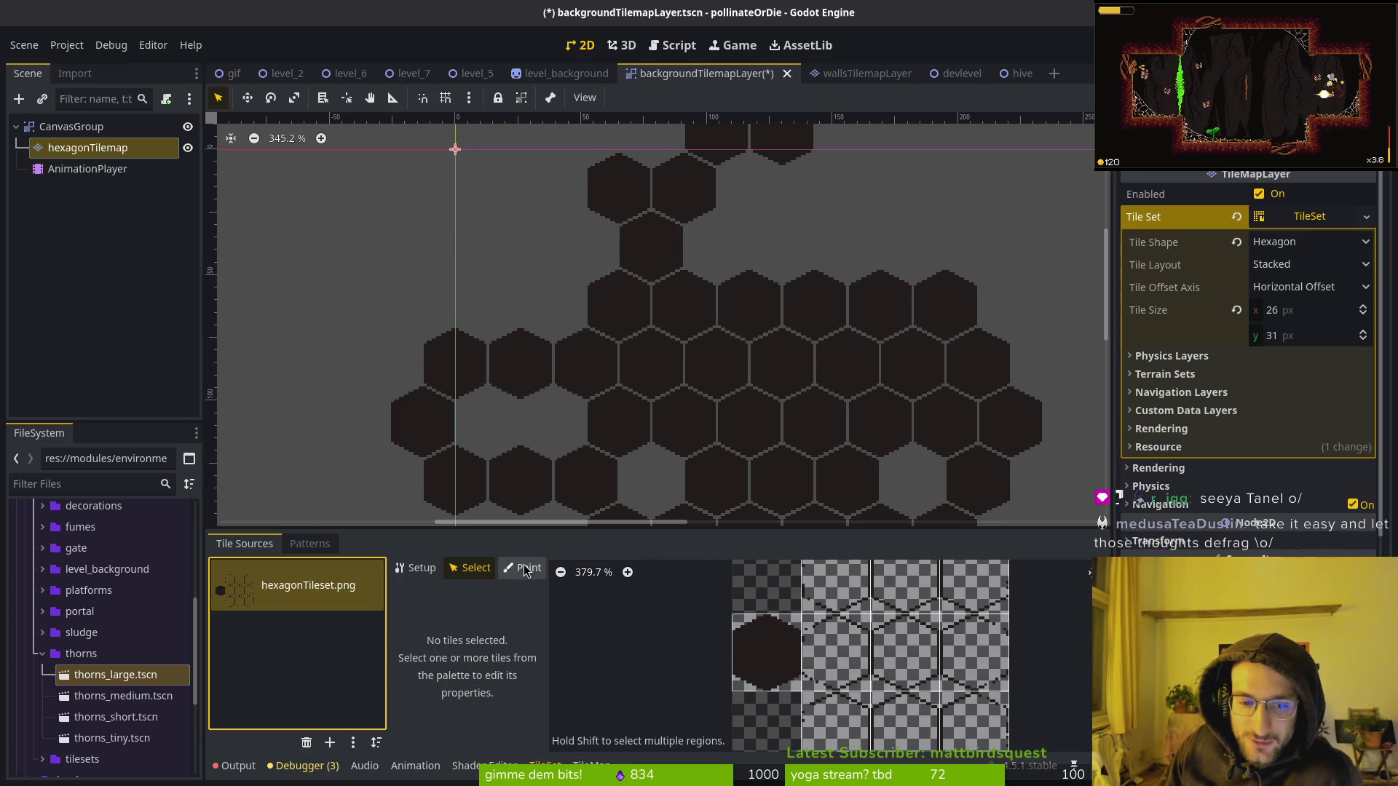
click(417, 568)
Box-select all hexagon tiles in the atlas and expand their Material shader settings.
click(467, 569)
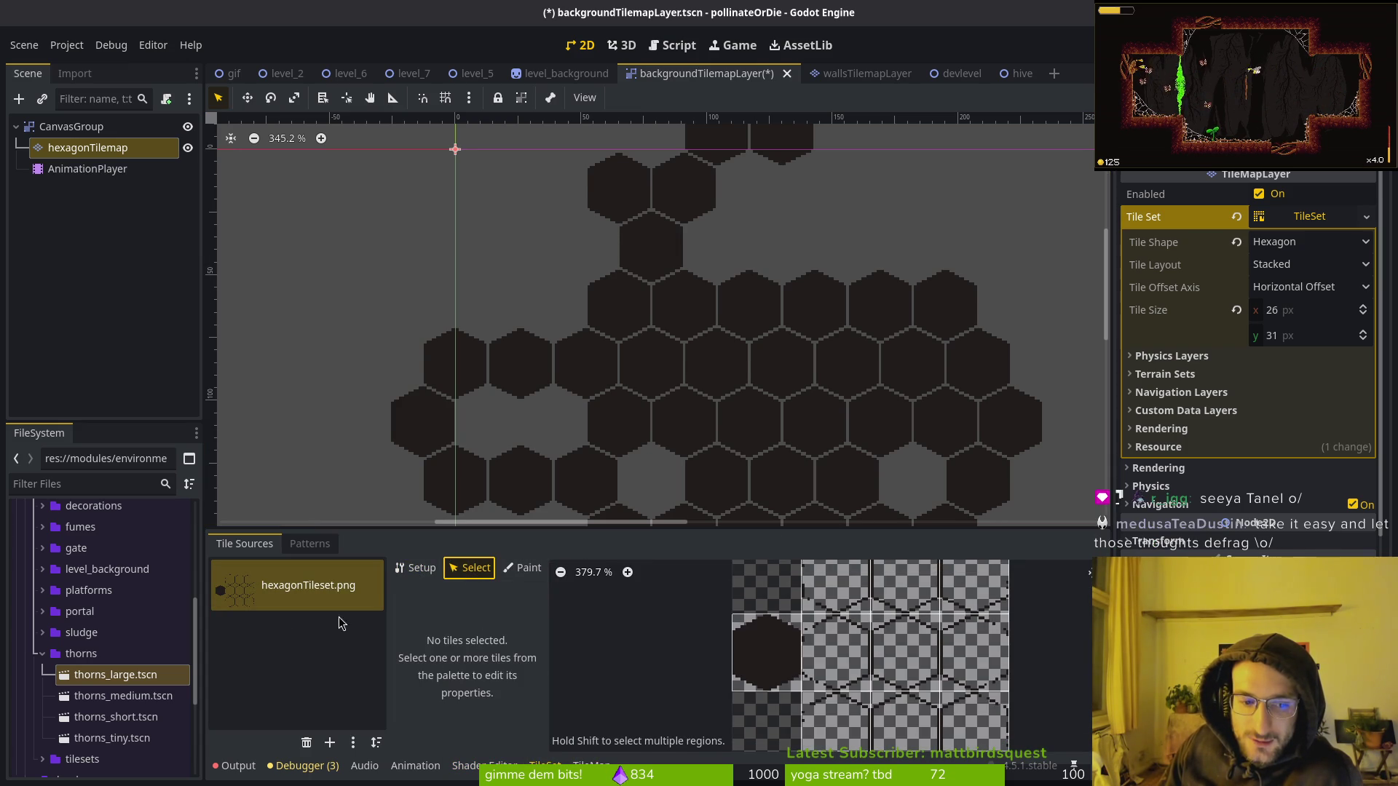
drag(755, 577, 999, 754)
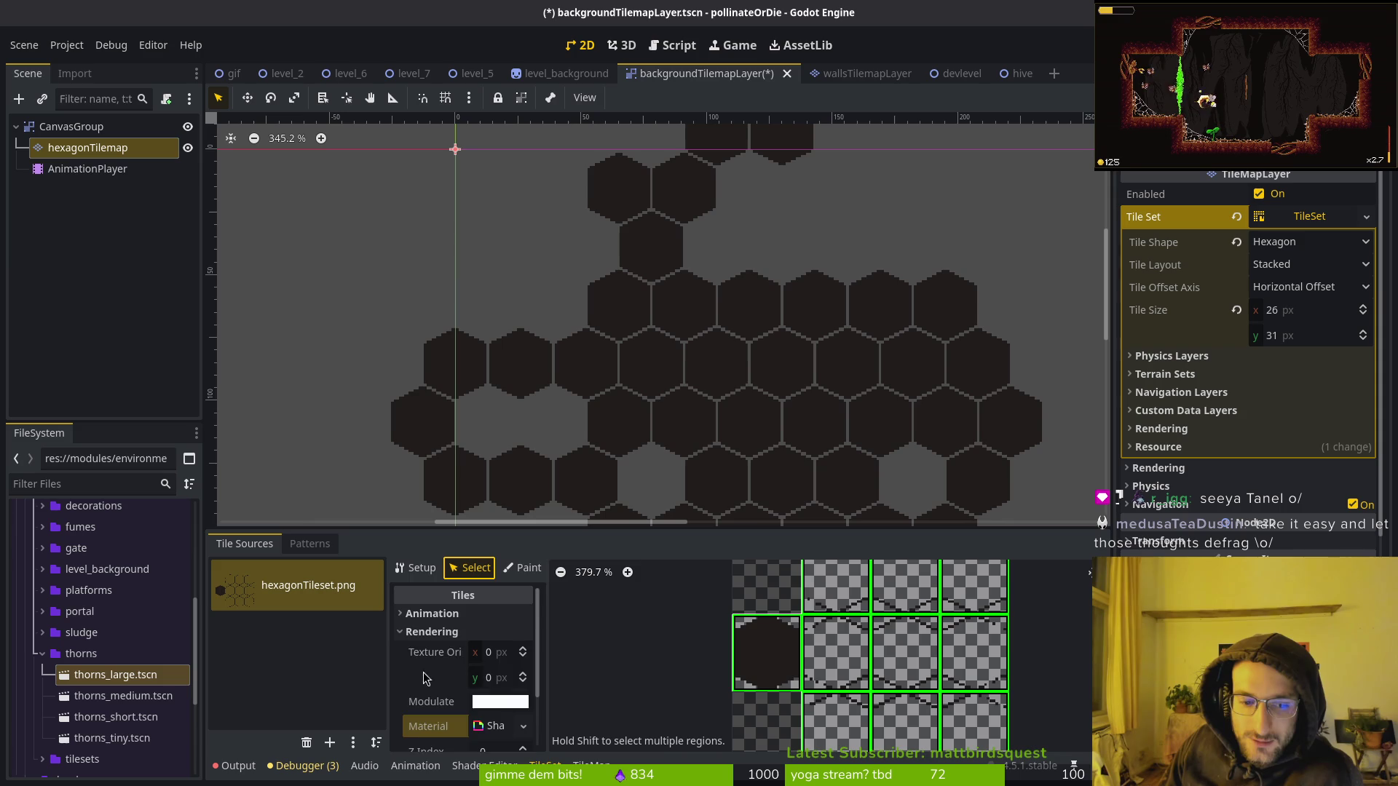
scroll(422, 687, down, 3)
click(496, 648)
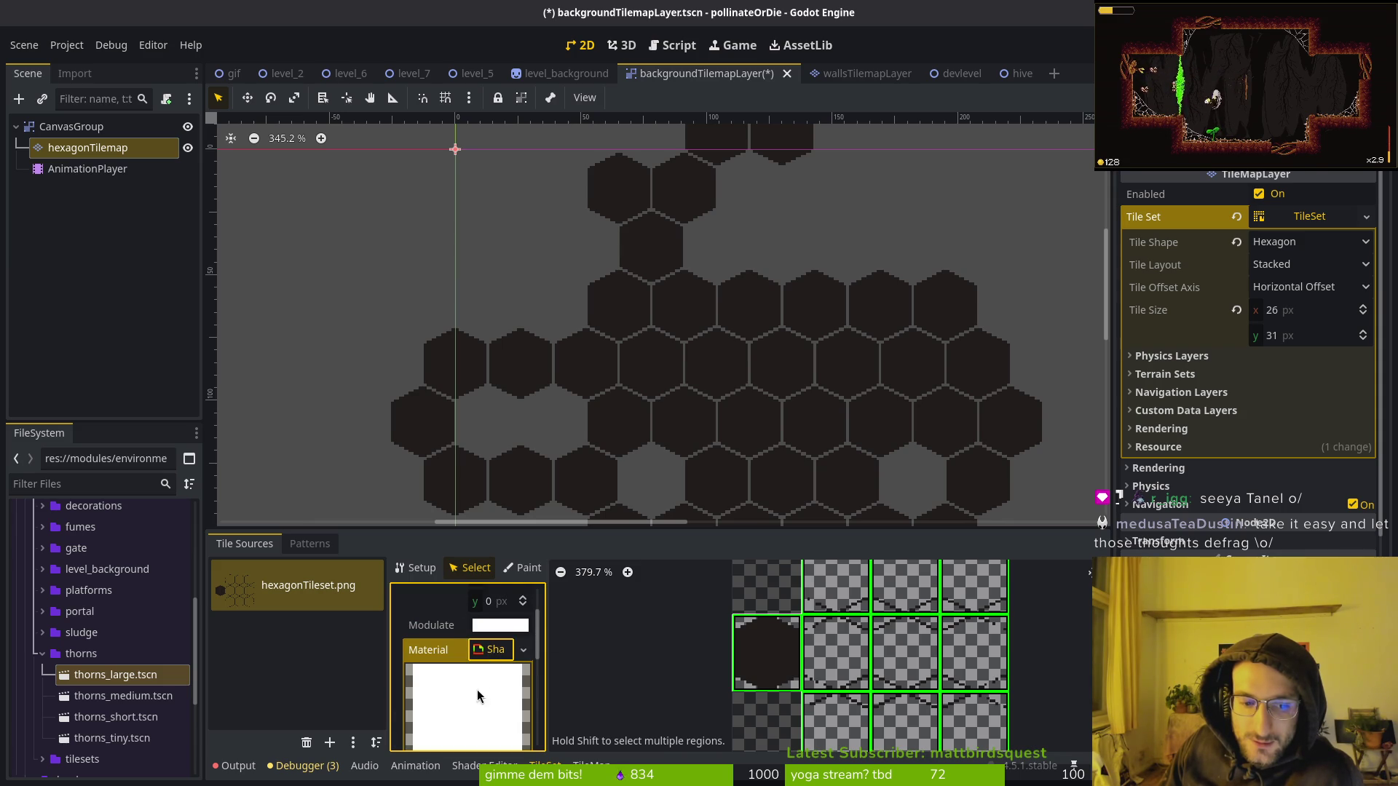
scroll(463, 703, down, 3)
scroll(488, 690, down, 4)
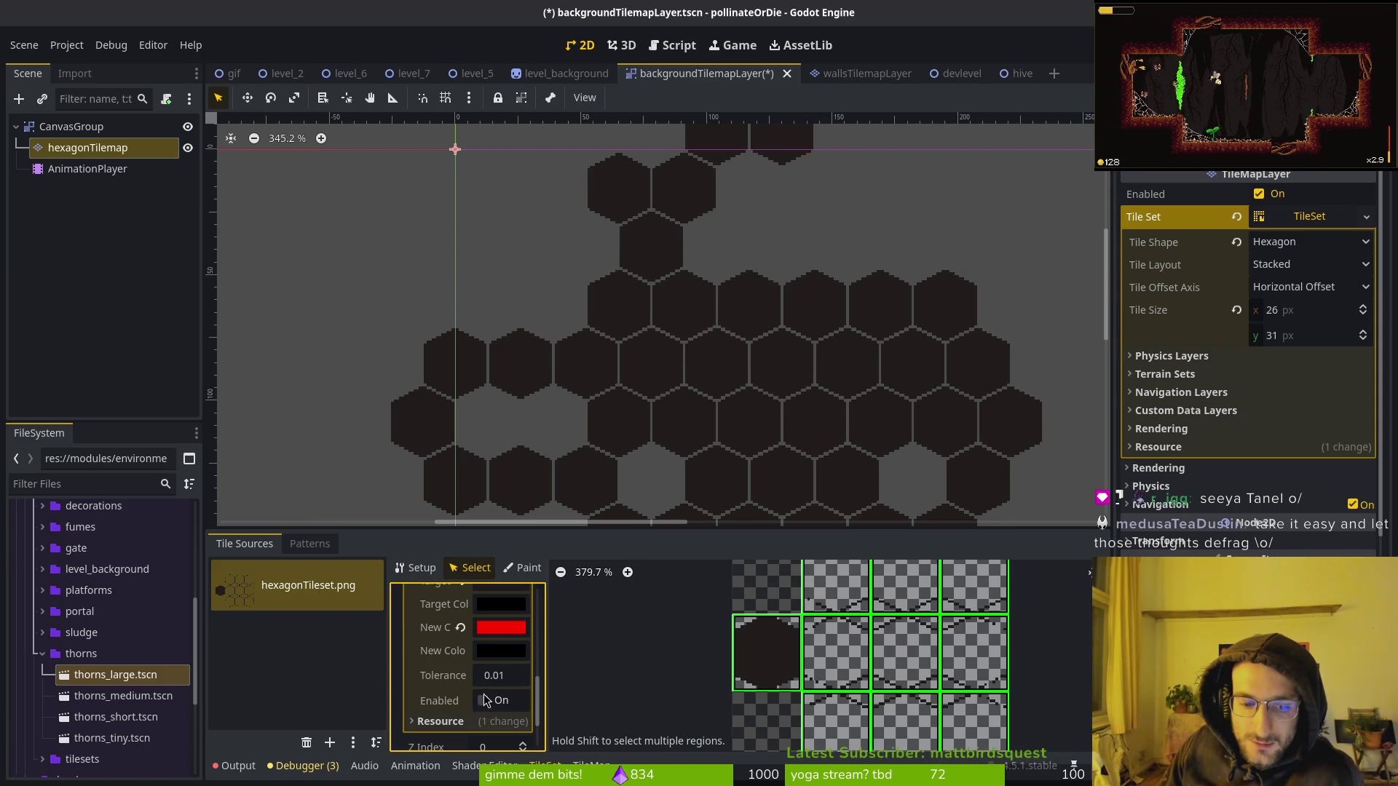
Toggle the recolour shader's Enabled parameter repeatedly, leaving it off so the tiles stay dark.
click(483, 702)
double_click(483, 702)
click(484, 702)
click(484, 702)
double_click(485, 702)
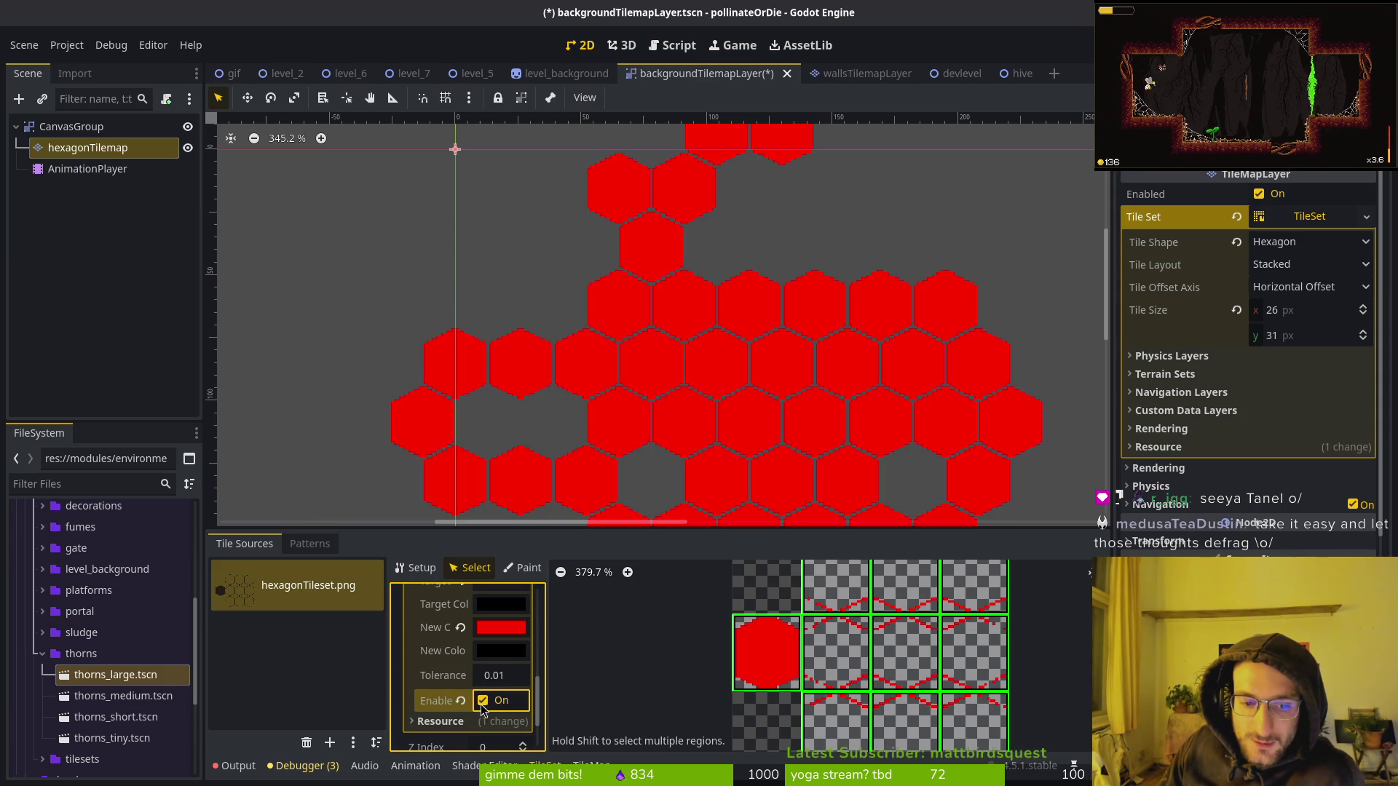
click(483, 701)
Scroll back up and deselect the hexagon tilemap on the canvas.
mouse_move(482, 638)
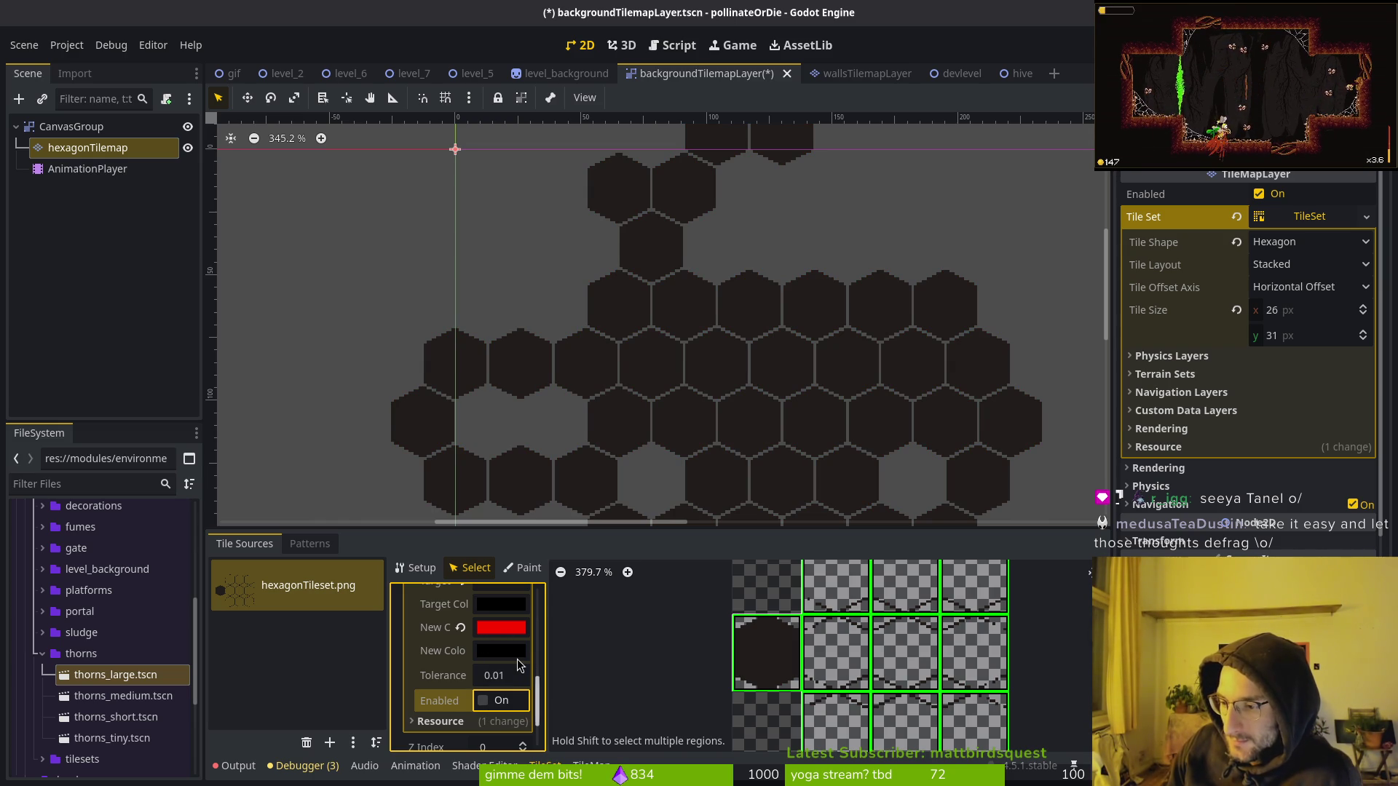
mouse_move(520, 665)
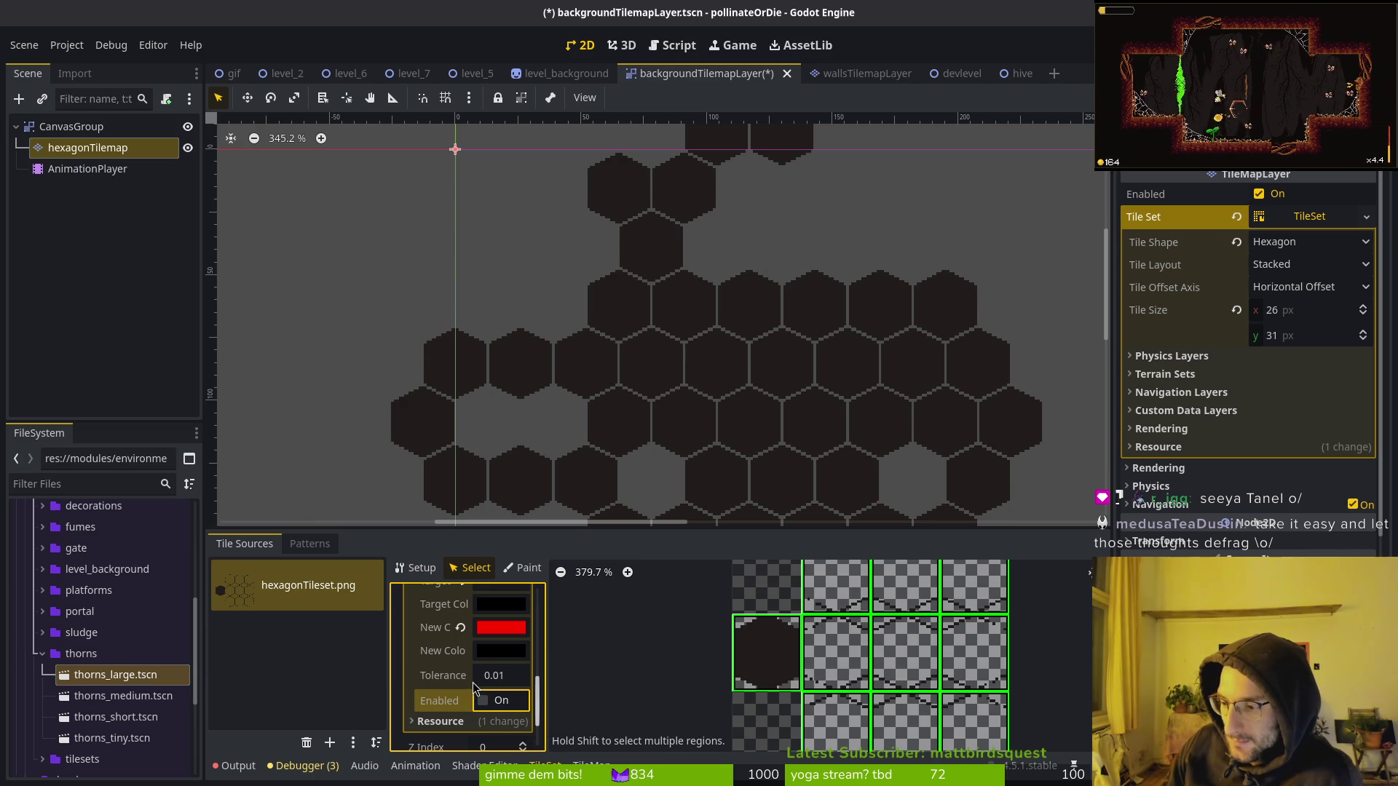
scroll(503, 663, up, 3)
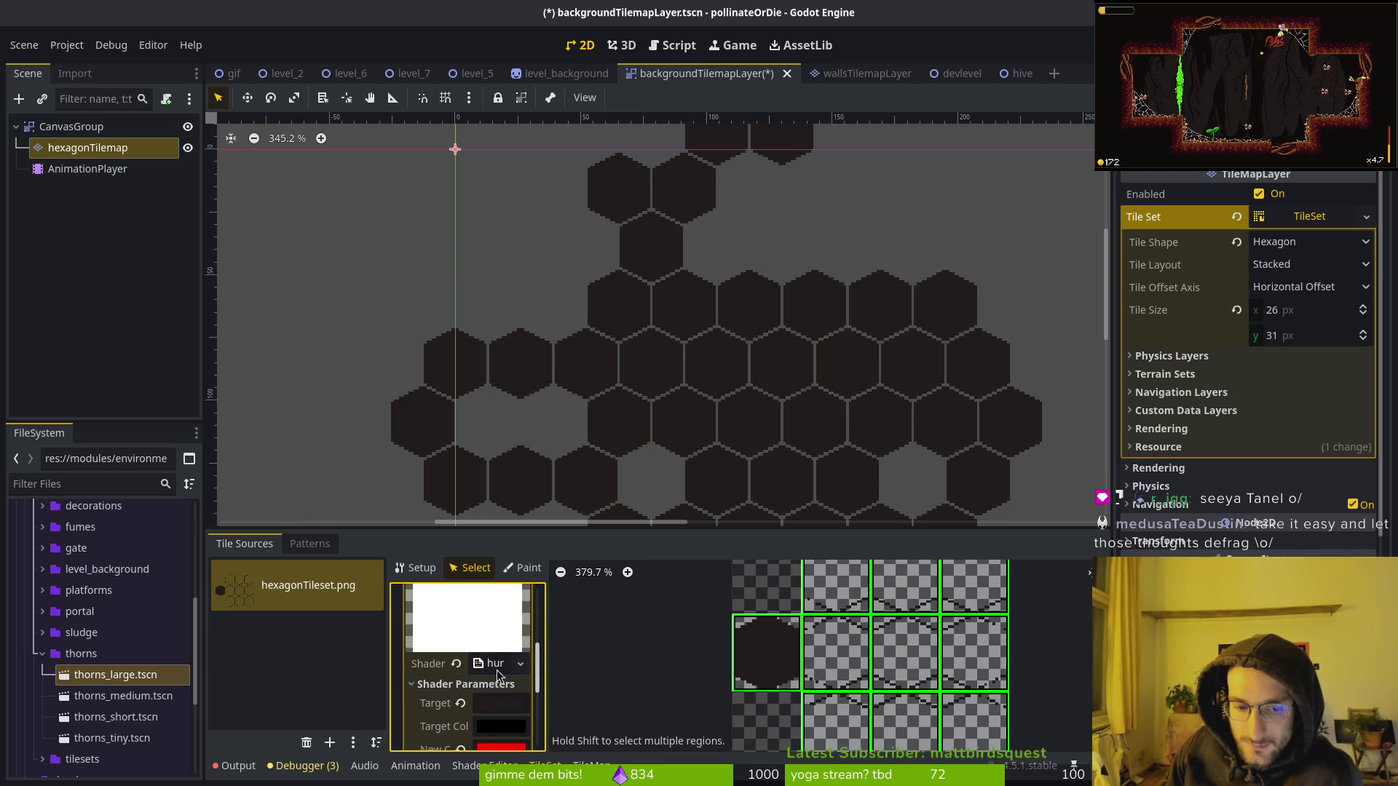
scroll(493, 651, up, 2)
scroll(495, 632, up, 1)
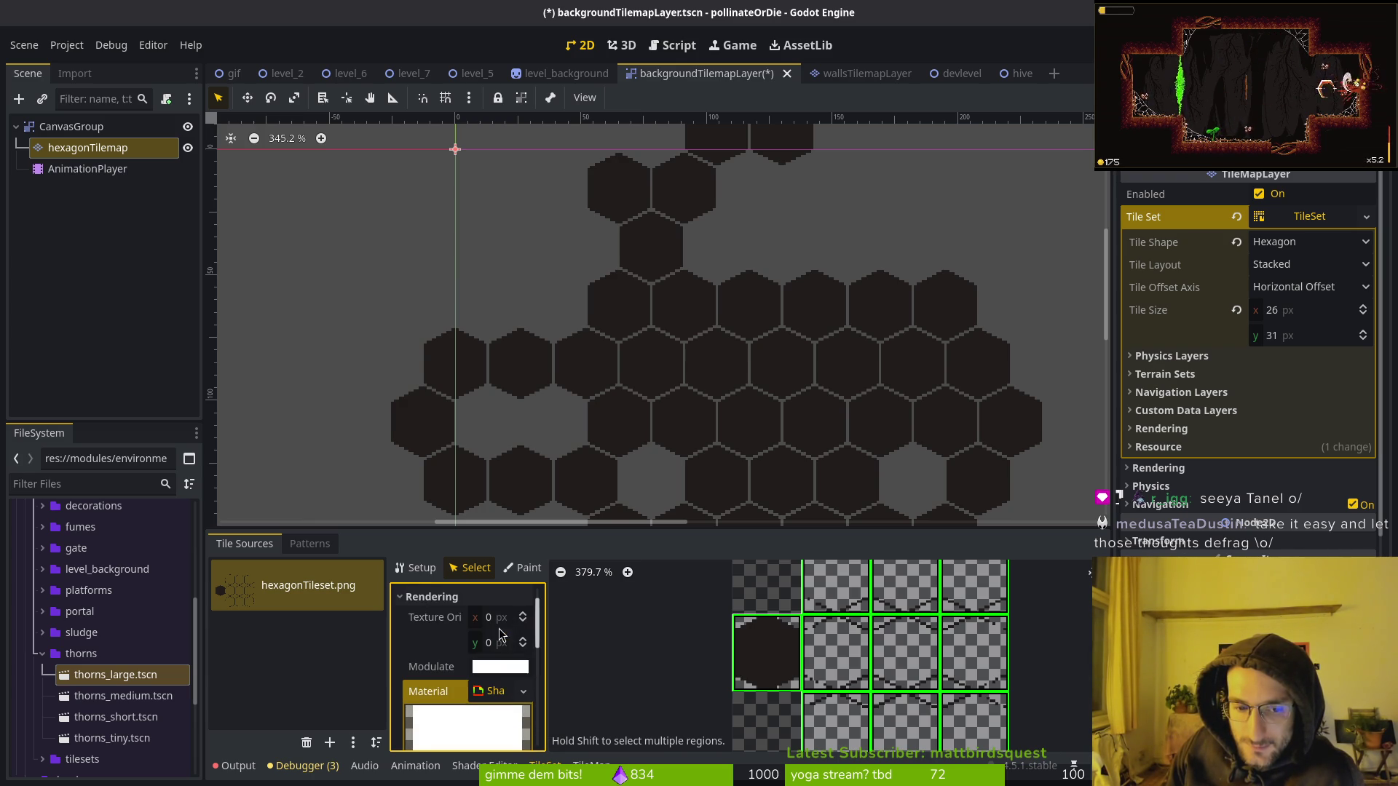
scroll(498, 665, up, 1)
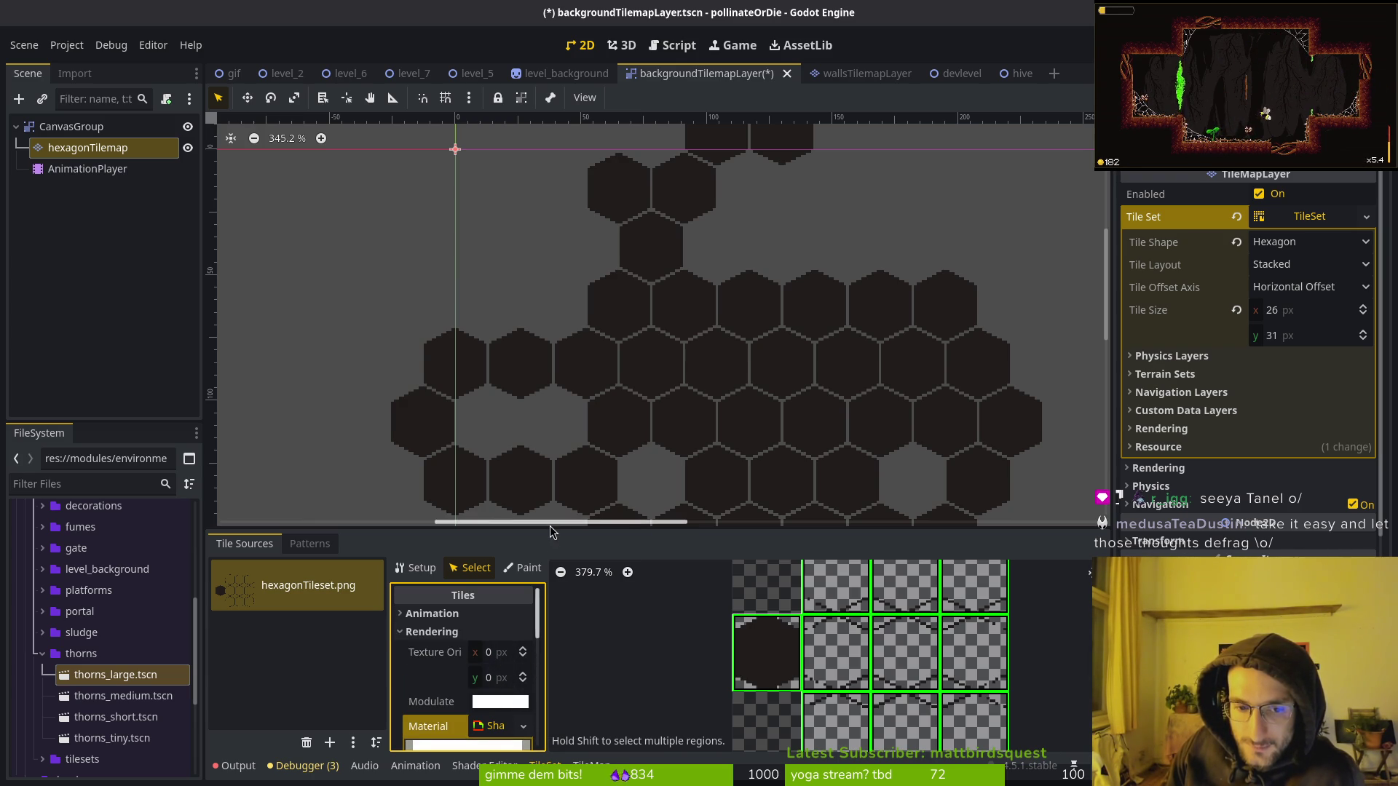
drag(552, 520, 568, 279)
Reselect hexagonTilemap, enlarge the tile panel, and enable the red recolour in the TileSet editor.
click(87, 147)
drag(579, 525, 579, 347)
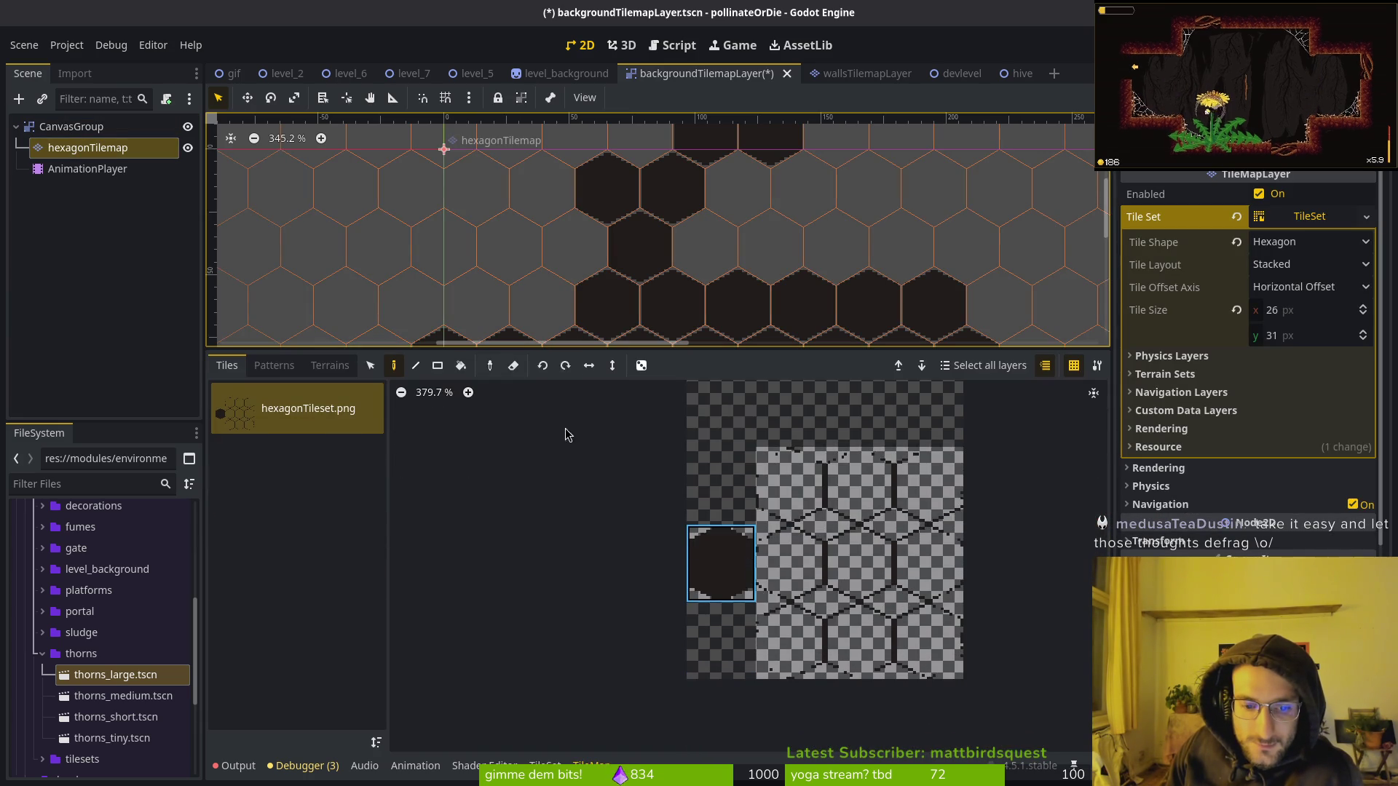
click(544, 765)
scroll(496, 657, down, 2)
scroll(496, 657, down, 3)
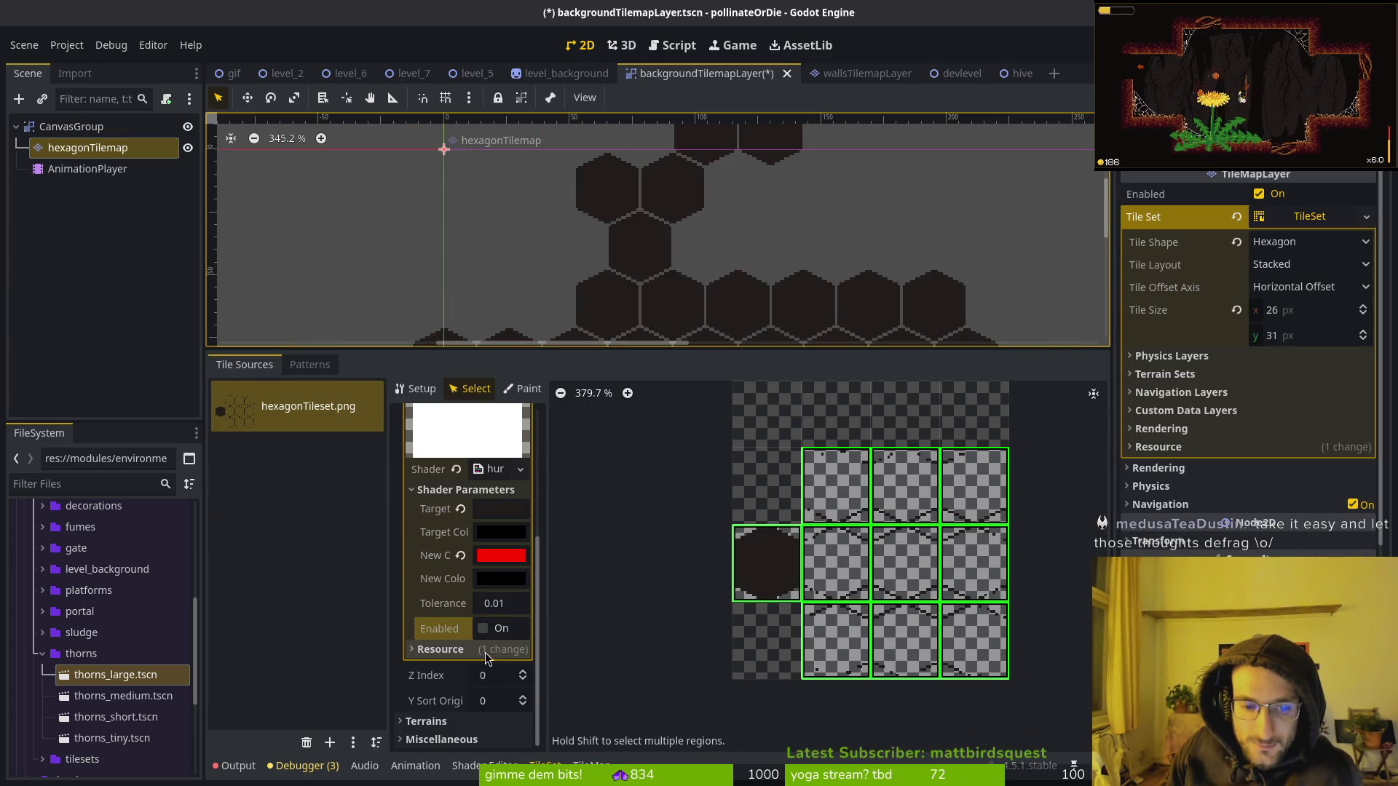
click(483, 629)
Toggle the recolour shader repeatedly, flashing the whole tilemap between dark and red.
scroll(714, 284, down, 2)
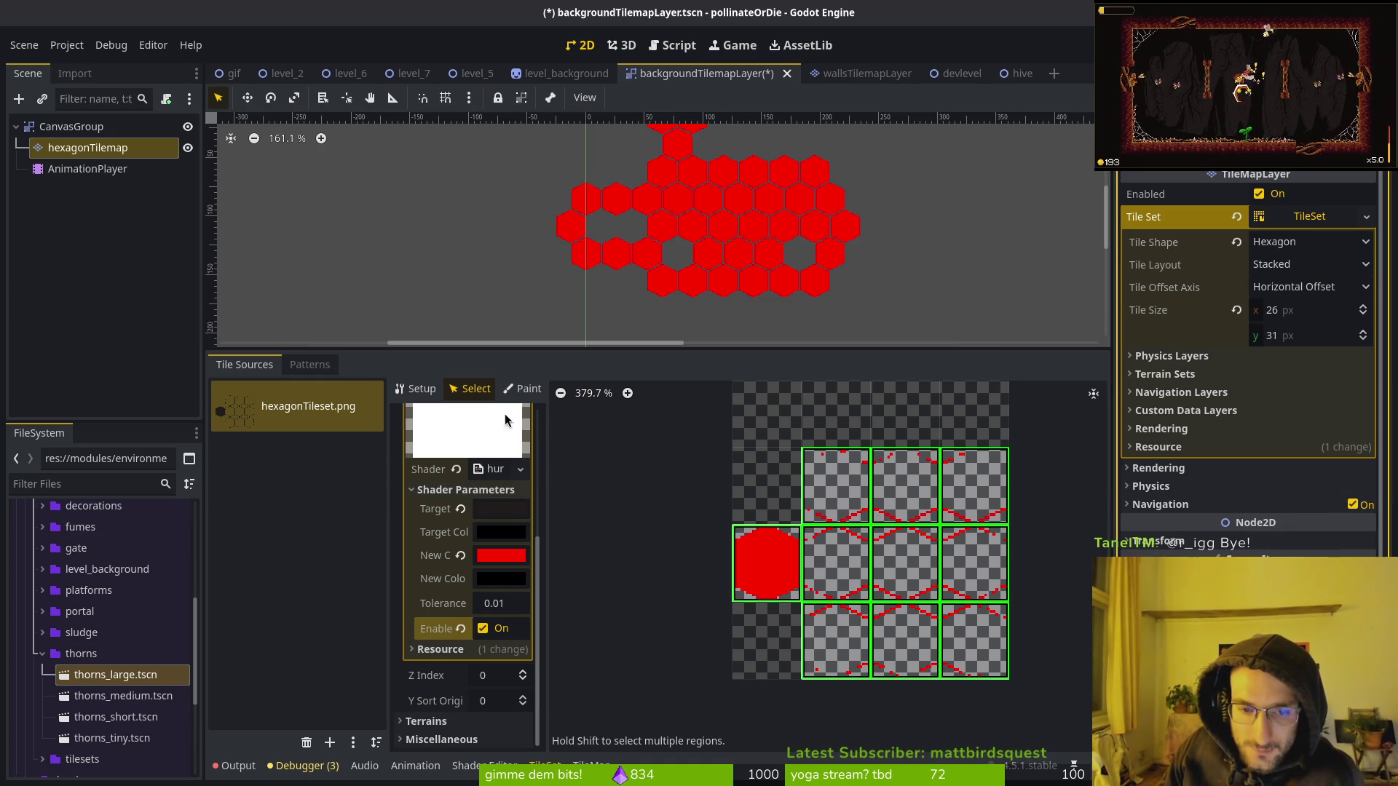
scroll(694, 284, down, 3)
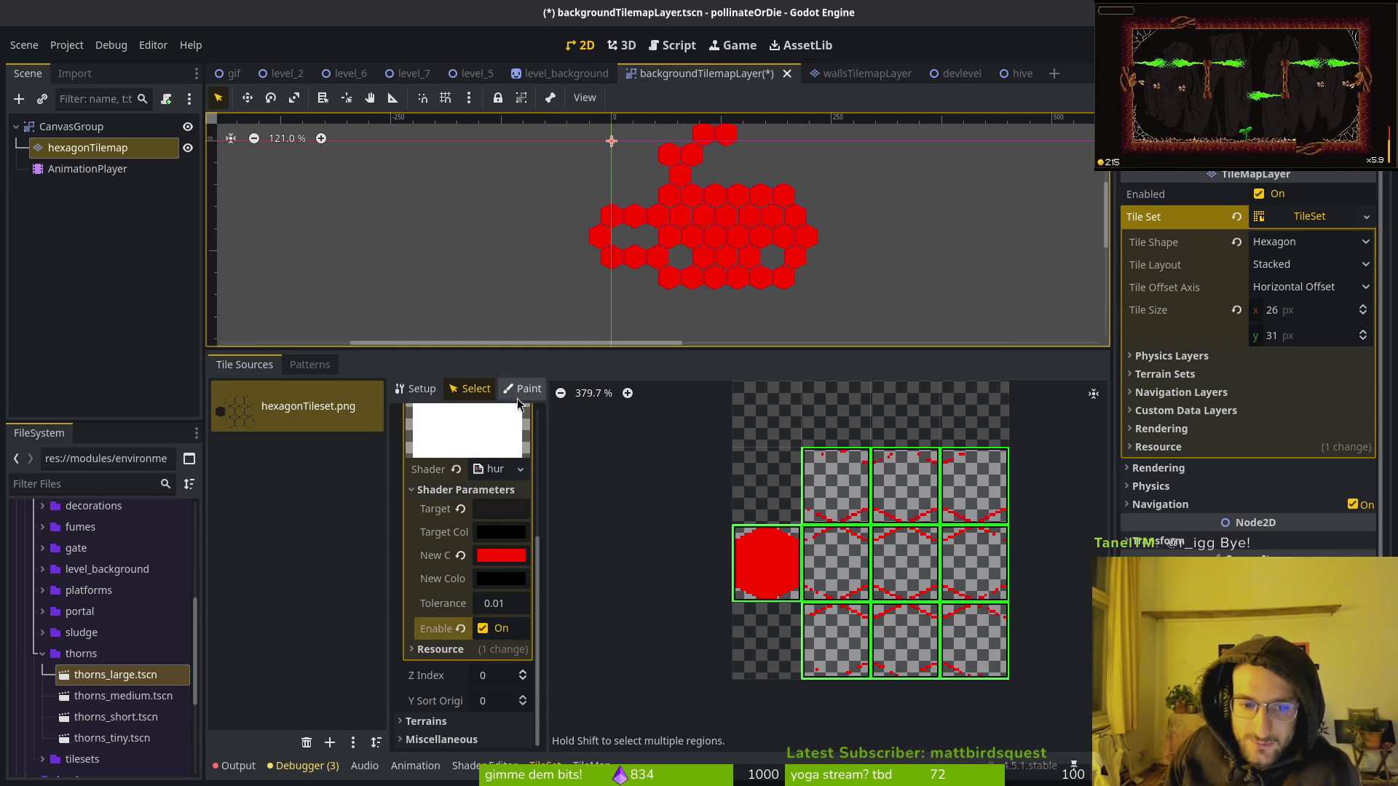
click(482, 629)
double_click(484, 631)
click(473, 633)
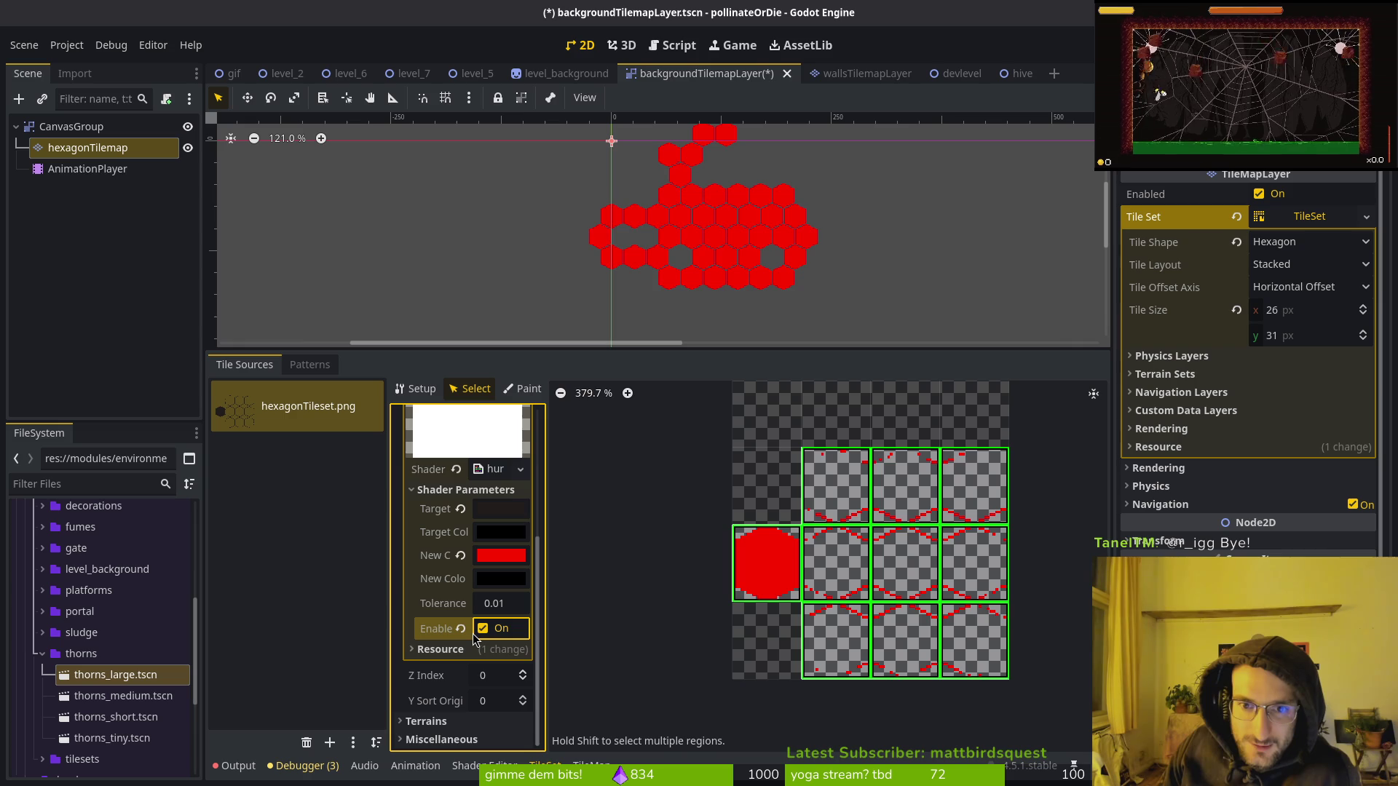
click(474, 633)
double_click(484, 631)
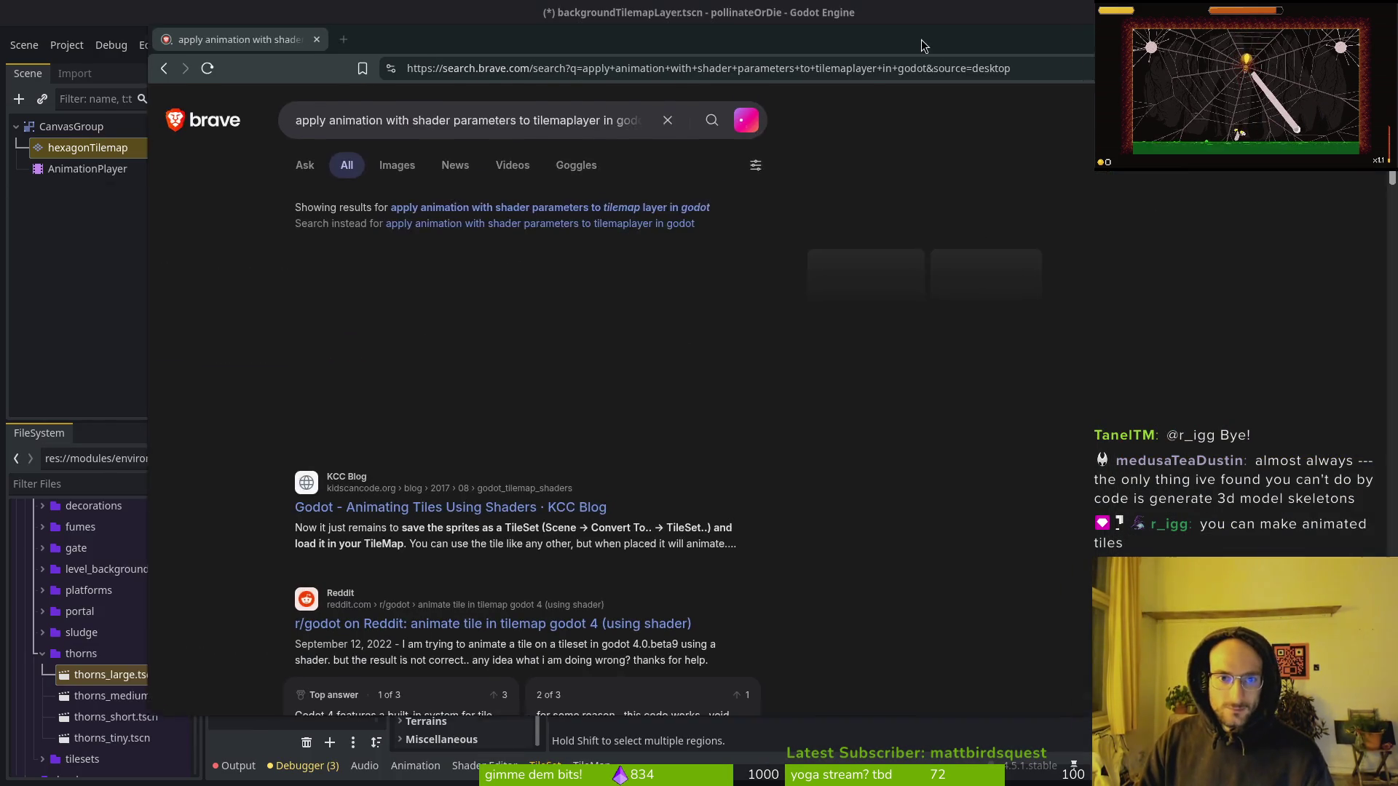
Open the KidsCanCode 'Godot - Animating Tiles Using Shaders' result from the search.
click(416, 519)
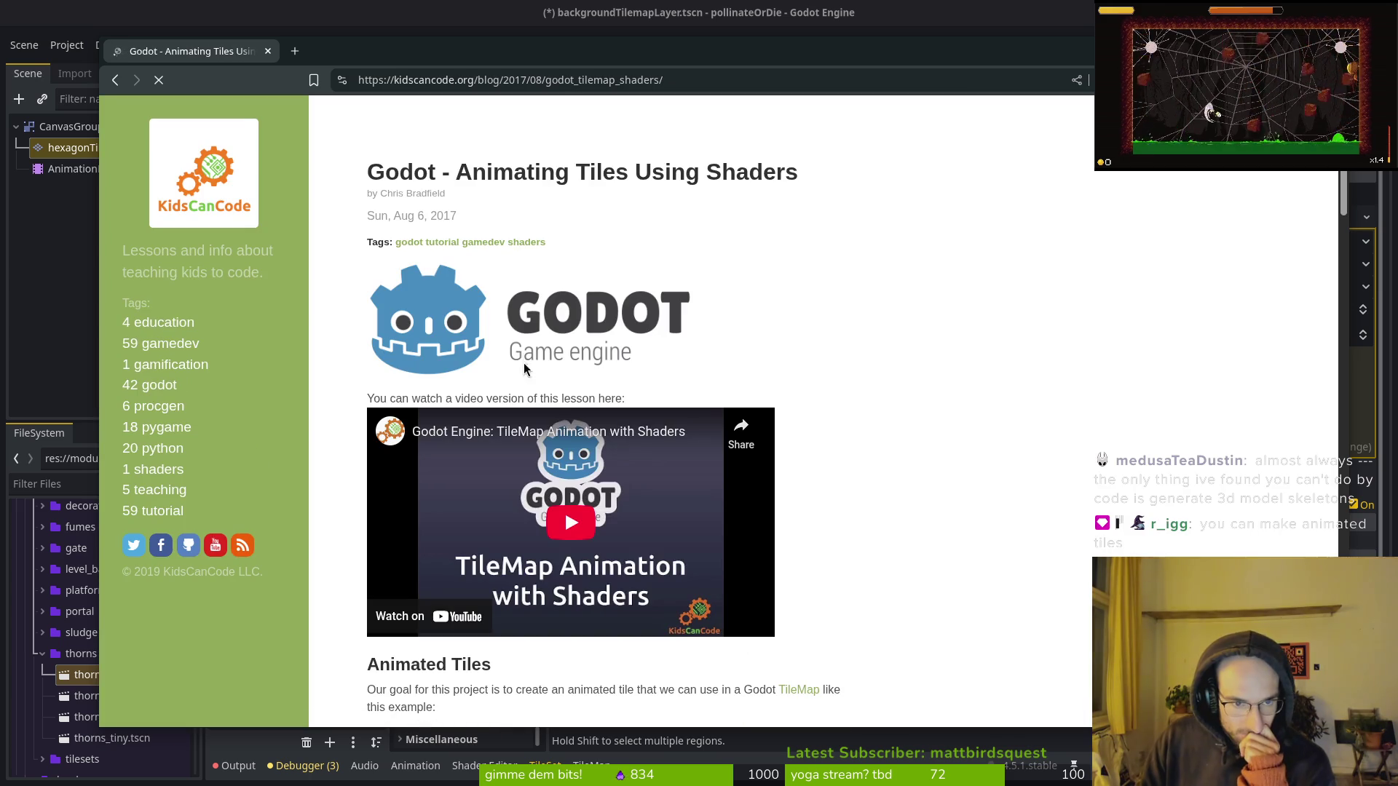
Read through the shader article and open its 'this video' link in a background tab.
scroll(612, 580, down, 3)
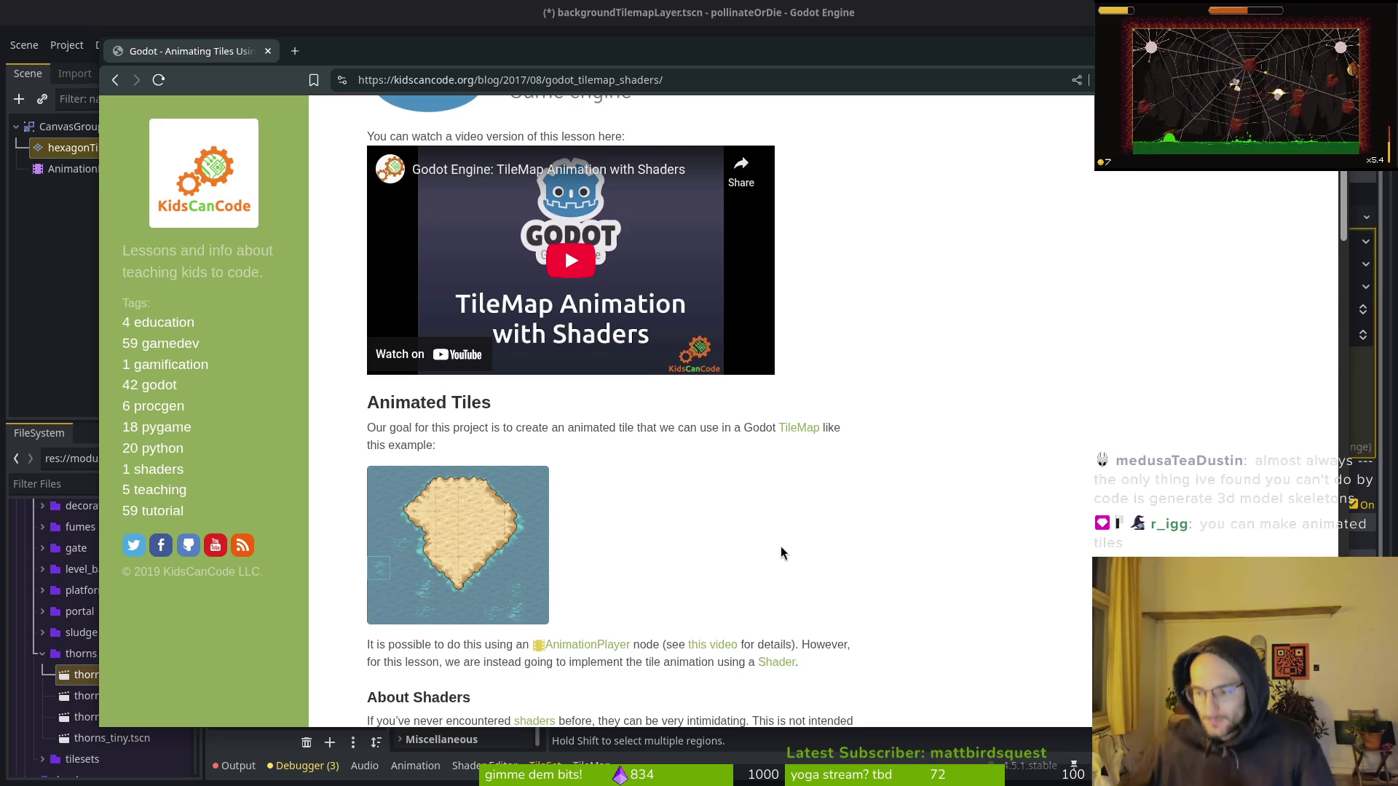
scroll(680, 666, down, 5)
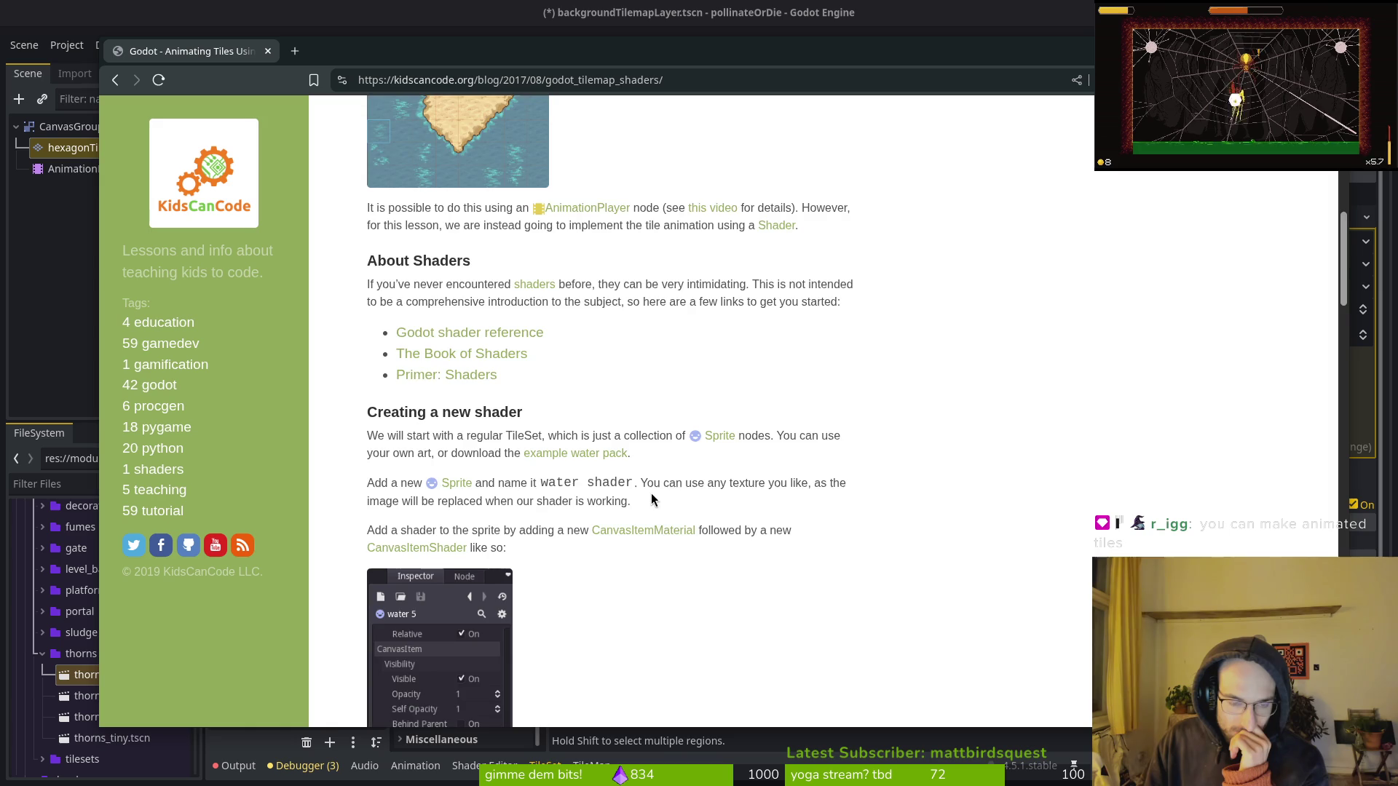
scroll(655, 510, down, 4)
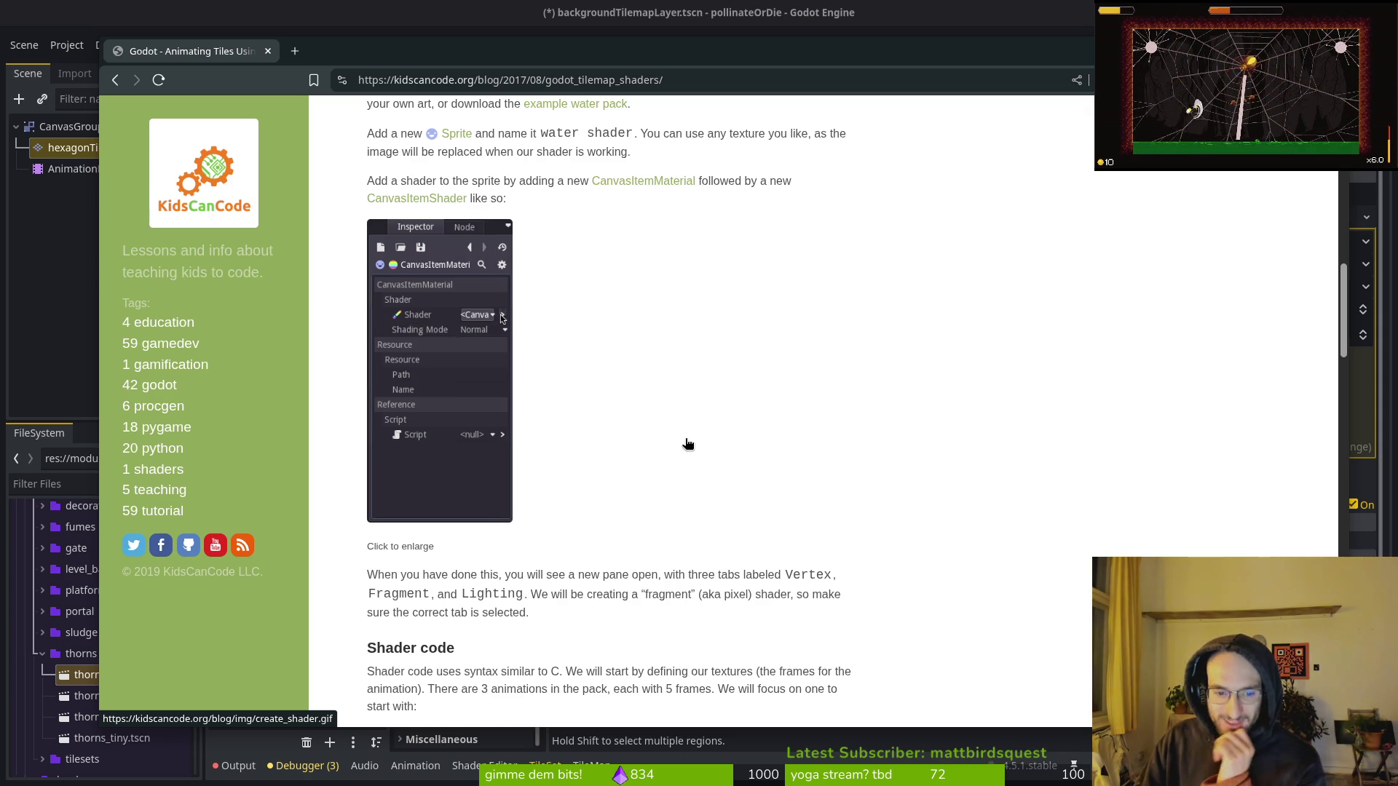
scroll(688, 437, down, 1)
scroll(703, 423, up, 5)
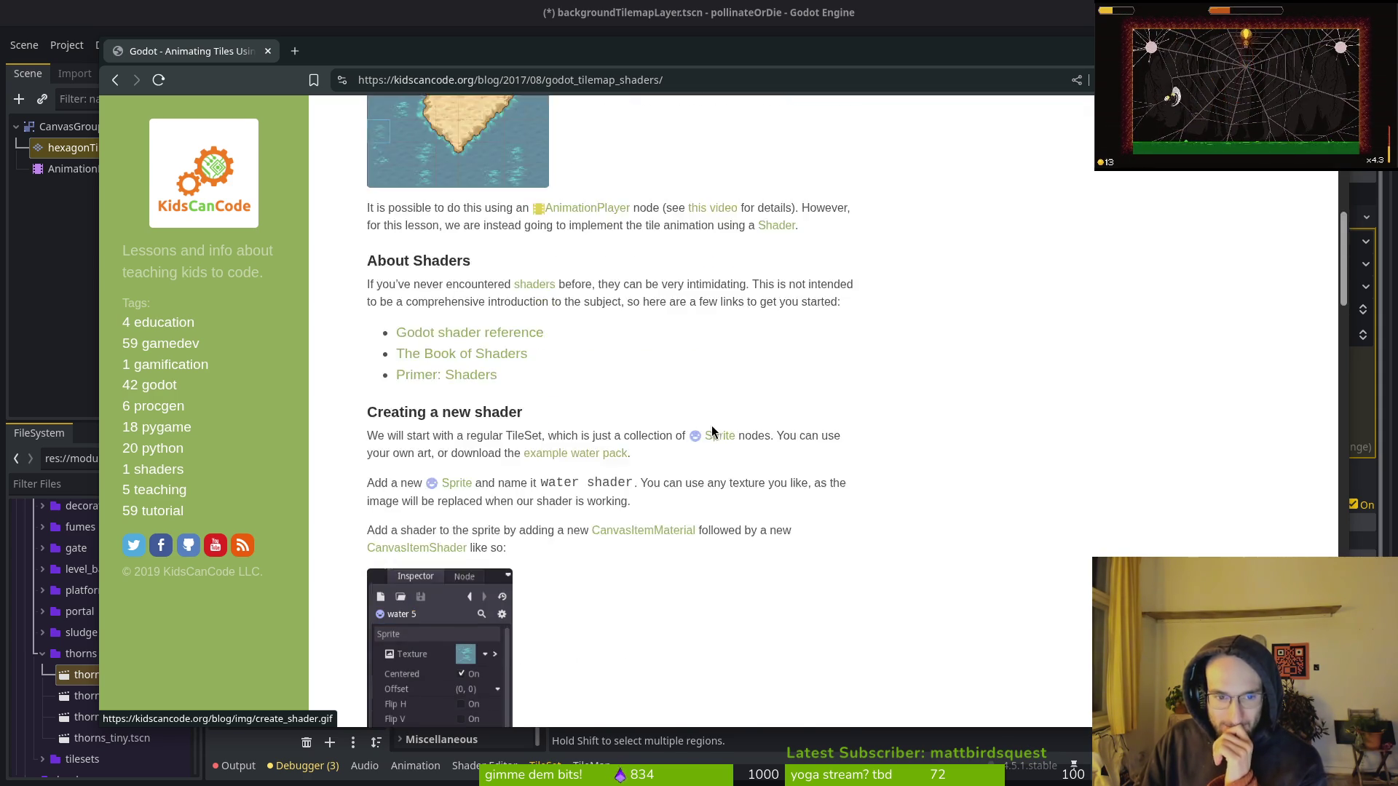
scroll(705, 425, up, 5)
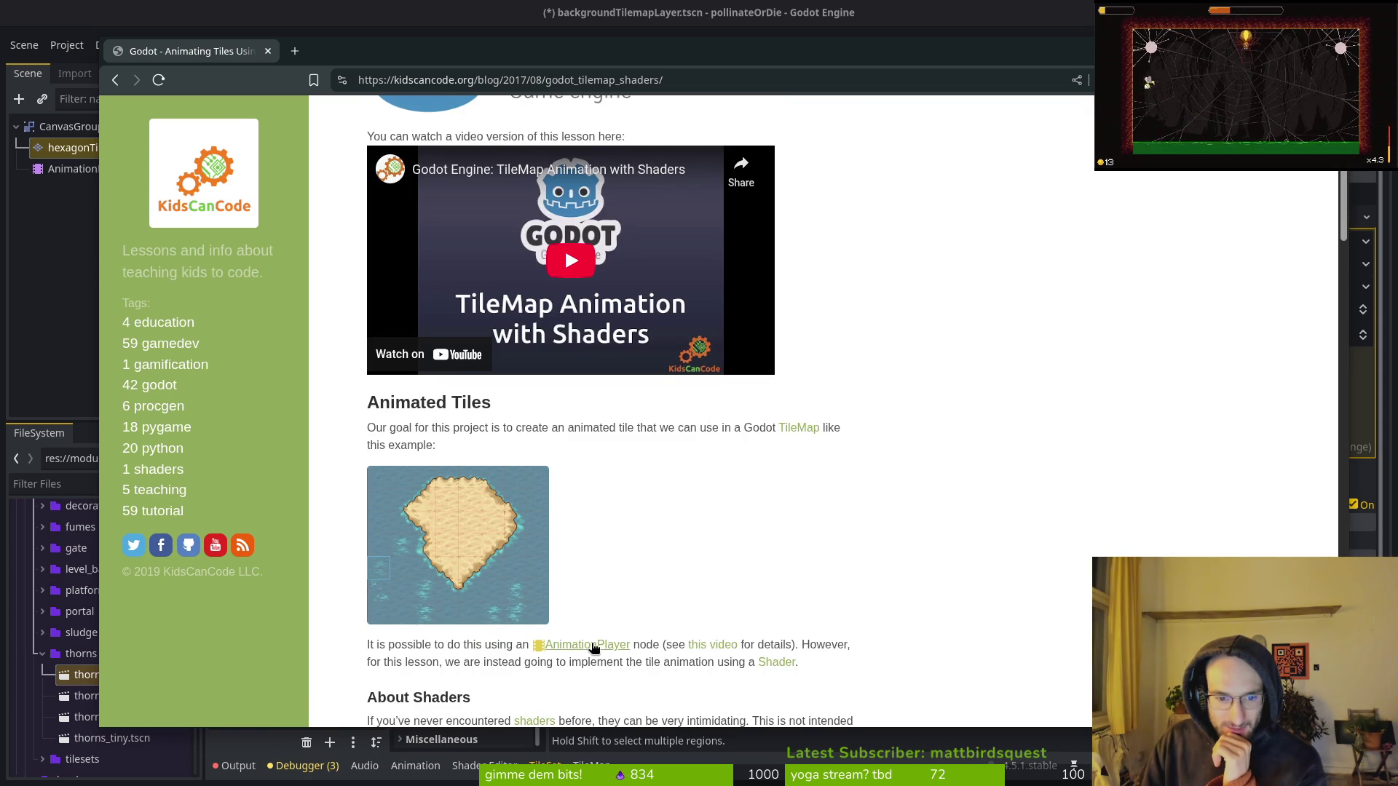
middle_click(713, 647)
Skim the Know Your Nodes TileMap video at several points, then close its tab.
click(386, 51)
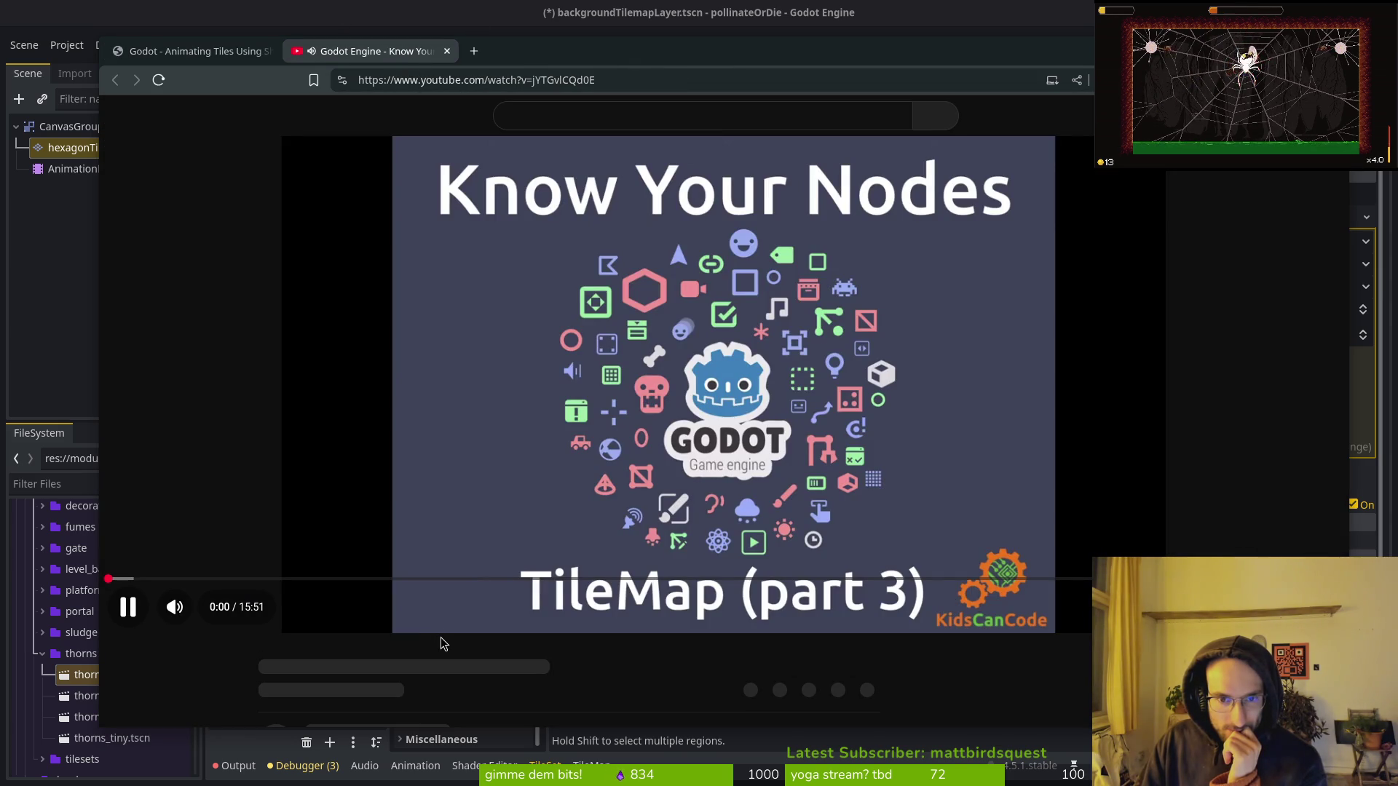
mouse_move(147, 593)
mouse_down()
mouse_move(209, 591)
mouse_move(142, 592)
mouse_up()
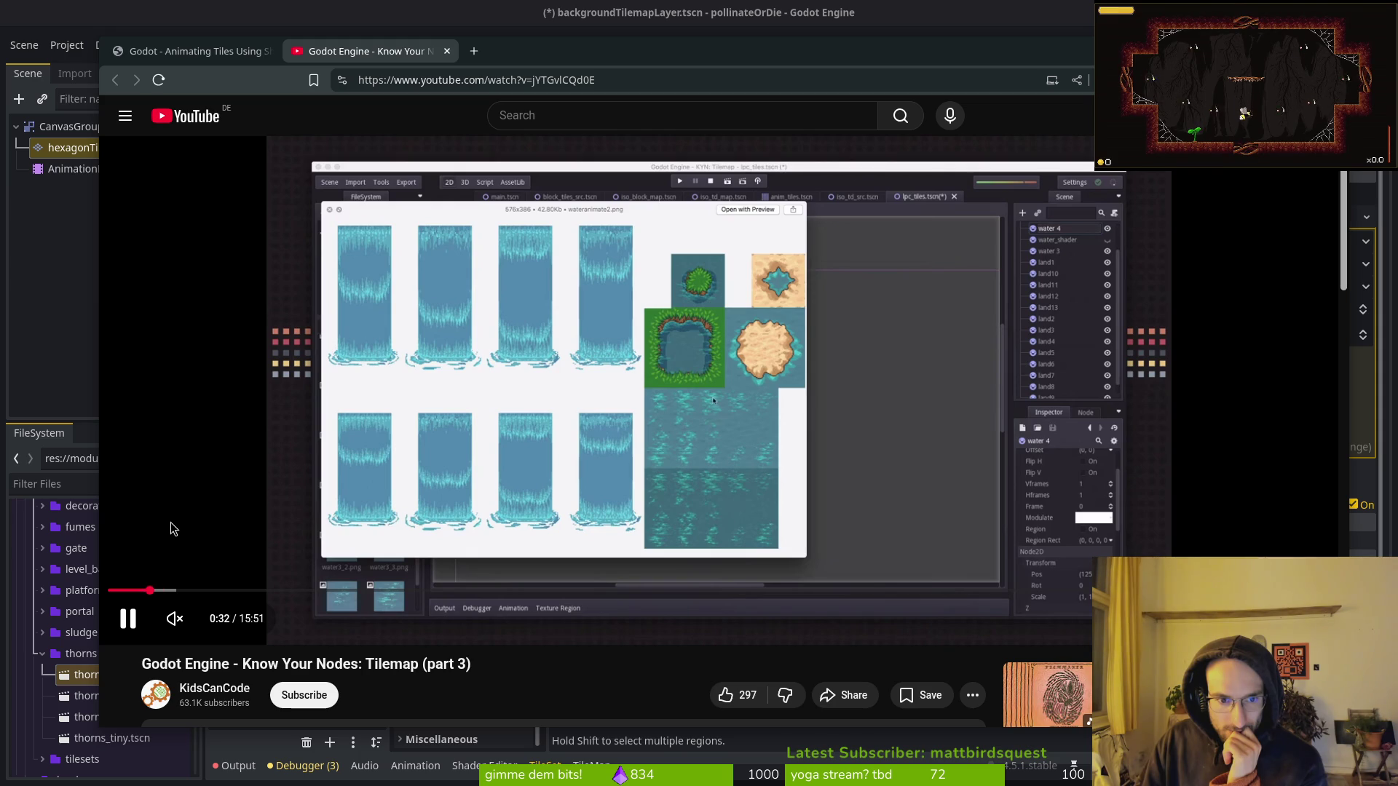
drag(191, 590, 583, 598)
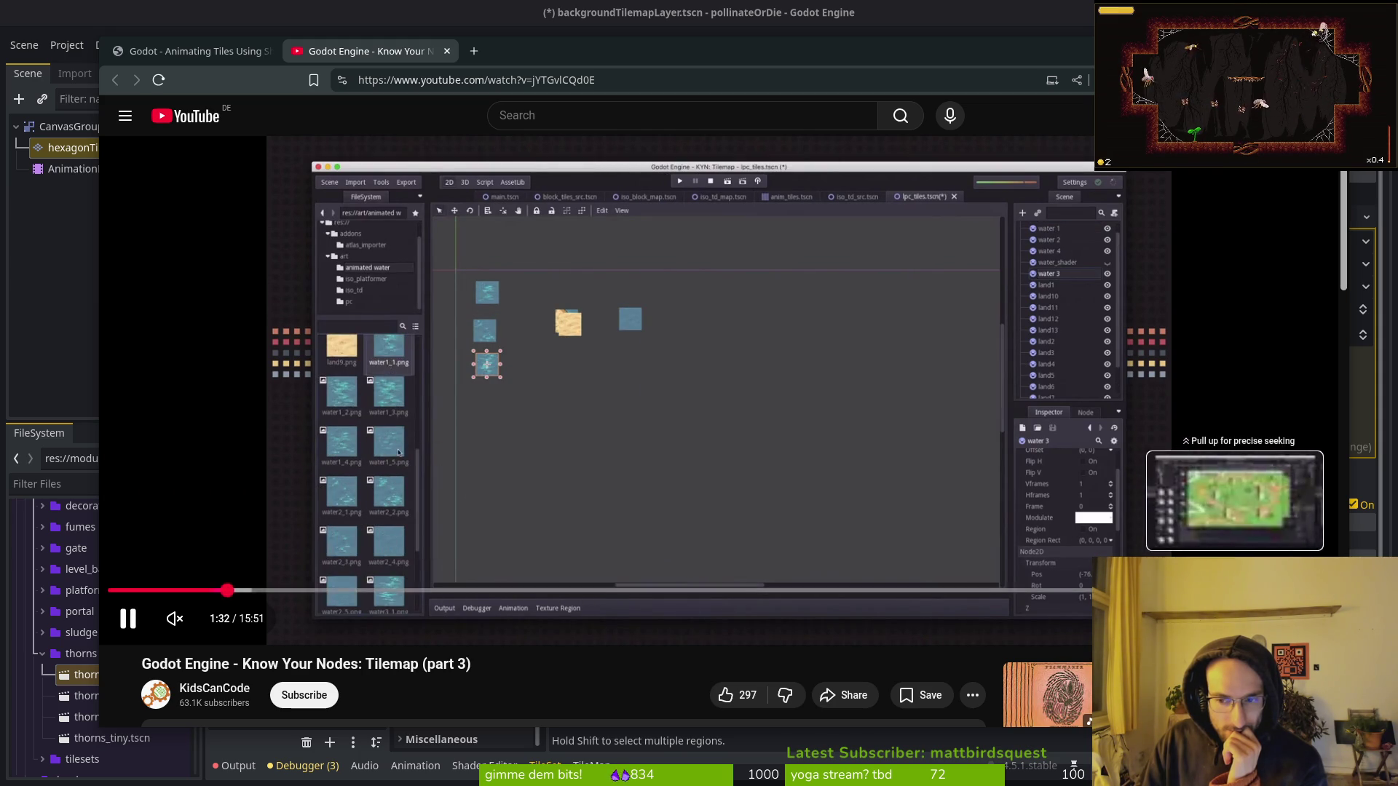
click(1034, 590)
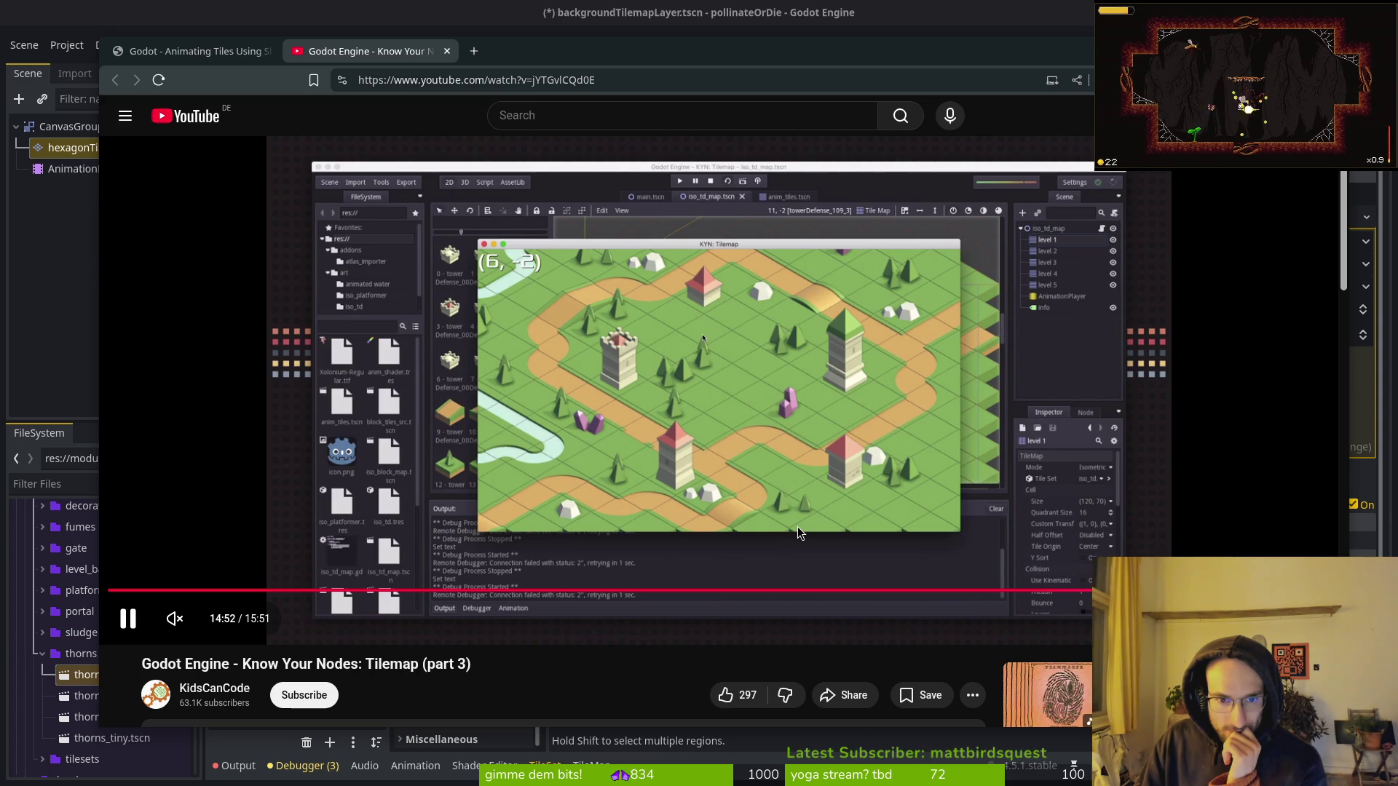
click(833, 591)
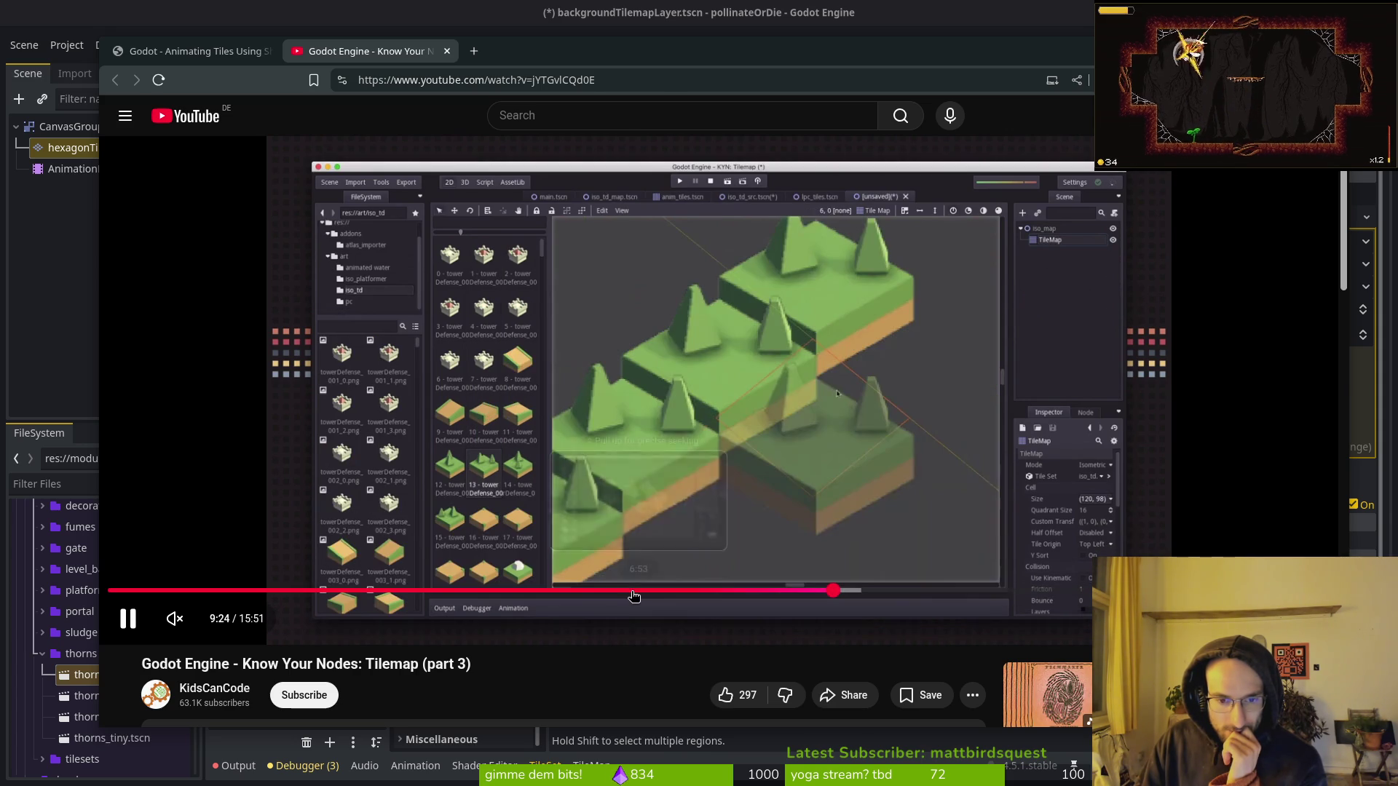
click(623, 591)
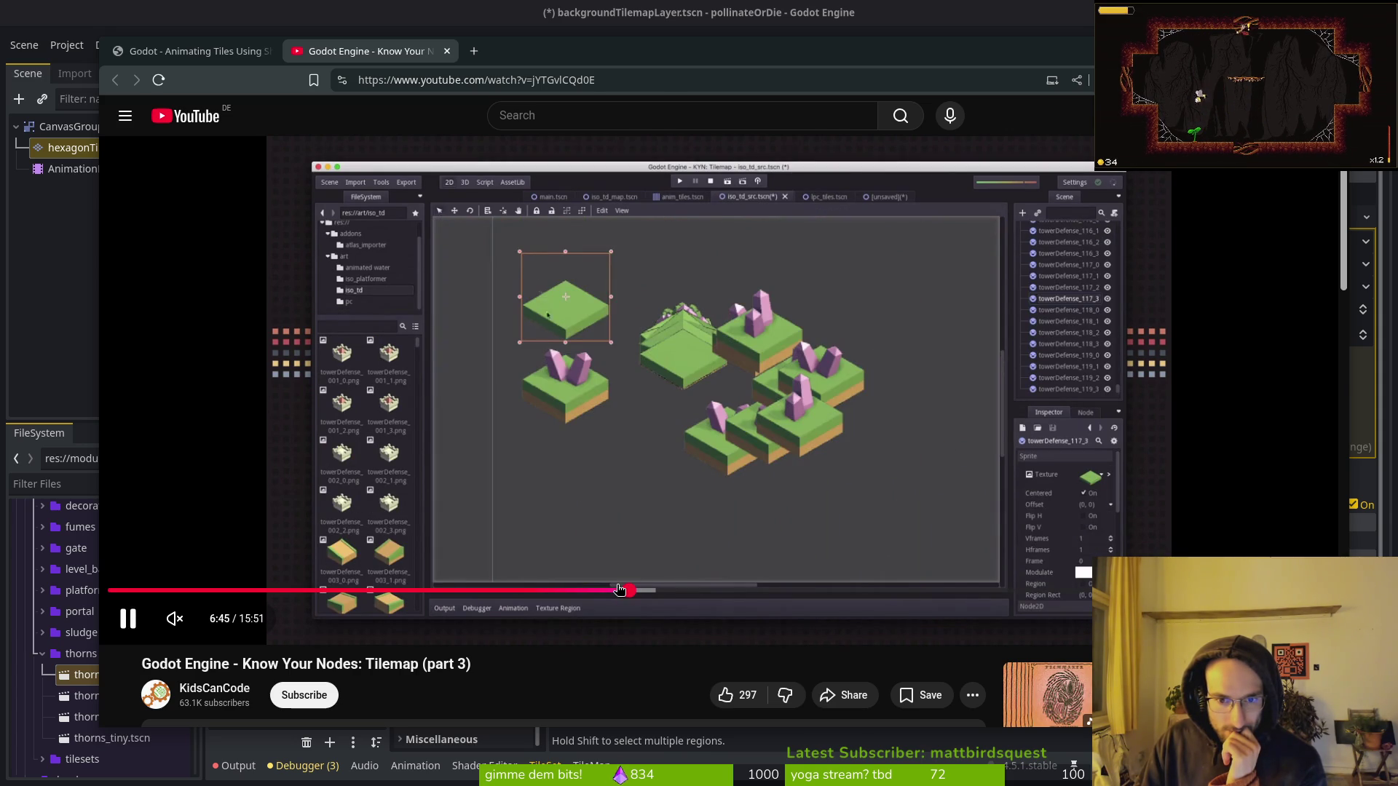
click(397, 592)
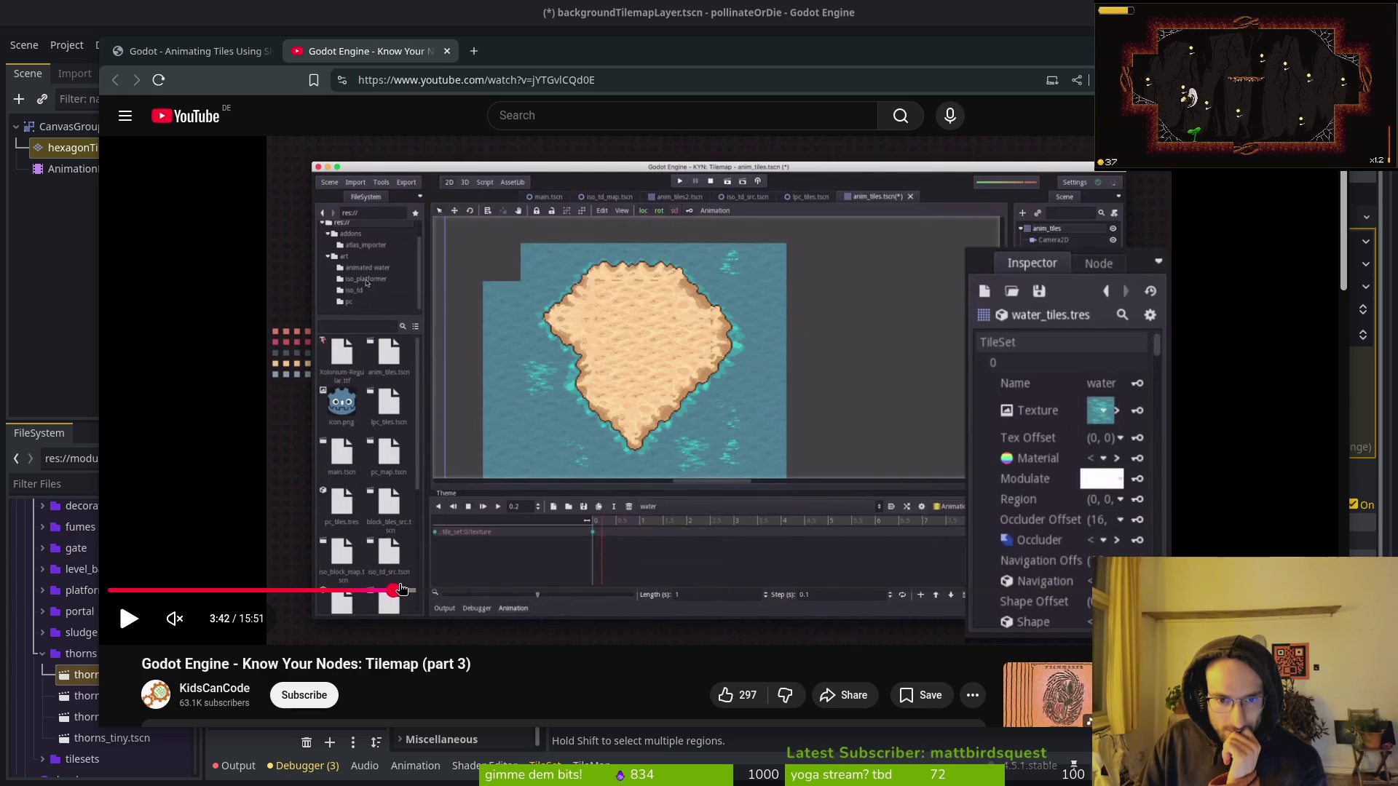
click(464, 592)
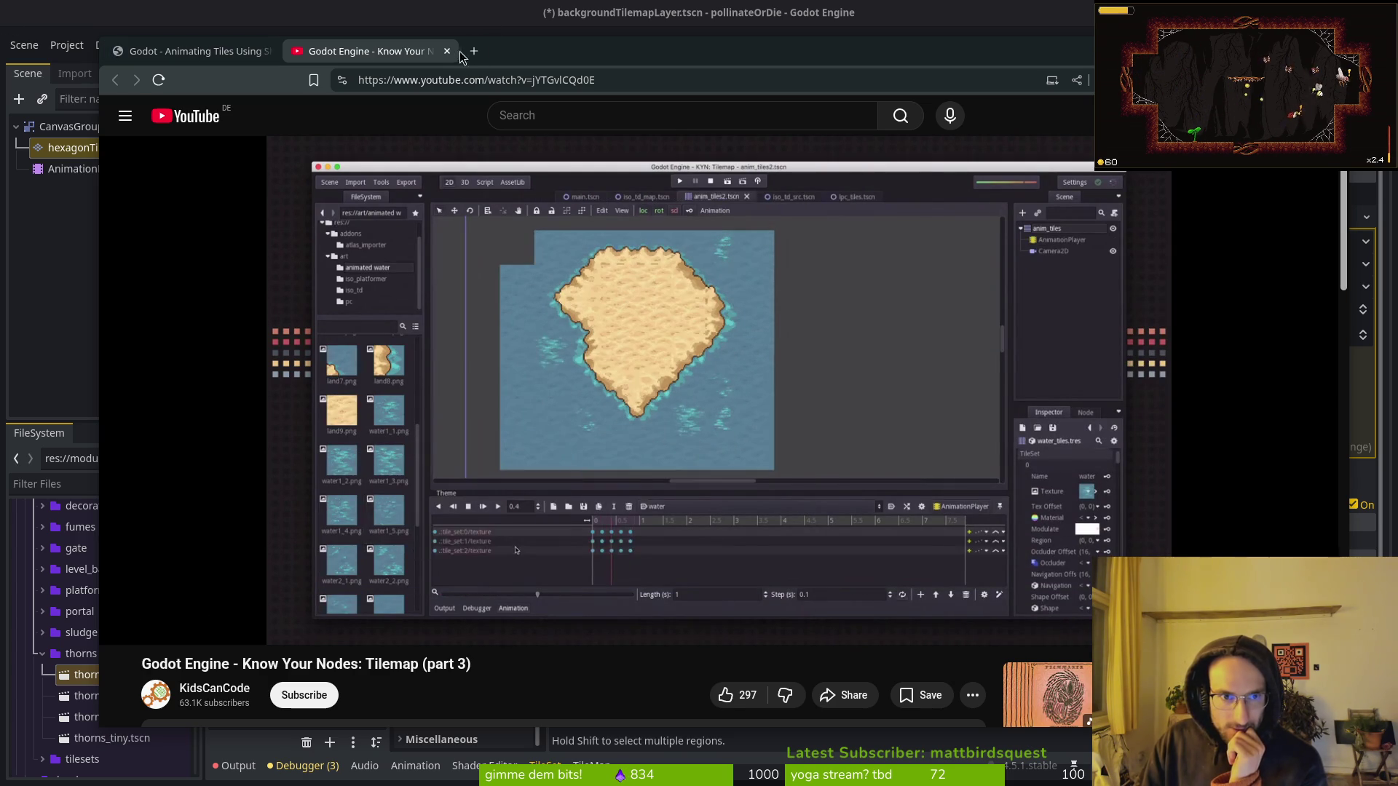
key(ctrl+w)
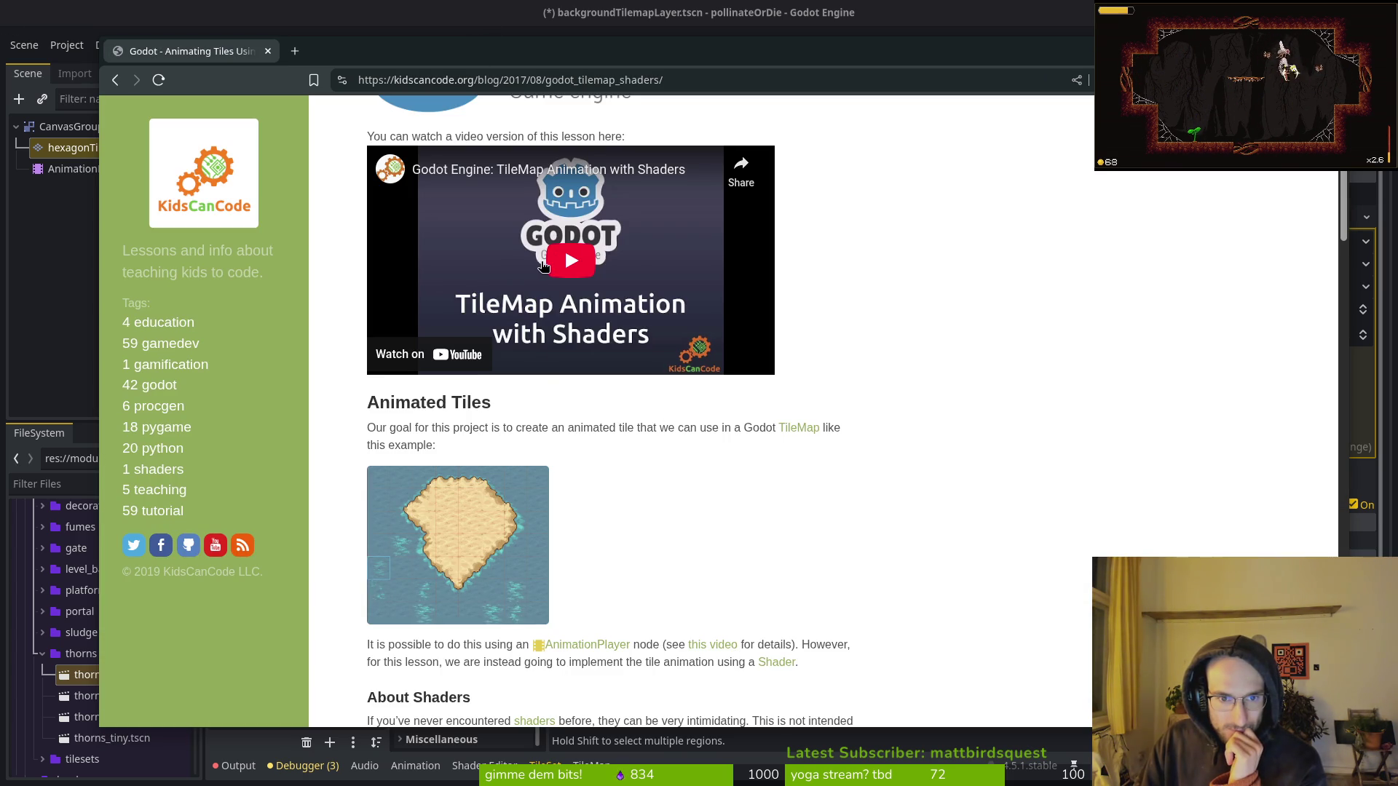
Play the embedded shader tutorial fullscreen, skipping ahead to the shader editor and about 6:35.
click(540, 262)
click(752, 361)
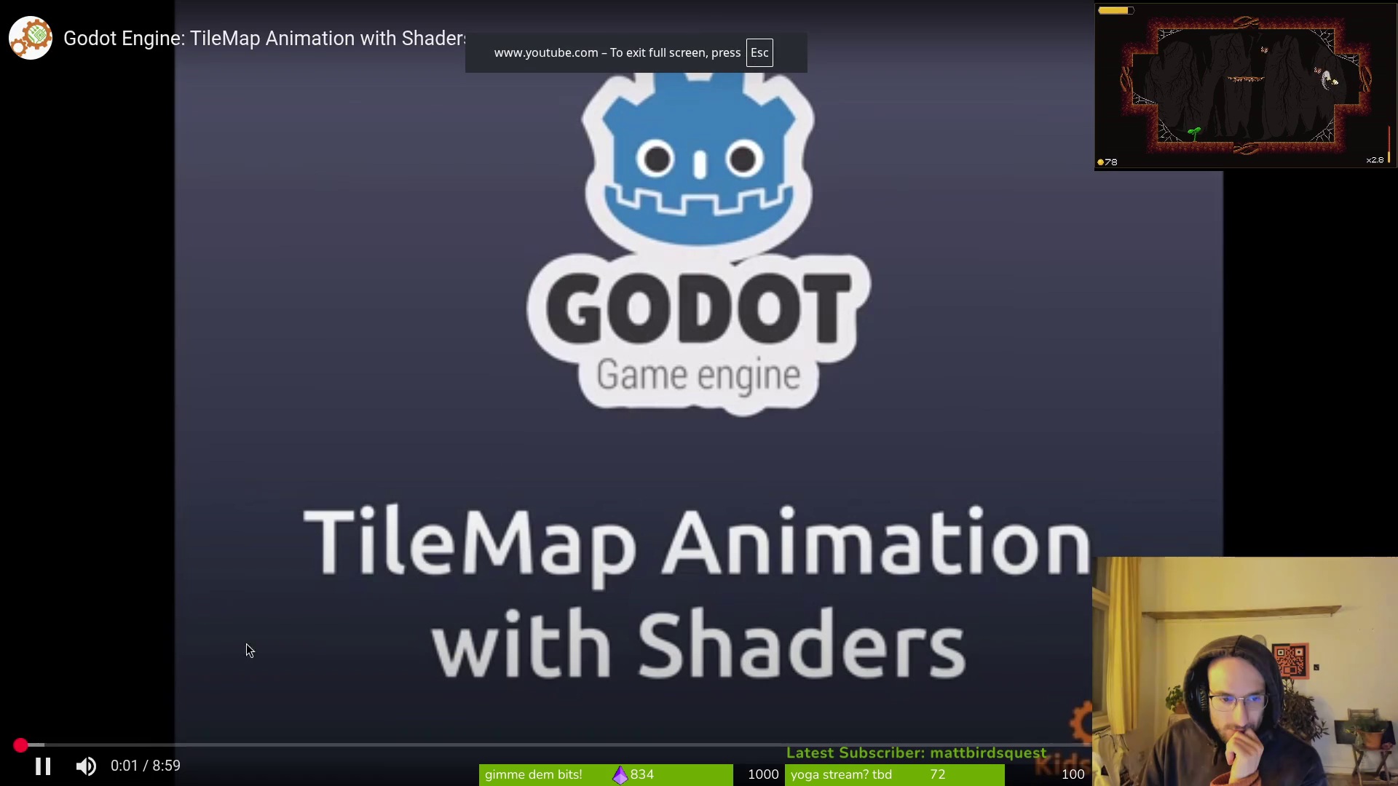
click(151, 740)
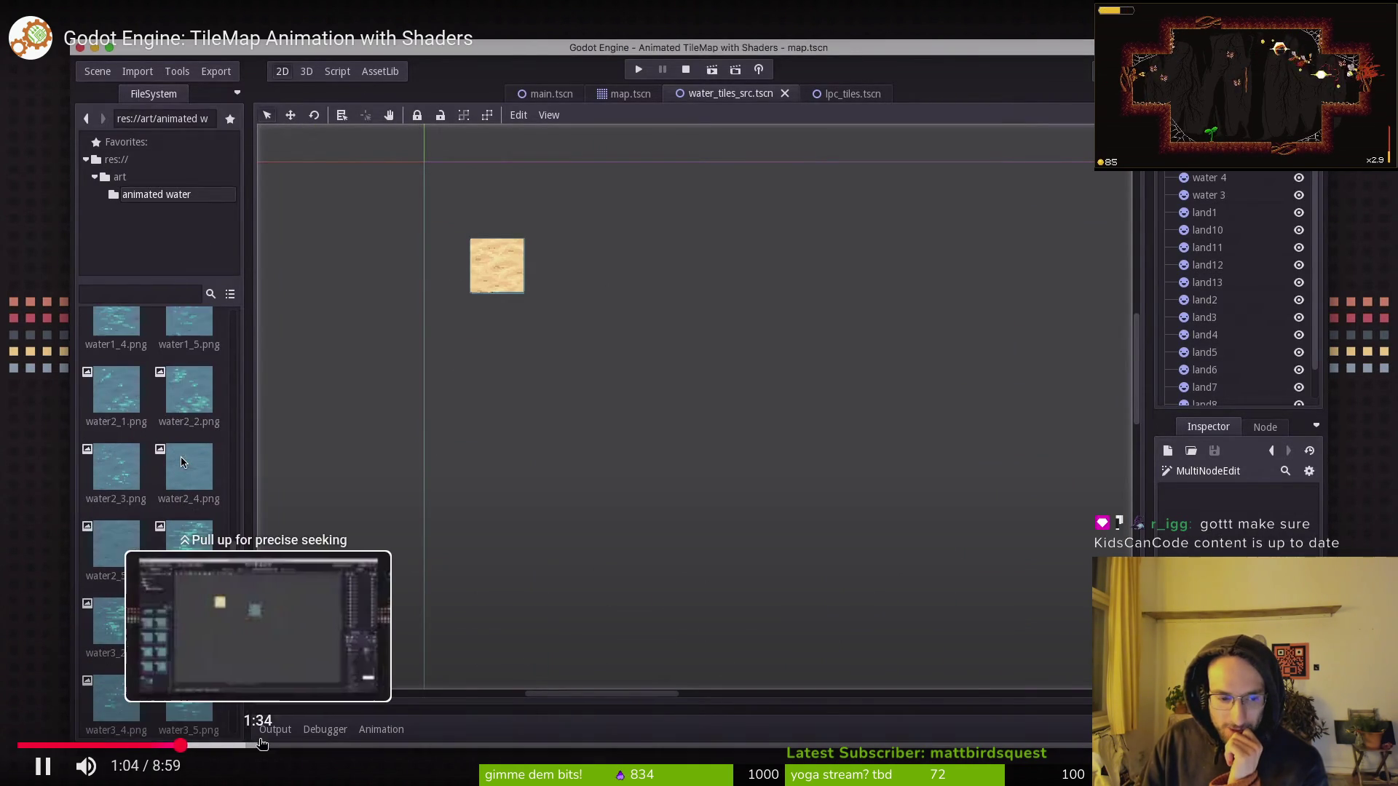
click(260, 745)
drag(406, 744, 539, 739)
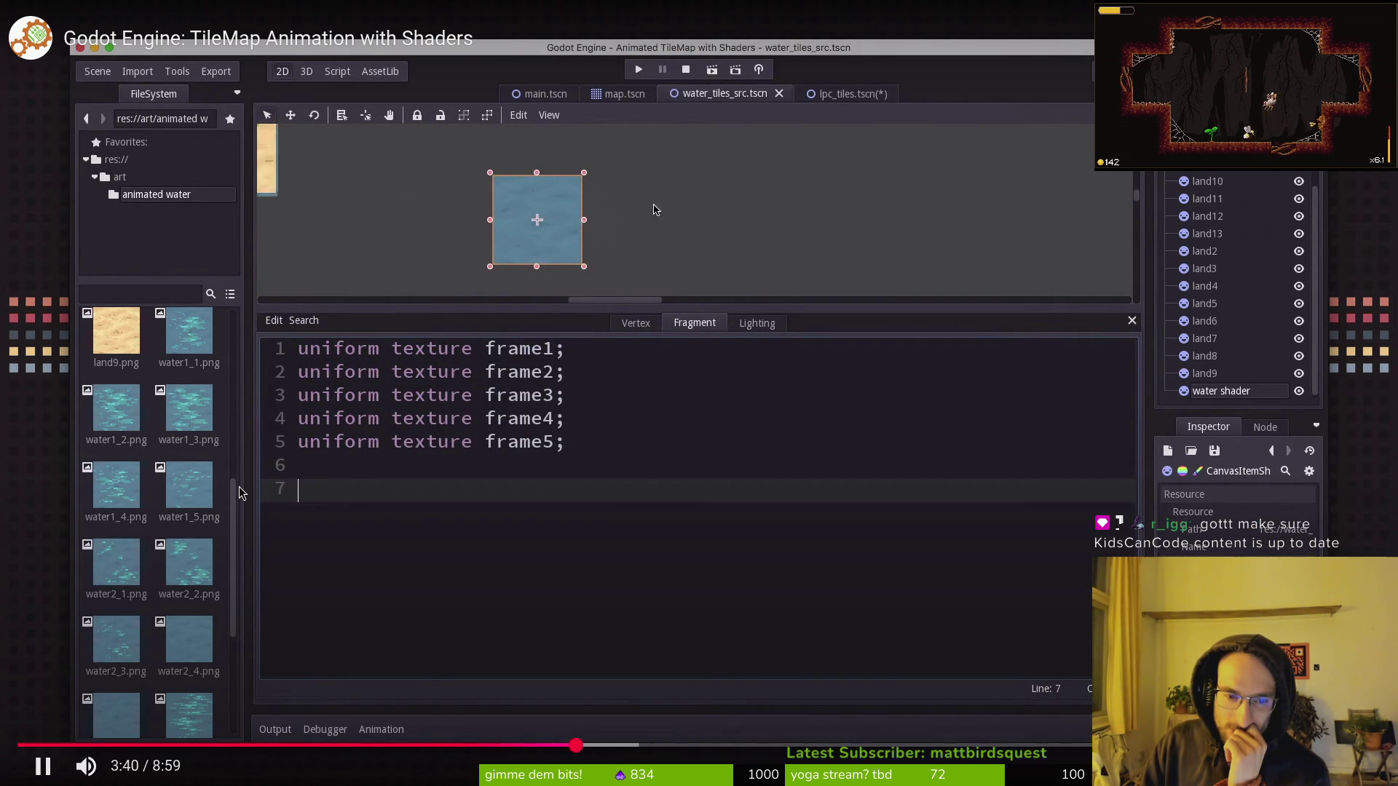
drag(671, 743, 1020, 752)
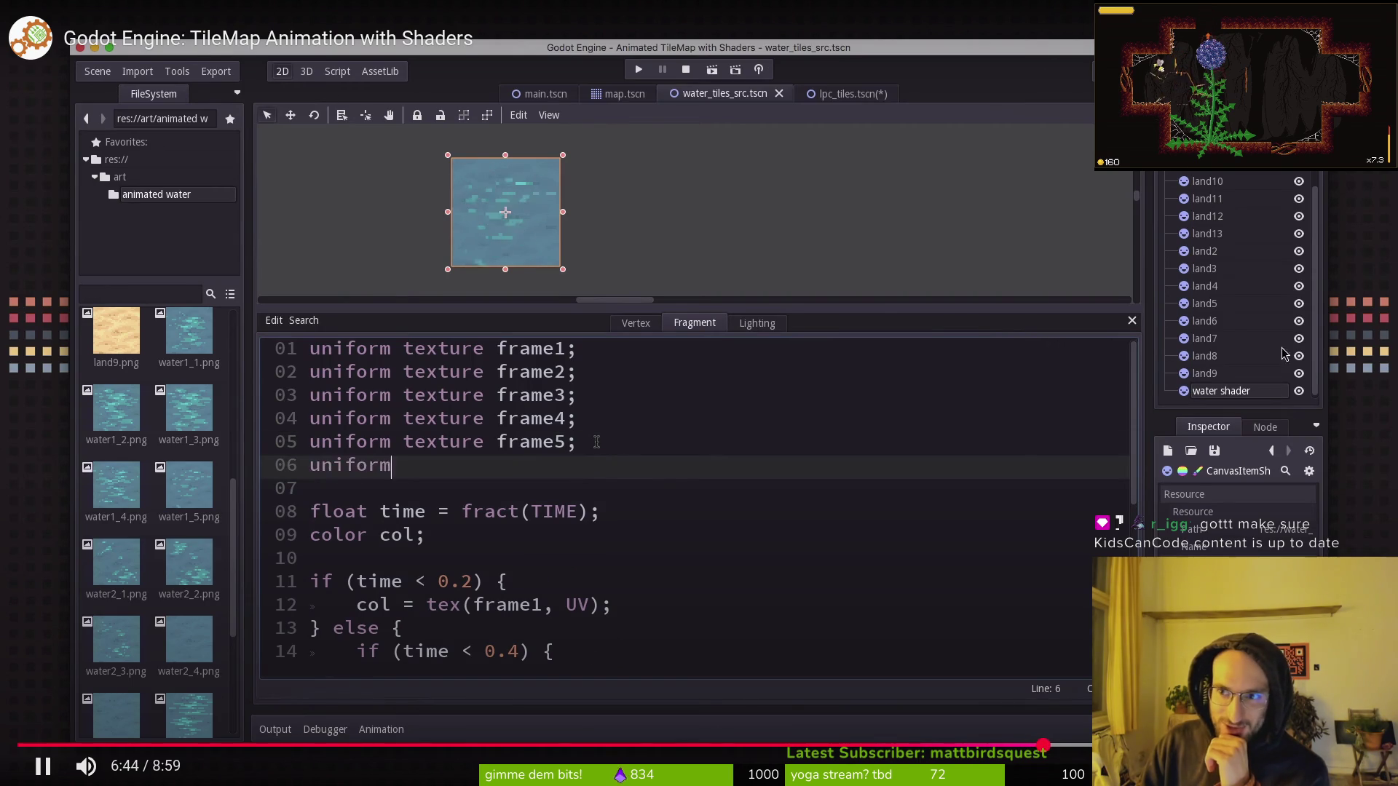
key(Escape)
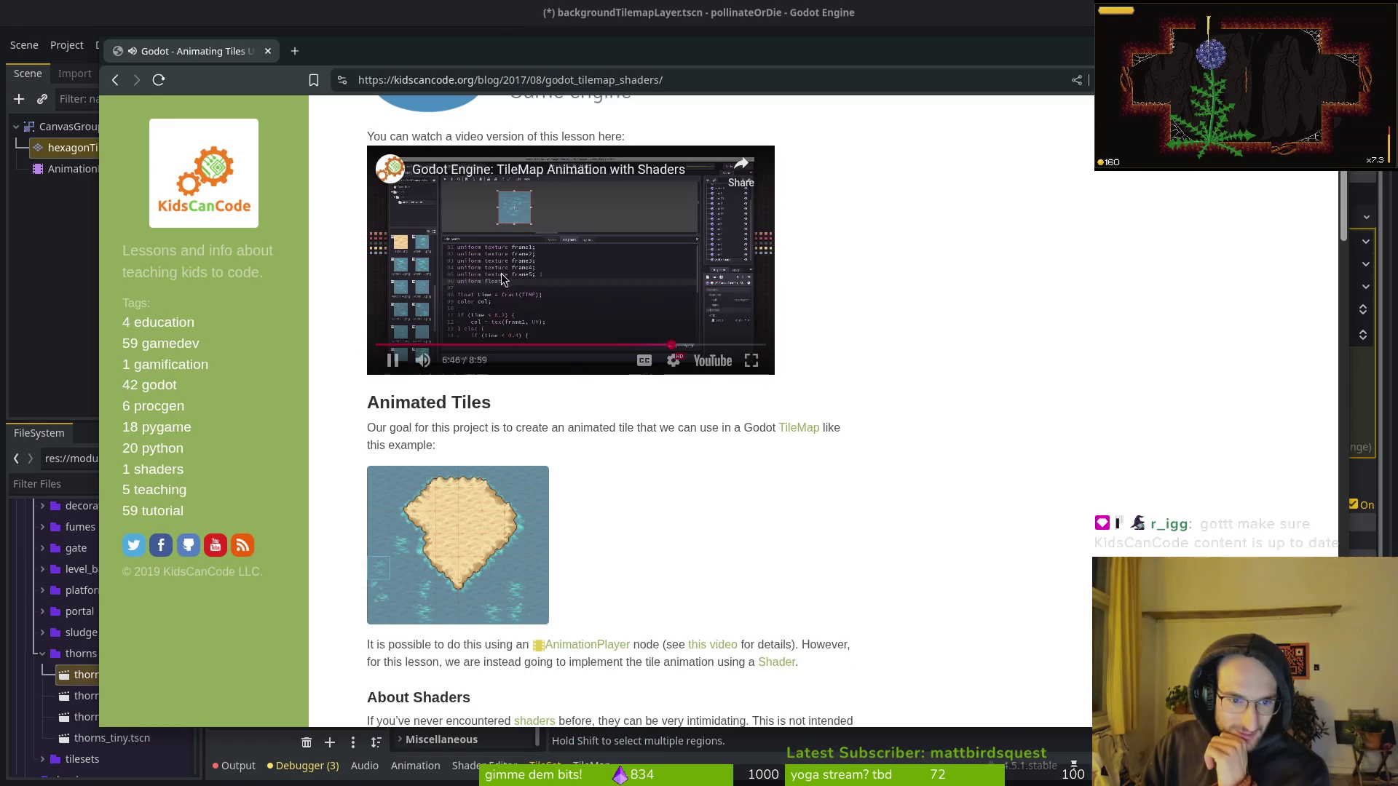
Open the video on YouTube, close that tab, and scroll the article to its shader code.
click(727, 361)
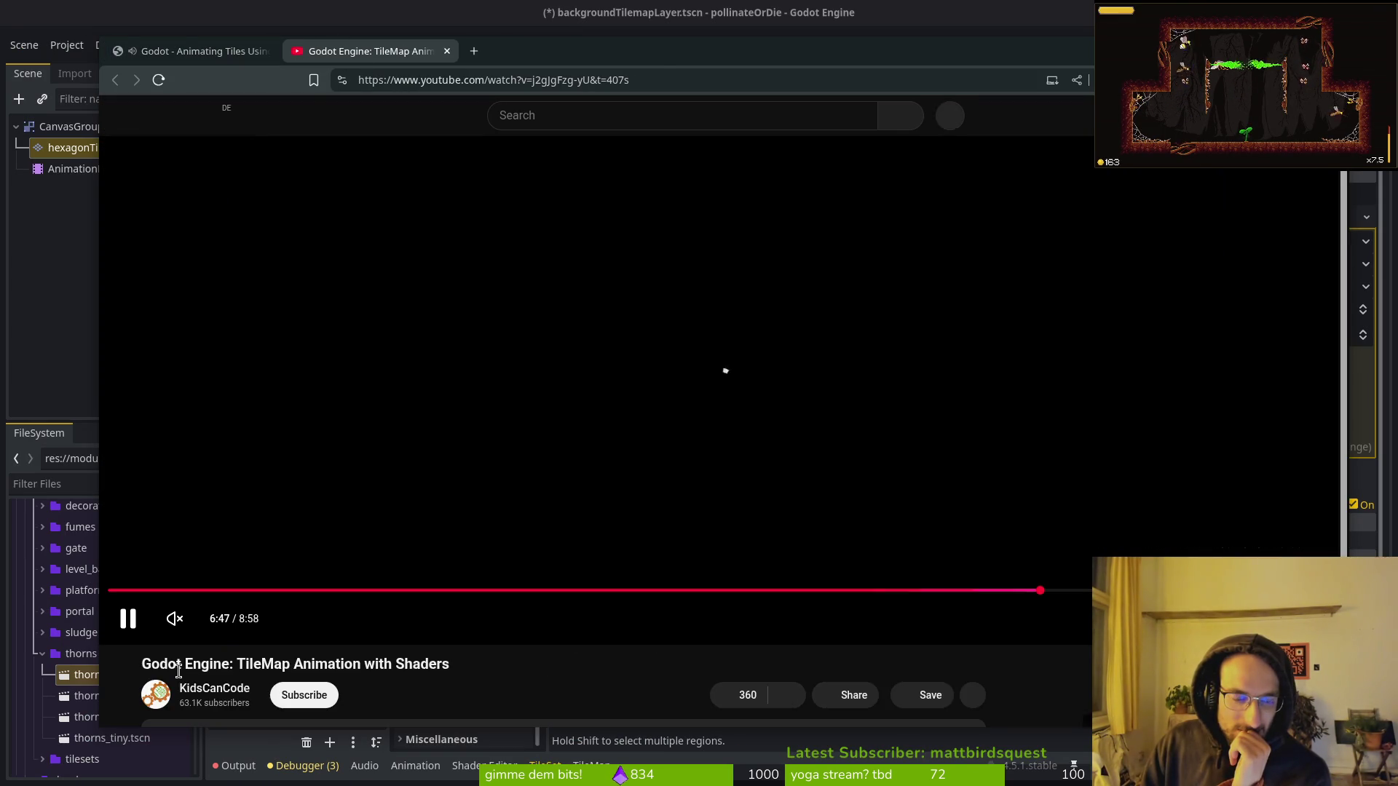
scroll(204, 687, down, 3)
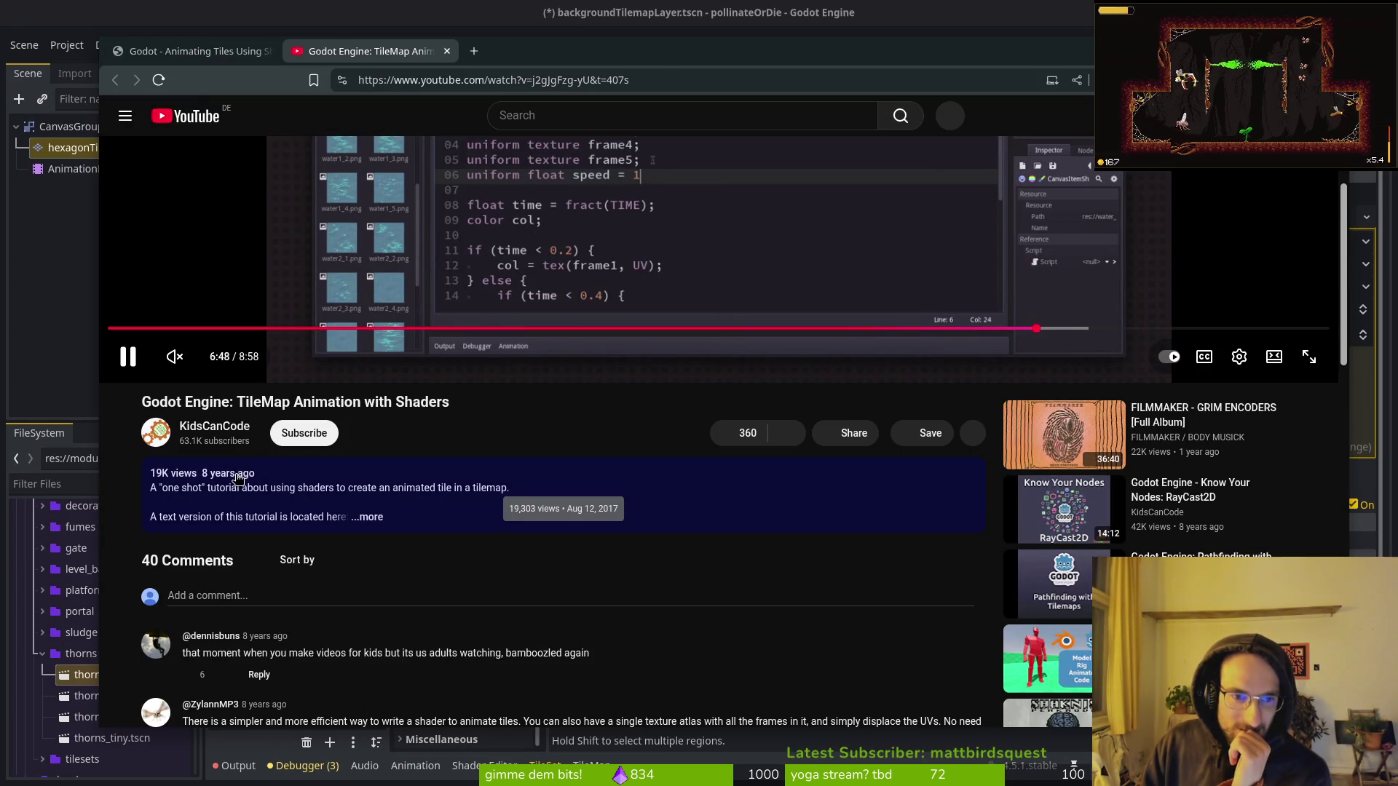
scroll(380, 519, up, 5)
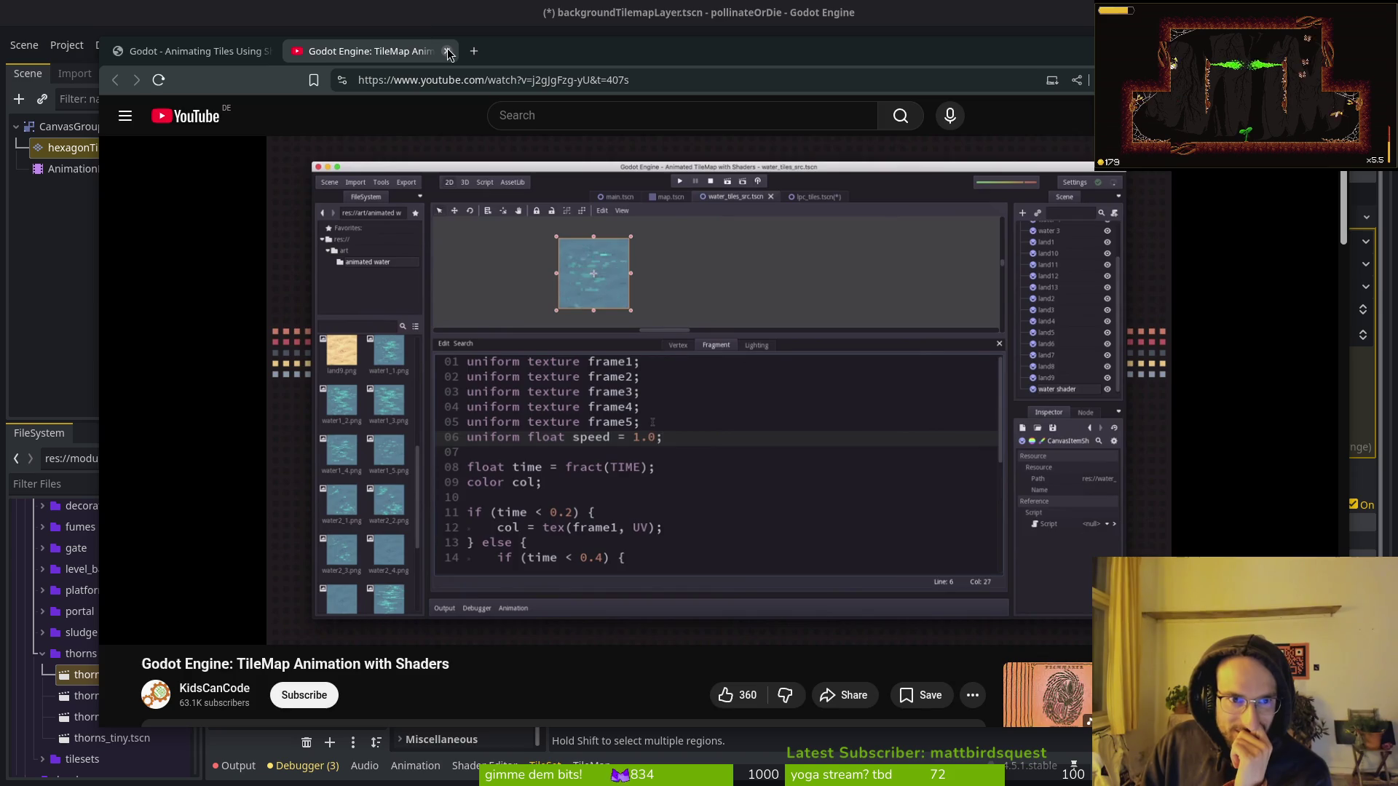
click(447, 51)
scroll(717, 548, down, 12)
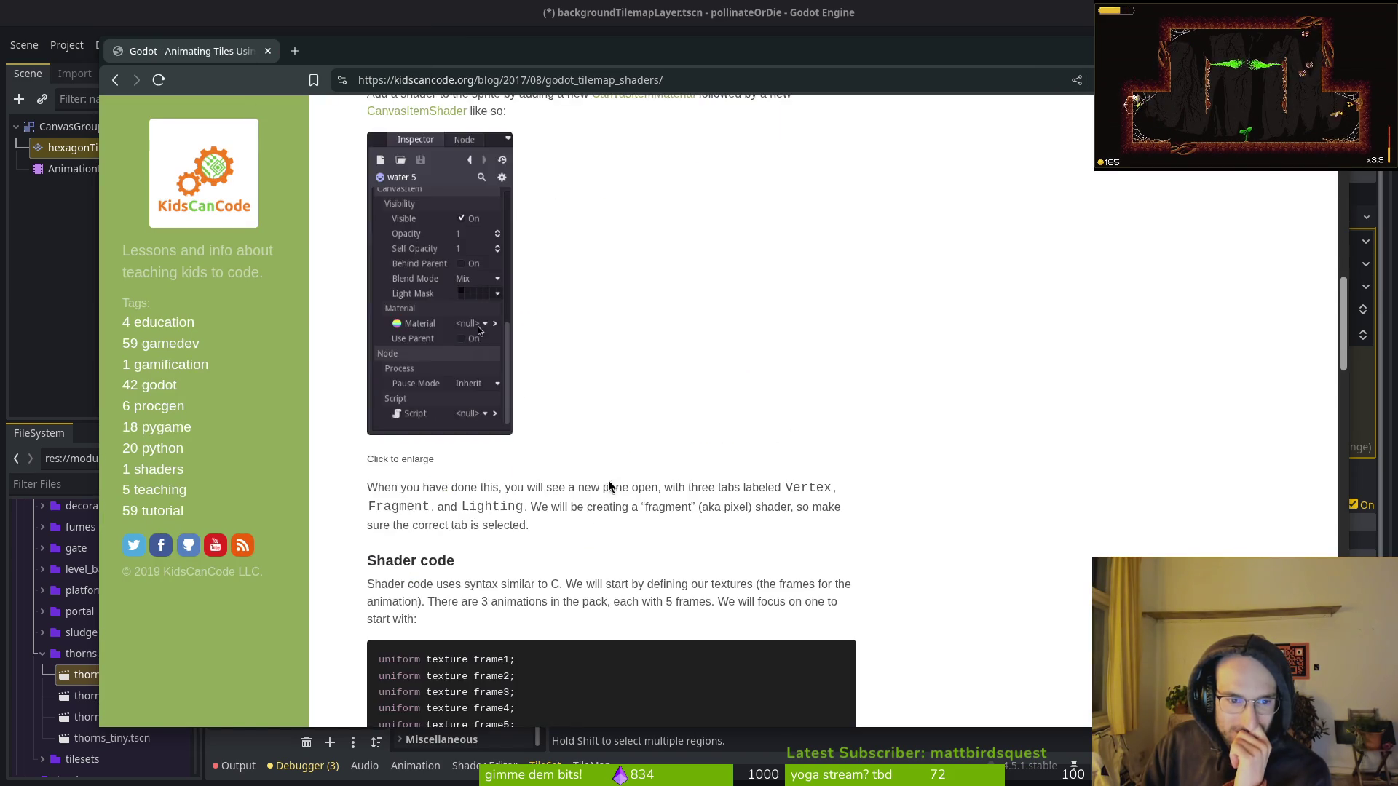
Return to the search results and open the Godot Forum thread and Reddit post in new tabs.
key(alt+Left)
scroll(400, 328, down, 5)
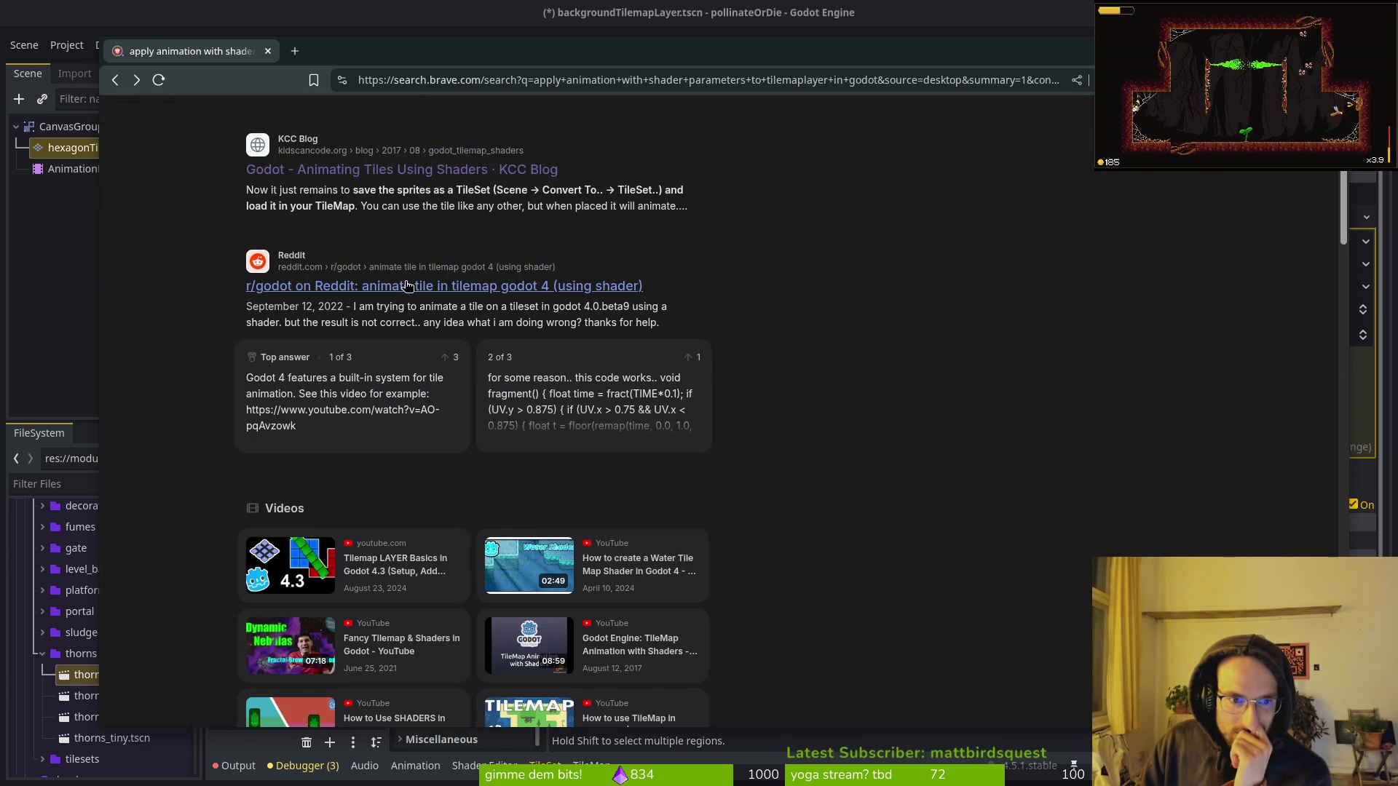
scroll(895, 503, down, 6)
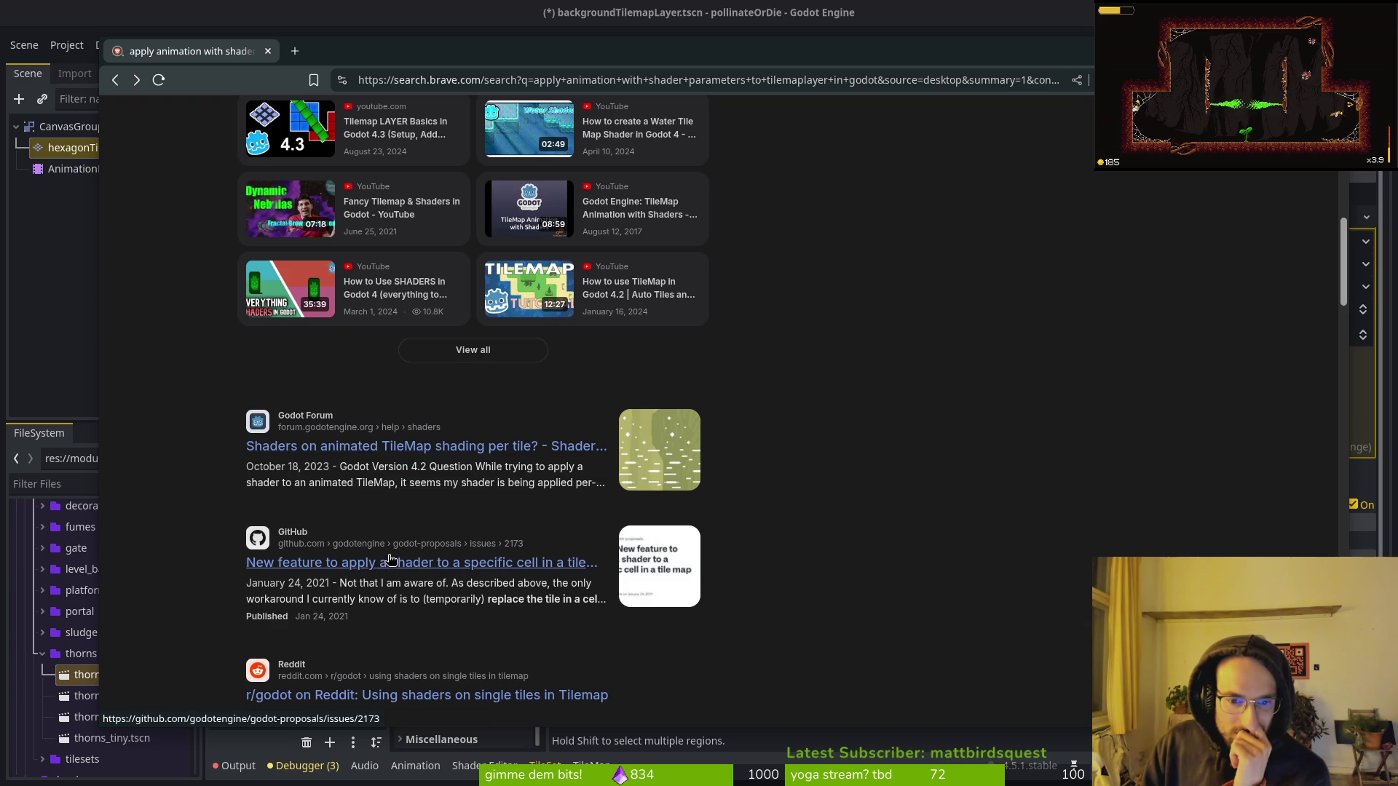
middle_click(365, 446)
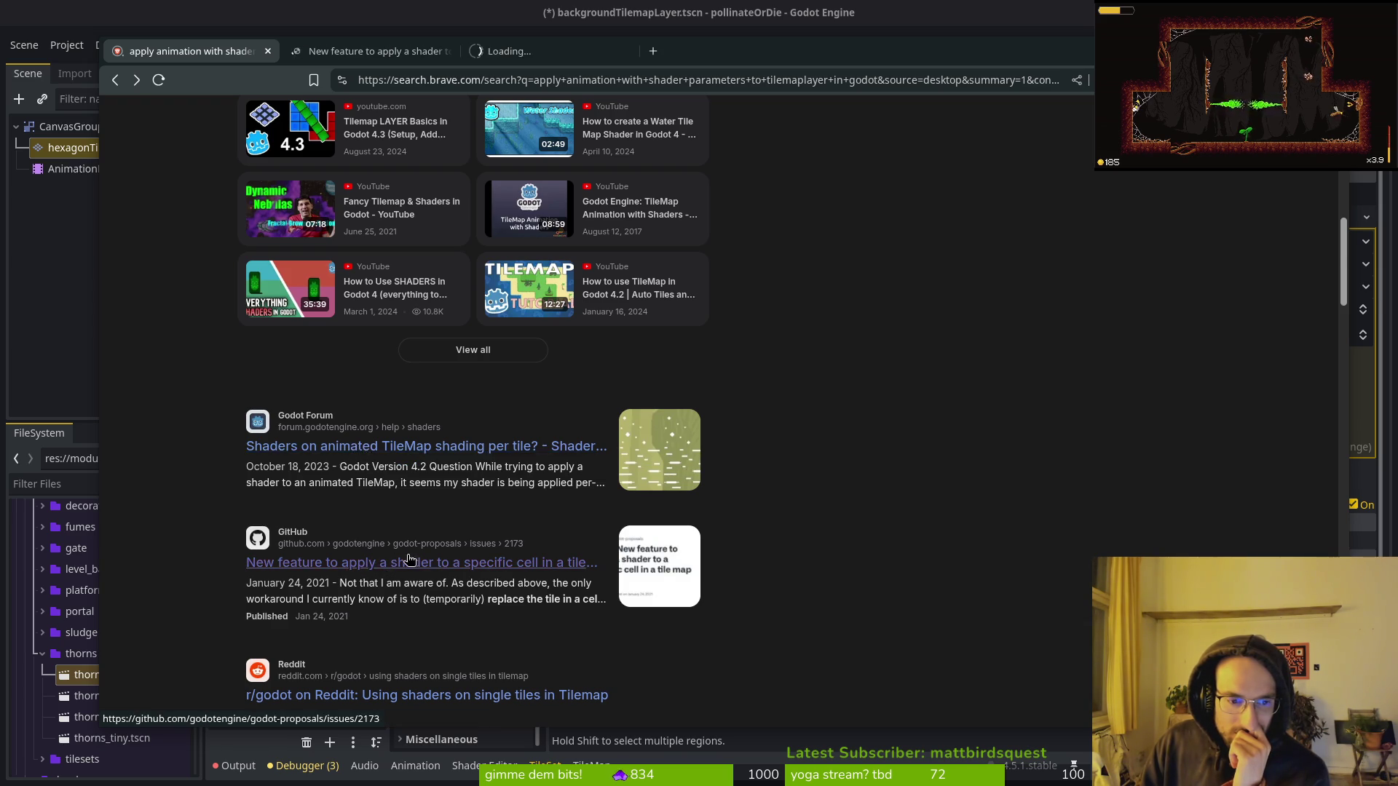
scroll(437, 441, down, 3)
middle_click(437, 441)
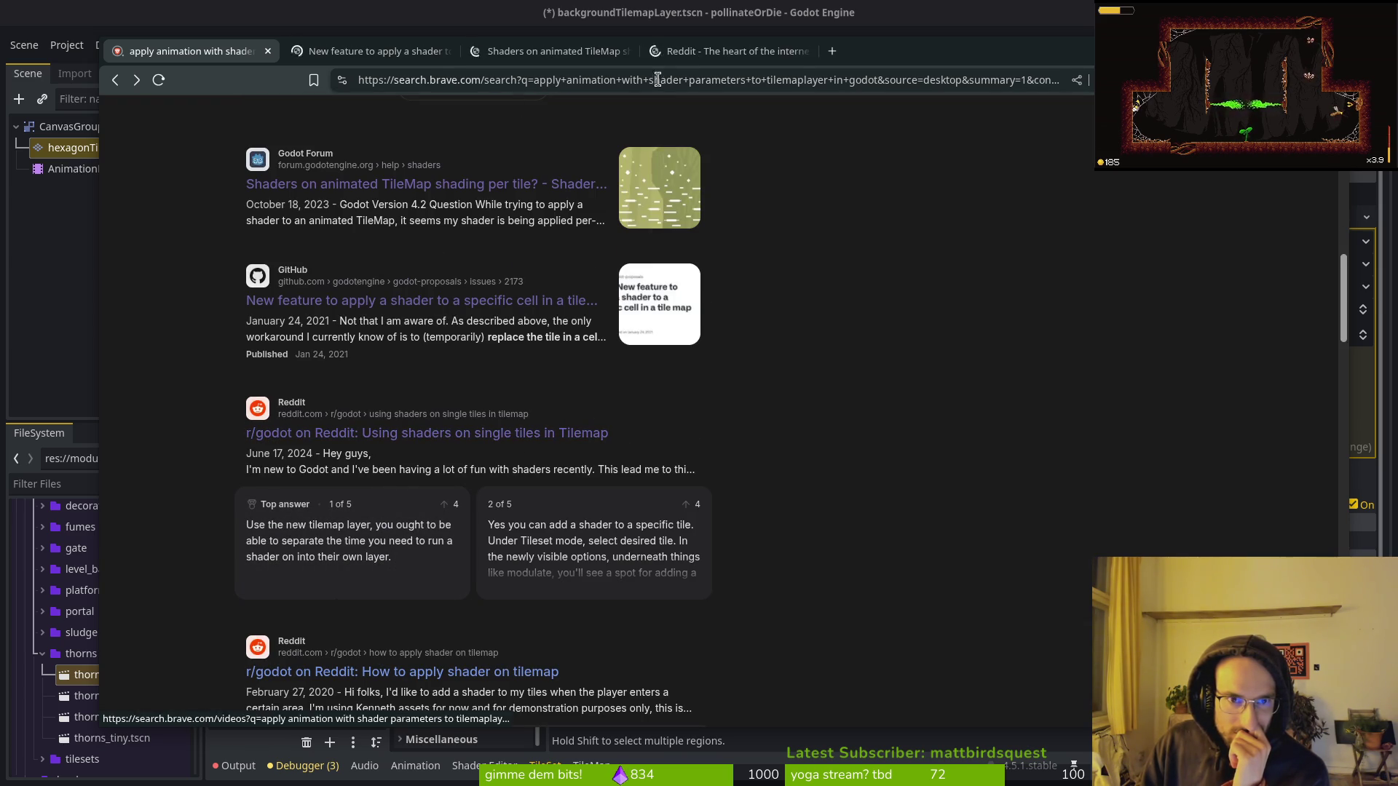
Switch to the Reddit thread and scroll through the replies about per-tile shaders.
click(765, 52)
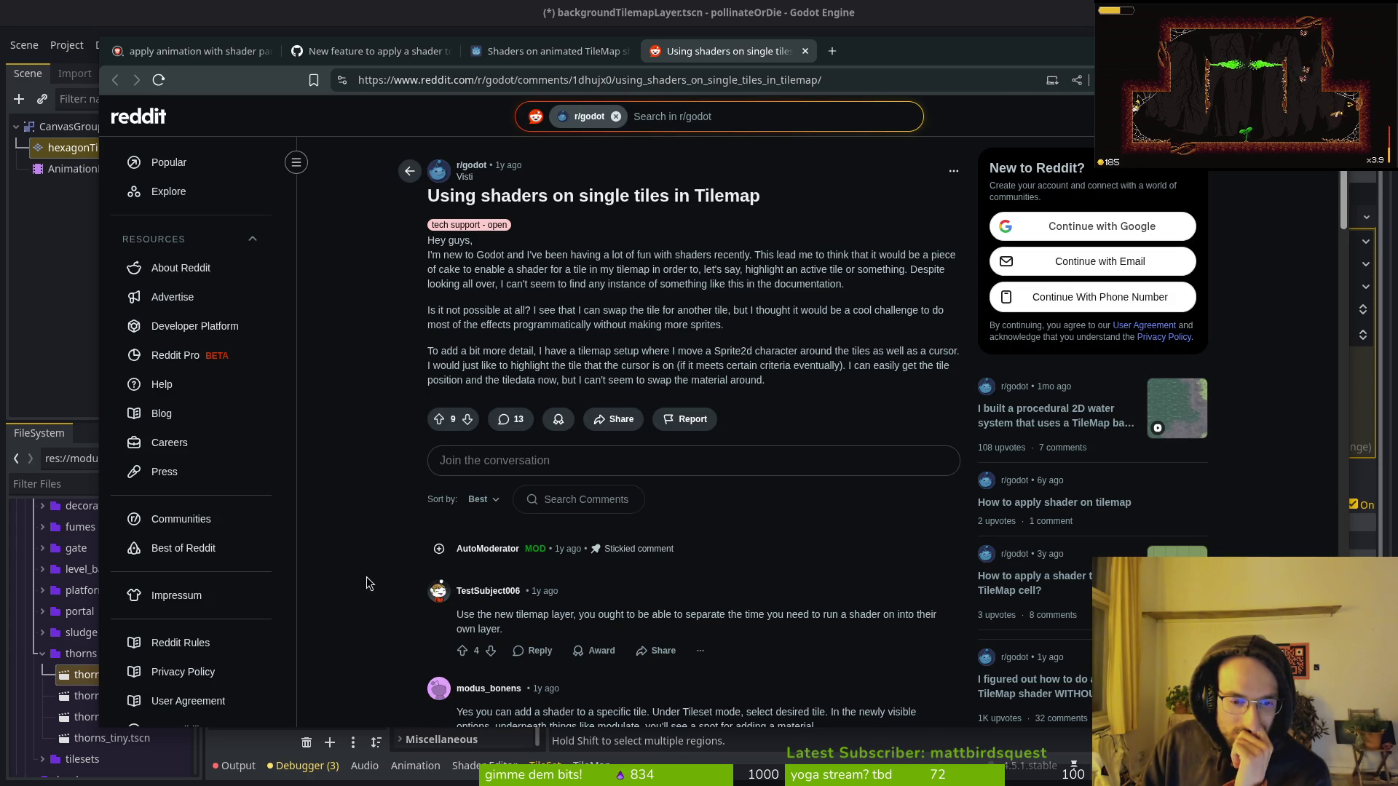
scroll(374, 580, down, 2)
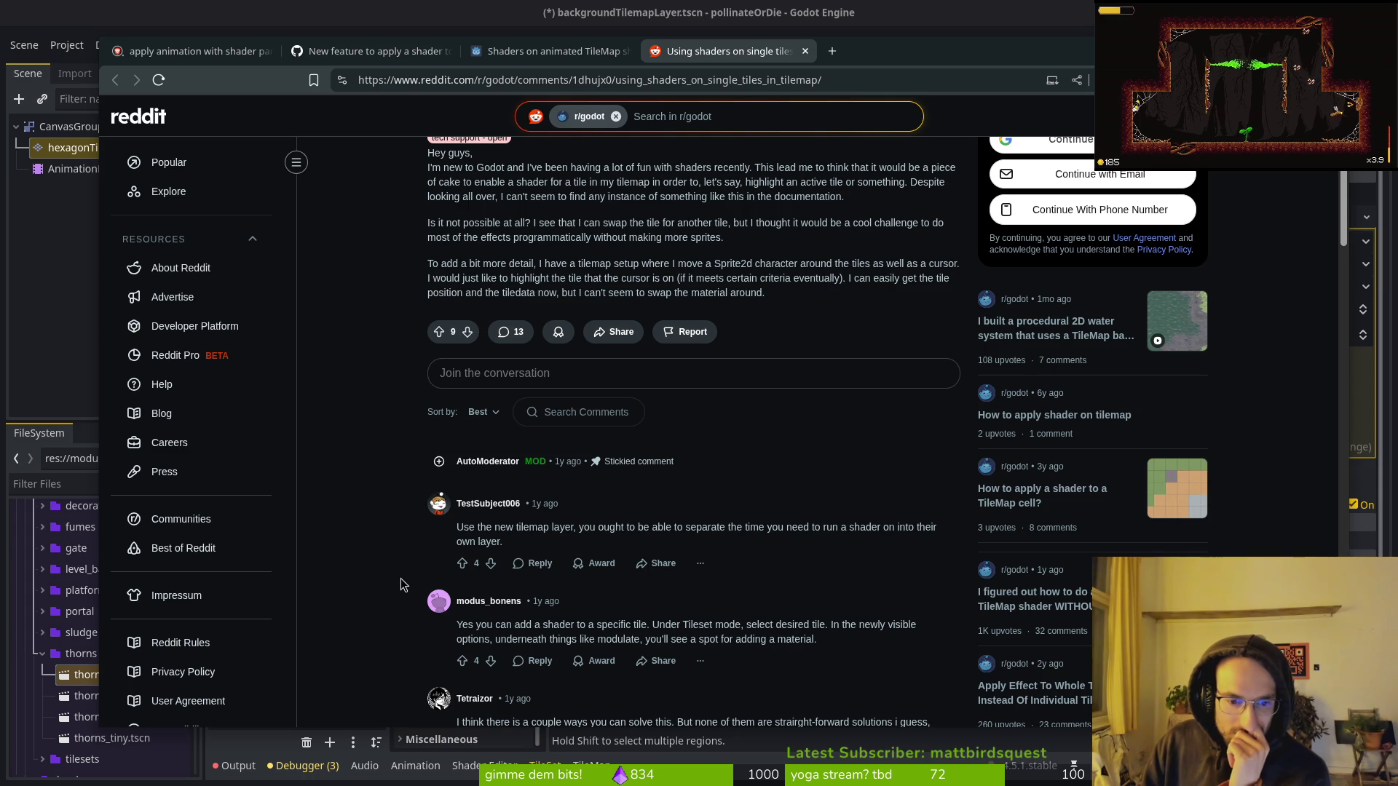
scroll(400, 593, down, 2)
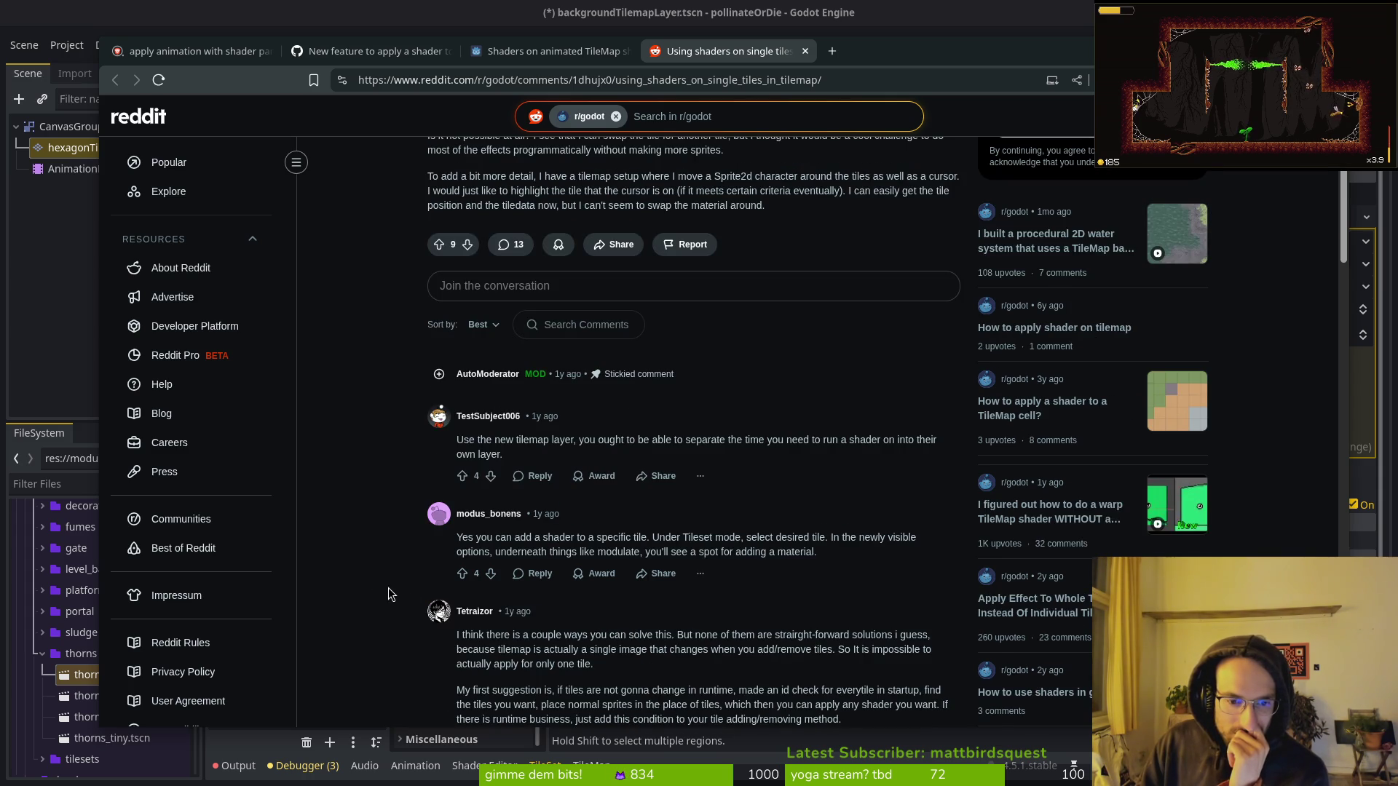
scroll(391, 594, down, 2)
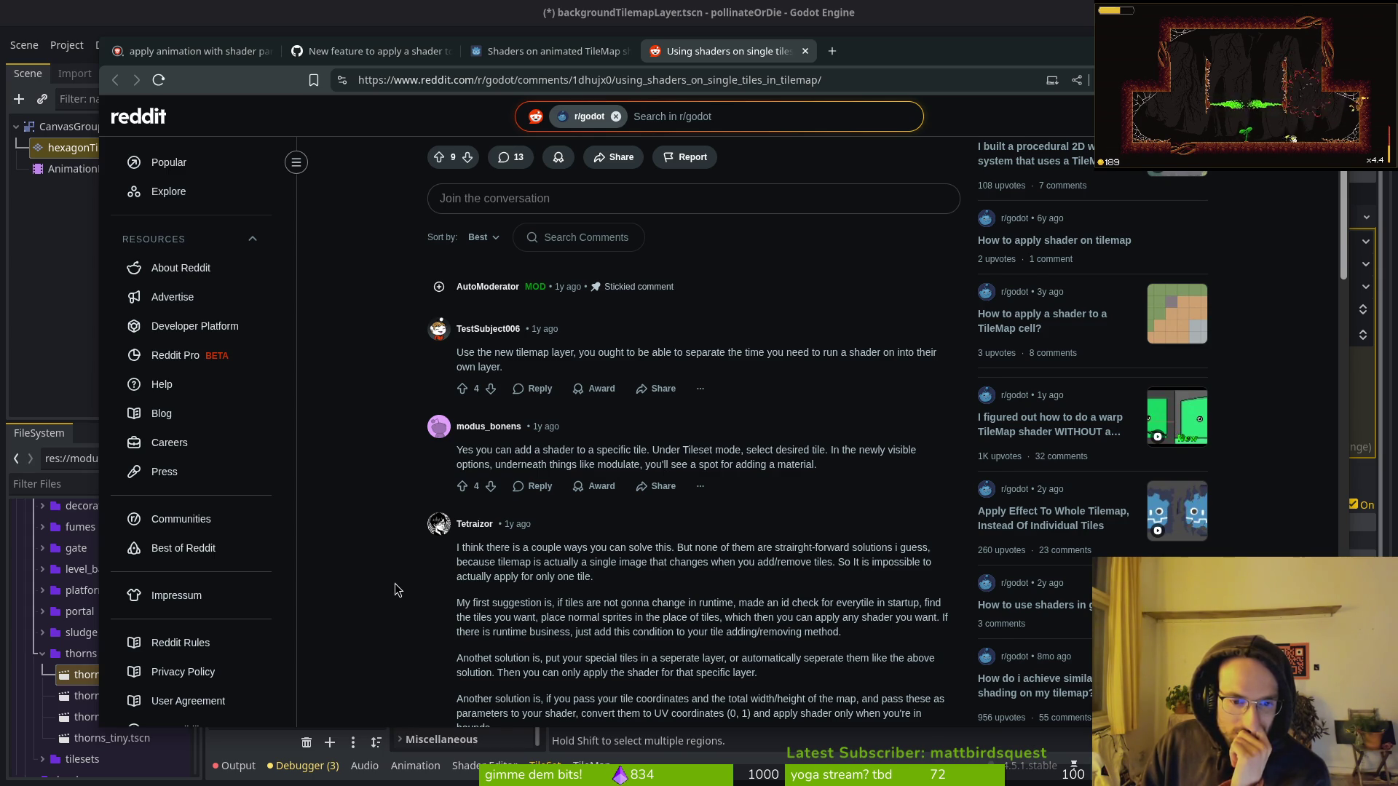
scroll(397, 588, down, 2)
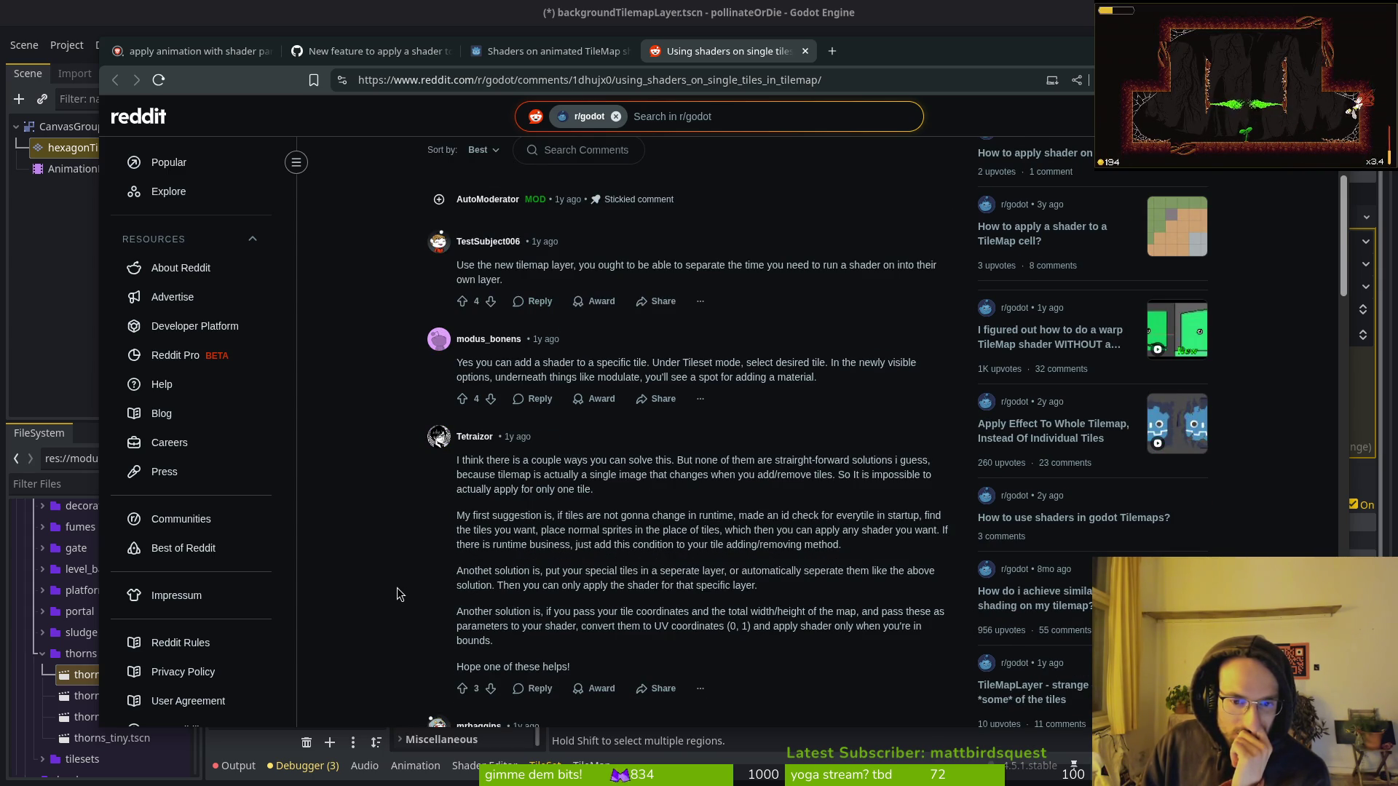
scroll(399, 589, down, 3)
scroll(399, 591, down, 4)
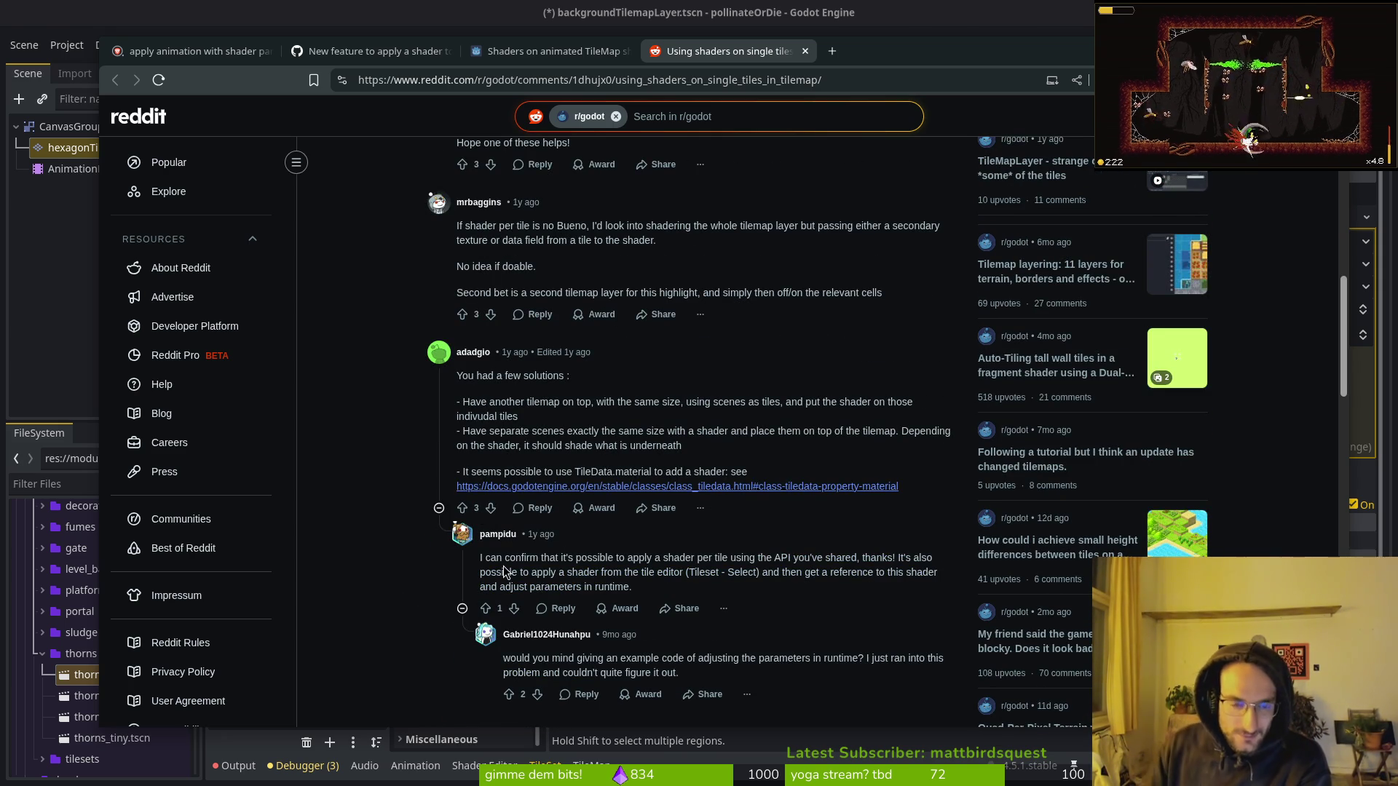
Highlight the comment listing two workarounds, then close the Reddit and Godot Forum tabs.
drag(472, 382, 763, 468)
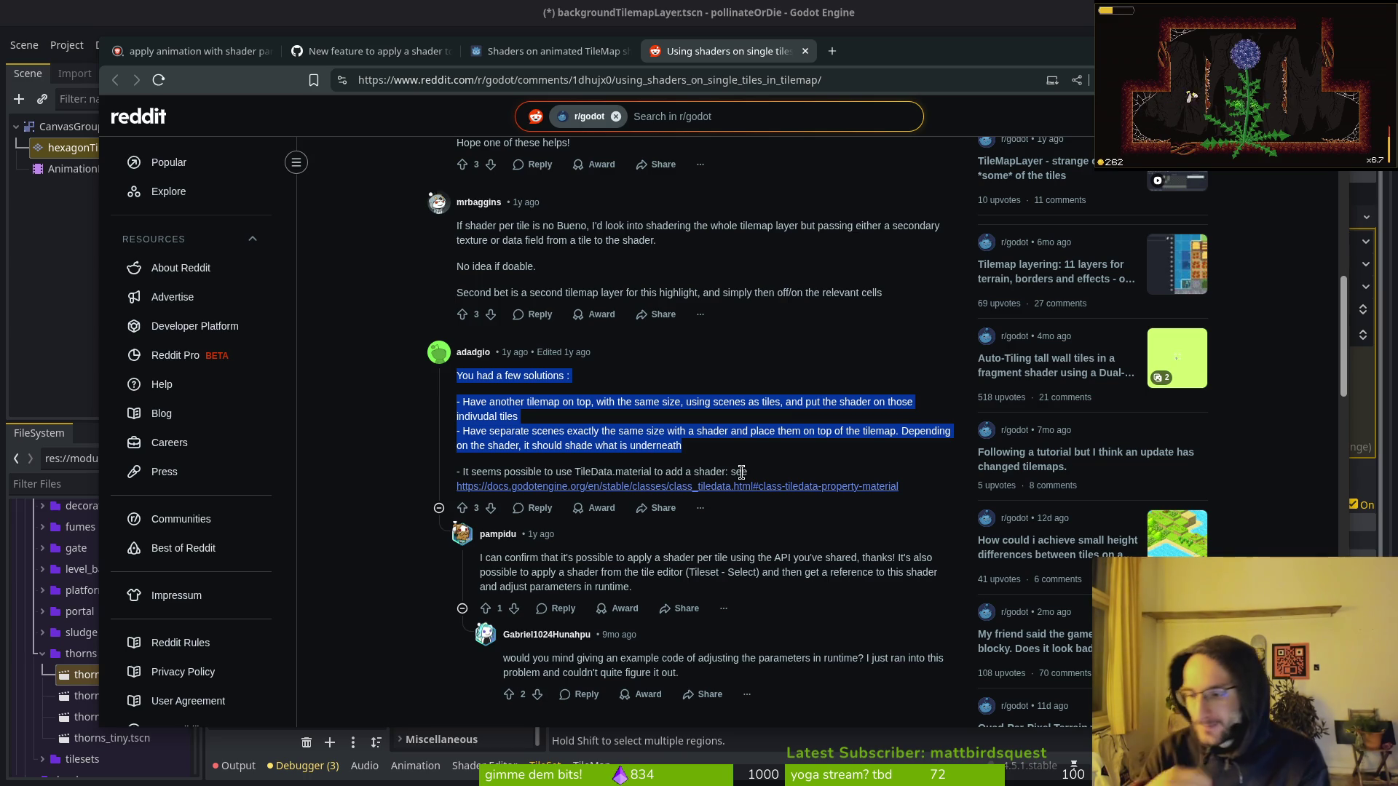
scroll(741, 472, down, 2)
scroll(439, 572, down, 3)
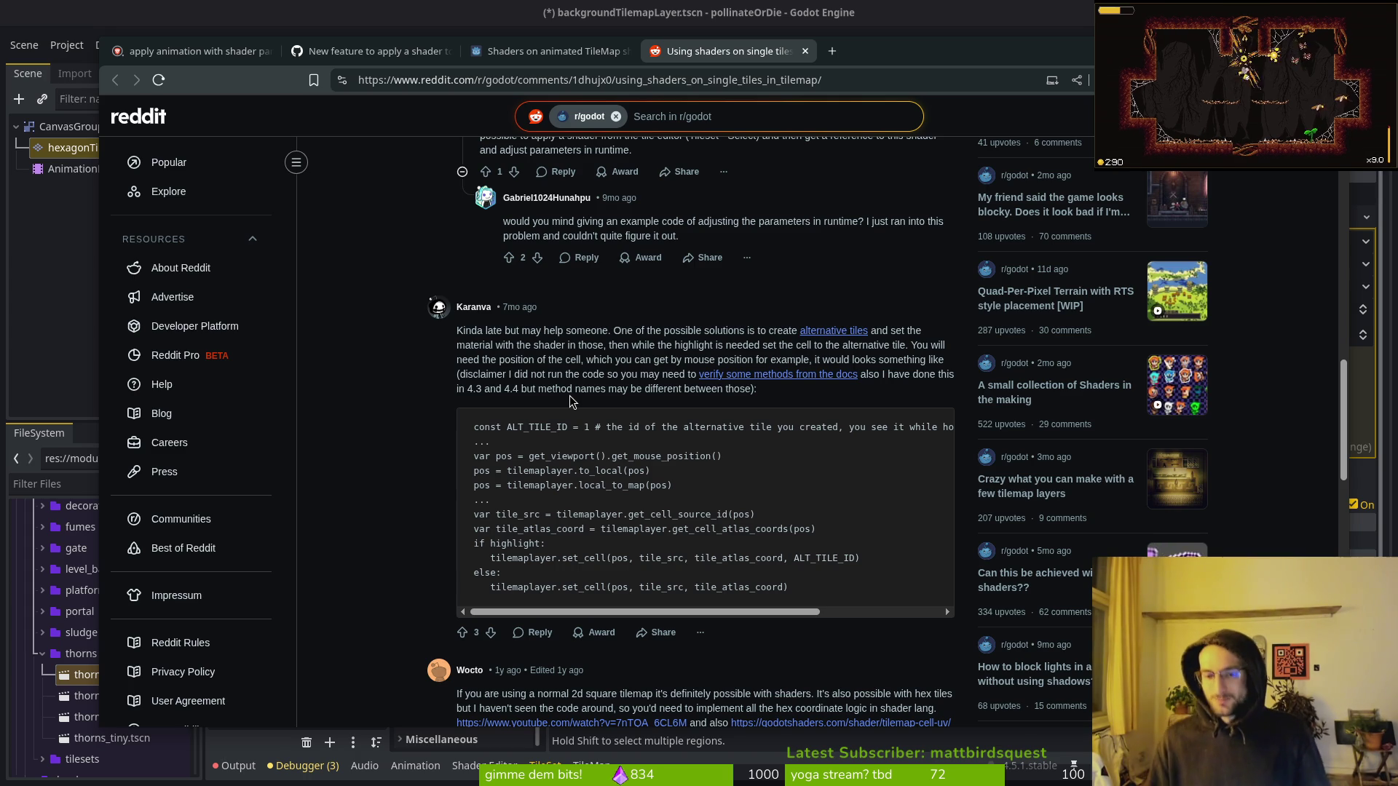
click(806, 51)
click(626, 51)
Close the GitHub tab and the browser, returning to Godot and deselecting hexagonTilemap.
click(447, 51)
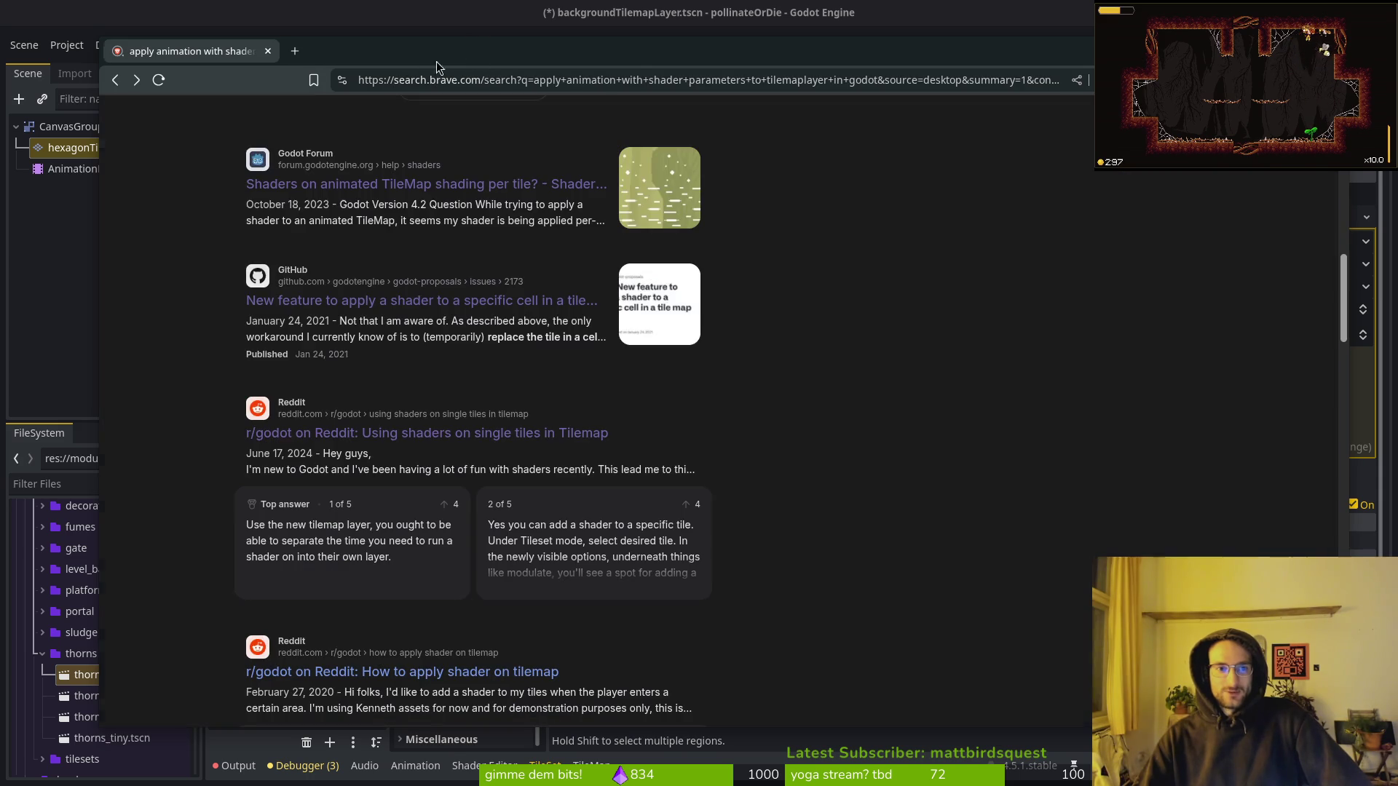
click(268, 51)
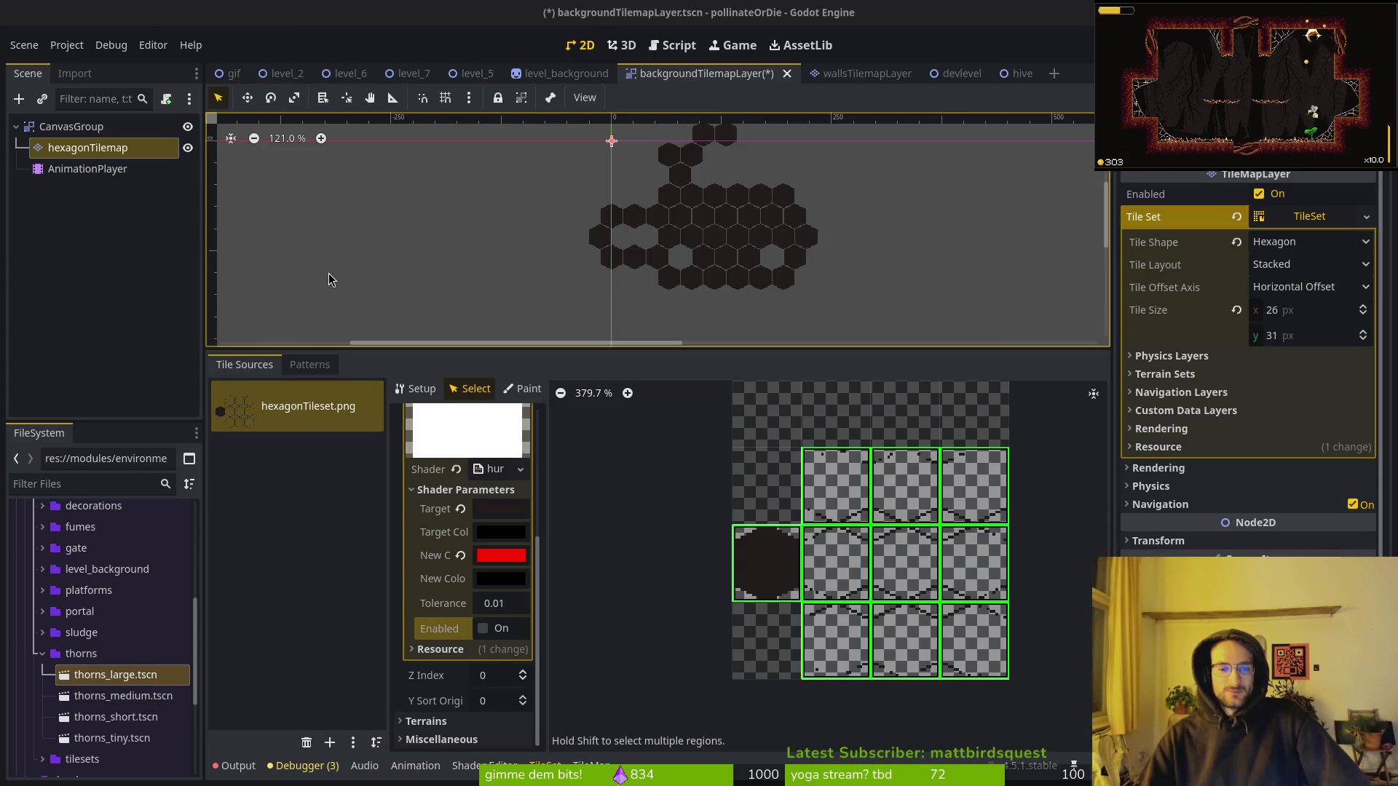
click(35, 217)
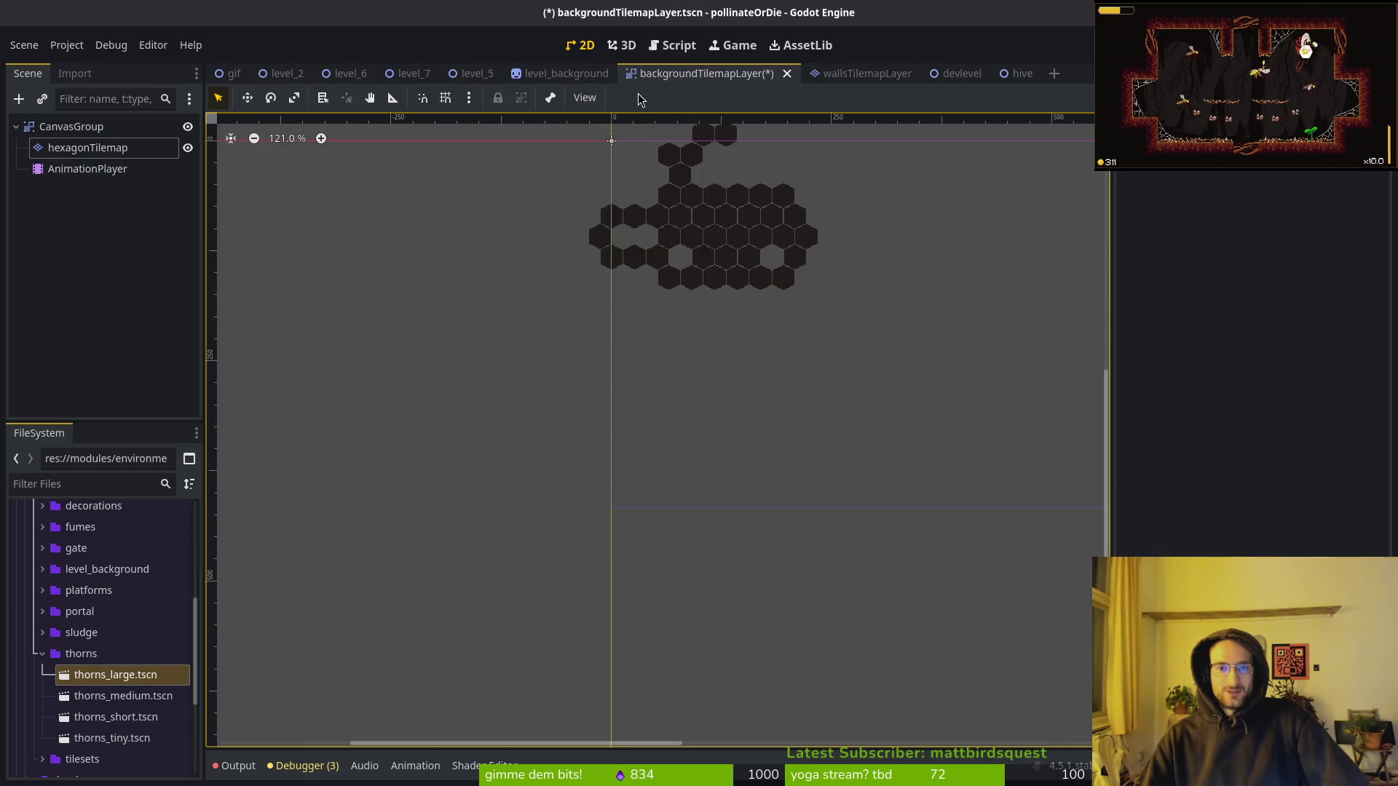
click(577, 80)
key(ctrl+Tab)
Inspect the AnimationPlayer's animation list, keeping hurtflash as the current animation.
click(124, 169)
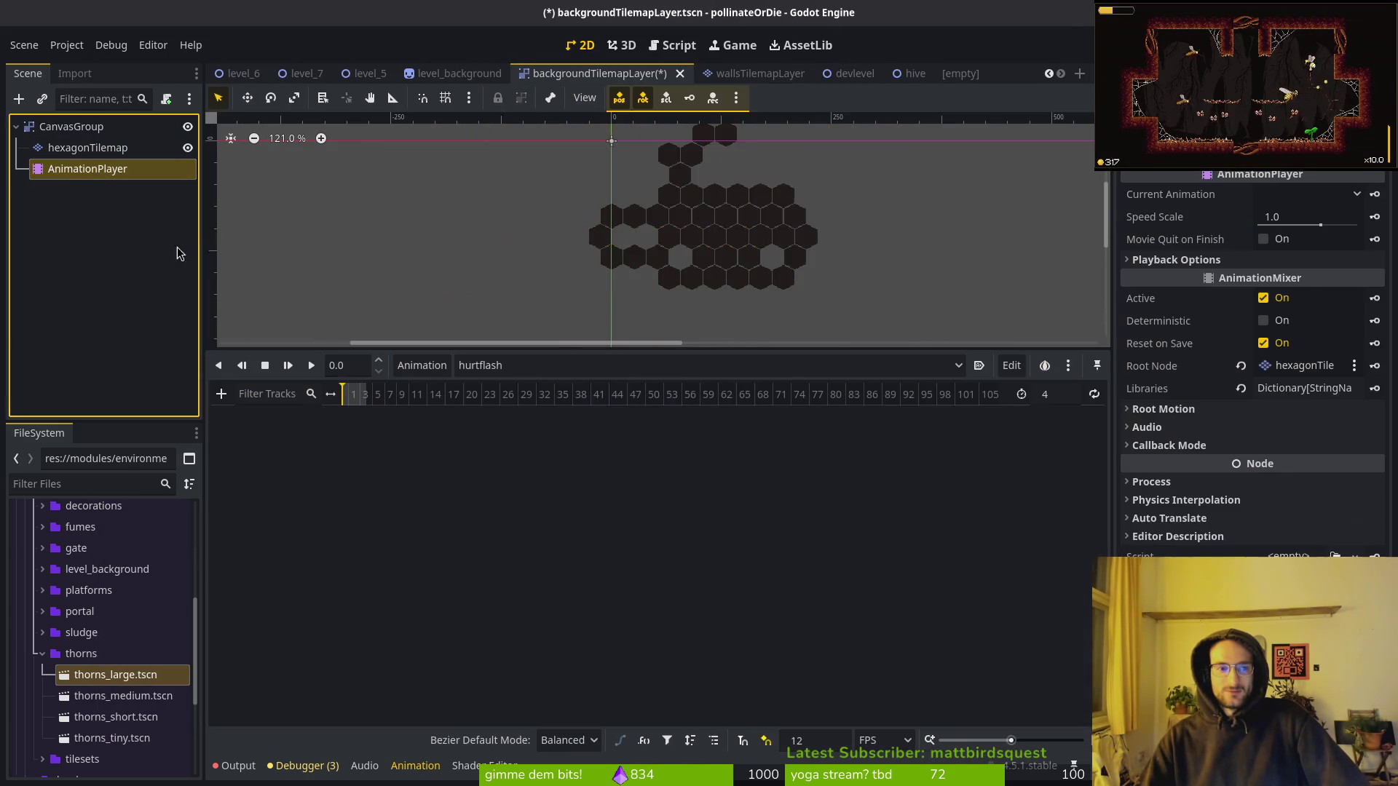
click(513, 368)
click(514, 409)
scroll(458, 399, up, 3)
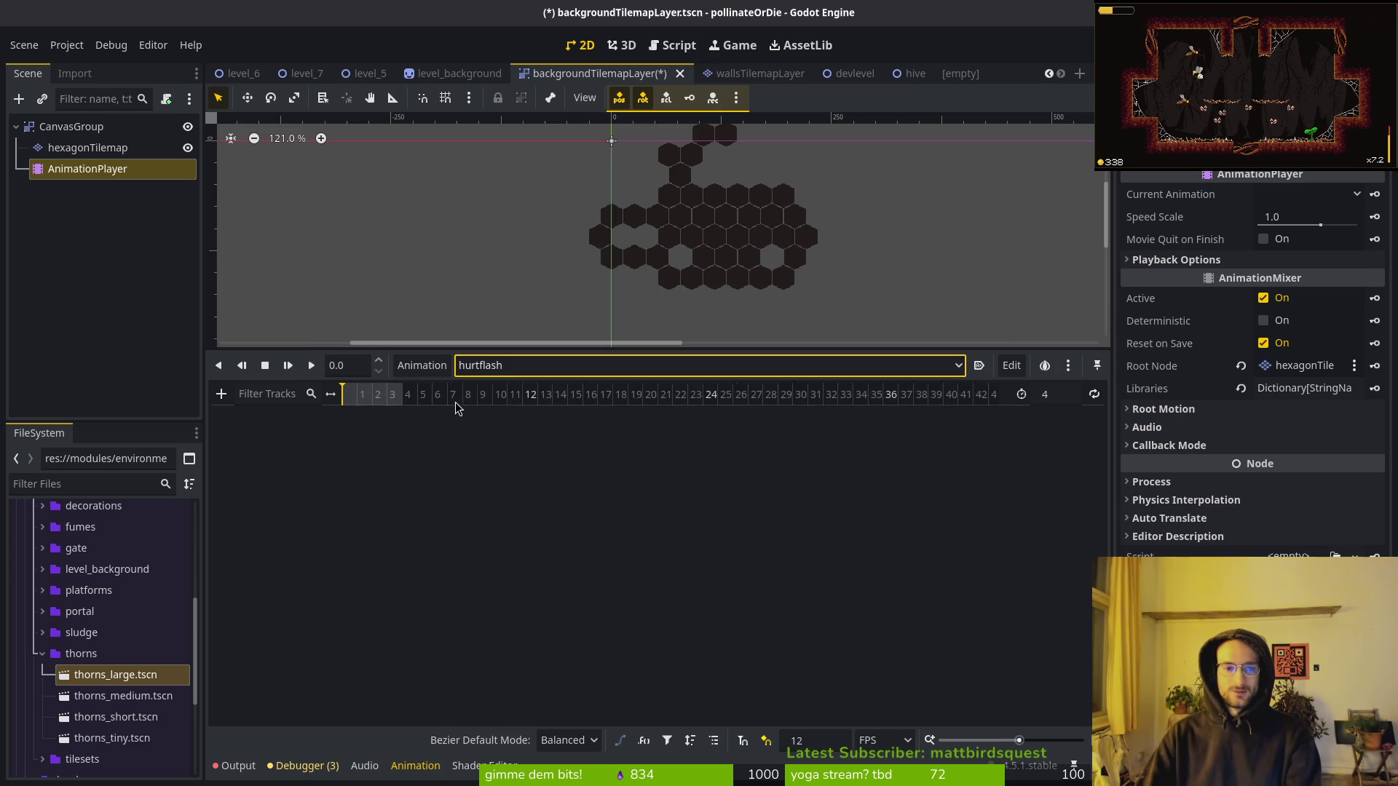
click(667, 81)
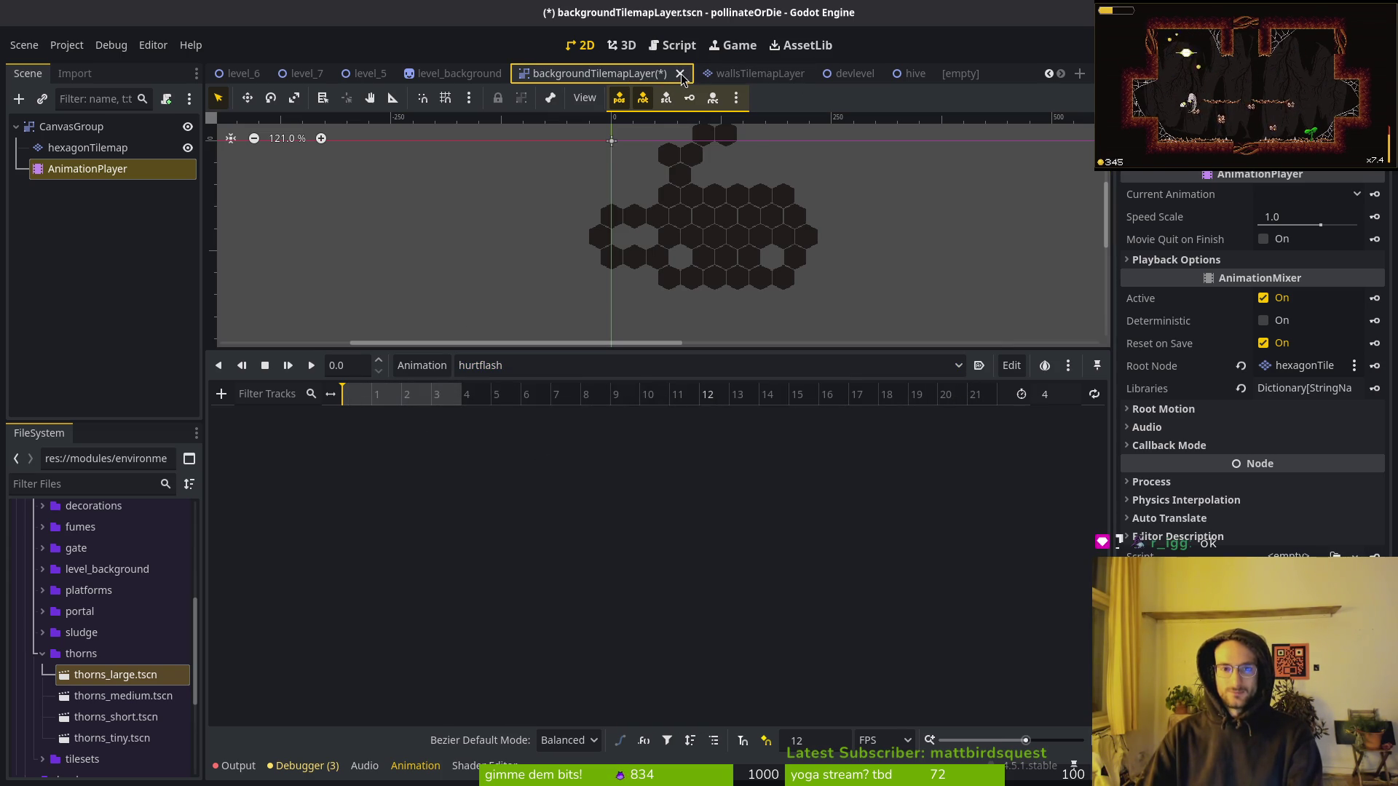
Check the wallsTilemapLayer scene, then close the empty, hive, walls and backgroundTilemapLayer scenes without saving.
click(750, 74)
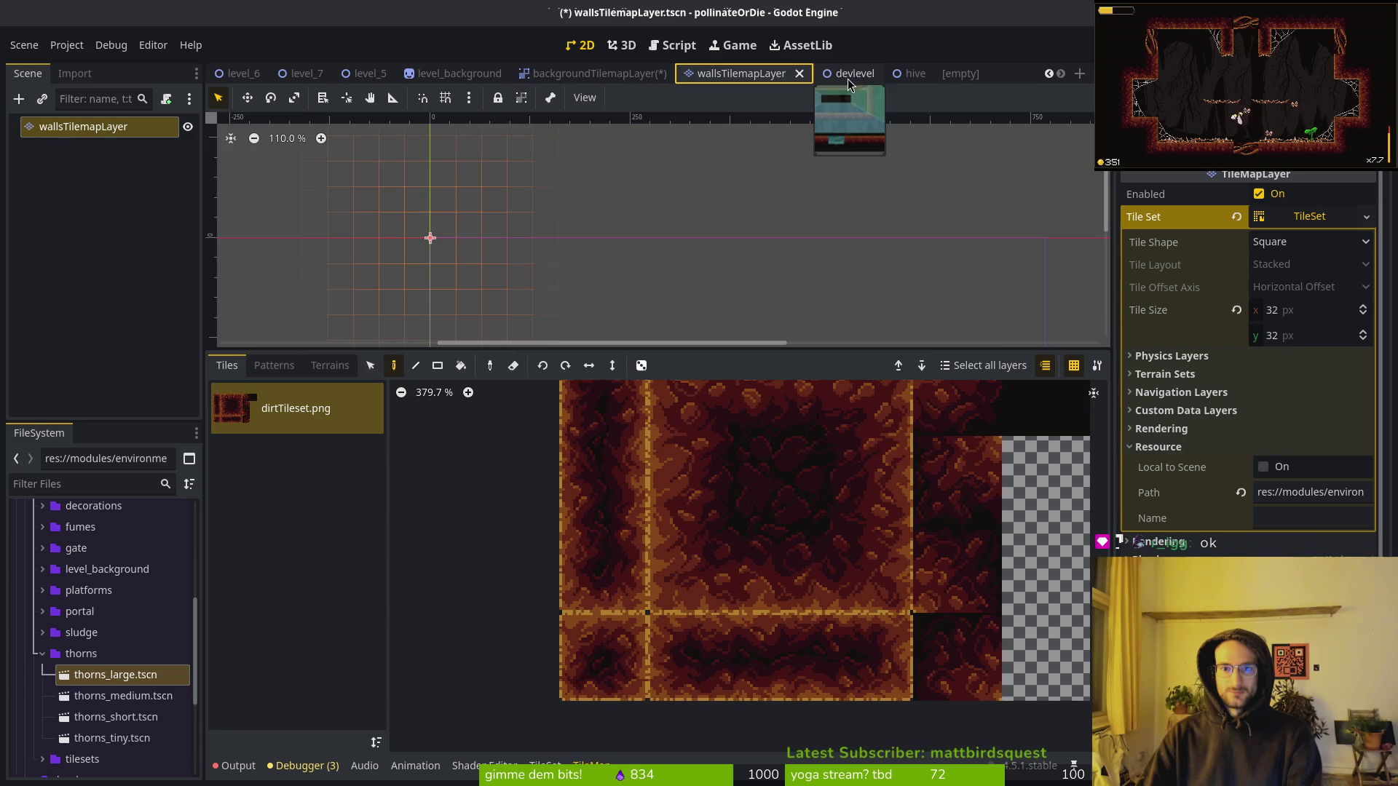
scroll(739, 279, down, 2)
drag(754, 348, 756, 710)
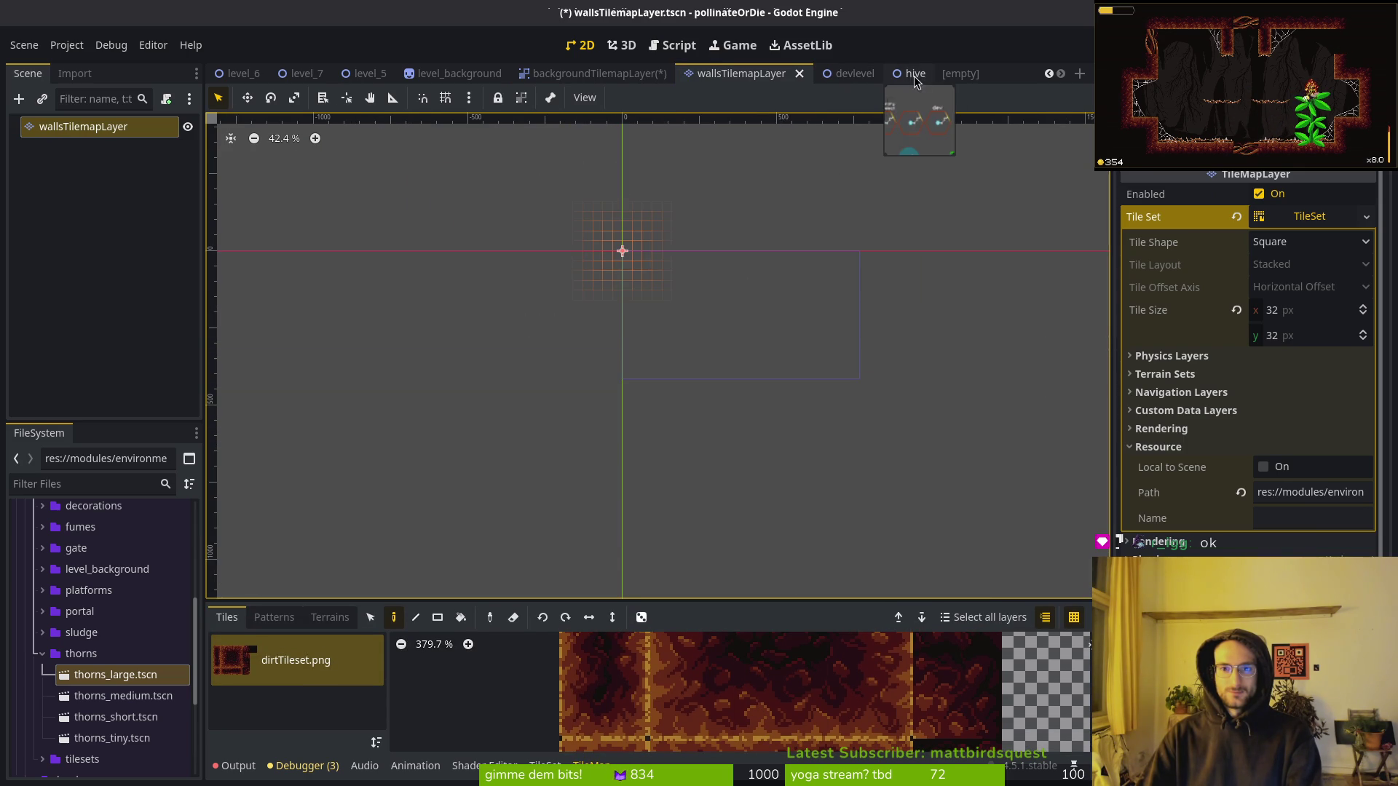
click(952, 73)
click(973, 74)
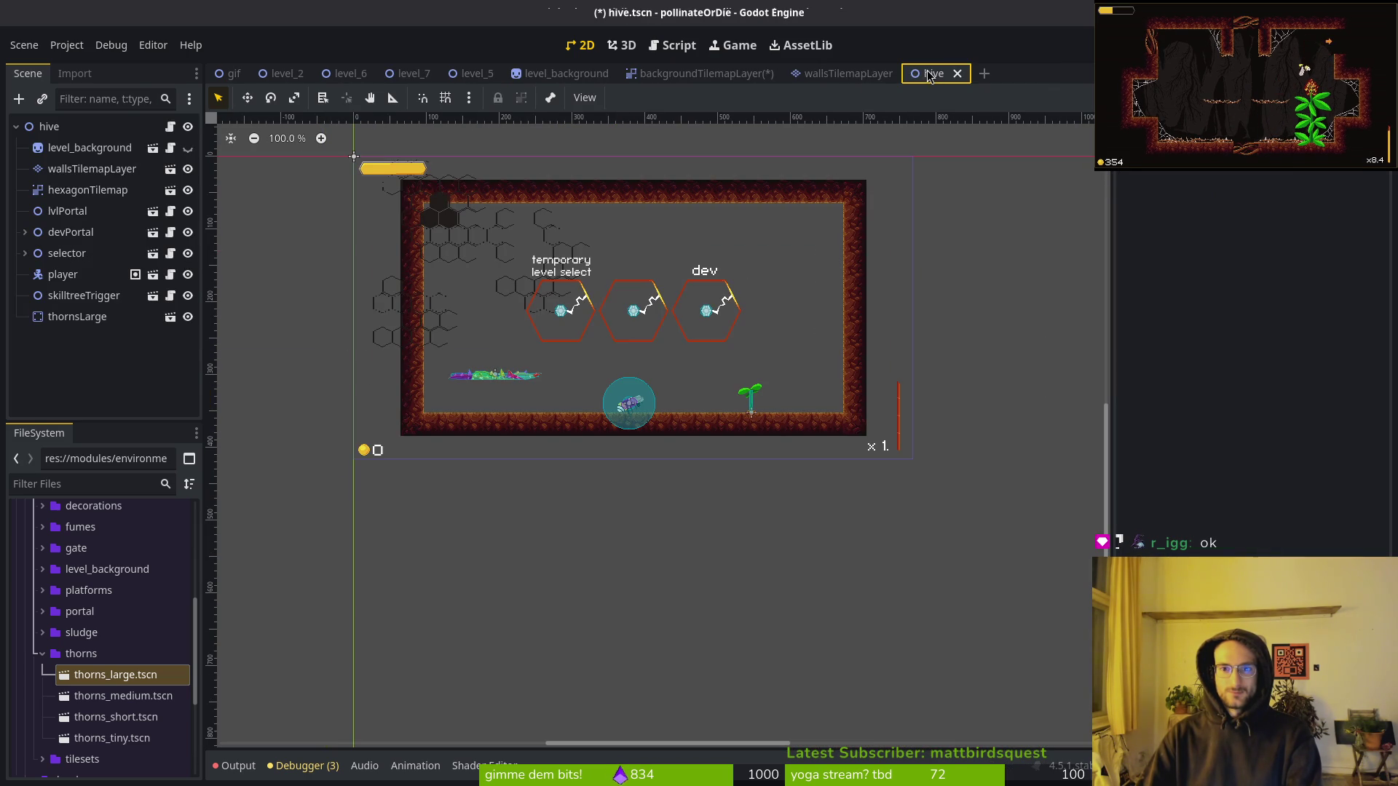
click(958, 74)
click(902, 73)
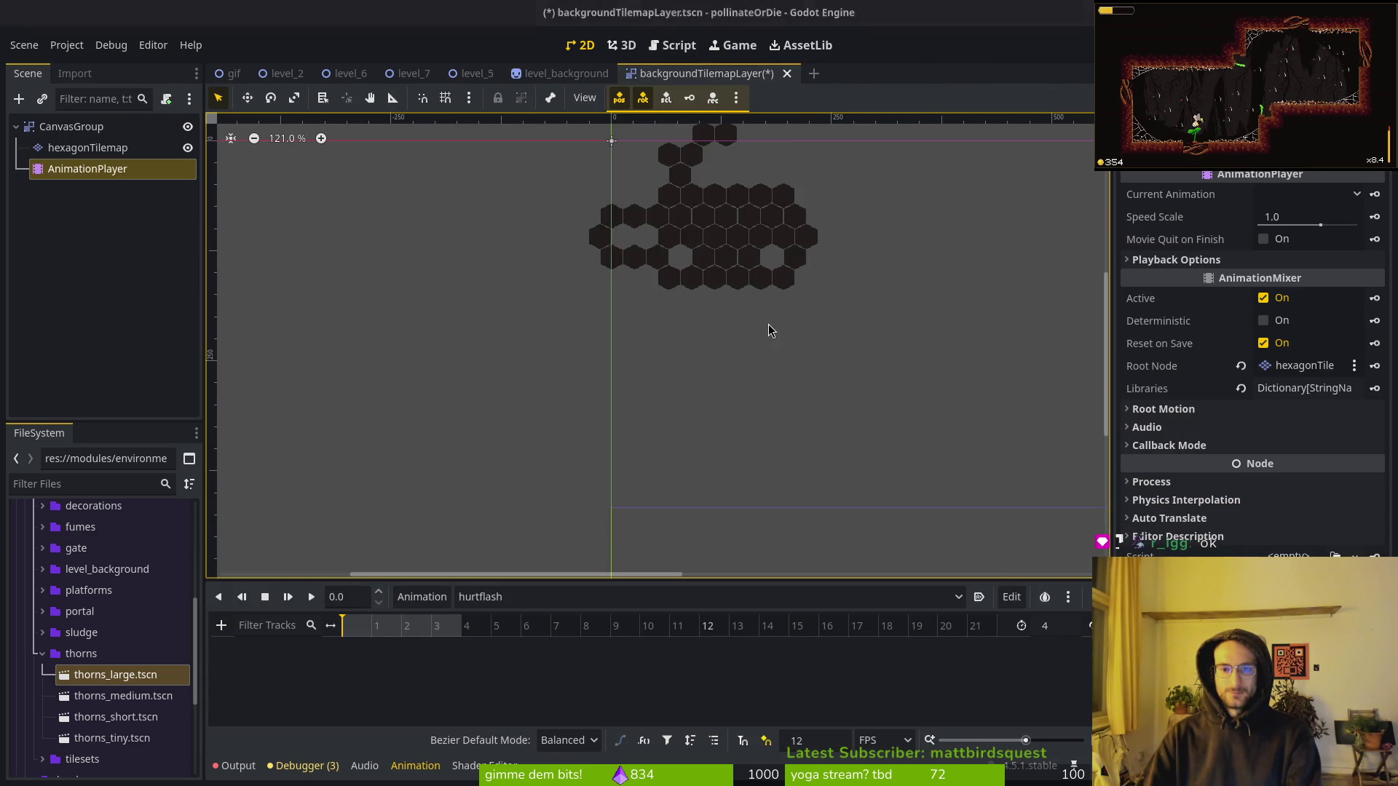
click(787, 73)
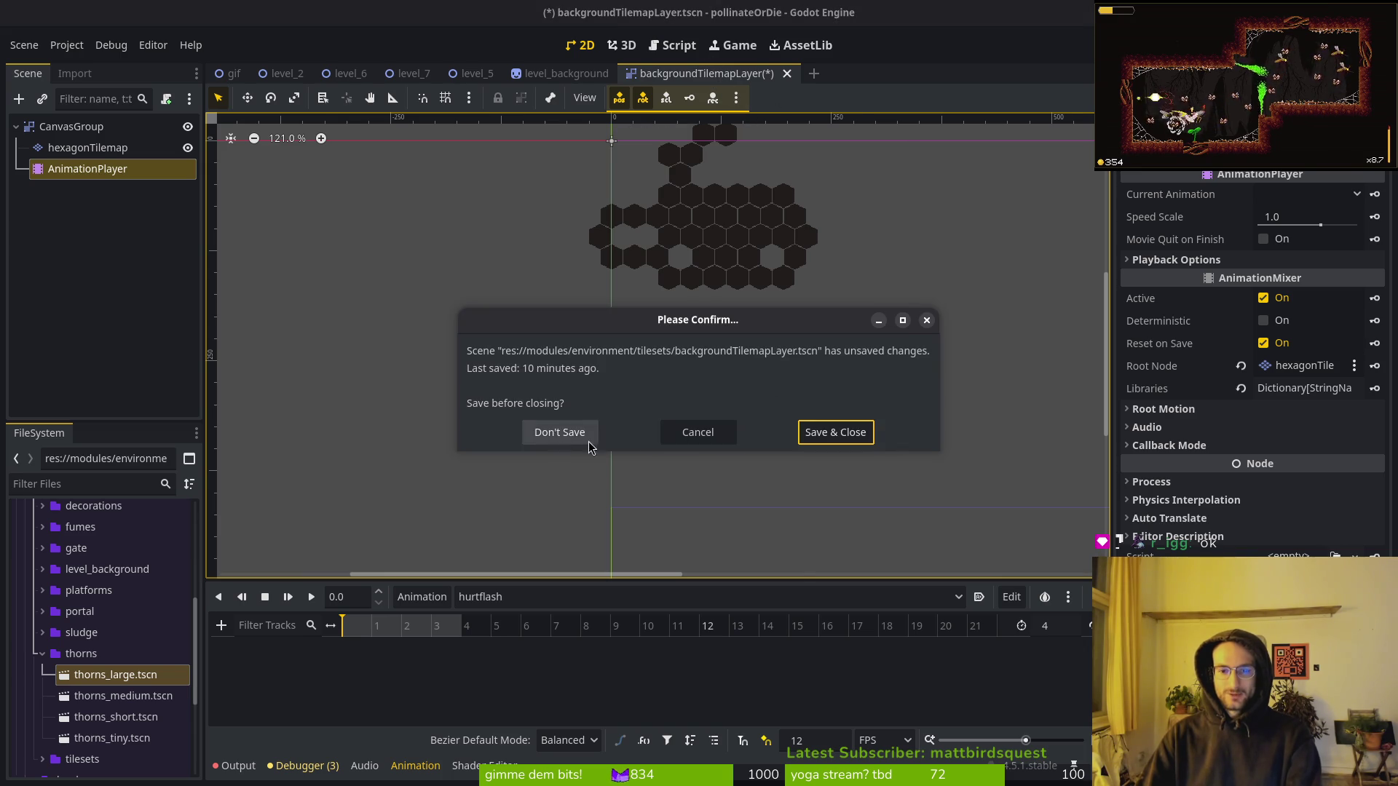
click(830, 431)
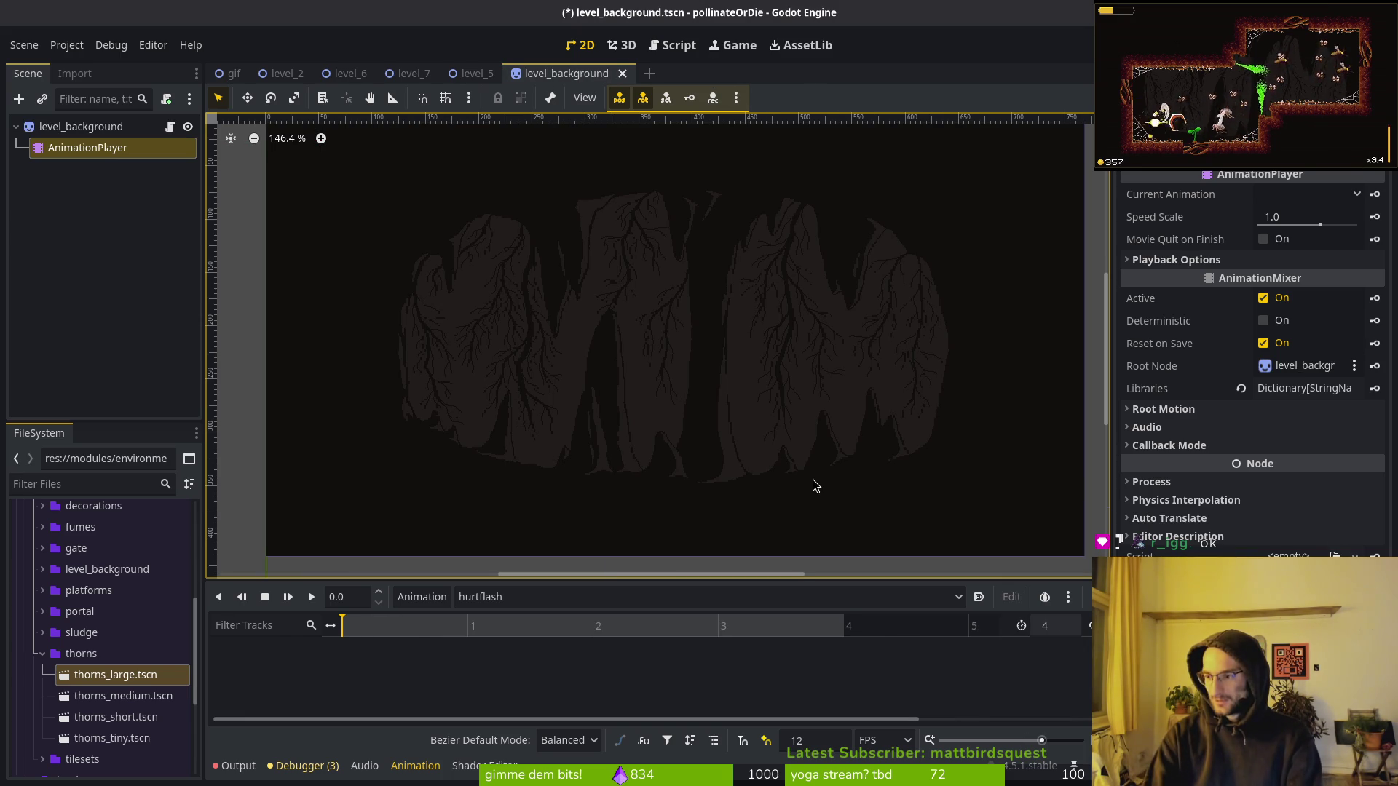
In the terminal, go to the pollinate-or-die project folder and open tig status.
key(super)
key(super)
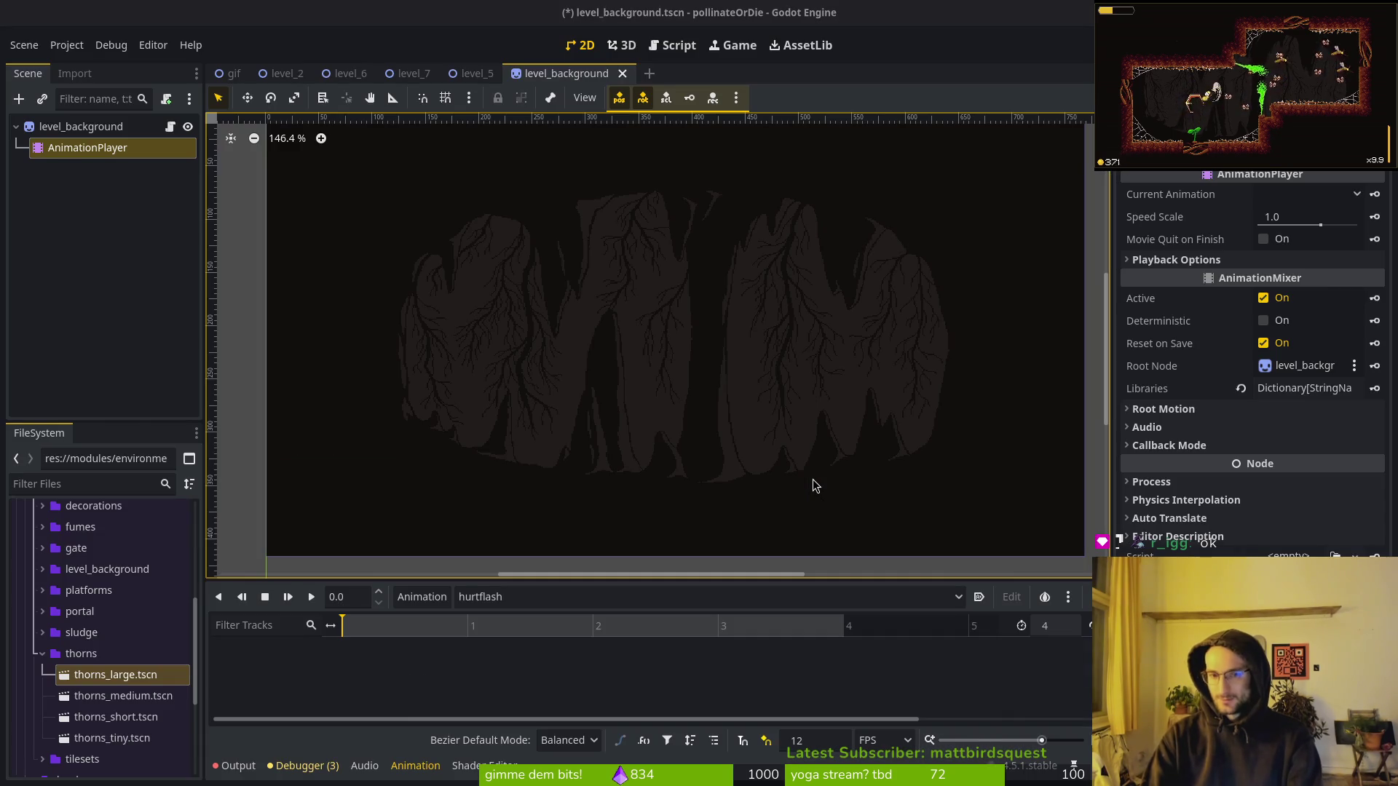
key(alt+Tab)
text(ev/po)
key(Tab)
key(Return)
text(tig status)
key(Return)
Revert the changes to level_background.tscn, devlevel.tscn and hive.tscn.
key(Down)
key(Down)
key(Down)
key(Return)
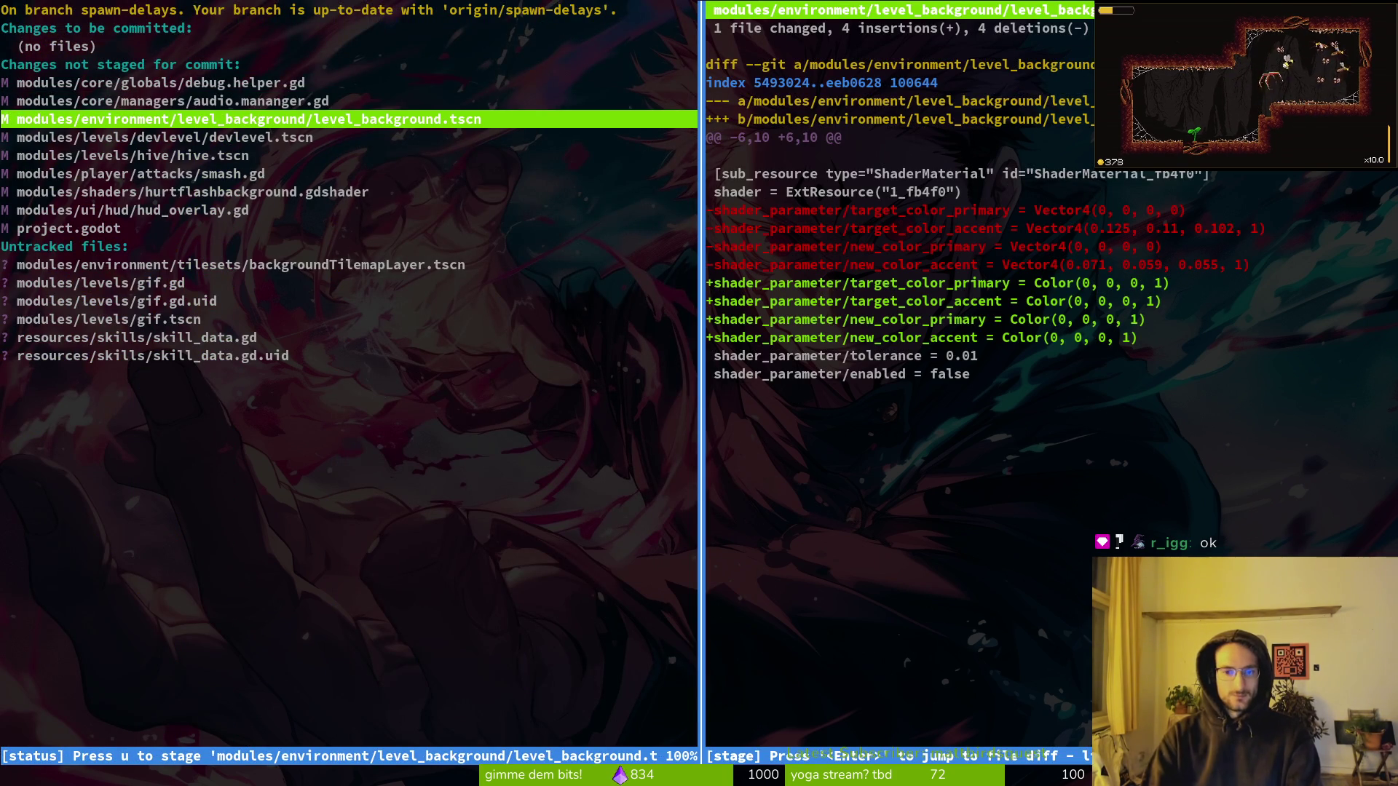
key(!)
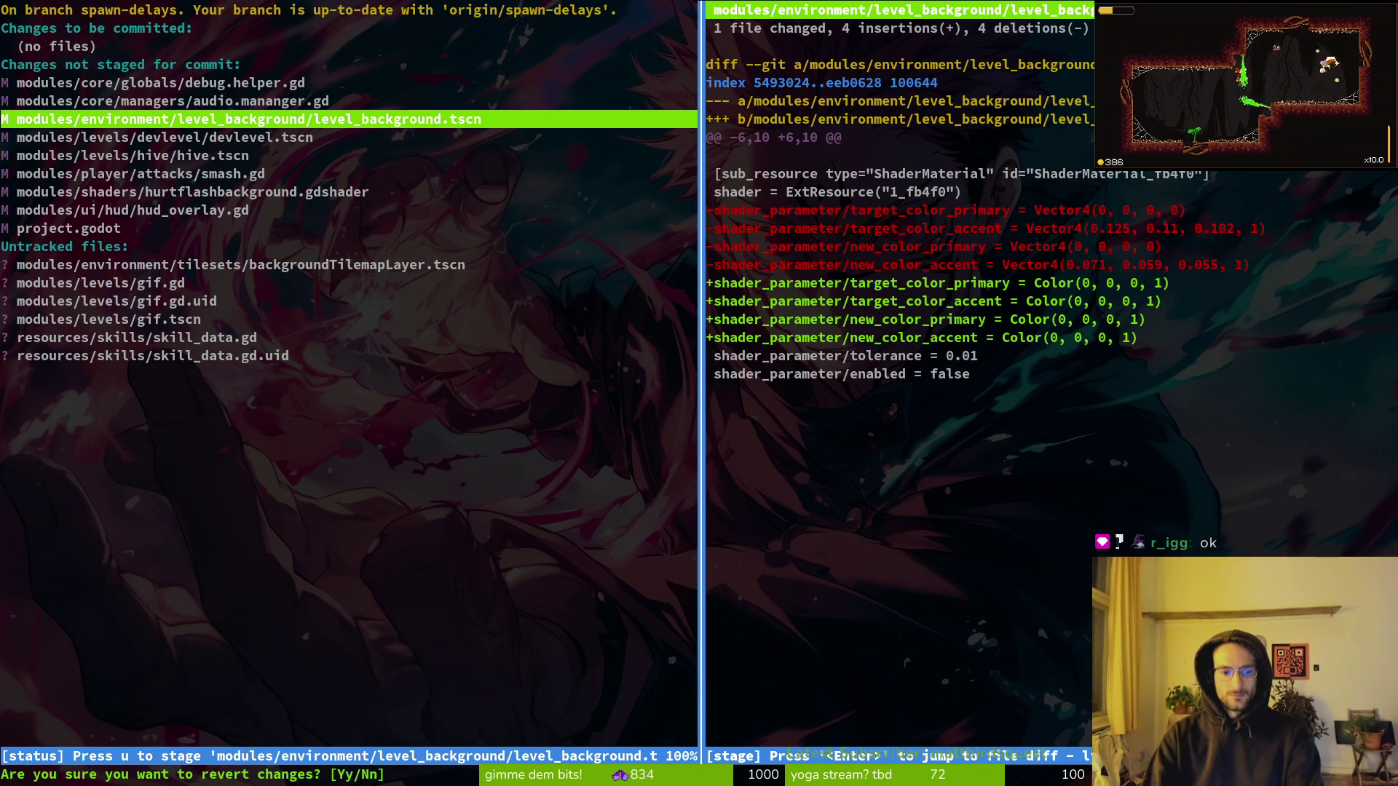
key(y)
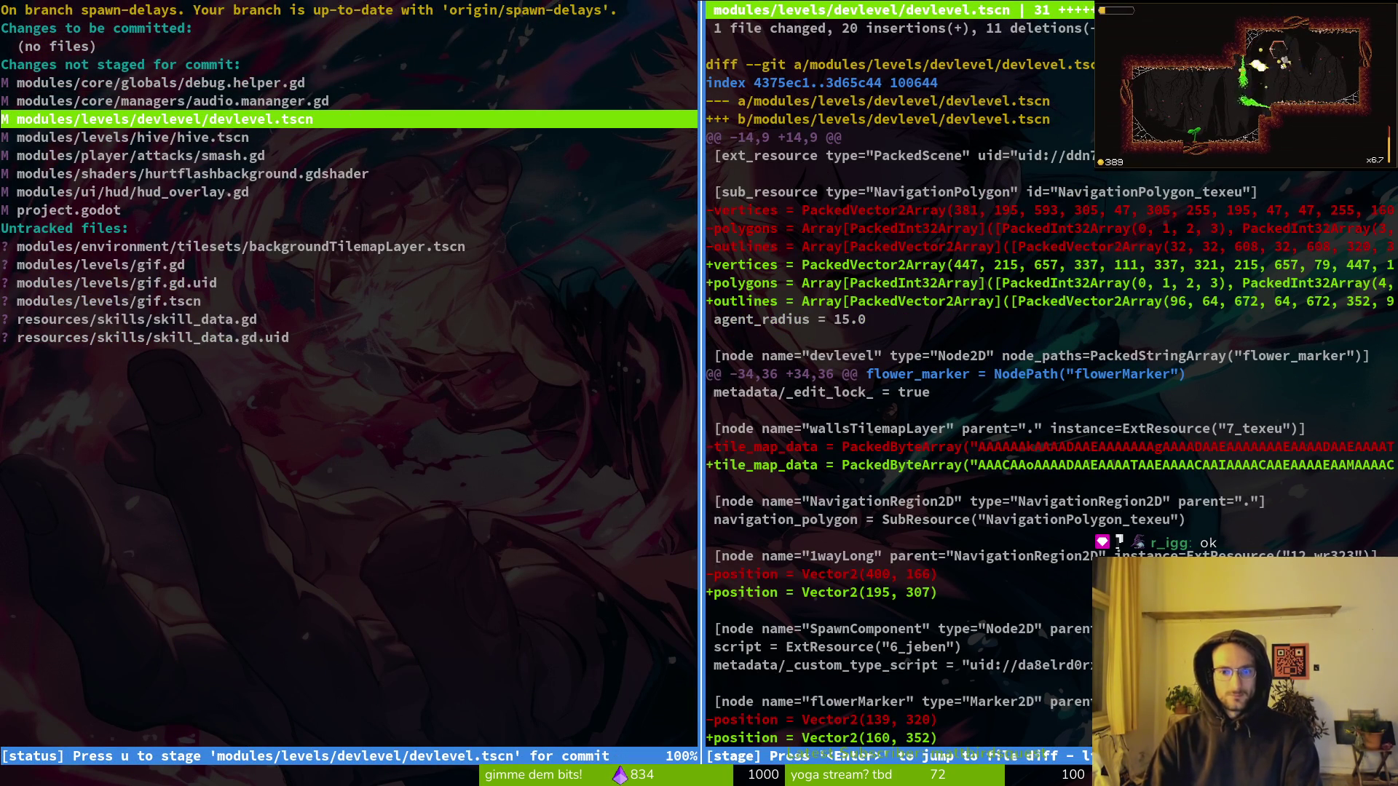
key(!)
key(y)
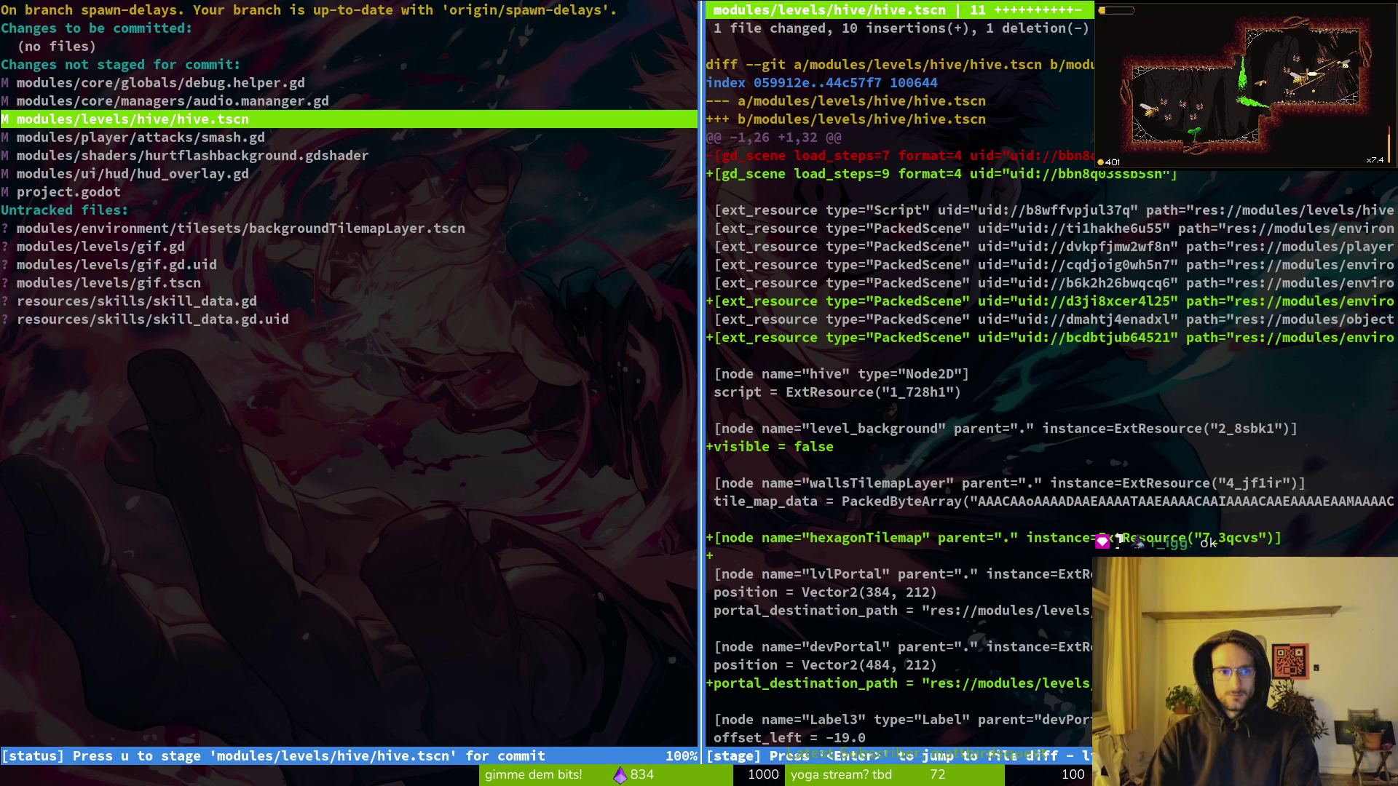
key(q)
key(Down)
key(Up)
key(Return)
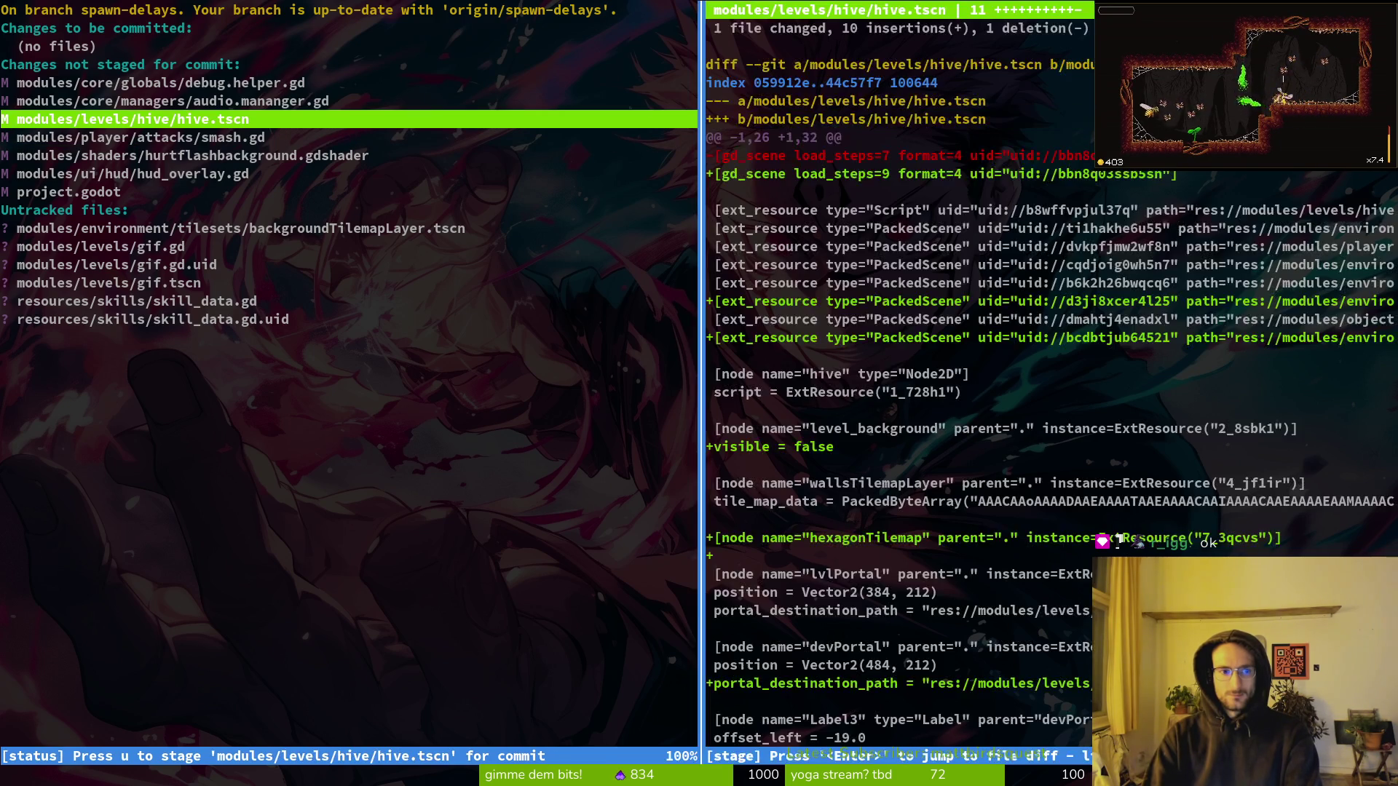
key(!)
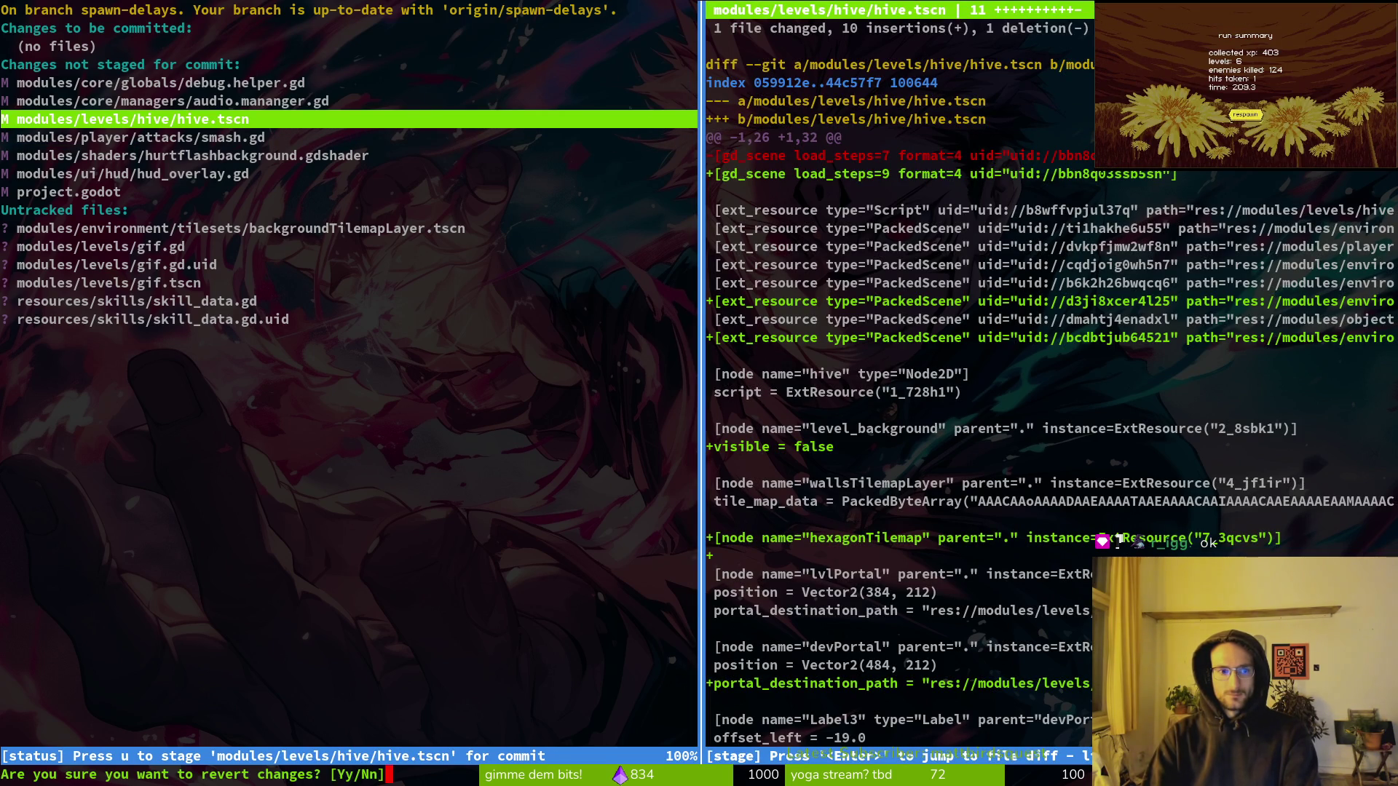
key(y)
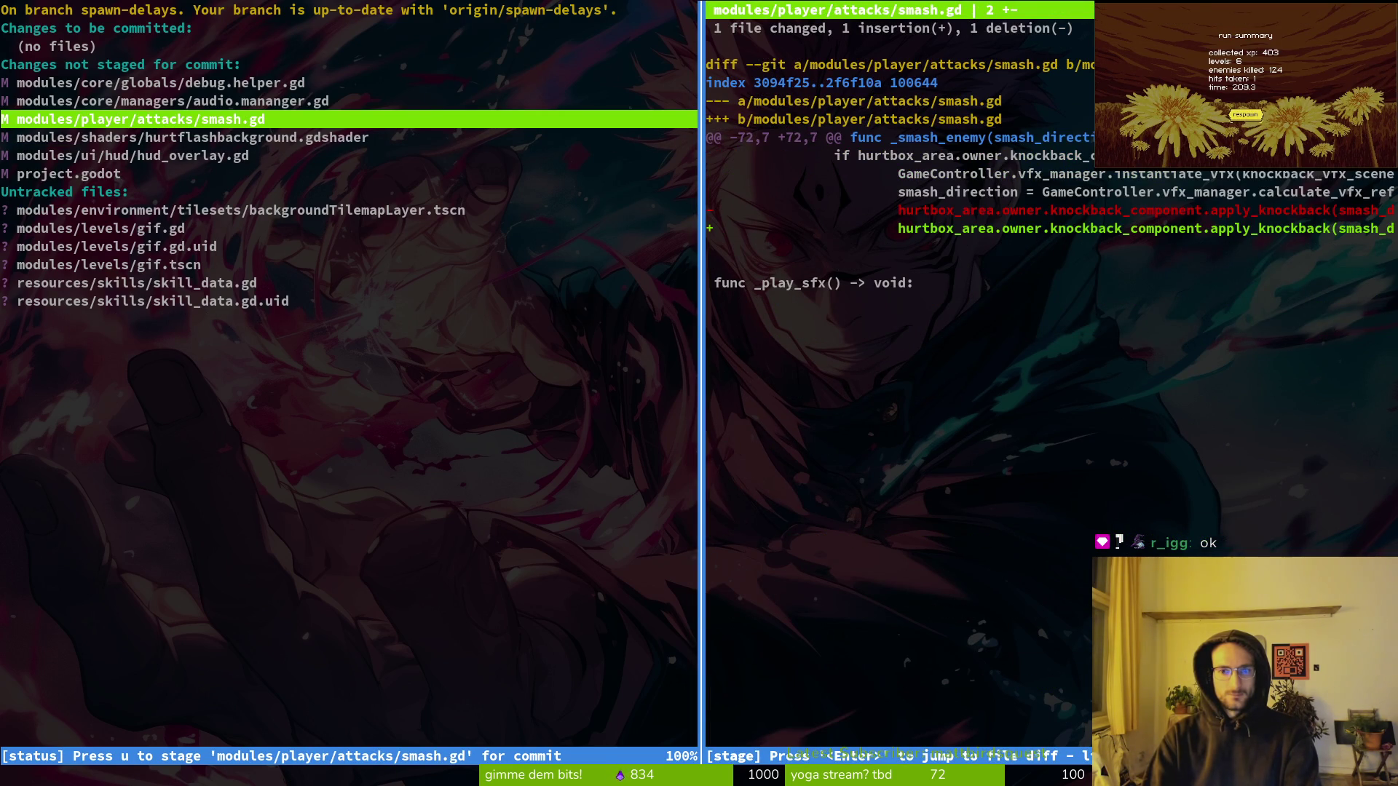
key(Down)
key(Down)
key(Down)
Stage smash.gd and hurtflashbackground.gdshader for commit.
key(q)
key(u)
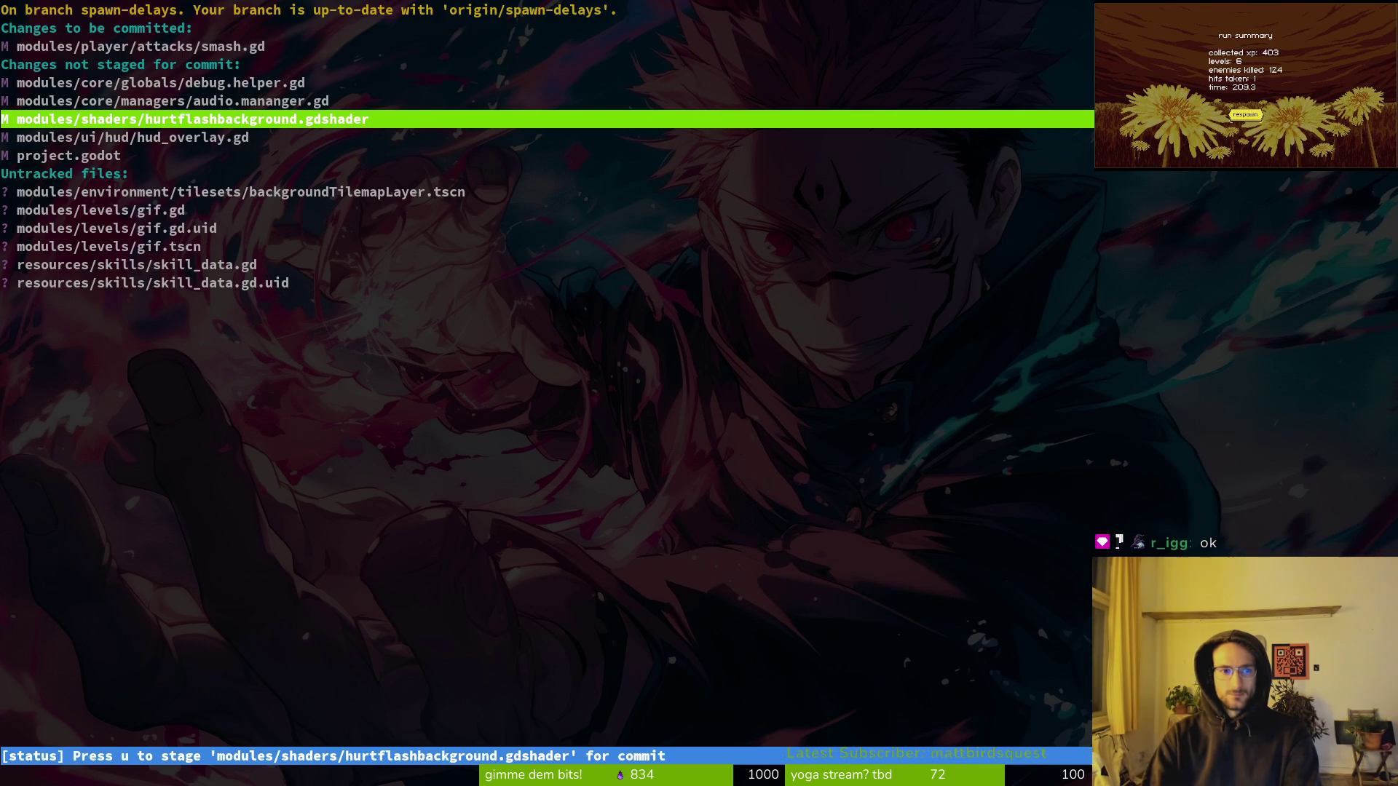
key(Return)
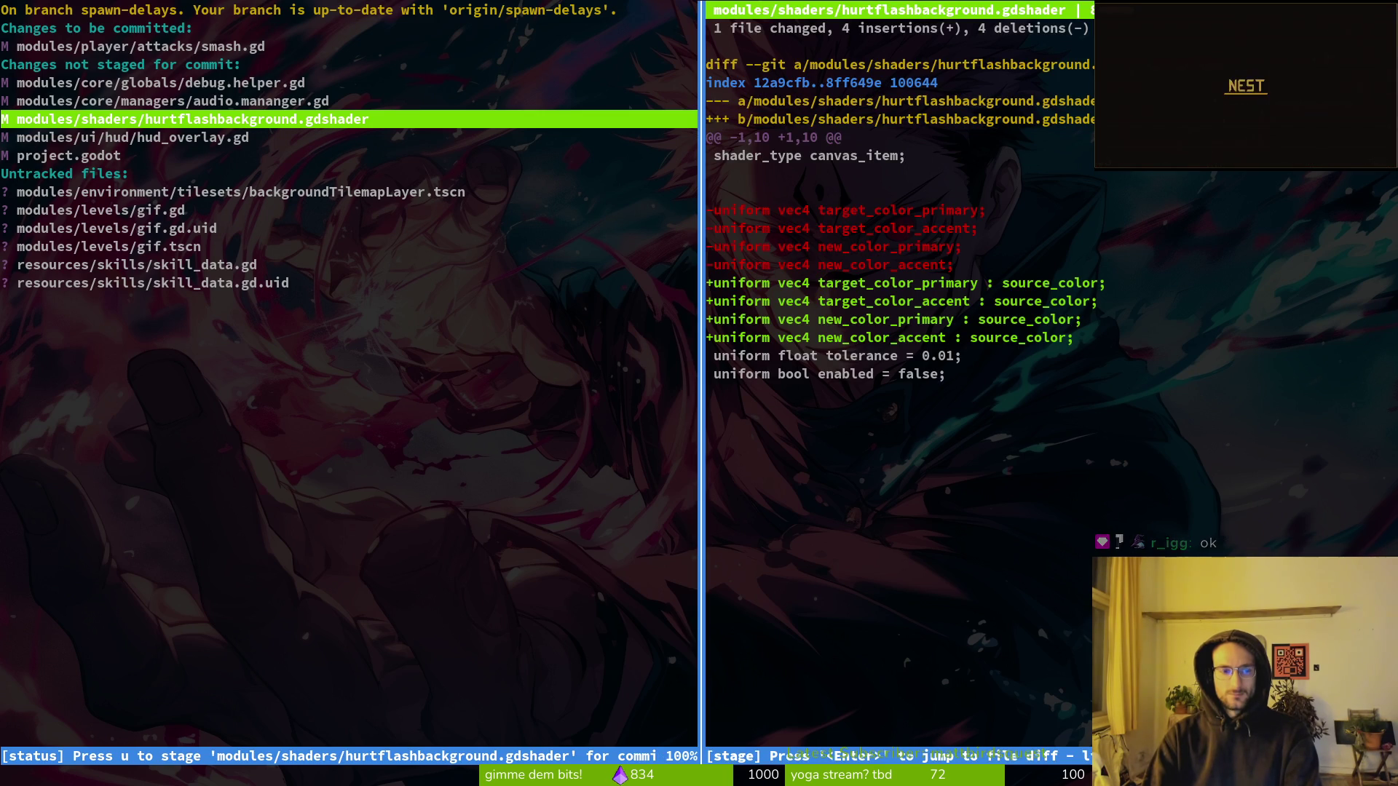
key(u)
key(q)
key(Down)
key(Down)
key(Up)
key(Up)
key(Up)
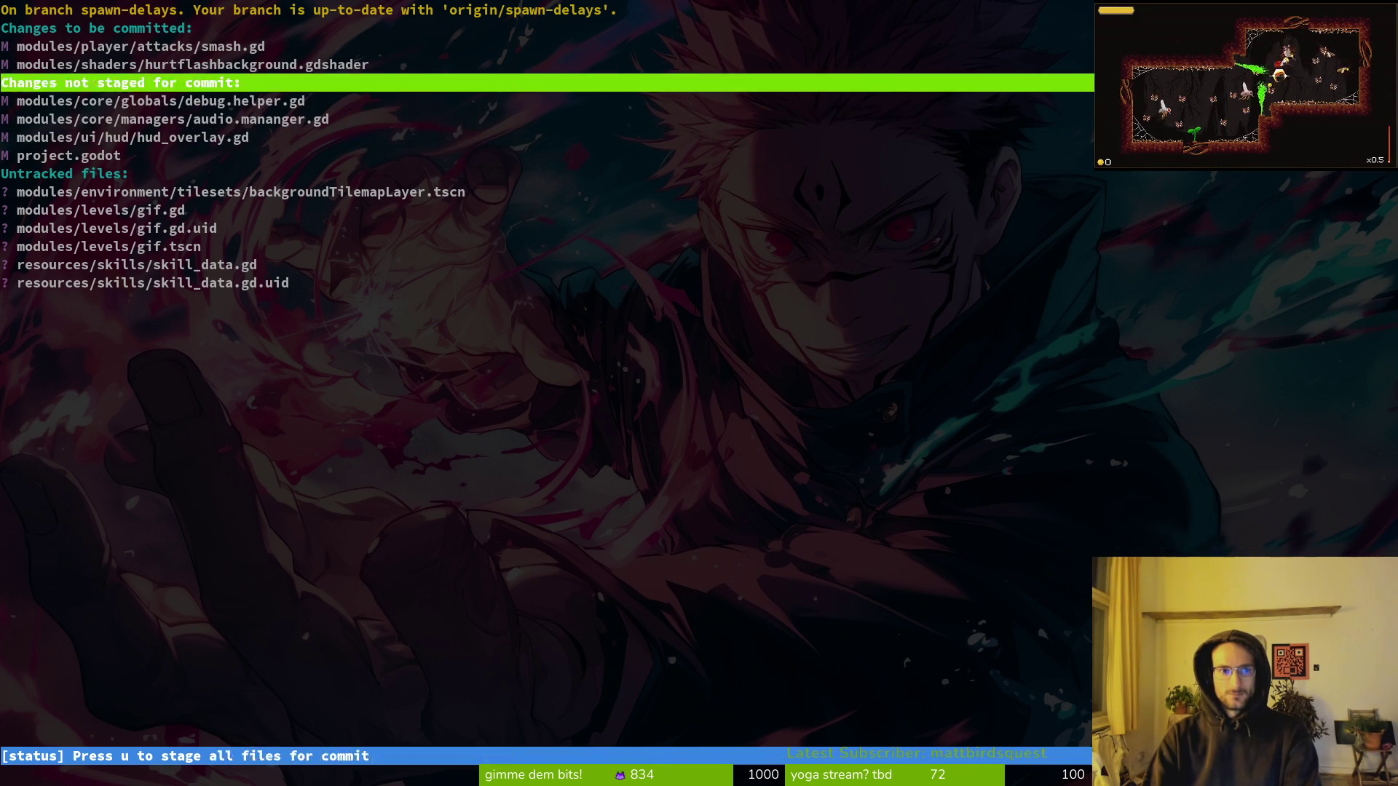
key(Return)
key(exclam)
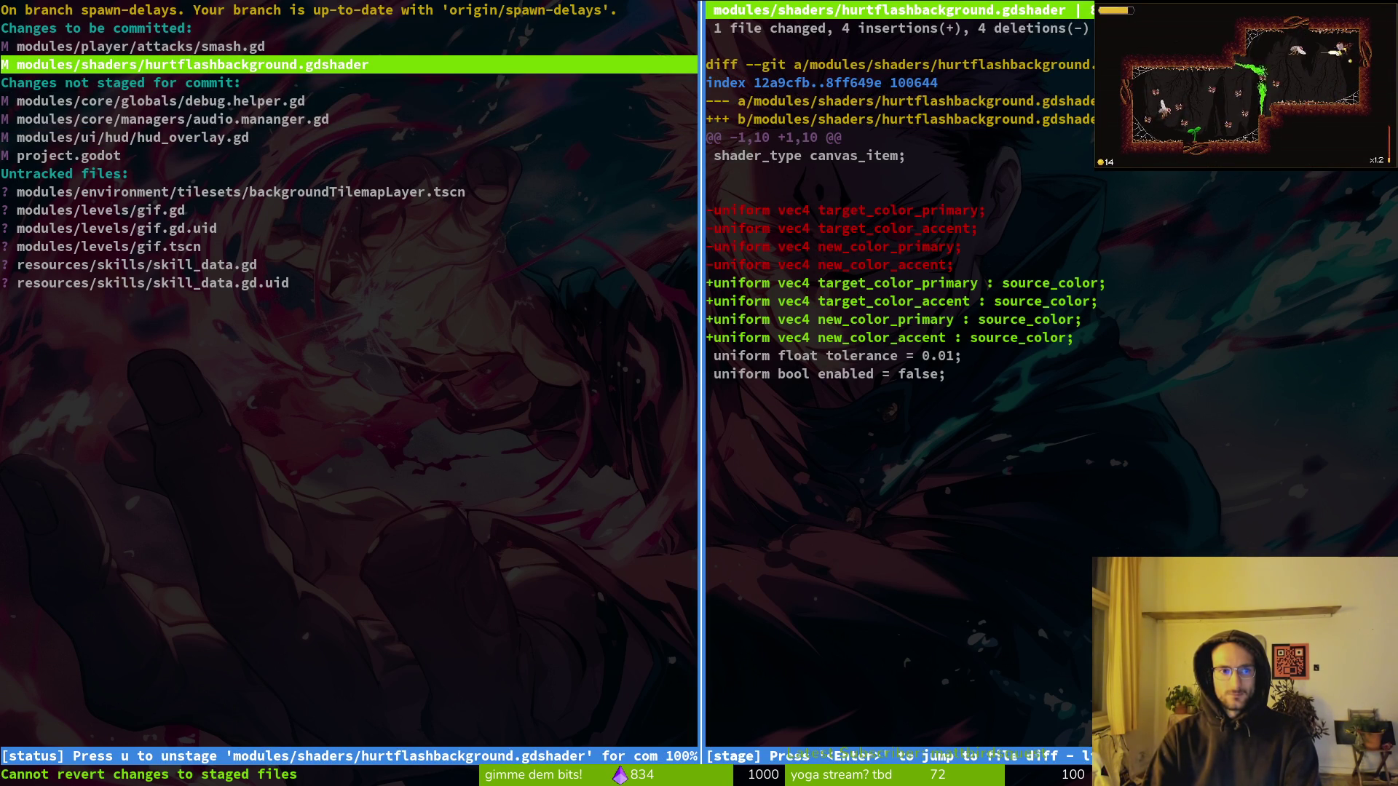
key(q)
Review the audio.mananger.gd and hud_overlay.gd diffs, stage hud_overlay.gd and unstage the shader.
key(Down)
key(Down)
key(Down)
key(Return)
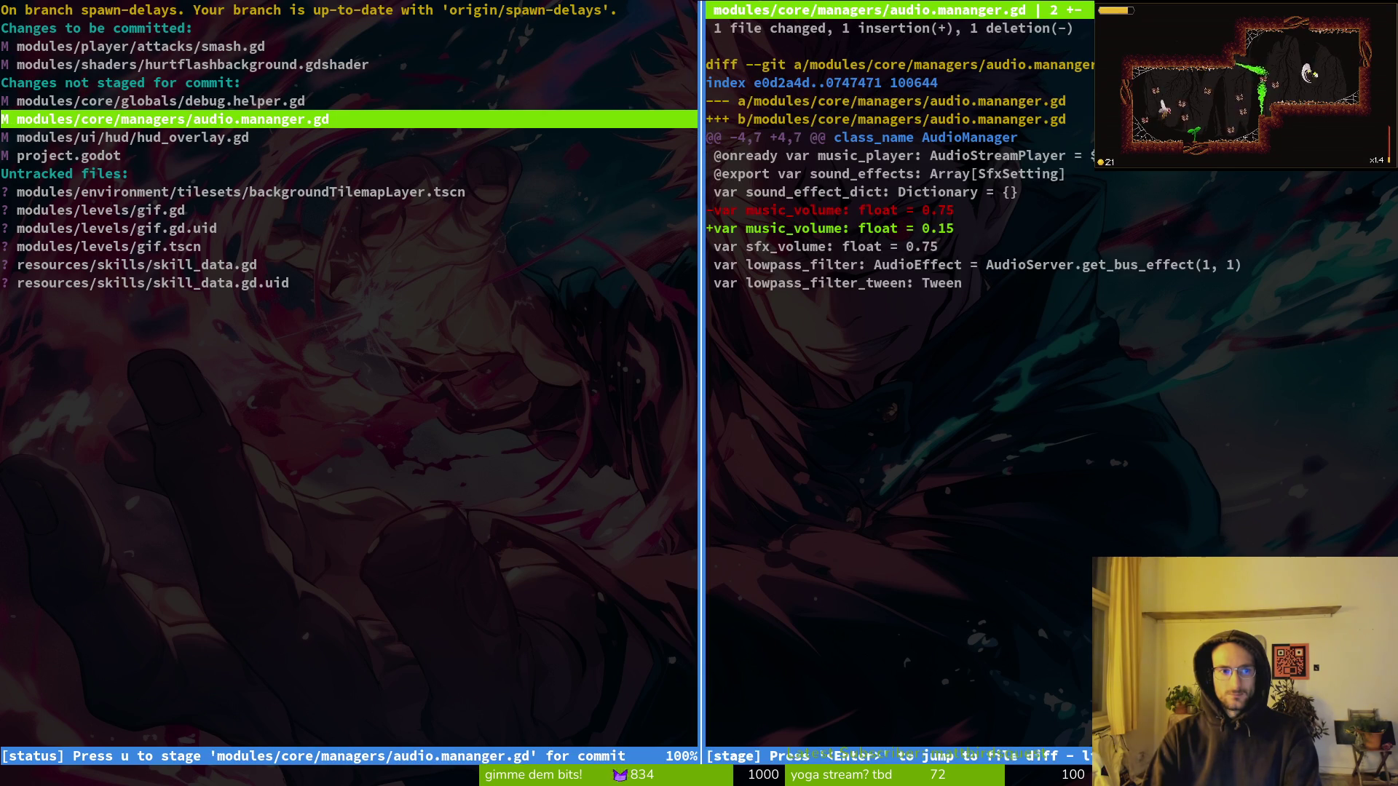
key(Down)
key(q)
key(Up)
key(Up)
key(Up)
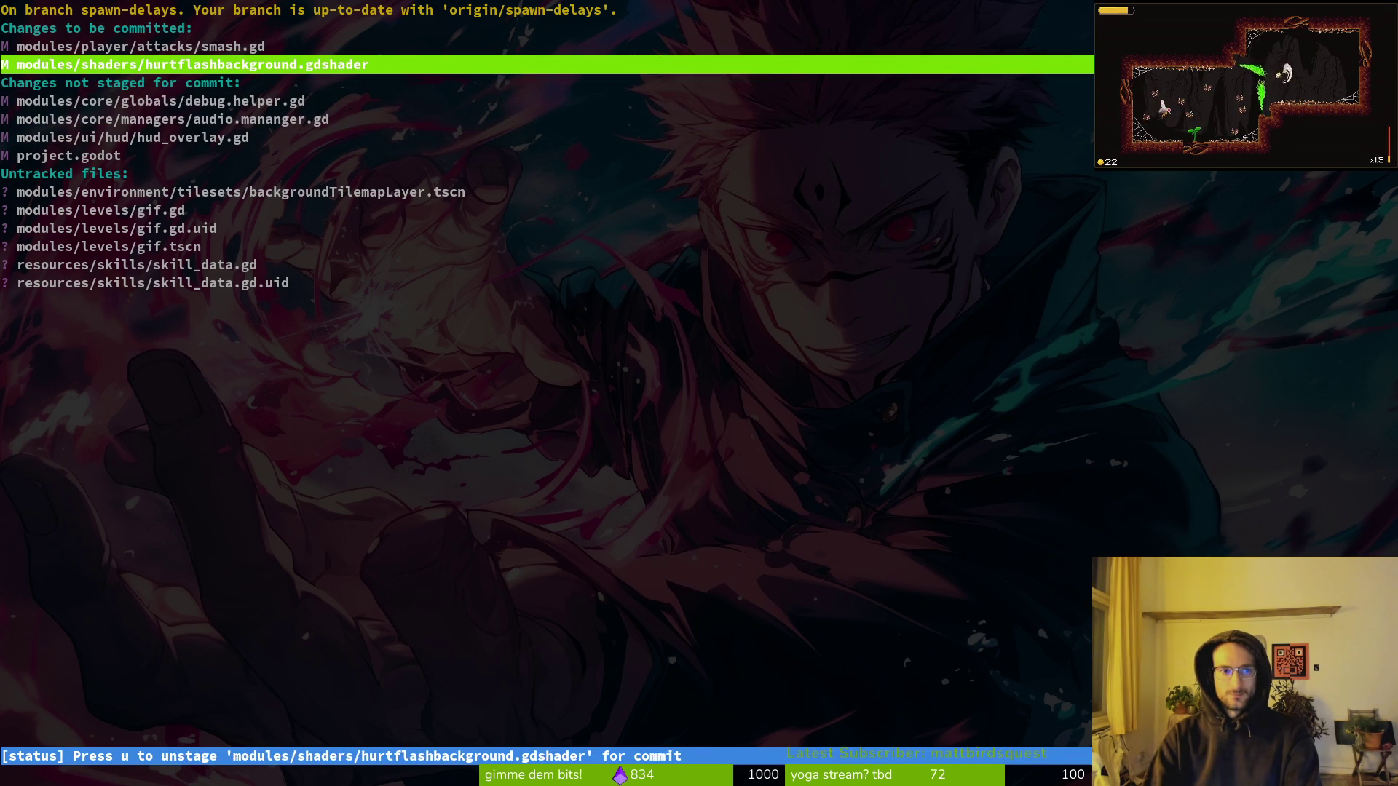
key(Return)
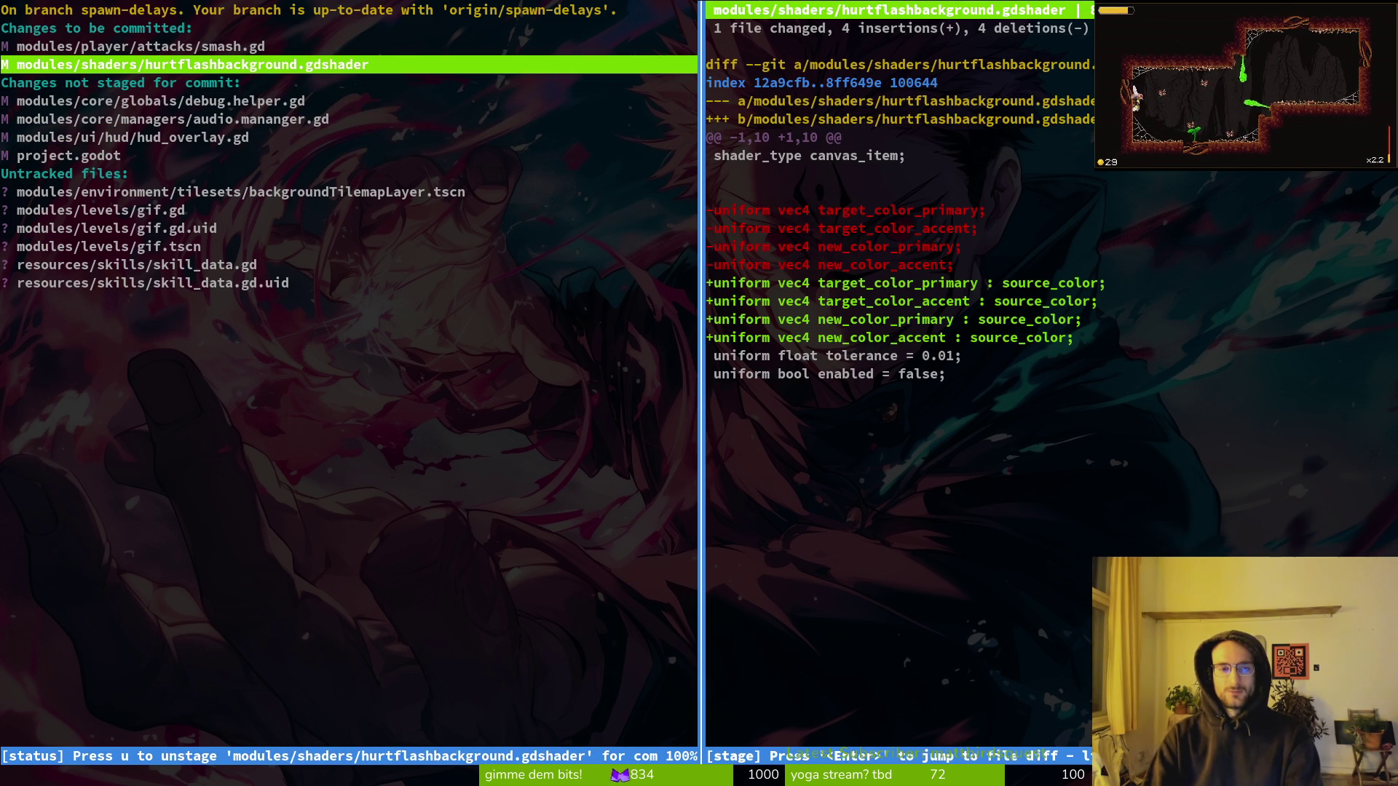
key(q)
key(Down)
key(Down)
key(Down)
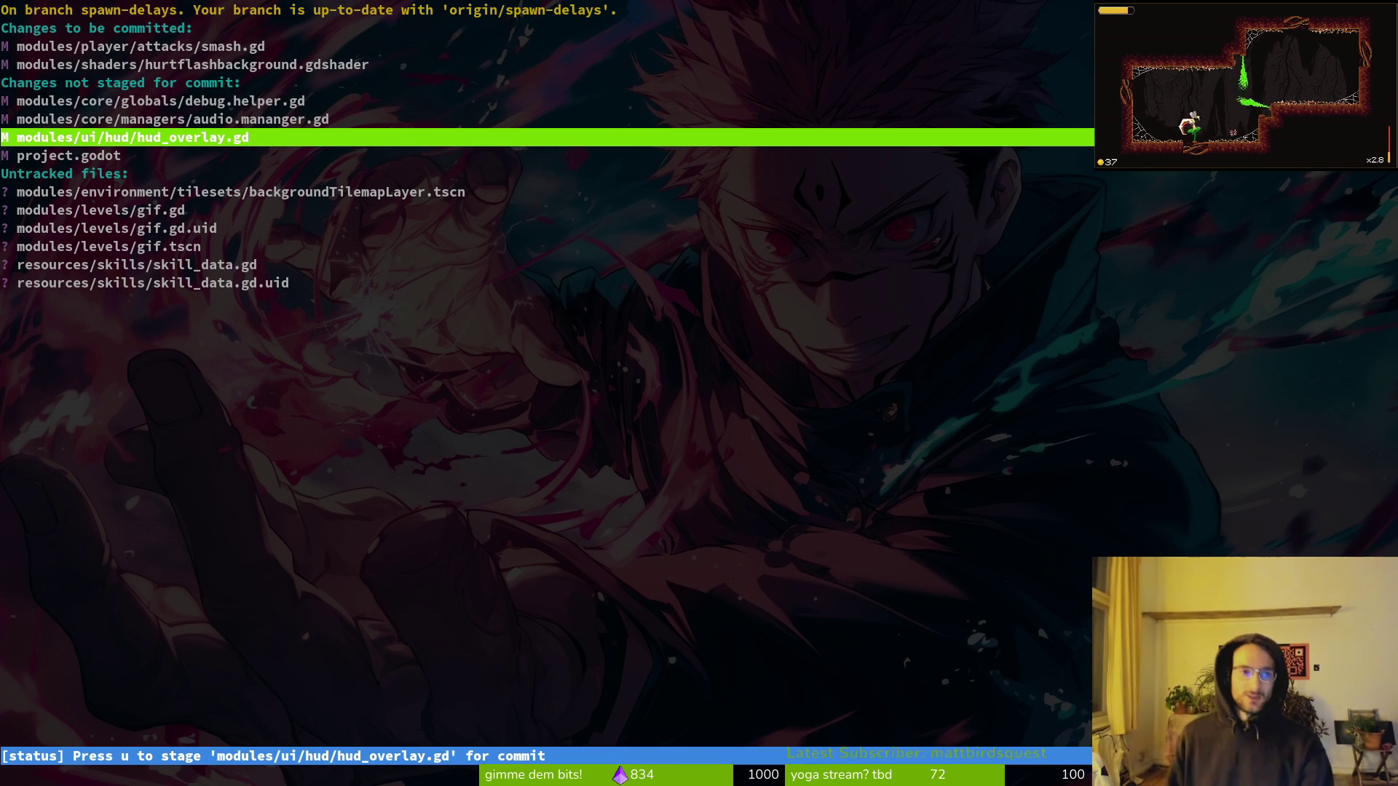
key(u)
key(Up)
key(Up)
key(Up)
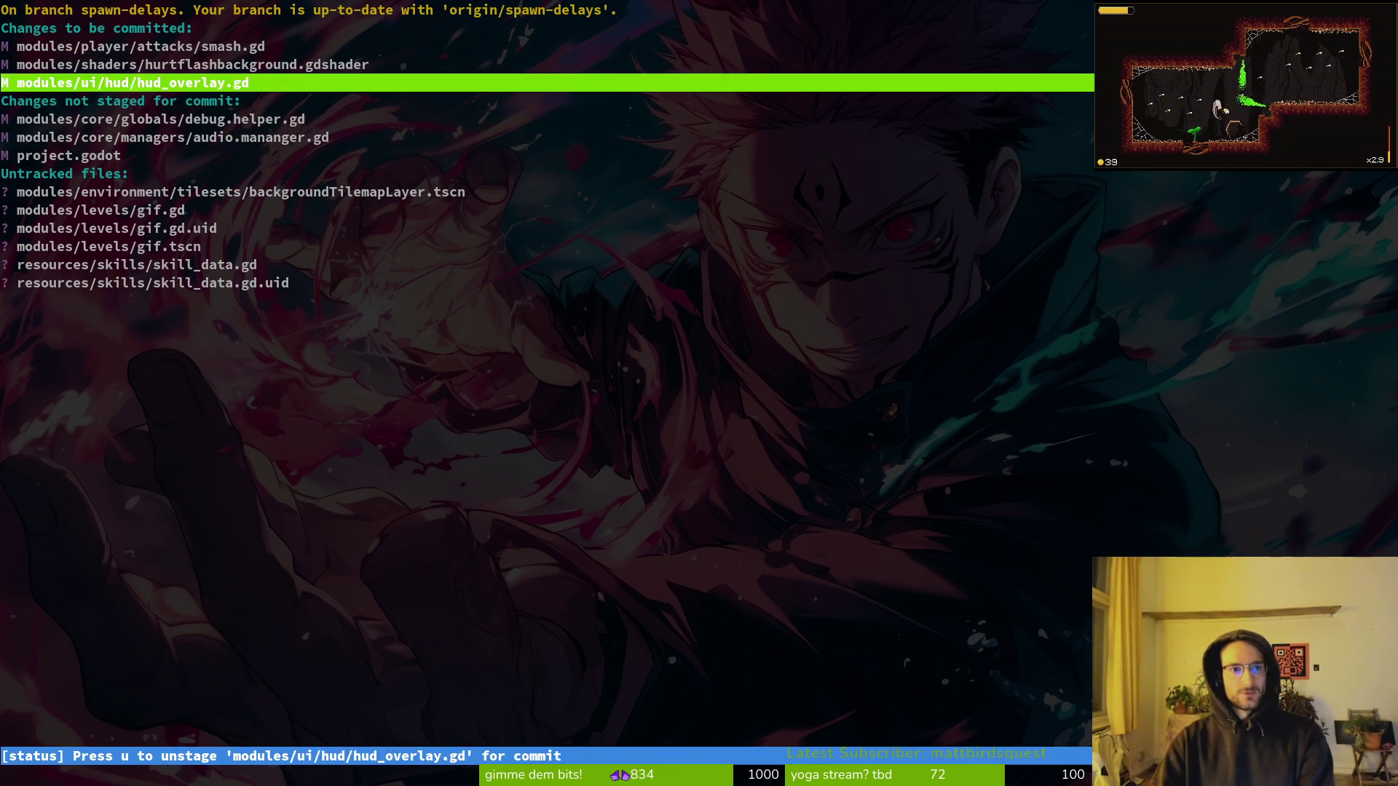
key(Up)
key(u)
key(Return)
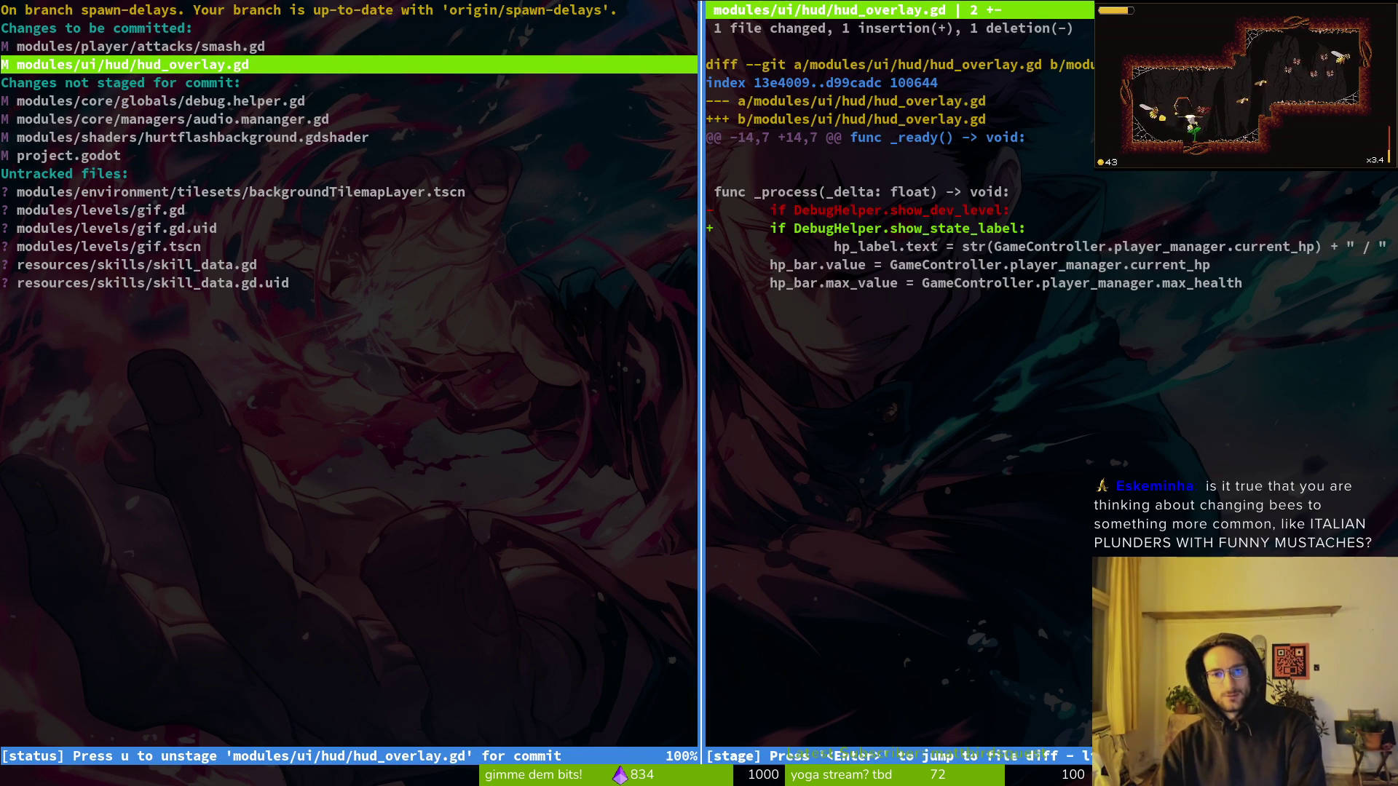
key(q)
Discard the changes to project.godot.
key(Down)
key(Down)
key(Down)
key(Return)
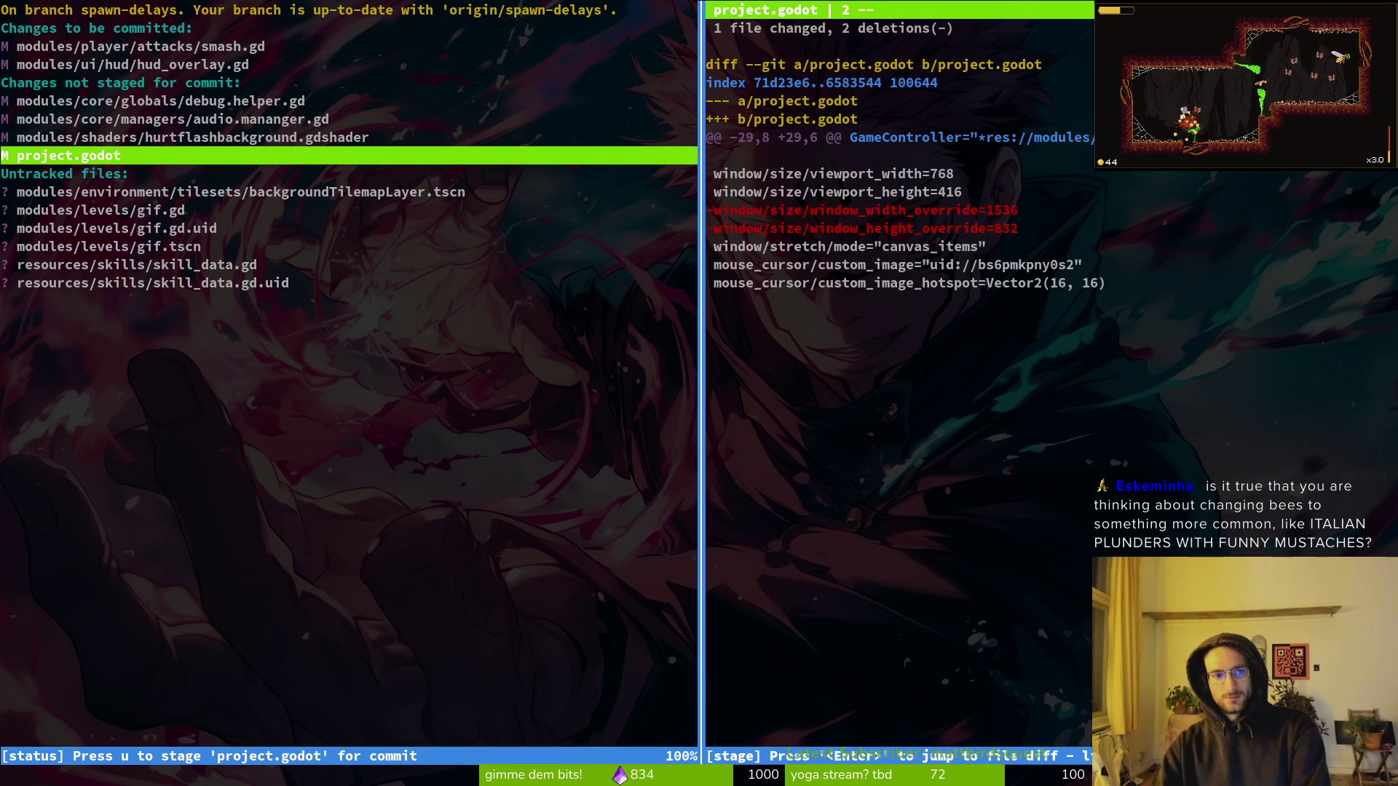
key(exclam)
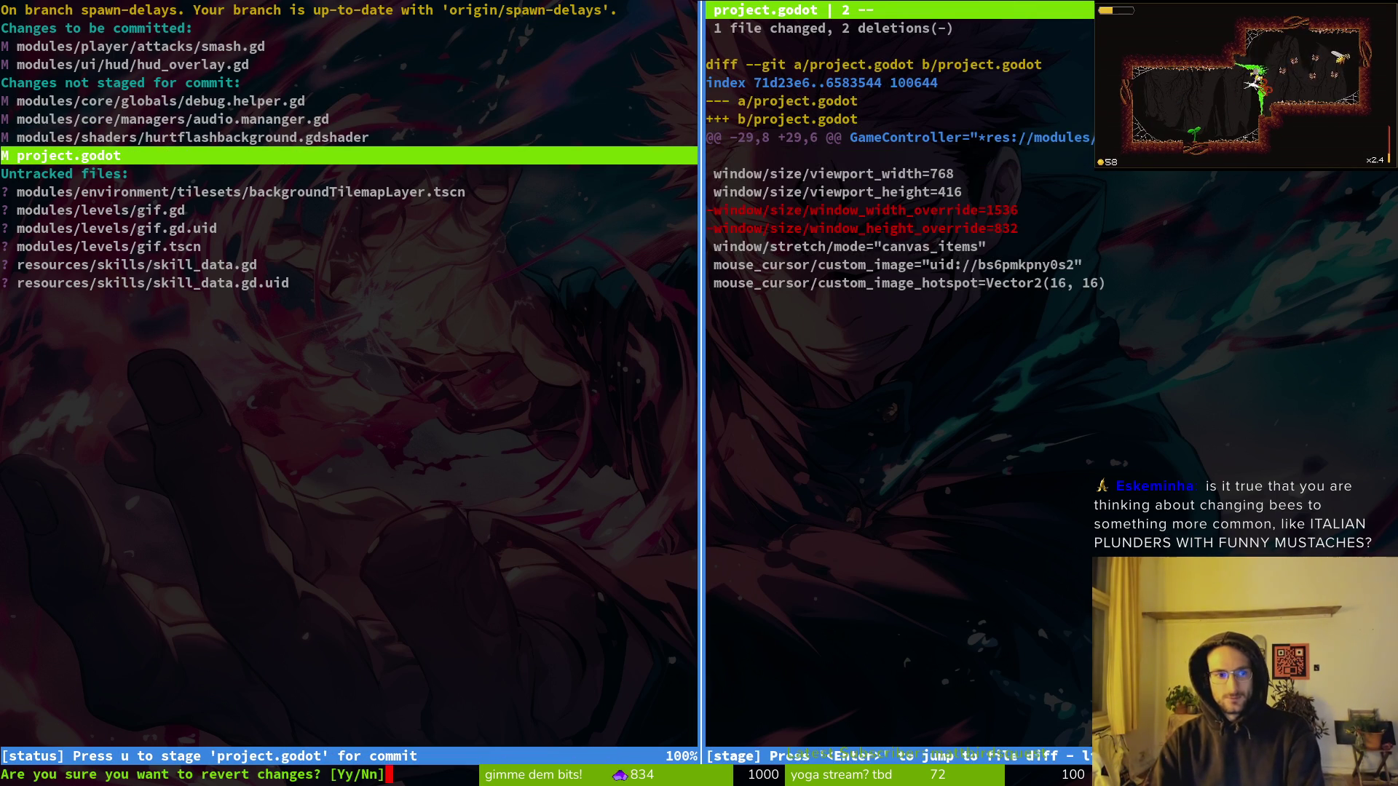
key(y)
Stage the new gif.gd, gif.gd.uid and gif.tscn files.
key(q)
key(Up)
key(Up)
key(Up)
key(Down)
key(Down)
key(Down)
key(Down)
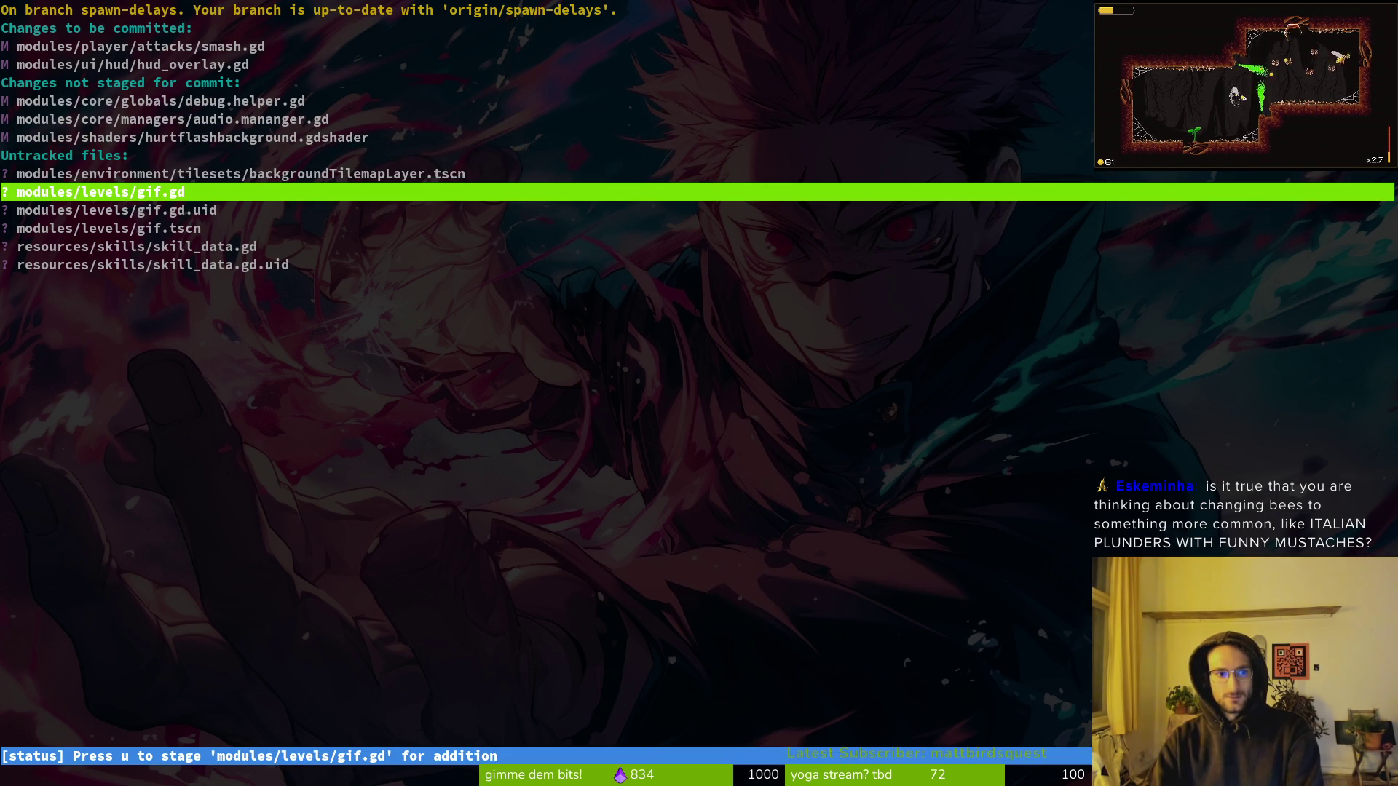
key(u)
key(u)
key(u)
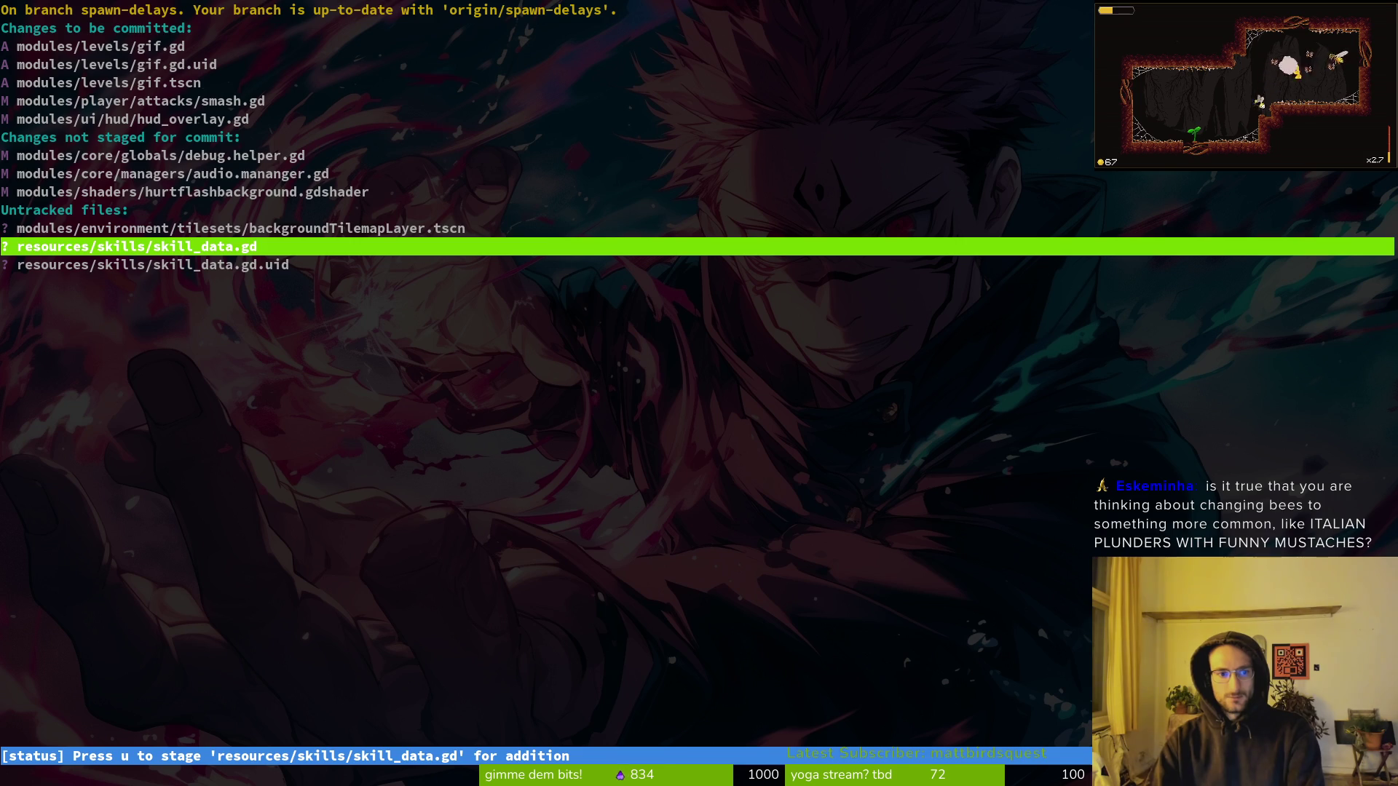
key(Up)
Commit the staged files as 'prepared some scenes for steam gifs' and push.
text(qgit comi)
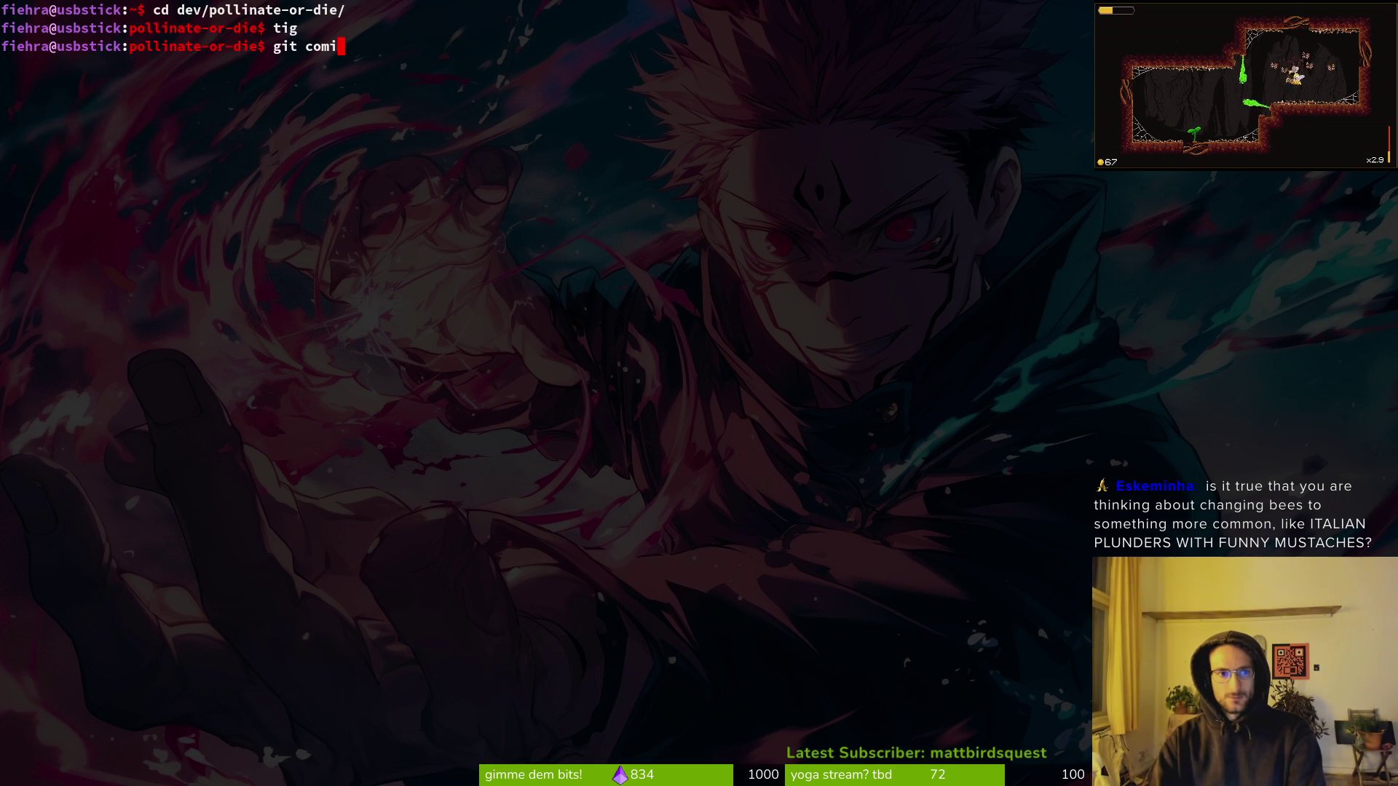
key(BackSpace)
text(mit -m ")
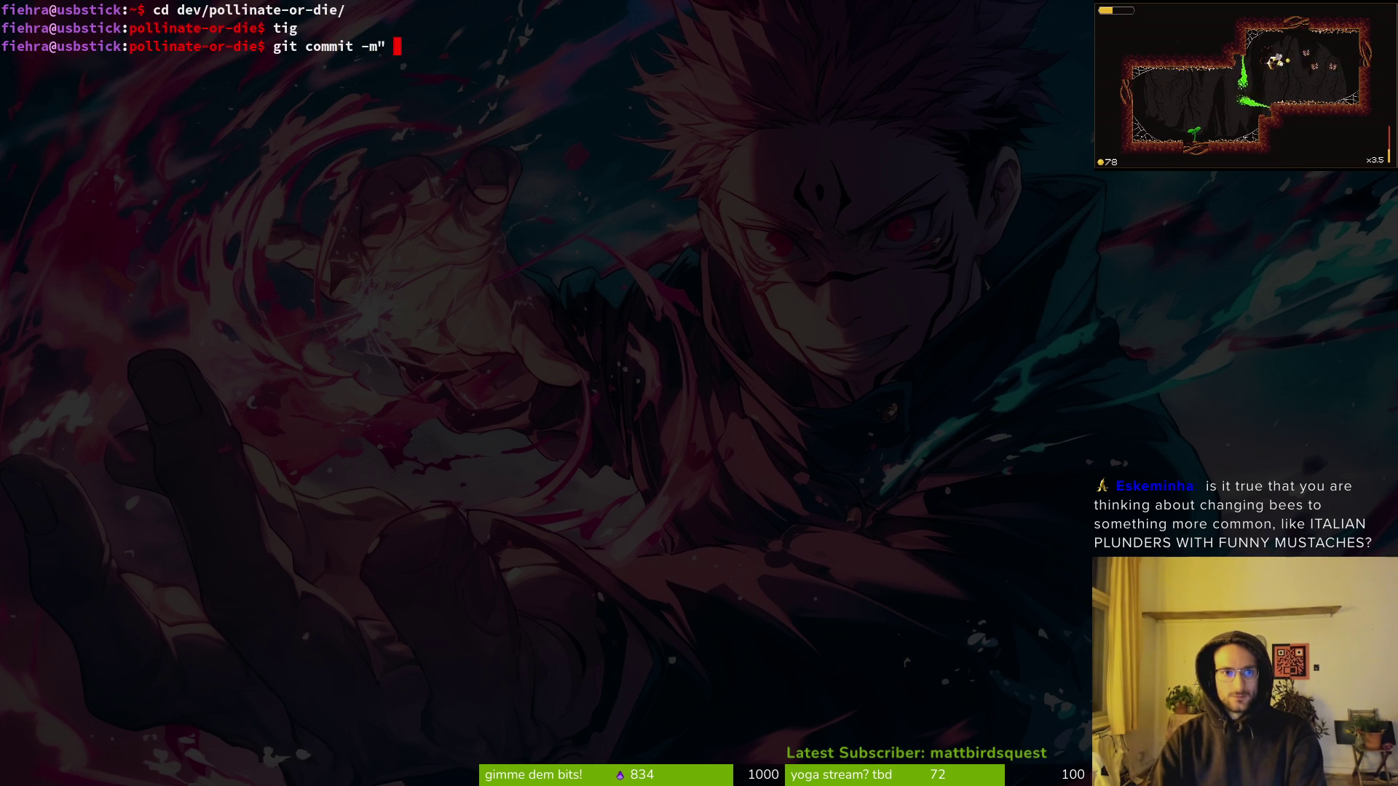
text(prepared some scenes for)
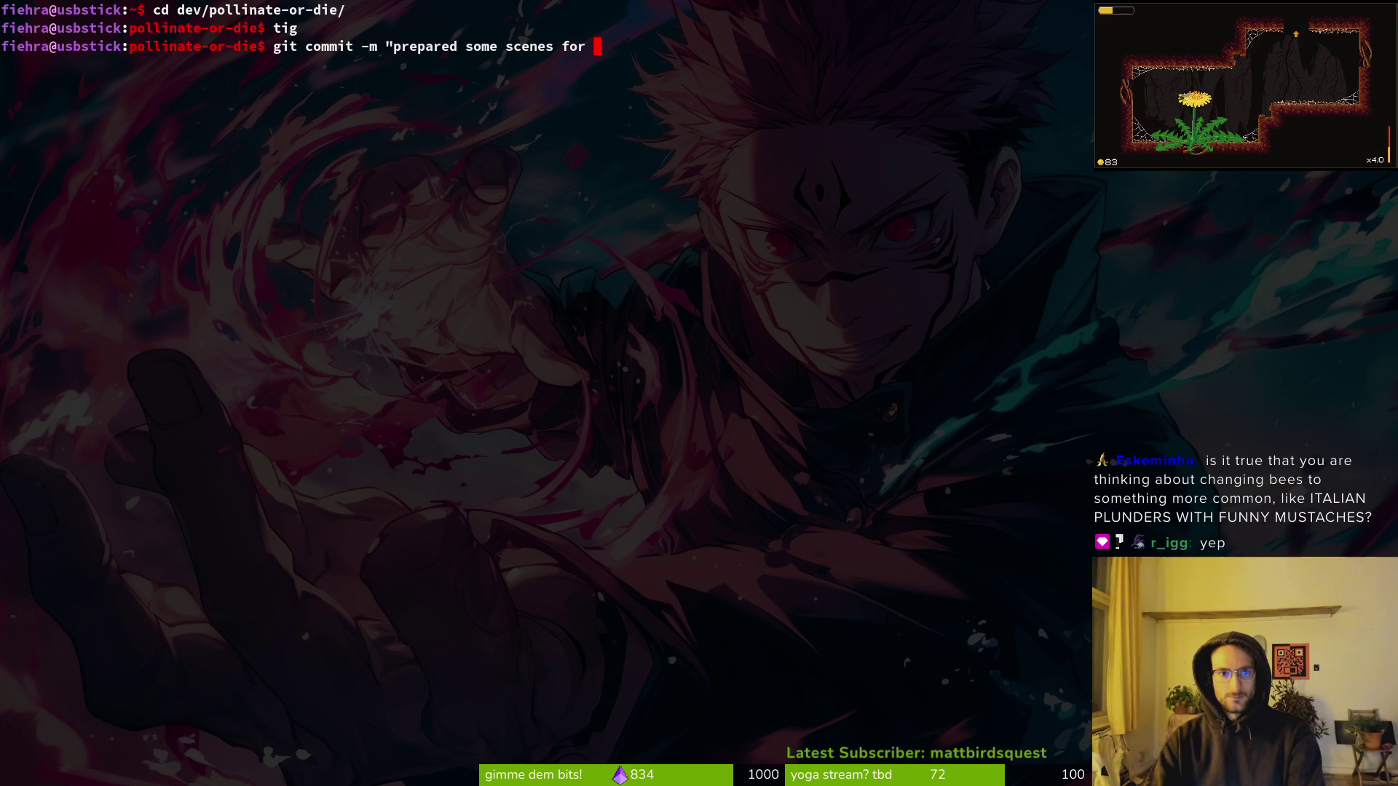
text( steam gifs)
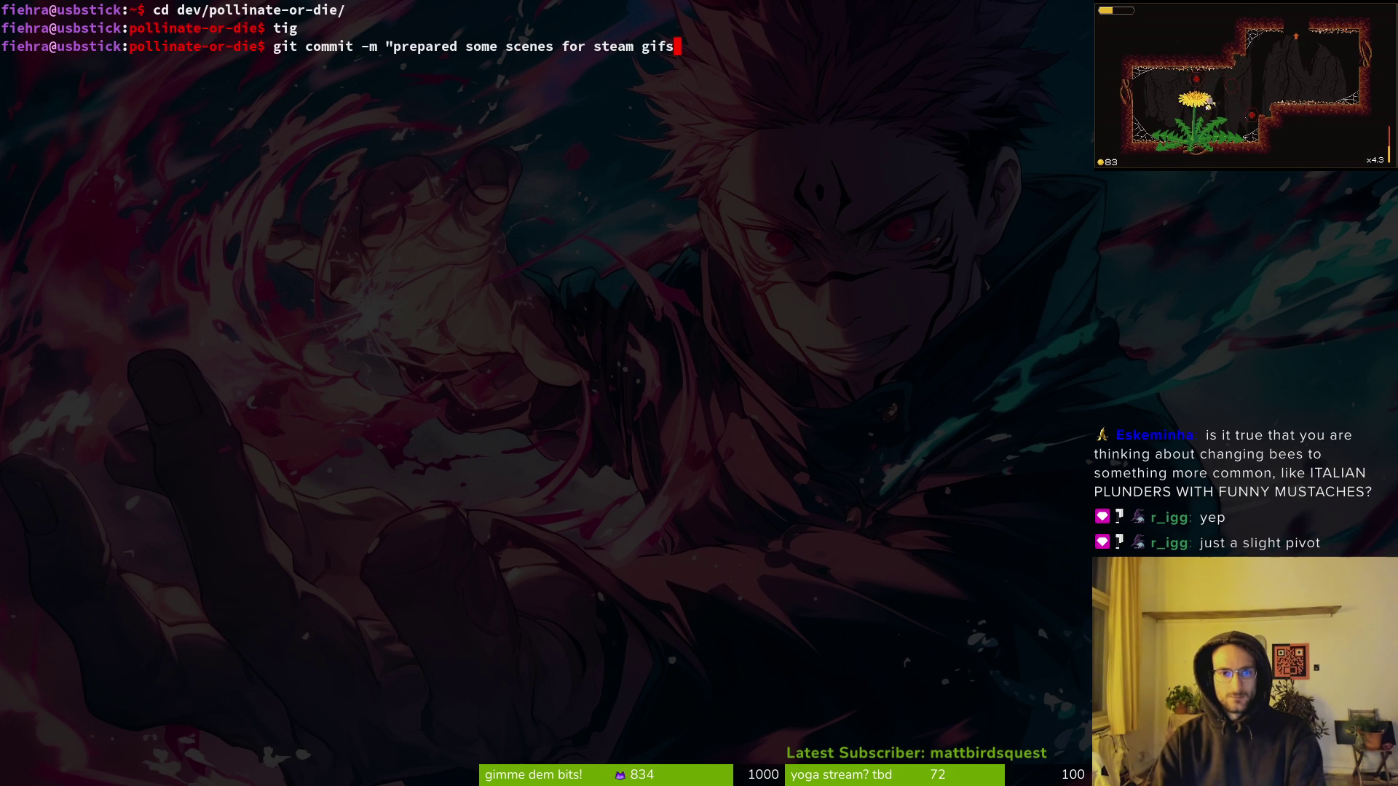
key(Return)
text(git push)
key(Return)
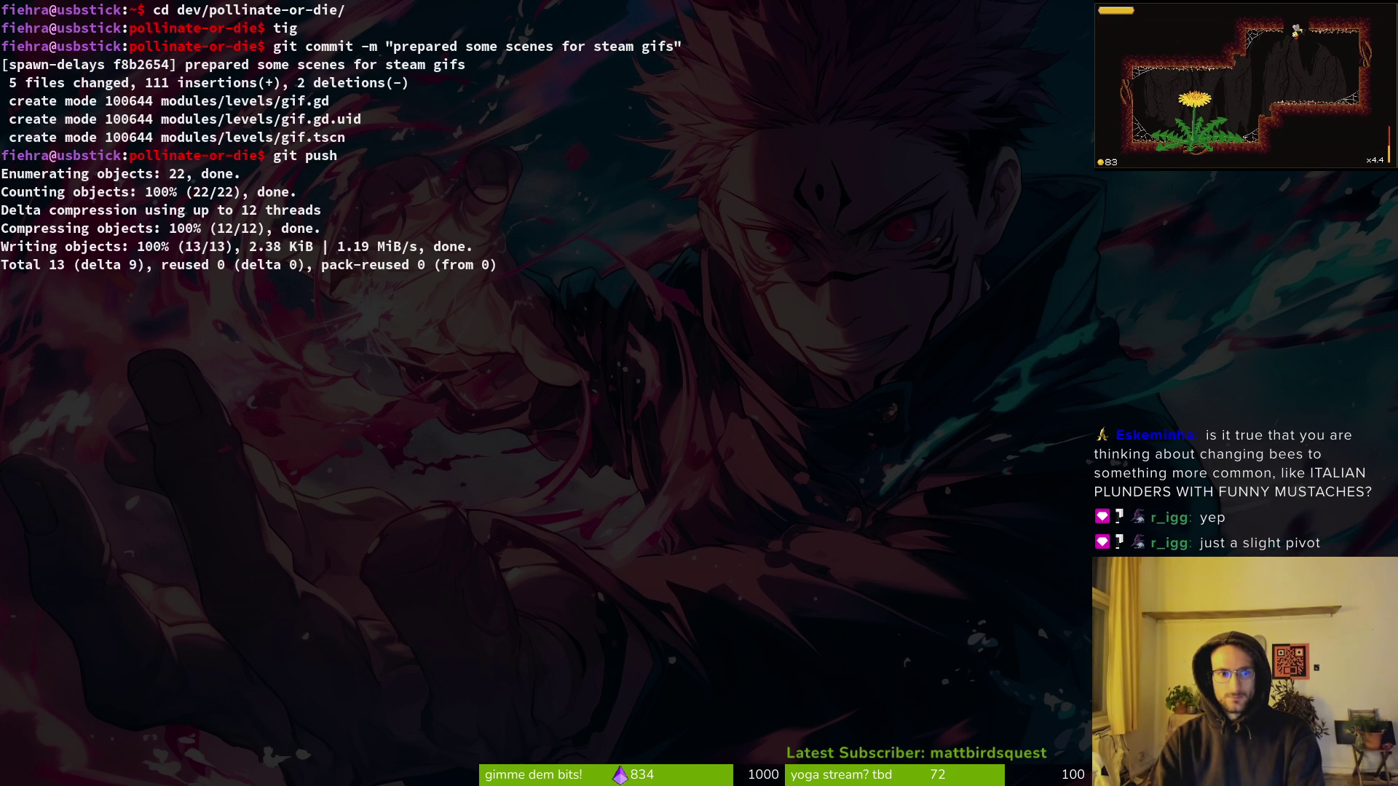
Check the remaining changed files in tig status, including the shader diff.
text(tig status)
key(Return)
key(Down)
key(Down)
key(Down)
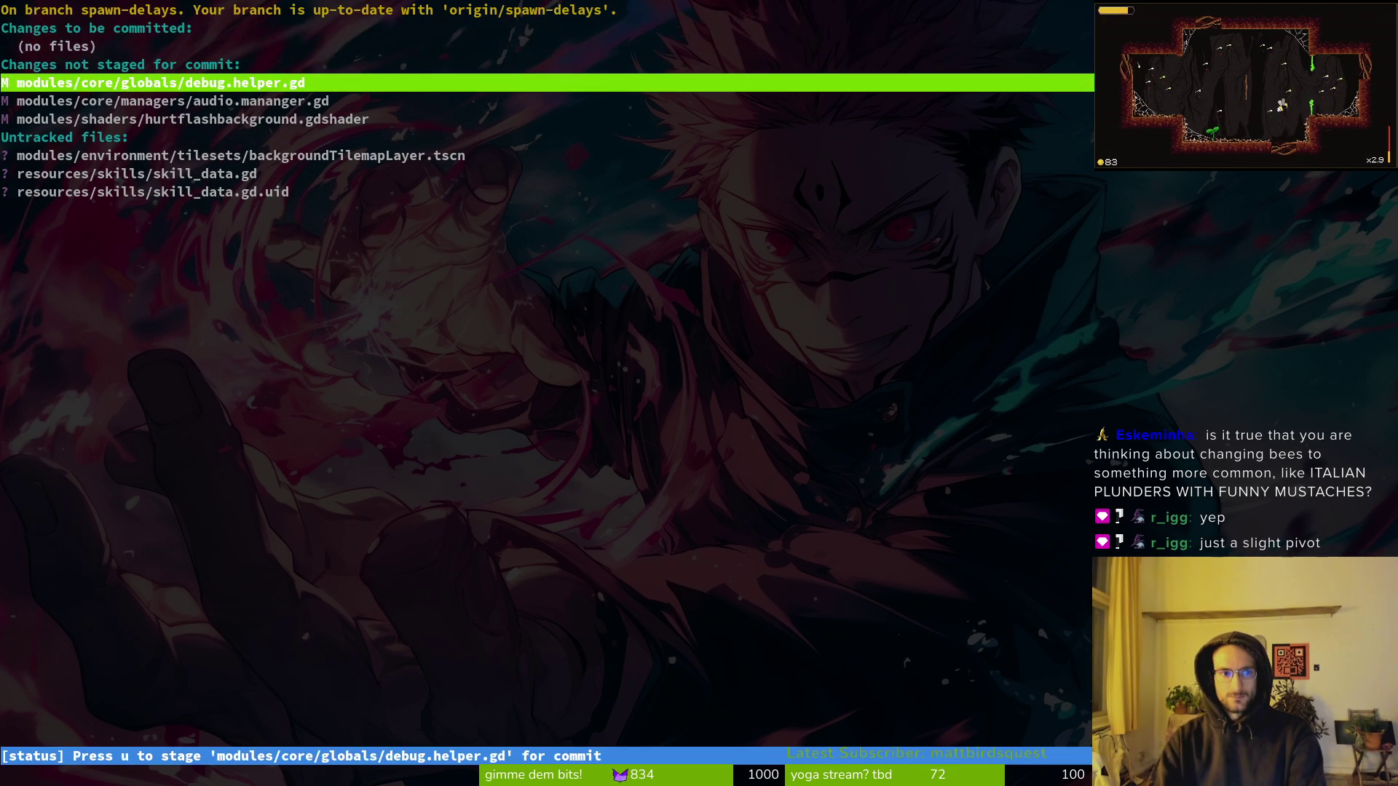
key(Down)
key(Return)
key(q)
key(q)
key(alt+Tab)
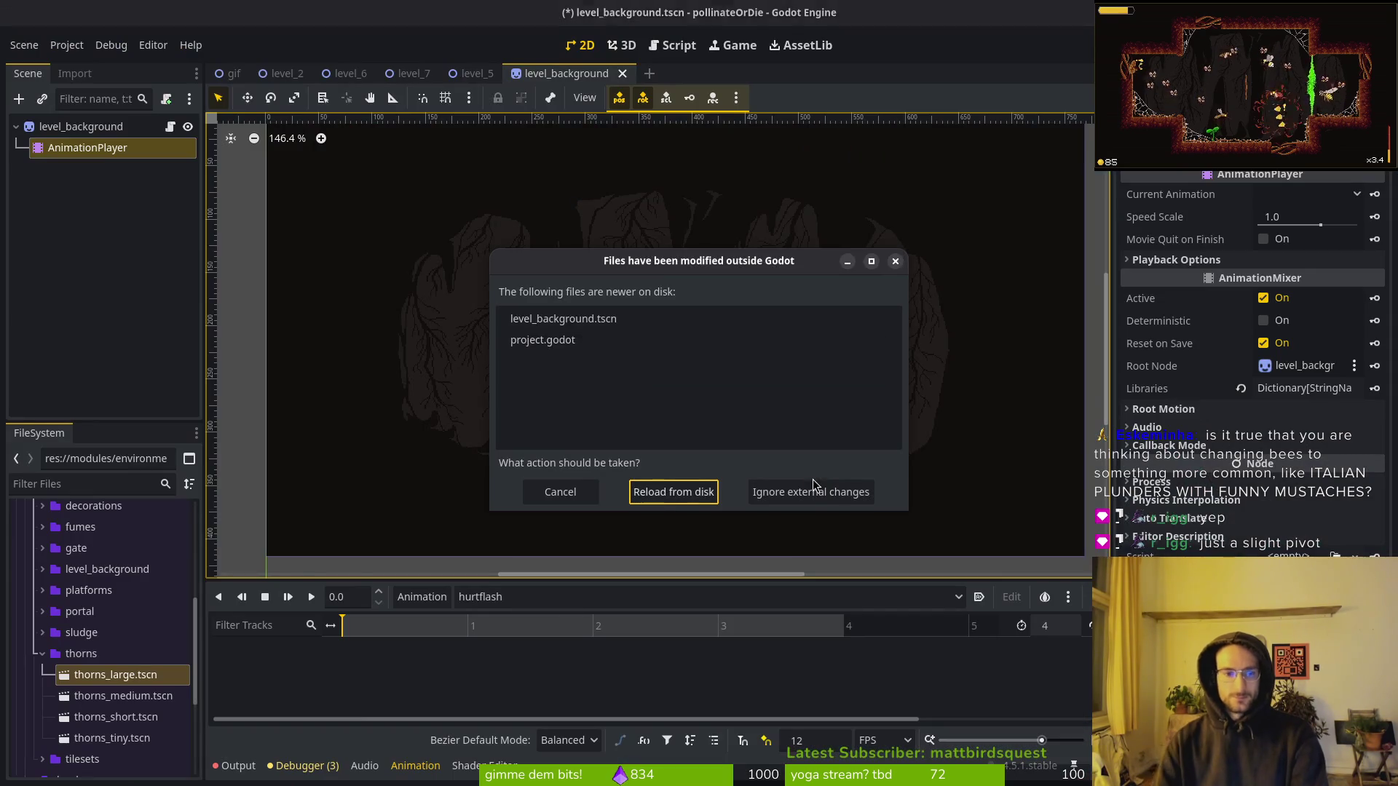
Reload the externally modified scene and choose the hurtflash animation, enlarging the panel.
click(692, 495)
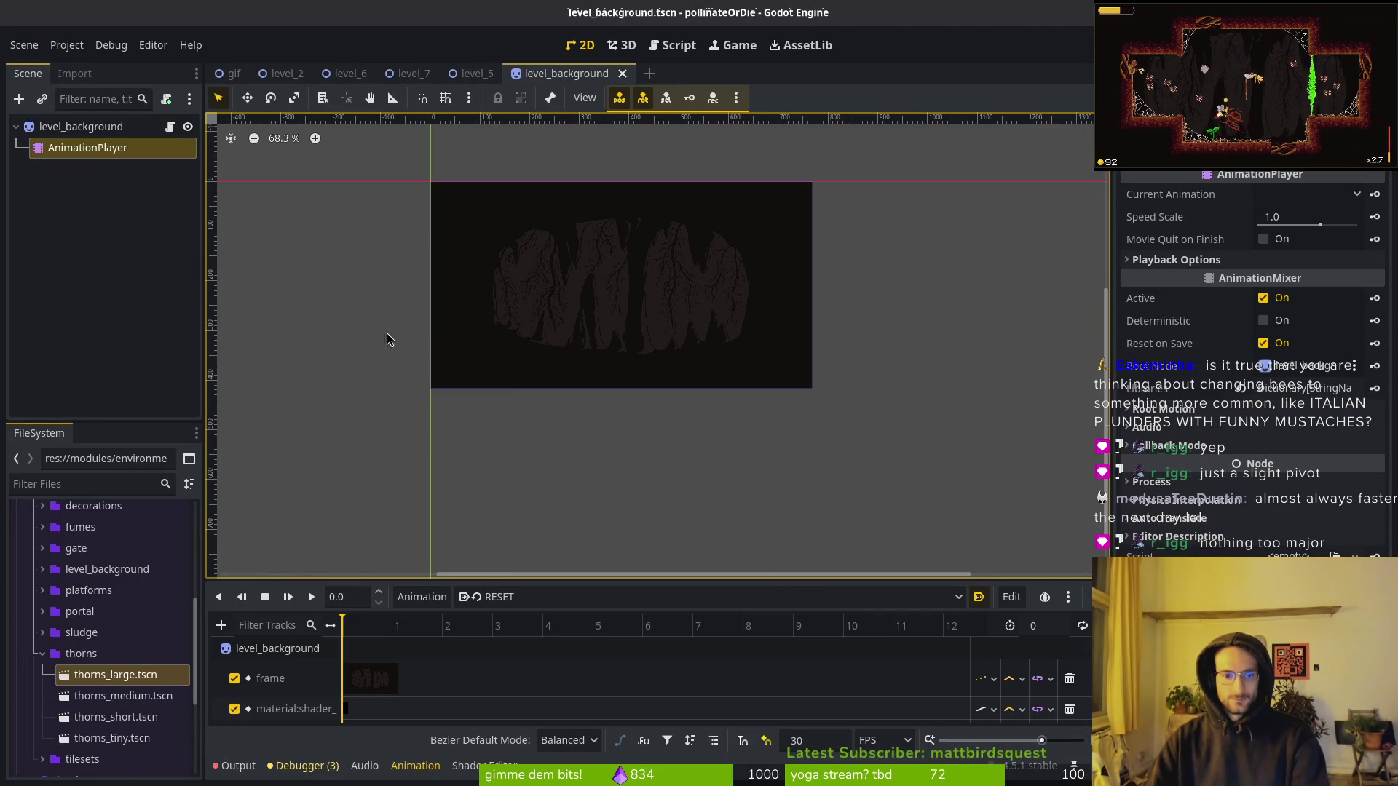
click(536, 597)
click(502, 641)
scroll(473, 672, down, 2)
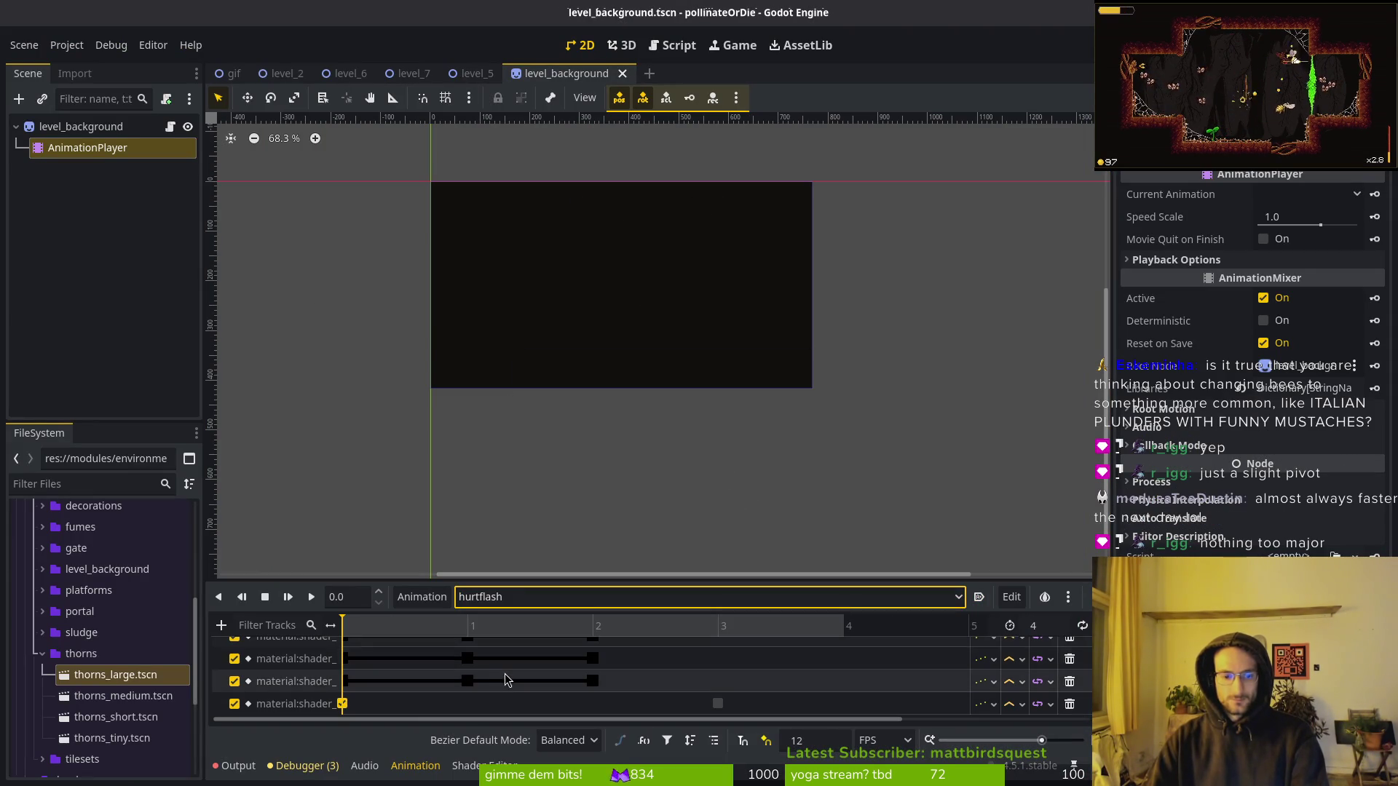
scroll(520, 670, up, 1)
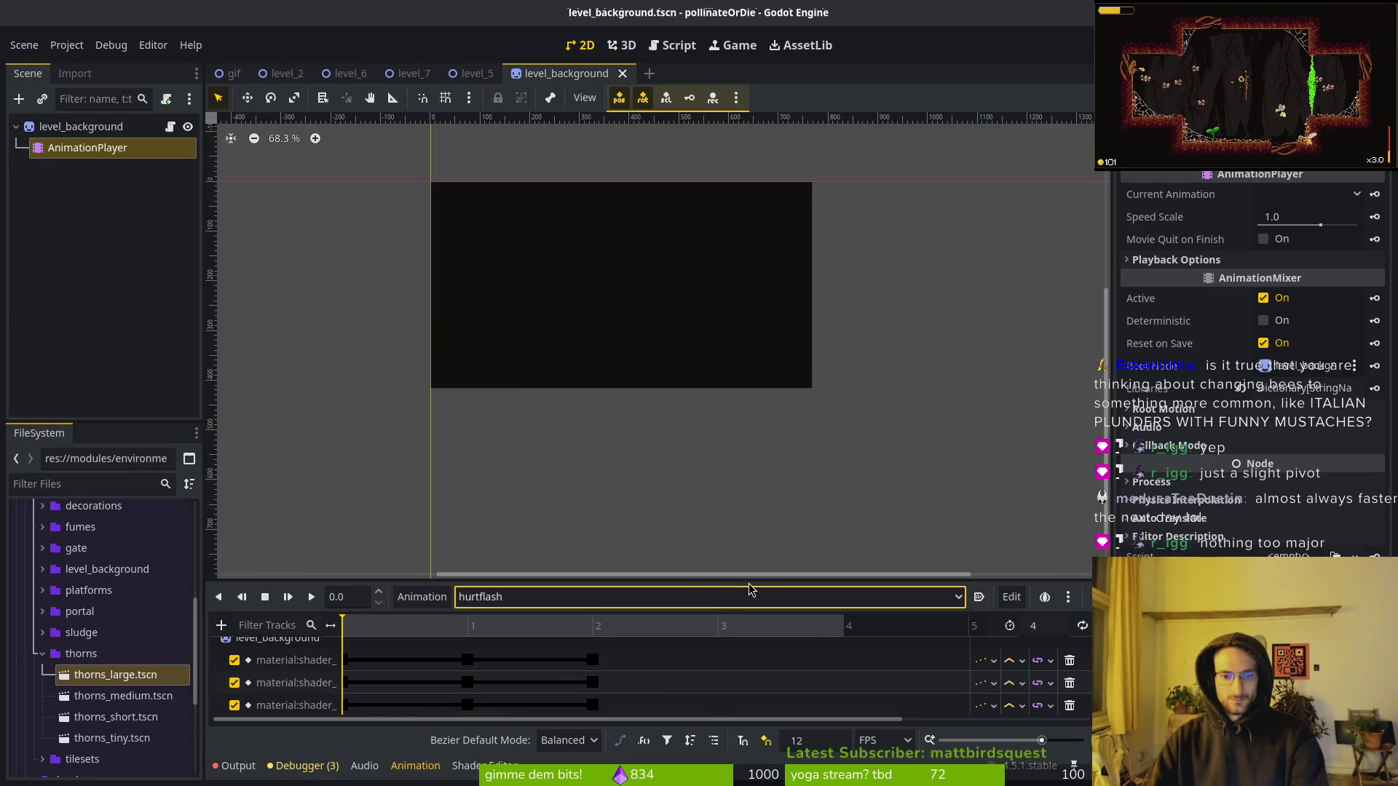
drag(737, 583, 706, 447)
Play hurtflash, inspect the top shader track's first keyframe, then select the background sprite.
click(311, 466)
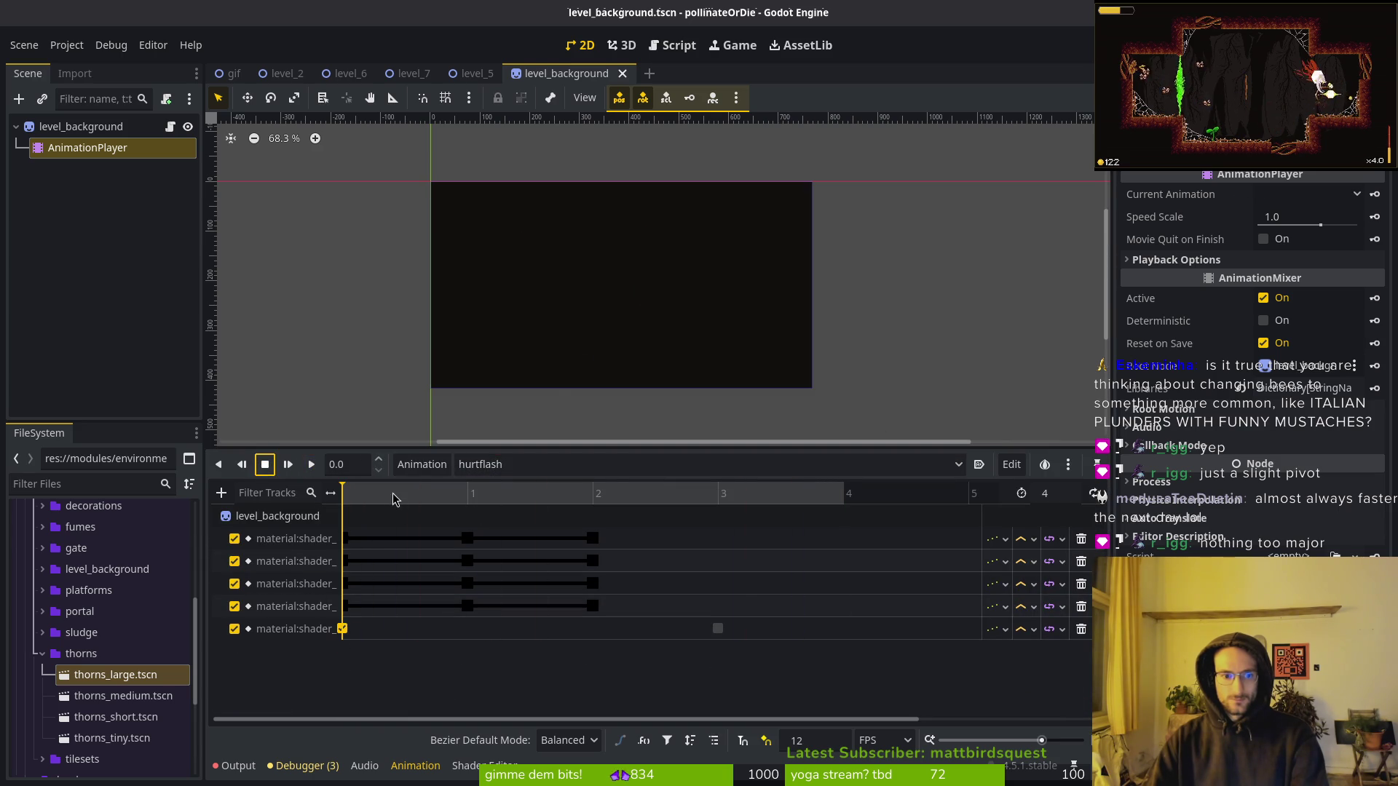
click(311, 464)
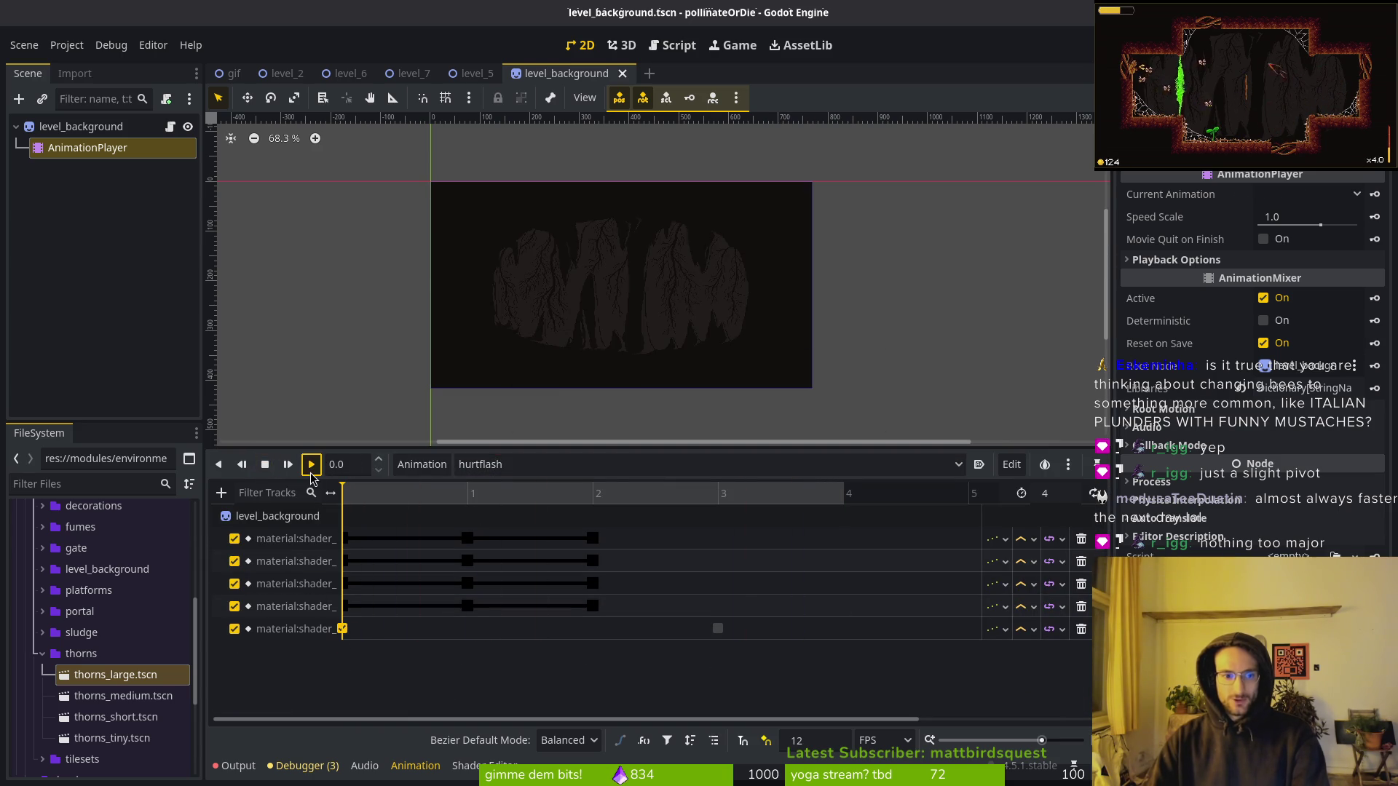
click(345, 539)
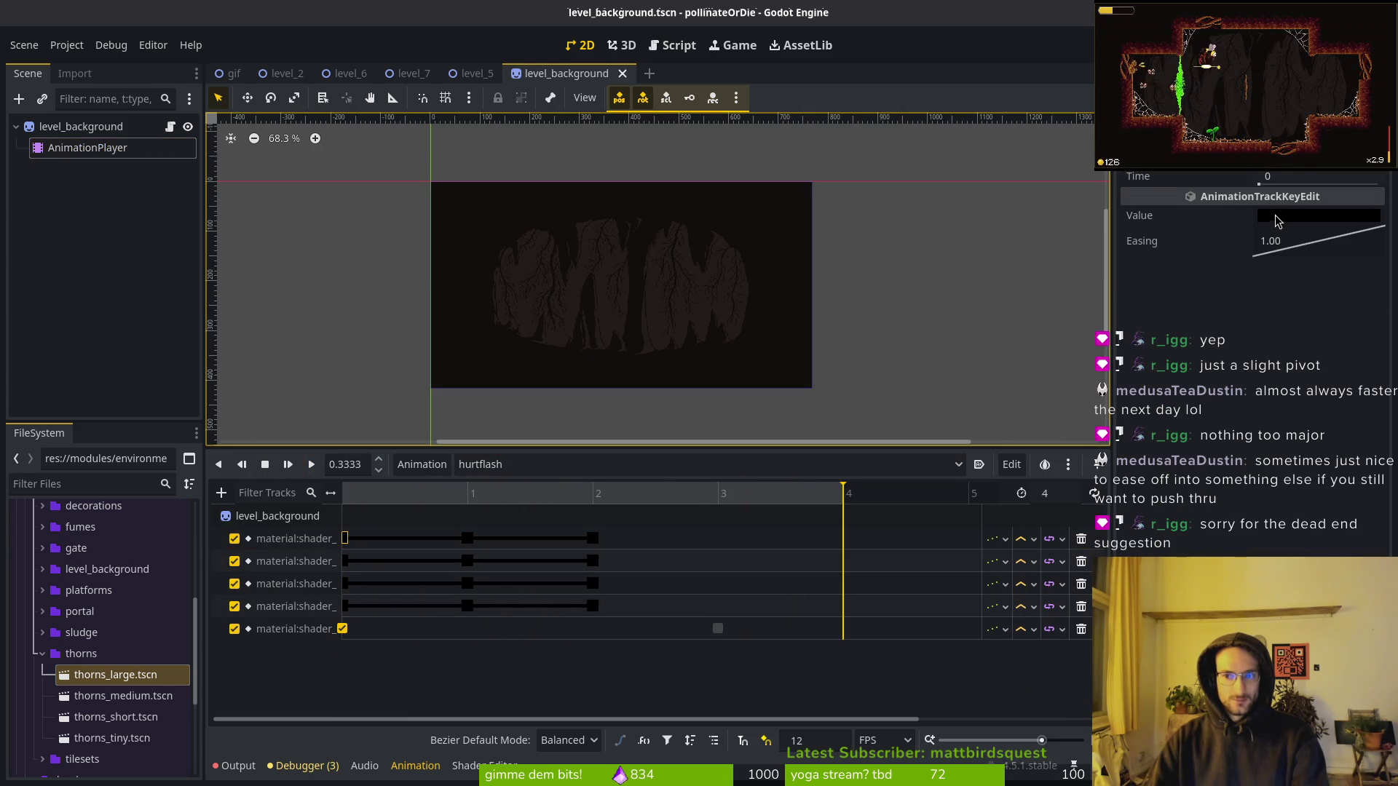
click(584, 535)
click(485, 493)
click(81, 126)
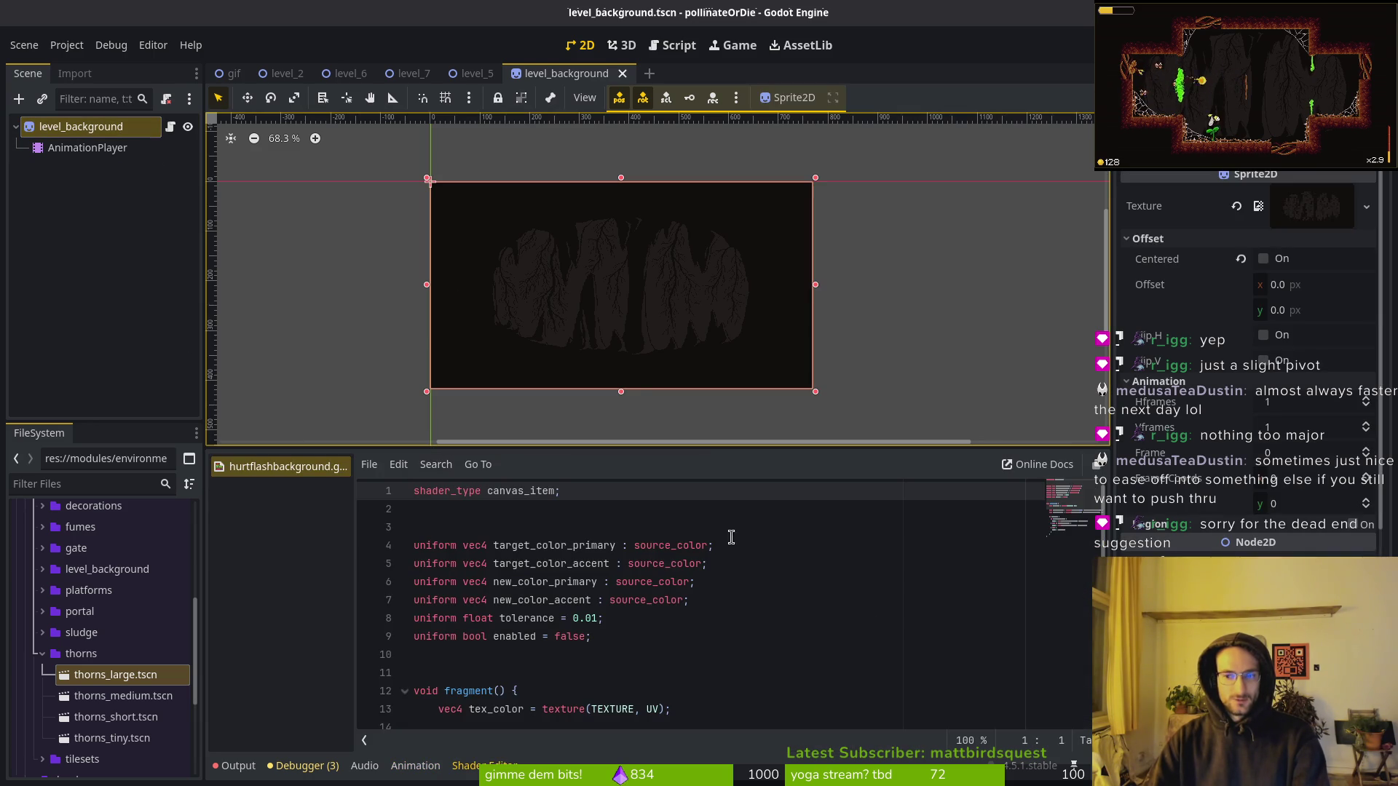
Scrub the hurtflash timeline to the orange and yellow flash frame.
scroll(1303, 512, down, 1)
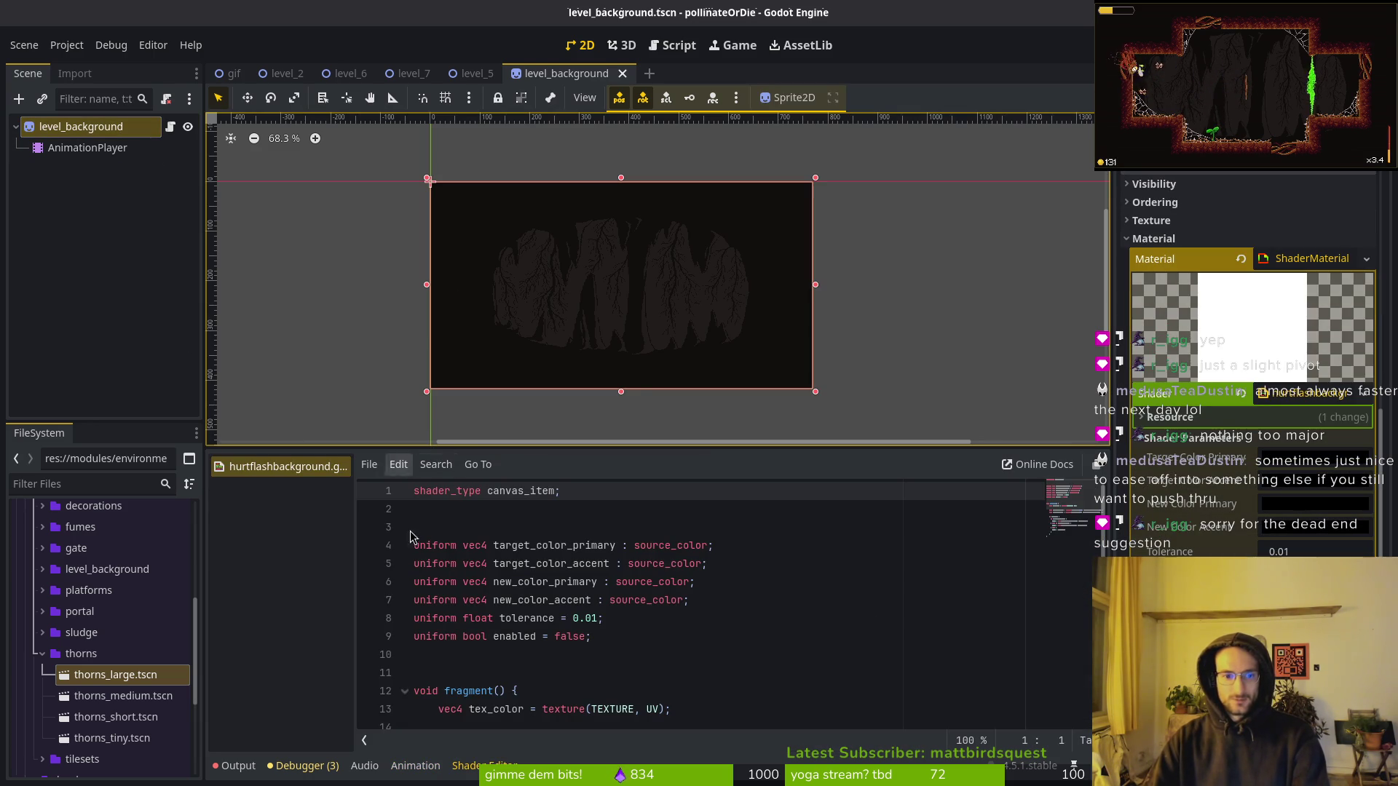
click(415, 765)
mouse_move(459, 501)
mouse_down()
mouse_move(617, 501)
mouse_move(411, 501)
mouse_move(502, 501)
mouse_up()
mouse_move(401, 501)
mouse_down()
mouse_move(714, 501)
mouse_move(516, 501)
mouse_up()
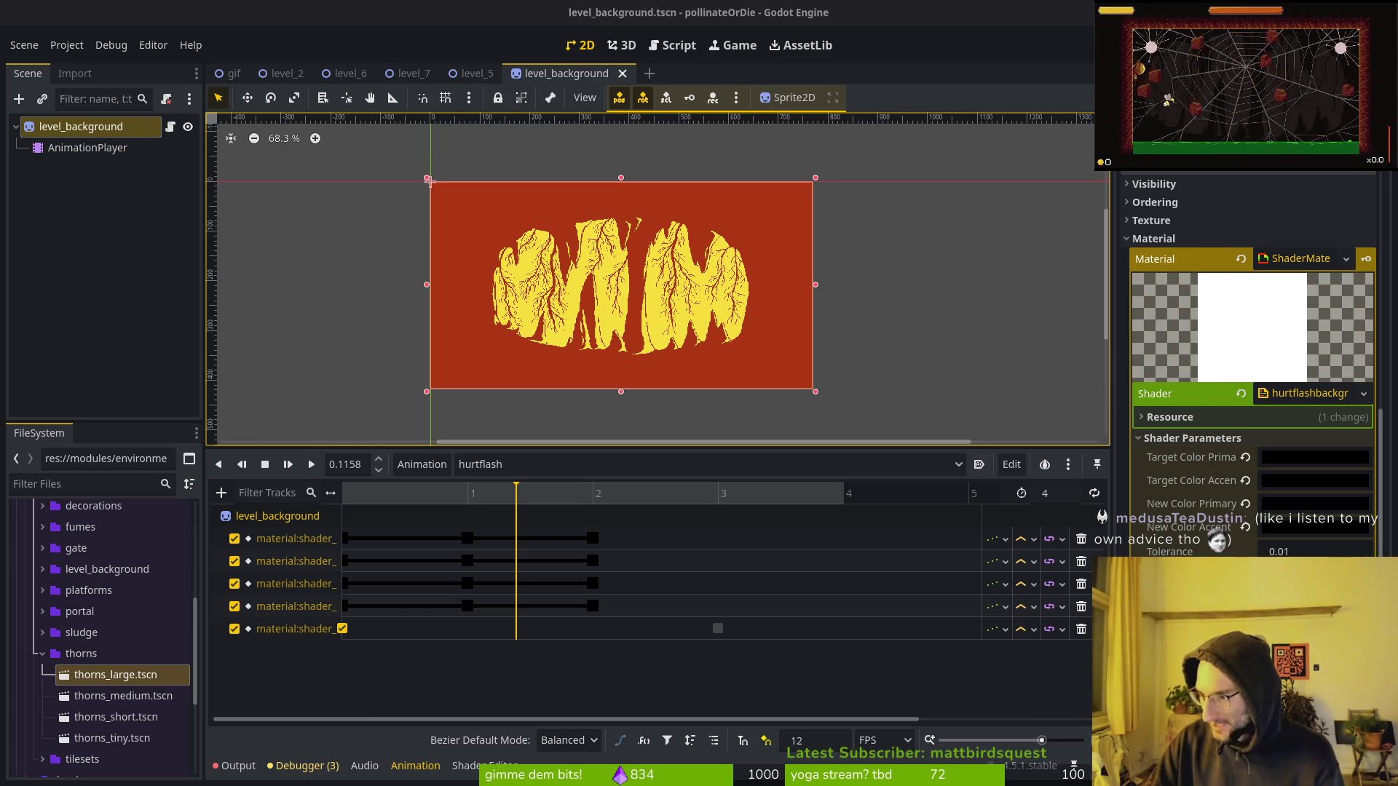
Glance at the larger hexagonTileset sprite sheet in Aseprite, then return to Godot.
key(alt+Tab)
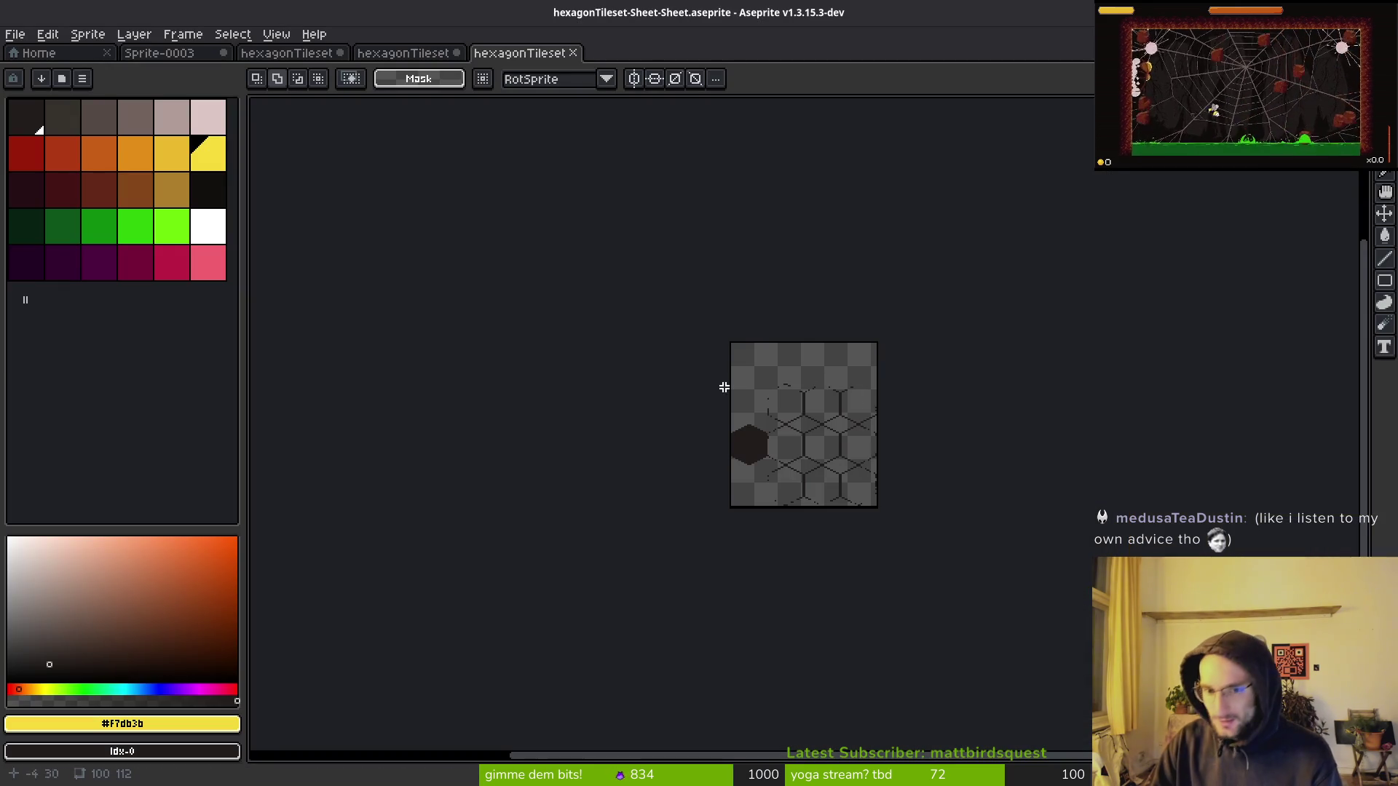
click(437, 53)
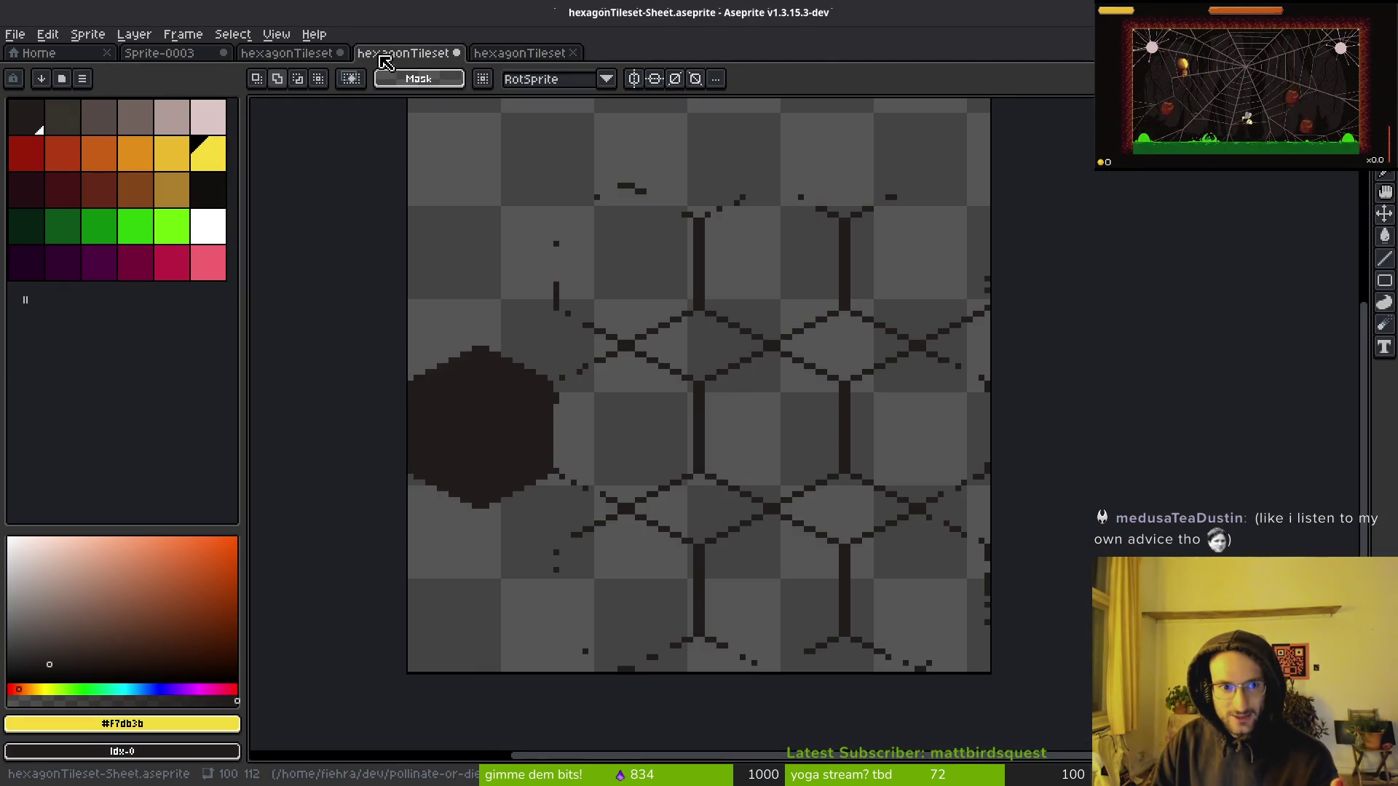
click(1180, 323)
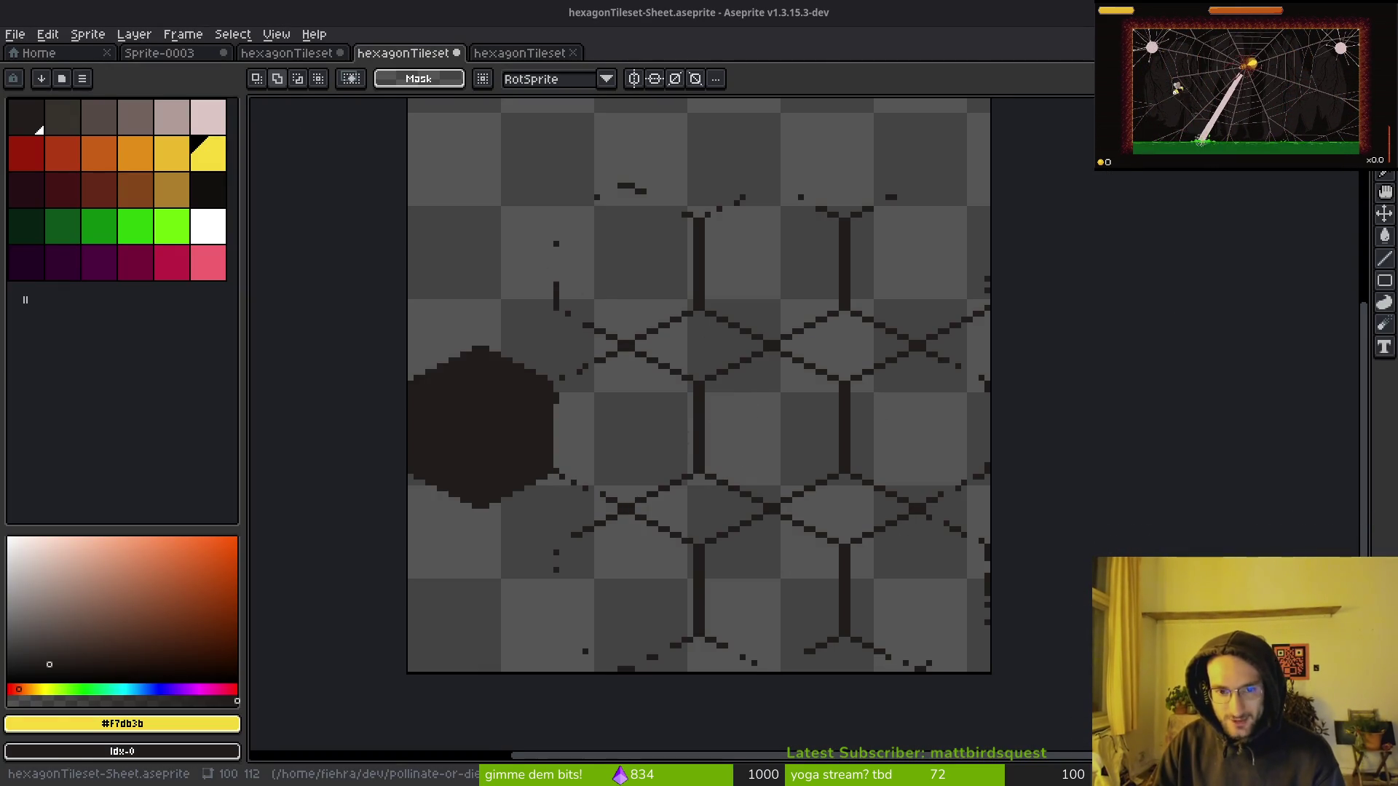
key(alt+Tab)
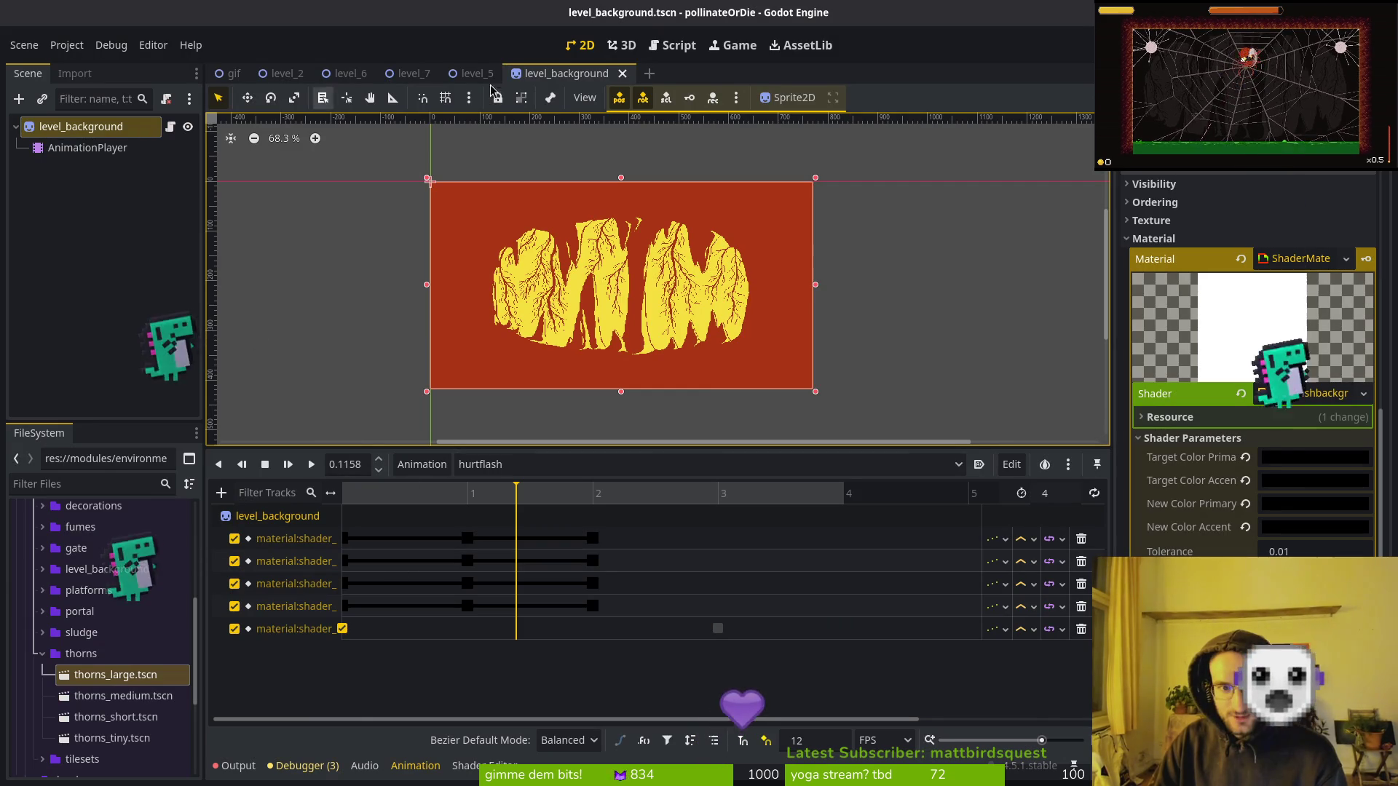
Open level_5 and switch the walls tilemap layer to tile selection mode.
click(473, 73)
click(566, 74)
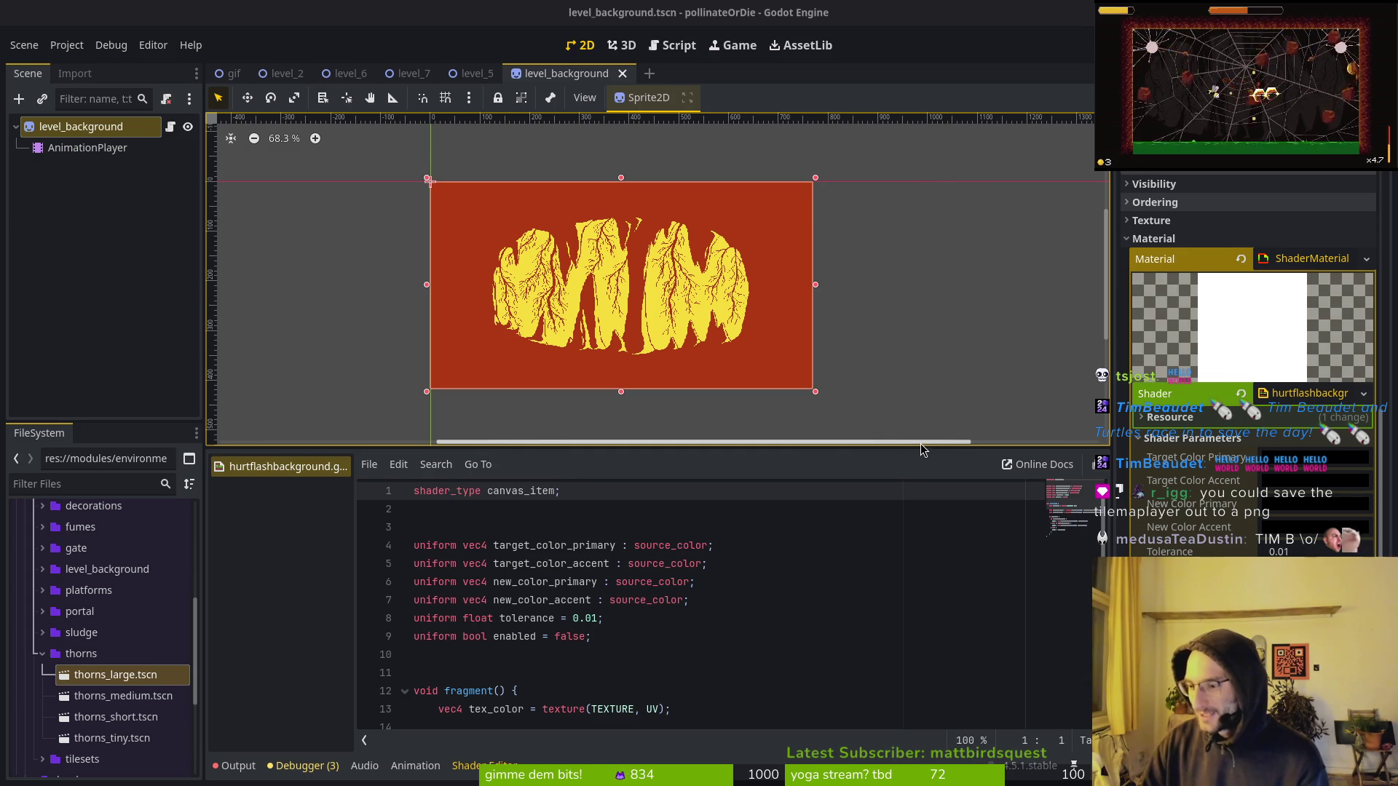
click(502, 76)
scroll(721, 277, down, 5)
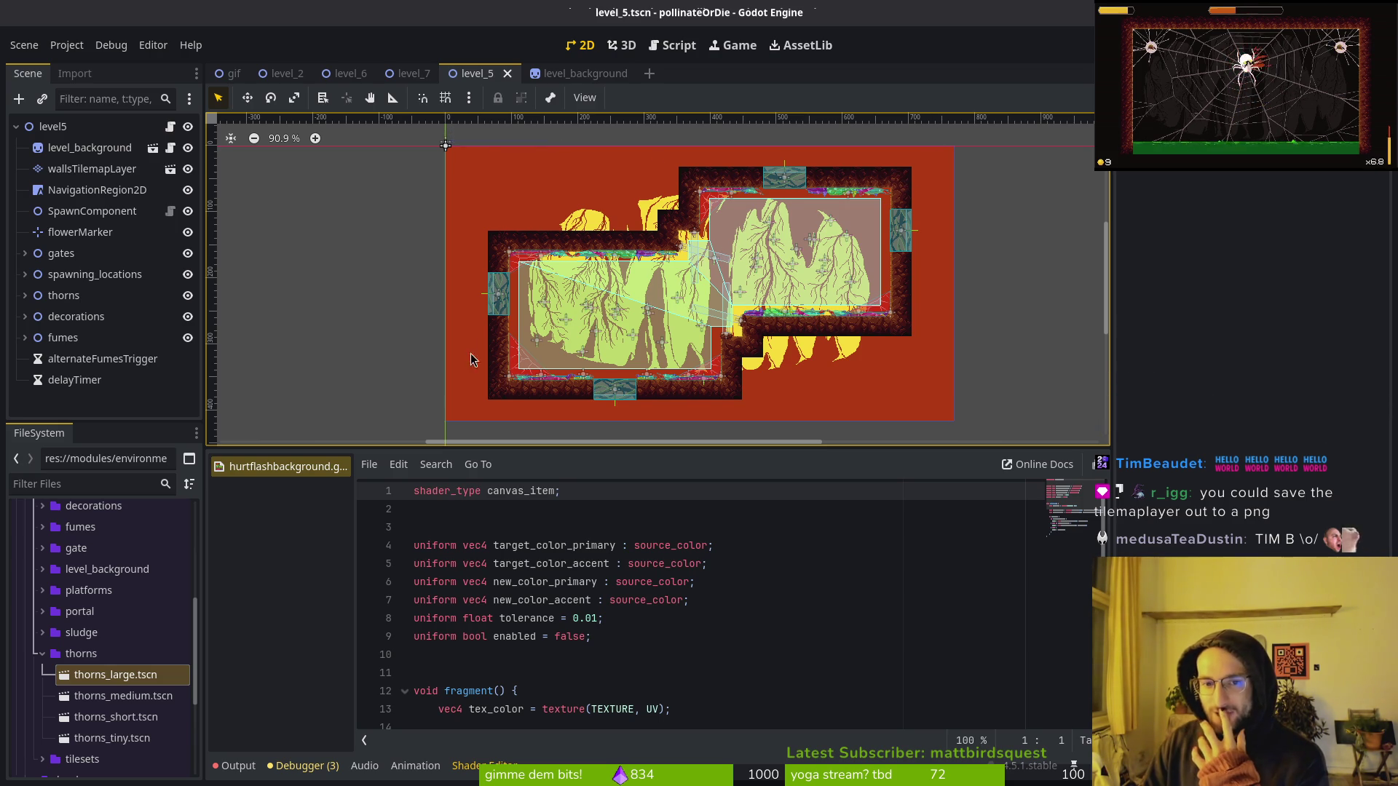
click(92, 169)
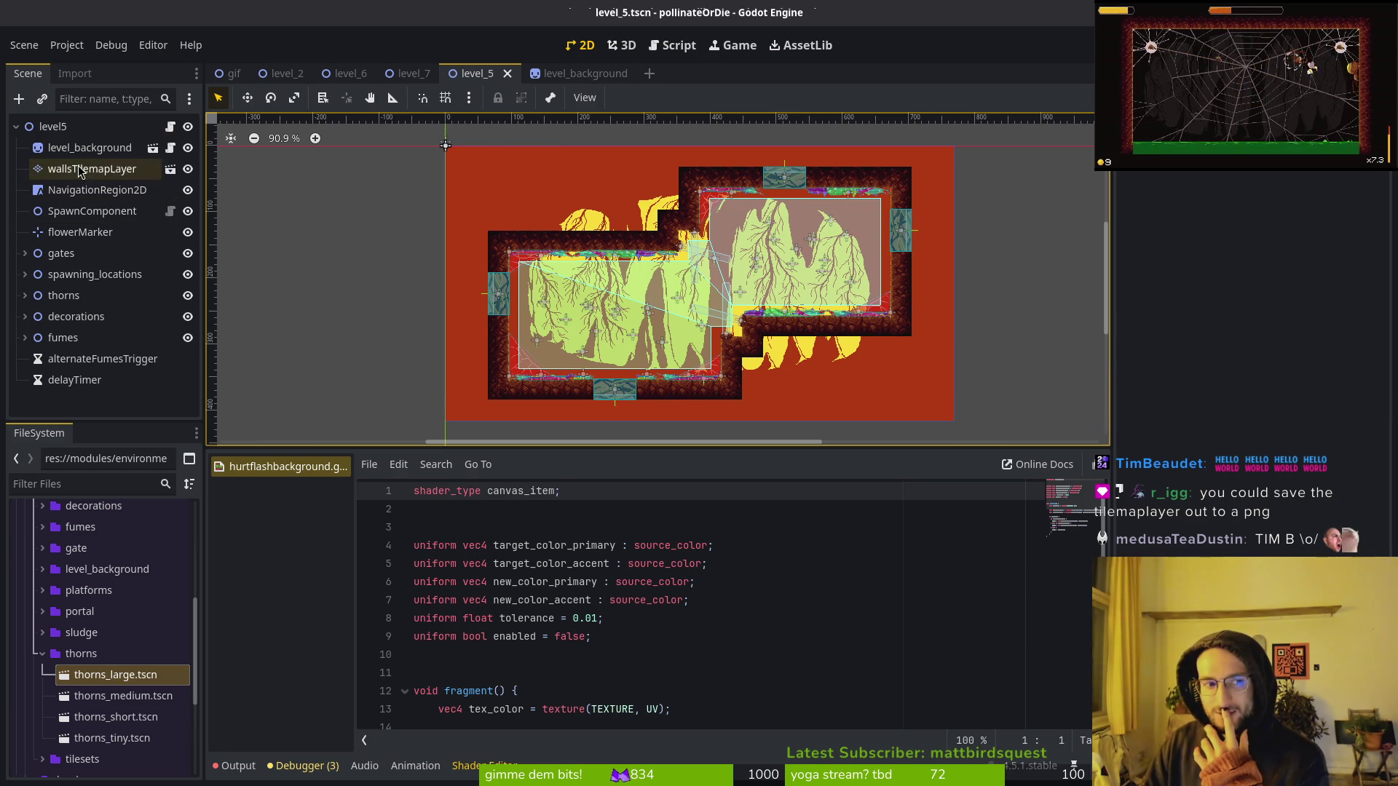
click(370, 464)
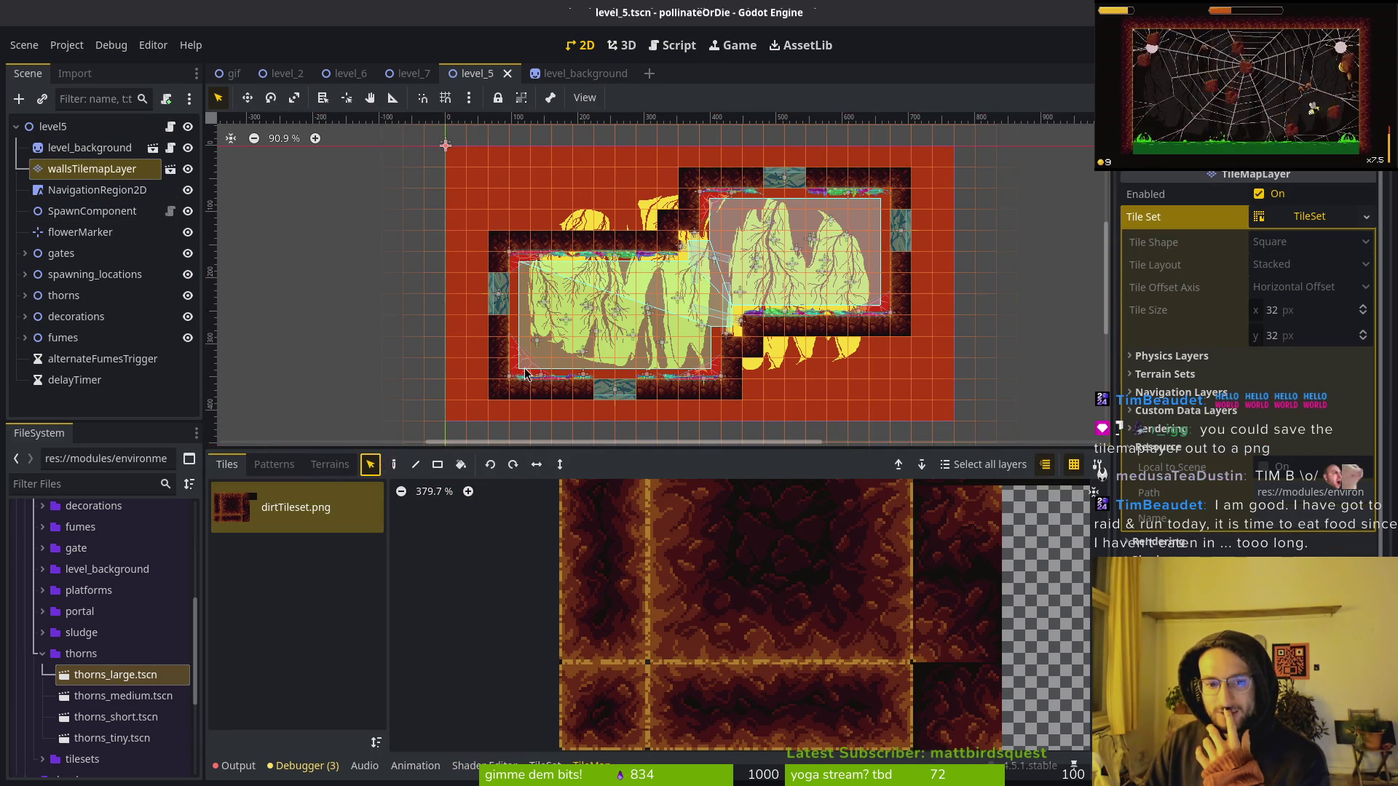
Apply the RESET animation in level_background's AnimationPlayer, then return to level_5.
click(76, 149)
click(153, 148)
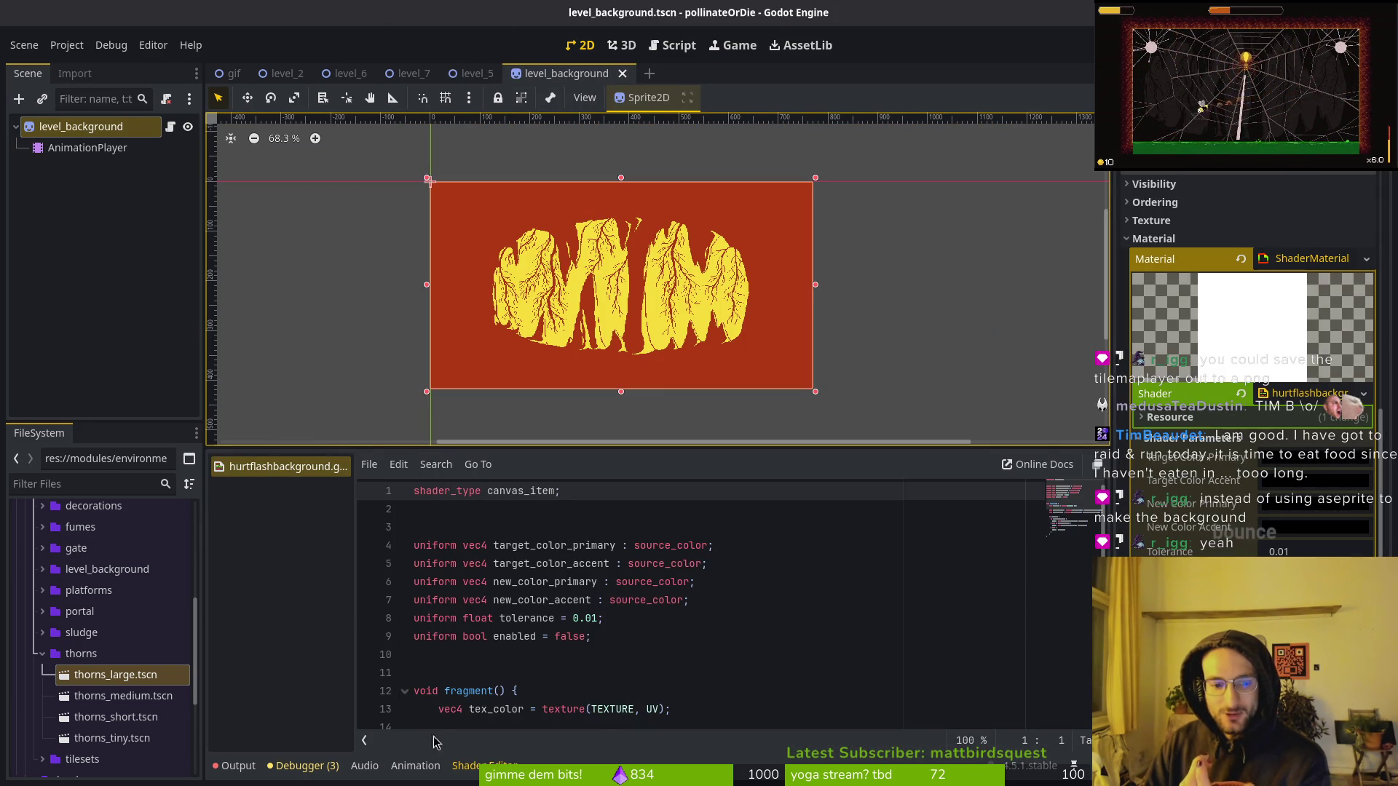
click(415, 765)
click(105, 146)
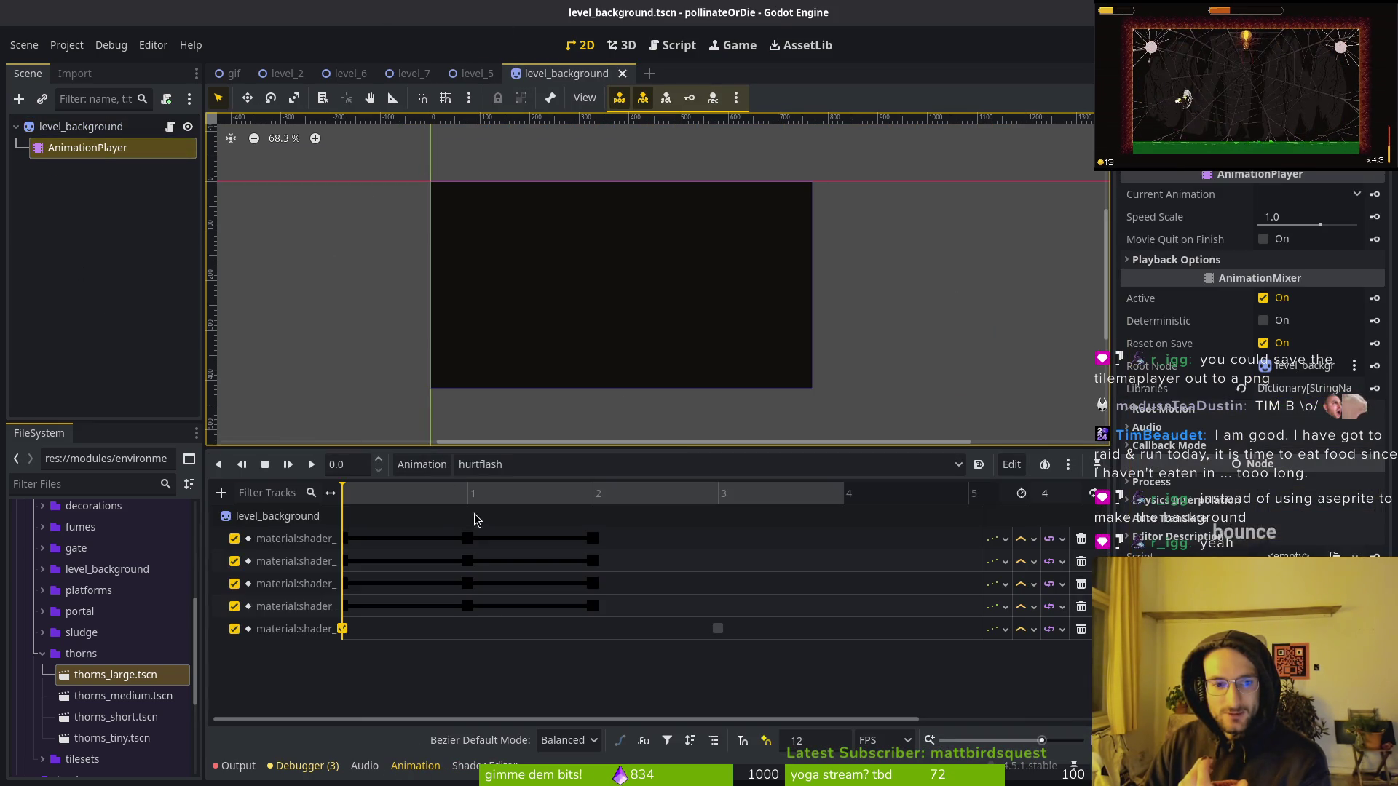
click(505, 466)
click(504, 467)
click(505, 466)
click(513, 487)
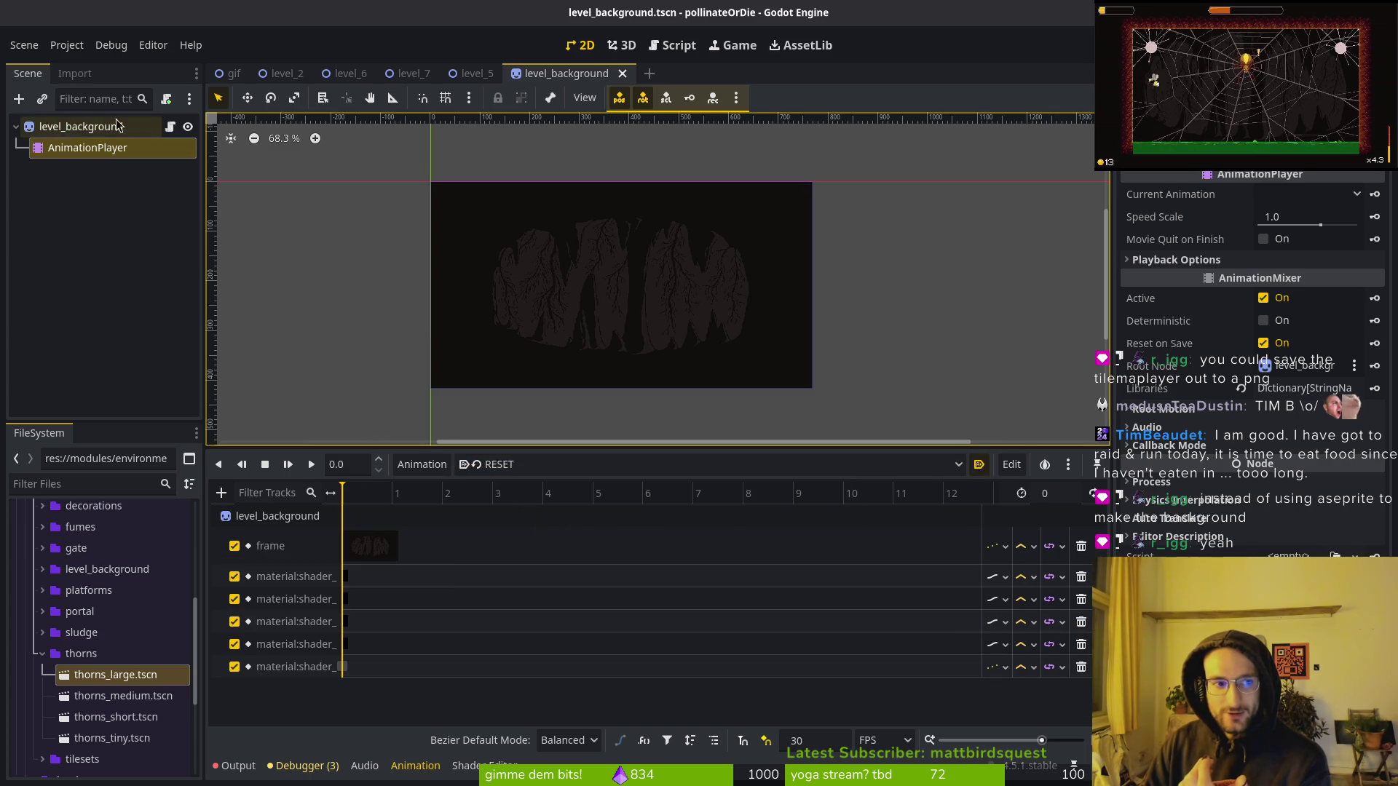
key(ctrl+shift+Tab)
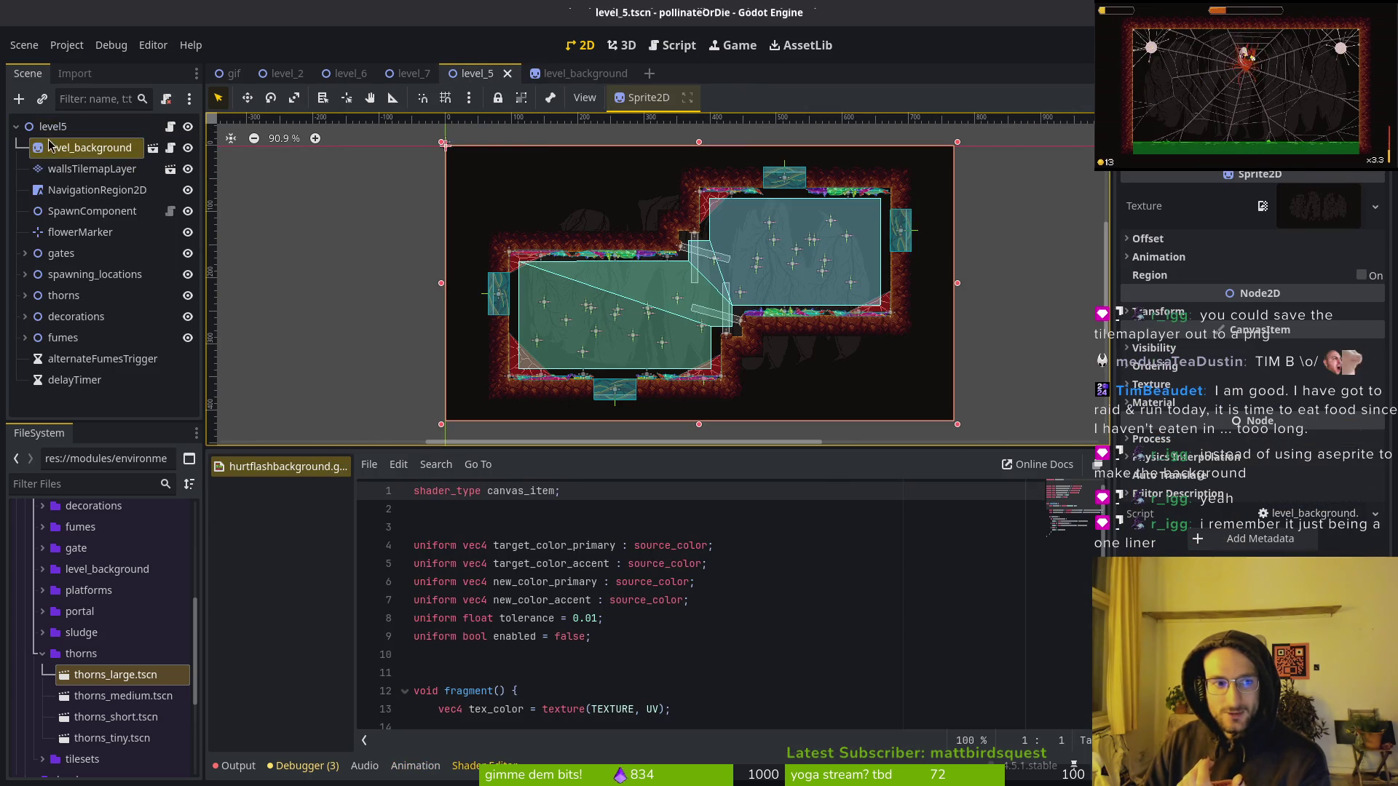
Open the context menu of wallsTilemapLayer in the level_5 Scene dock.
click(76, 168)
right_click(65, 173)
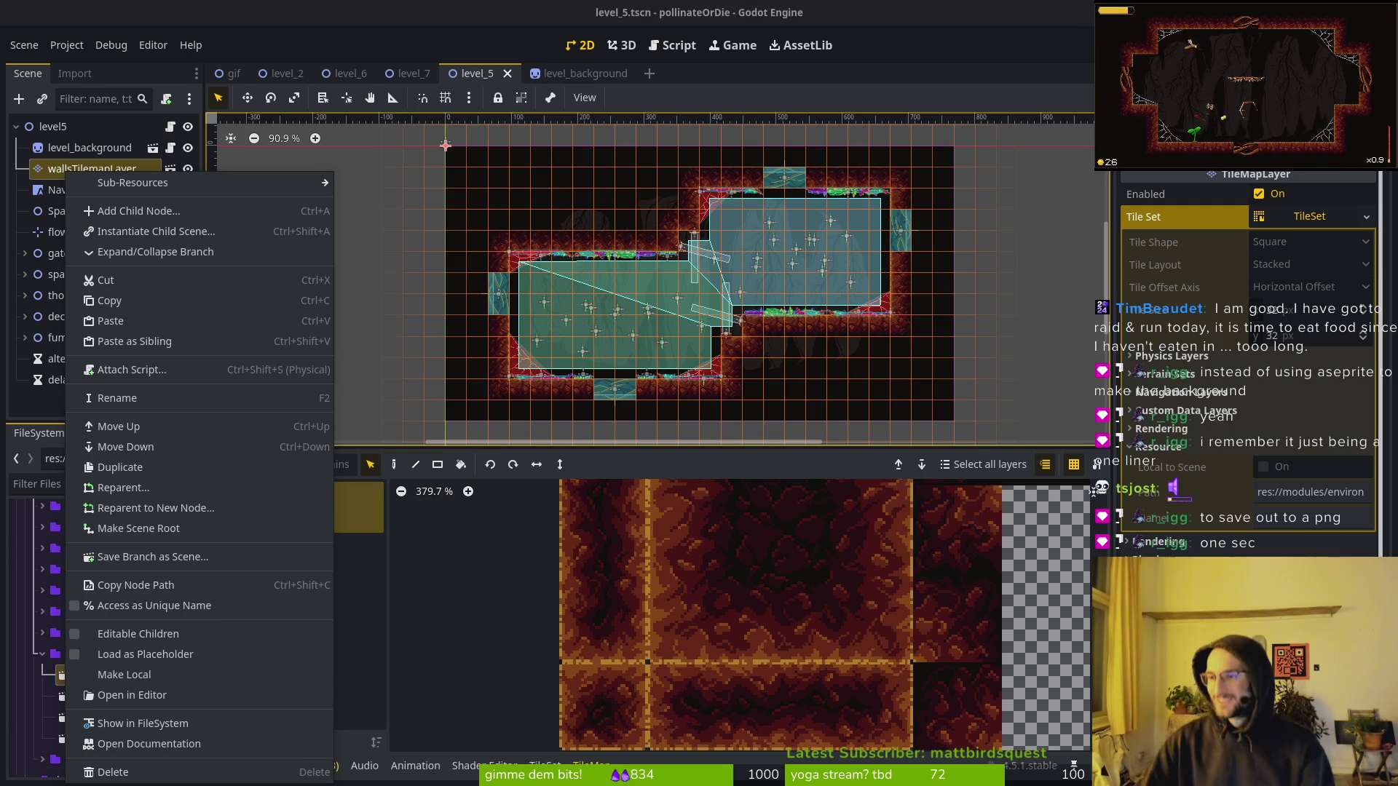
key(alt+Tab)
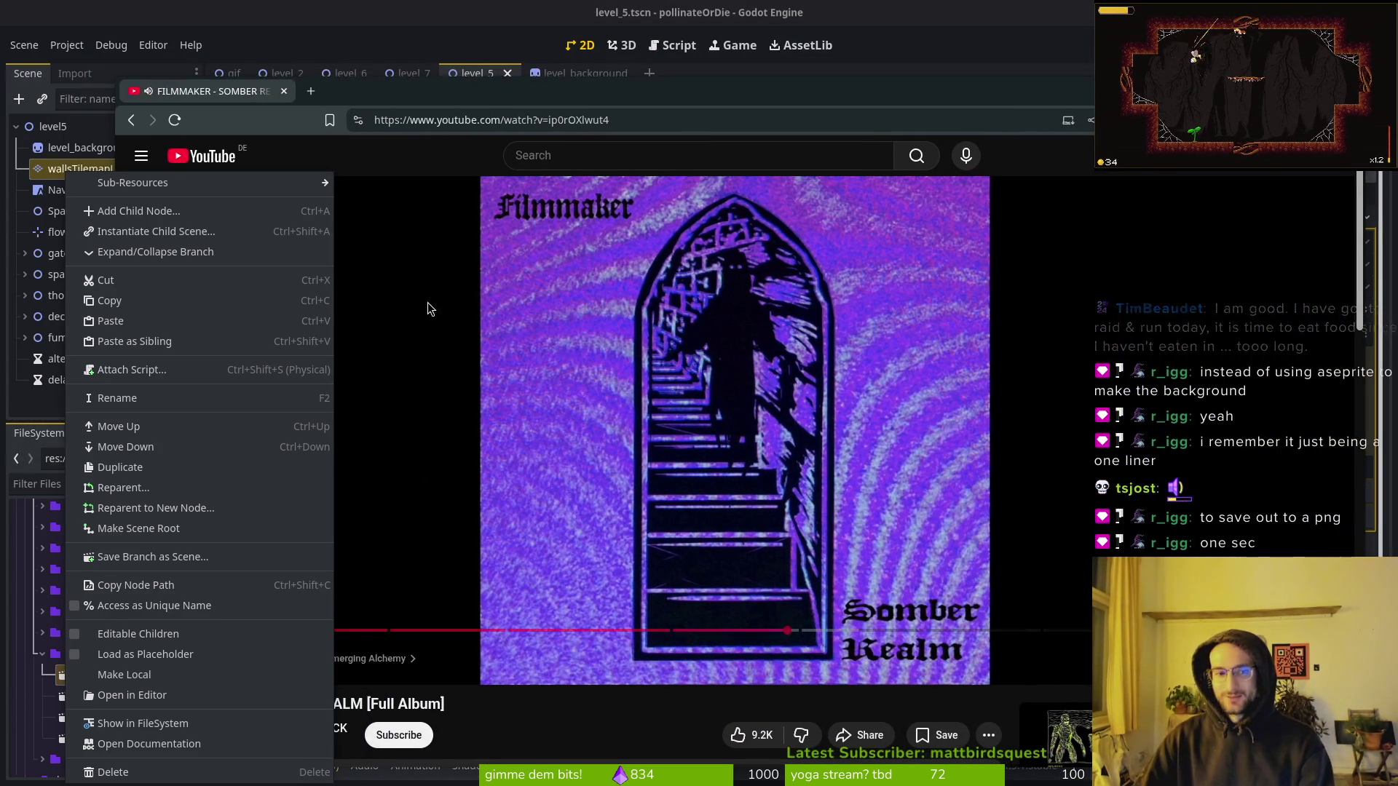
Search 'save tileset as png godot' in a new tab and expand the AI answer.
key(alt+Tab)
key(alt+Tab)
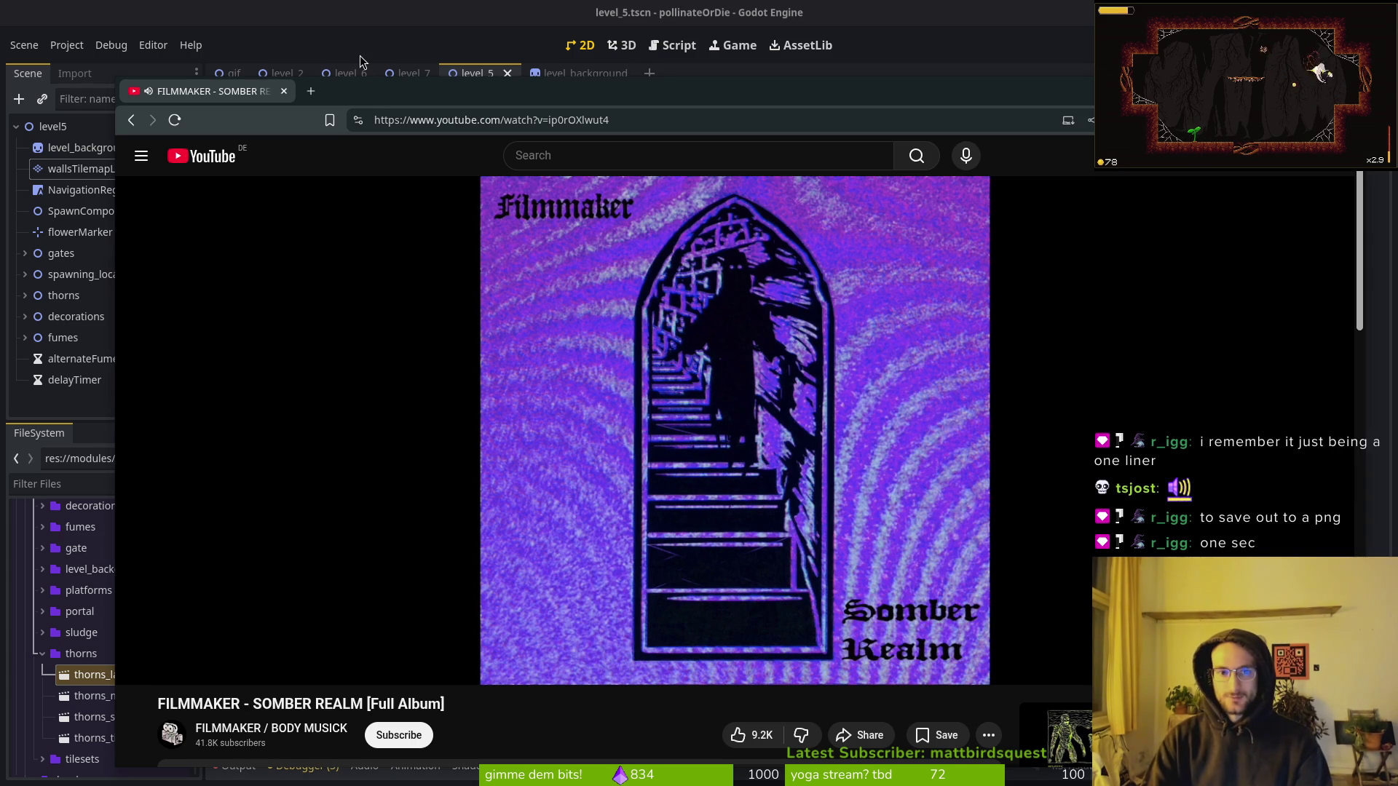
key(ctrl+t)
text(save tileset as png )
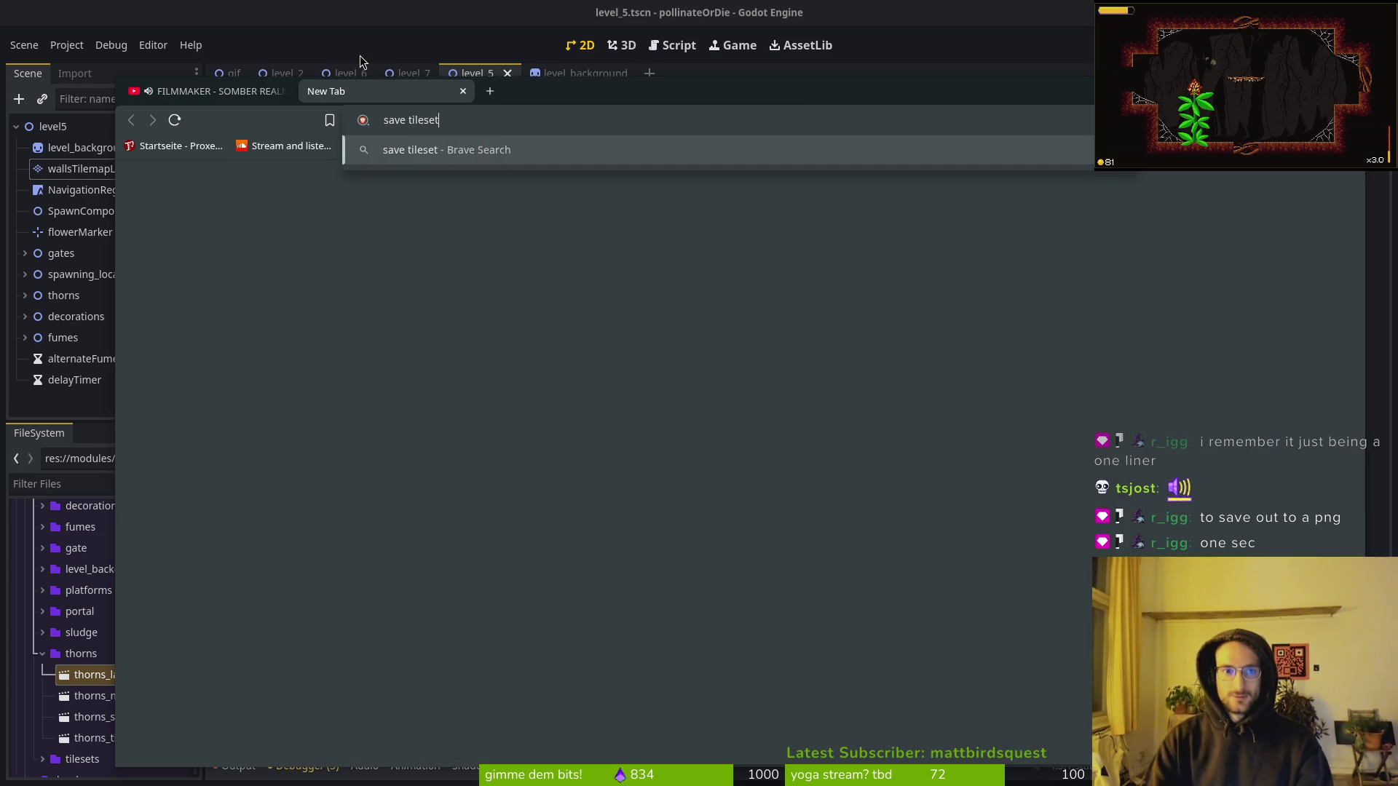
text(godot)
key(Return)
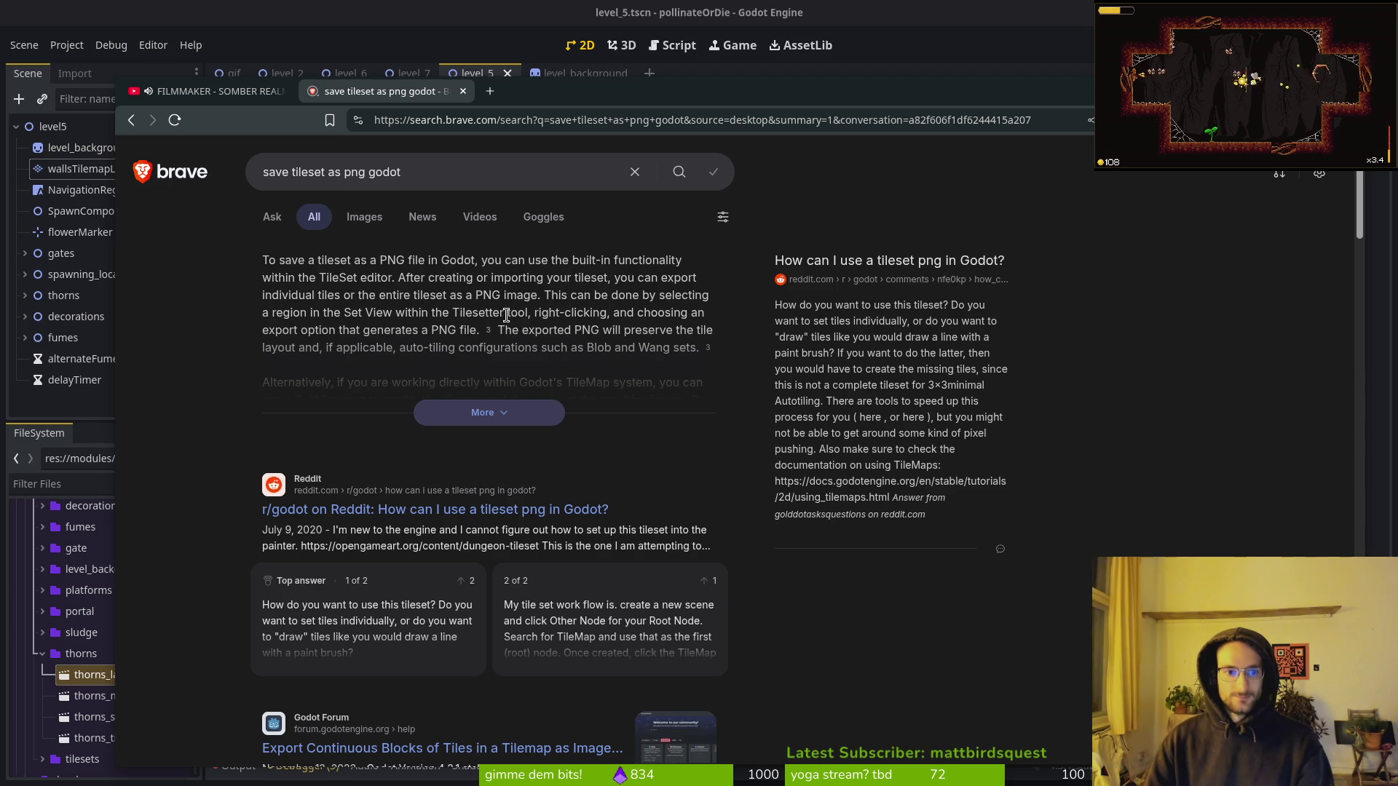
scroll(573, 325, down, 1)
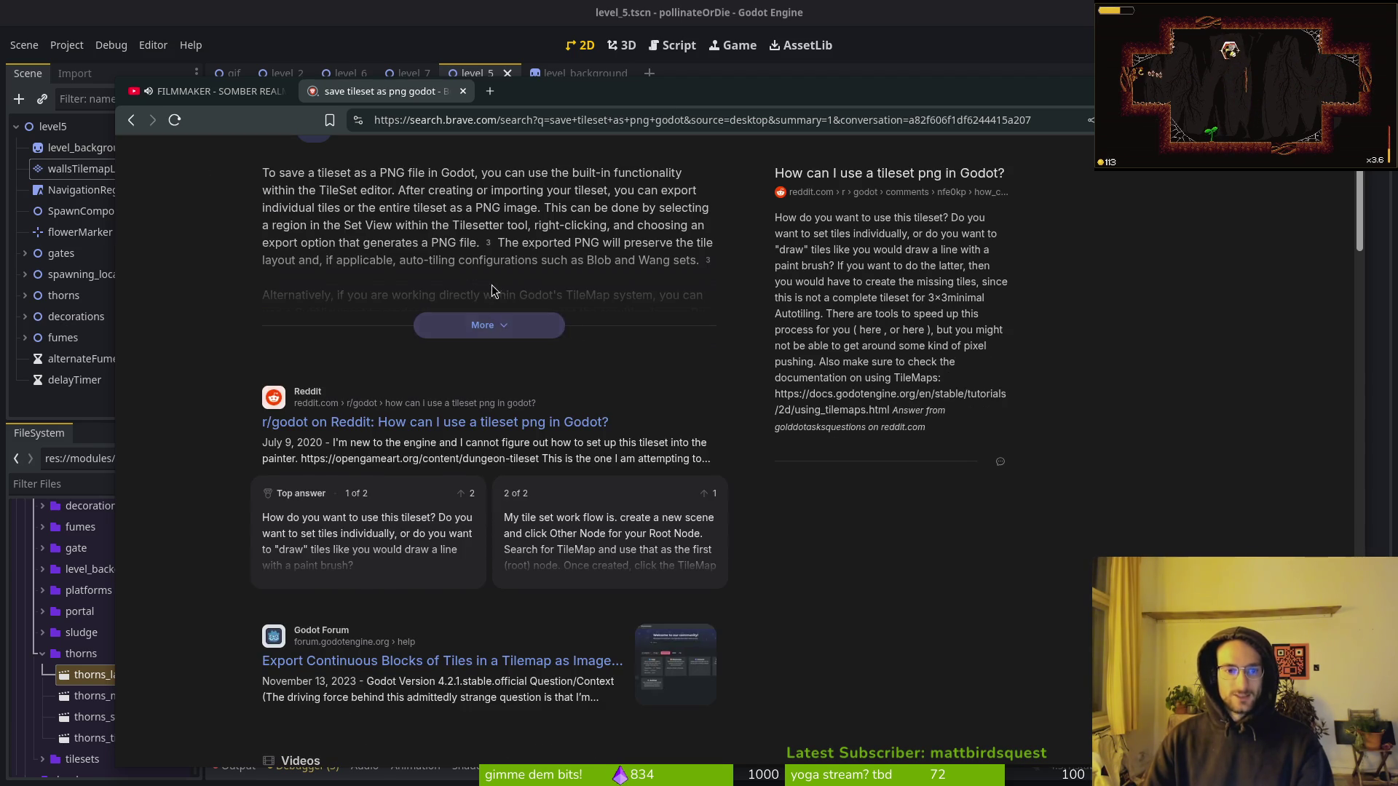
click(510, 326)
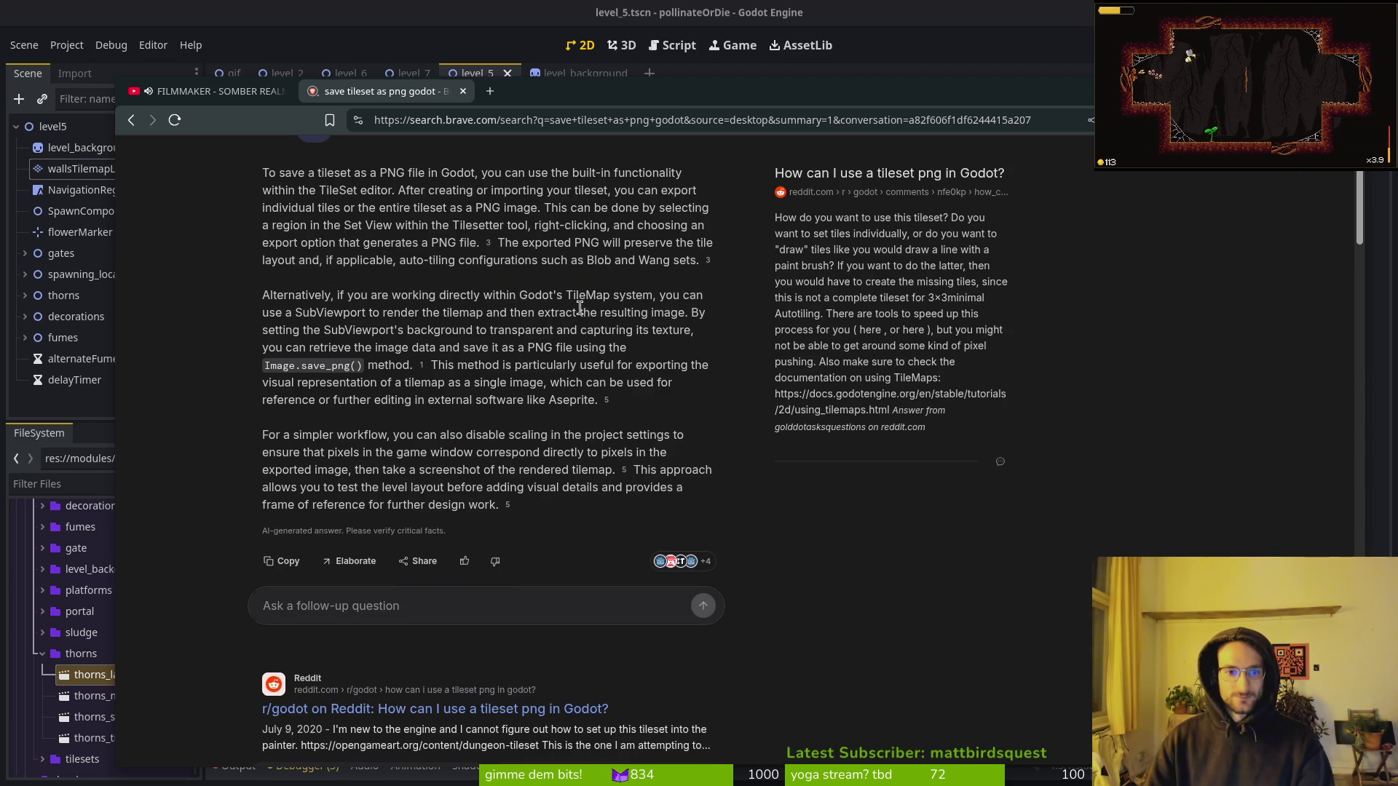
scroll(584, 308, up, 1)
Refine the search to 'save tilemap layer as png godot' and read the AI answer.
click(317, 172)
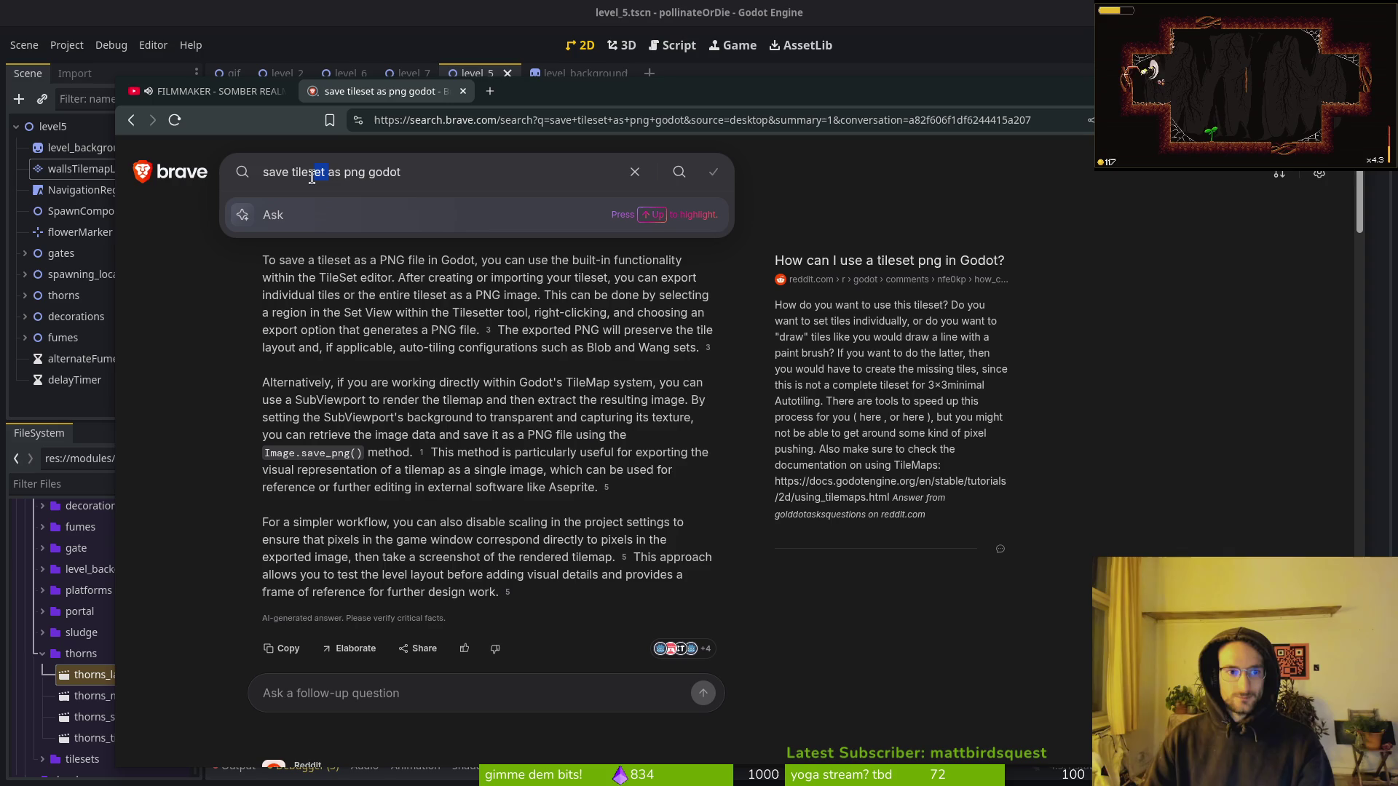
key(Delete)
key(Delete)
key(Delete)
key(BackSpace)
text(maplayer as)
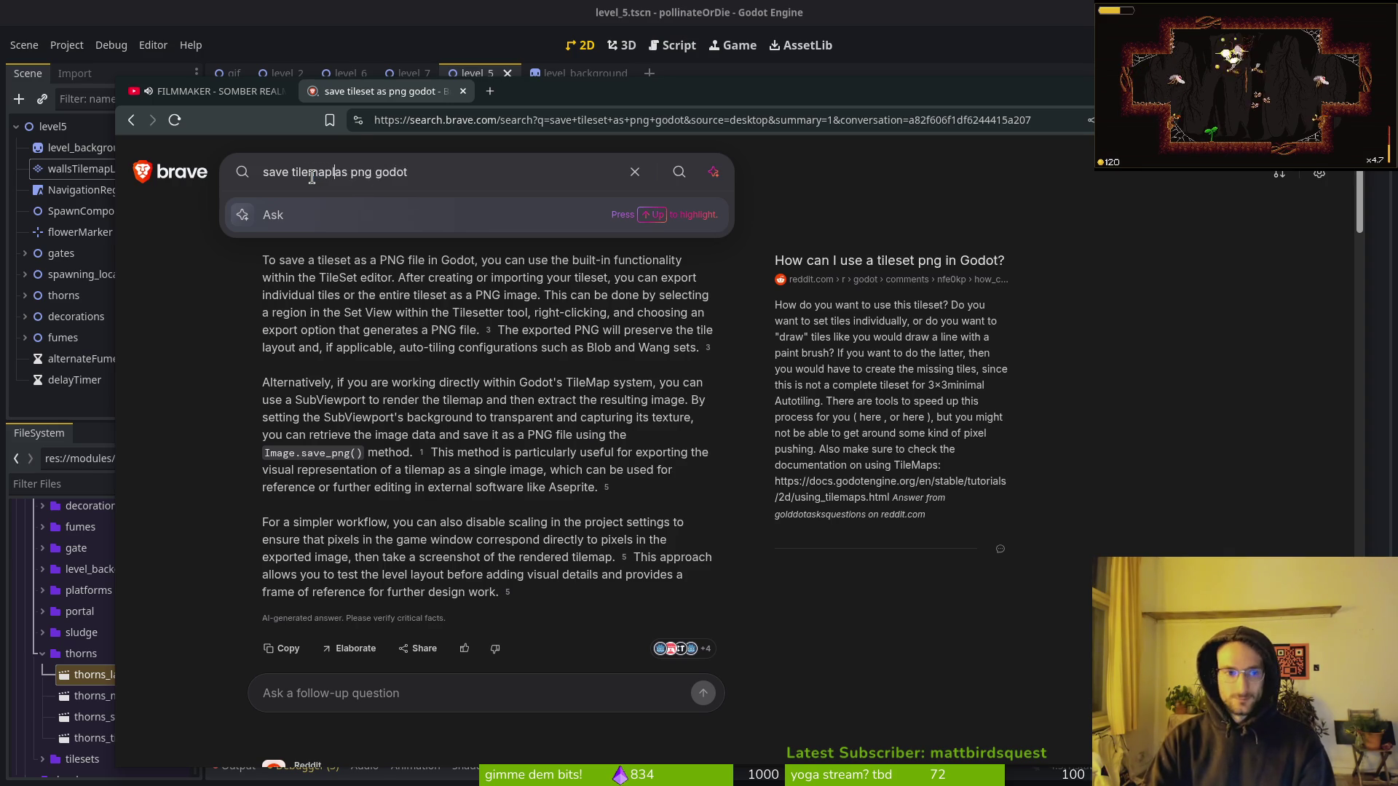
key(Return)
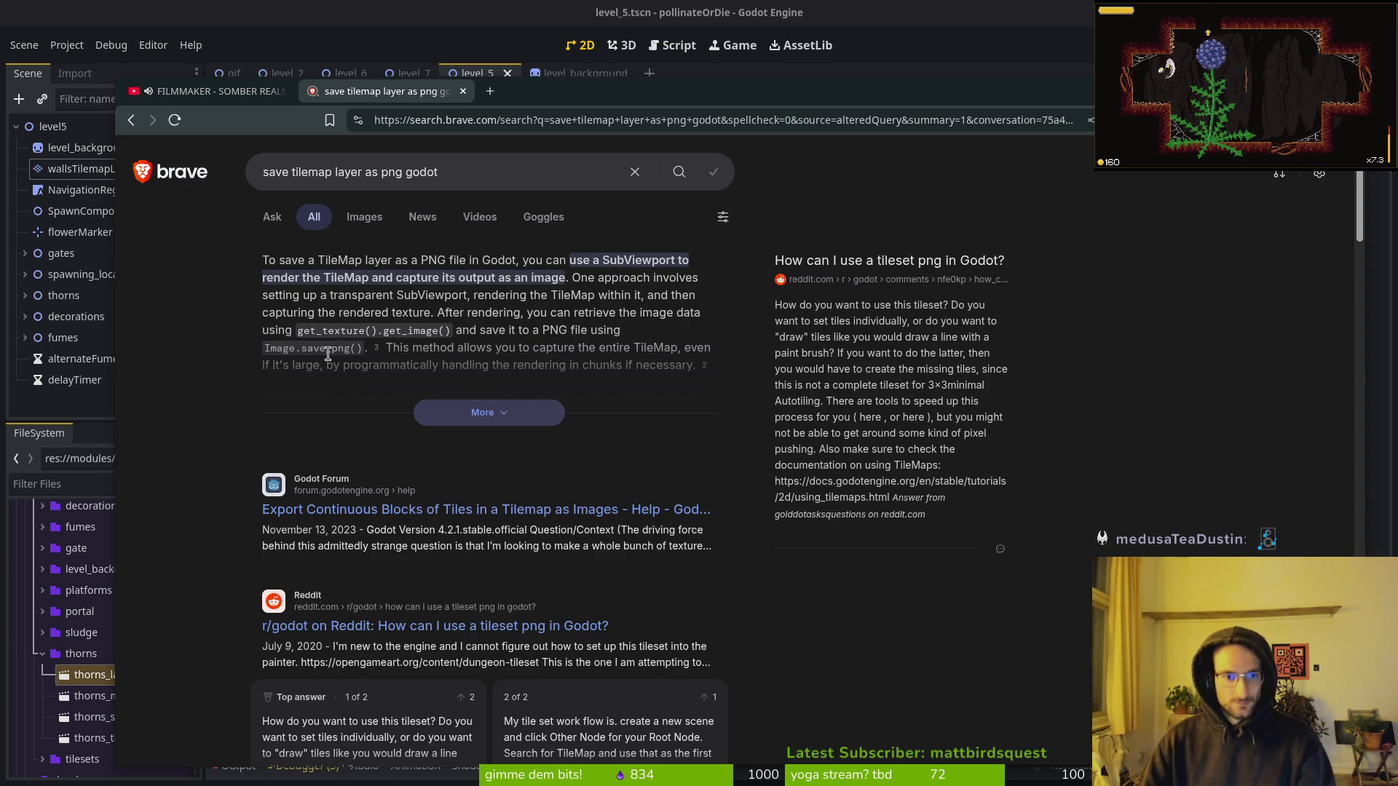
click(470, 412)
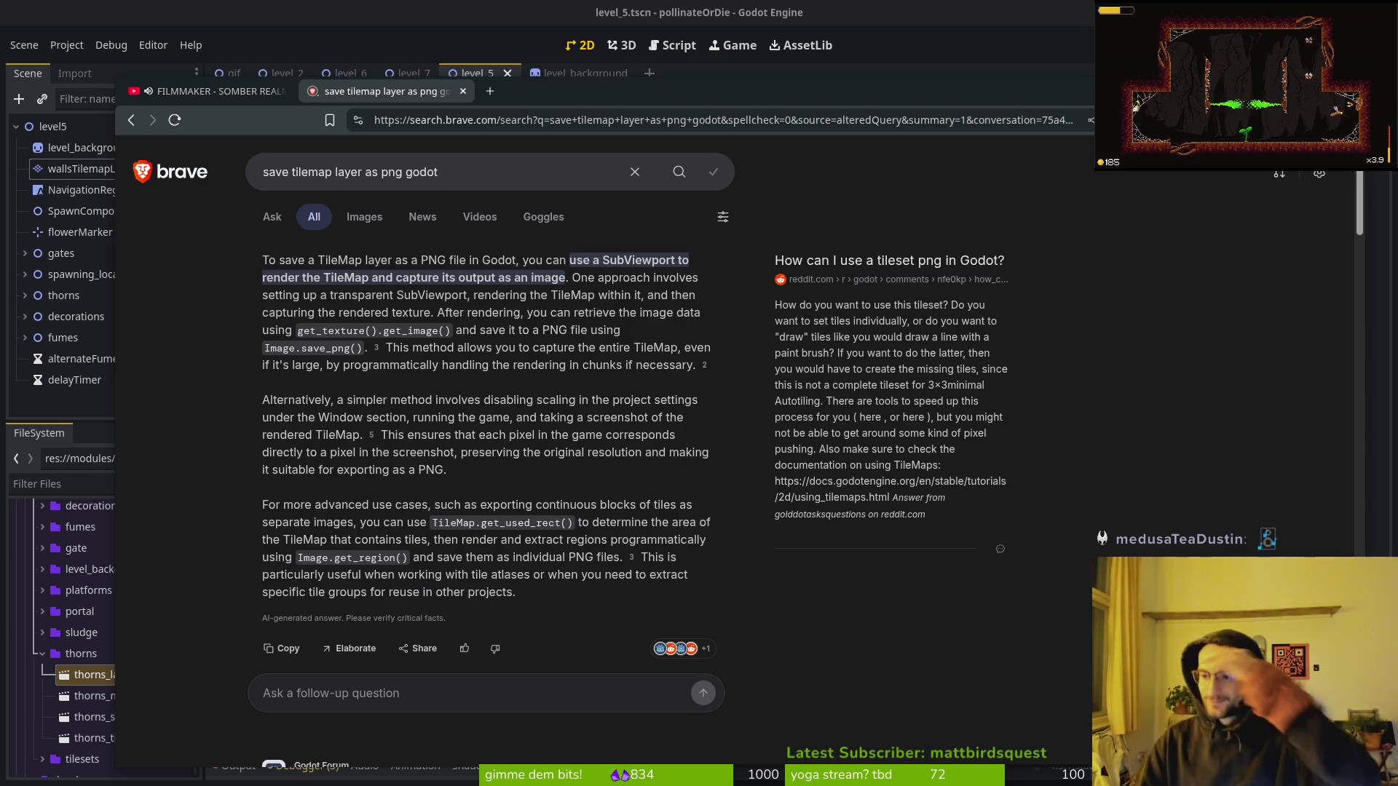
scroll(559, 422, down, 6)
scroll(556, 419, up, 6)
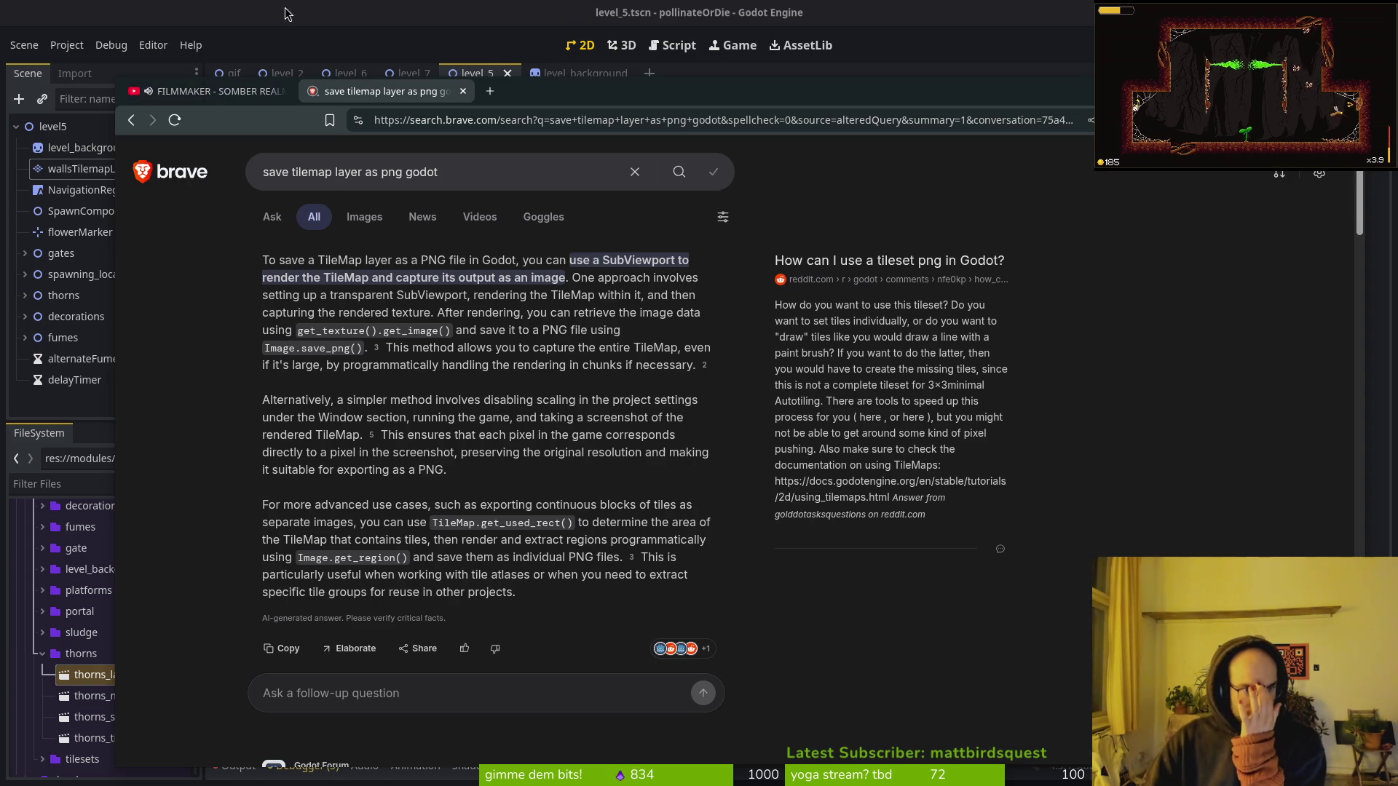
key(alt+Tab)
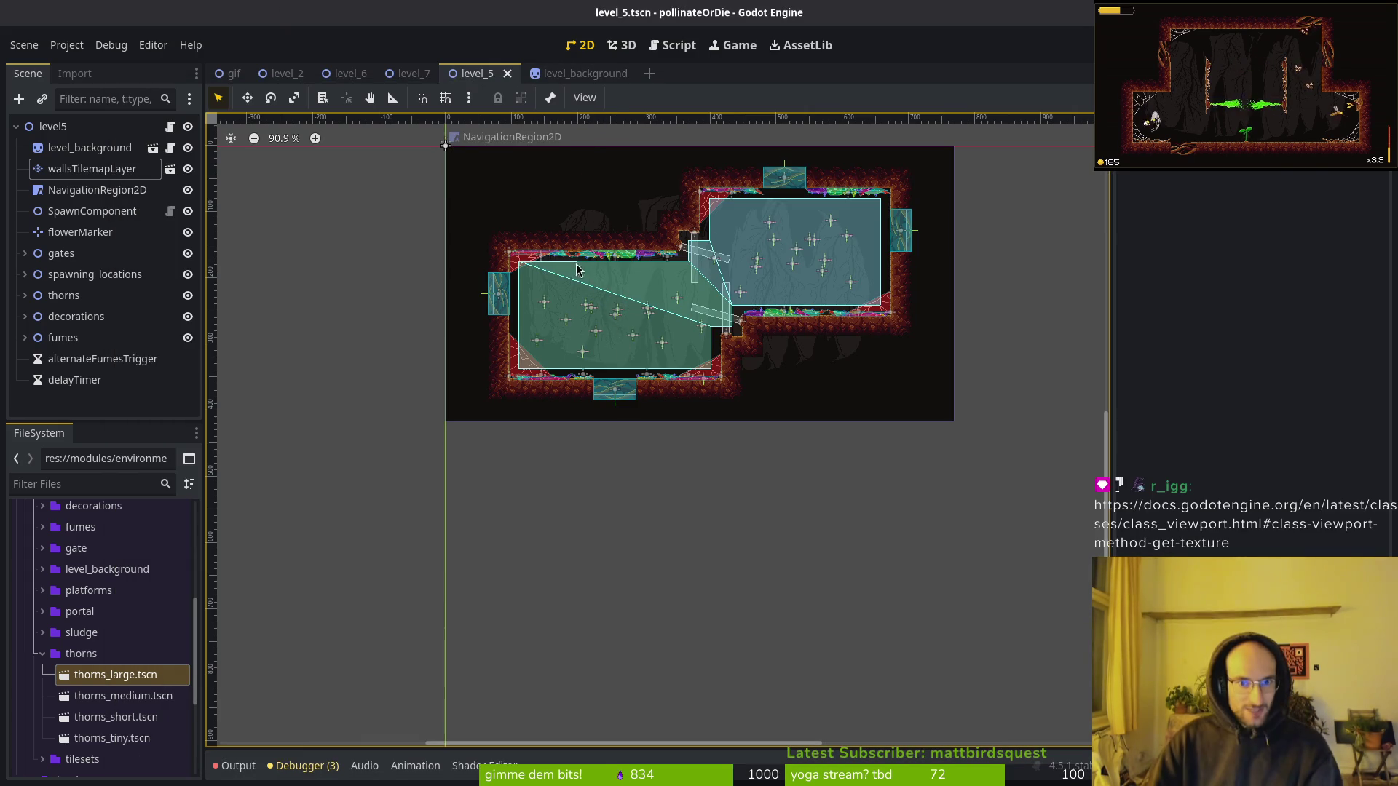
Merge the Viewport get_texture docs tab into the search window, read it, then return to Godot.
scroll(693, 483, up, 5)
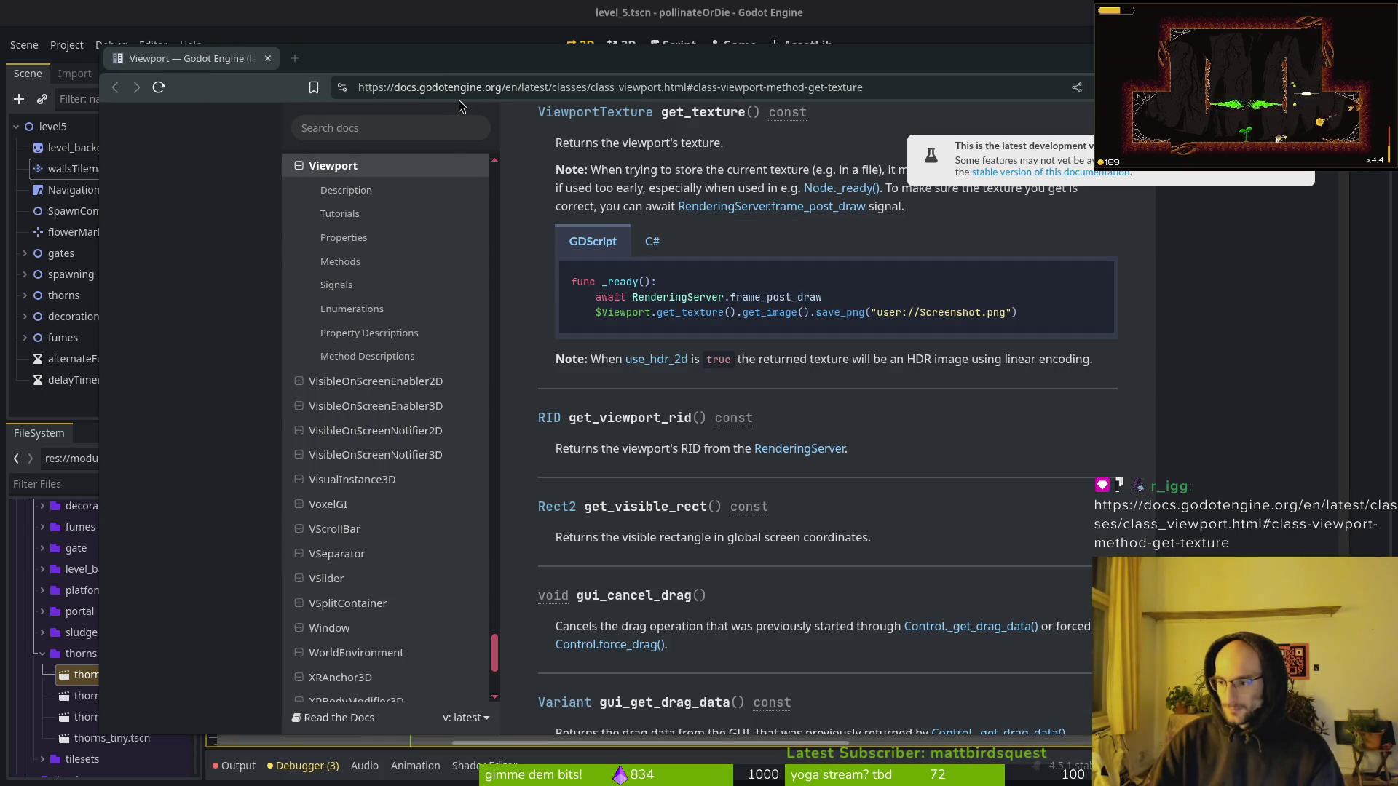
key(alt+Tab)
drag(223, 64, 518, 98)
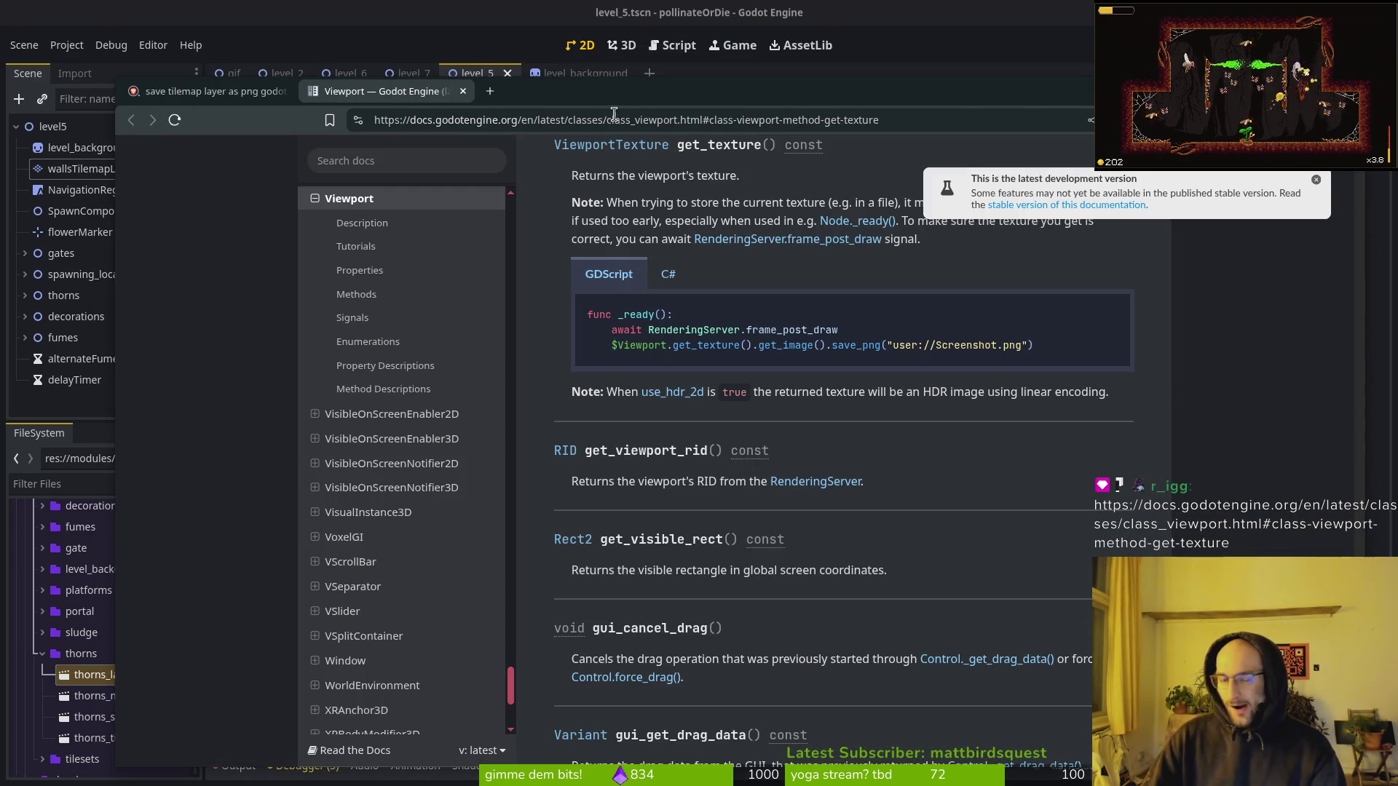
drag(522, 92, 493, 48)
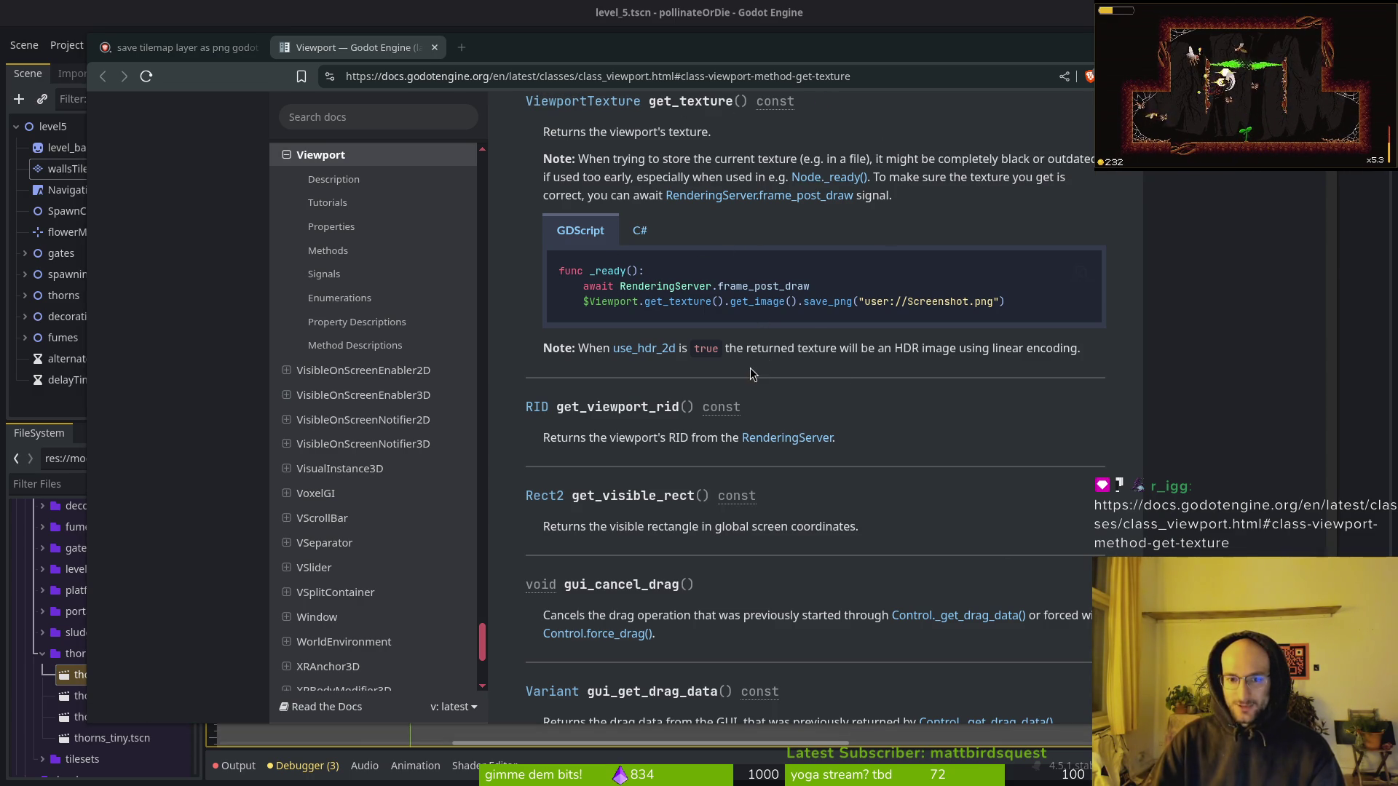
scroll(602, 325, up, 3)
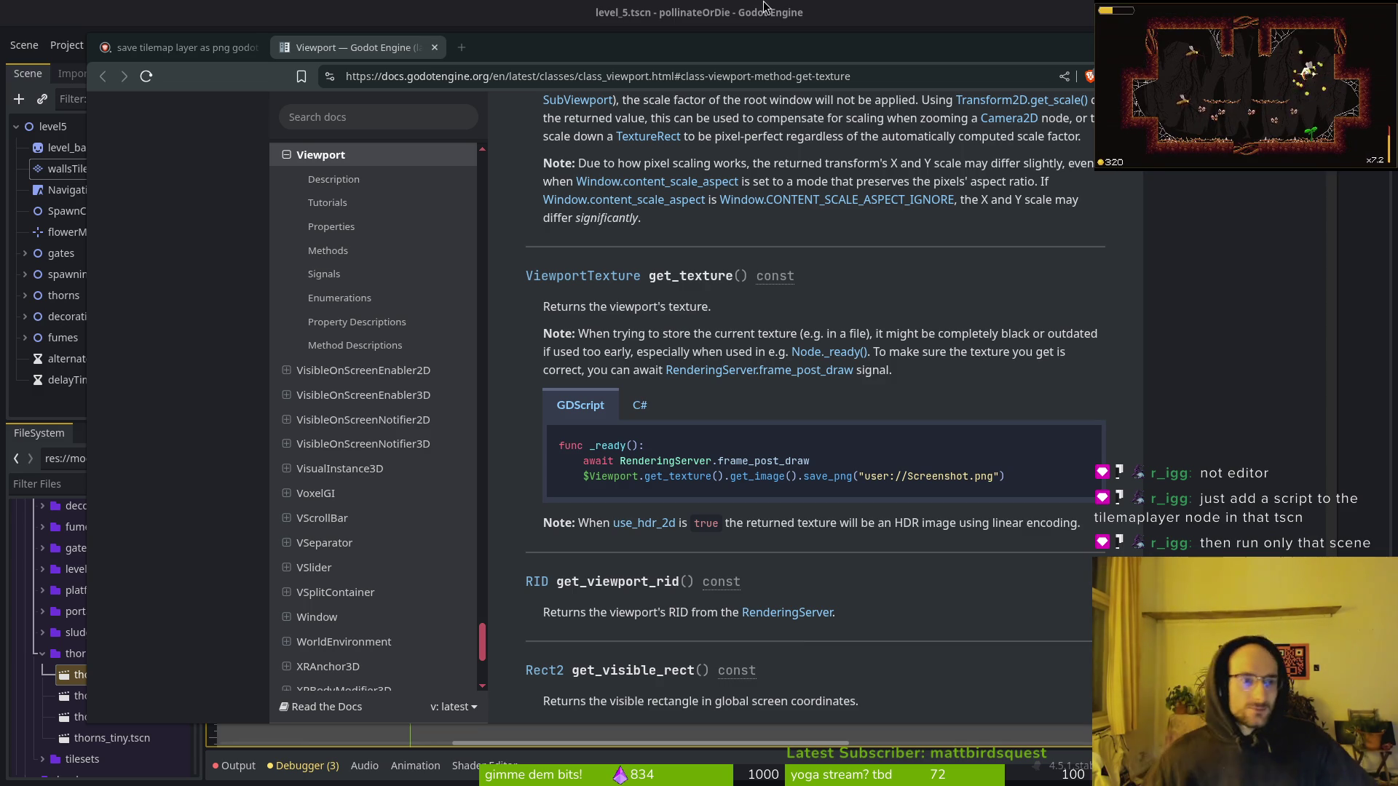
click(33, 24)
Attach walls_tilemap_layer.gd to wallsTilemapLayer using the default script path.
click(92, 169)
right_click(92, 168)
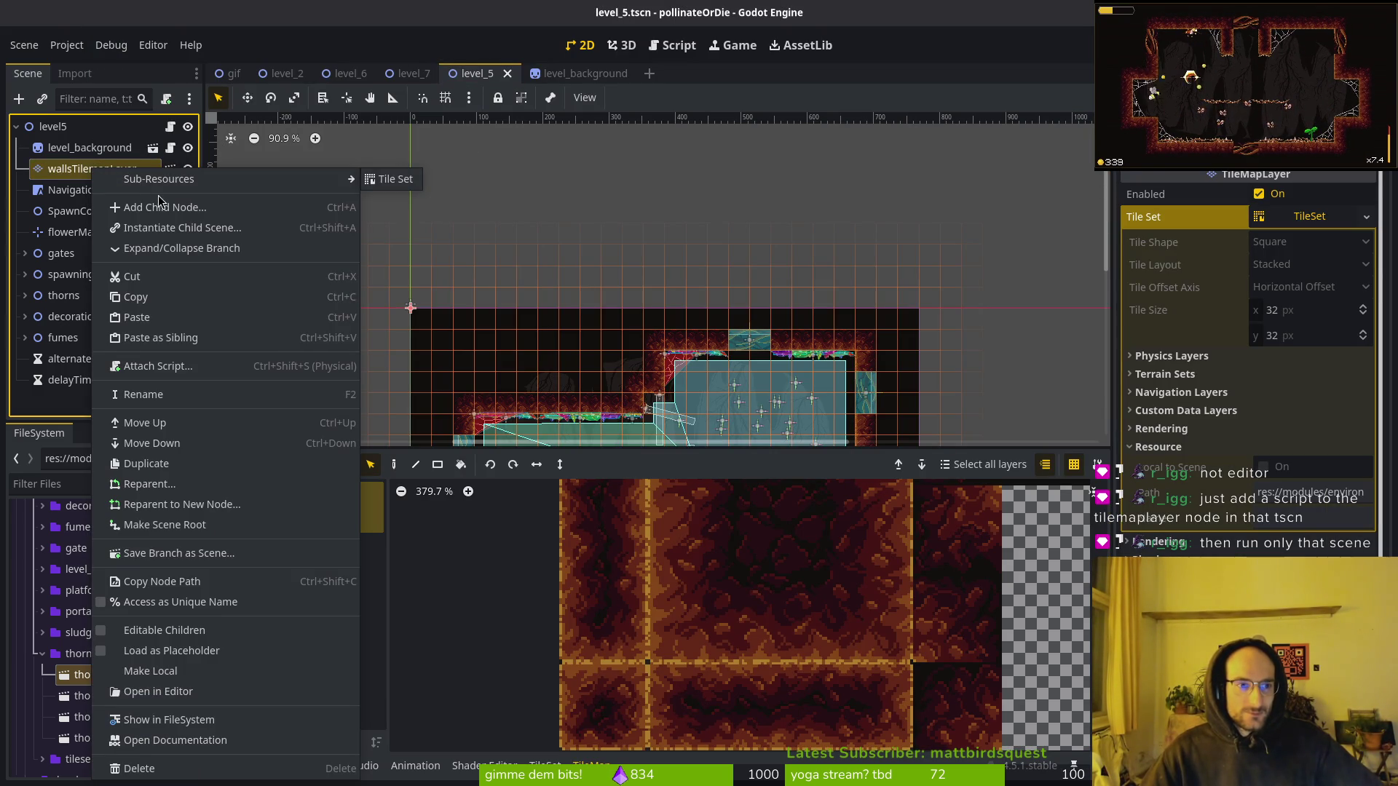
click(158, 366)
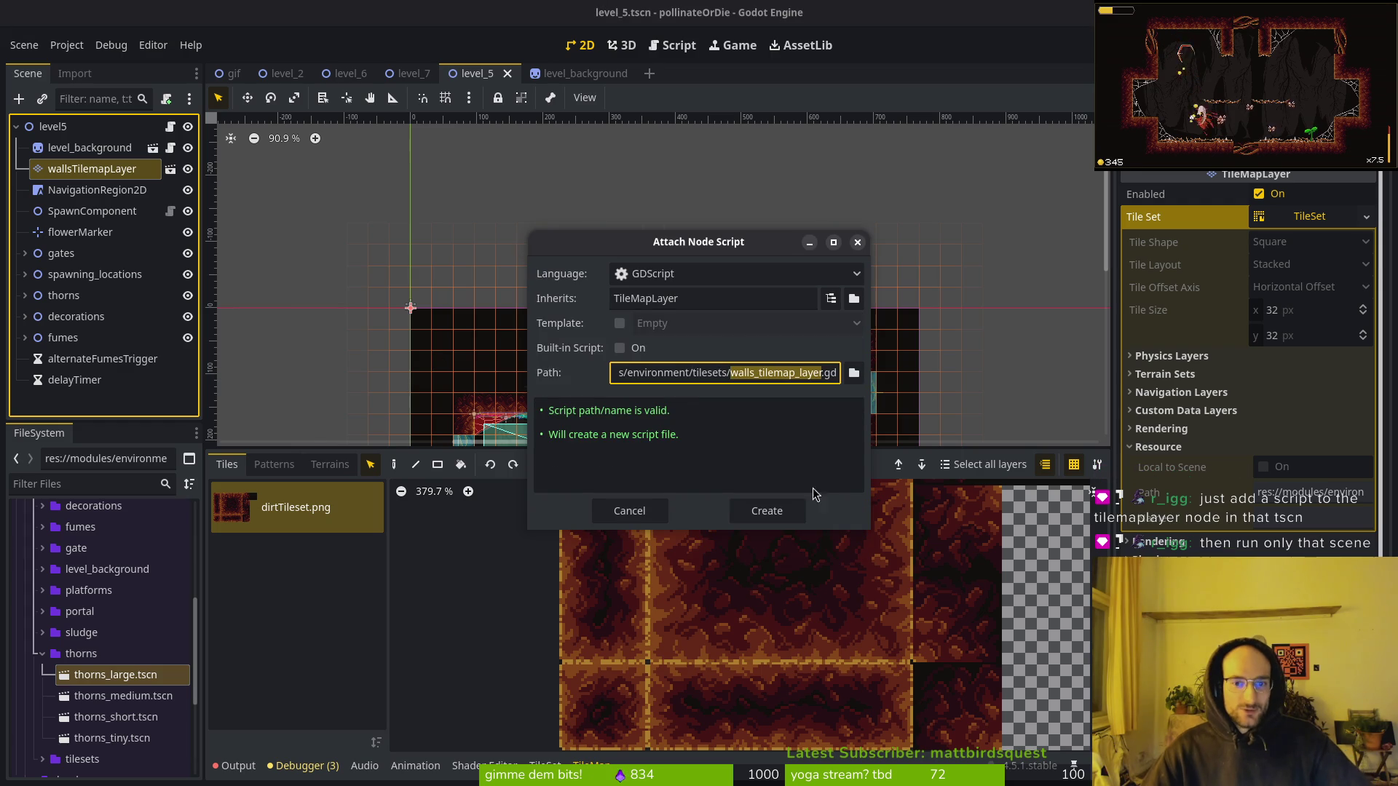
click(763, 513)
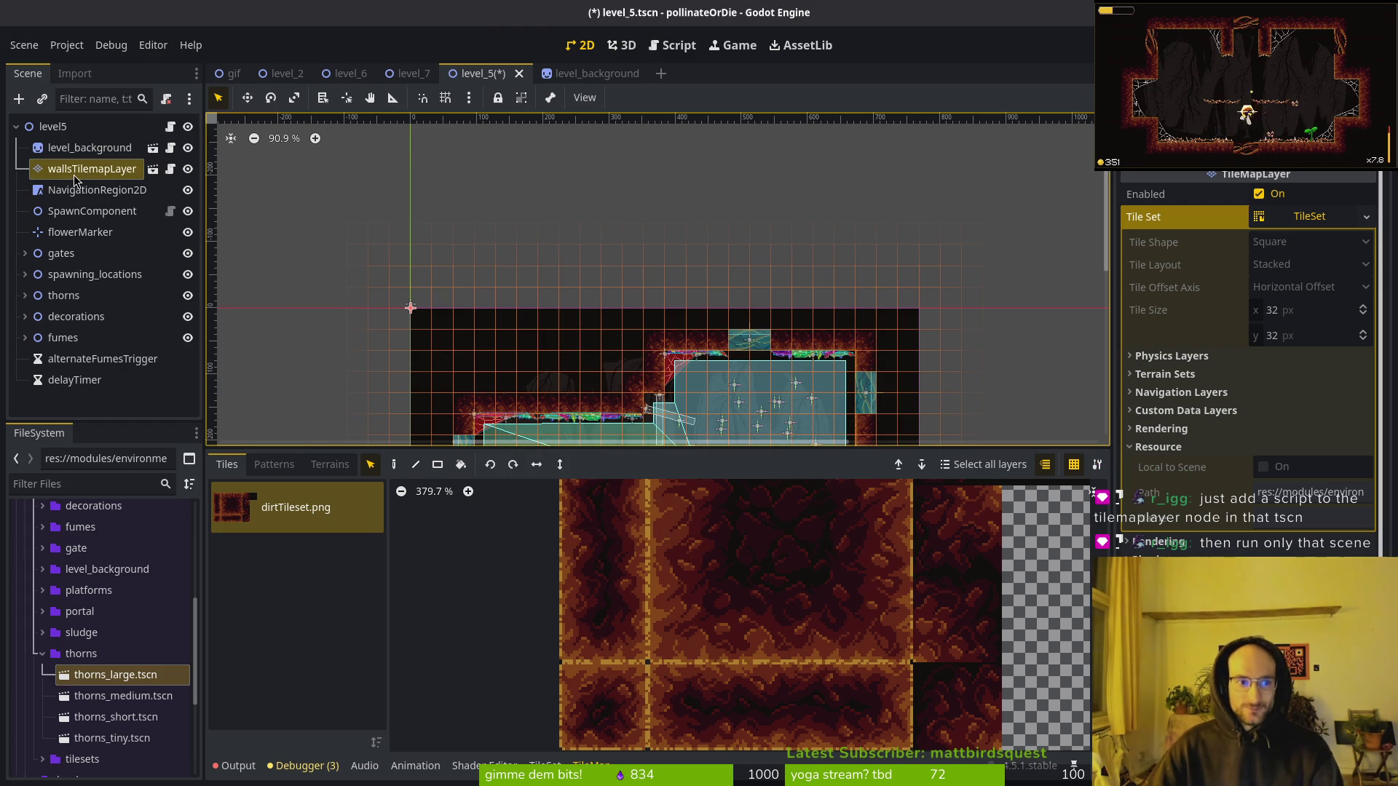
key(alt+Tab)
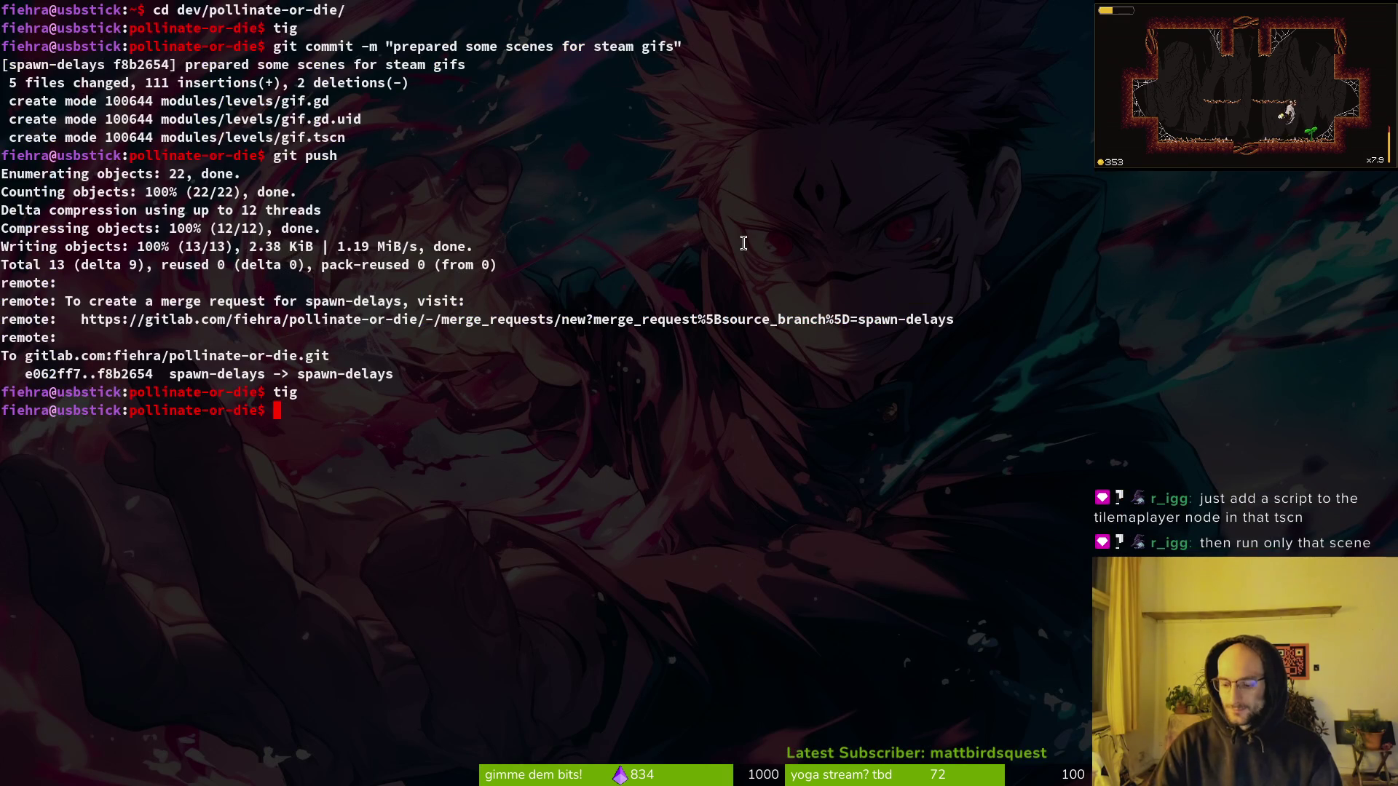
Launch vim in the project folder and open walls_tilemap_layer.gd with the file finder.
text(vim)
key(Return)
key(space)
key(f)
key(f)
text(ti)
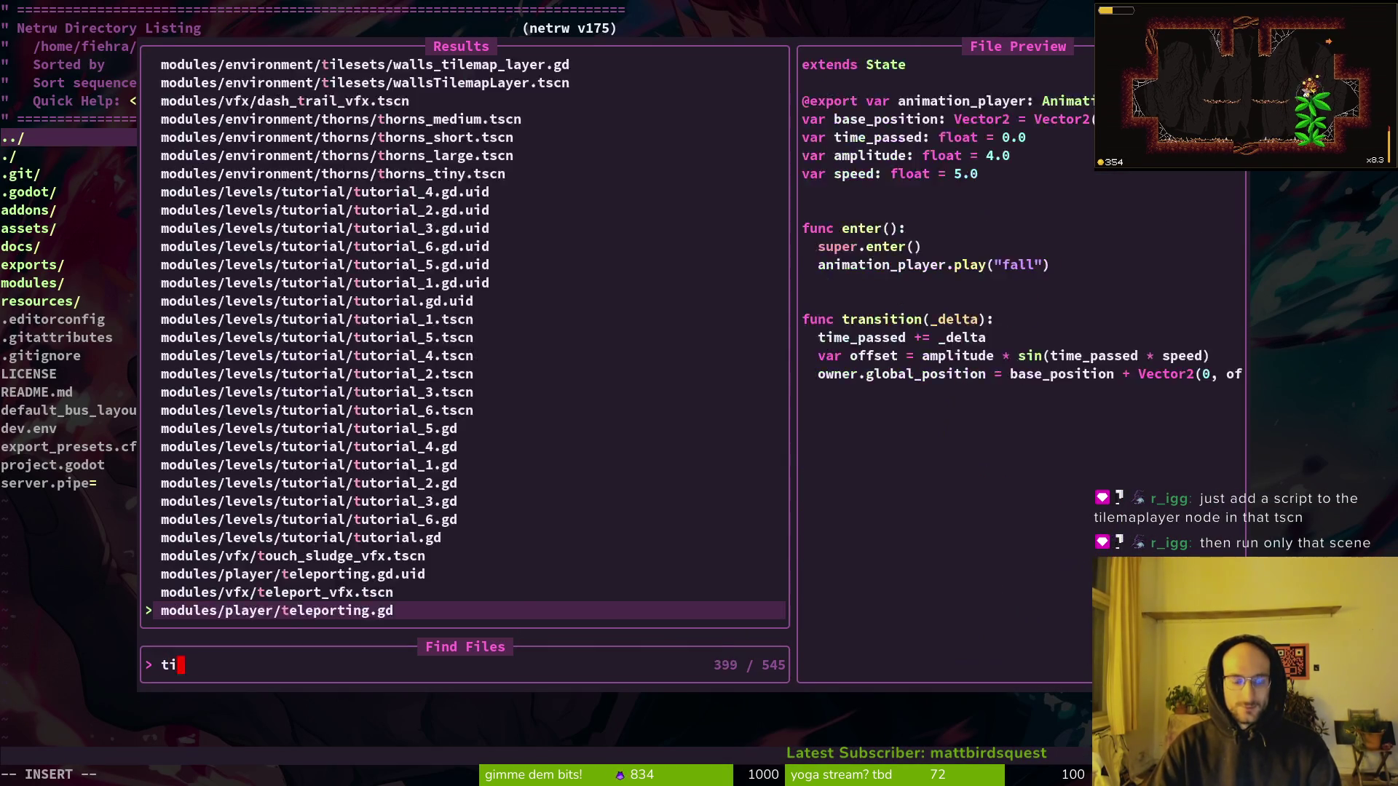
text(mea)
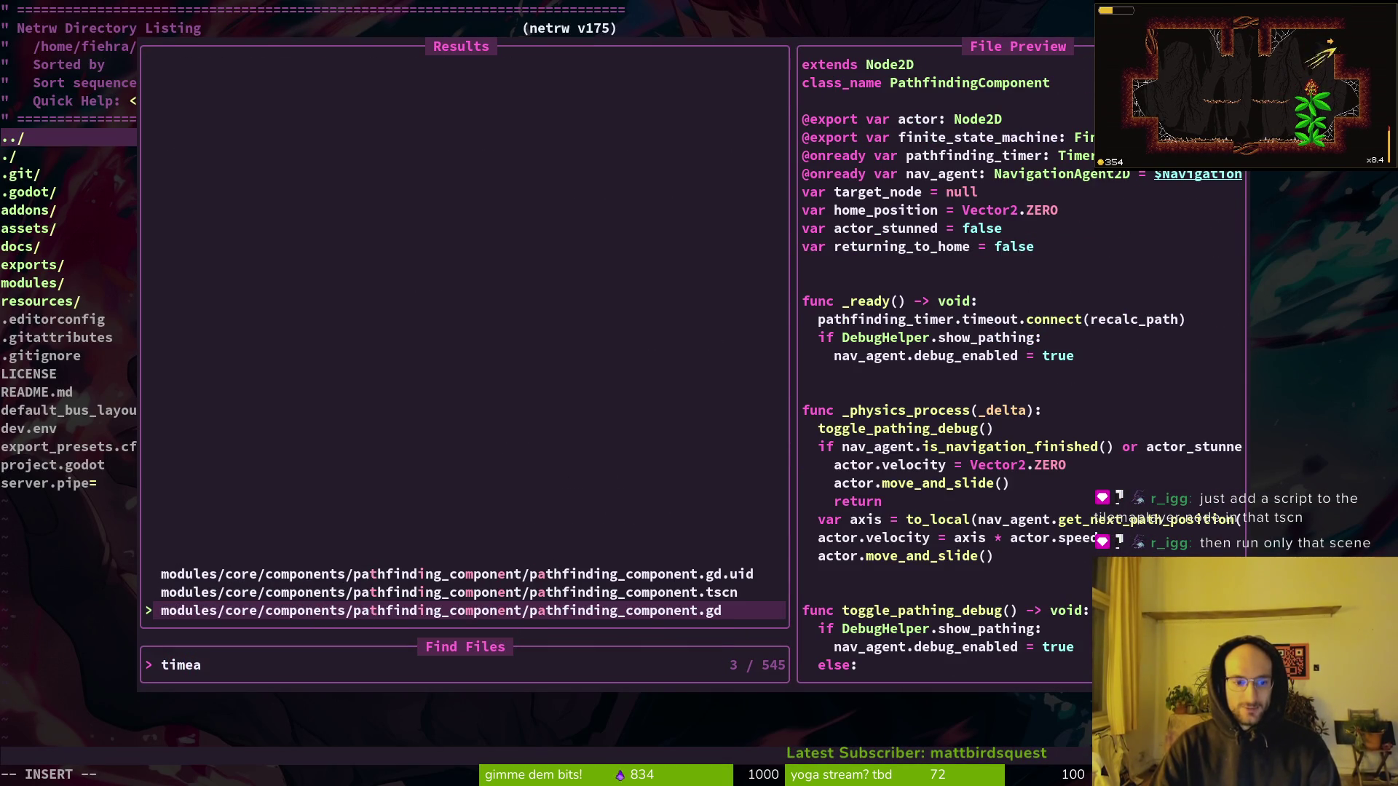
key(BackSpace)
key(BackSpace)
key(BackSpace)
text(lema)
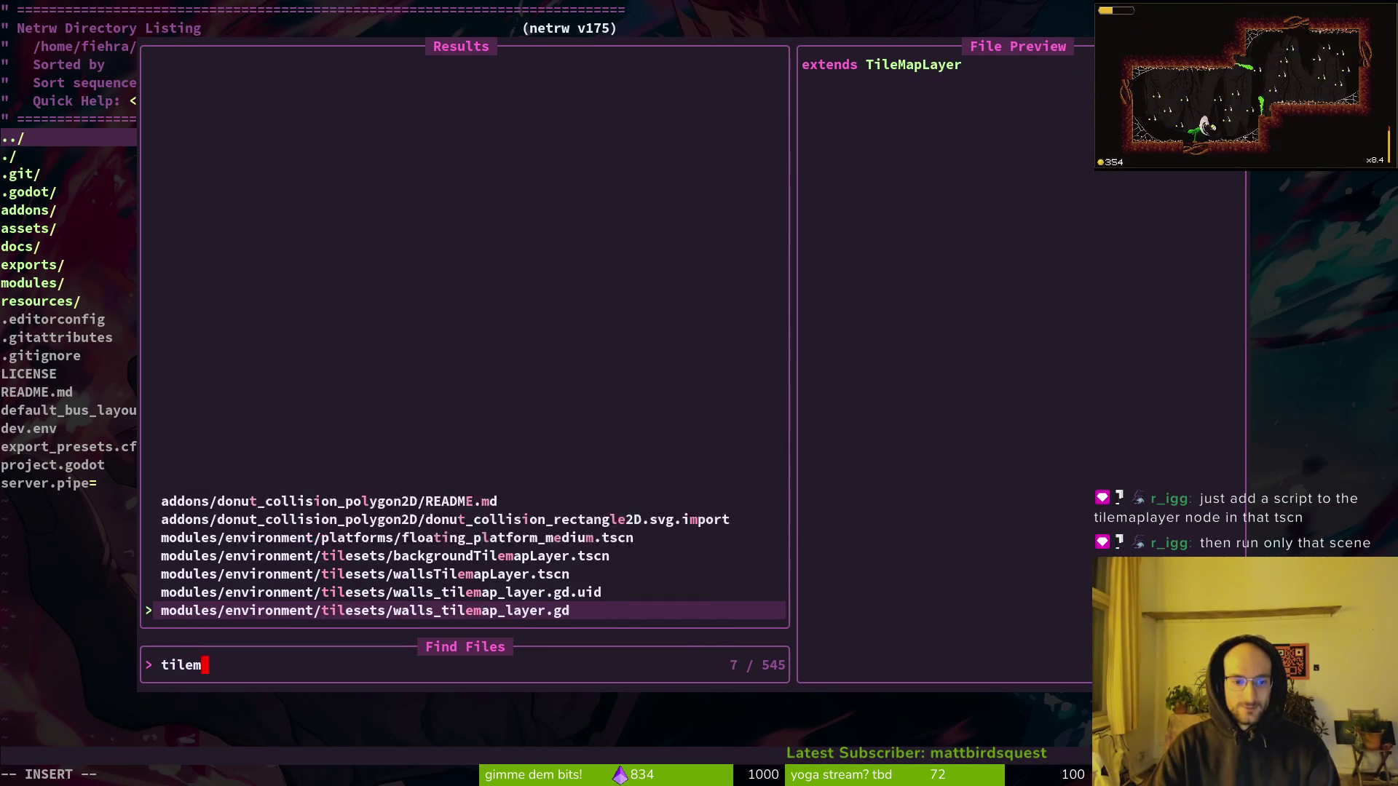
key(Return)
Paste the docs' get_texture _ready example below extends TileMapLayer and save the script with :w.
key(alt+Tab)
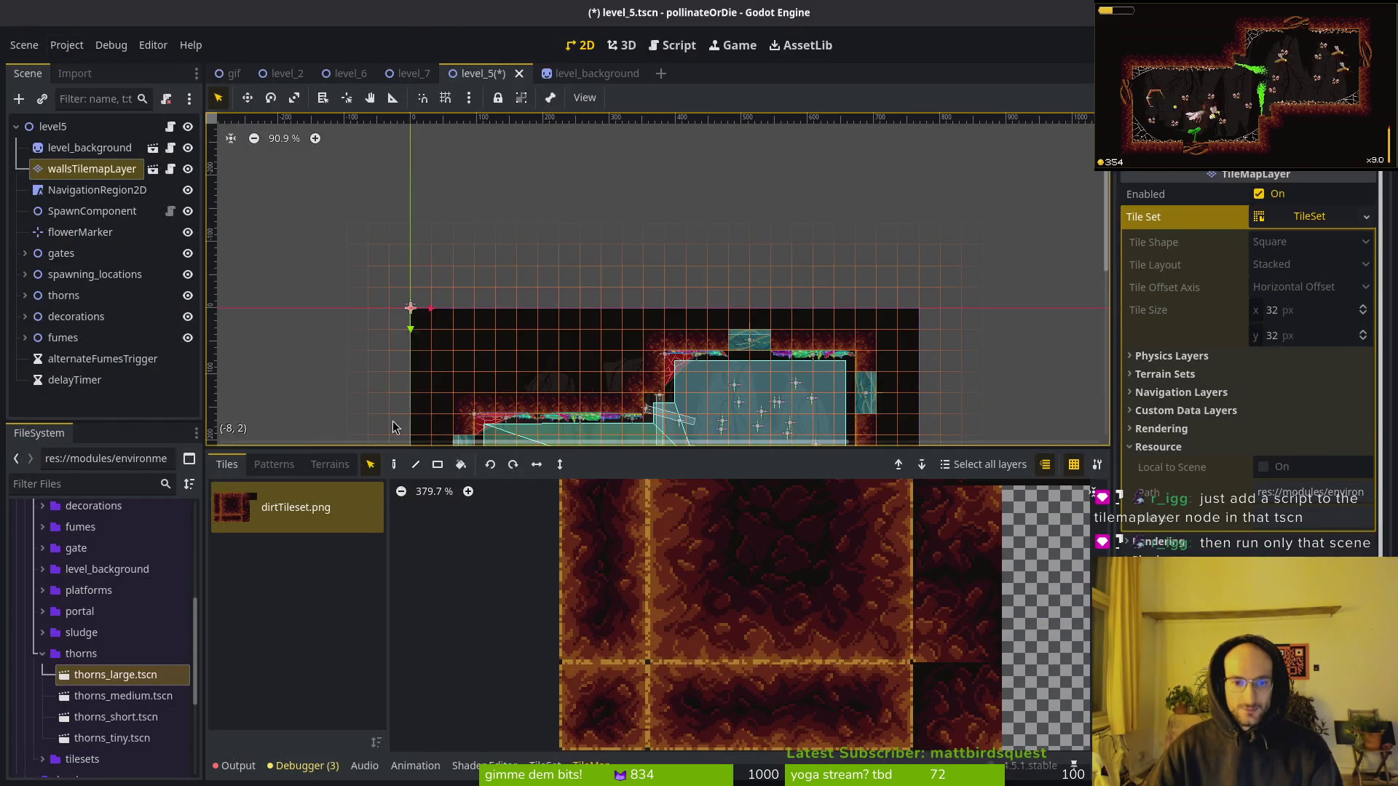
key(alt+Tab)
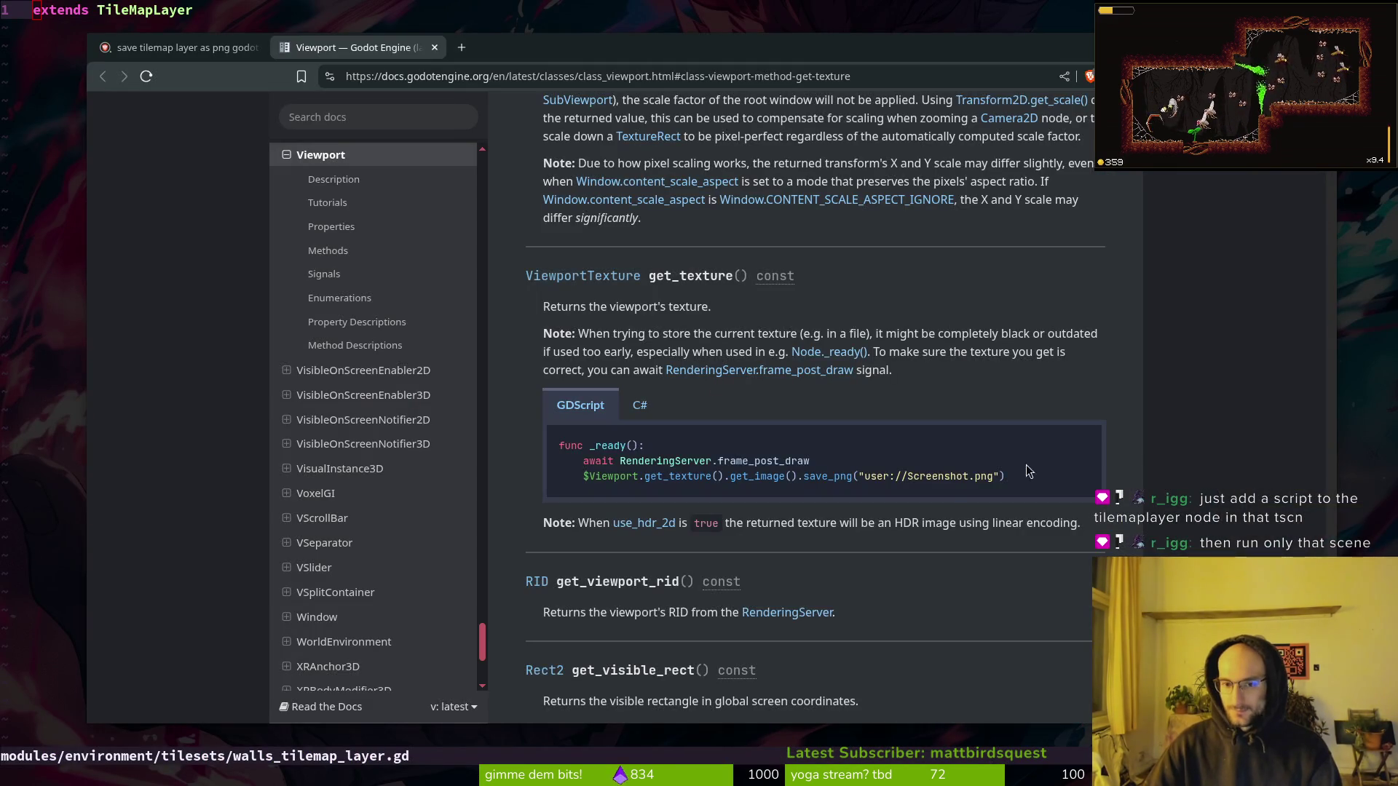
mouse_move(558, 444)
mouse_down()
mouse_move(717, 466)
mouse_move(1018, 475)
mouse_up()
key(alt+Tab)
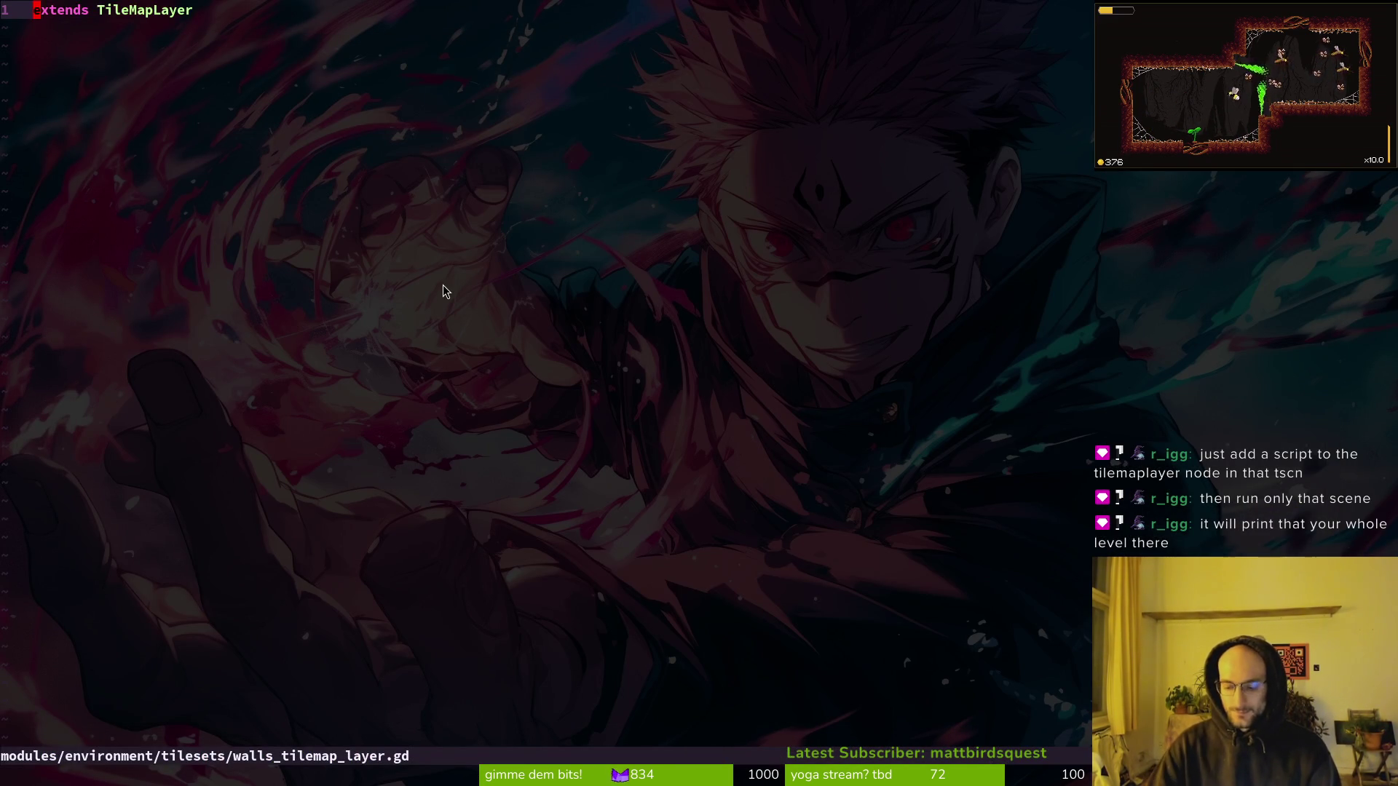
key(o)
key(Return)
key(Escape)
key(p)
text(k)
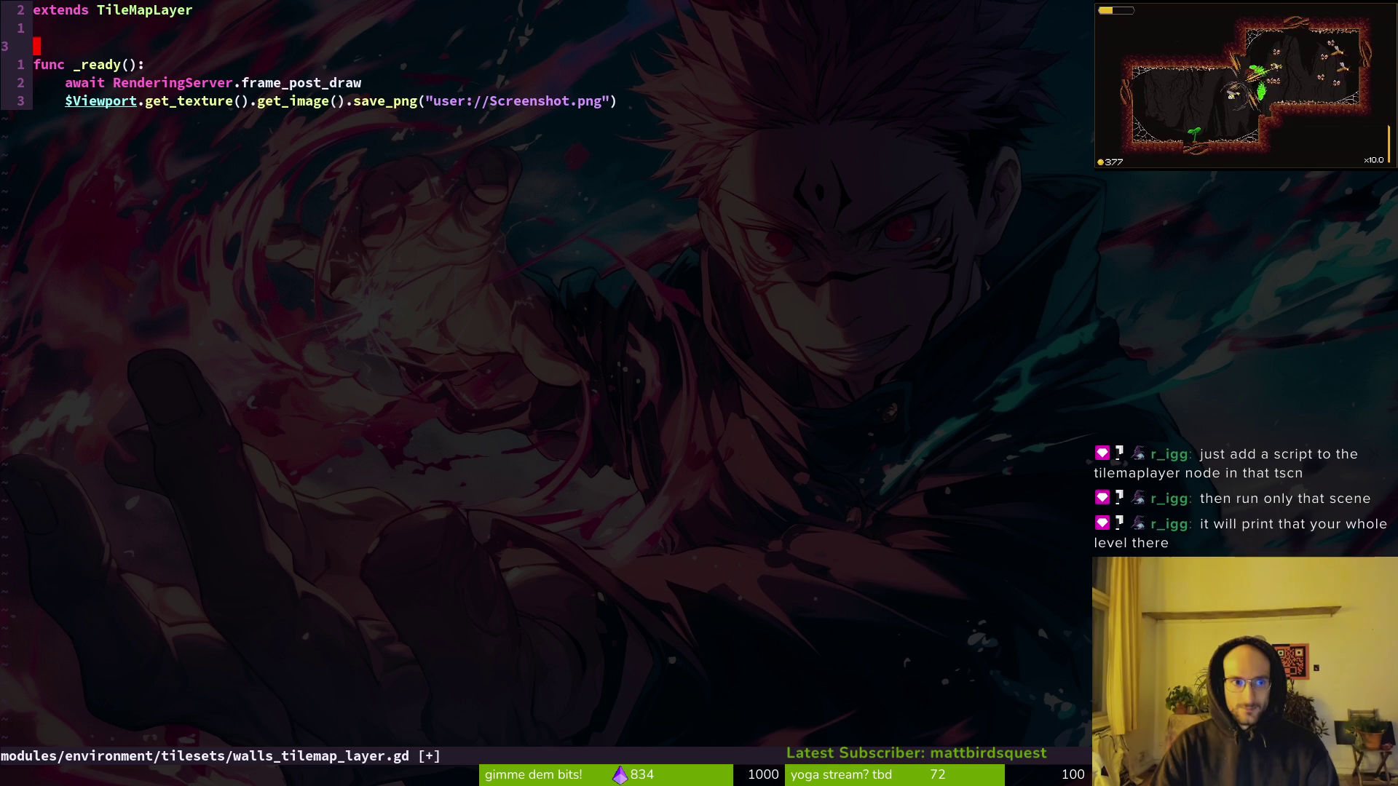
text(:w)
key(Return)
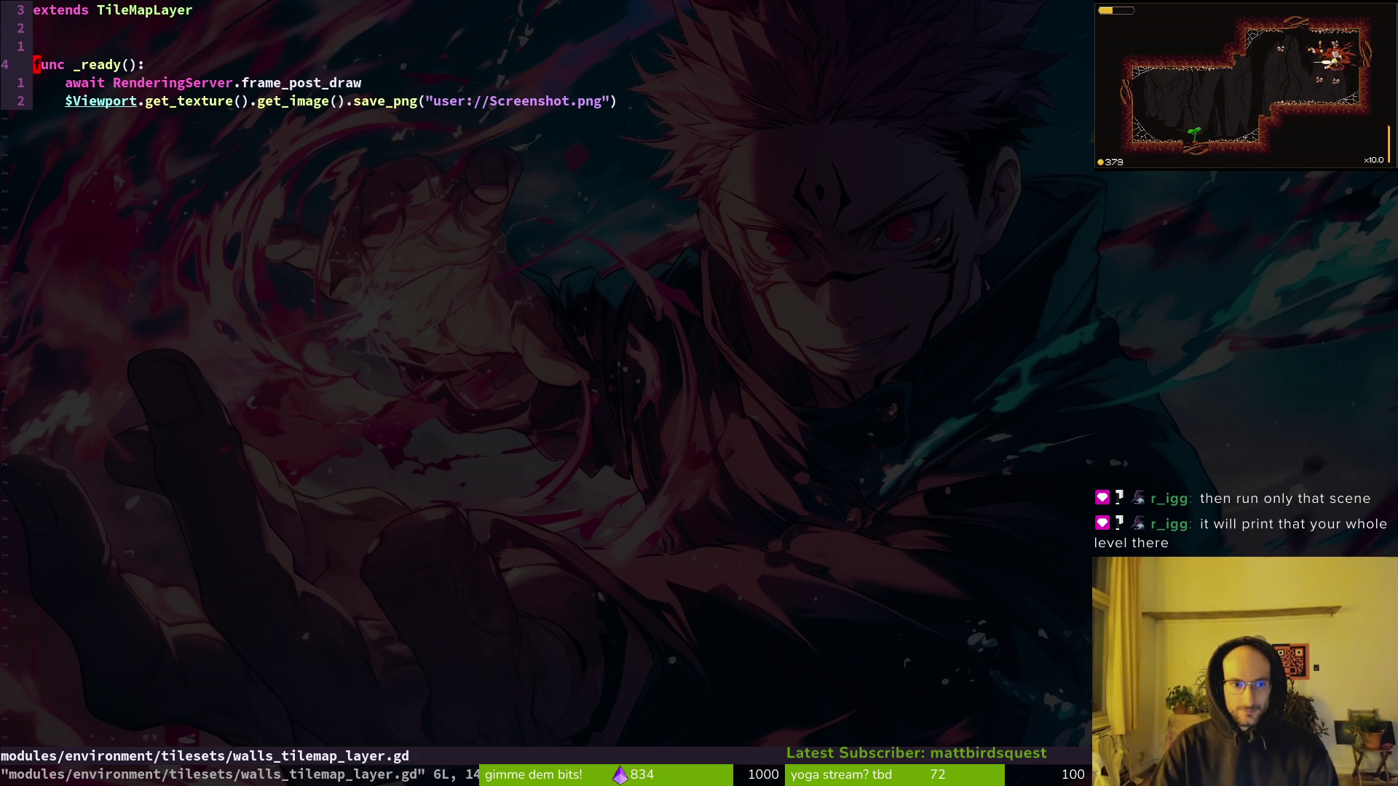
key(j)
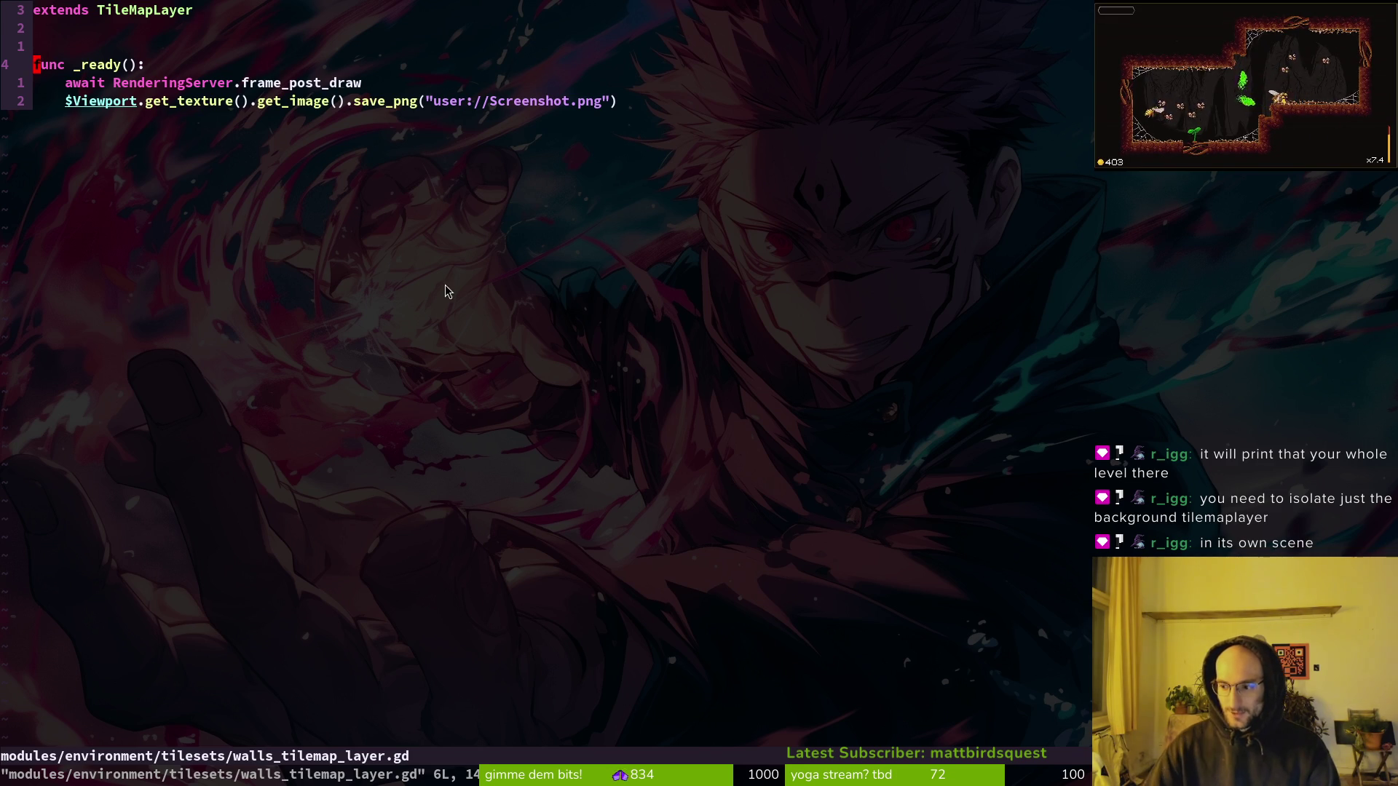
key(alt+Tab)
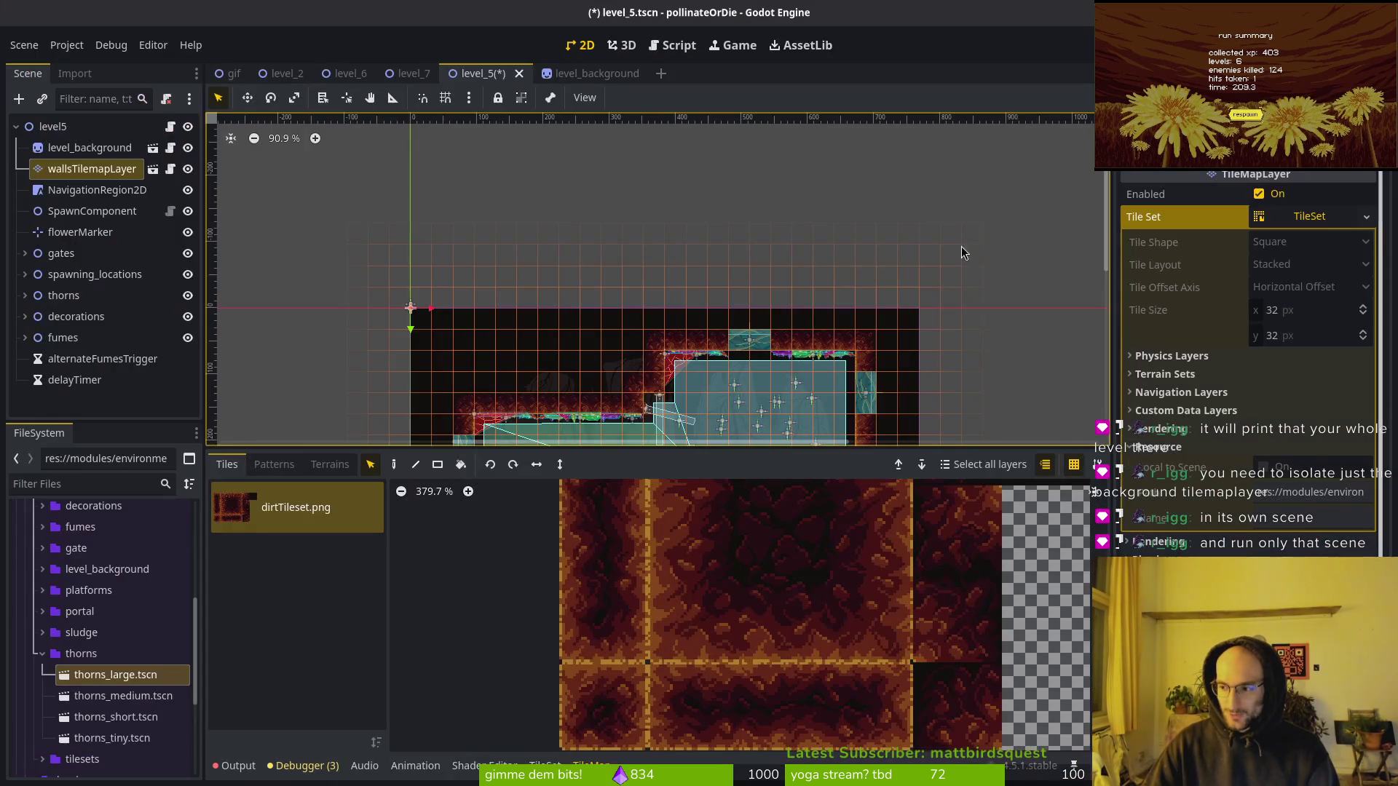
Select the wallsTilemapLayer node in level_5's scene tree and focus the 2D view.
click(24, 45)
key(Escape)
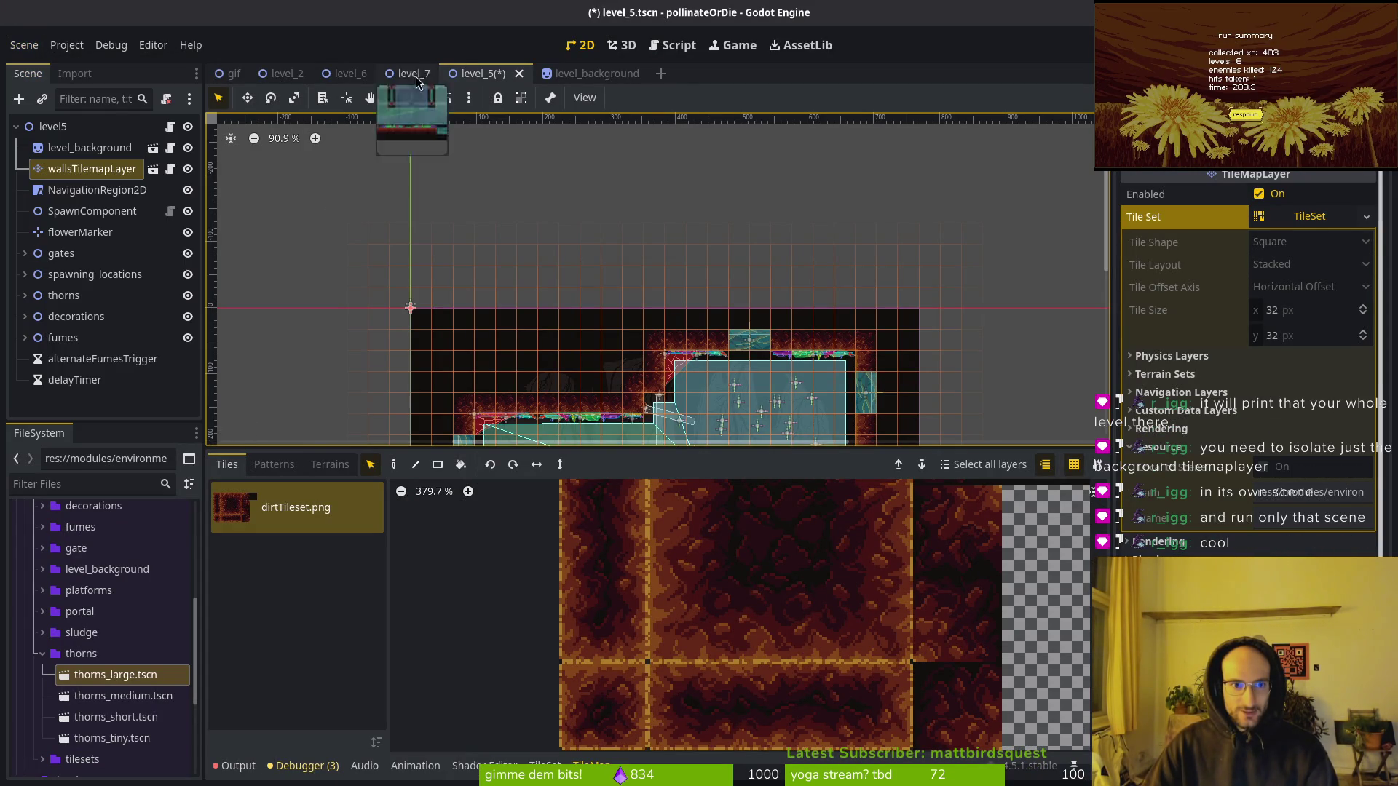
click(64, 169)
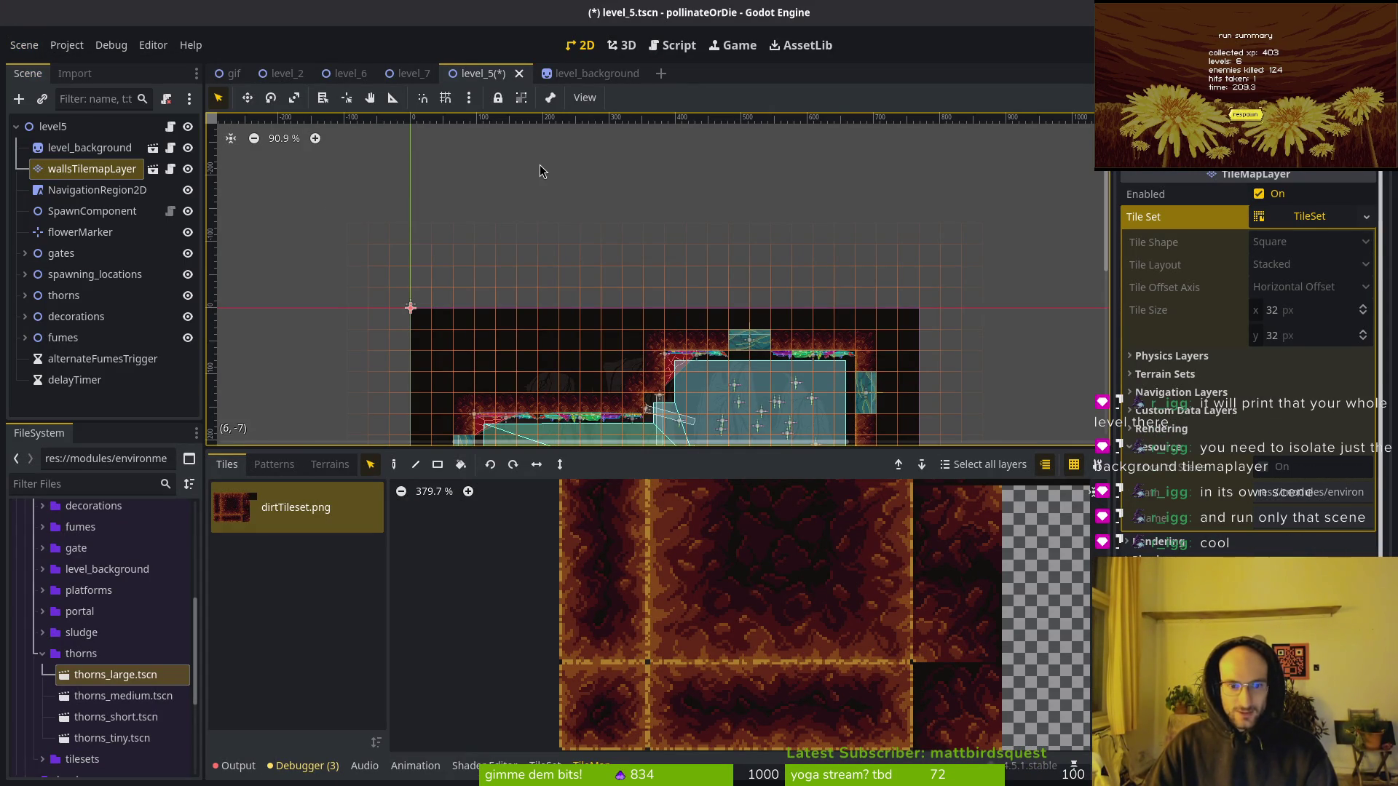
click(1245, 115)
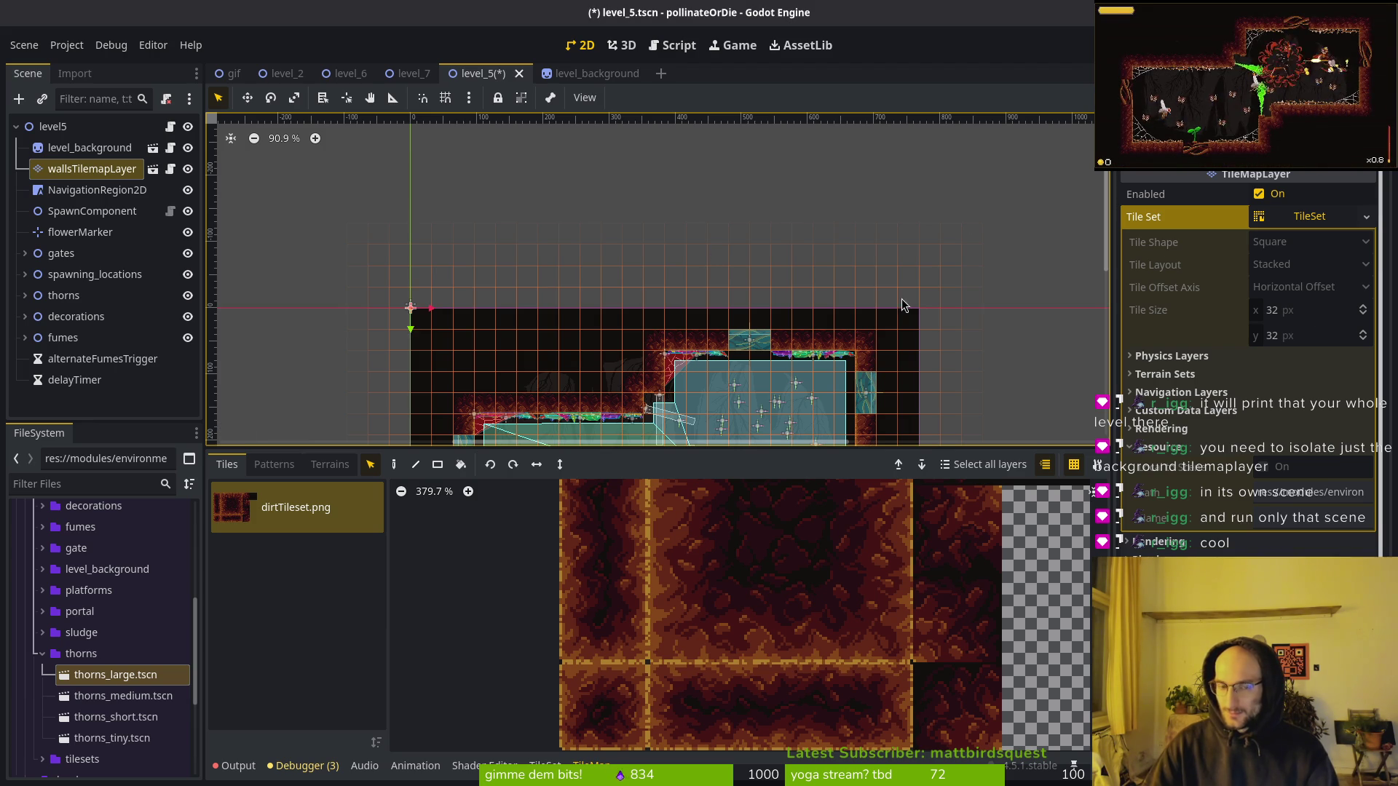
key(alt+Tab)
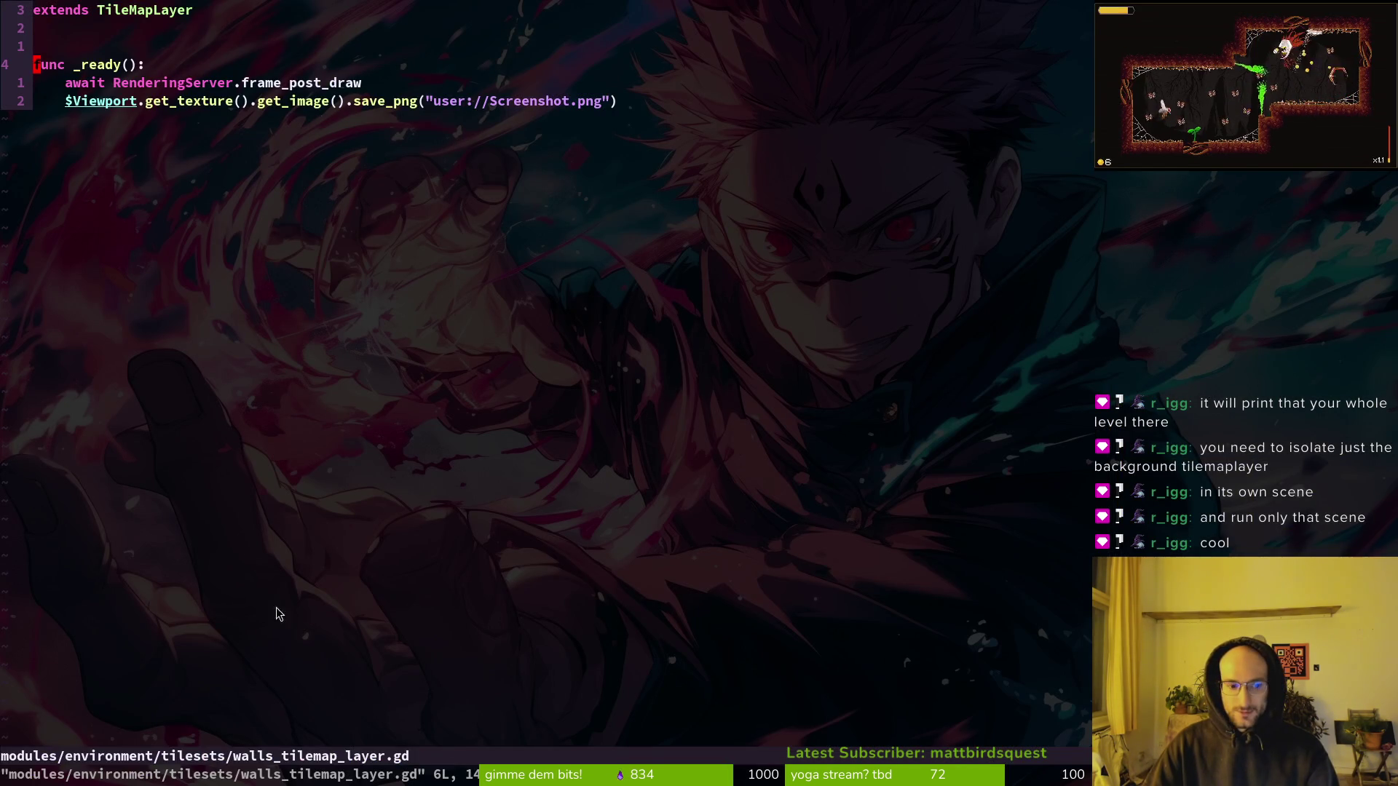
key(alt+Tab)
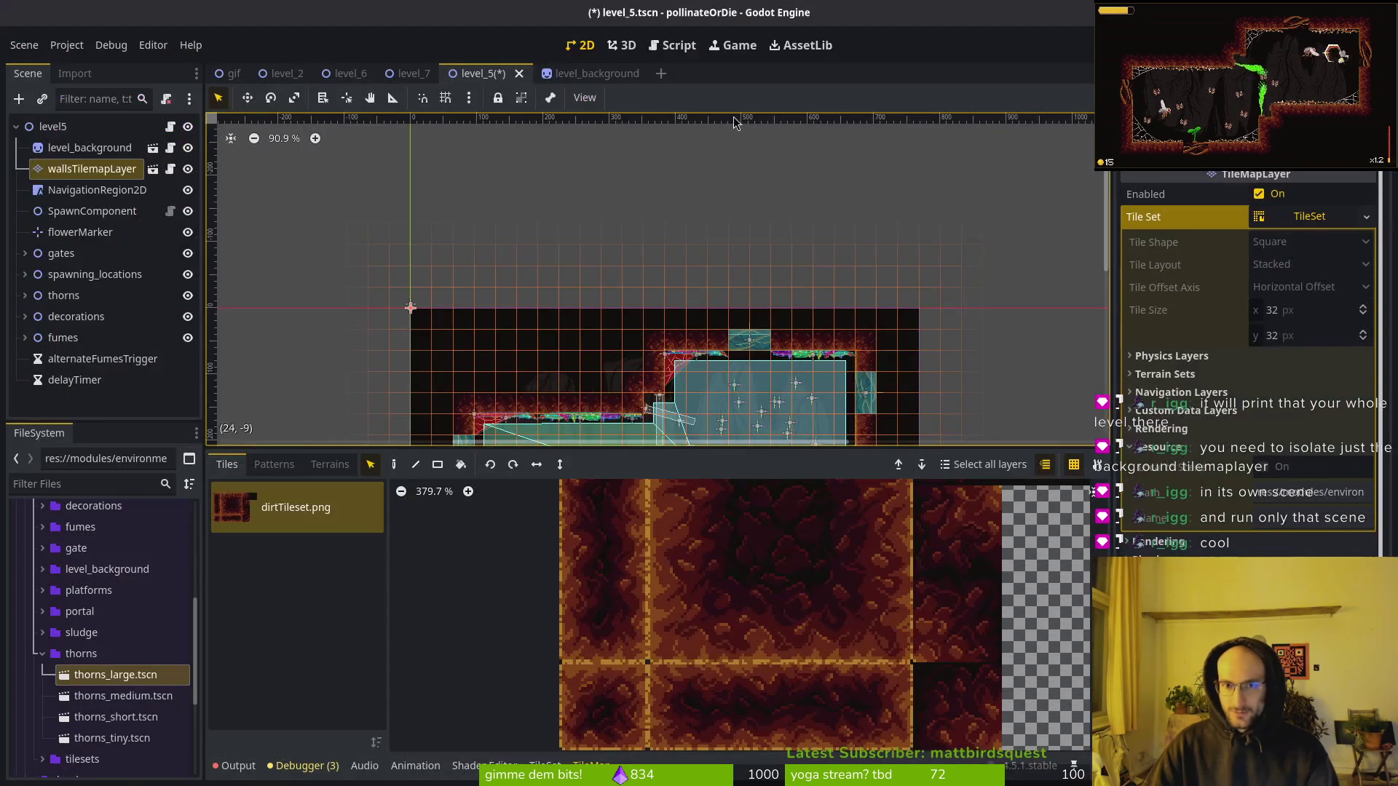
Save level_5, run the game with F5 and launch level 5 from level select.
key(F5)
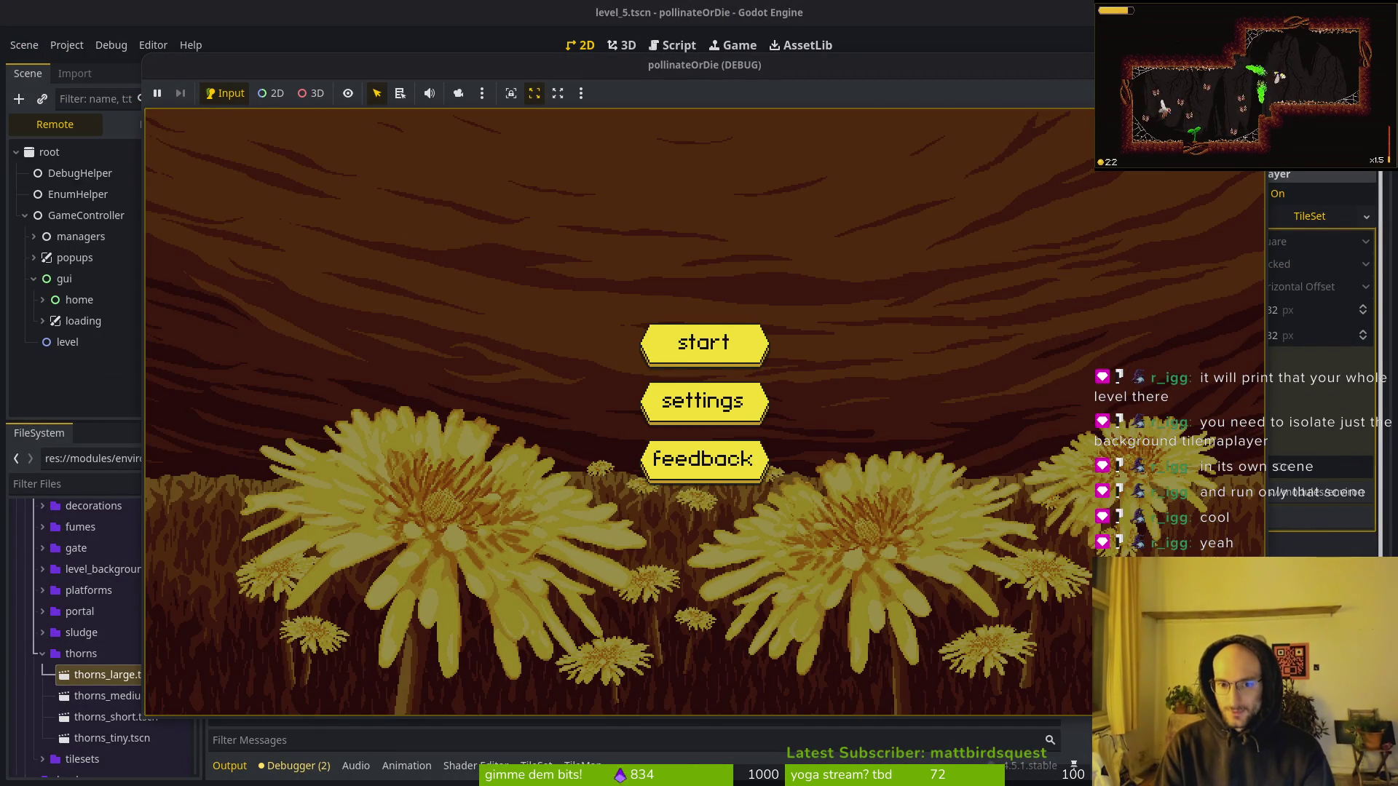
key(Return)
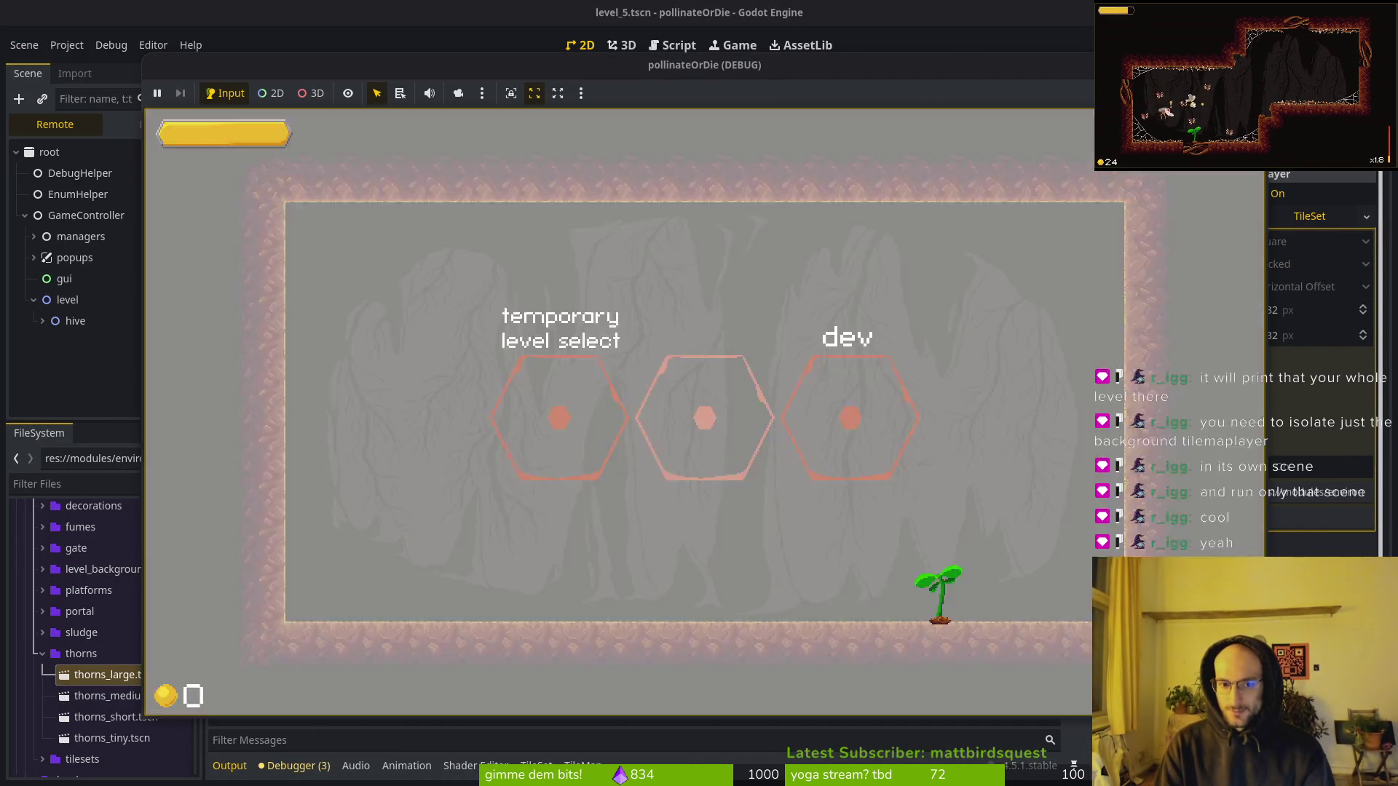
key(Right)
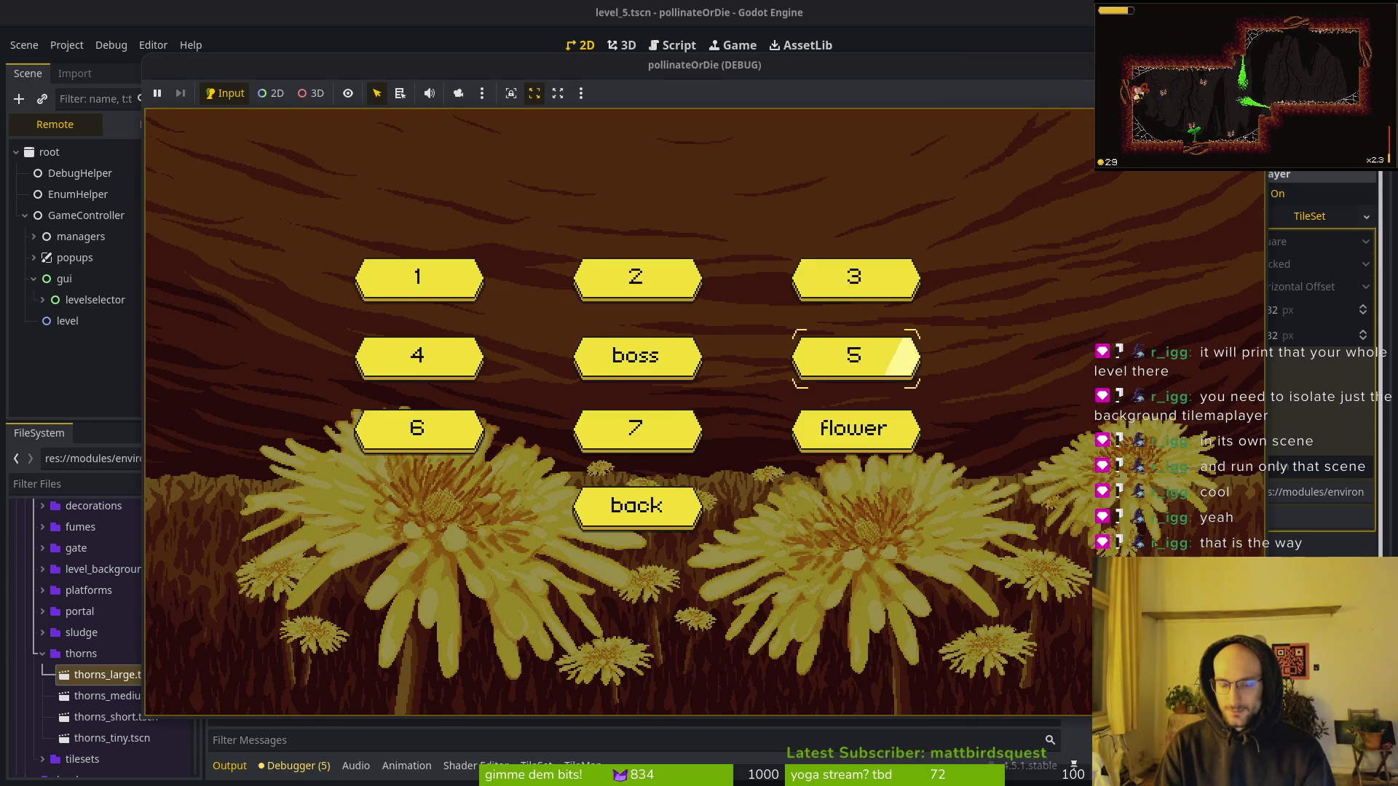
key(Return)
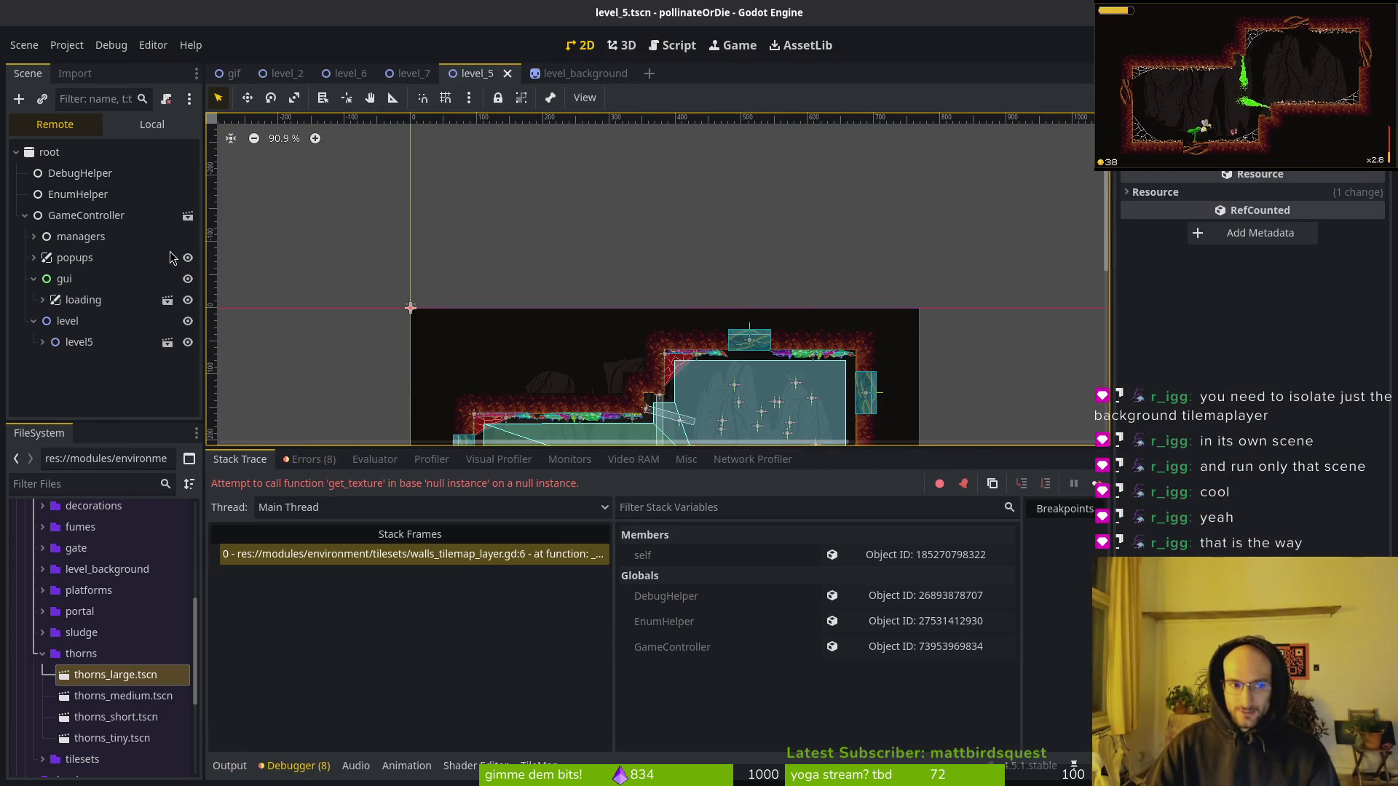
Review the get_texture error trace, show level5's Local scene tree, then return to Neovim.
key(alt+Tab)
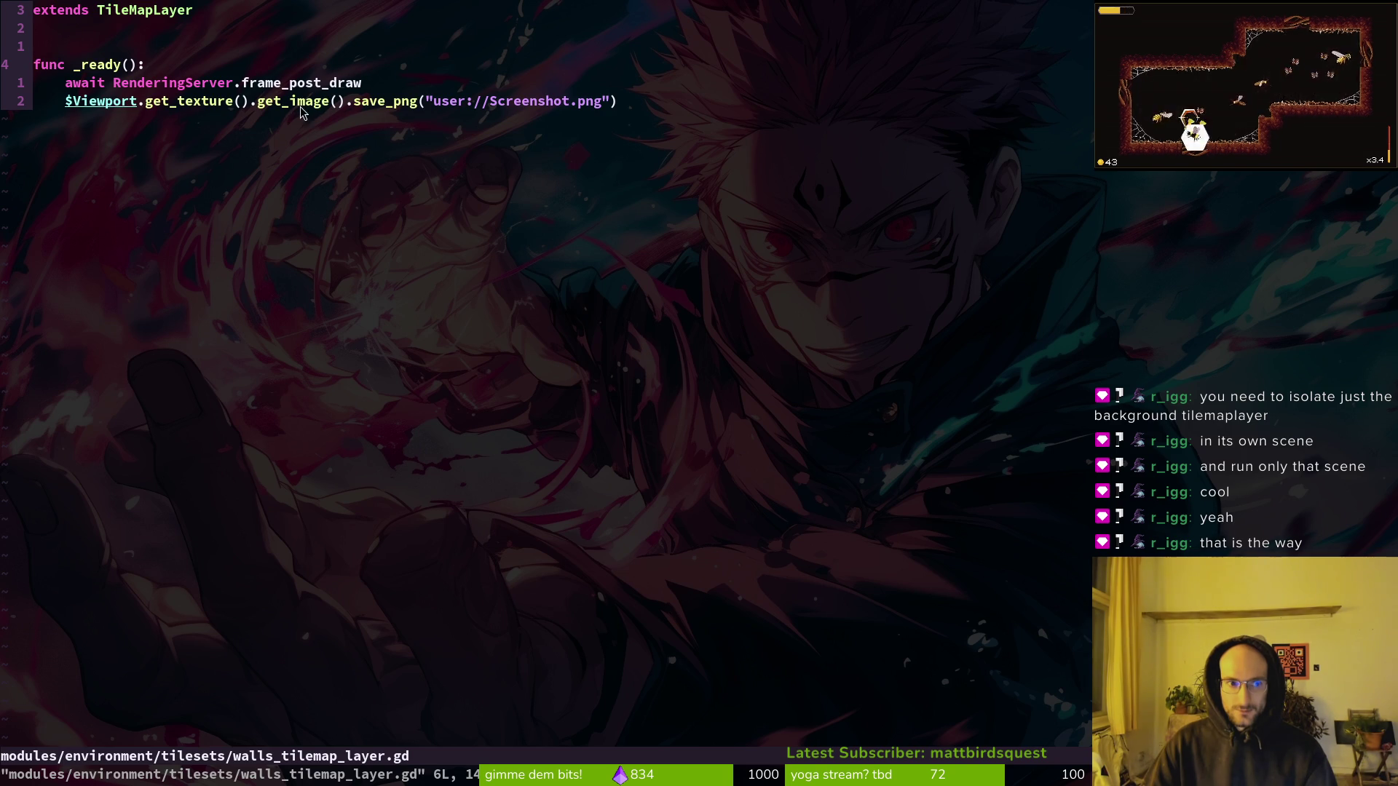
key(F5)
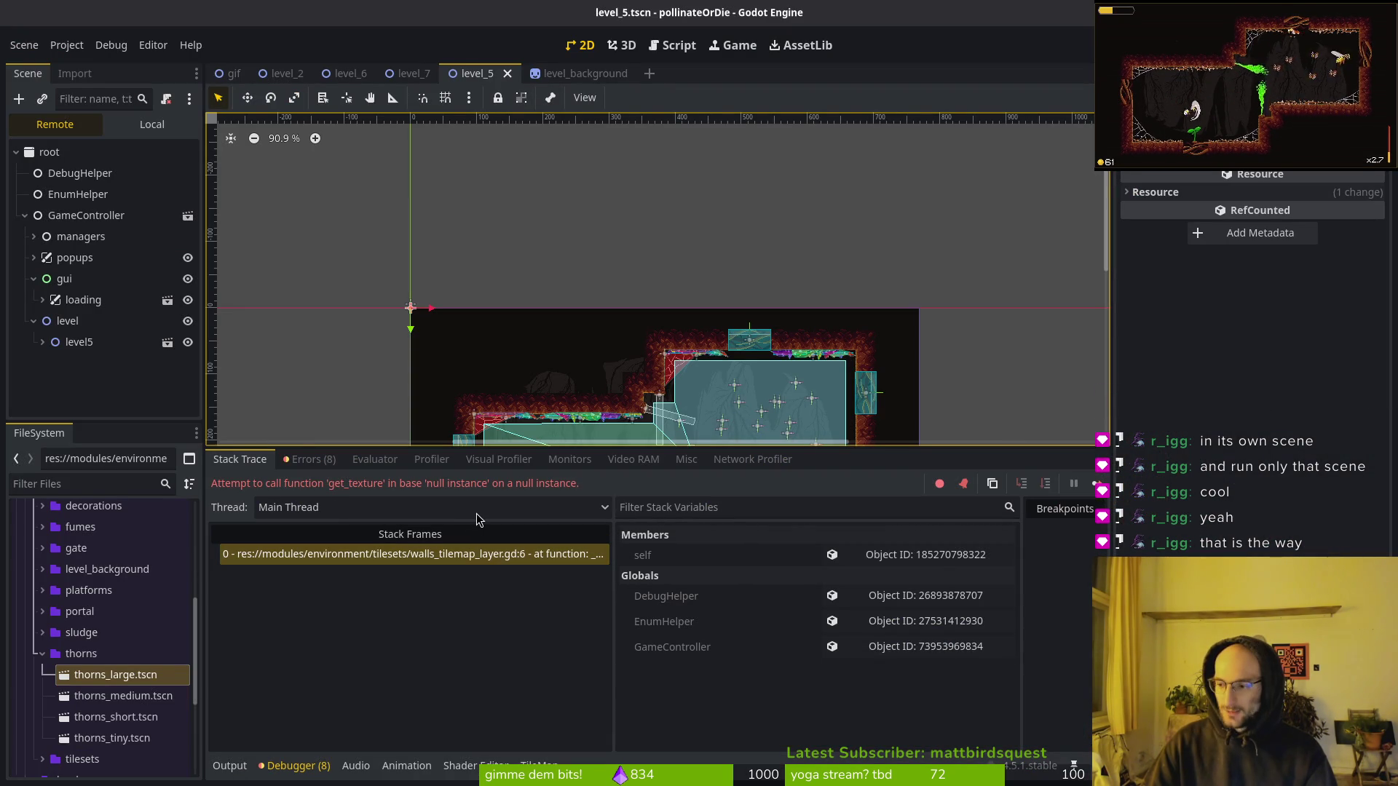
click(152, 124)
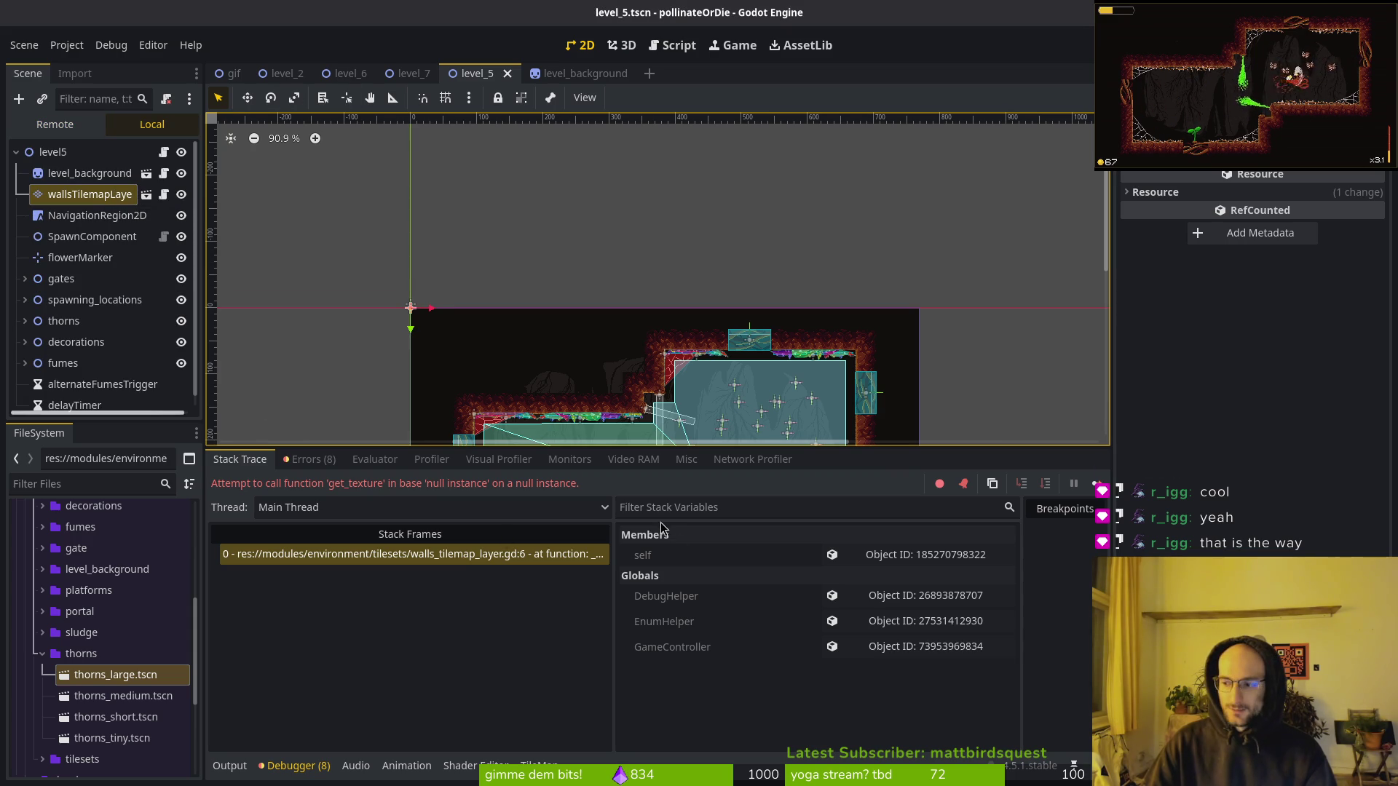
key(alt+Tab)
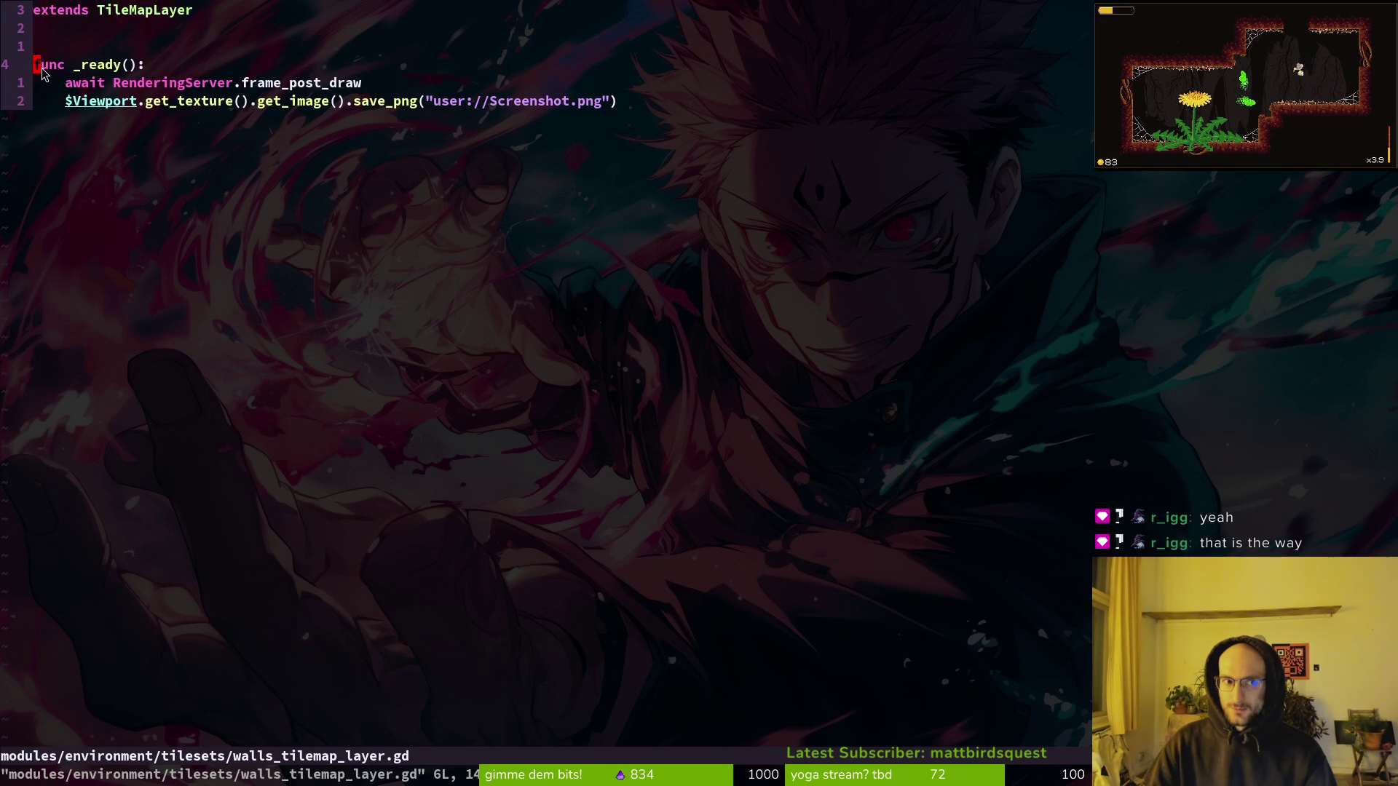
Replace $Viewport with get_viewport() on line 6 of walls_tilemap_layer.gd and save with :w.
drag(40, 72, 521, 124)
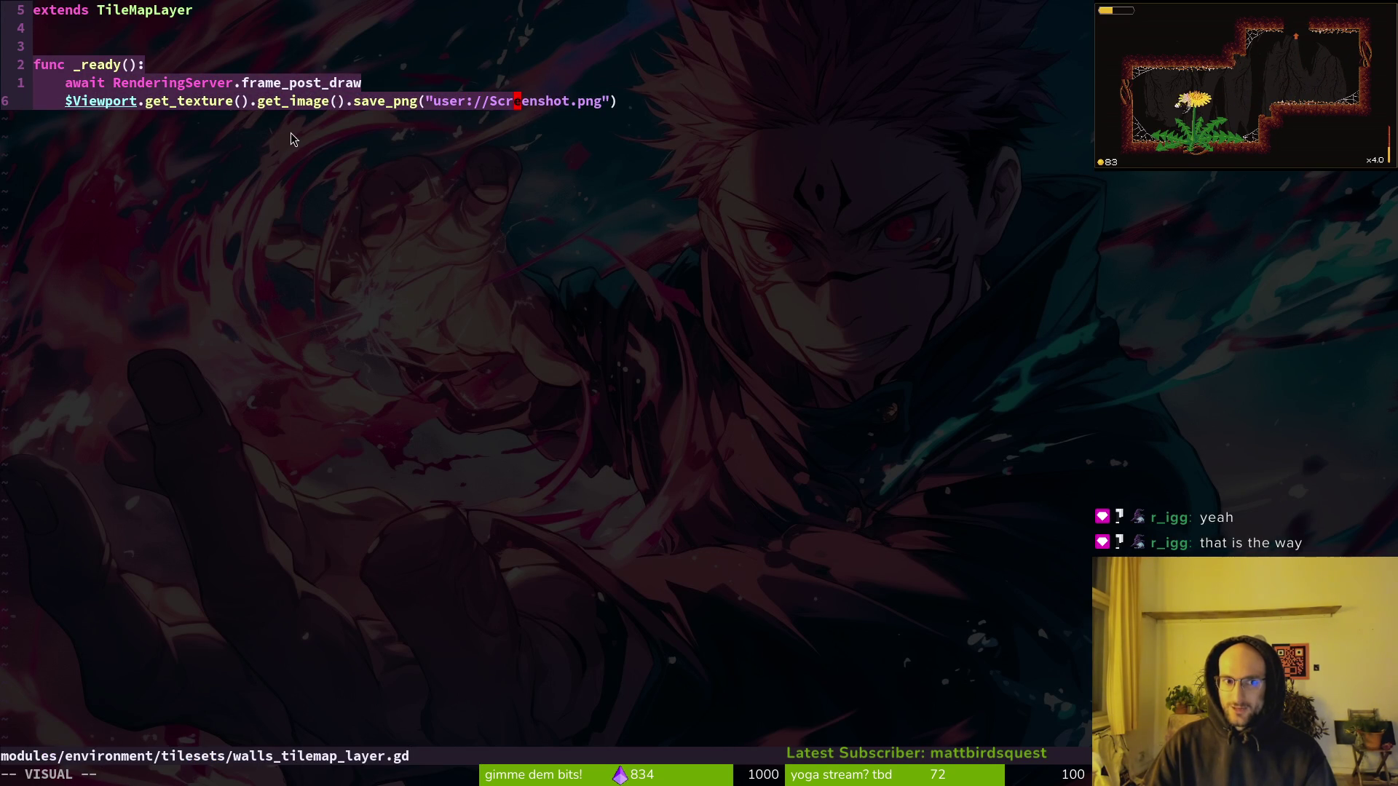
key(Escape)
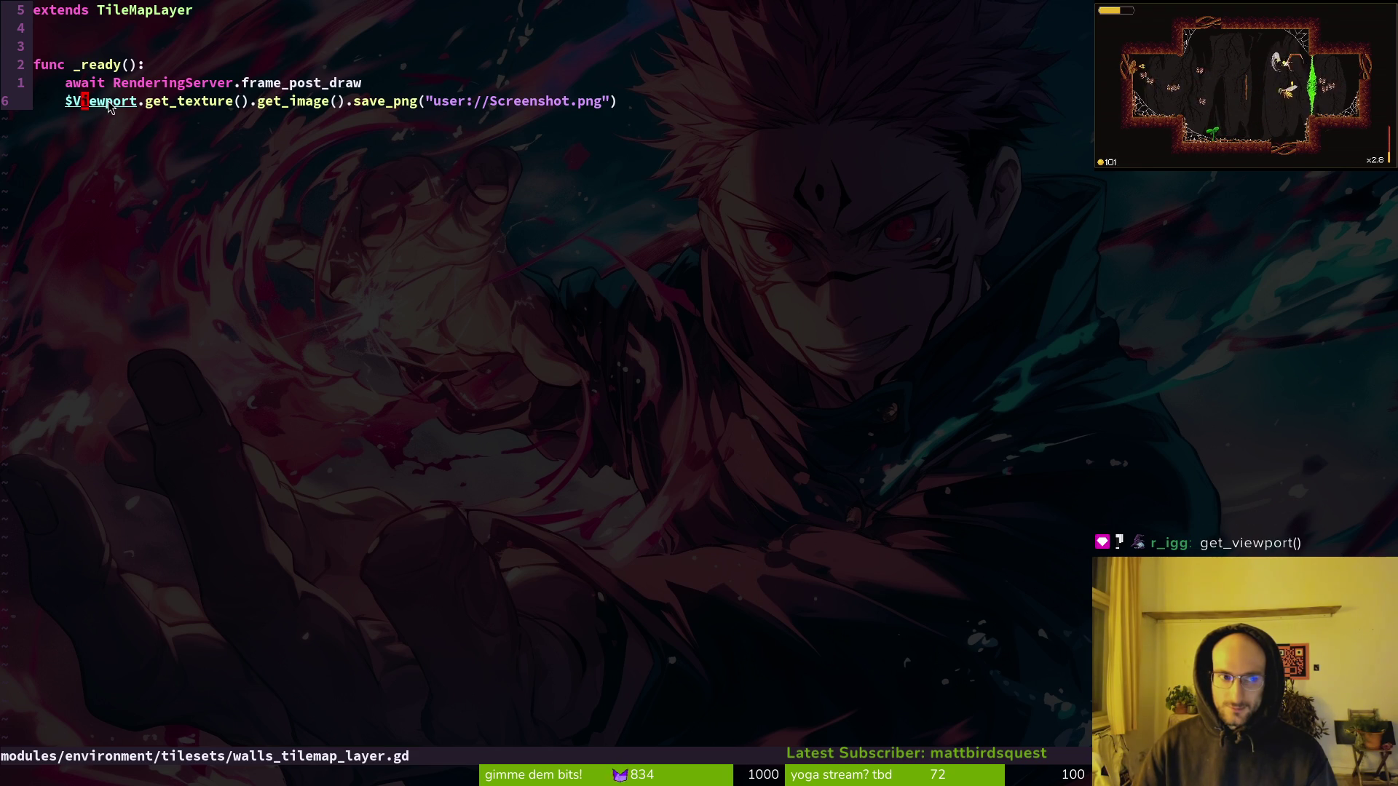
text(Bct.getvi)
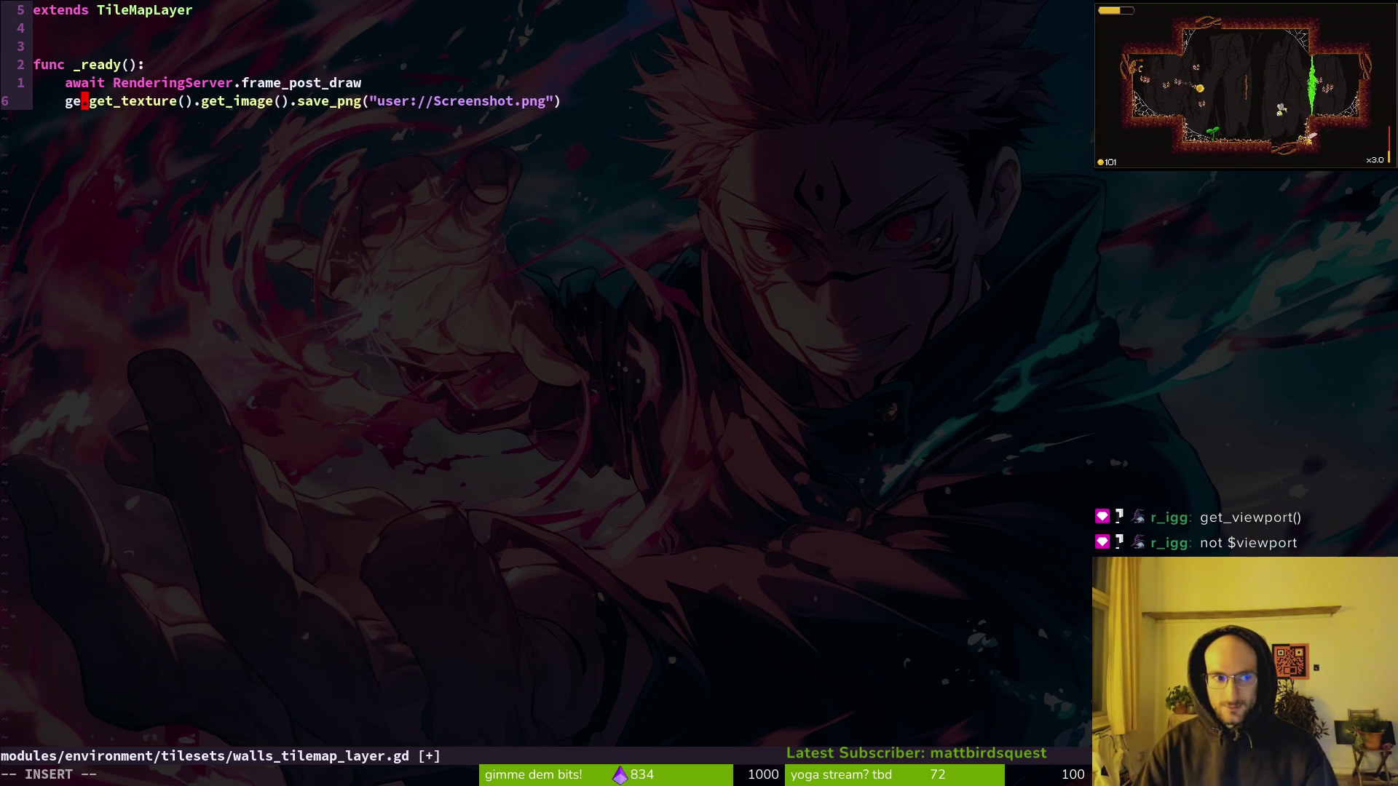
key(Return)
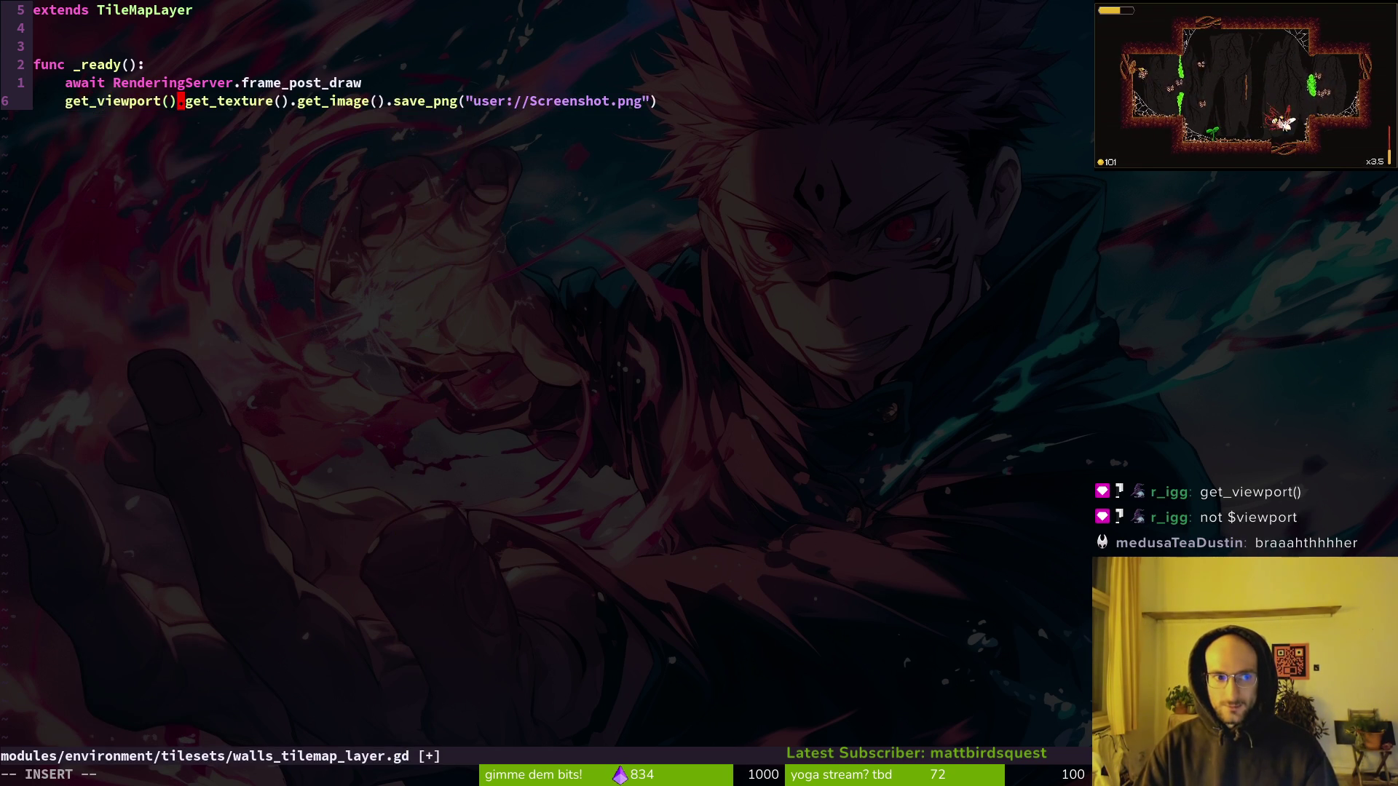
key(Escape)
text(:w)
key(Return)
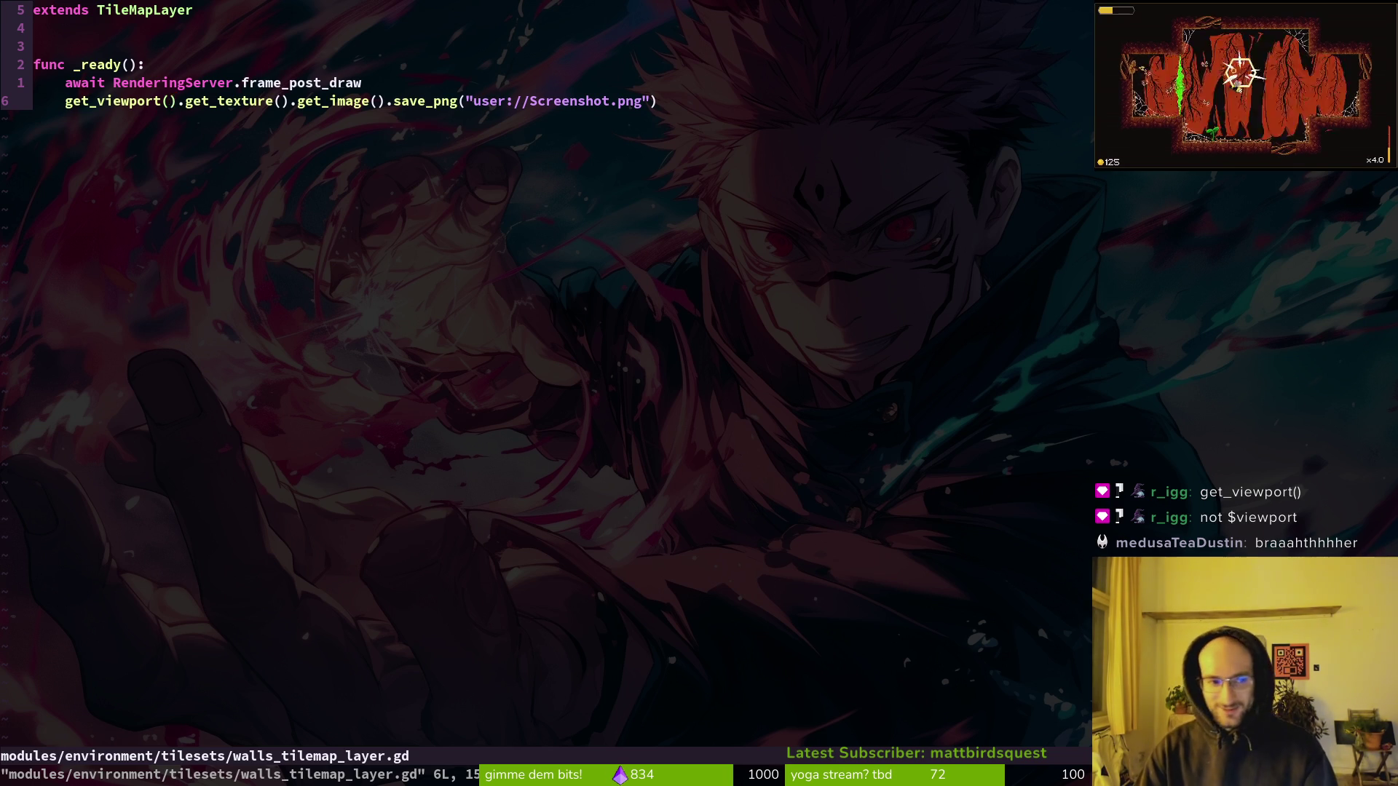
key(F8)
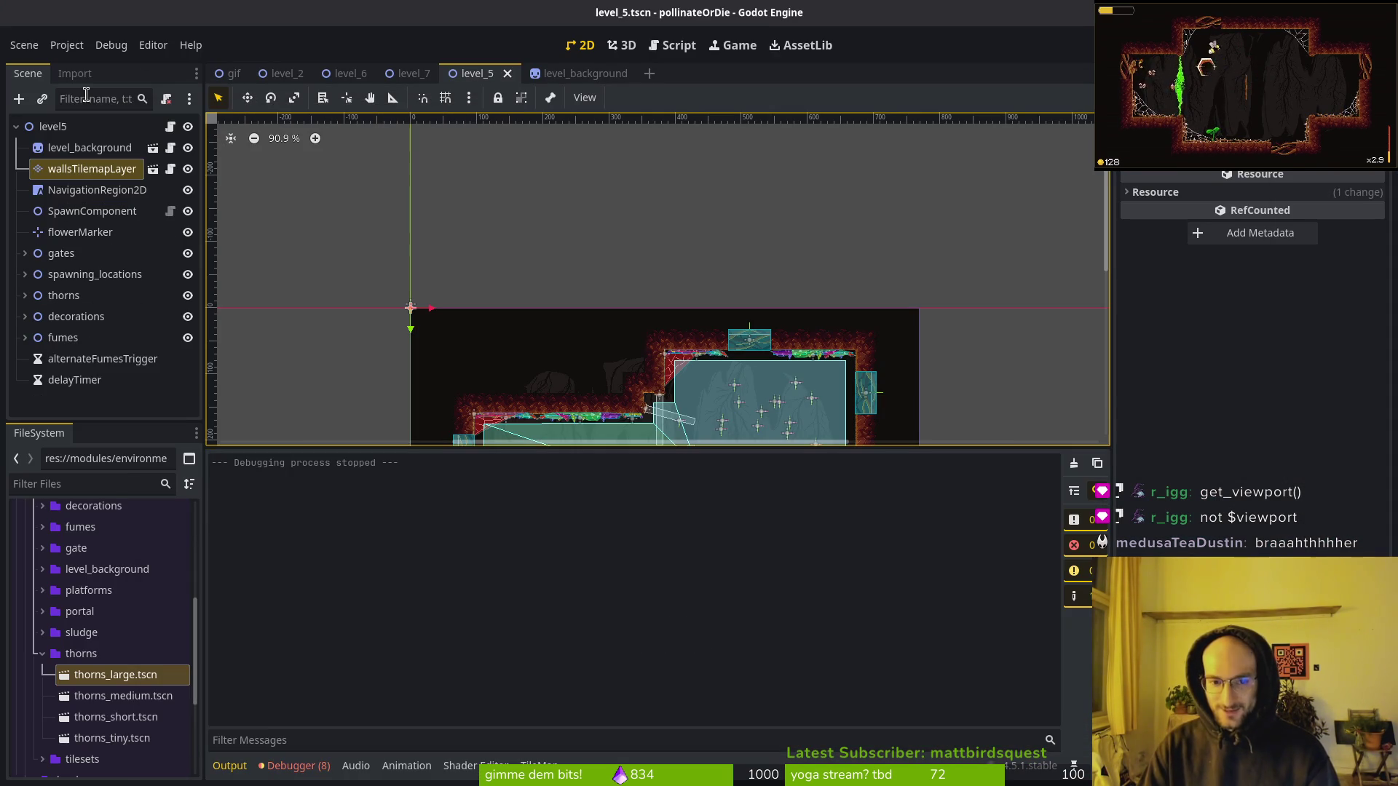
Play-test level 5 with the edited walls script, then stop the game.
key(F5)
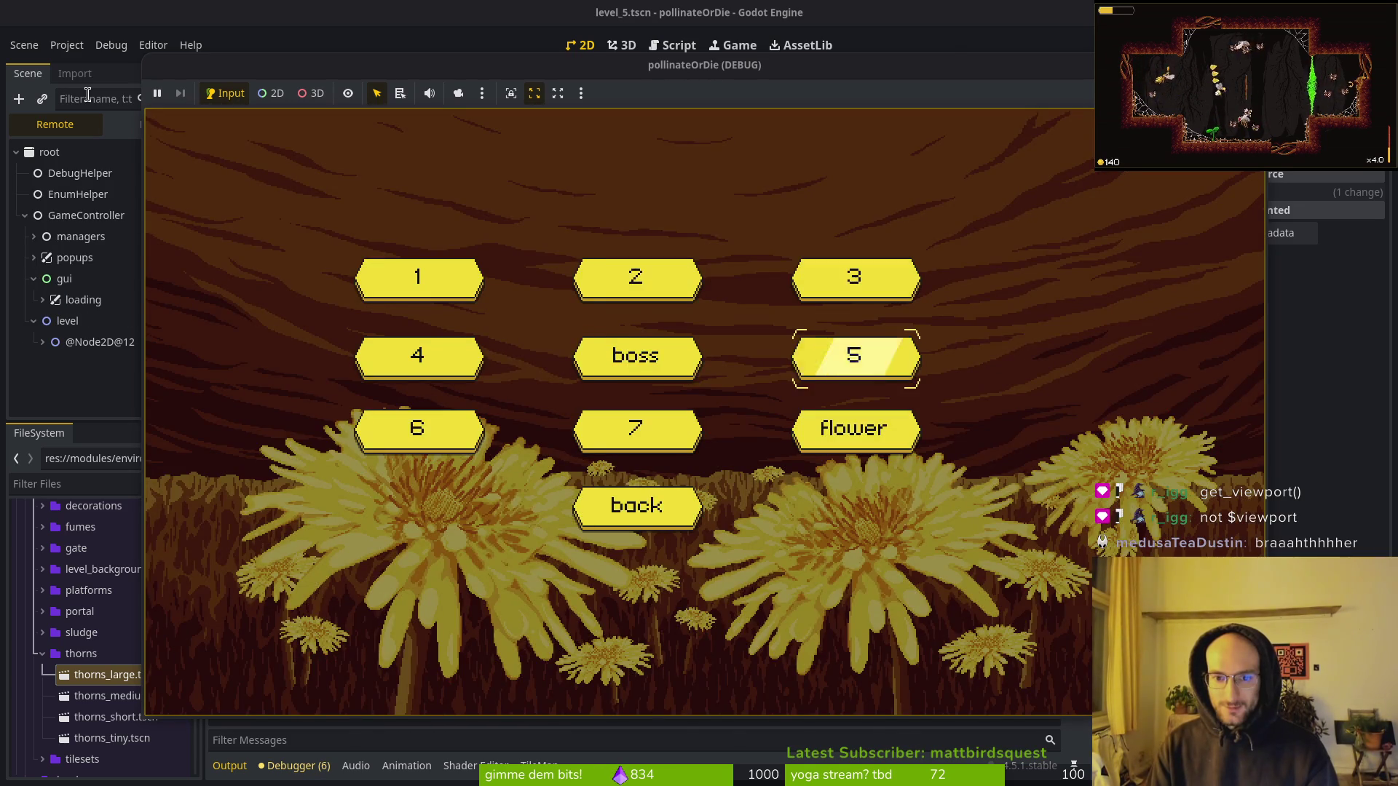
key(Return)
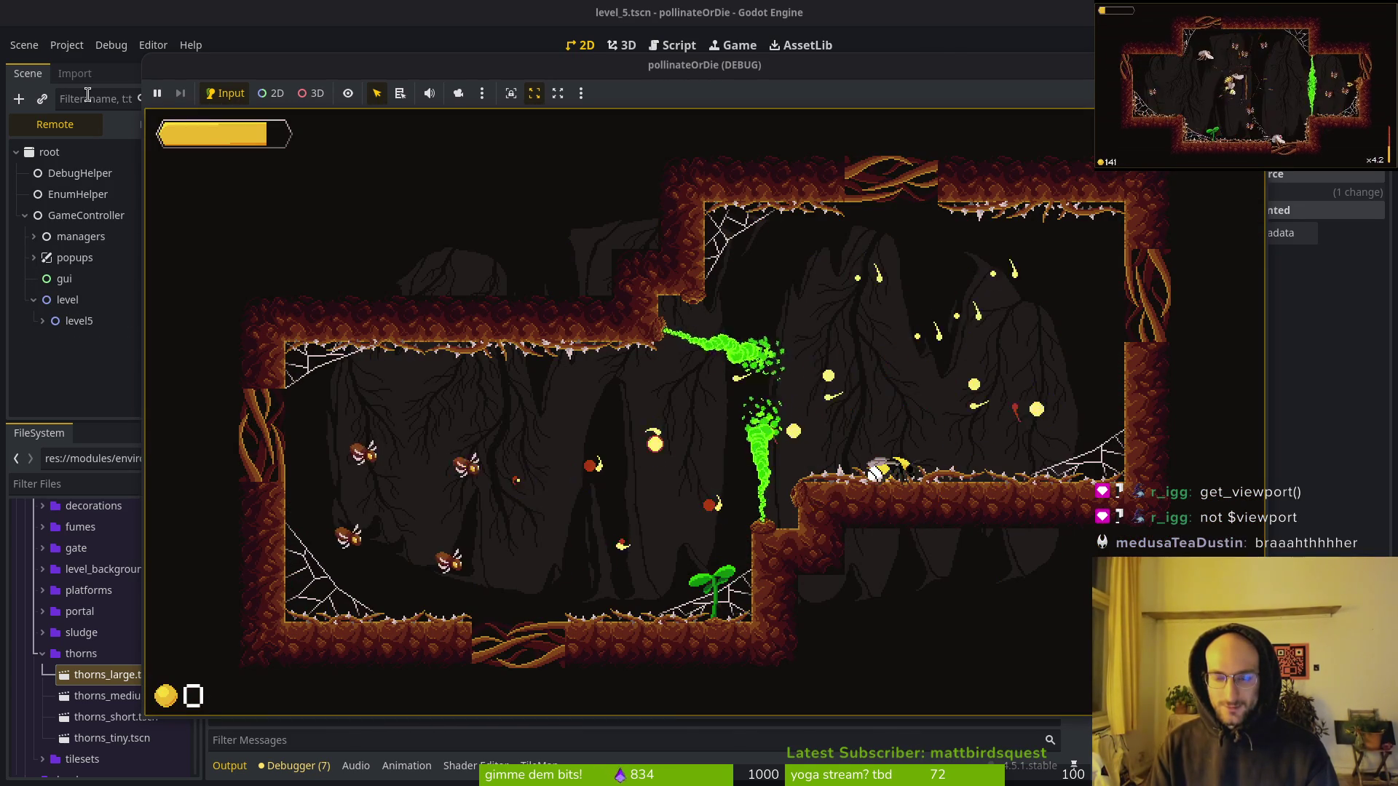
key(F8)
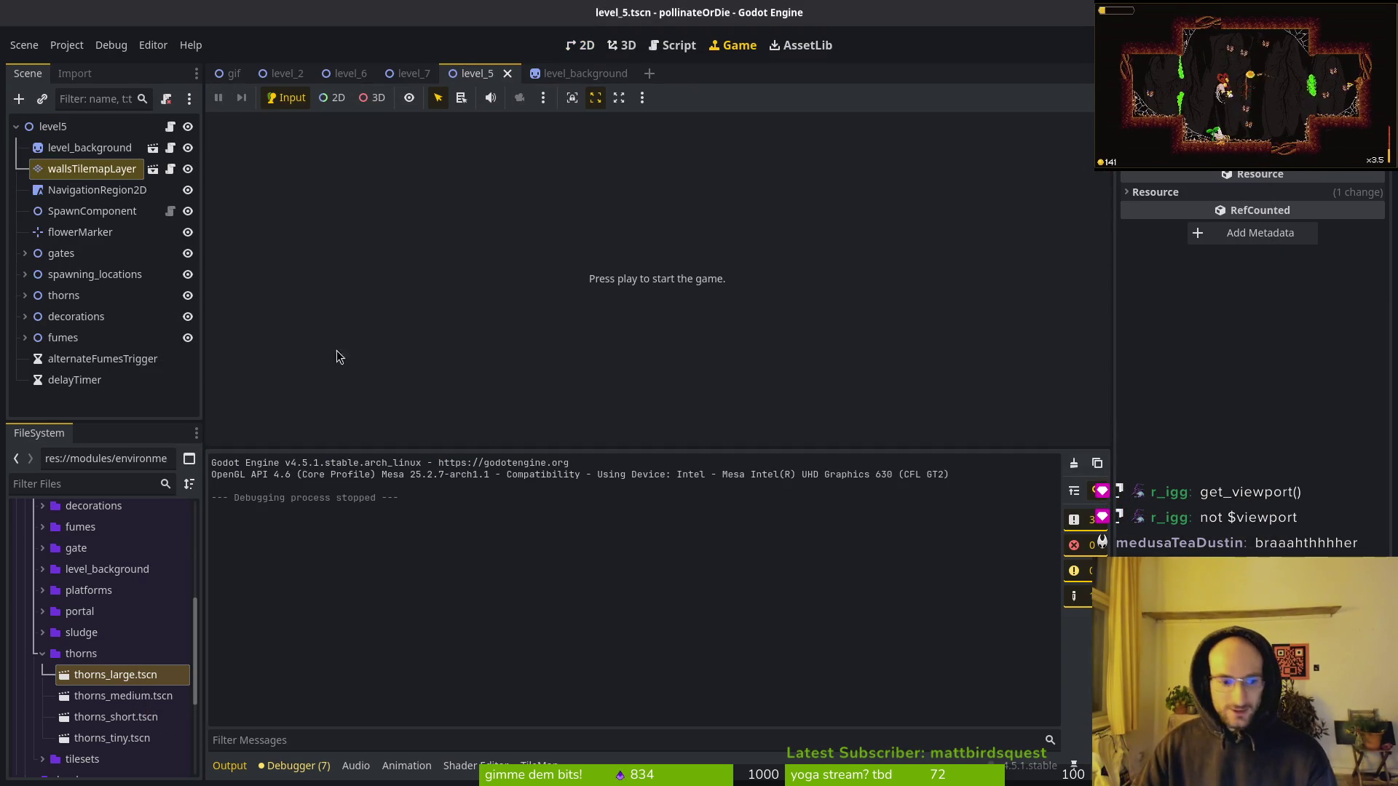
Collapse the environment, modules and assets folders in the FileSystem dock.
scroll(45, 728, up, 6)
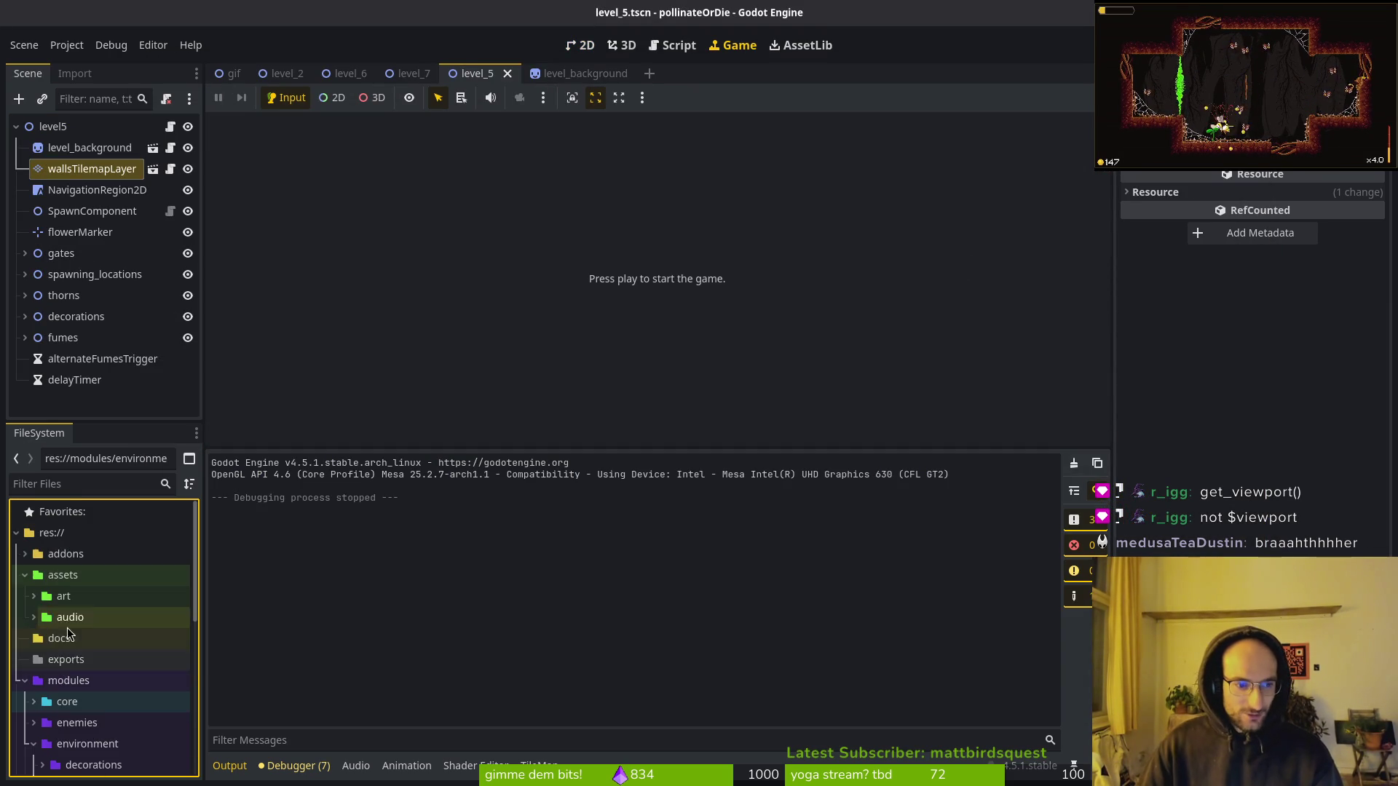
click(34, 743)
click(24, 680)
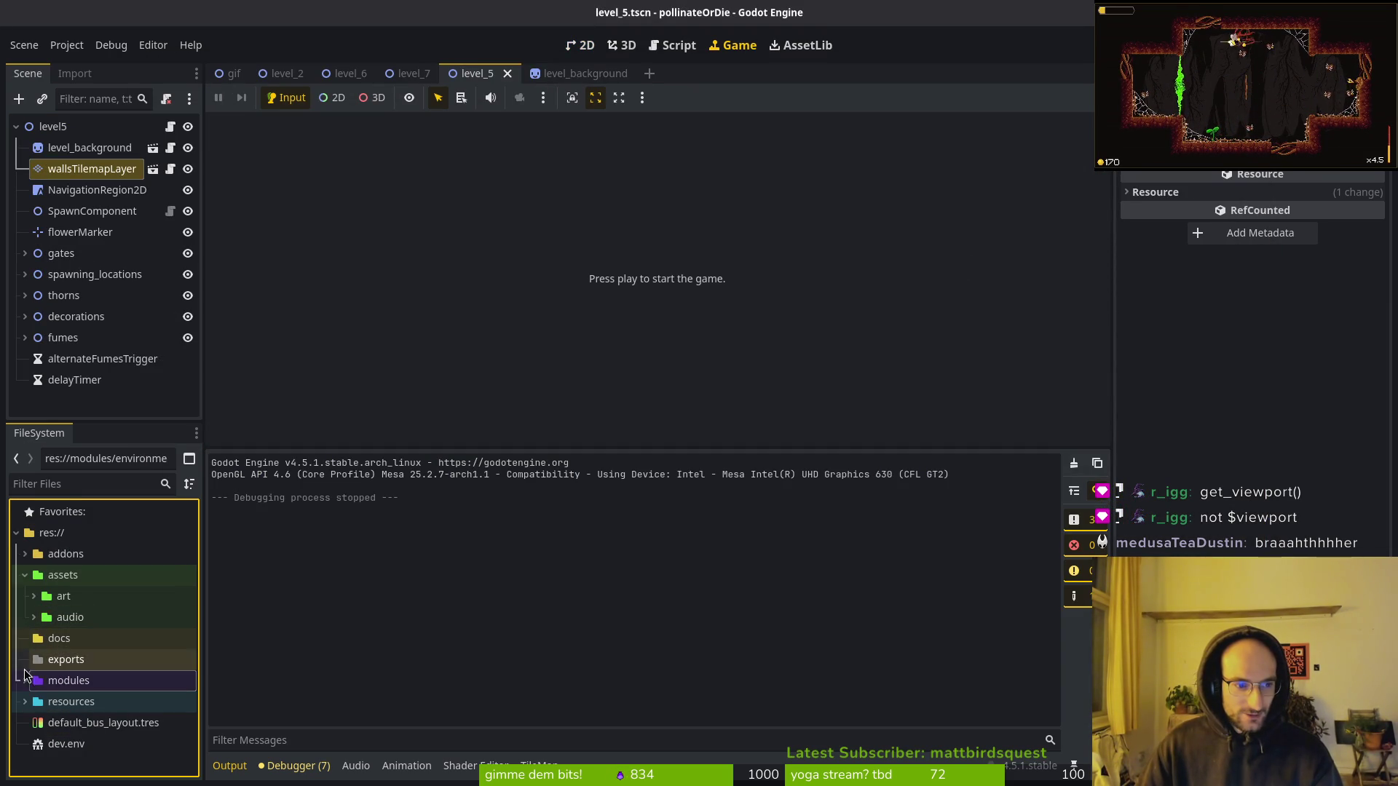
click(25, 574)
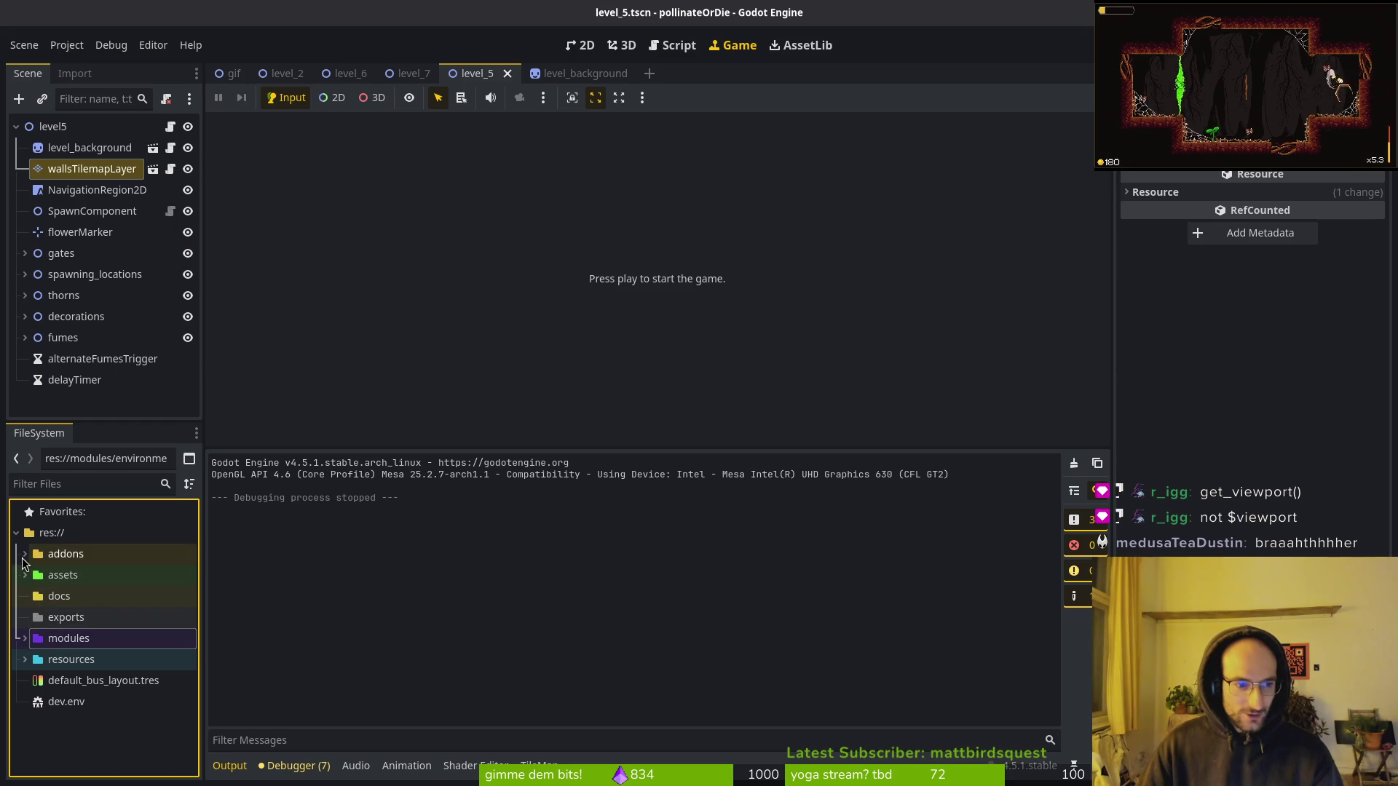
click(26, 640)
click(26, 639)
Check the home folder's full path in the file manager, then return to Neovim.
key(super)
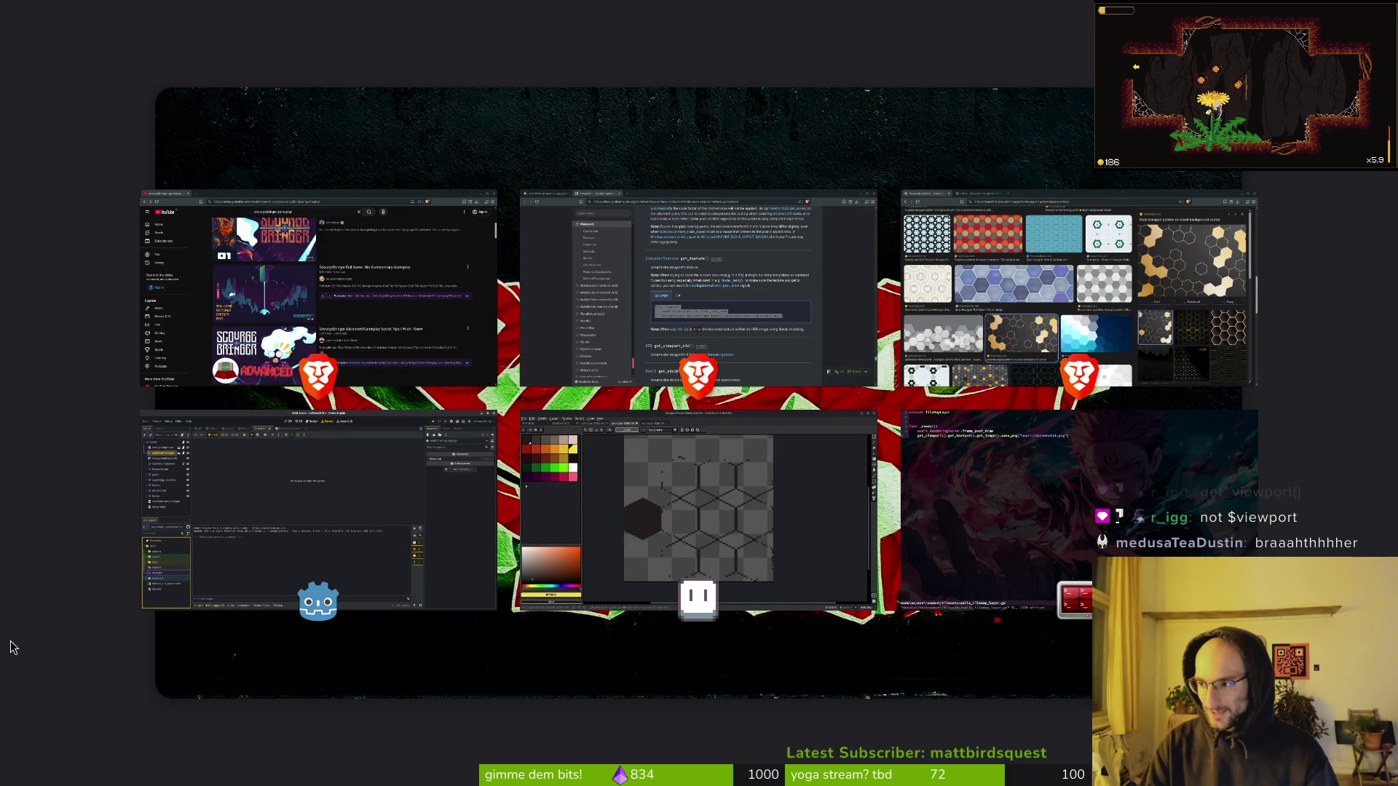
key(super+e)
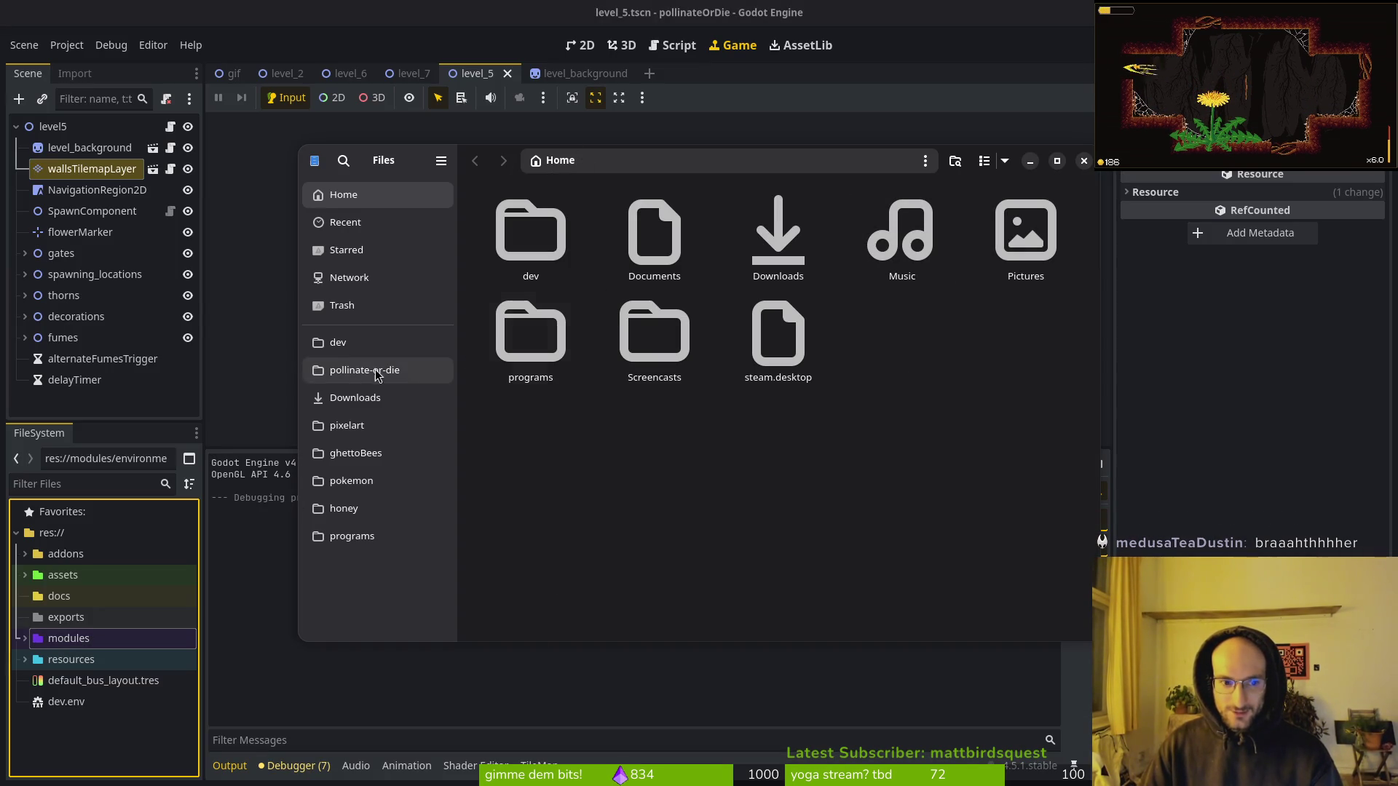
click(611, 161)
click(615, 159)
click(1030, 160)
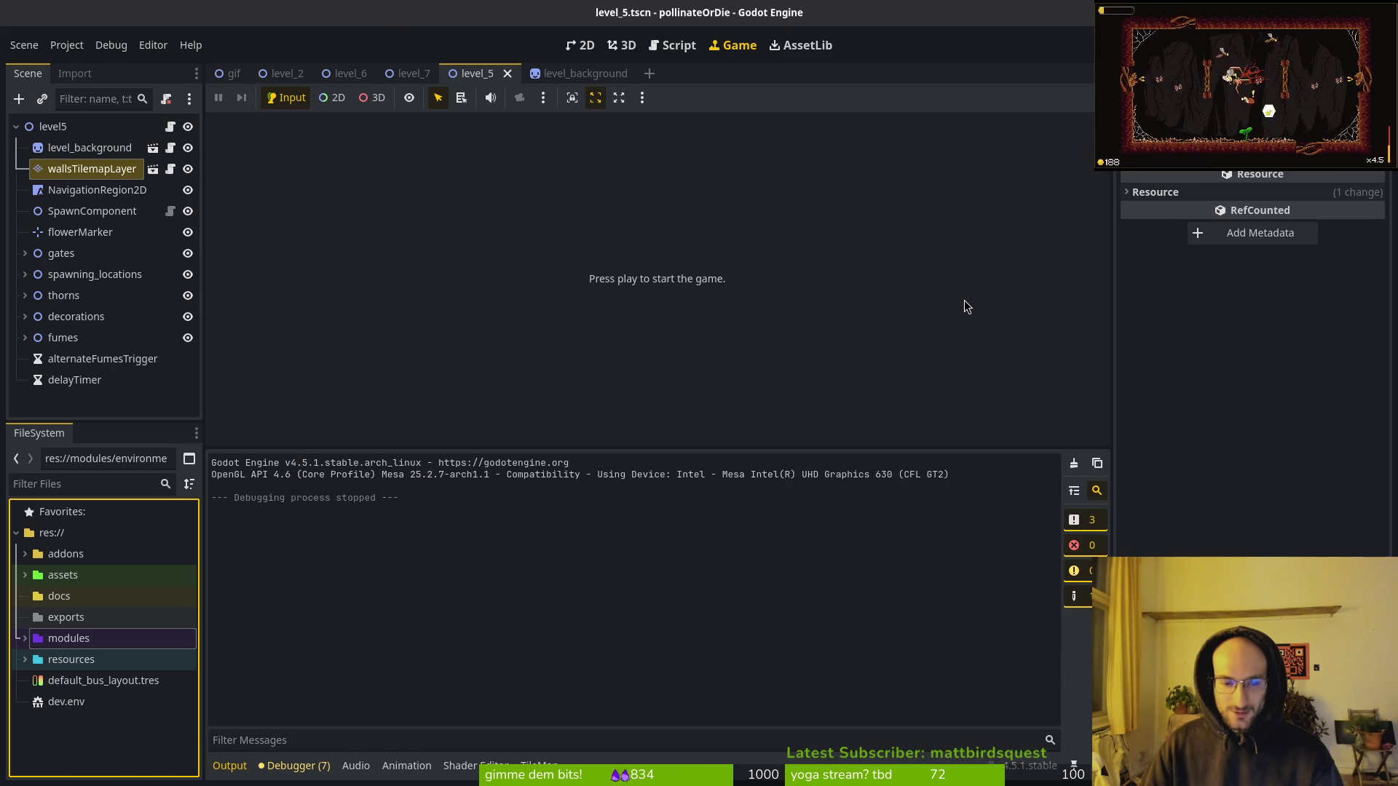
key(alt+Tab)
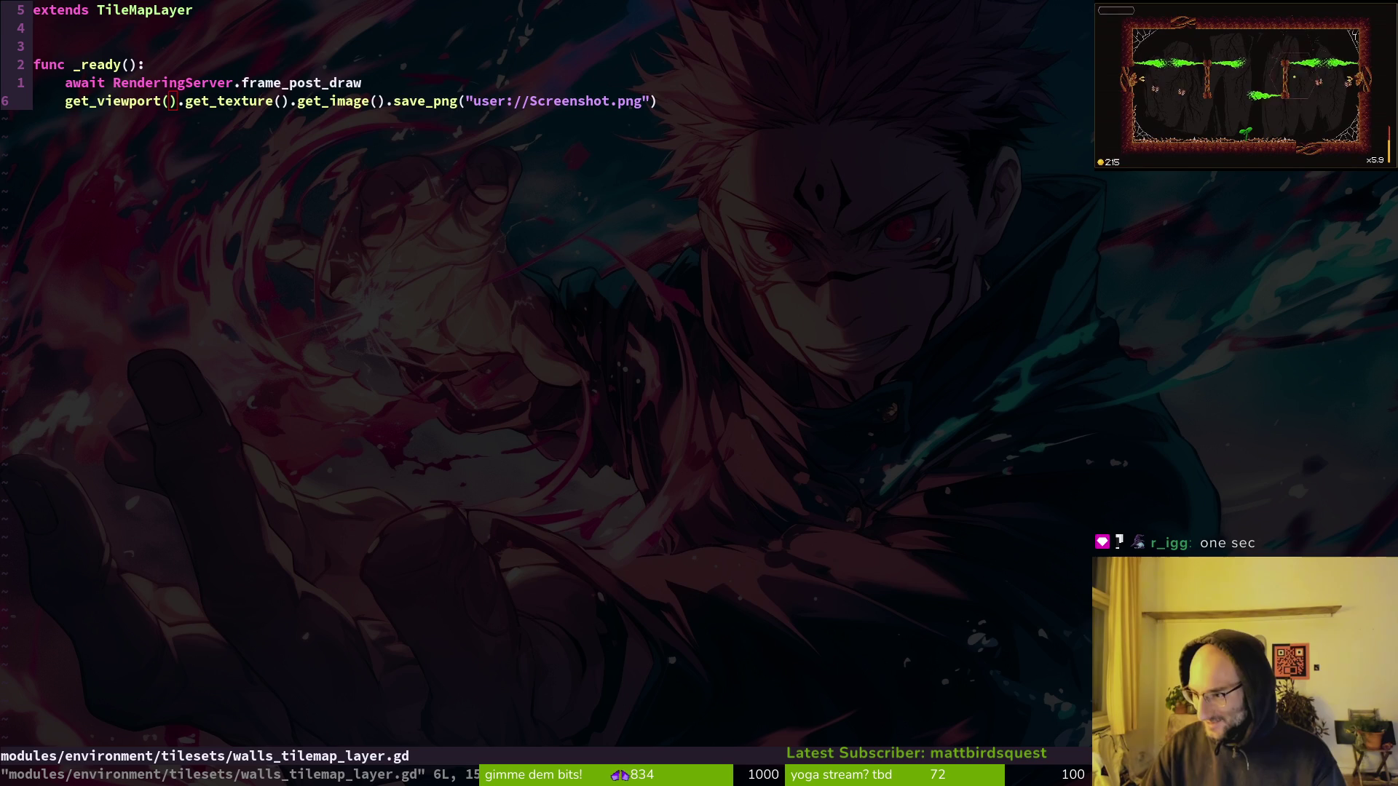
Compare the script's user://Screenshot.png path string against the Viewport documentation.
key(alt+Tab)
click(857, 399)
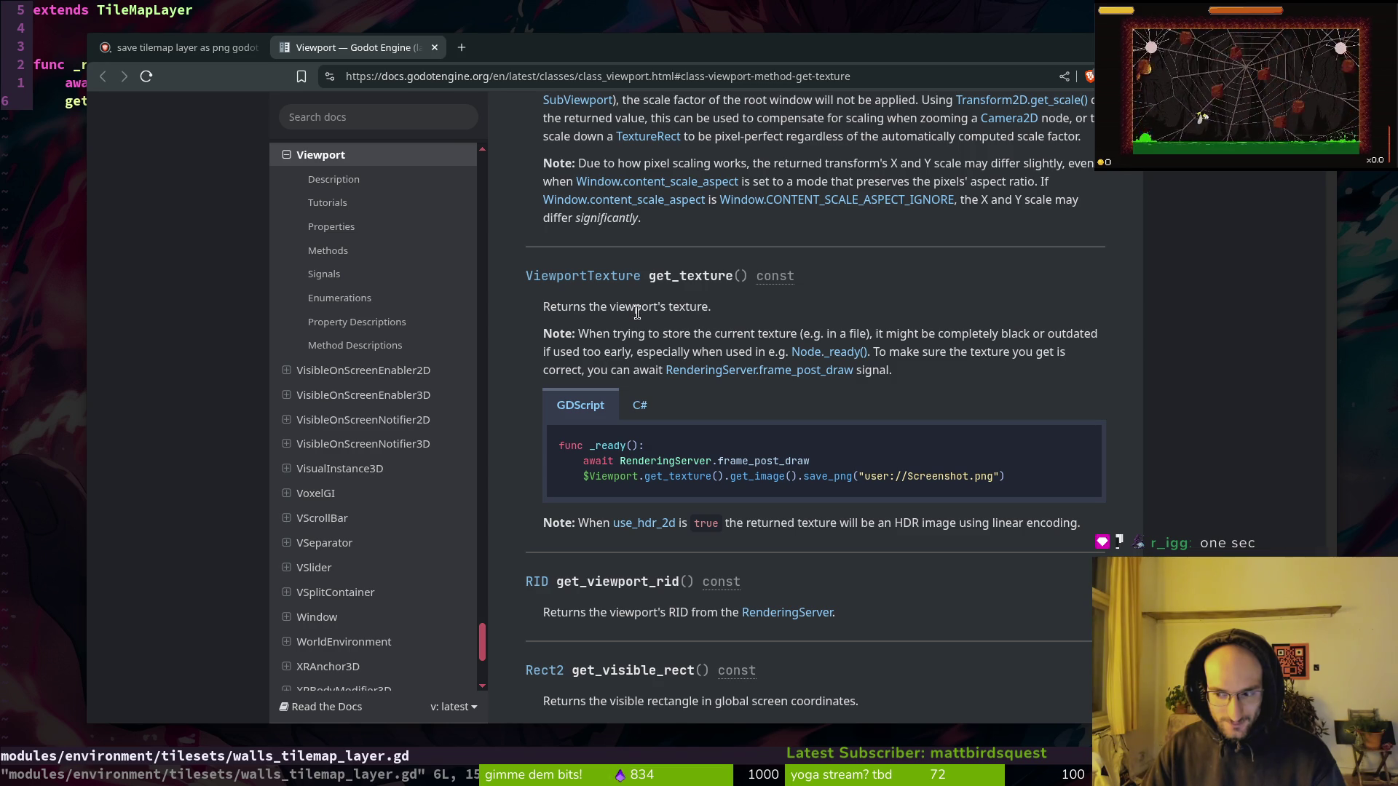
key(alt+Tab)
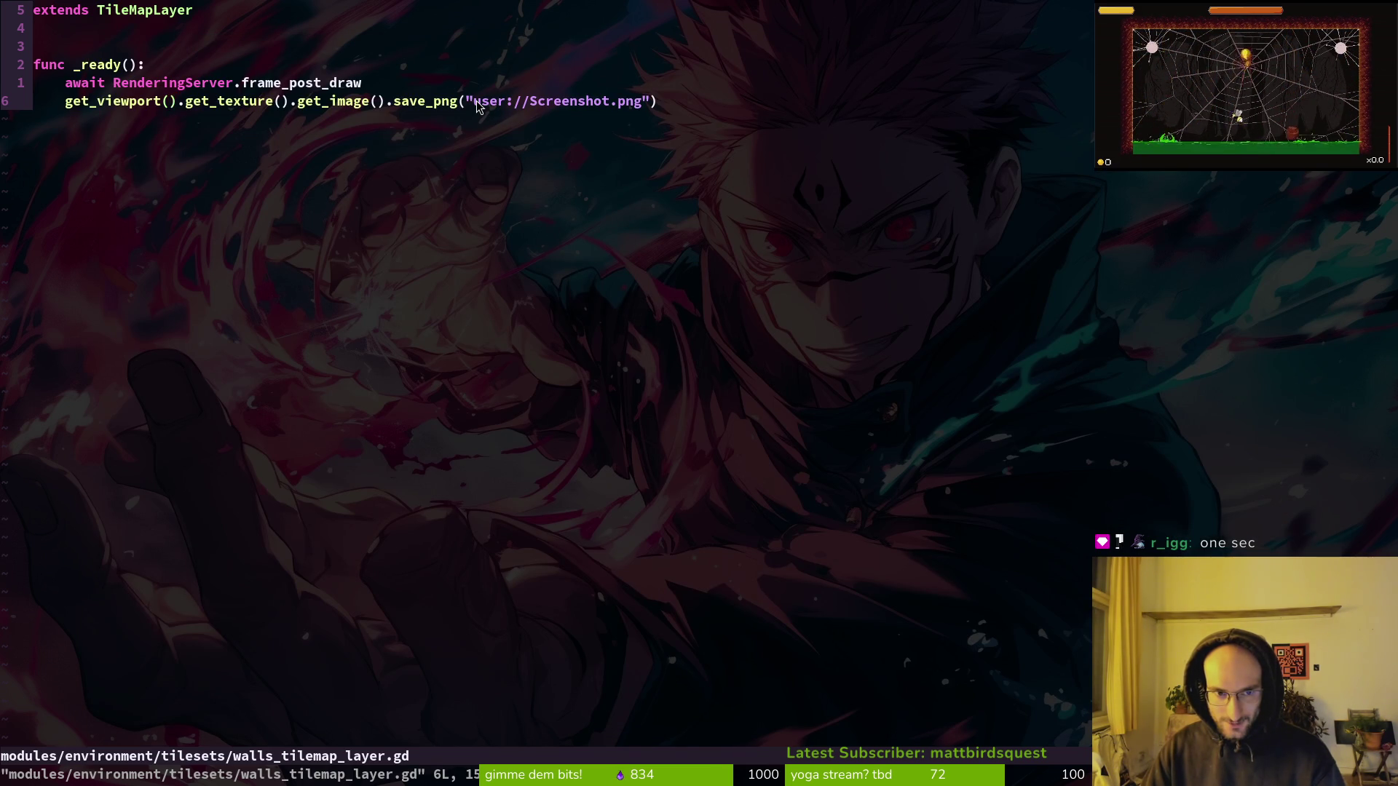
drag(481, 105, 638, 108)
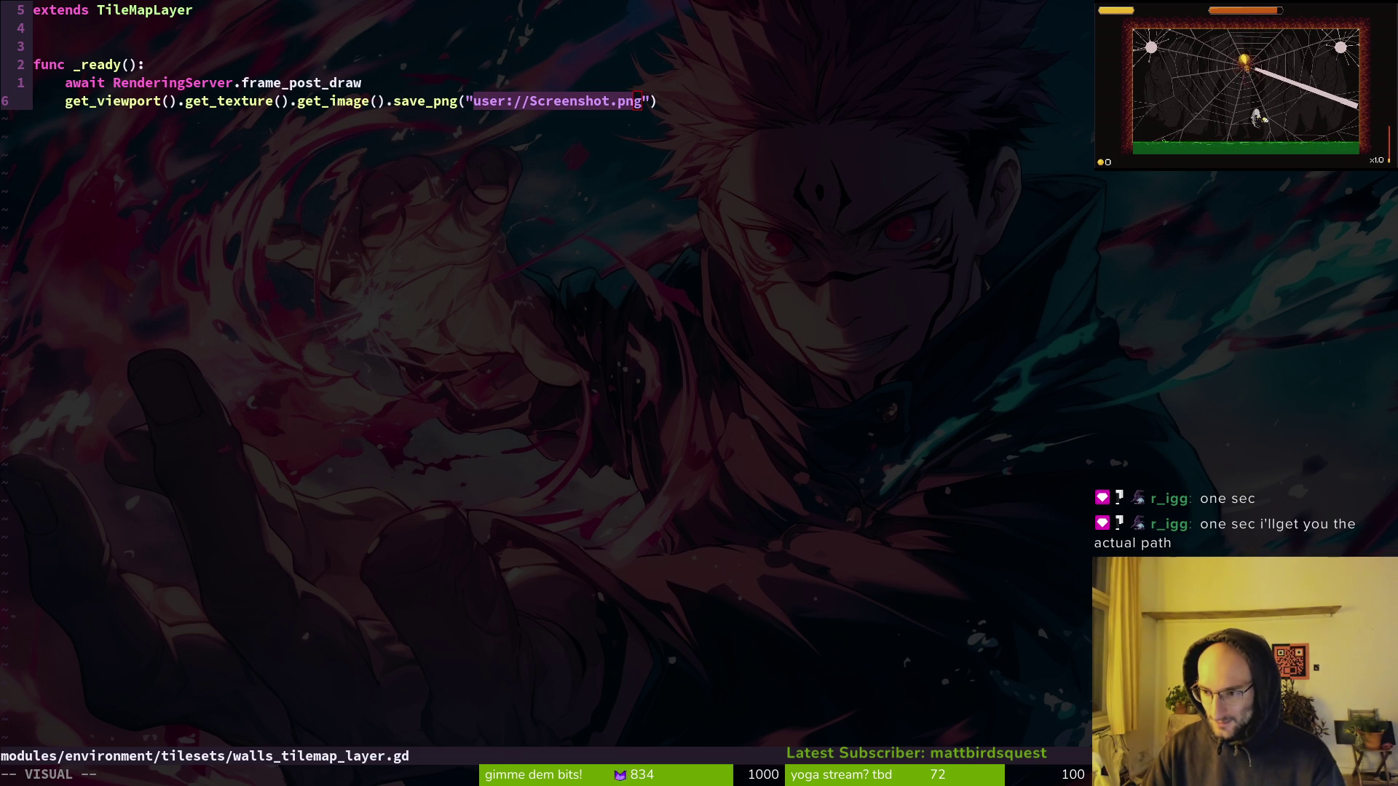
key(alt+Tab)
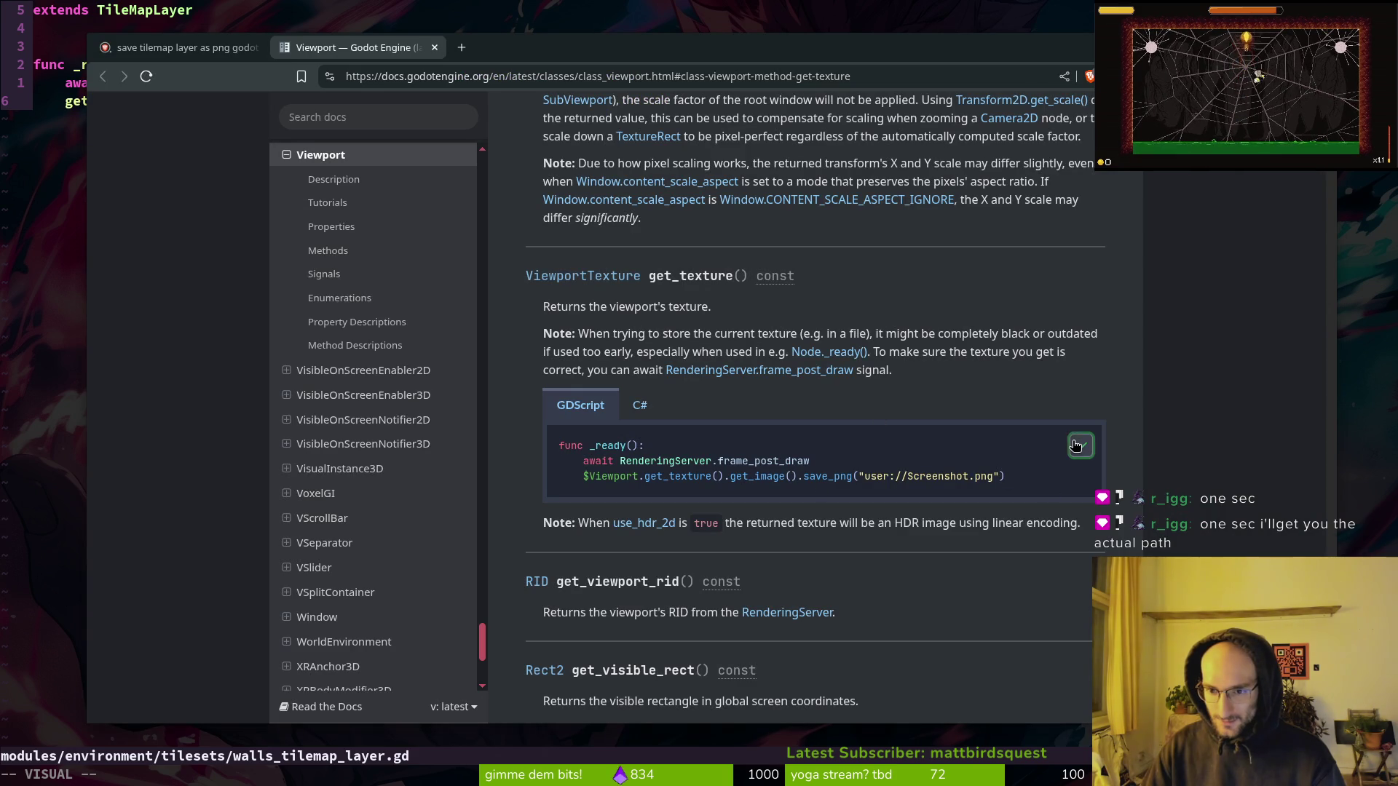
Open perplexity.ai in a new browser tab.
key(ctrl+t)
text(pero)
key(BackSpace)
key(Down)
key(Return)
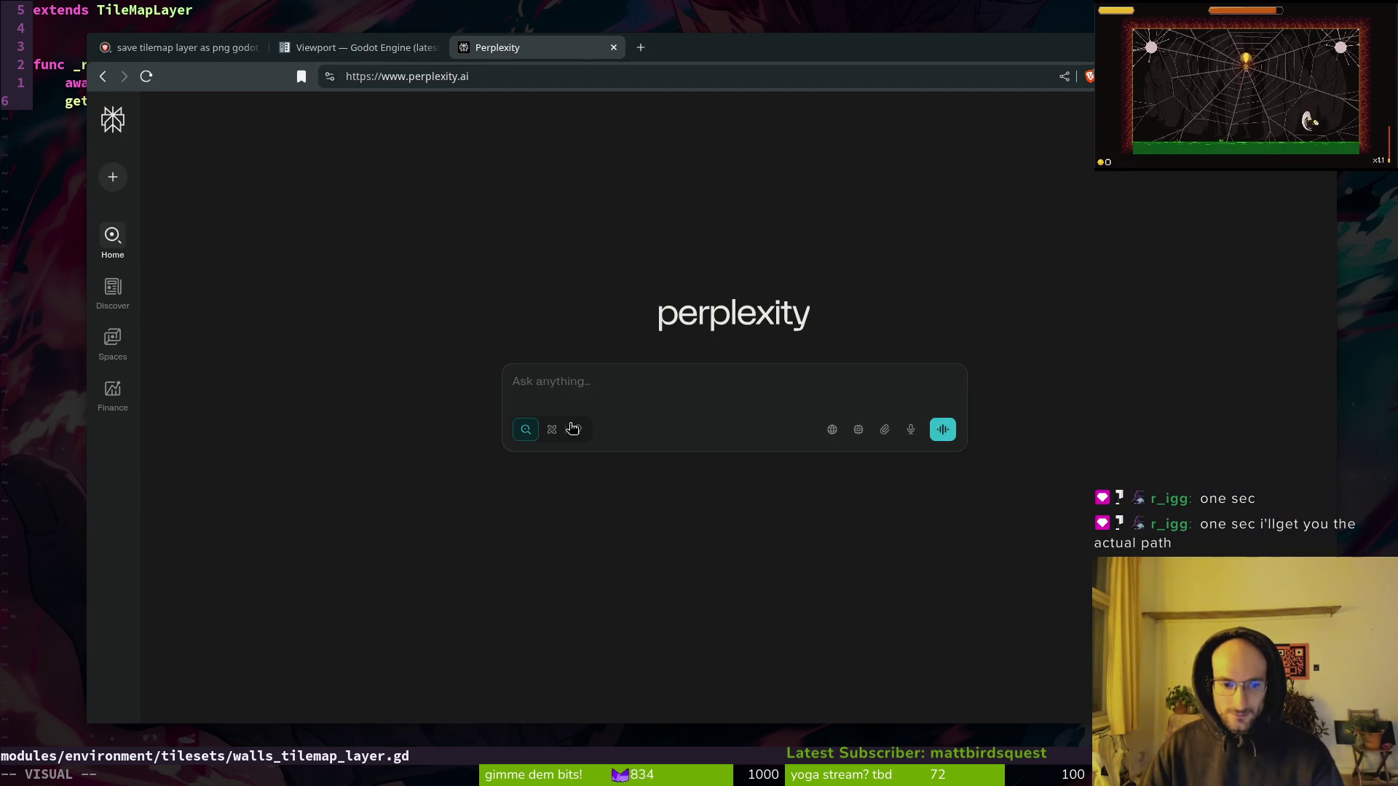
Ask Perplexity, with the pasted snippet, what project-relative path to save the screenshot to.
middle_click(648, 384)
key(shift+Return)
key(shift+Return)
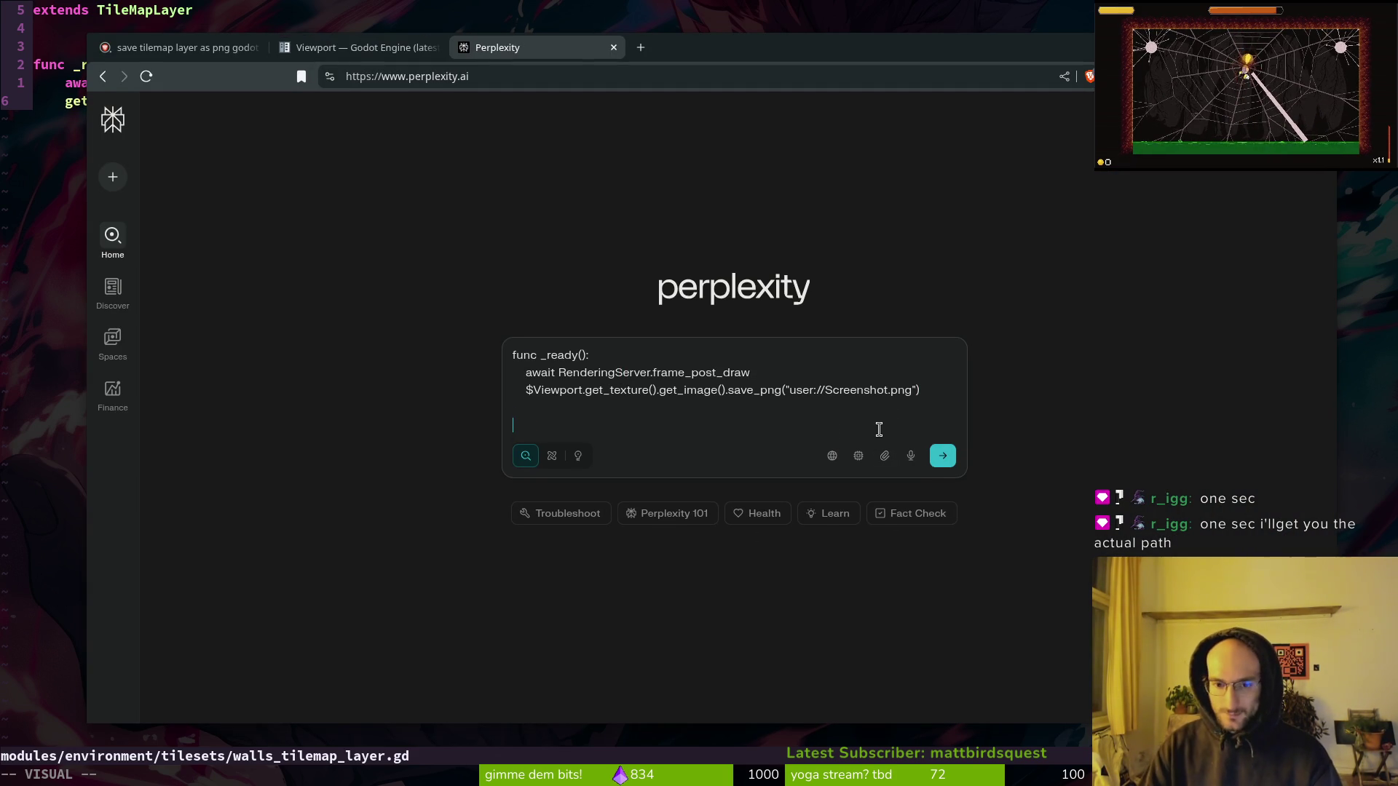
text(whats the path that i needt o)
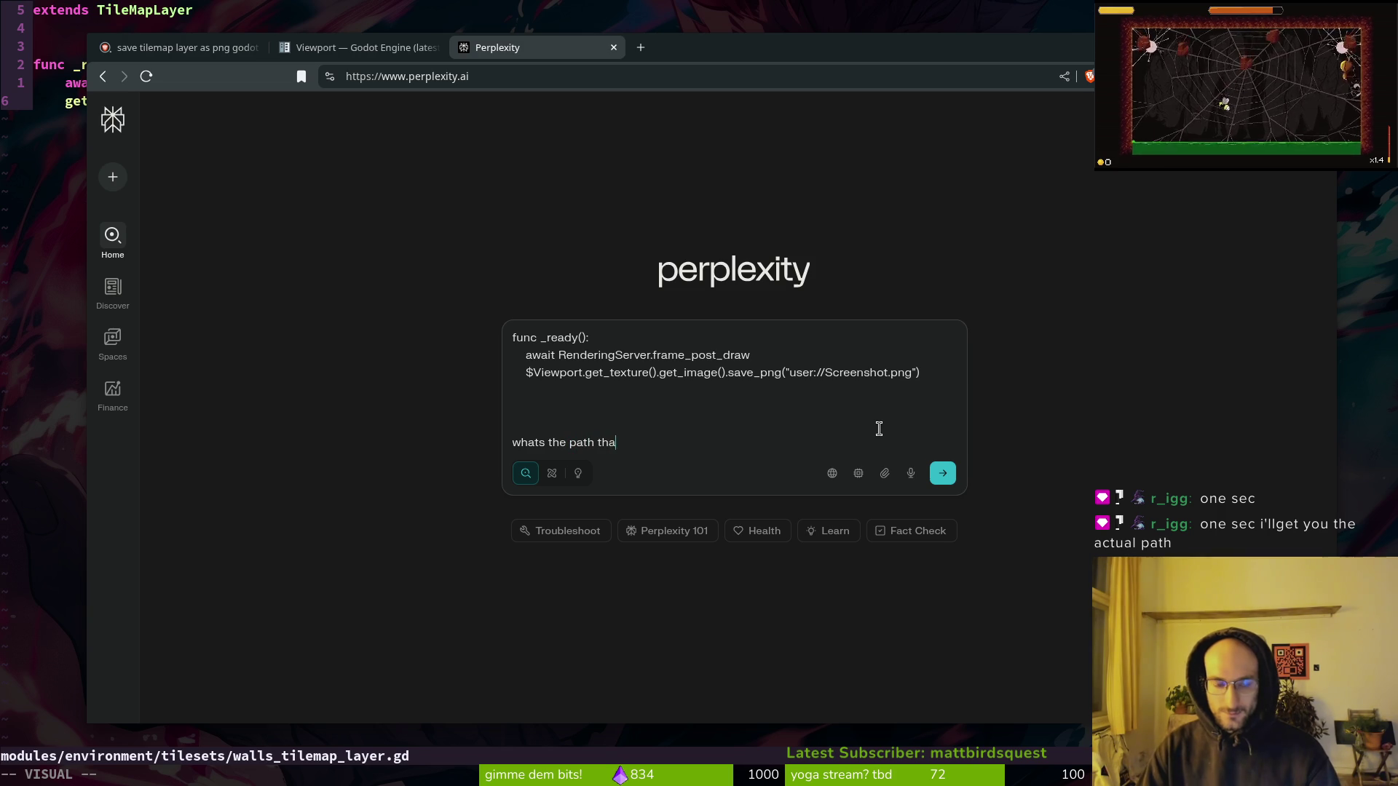
text( put here. project relt)
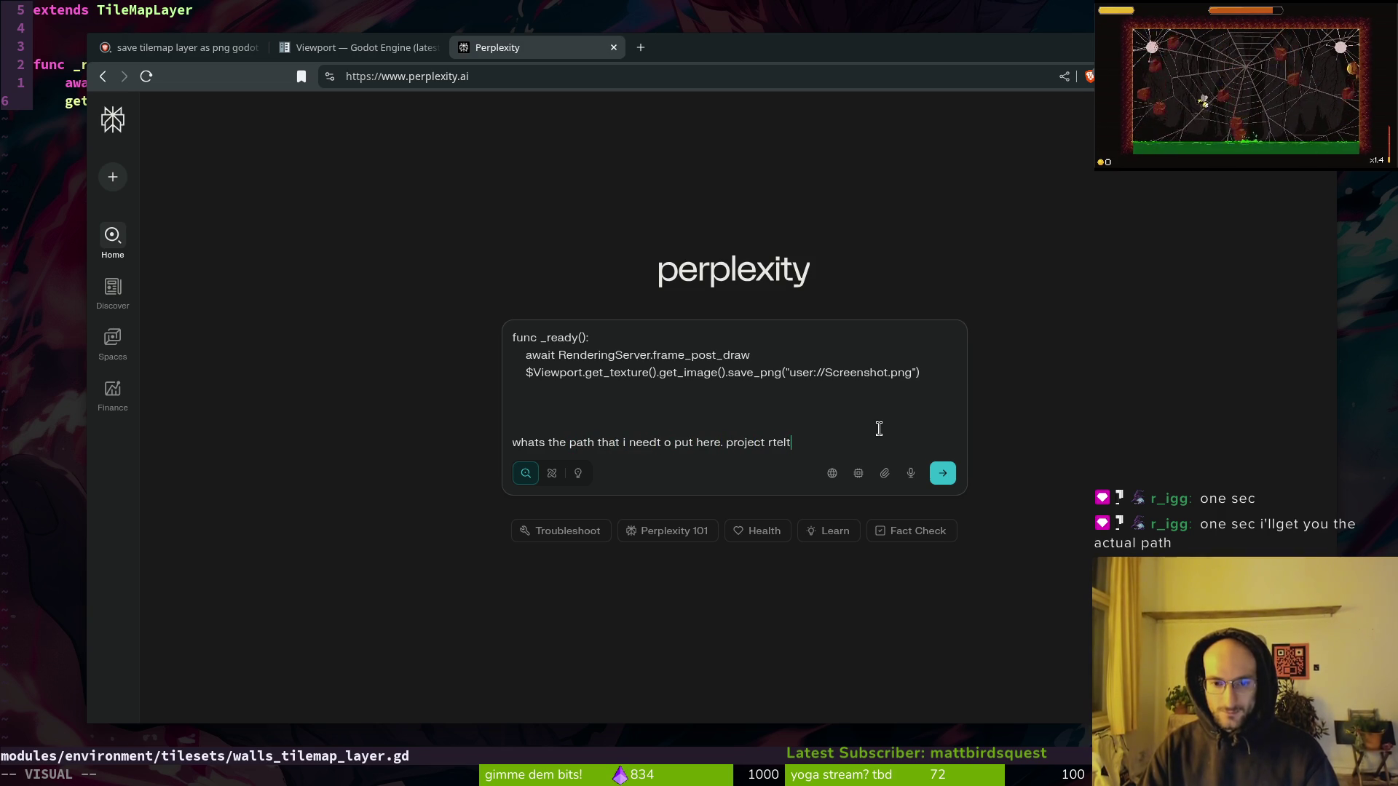
text(atu)
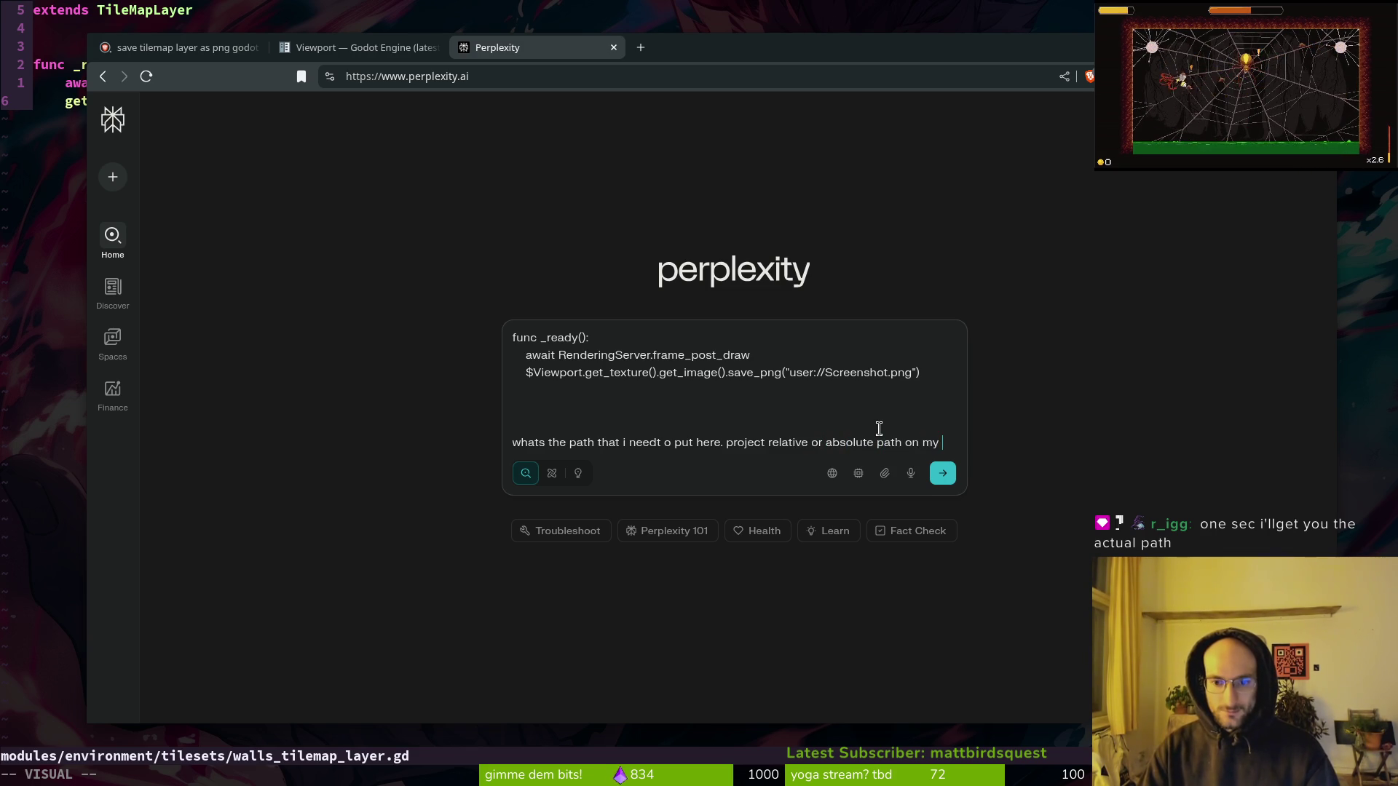
text(actual pc)
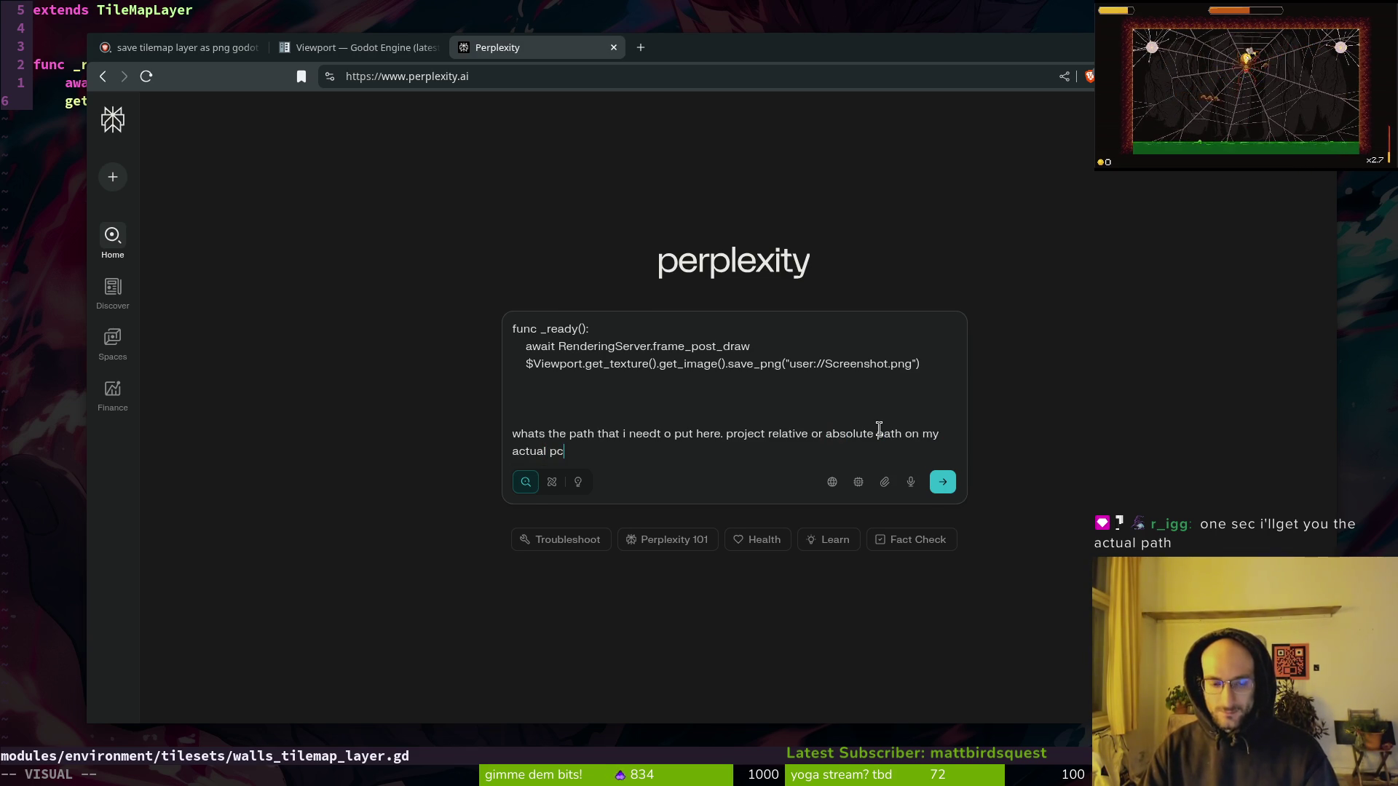
key(Return)
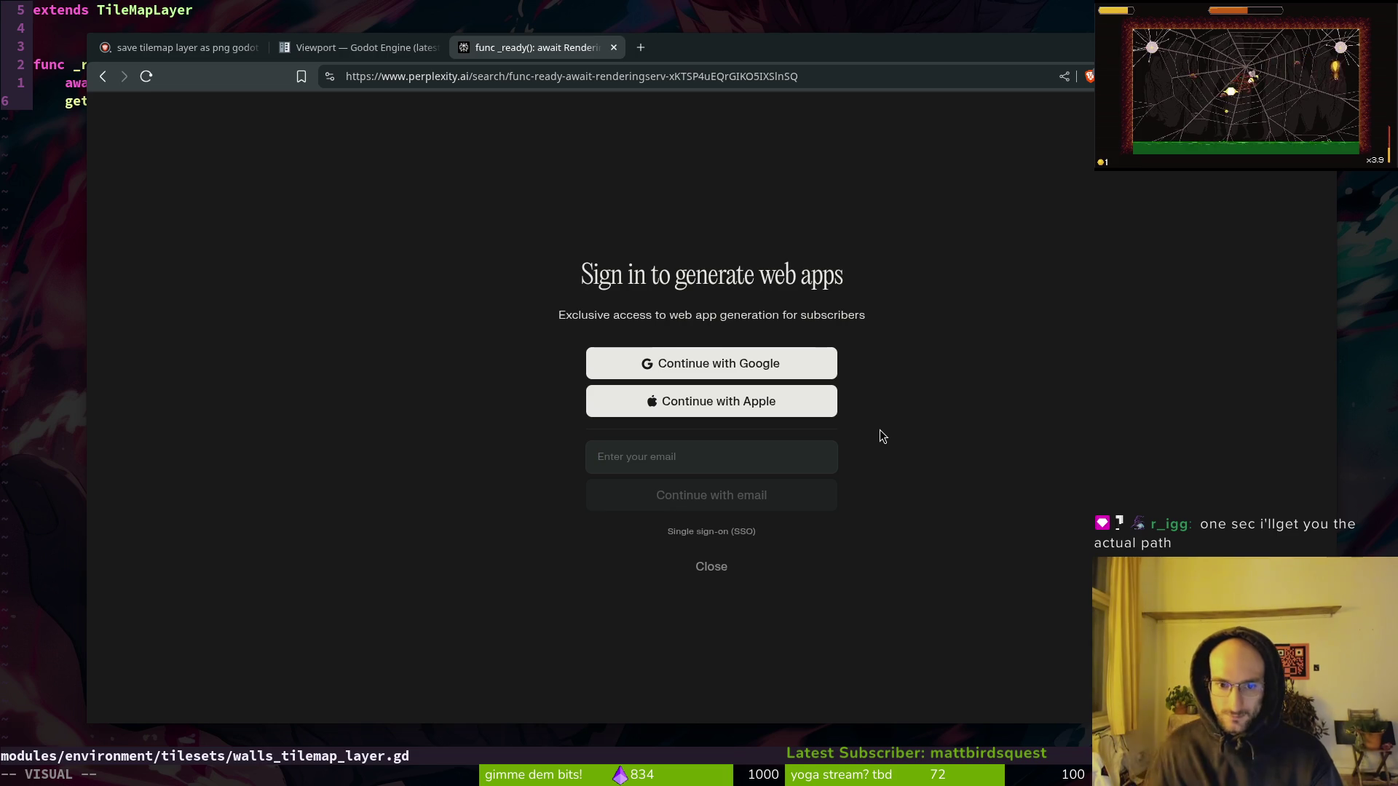
click(711, 567)
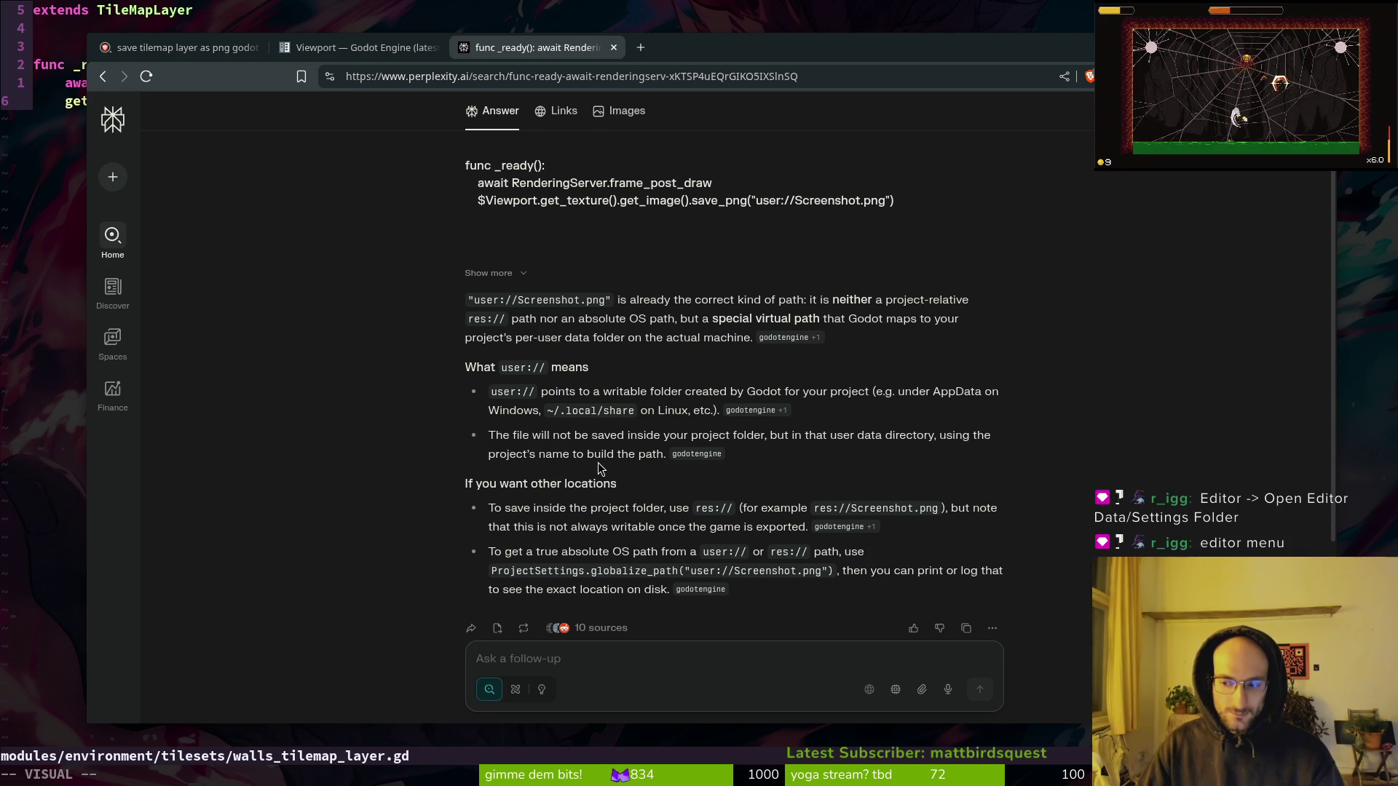
key(alt+Tab)
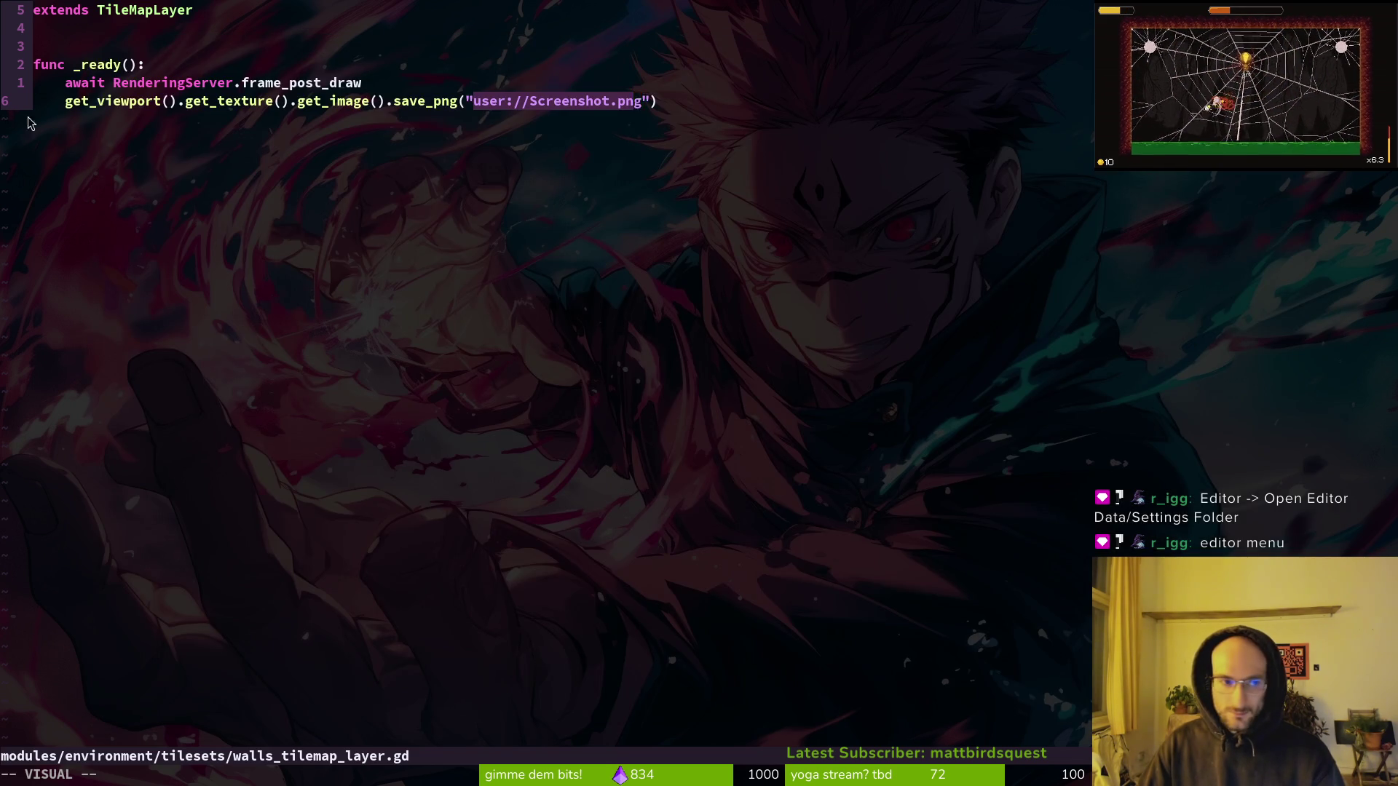
Filter Editor Settings for 'data' to check the Directories settings, then open the Editor Data Folder.
key(alt+Tab)
key(alt+Tab)
click(103, 45)
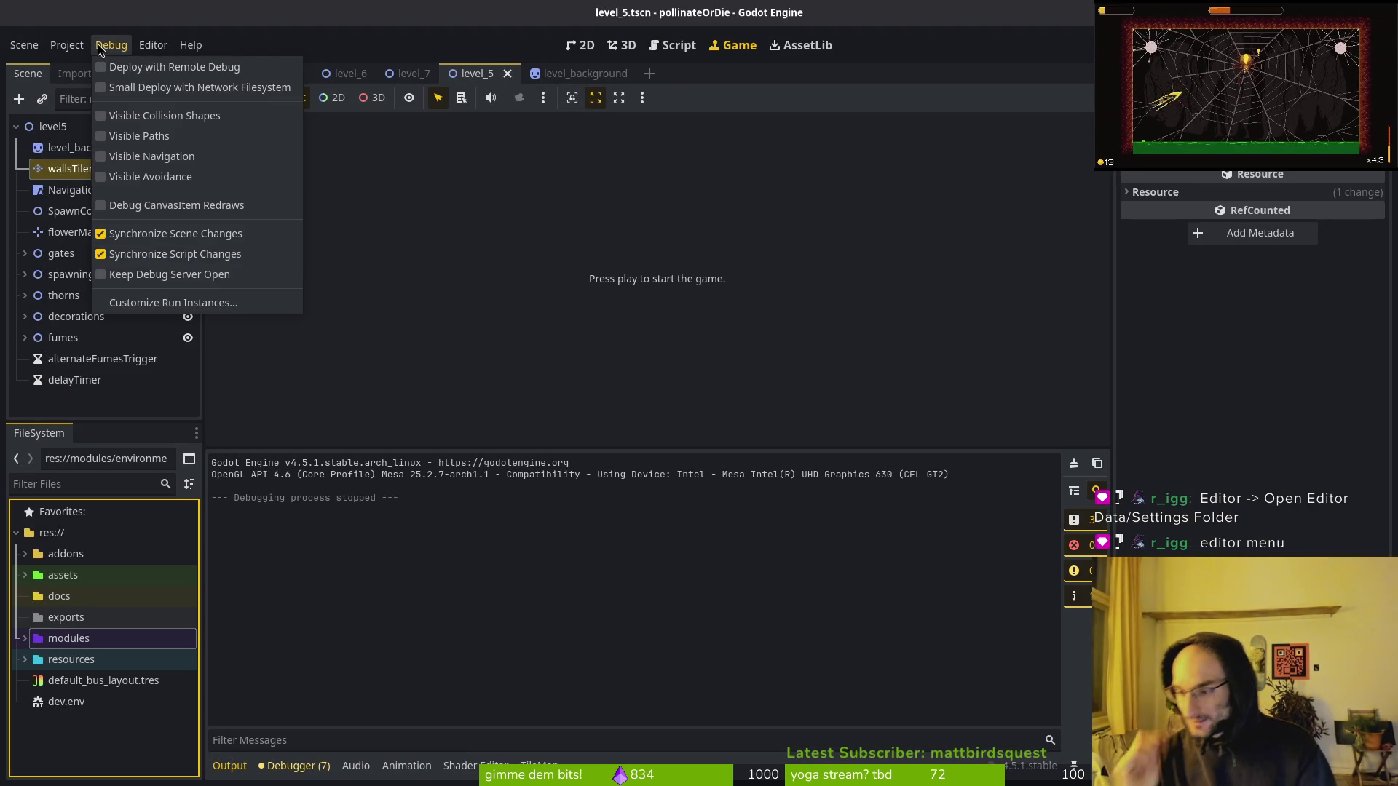
mouse_move(163, 45)
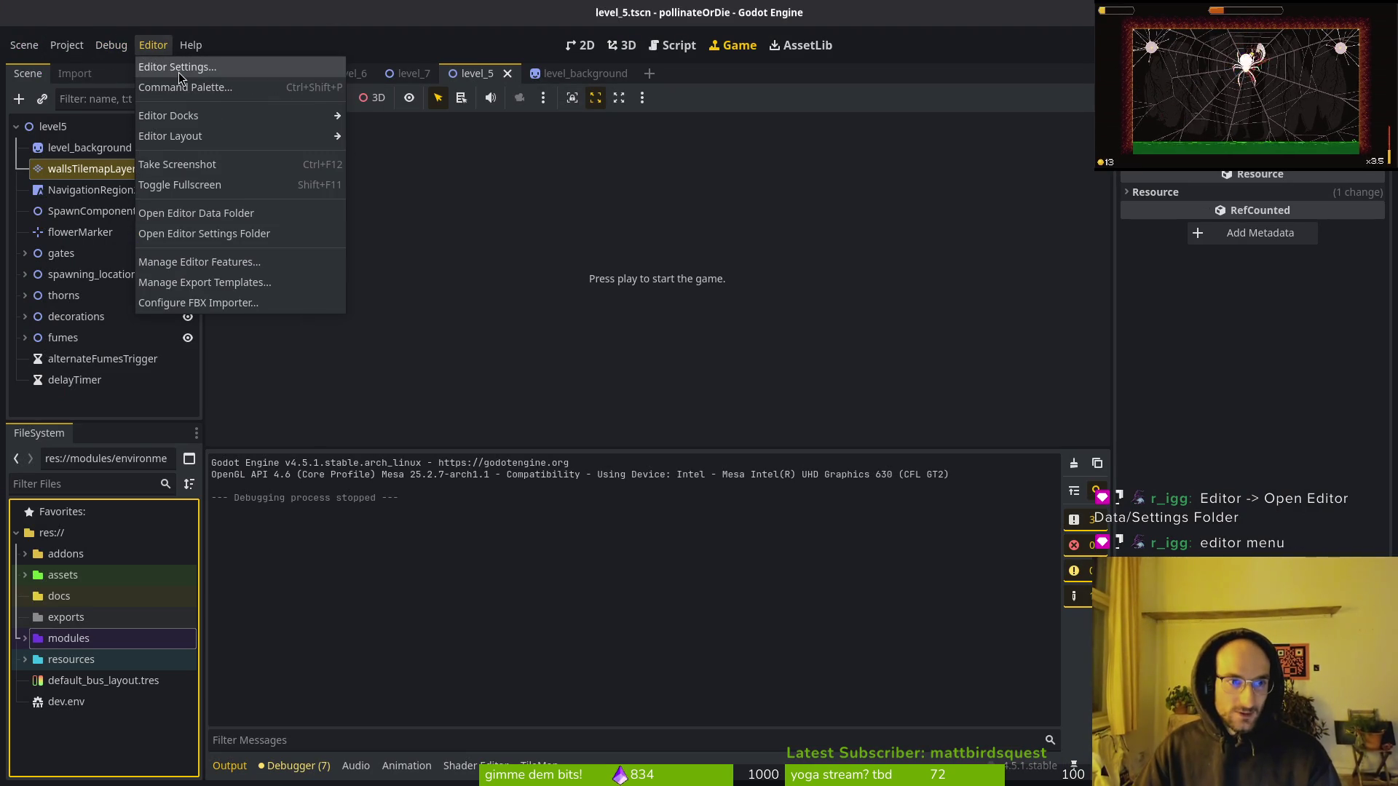
click(178, 69)
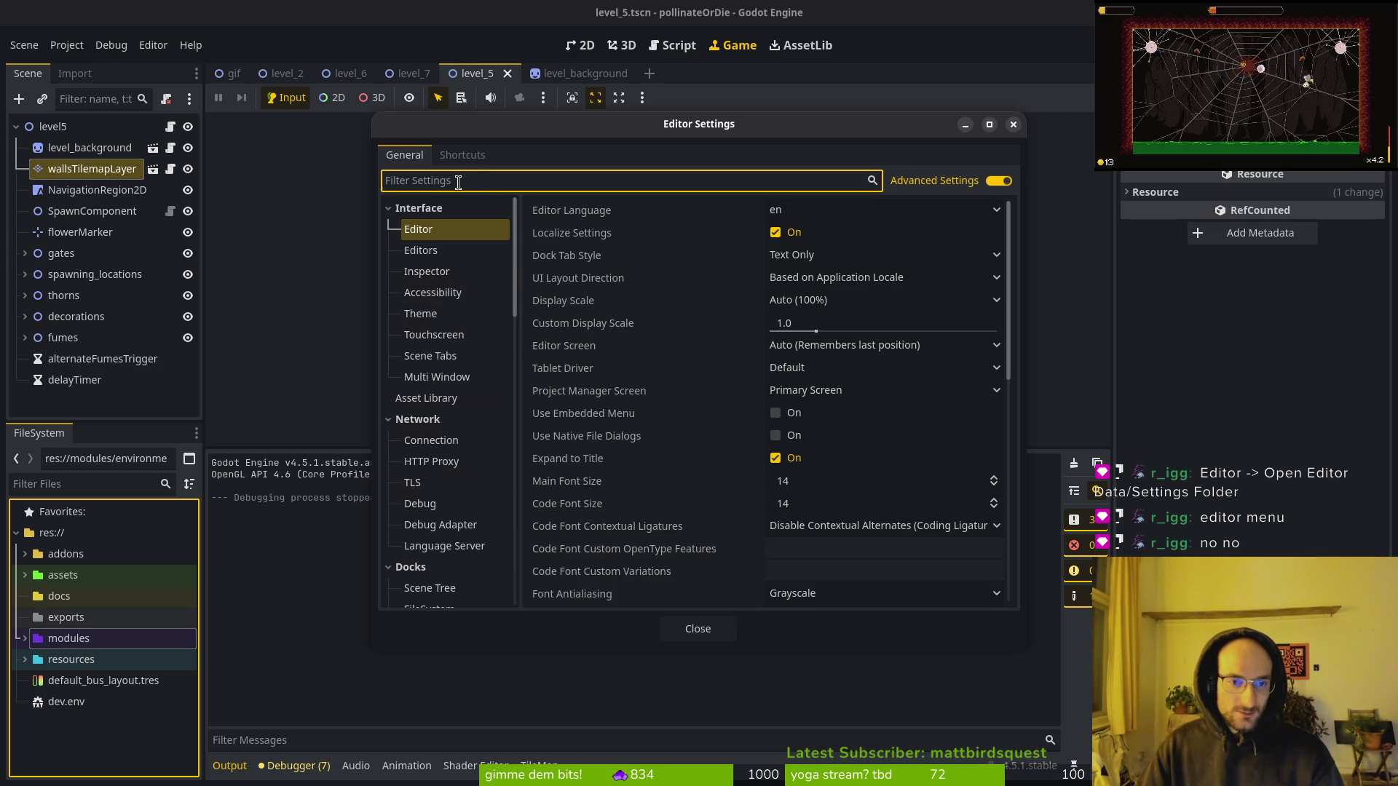
text(data)
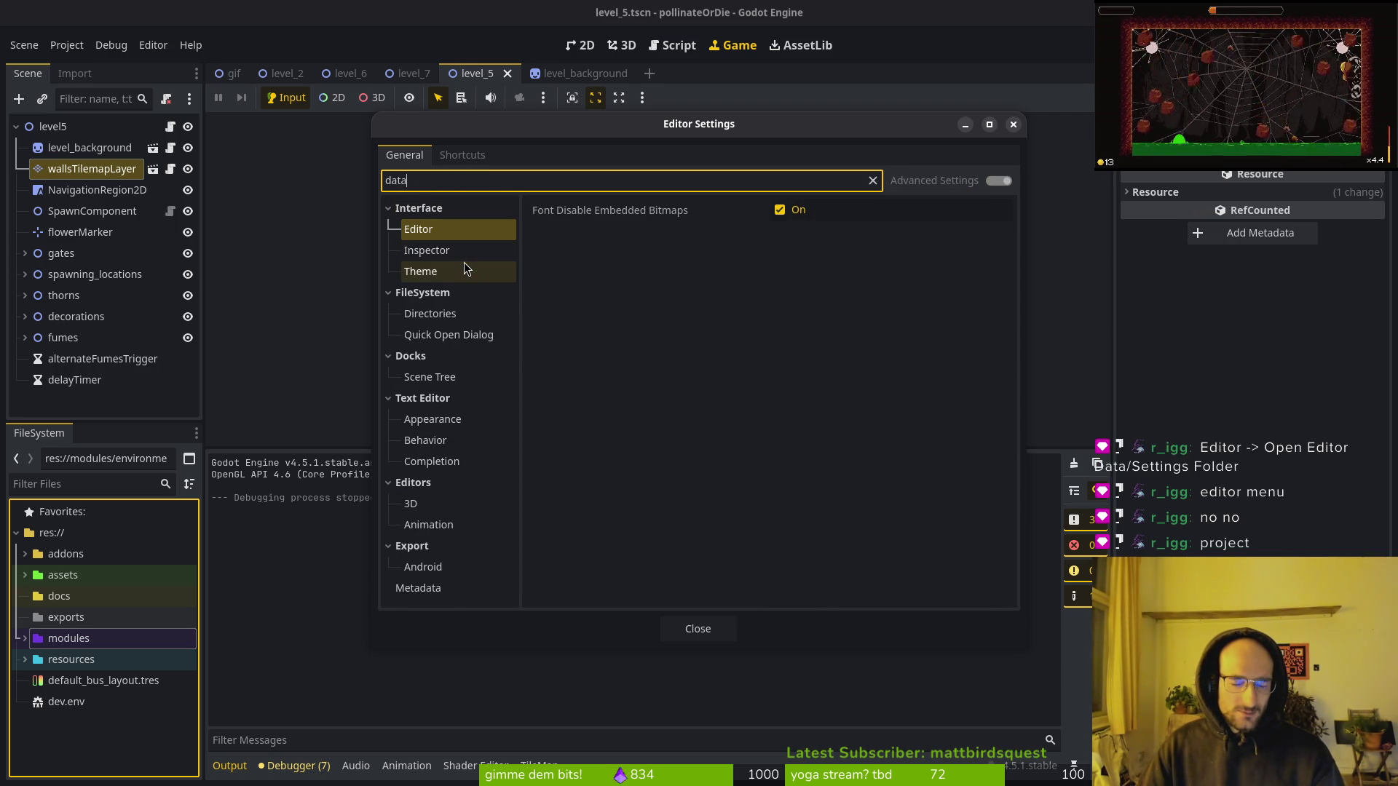
click(445, 313)
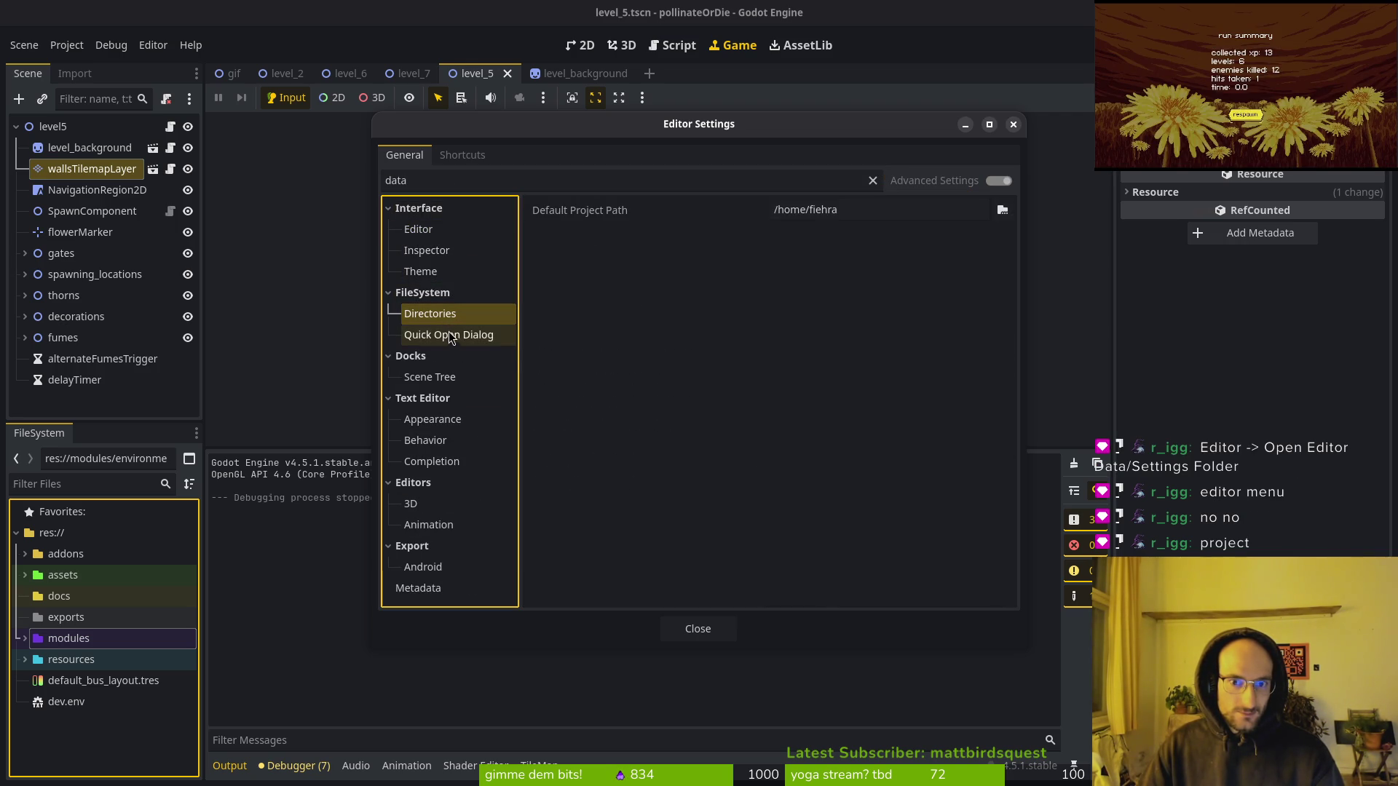
click(473, 336)
click(456, 316)
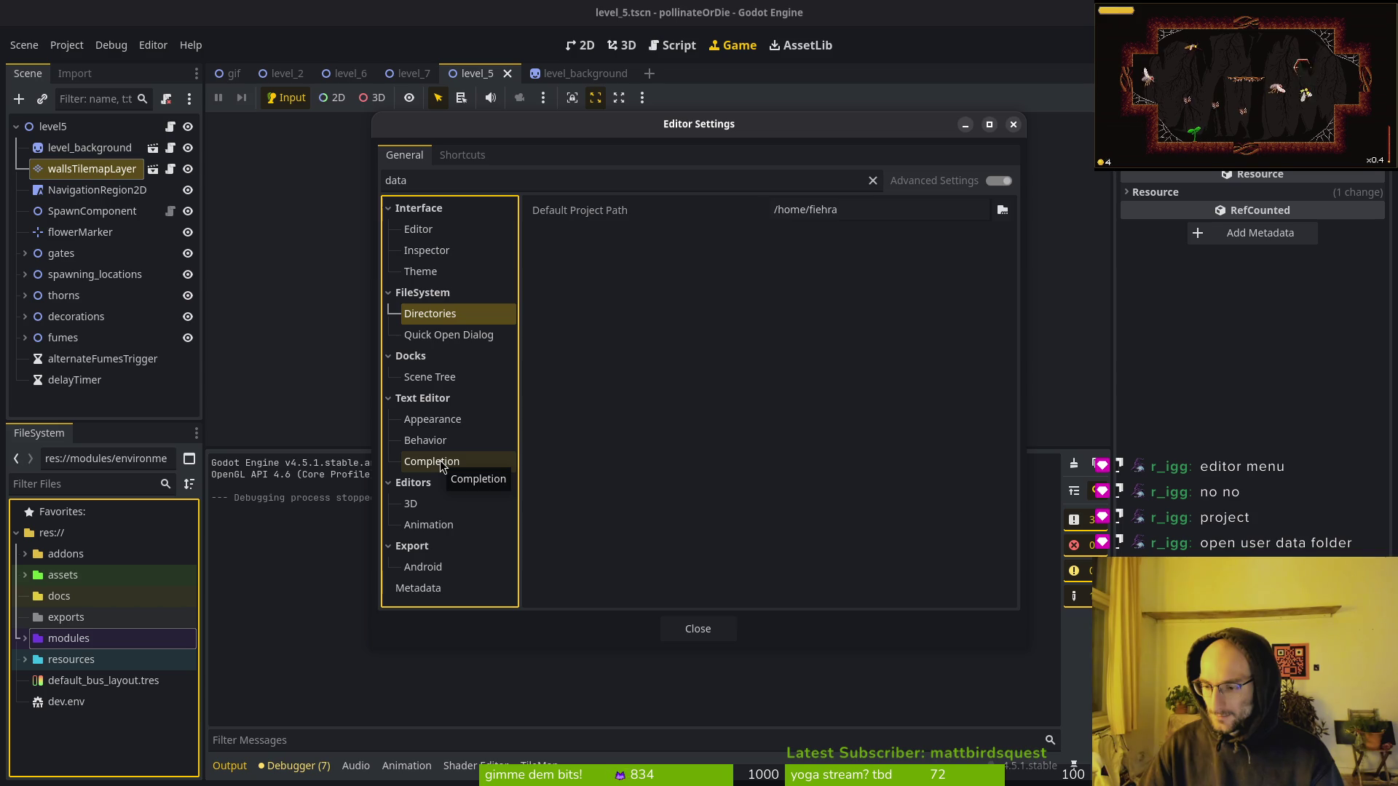
key(Escape)
click(154, 46)
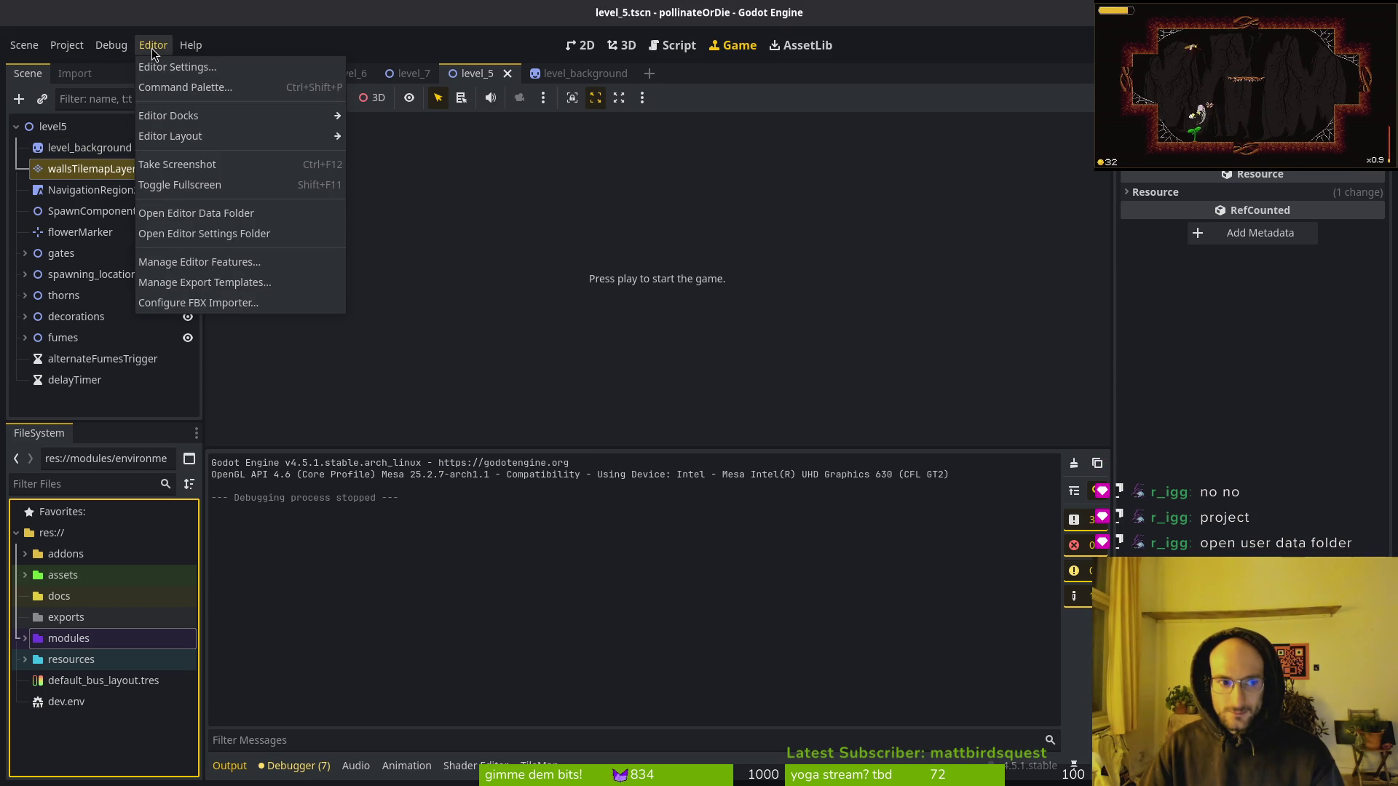
click(211, 213)
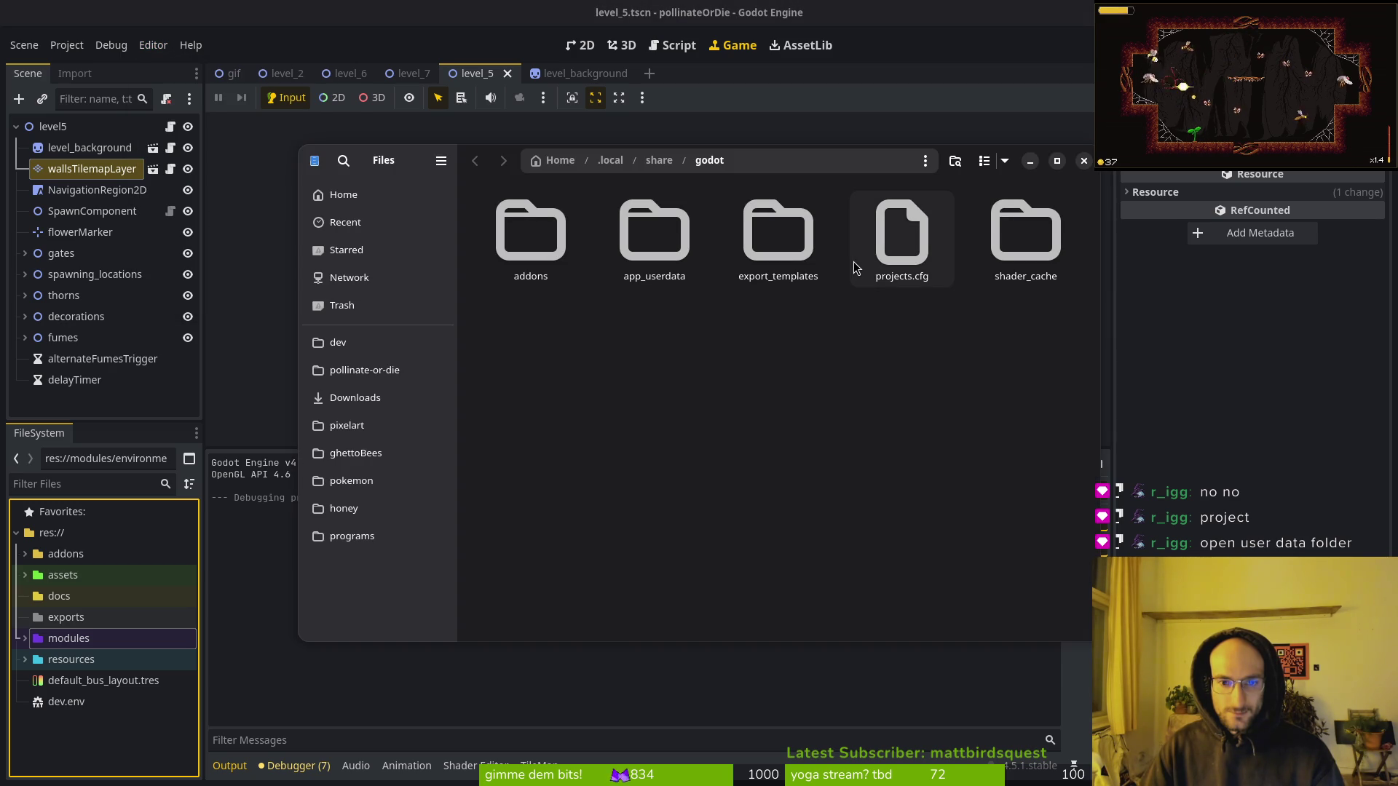
Open app_userdata/pollinateOrDie, view Screenshot.png, then close the preview and Files.
double_click(662, 251)
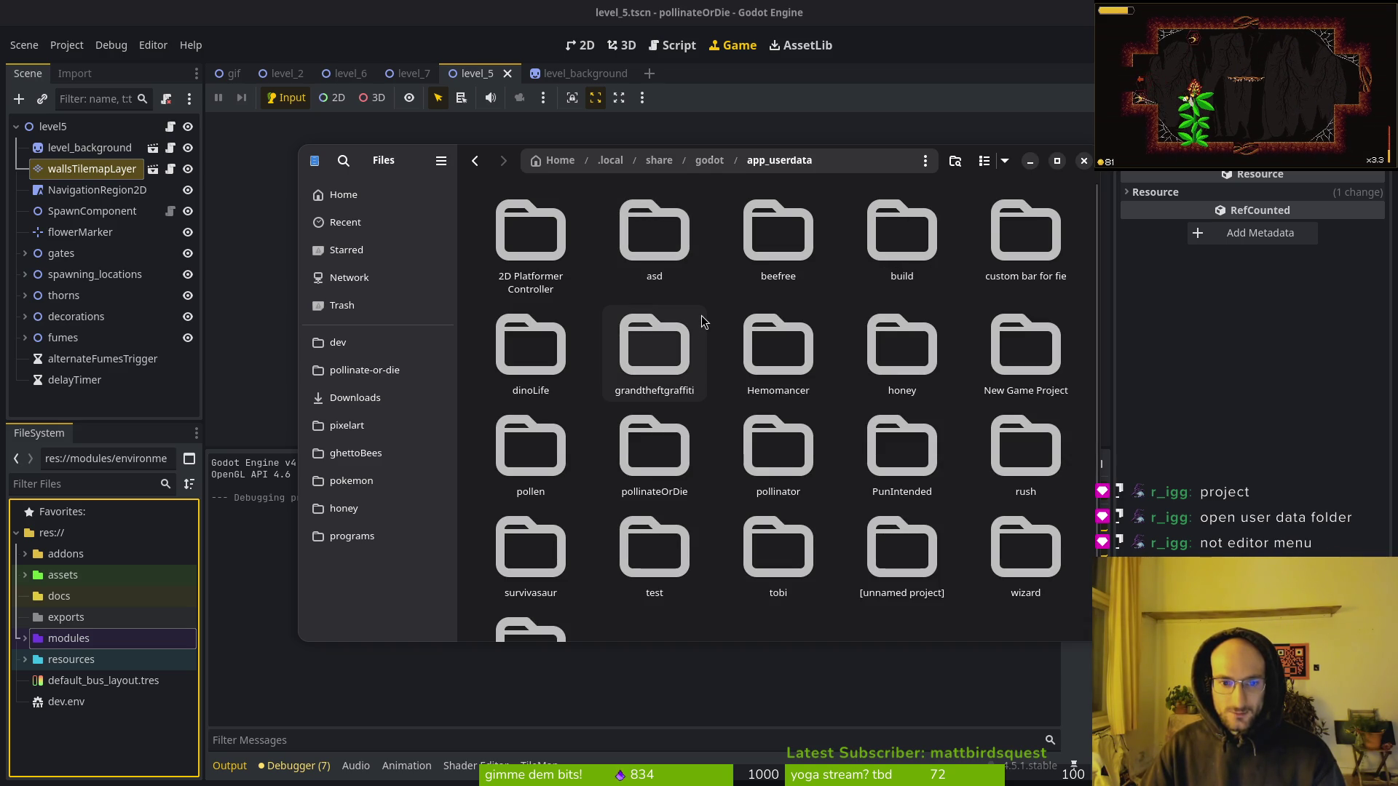
double_click(664, 455)
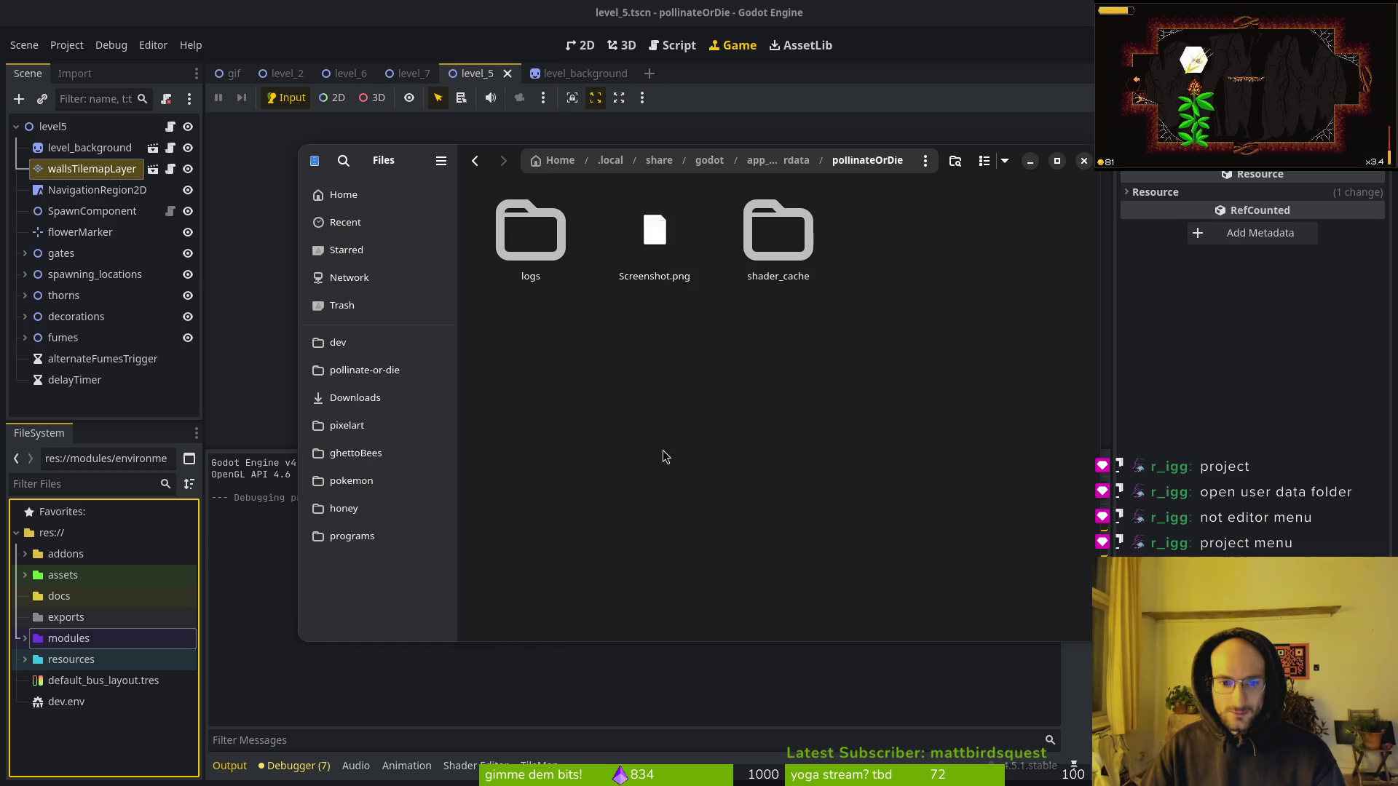
click(653, 265)
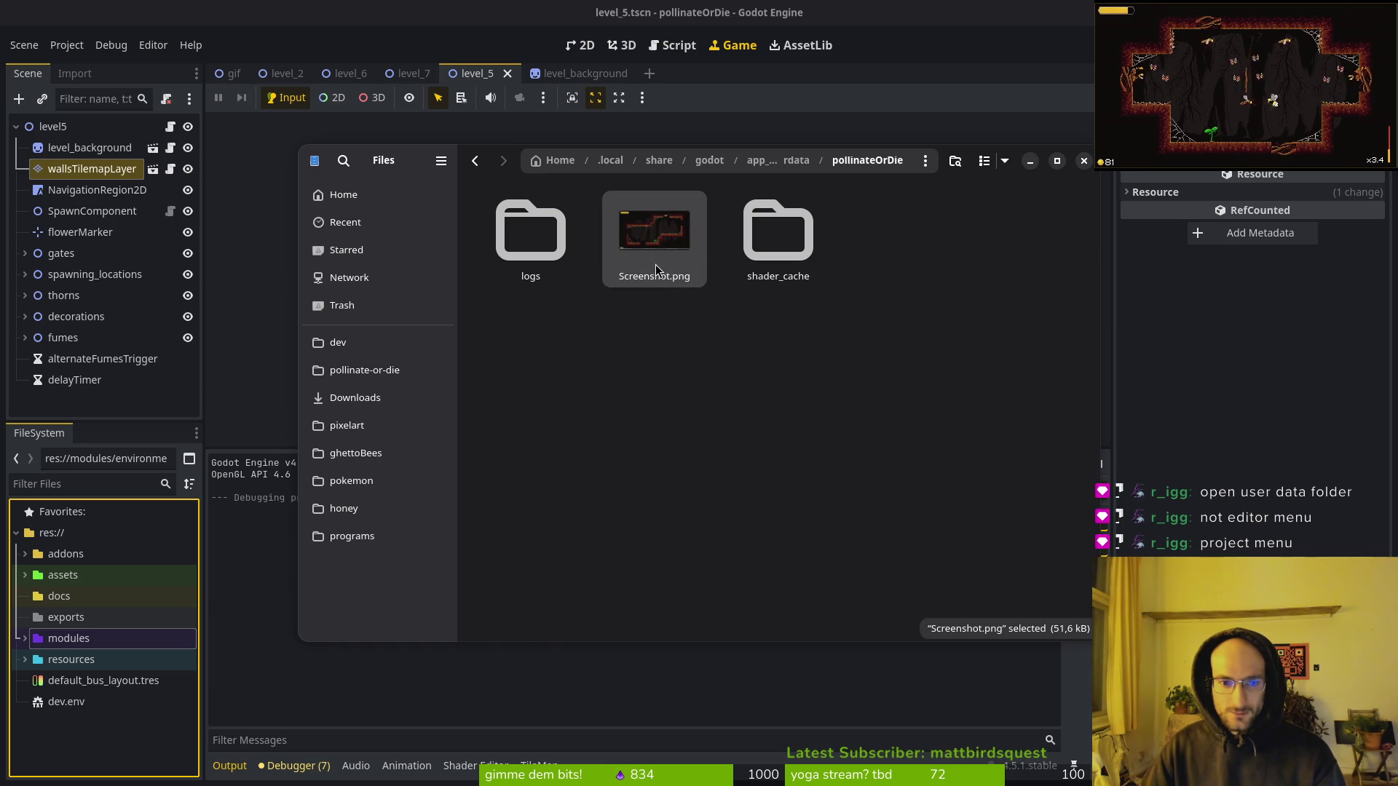
double_click(655, 265)
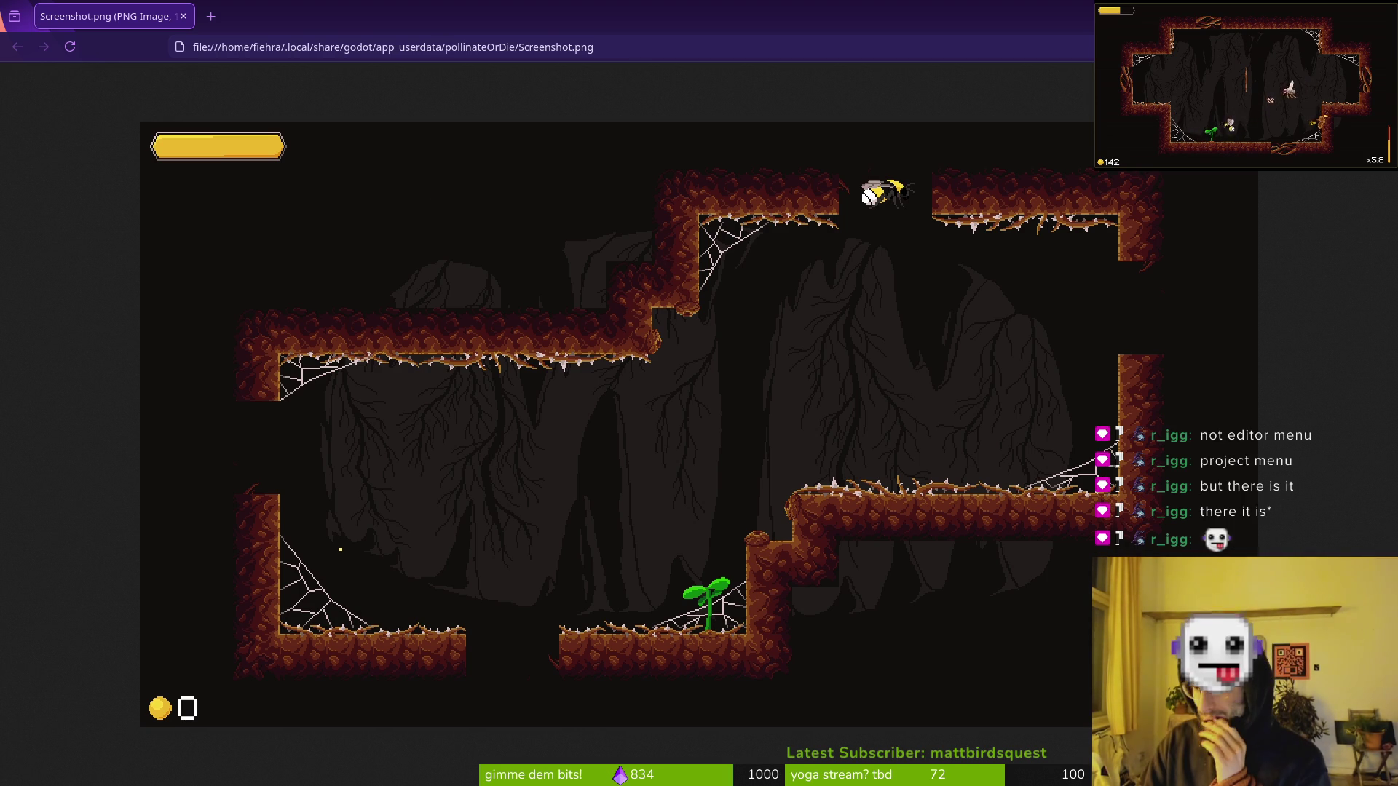
click(182, 16)
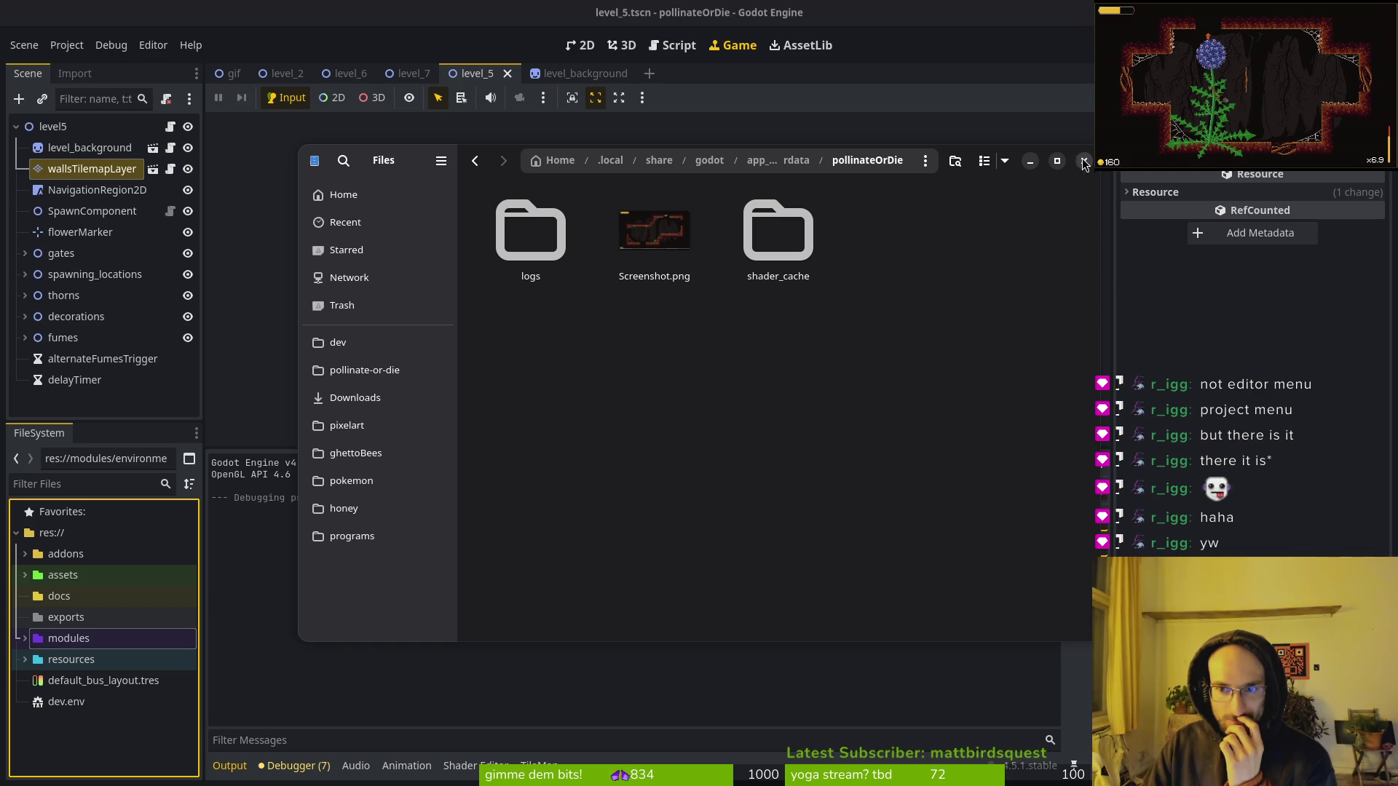
click(1084, 161)
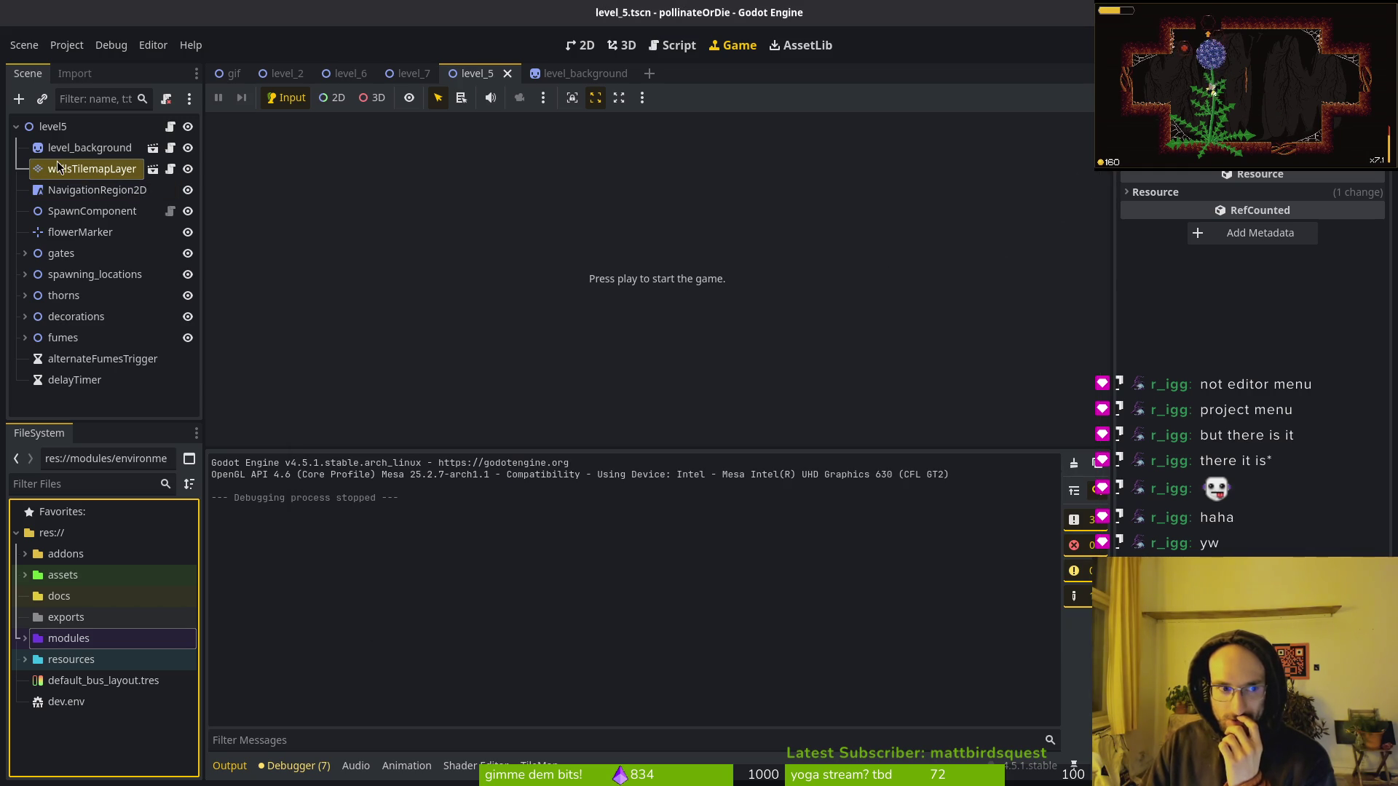
mouse_move(234, 76)
click(149, 42)
click(150, 45)
click(153, 45)
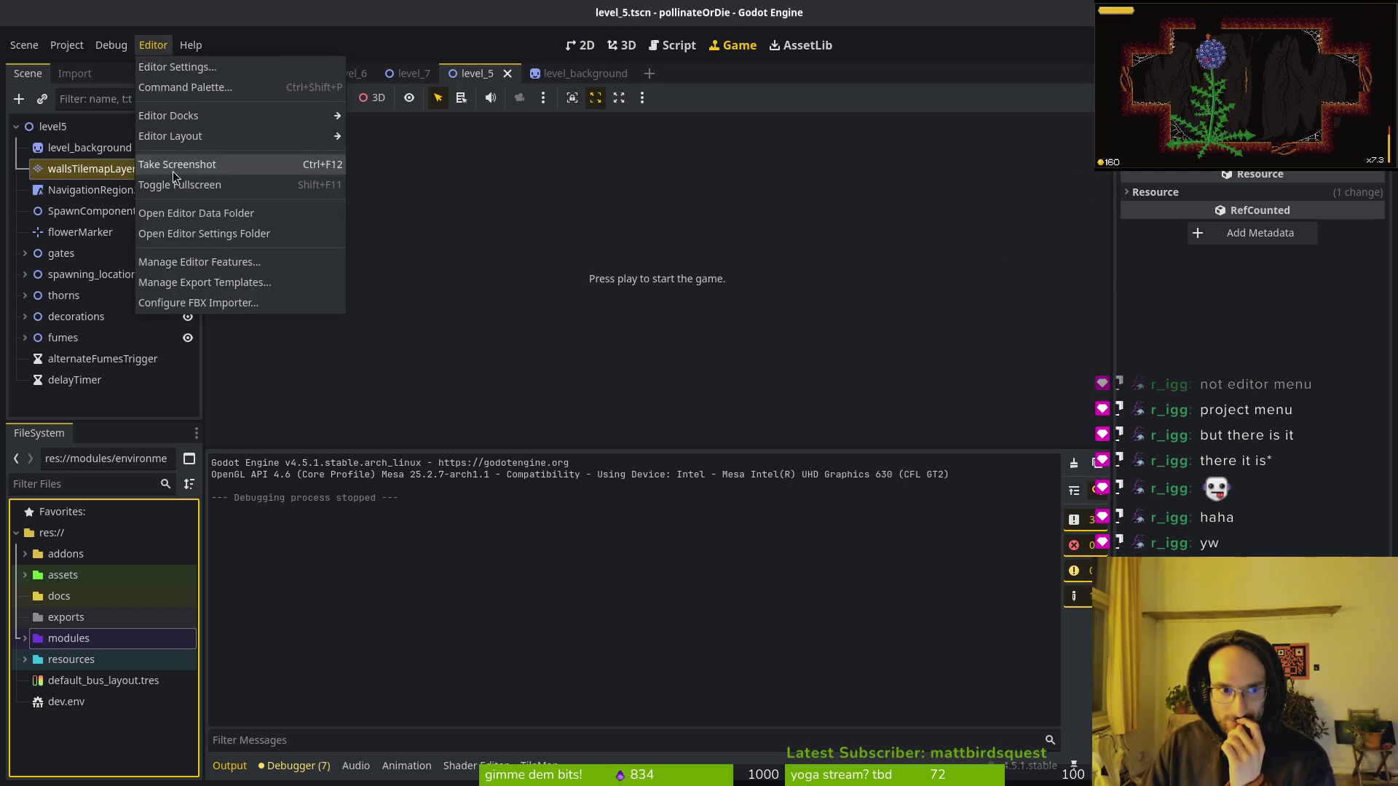
click(209, 215)
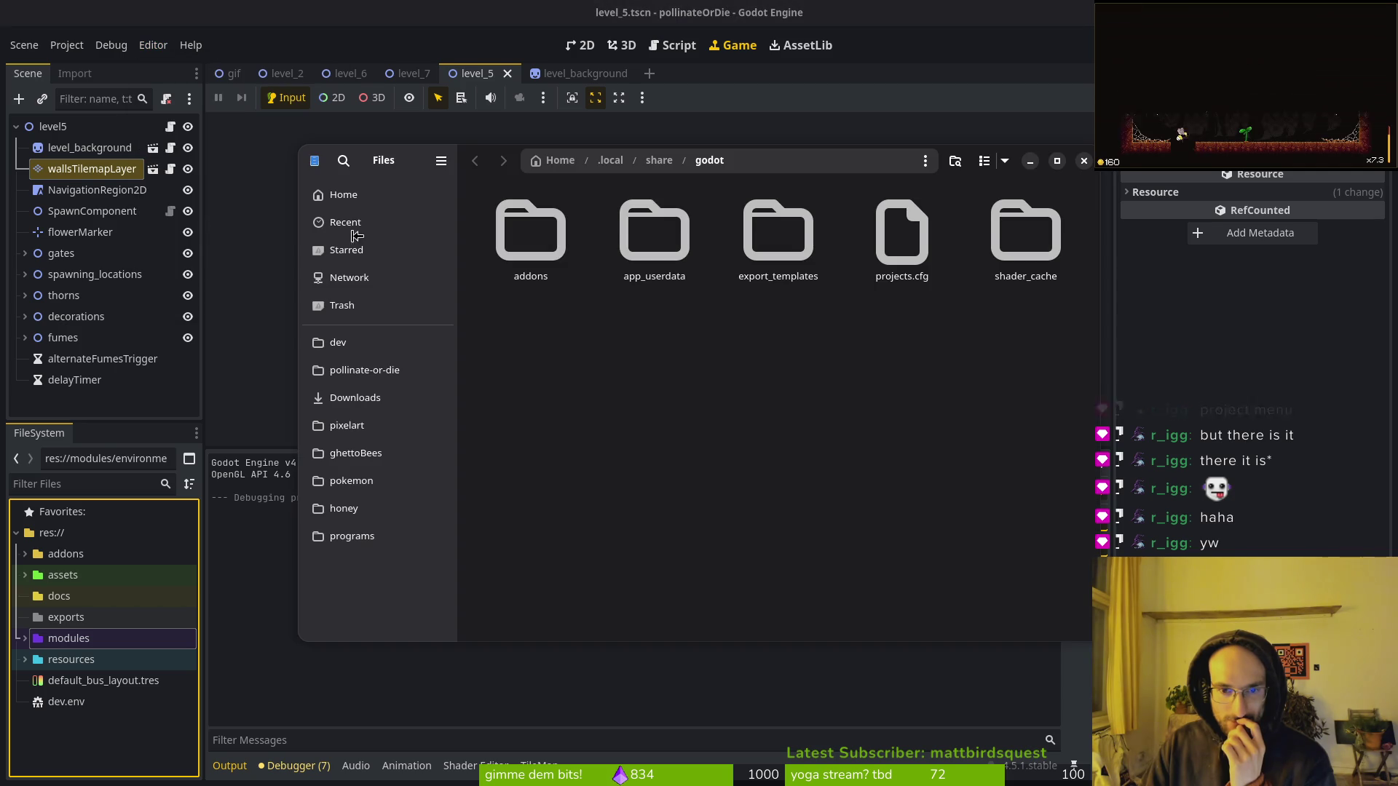
double_click(555, 251)
key(alt+Left)
double_click(804, 246)
double_click(539, 232)
key(alt+Left)
key(alt+Left)
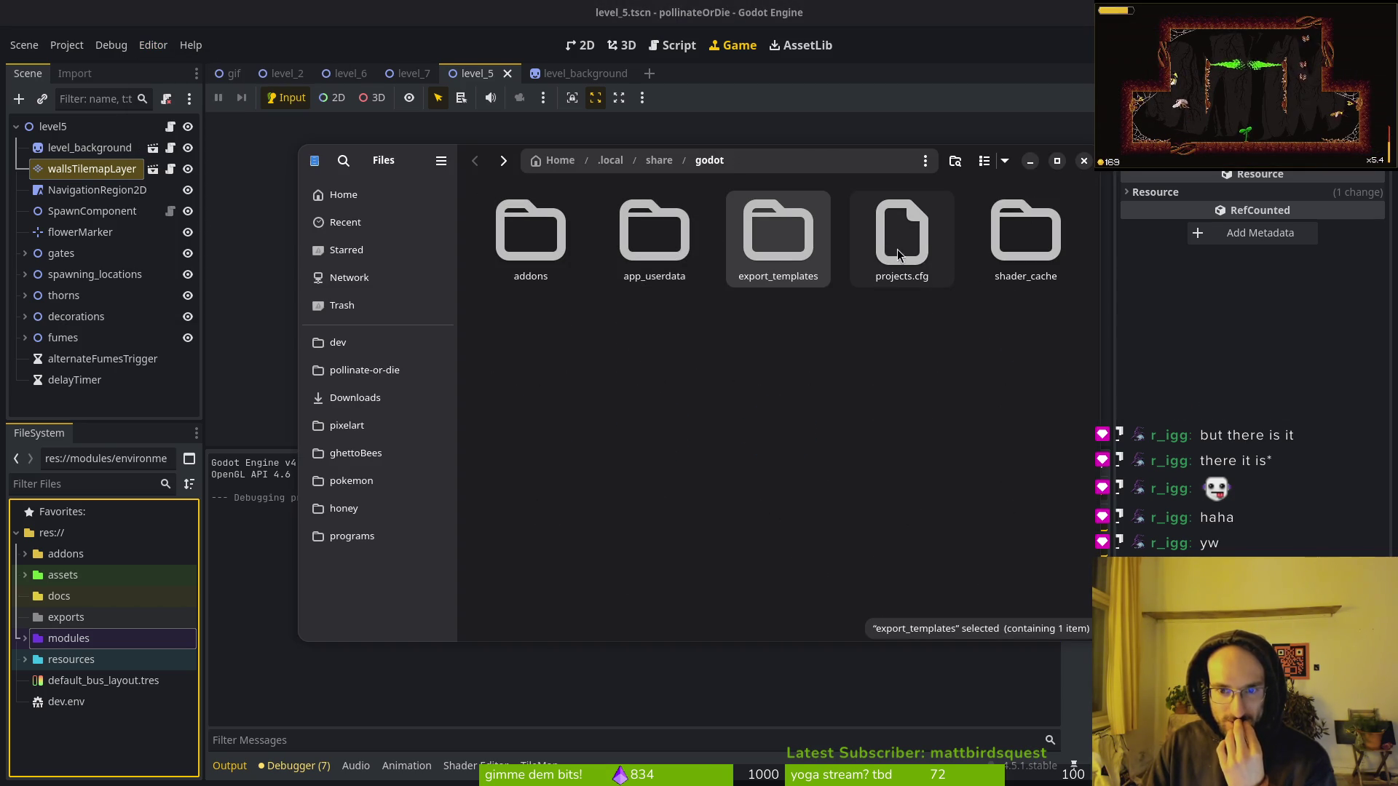
double_click(1019, 255)
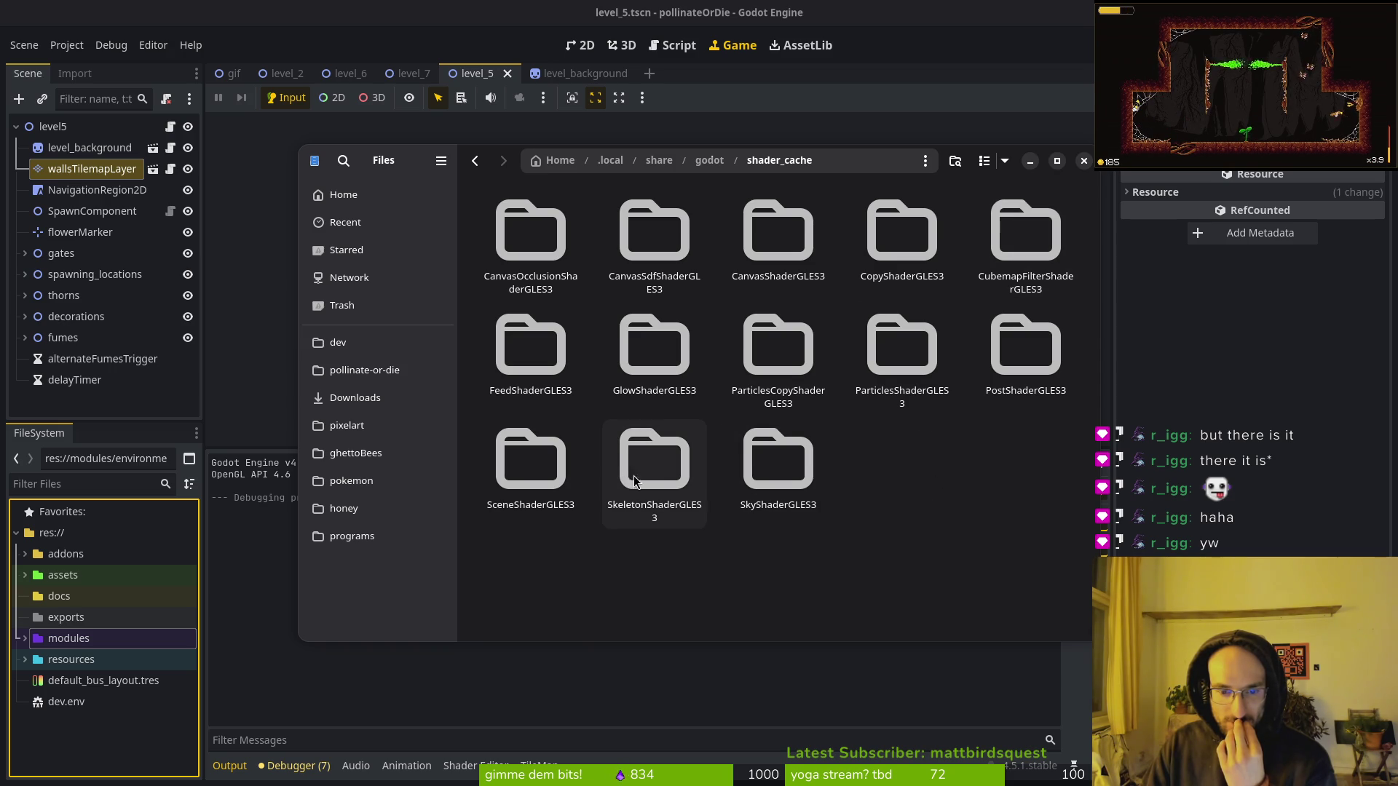
key(alt+Left)
double_click(668, 229)
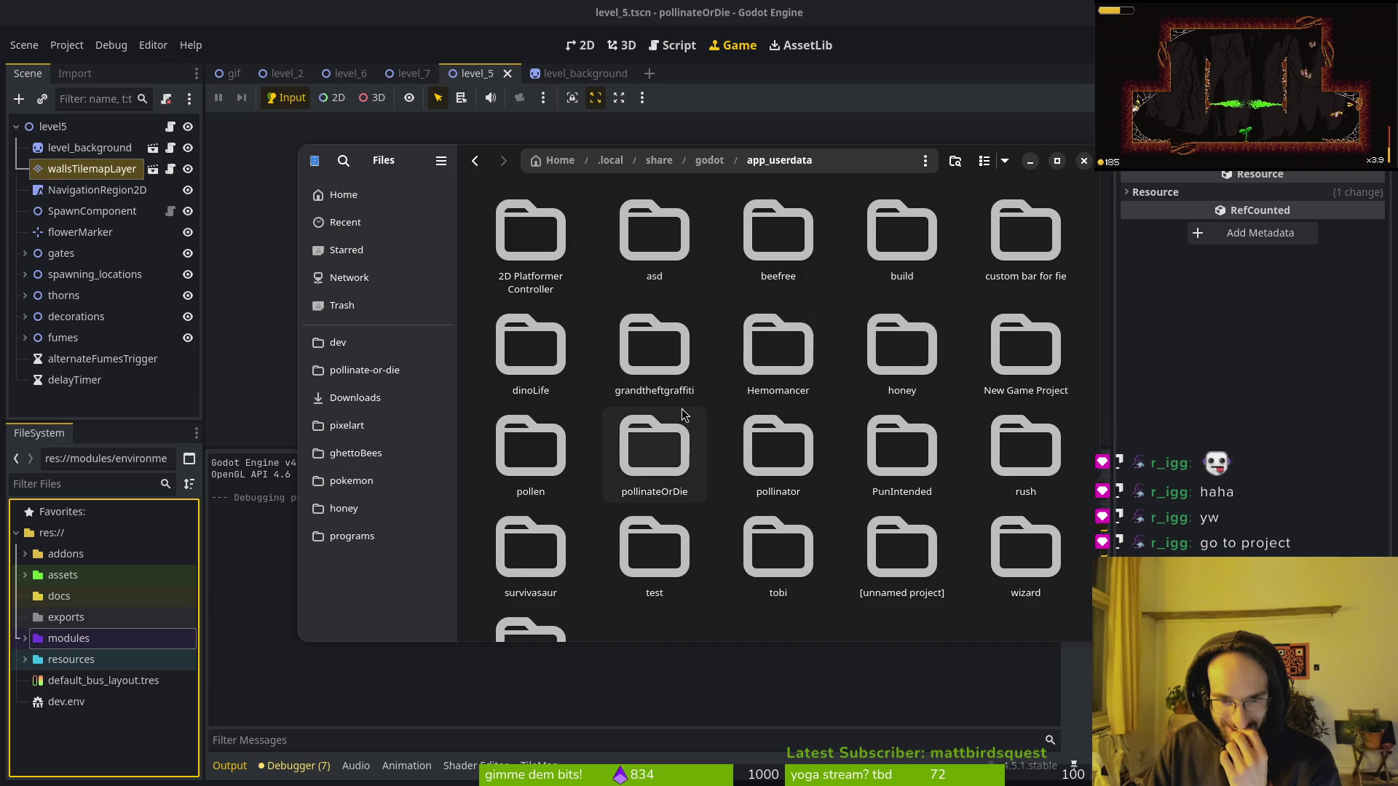
scroll(661, 474, down, 2)
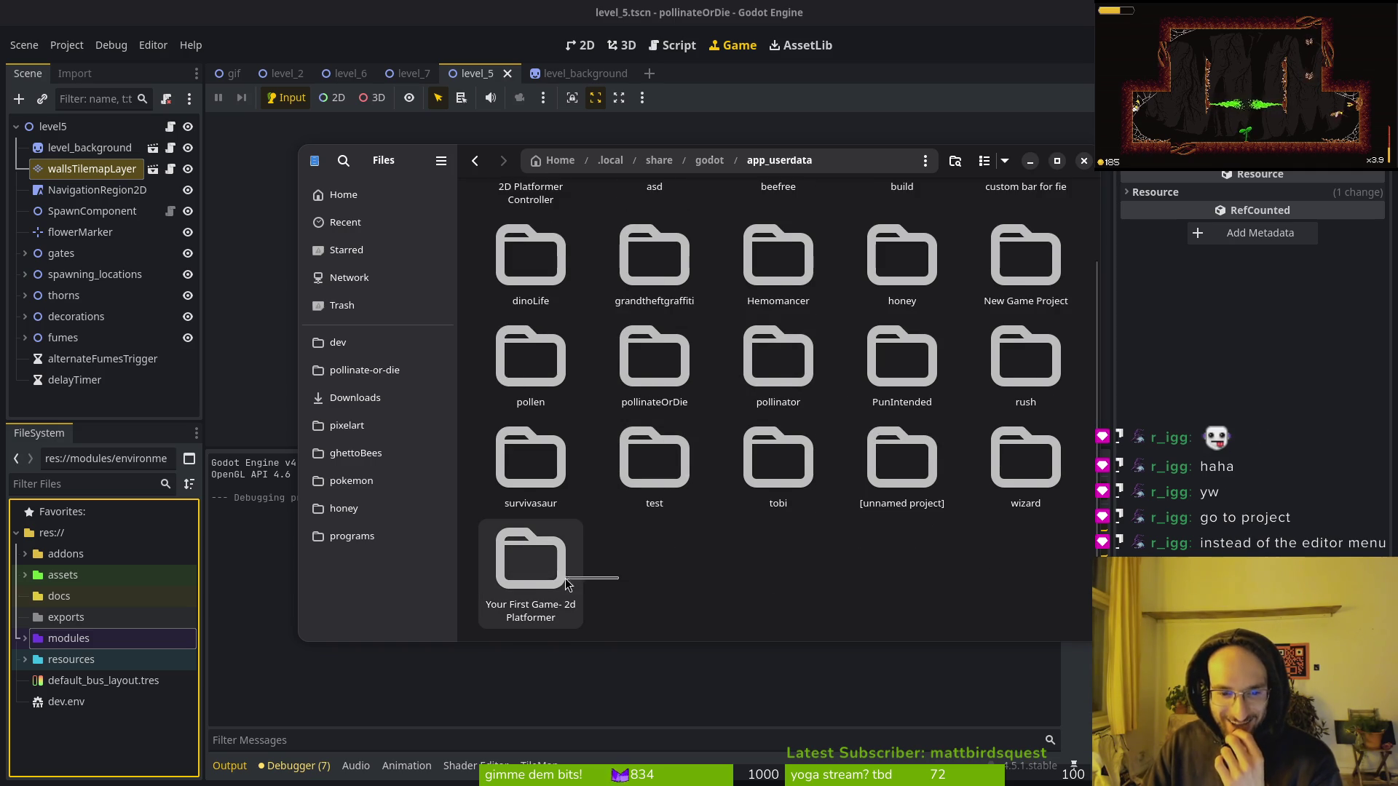
scroll(836, 536, up, 2)
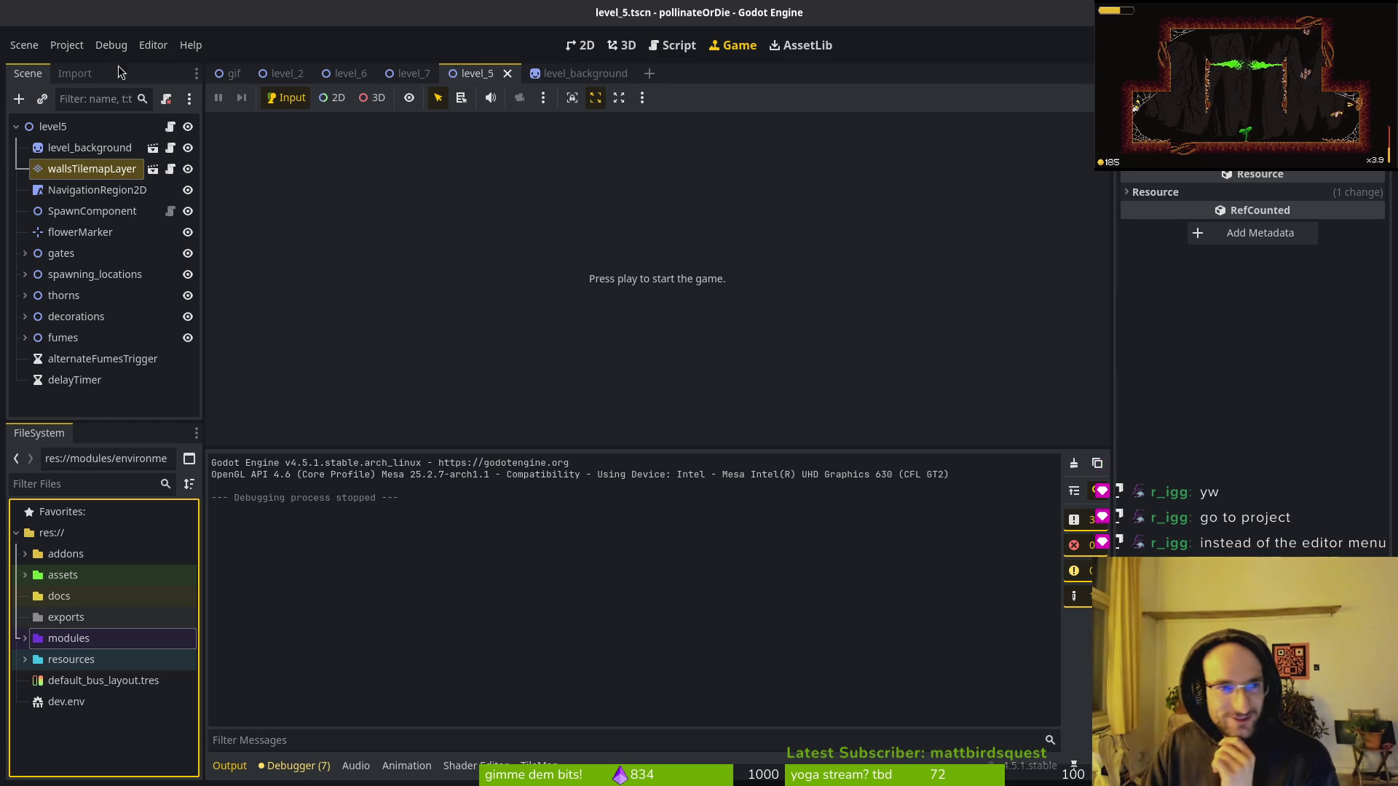
click(153, 46)
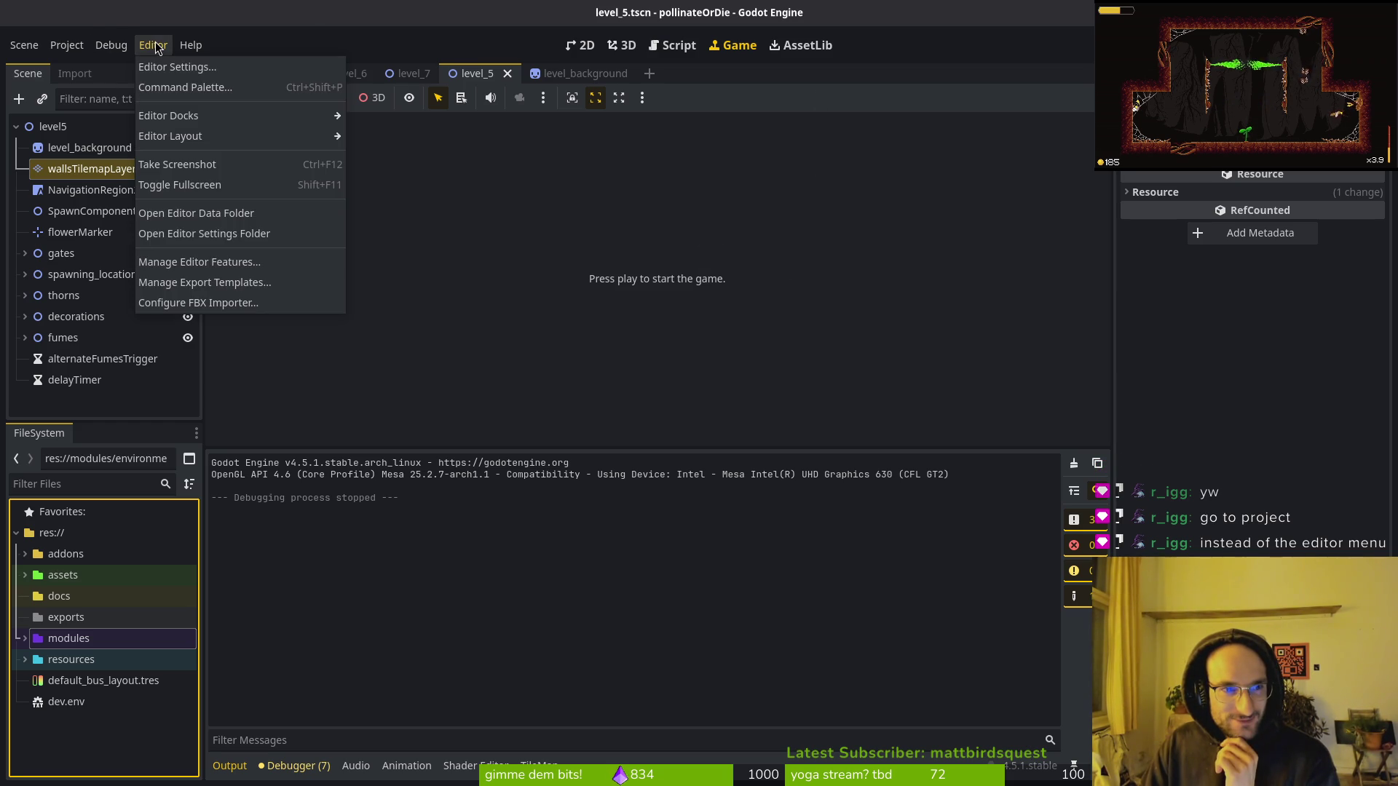
mouse_move(75, 50)
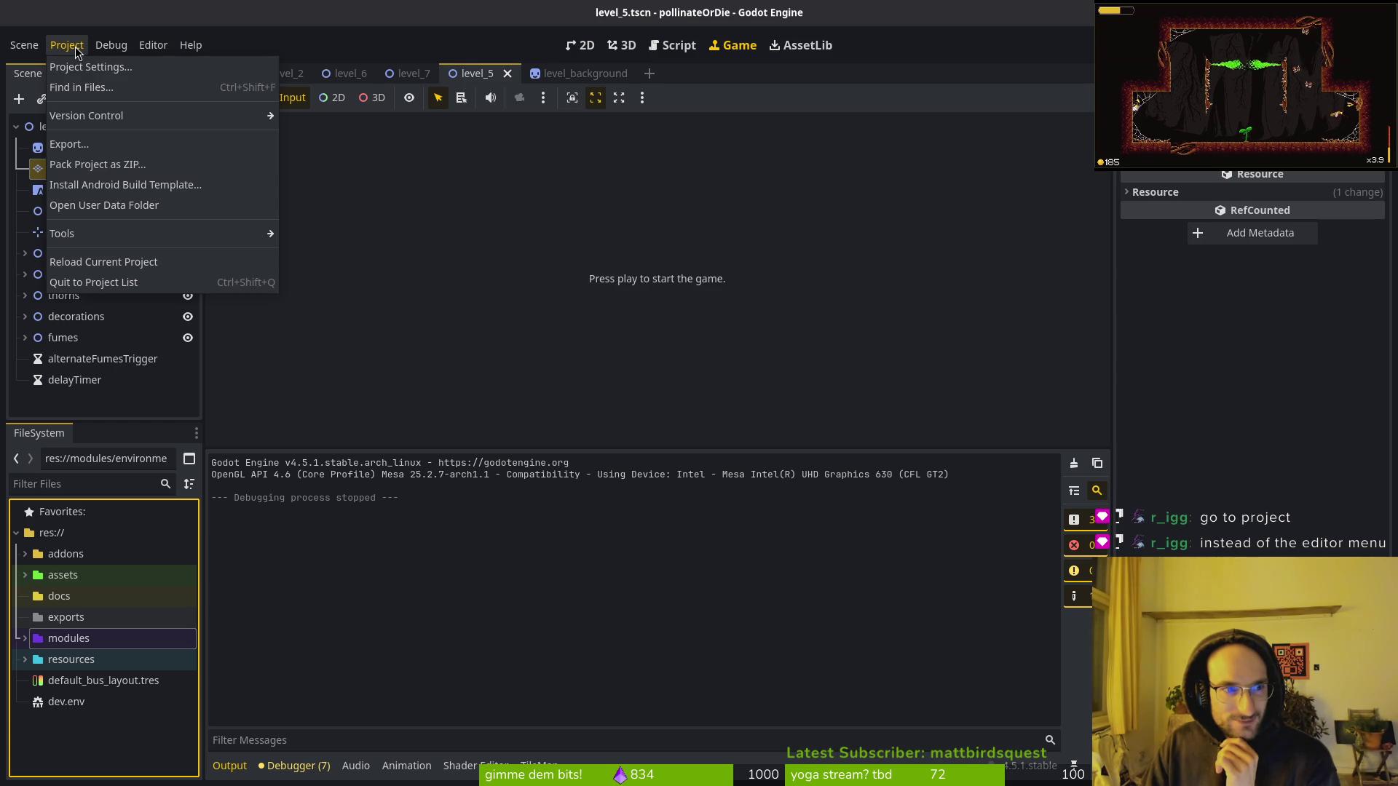
click(86, 184)
click(620, 457)
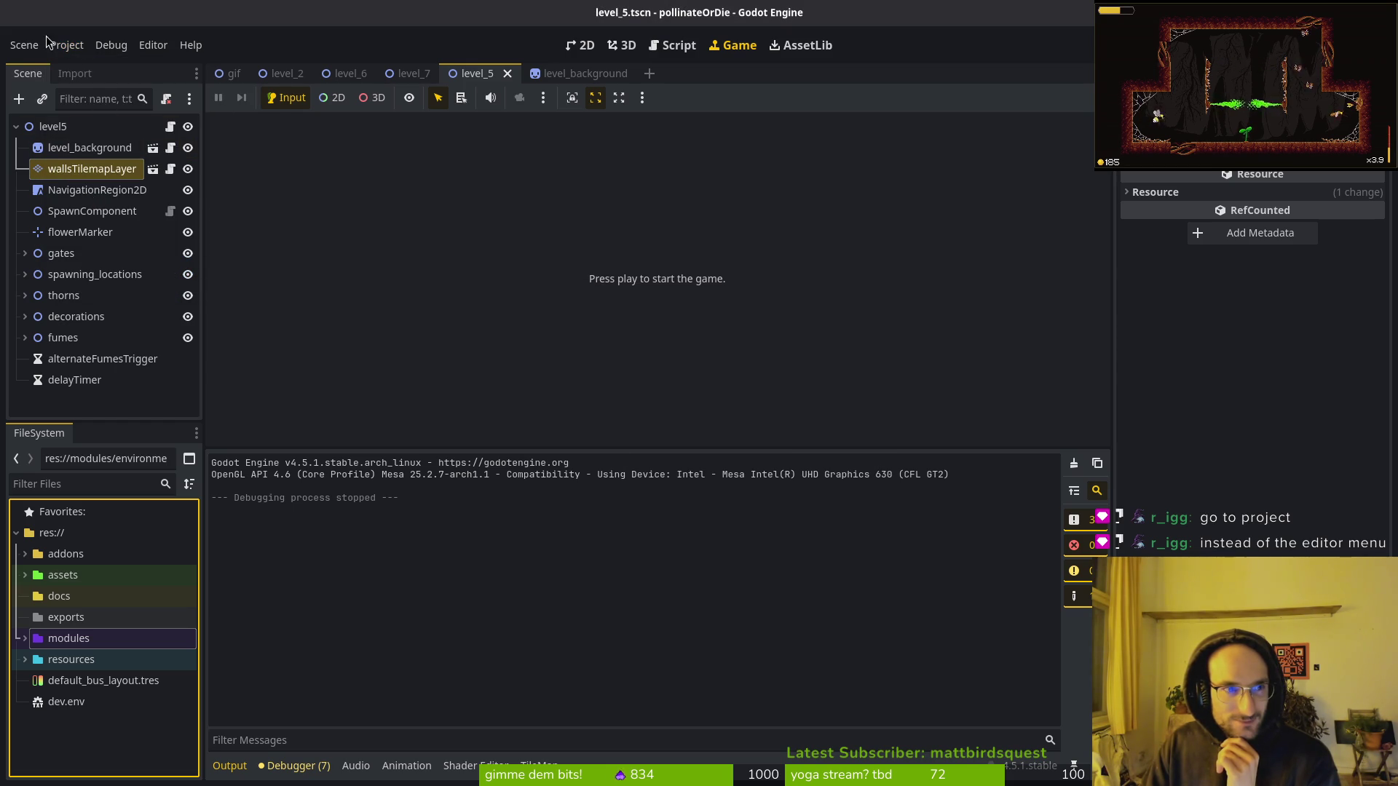
click(52, 42)
click(100, 208)
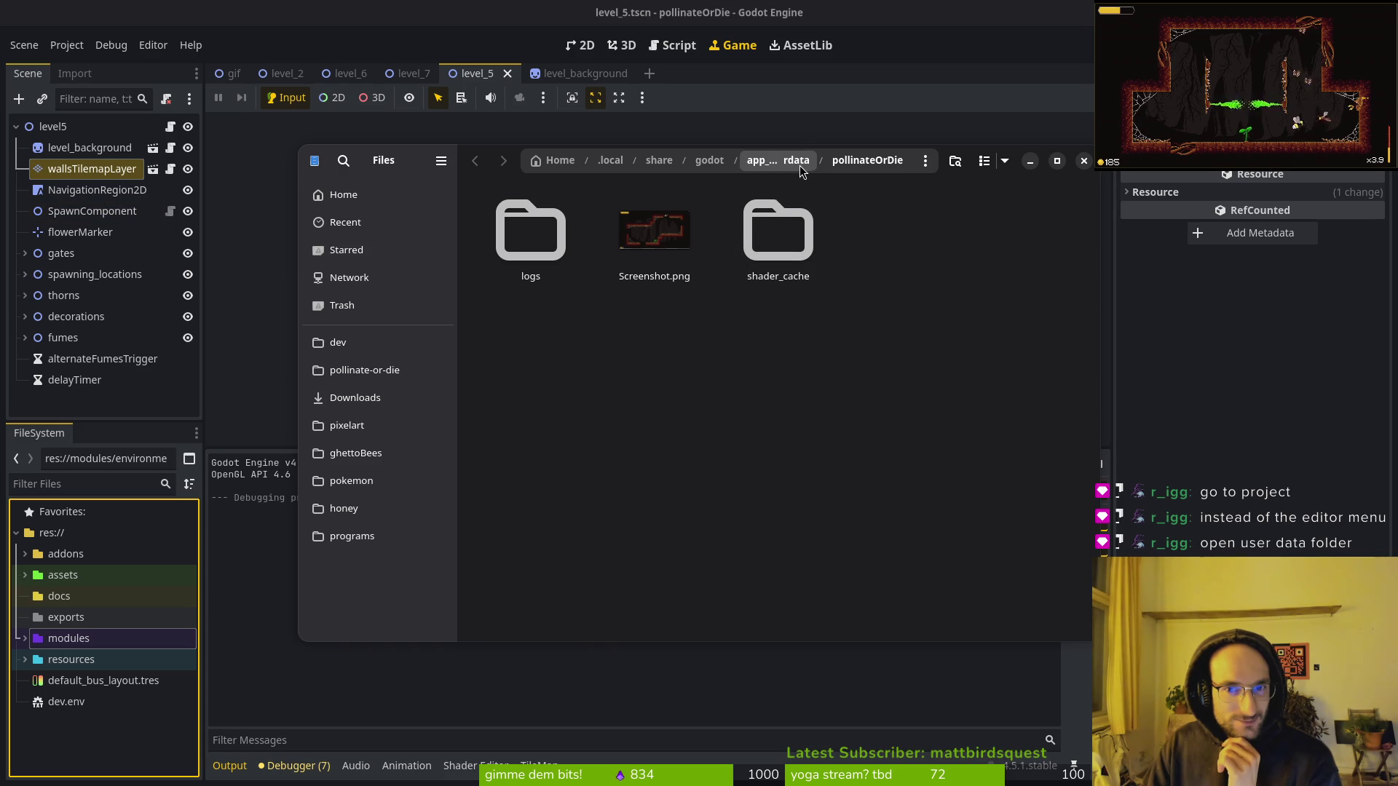
click(1085, 162)
click(67, 45)
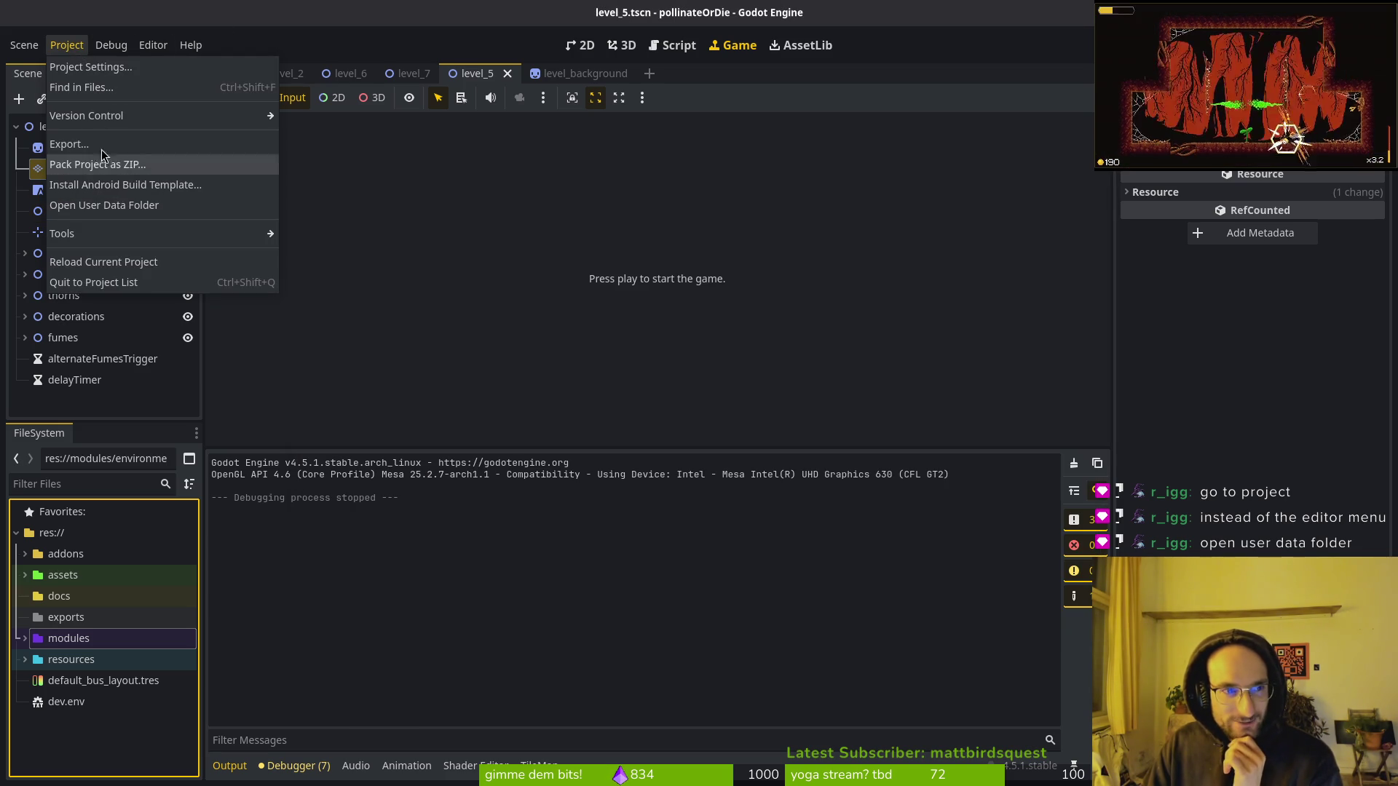
click(588, 247)
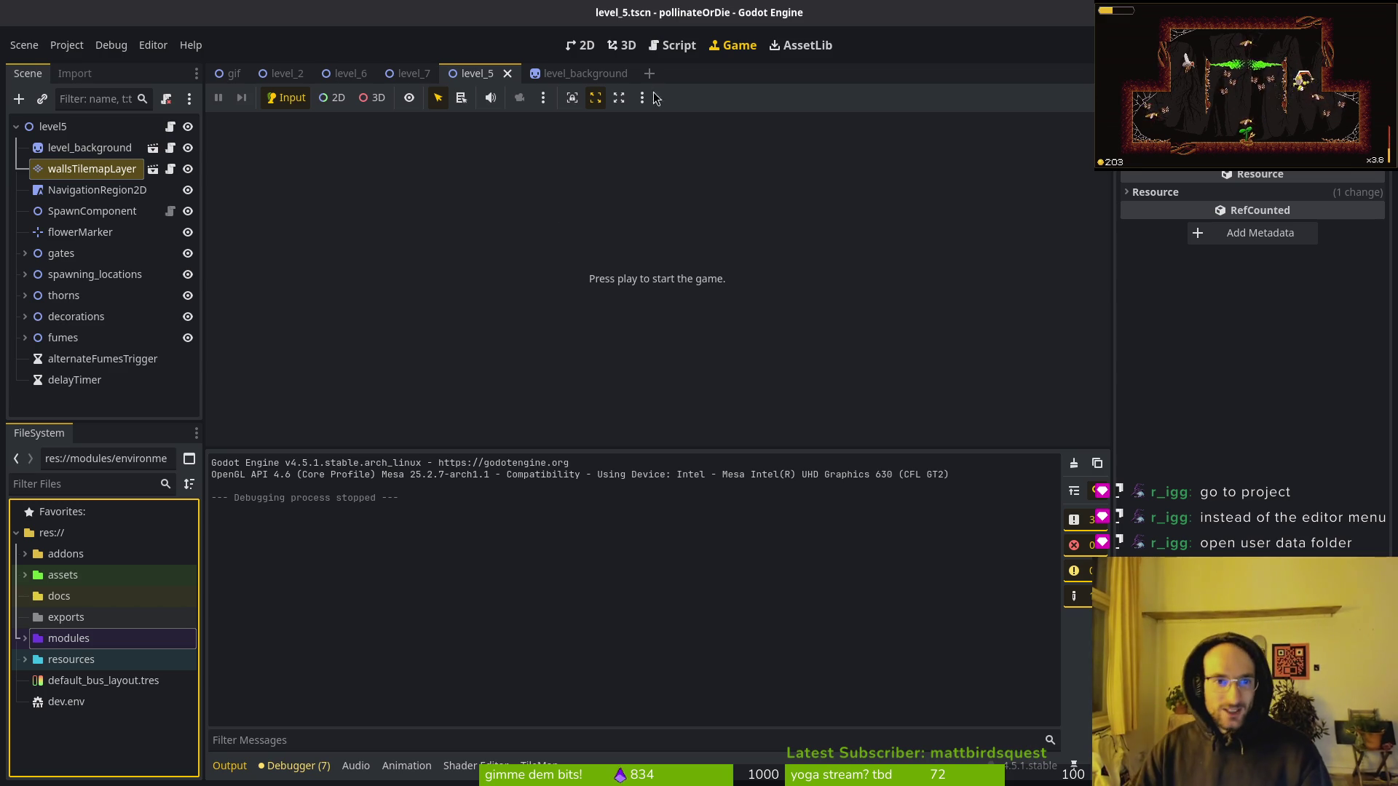
Detach the script from level_5's wallsTilemapLayer node and save the scene with Ctrl+S.
click(559, 73)
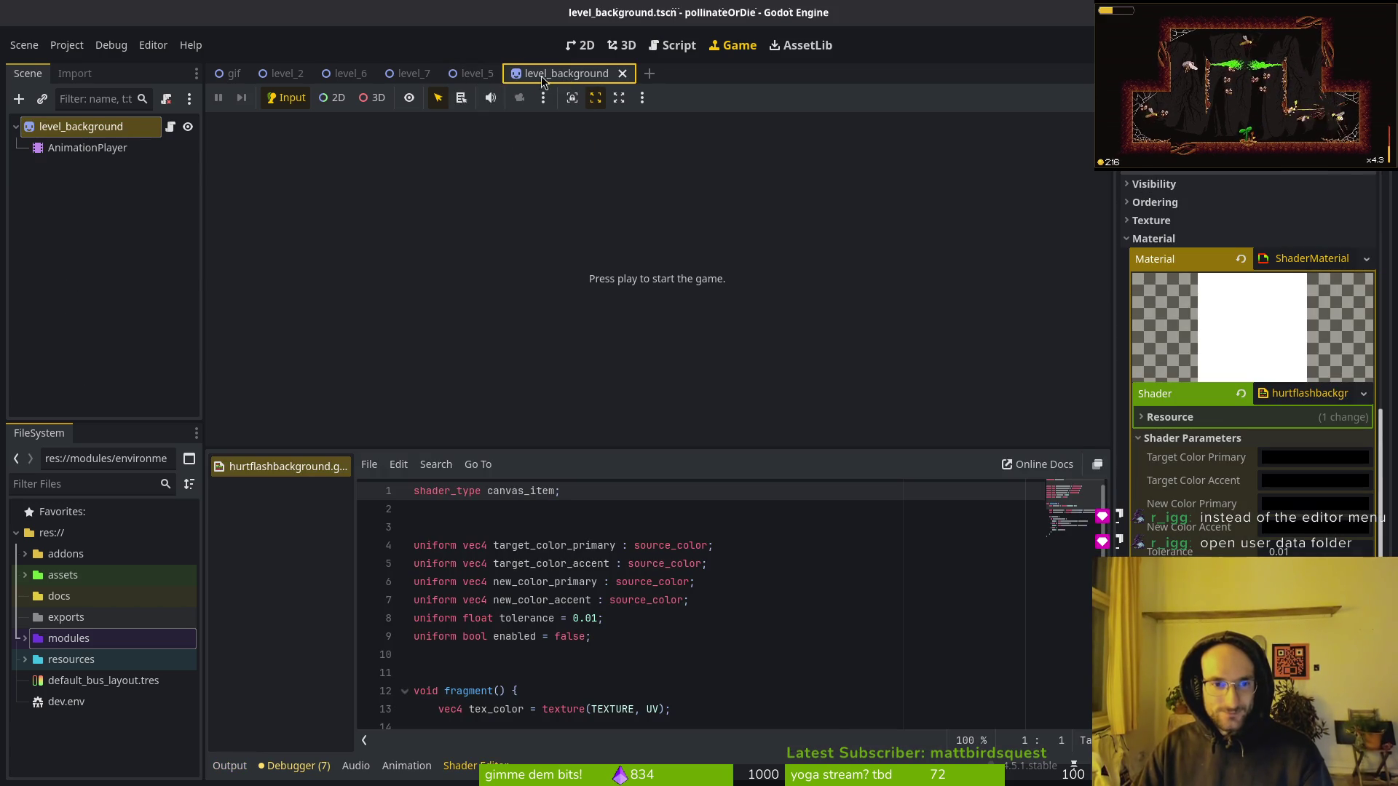
click(475, 74)
click(565, 74)
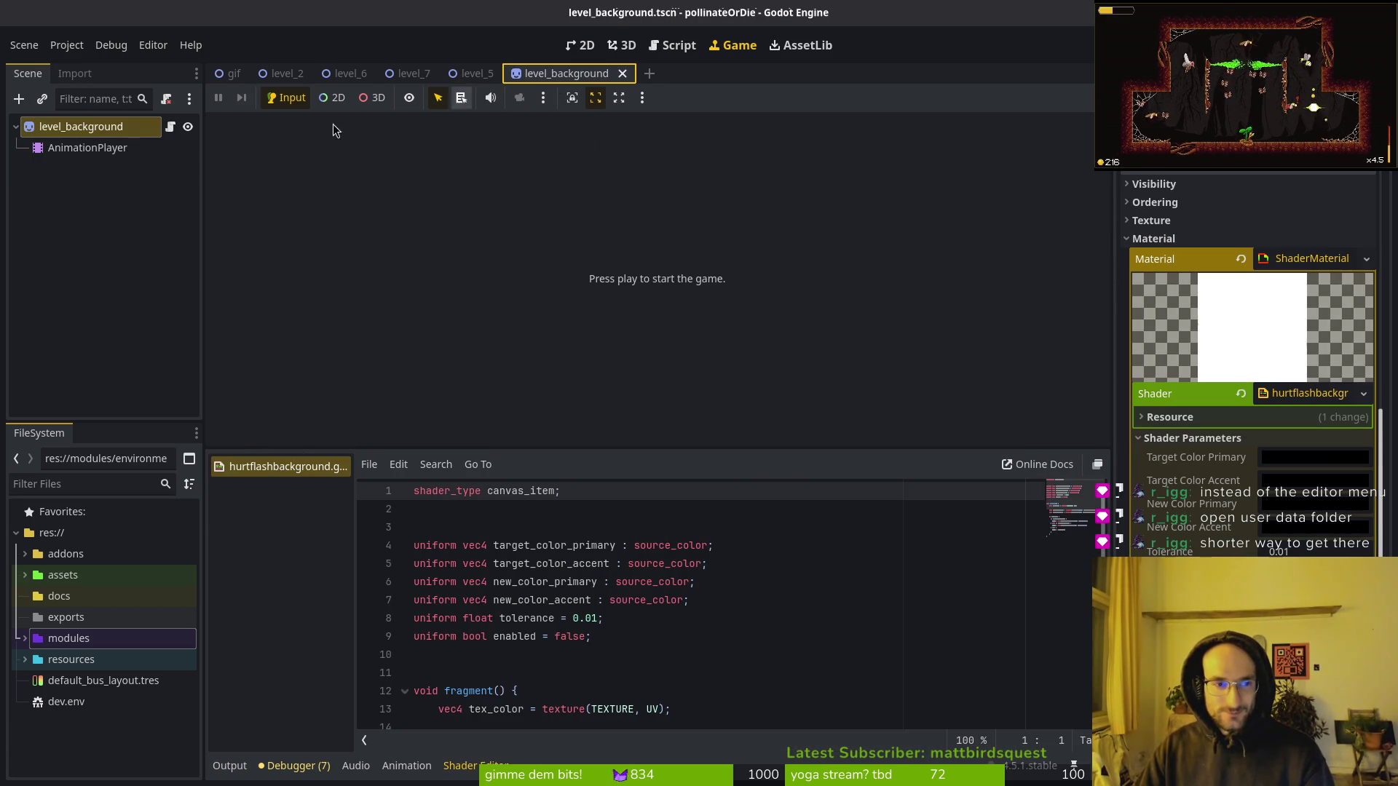
click(474, 74)
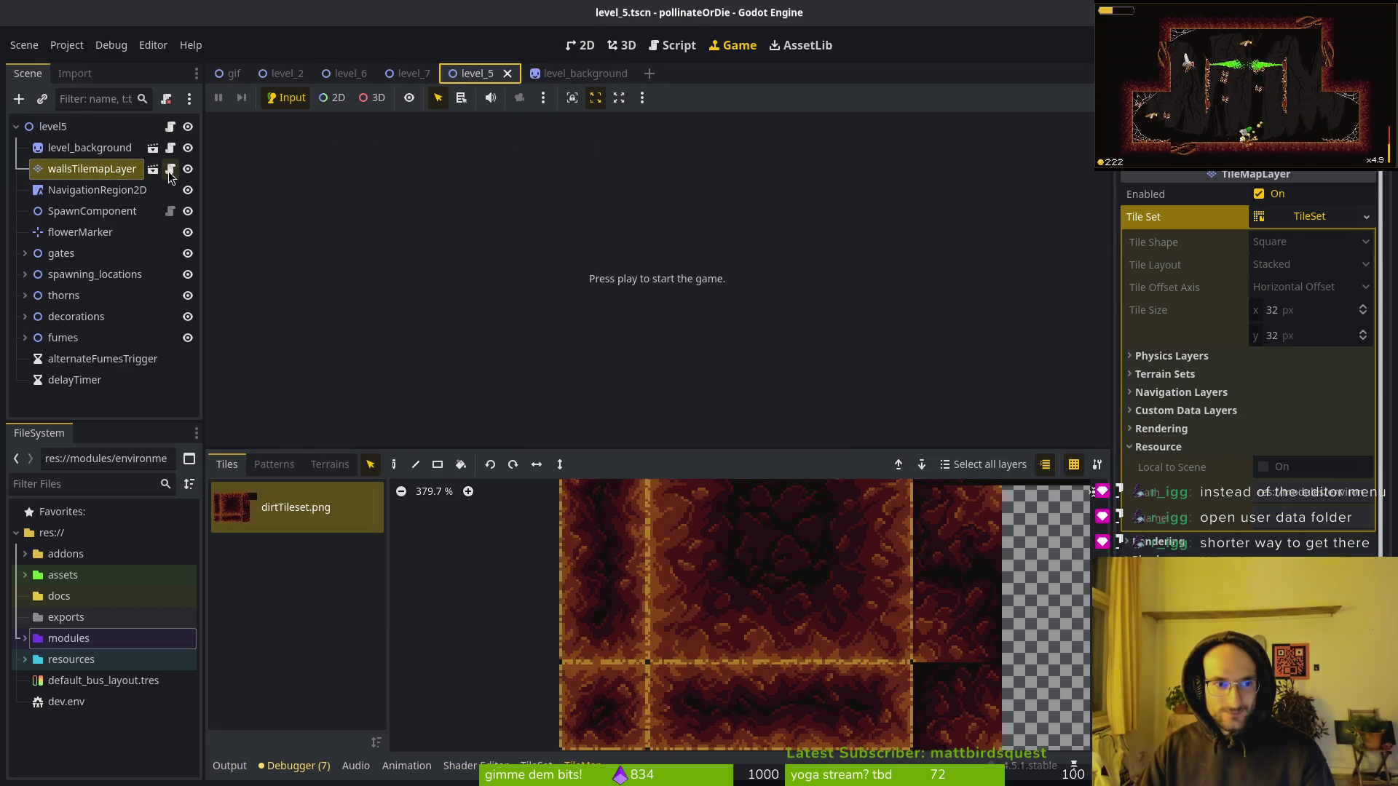
right_click(119, 169)
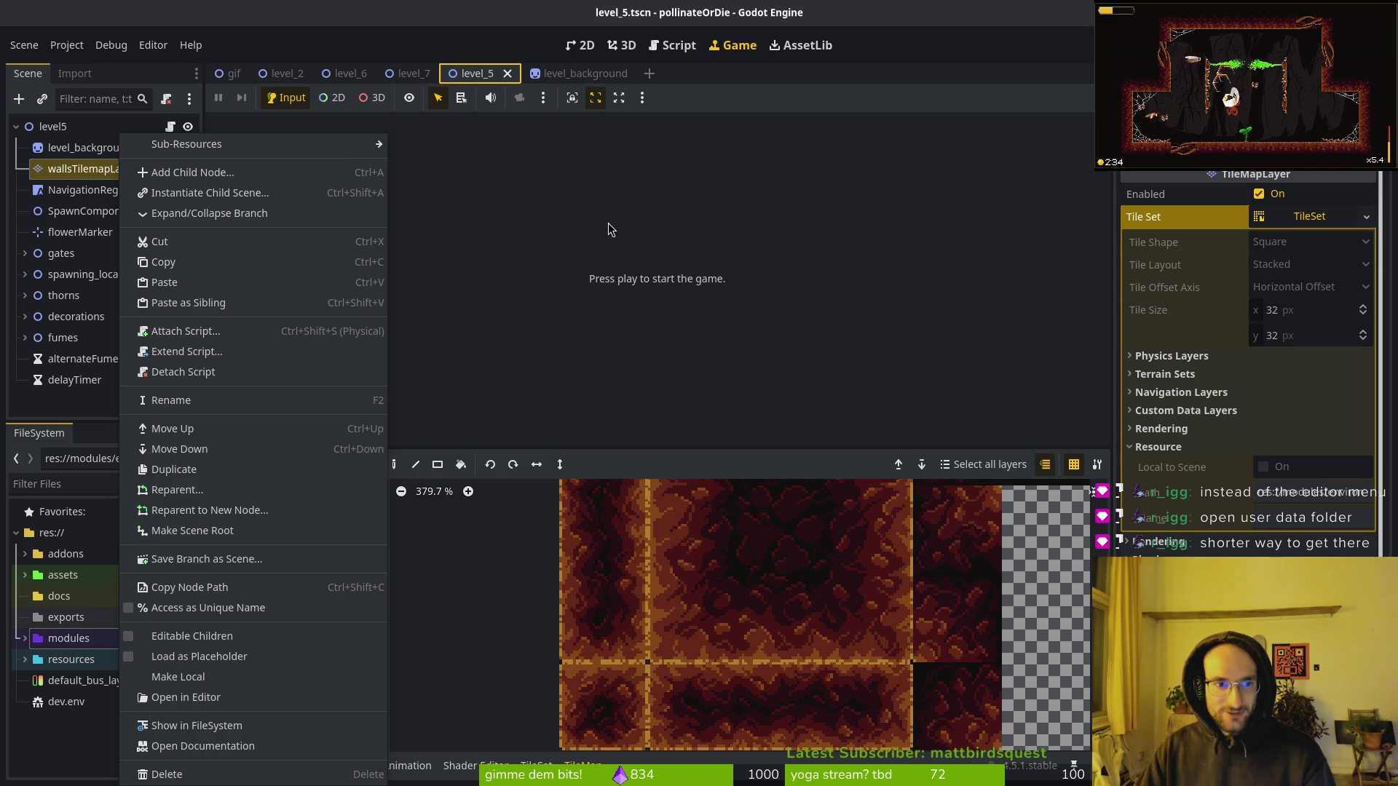
click(609, 229)
right_click(76, 169)
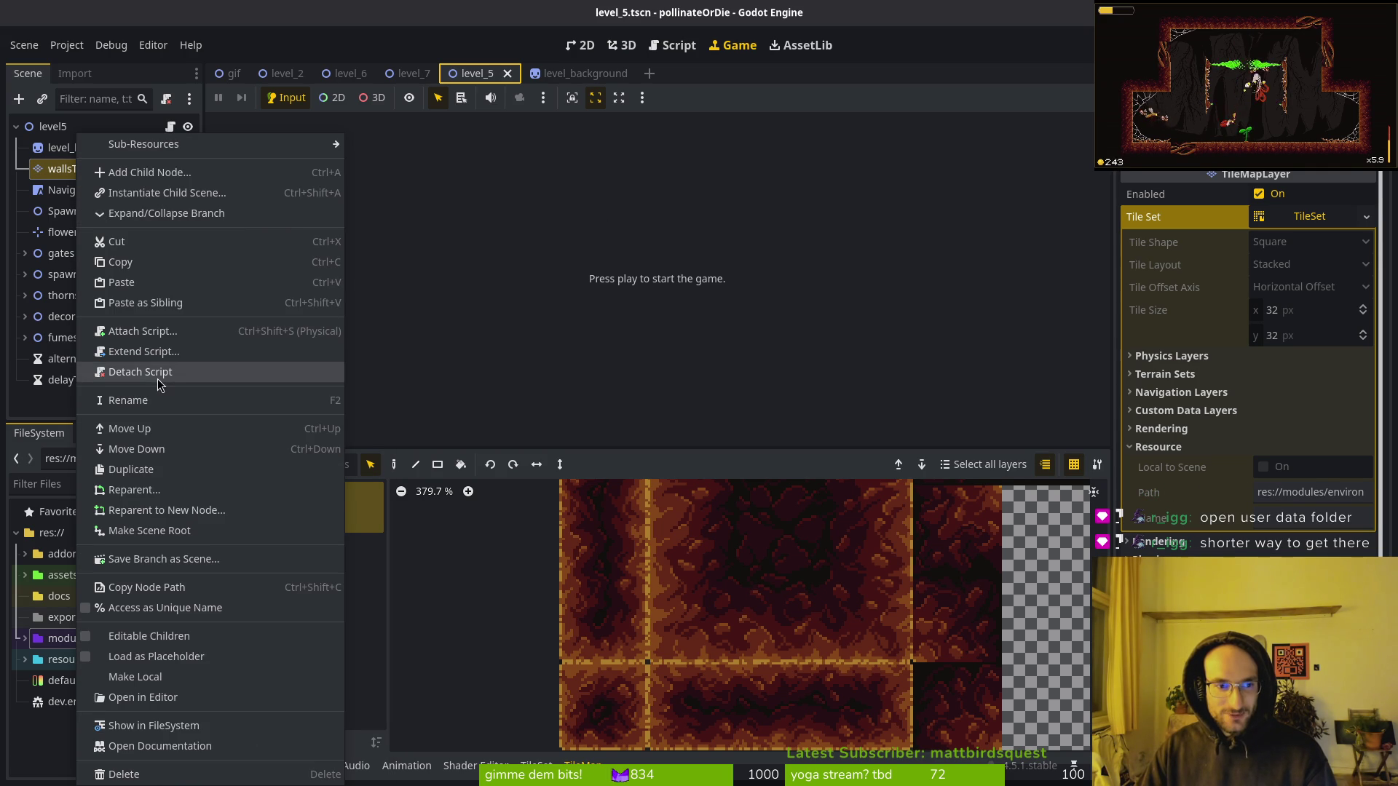
click(405, 277)
key(ctrl+s)
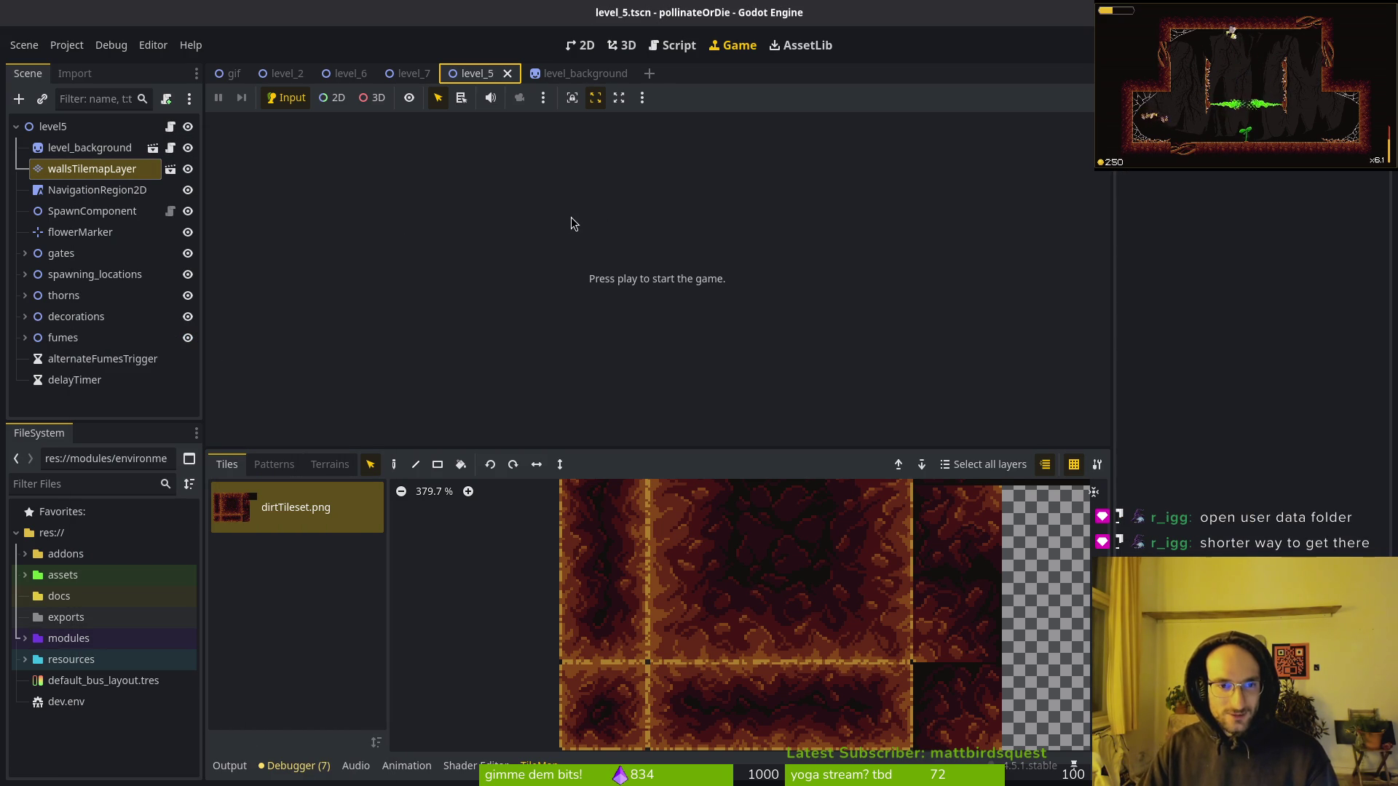
key(ctrl+s)
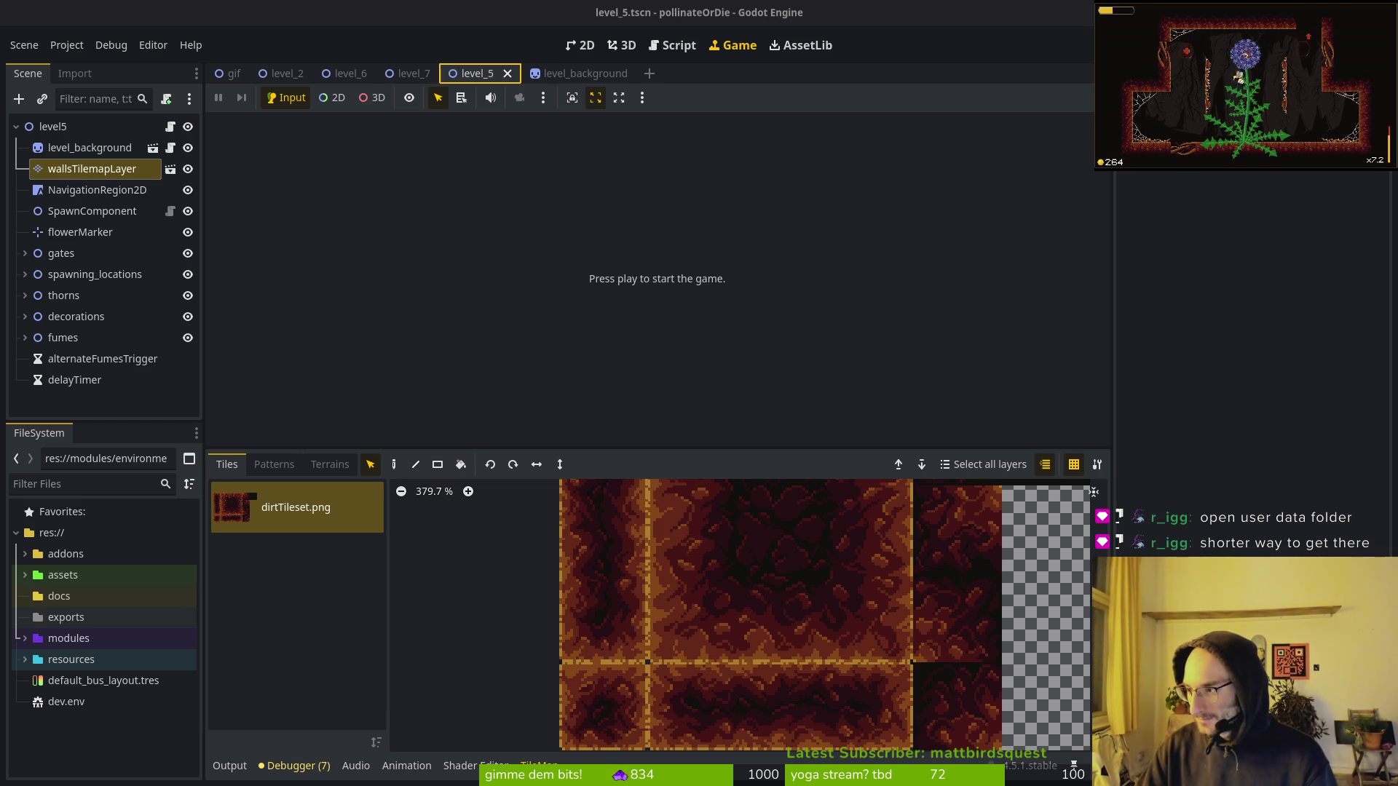
key(alt+Tab)
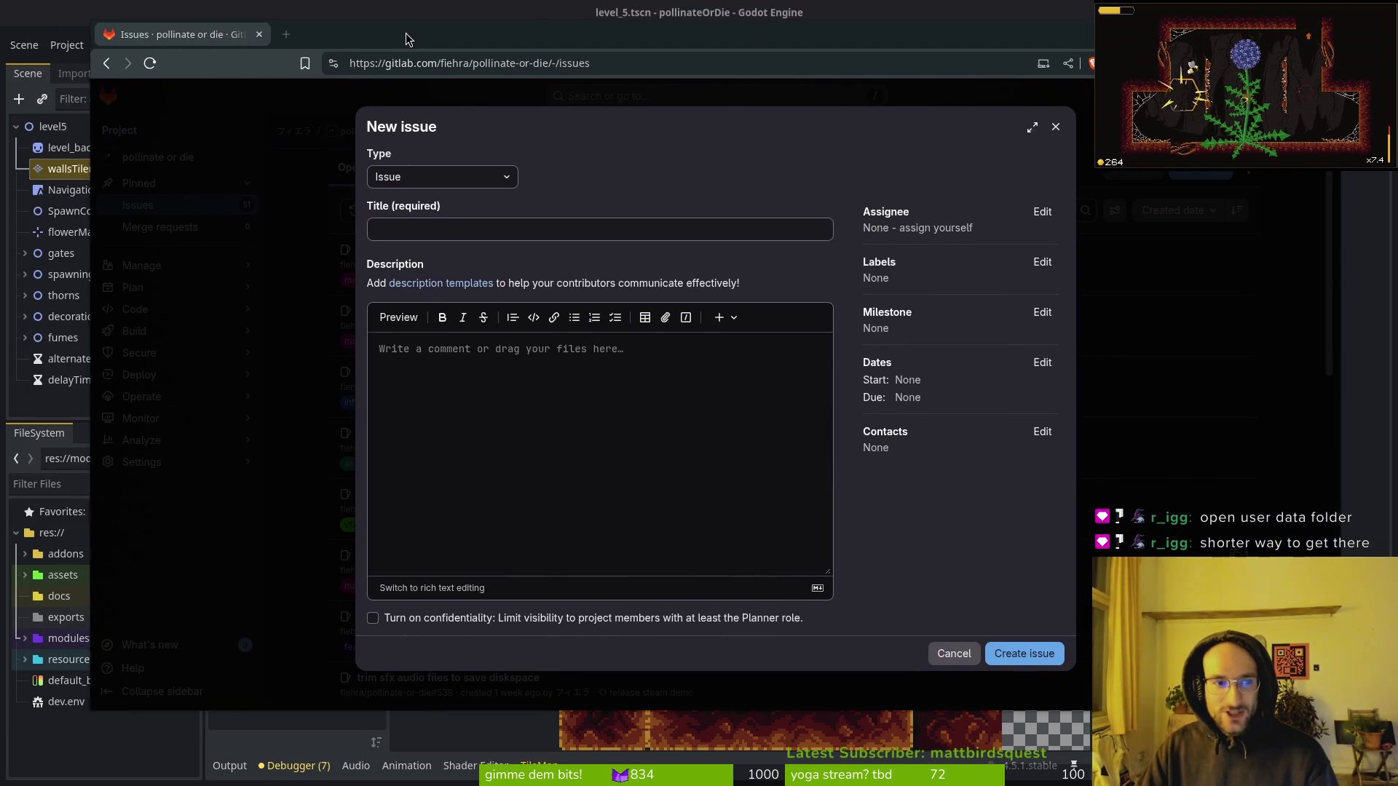
Enter an issue title about backgrounds for all levels and the description 'use the script to create the screenshots'.
click(413, 248)
text(create bakc)
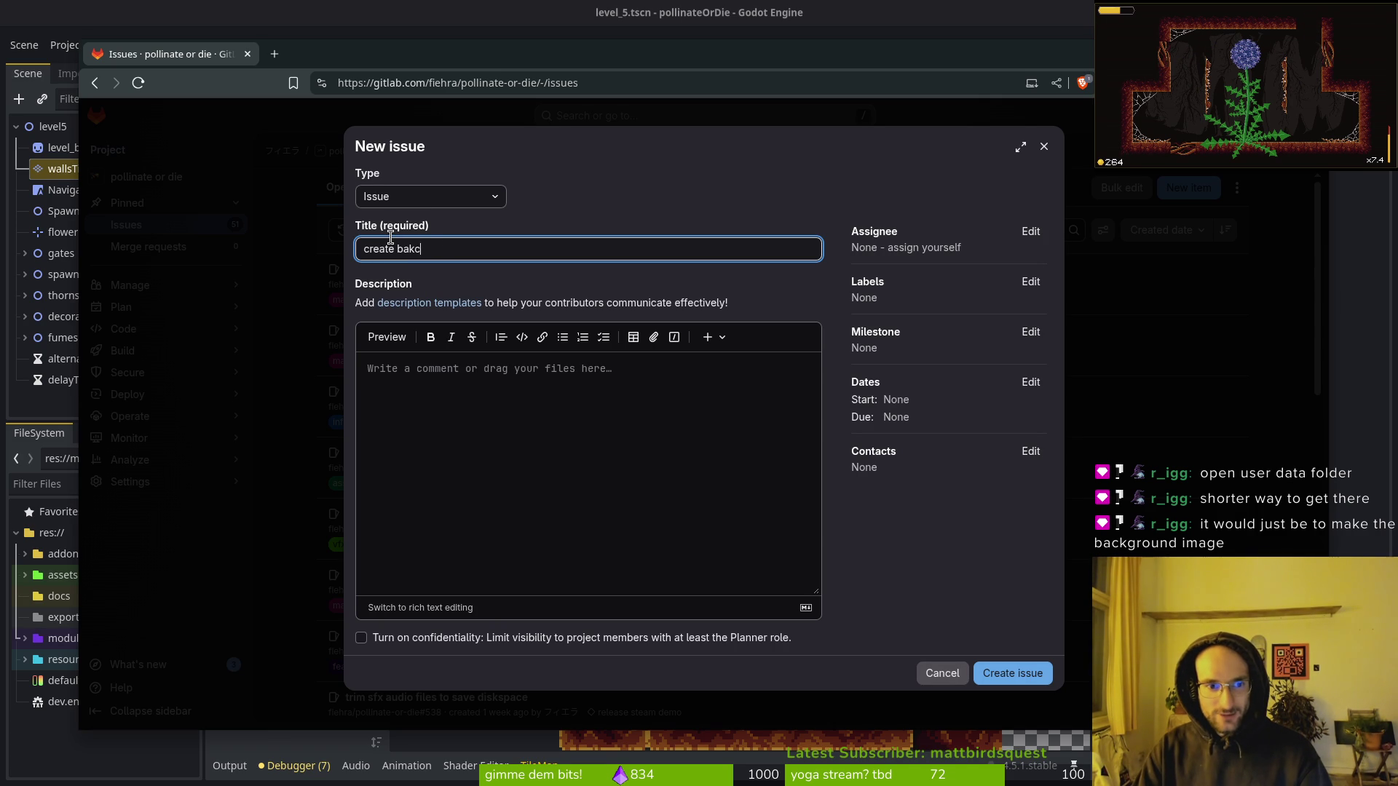
key(BackSpace)
key(BackSpace)
text(ckgrounds for all )
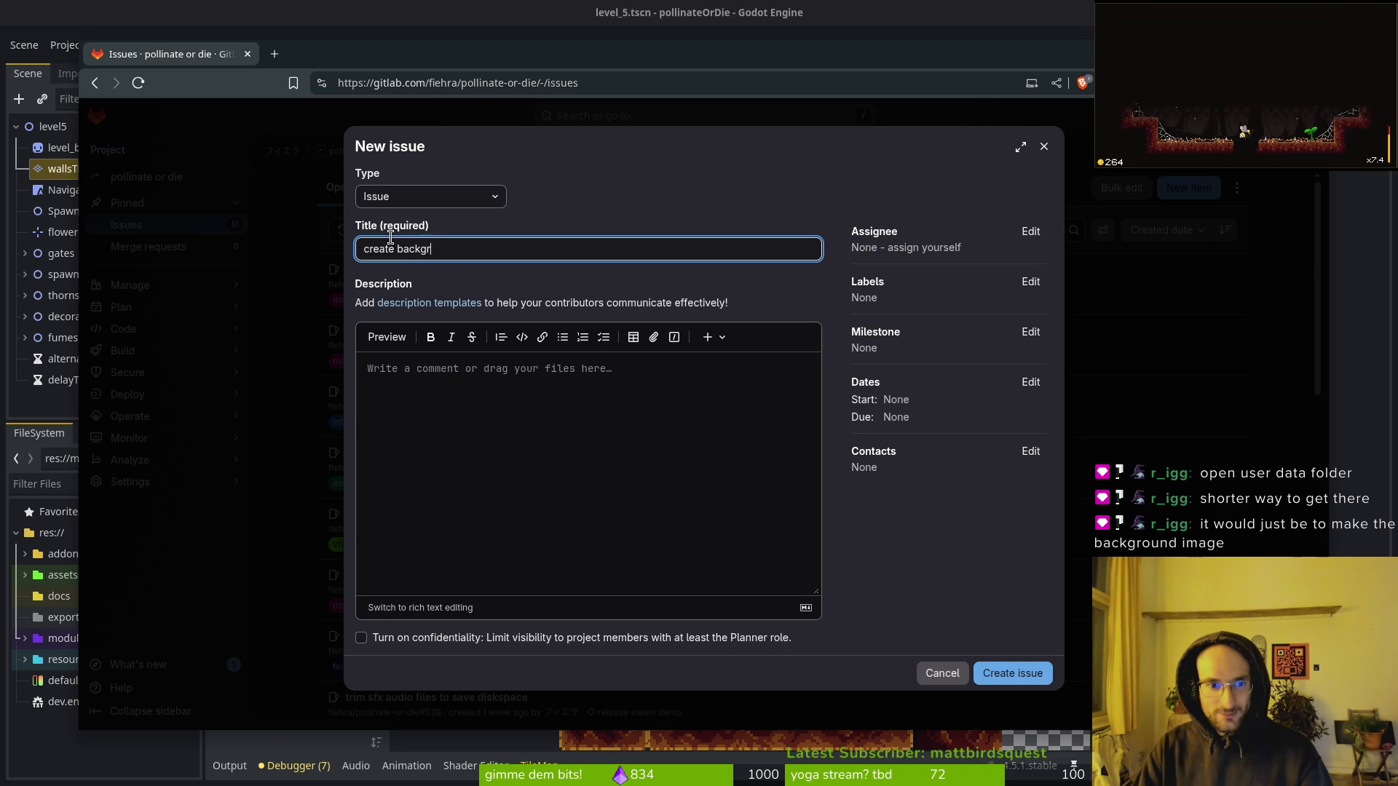
text(levels)
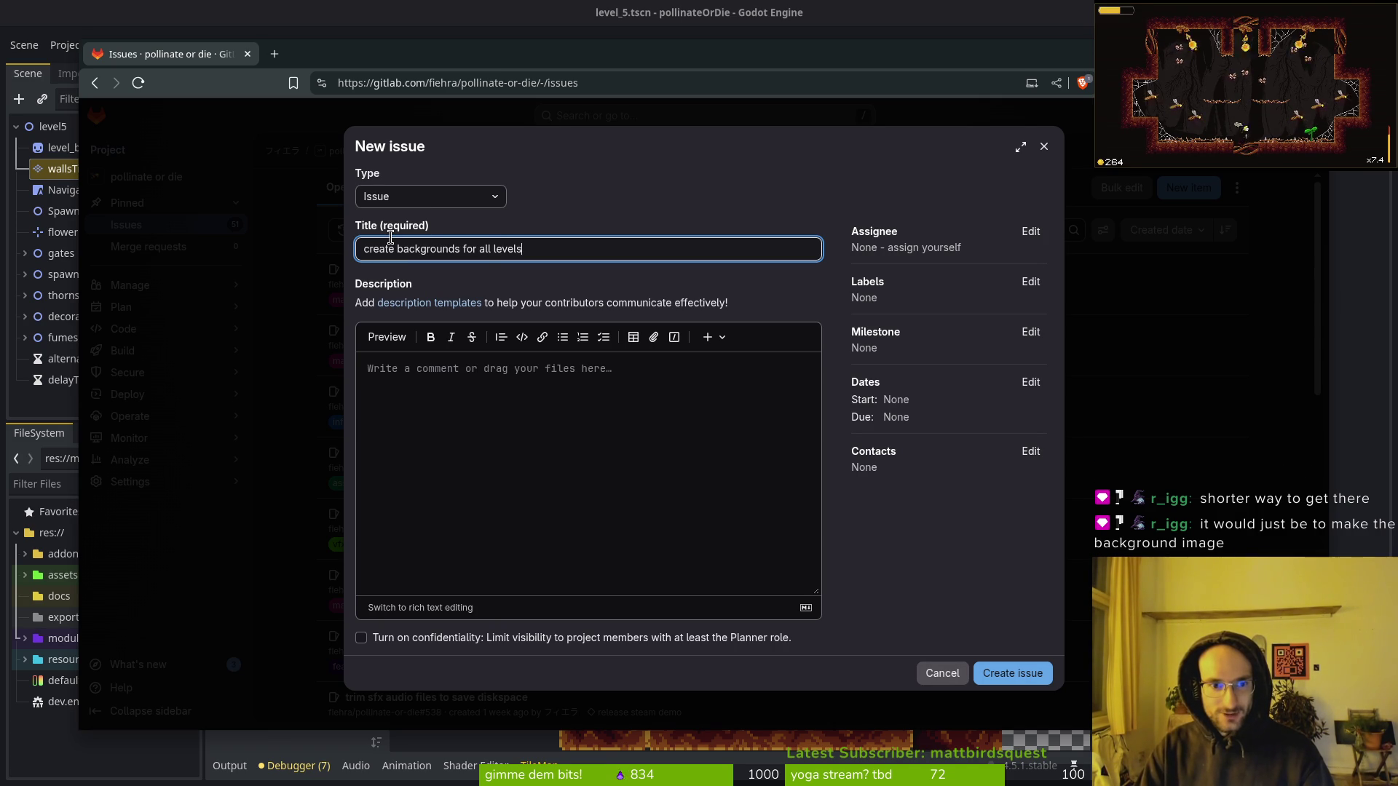
click(448, 437)
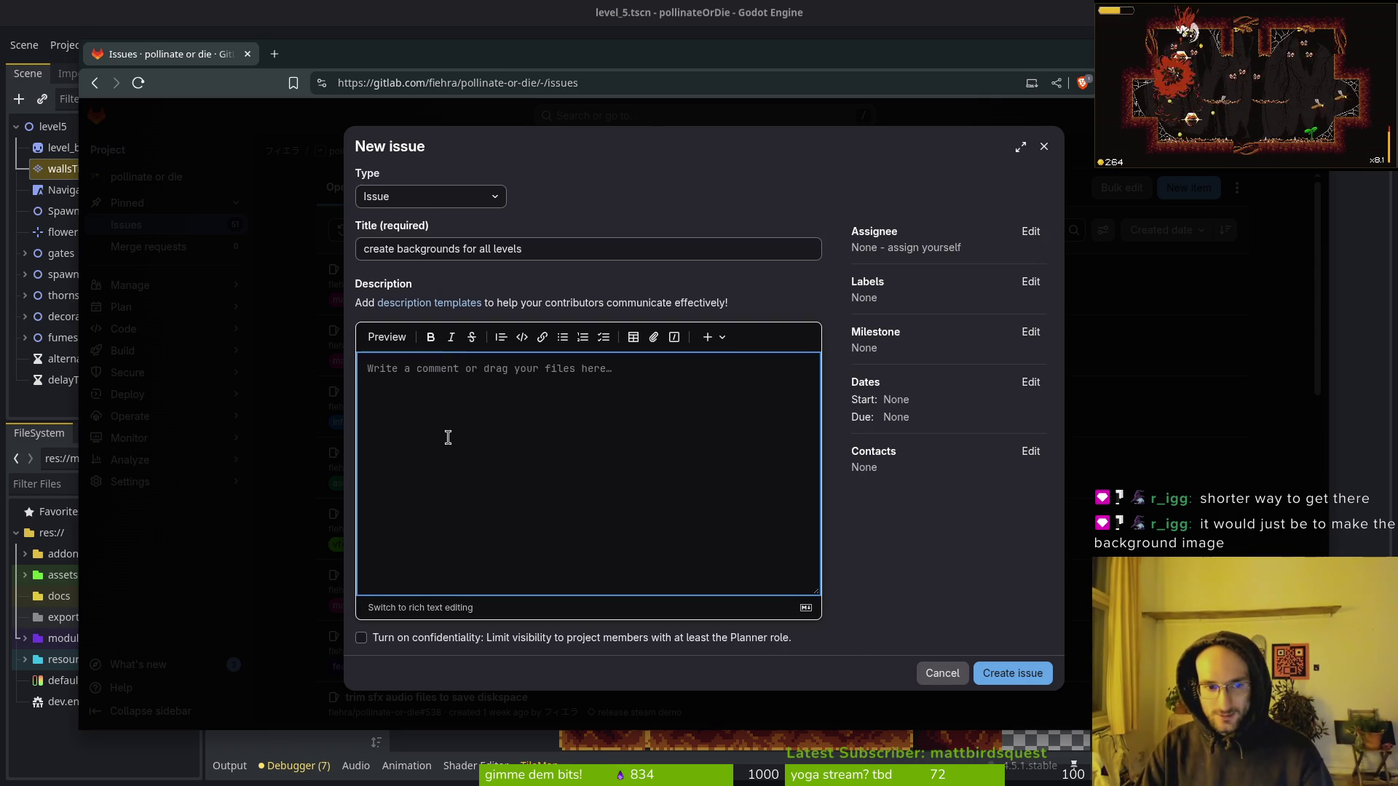
text(use the )
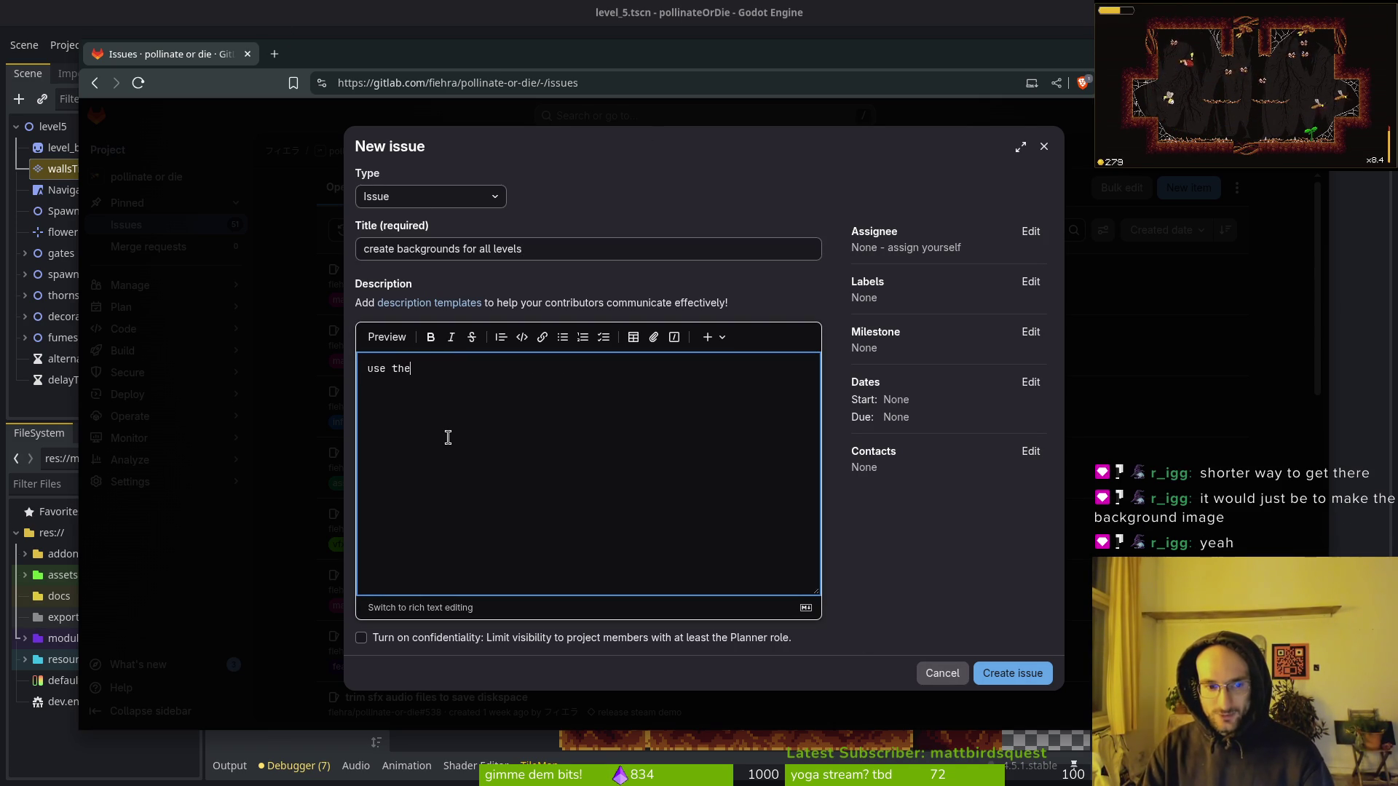
text(sc)
key(BackSpace)
key(BackSpace)
text(rio)
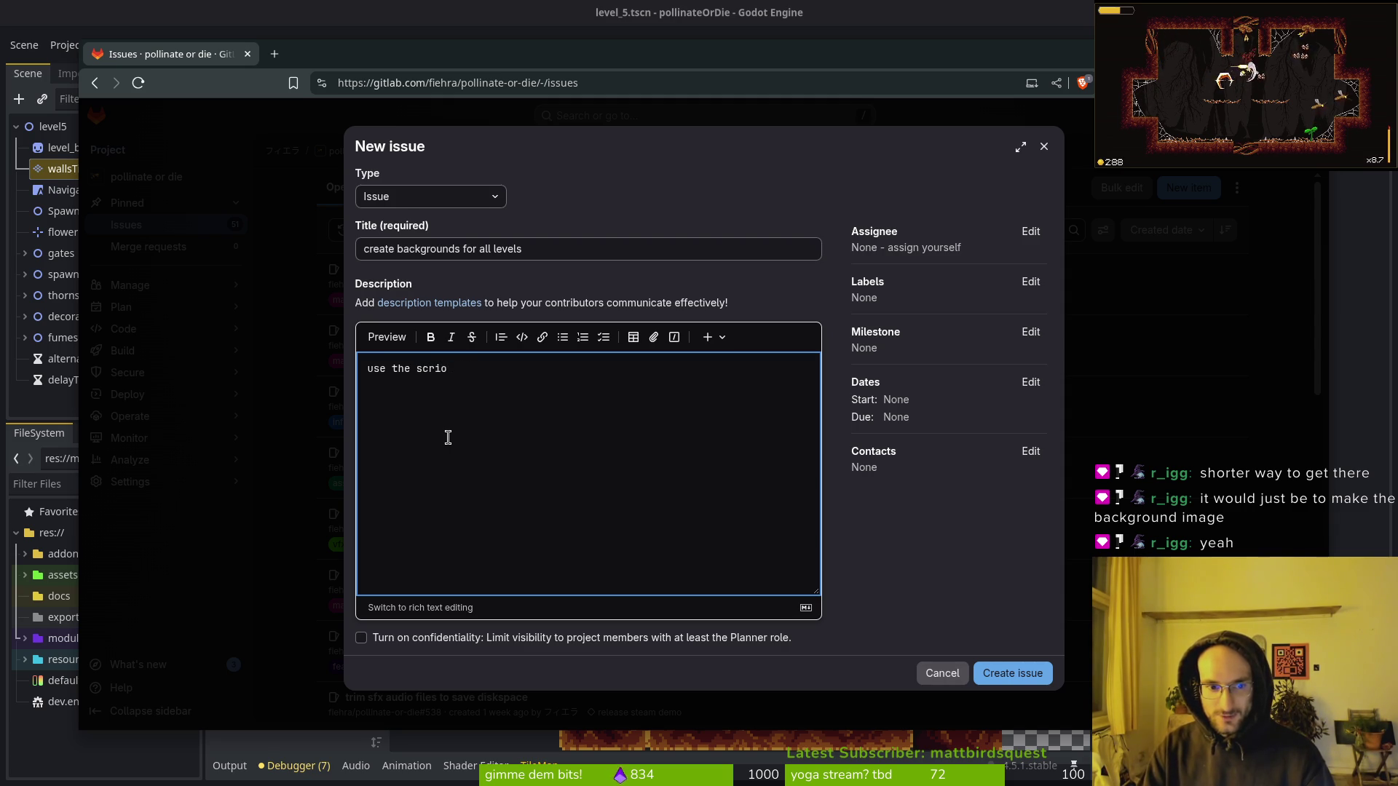
text(pcreate the)
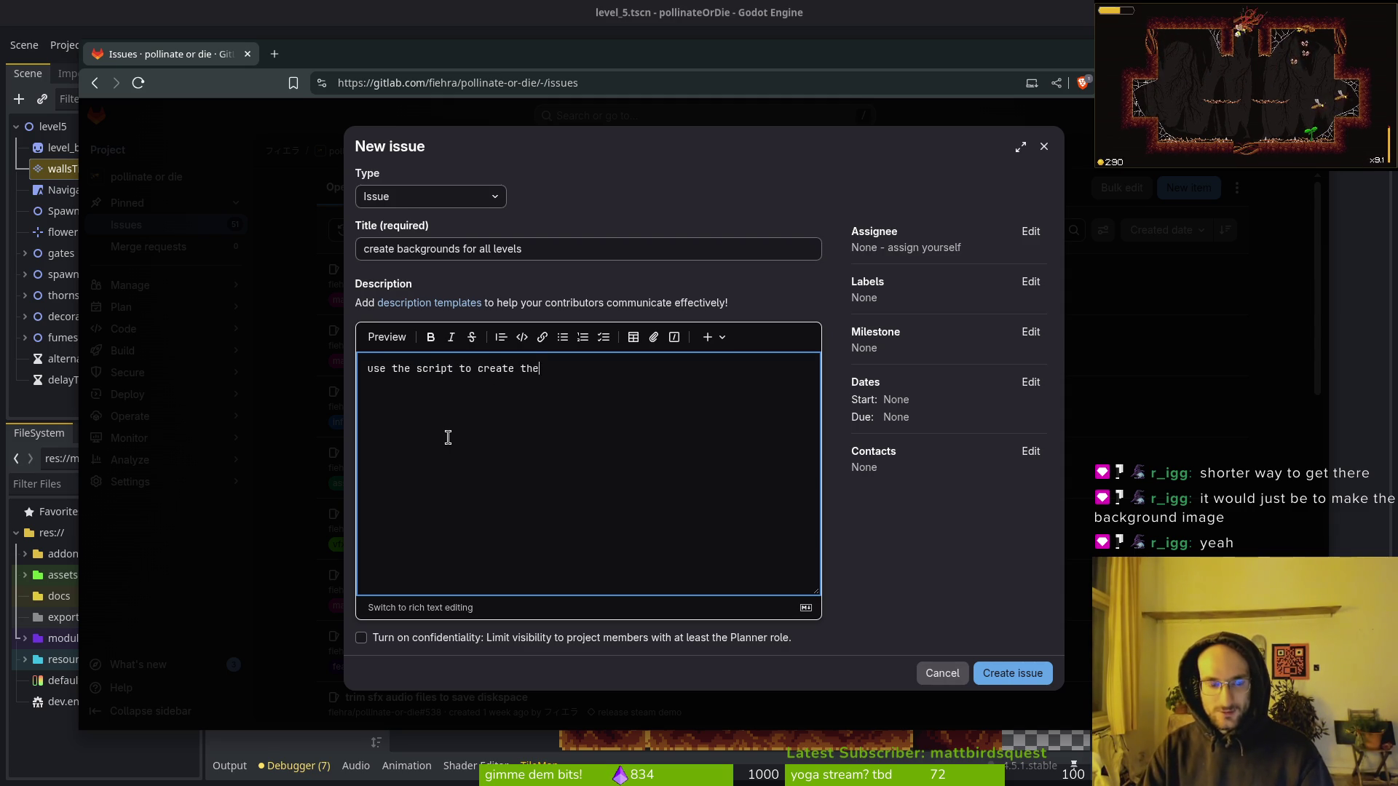
text( scrshots)
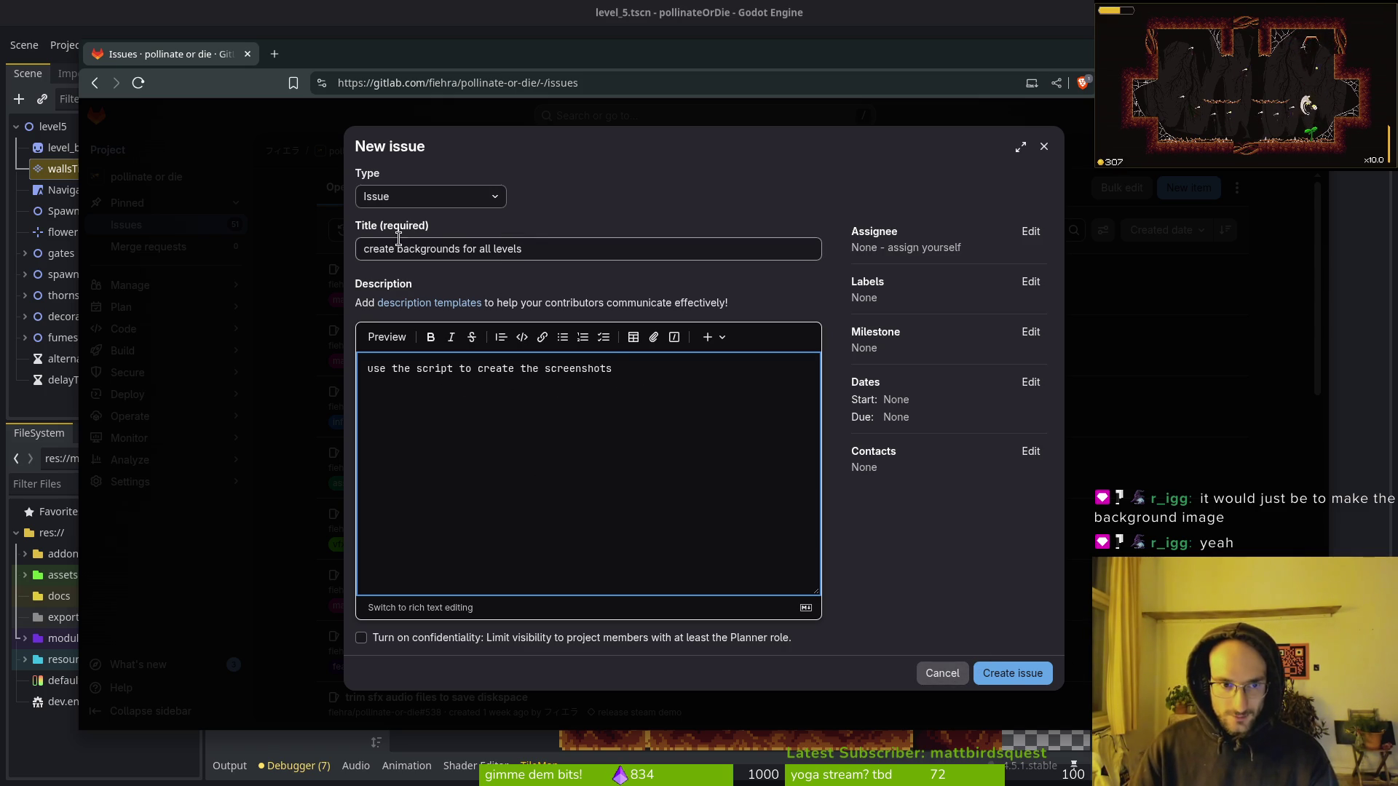
Reword the title to 'create scene for backgroundcreation for all levels'.
click(551, 248)
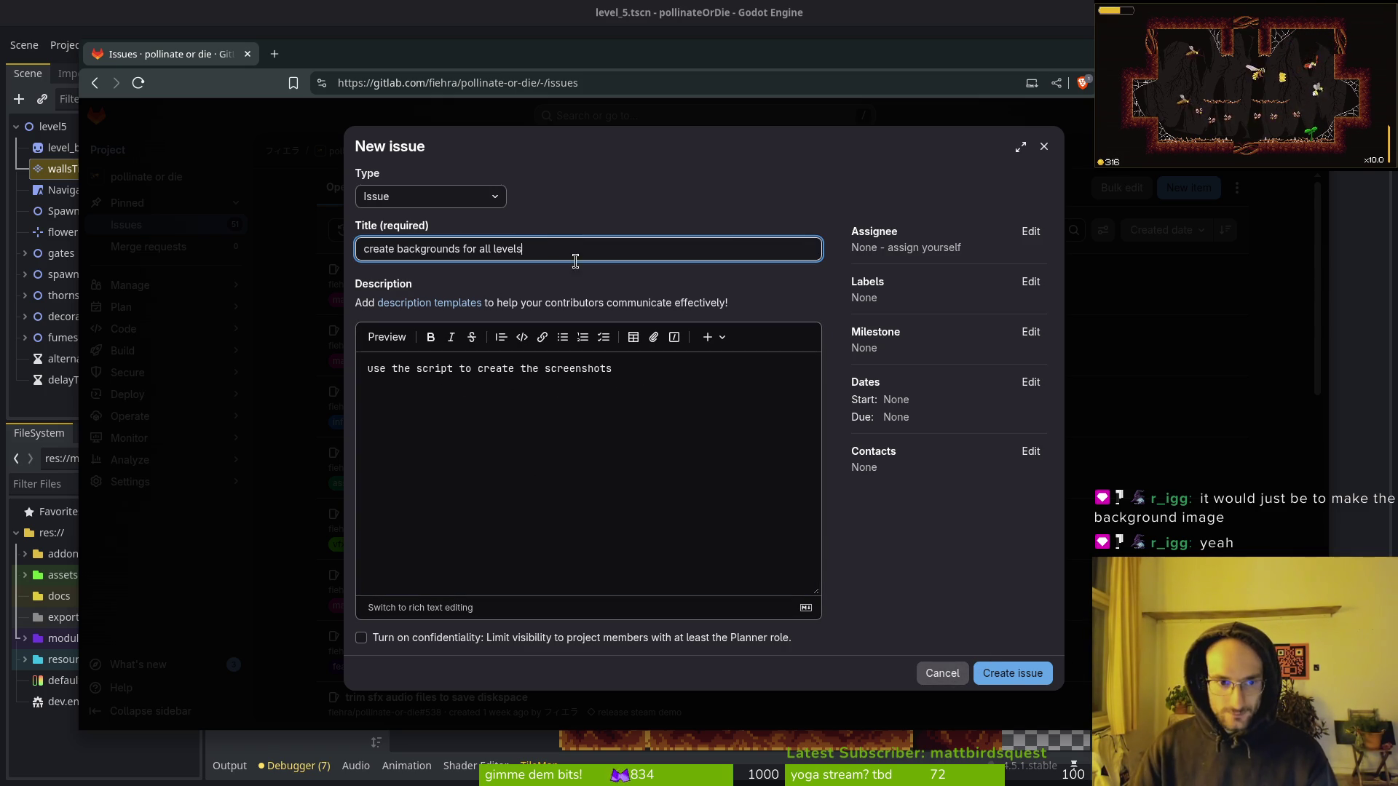
text(scene to)
key(BackSpace)
key(BackSpace)
key(BackSpace)
text(for)
key(Right)
key(Right)
key(Right)
key(BackSpace)
text(creation)
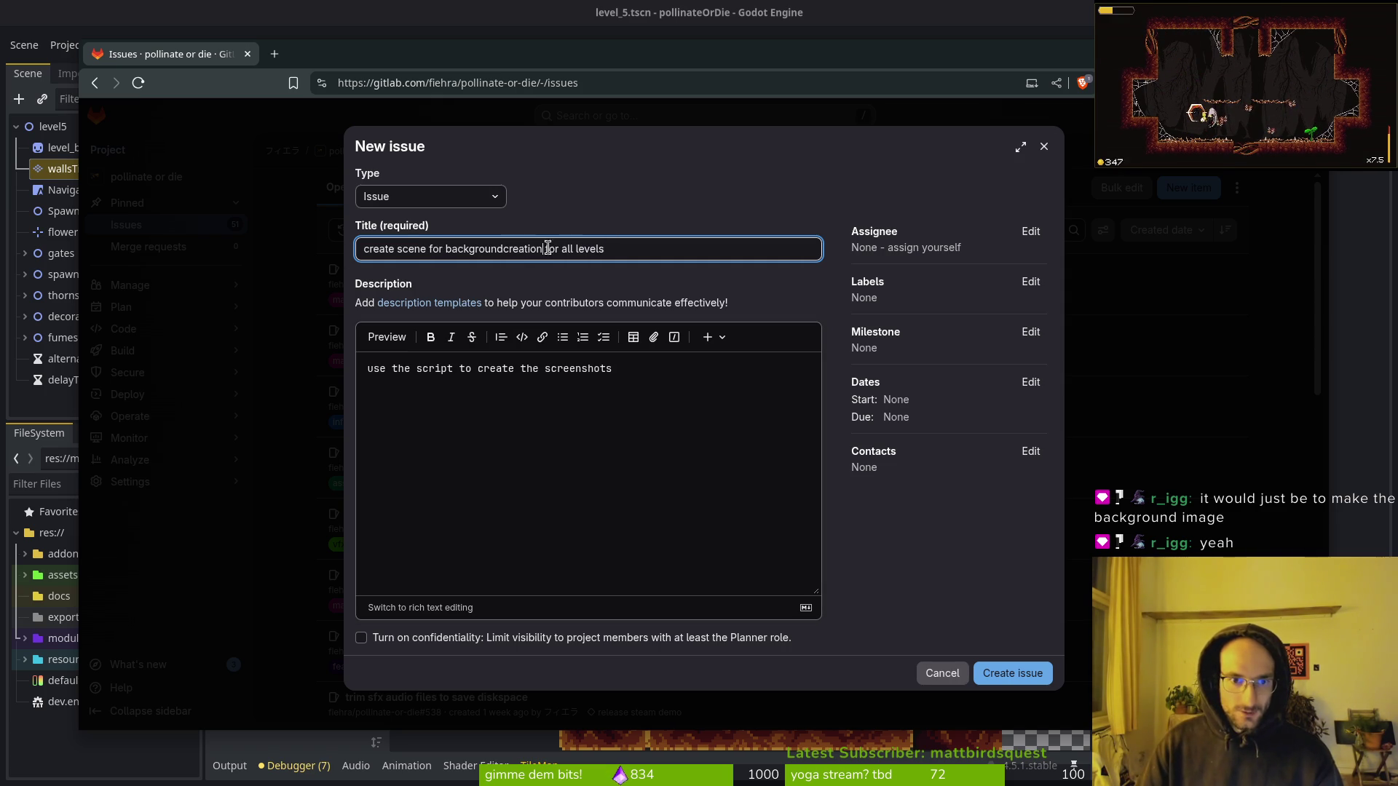
click(702, 406)
Replace the description with steps for a new background-png scene and copying backgroundPatternTilemap into it.
key(Return)
key(ctrl+a)
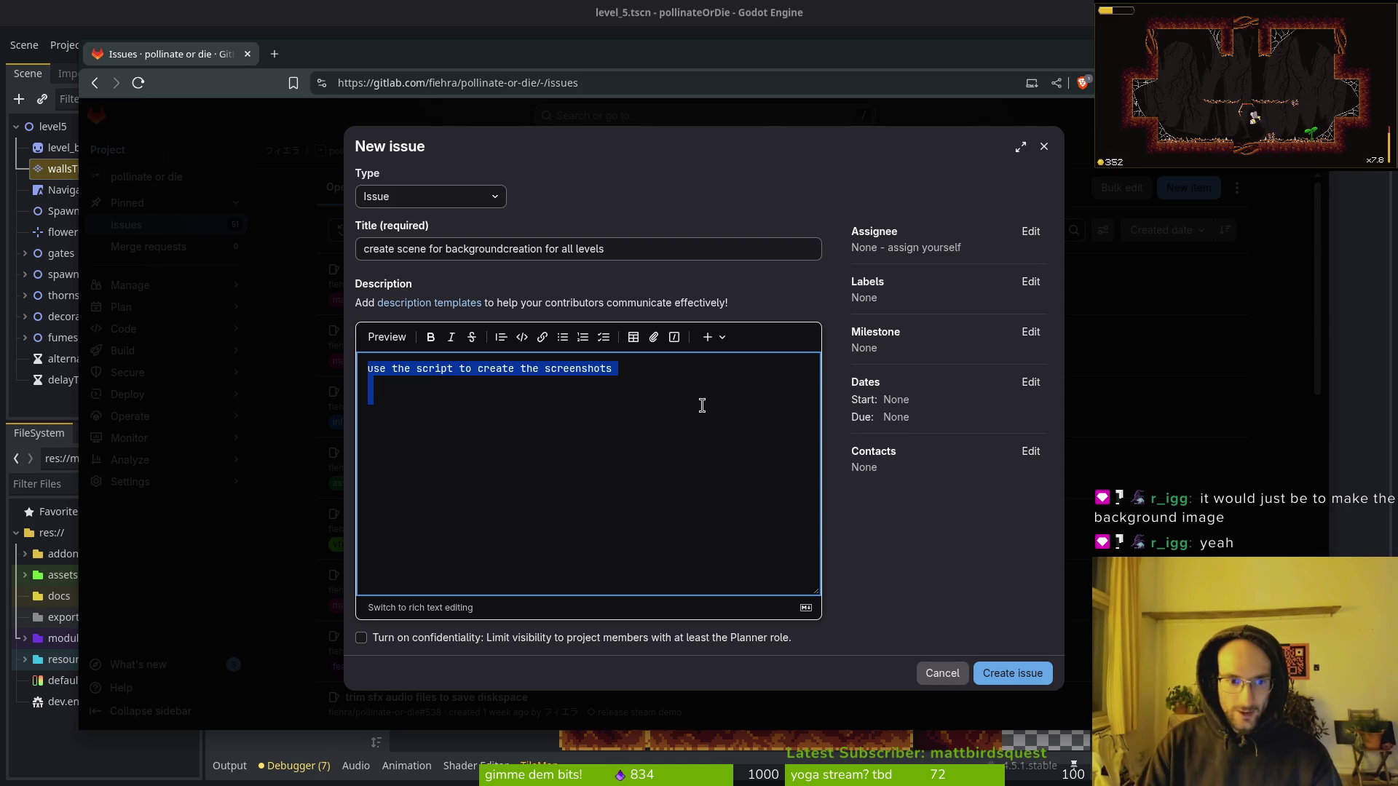
text(create mne)
key(BackSpace)
key(BackSpace)
text(ne scen)
key(BackSpace)
key(BackSpace)
key(BackSpace)
text(w scene on)
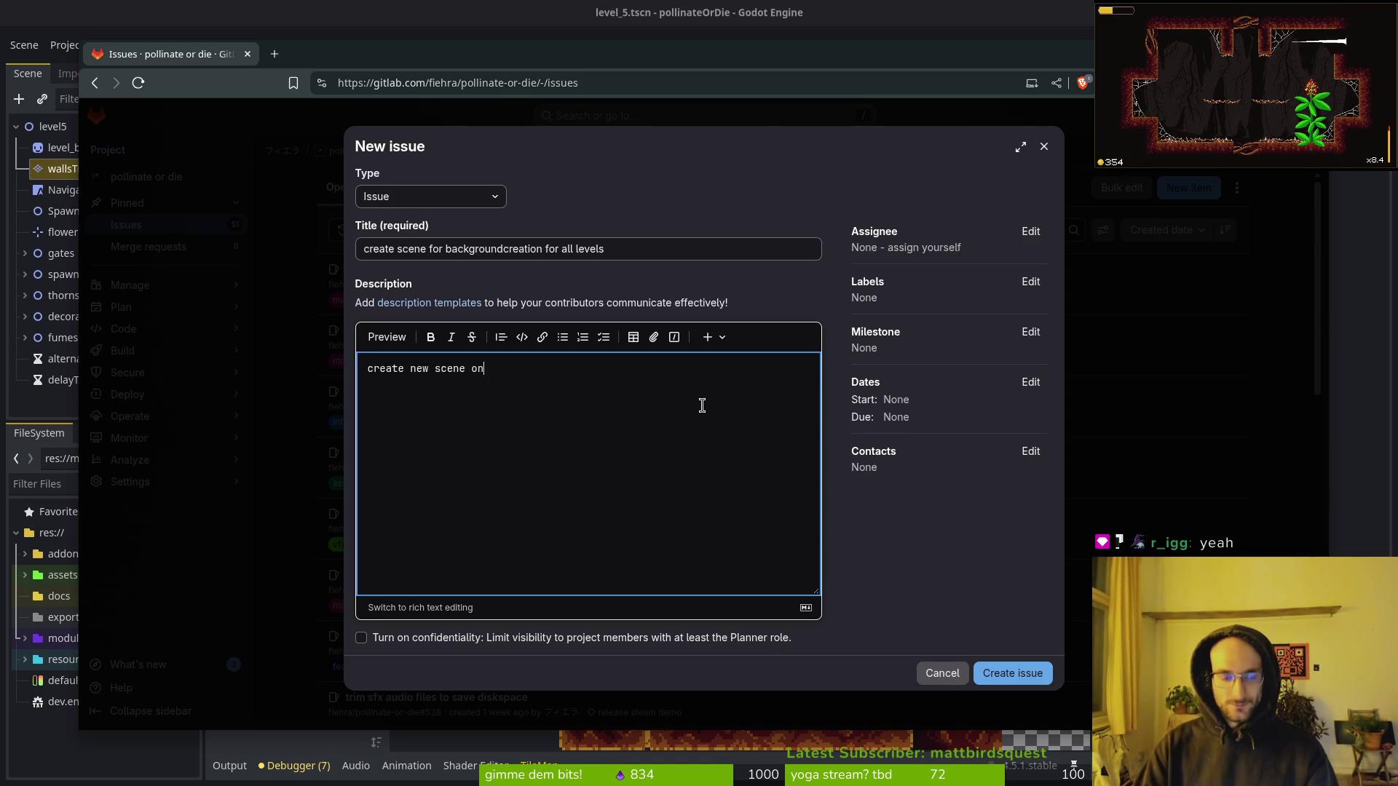
text(ly for creating the)
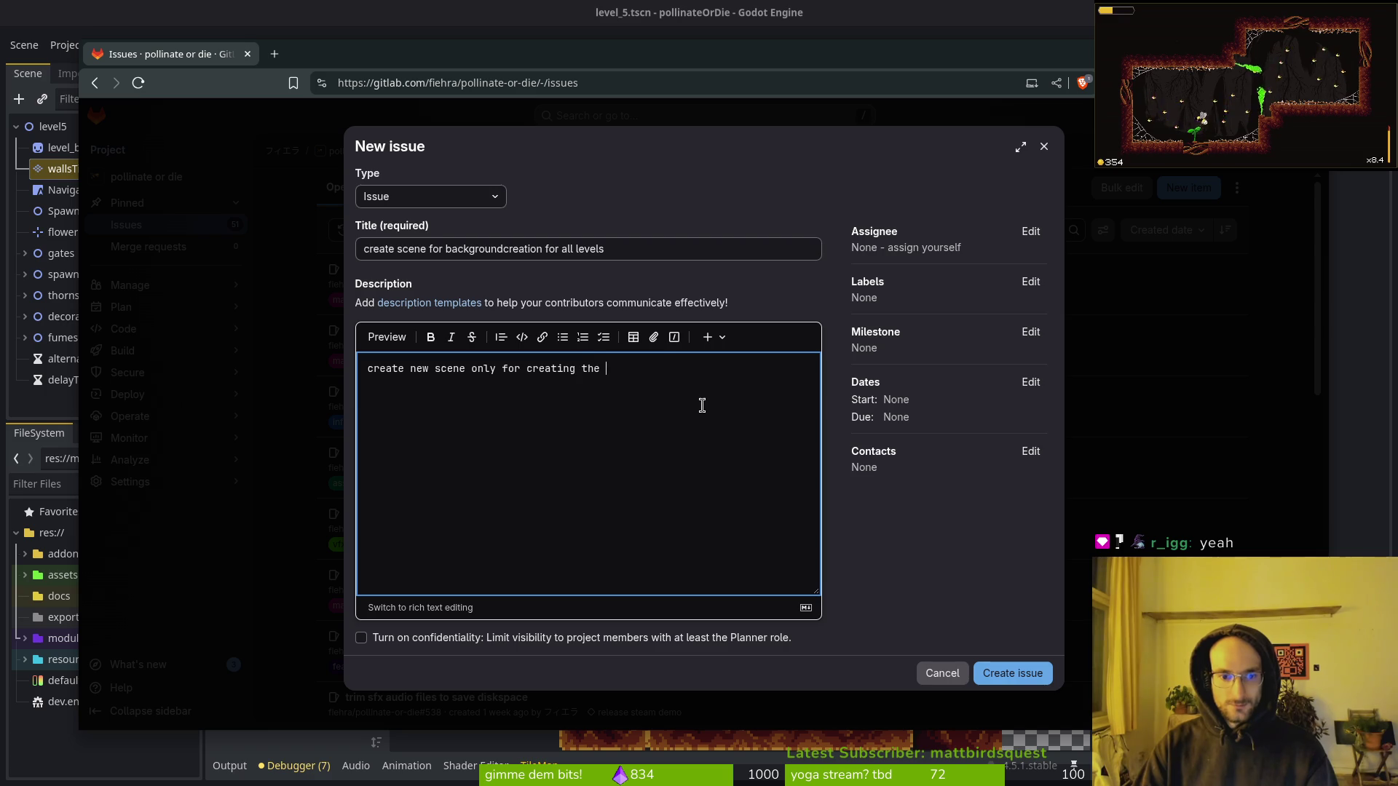
text(background png)
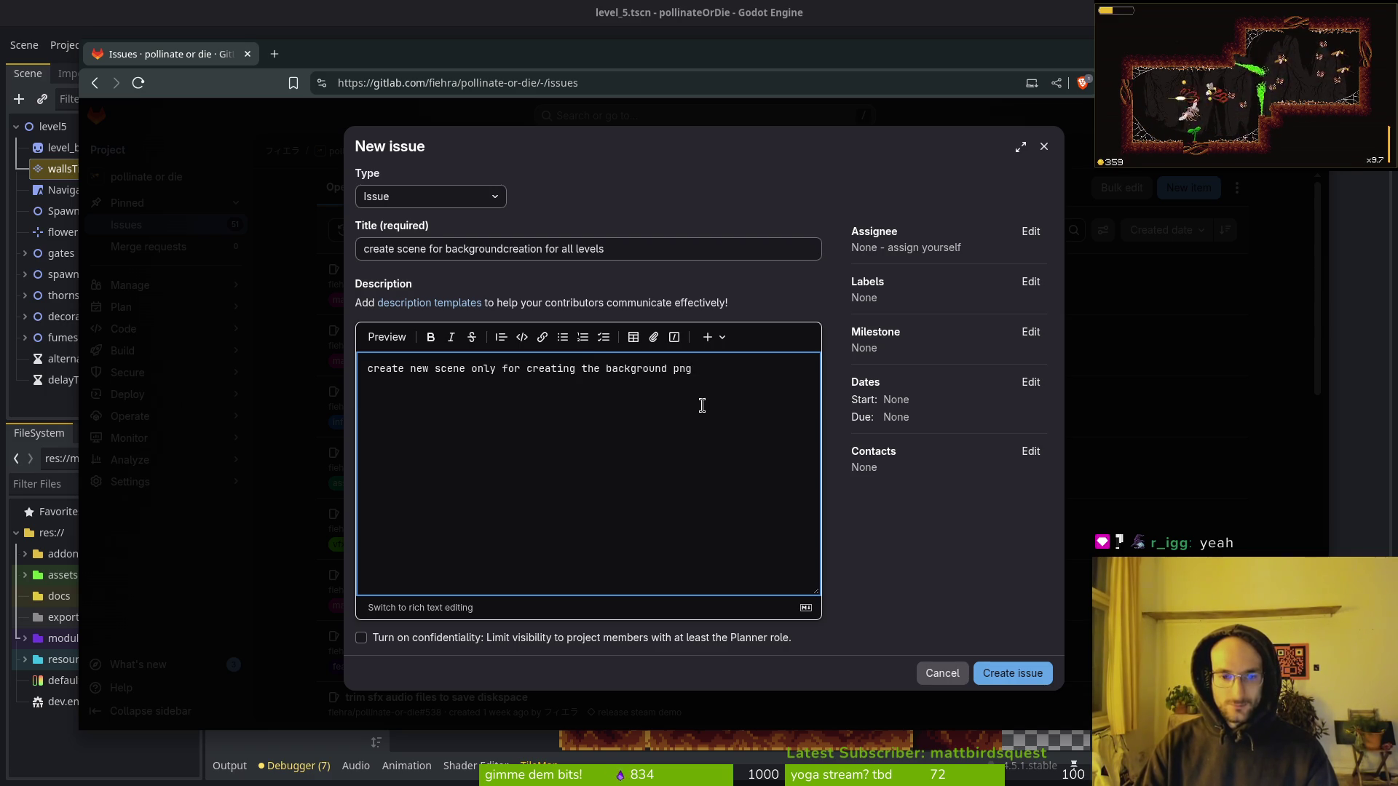
text(s  create)
key(BackSpace)
key(BackSpace)
text(copy paste the )
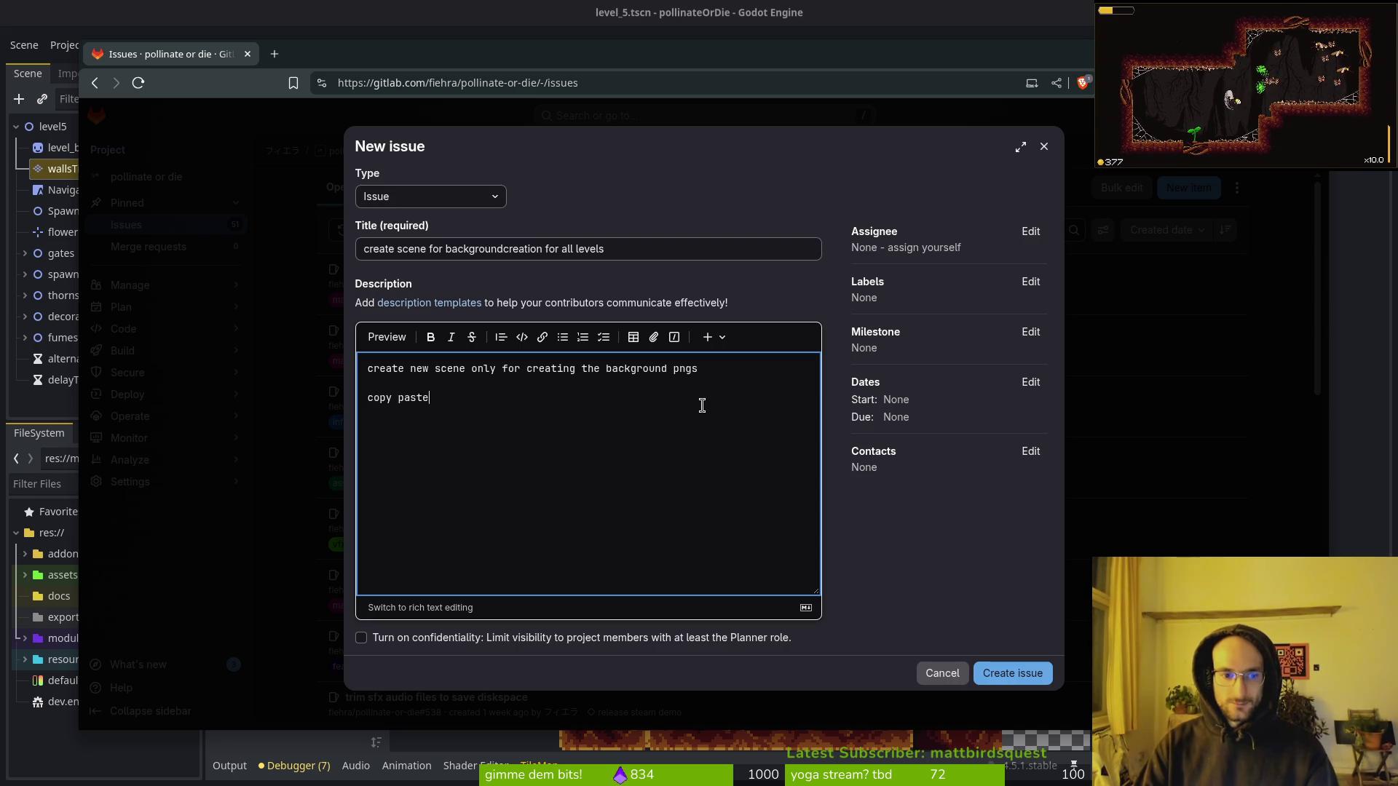
text(backgrou)
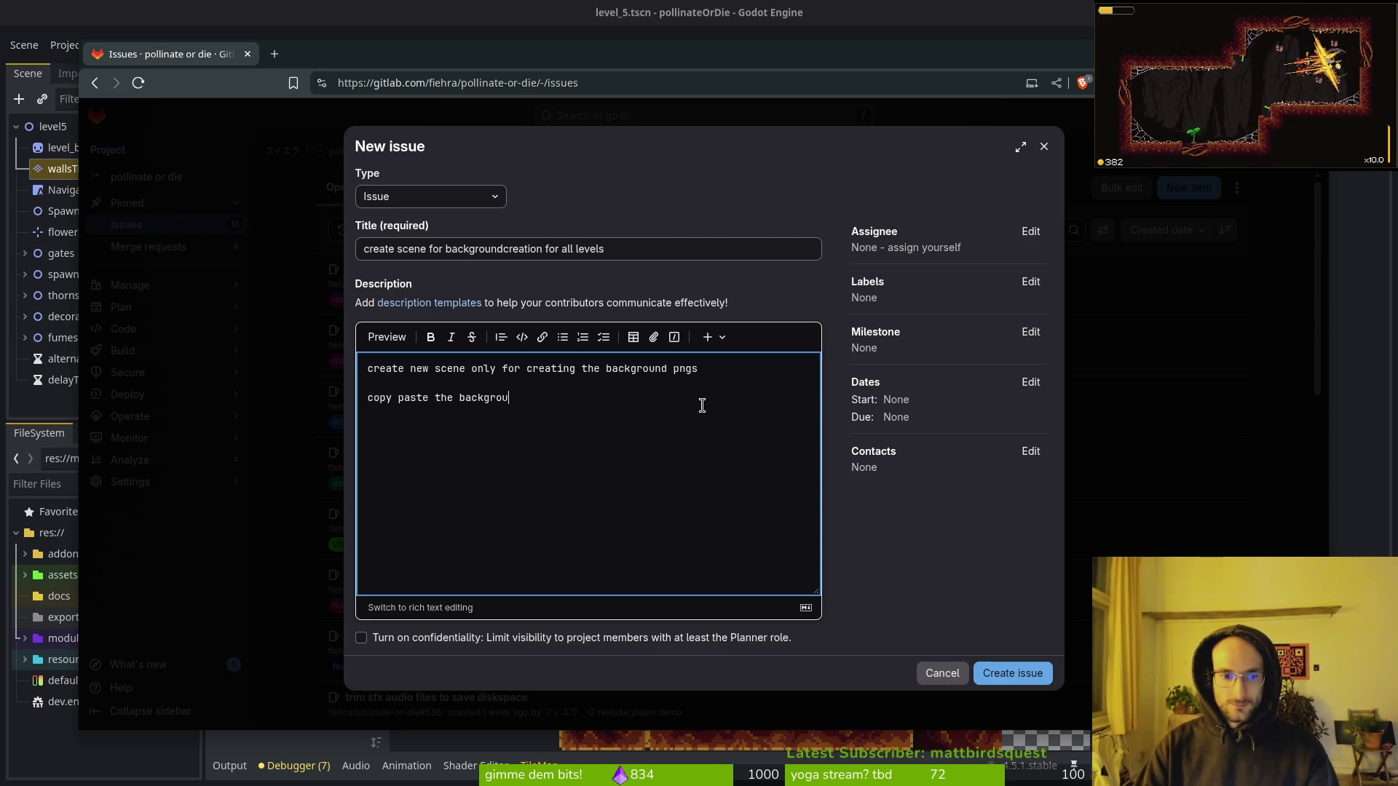
text(ndPatternTilemap inm)
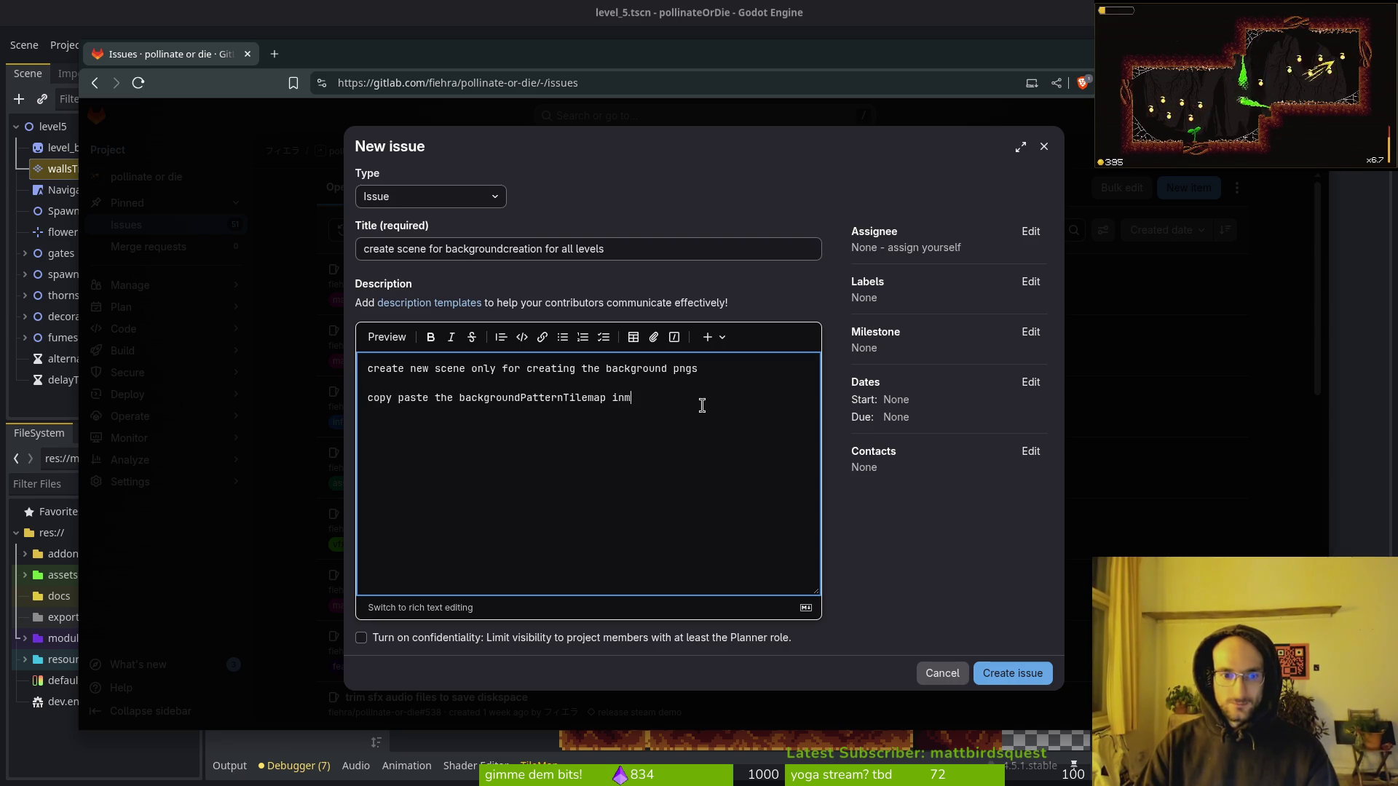
key(BackSpace)
text(to the creation scene)
Insert a step attaching the screenshot-saving script to the root node, plus a create screenshot/background line.
key(Return)
key(Return)
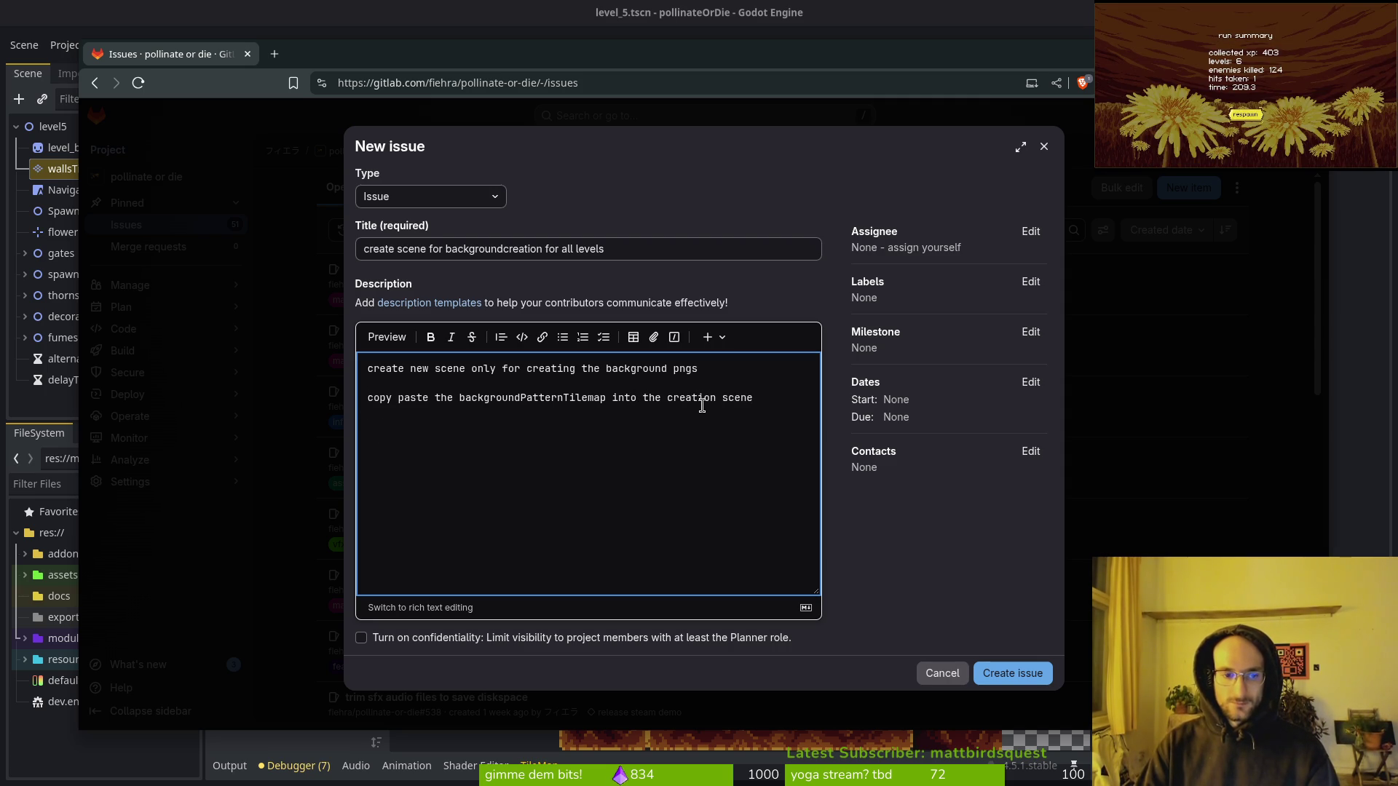
text(attach)
text( script )
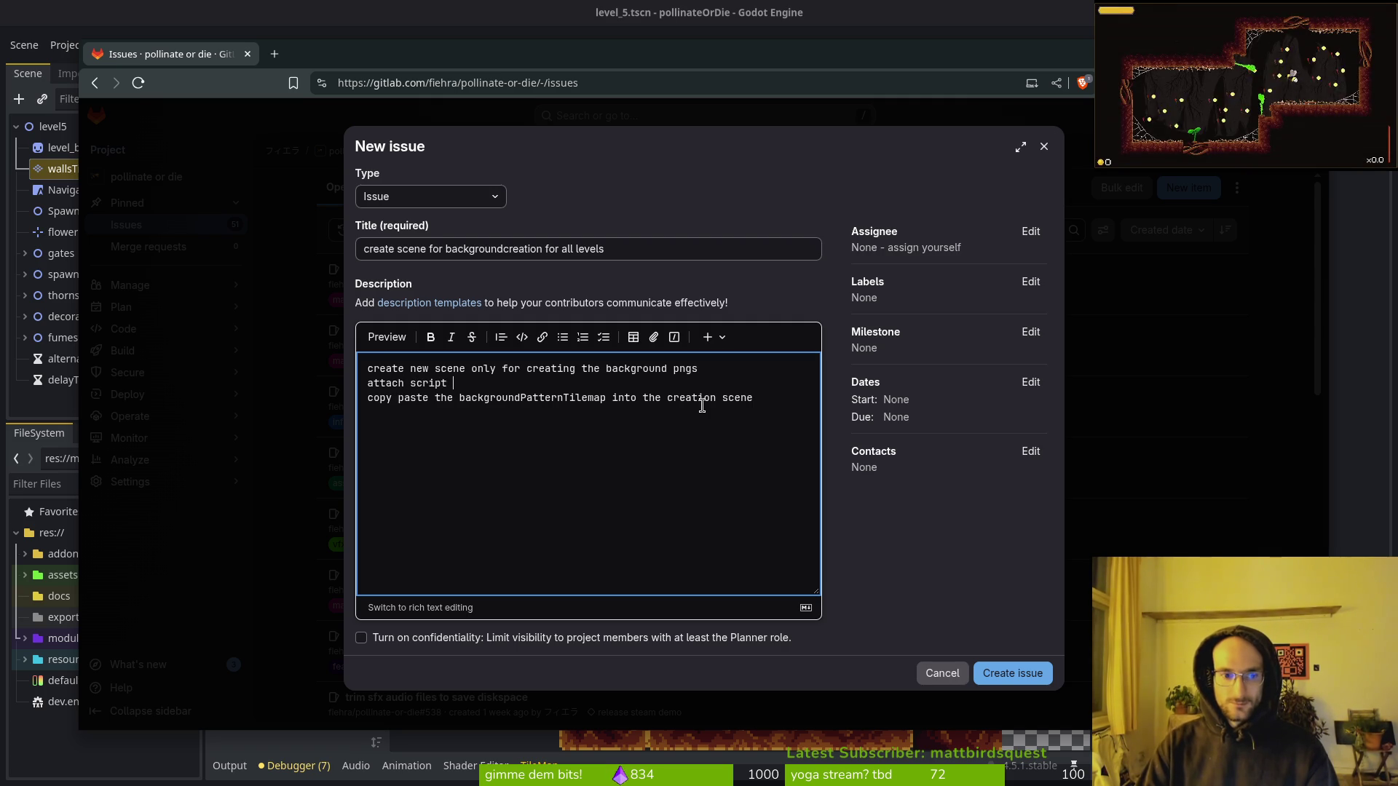
text(to c s)
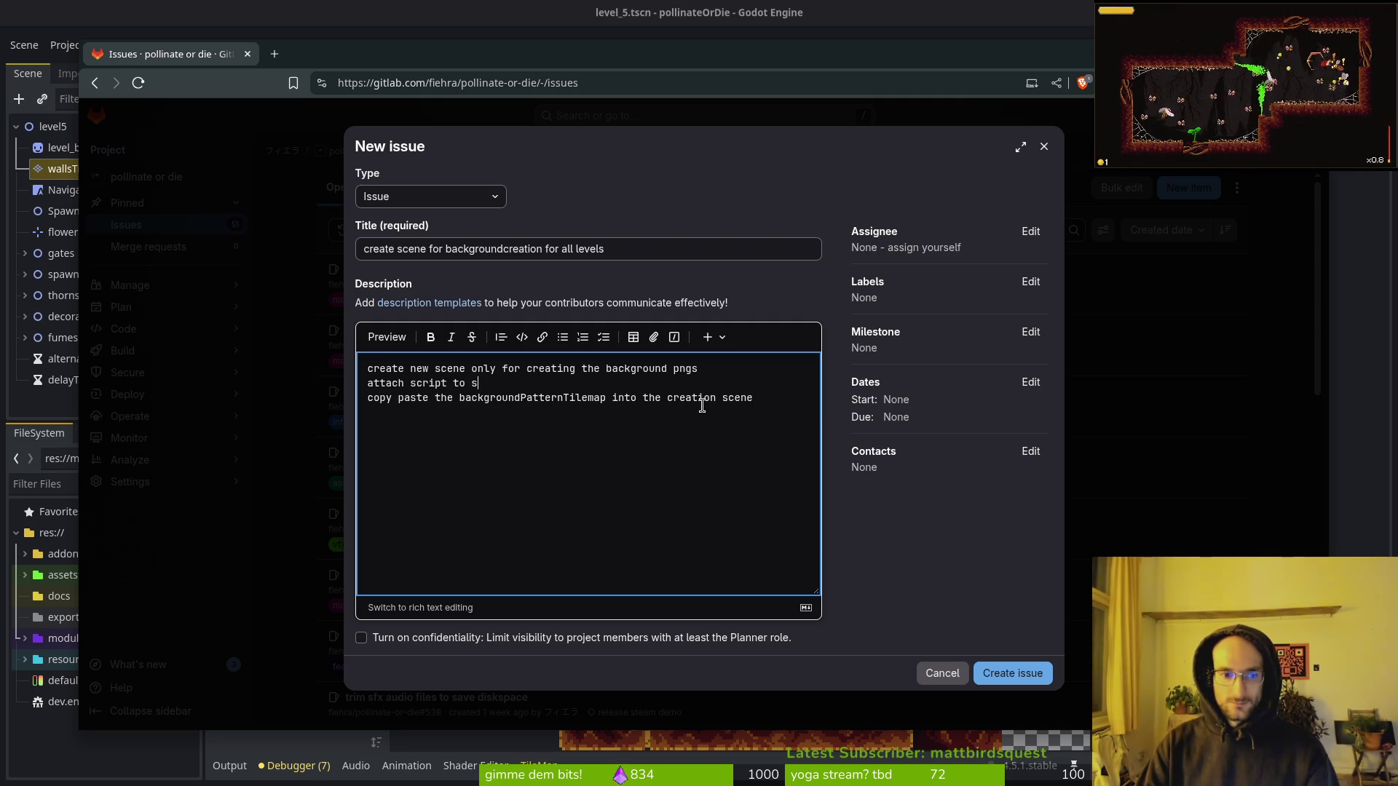
text(ave the screenshot to the scene)
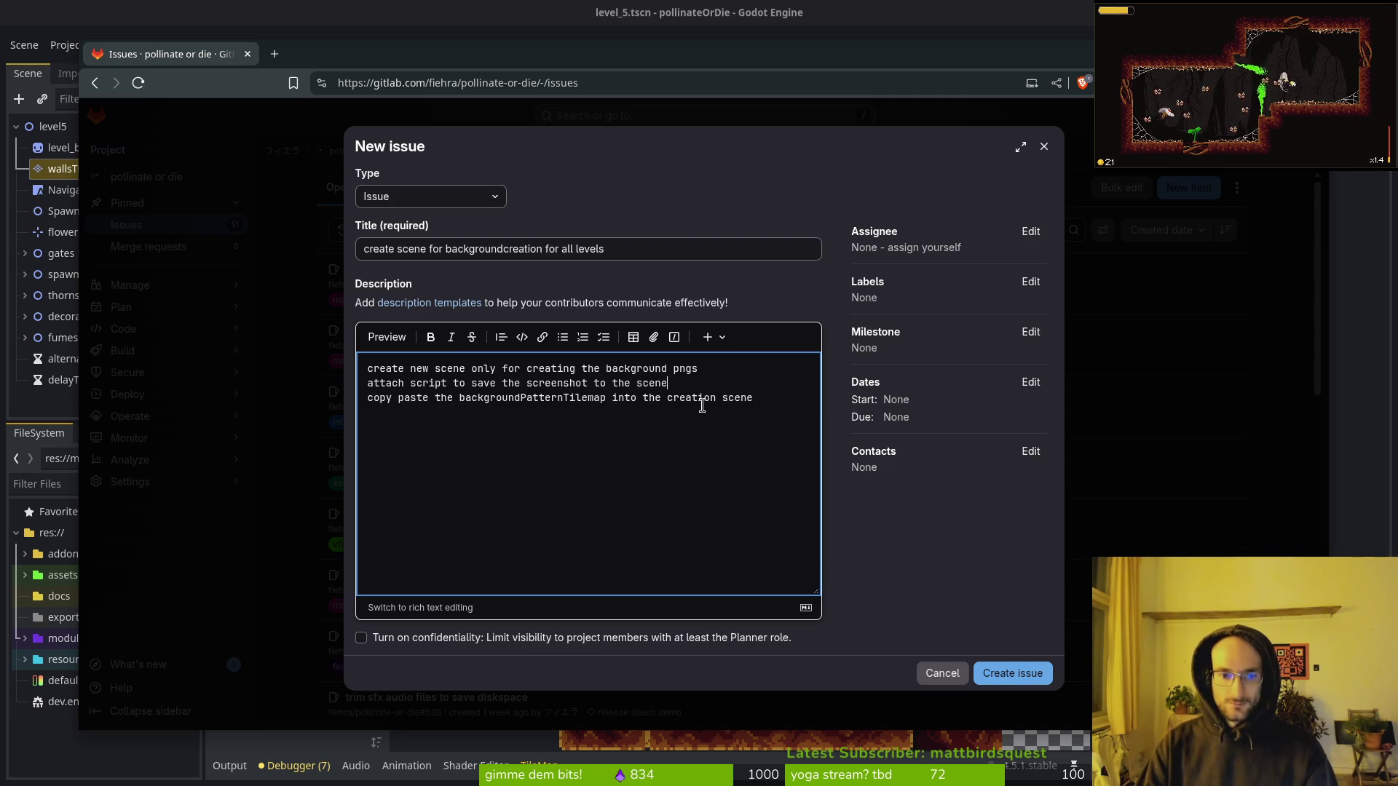
text( root node)
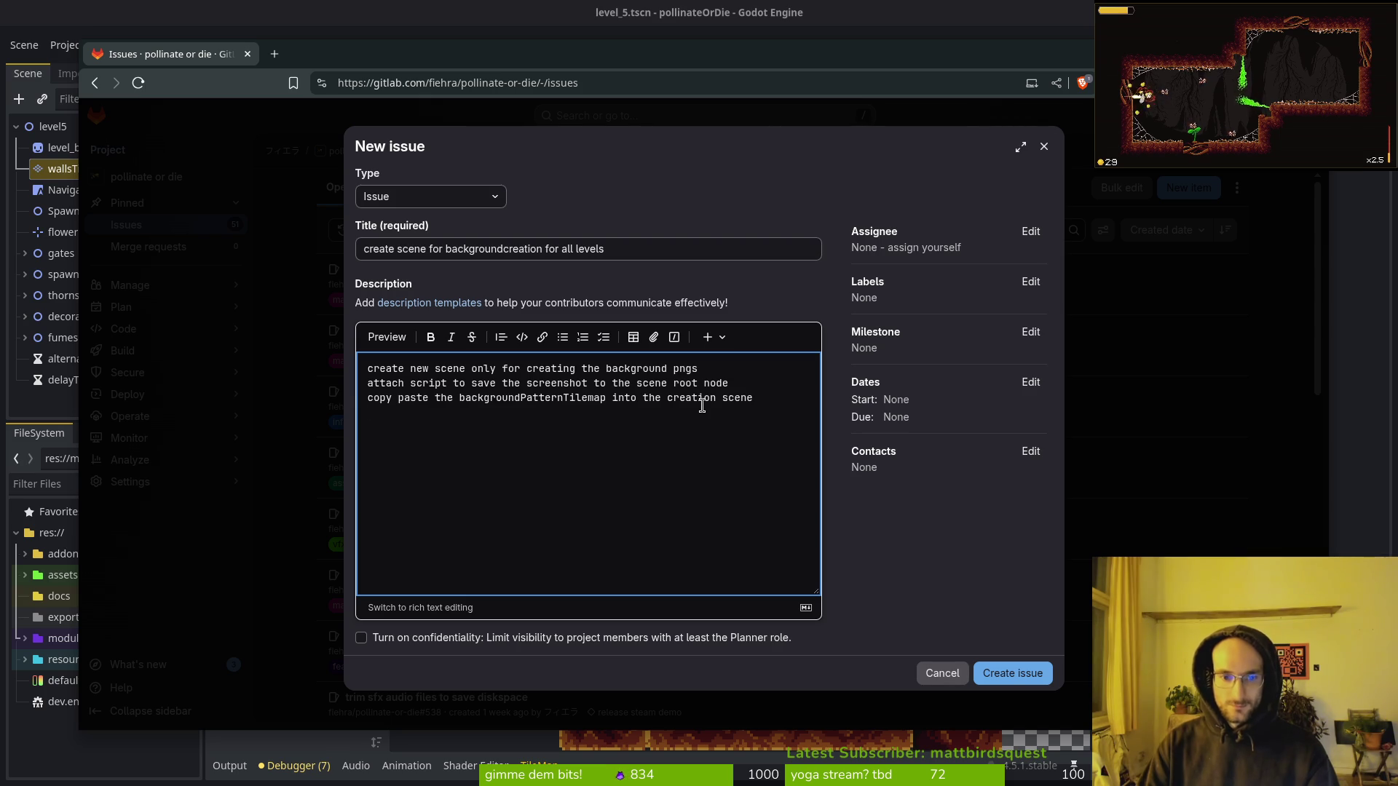
key(Return)
text(create )
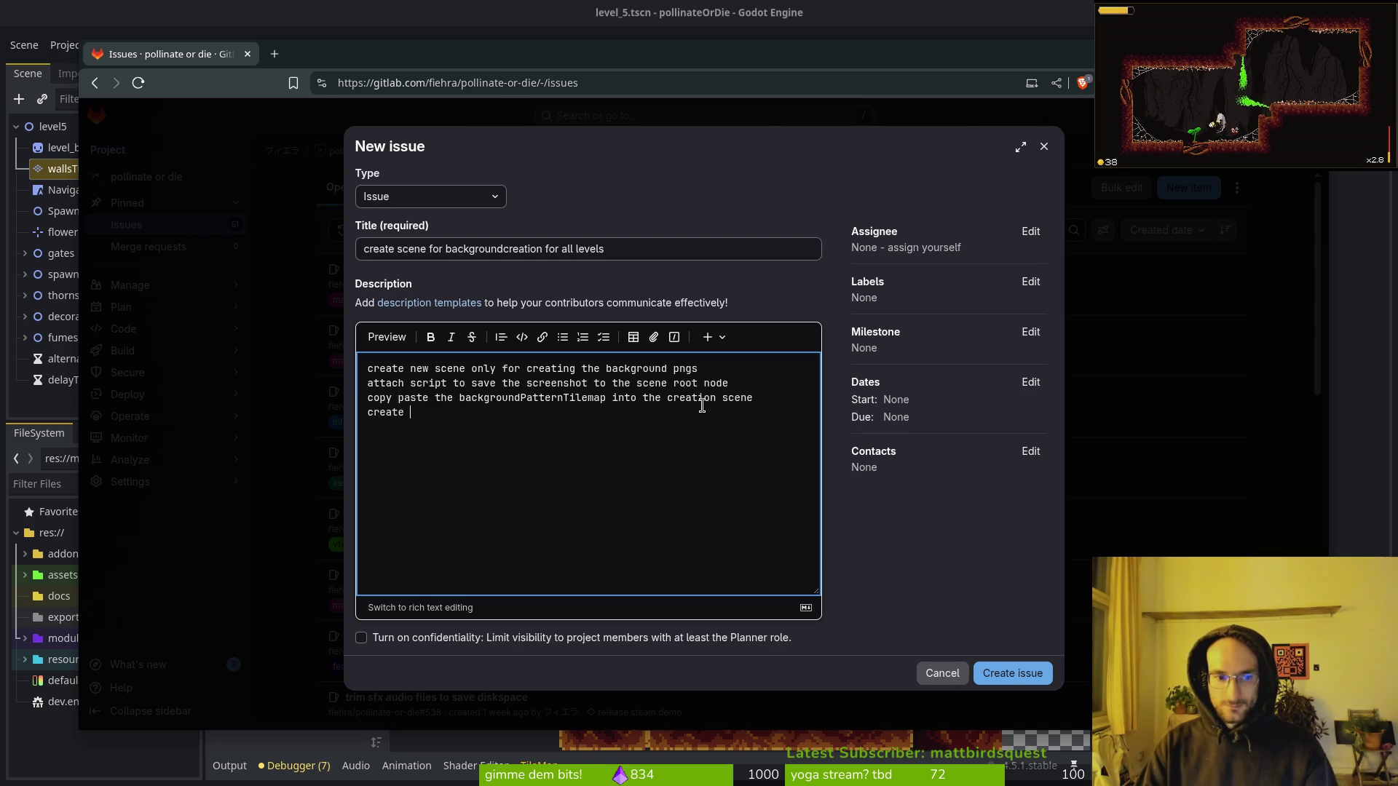
text(screenshot)
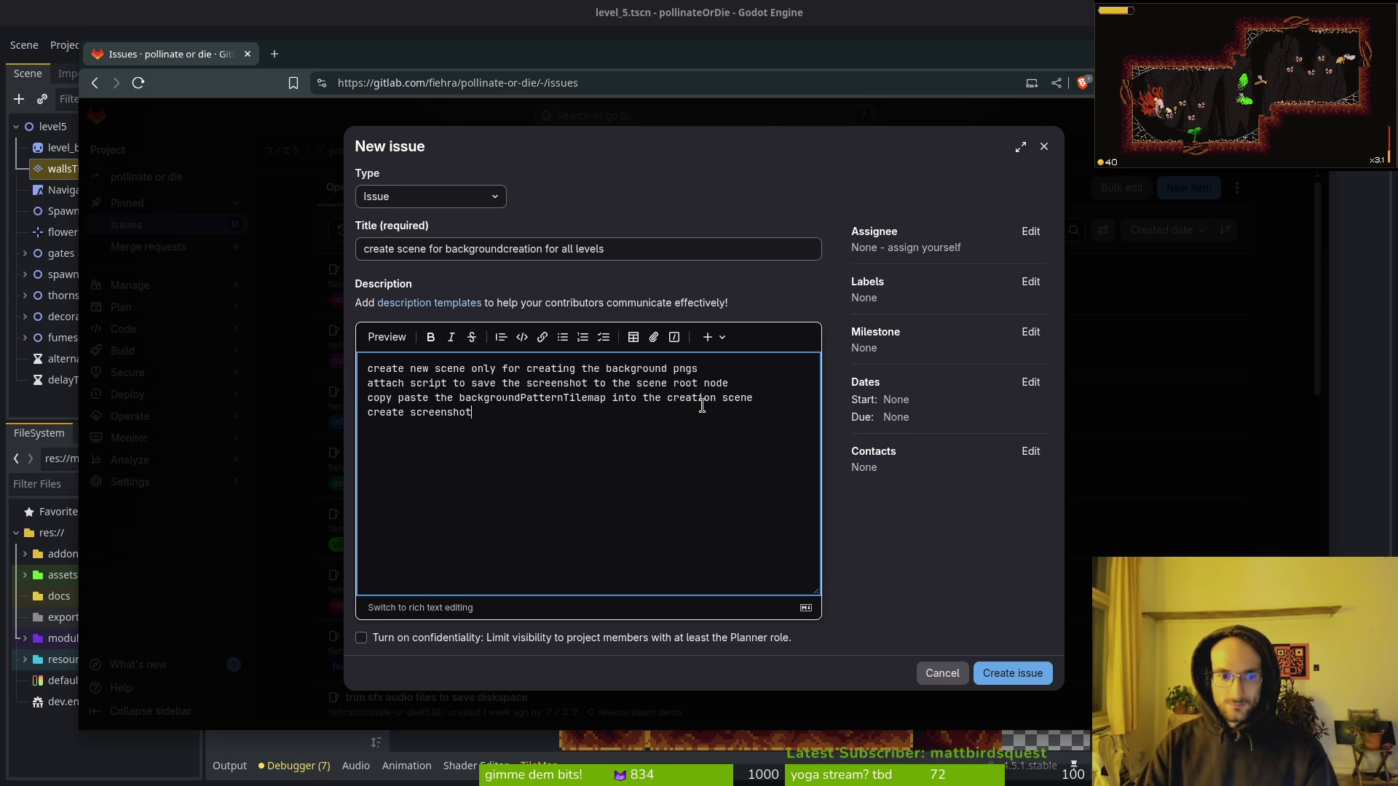
text(/back)
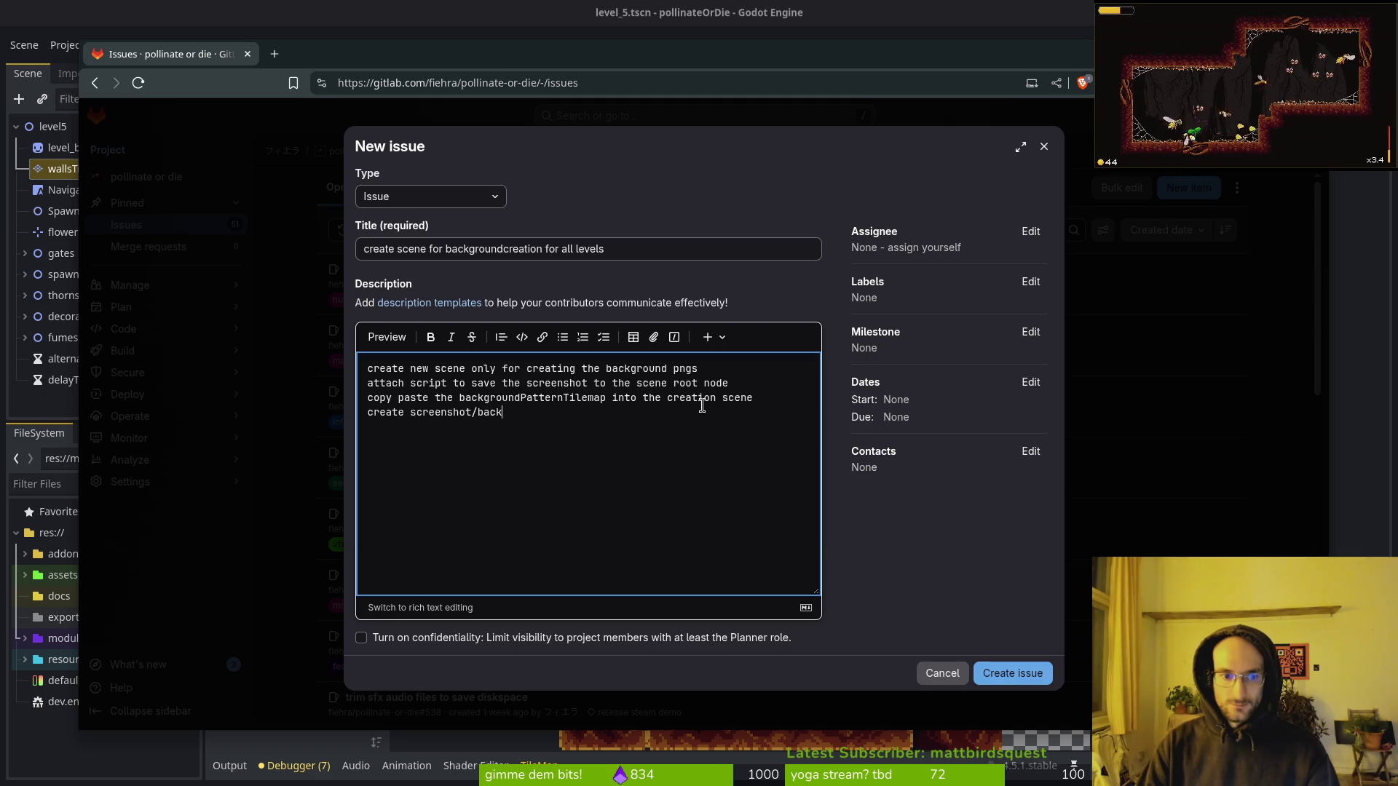
text(ground=)
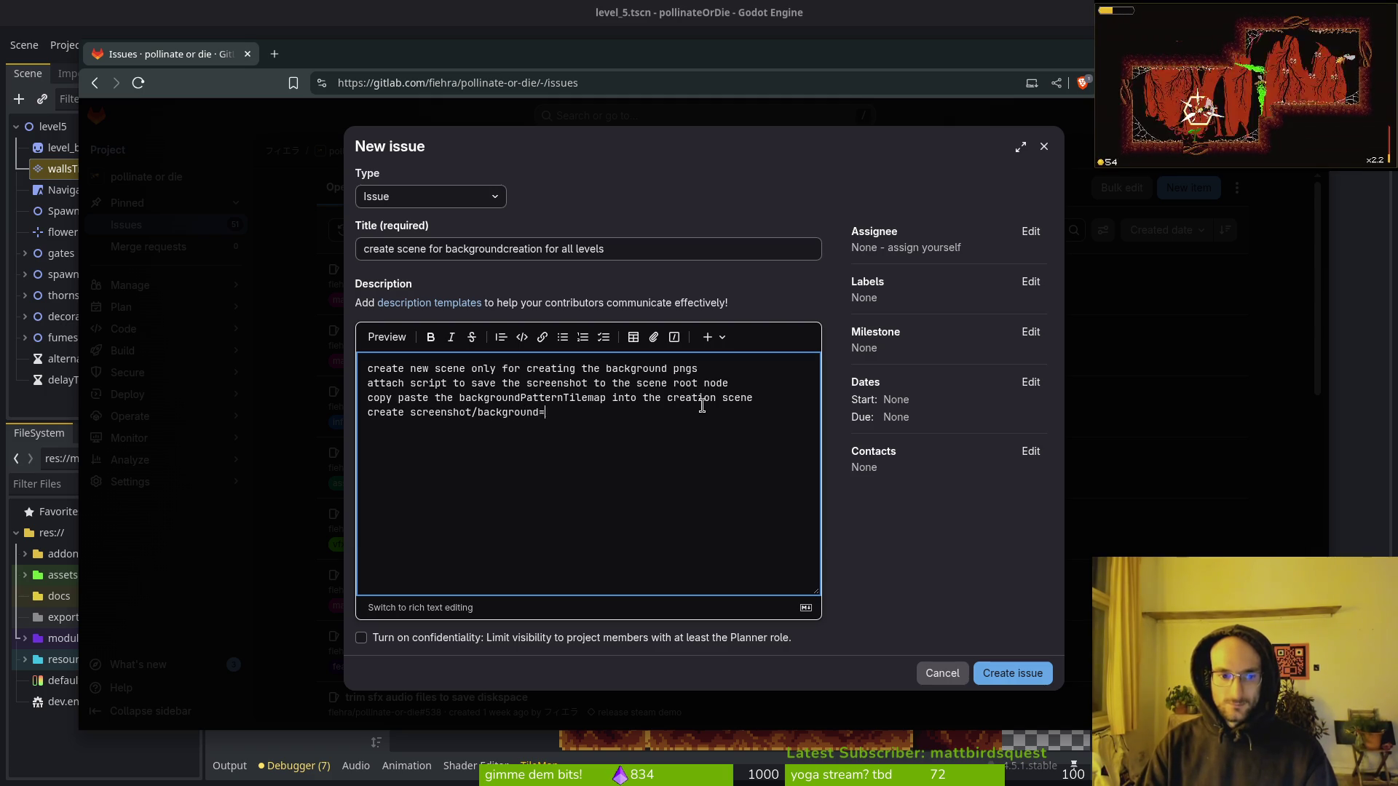
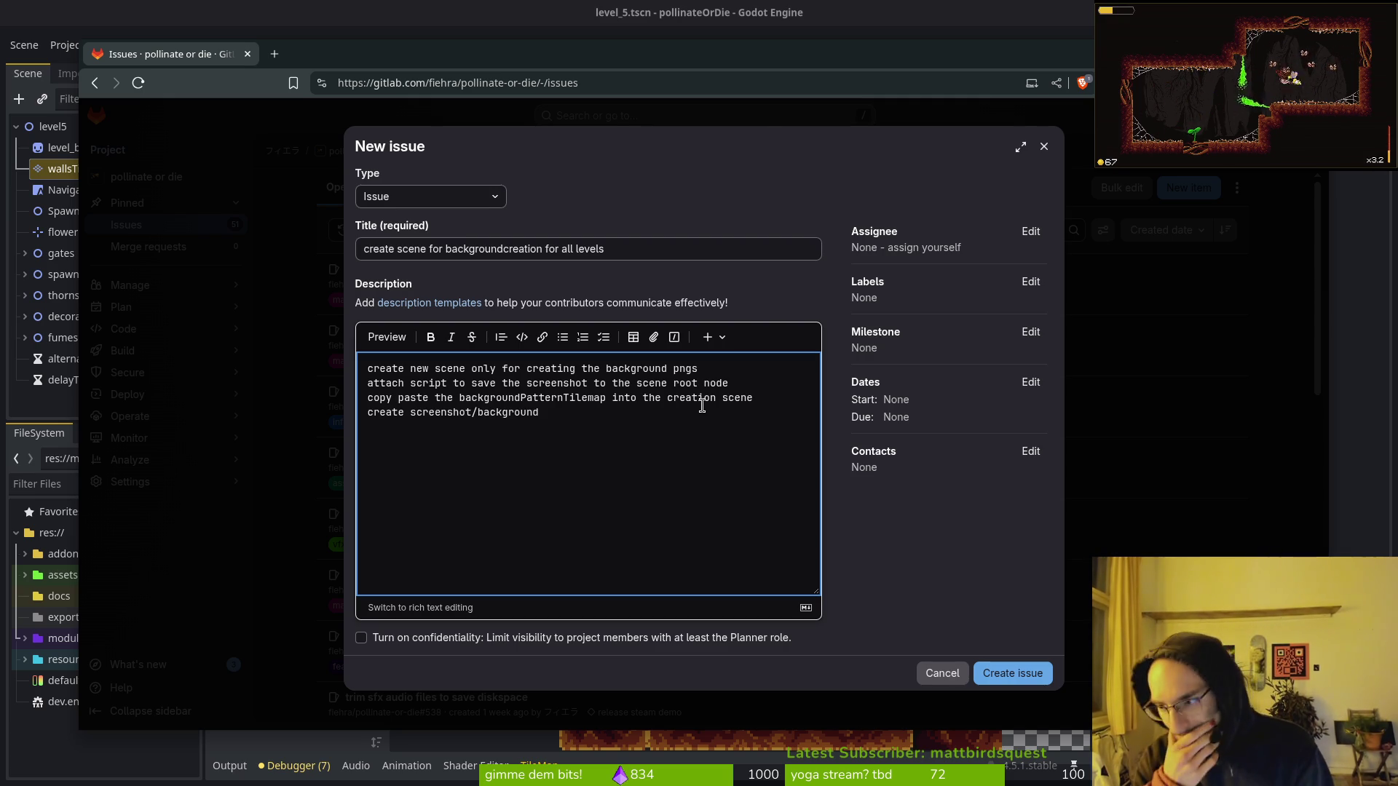
Add the description line 'fix the hurtflash shader animation in level background to use the source_color type v'.
click(1370, 337)
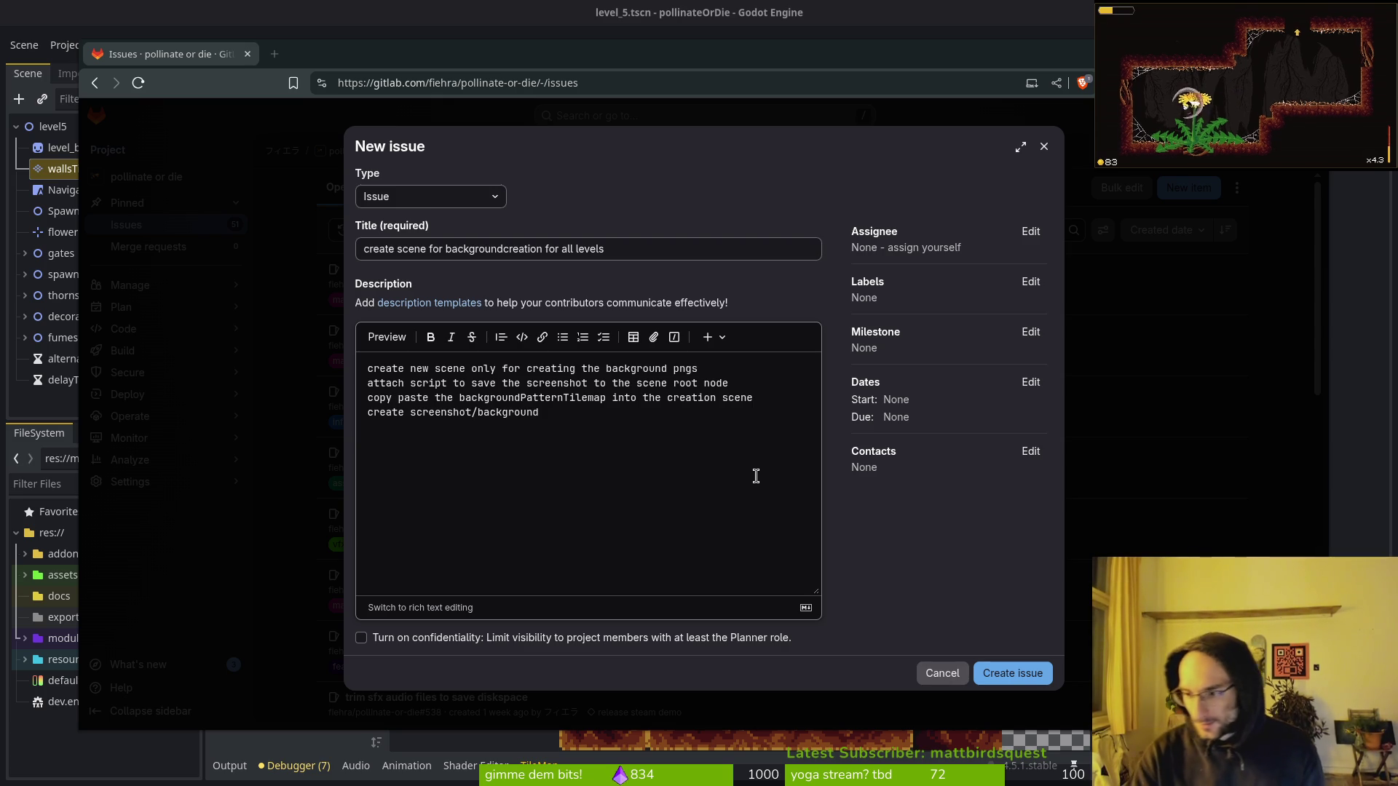
click(479, 428)
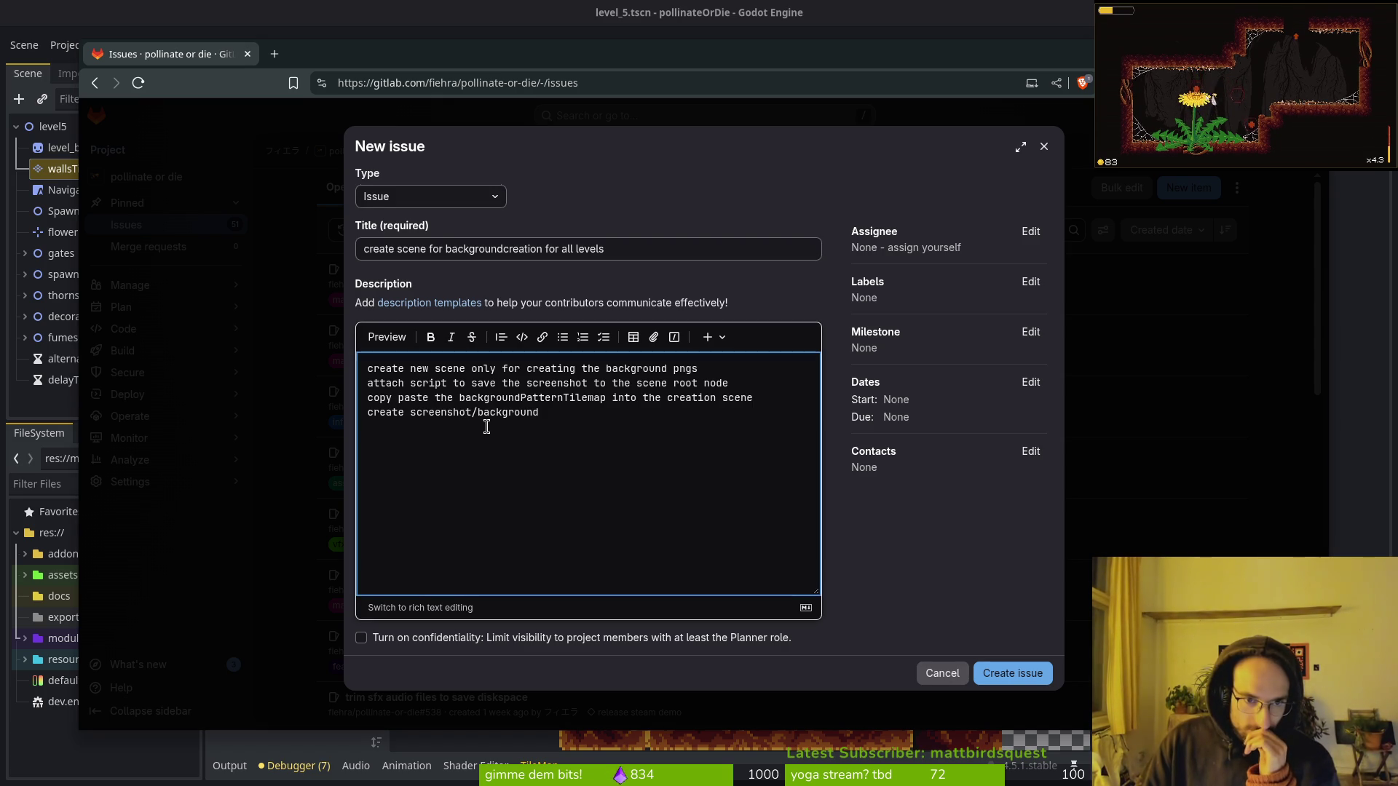
text(appl)
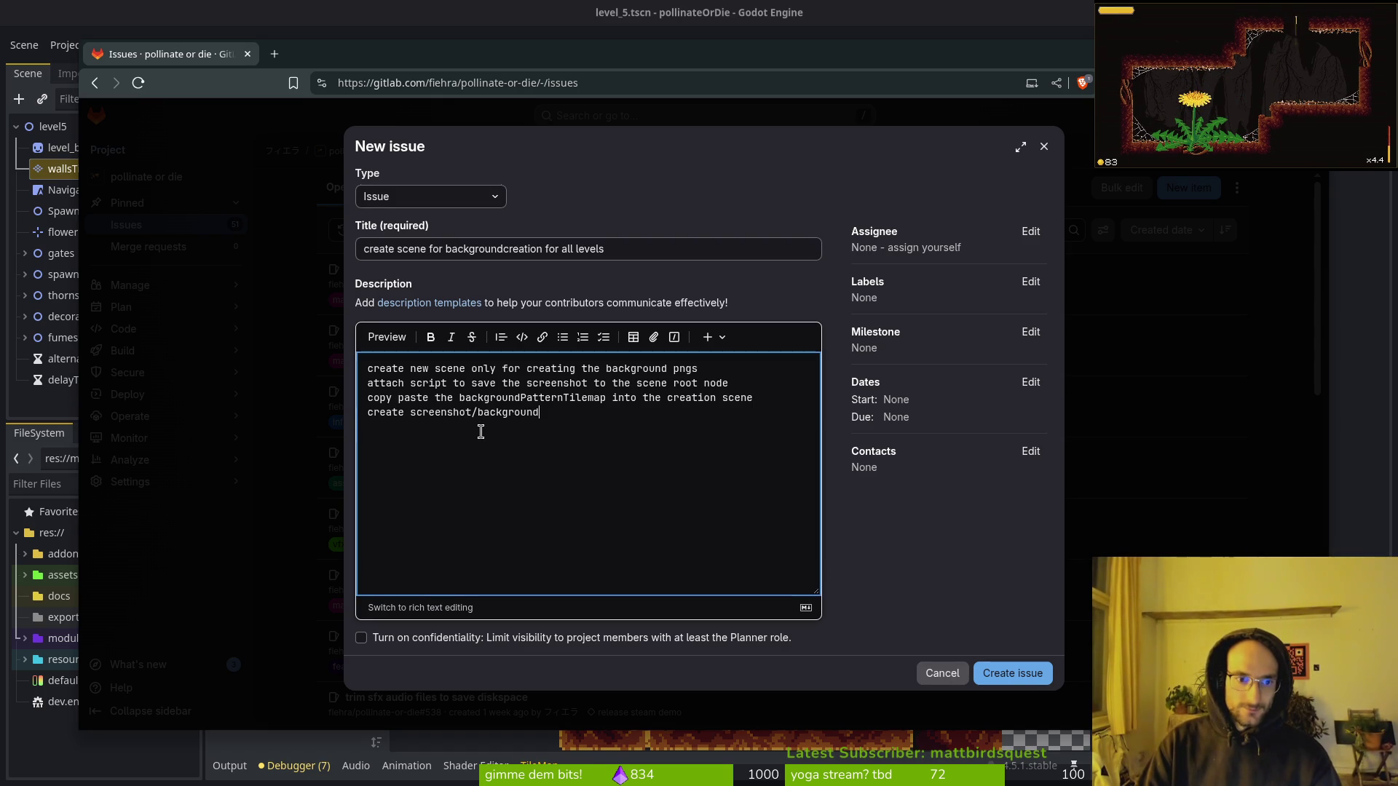
key(BackSpace)
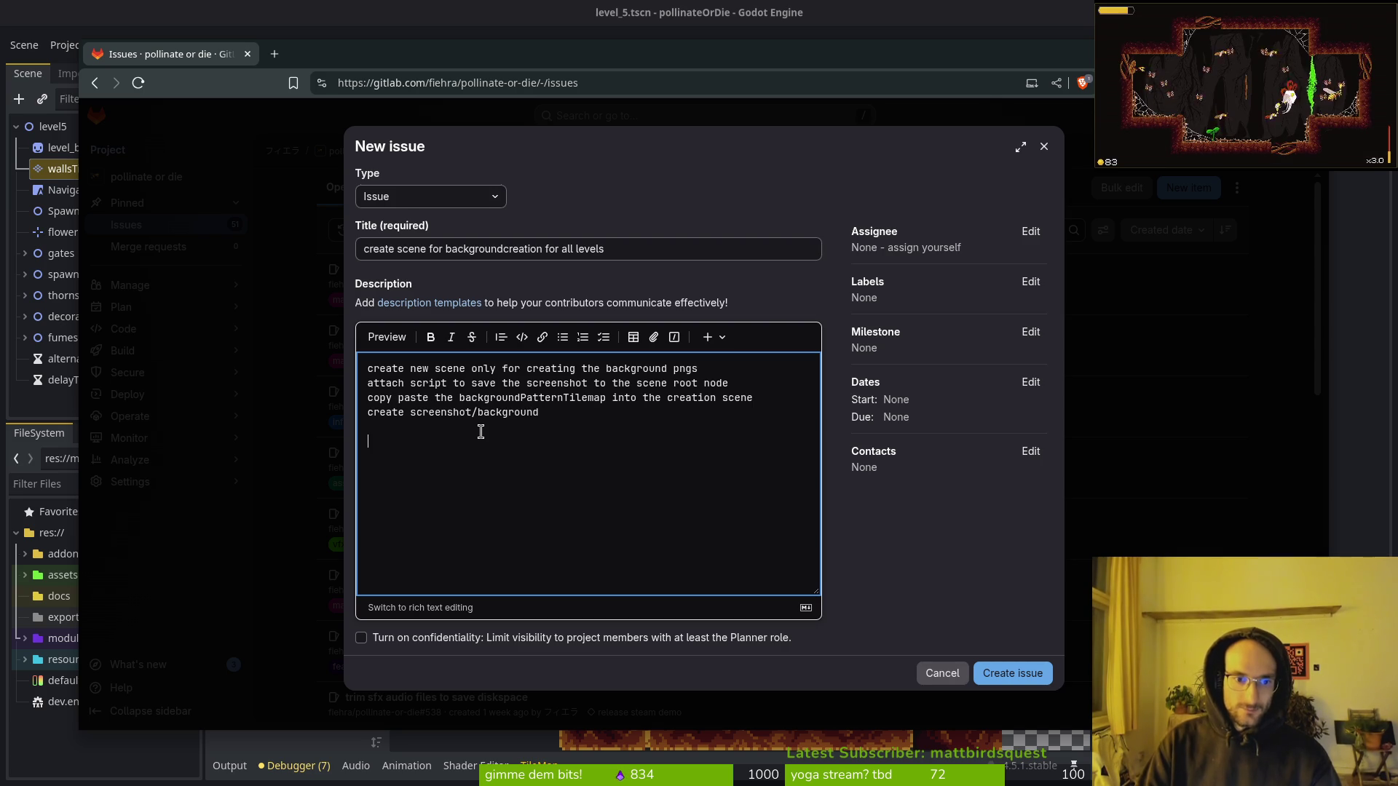
text(fix the b)
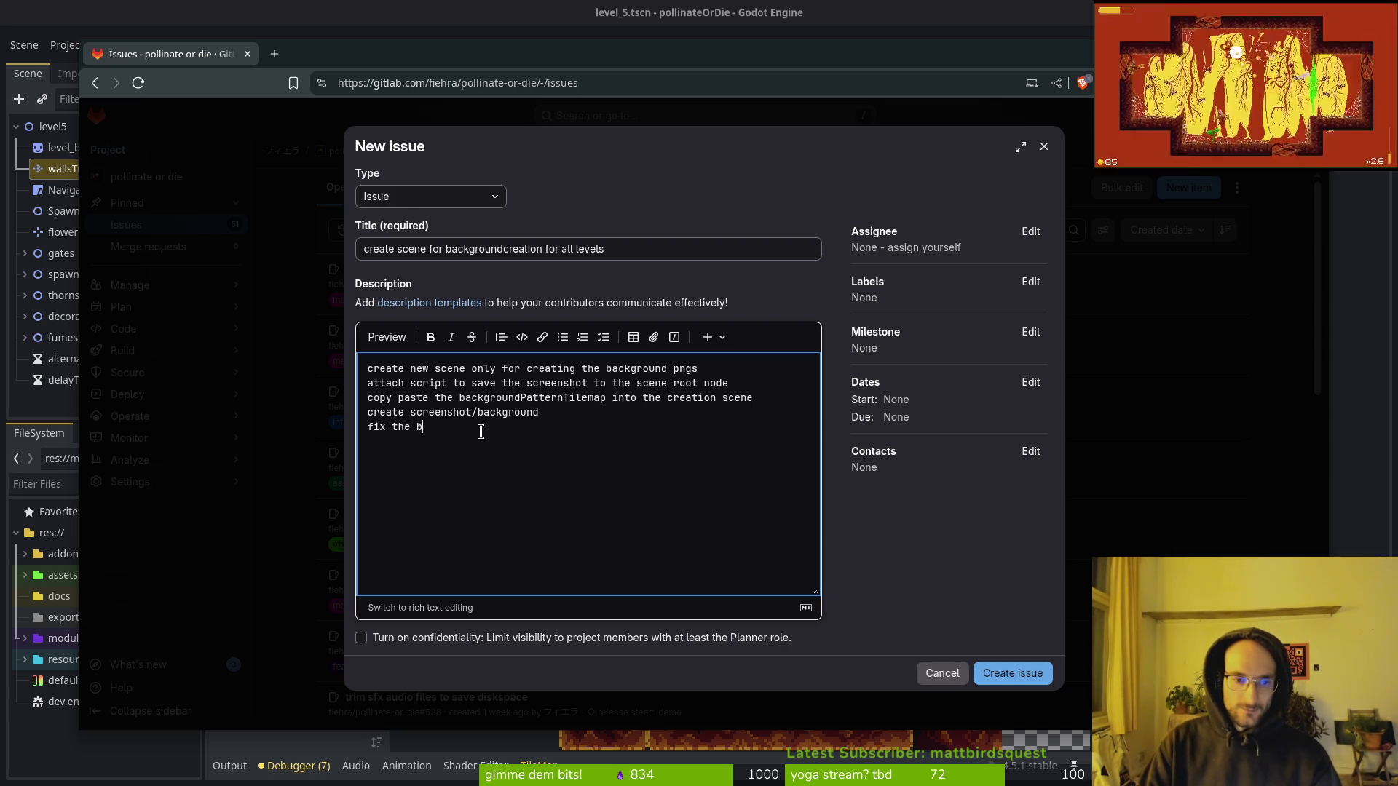
text(ackground shader)
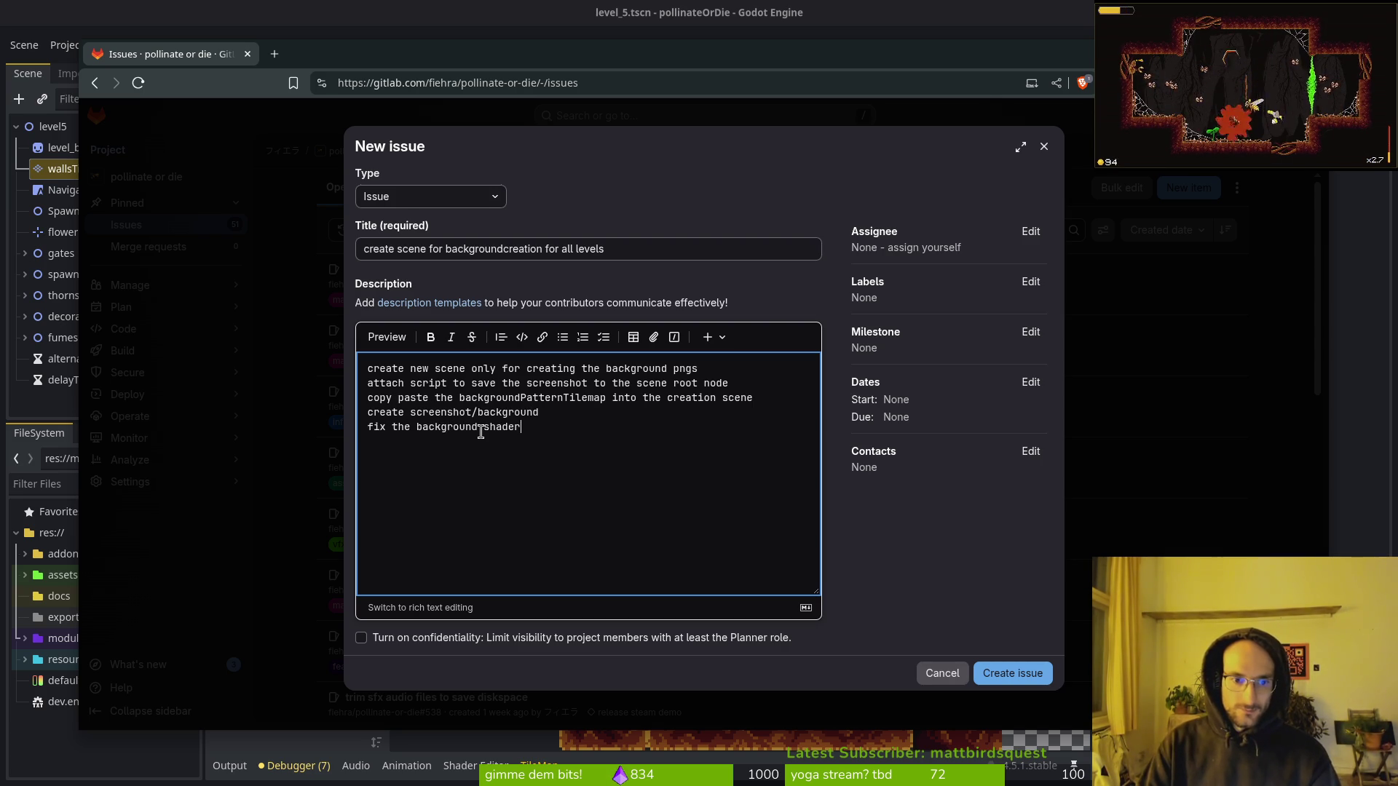
key(Left)
click(480, 432)
key(BackSpace)
key(BackSpace)
key(BackSpace)
text(hurtflash)
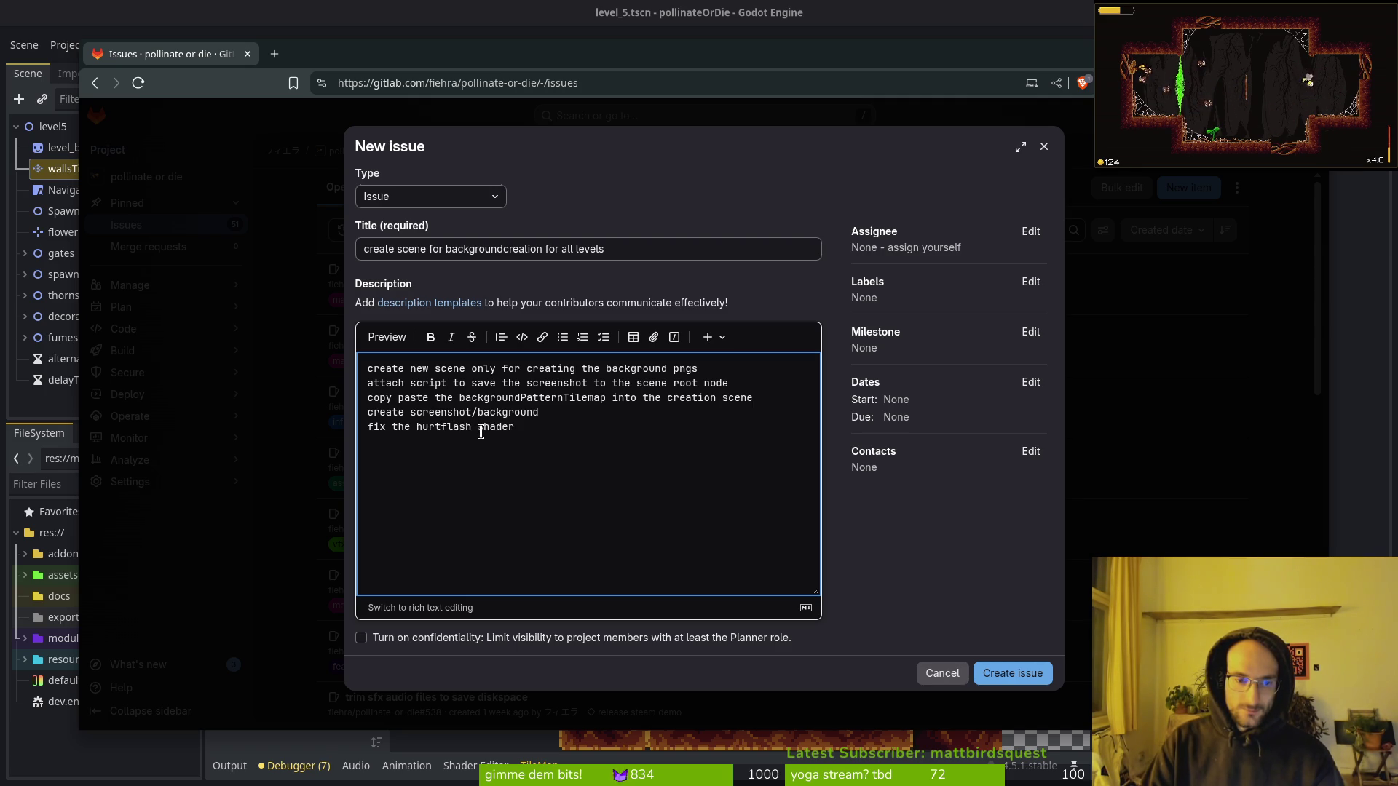
text( shader animation in lev)
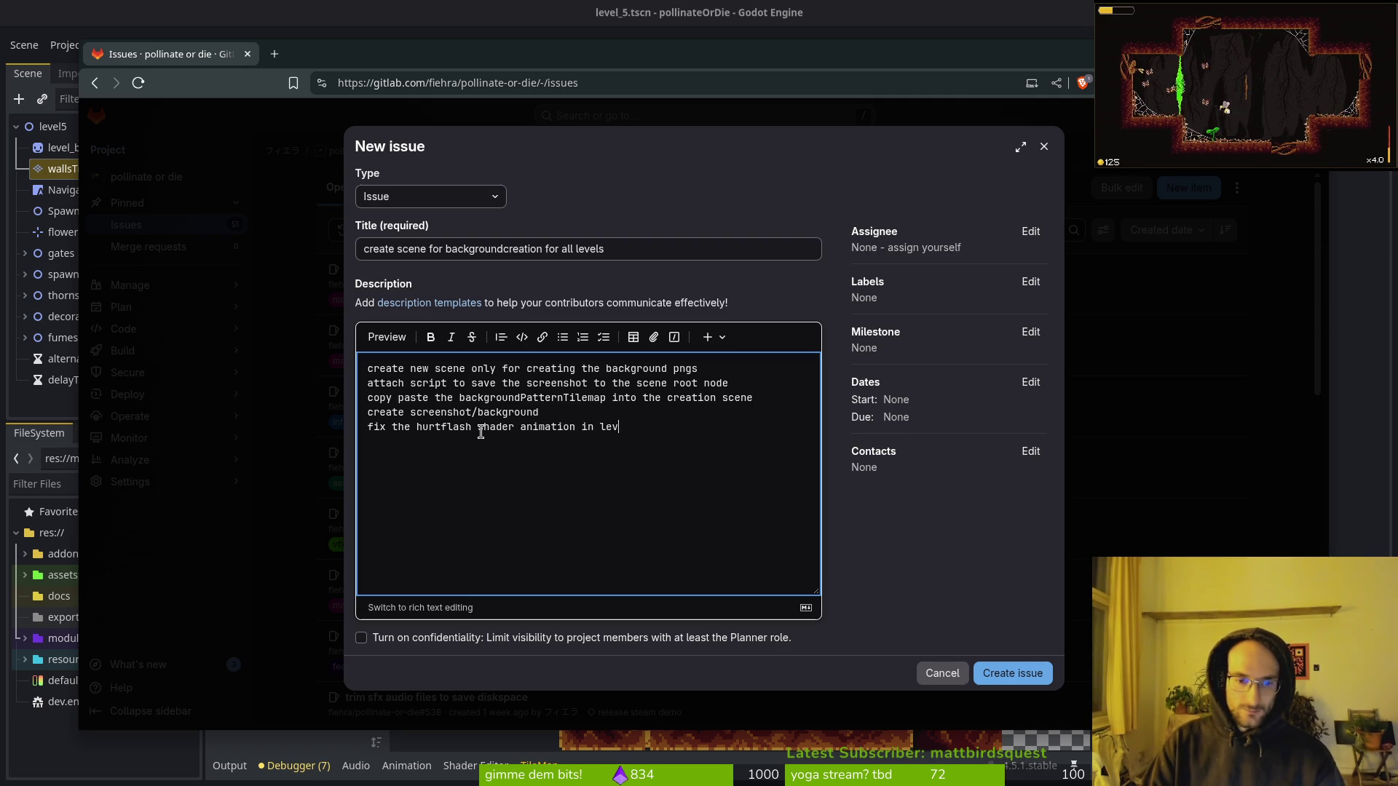
text(el background to )
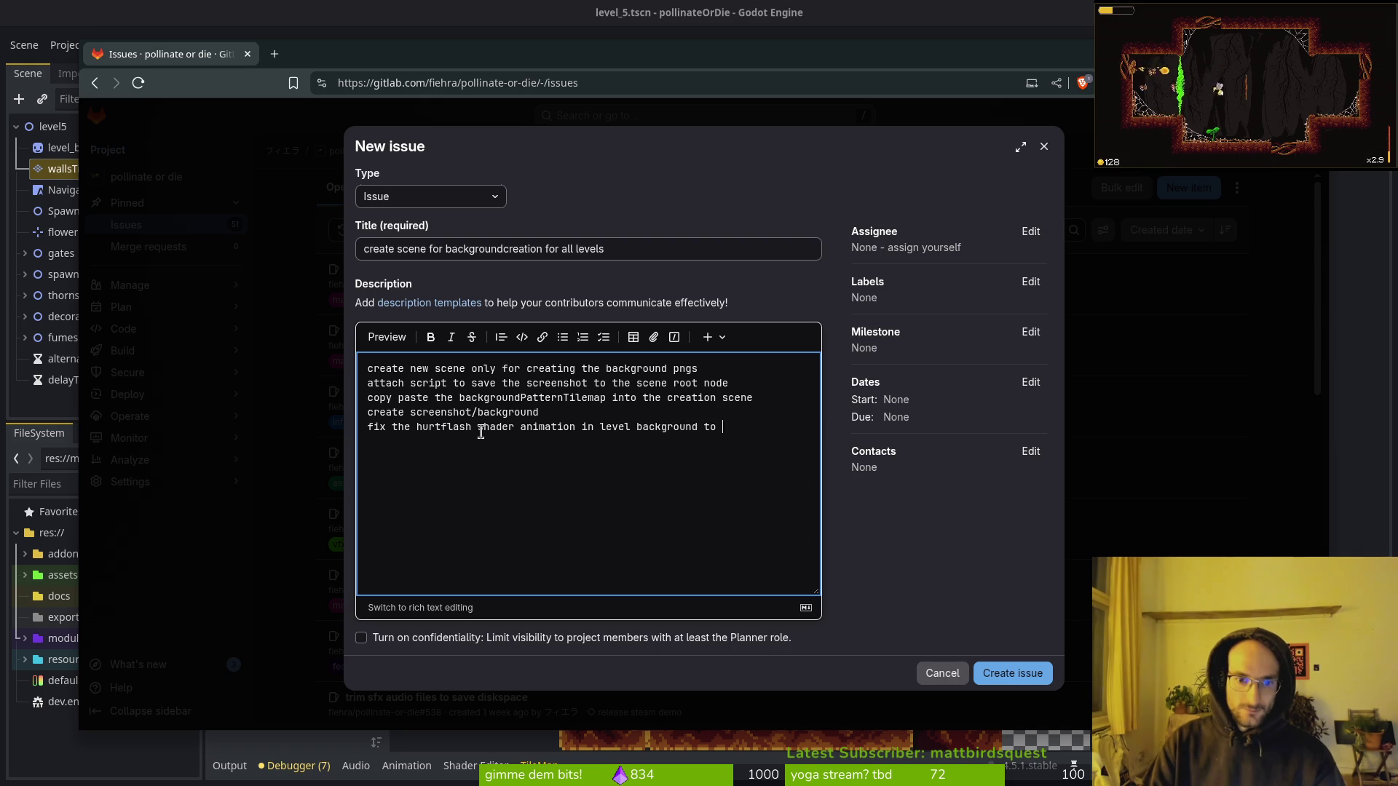
text(use the sour)
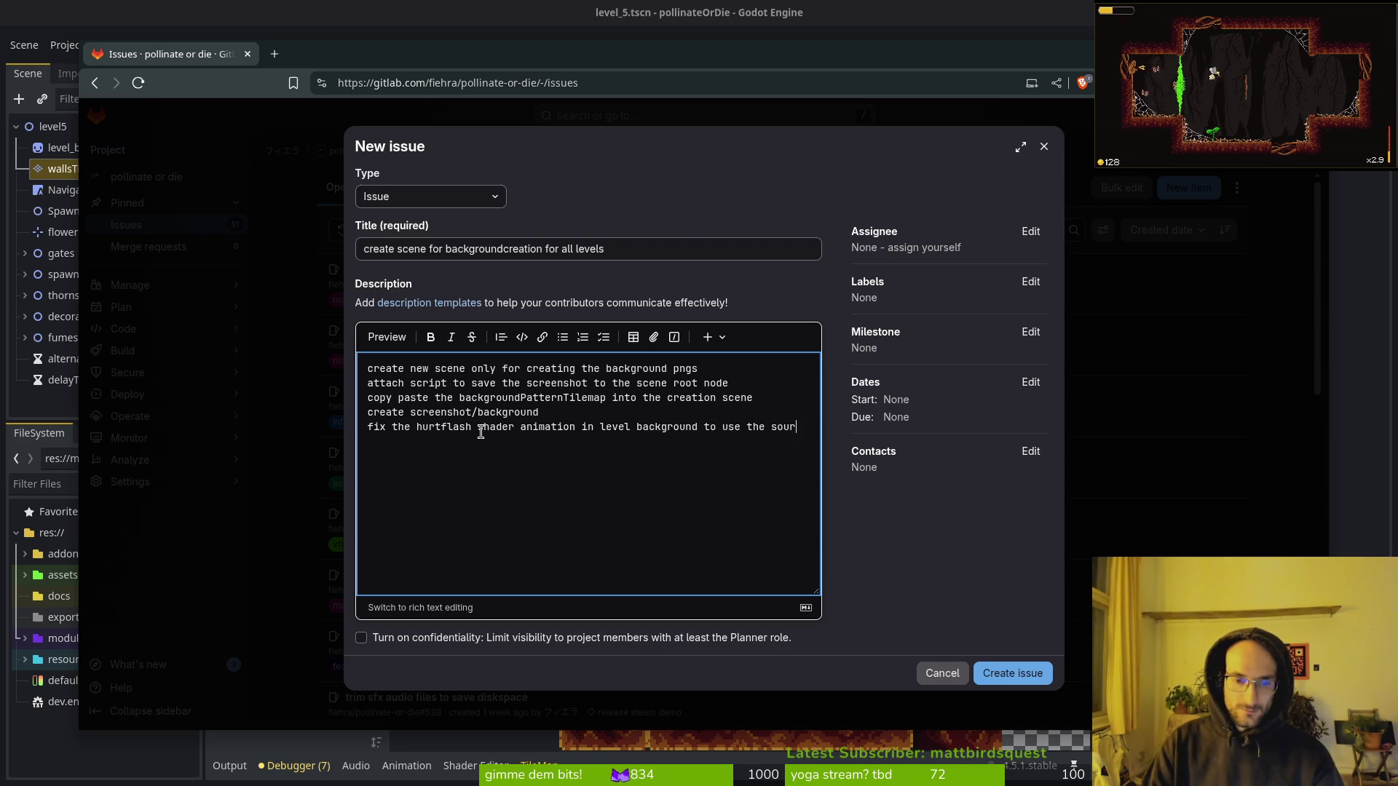
text(ce_color)
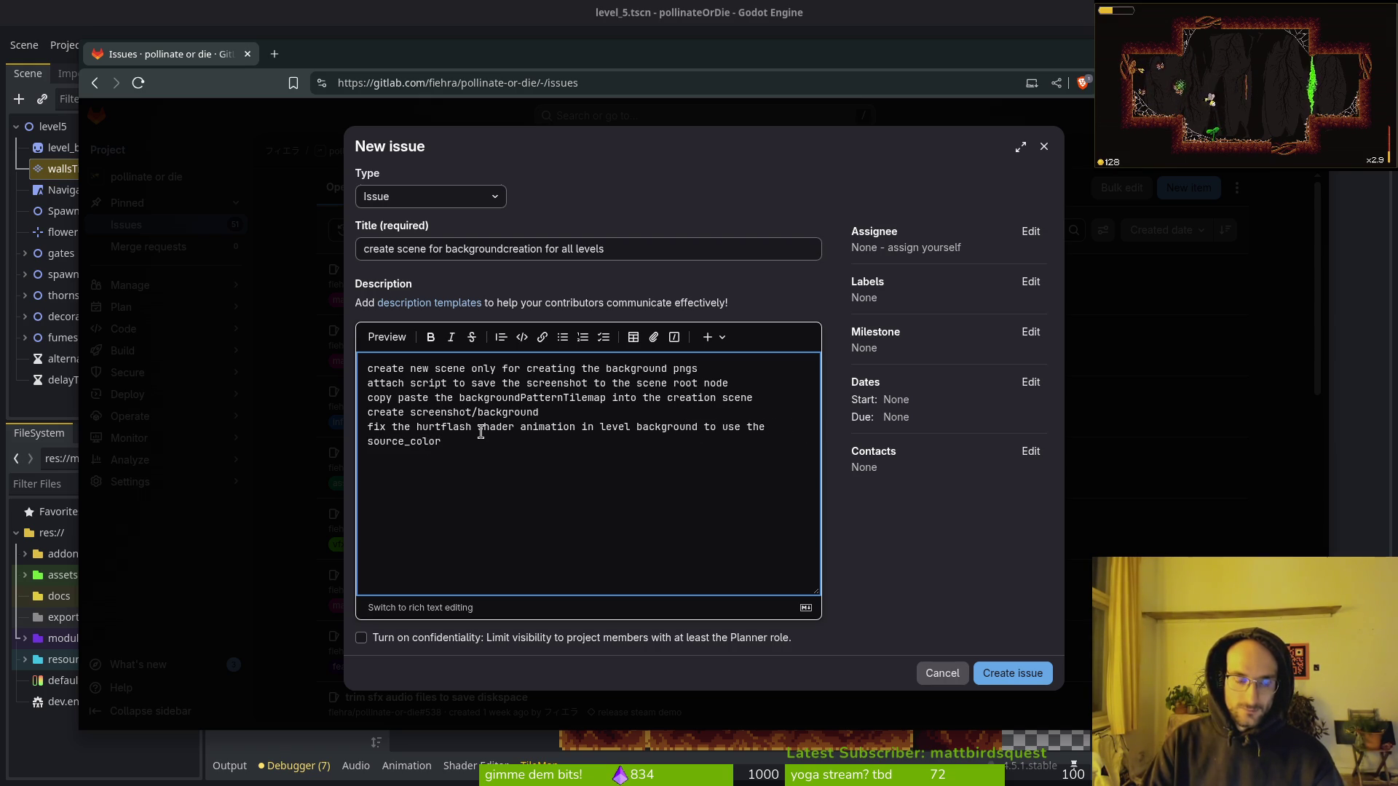
text( type v)
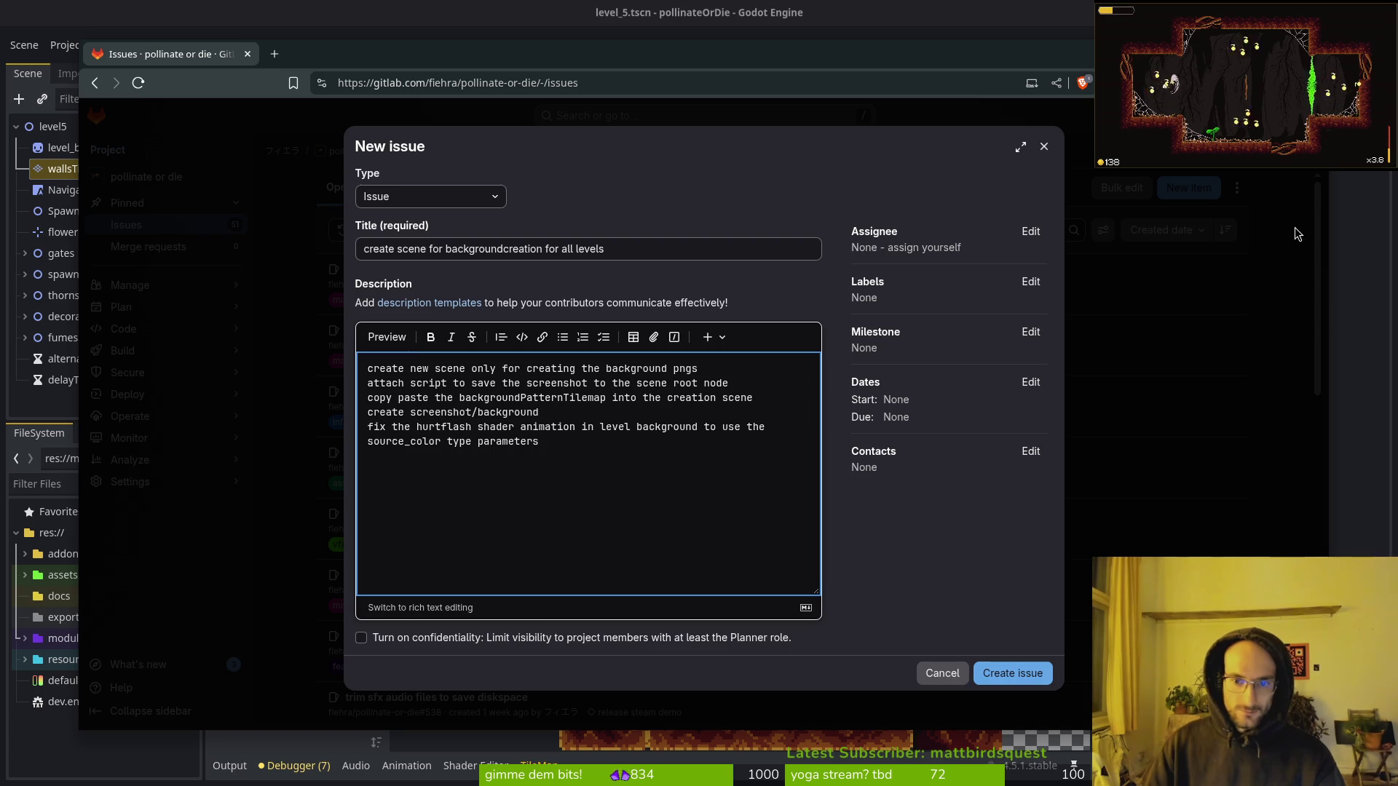
Label the issue refactor and vfx, set milestone release steam demo, and create it.
click(1030, 282)
key(Down)
key(Down)
key(Down)
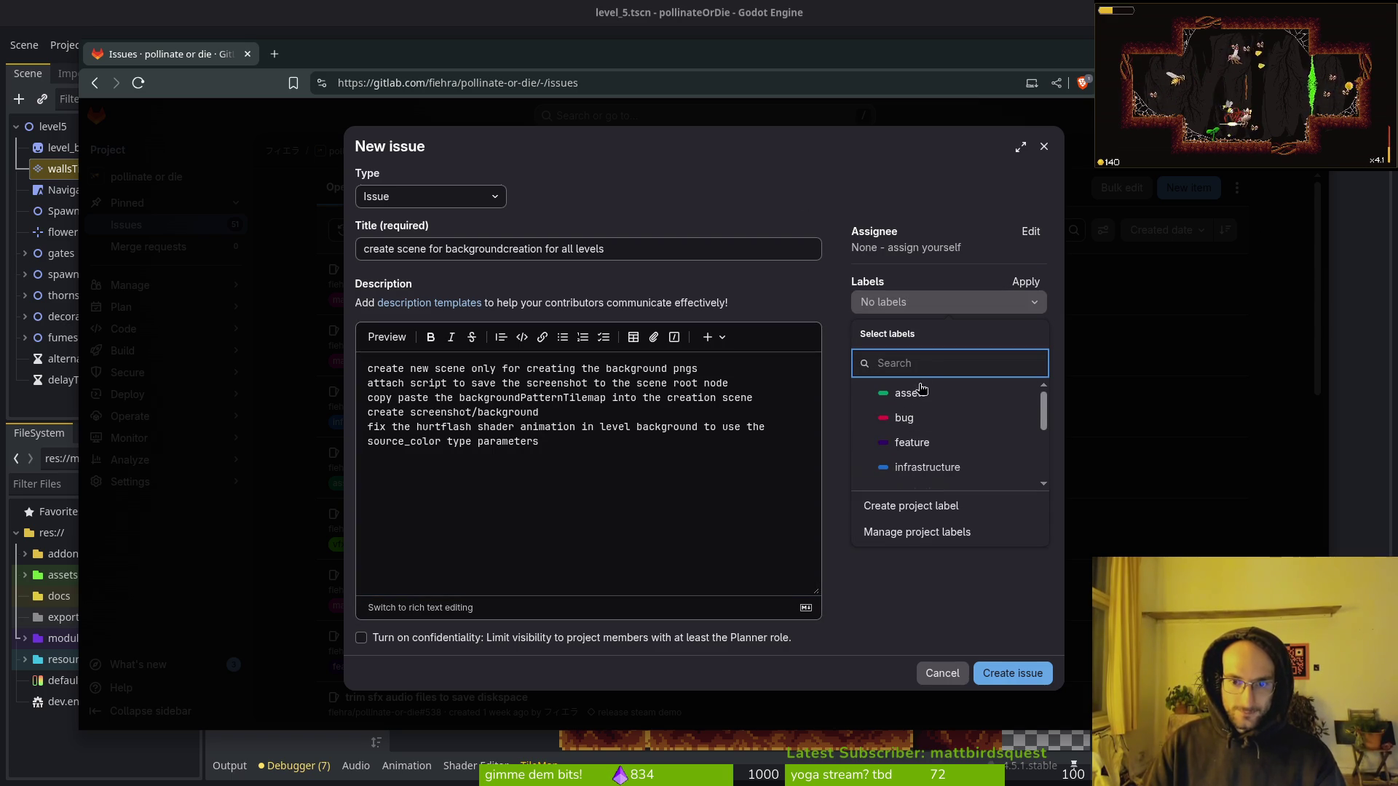
click(936, 627)
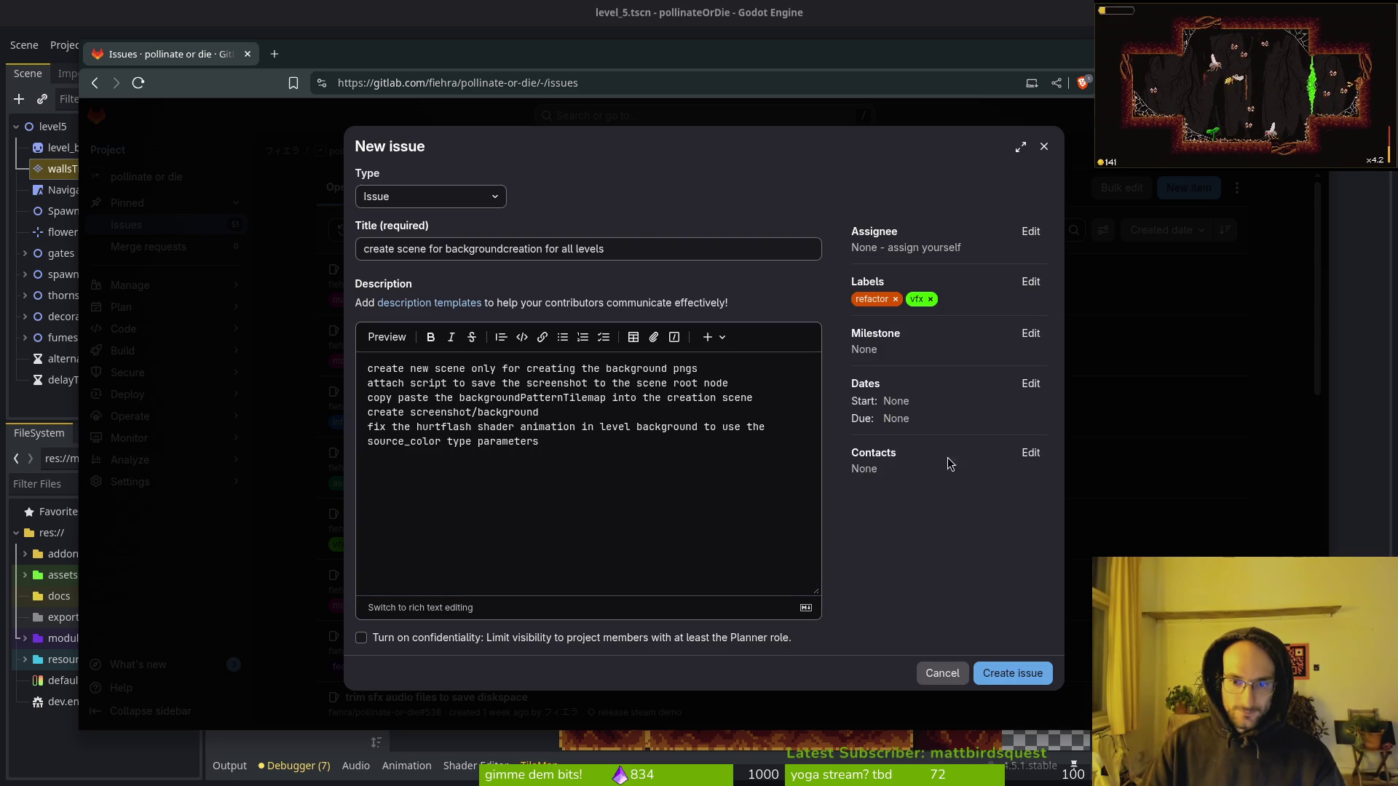
click(1029, 332)
click(936, 450)
click(980, 675)
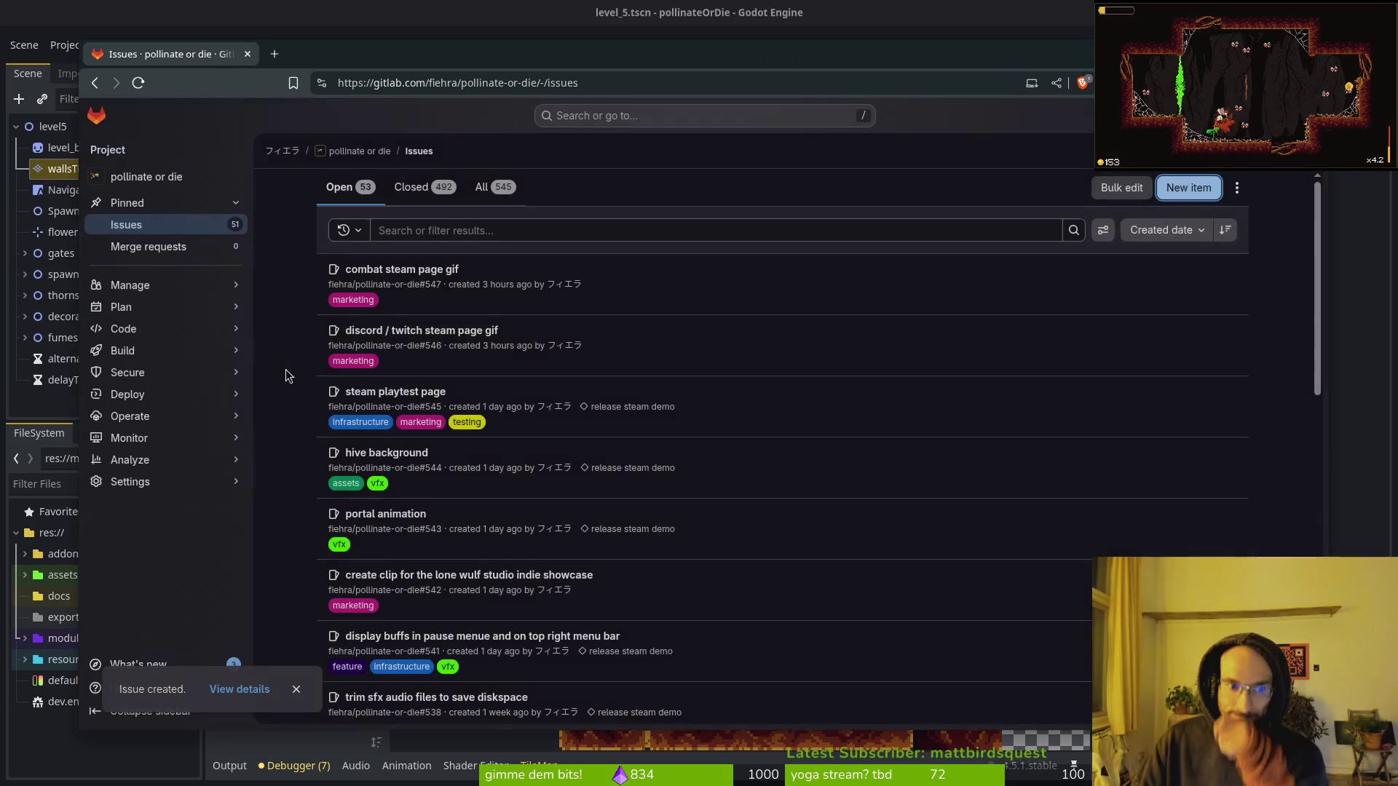
Back in Godot, check the level_background scene, then select the level_background node in level_5.
drag(306, 59, 314, 66)
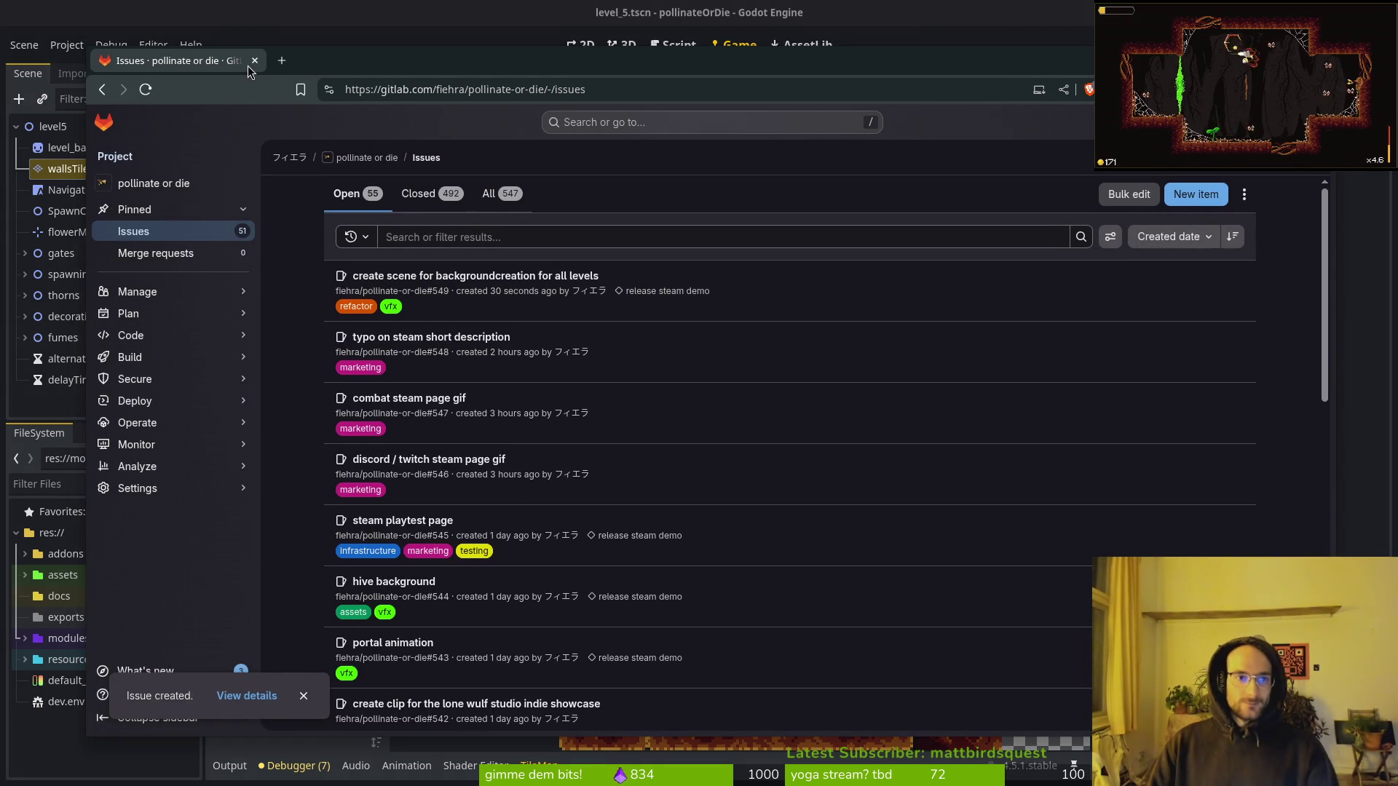
key(alt+Tab)
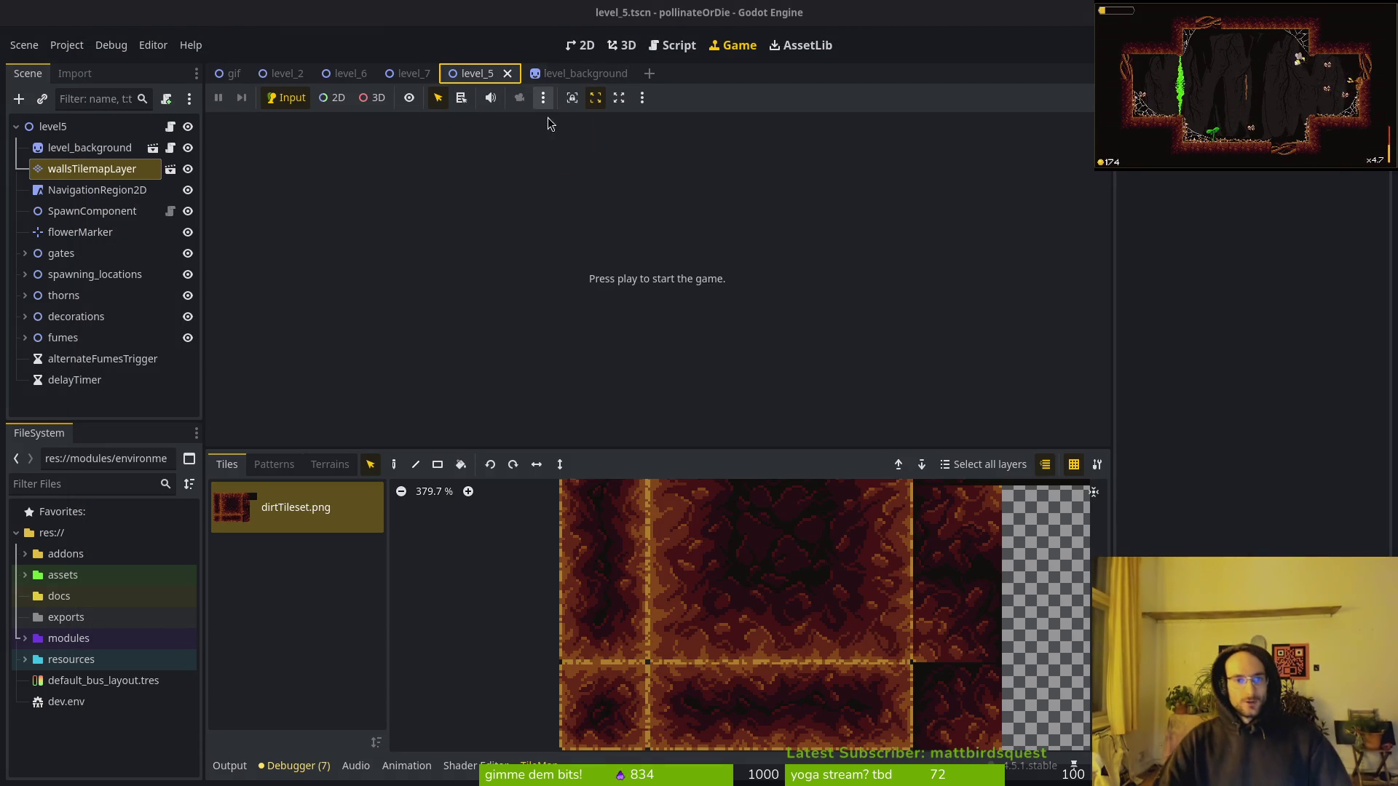
click(564, 72)
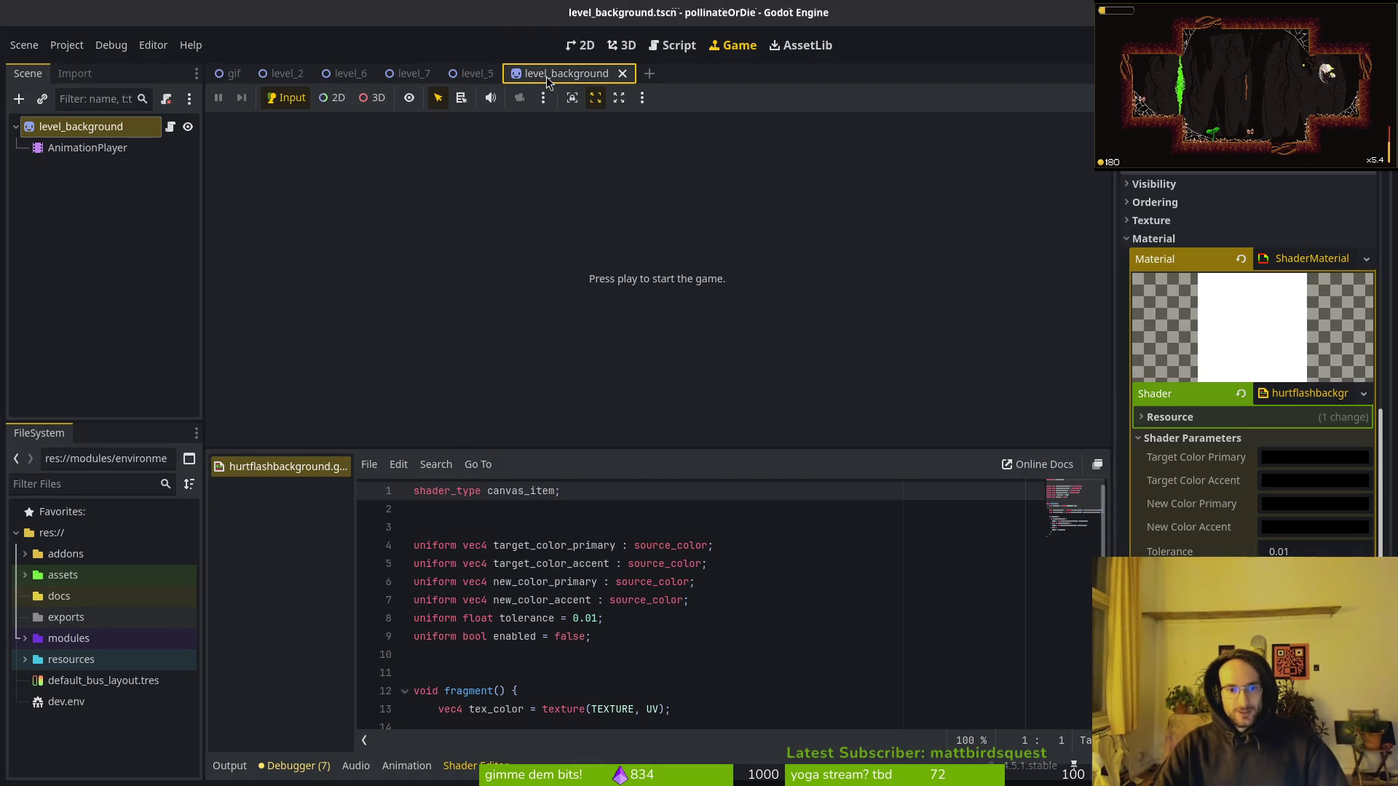
click(481, 73)
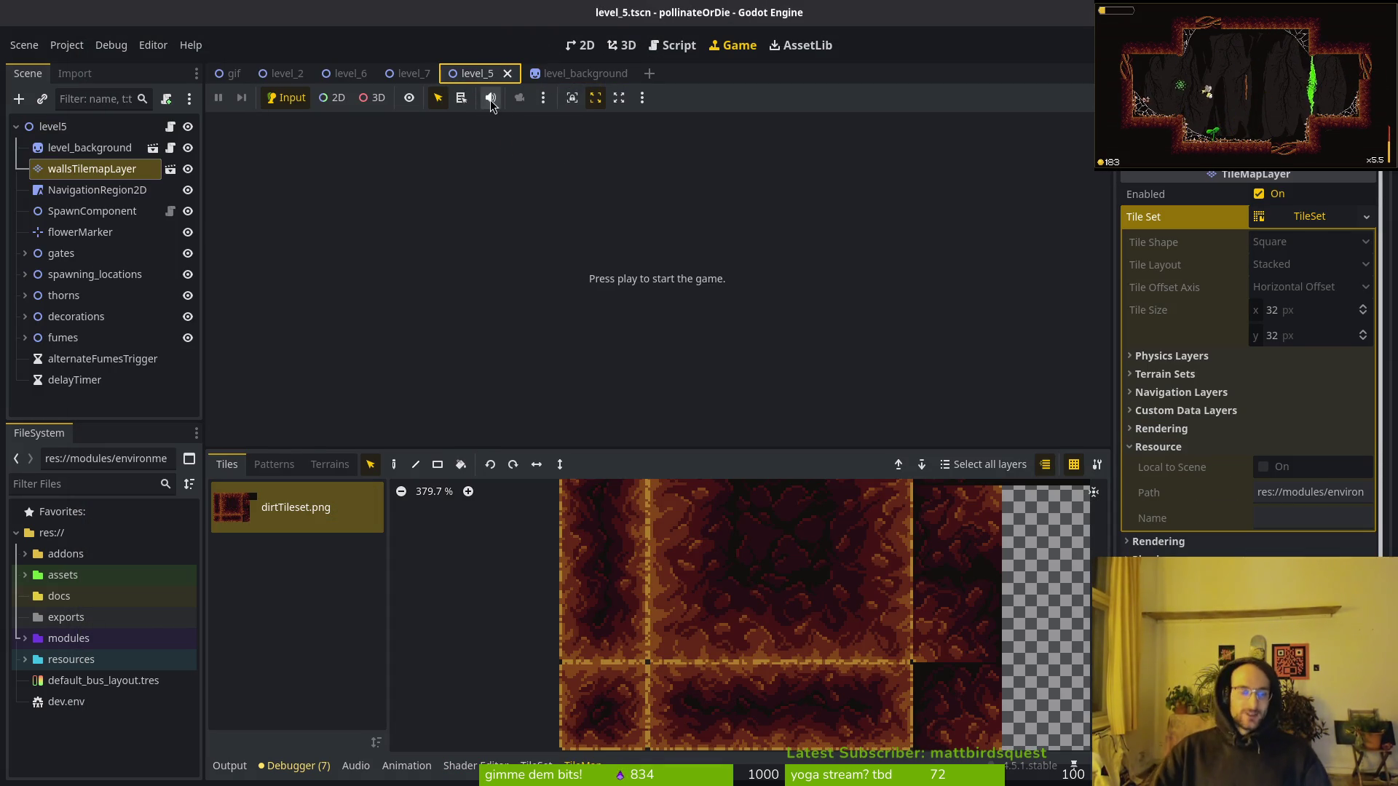
scroll(687, 561, down, 3)
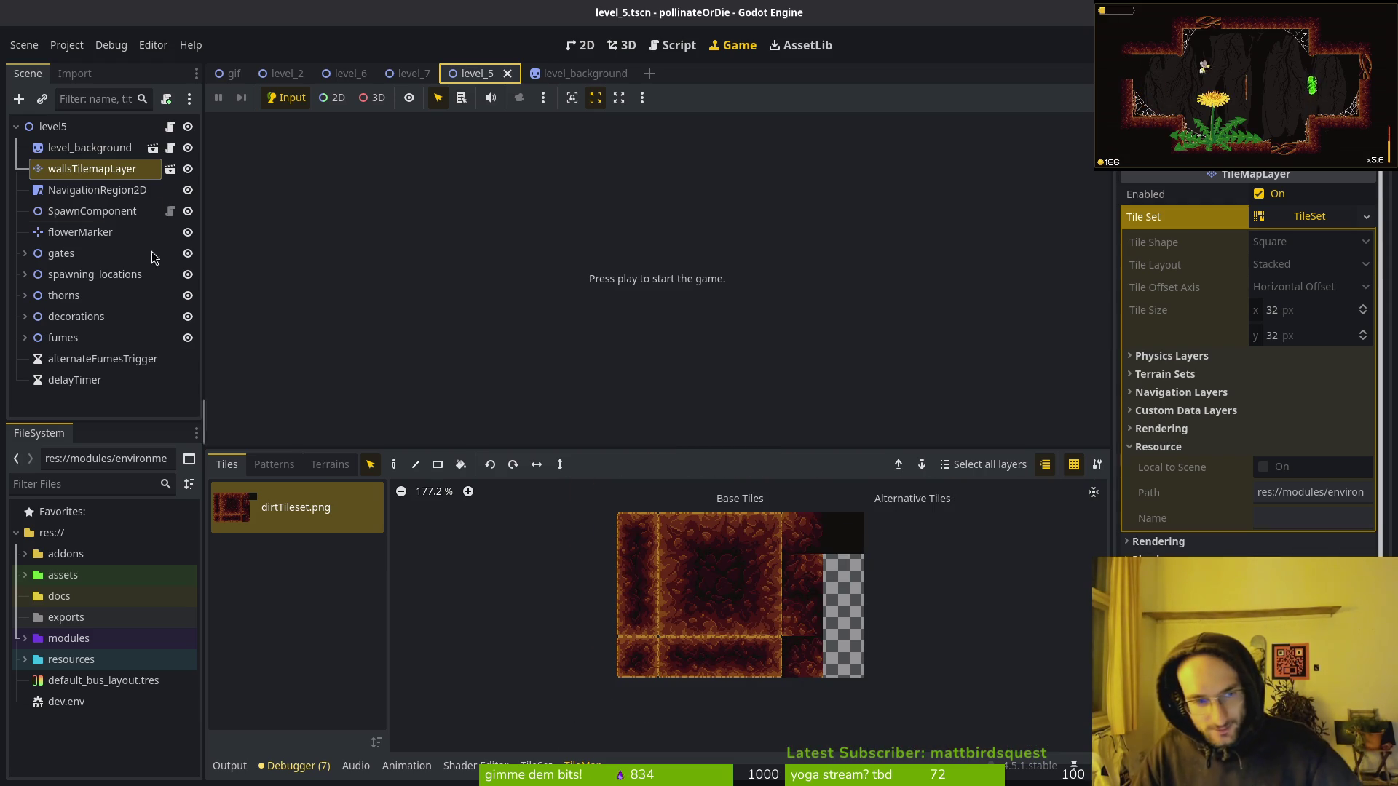
click(80, 148)
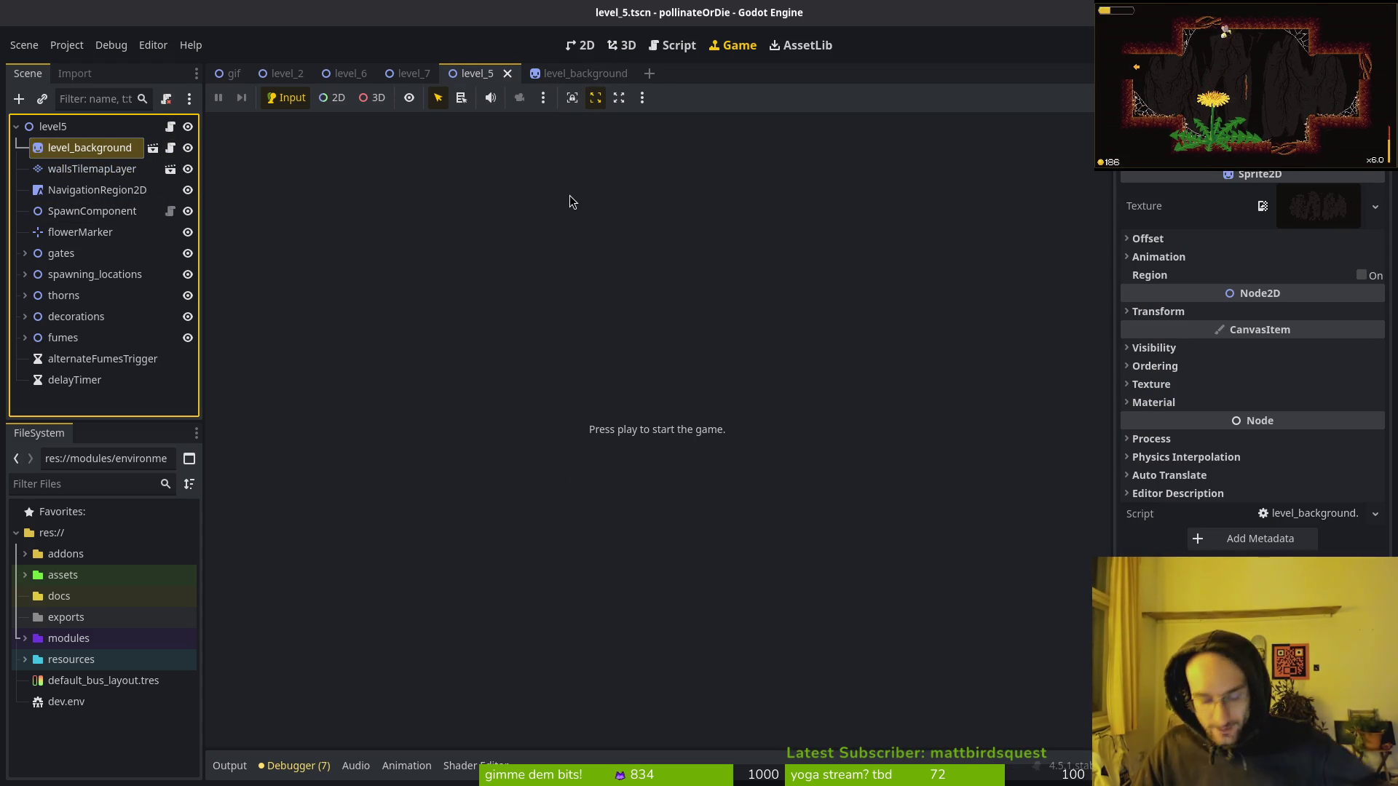
key(alt+Tab)
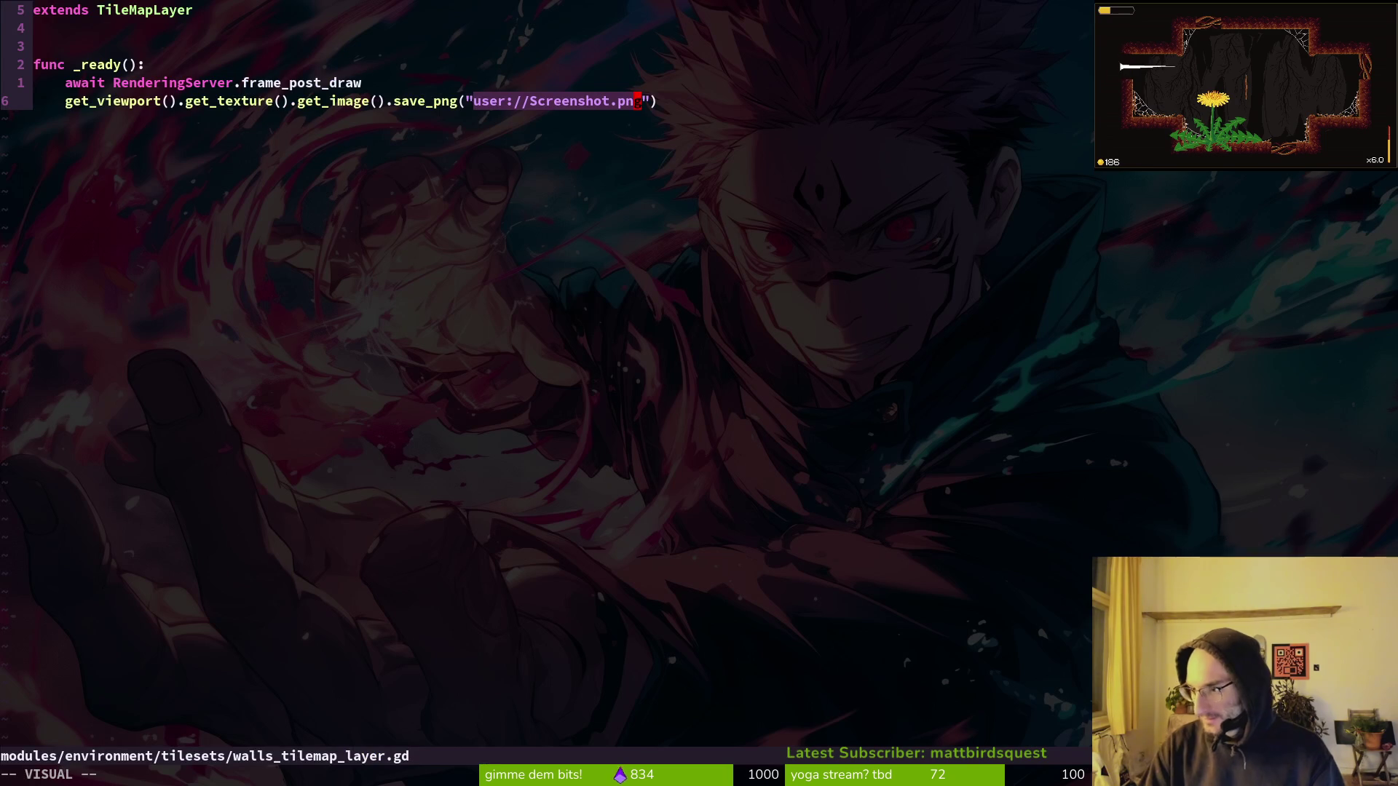
Open level_background.gd with the file finder.
key(space)
key(f)
key(f)
text(evelback)
key(Return)
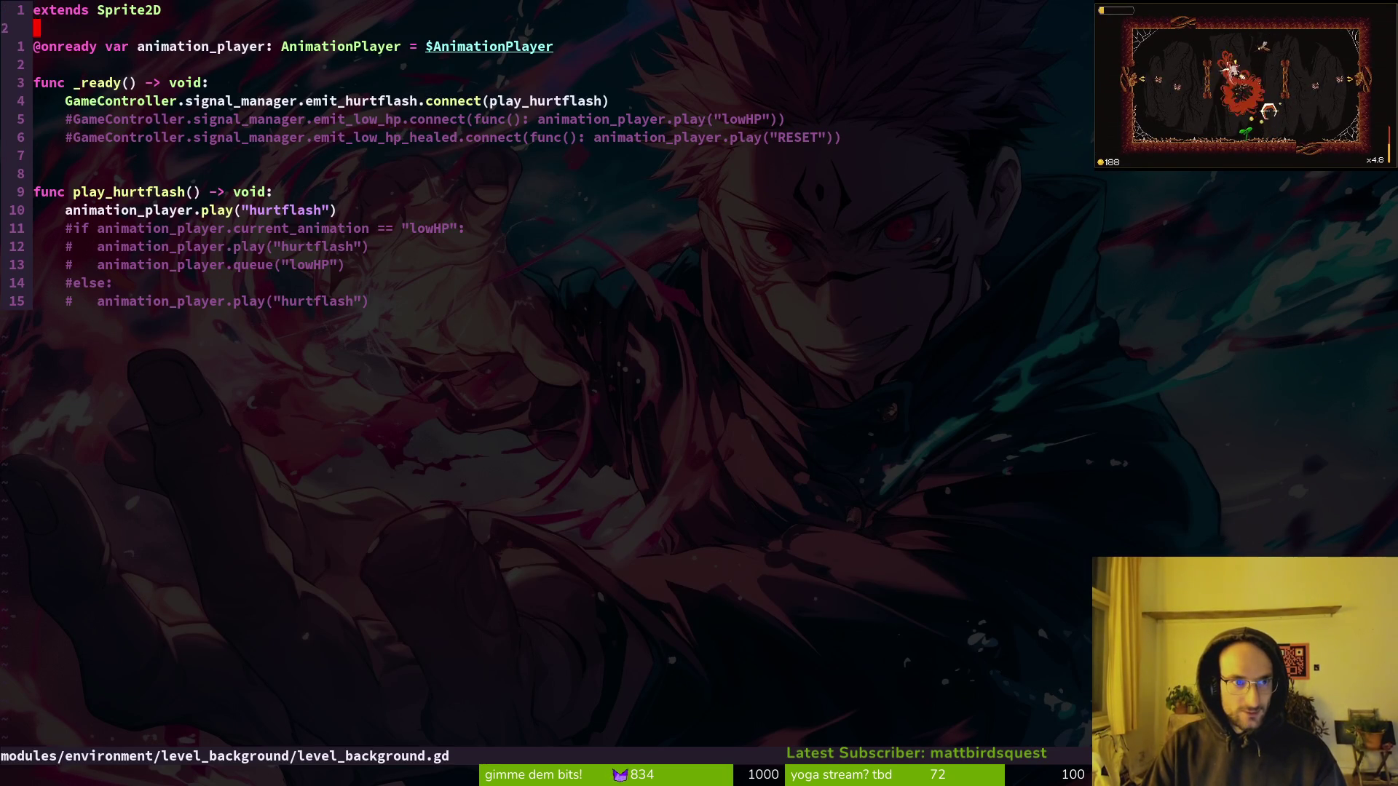
key(y)
key(y)
key(p)
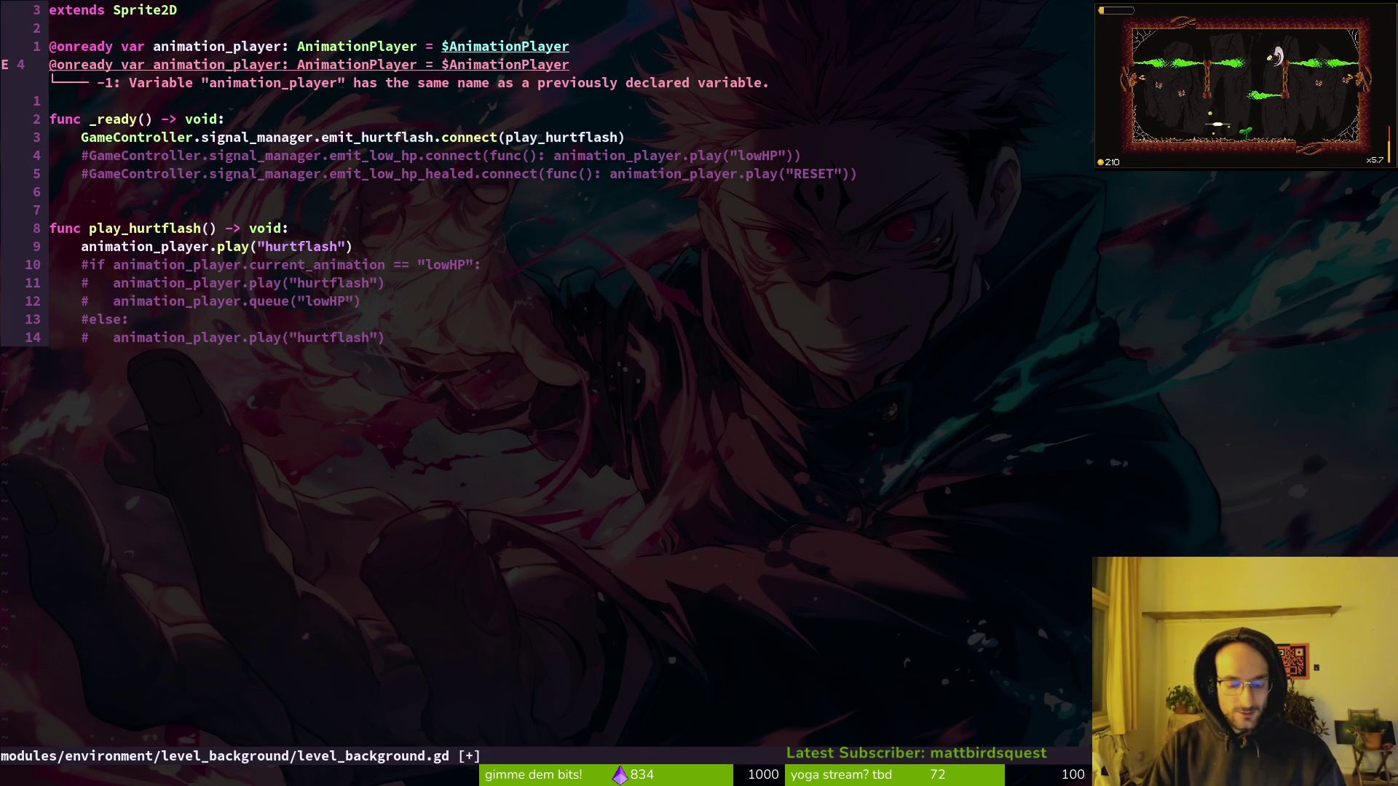
text(ciwexpo)
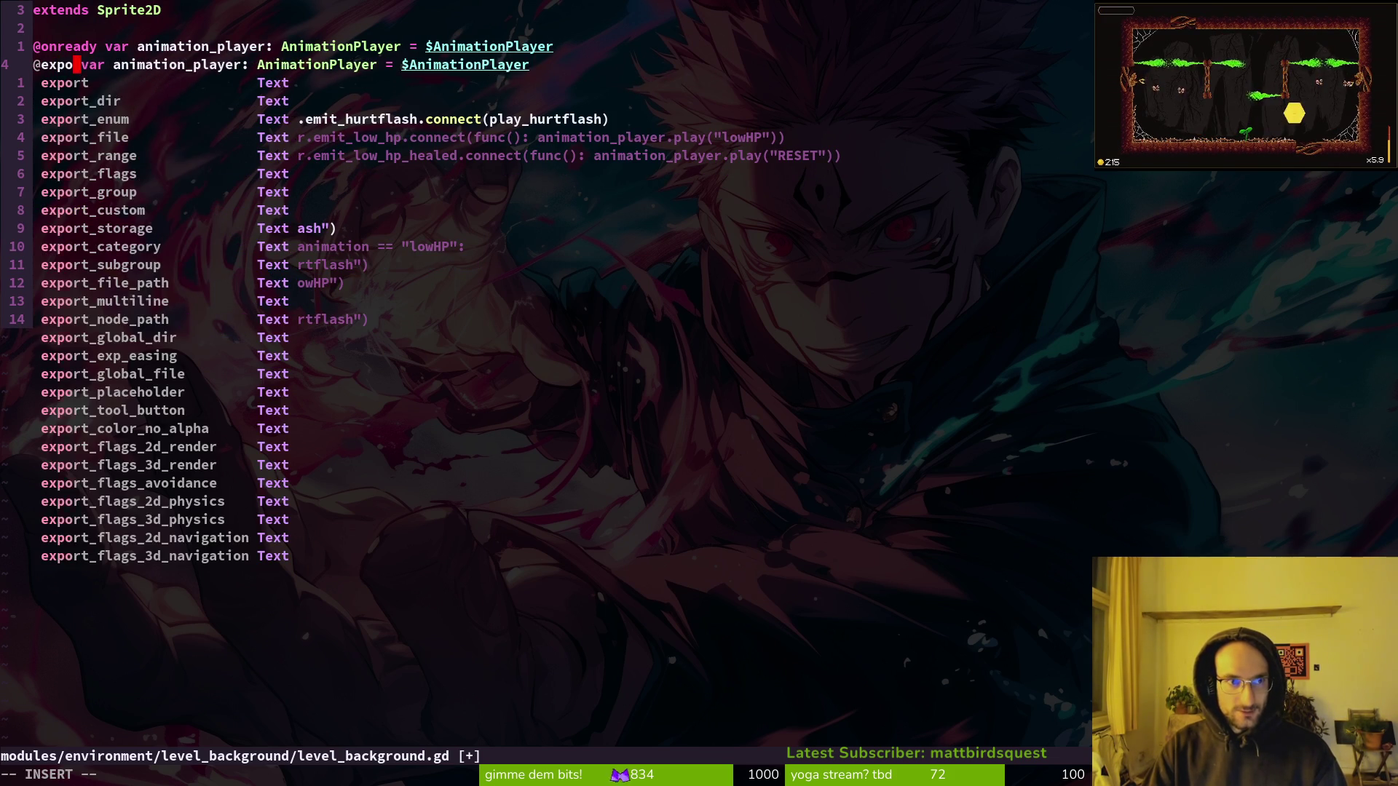
text(rt)
key(Escape)
text(b)
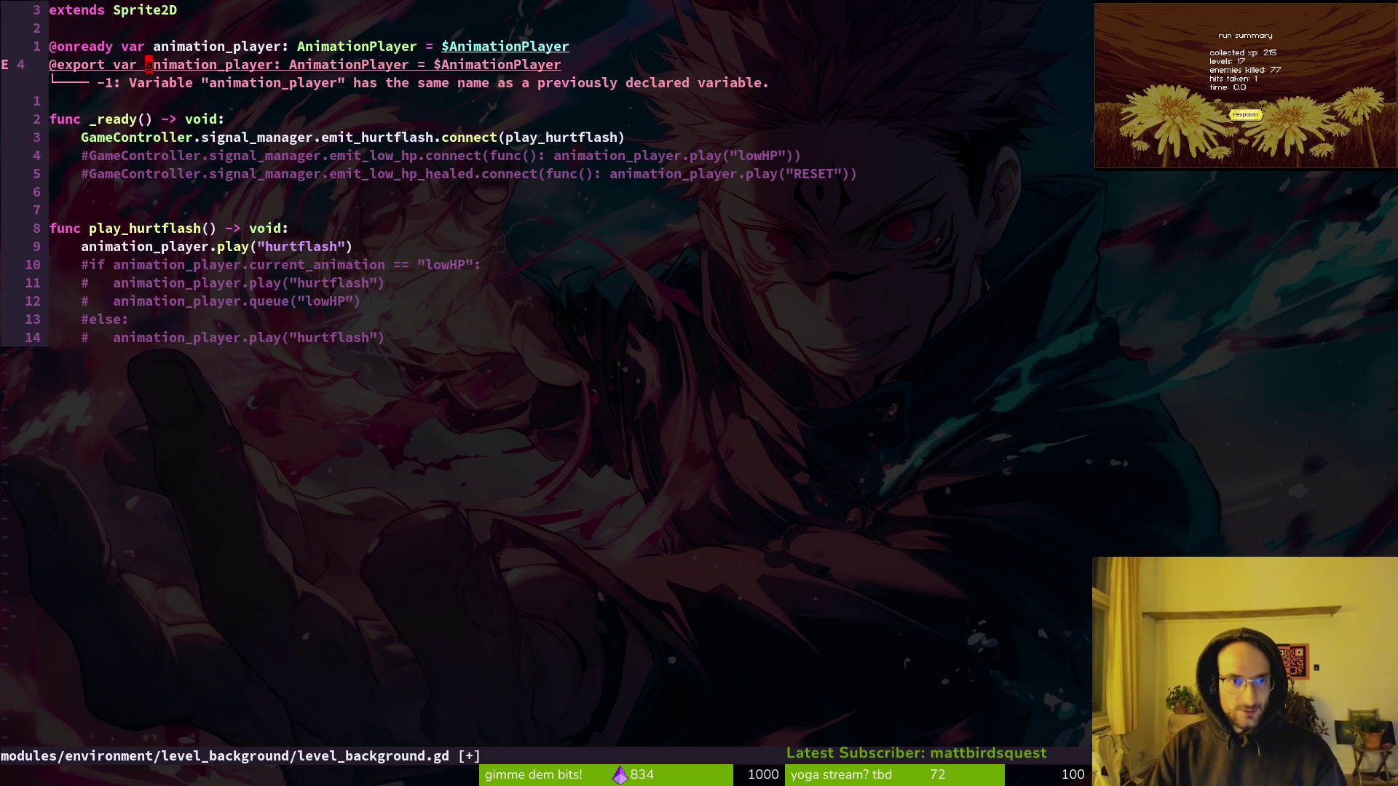
text(ciwbackground)
text(_sprite)
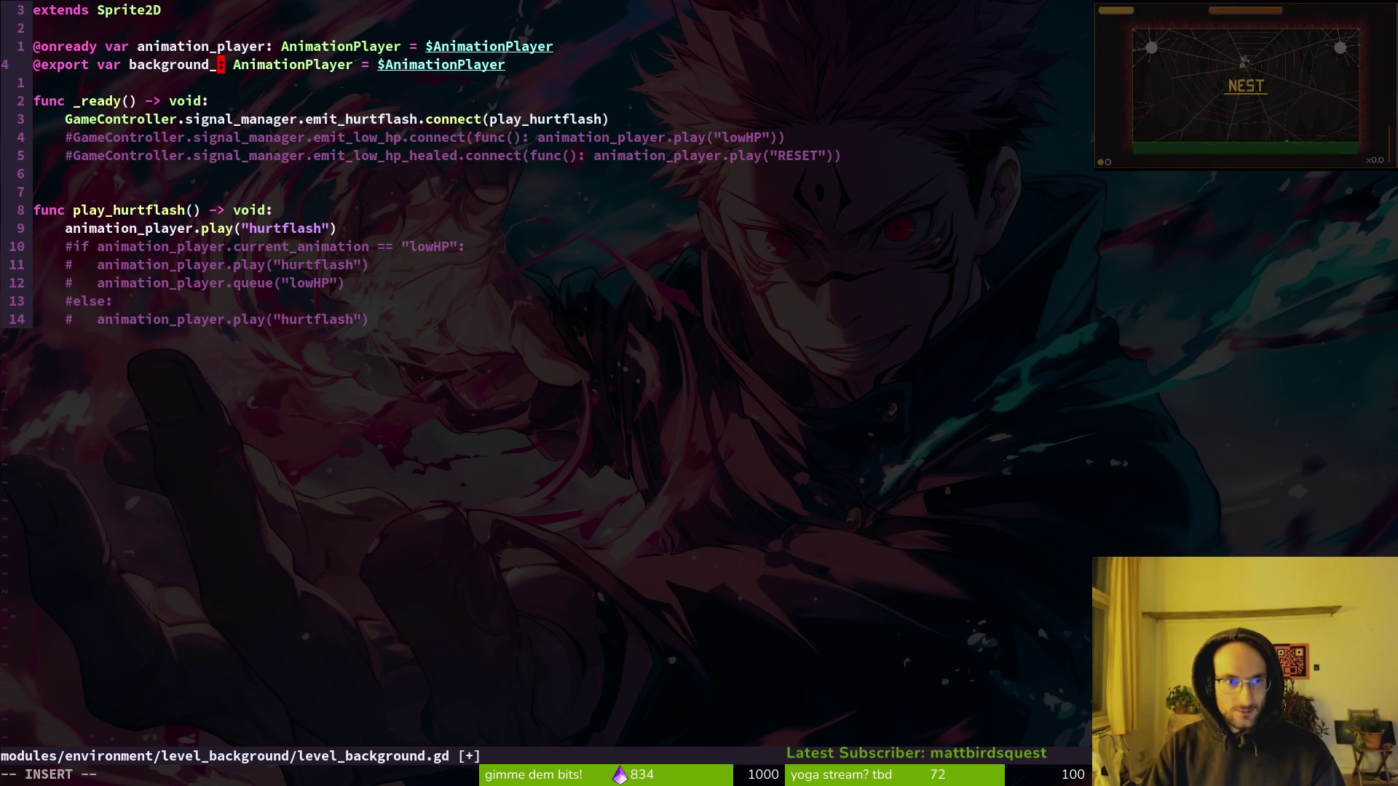
key(Escape)
text(ciwSprite2D)
key(Escape)
text(:w)
key(Return)
text(wciwSprite2D)
key(Escape)
key(shift+v)
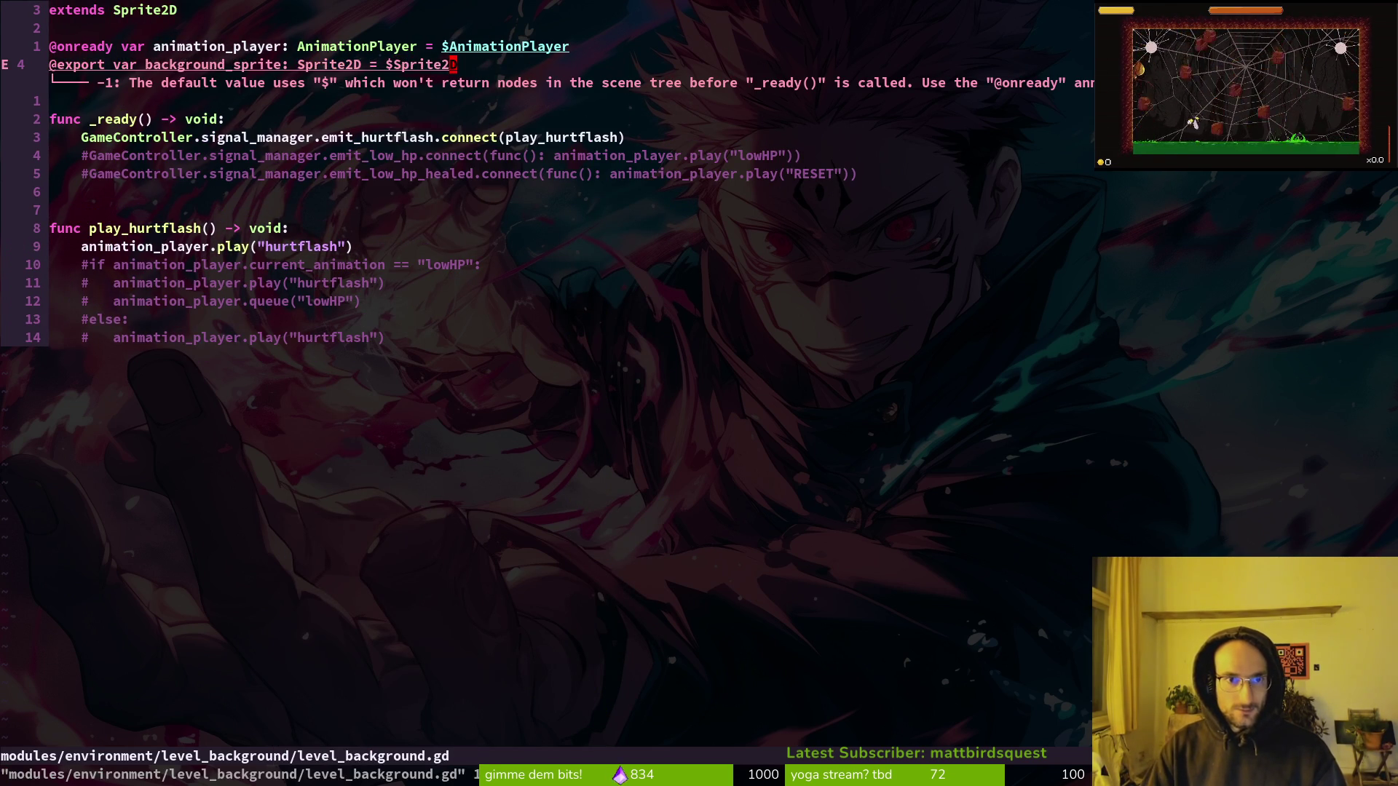
key(shift+k)
key(Escape)
text(:w)
key(Return)
key(shift+a)
key(BackSpace)
key(BackSpace)
key(BackSpace)
key(Escape)
text(:w)
key(Return)
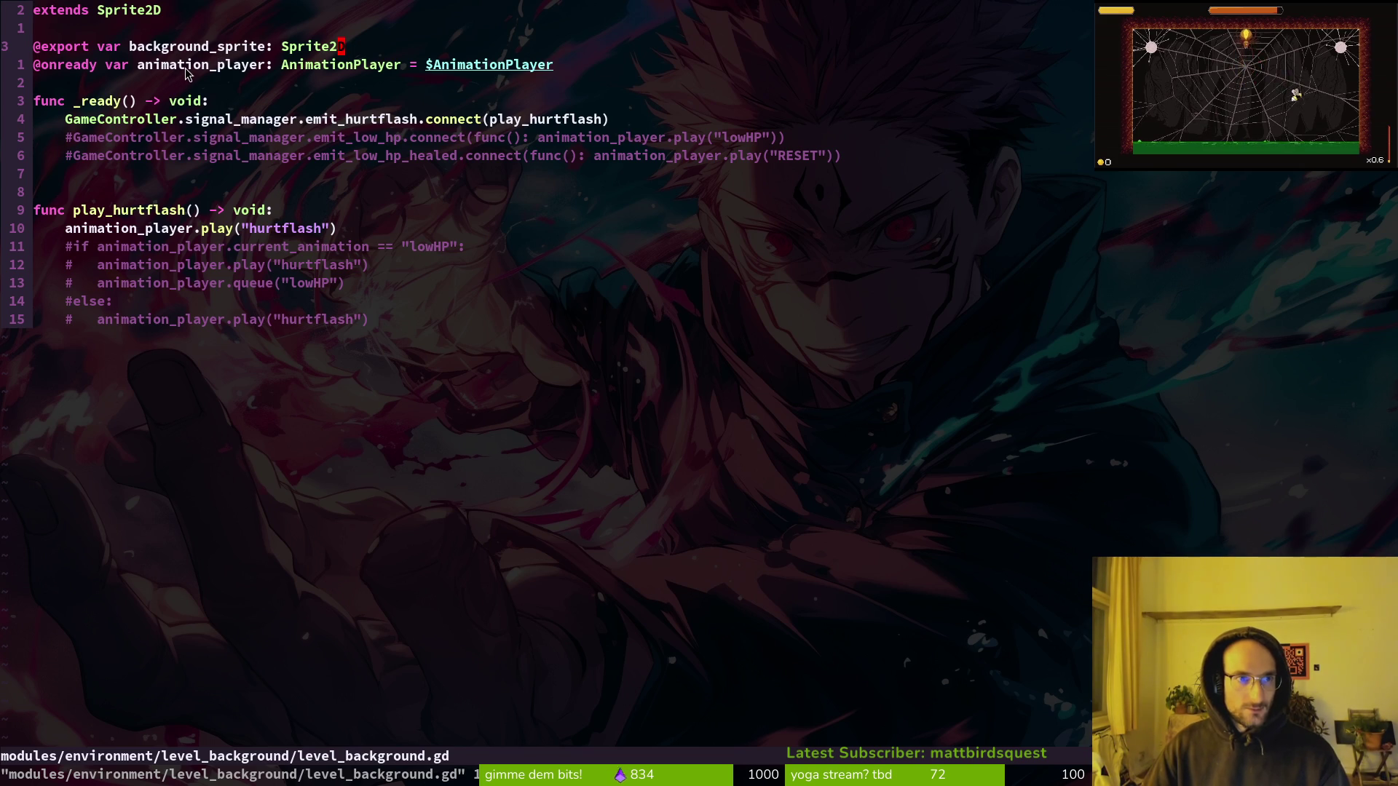
key(alt+Tab)
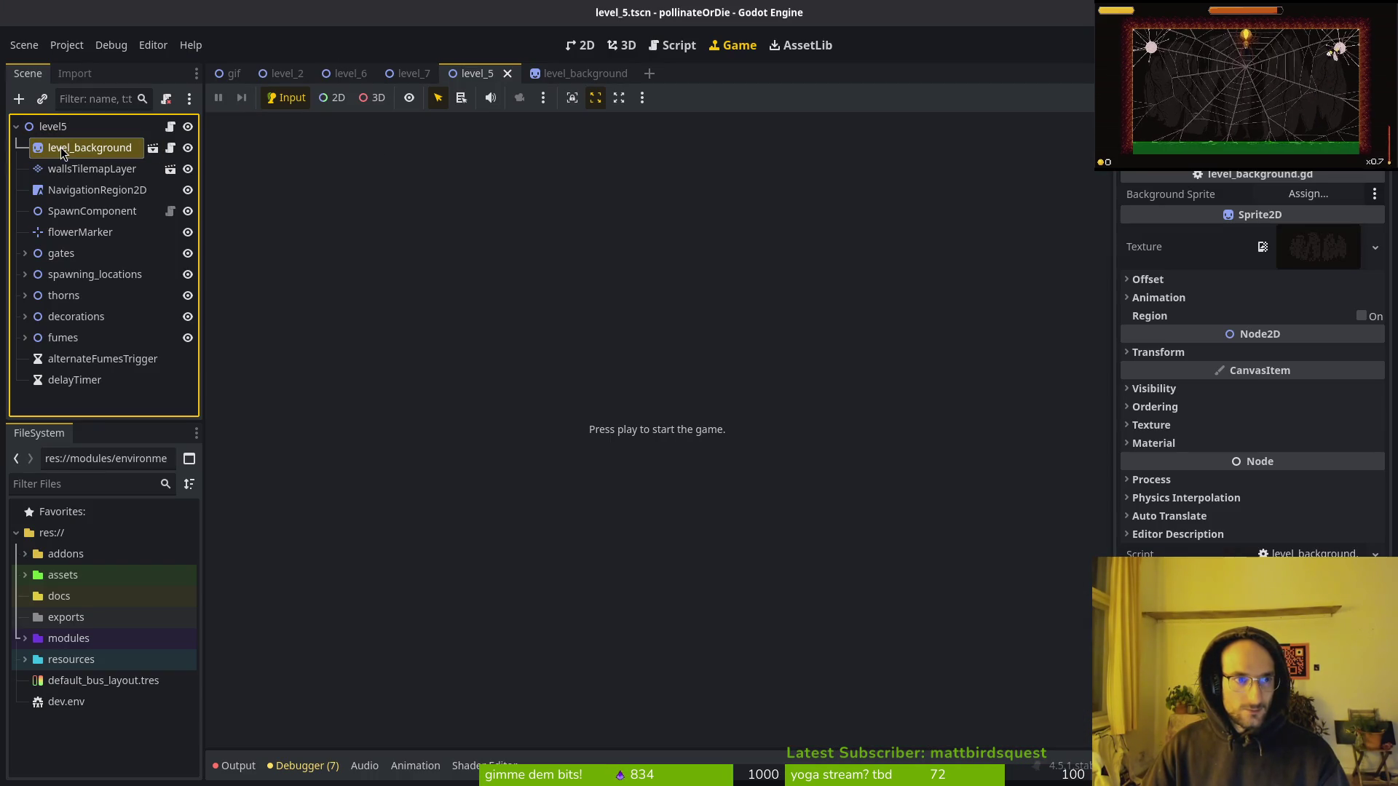
Open the level_background scene and scroll the Inspector up to the sprite's Texture property.
click(62, 149)
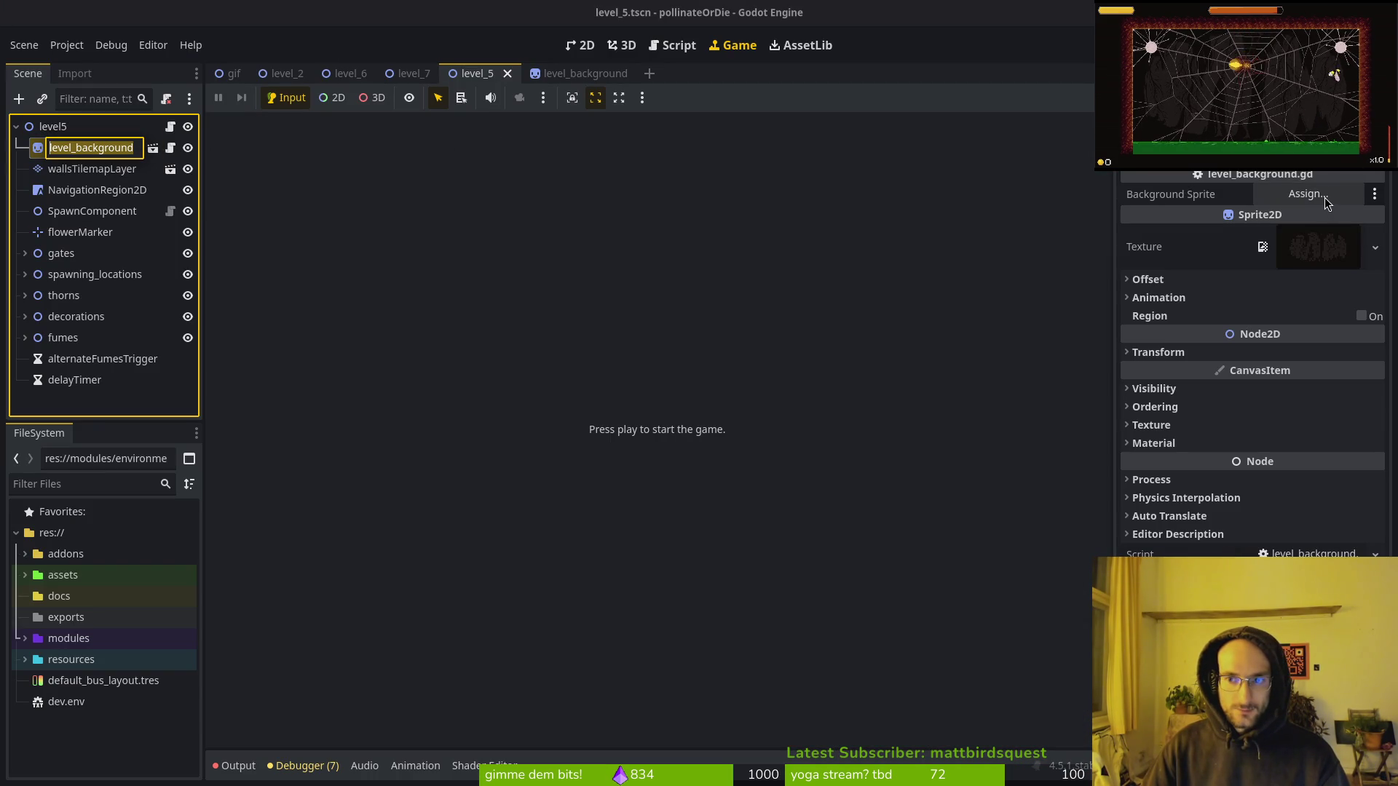
key(alt+Tab)
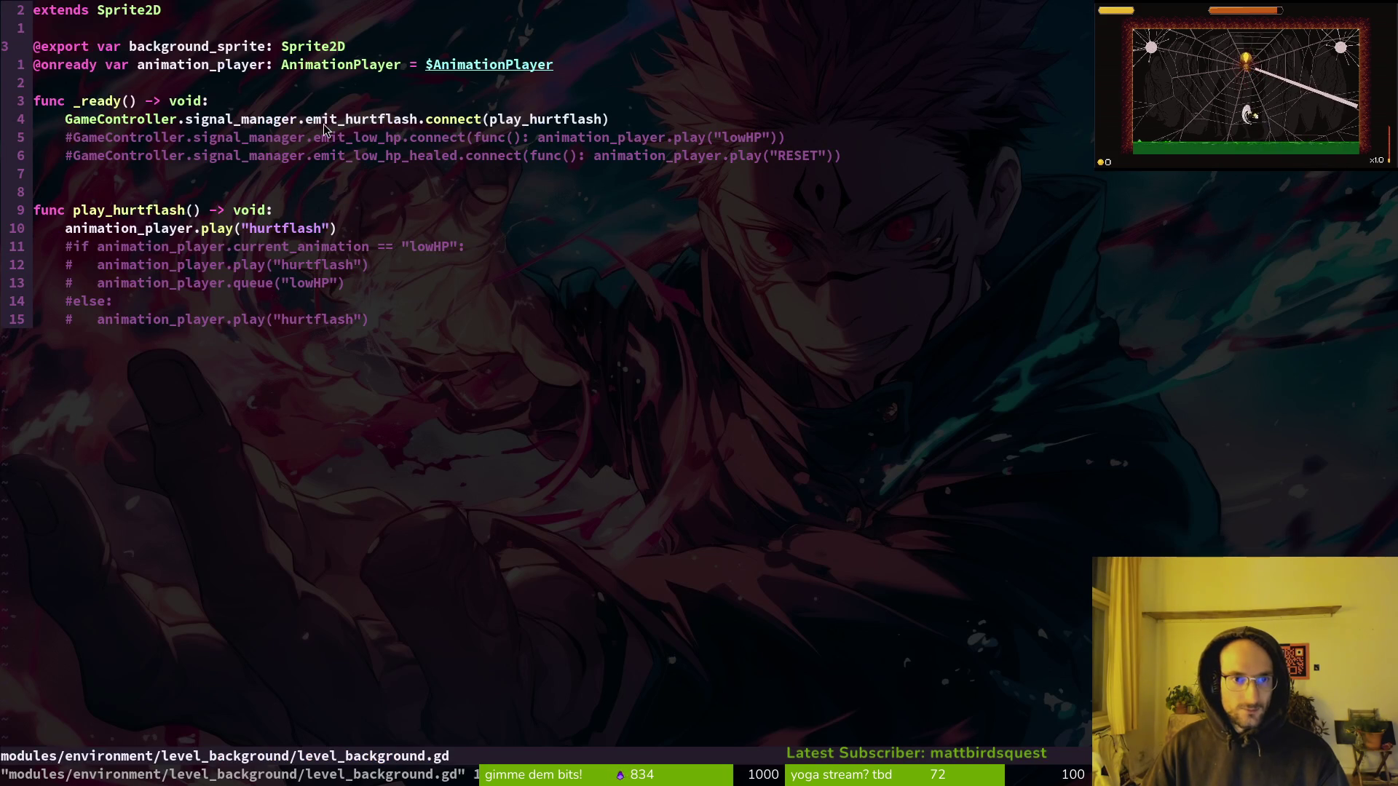
key(alt+Tab)
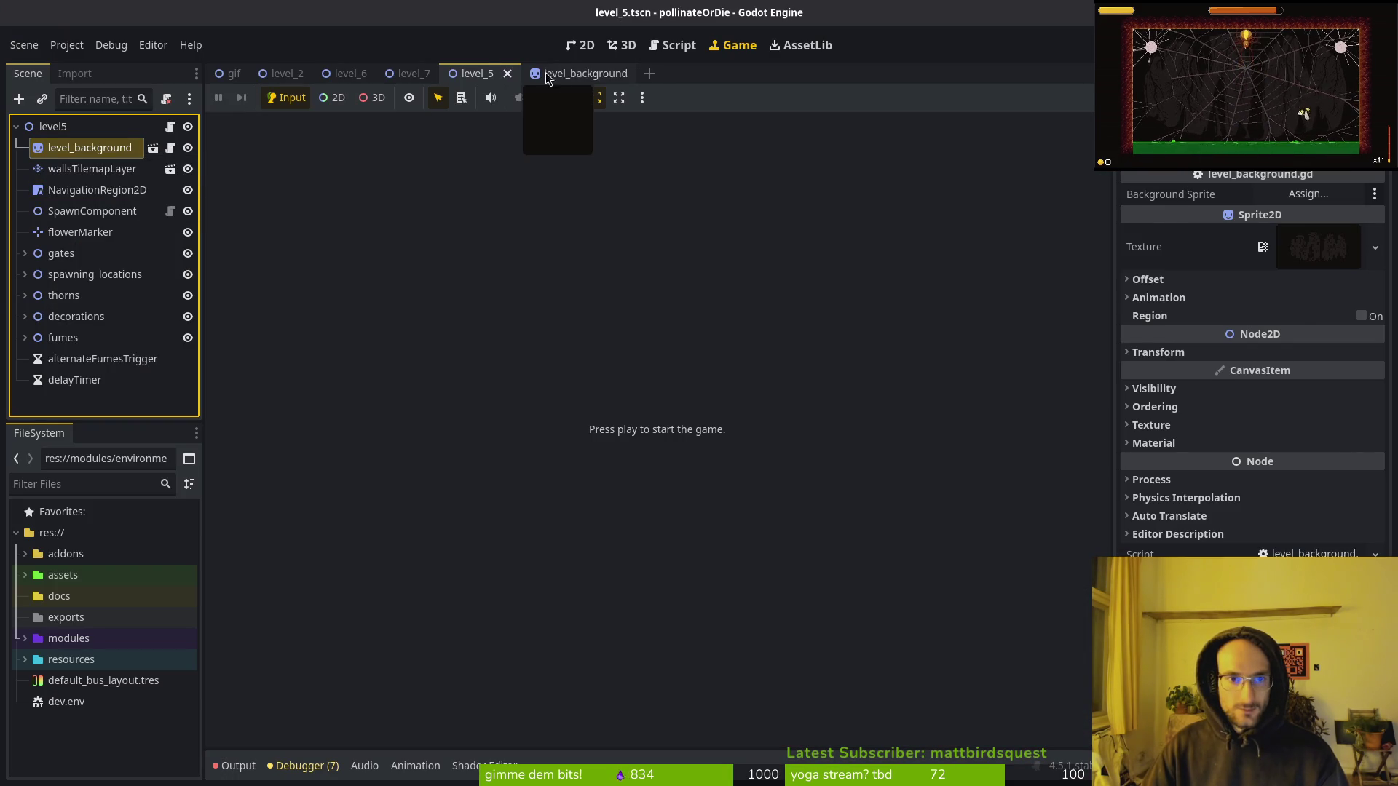
click(540, 80)
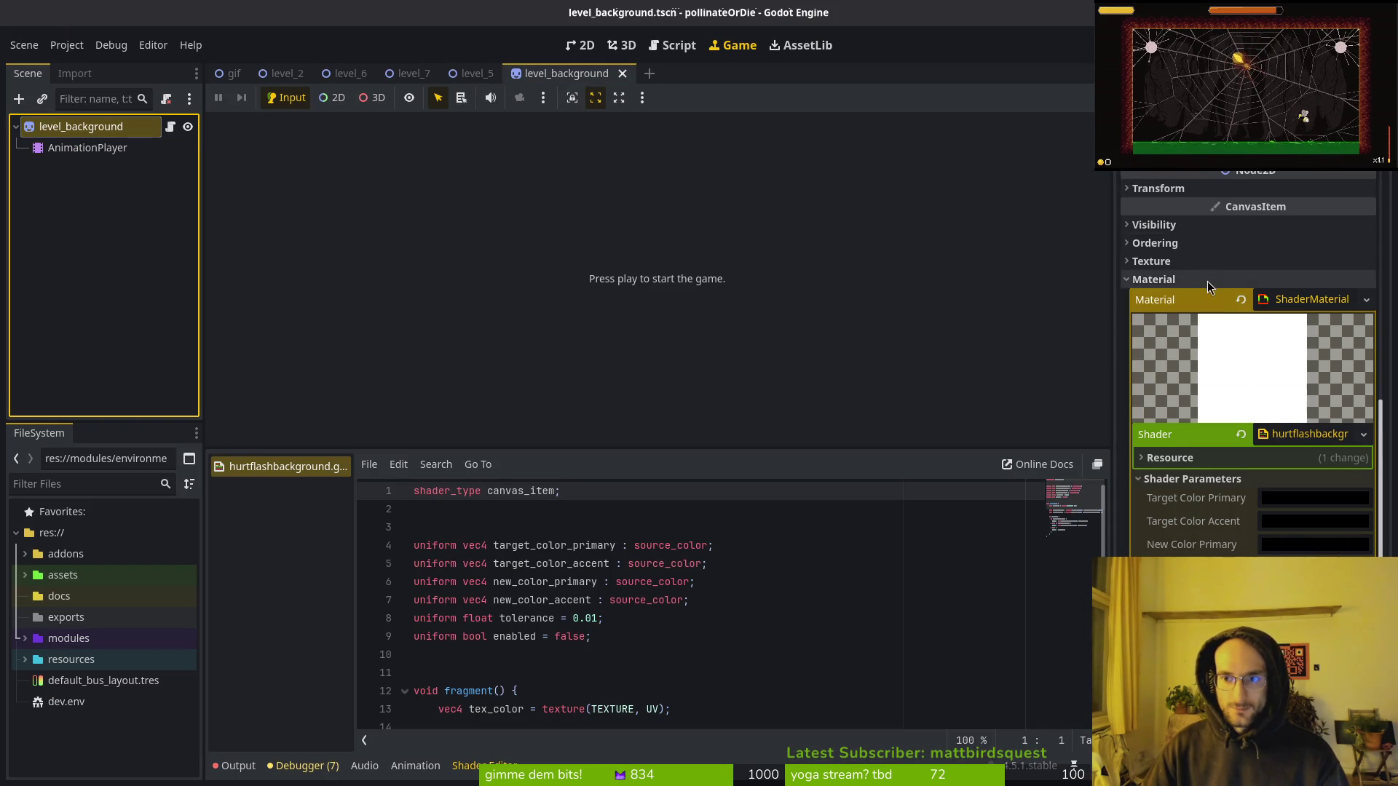
scroll(1238, 262, up, 5)
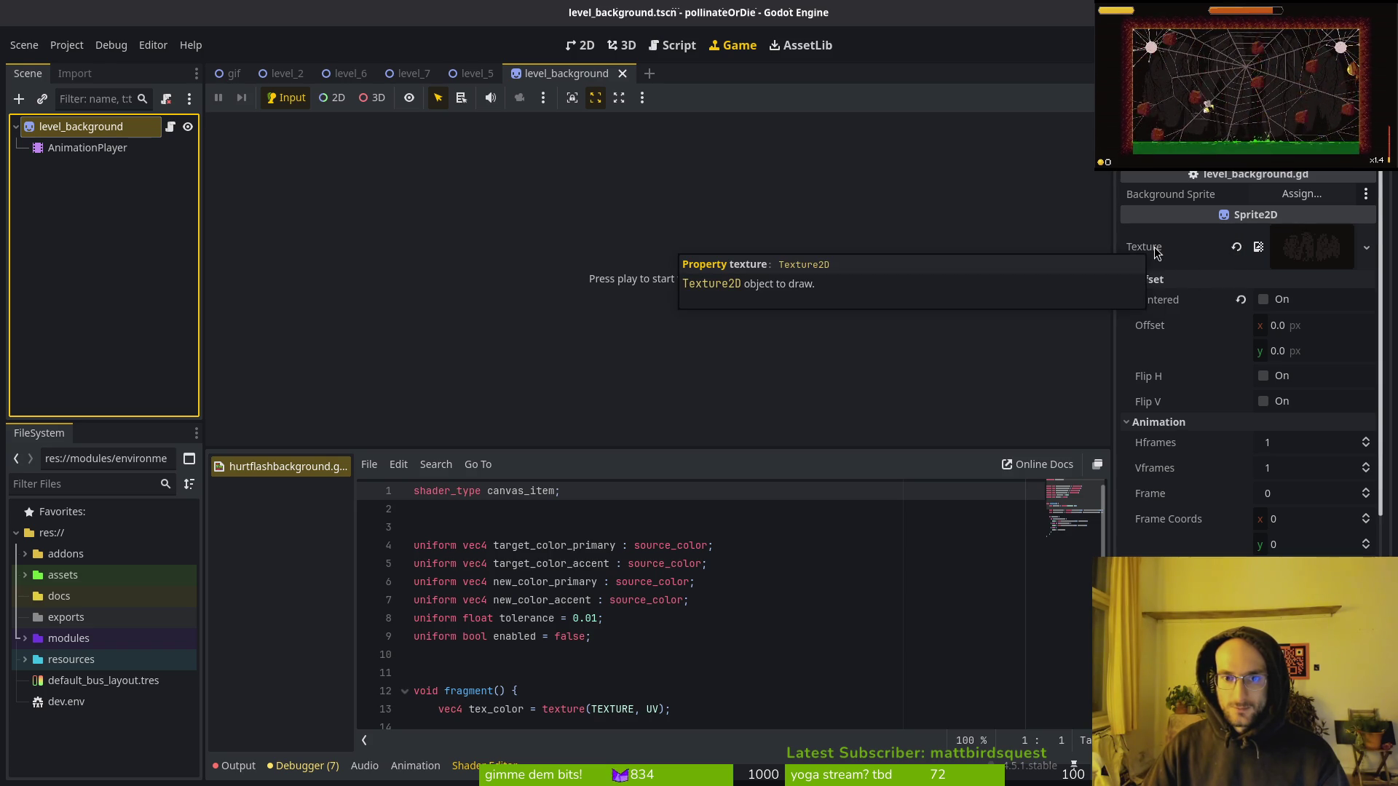
key(alt+Tab)
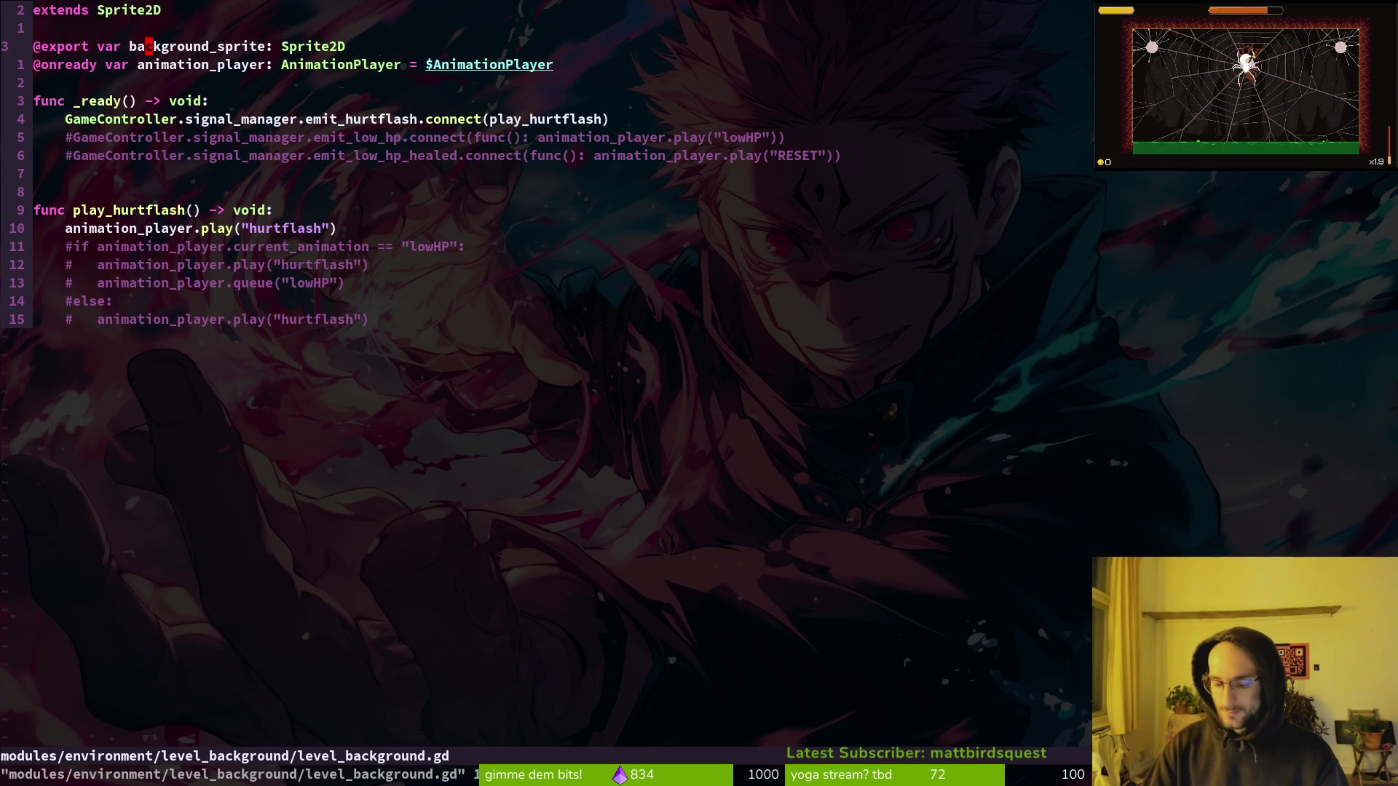
Rename the export to background_texture with type Texture.
text(ciwtextu)
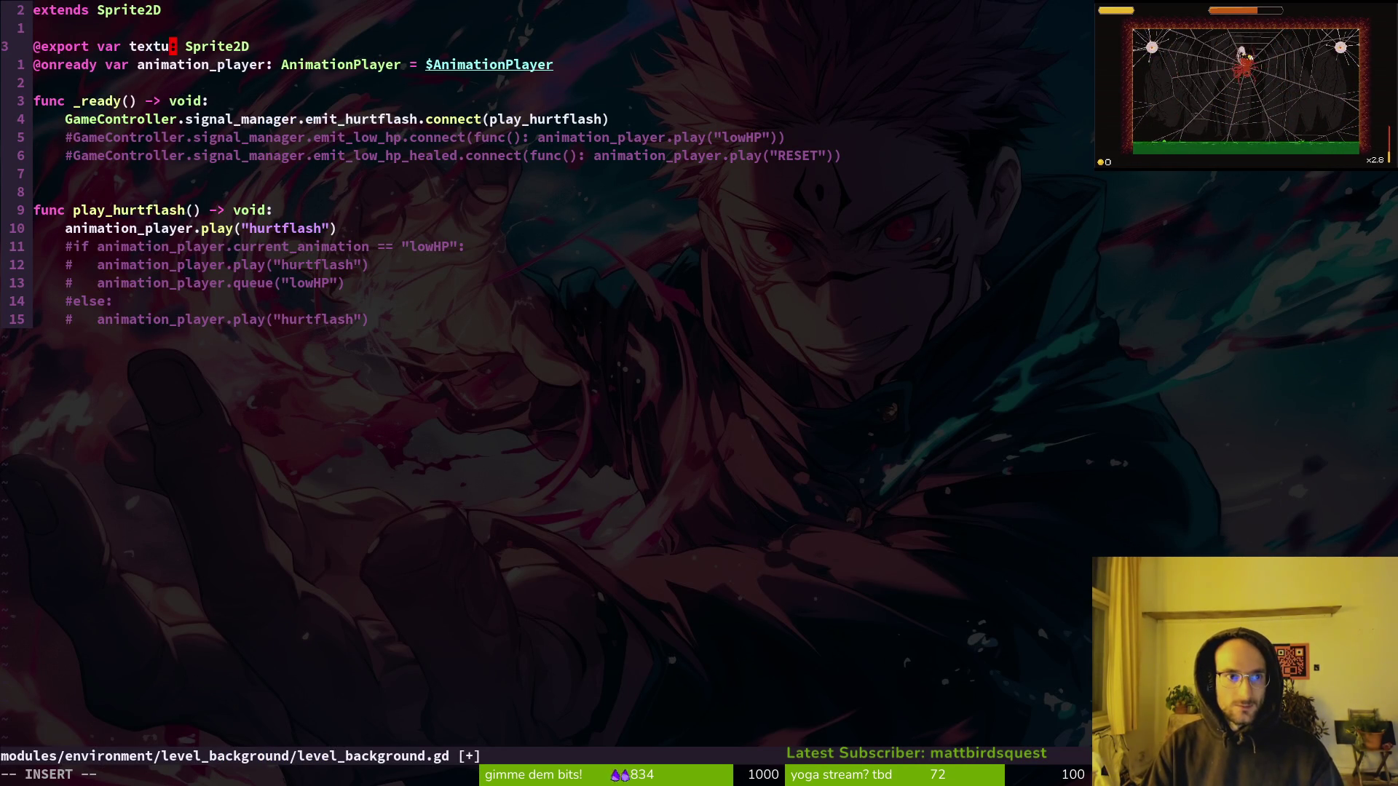
key(BackSpace)
text(backgrou)
key(BackSpace)
key(BackSpace)
key(BackSpace)
text(ground_)
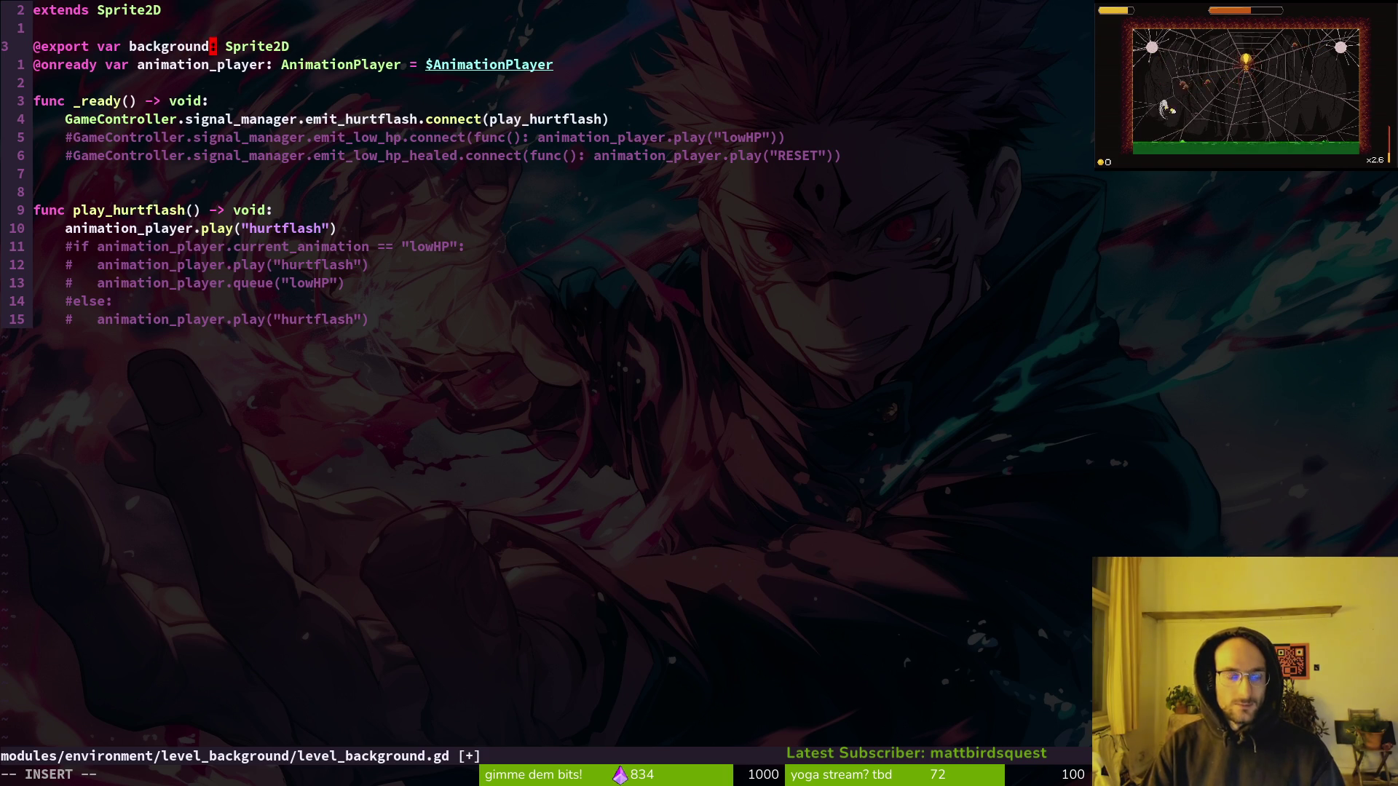
text(textur)
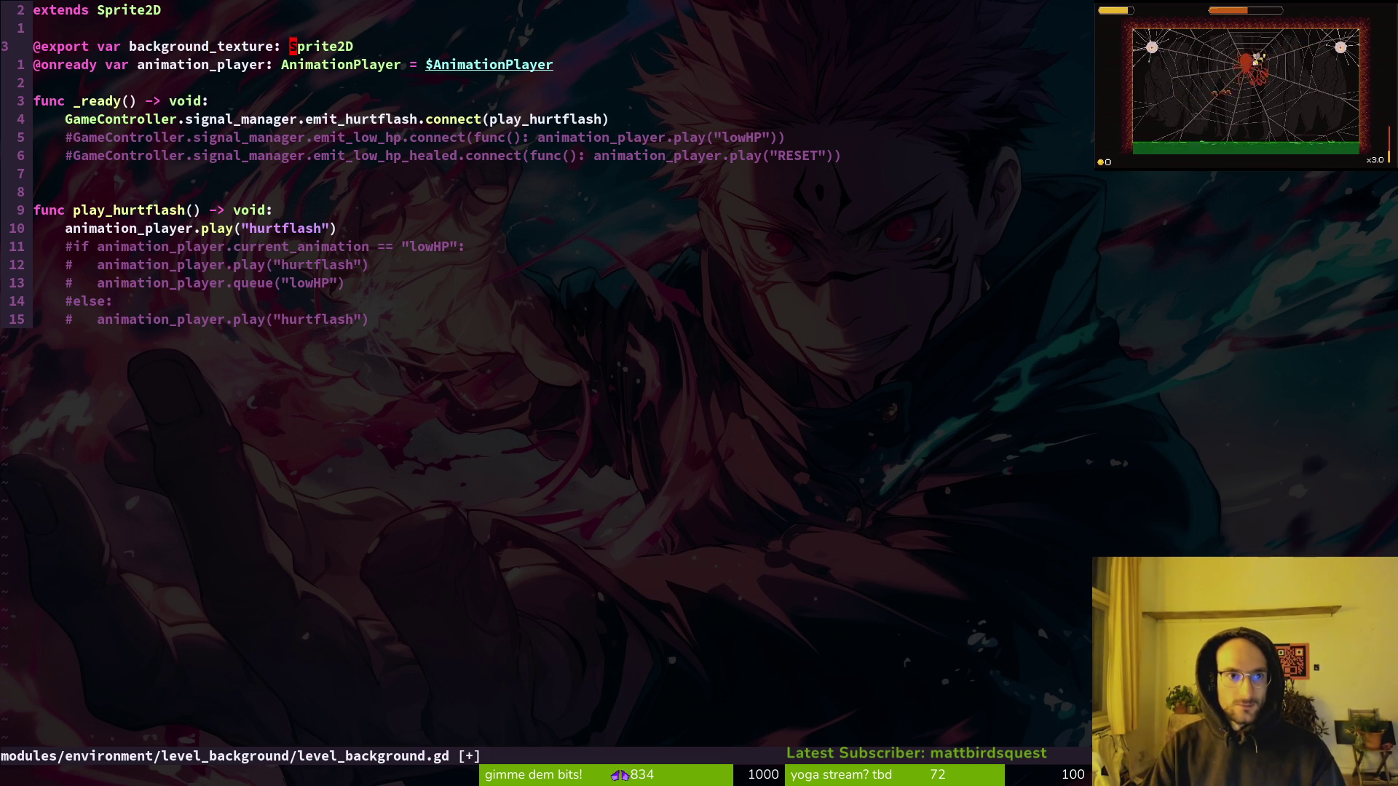
text(e)
key(Tab)
key(Escape)
text(:w)
key(Return)
Add 'texture = background_texture' at the top of _ready() and save the script.
key(j)
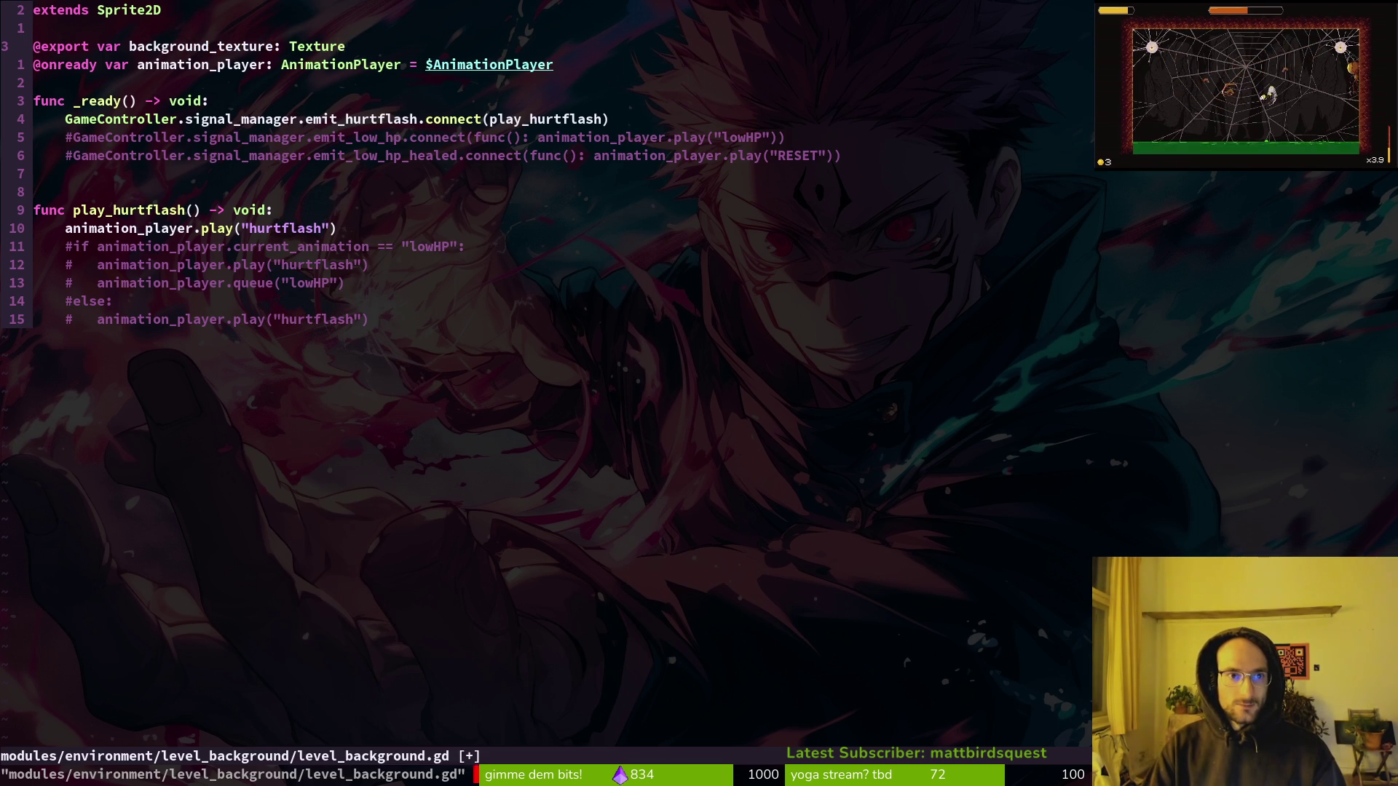
key(j)
key(j)
key(o)
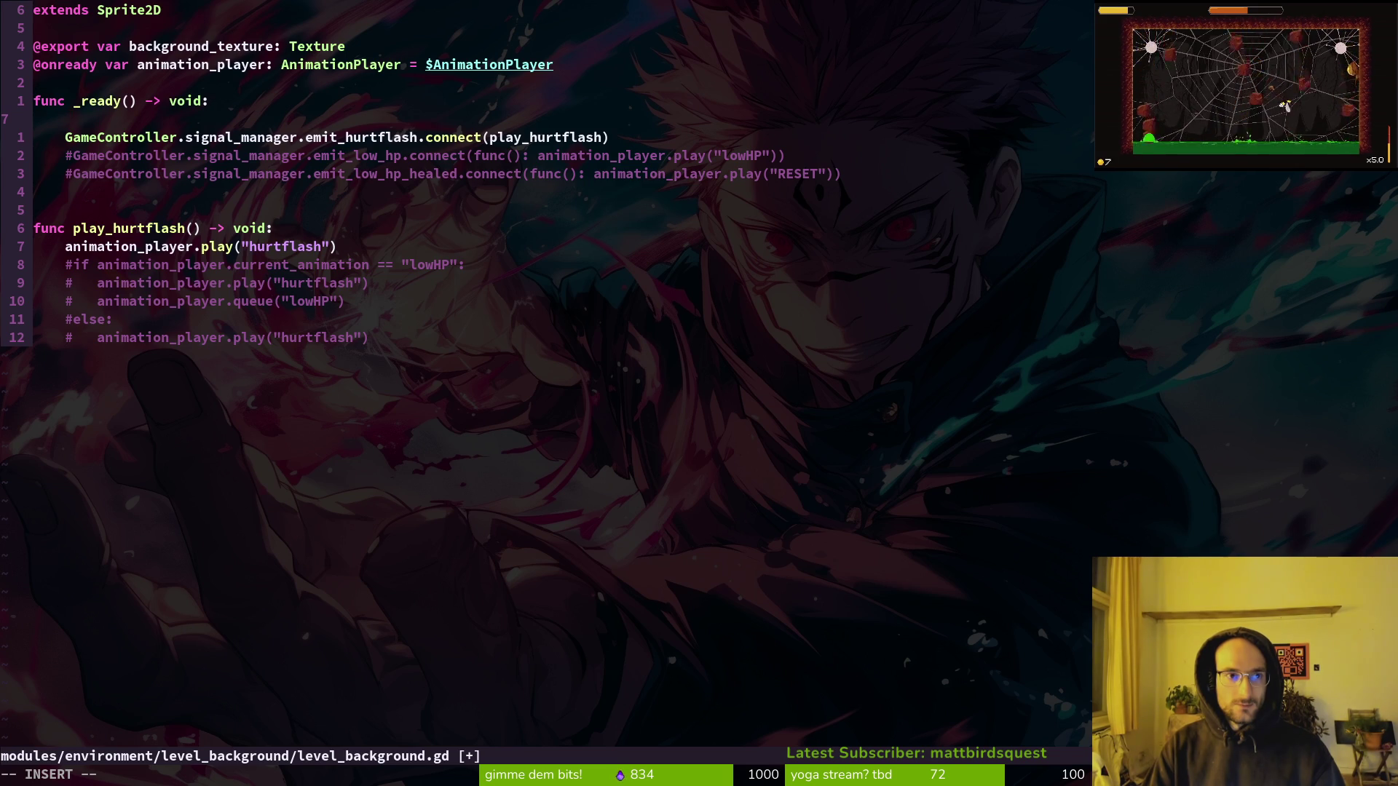
text(te)
key(Tab)
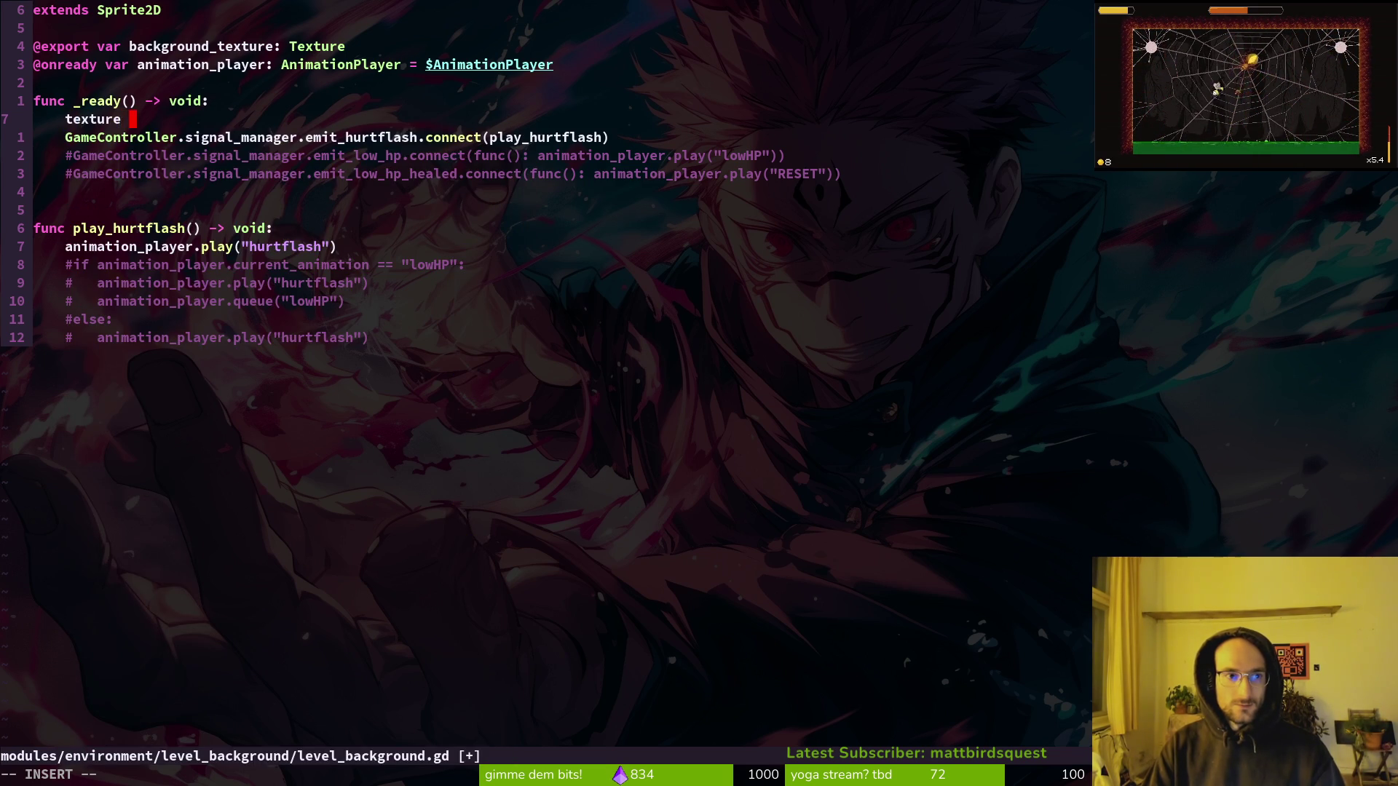
text(ba)
key(Tab)
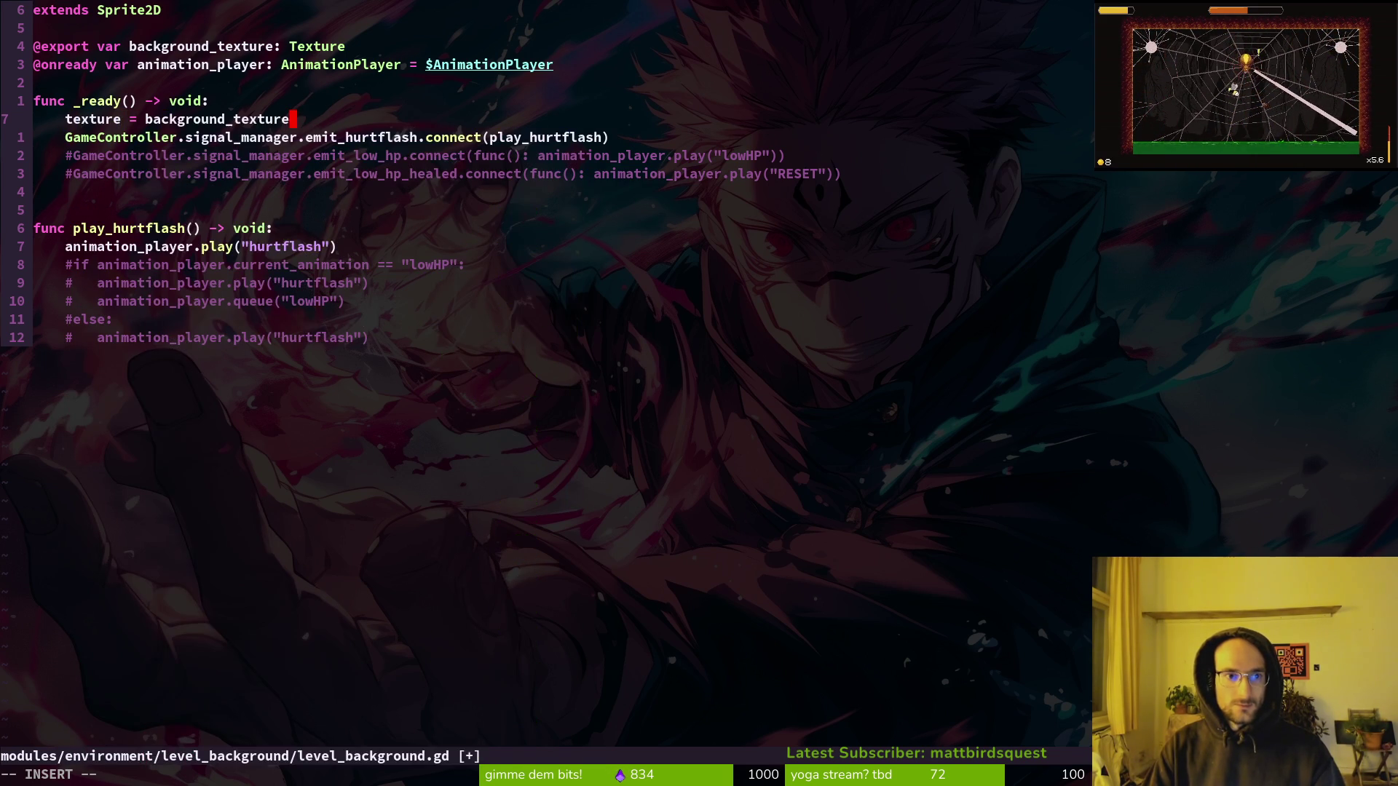
key(Escape)
text(:w)
key(Return)
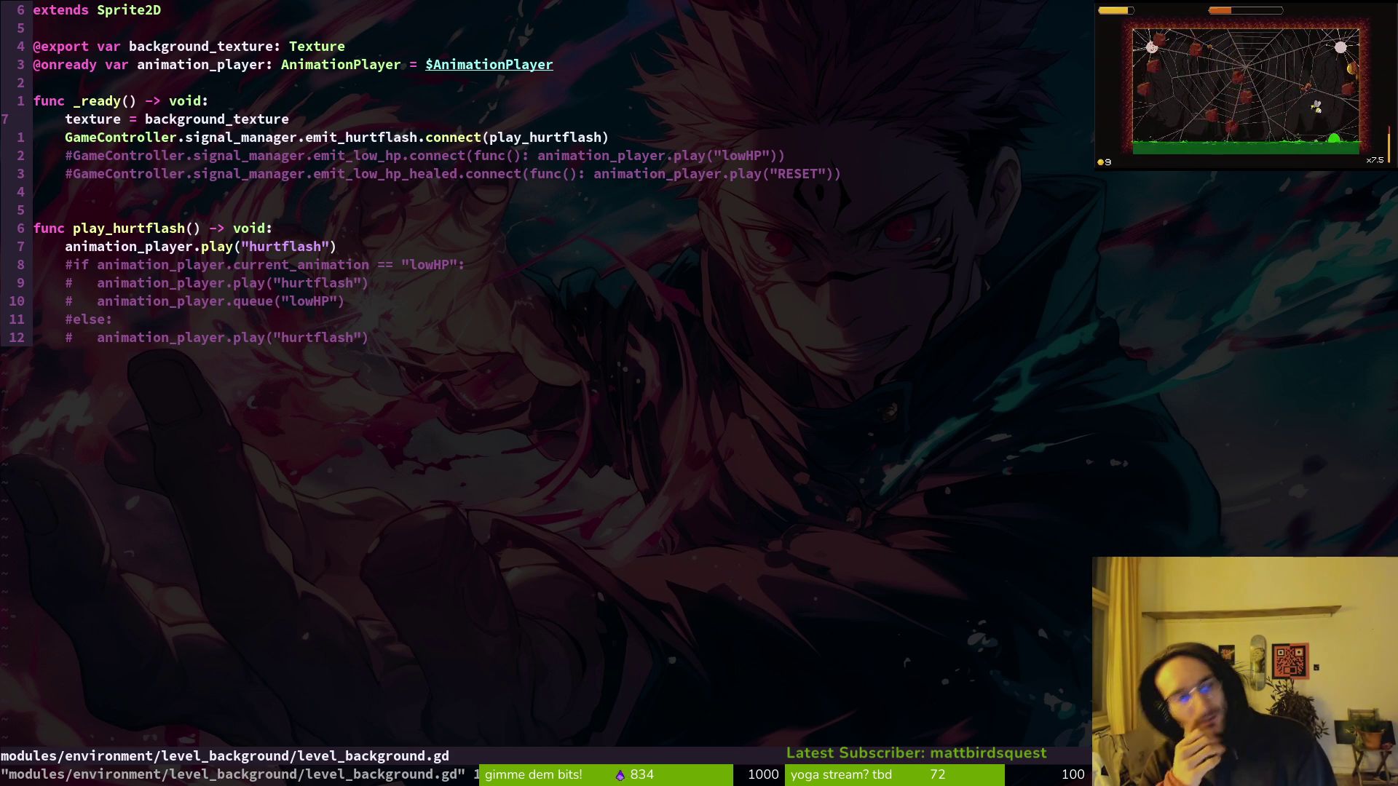
key(alt+Tab)
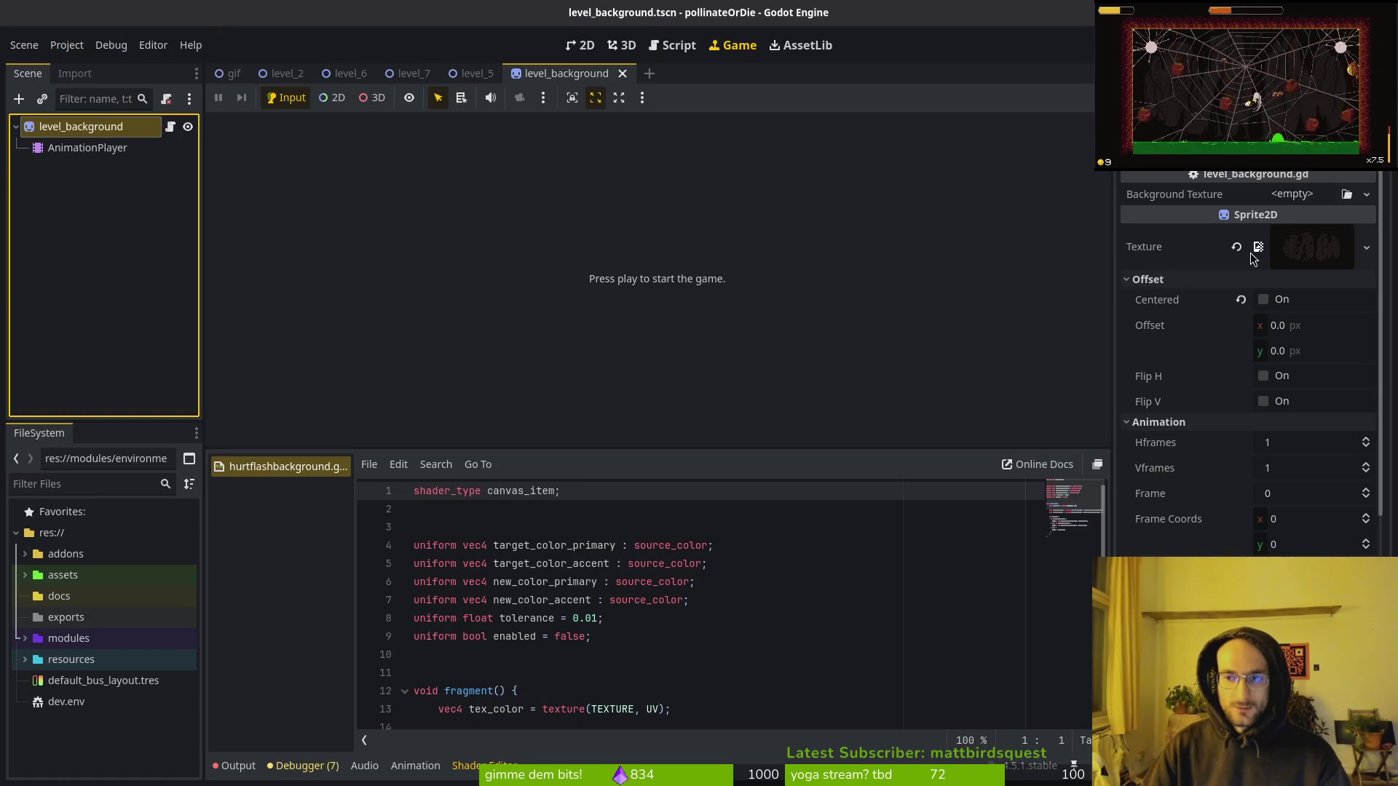
In level_2, load a background image file as the level_background's Background Texture.
mouse_move(575, 66)
mouse_down()
mouse_move(247, 76)
mouse_move(237, 132)
mouse_up()
click(90, 147)
click(1293, 191)
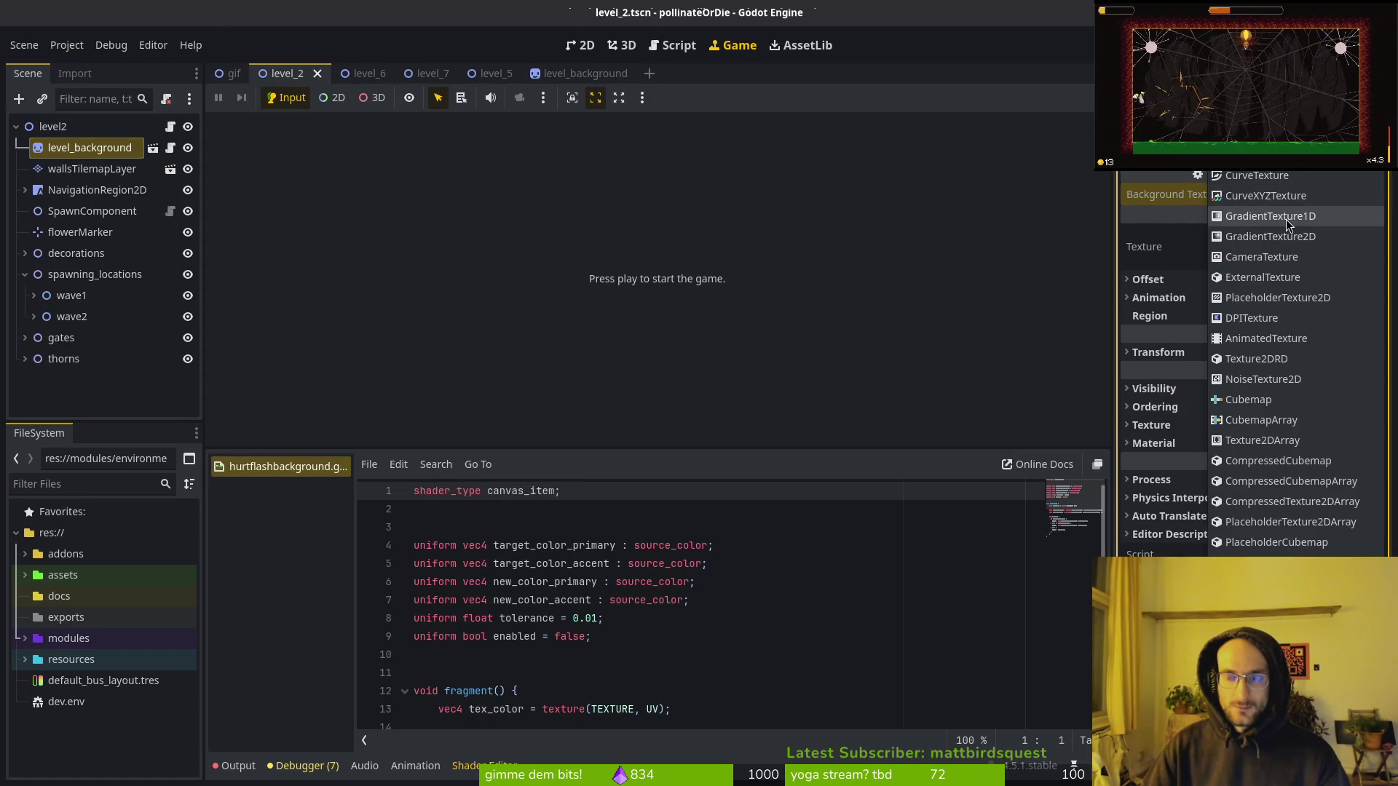
click(1260, 583)
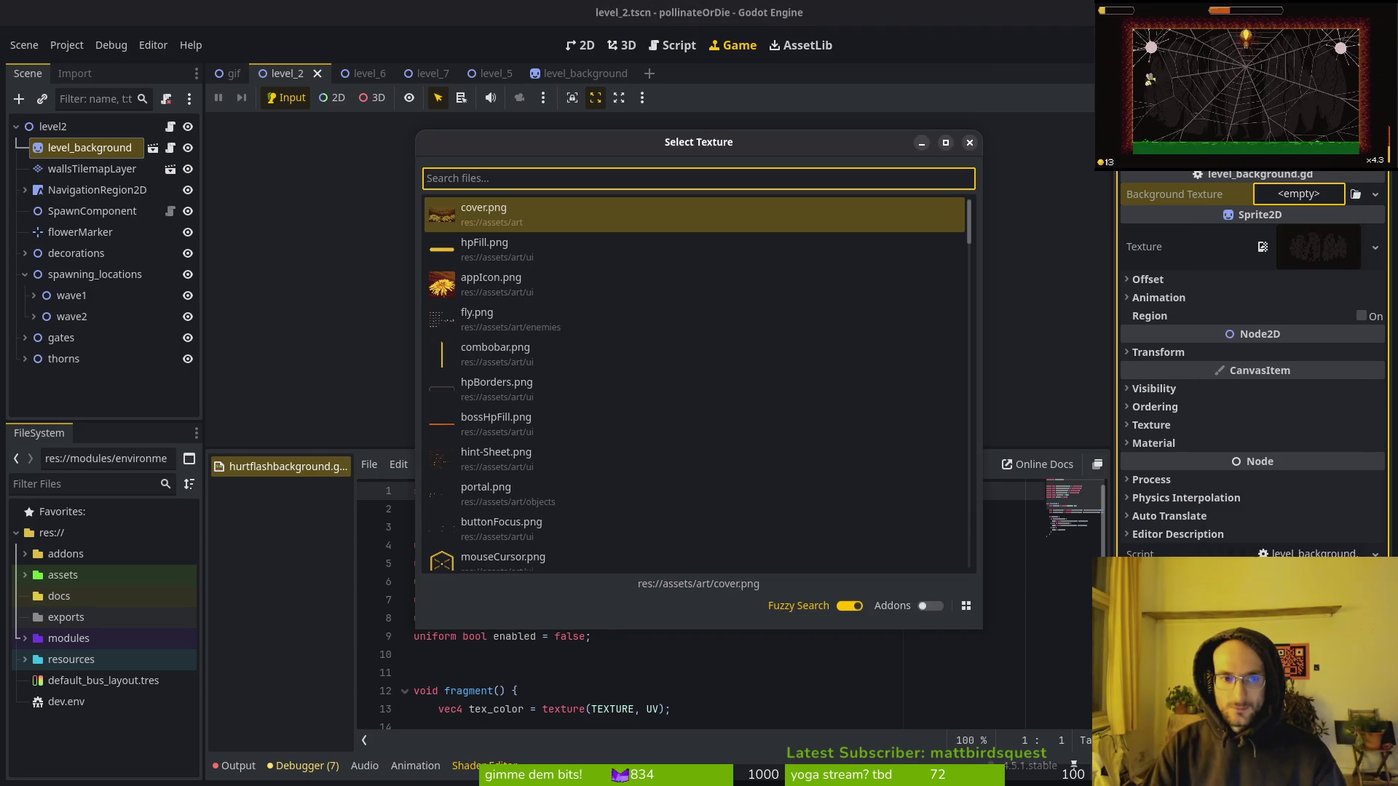
text(backgr)
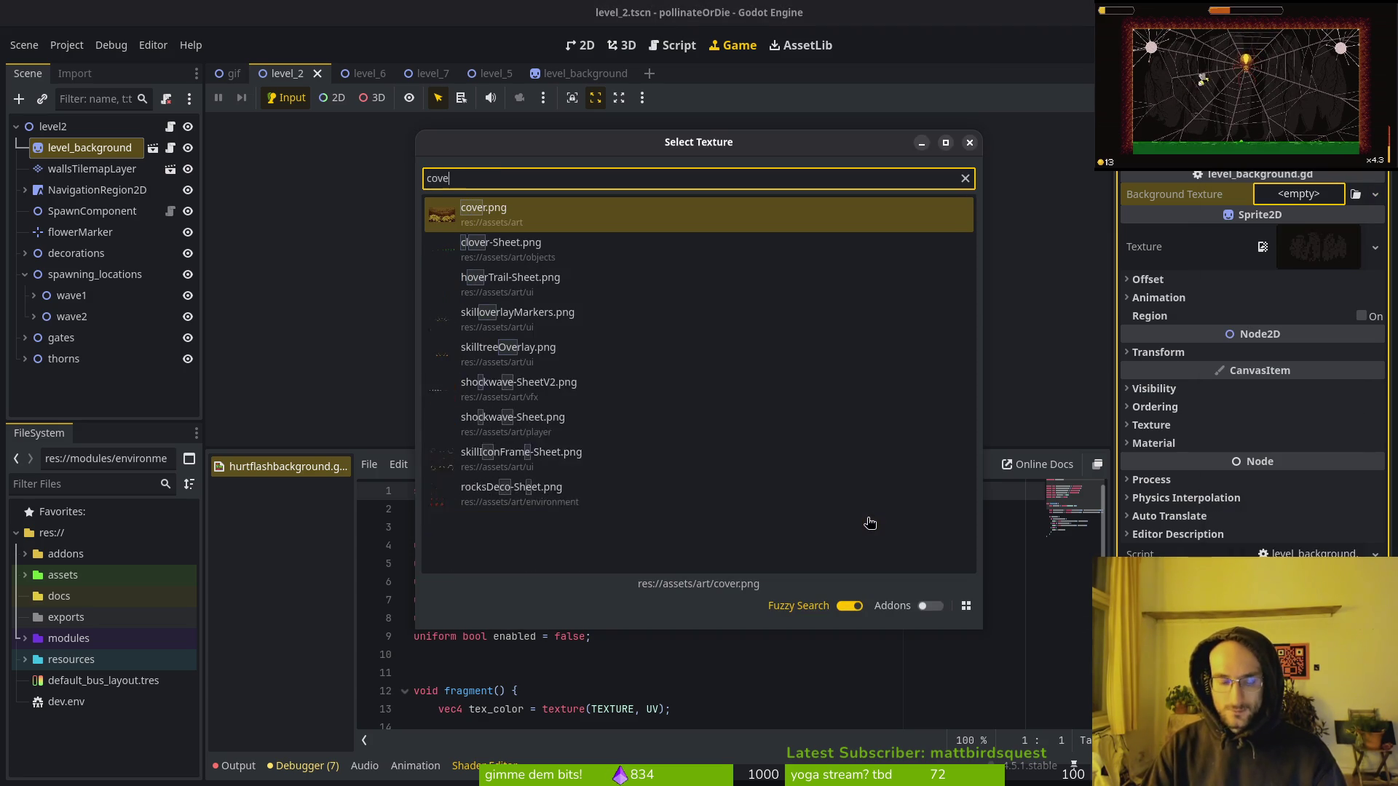
double_click(499, 214)
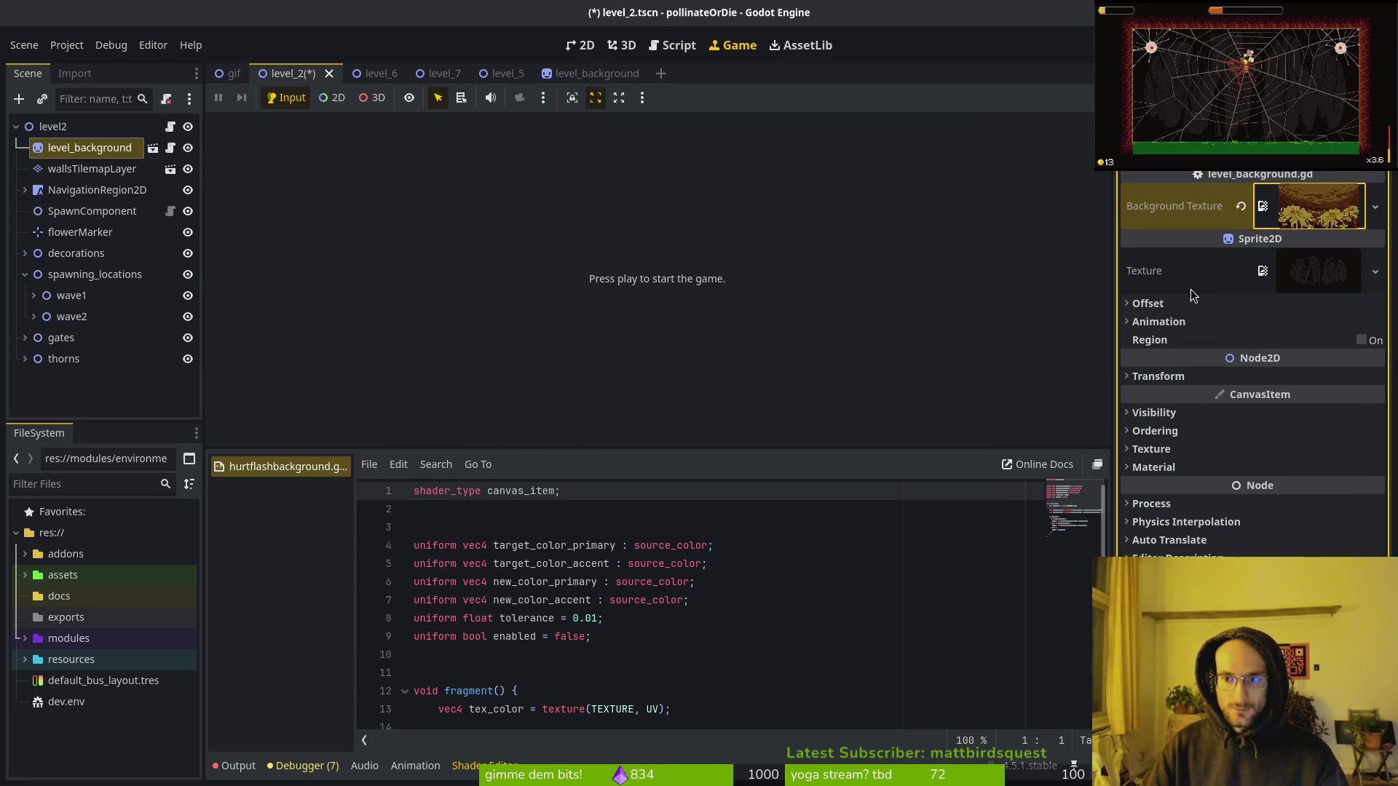
Run the game with F5, start a game from the main menu, then stop it.
click(567, 76)
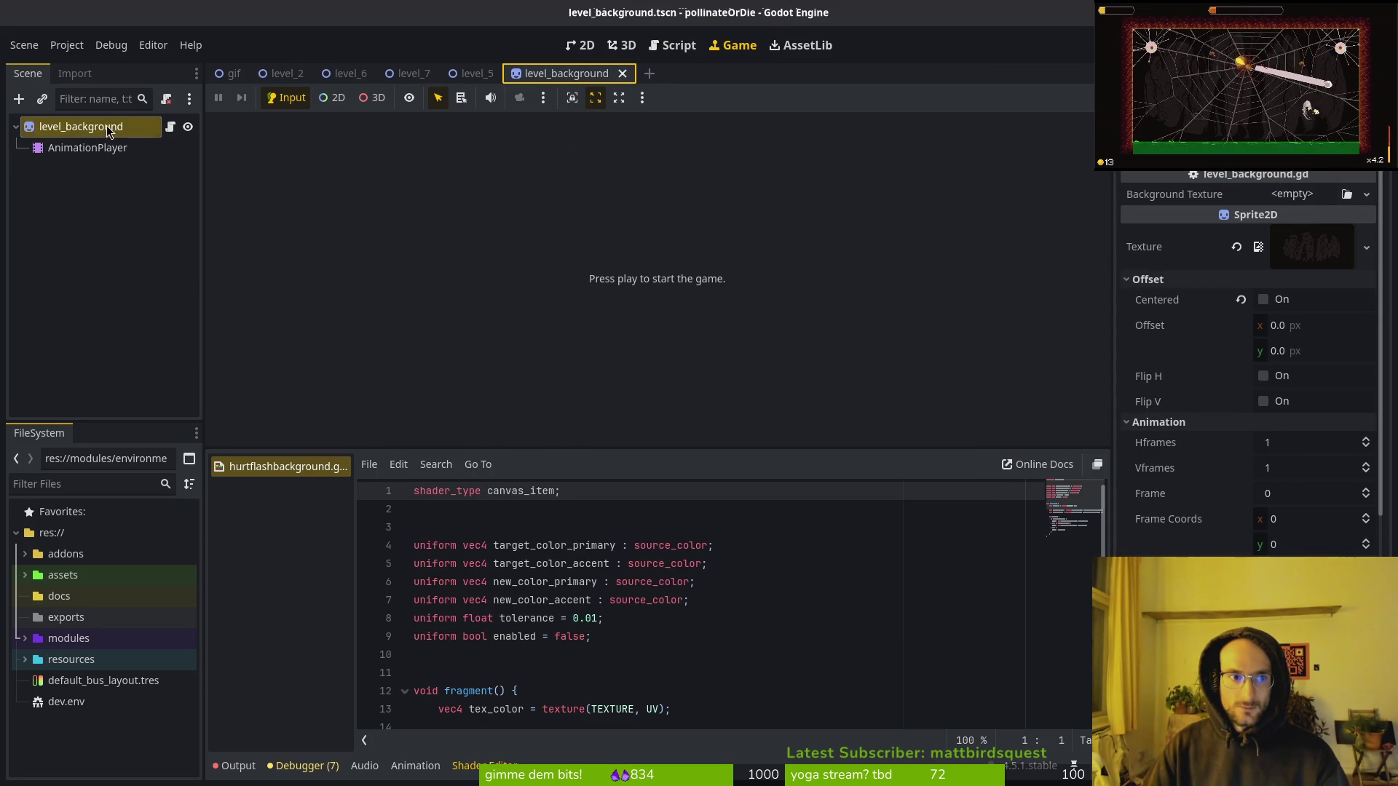
click(284, 73)
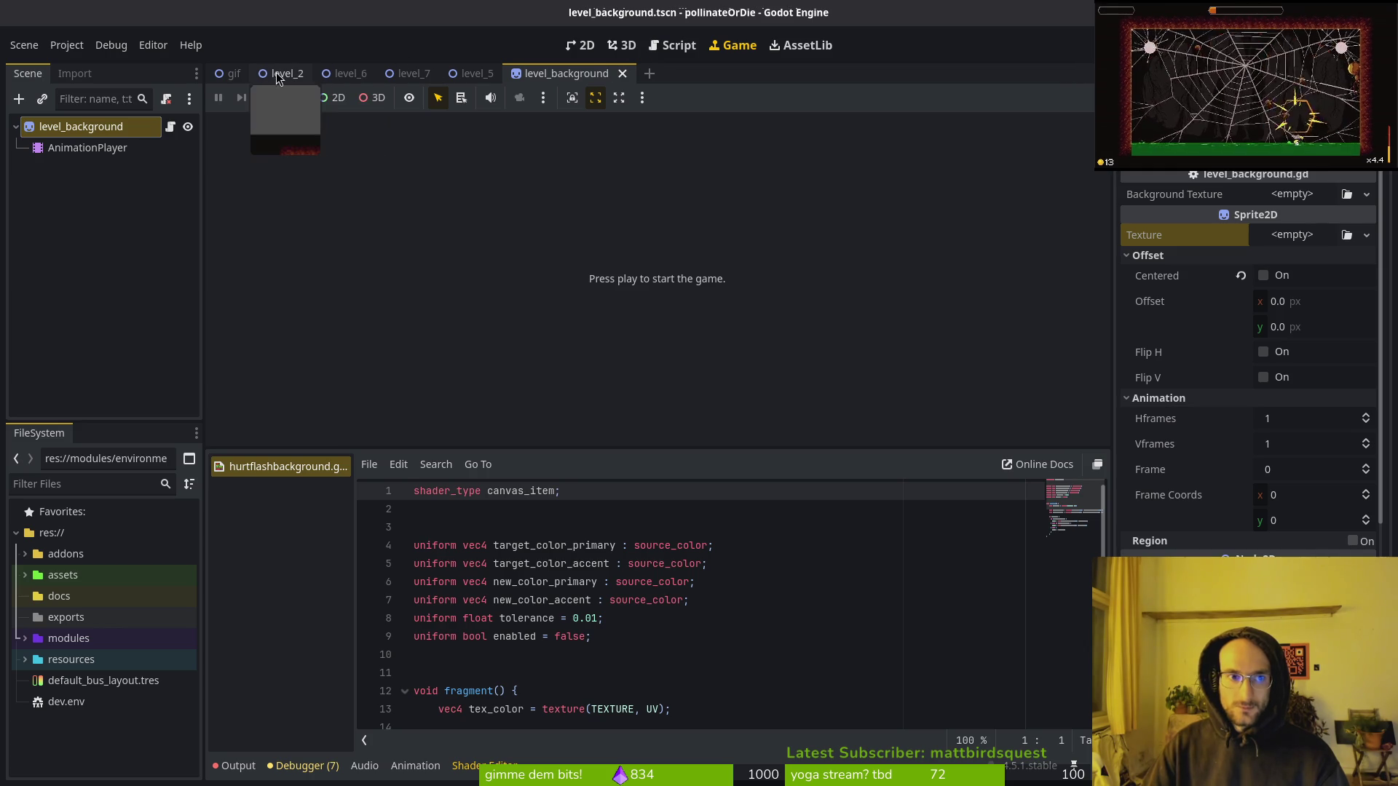
key(F5)
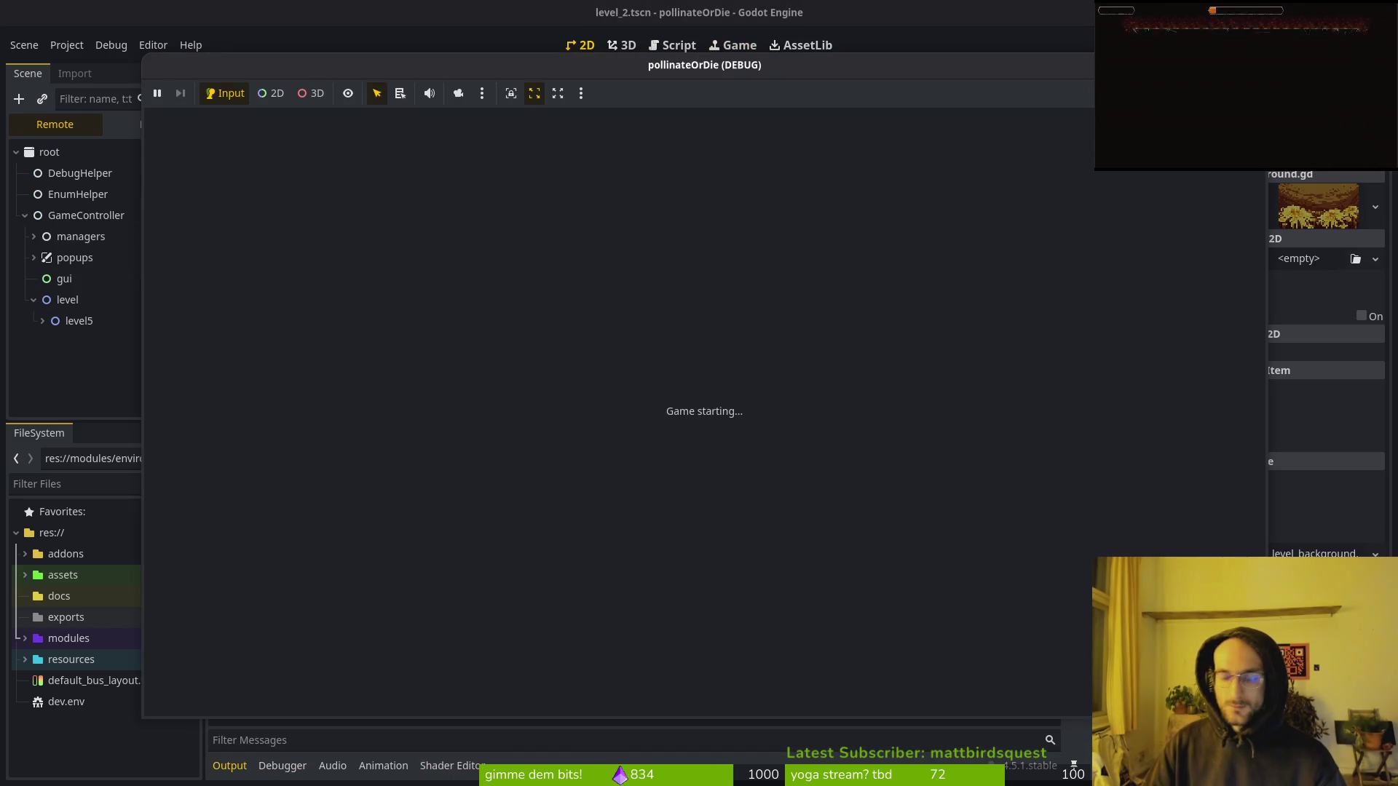
key(Return)
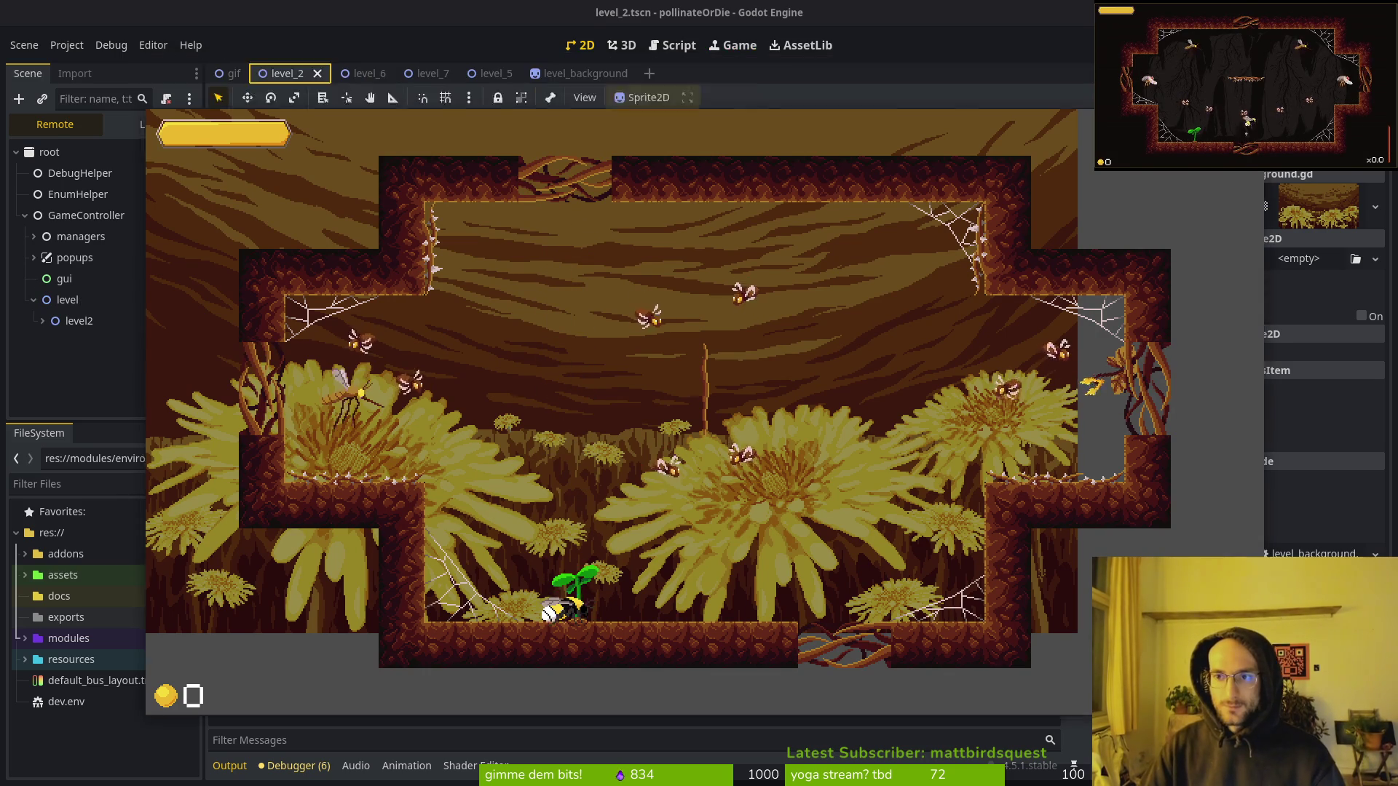
key(F8)
Undo the texture change and revert Background Texture to empty.
key(ctrl+z)
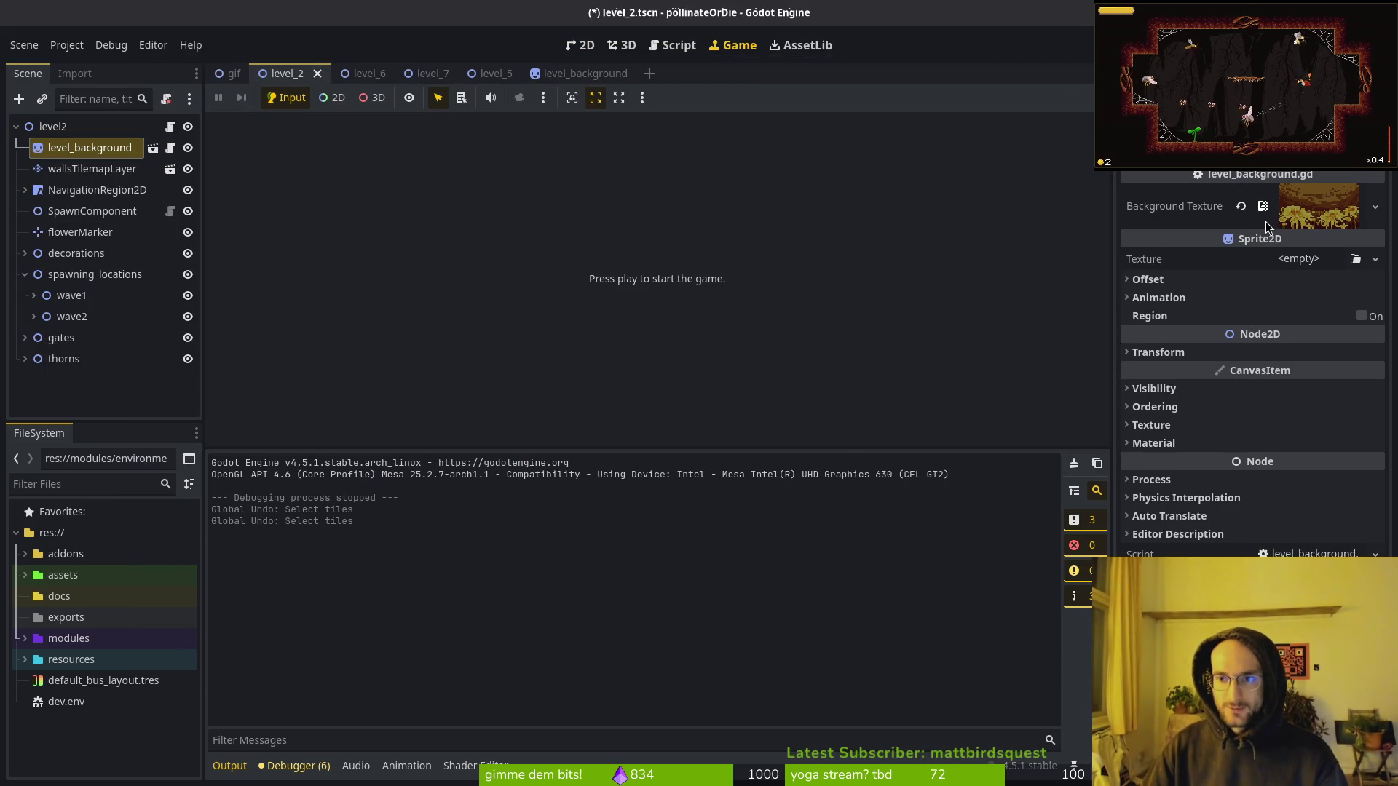
click(1241, 206)
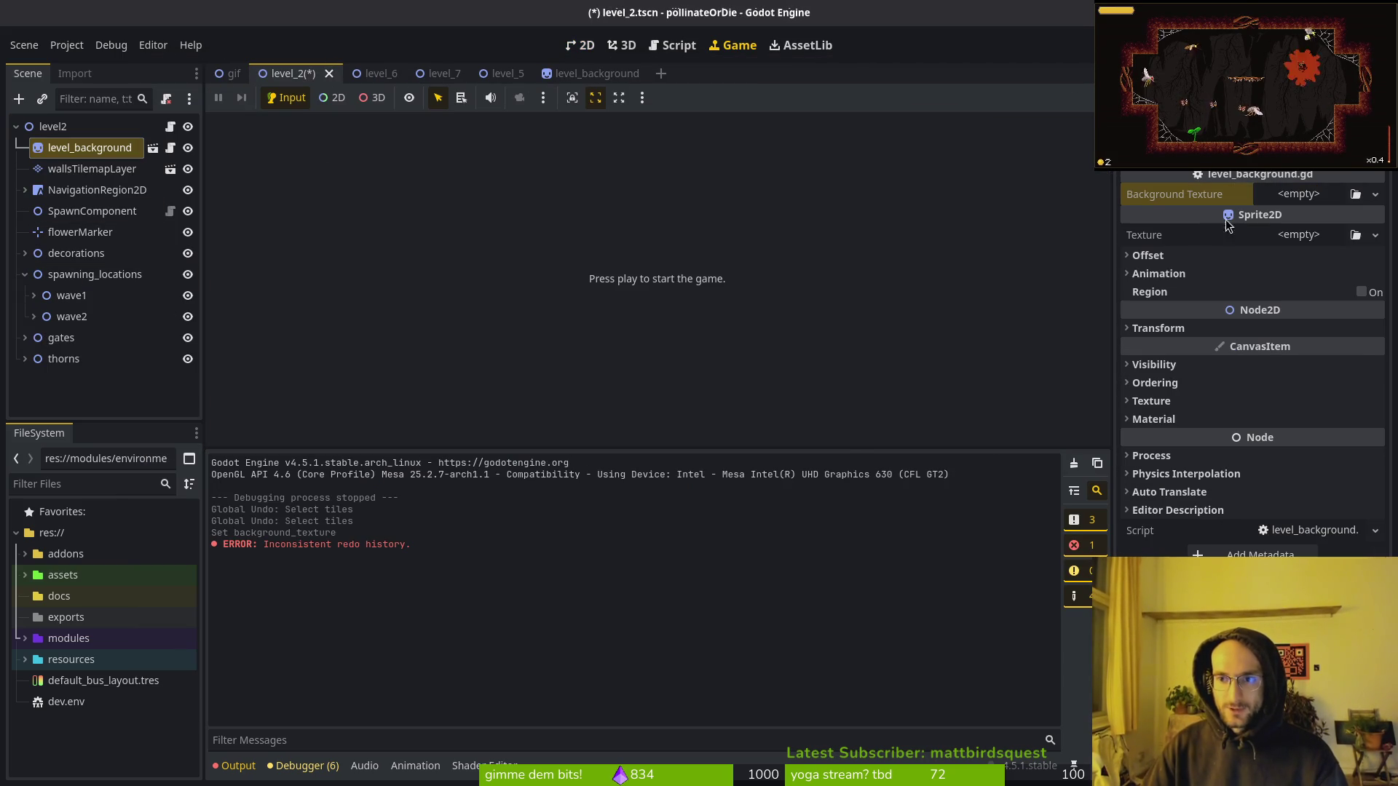
click(54, 126)
click(86, 150)
key(alt+Tab)
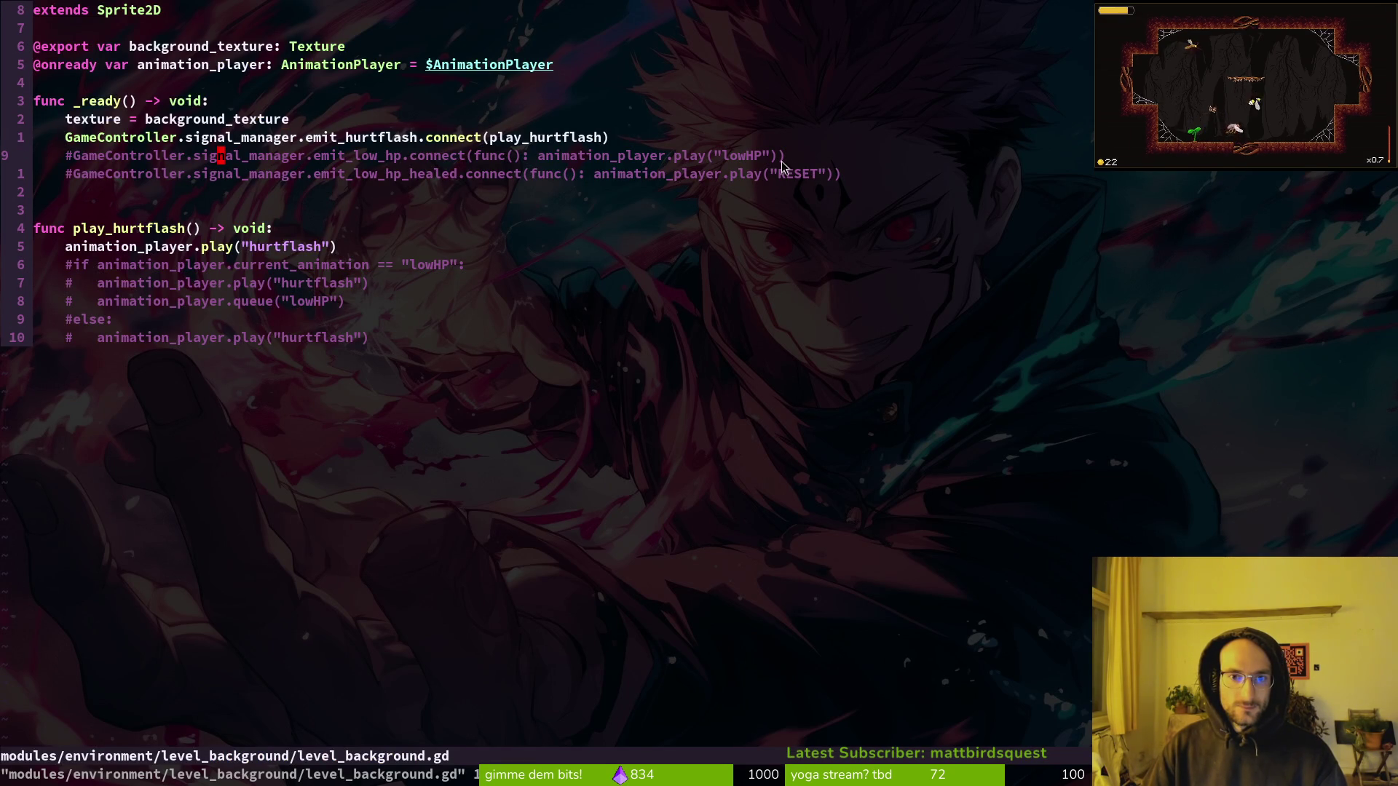
Delete the commented low_hp connect lines and the commented block under play_hurtflash, then save.
key(d)
key(d)
key(d)
key(d)
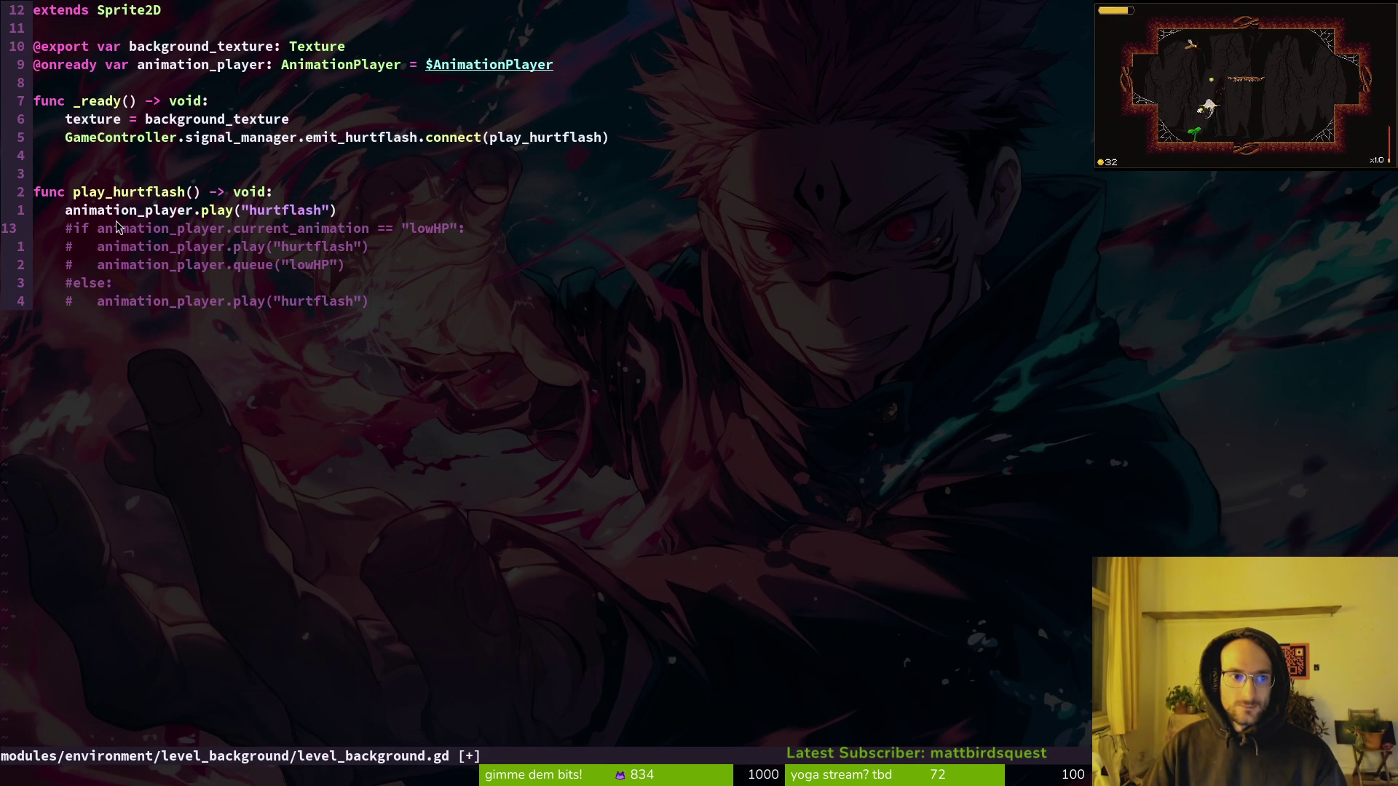
key(shift+v)
key(j)
key(j)
key(d)
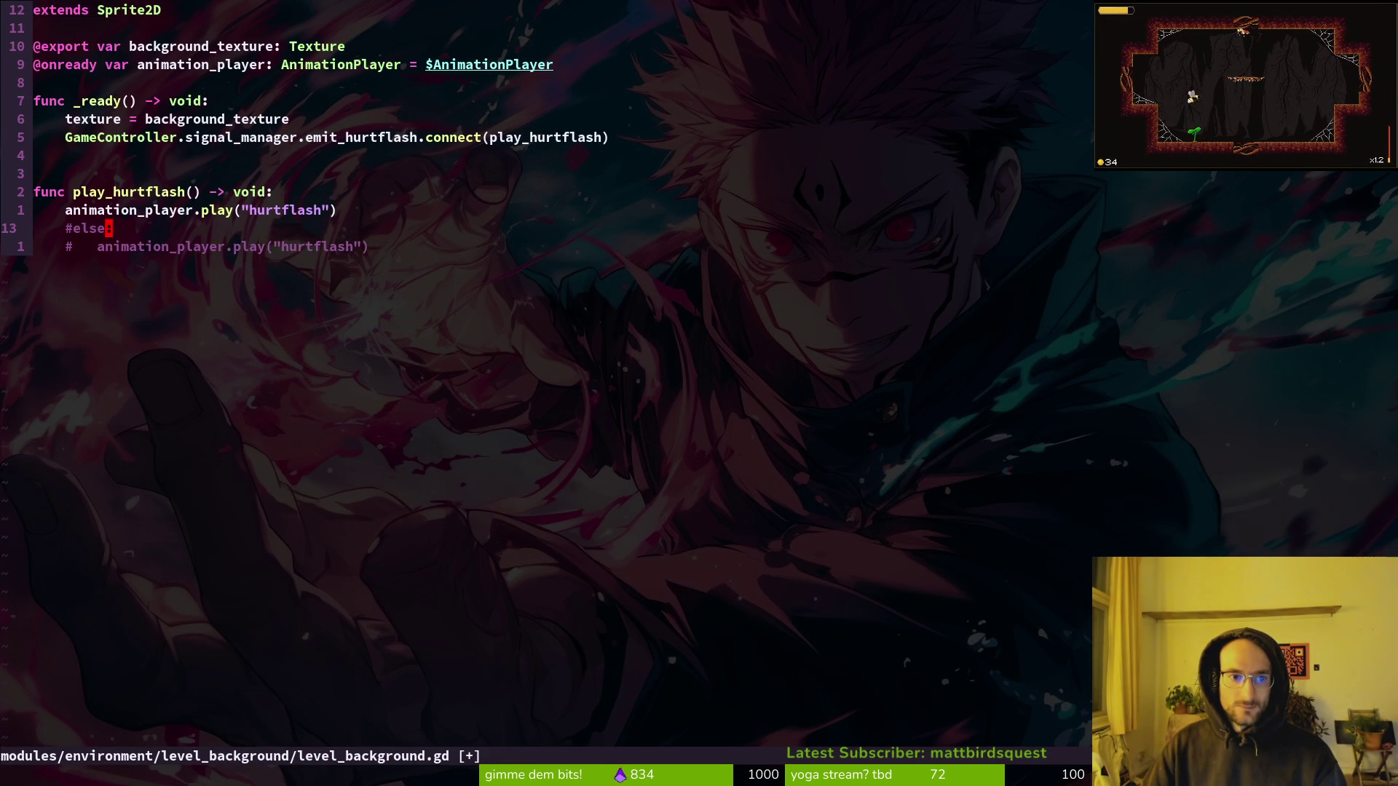
key(d)
key(d)
key(d)
key(d)
text(:w)
key(Return)
key(k)
key(k)
key(k)
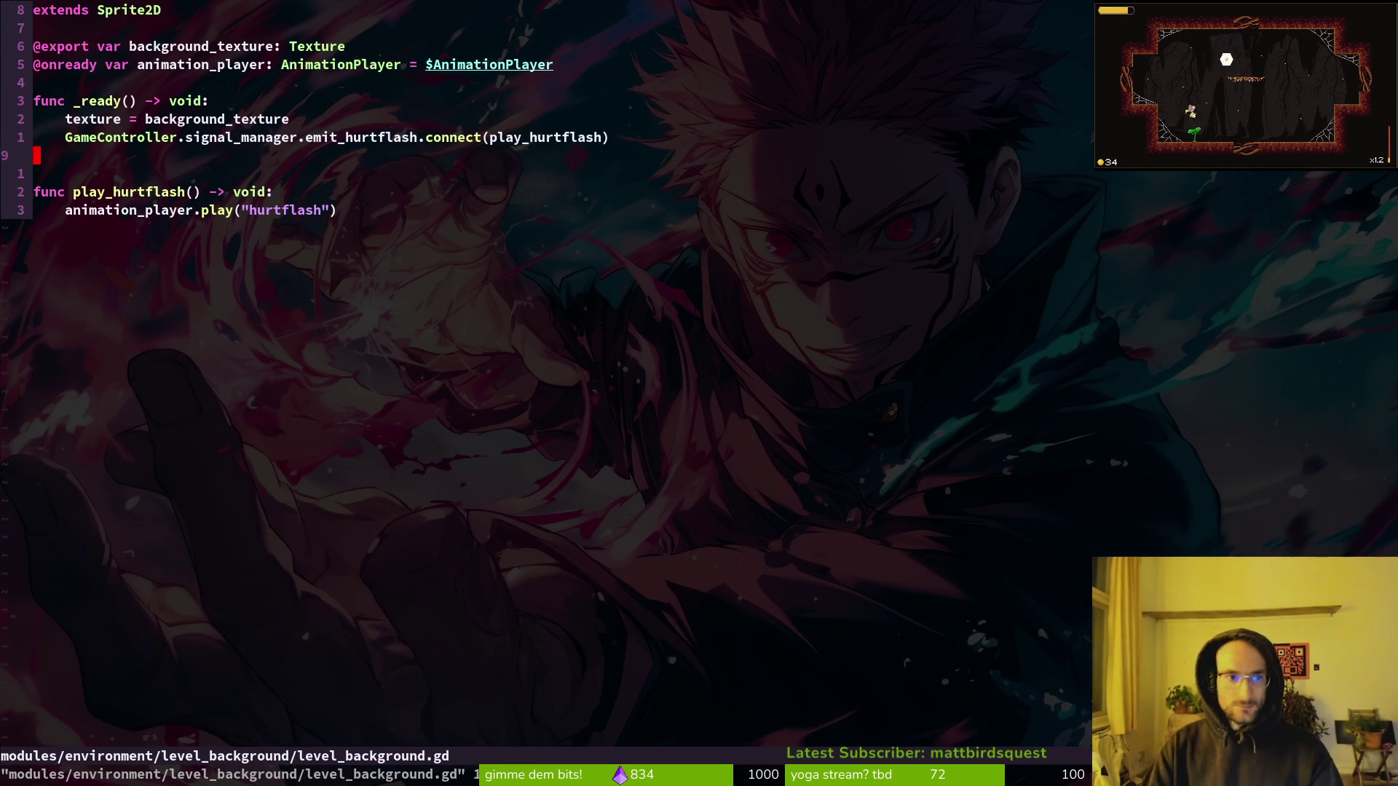
Quit Neovim and launch tig from the shell.
text(o:q)
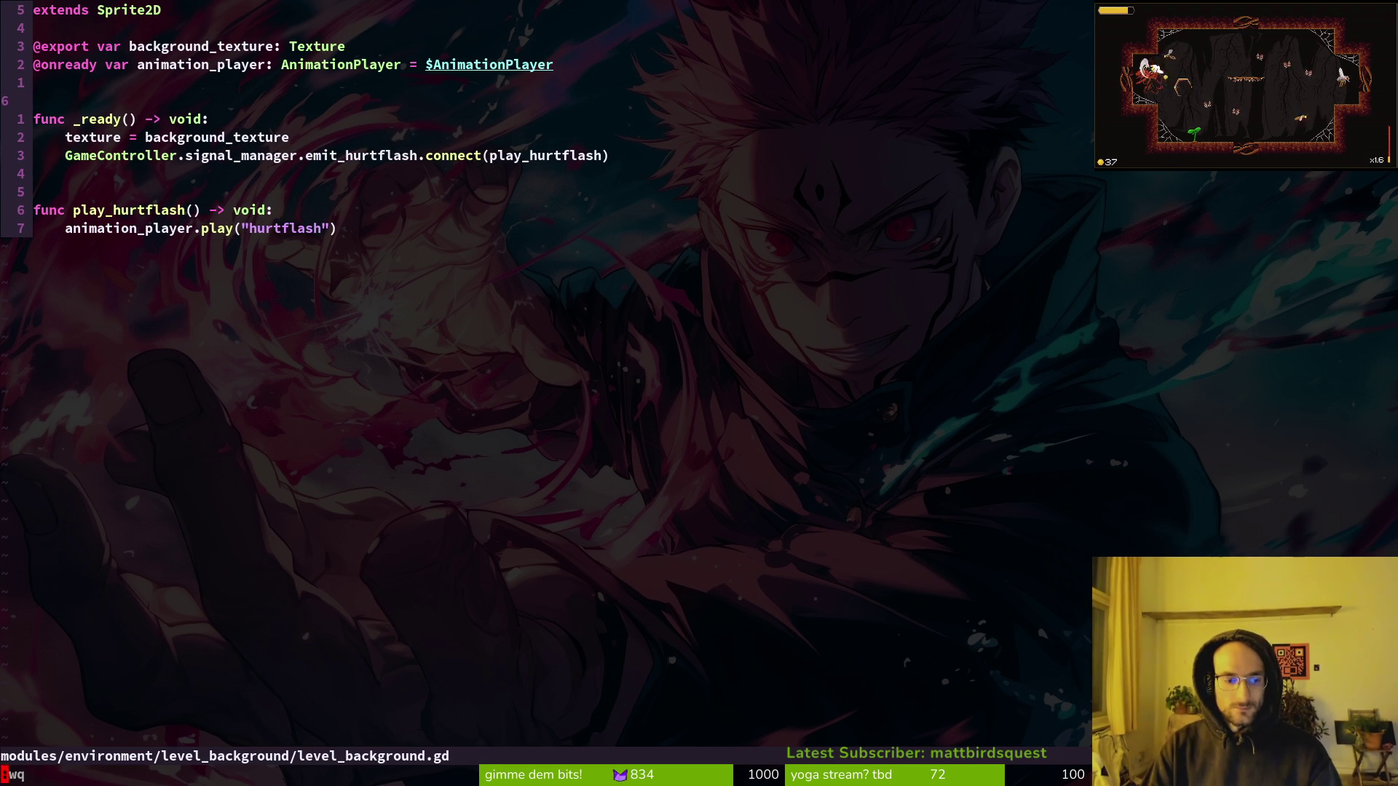
key(Return)
text(tig)
key(Return)
text(s)
key(BackSpace)
key(BackSpace)
text(tig)
key(Return)
Review the shader diff and stage level_background.gd, level_background.tscn and hurtflashbackground.gdshader.
key(j)
key(j)
key(j)
key(j)
key(j)
key(Return)
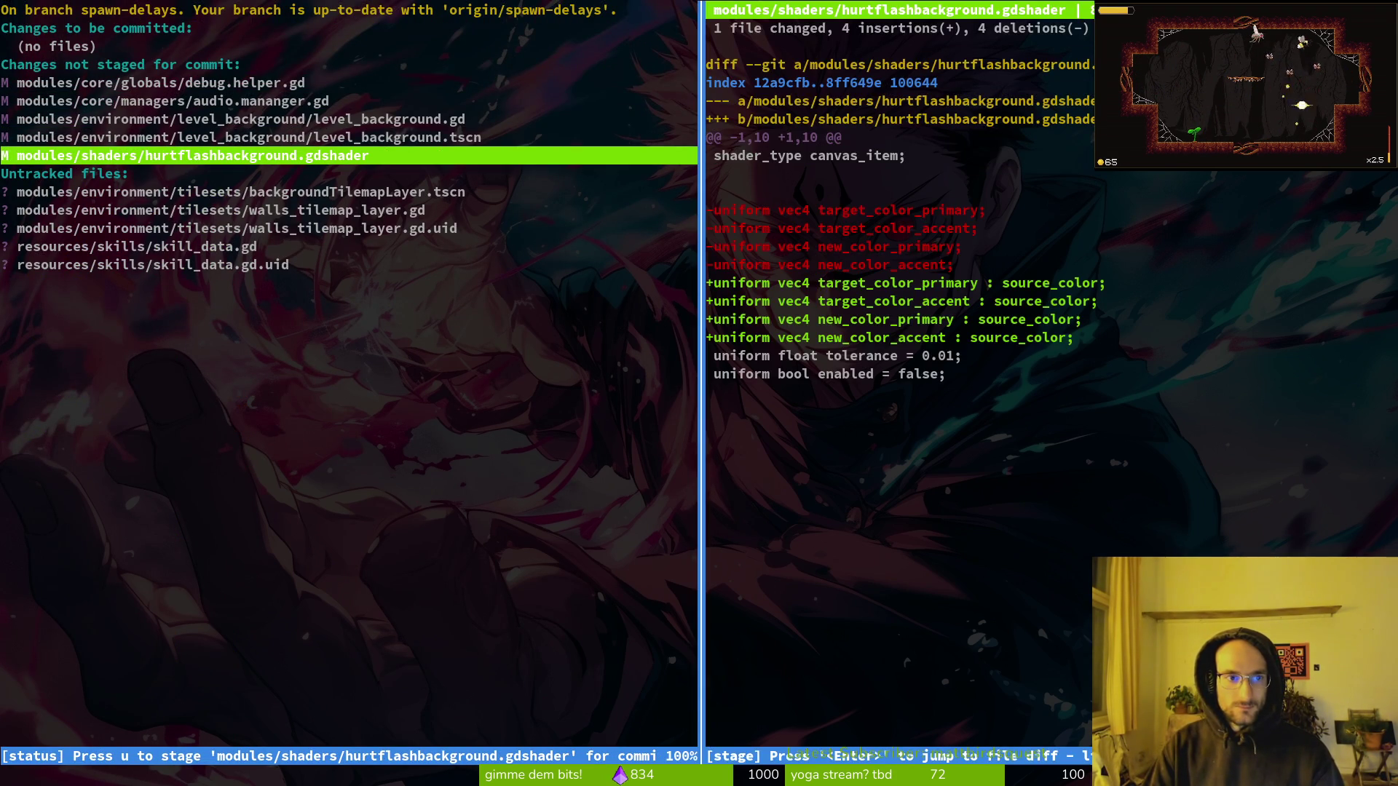
key(q)
key(k)
key(k)
key(k)
key(Return)
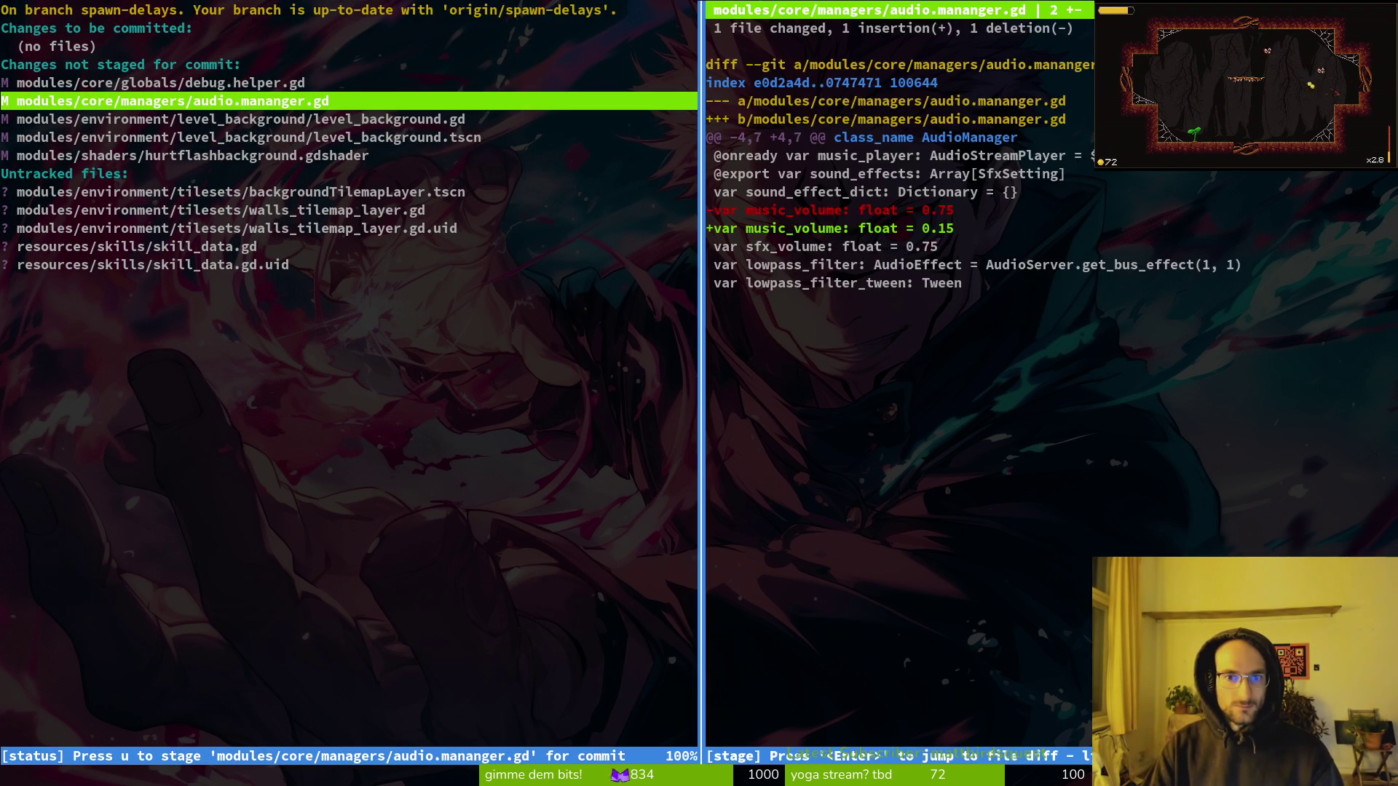
key(j)
key(u)
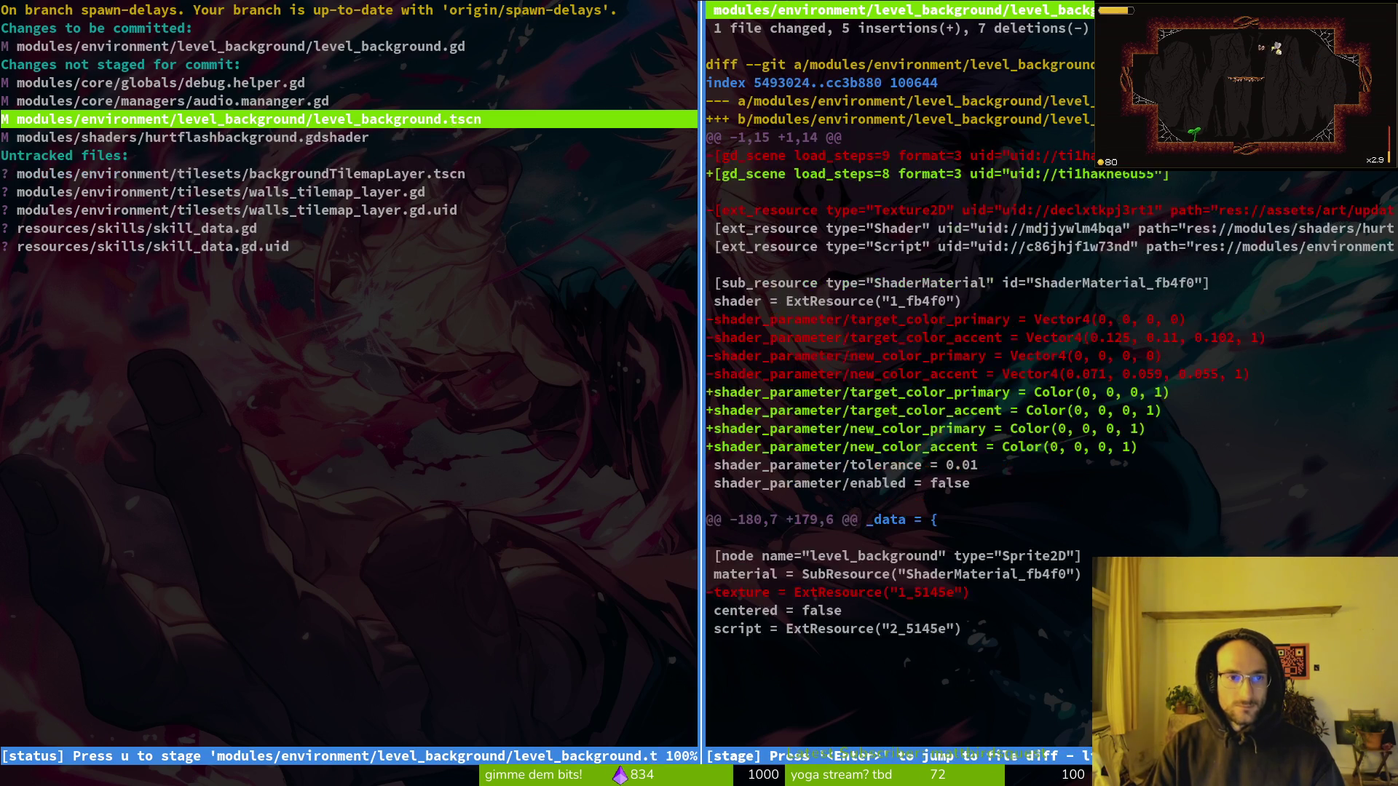
key(j)
key(u)
key(u)
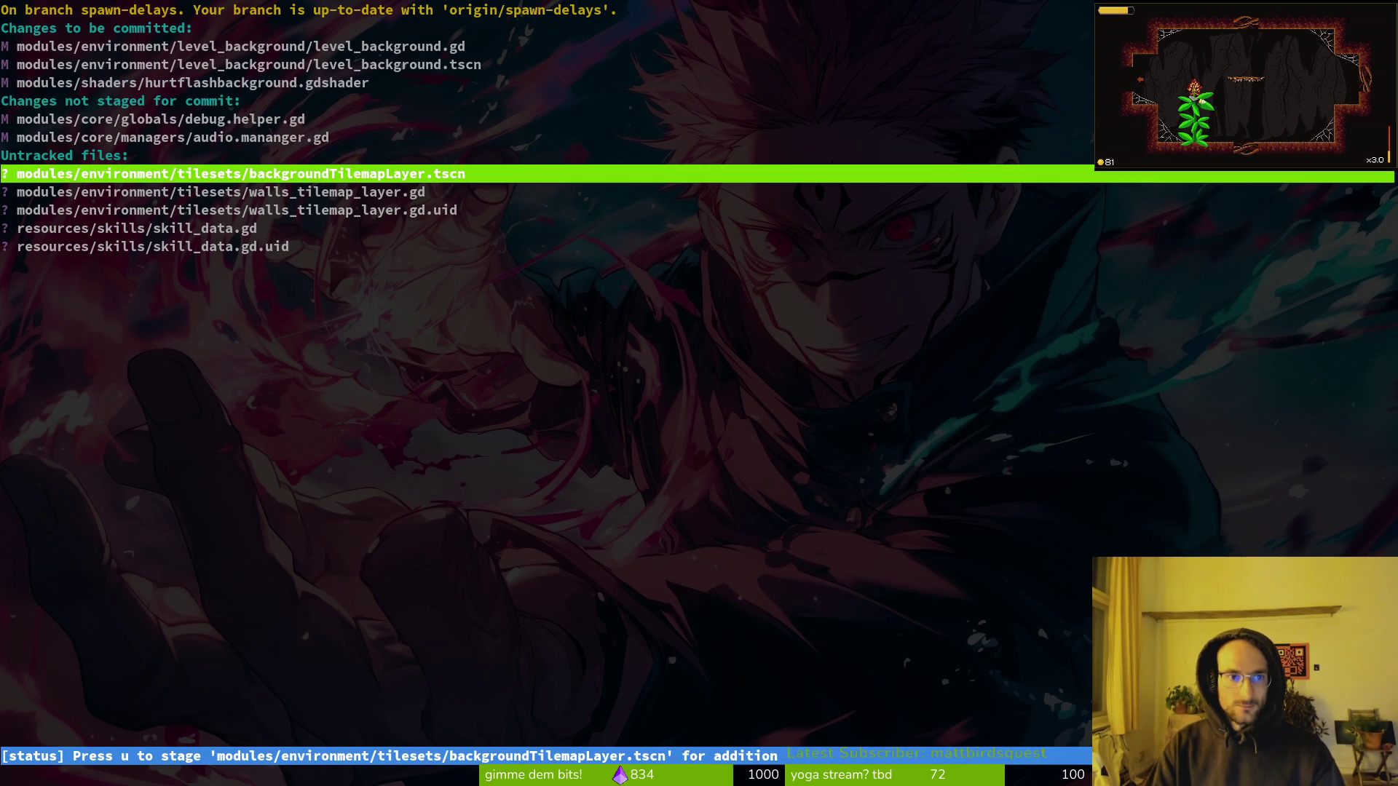
Preview the untracked tilemap files, then quit tig and return to Godot.
key(Return)
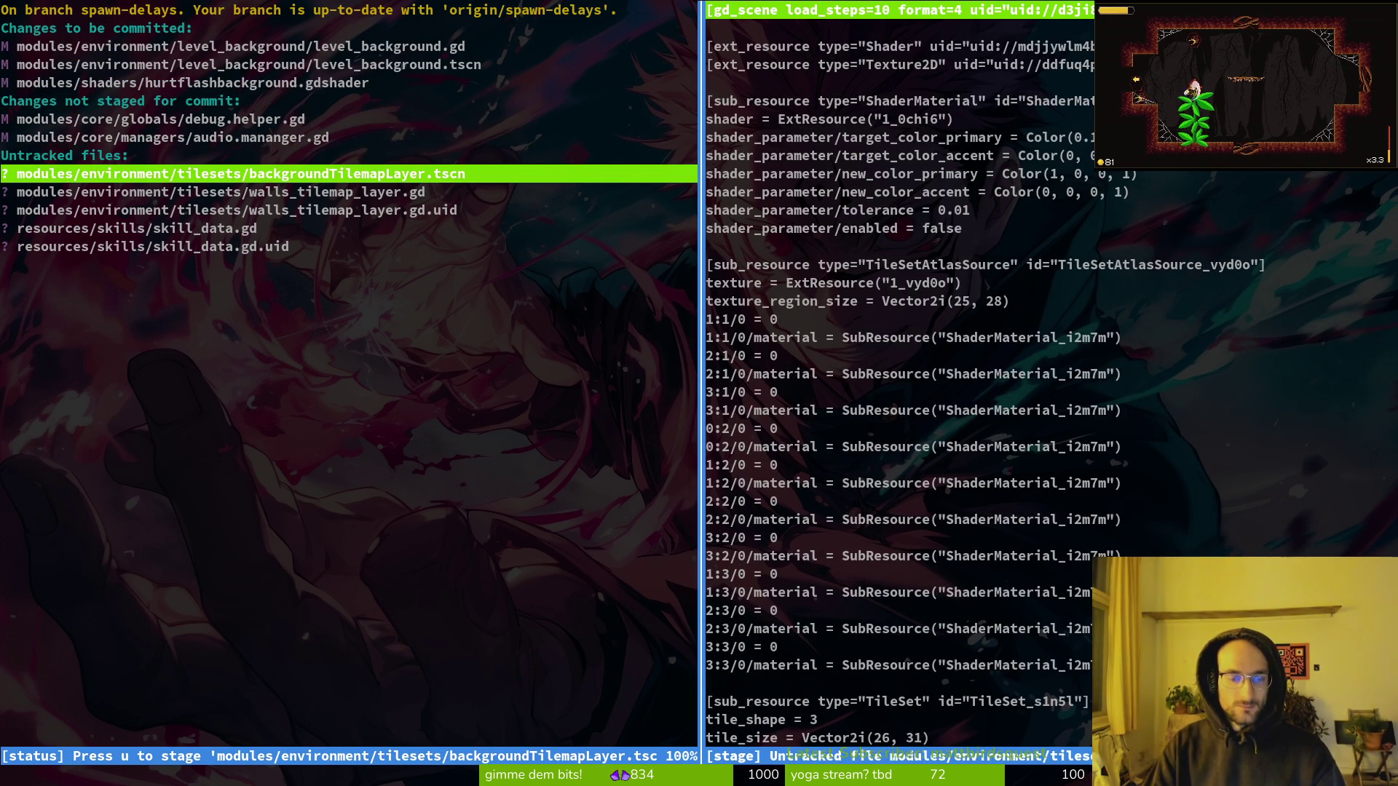
key(q)
key(j)
key(Return)
key(j)
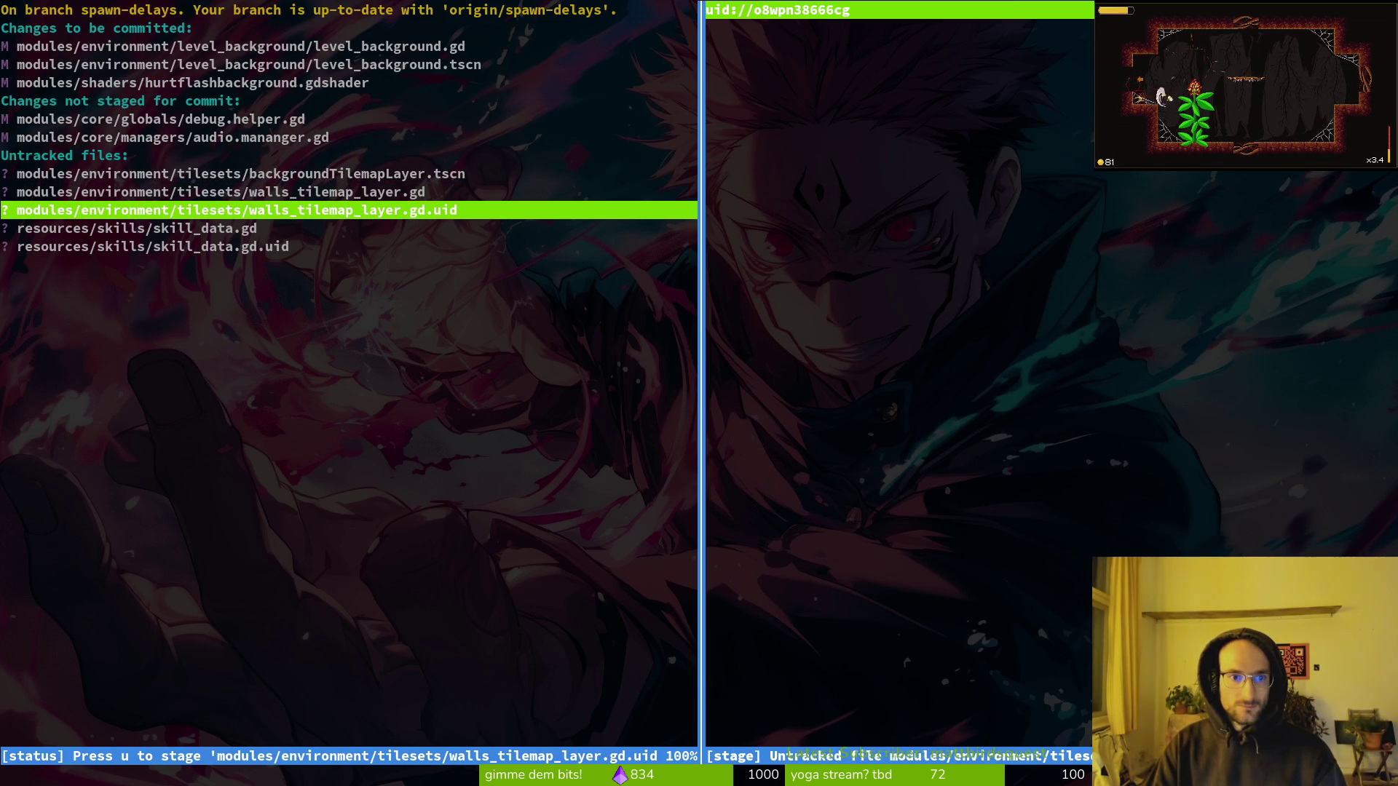
key(q)
key(k)
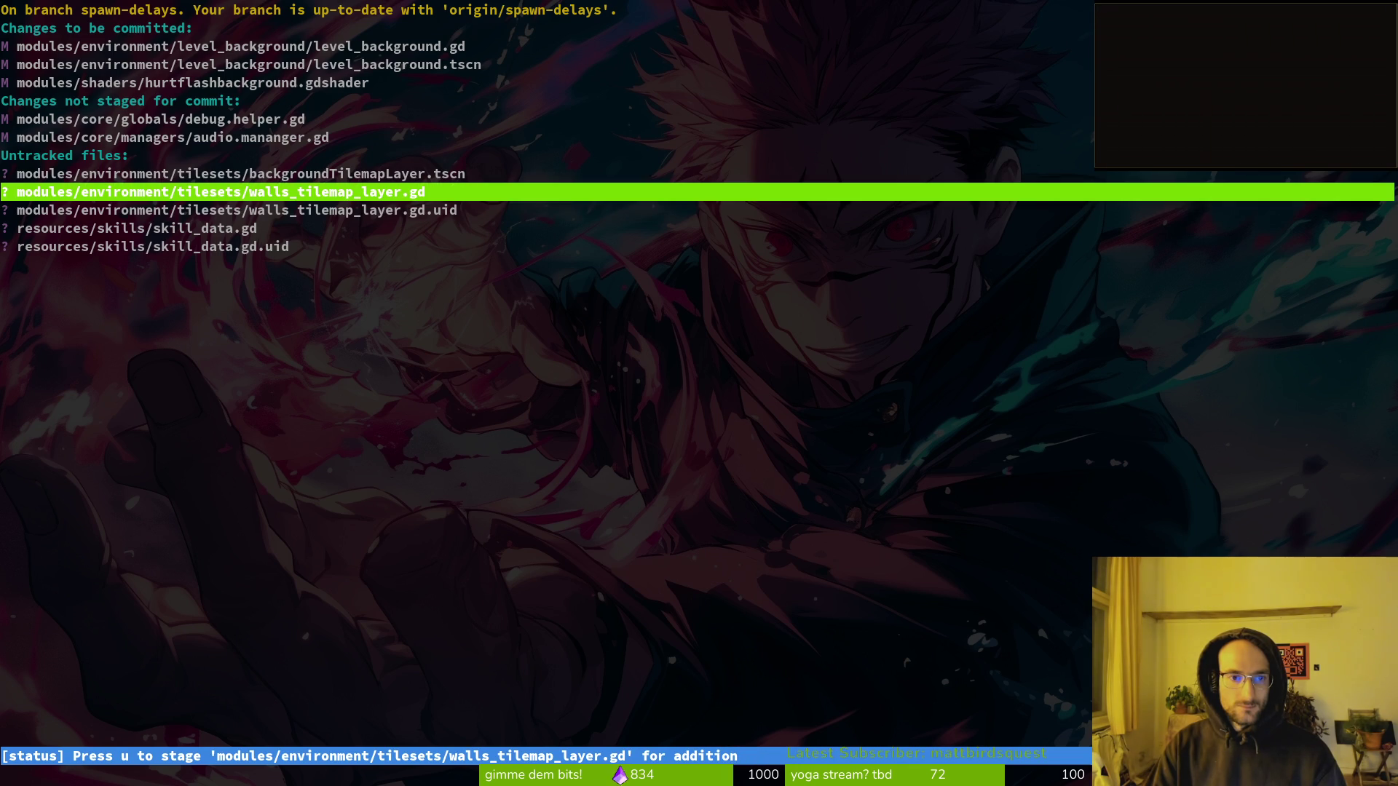
key(q)
key(alt+Tab)
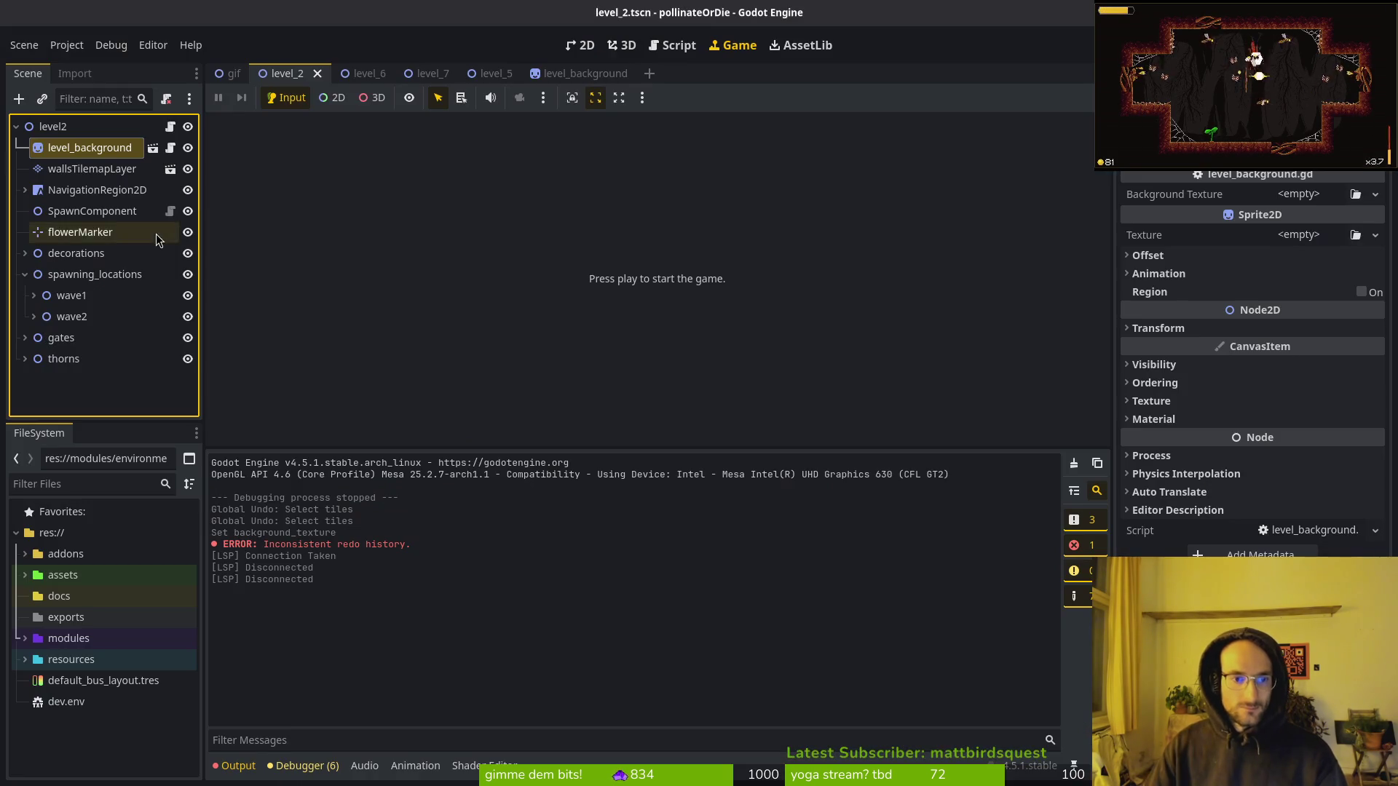
Browse the modules and environment folders in the FileSystem dock.
click(29, 641)
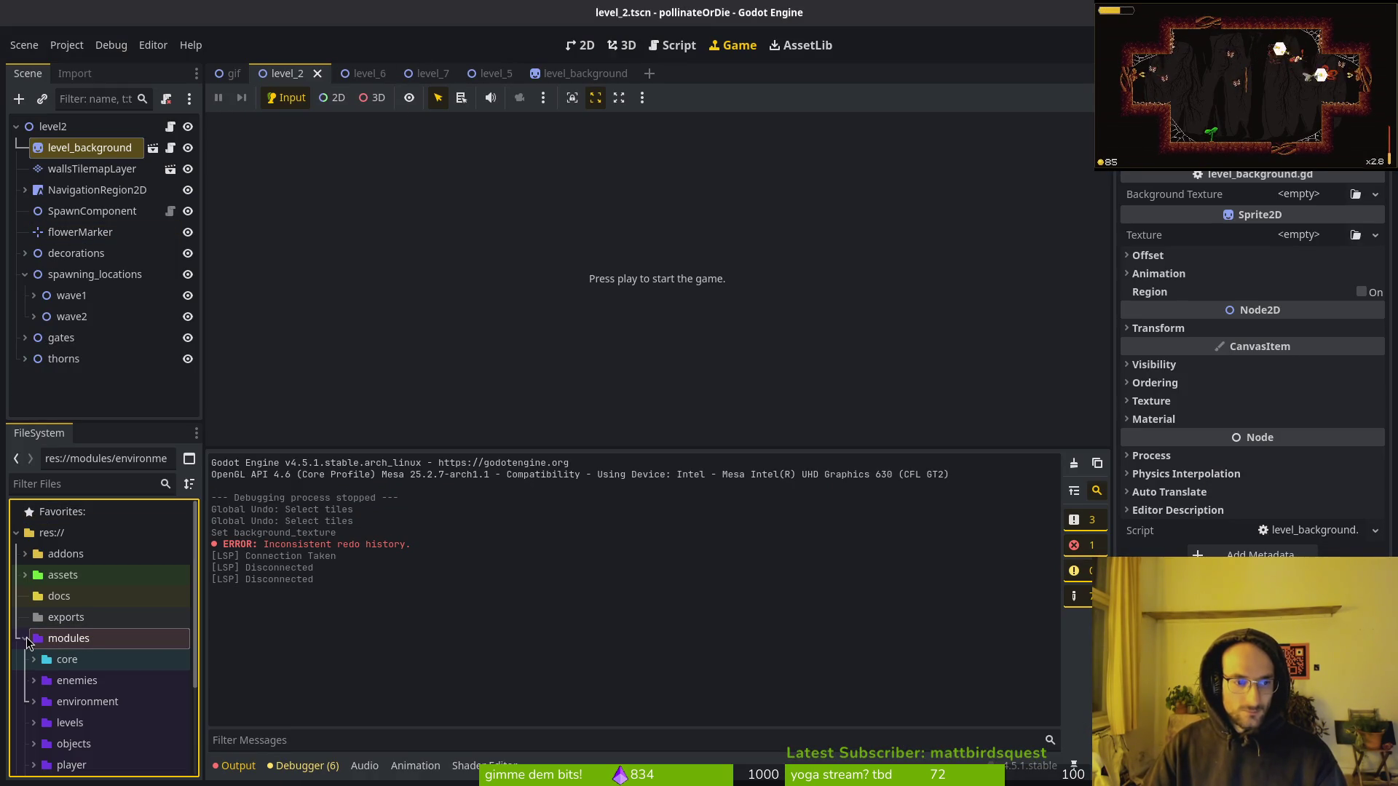
scroll(84, 608, down, 3)
double_click(81, 571)
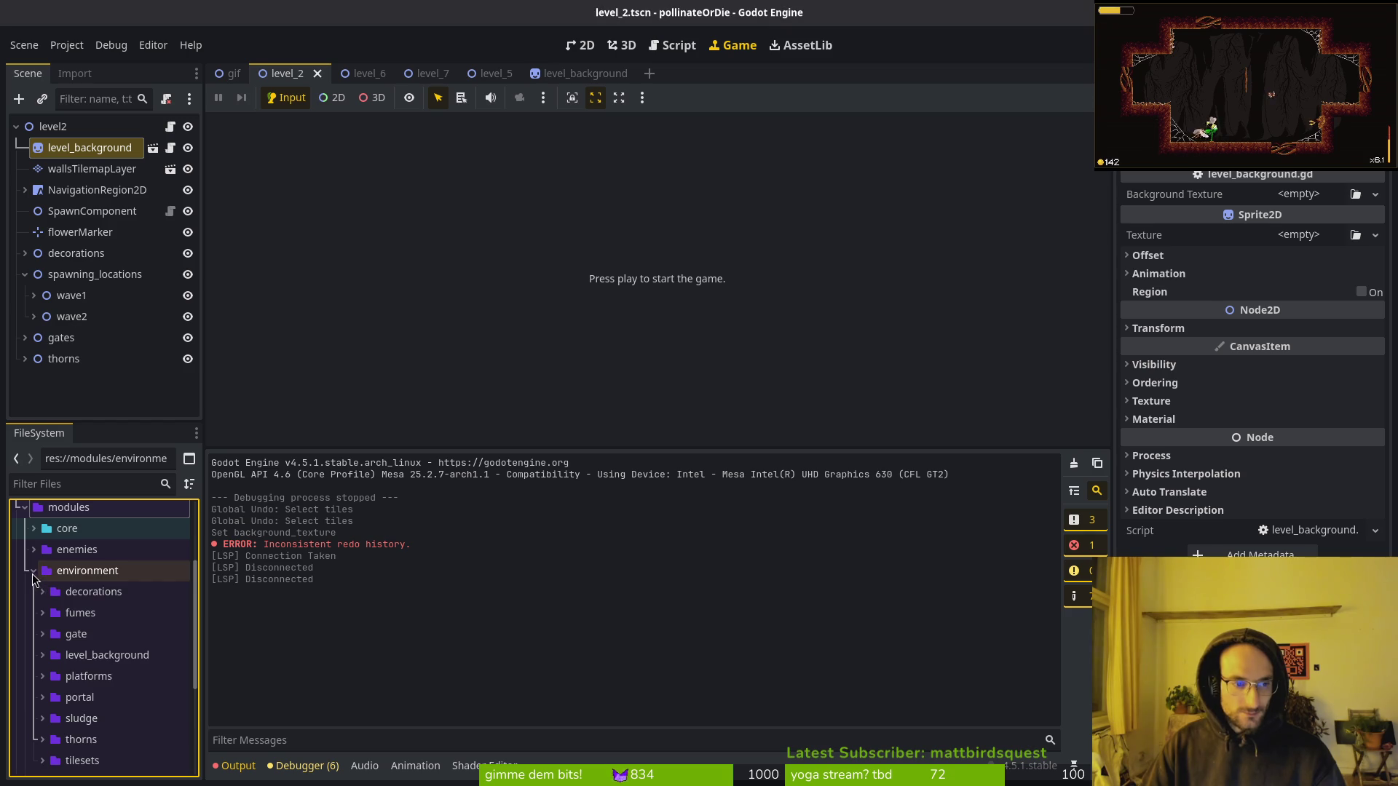
click(33, 571)
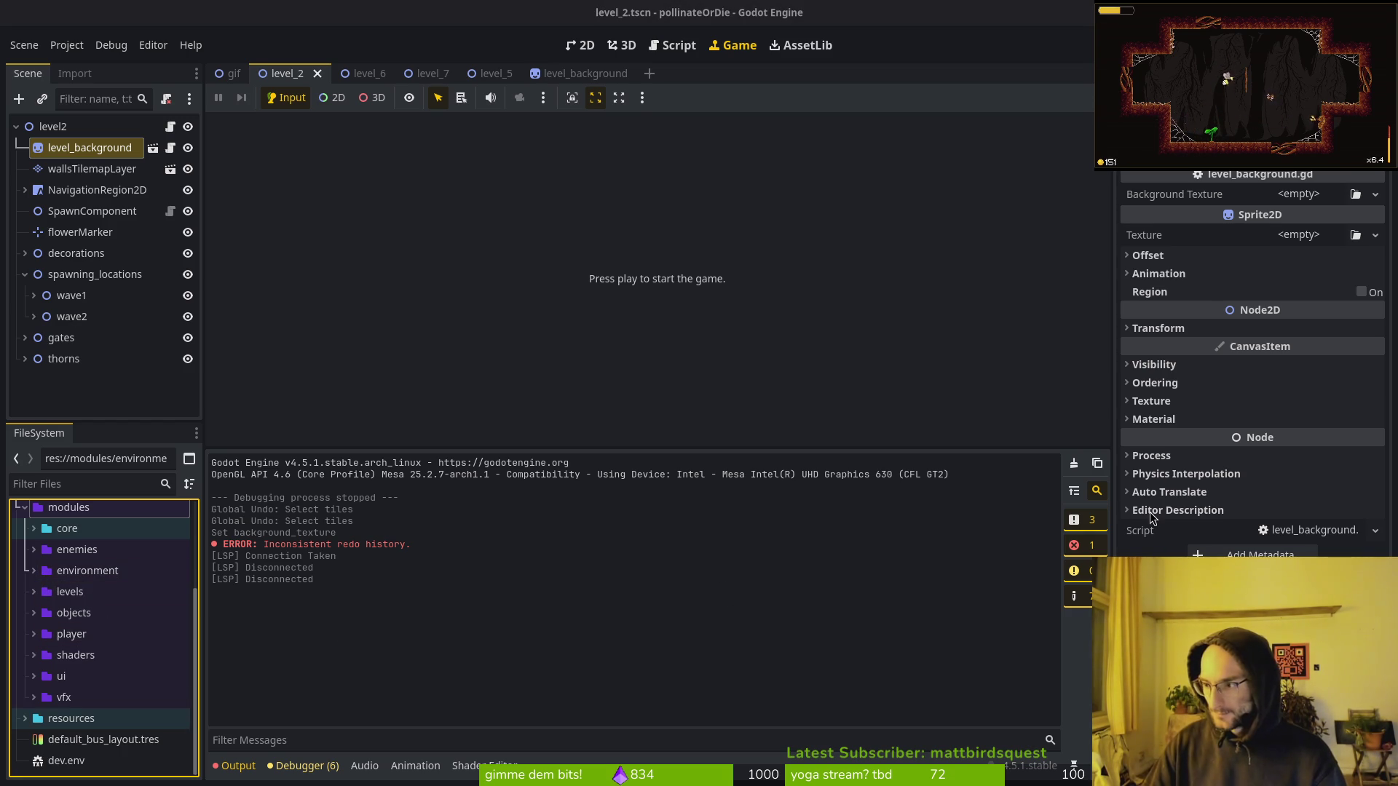
Close the Viewport documentation tab in the browser and come back to Godot.
key(alt+Tab)
key(ctrl+w)
key(alt+Tab)
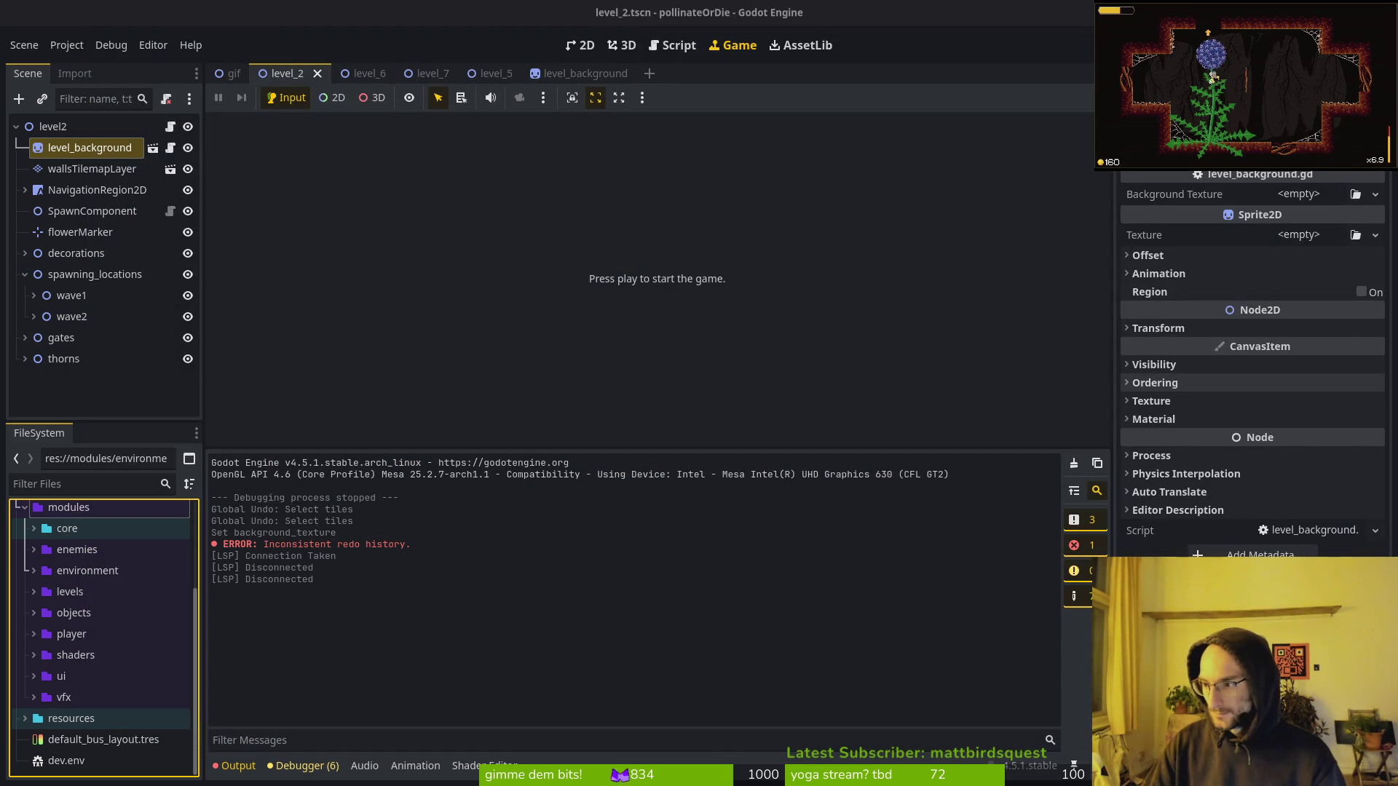
key(alt+Tab)
key(alt+Tab)
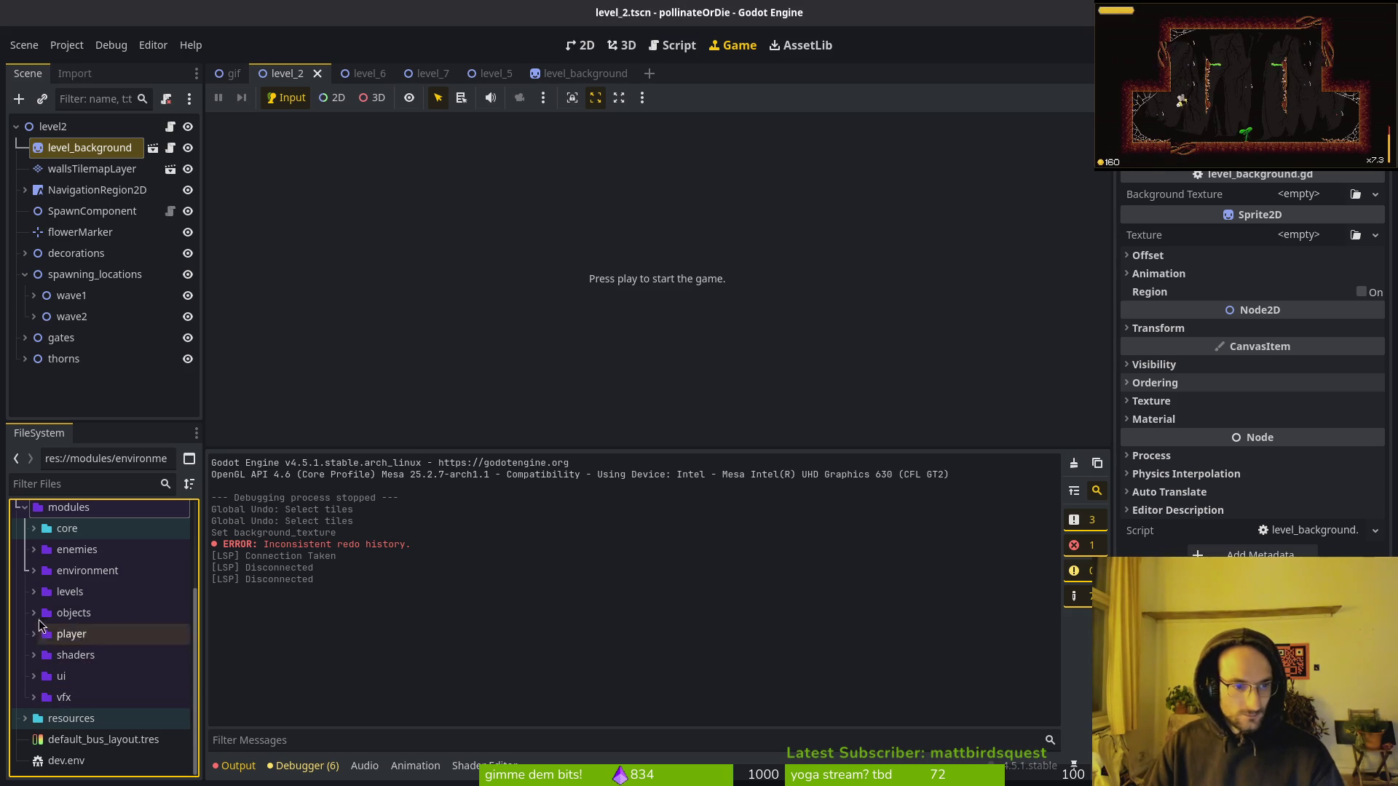
Delete walls_tilemap_layer.gd from the environment/tilesets folder.
click(34, 573)
click(34, 574)
click(34, 574)
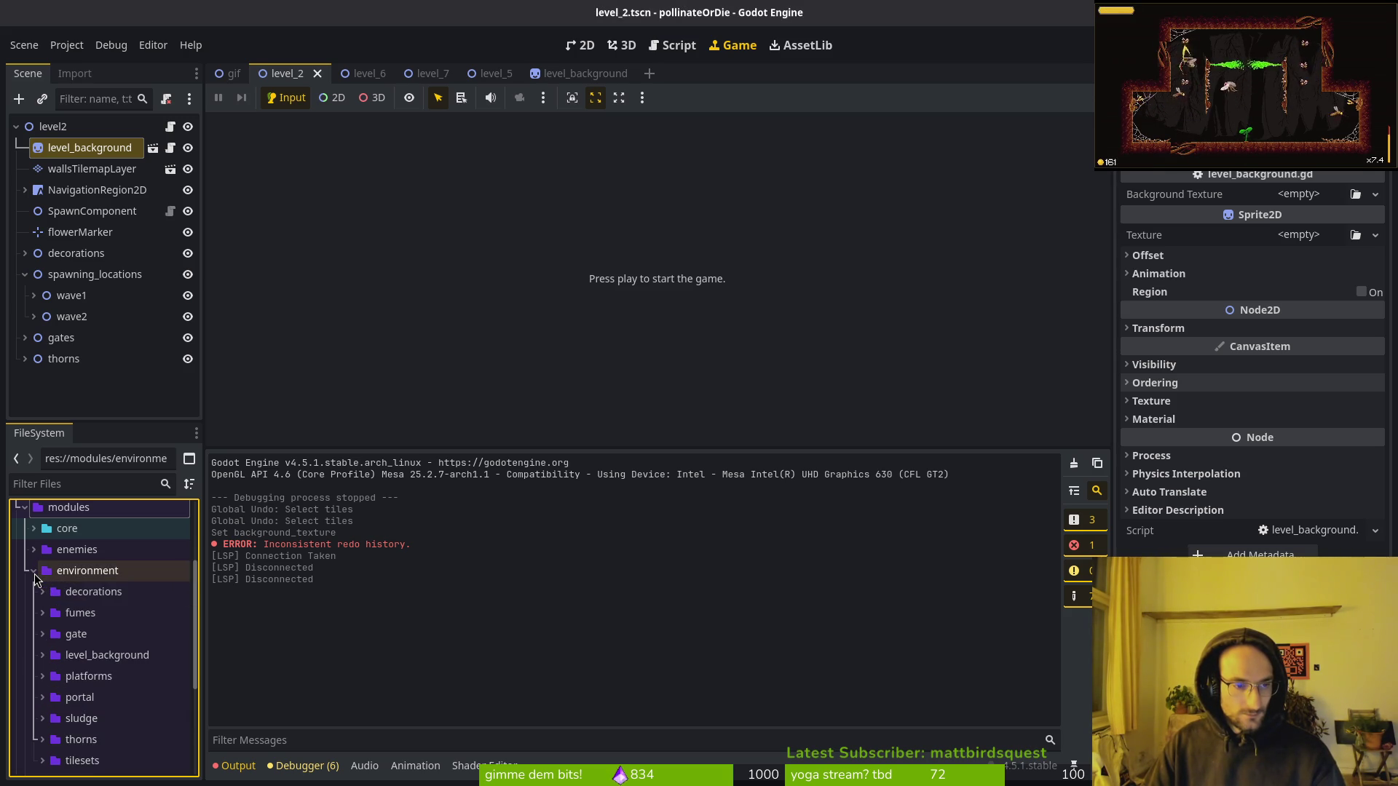
scroll(44, 663, down, 3)
click(42, 659)
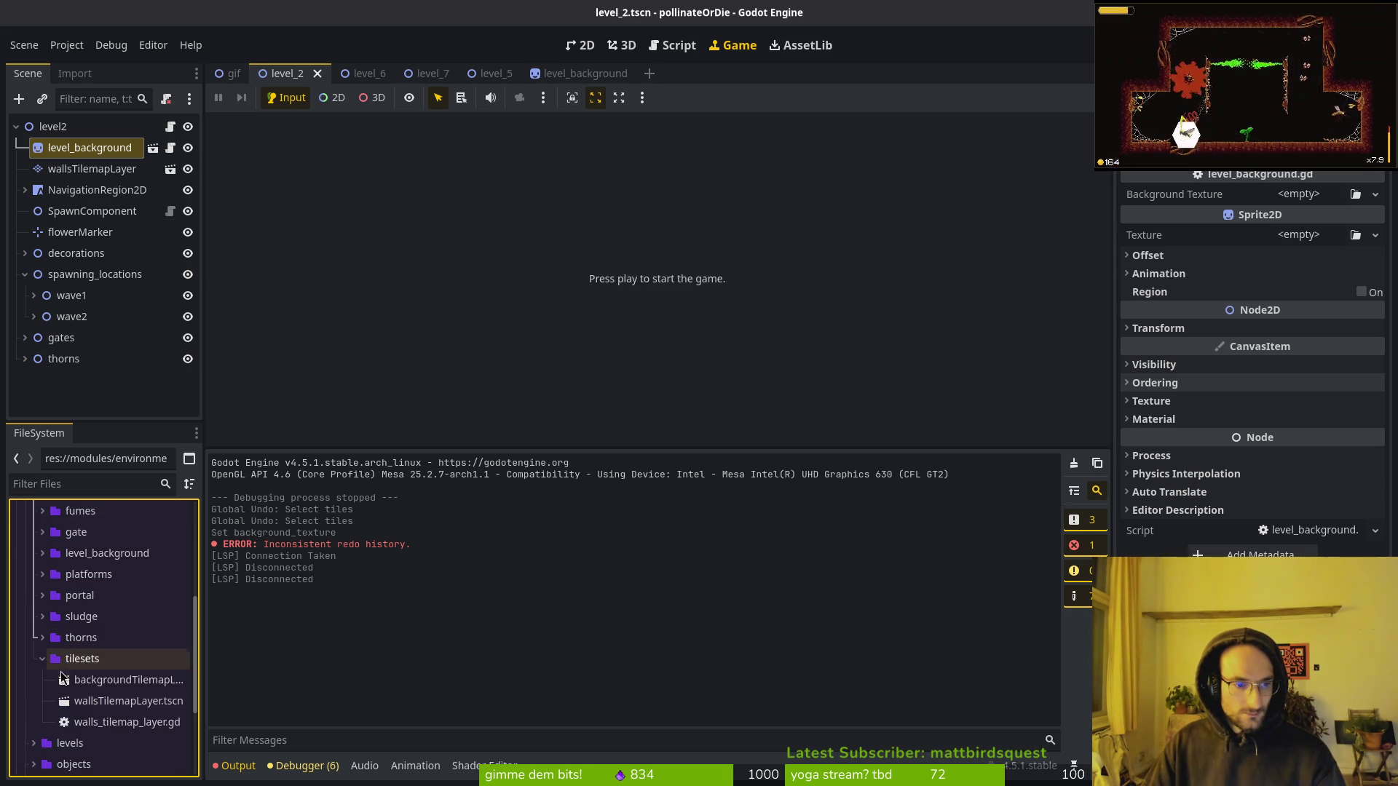
click(133, 723)
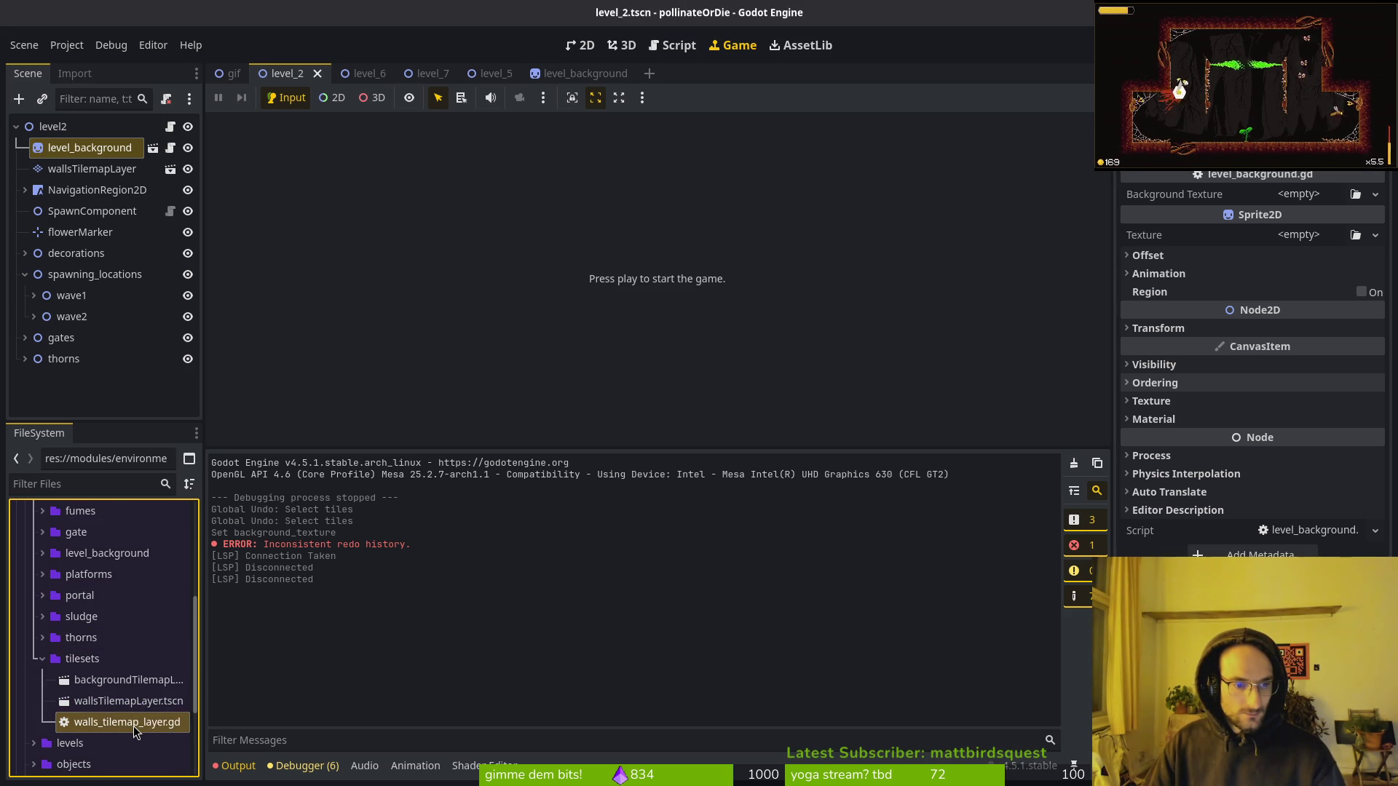
key(Delete)
key(Return)
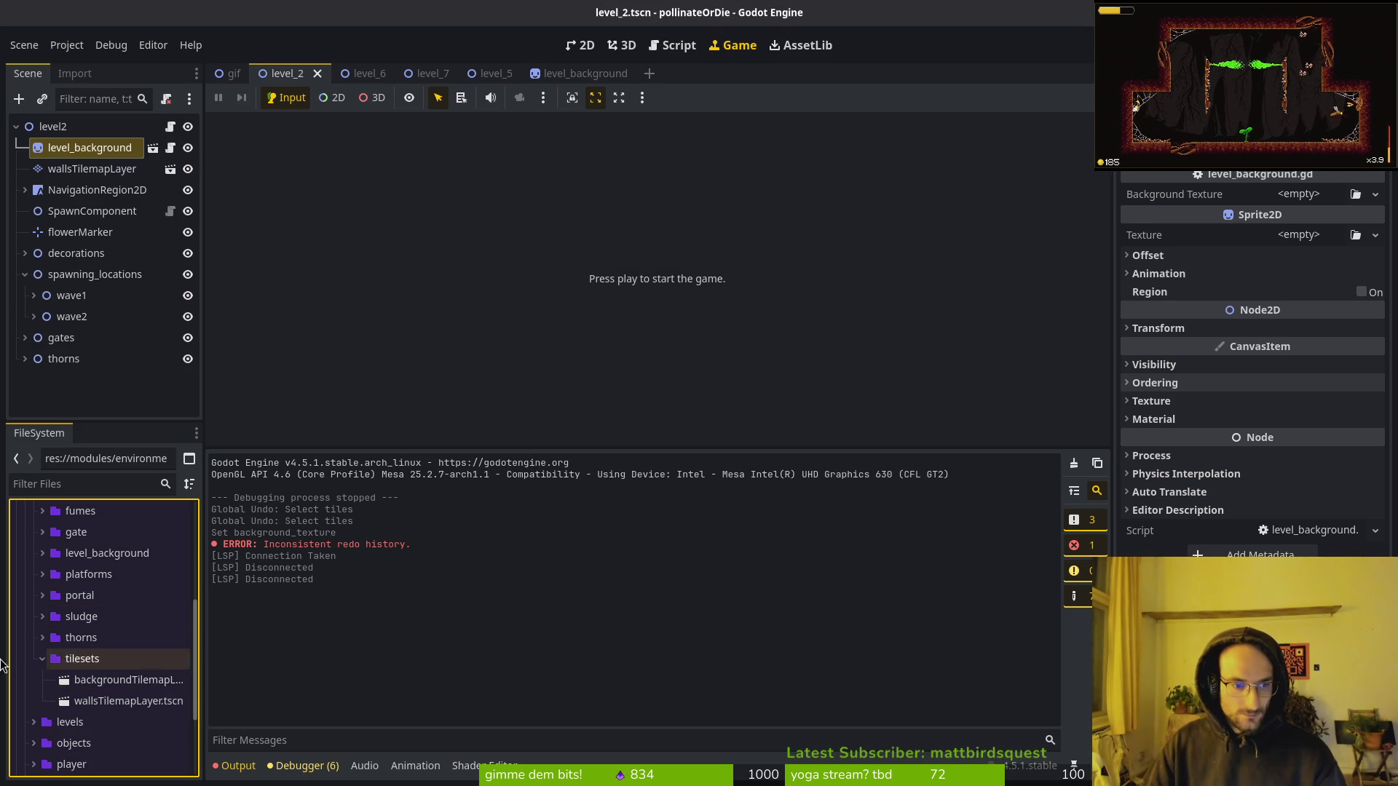
click(42, 659)
Collapse the file tree and open level_background from level_2's scene tree.
scroll(51, 626, up, 3)
scroll(44, 633, up, 3)
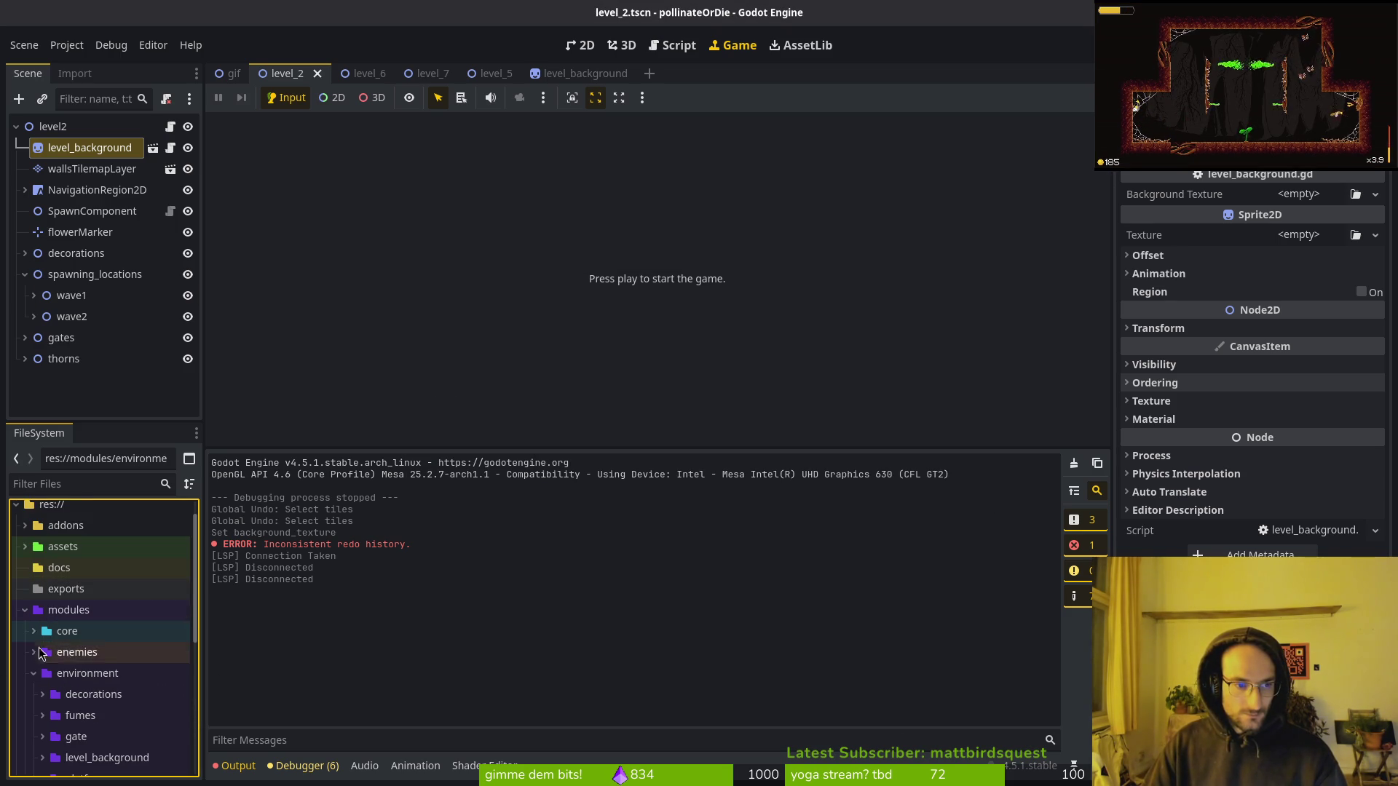
click(34, 673)
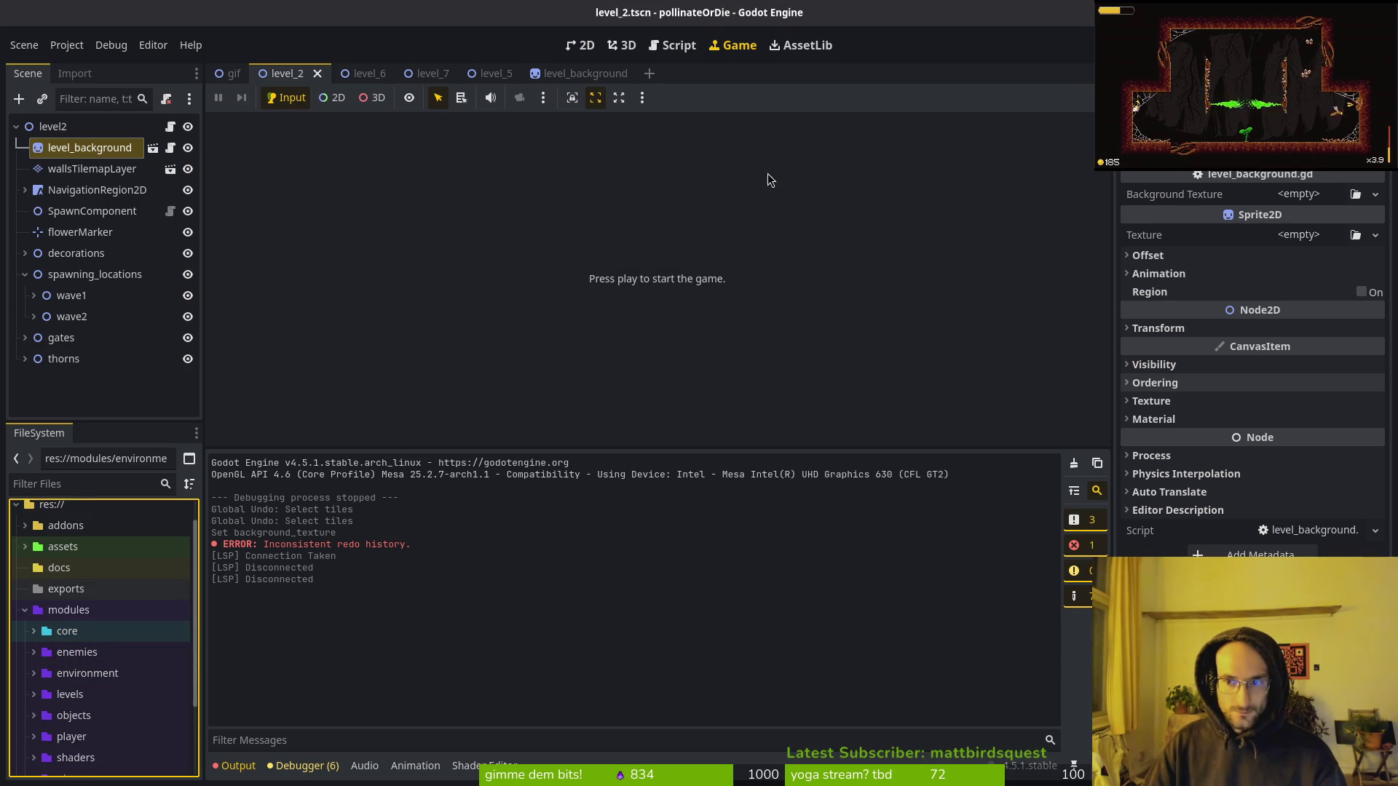
click(153, 147)
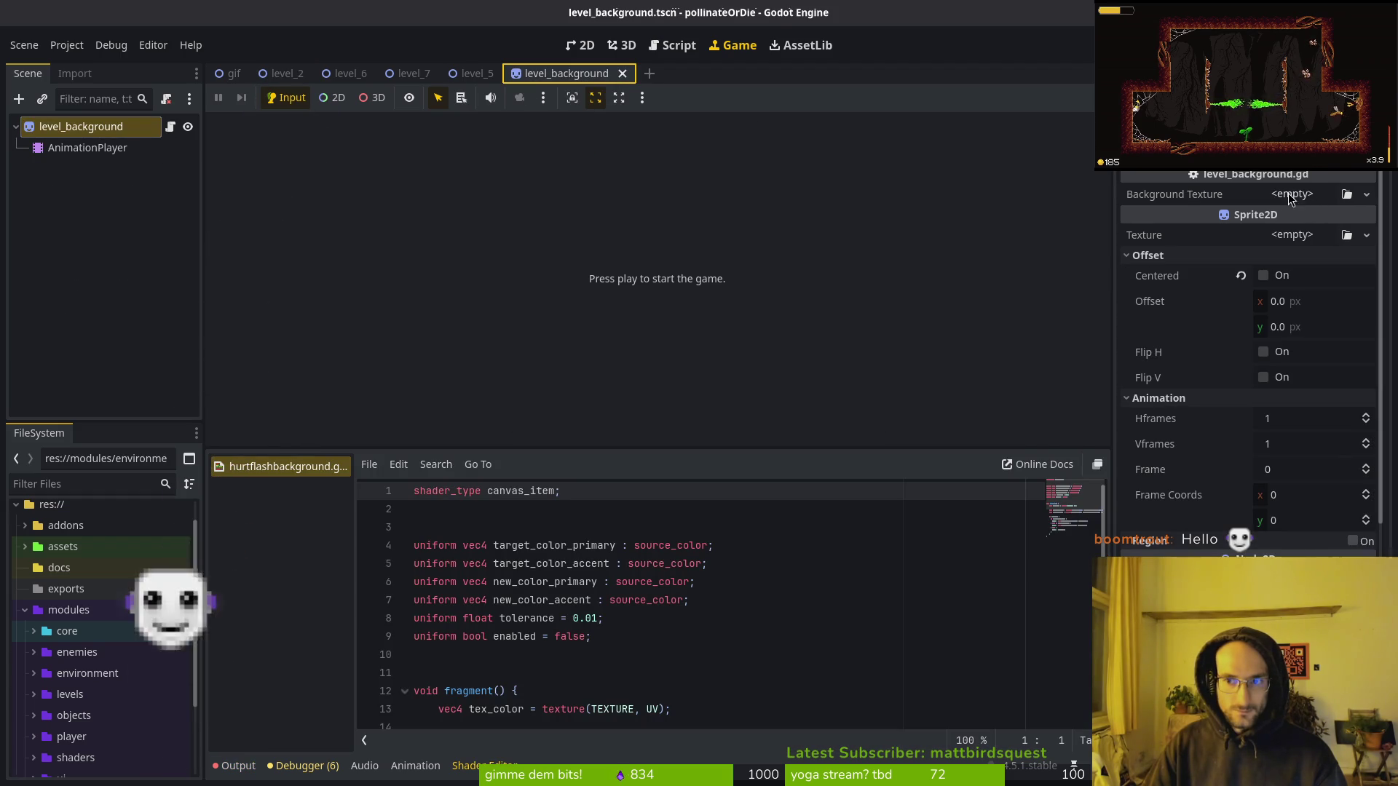
Quick Load updatedBackground-Sheet.png (search 'bakc') as the Sprite2D texture and save.
click(1289, 194)
click(1292, 234)
click(1292, 235)
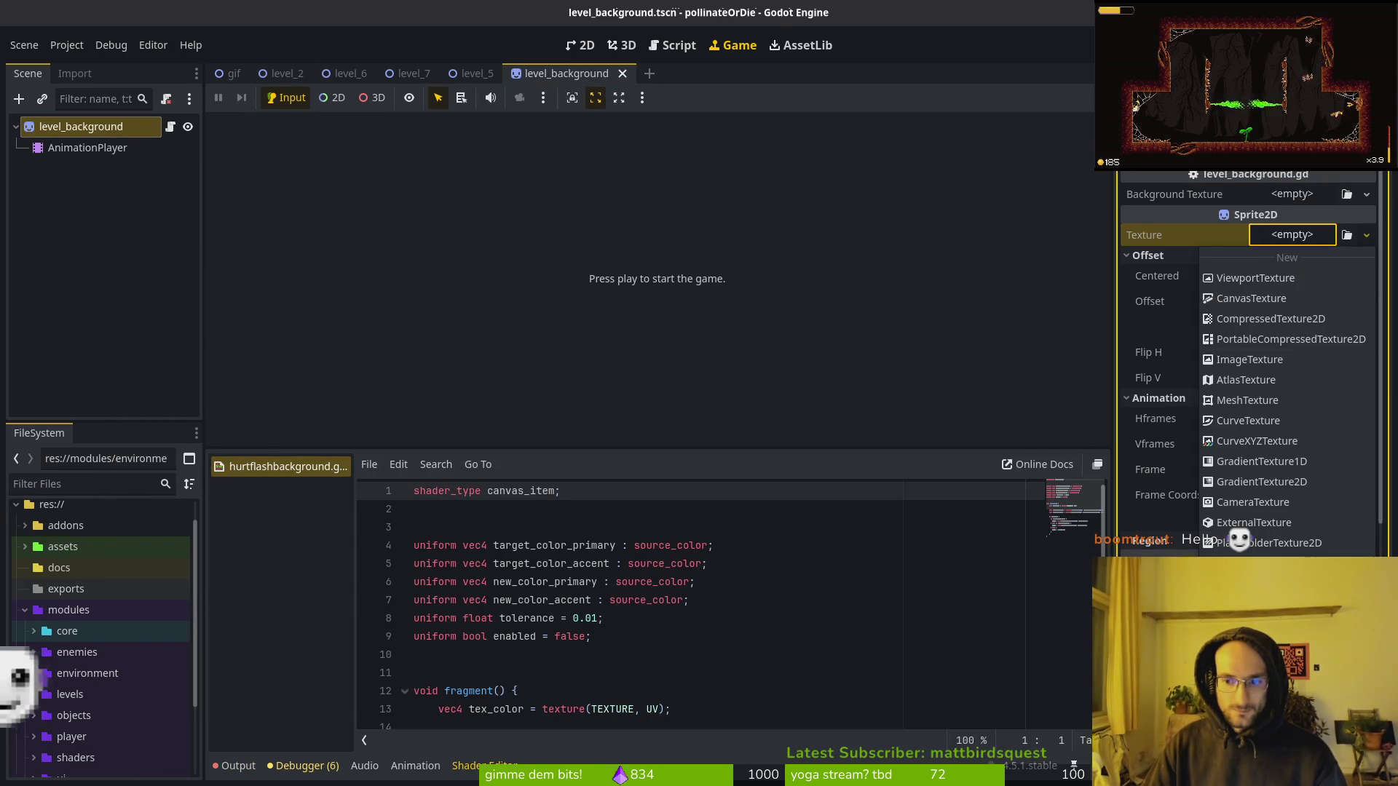
click(1347, 235)
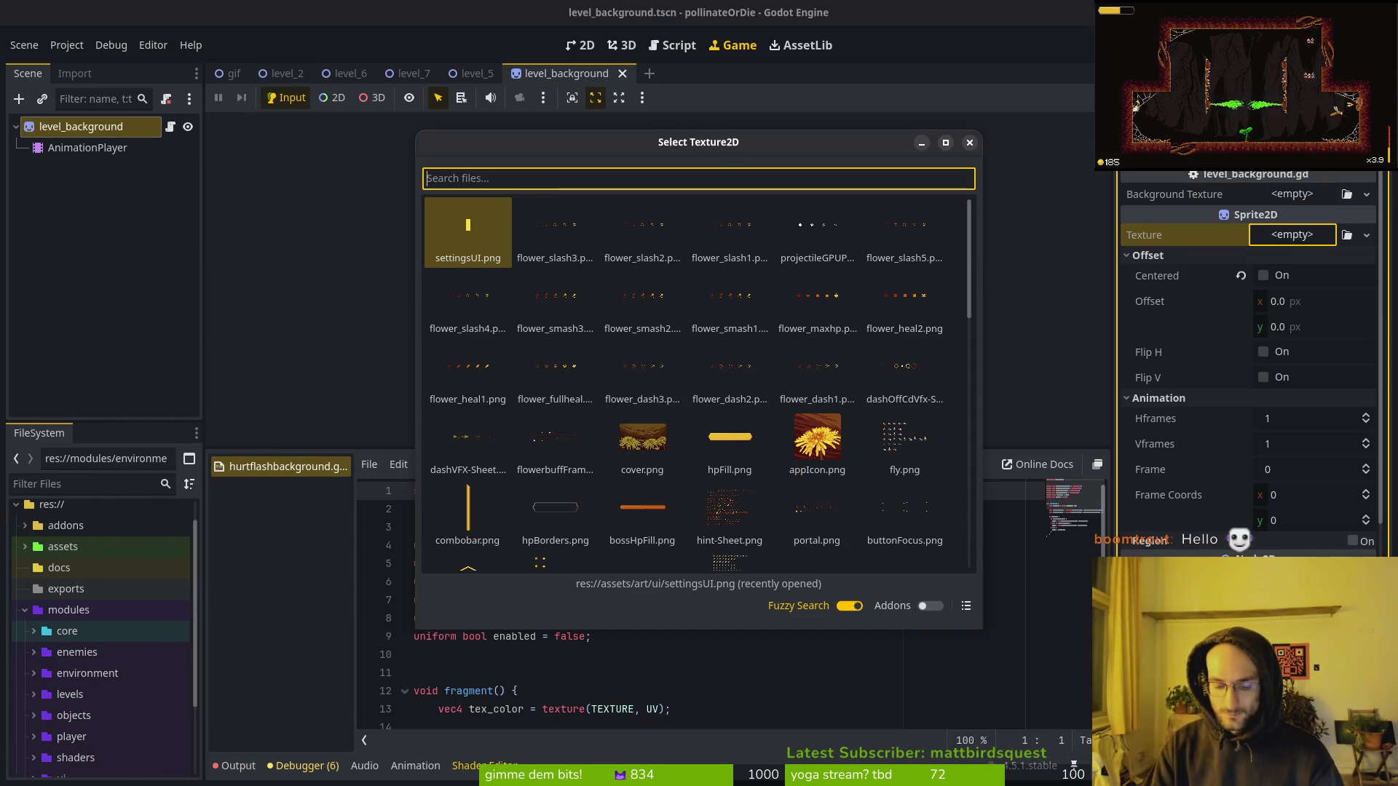
text(bakc)
key(Right)
key(Right)
key(Right)
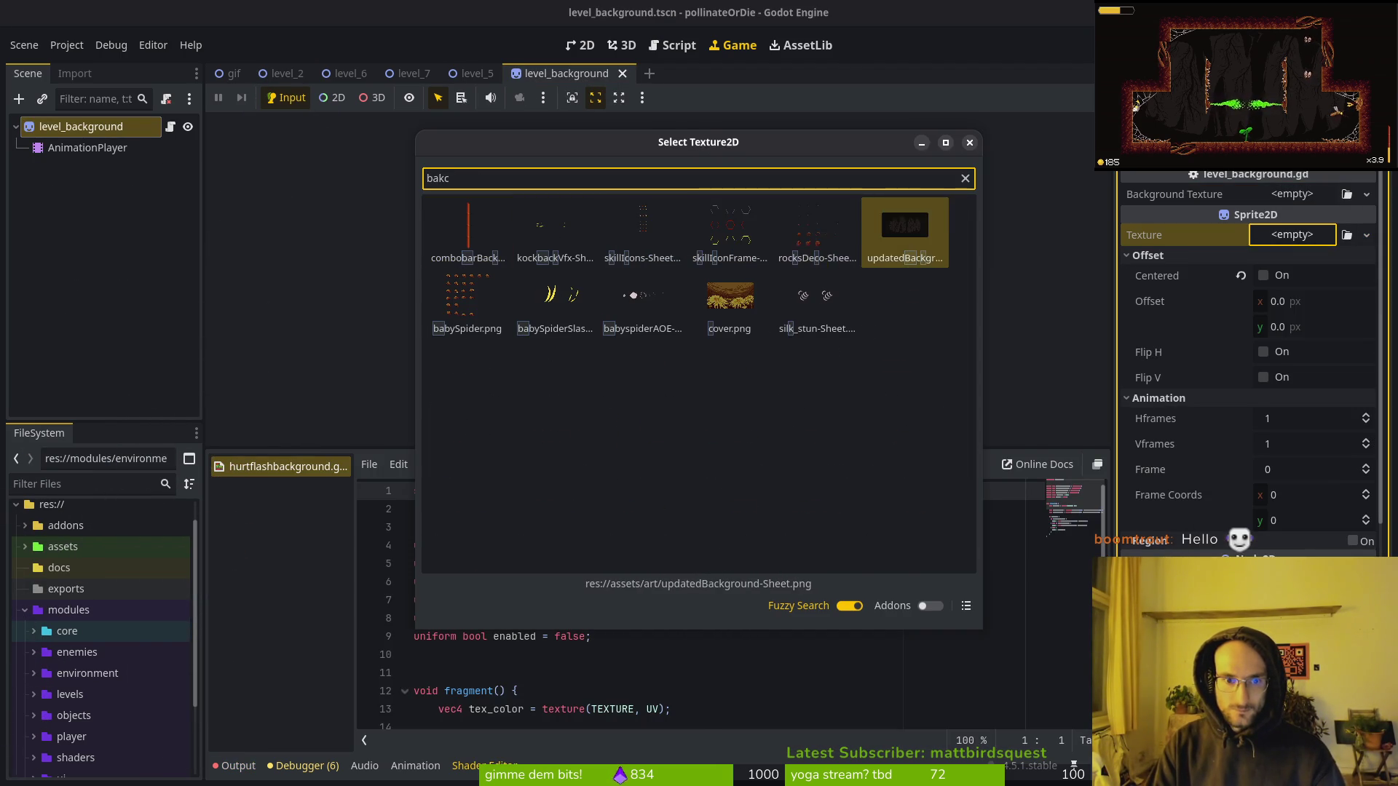
key(Return)
key(ctrl+s)
Collapse Offset and Animation properties, save again, and run the game from the 2D view.
click(1158, 280)
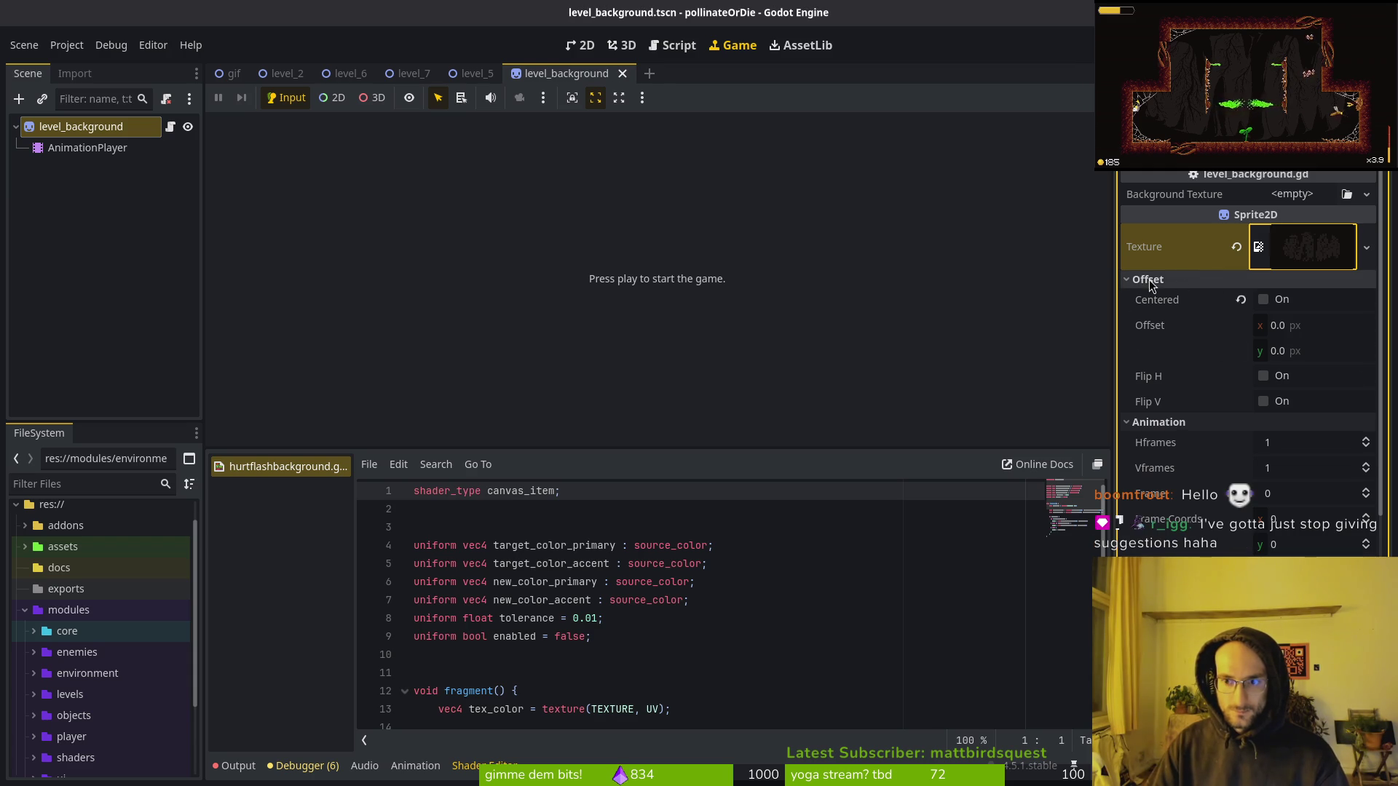
click(1165, 299)
key(ctrl+s)
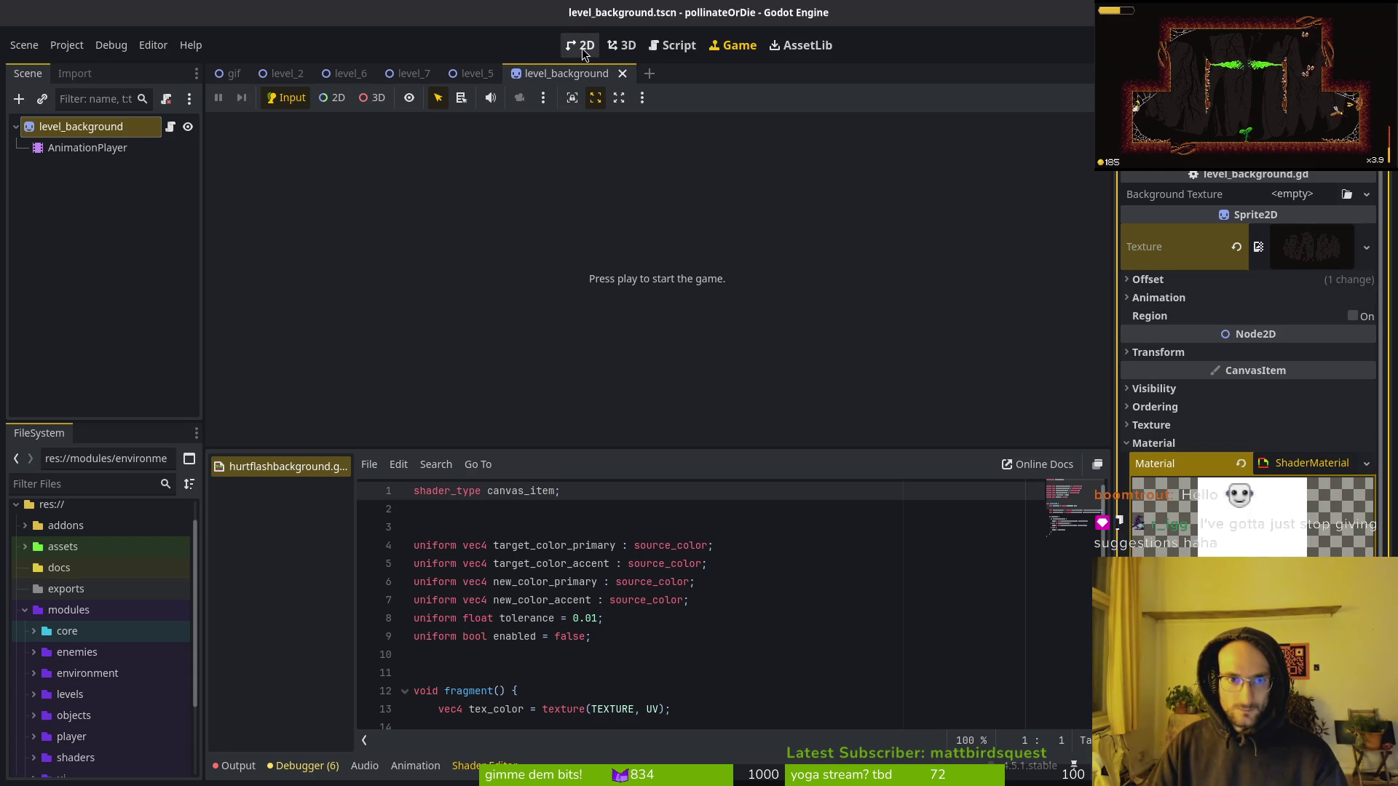
click(585, 50)
click(68, 146)
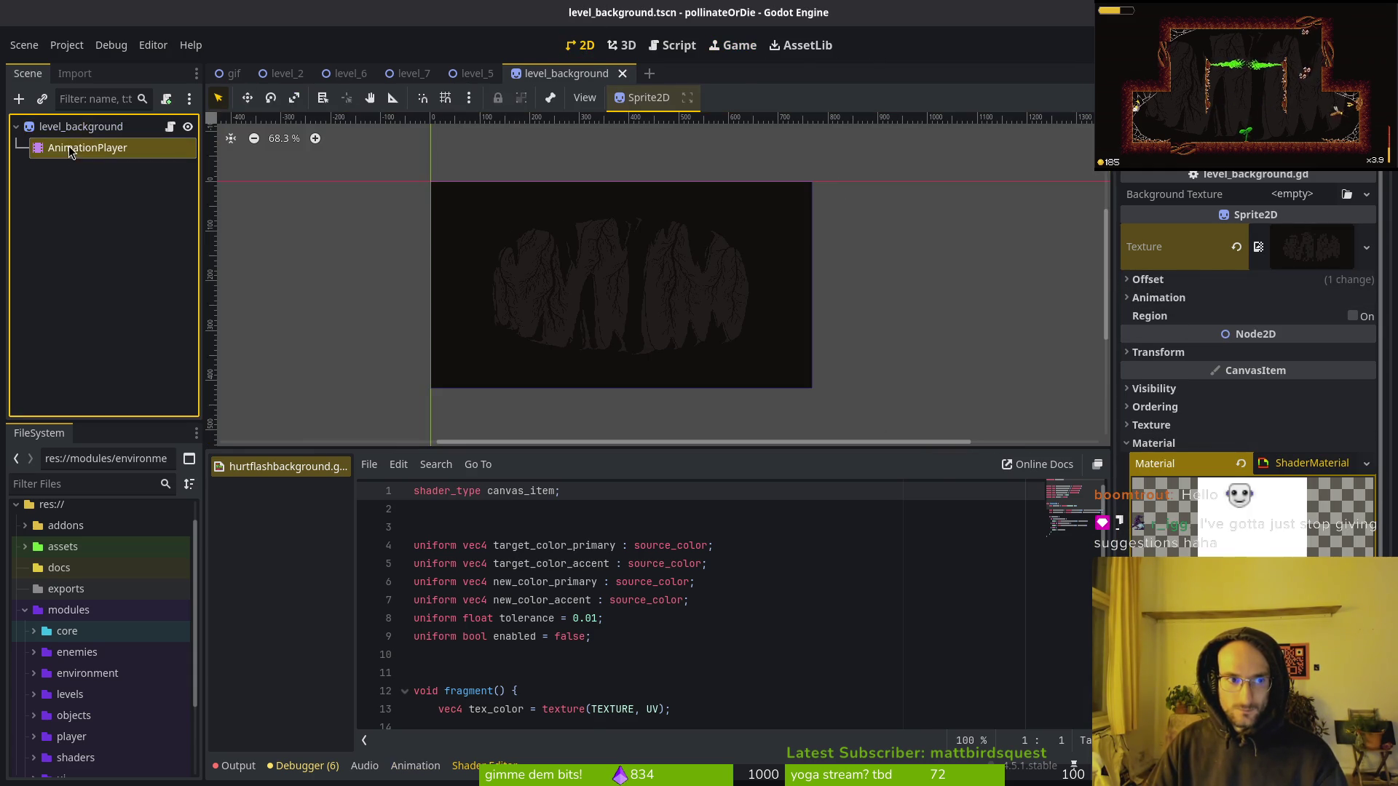
click(99, 131)
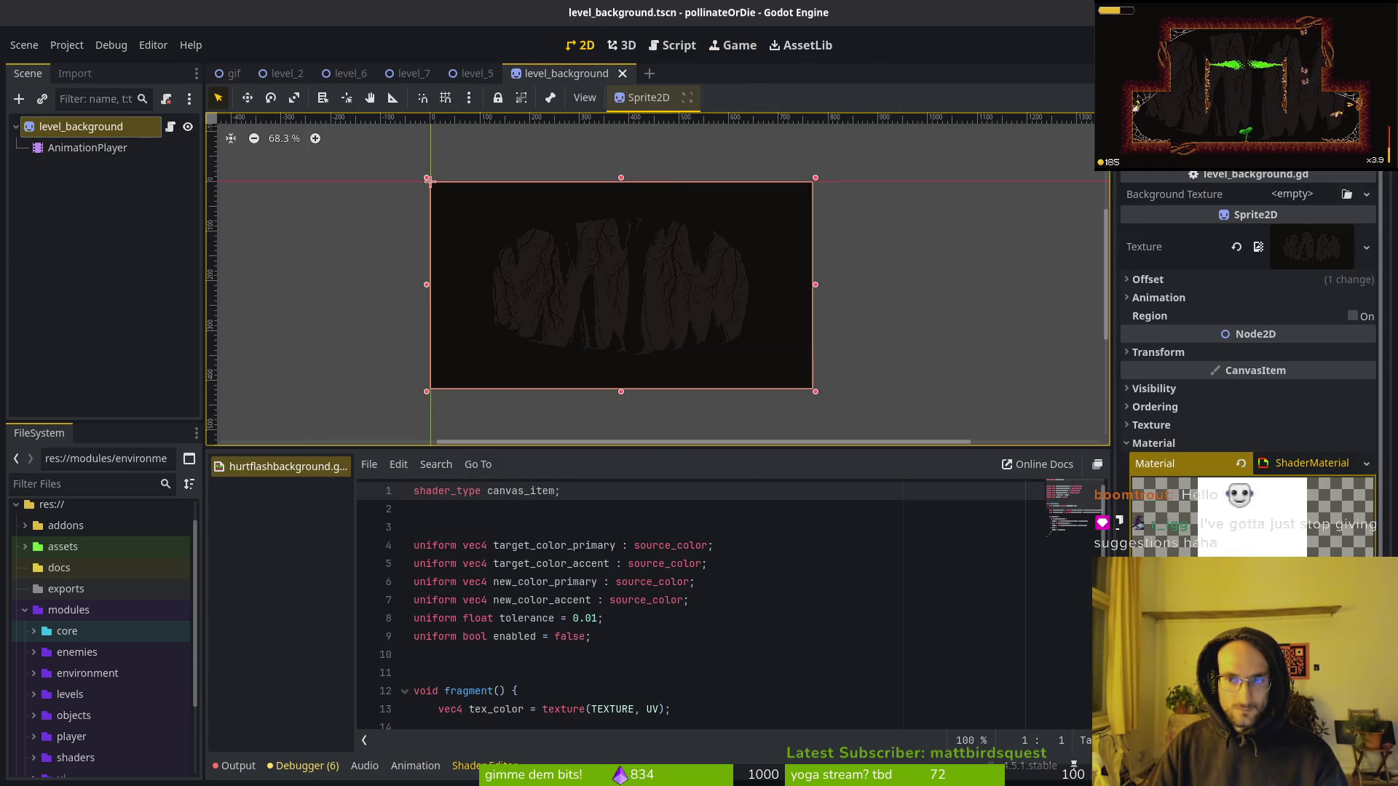
key(F5)
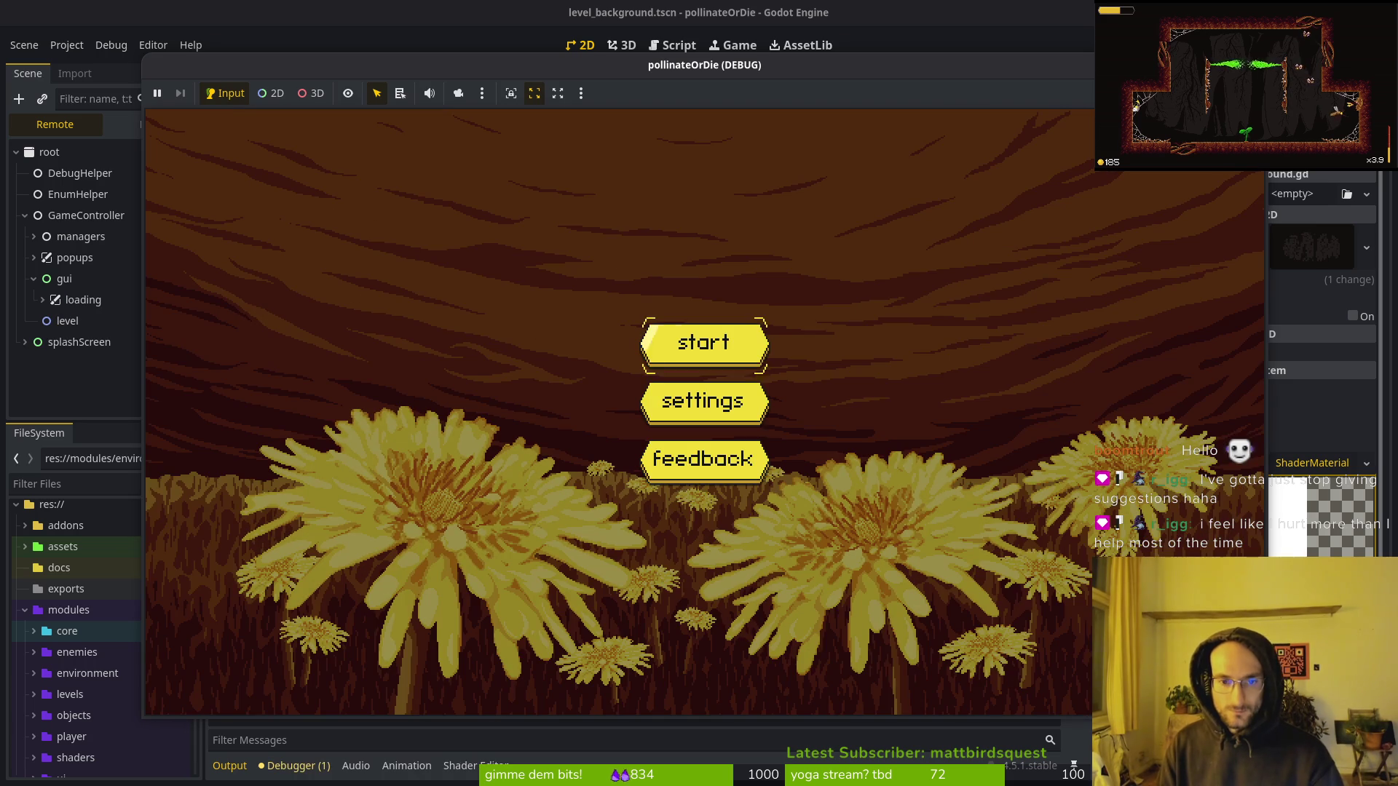
Start the game from the main menu, stop it with F8, and switch to the terminal.
key(Return)
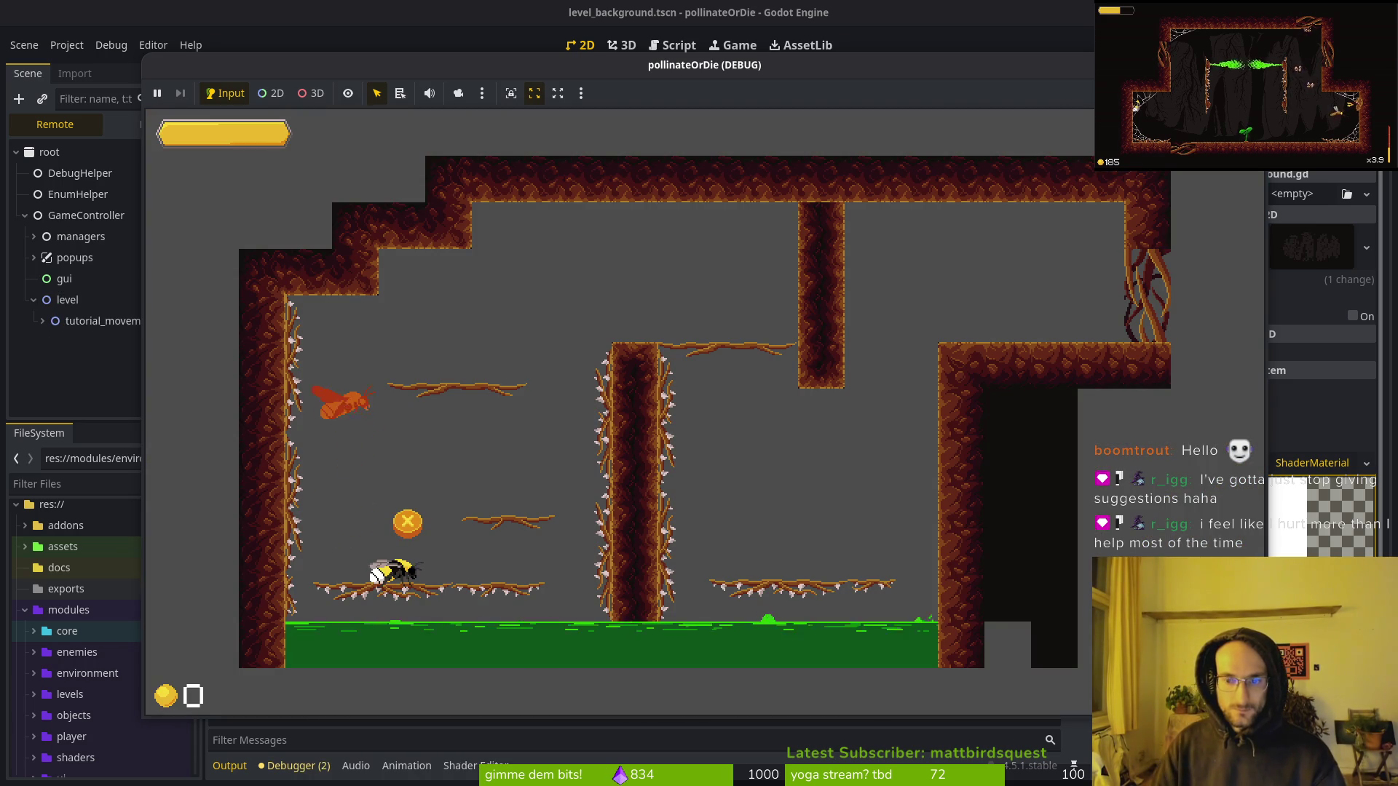
key(F8)
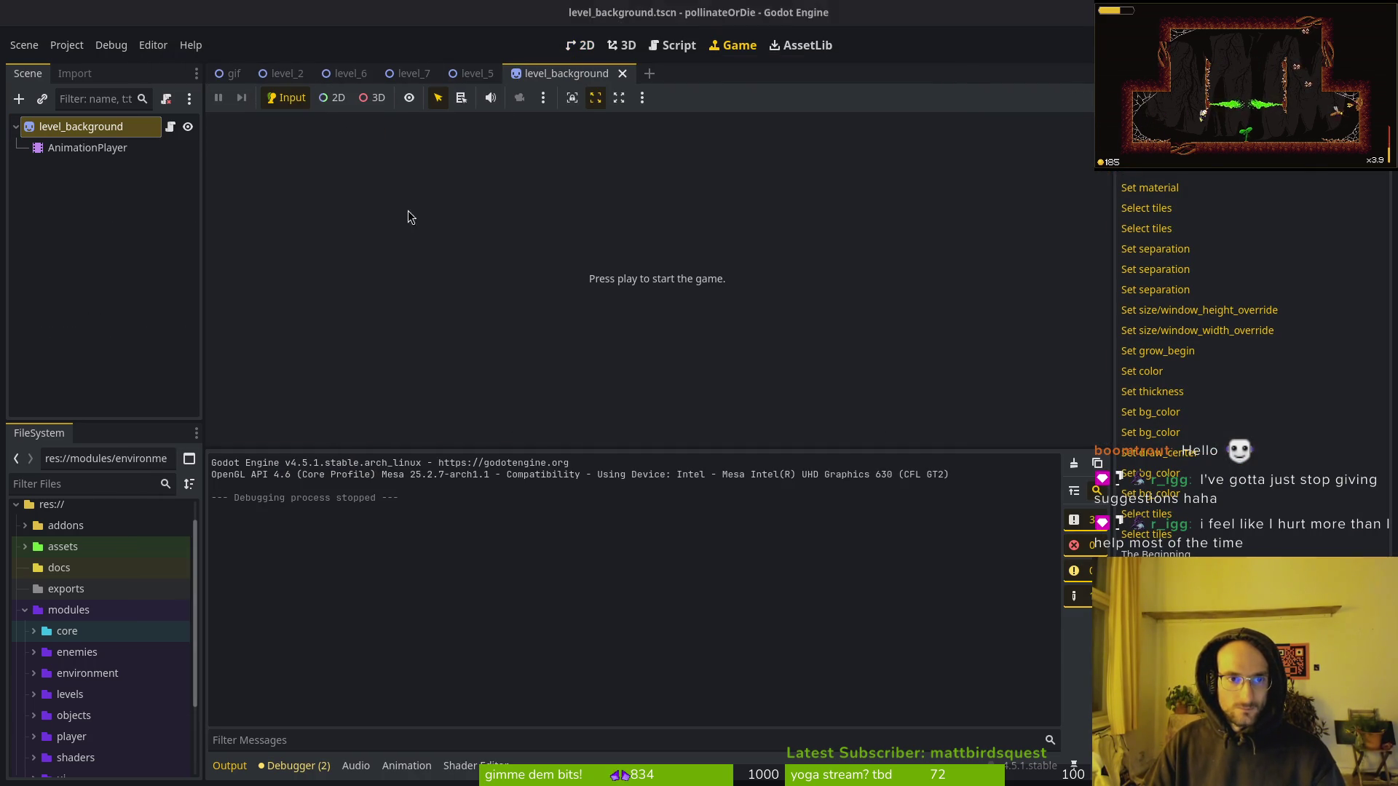
key(alt+Tab)
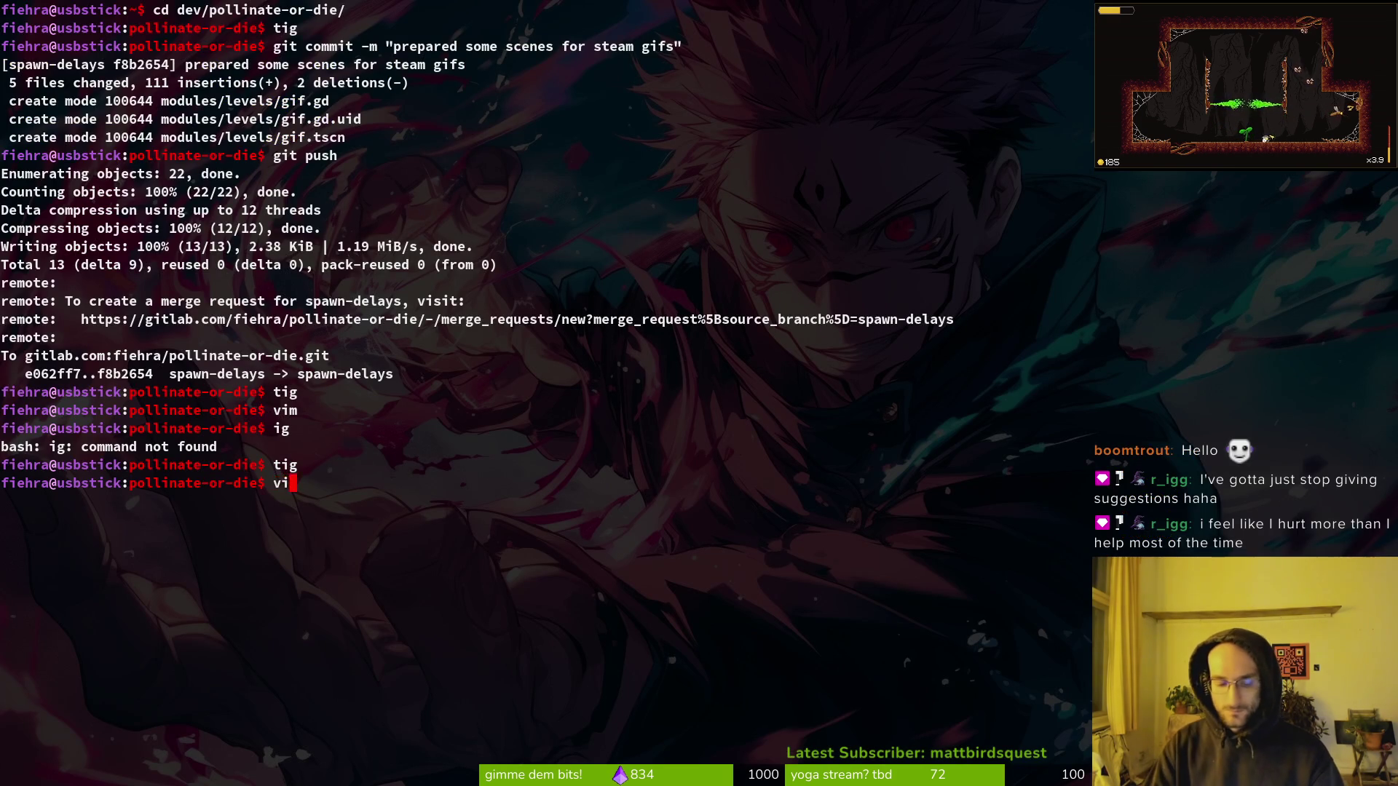
In Neovim, prefix level_background.gd's background_texture line with # and save with :w.
text(im .)
key(Return)
text(levba)
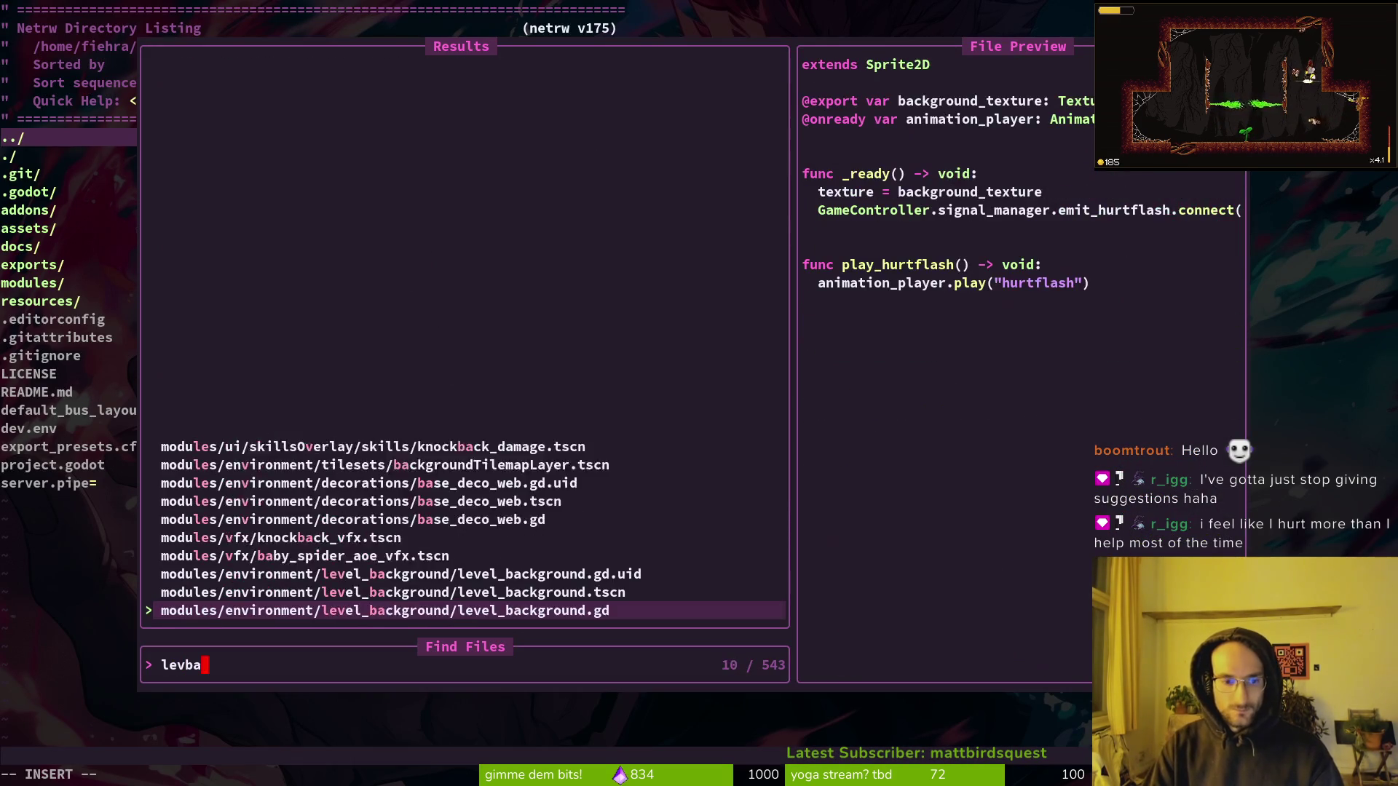
key(Return)
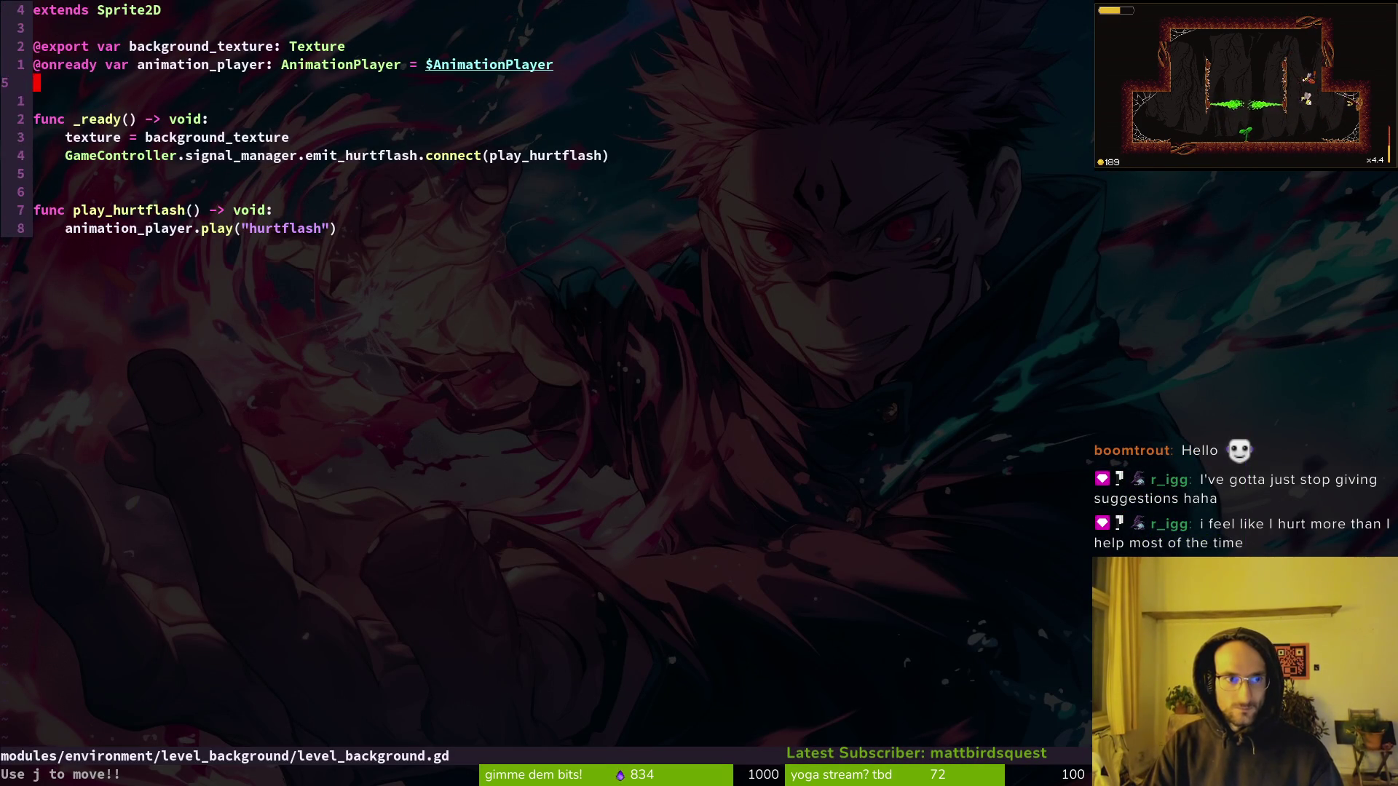
text(#)
key(Escape)
text(:w)
key(Return)
key(alt+Tab)
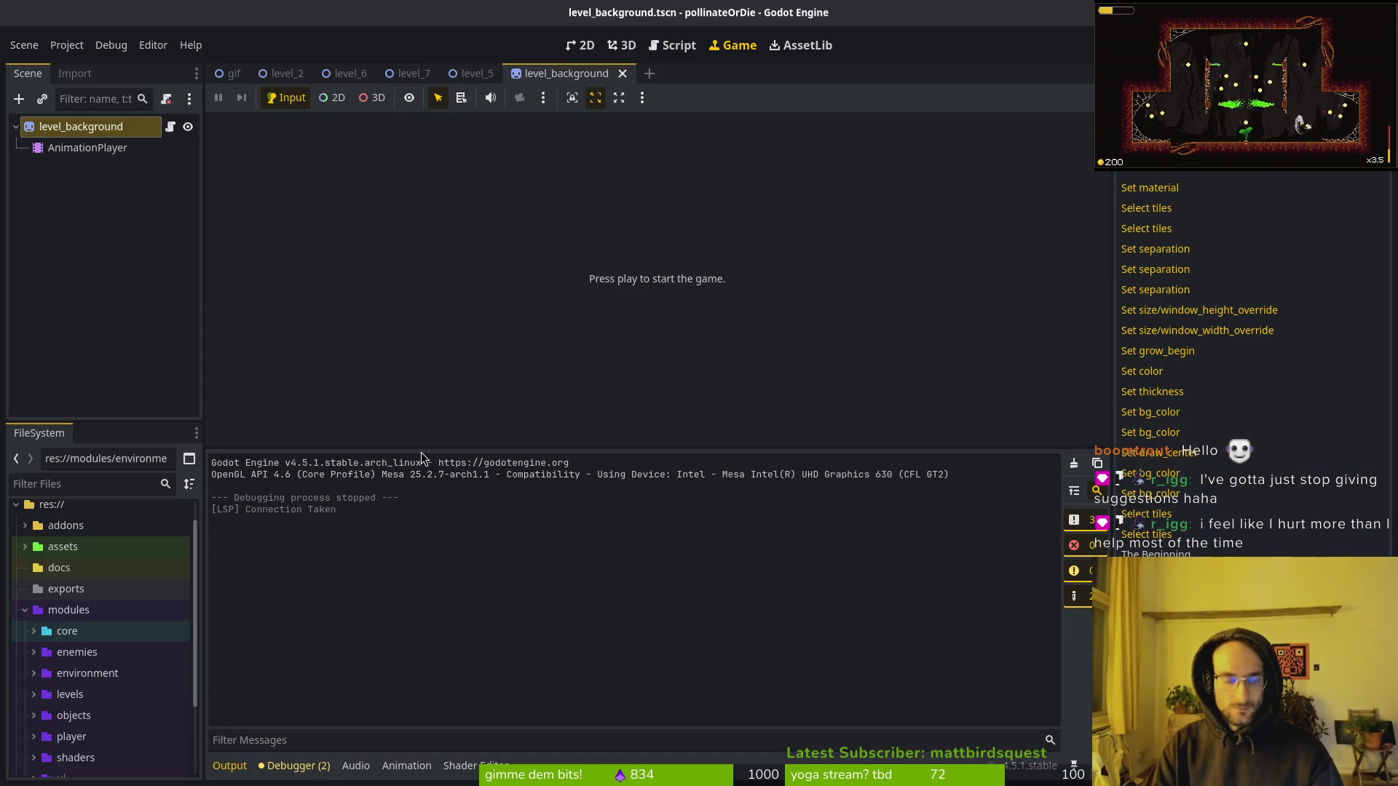
key(F6)
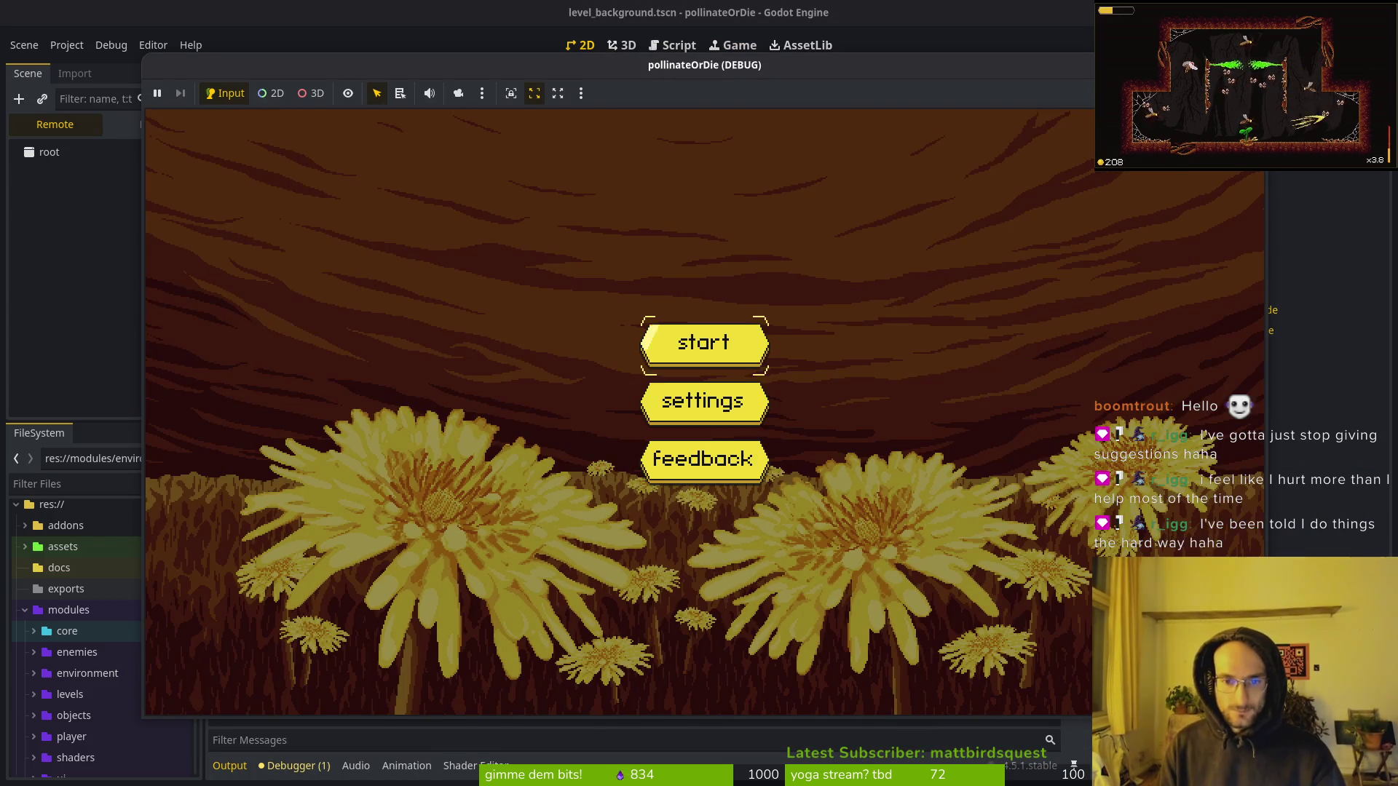
key(Return)
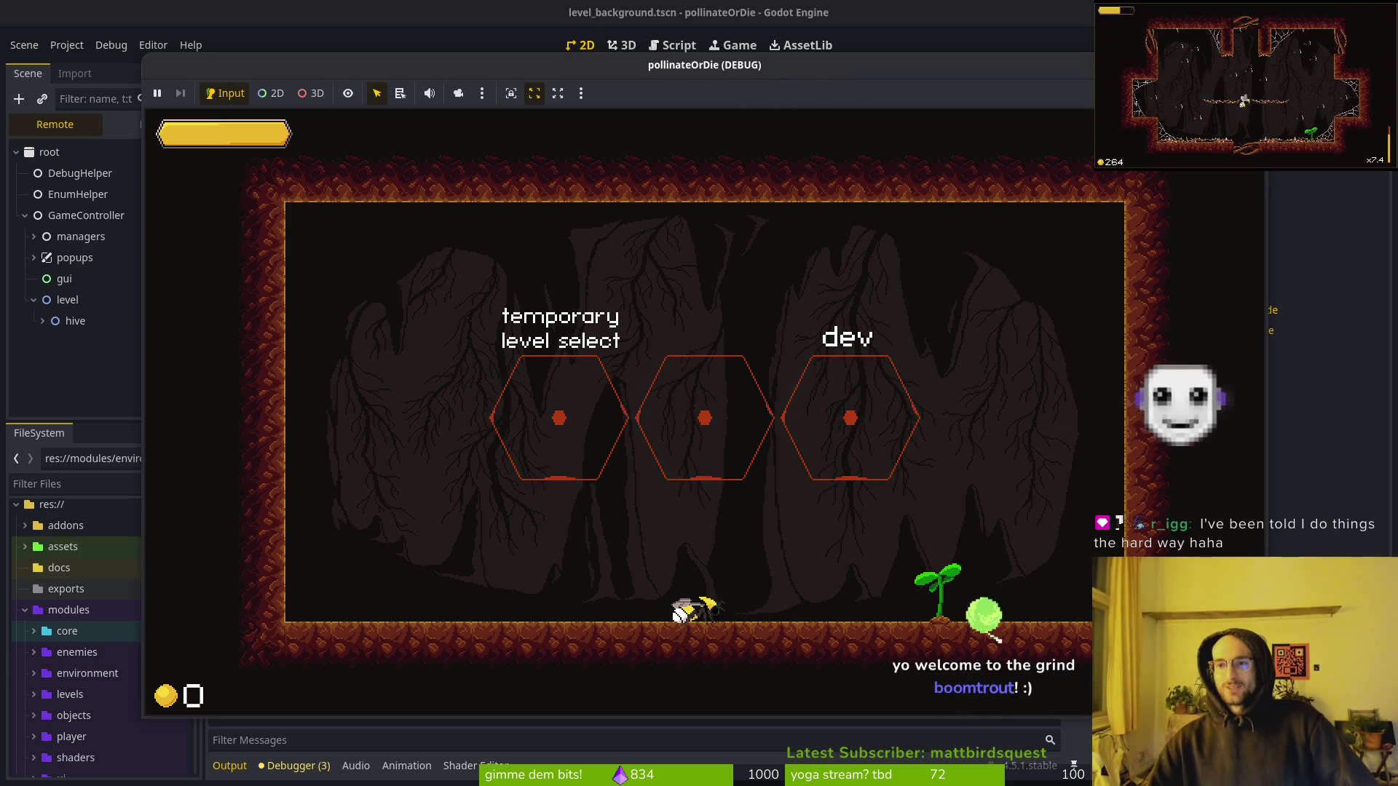
key(F8)
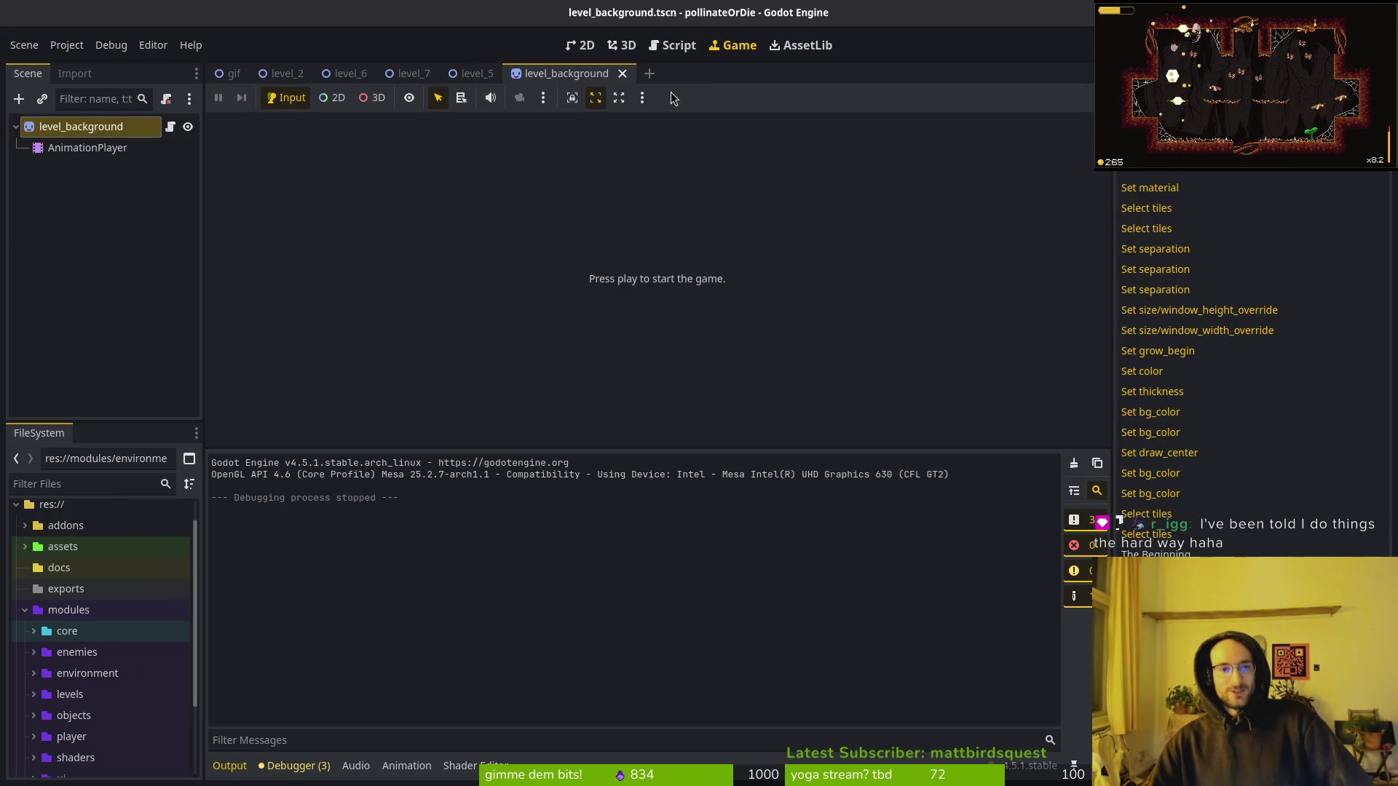
click(410, 74)
In level_background's 2D view, play and rewind the AnimationPlayer's hurtflash animation twice.
click(566, 74)
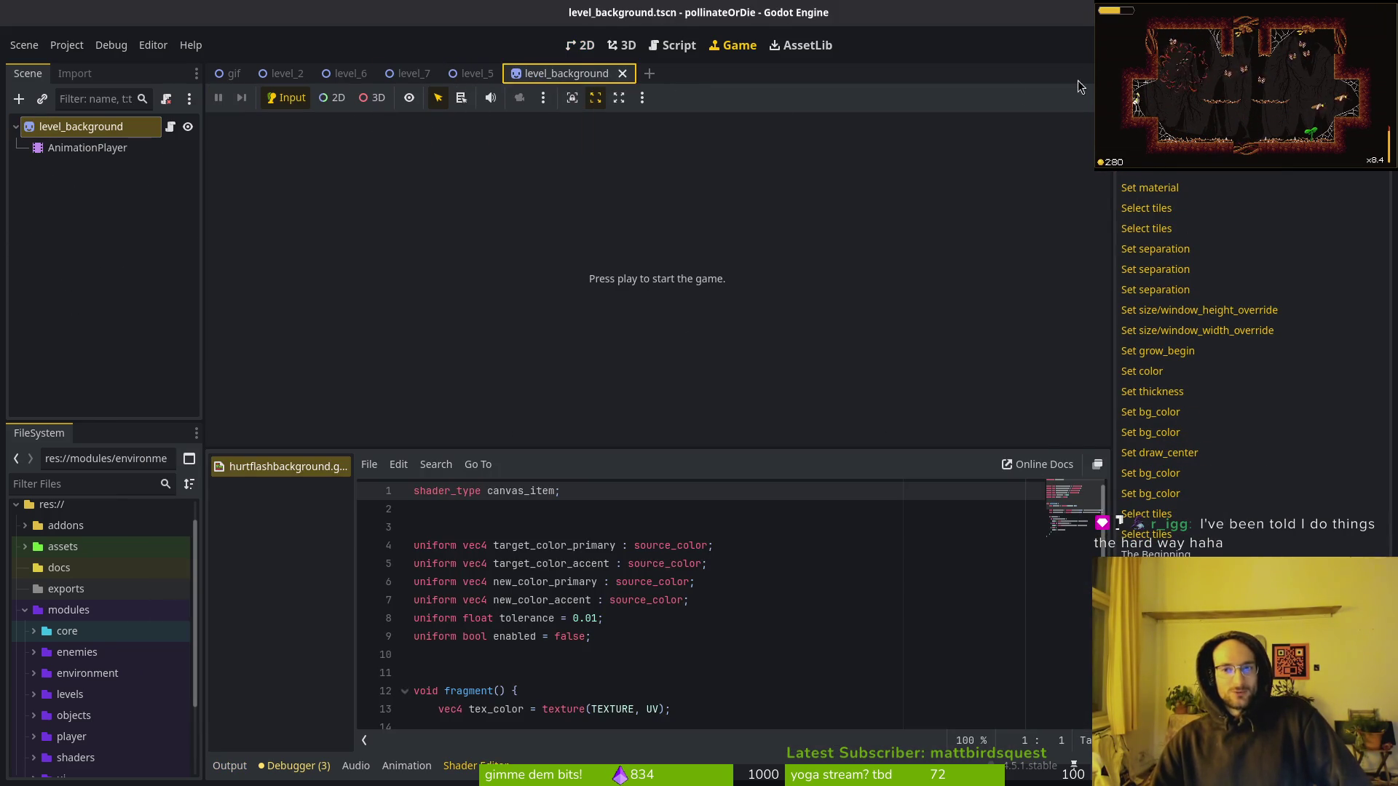
click(576, 48)
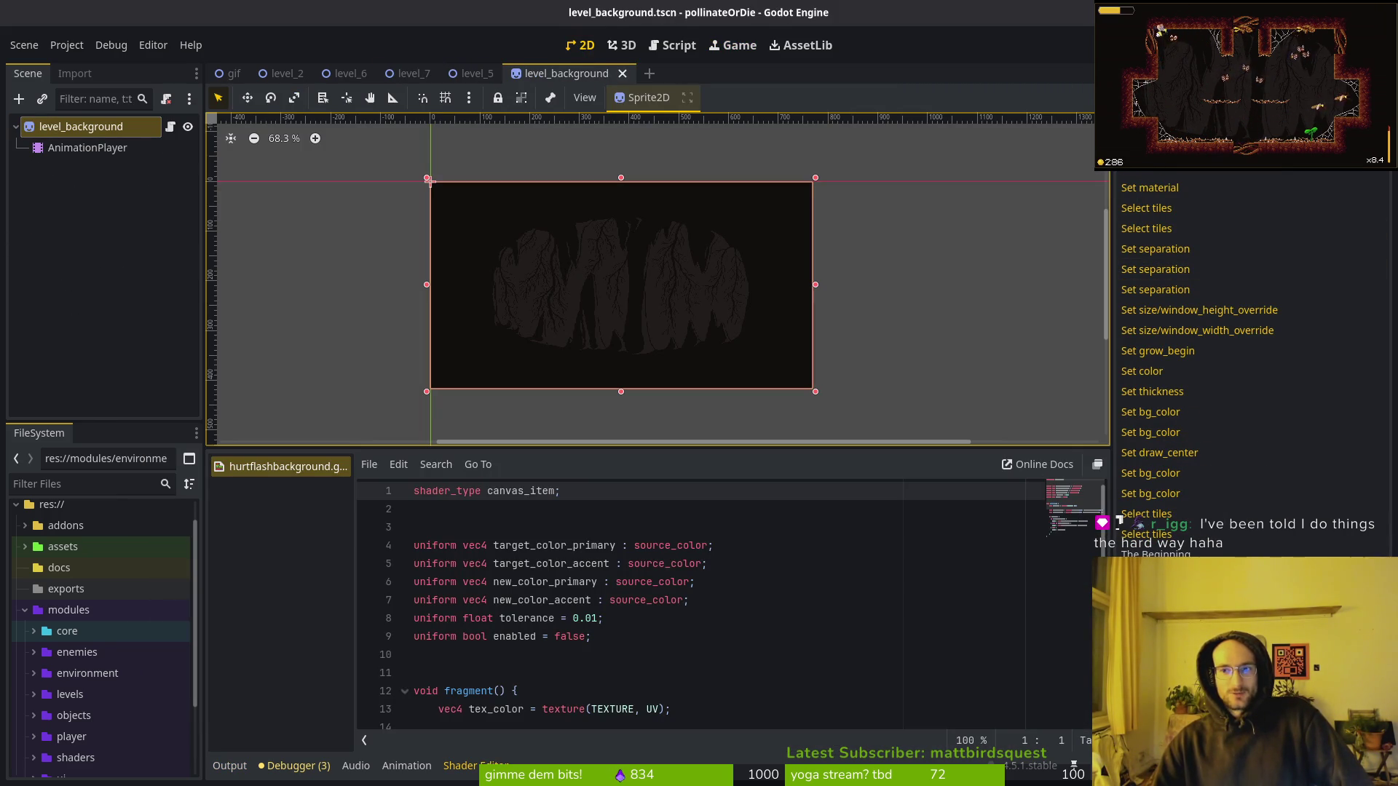
click(1147, 73)
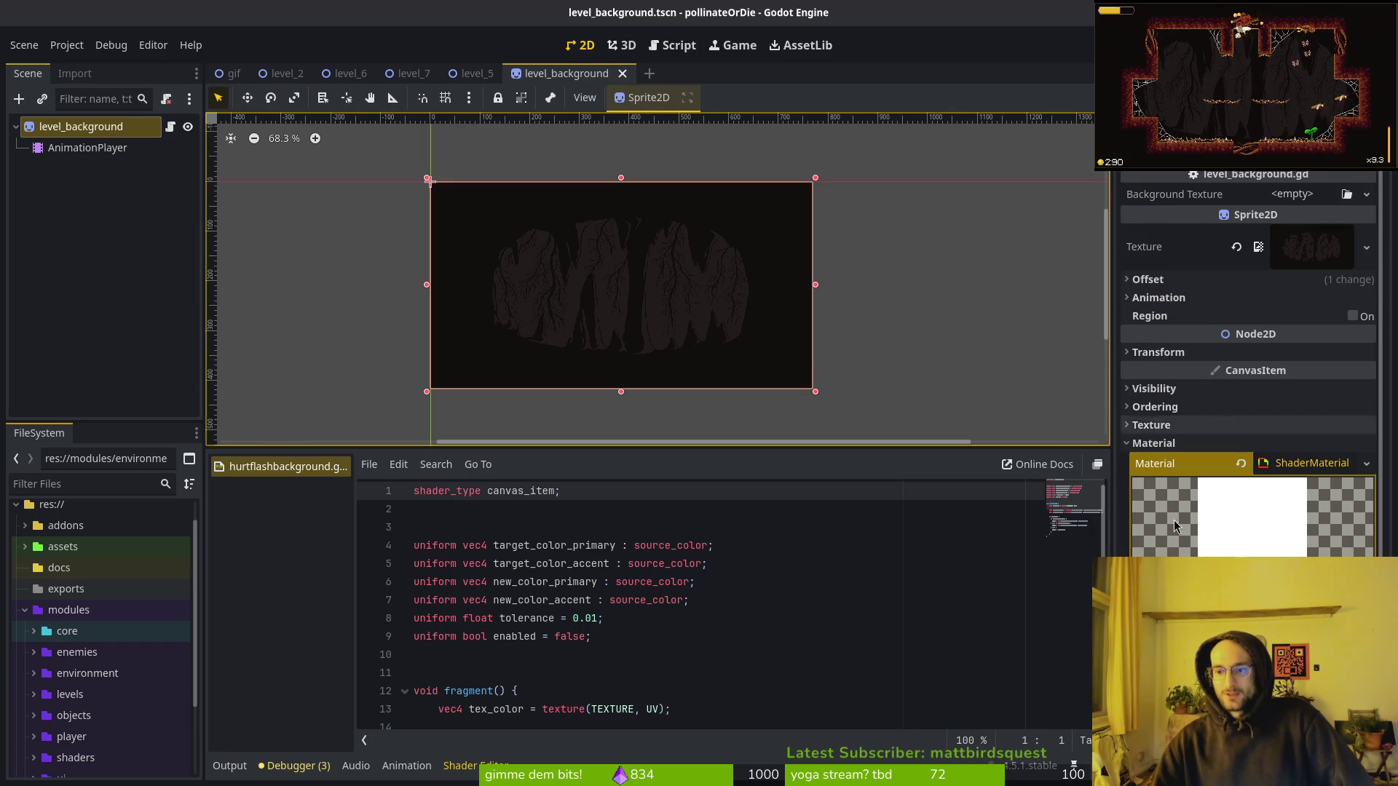
click(90, 149)
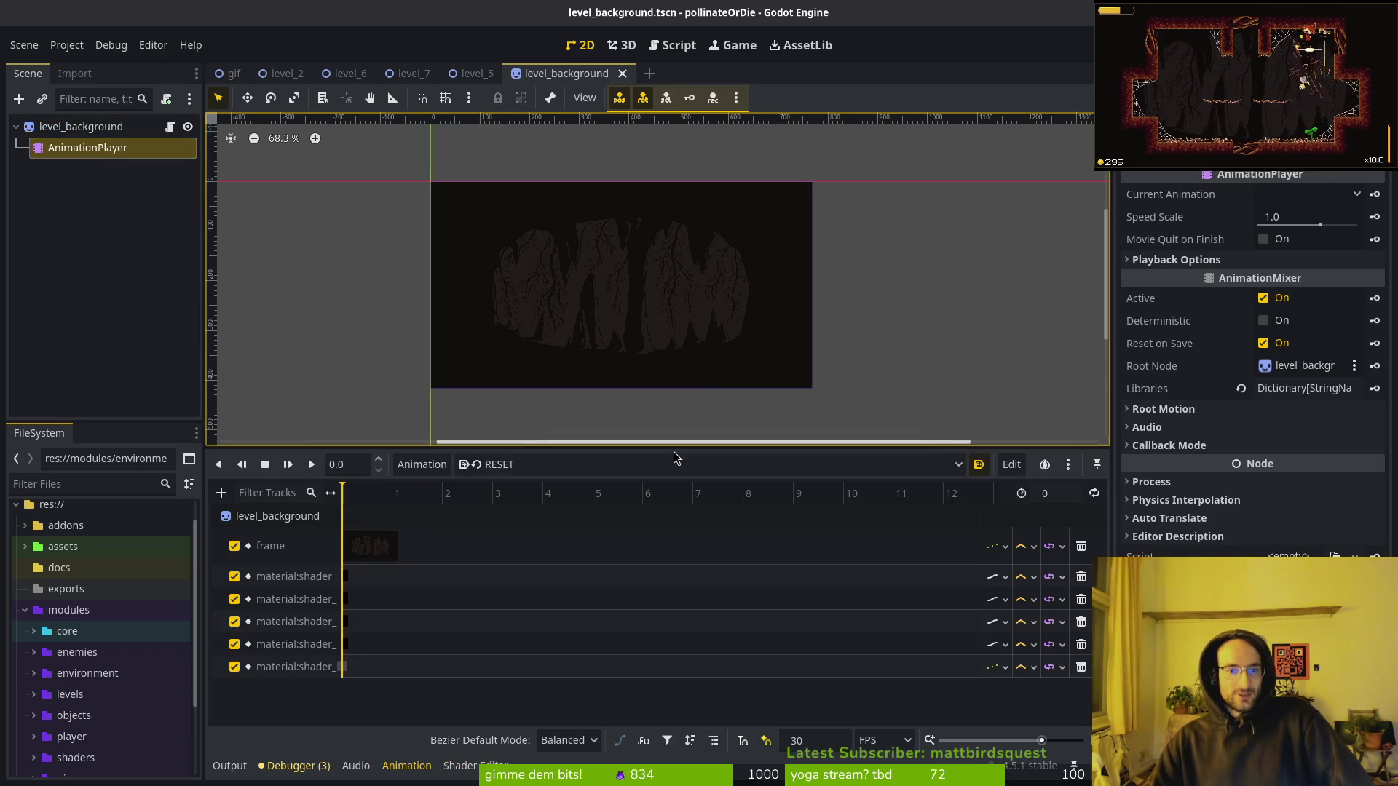
click(721, 465)
click(520, 508)
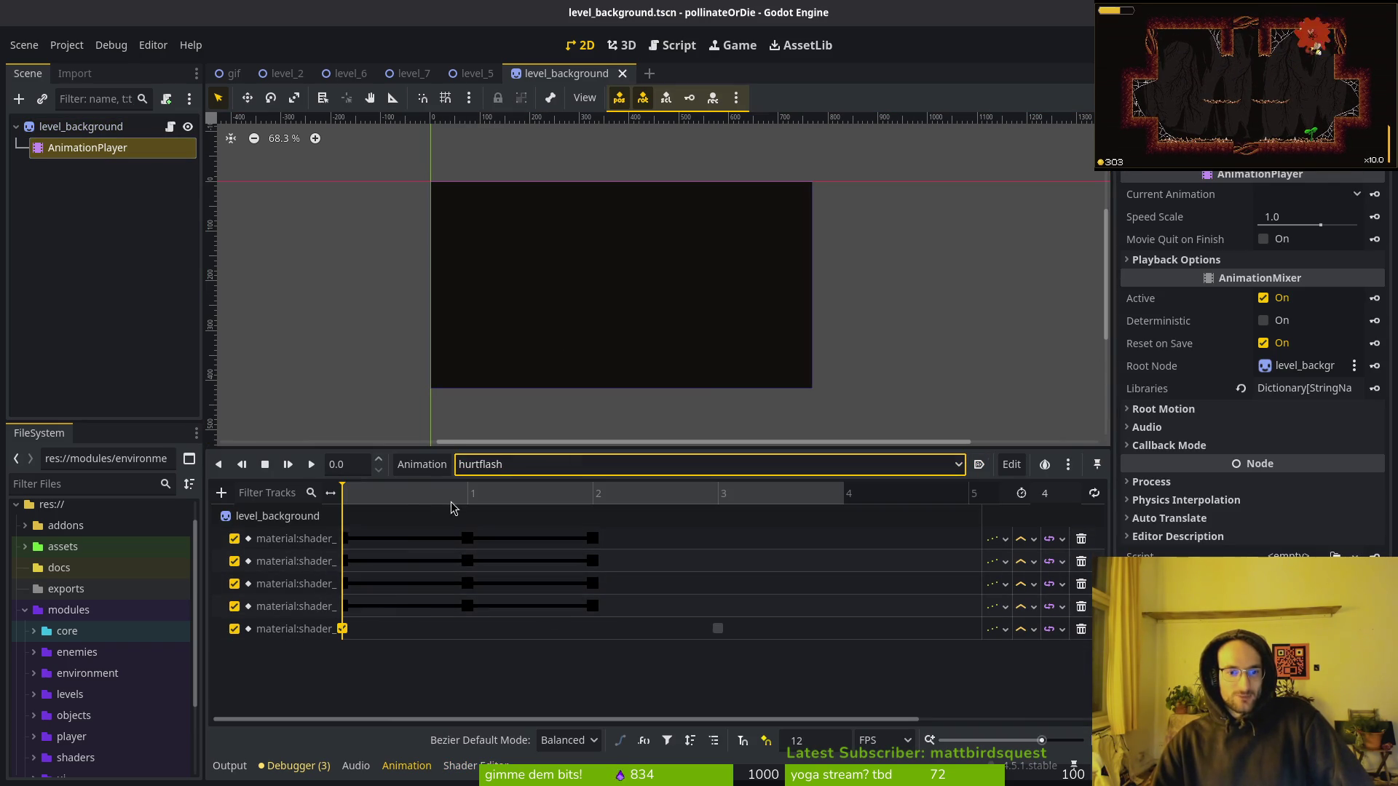
key(shift+d)
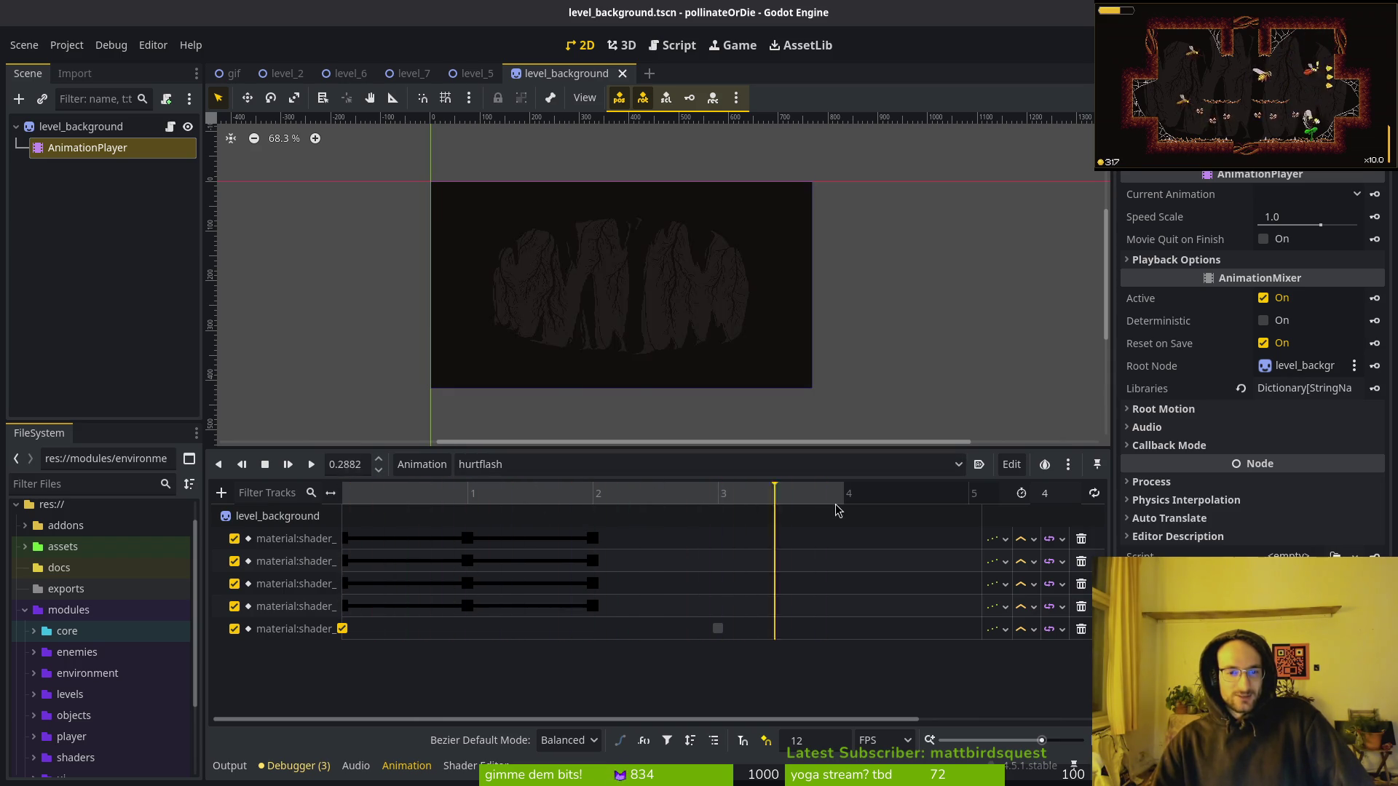
key(s)
key(shift+d)
key(s)
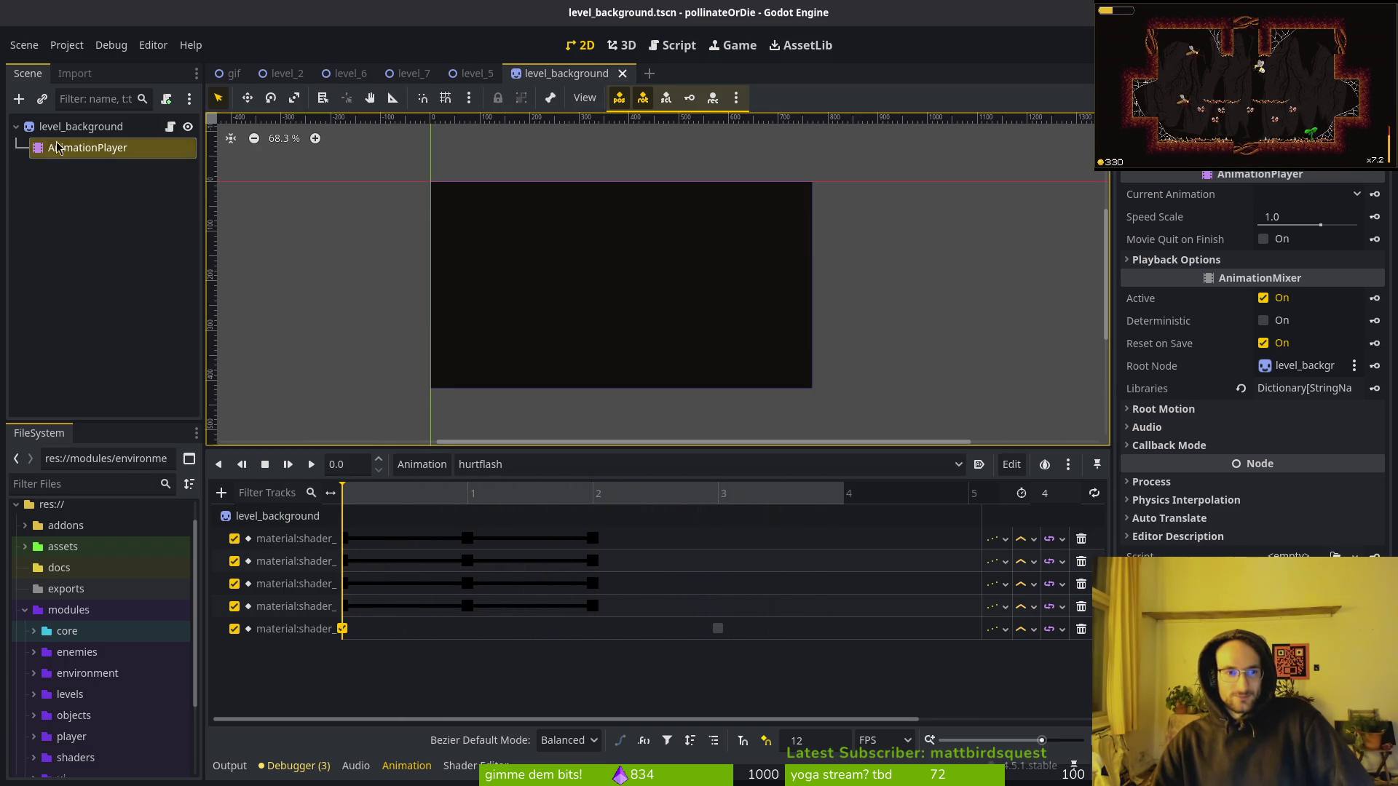
Preview hurtflash once more, then select the level_background sprite to show its properties.
click(73, 127)
click(79, 148)
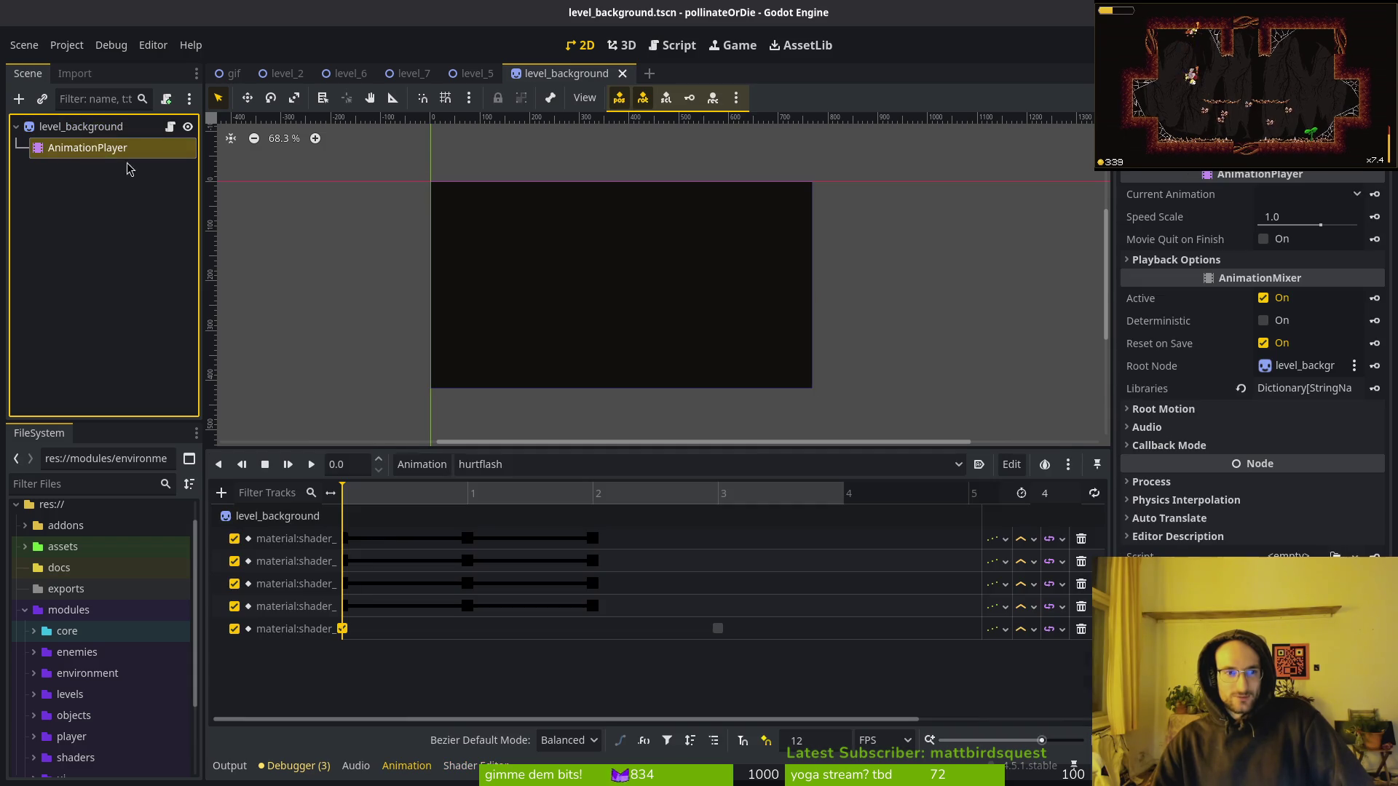
key(shift+d)
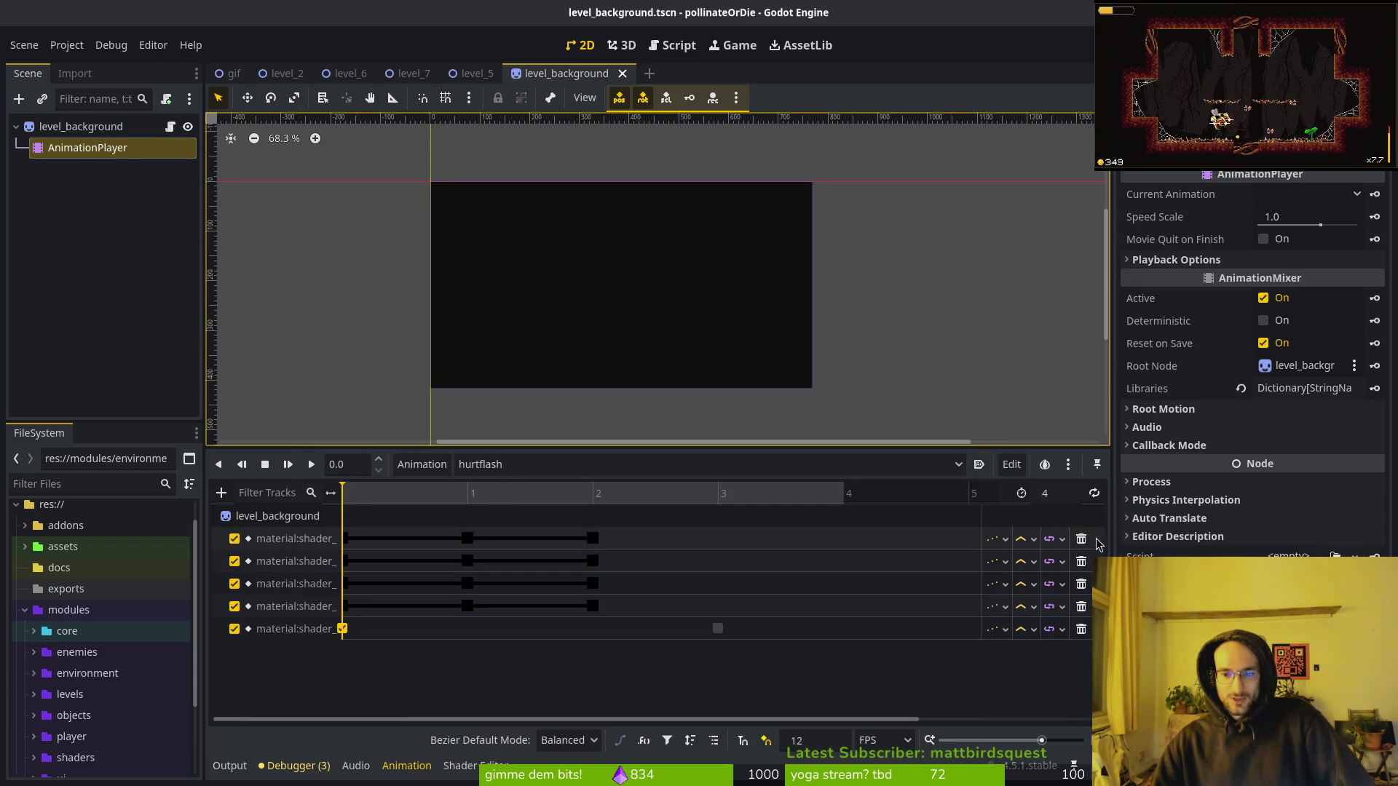
click(81, 127)
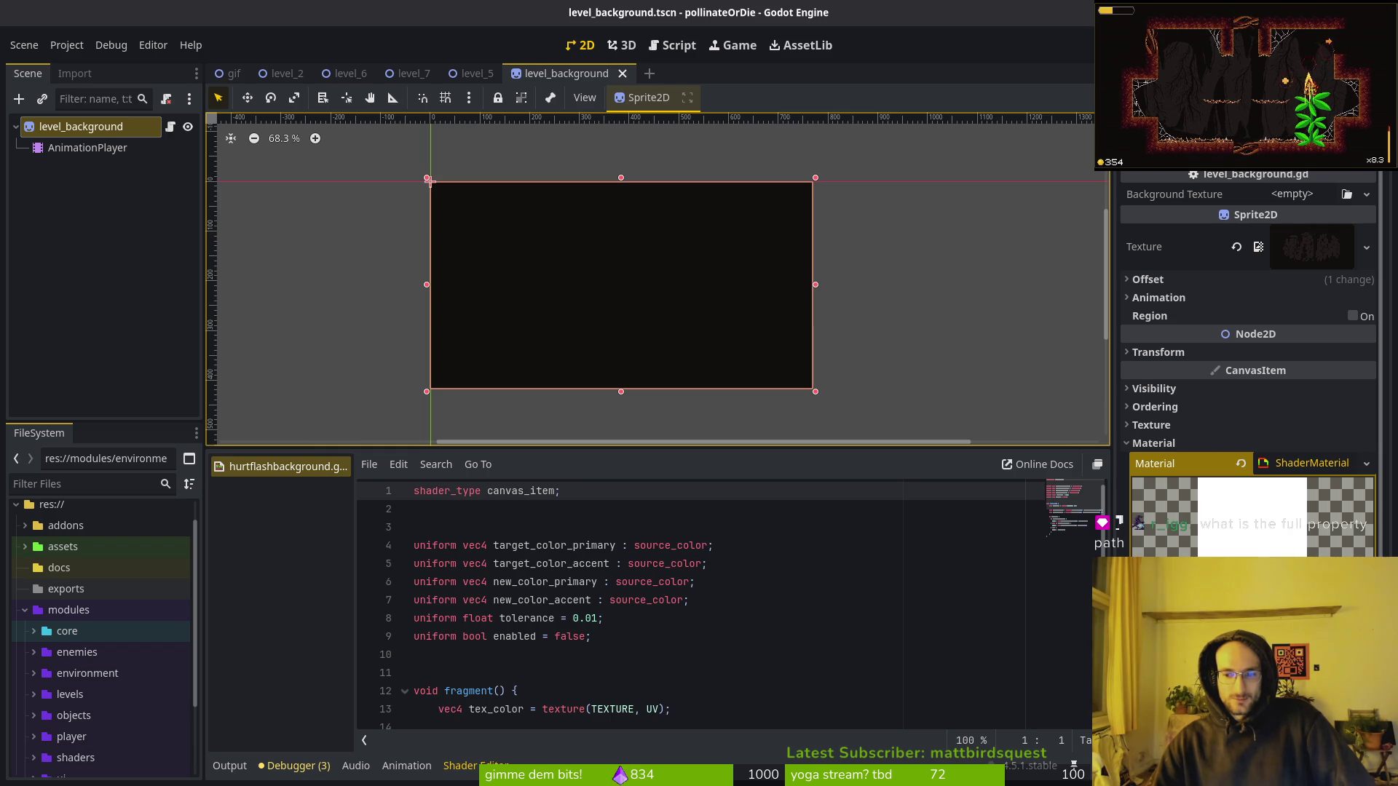
Inspect the hurtflash keys at times 1 and 2 on the first three tracks.
click(88, 148)
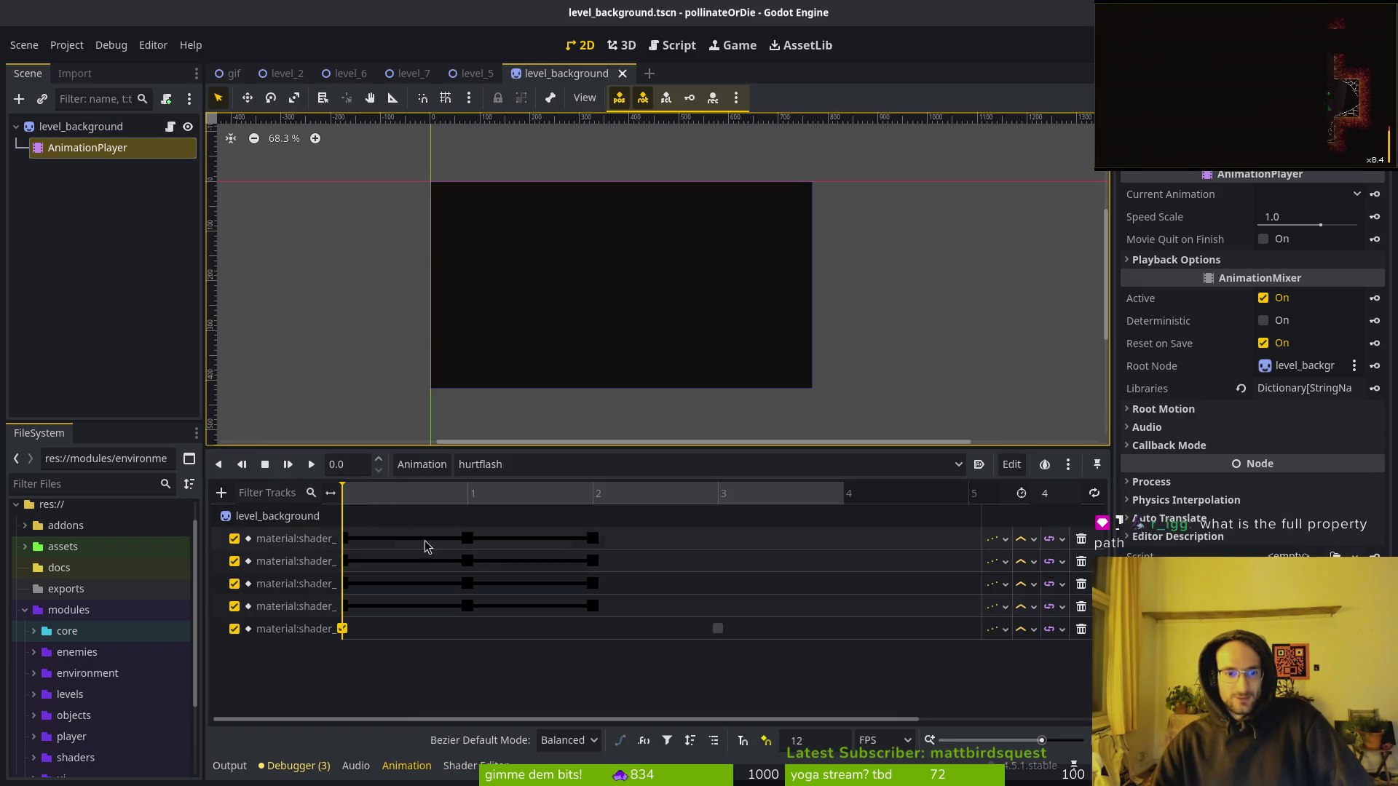
click(467, 539)
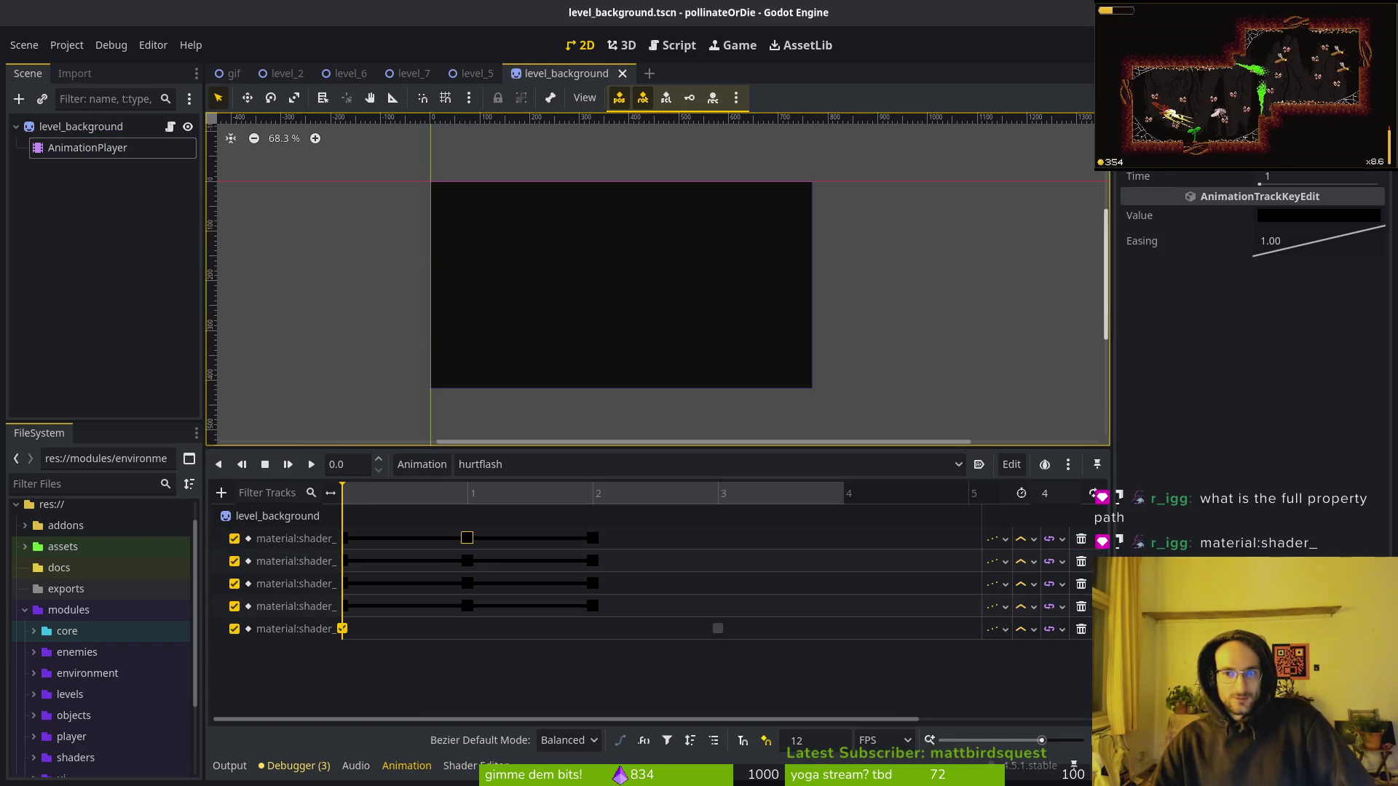
click(593, 539)
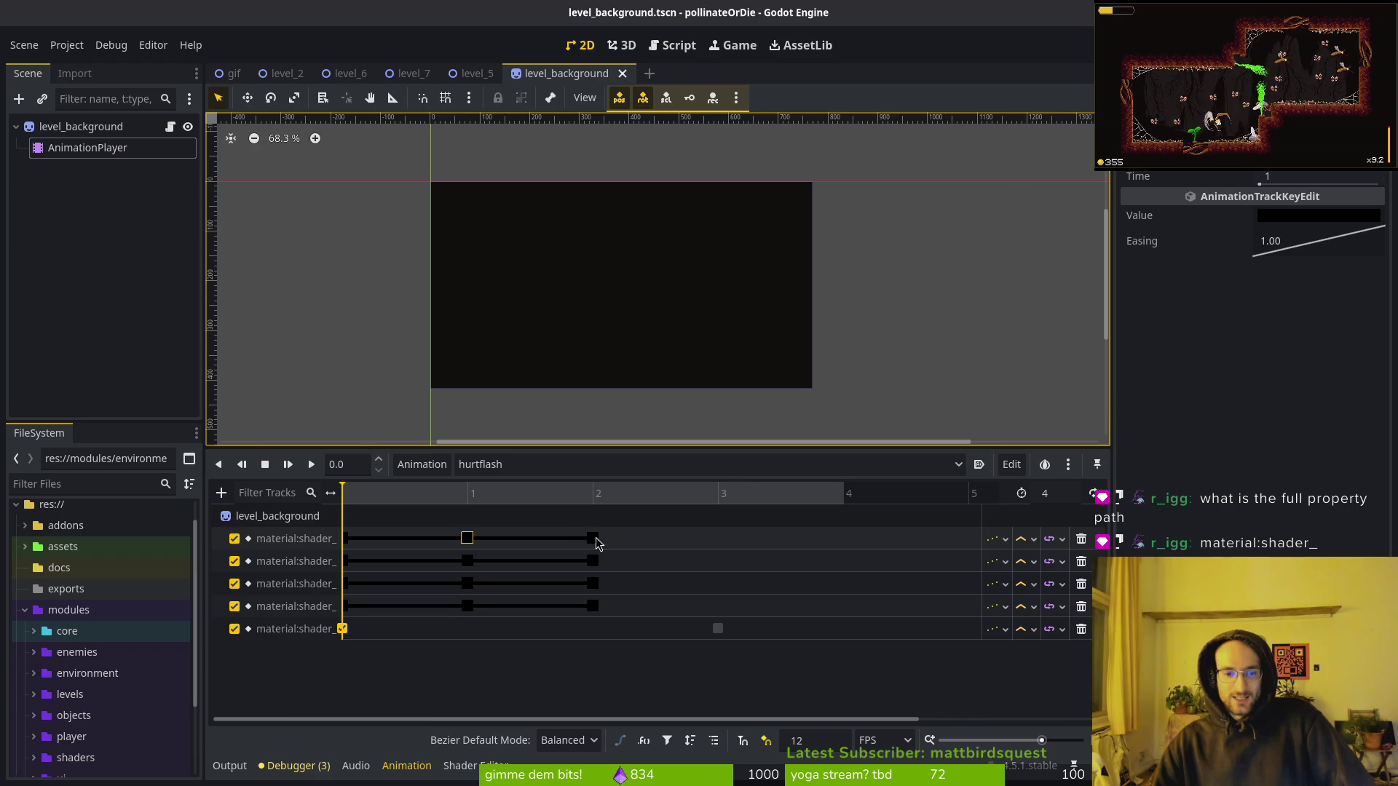
click(594, 540)
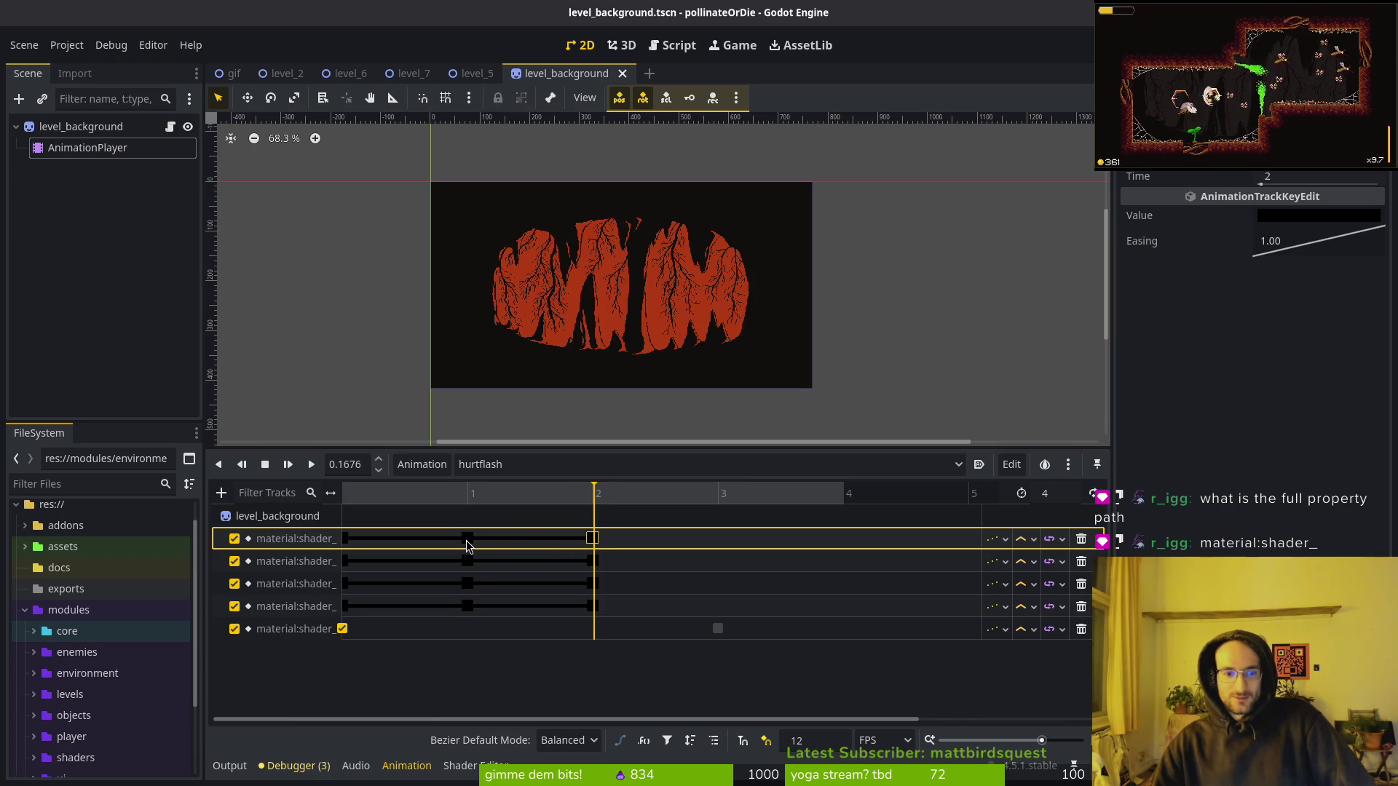
click(468, 543)
click(595, 584)
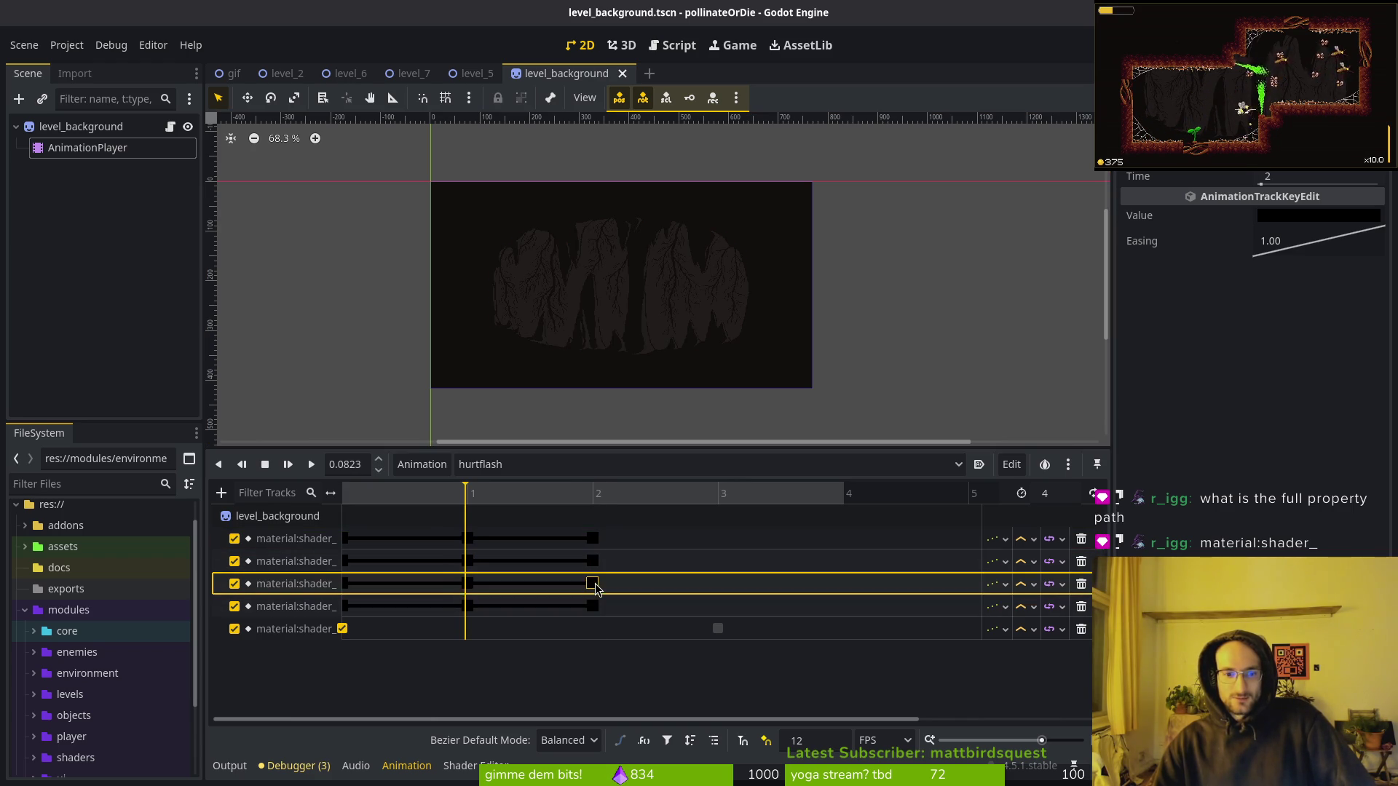
click(594, 584)
click(468, 561)
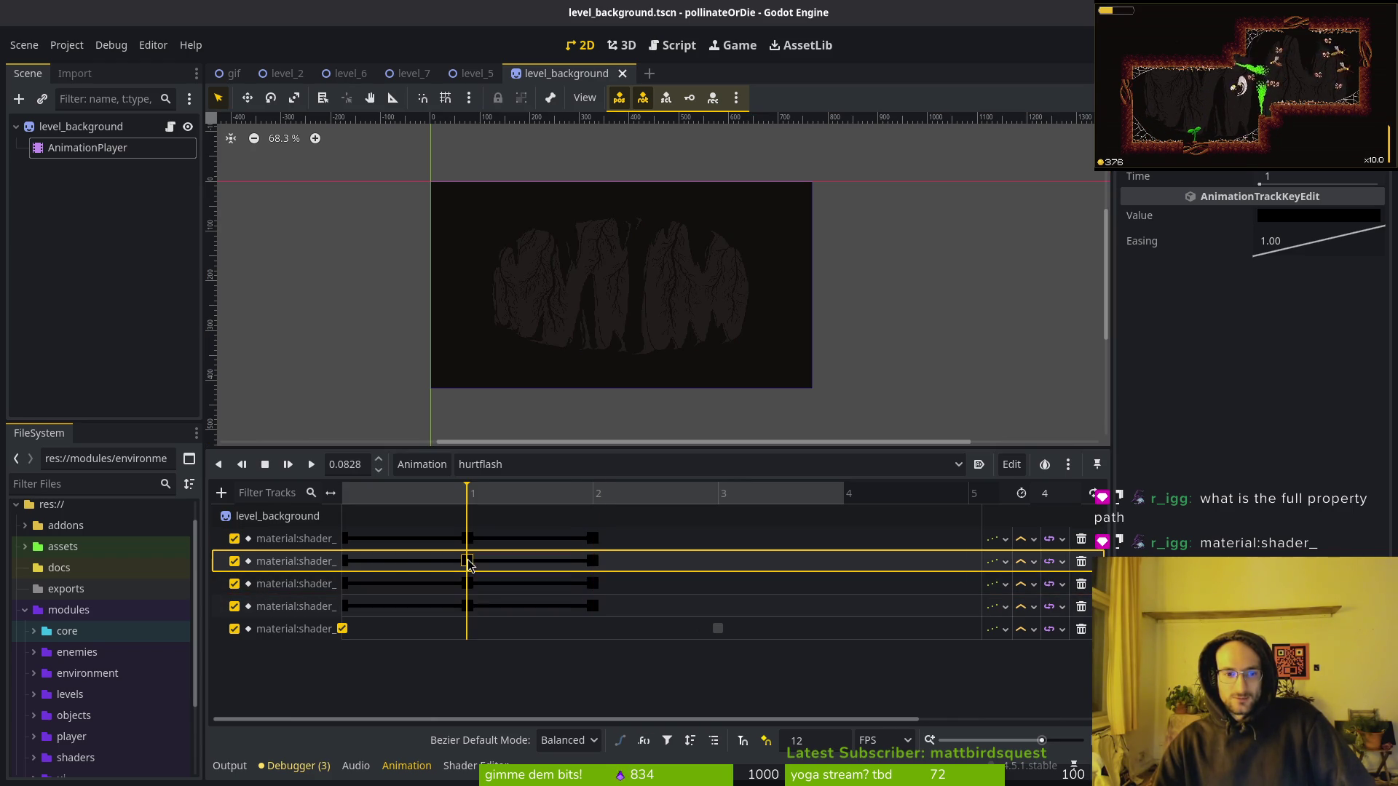
Scrub through the flash, widen the track-name column, and select new_color_primary.
drag(470, 496, 591, 502)
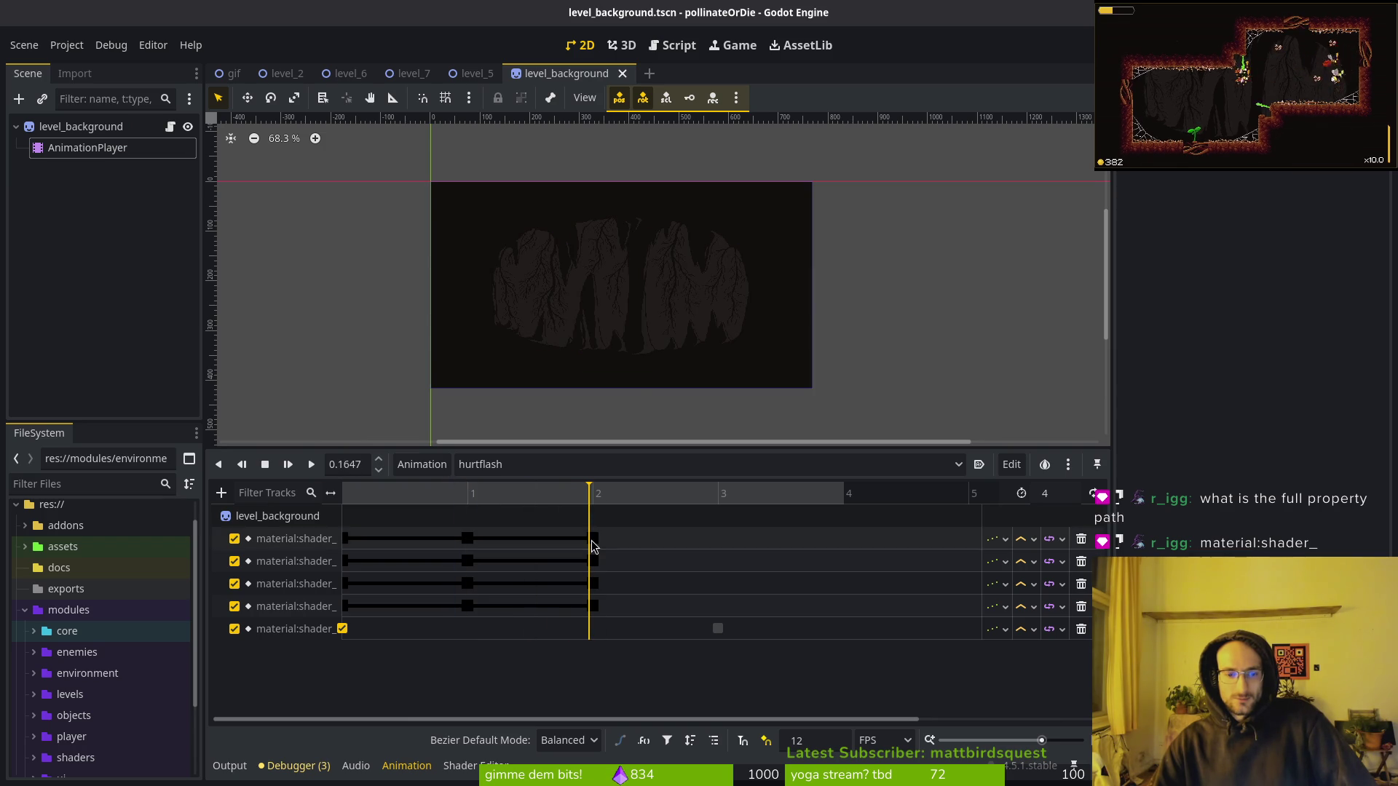
click(592, 539)
click(467, 539)
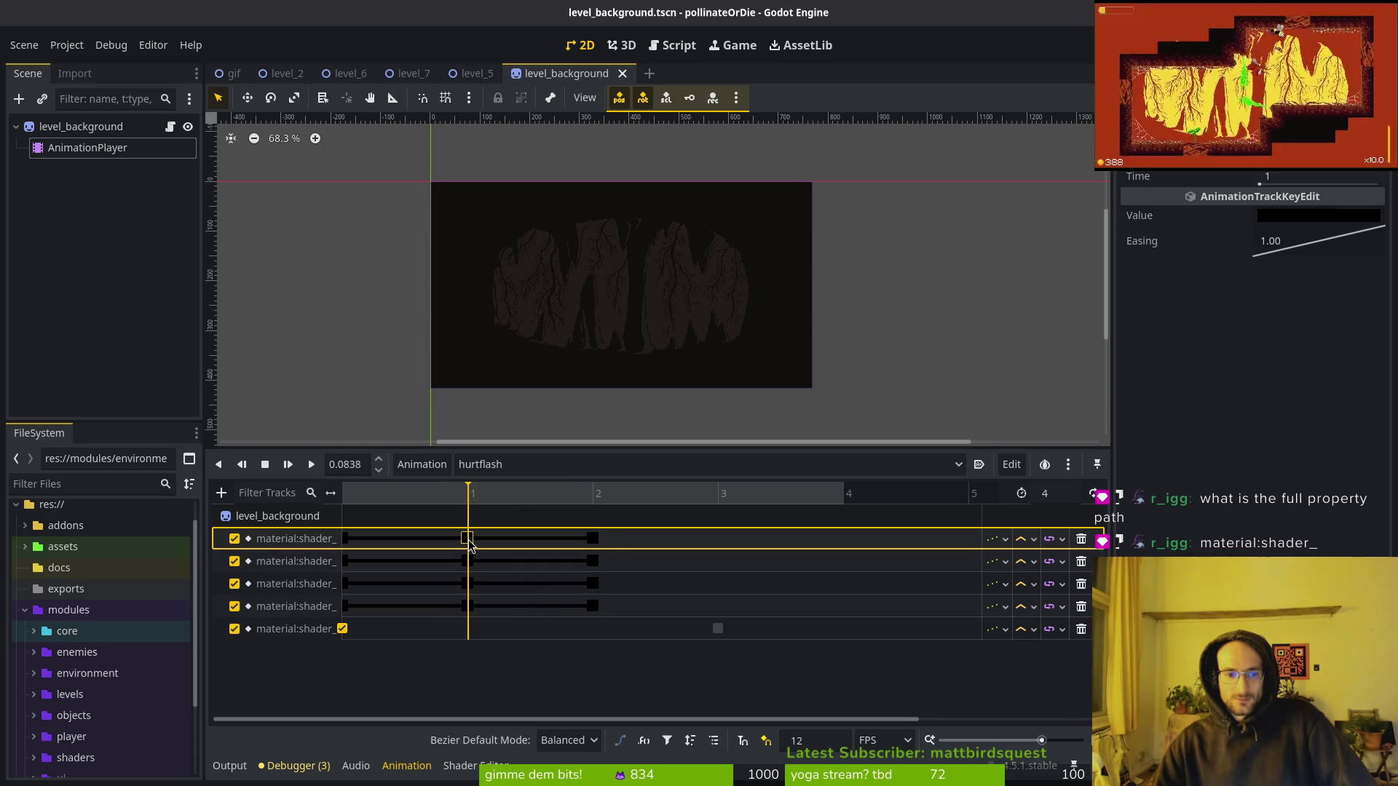
click(596, 544)
drag(547, 502, 498, 505)
drag(398, 496, 634, 496)
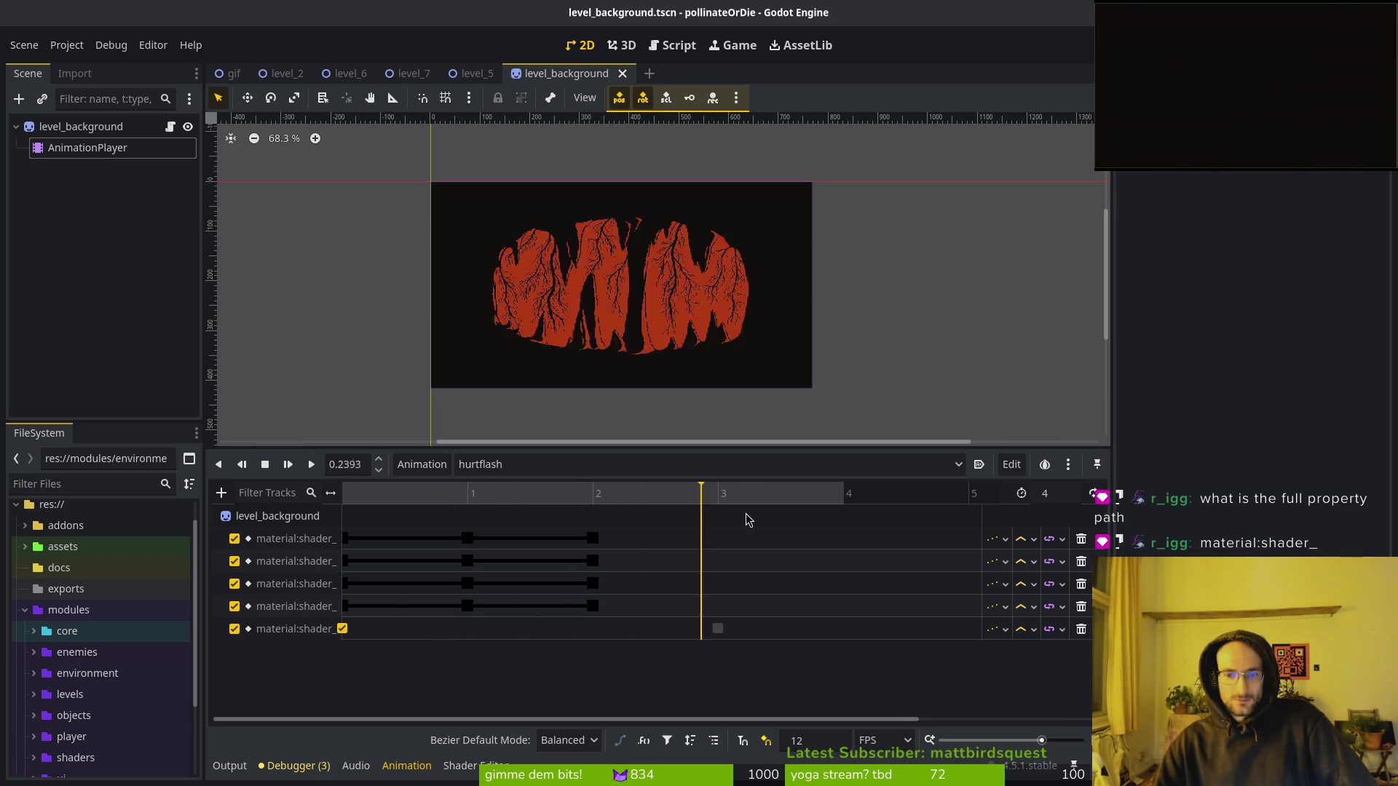
click(389, 496)
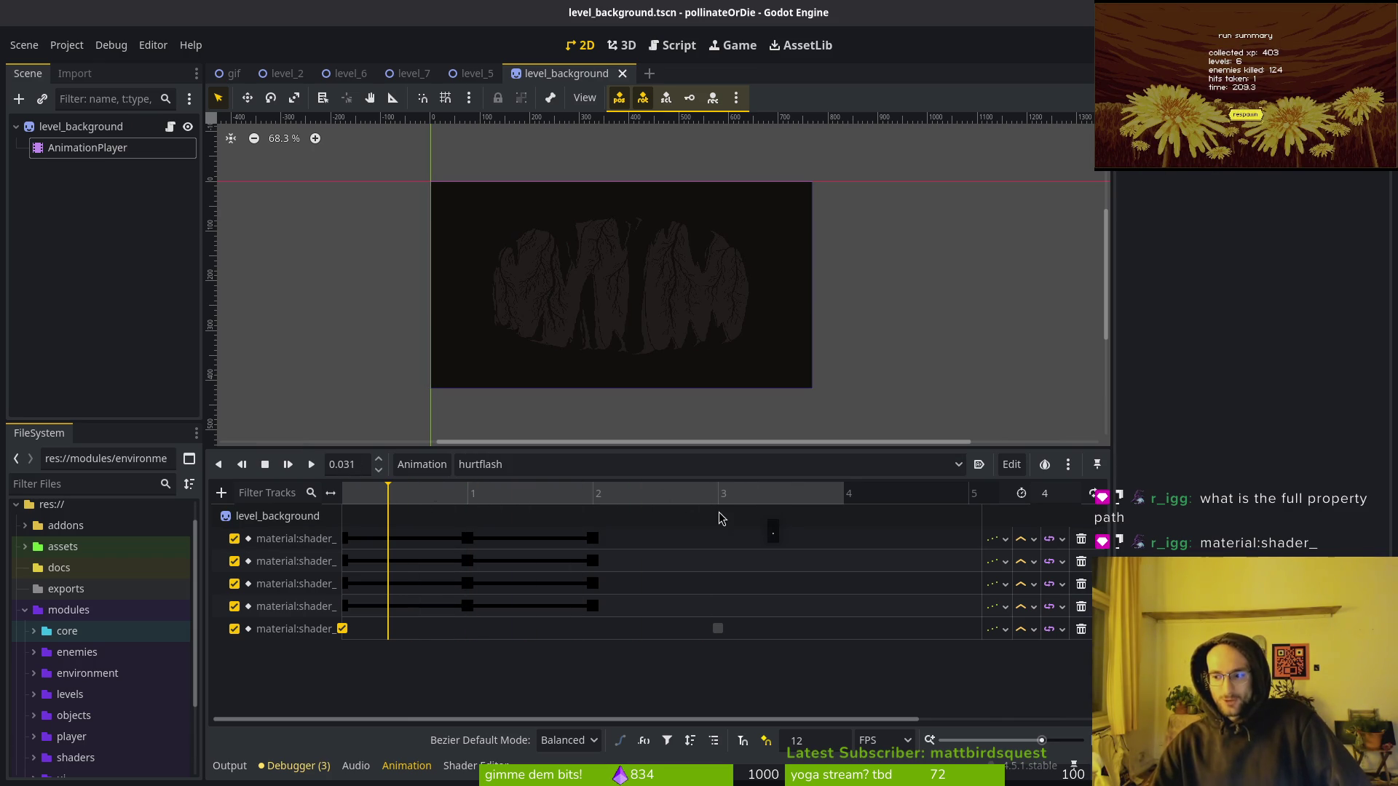
mouse_move(335, 493)
mouse_down()
mouse_move(579, 495)
mouse_move(477, 497)
mouse_move(525, 499)
mouse_up()
click(421, 590)
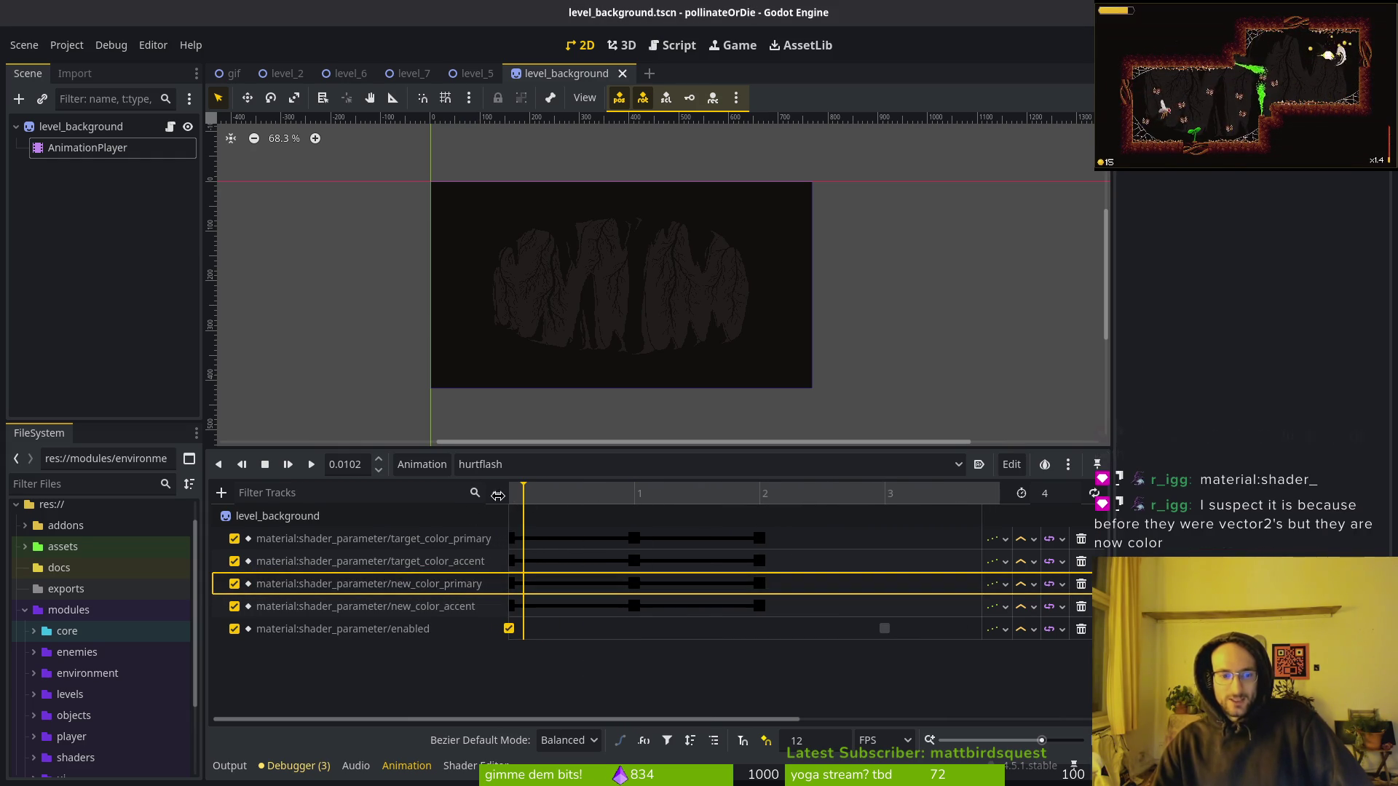
Select target_color_primary's middle key and narrow the track-name column again.
click(634, 539)
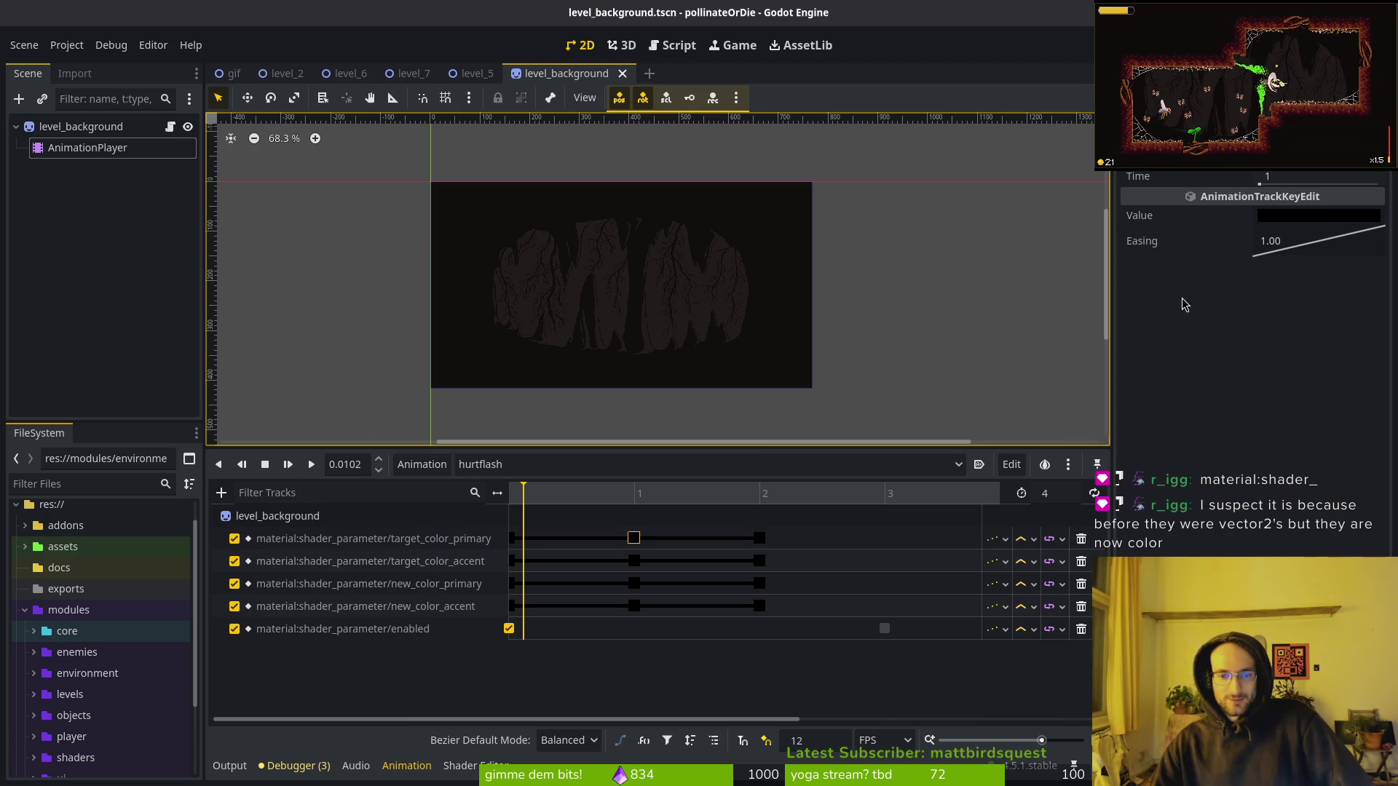
mouse_move(1315, 222)
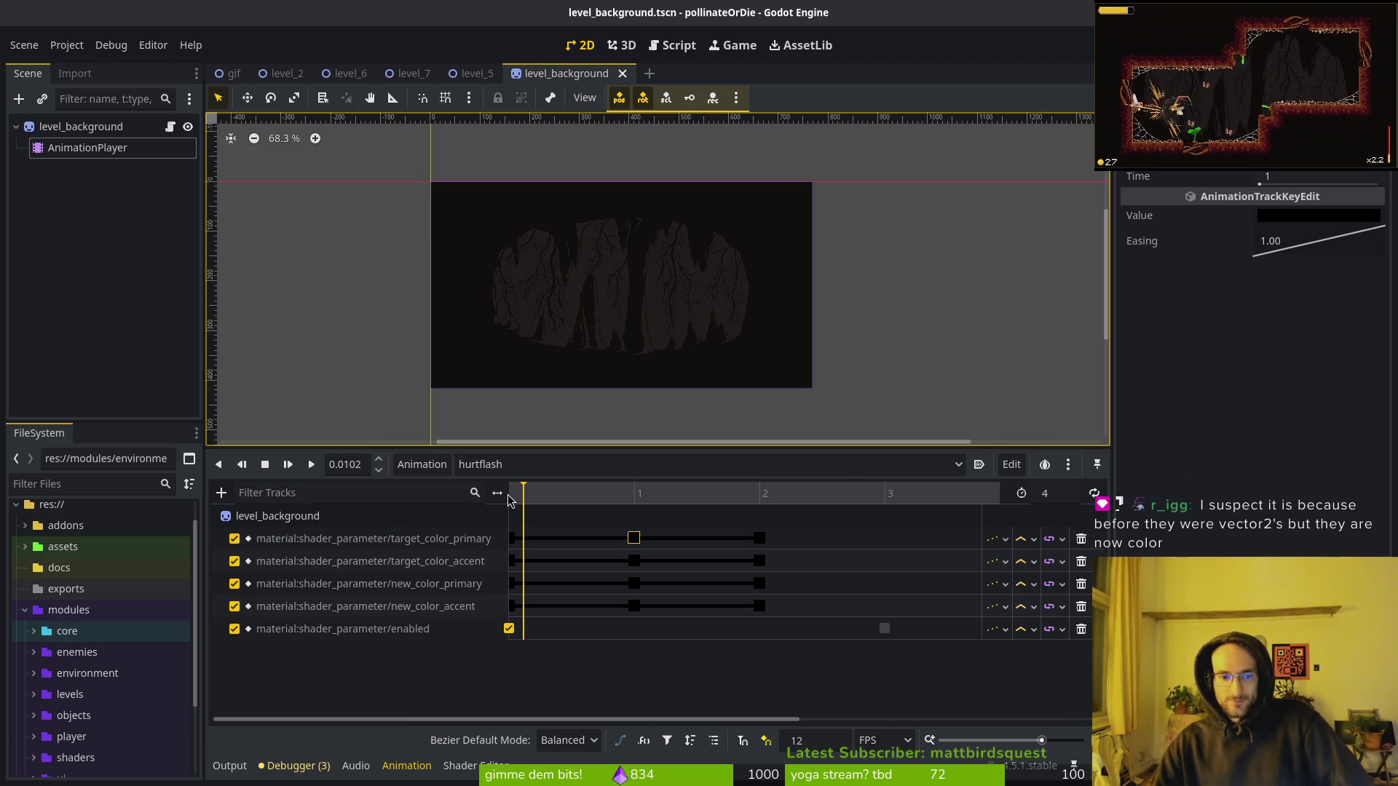
drag(500, 497, 421, 510)
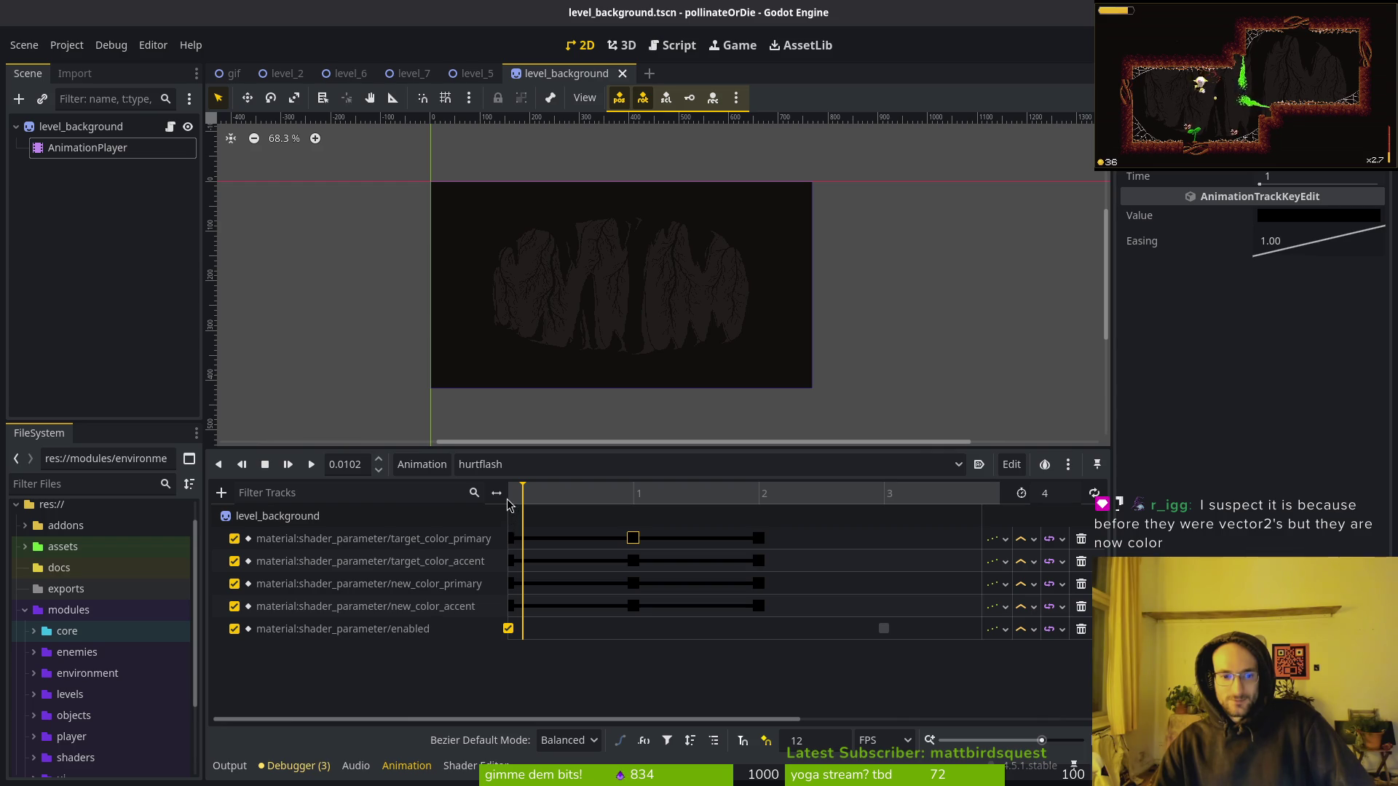
drag(498, 492, 371, 501)
Show the sprite's Shader Parameters in the Inspector, then replay hurtflash.
click(466, 198)
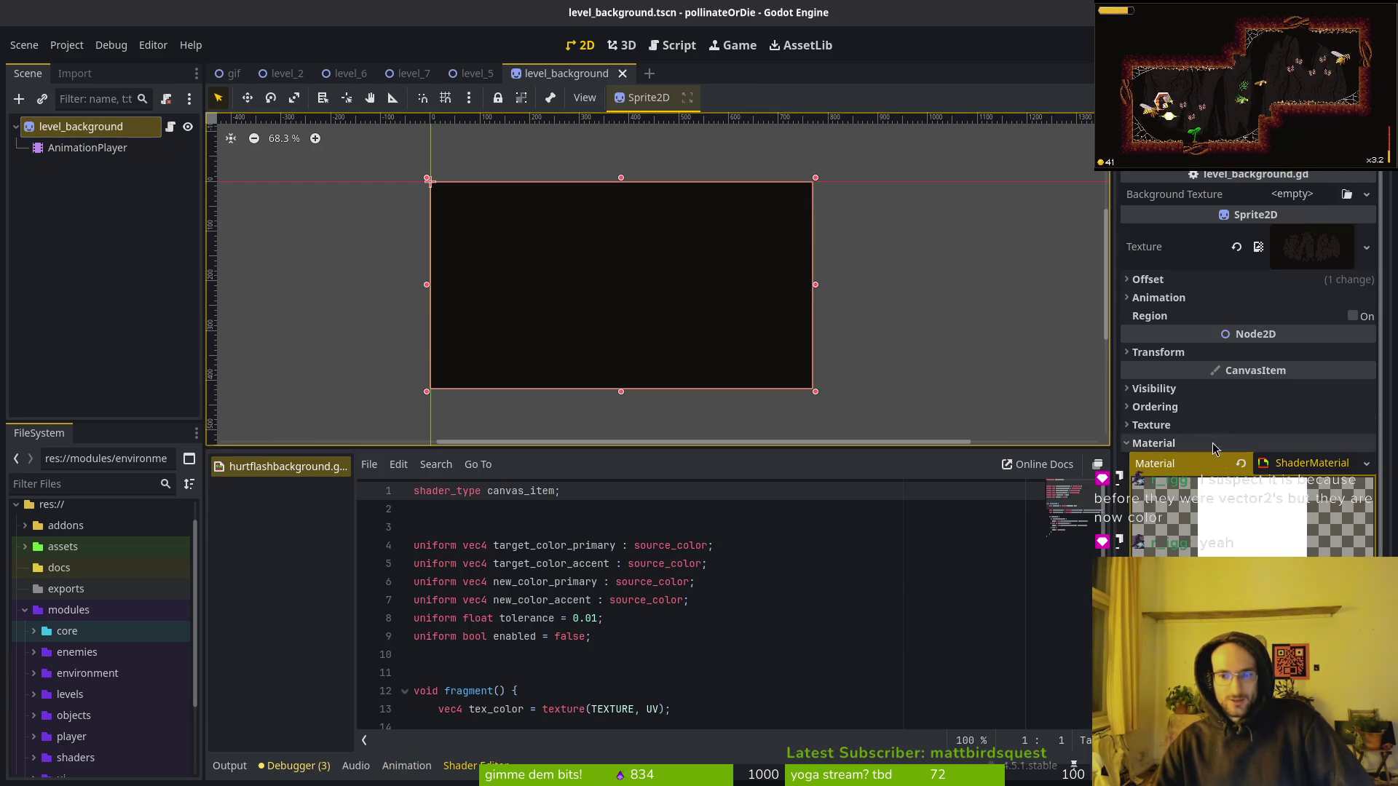
scroll(1247, 457, down, 5)
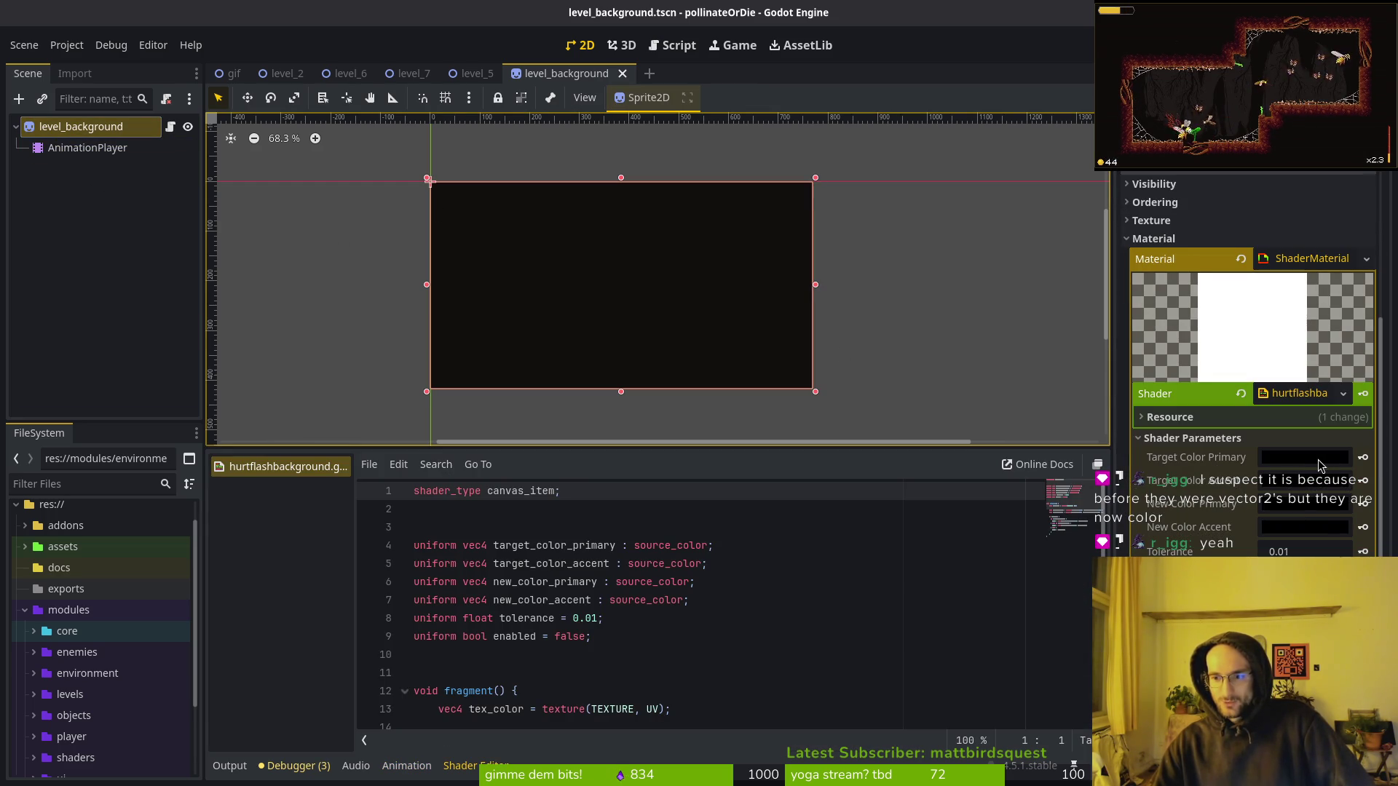
mouse_move(1329, 478)
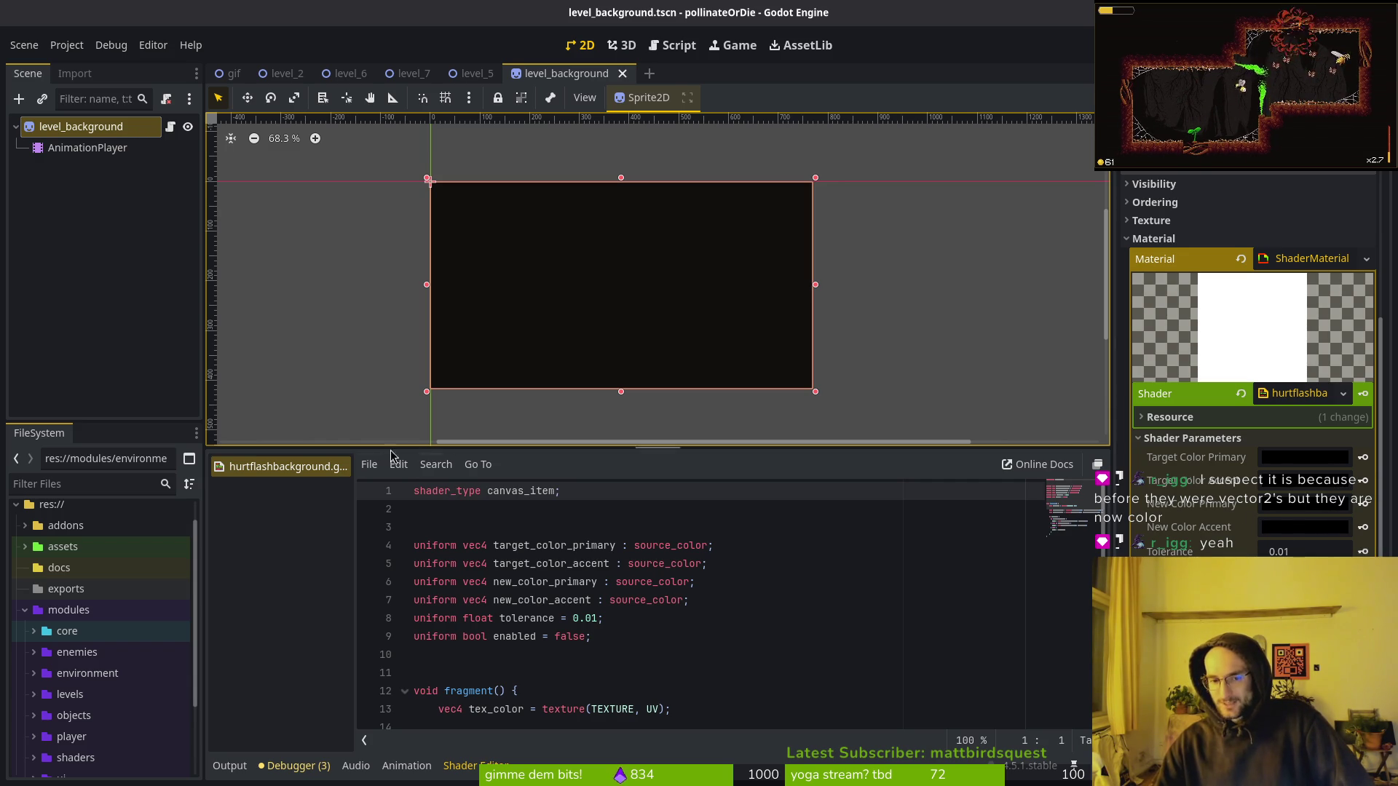
click(407, 765)
key(shift+d)
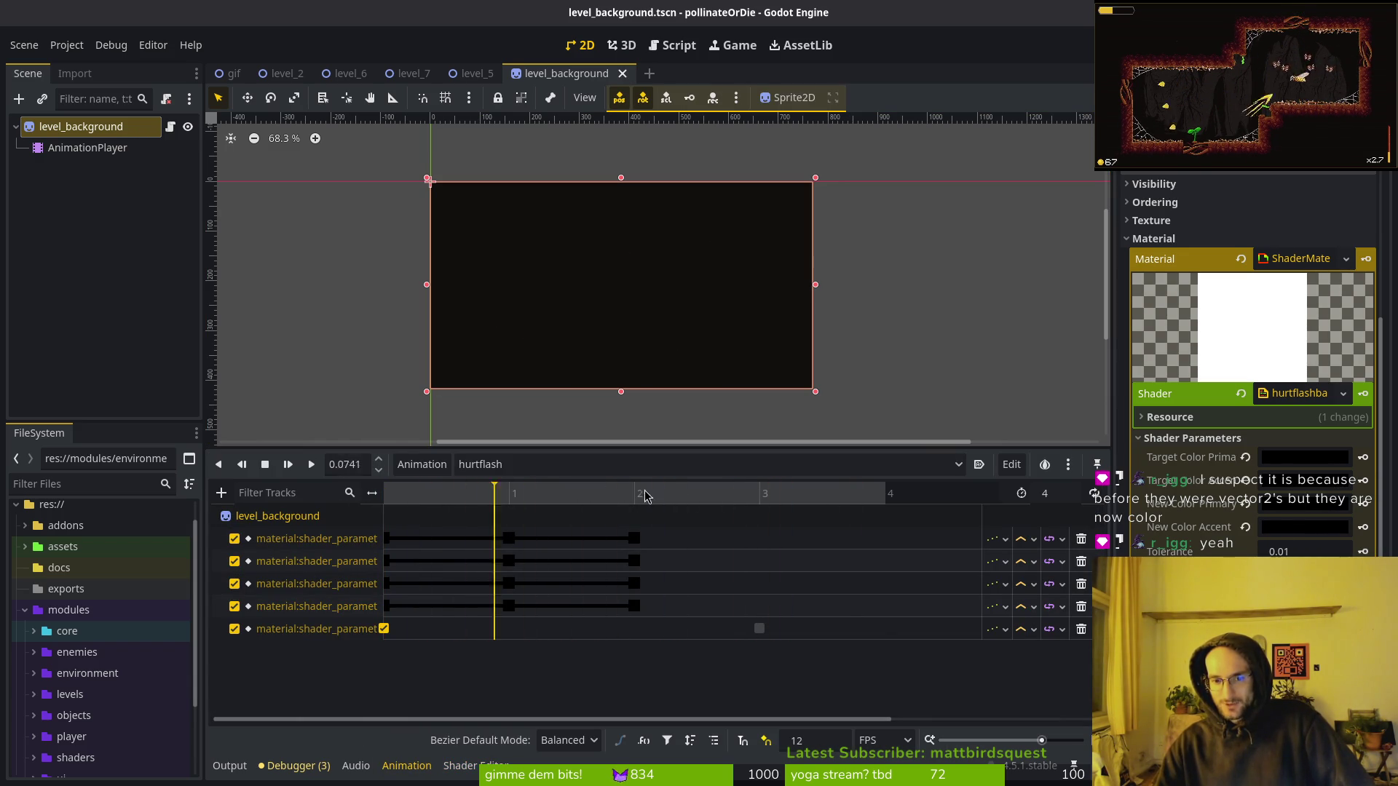
Stop playback and set target_color_primary's time-1 key to full red via the R slider.
key(s)
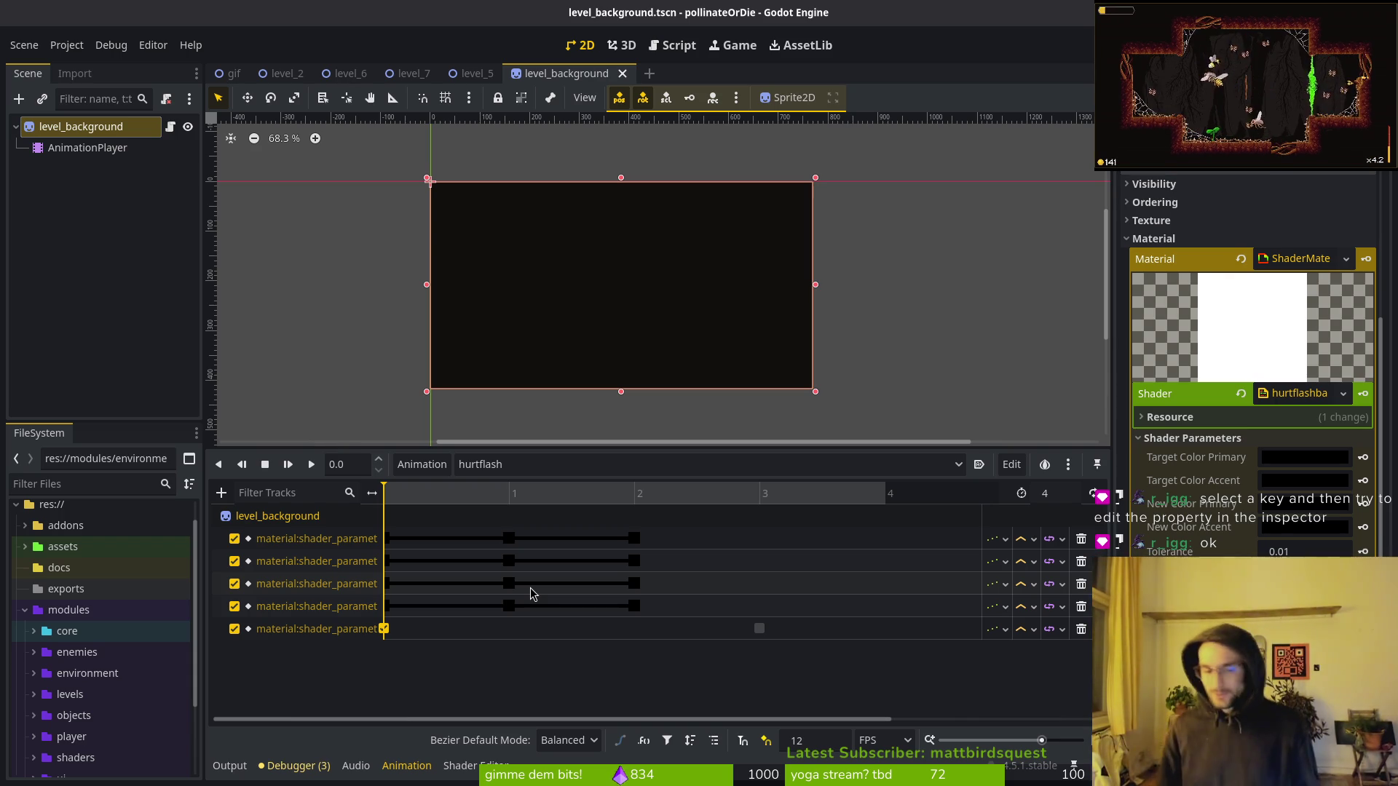
click(508, 541)
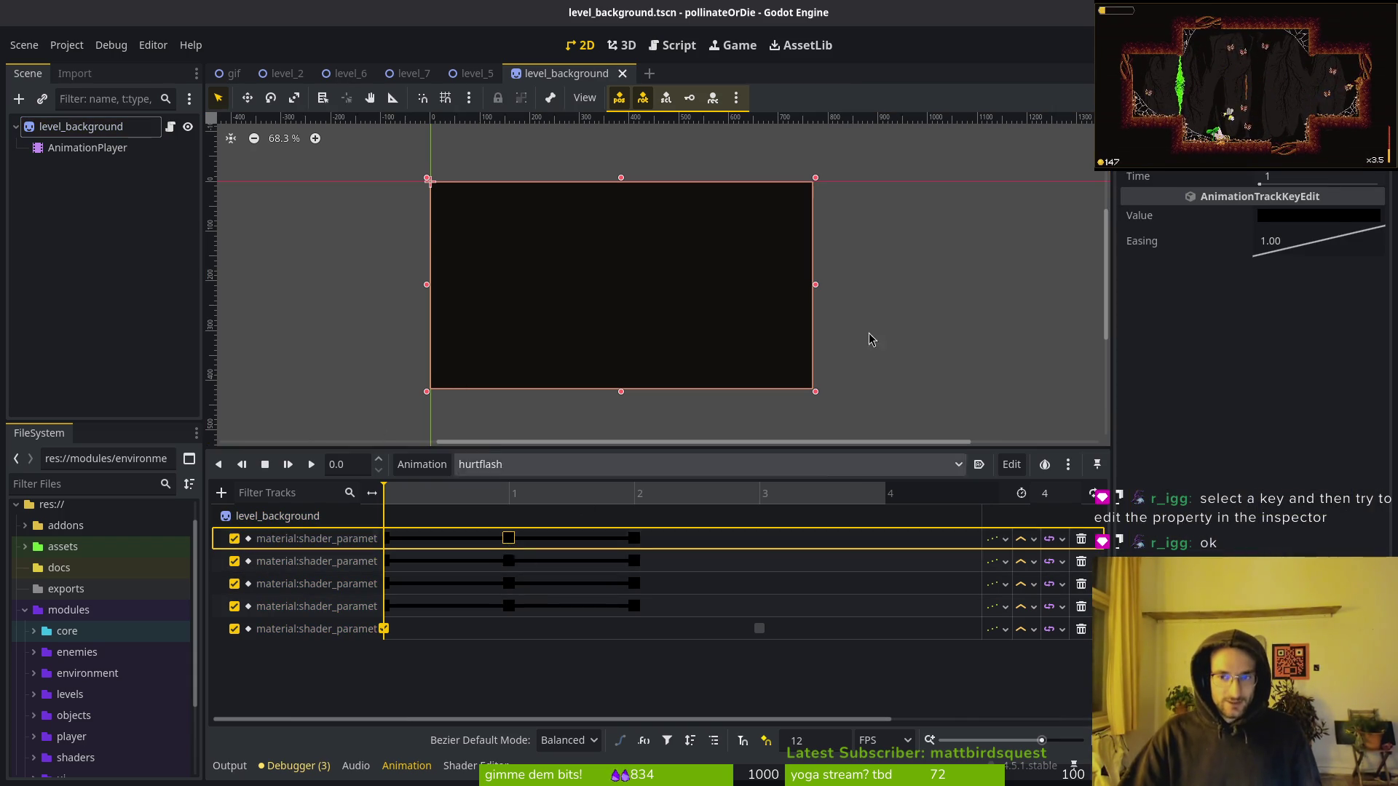
click(1318, 215)
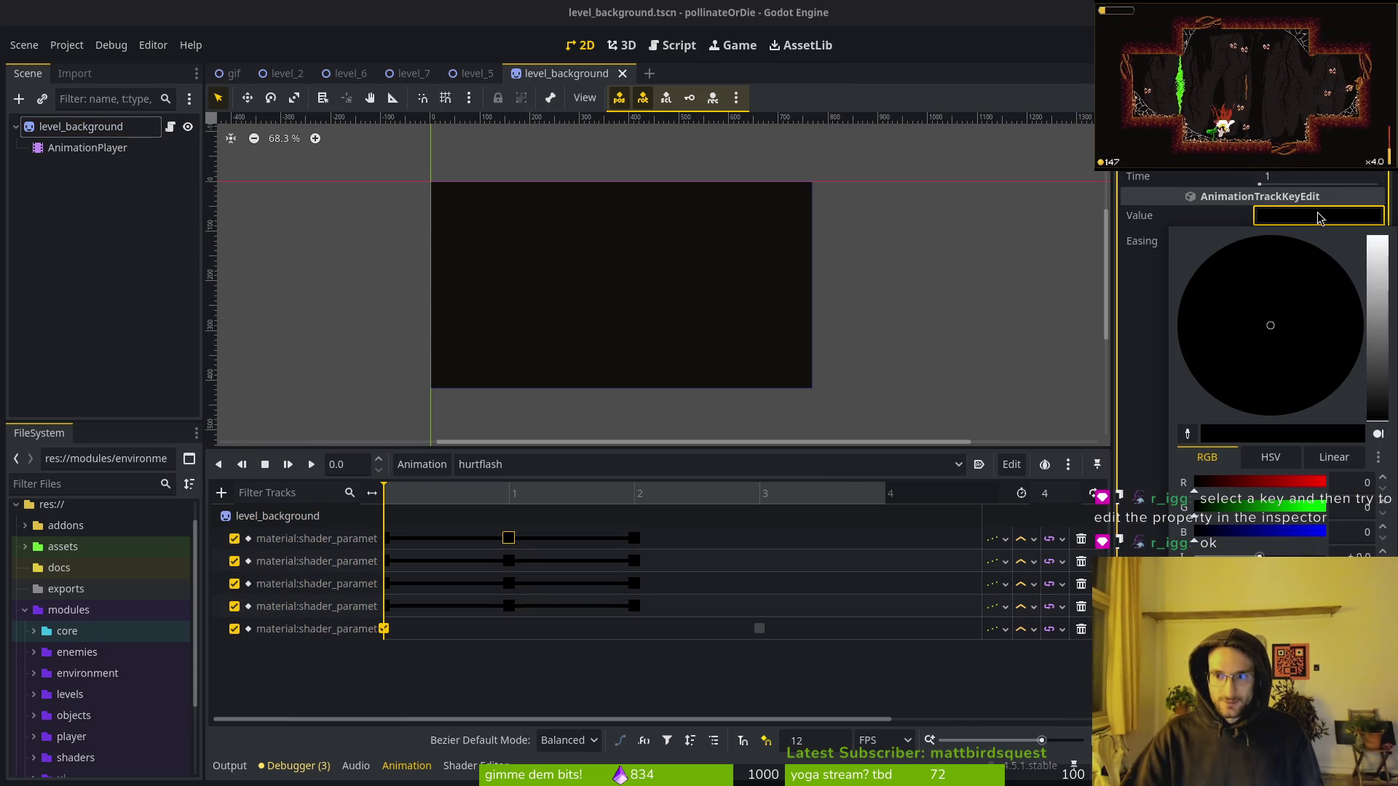
click(1327, 481)
click(488, 493)
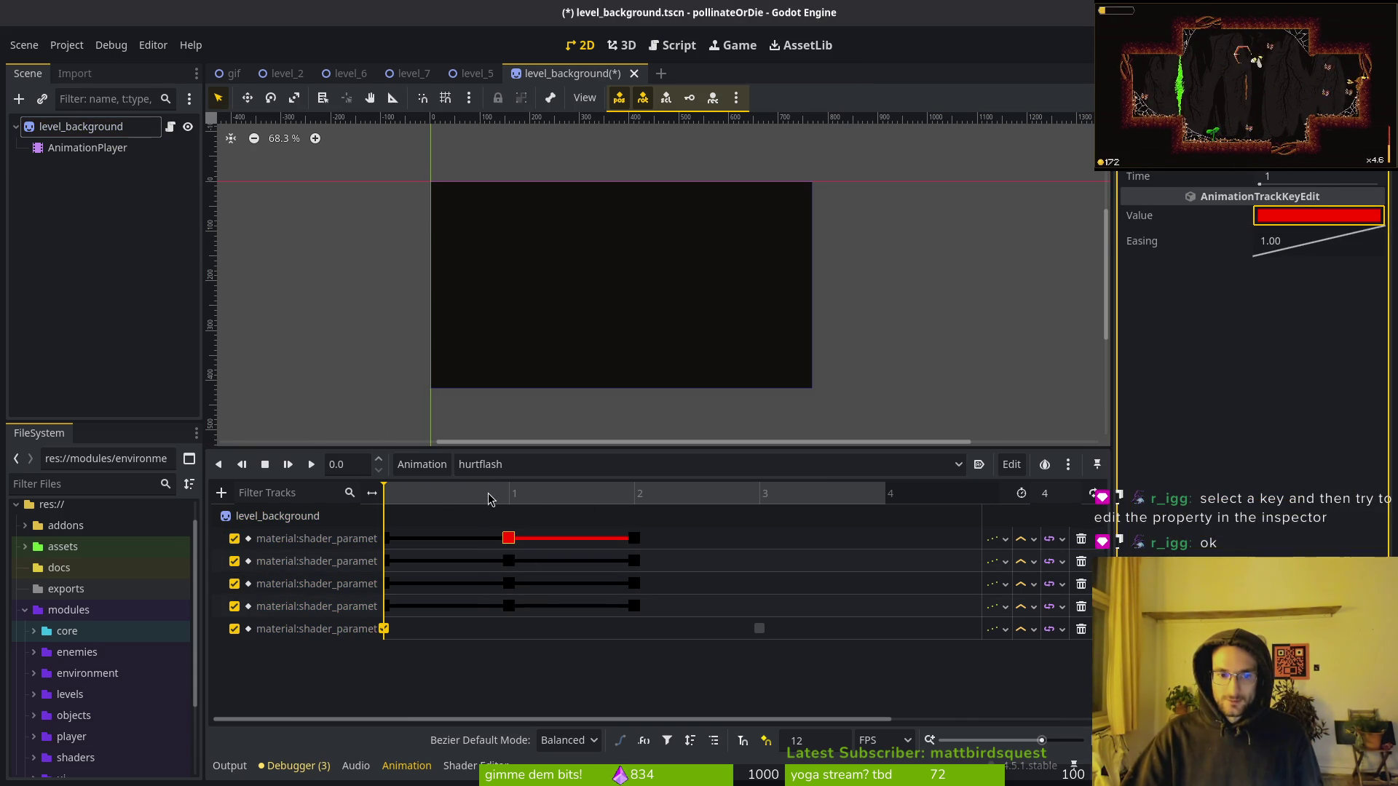